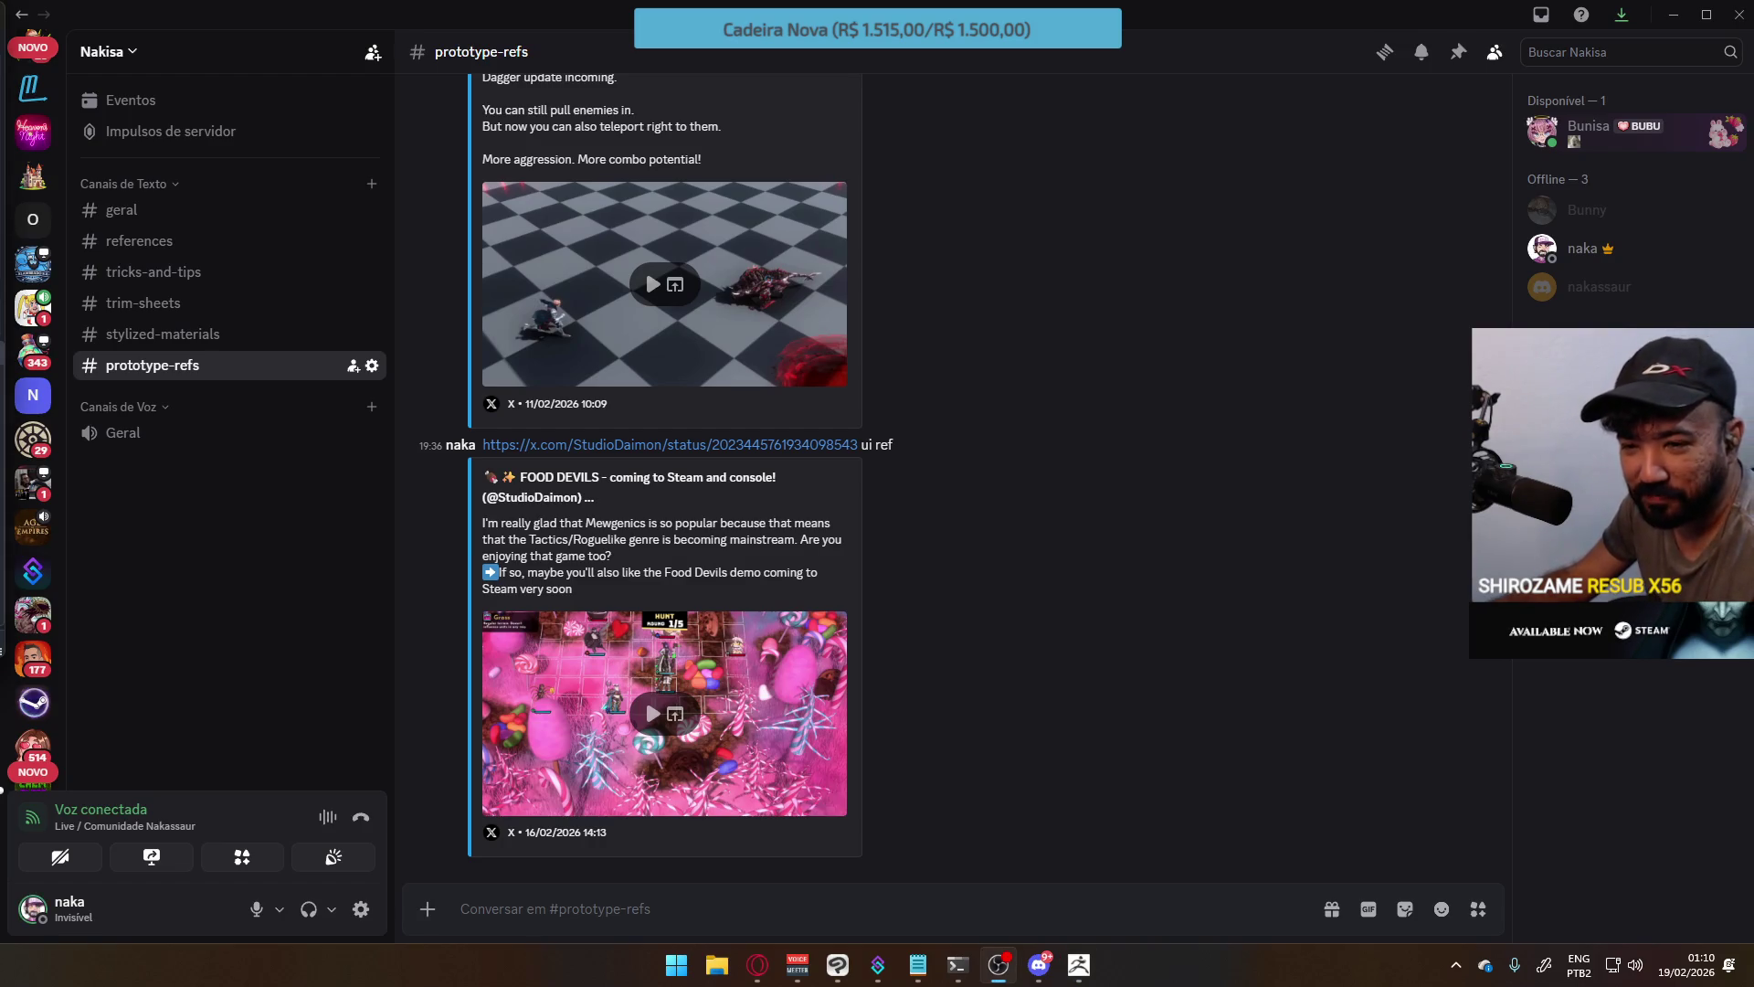
Switch from Discord to the ZBrush scene with the unsculpted DynaMesh sphere.
key(alt+Tab)
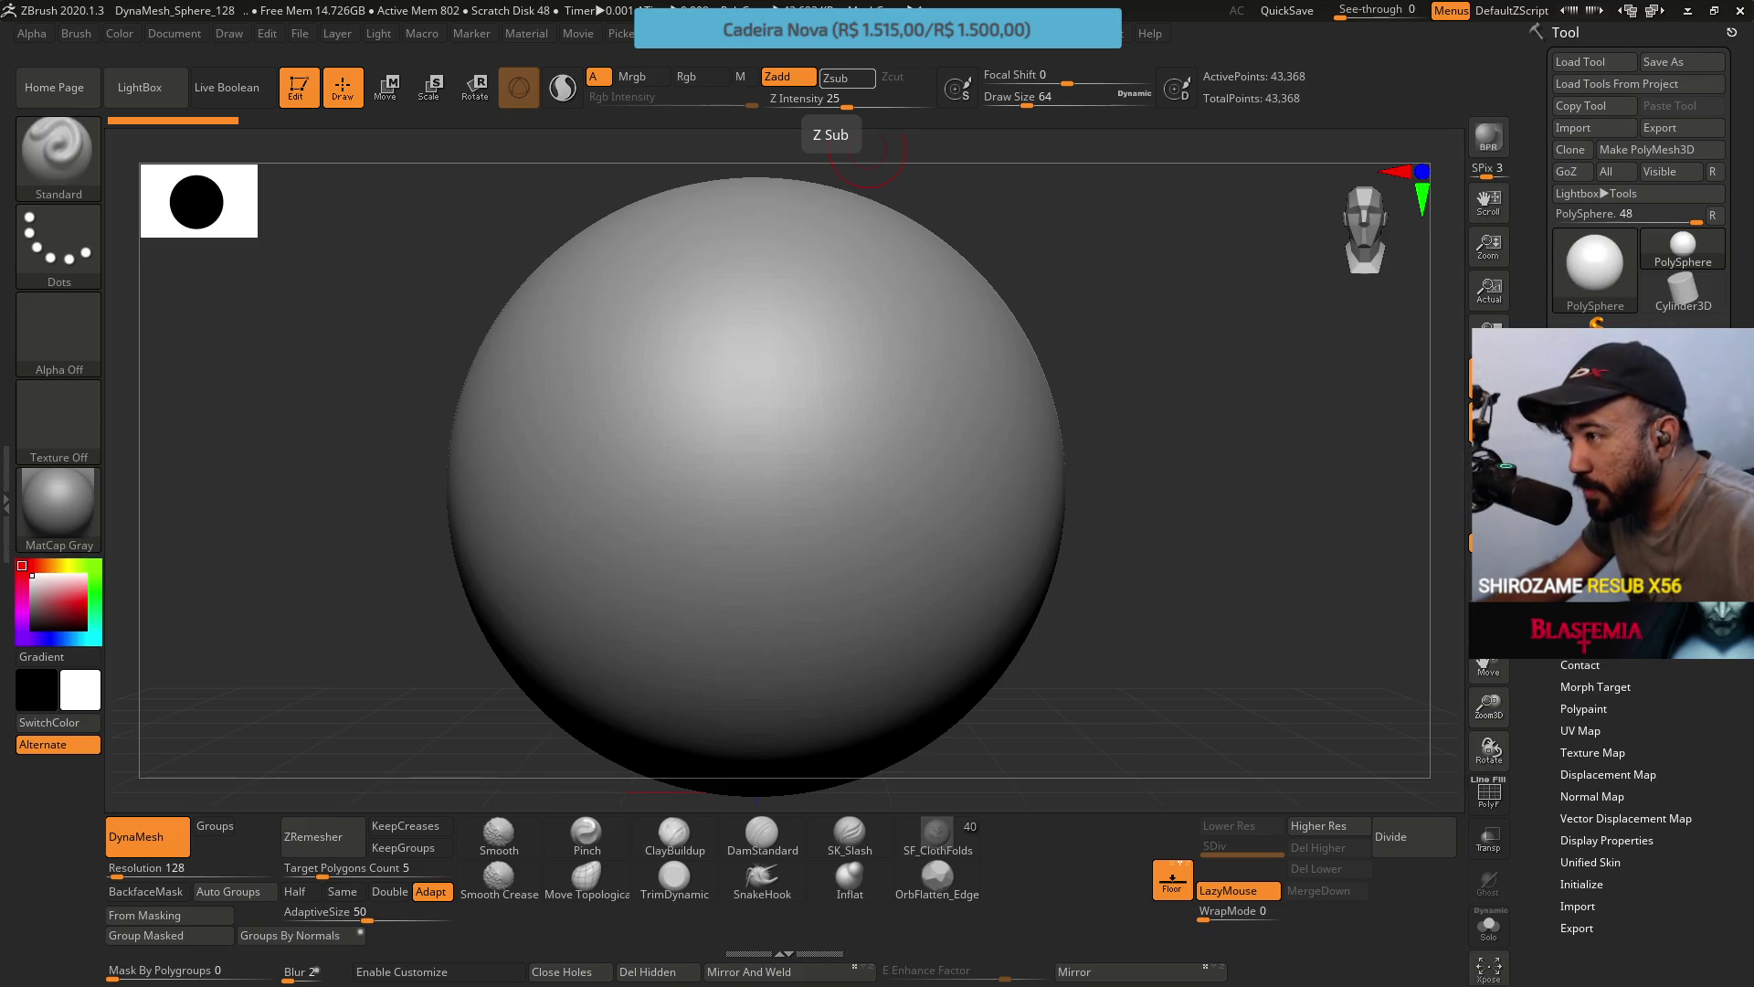
Switch to the D:\Drive\Project Nun folder and preview the Tolete.png reference image.
key(alt+Tab)
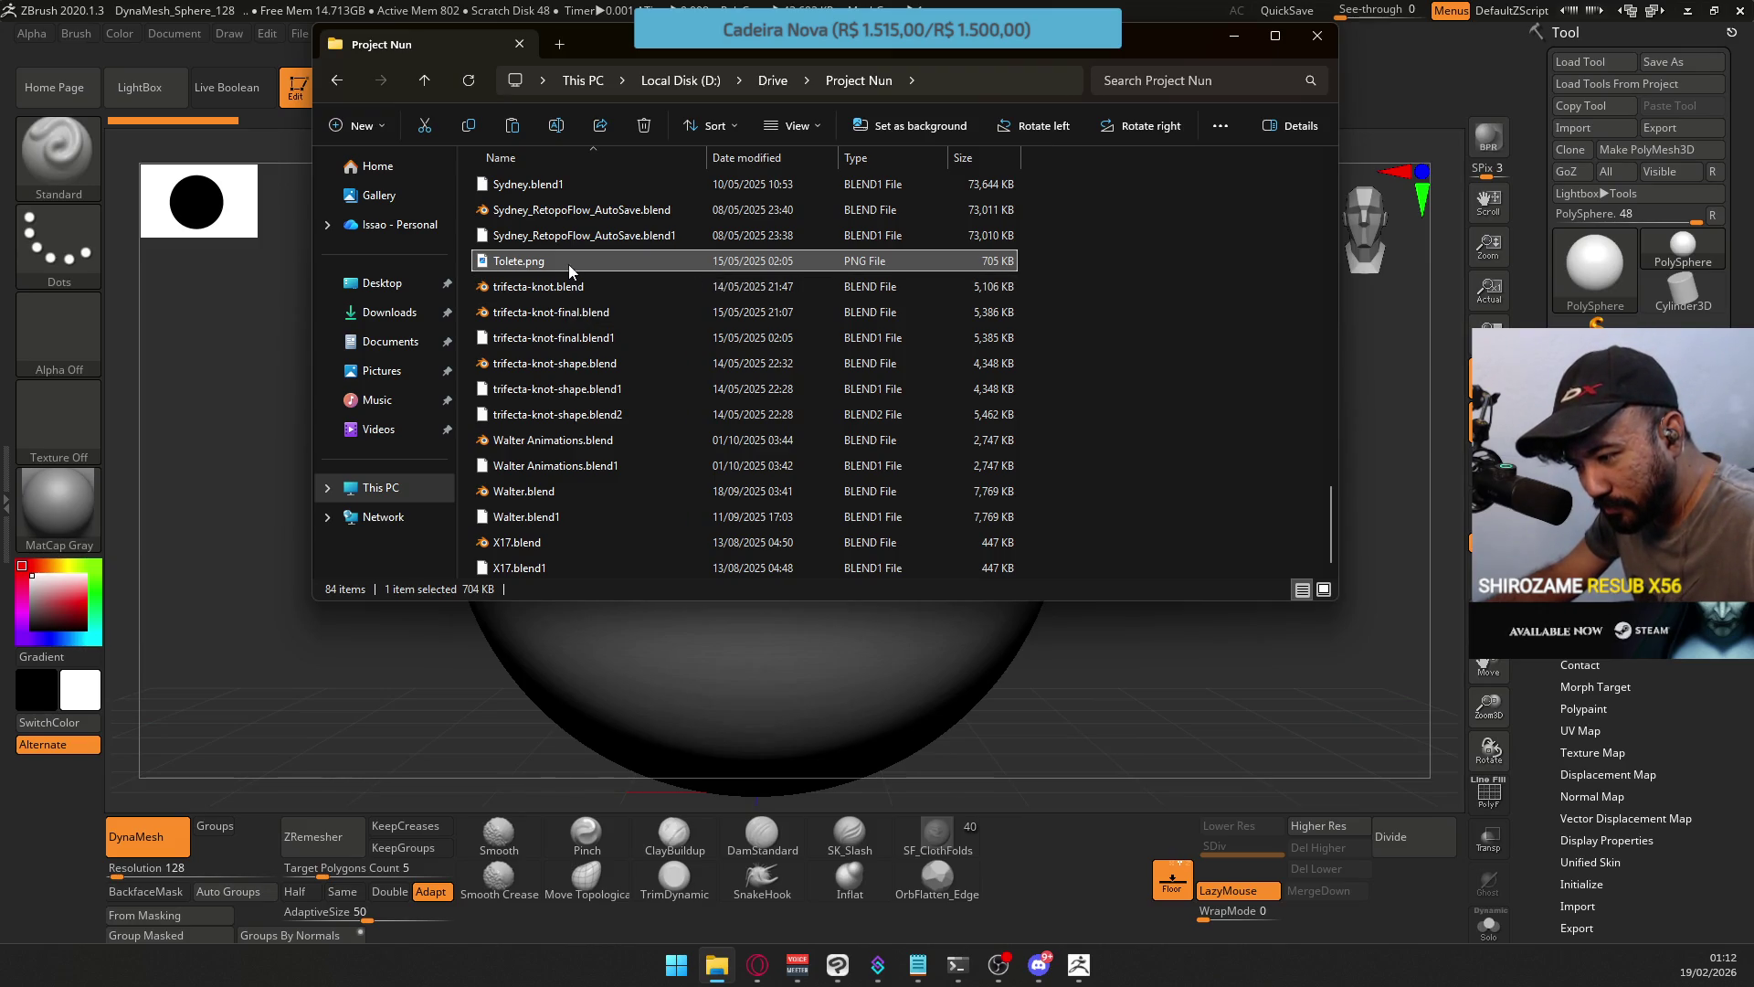
double_click(569, 265)
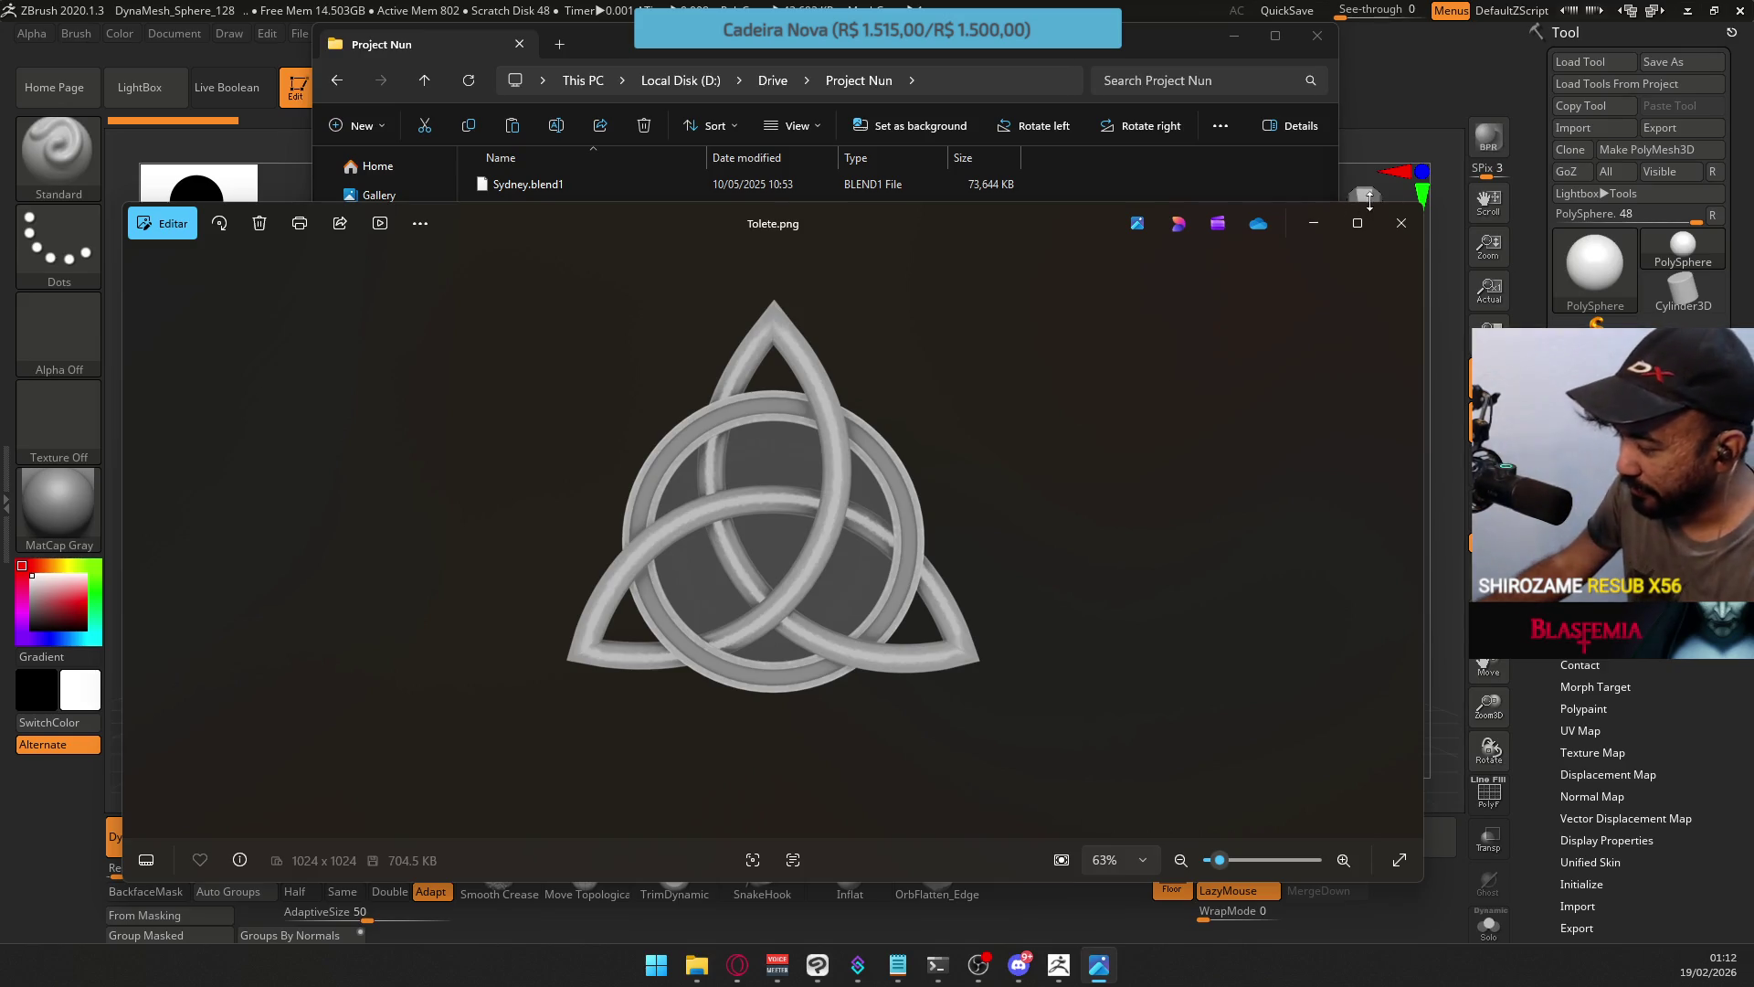
Close the Tolete.png preview and open Belle.blend in Blender from the Project Nun folder.
click(1396, 222)
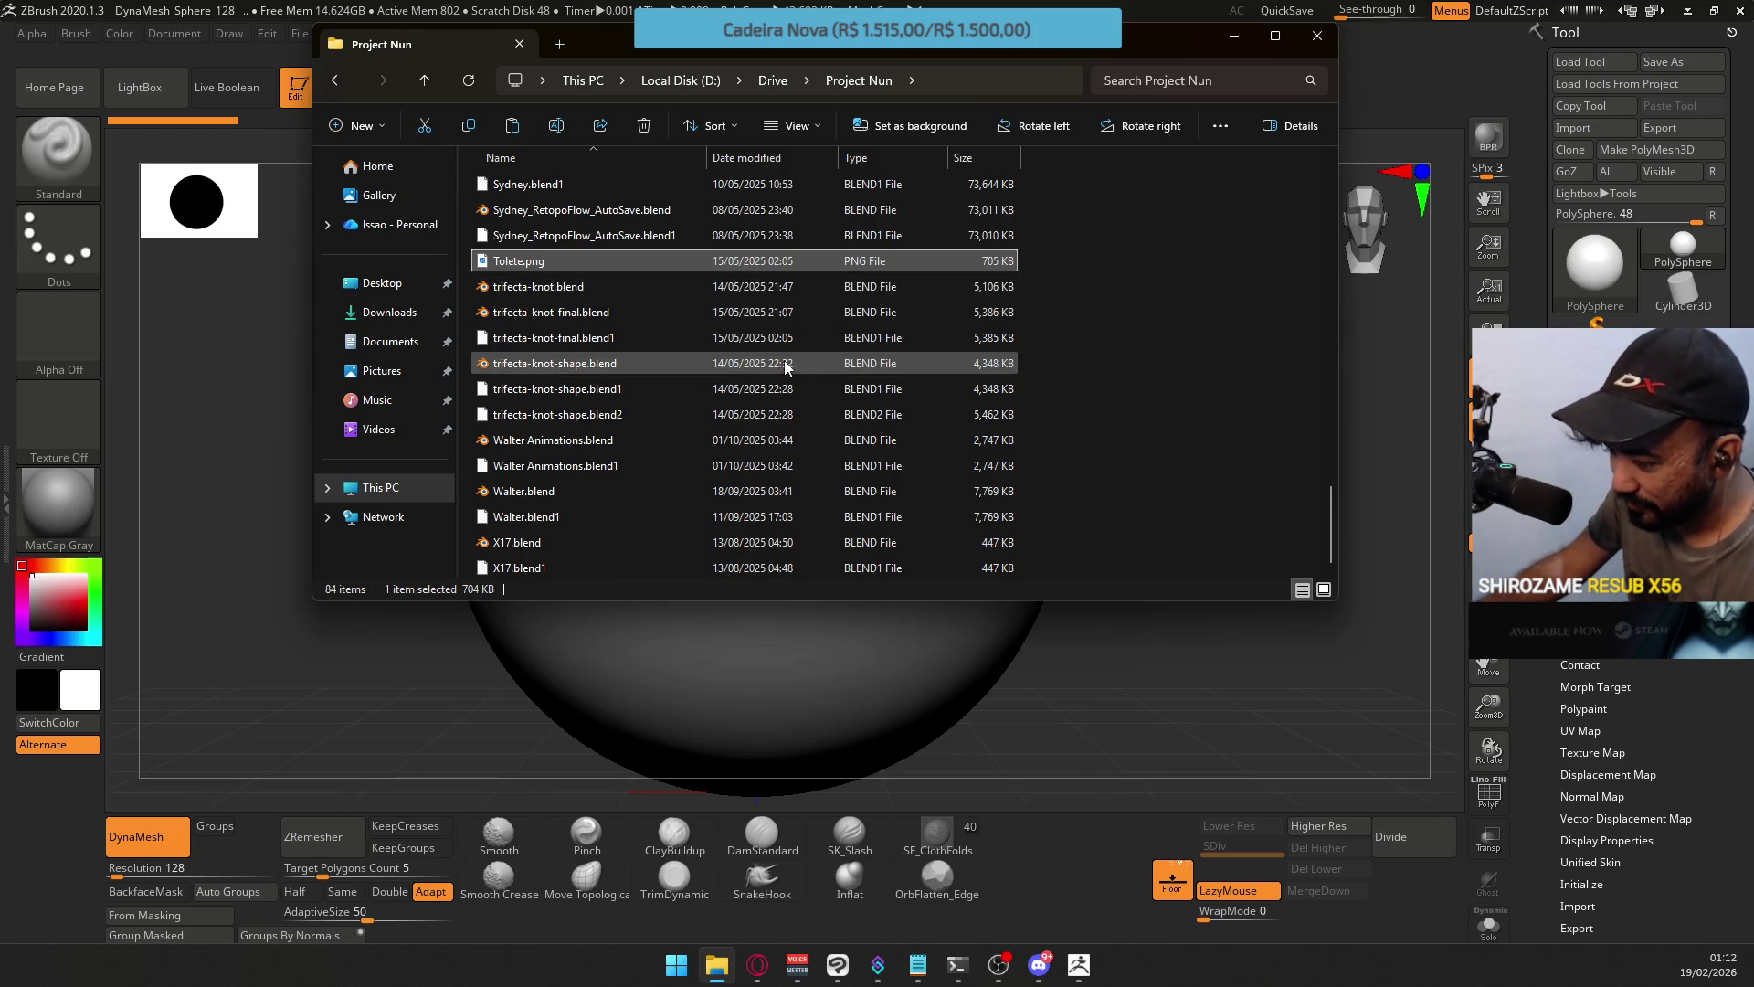
scroll(659, 347, up, 2)
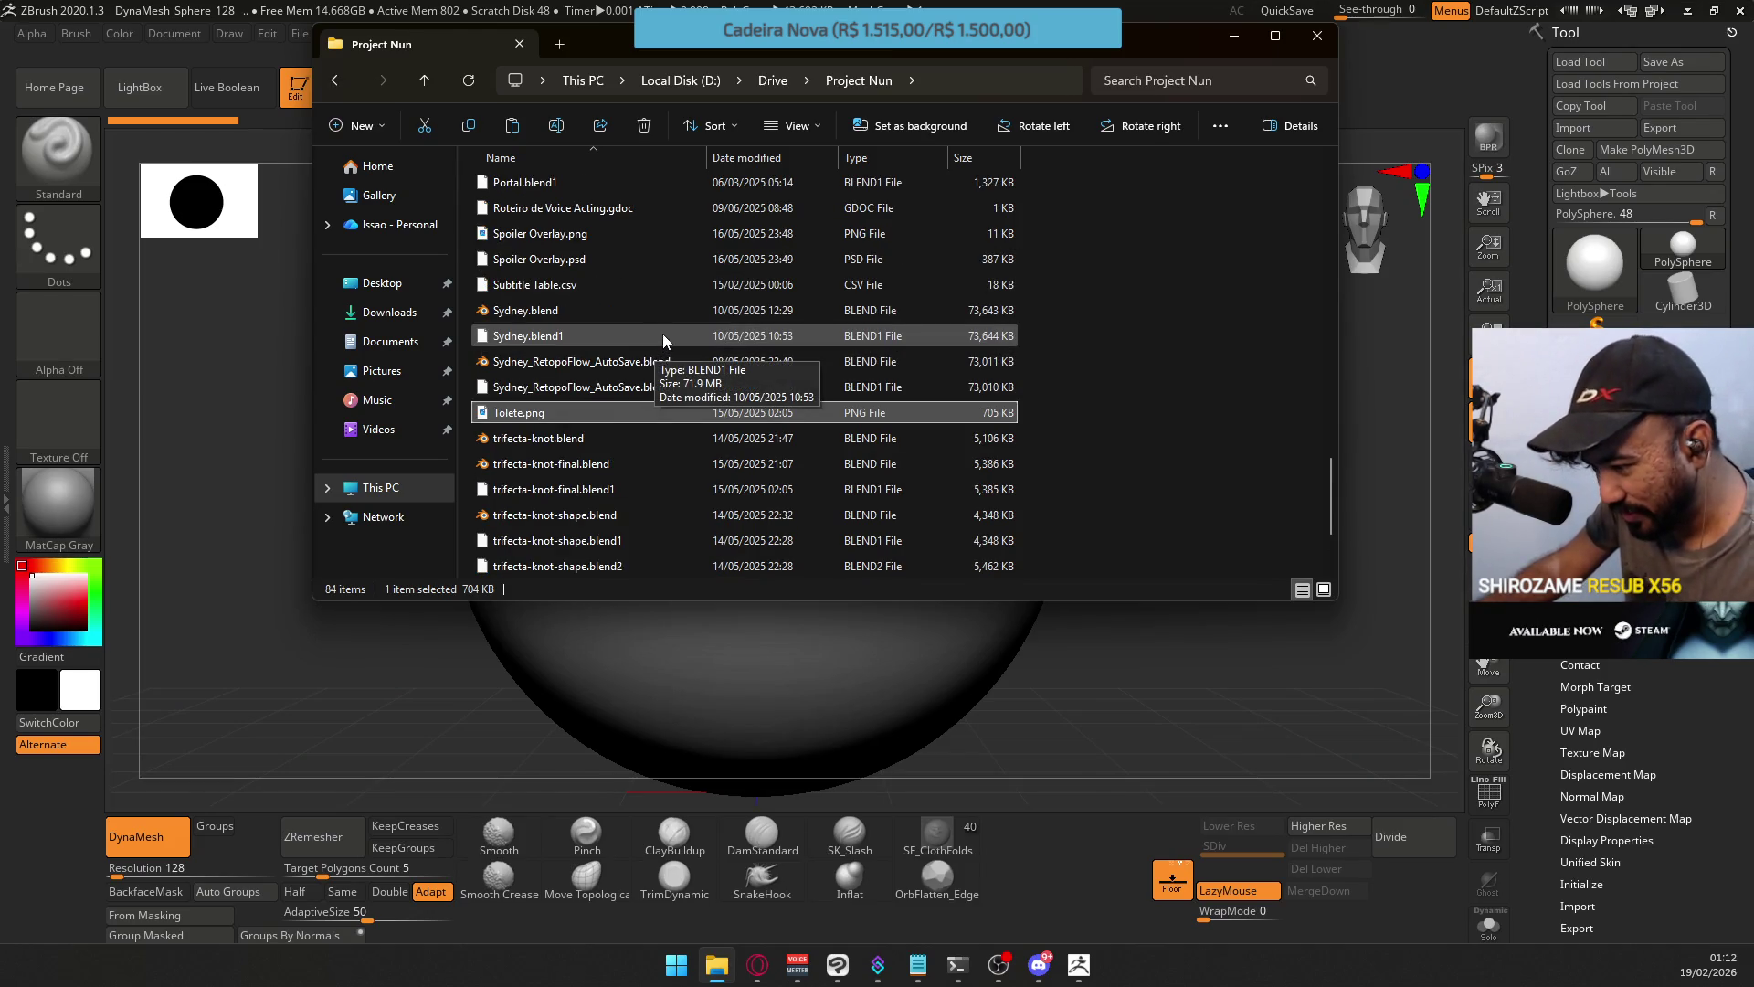
scroll(693, 370, up, 3)
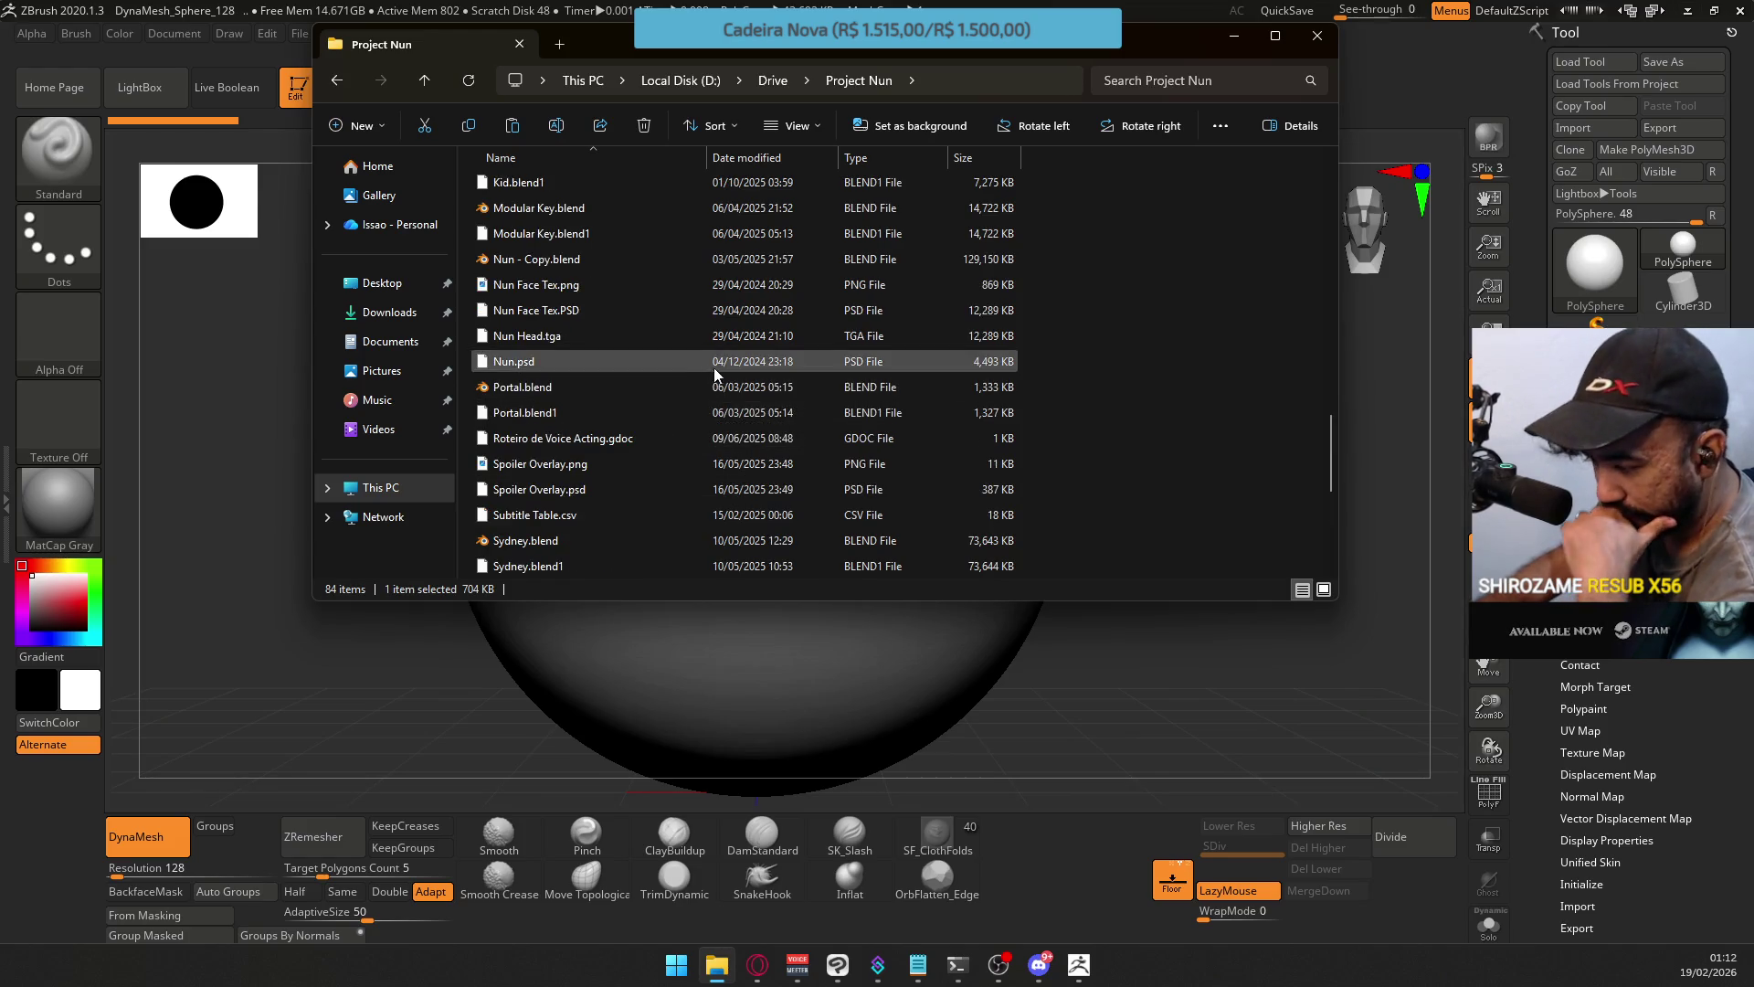
scroll(704, 380, up, 2)
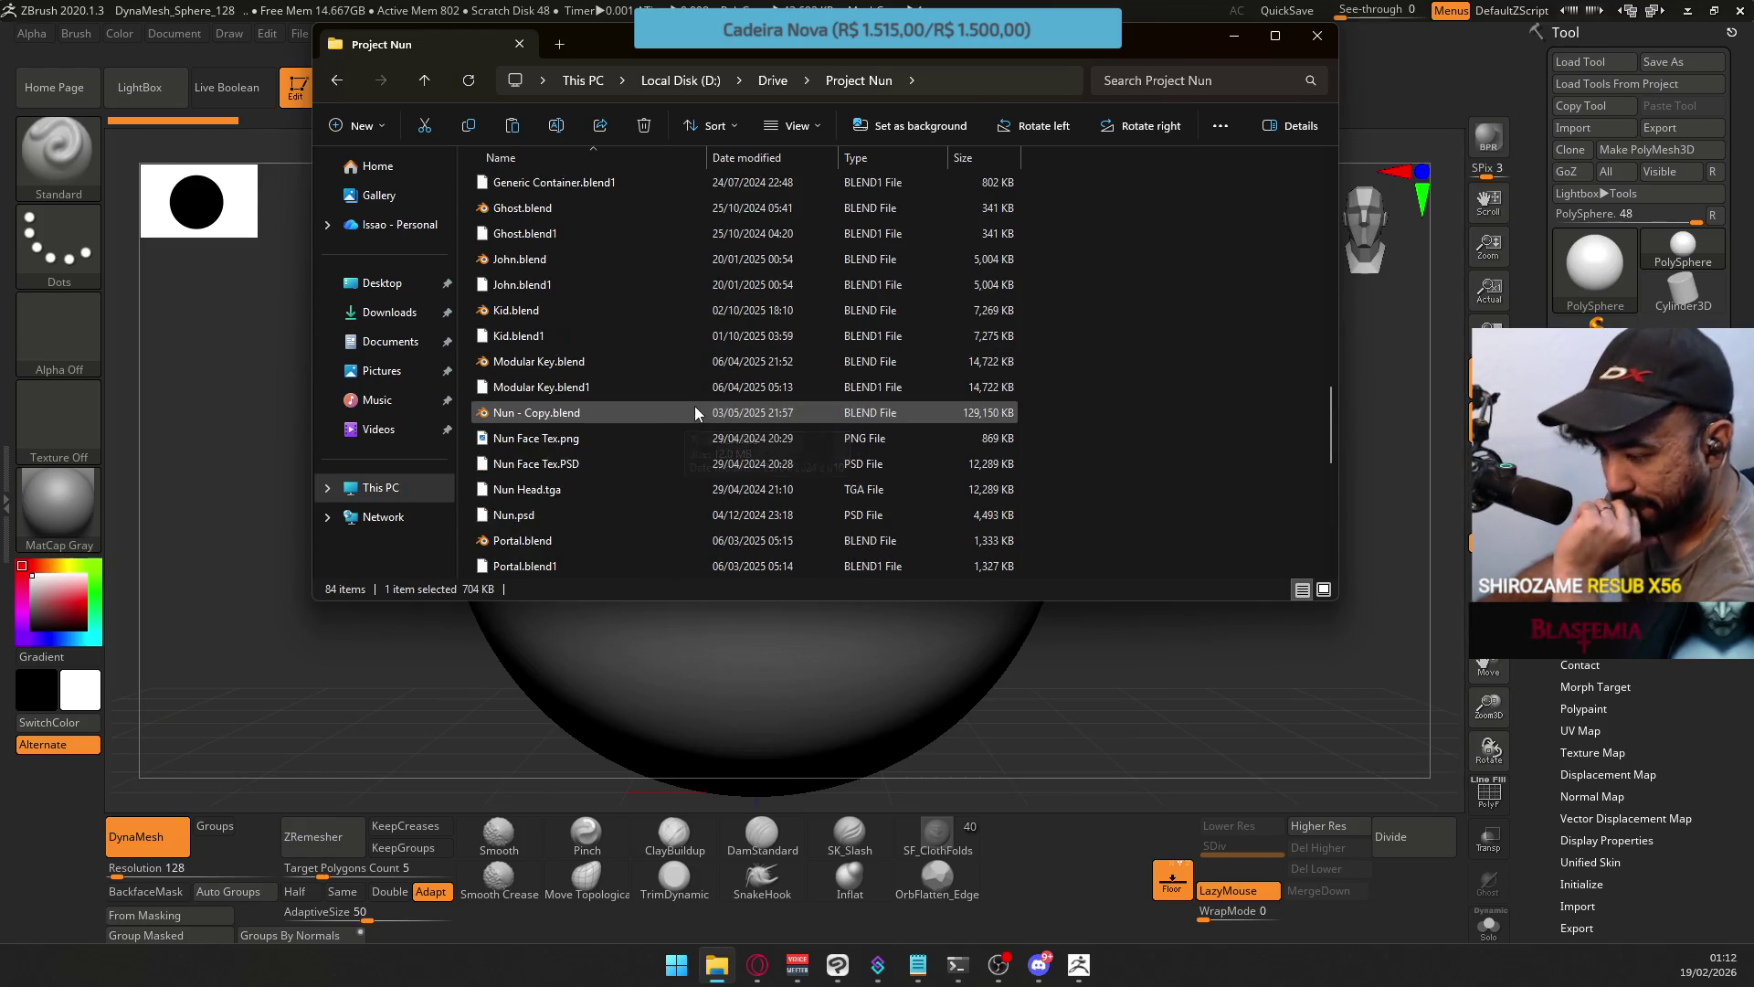
scroll(603, 361, up, 6)
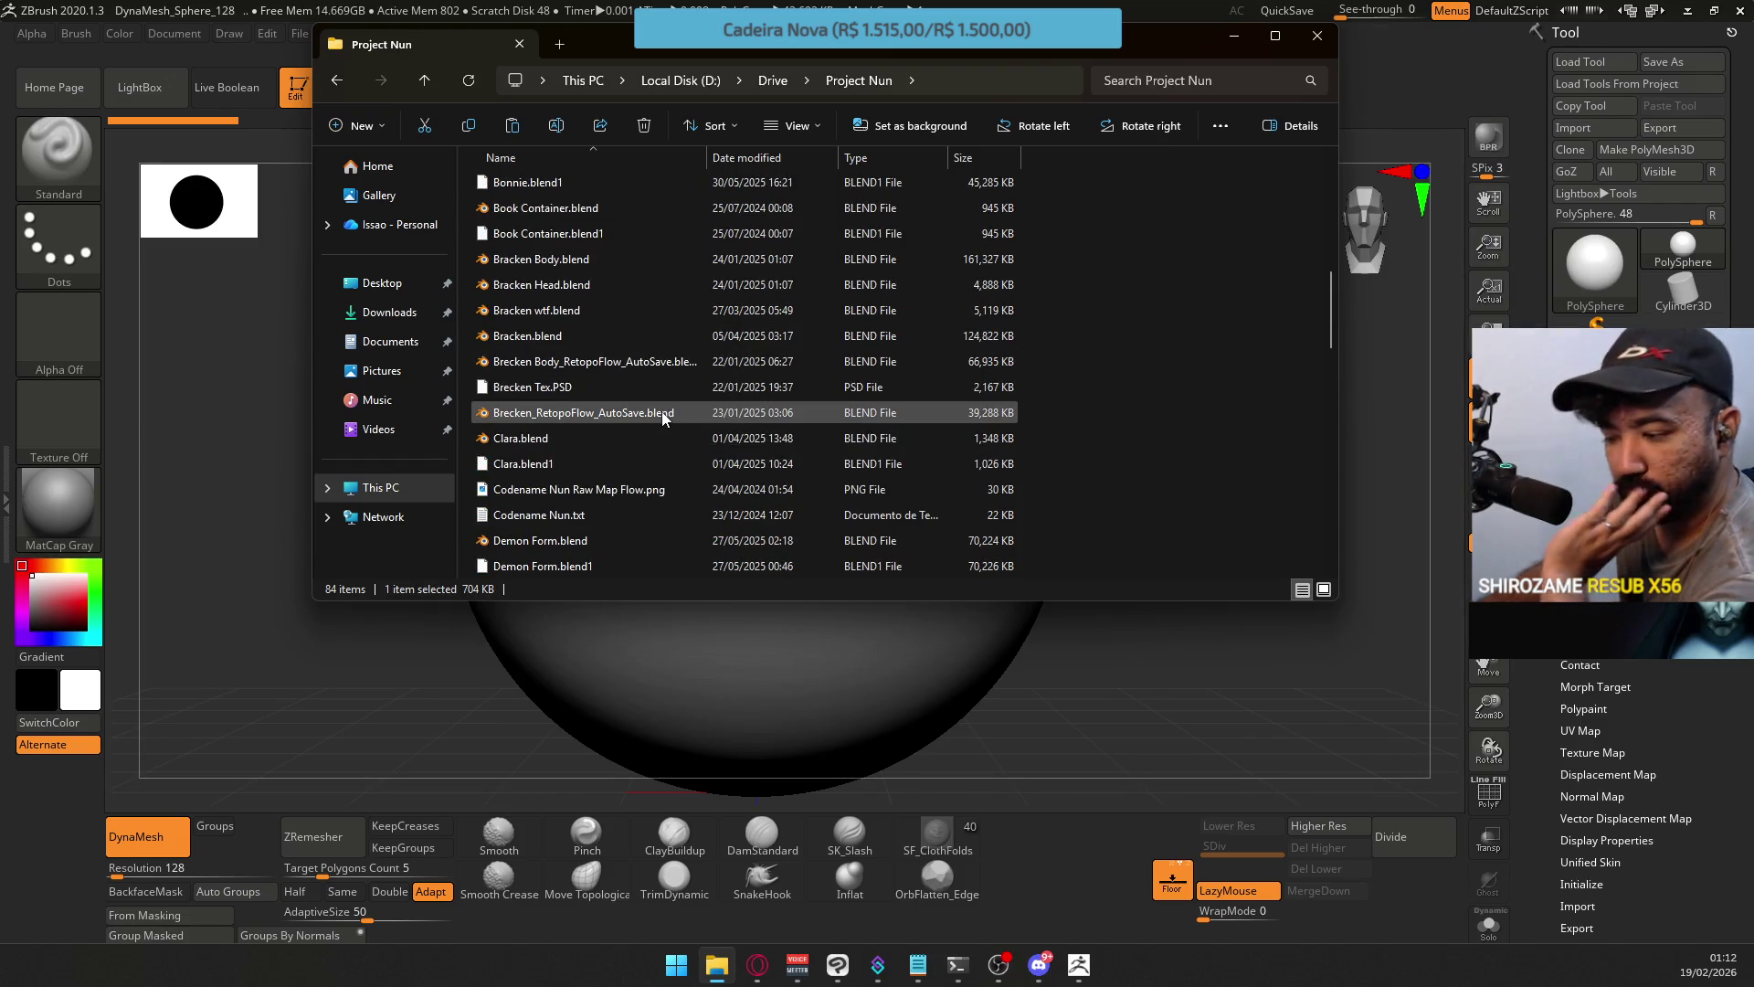
scroll(661, 410, up, 5)
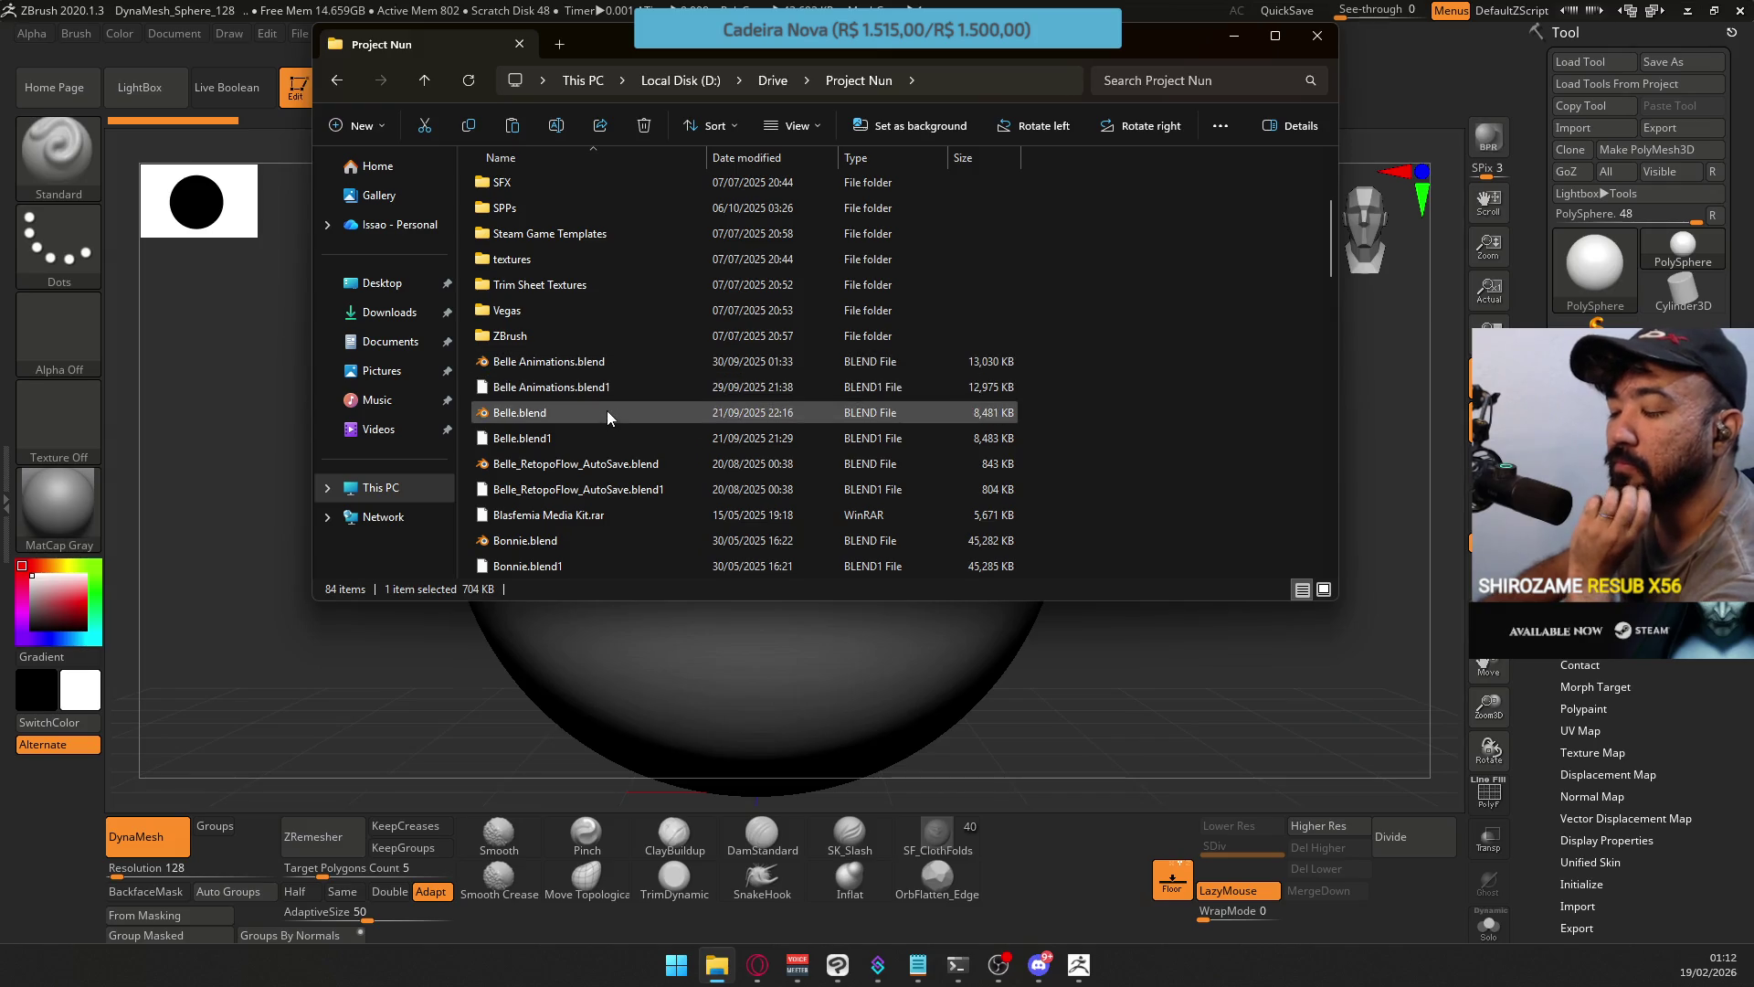
double_click(605, 413)
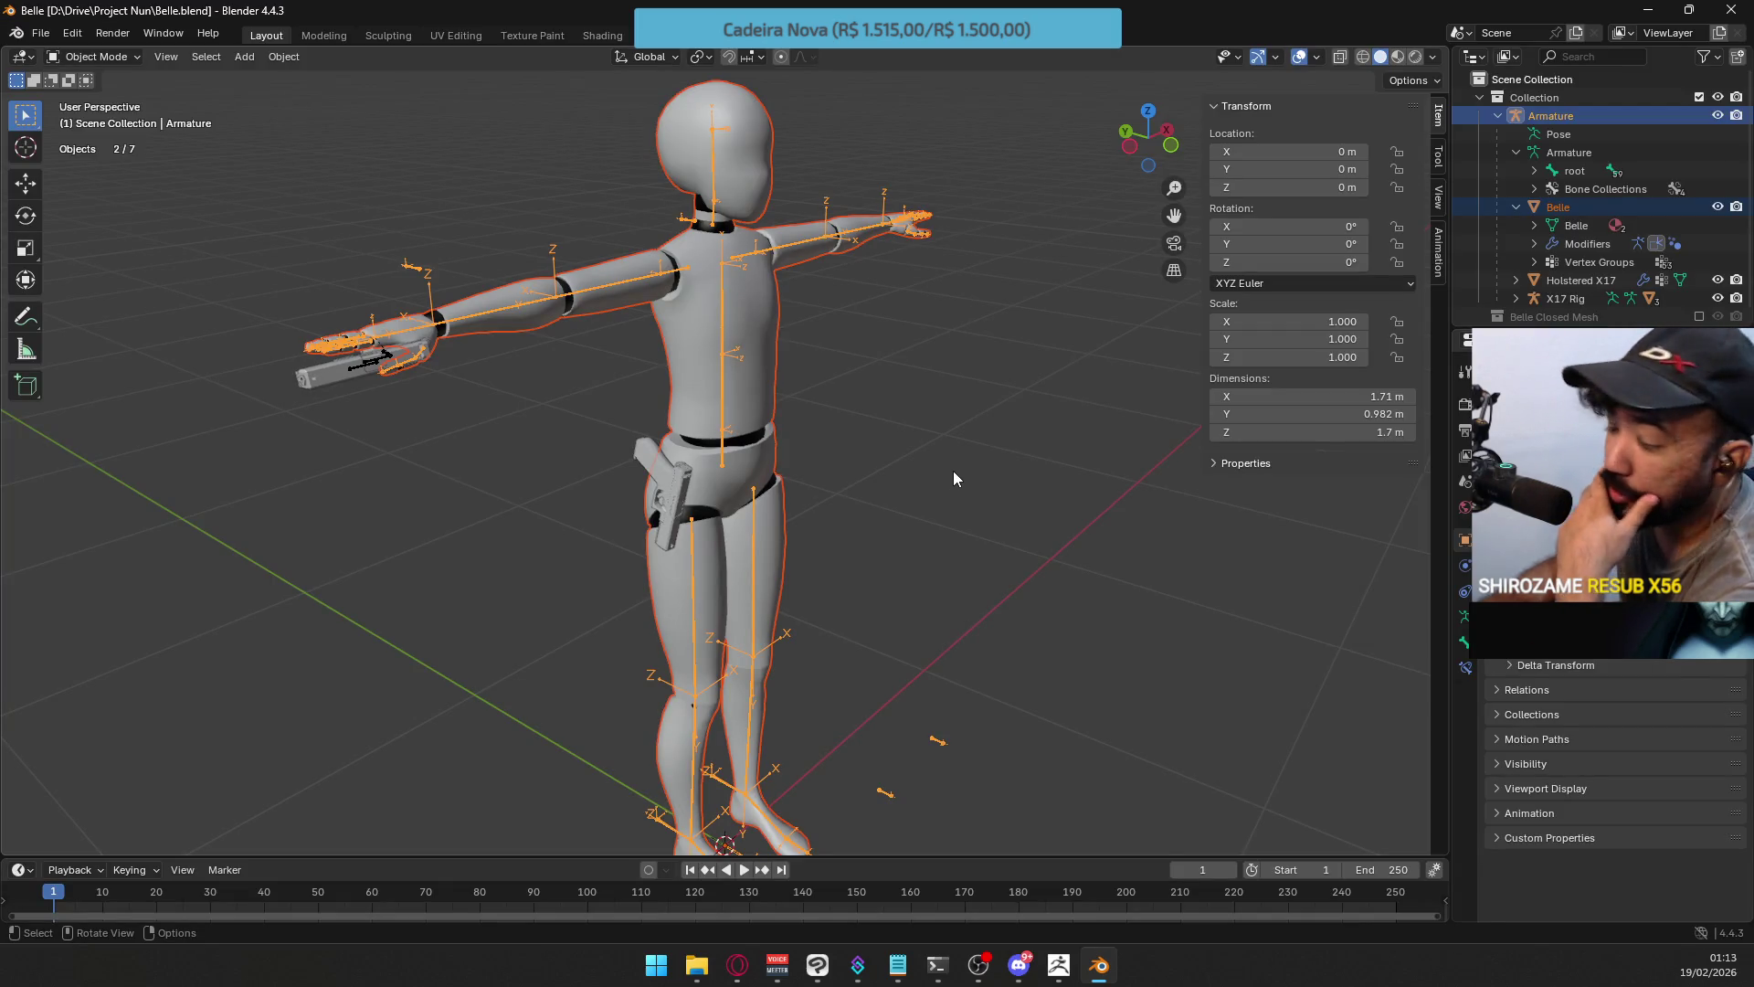
Set a front orthographic view of Belle and select only the Belle body mesh.
mouse_move(952, 469)
middle_down()
mouse_move(858, 461)
mouse_move(1099, 402)
mouse_move(1098, 432)
mouse_move(930, 494)
mouse_move(842, 472)
mouse_move(863, 403)
mouse_move(917, 450)
mouse_move(1051, 441)
mouse_move(927, 525)
mouse_move(852, 363)
mouse_move(1011, 346)
mouse_move(1149, 400)
mouse_move(1030, 464)
mouse_move(859, 480)
middle_up()
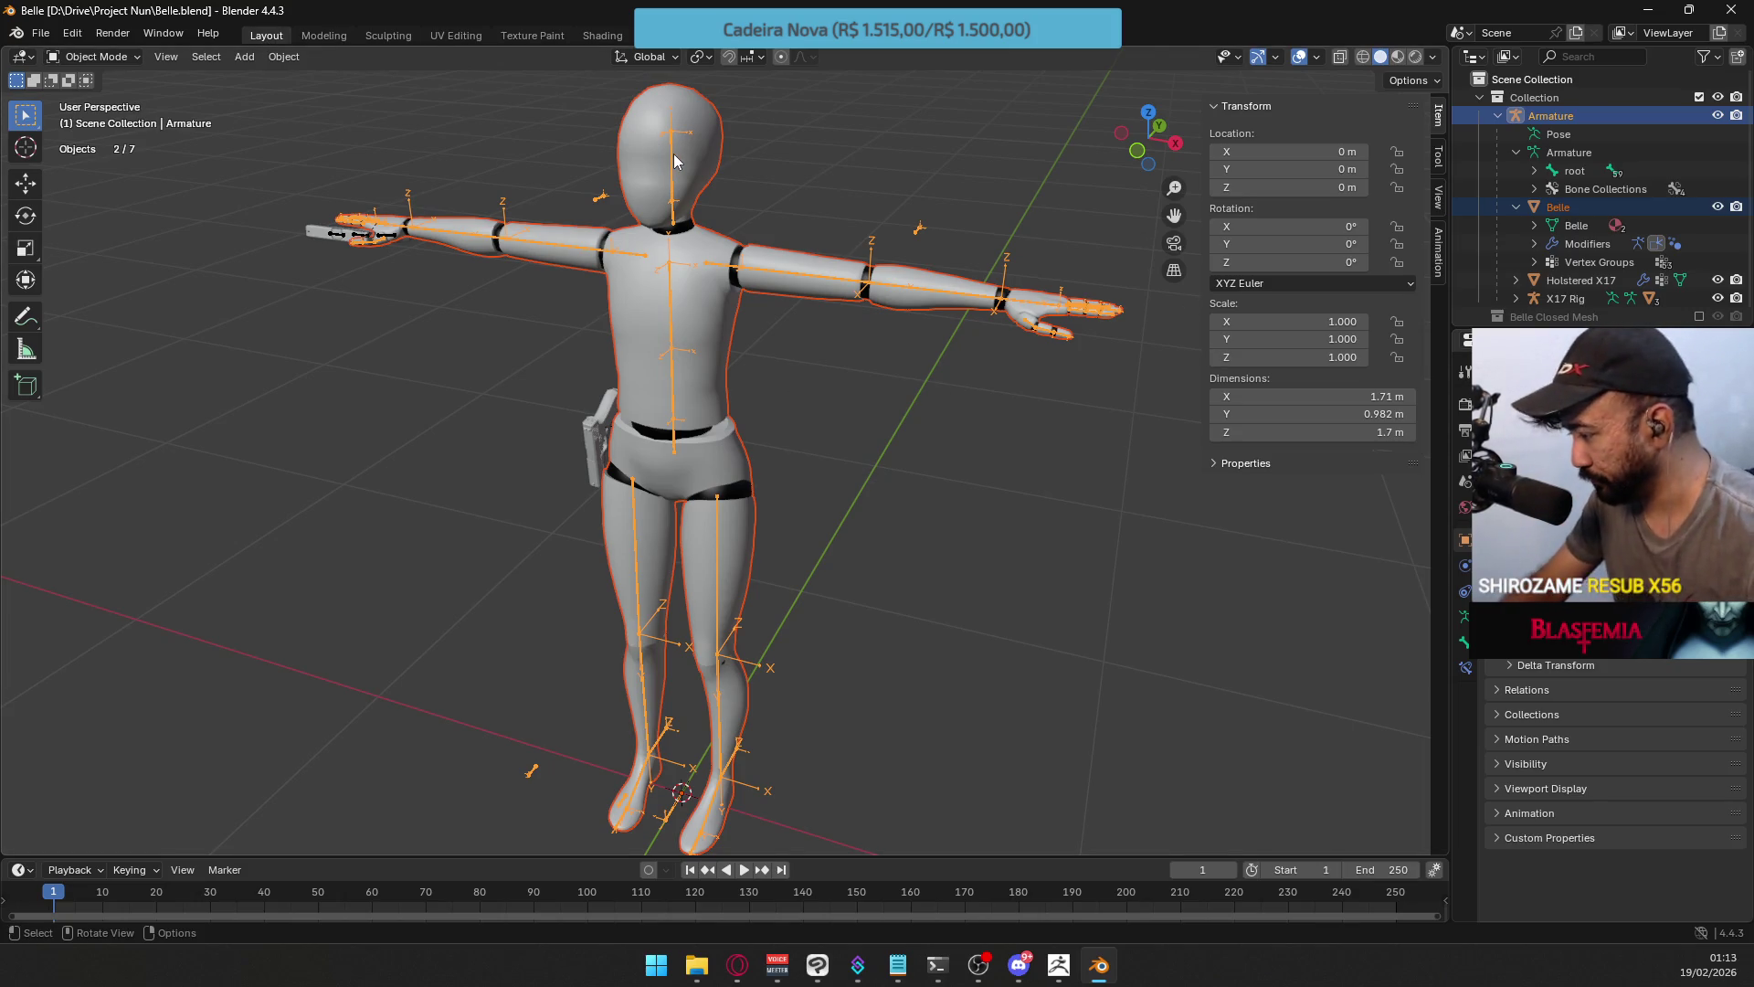
key(KP_1)
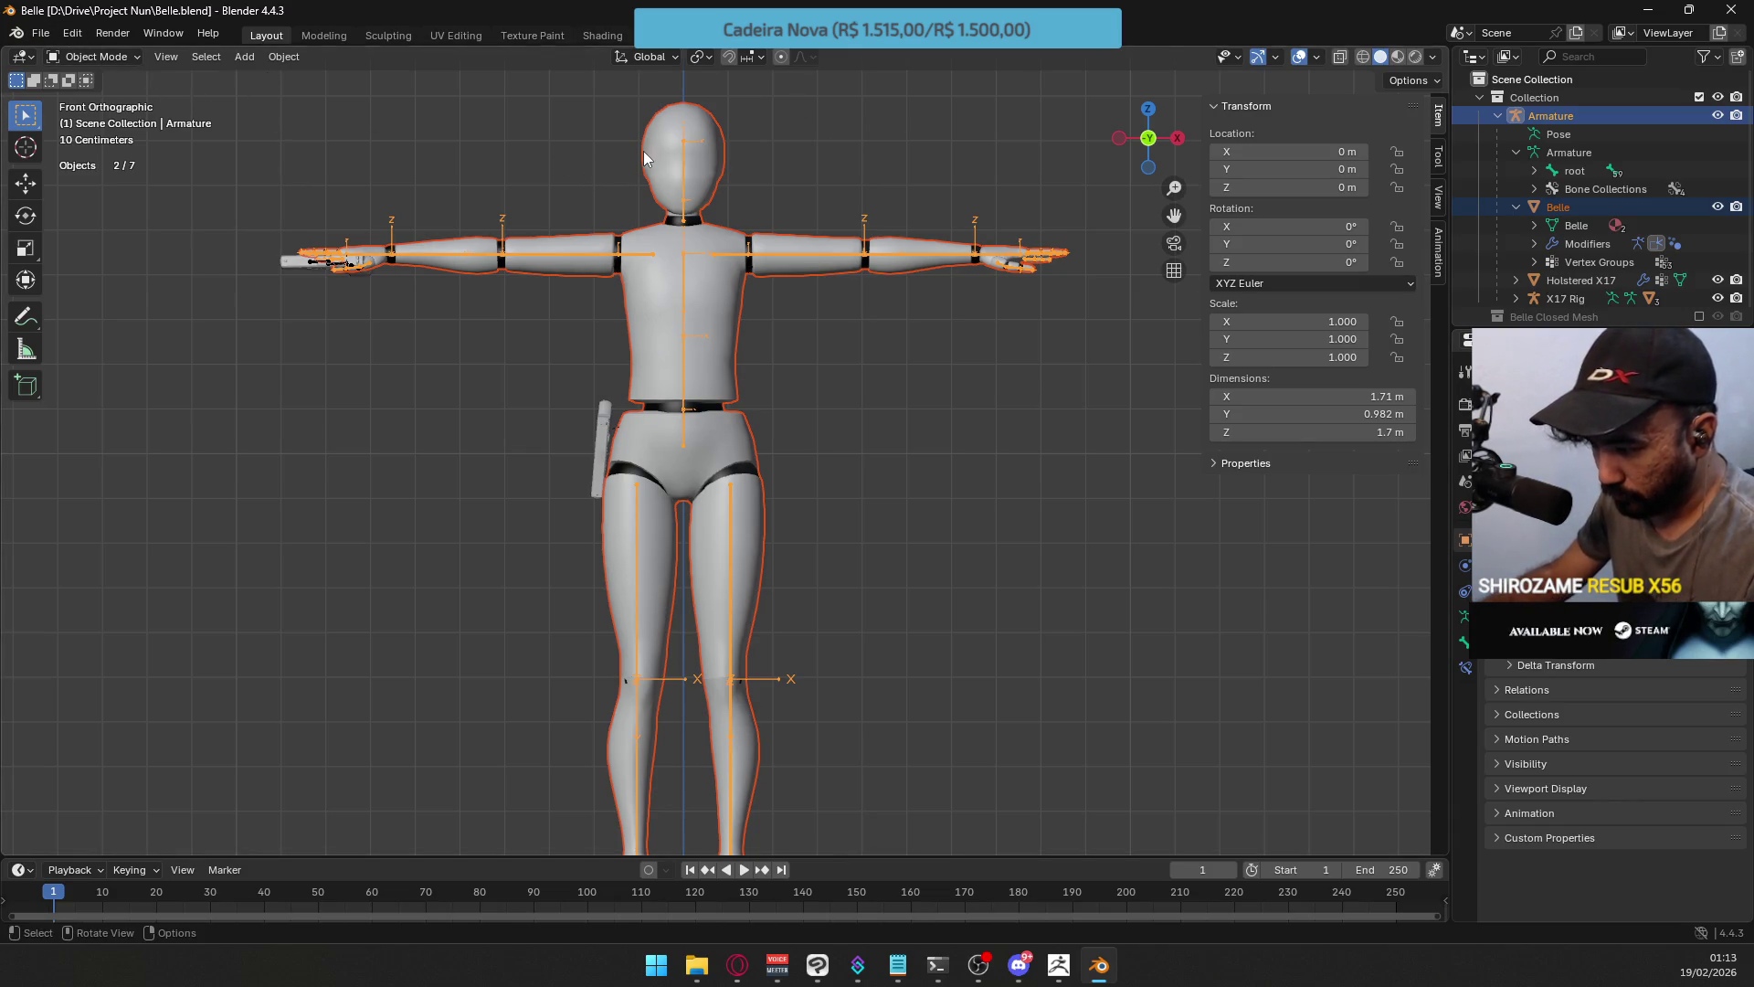
click(667, 178)
Start an FBX import from the Desktop by mistake, then cancel it.
click(41, 33)
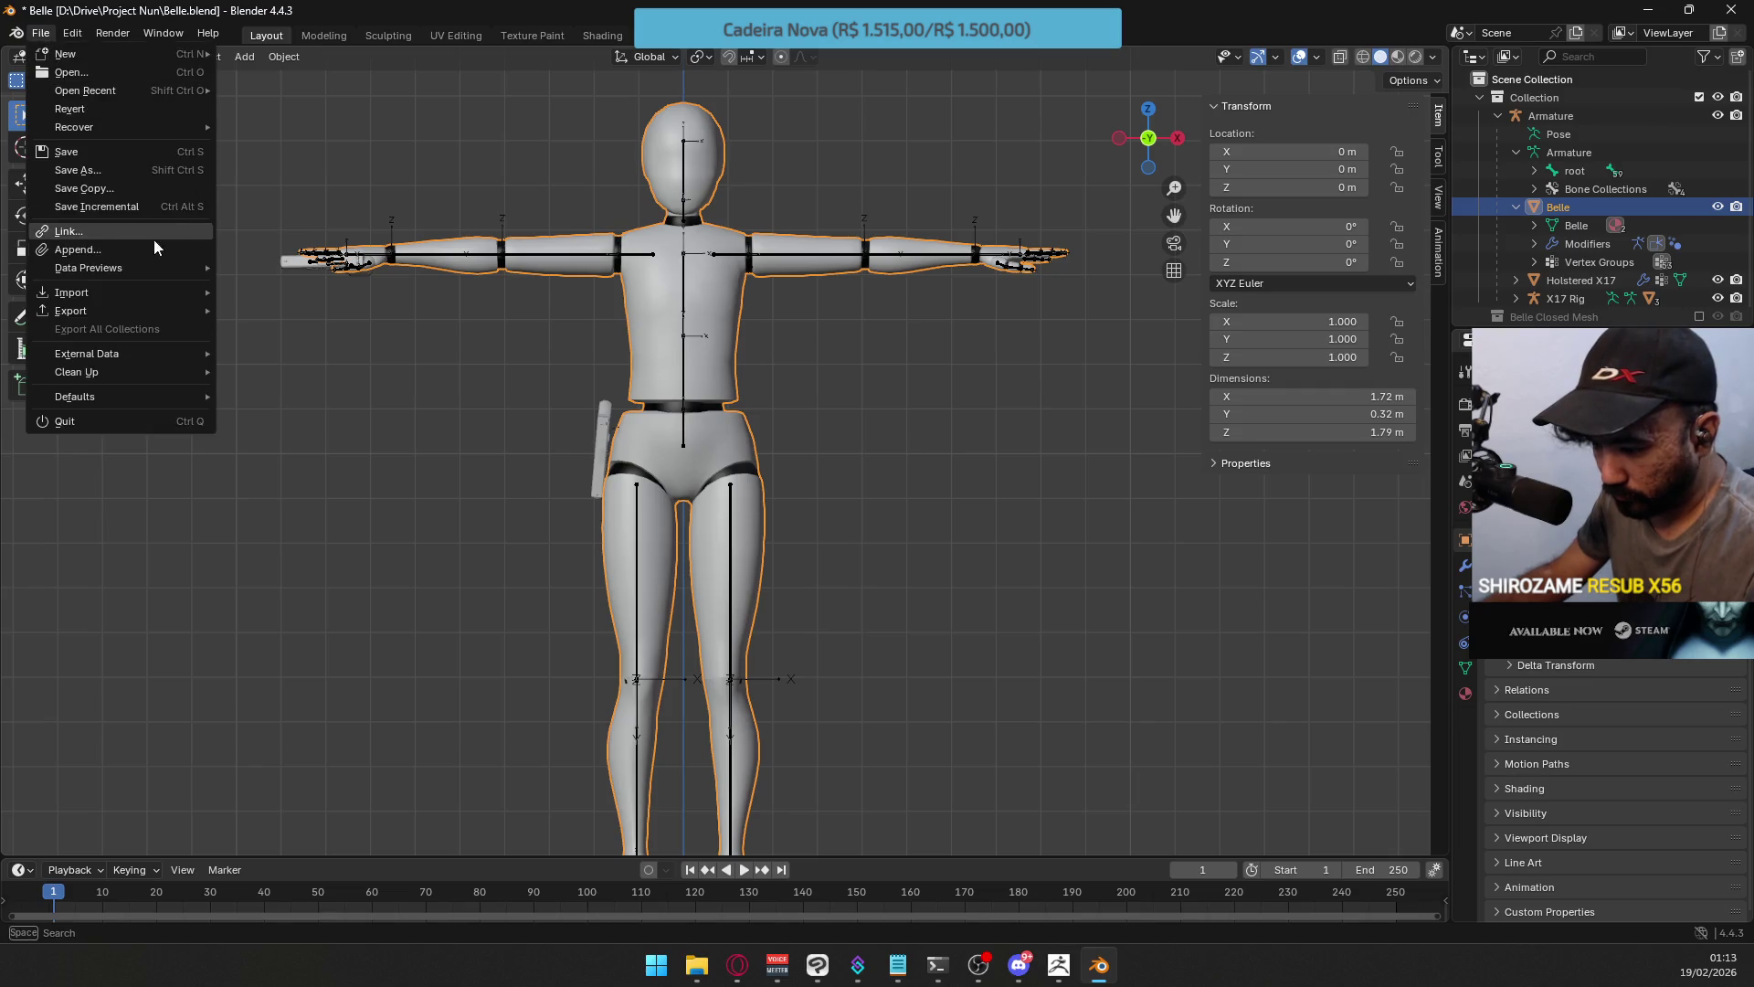
mouse_move(146, 300)
click(388, 459)
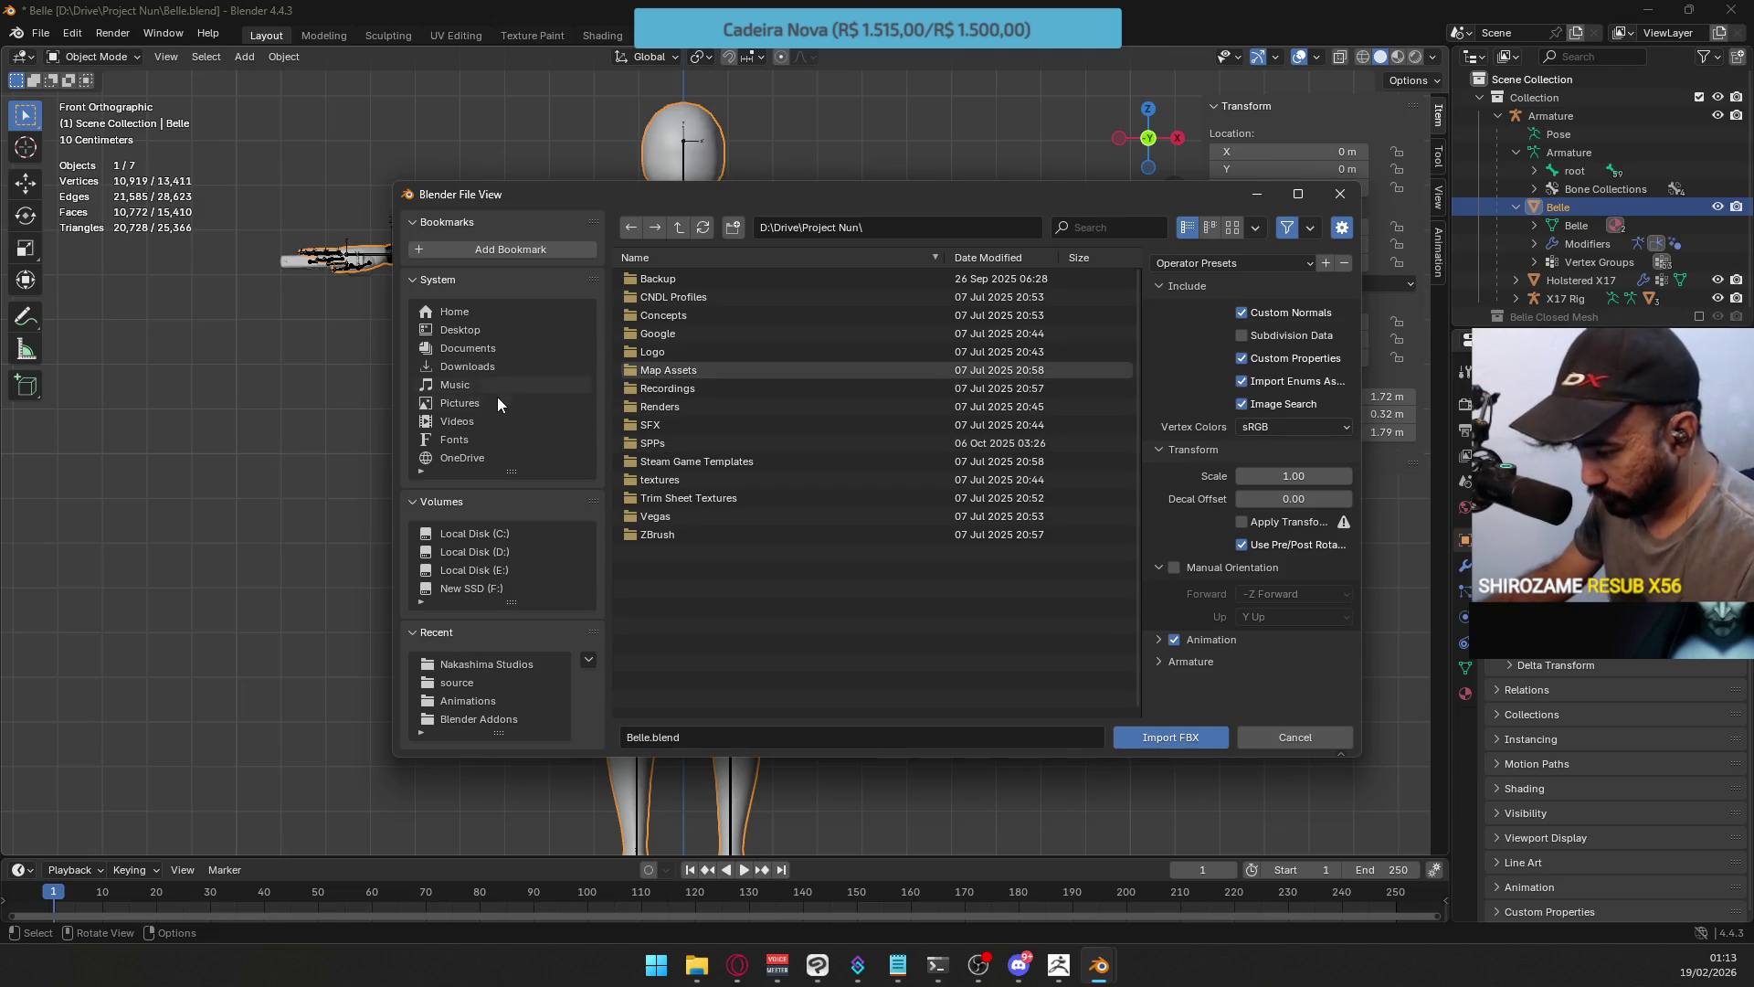
click(494, 331)
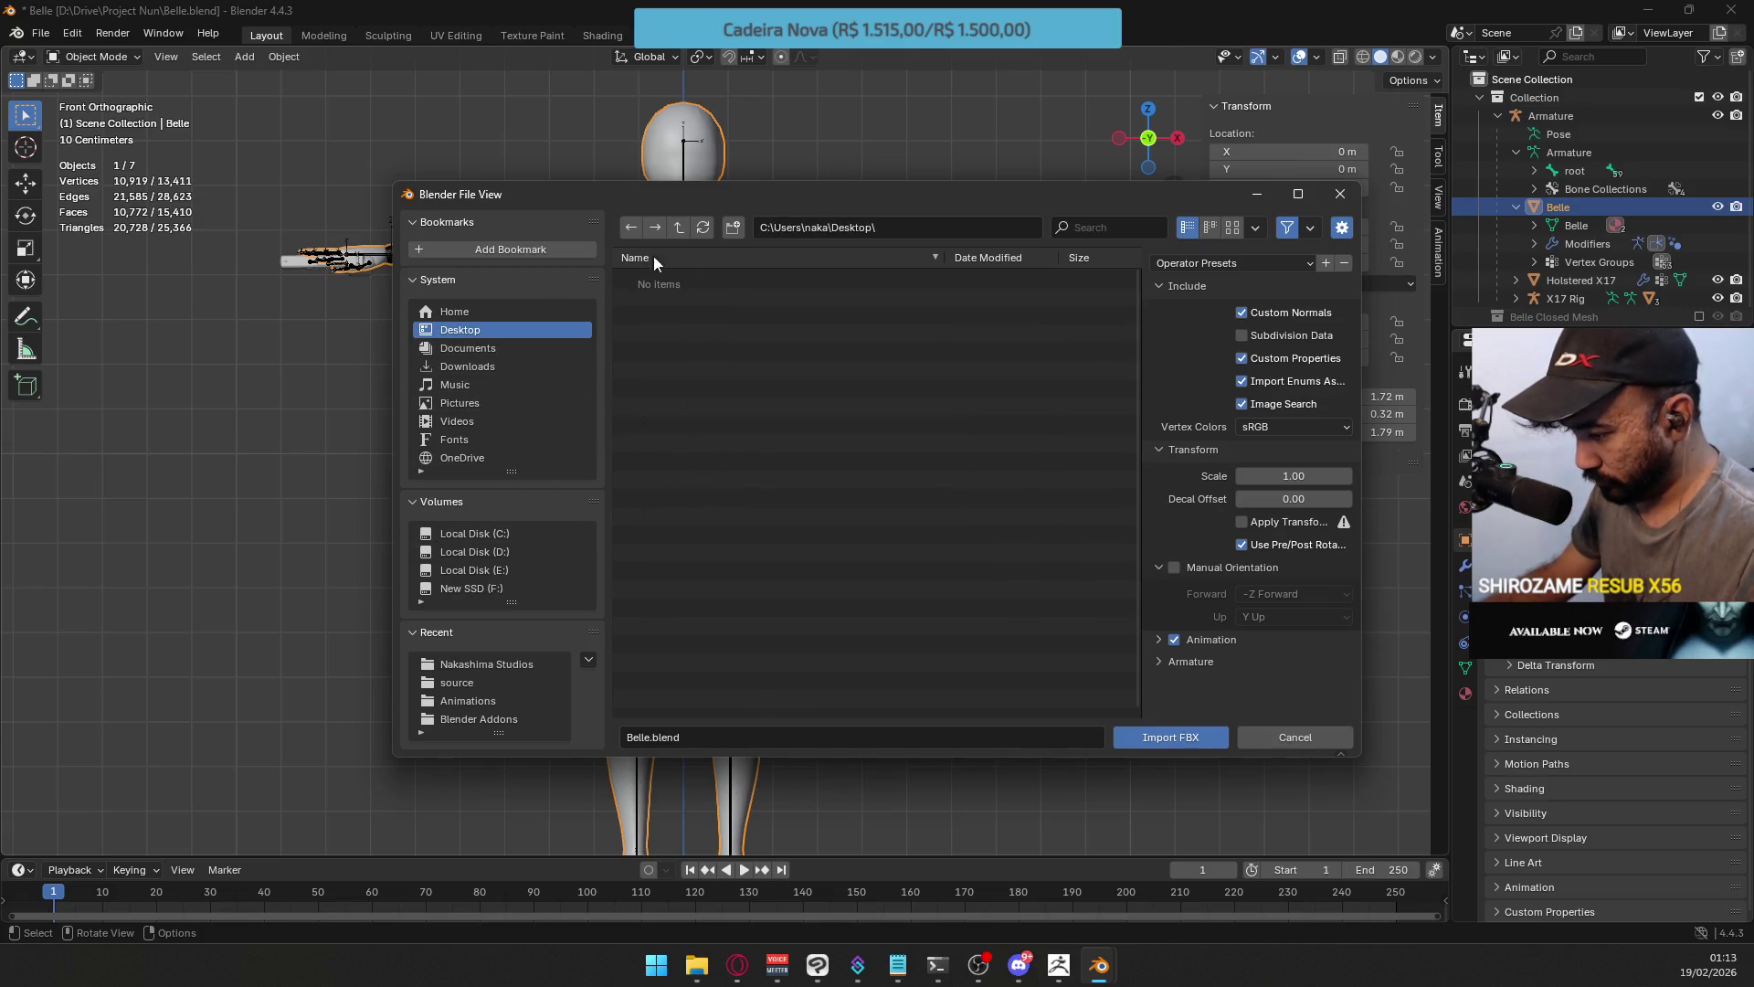
click(1349, 202)
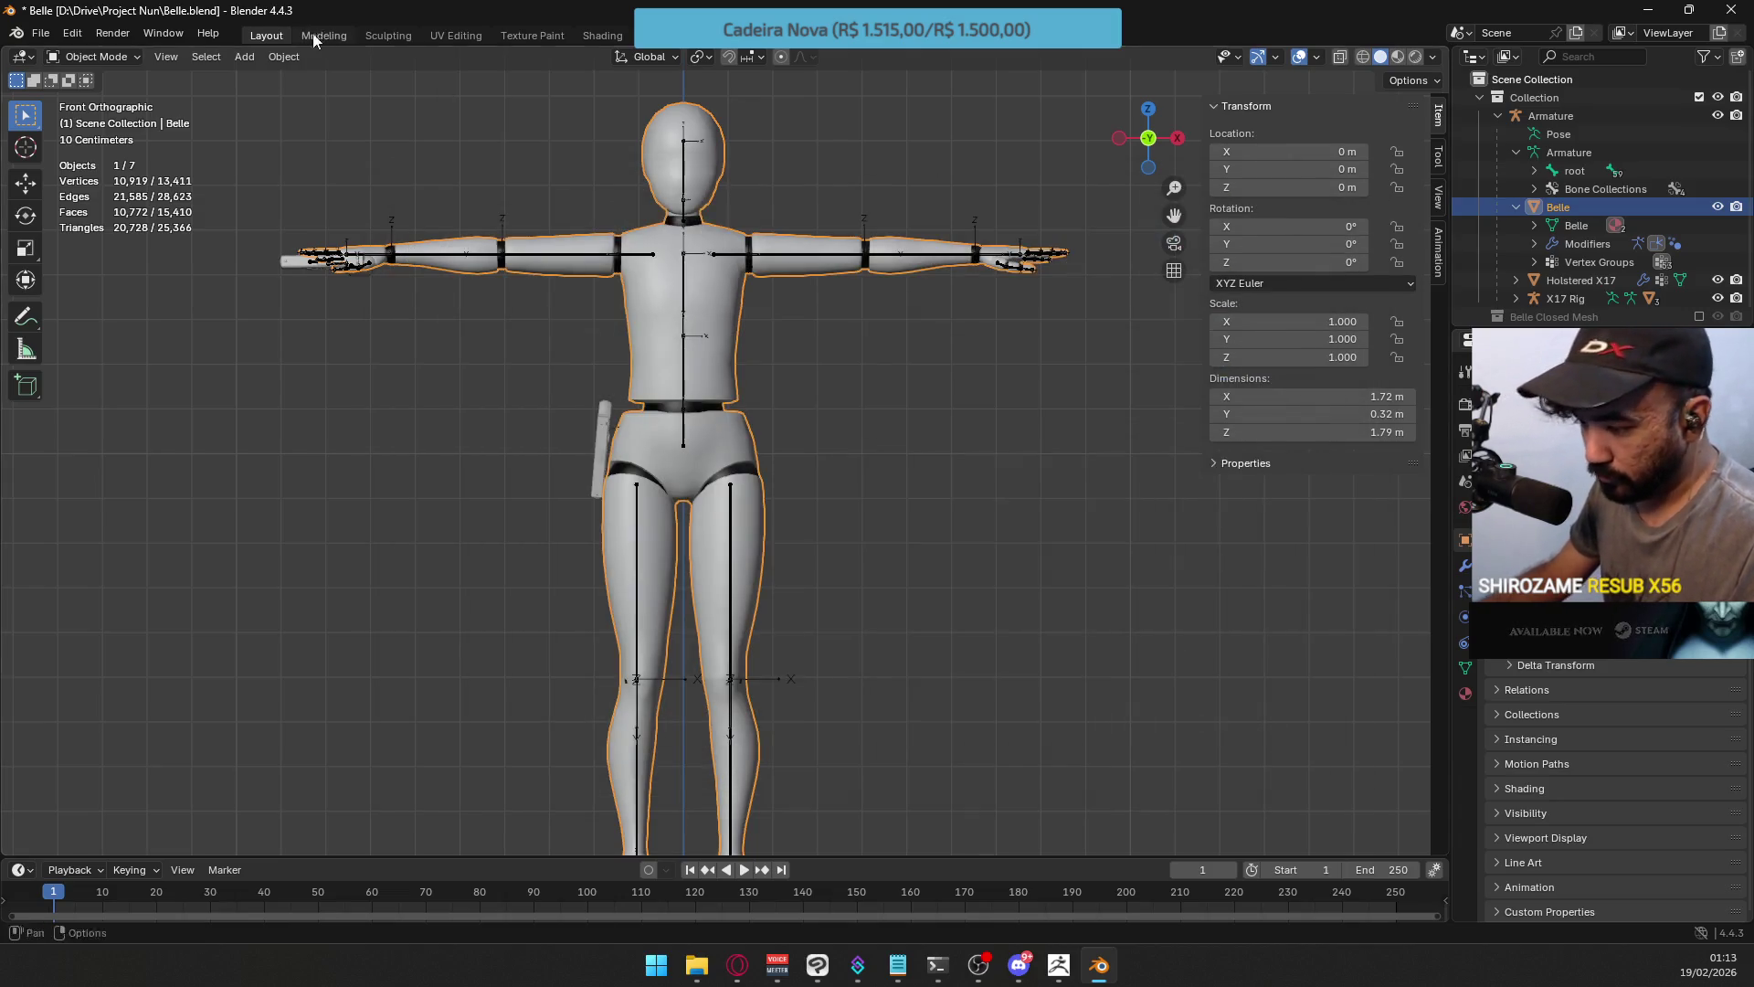
Export the selected Belle mesh as Belle.fbx to the Desktop, limited to selected objects.
click(40, 33)
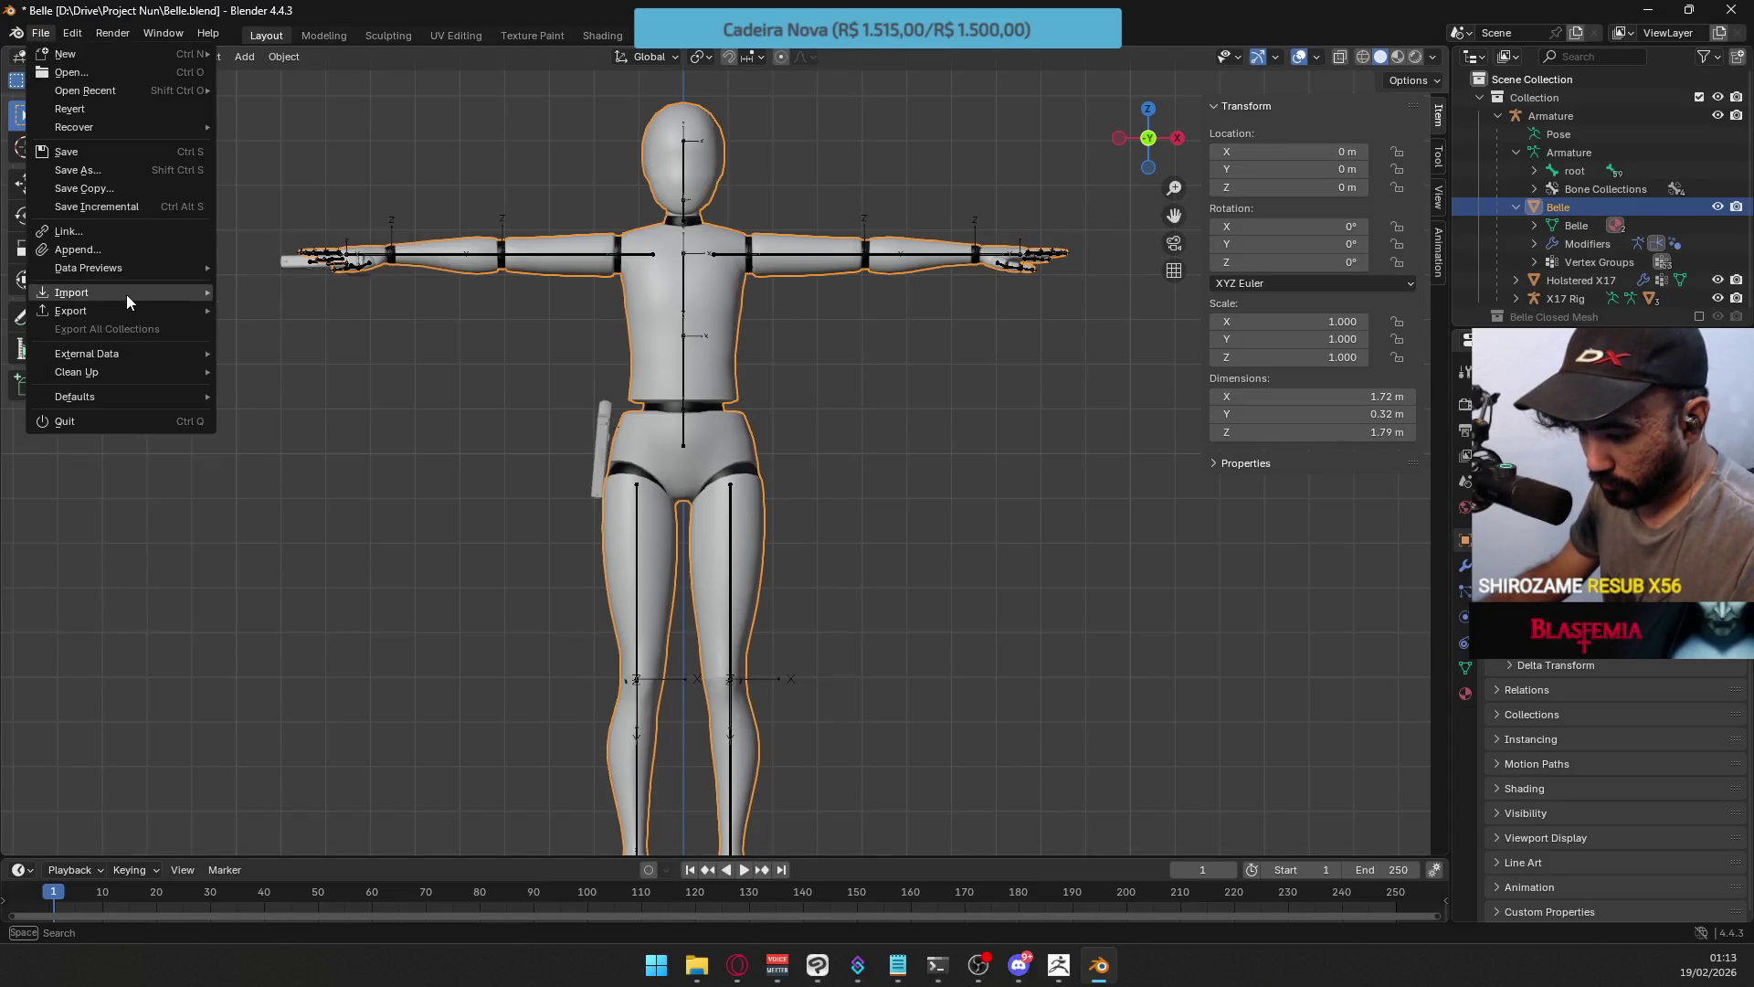
mouse_move(205, 315)
click(322, 474)
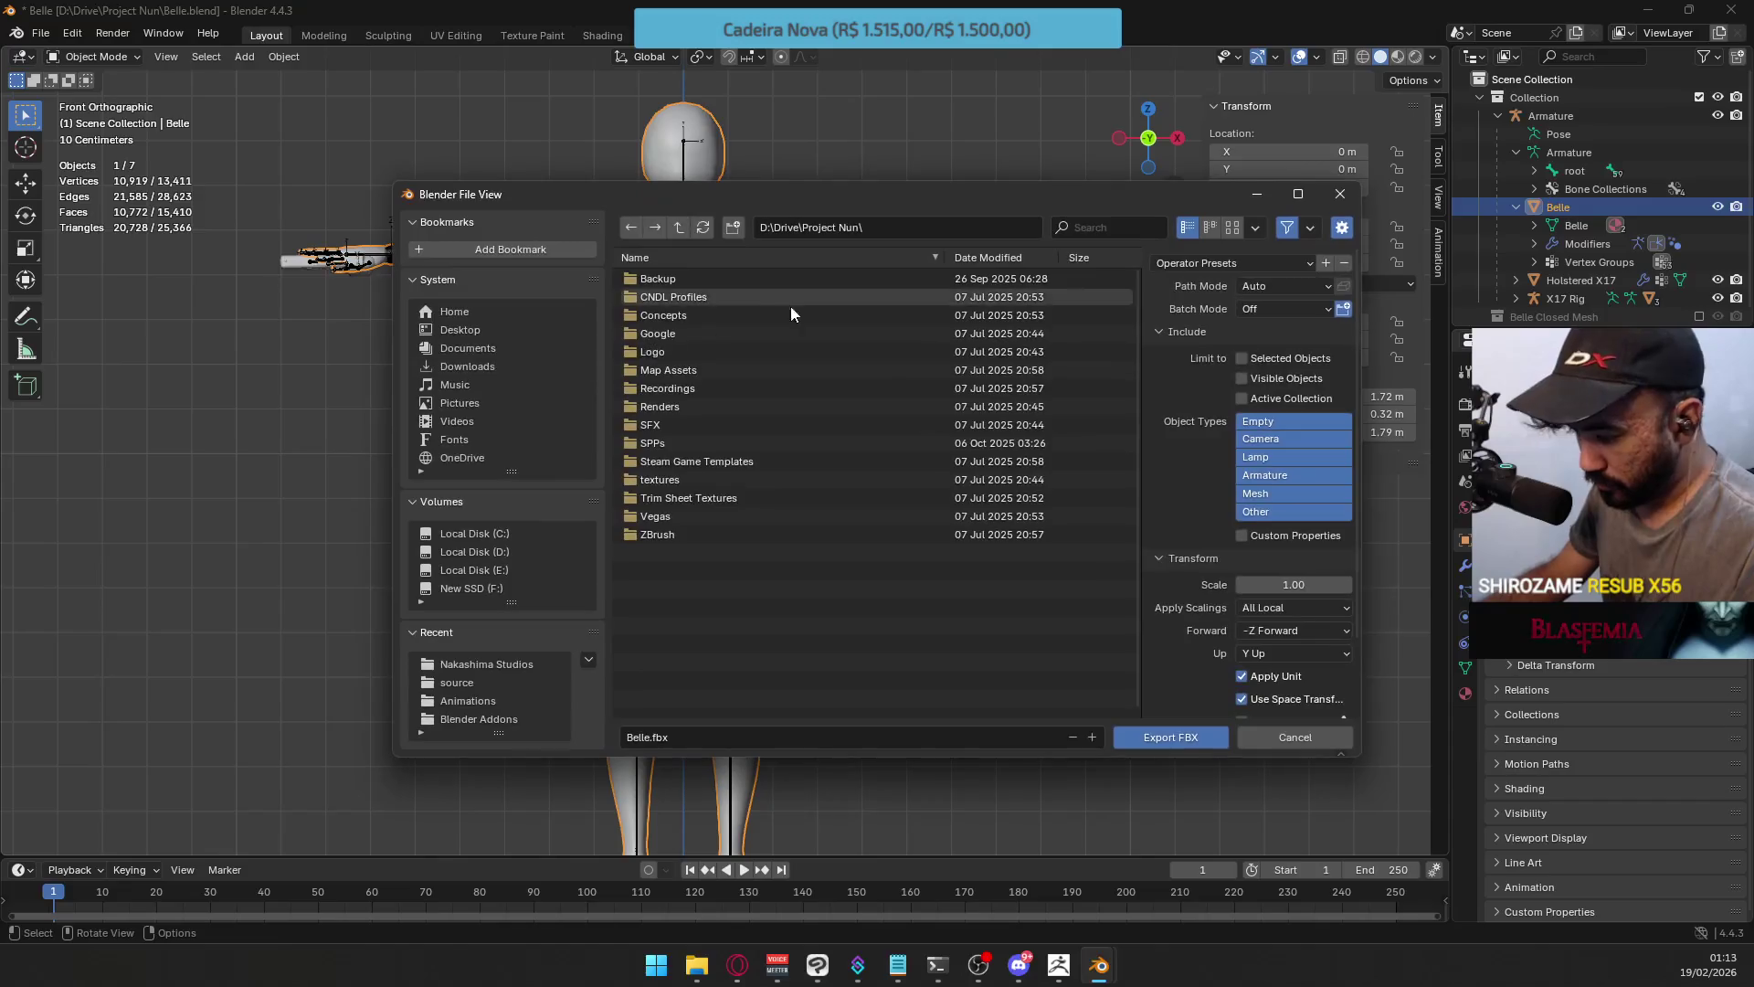
click(1296, 358)
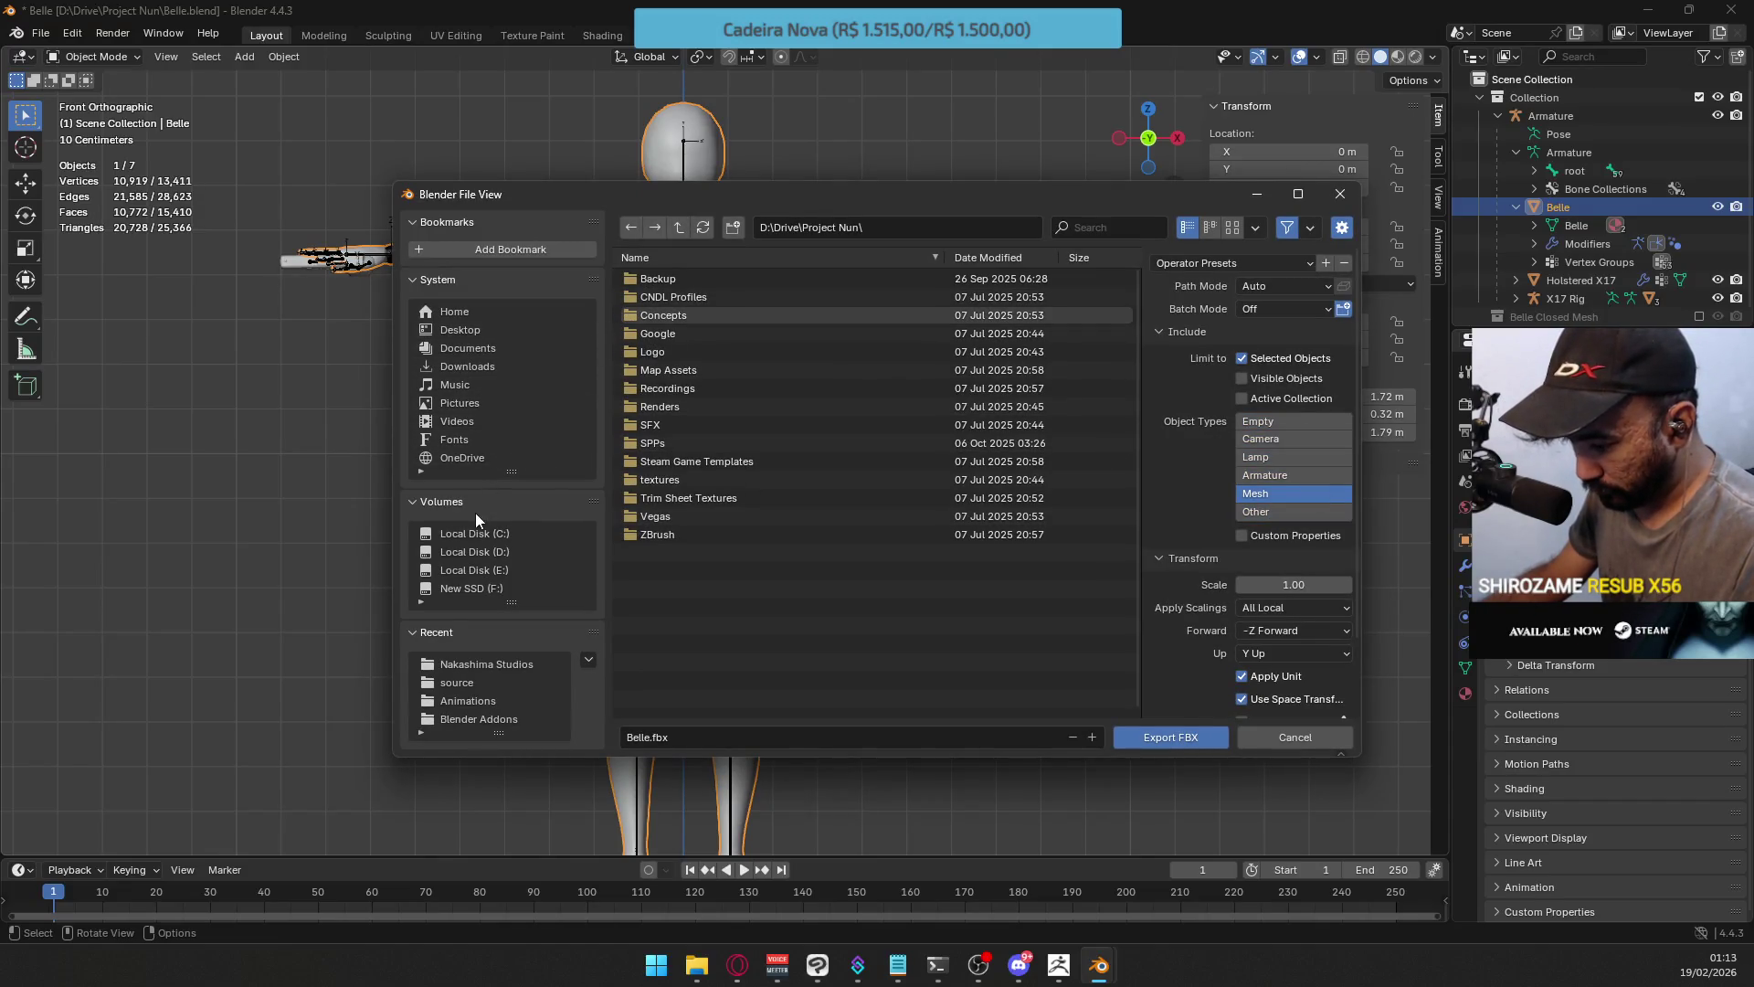
click(491, 331)
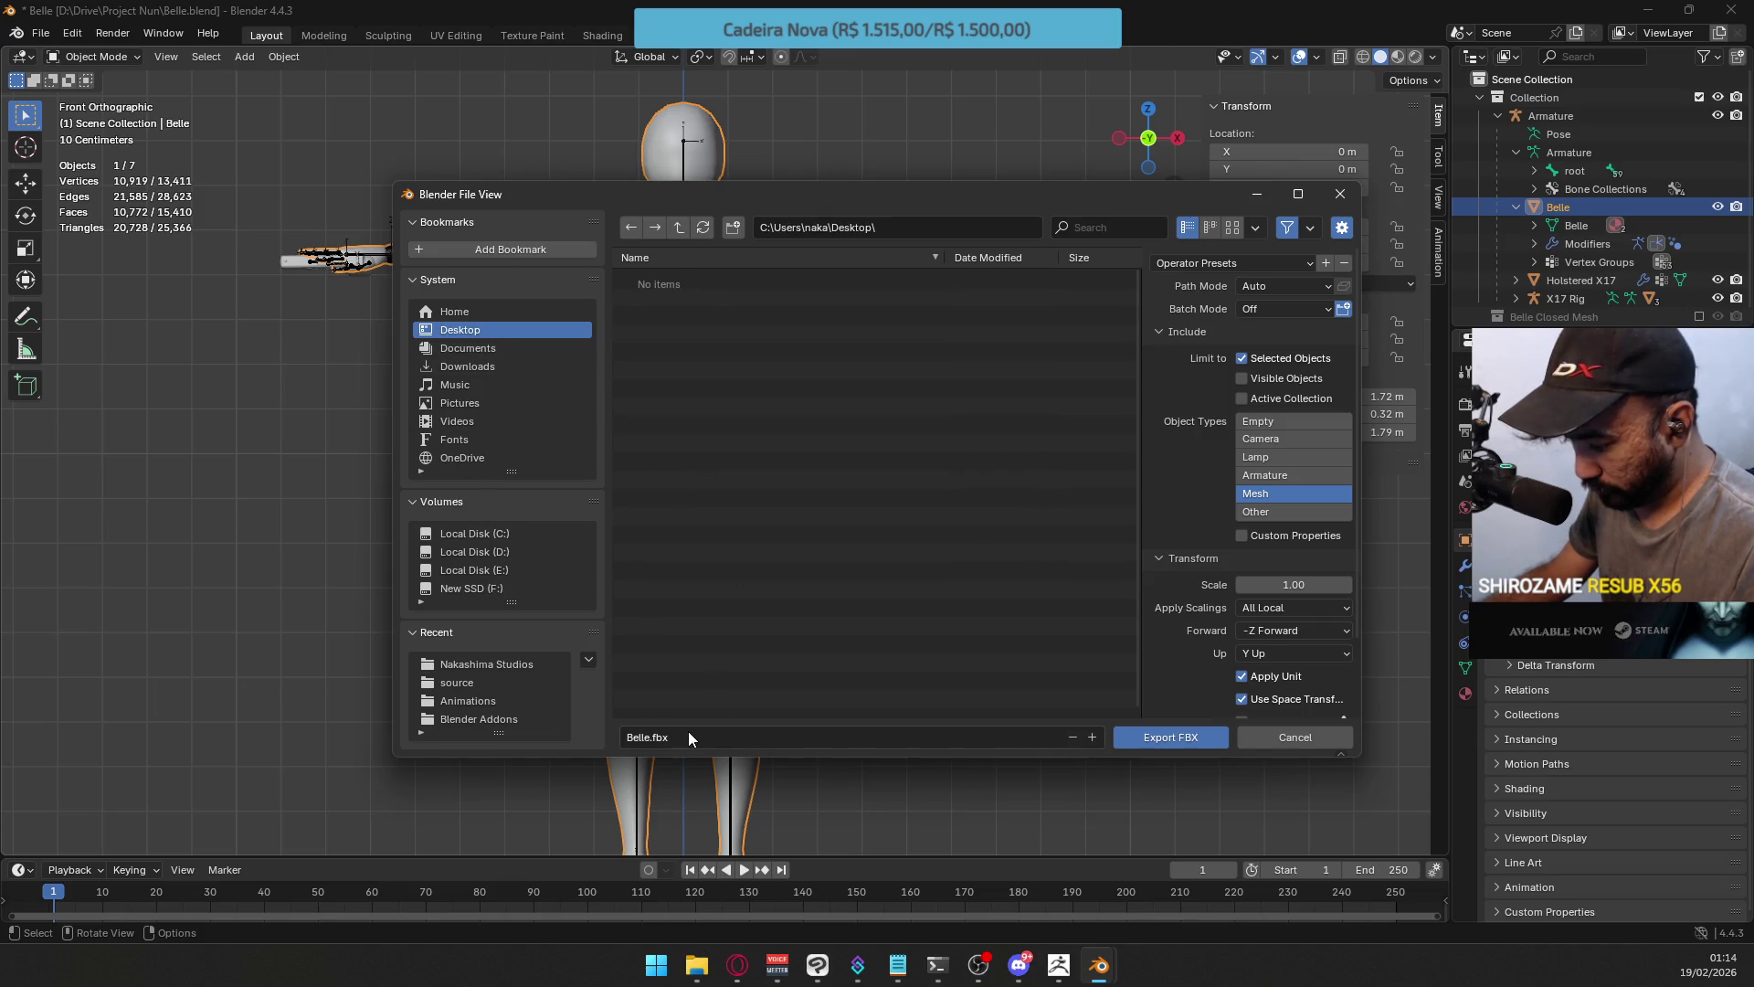
click(1158, 732)
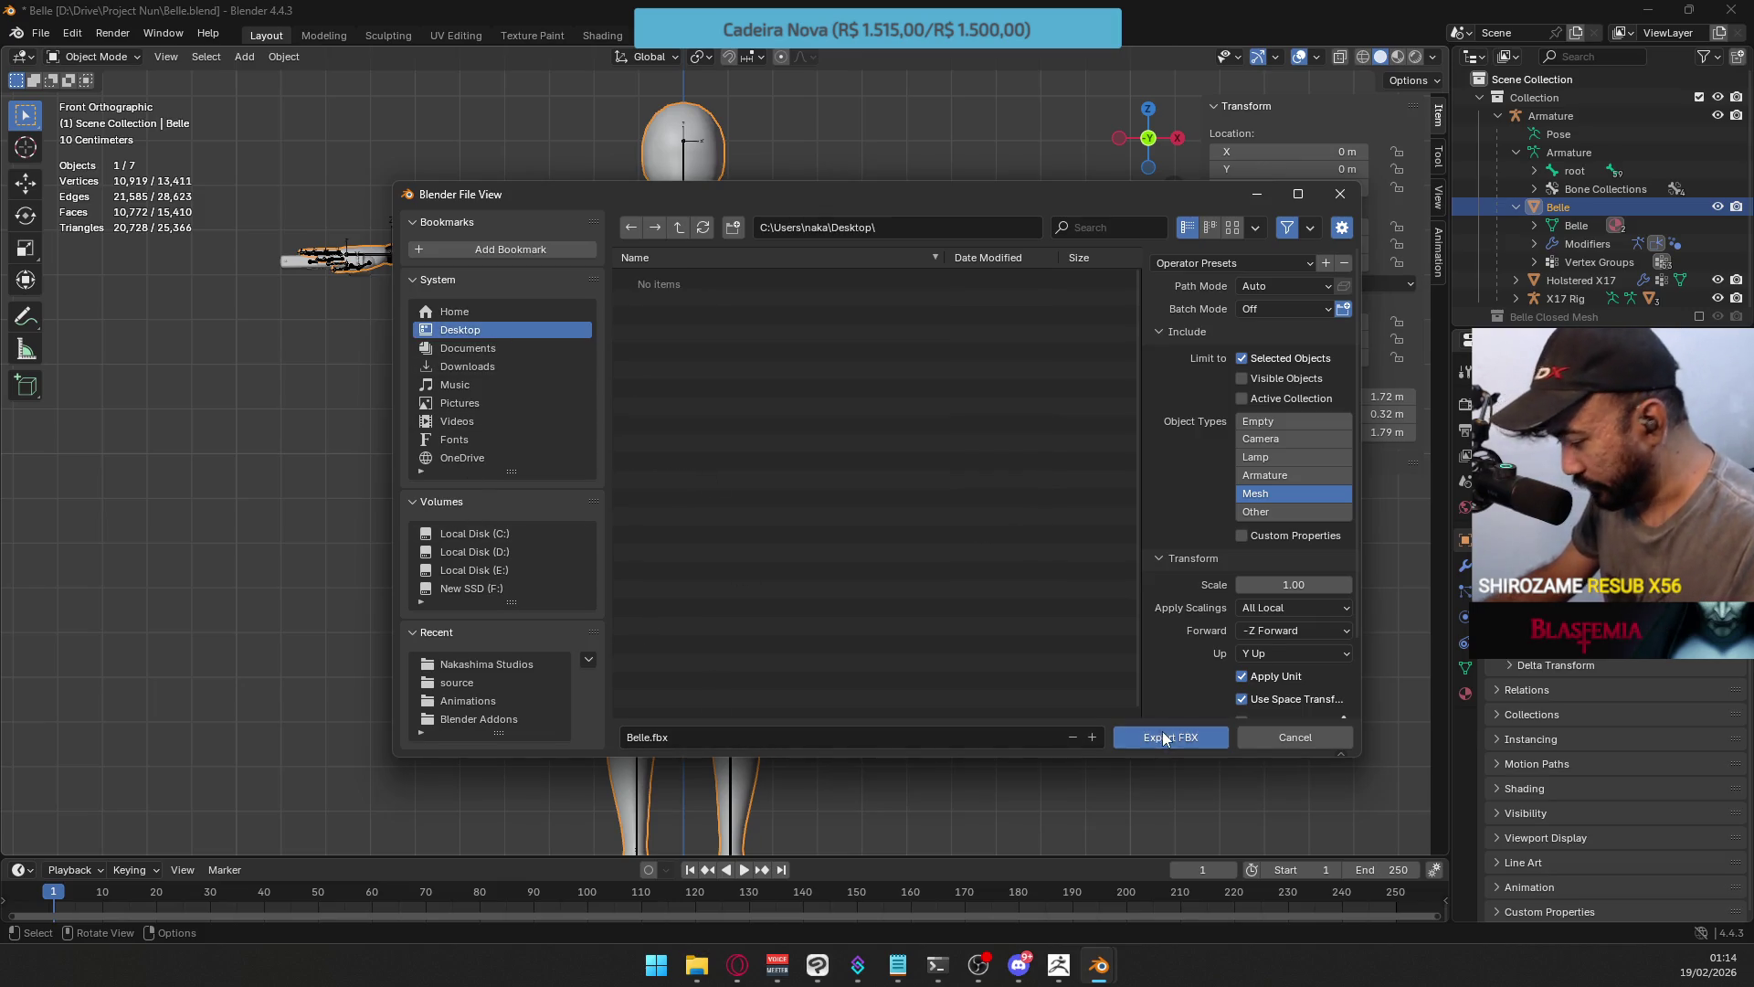
click(1061, 966)
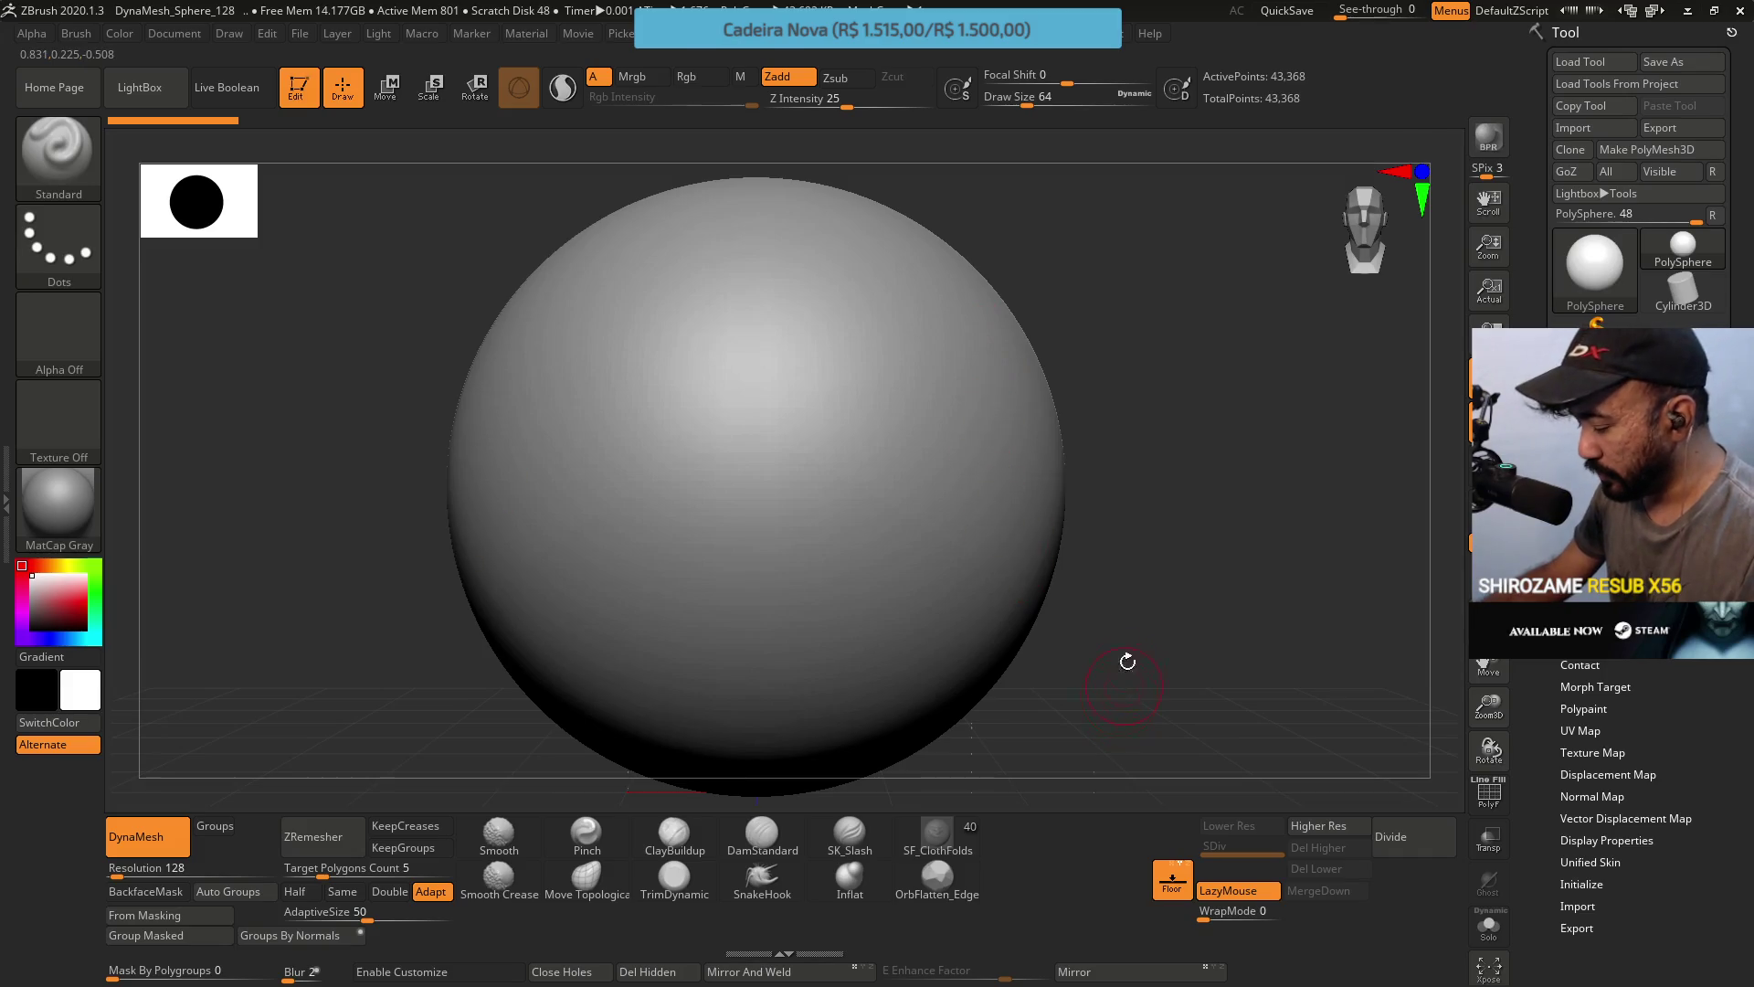
Export Belle from Blender as the Wavefront OBJ Belle.obj to the Desktop.
click(1099, 966)
click(40, 33)
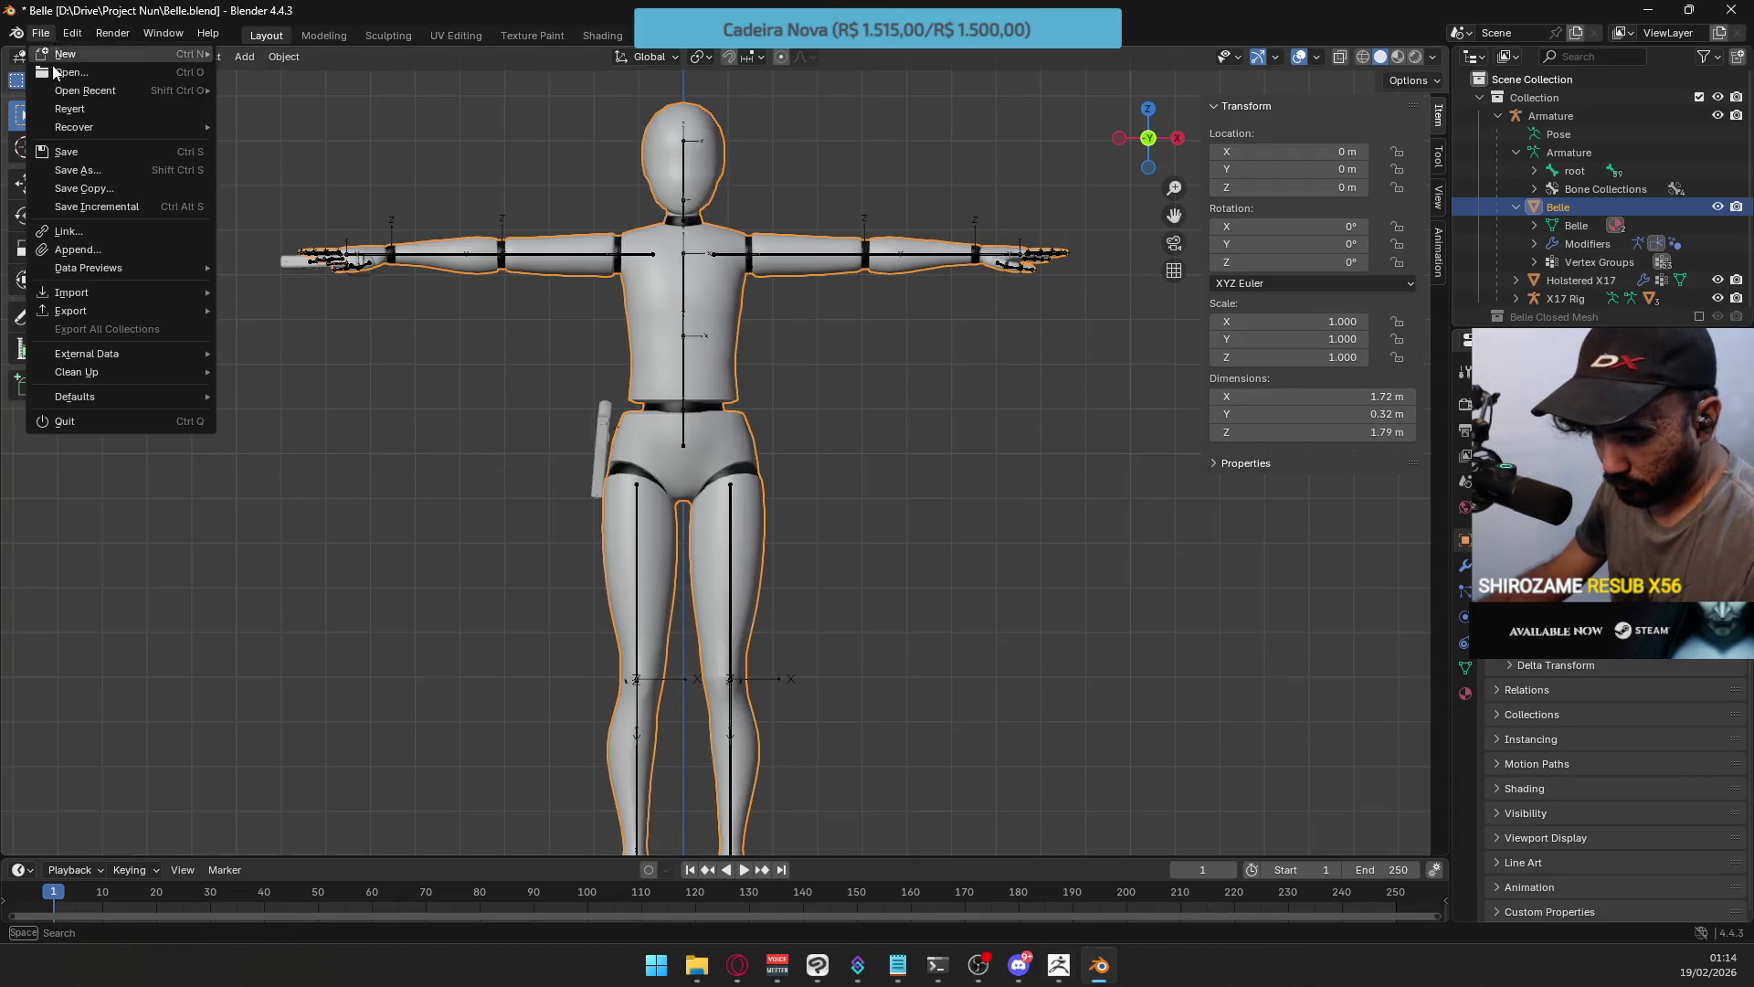
mouse_move(102, 306)
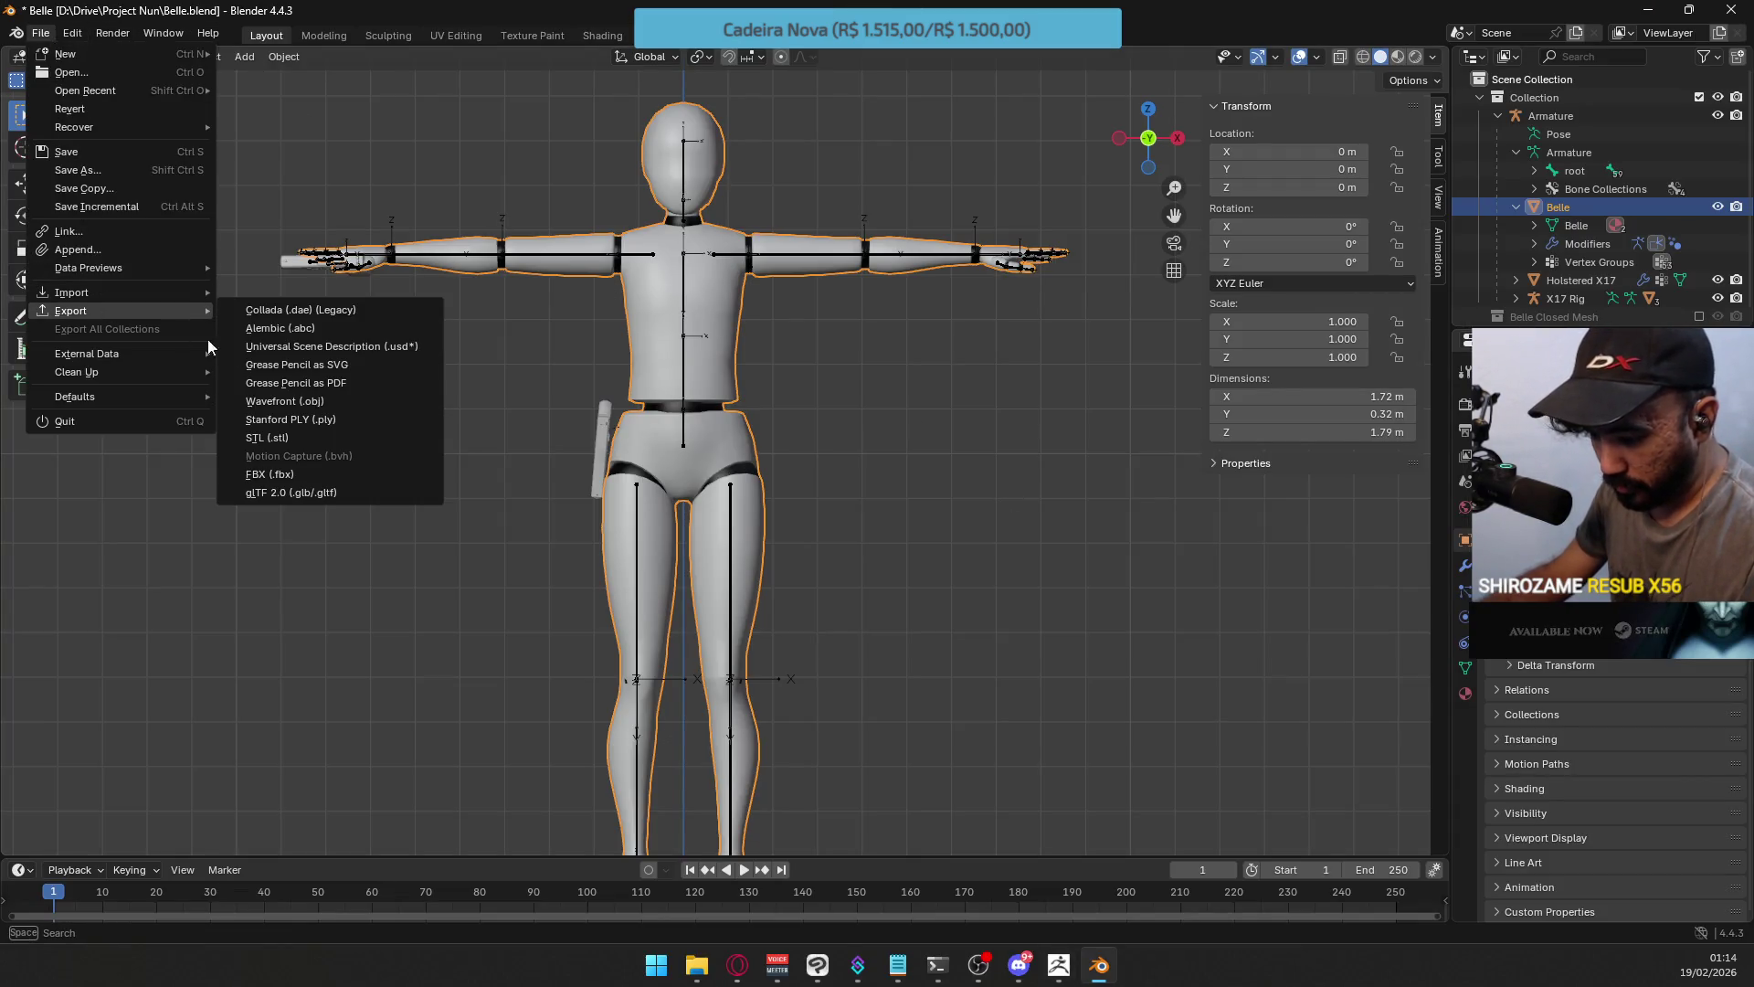
click(336, 402)
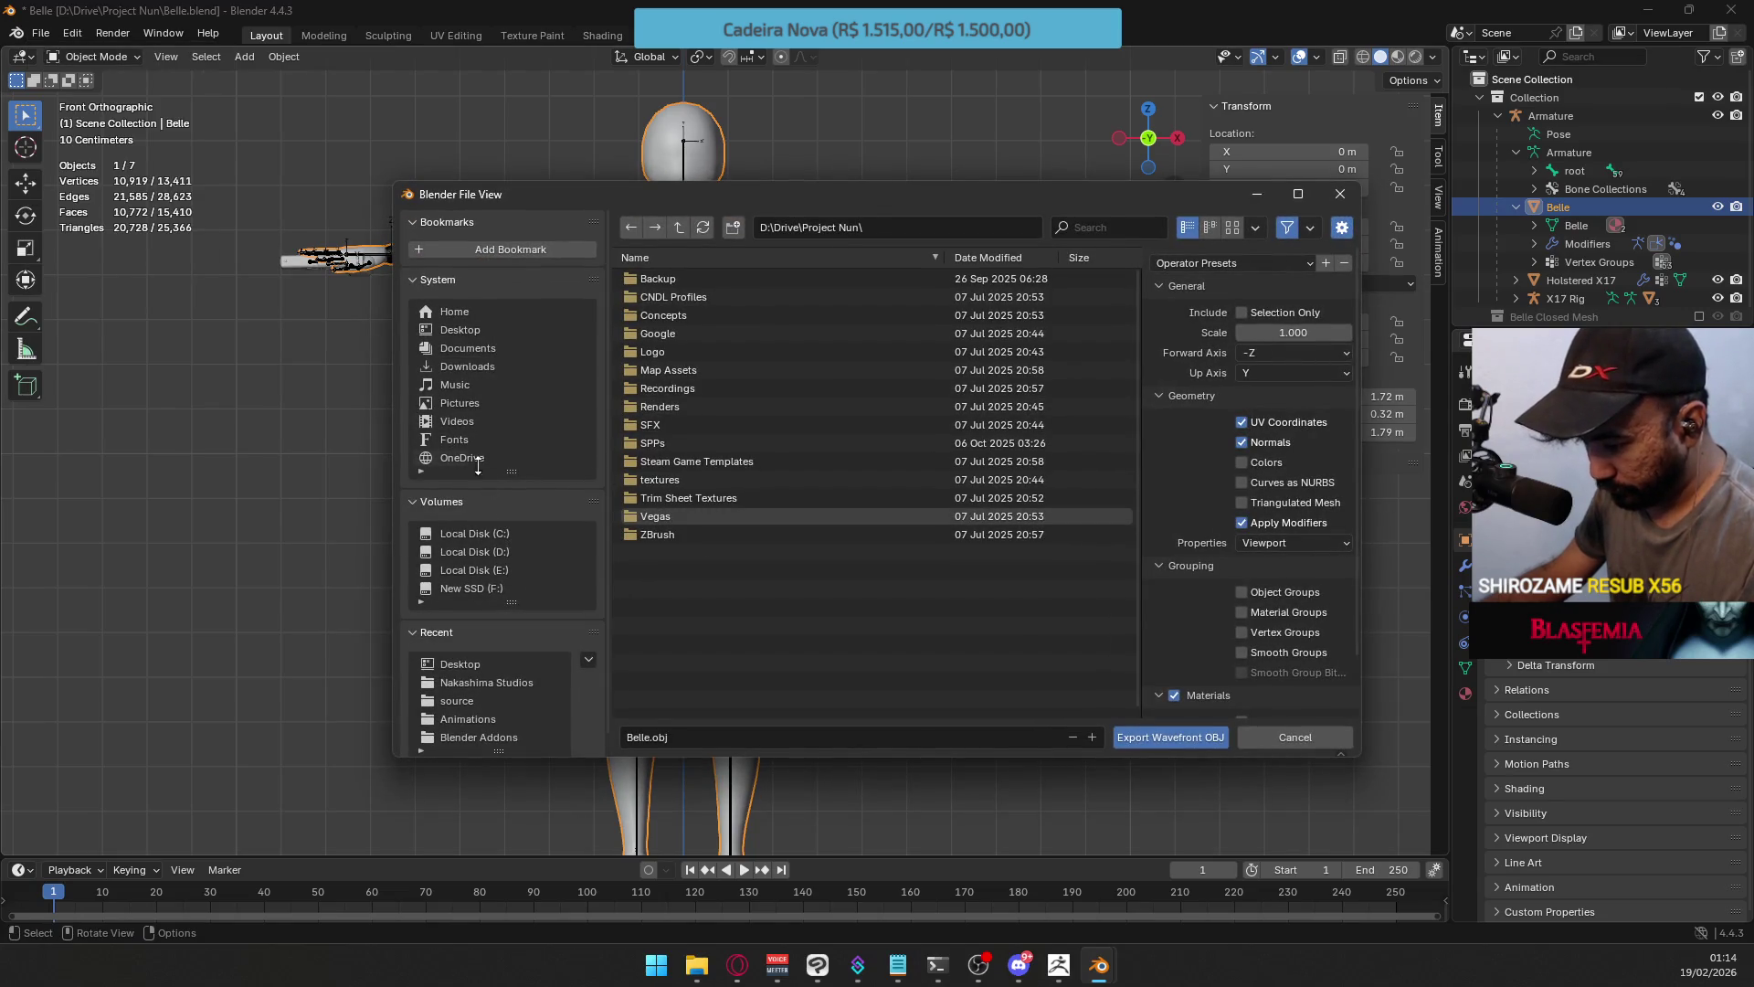
click(479, 331)
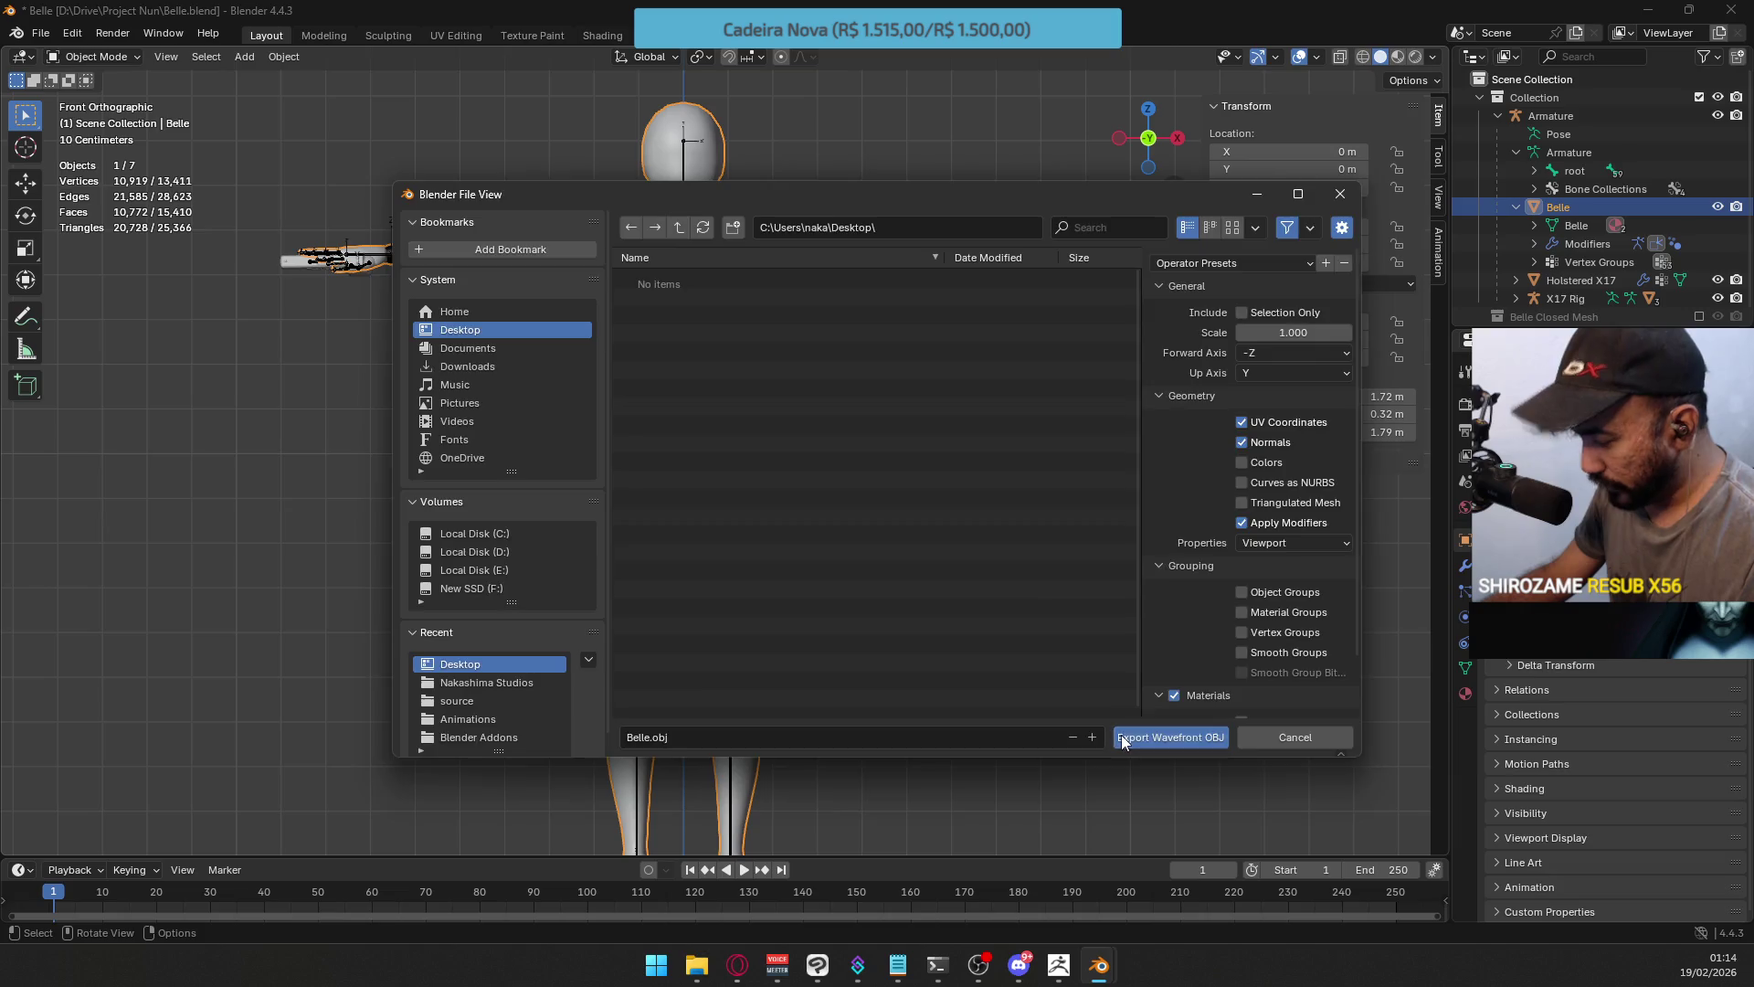
click(1159, 736)
click(1060, 967)
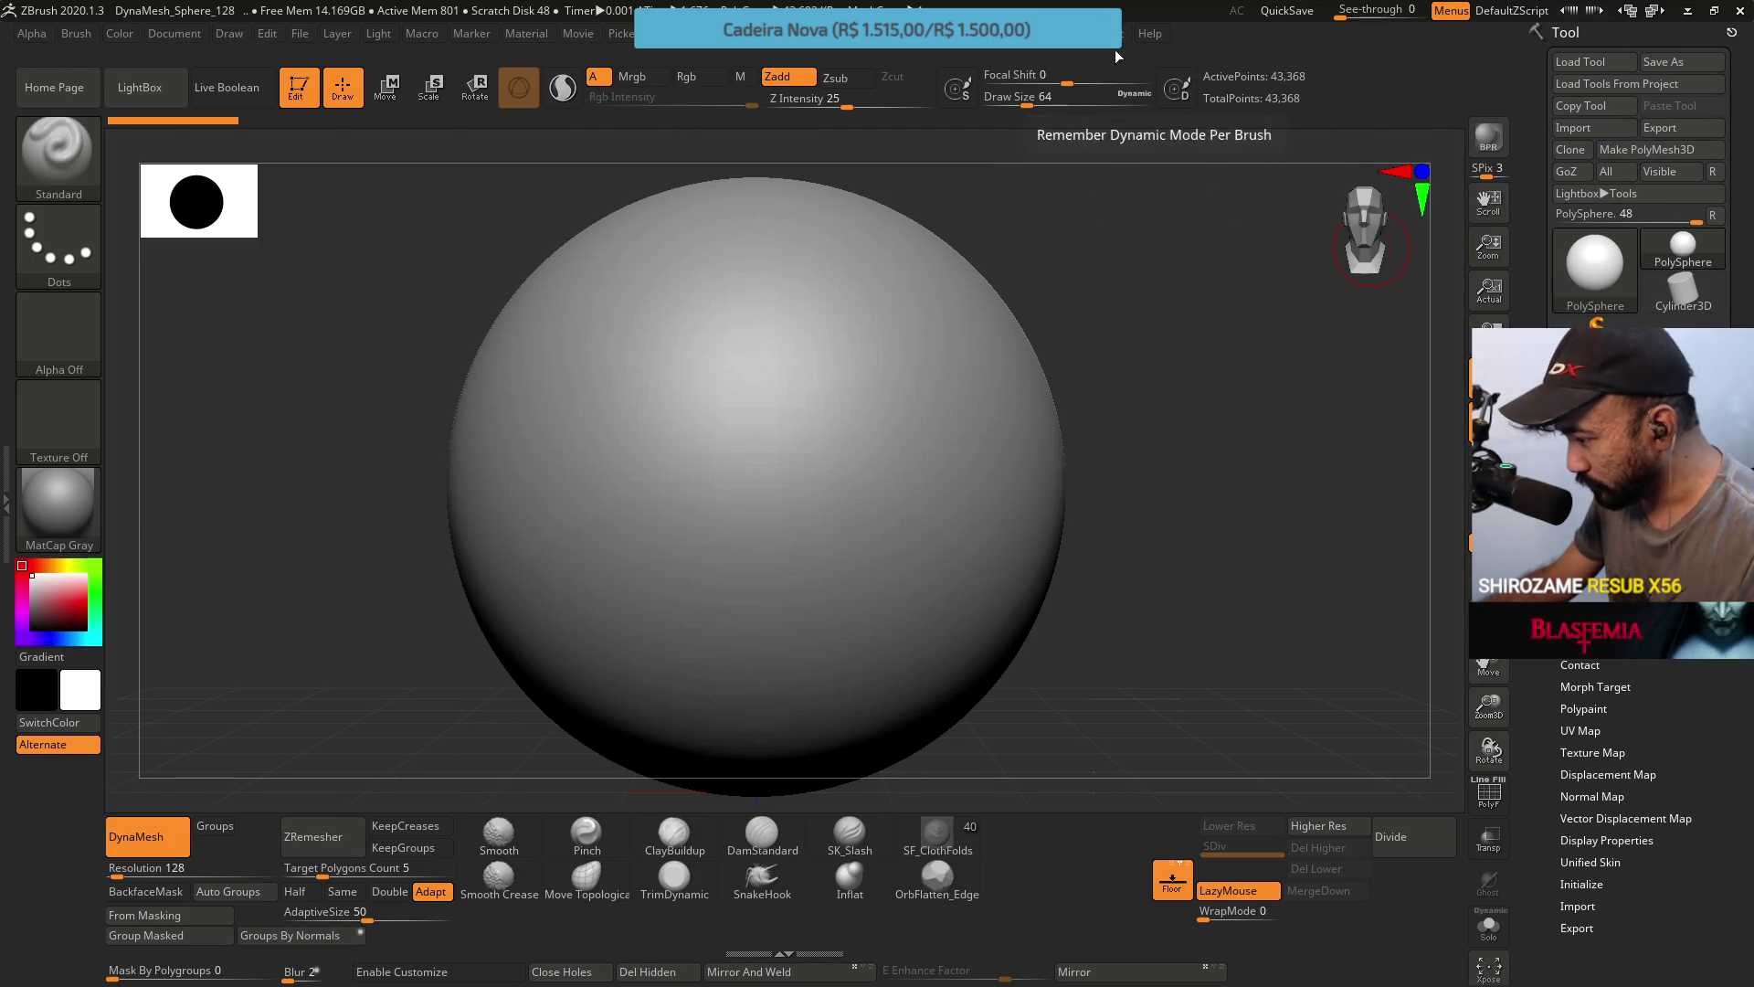
Import the Belle file into ZBrush as a 13,411-point model, splitting polygons into quads and triangles.
click(1092, 33)
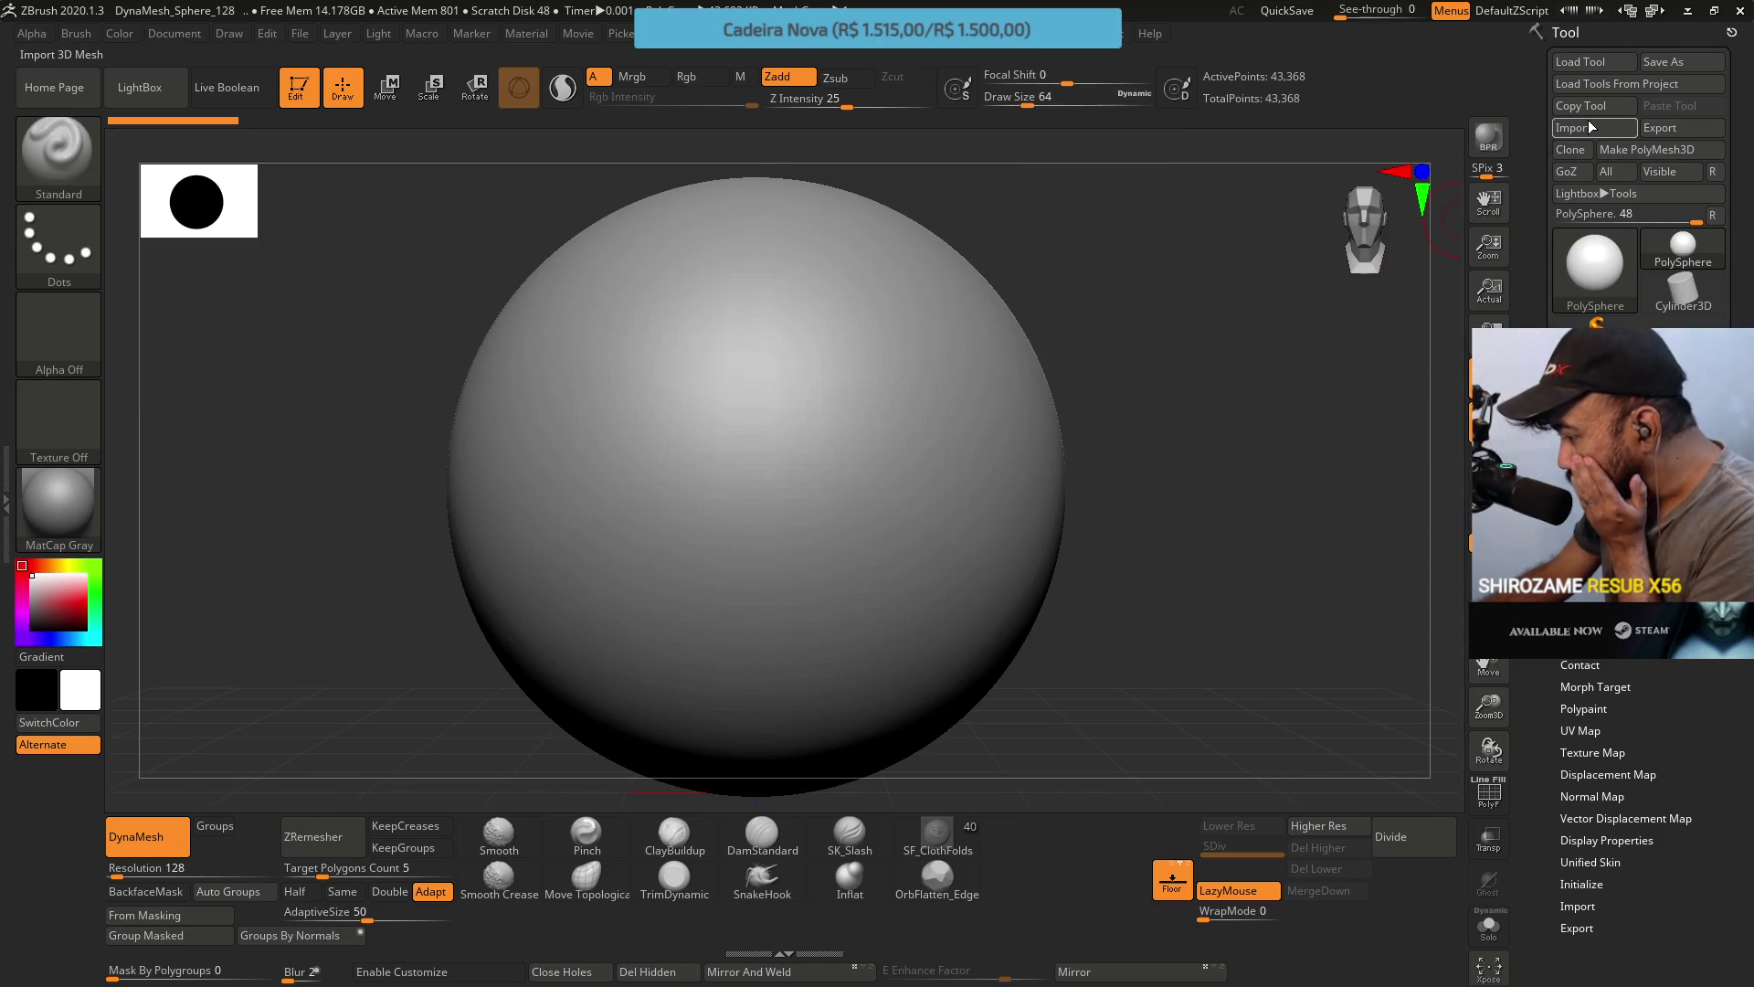
click(1581, 361)
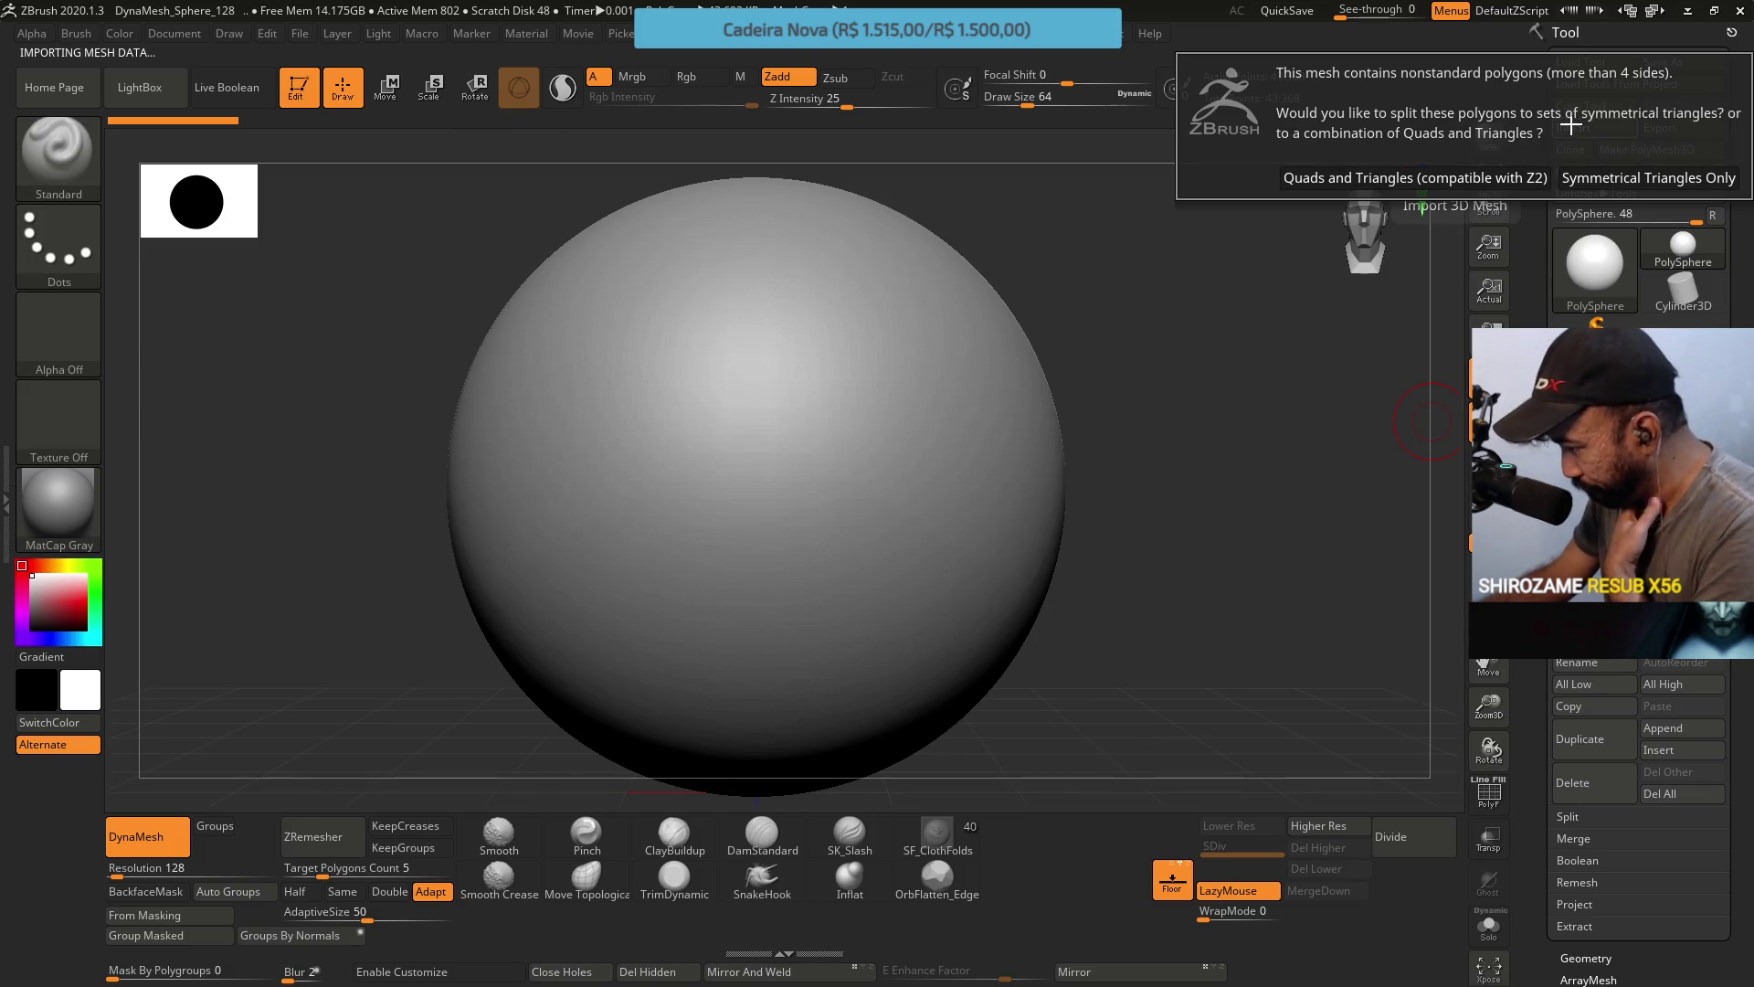
click(1495, 167)
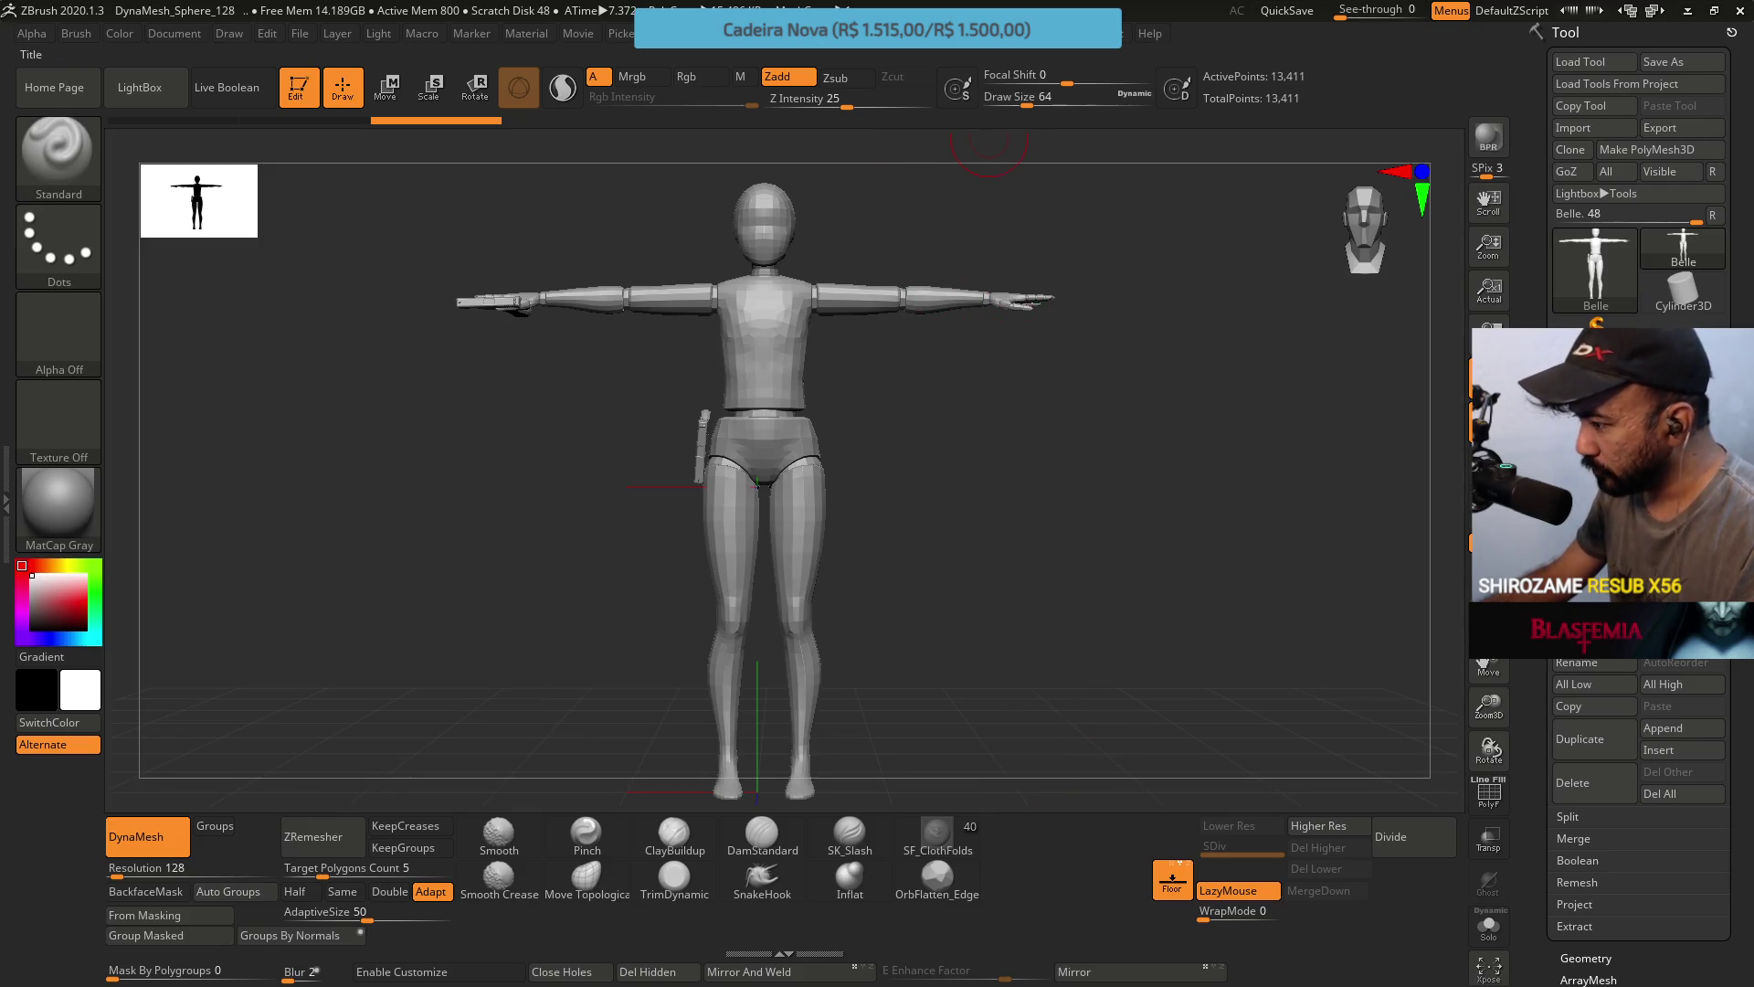
key(alt+Tab)
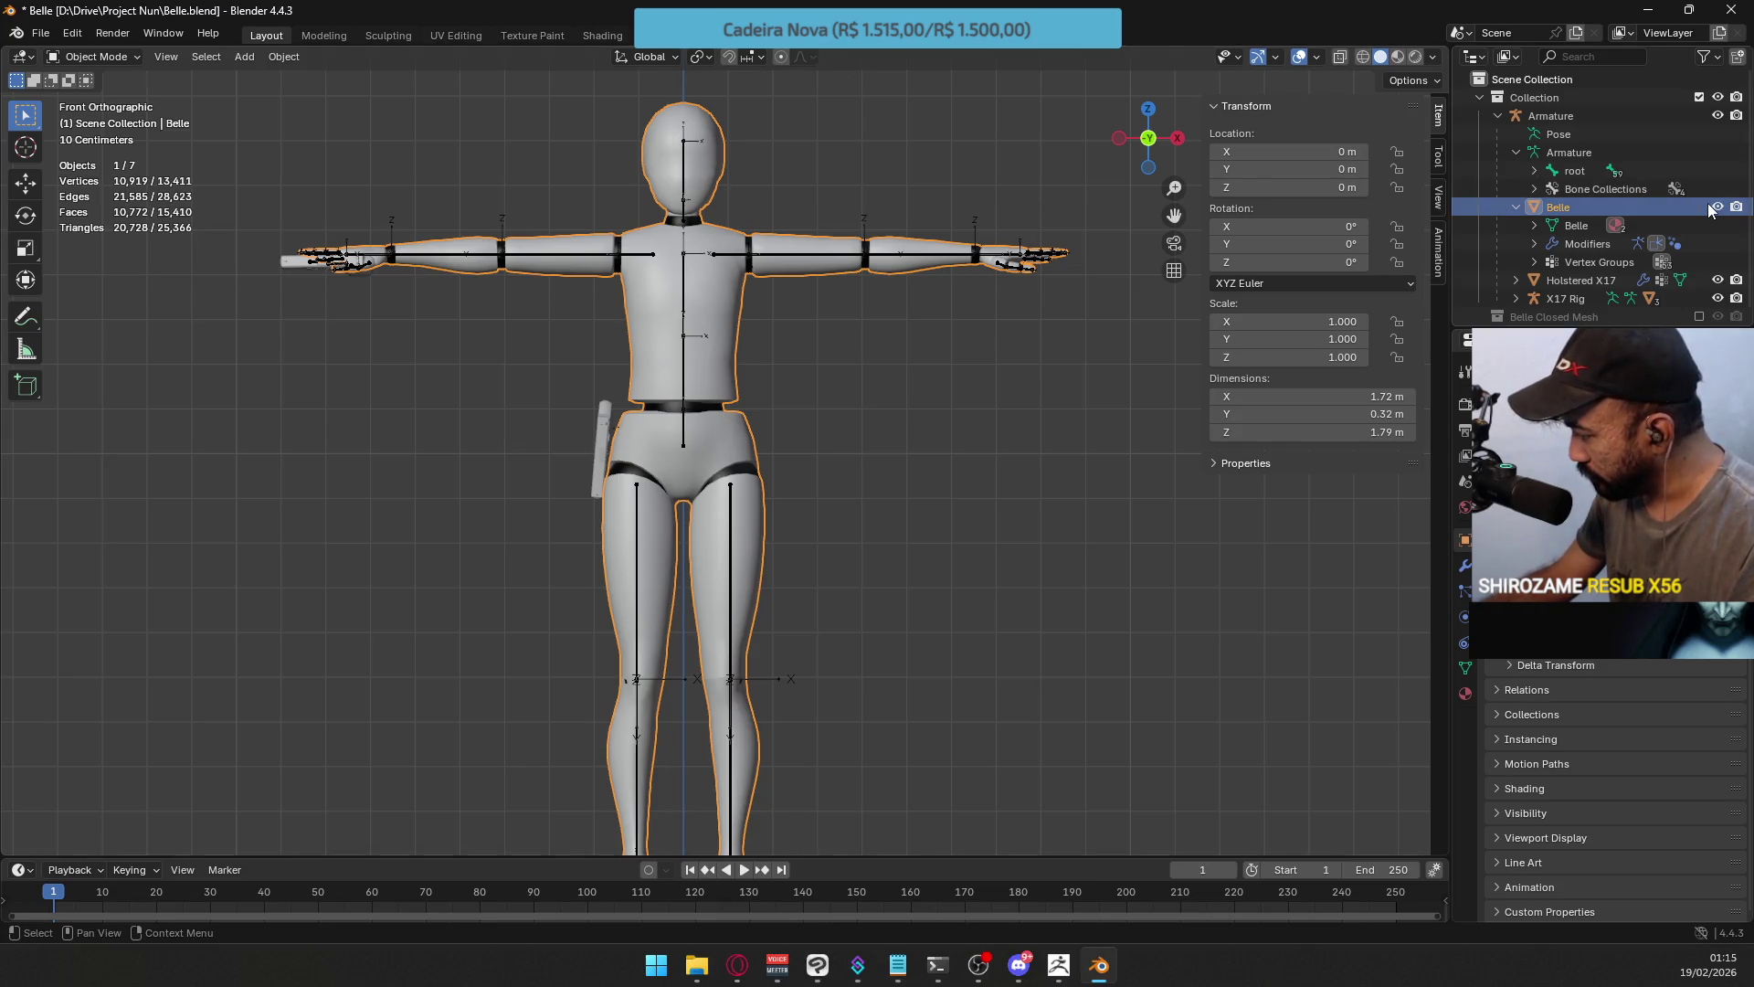
Hide the Holstered X17, X17 Rig and X17 slide, then reselect the Belle mesh.
click(1718, 298)
click(1718, 279)
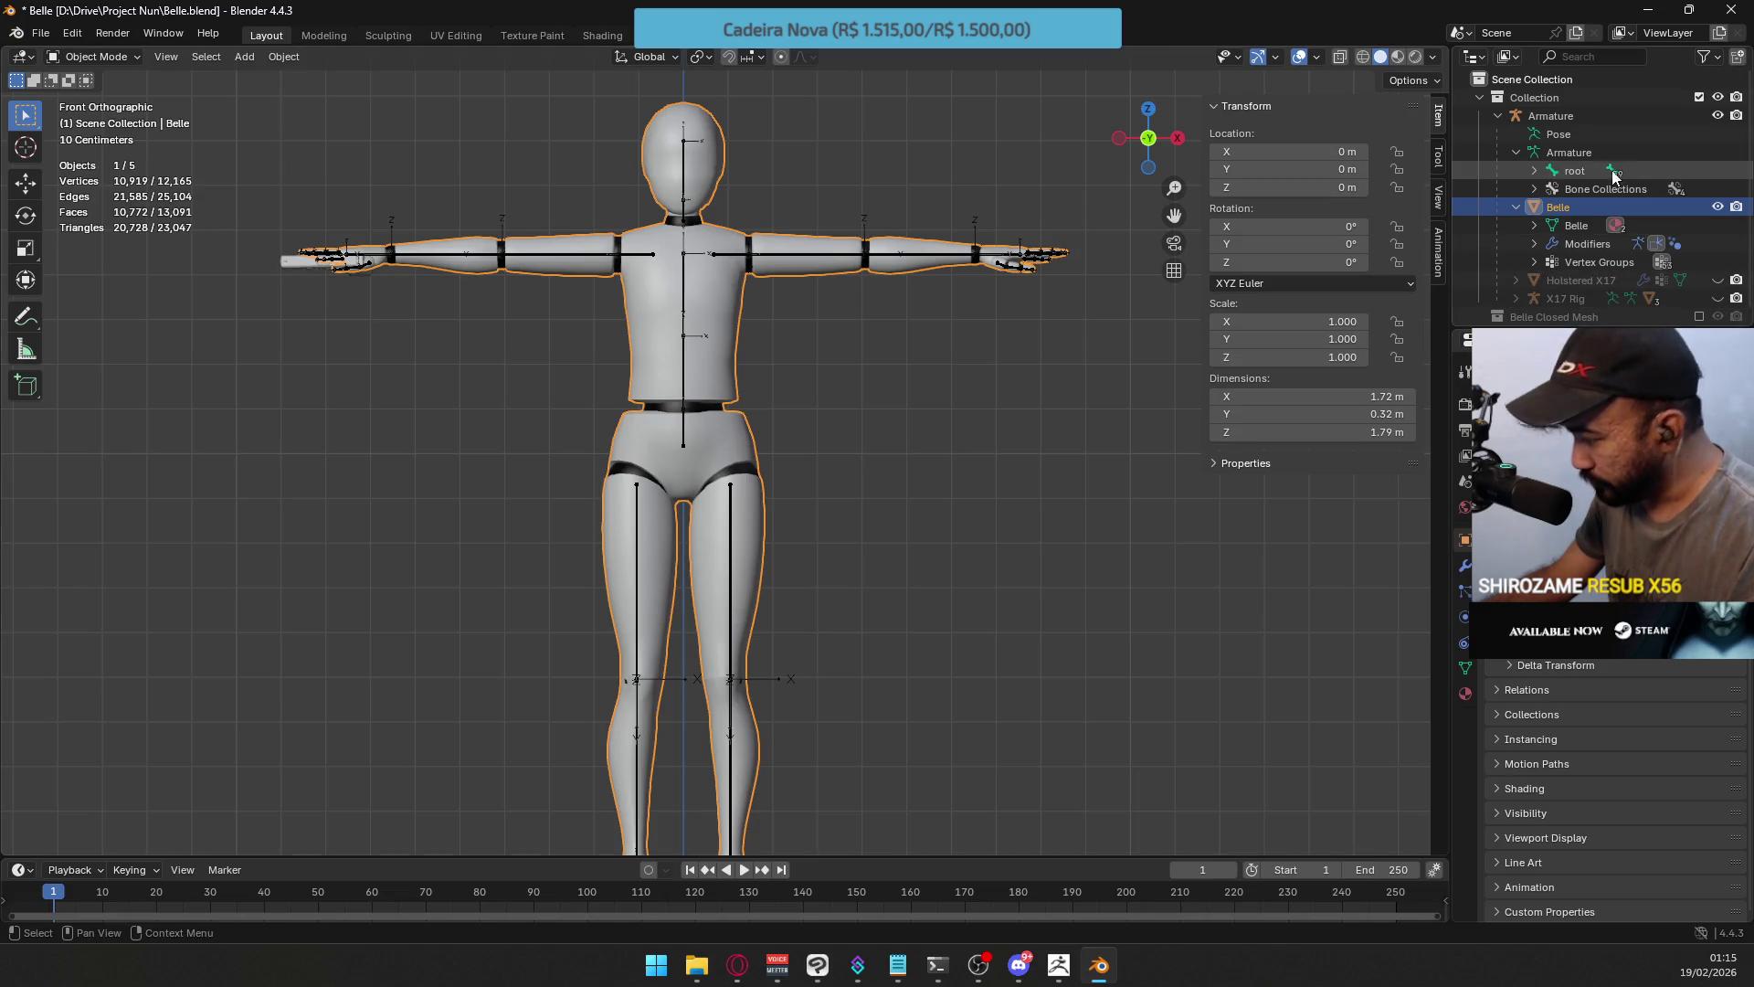
scroll(1658, 188, down, 1)
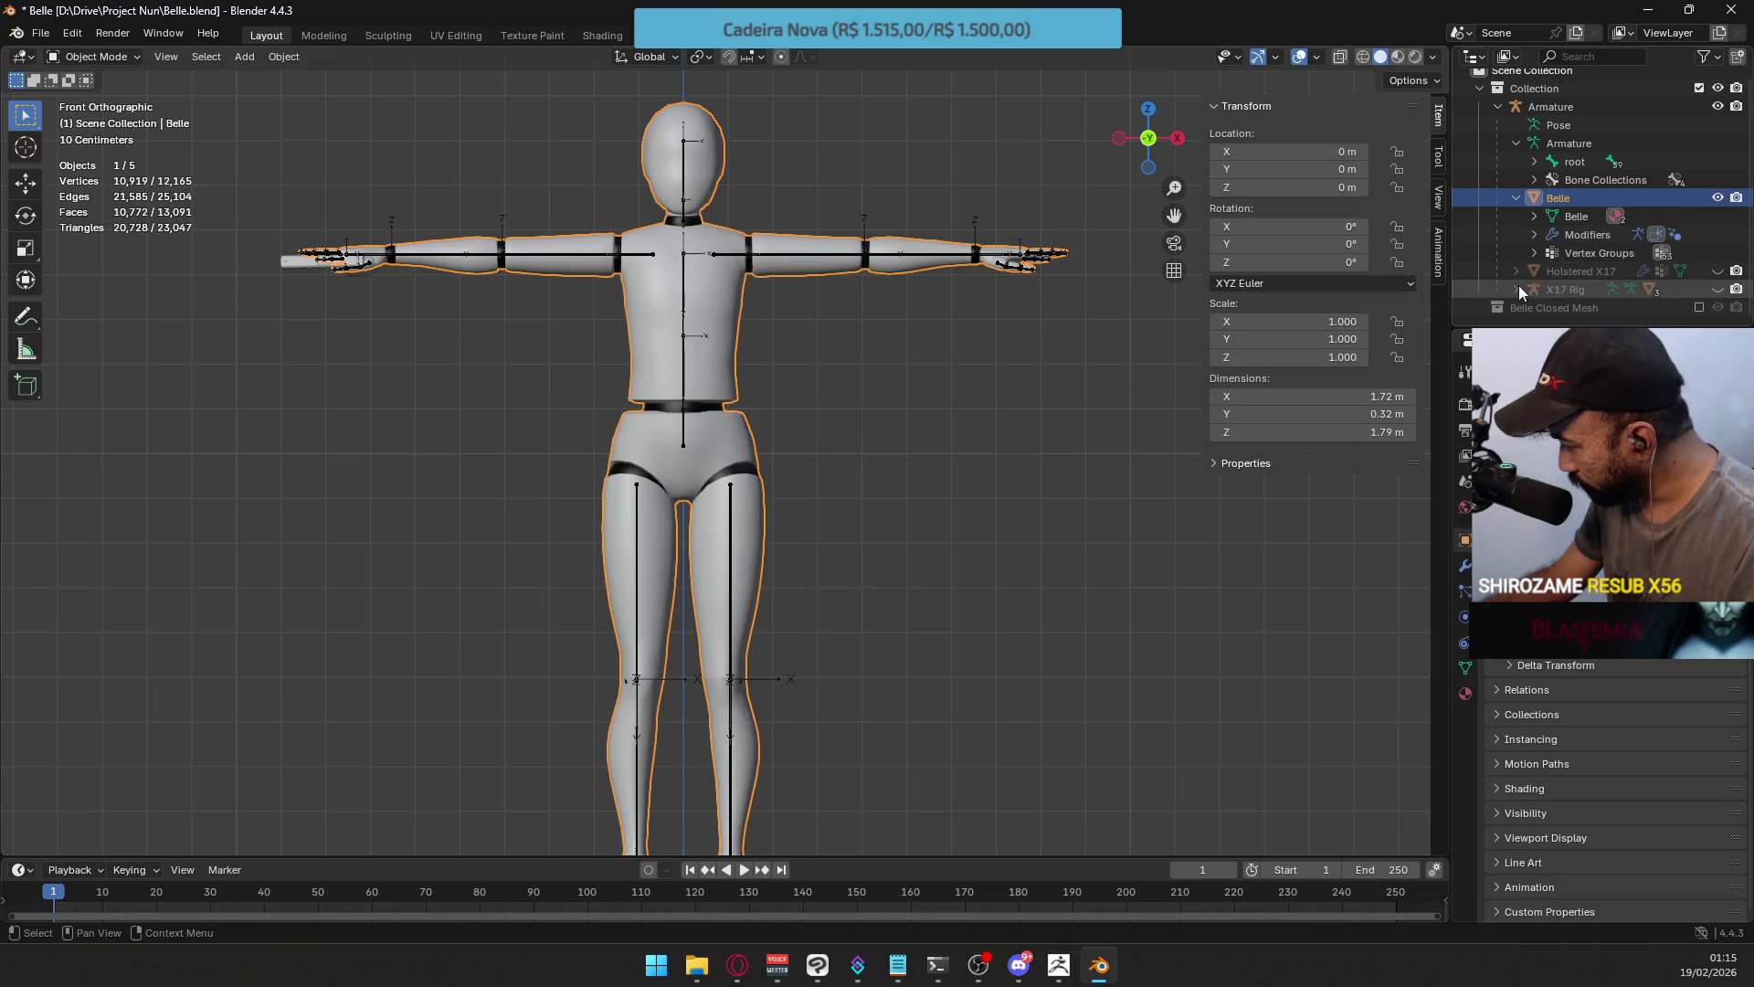
click(1649, 288)
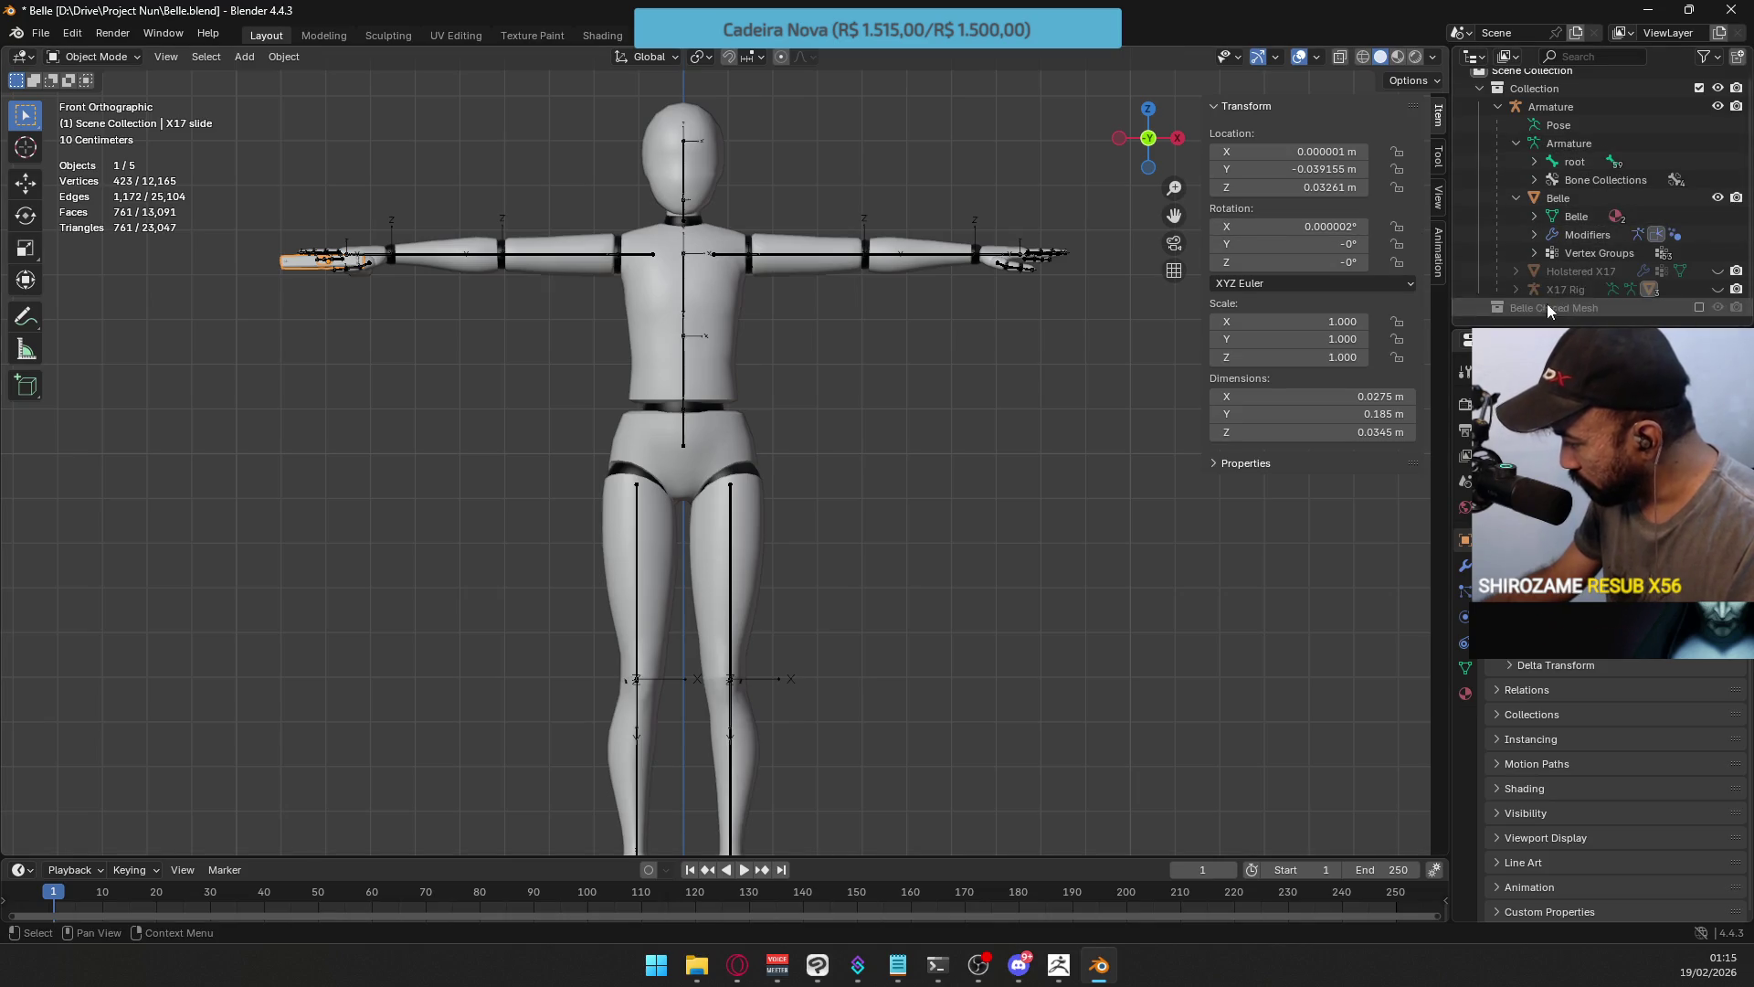
click(1516, 289)
scroll(1523, 293, down, 3)
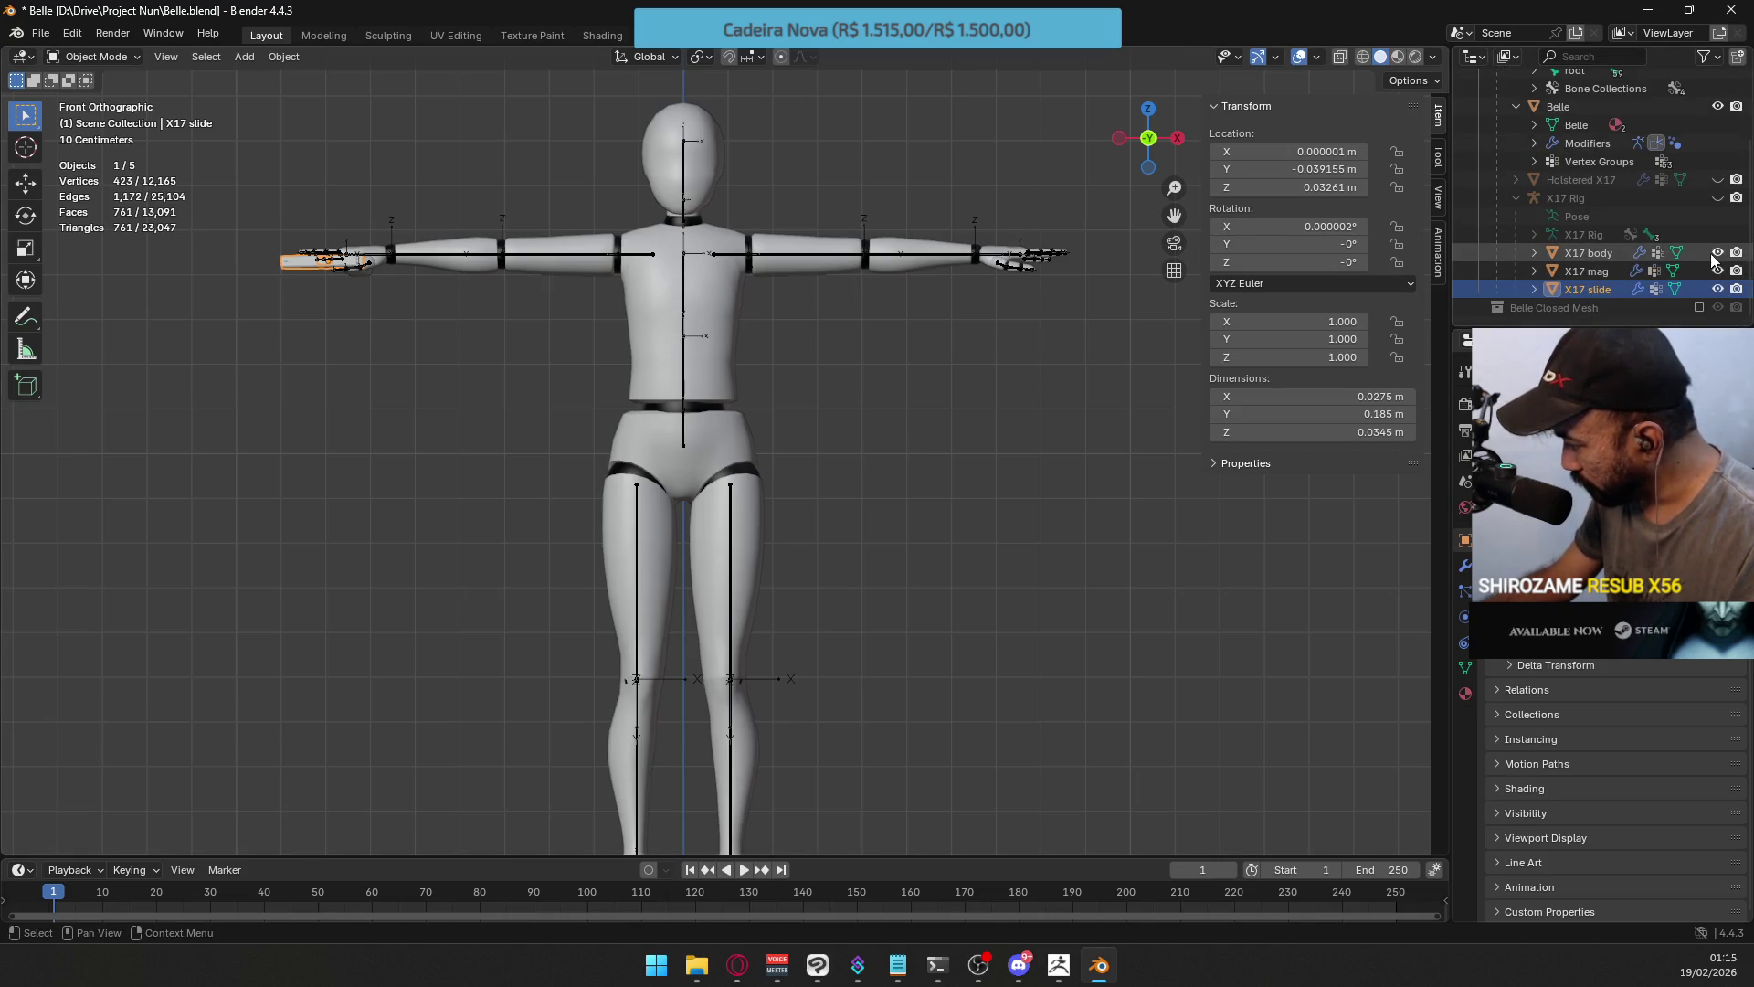
click(1718, 290)
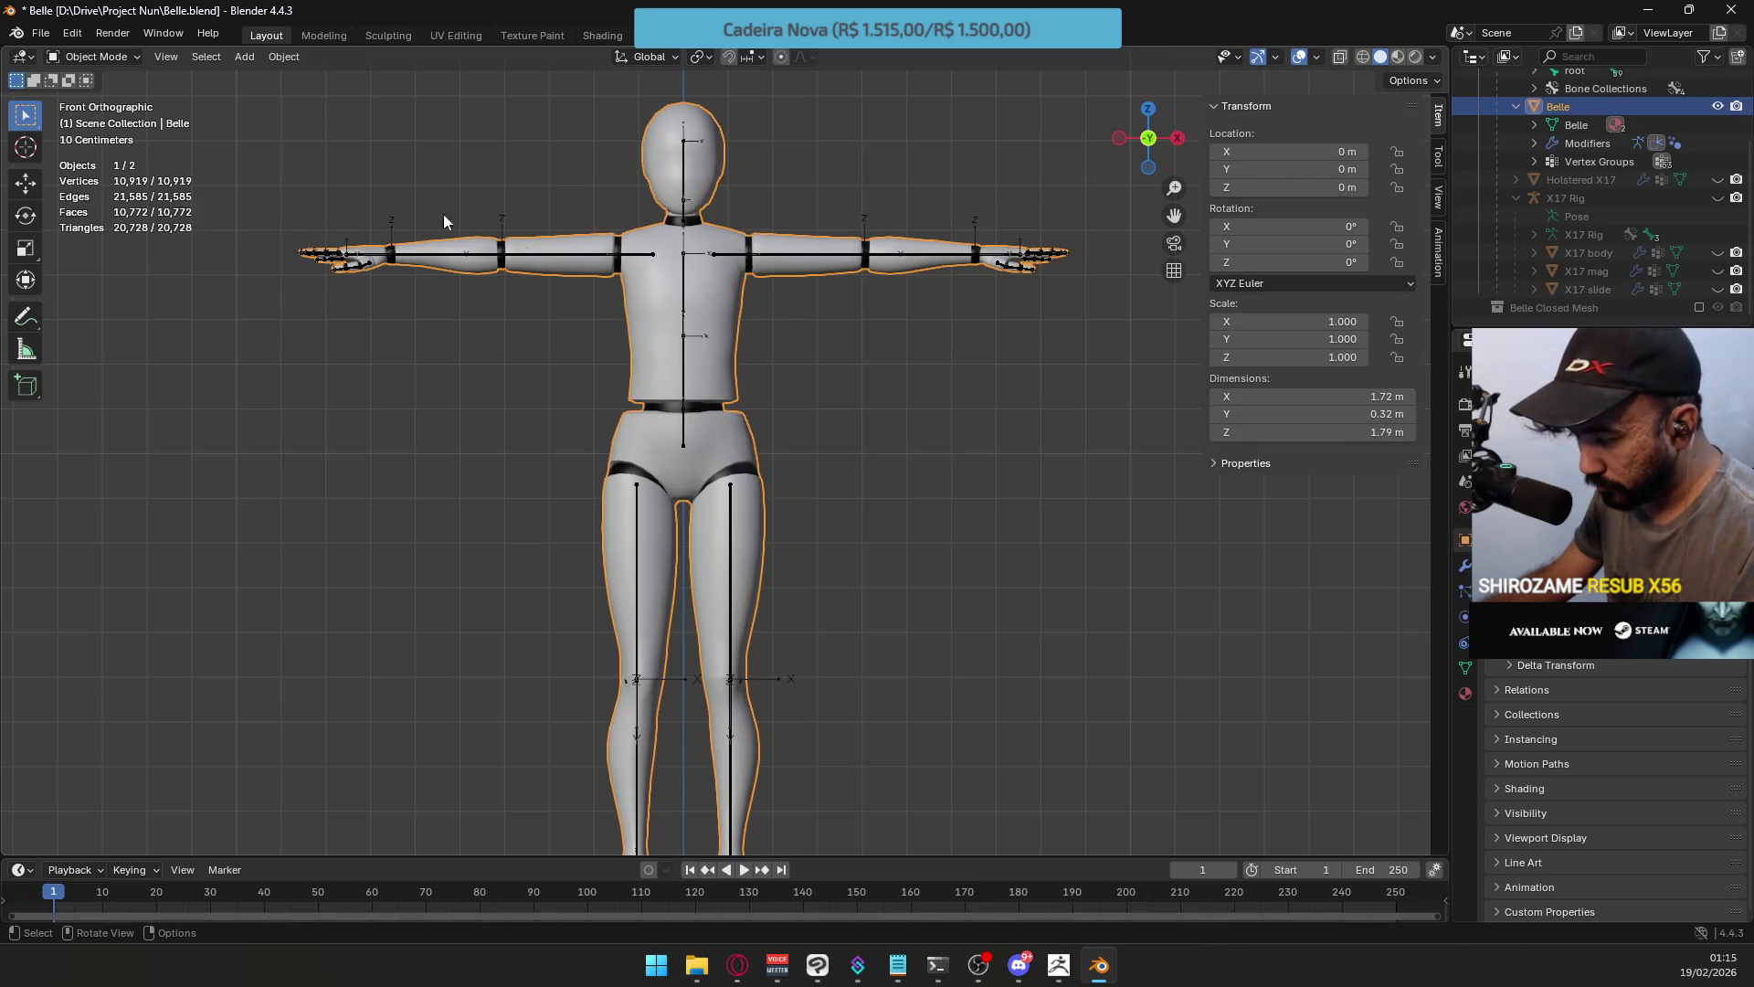
click(446, 243)
Re-export the Belle mesh as FBX, overwriting Belle.fbx on the Desktop.
click(17, 32)
click(40, 32)
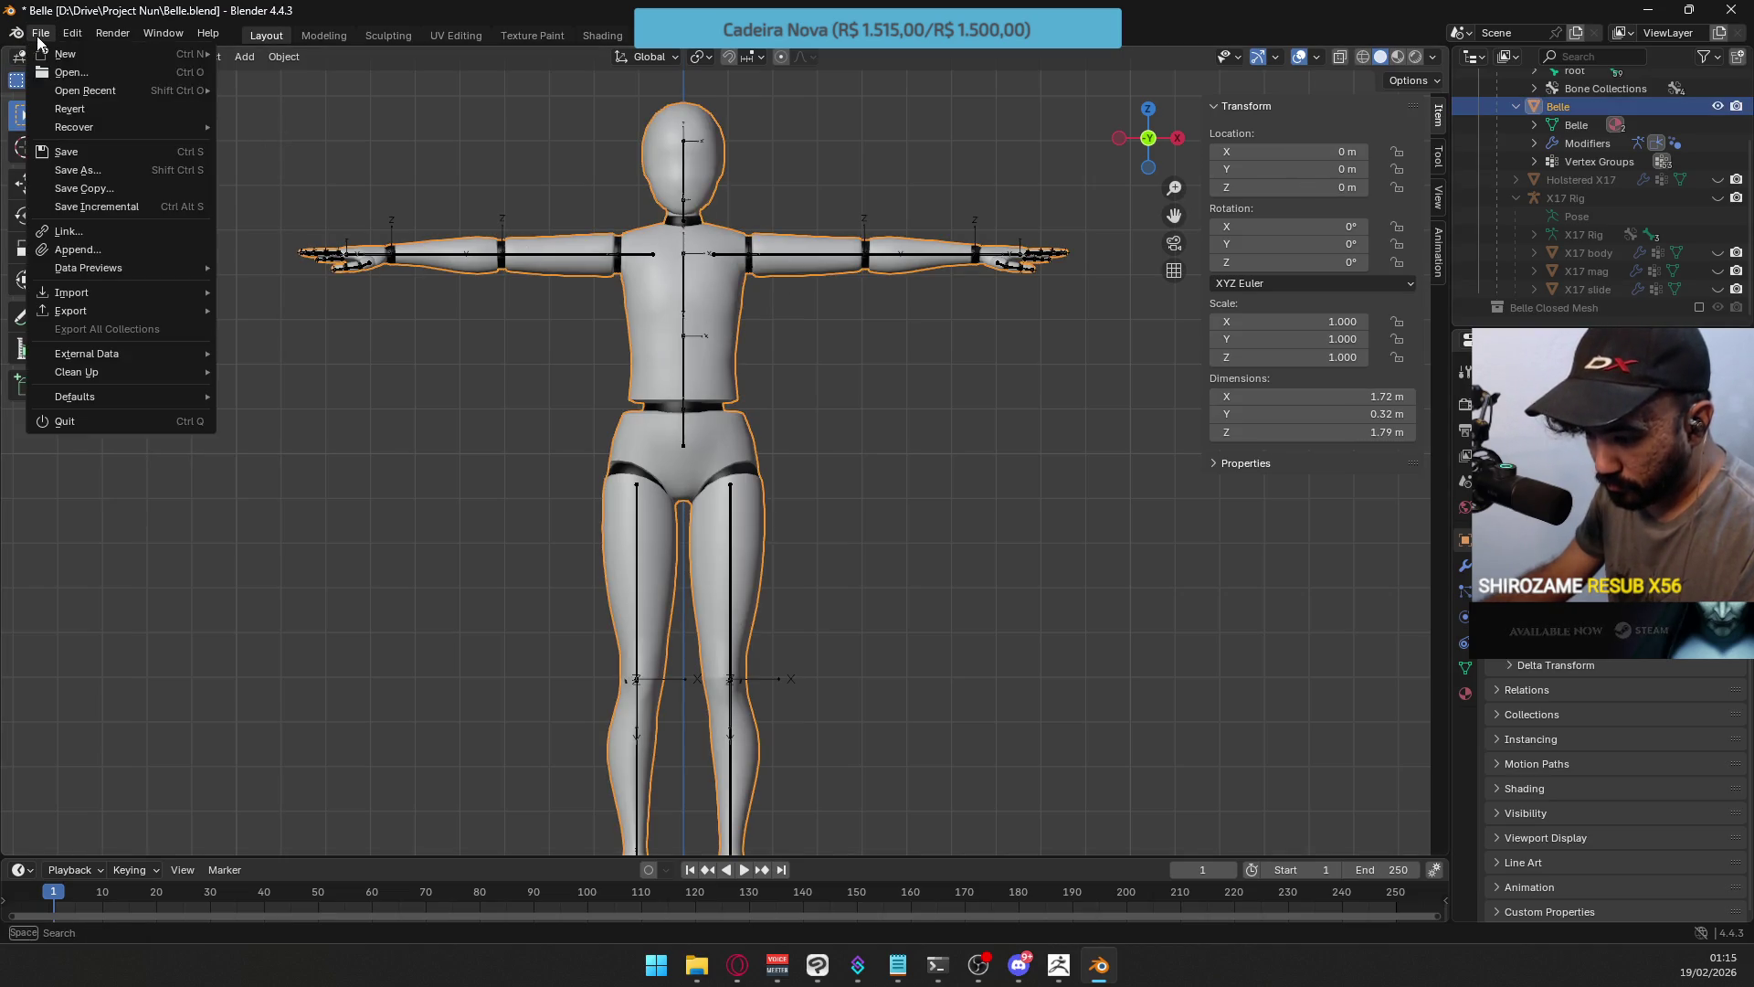
mouse_move(113, 314)
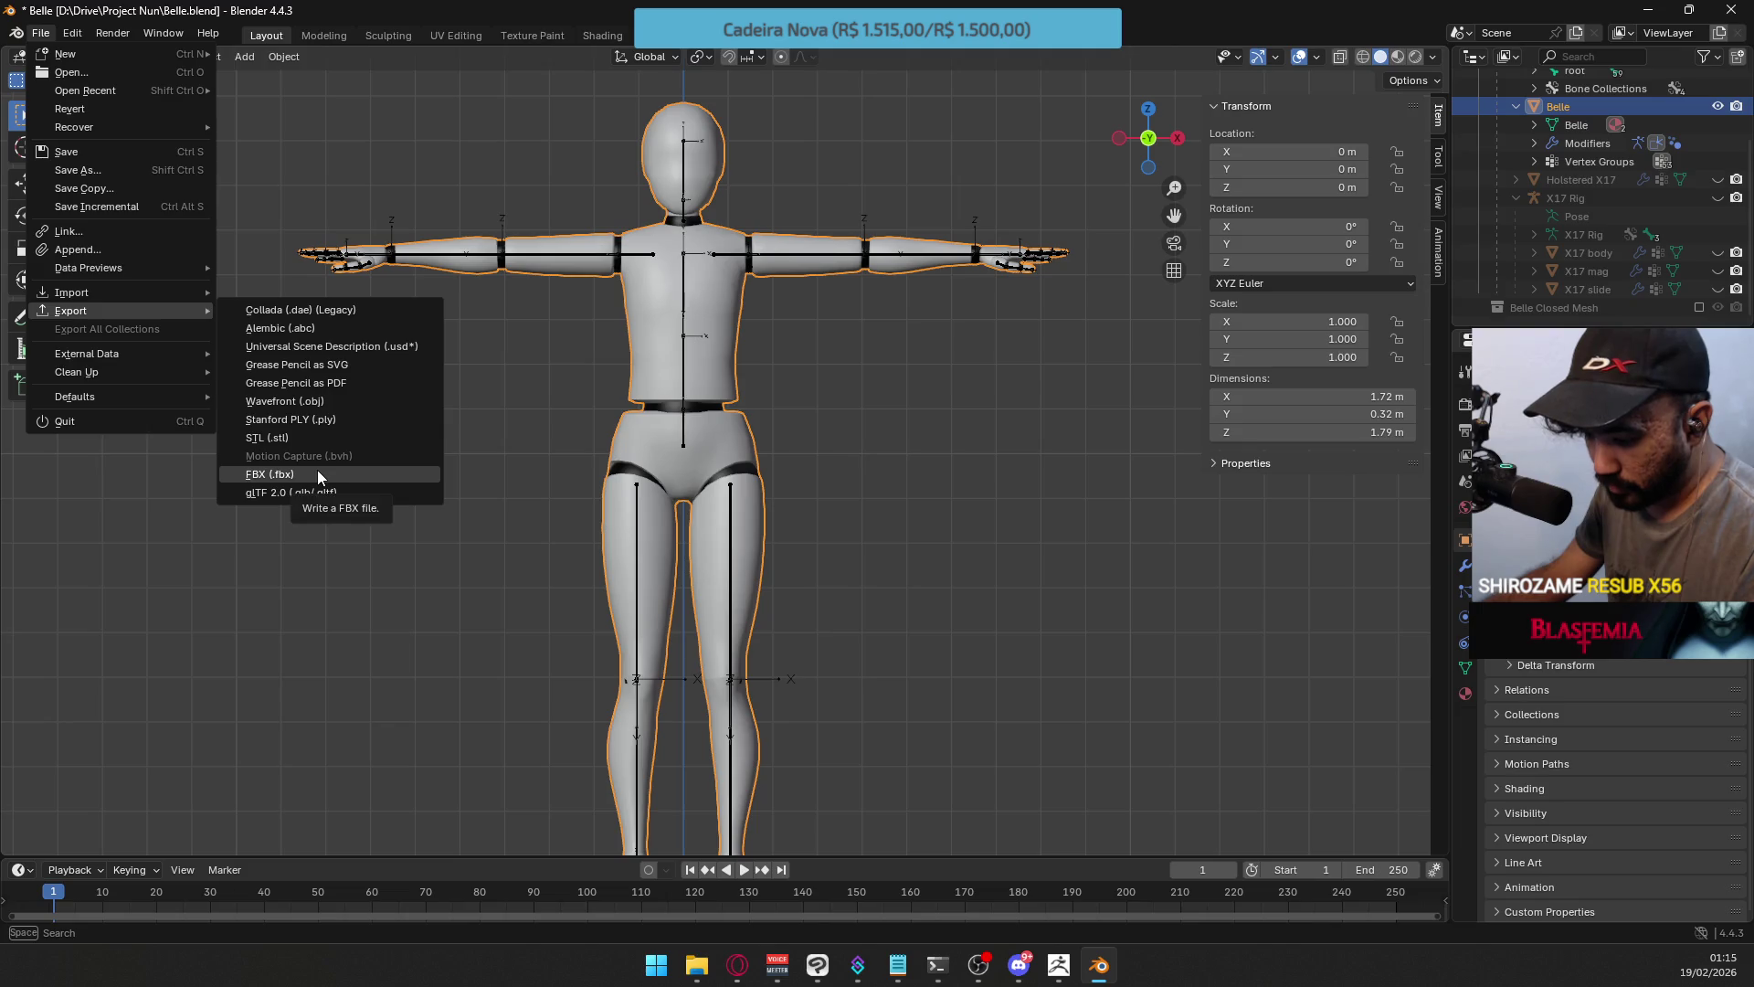
click(316, 471)
scroll(1318, 563, down, 3)
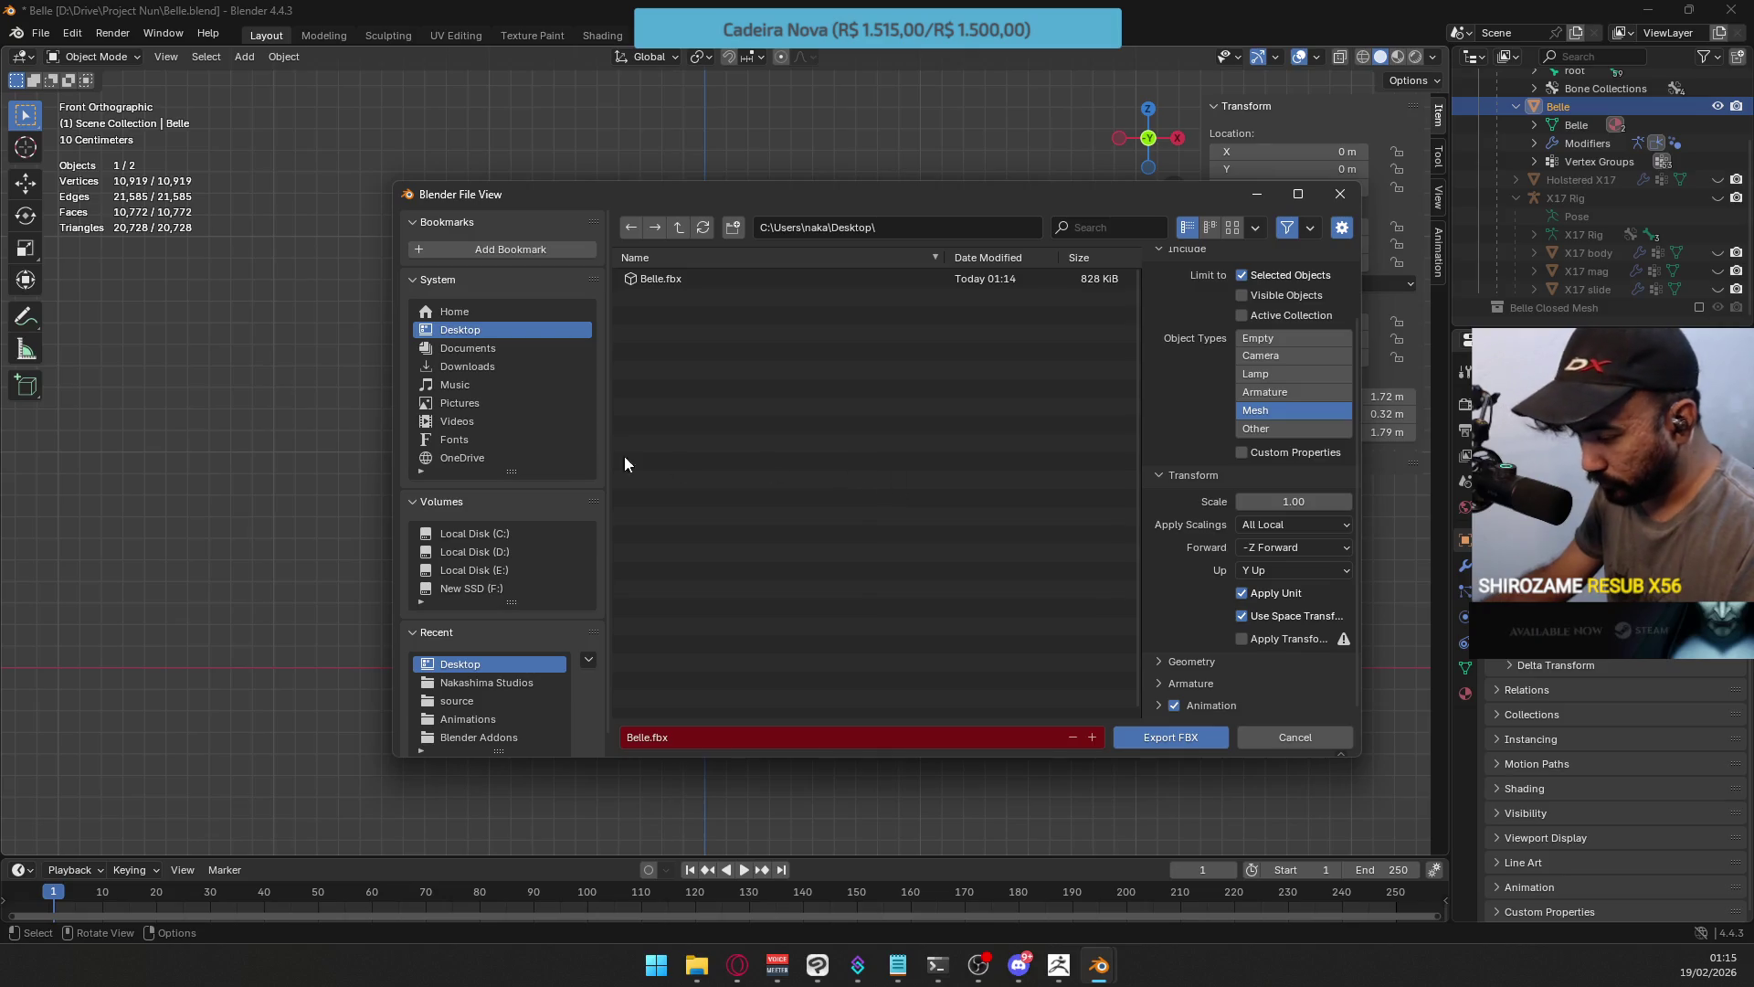
double_click(713, 280)
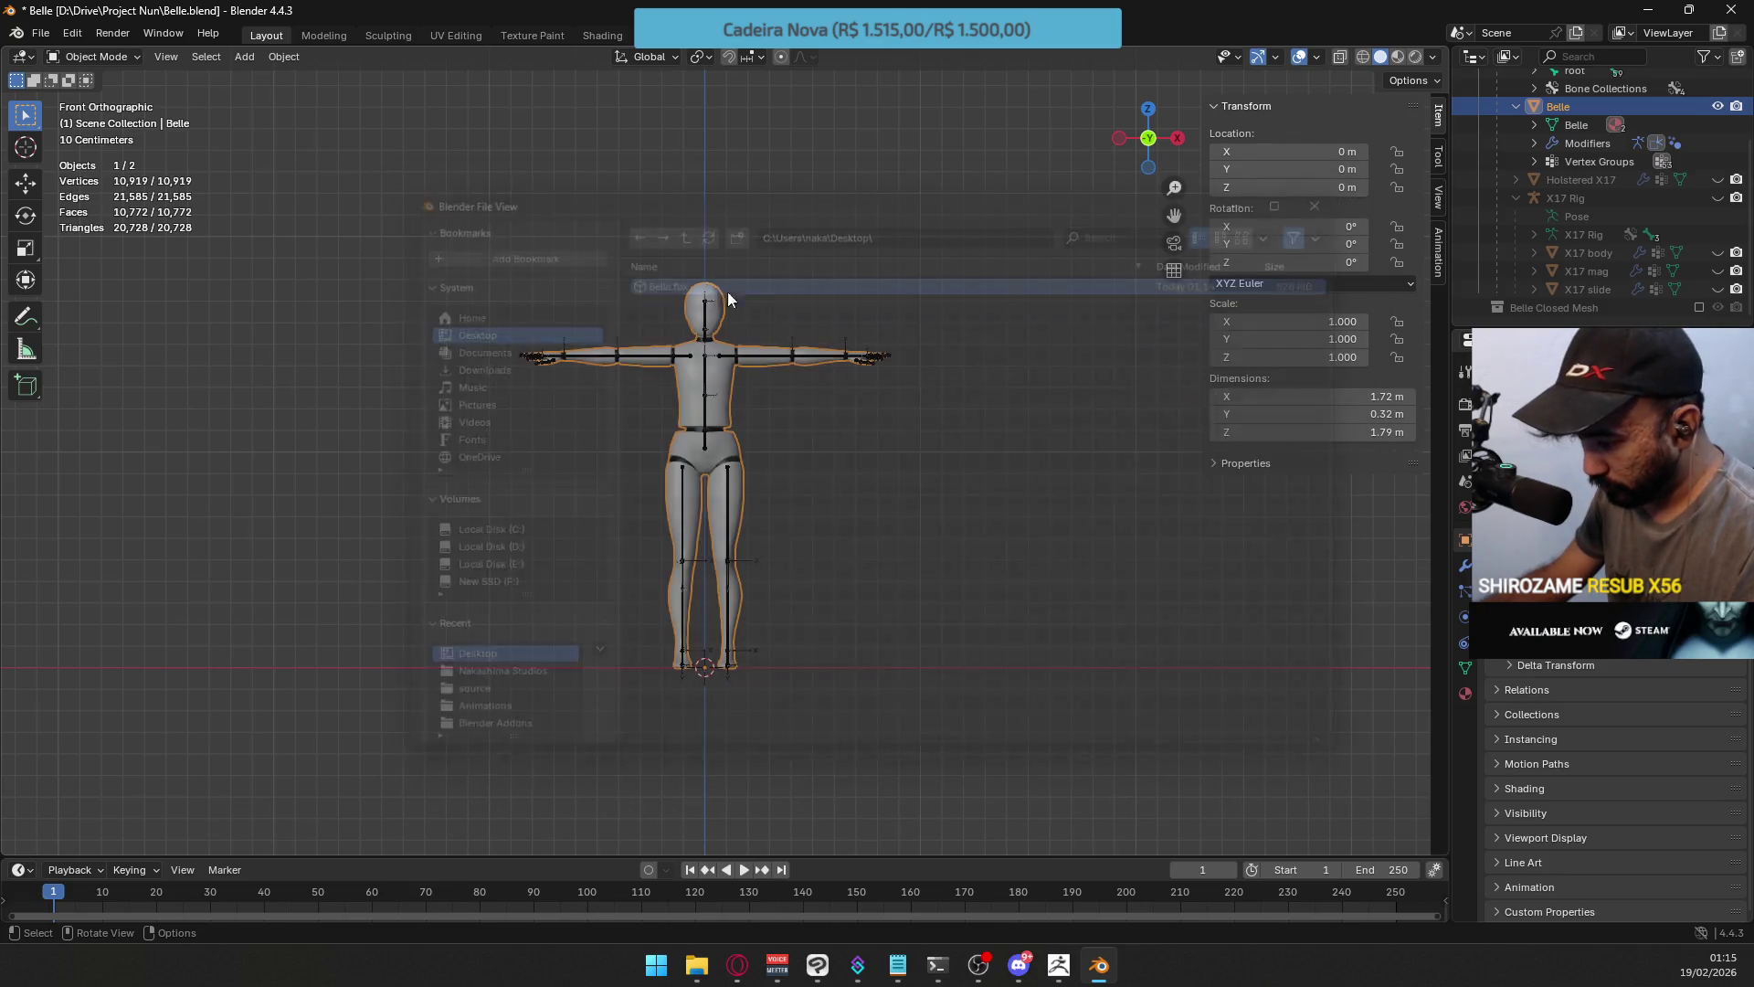
click(1076, 970)
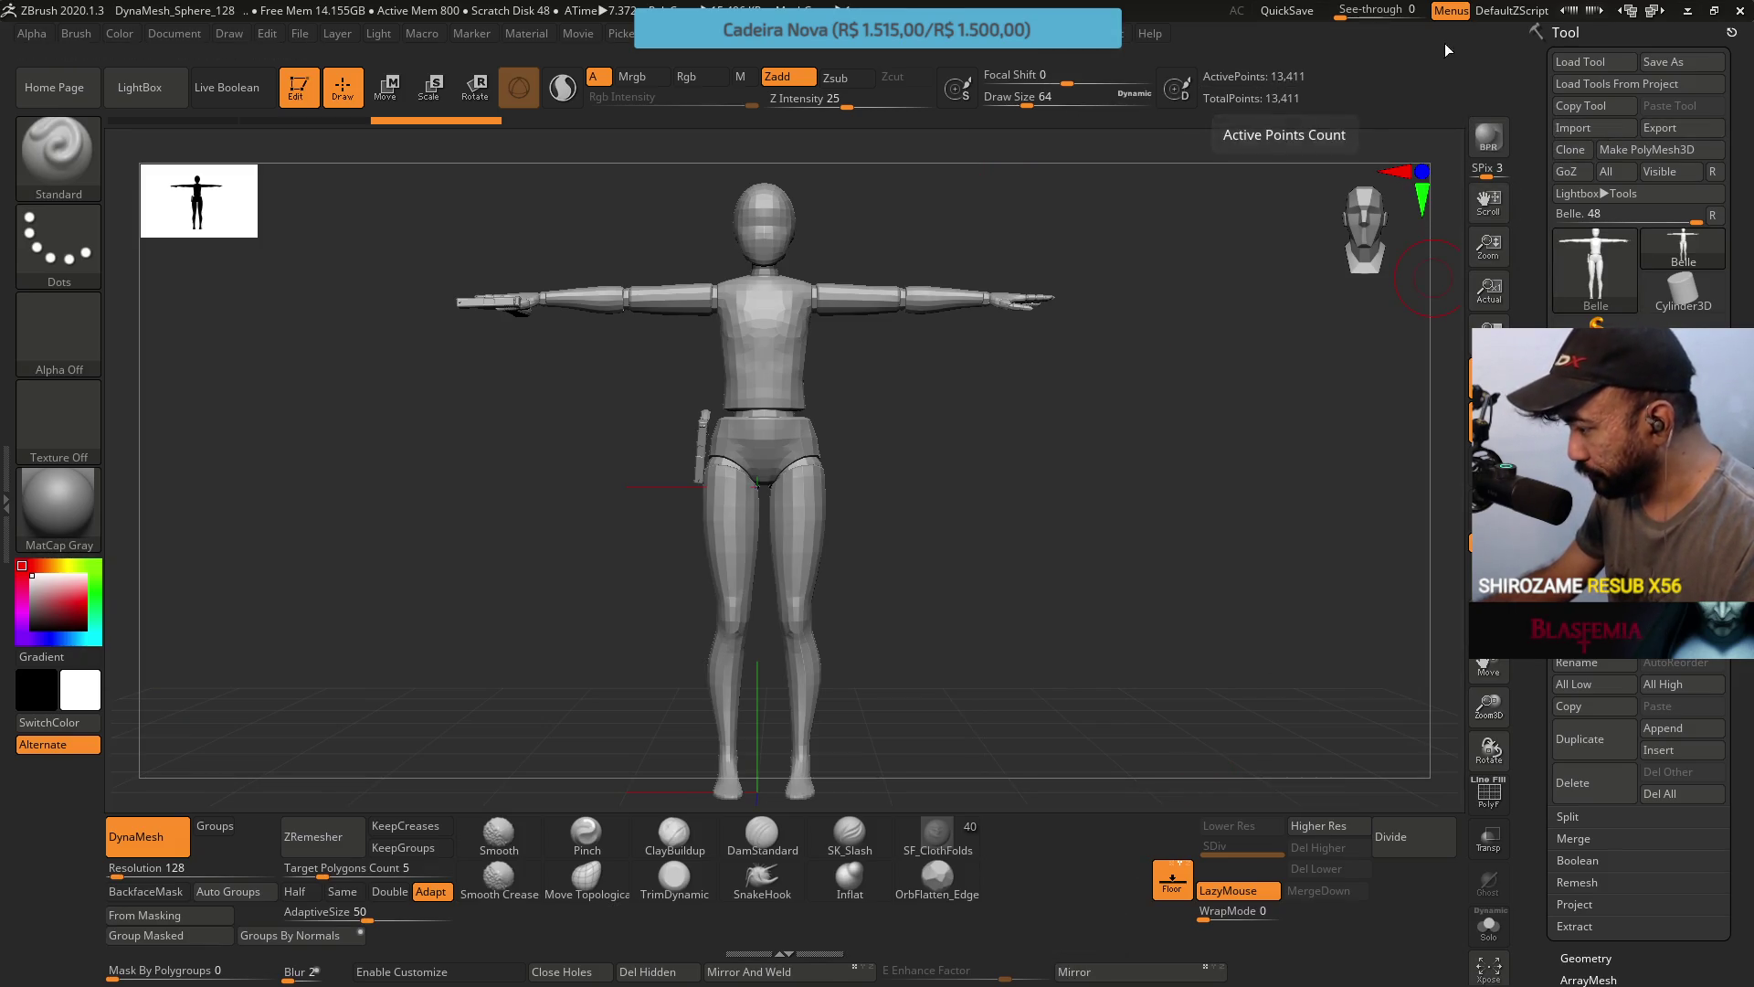
Import Belle.fbx through the FBX ExportImport plugin and frame the whole 10,919-point figure.
click(1066, 34)
click(1119, 243)
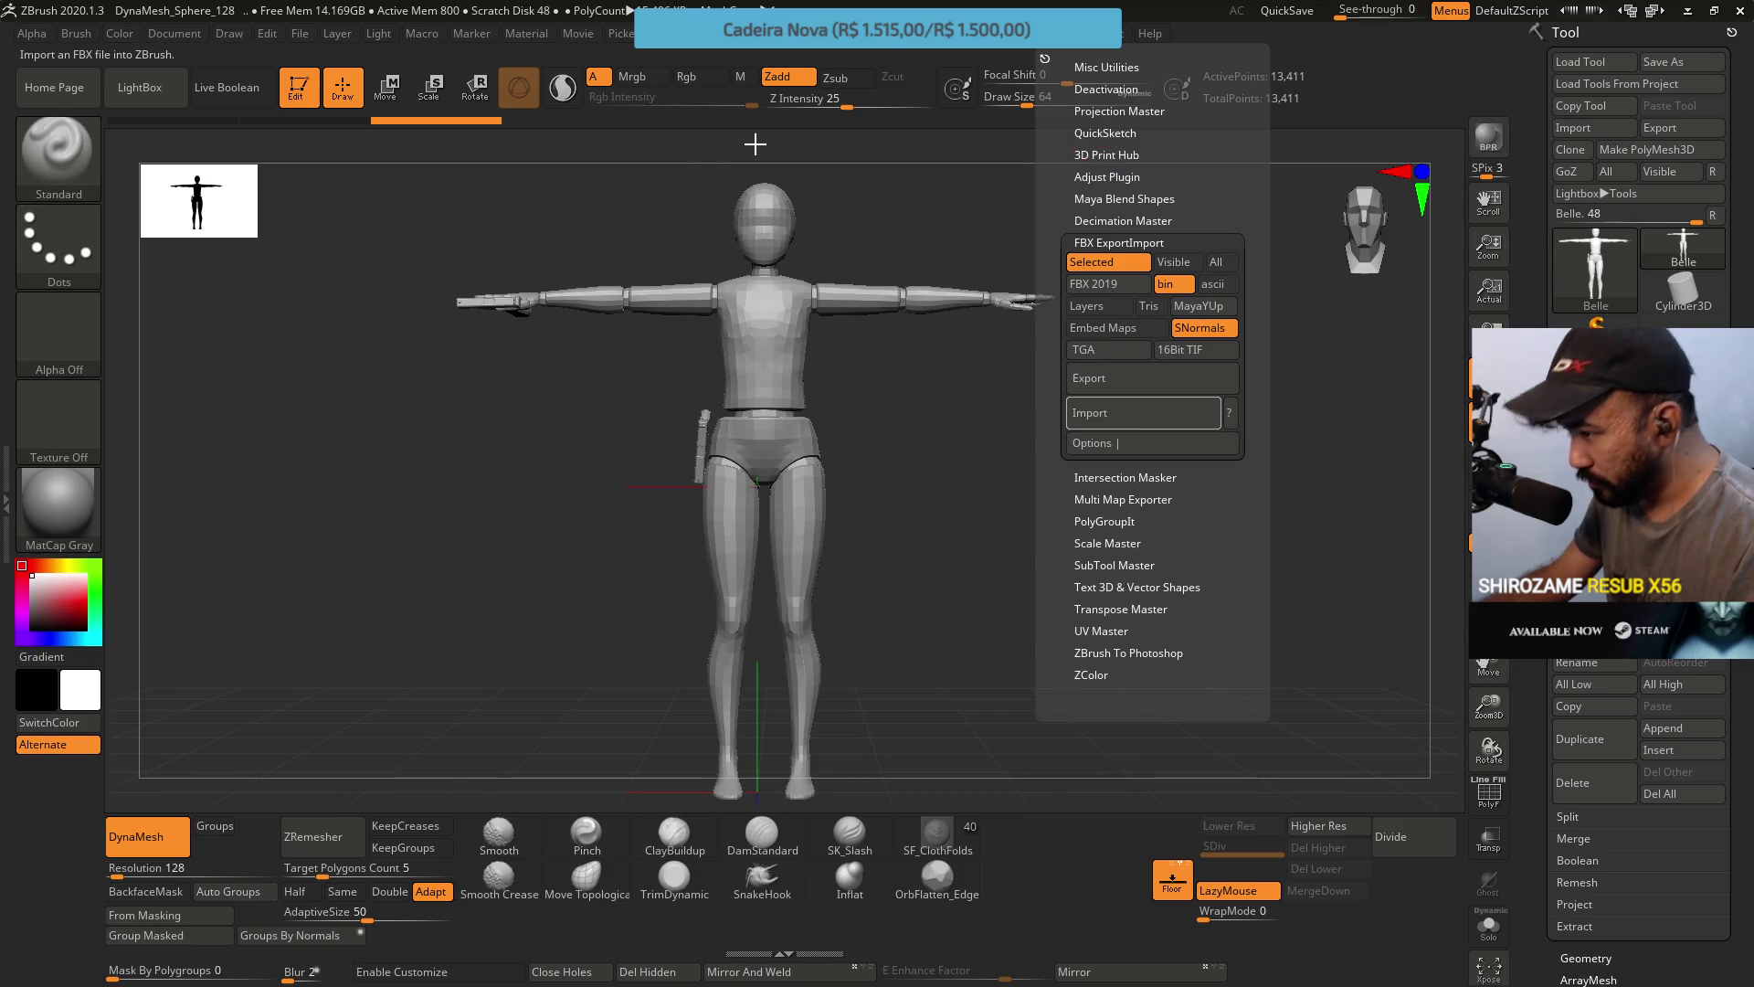
click(1142, 412)
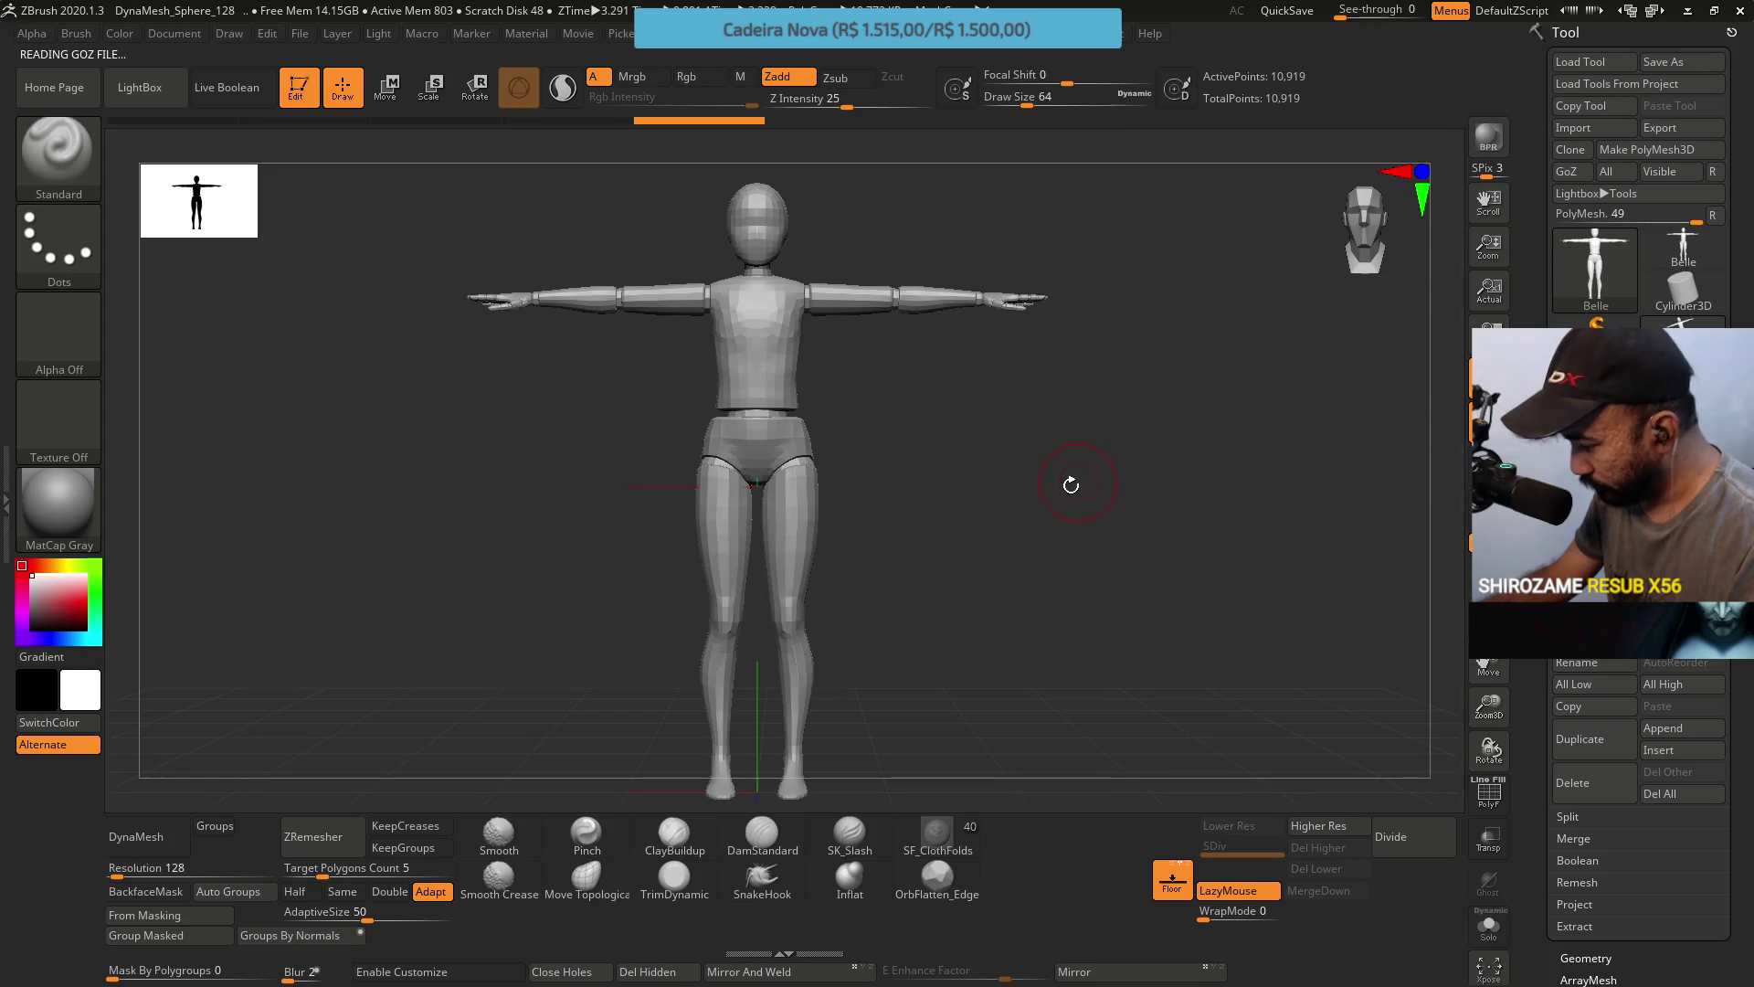
mouse_move(1107, 462)
mouse_down()
mouse_move(1073, 450)
mouse_move(951, 497)
mouse_move(881, 482)
mouse_move(1085, 485)
mouse_up()
ctrl+right_drag(1011, 521, 1010, 442)
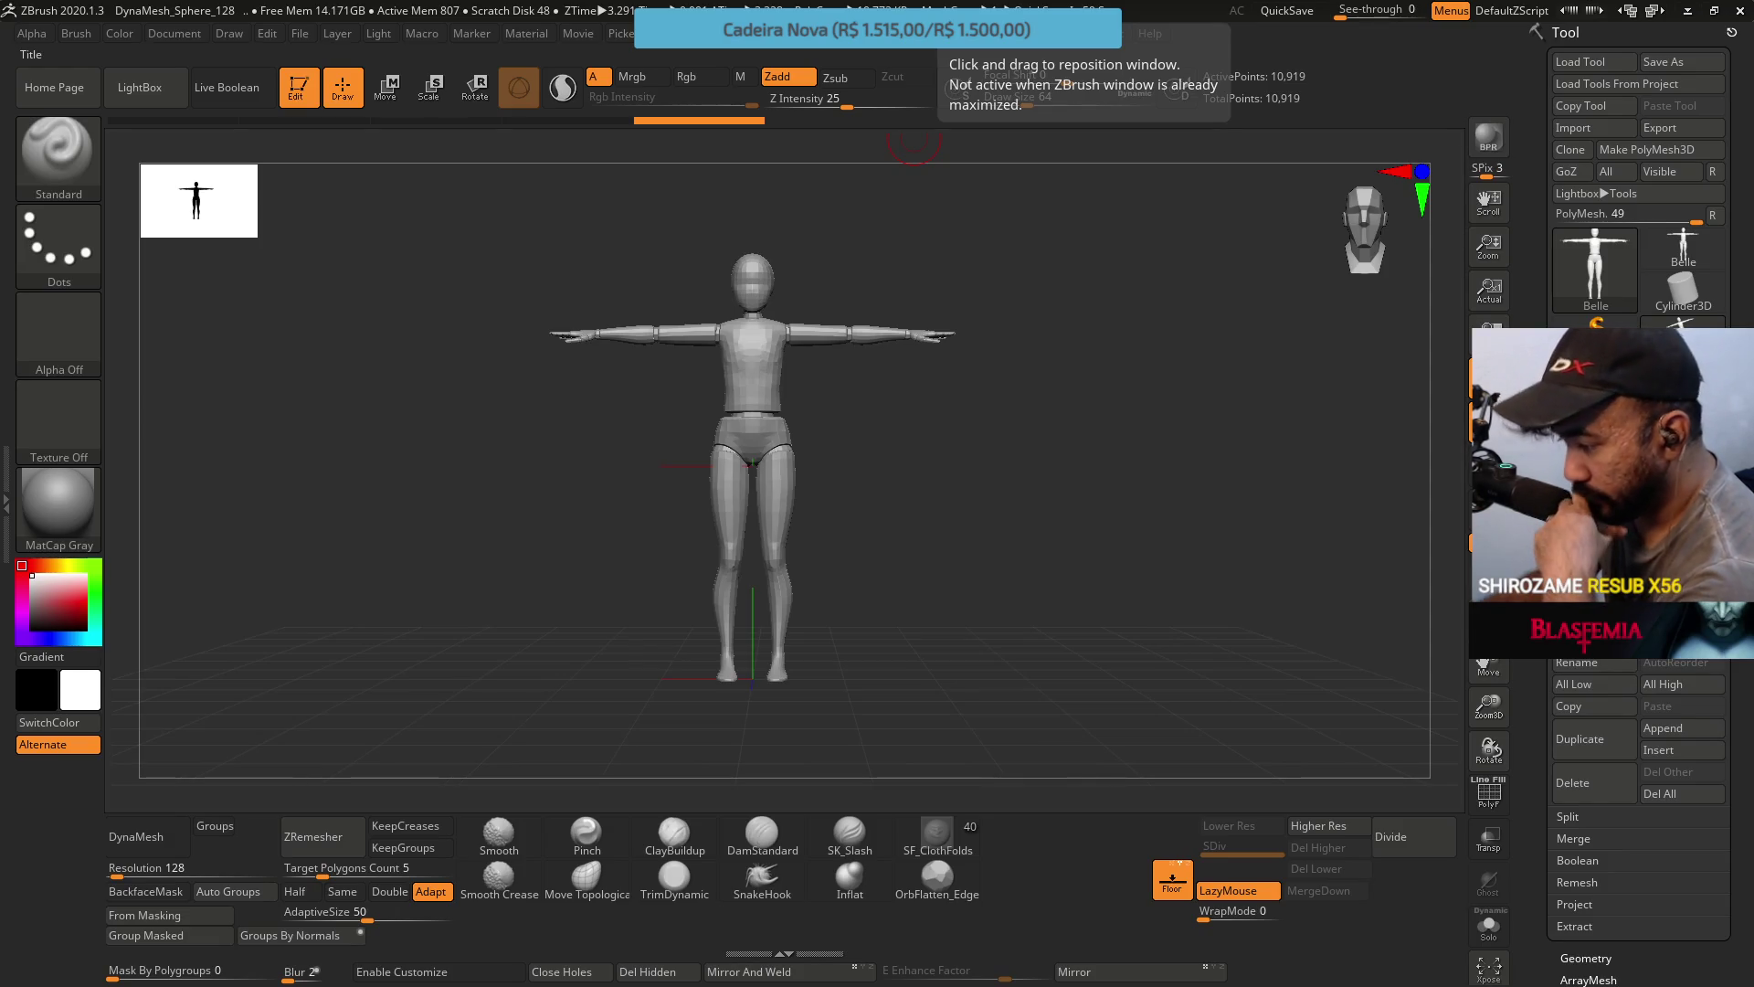
Open the LightBox project browser from the File palette.
click(303, 36)
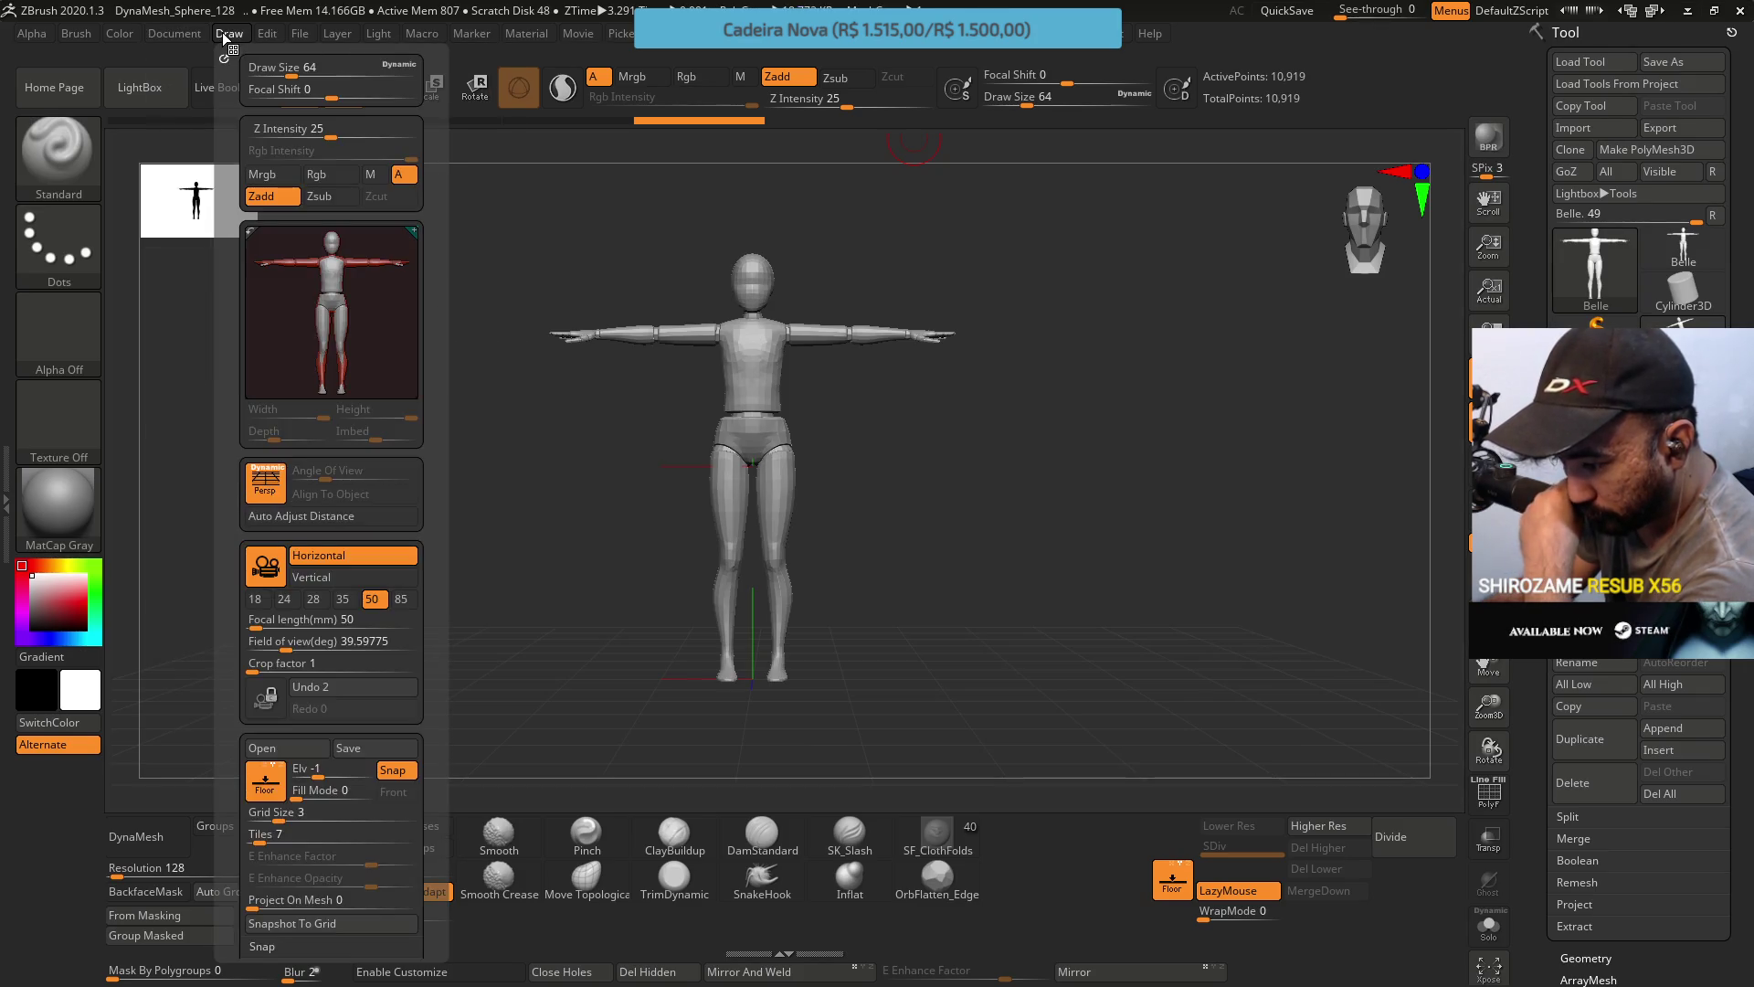
mouse_move(165, 37)
click(127, 93)
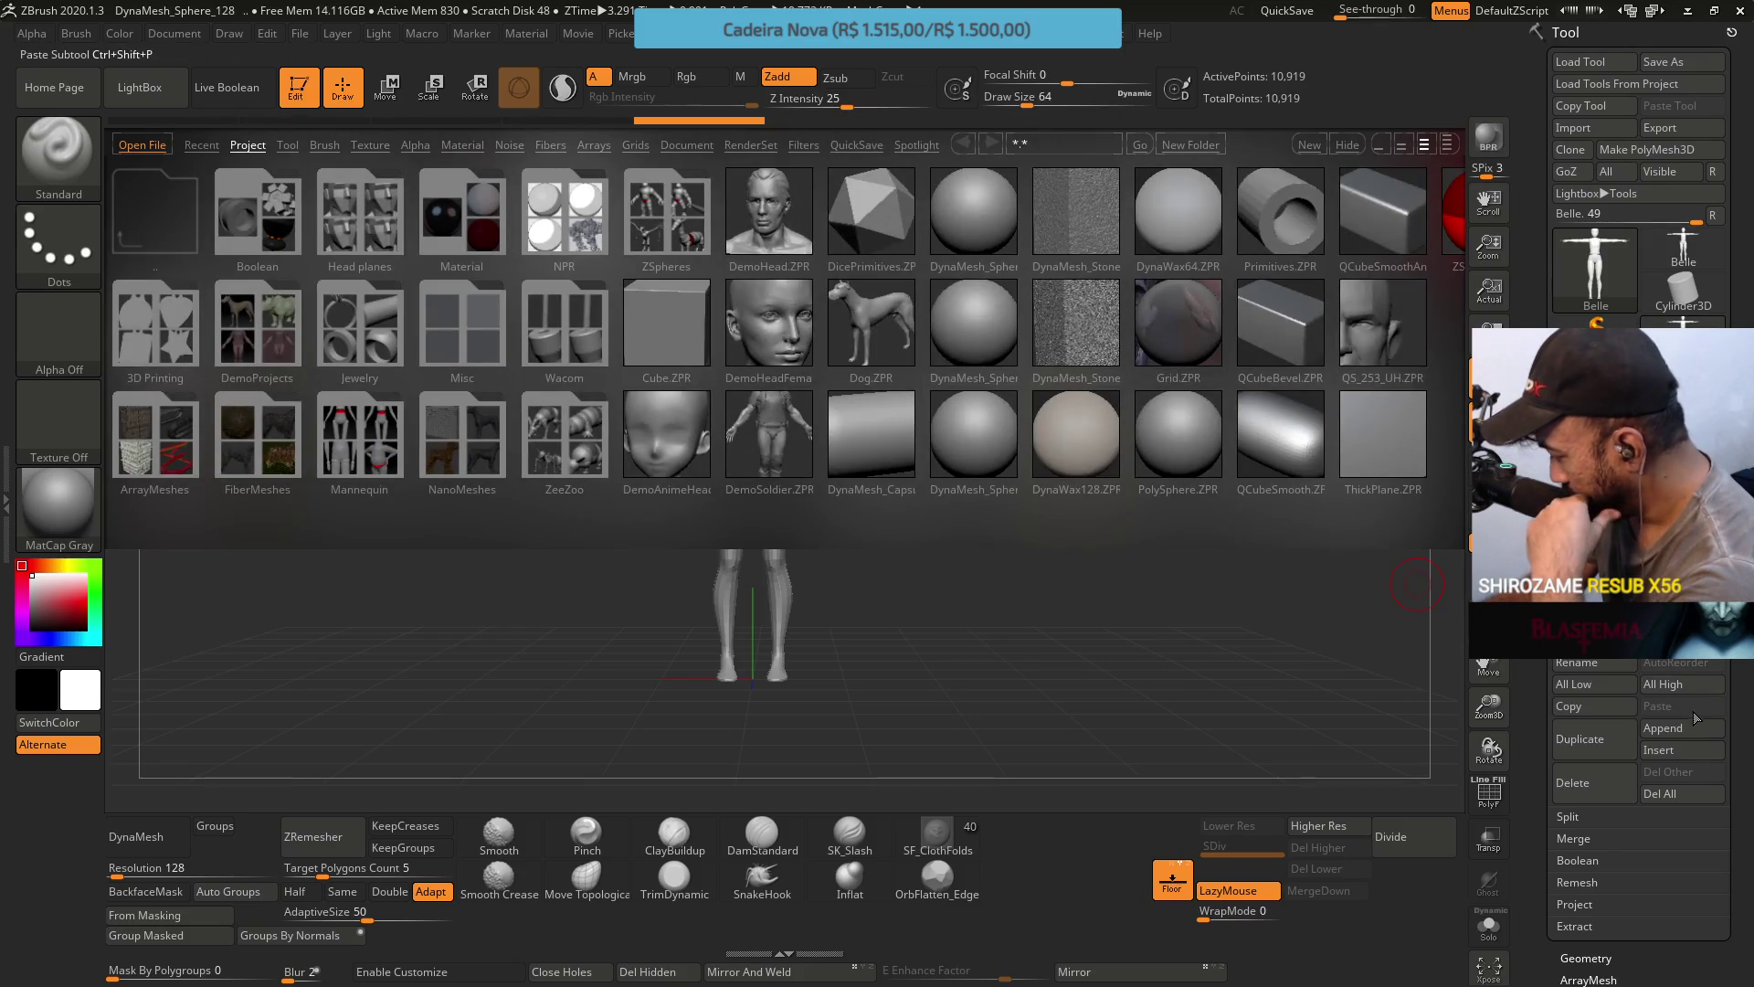
Append a Sphere3D as Subtool 2 and make it active, totalling 18,985 points.
click(1663, 728)
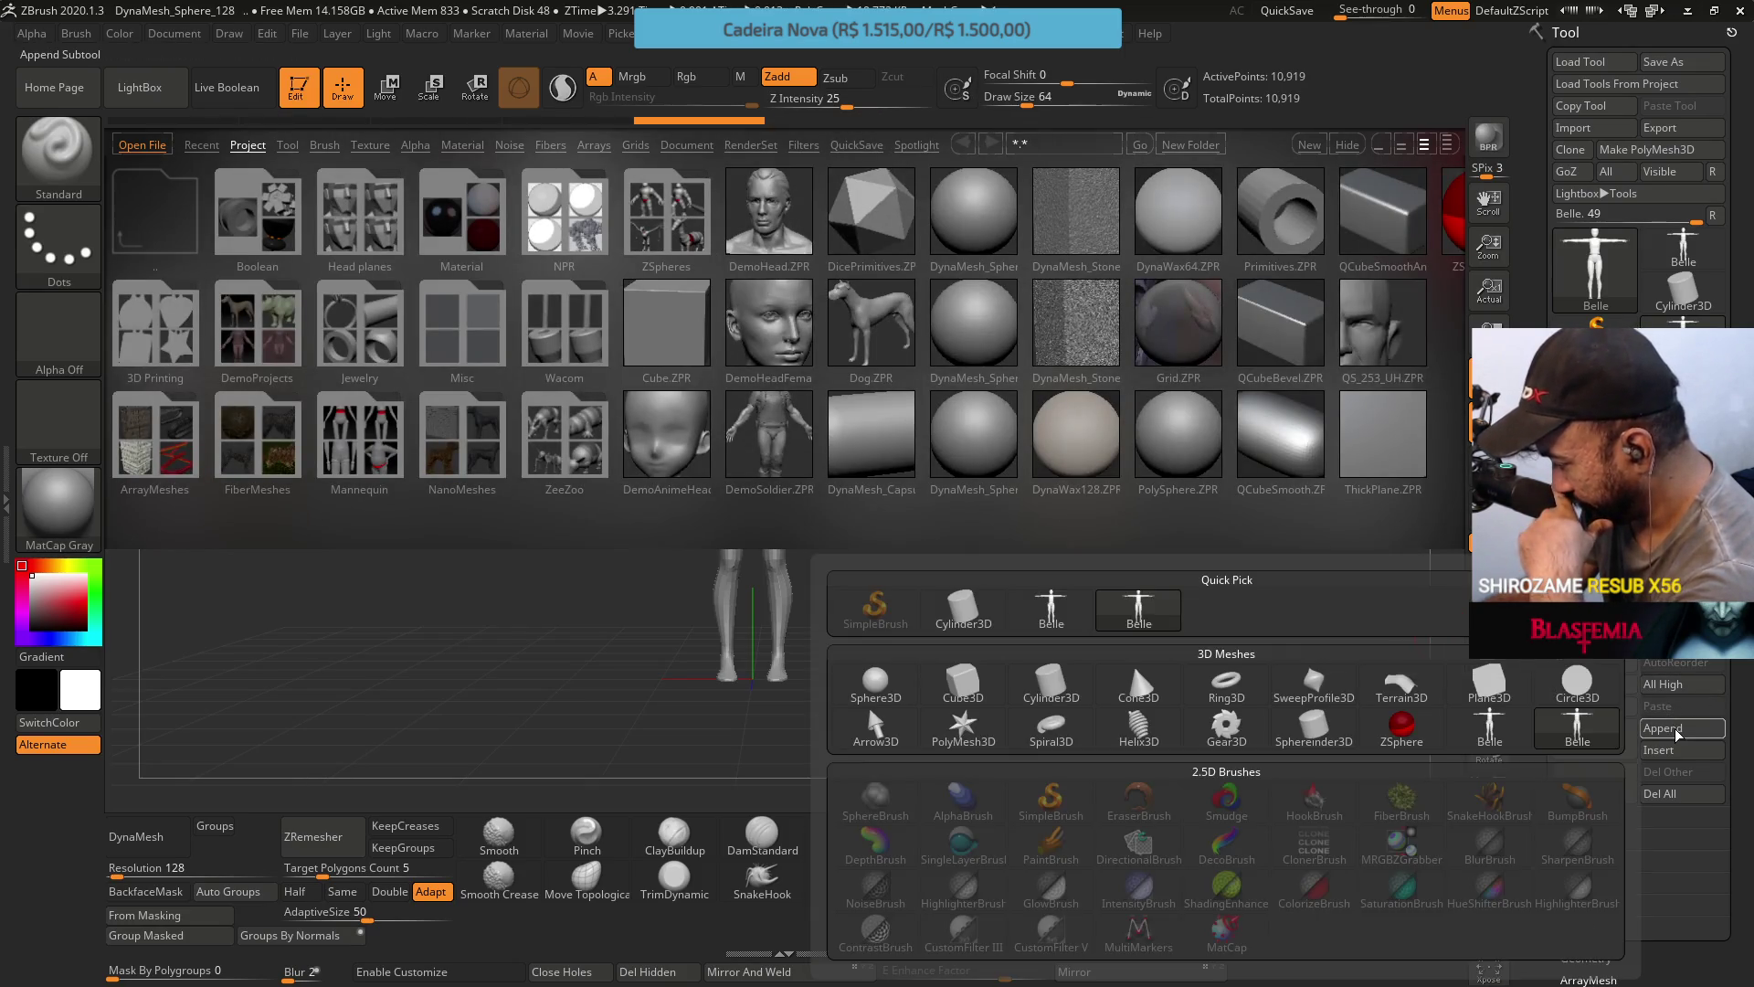
click(877, 678)
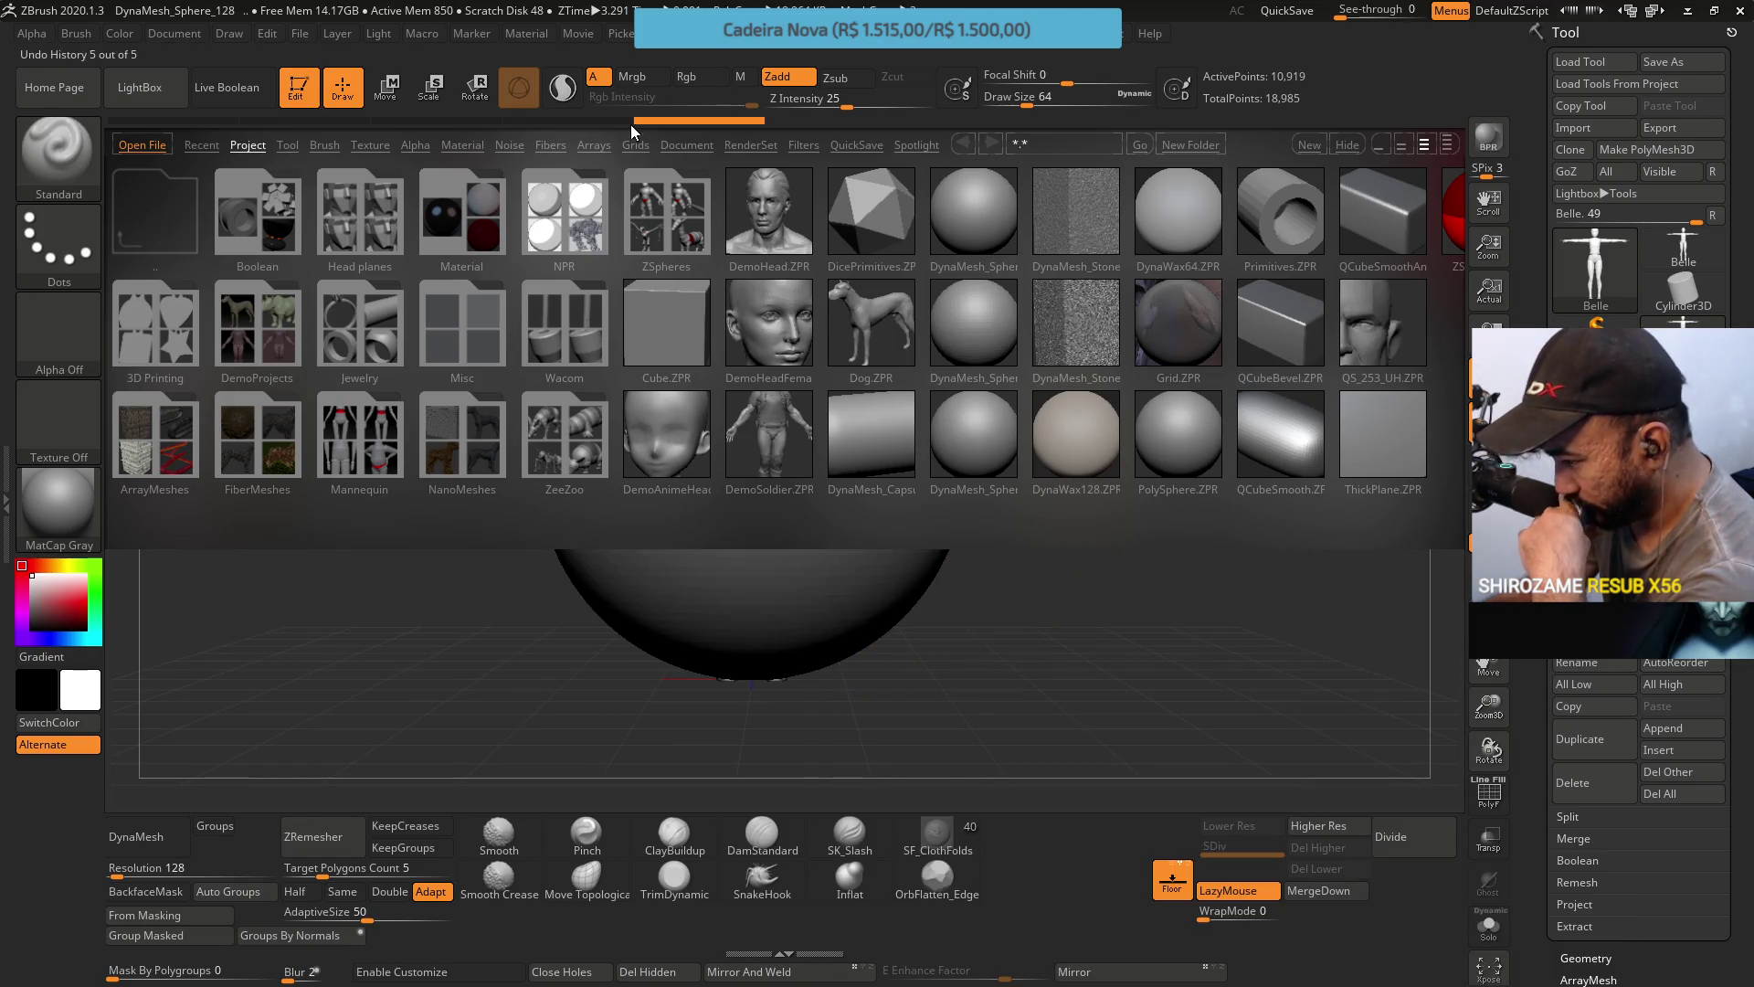
click(140, 87)
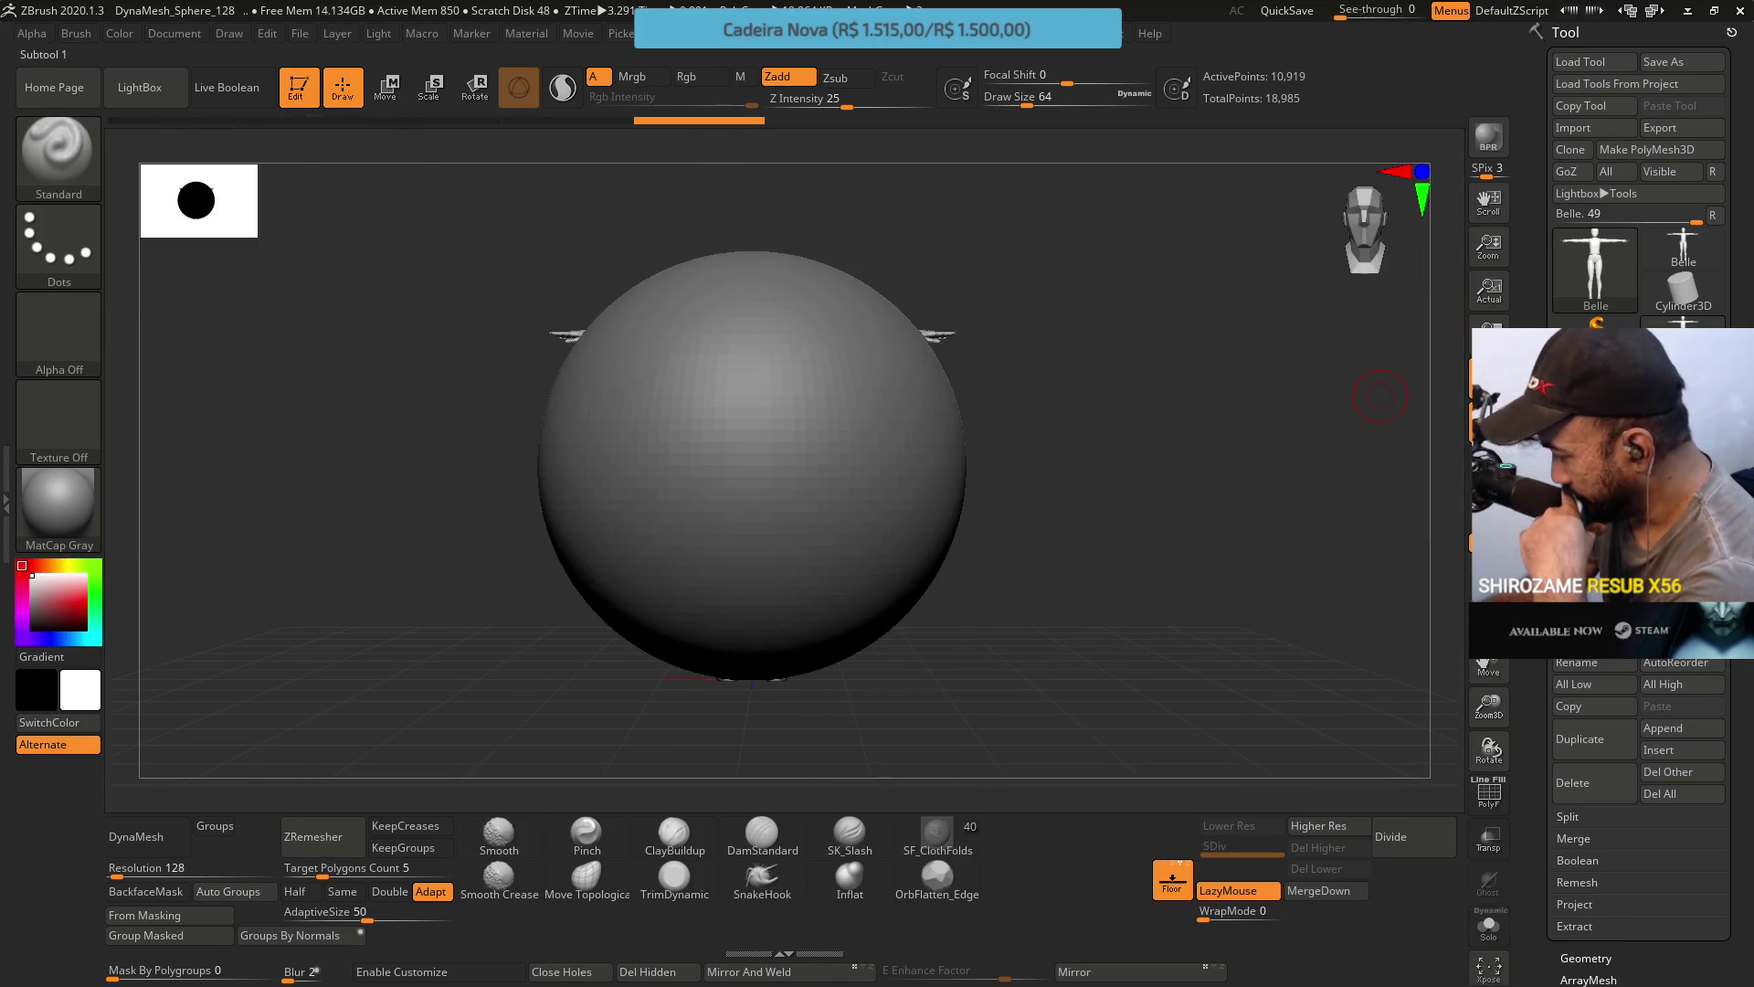
alt+click(804, 265)
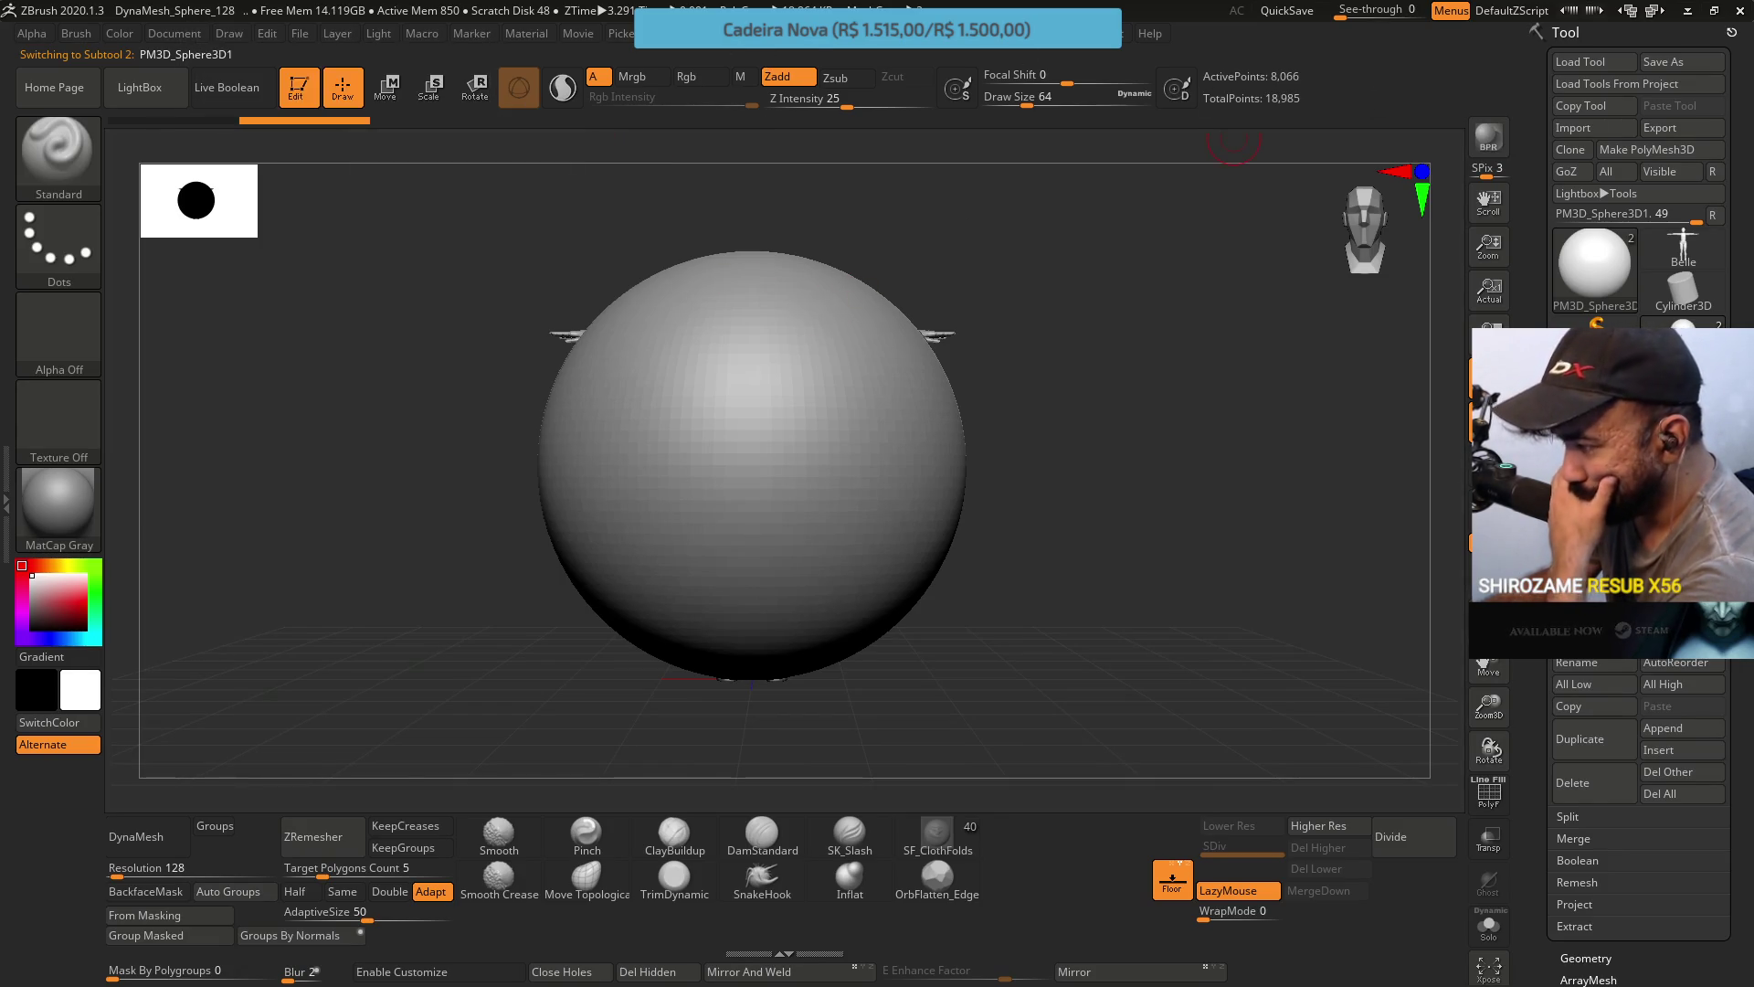
key(alt+Tab)
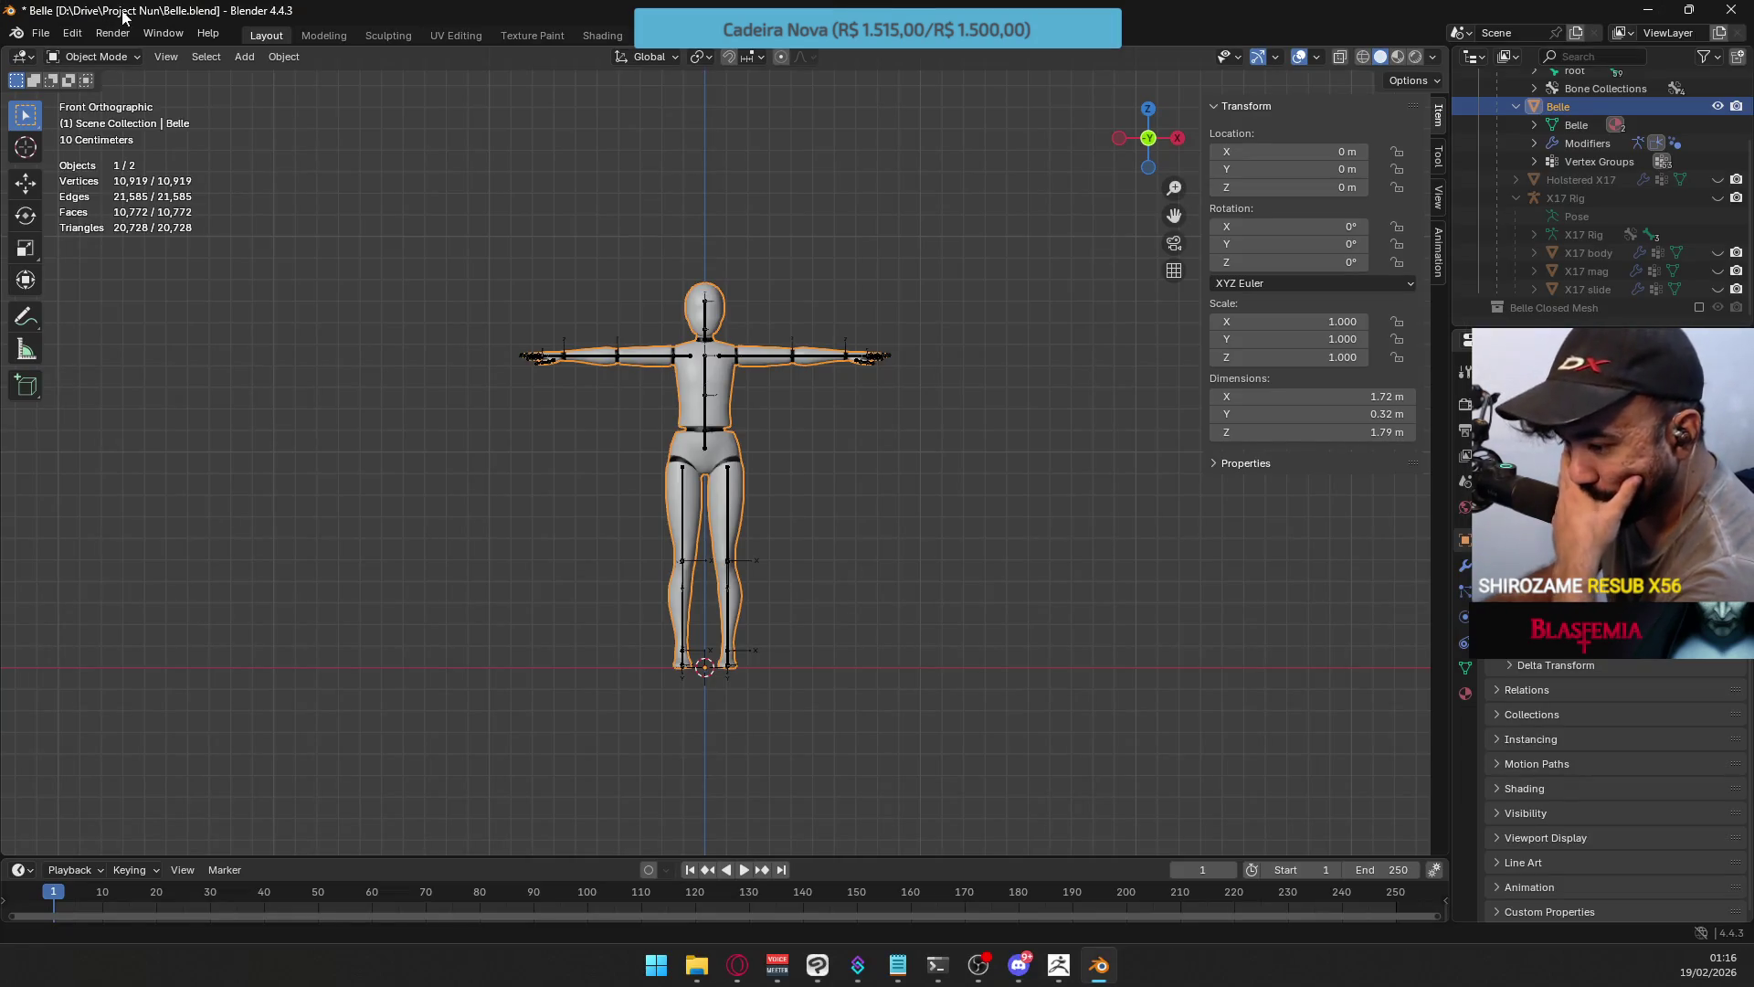
Import Belle.fbx from the Desktop into the Blender scene, then switch to ZBrush.
click(52, 36)
mouse_move(134, 294)
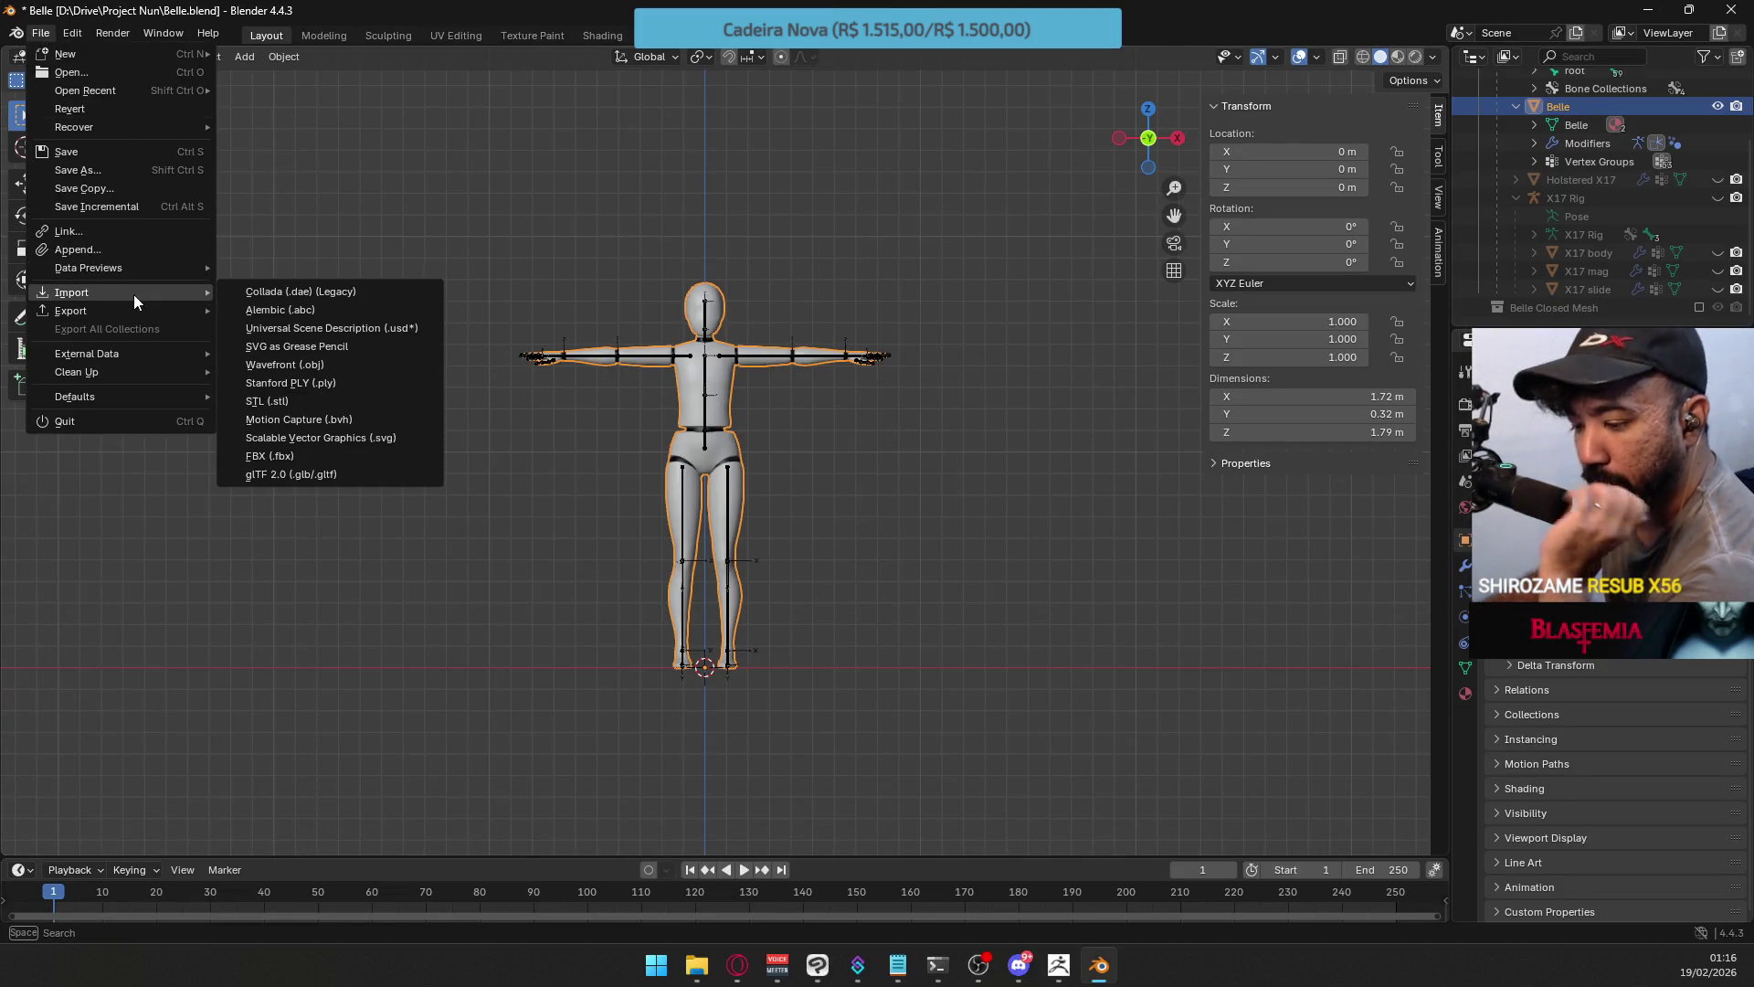
click(298, 456)
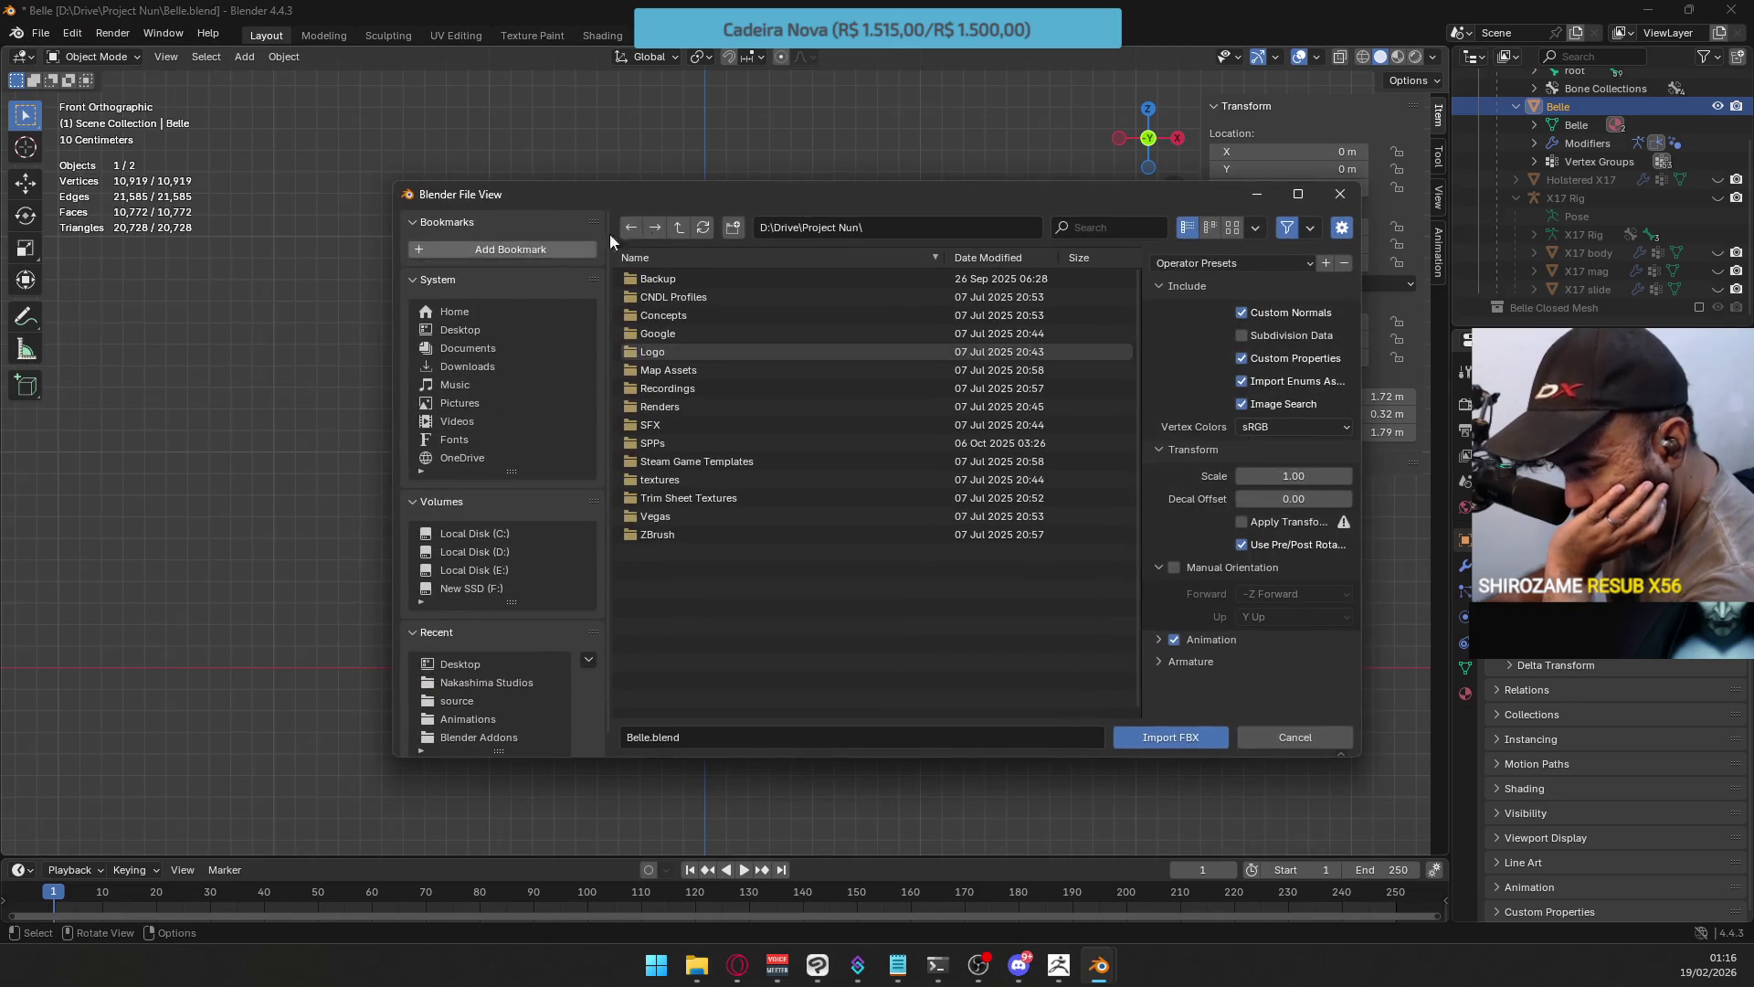
click(444, 330)
double_click(678, 276)
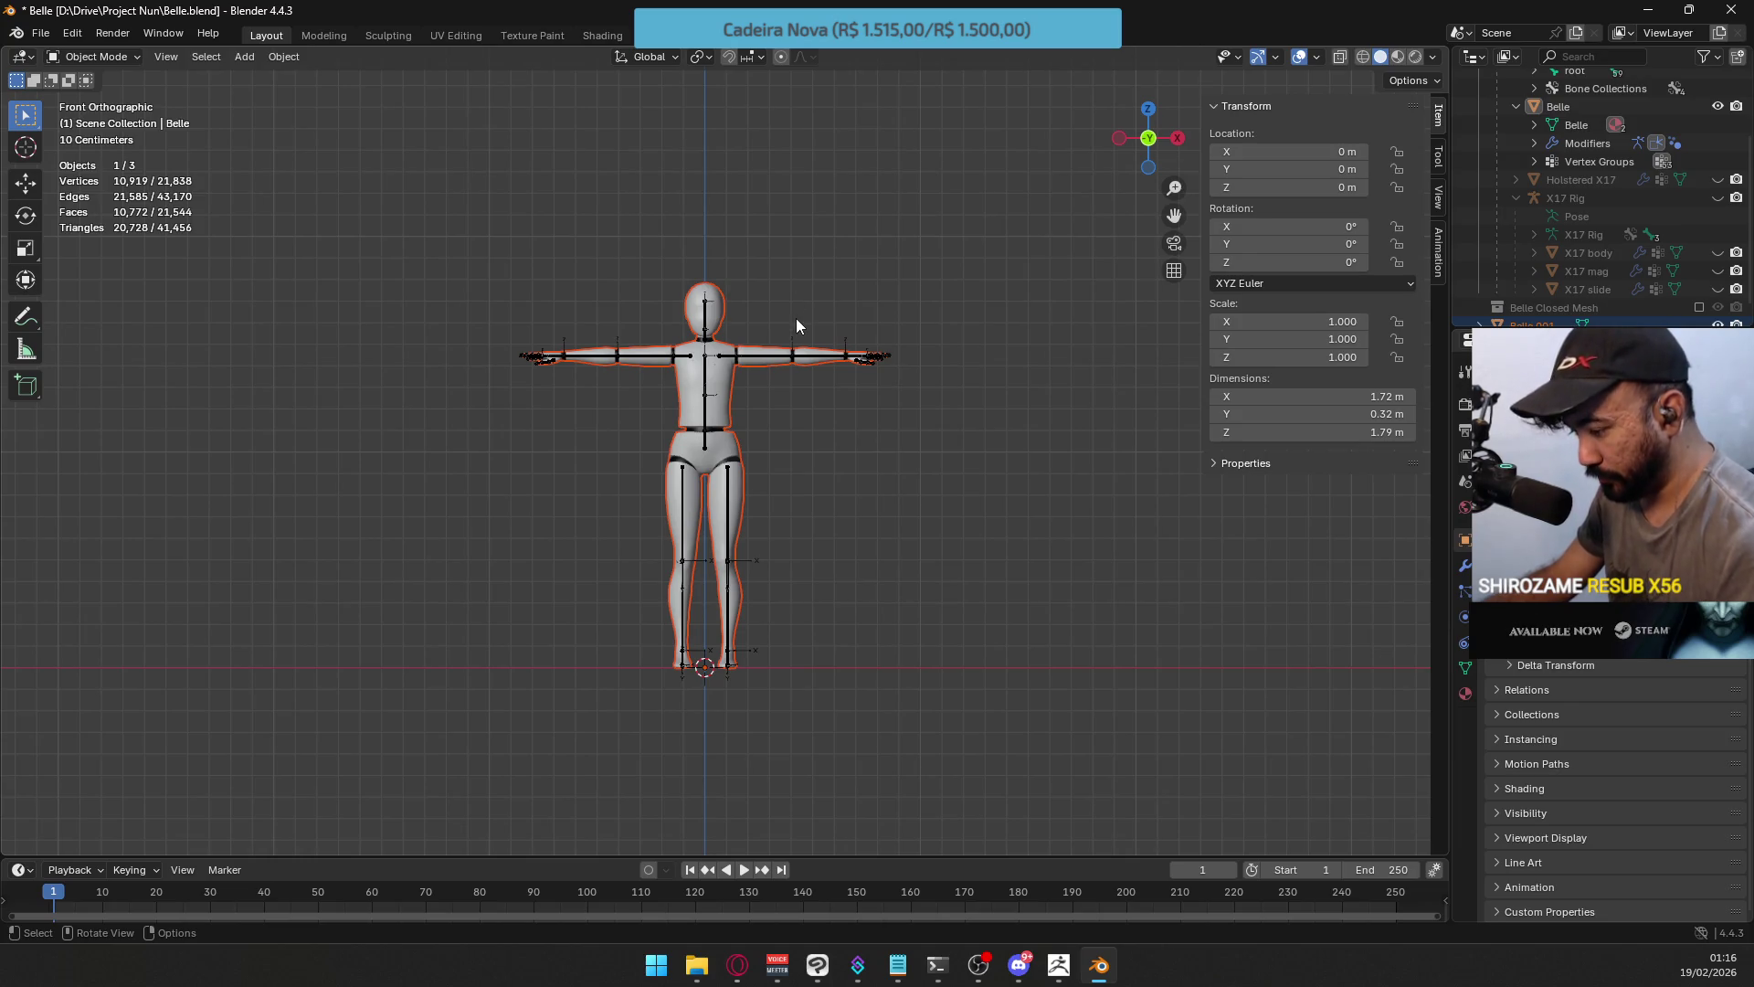
key(alt+Tab)
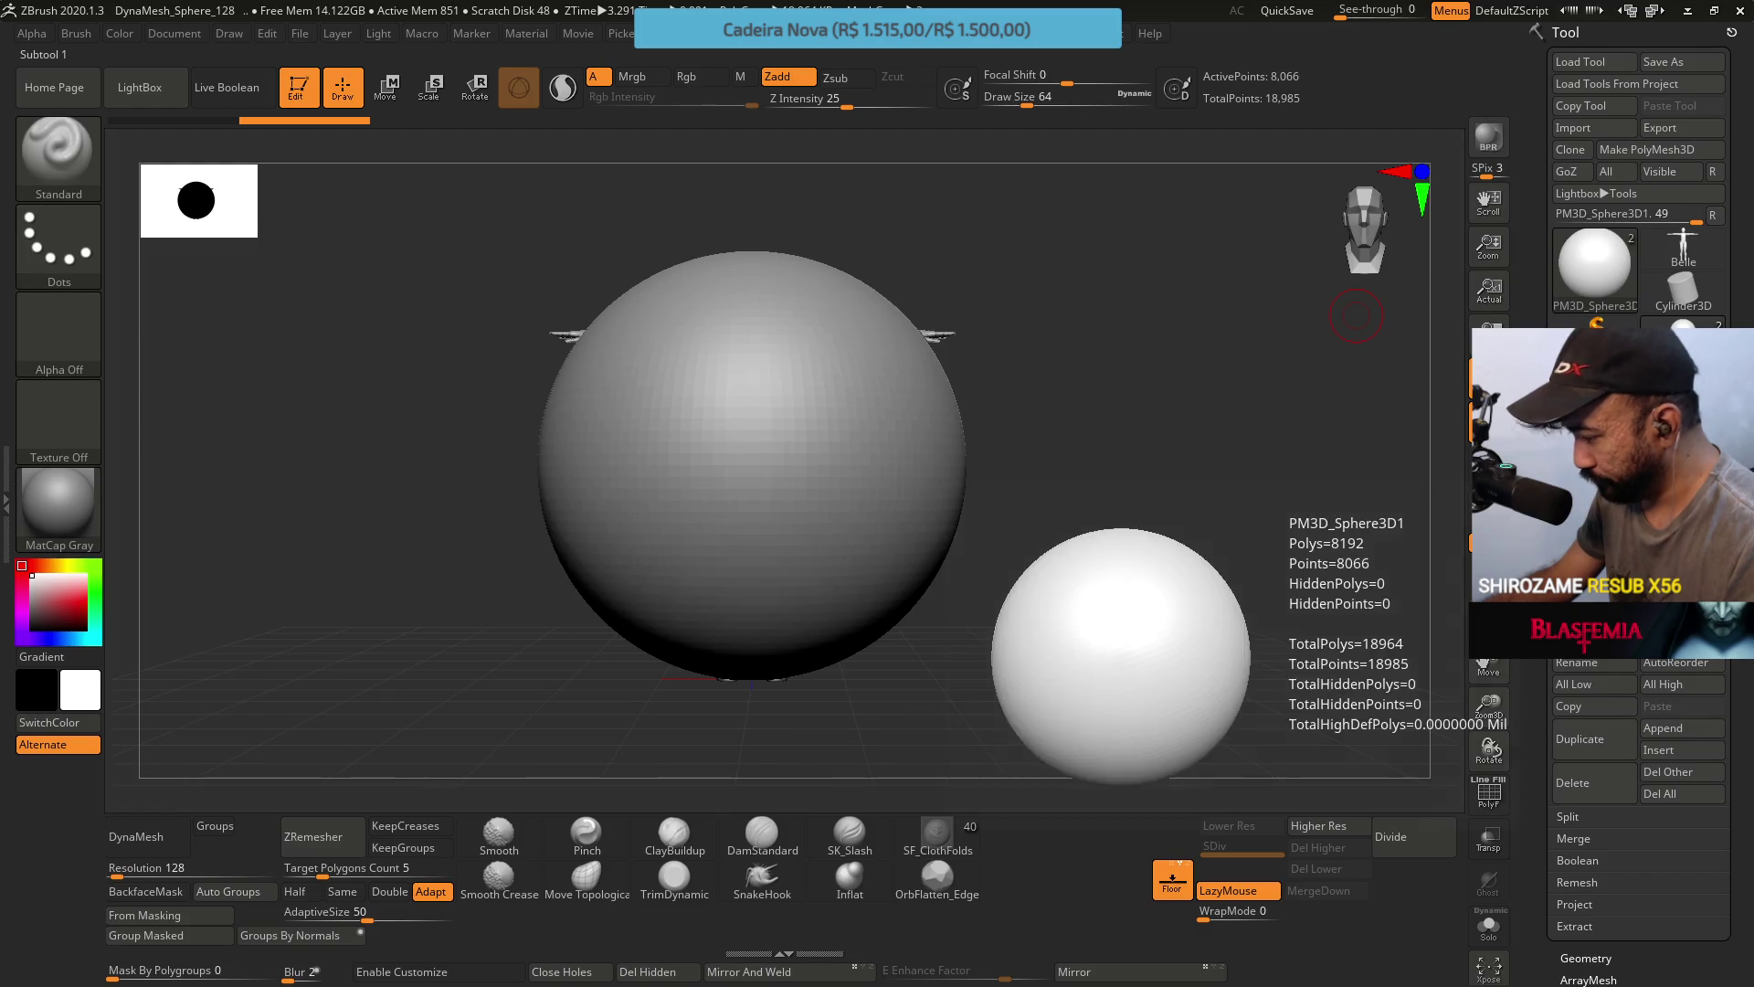
Load the Belle tool from the Tool palette into the canvas, then switch to Blender.
click(1683, 248)
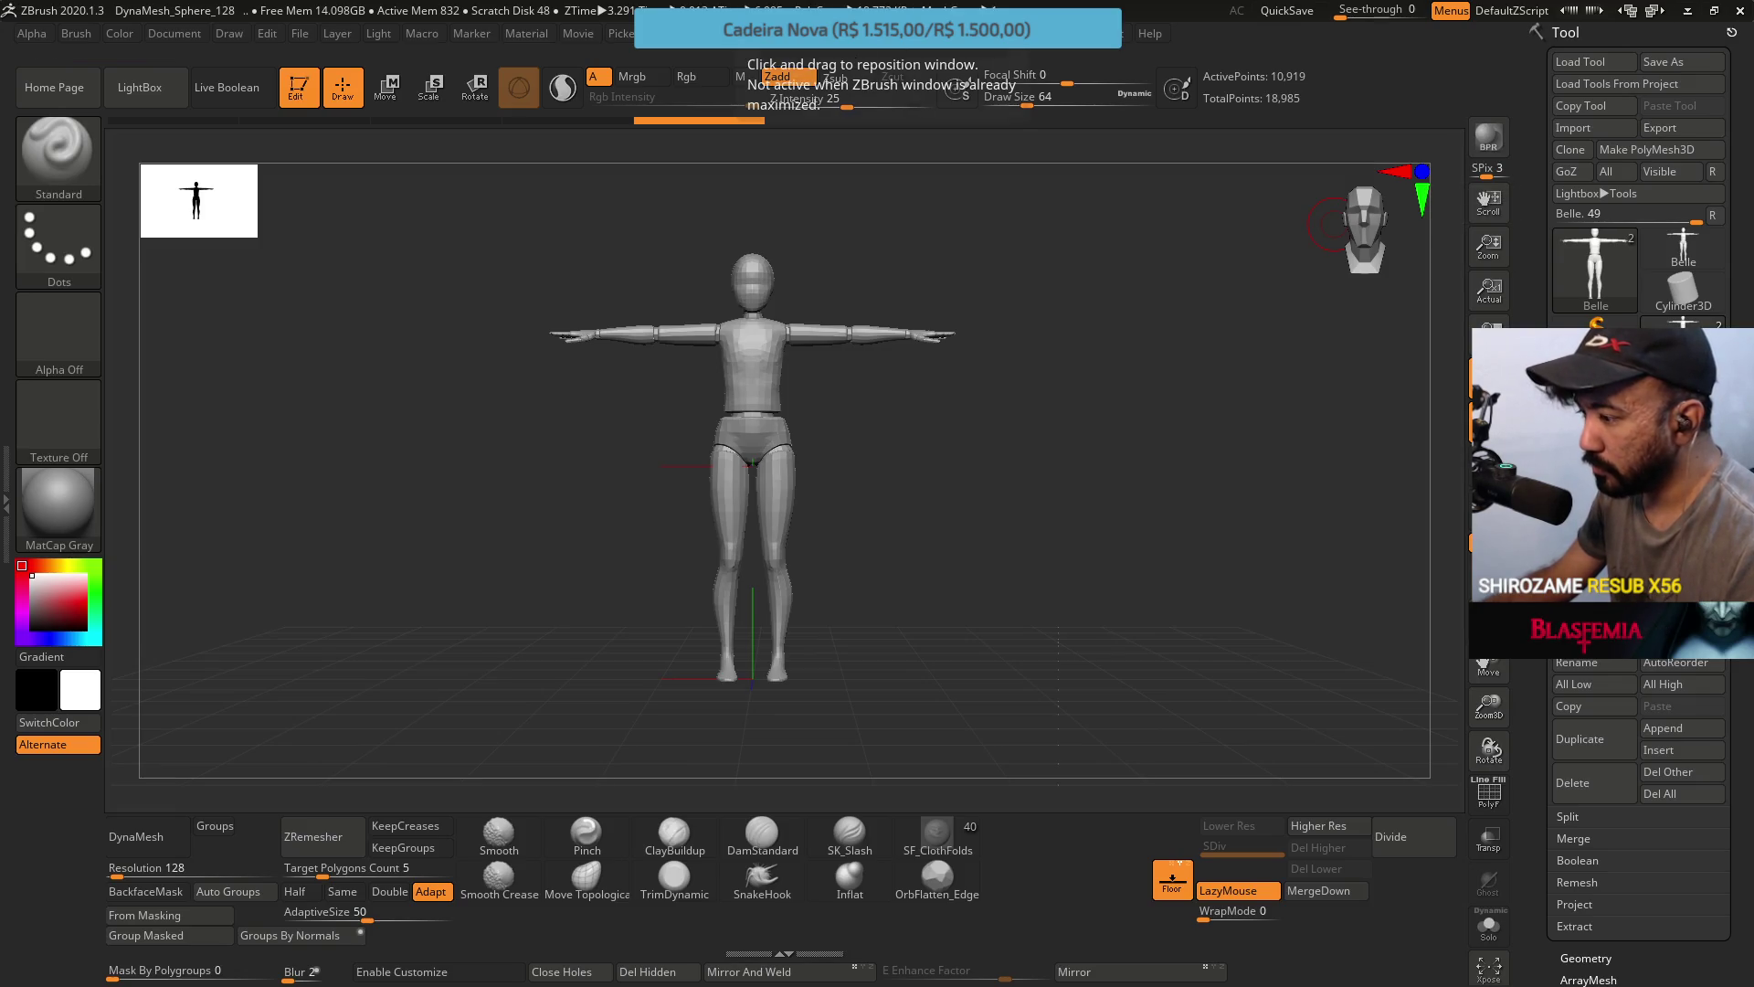
key(alt+Tab)
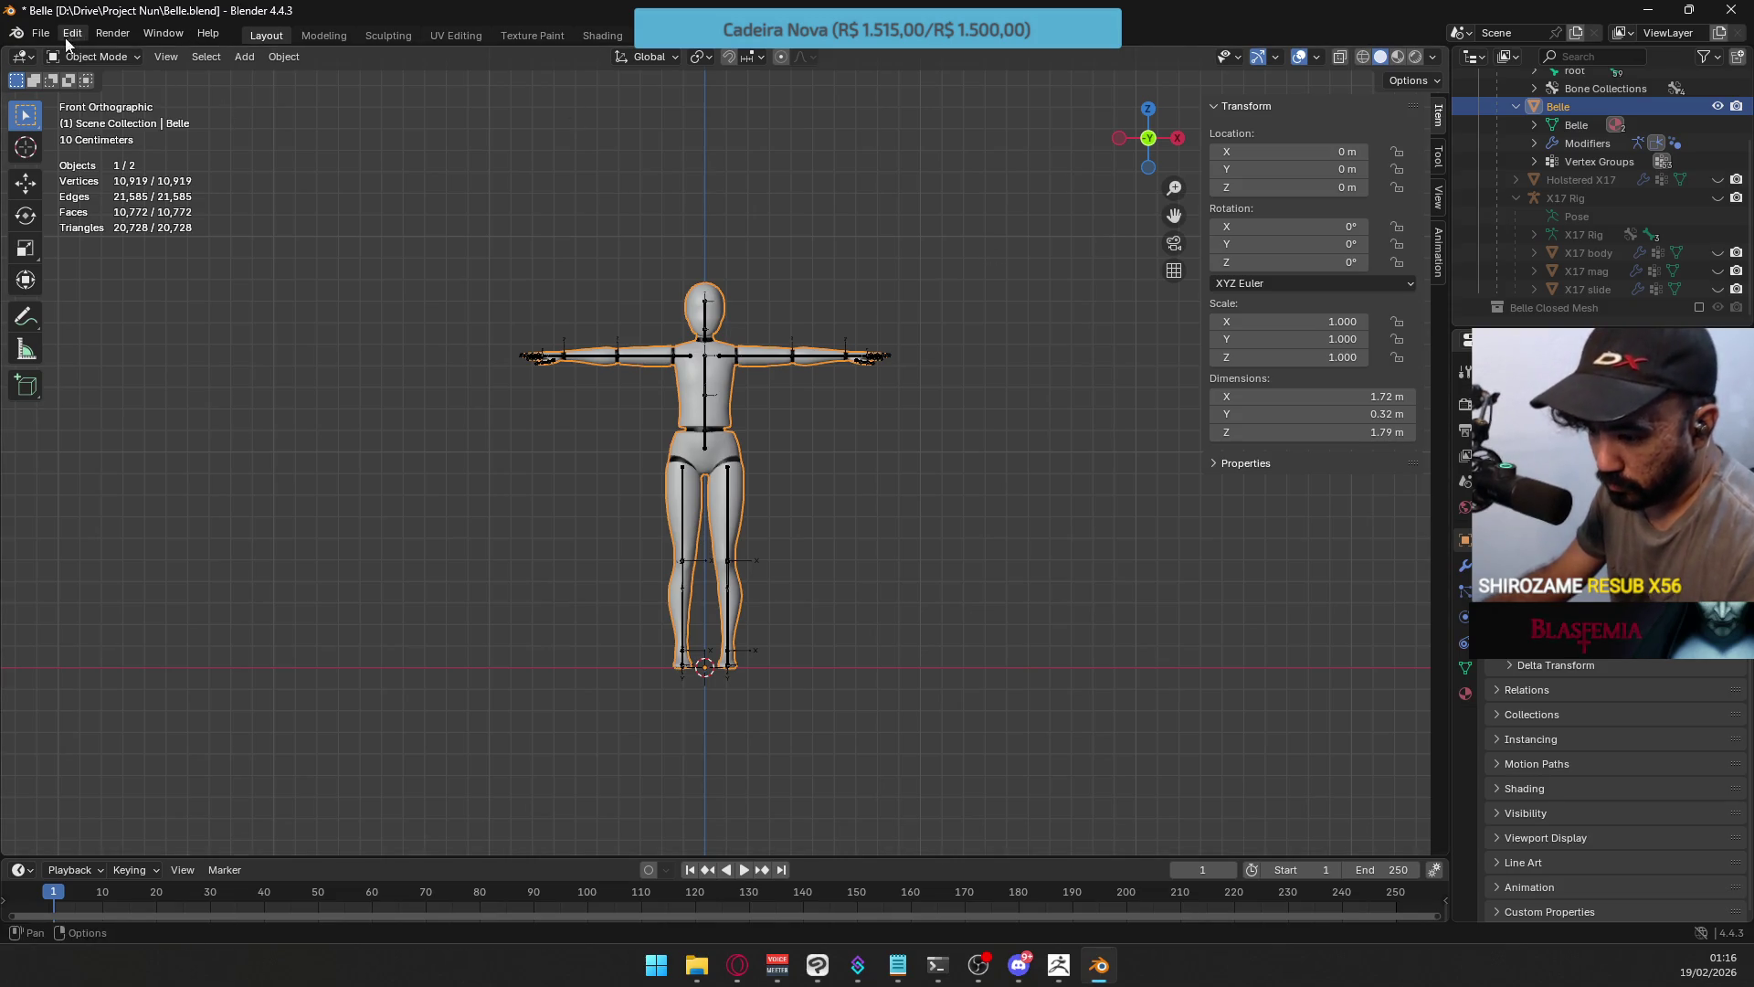
Import Belle.OBJ from the Desktop as a Wavefront OBJ, then undo the oversized result.
click(41, 33)
mouse_move(134, 294)
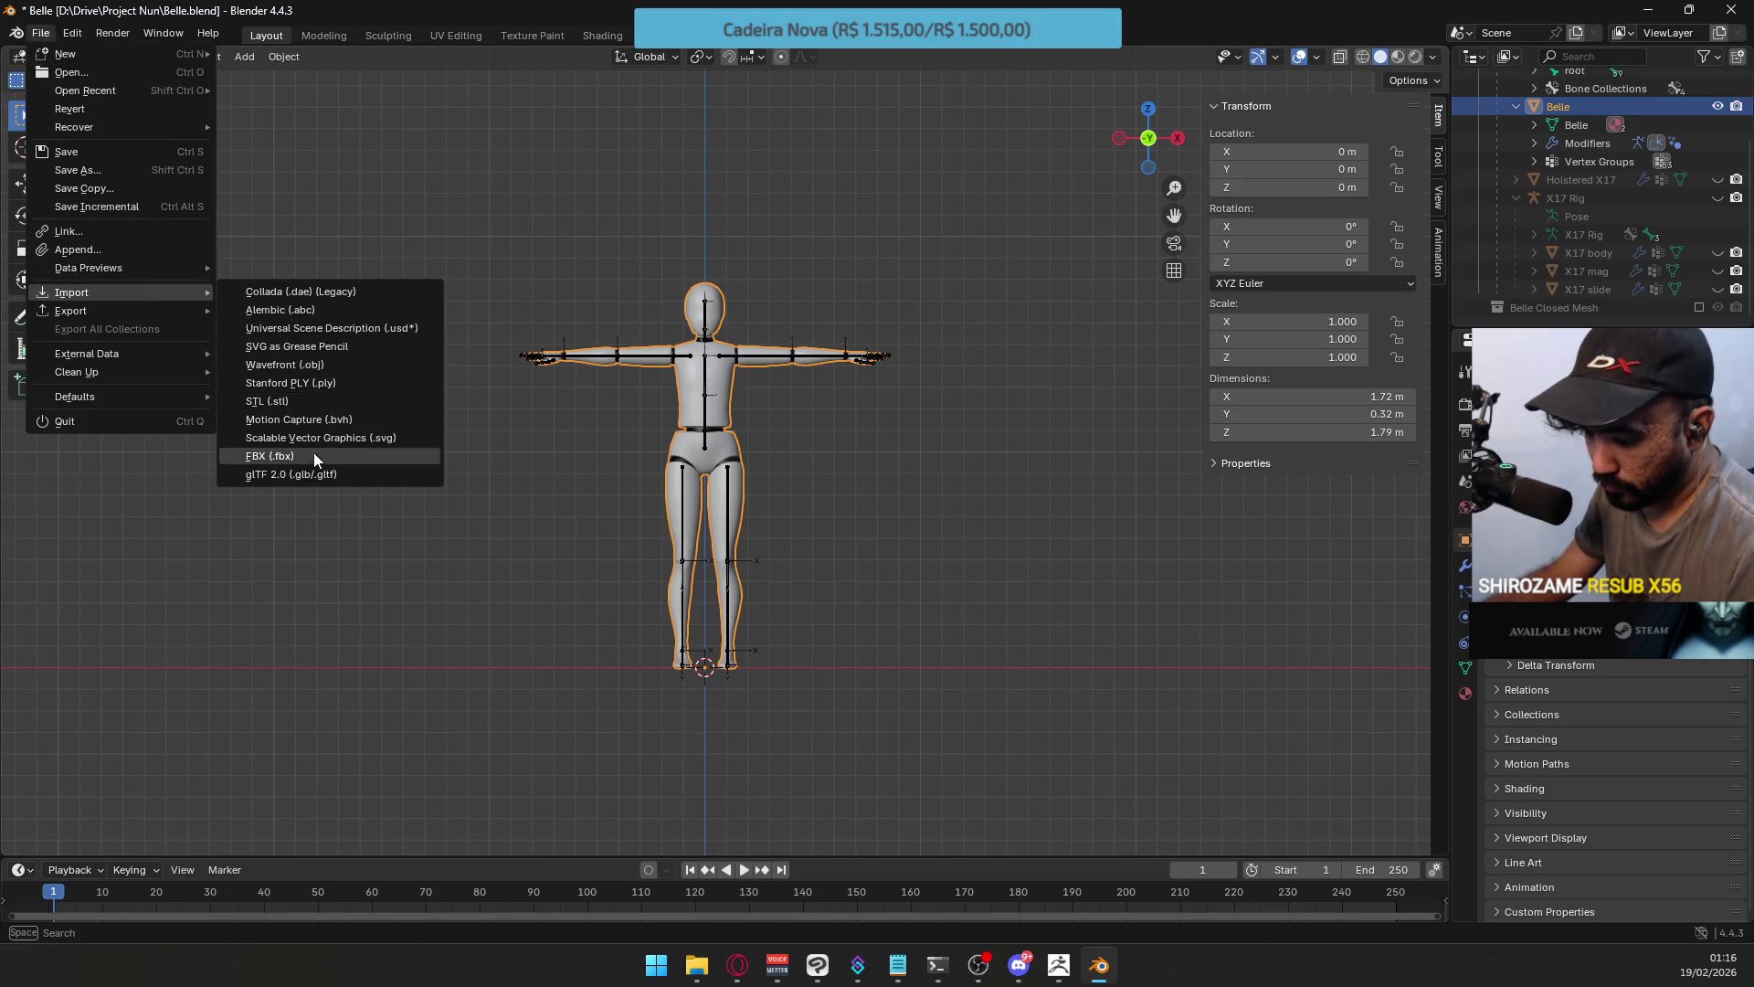
click(326, 364)
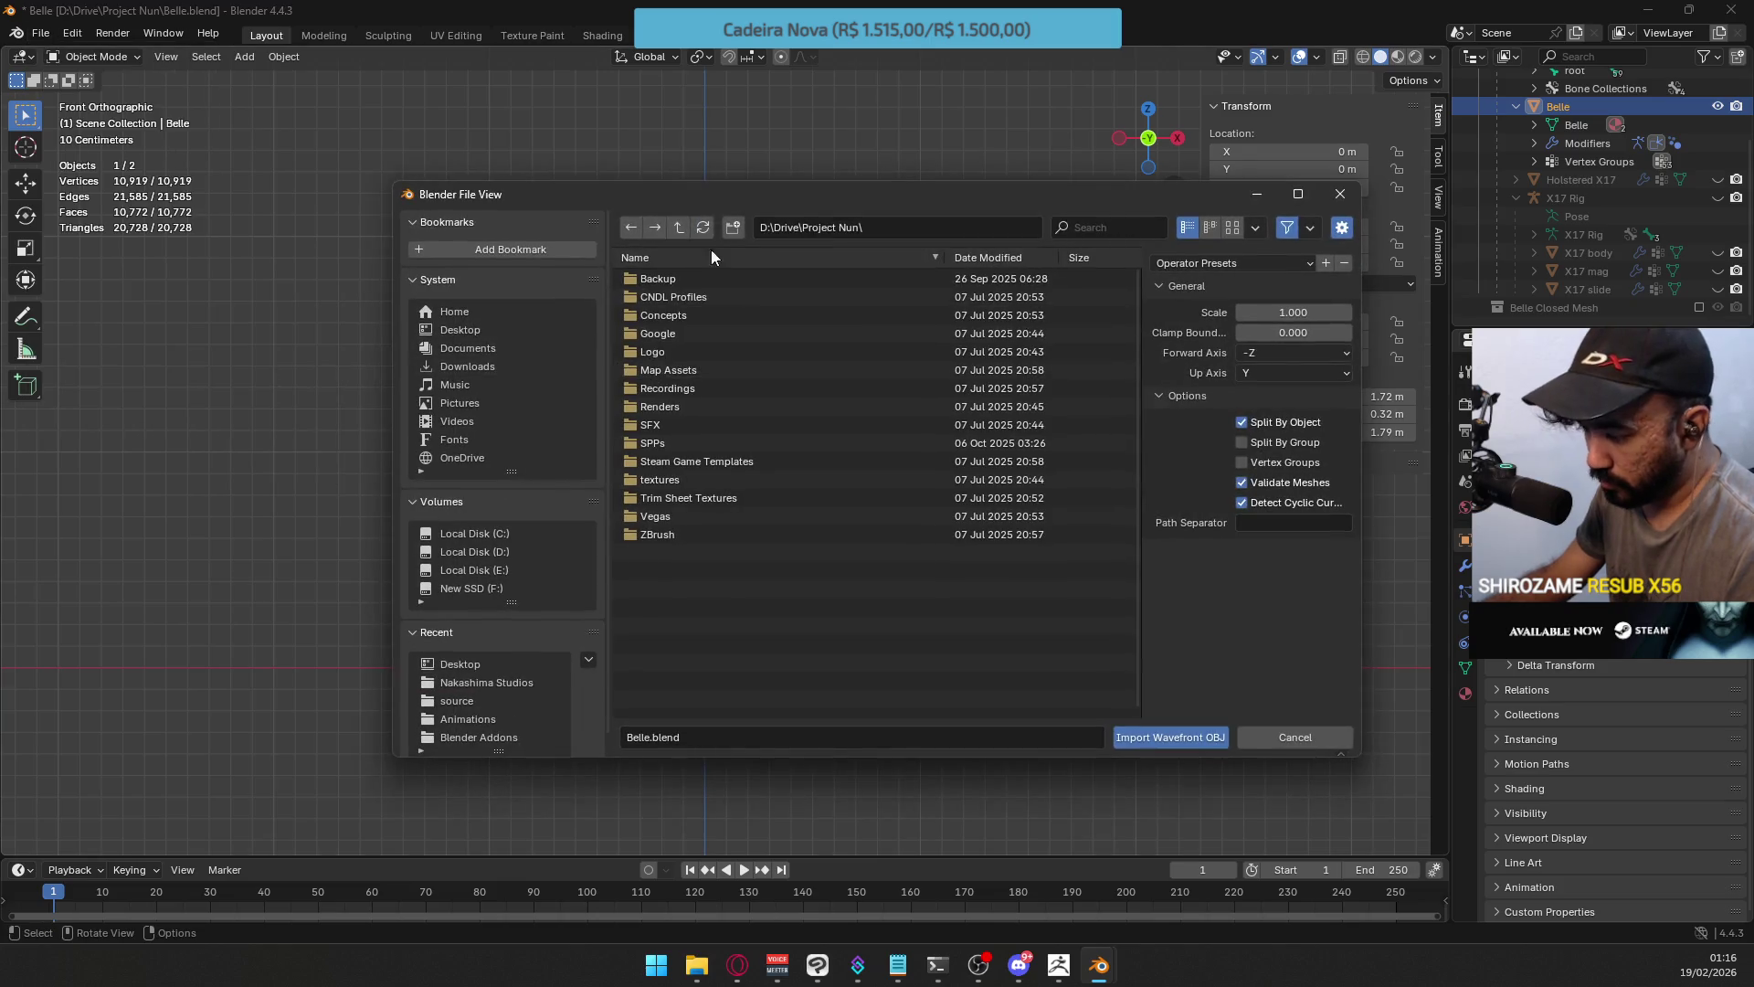
click(506, 329)
click(731, 300)
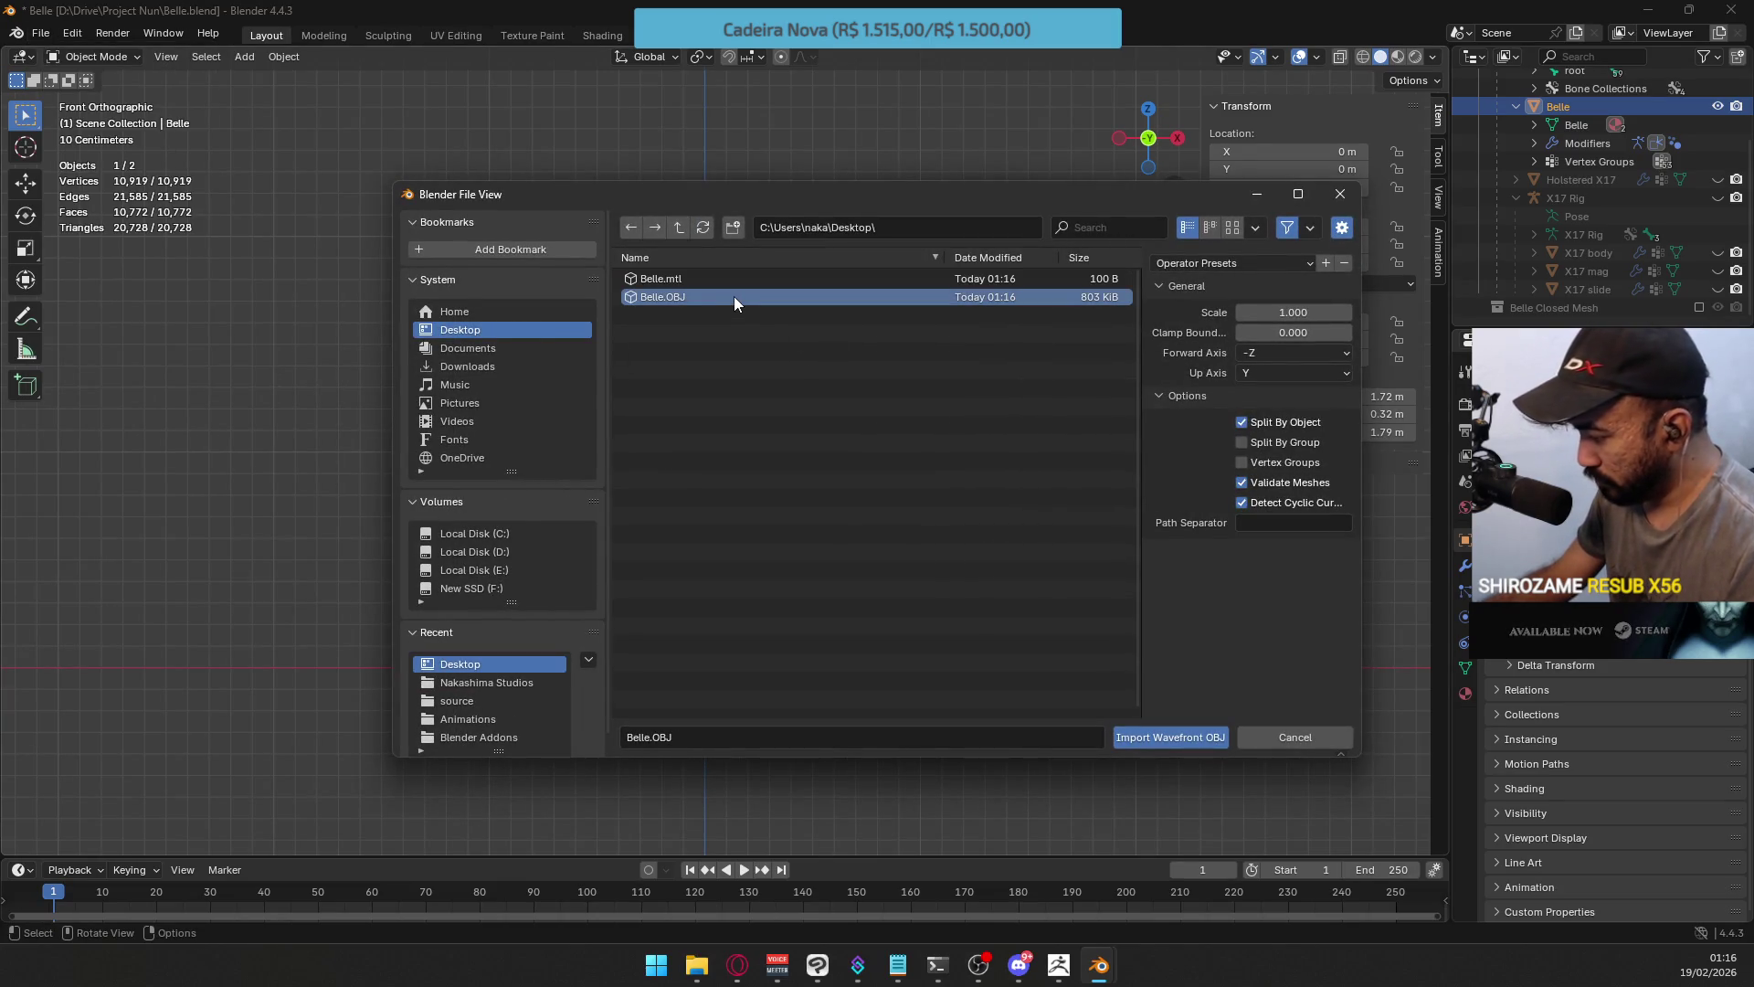
double_click(733, 296)
scroll(813, 334, down, 10)
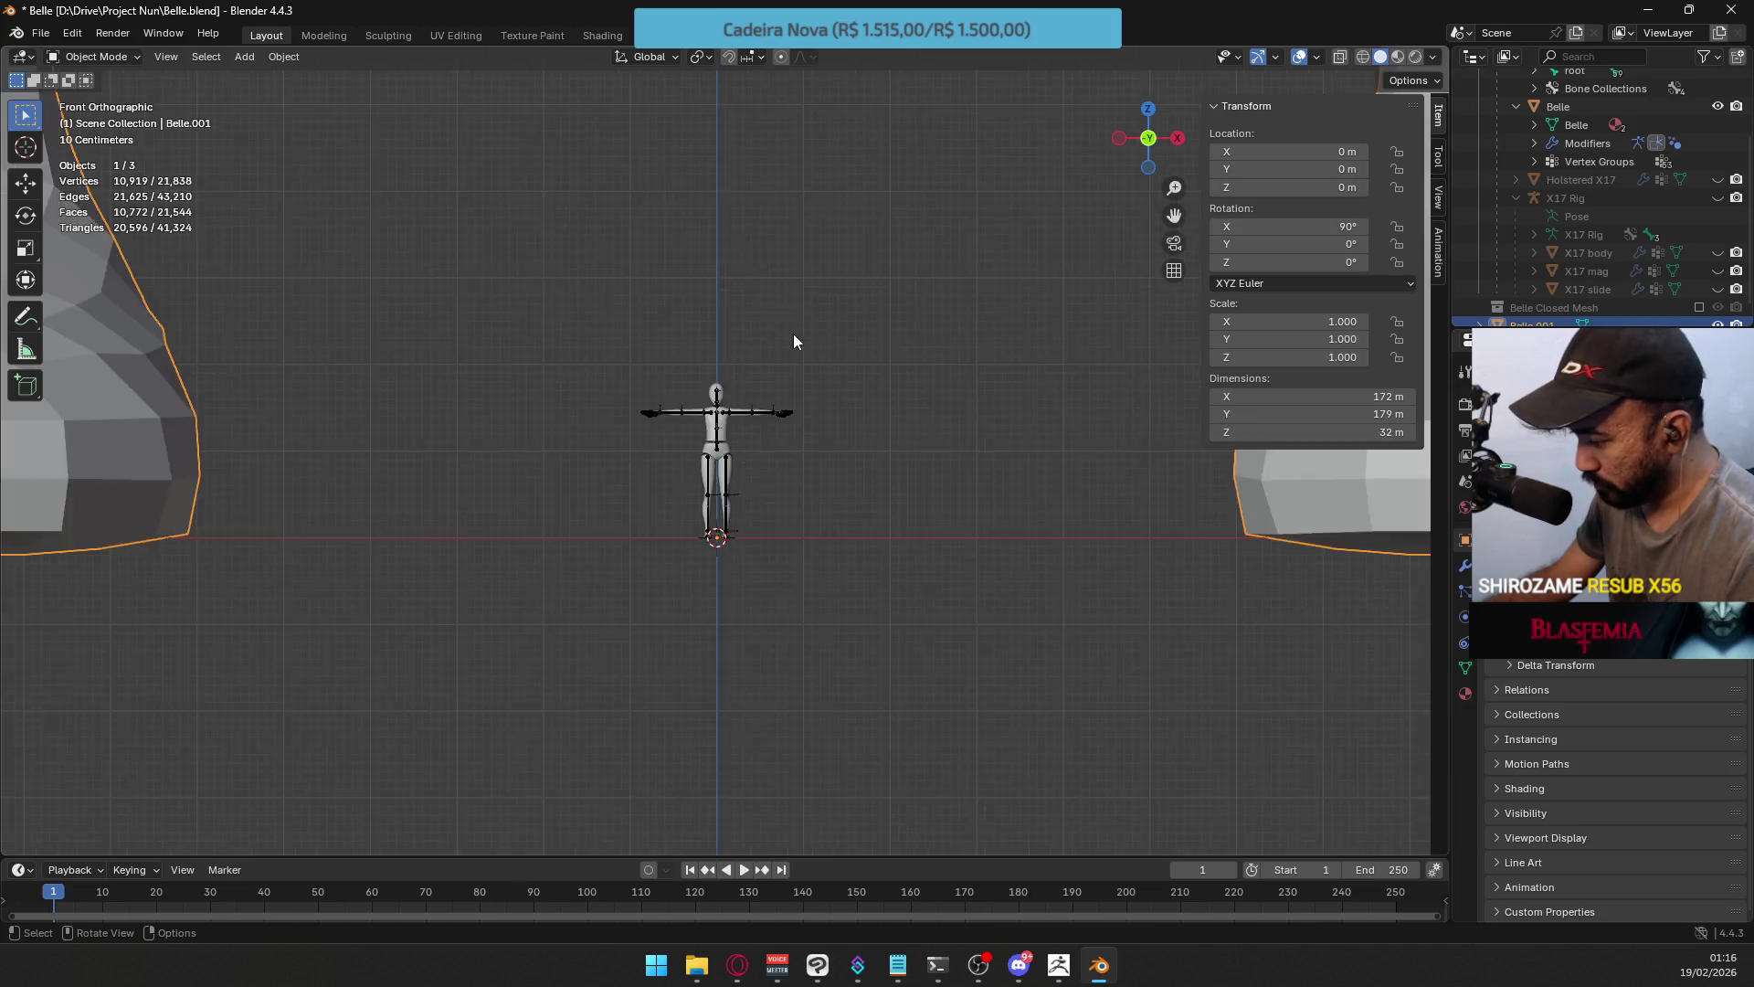
scroll(809, 356, up, 3)
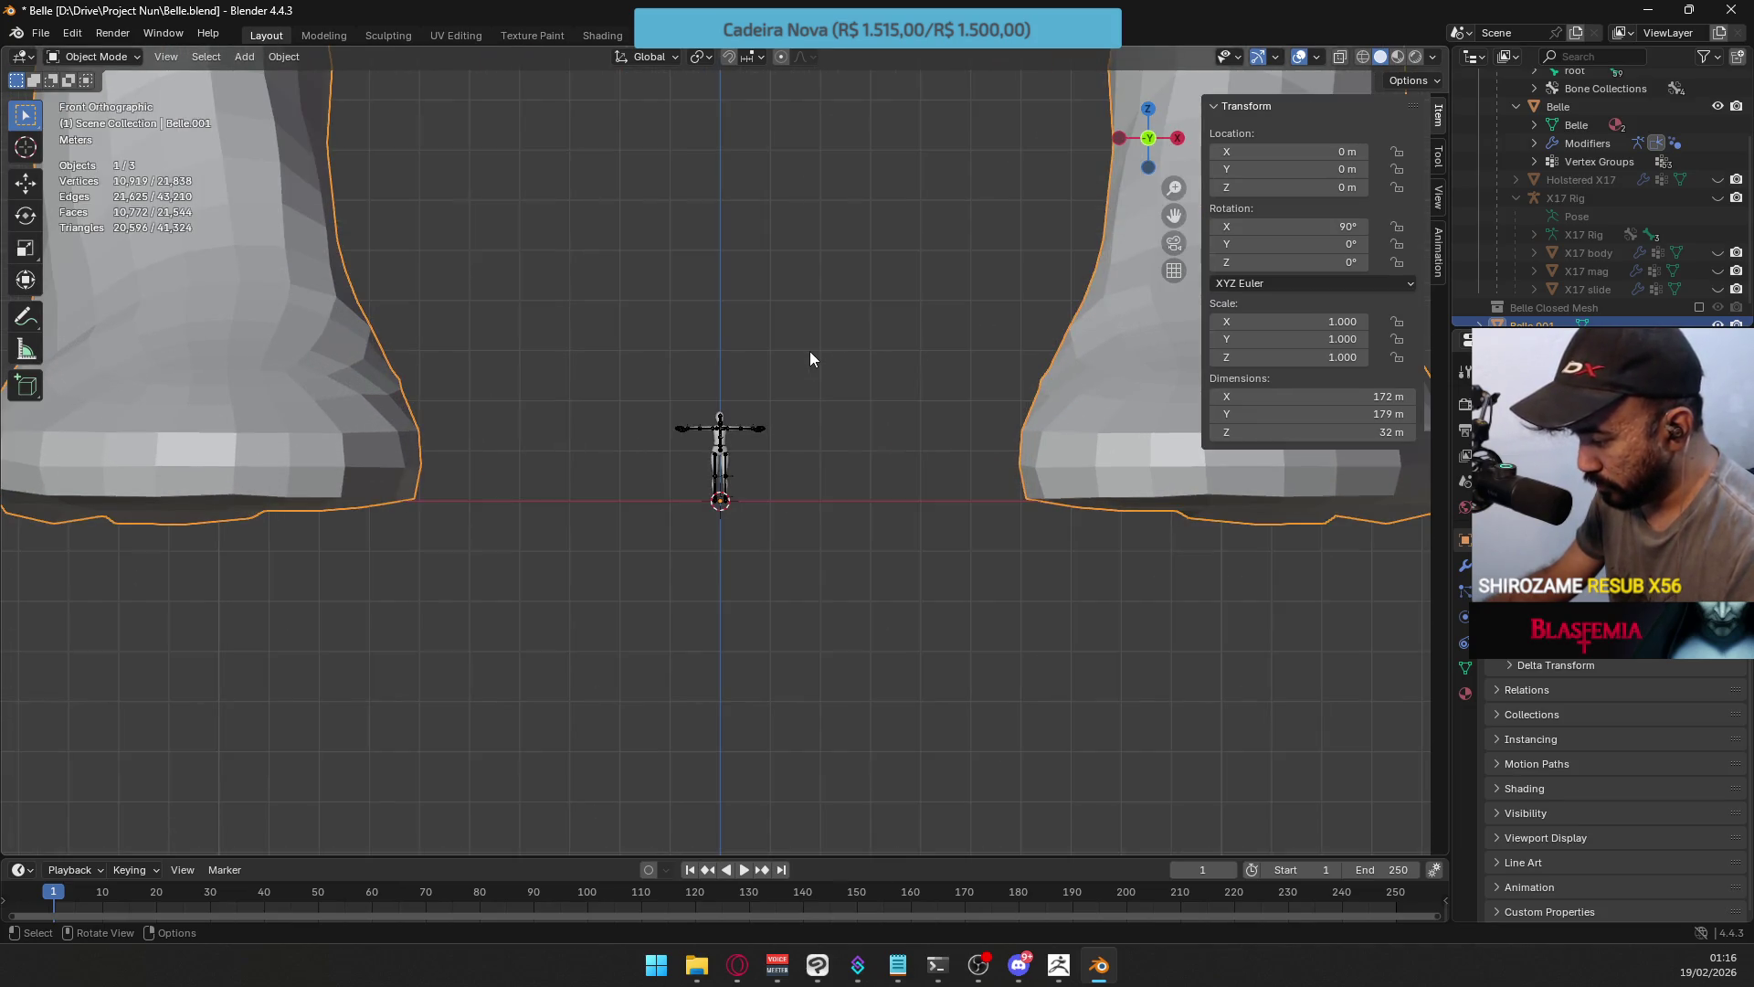
key(ctrl+z)
Re-import Belle.OBJ at 0.001 scale, then undo the too-small import.
click(41, 35)
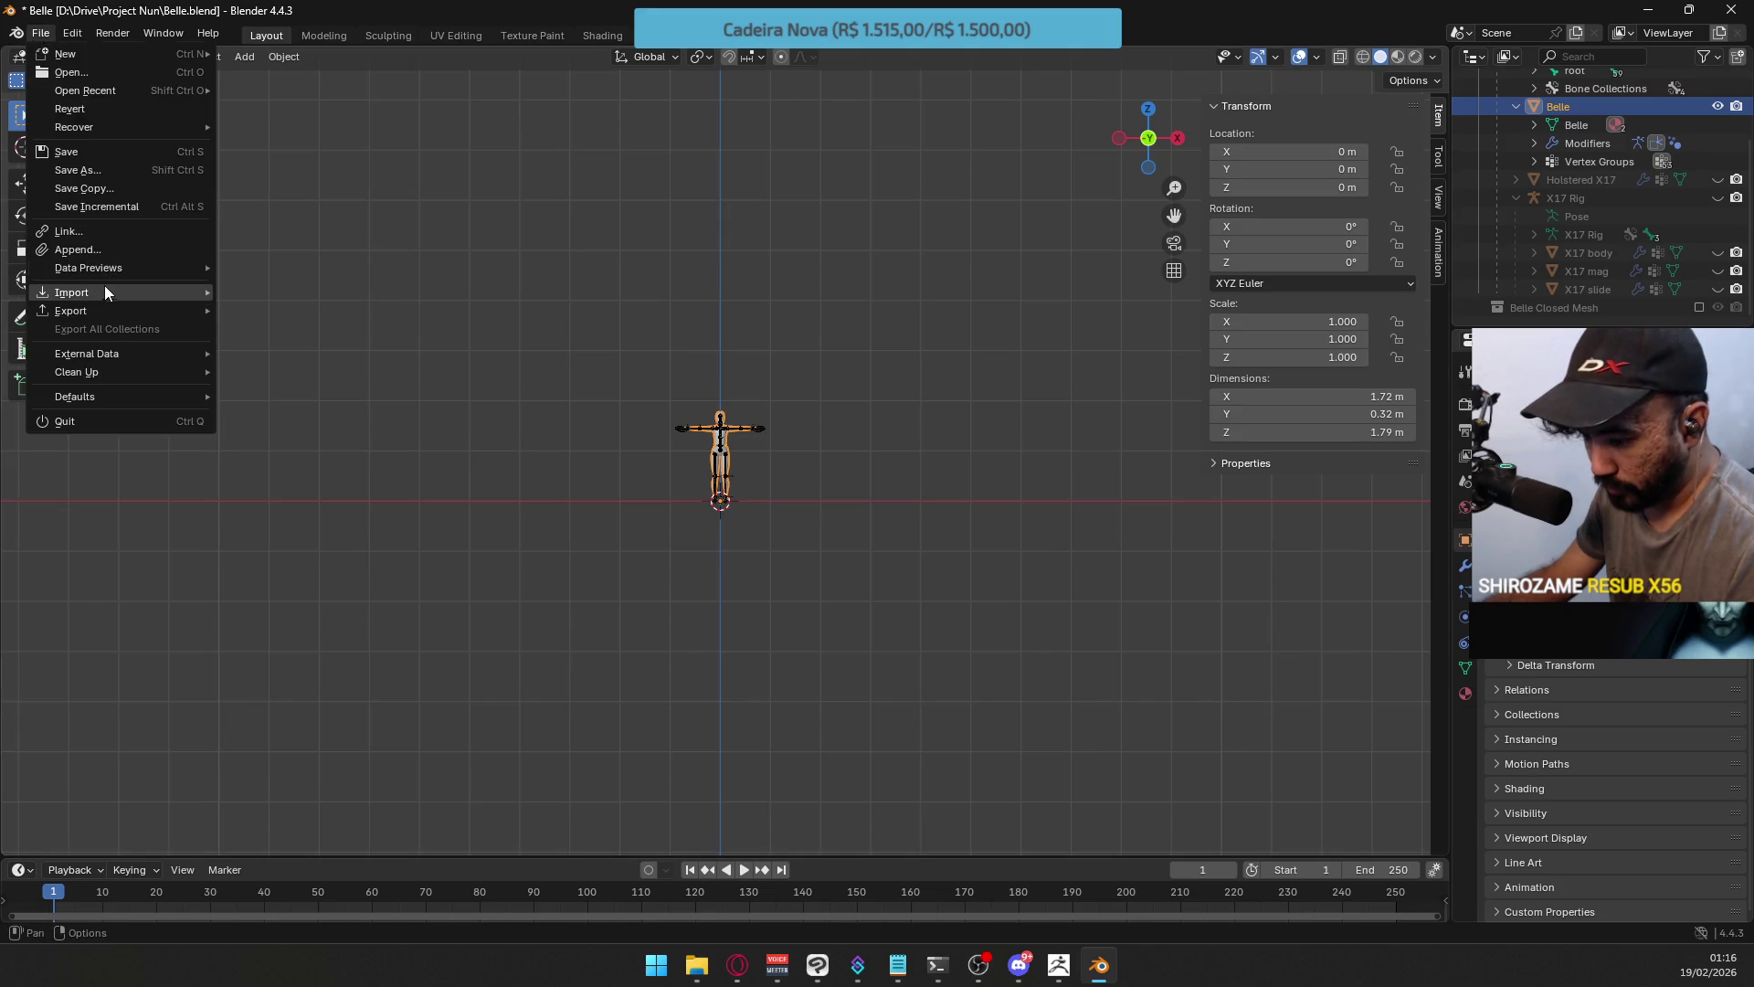
mouse_move(102, 287)
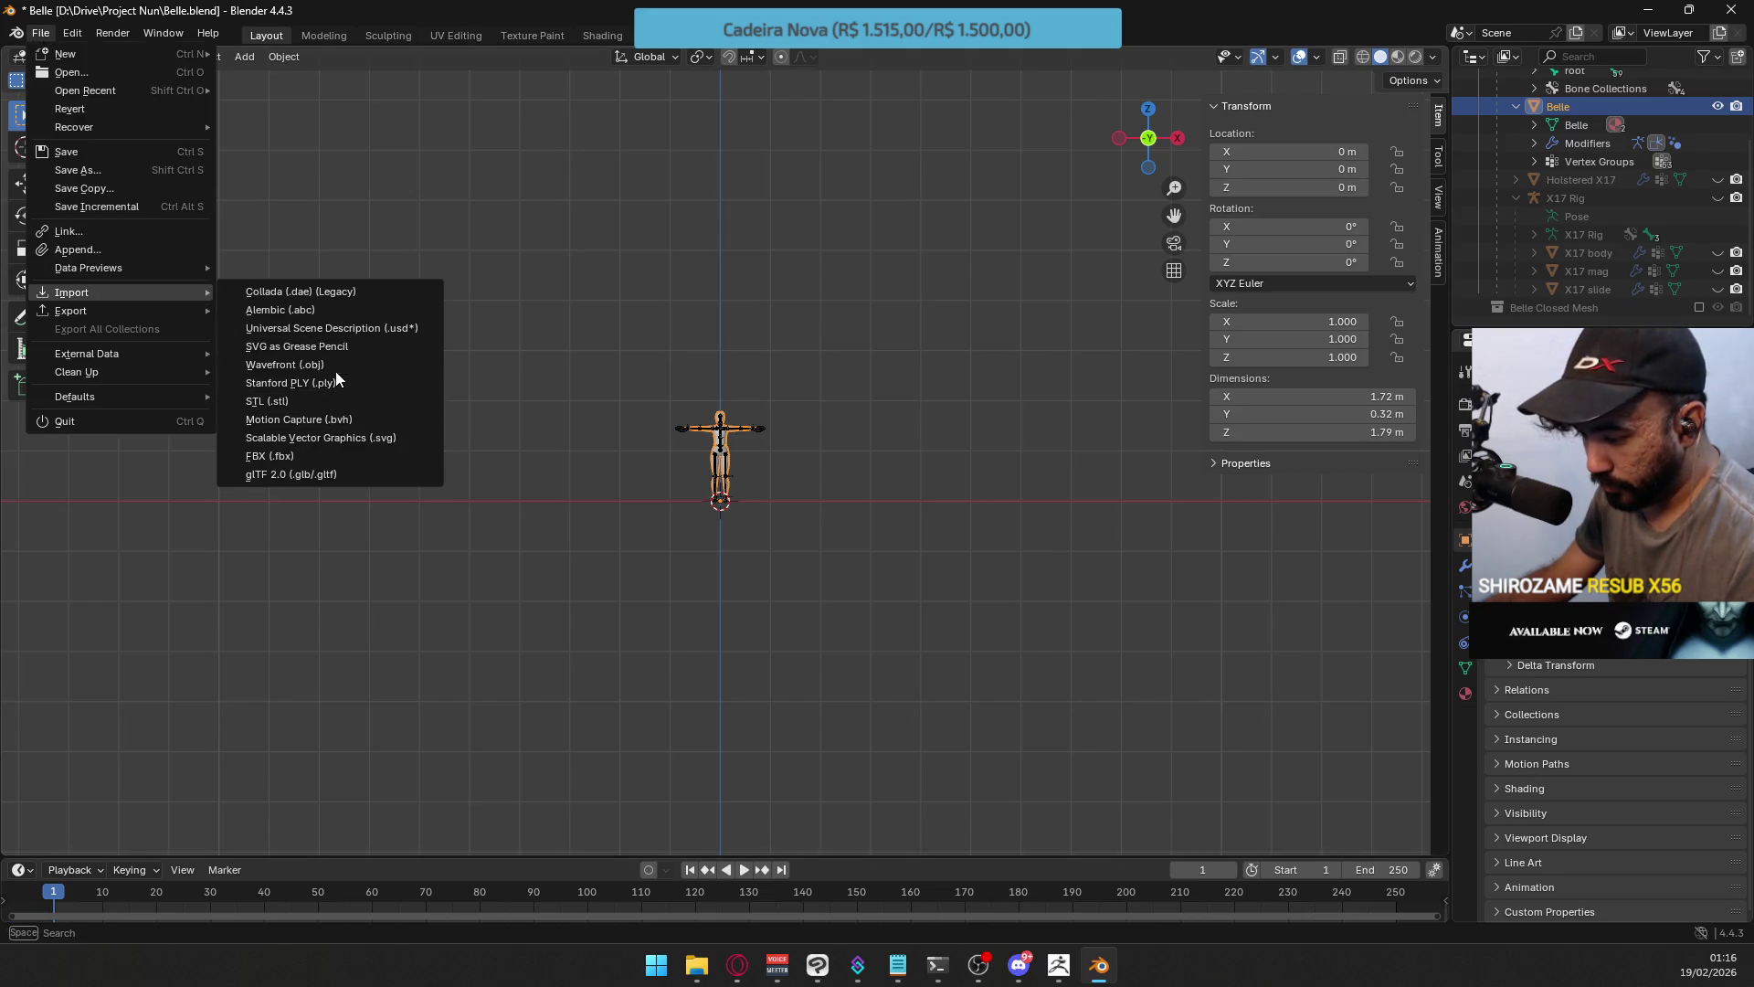
click(334, 366)
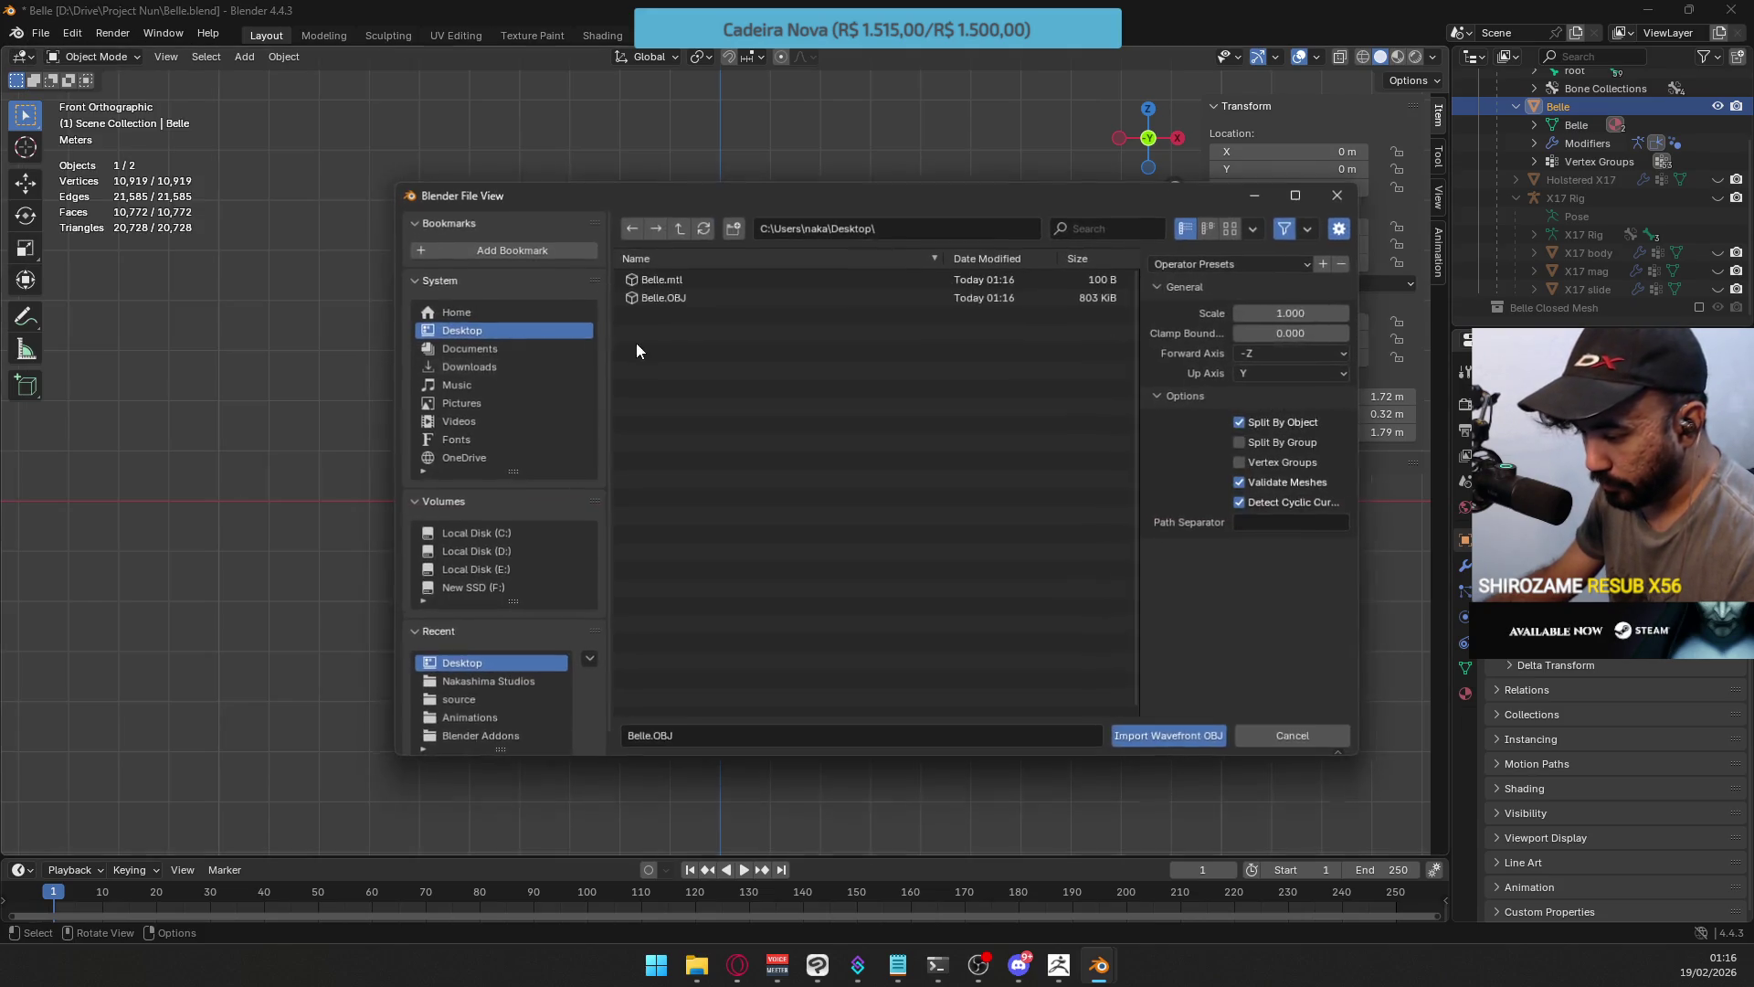
click(695, 296)
click(1304, 312)
text(.001)
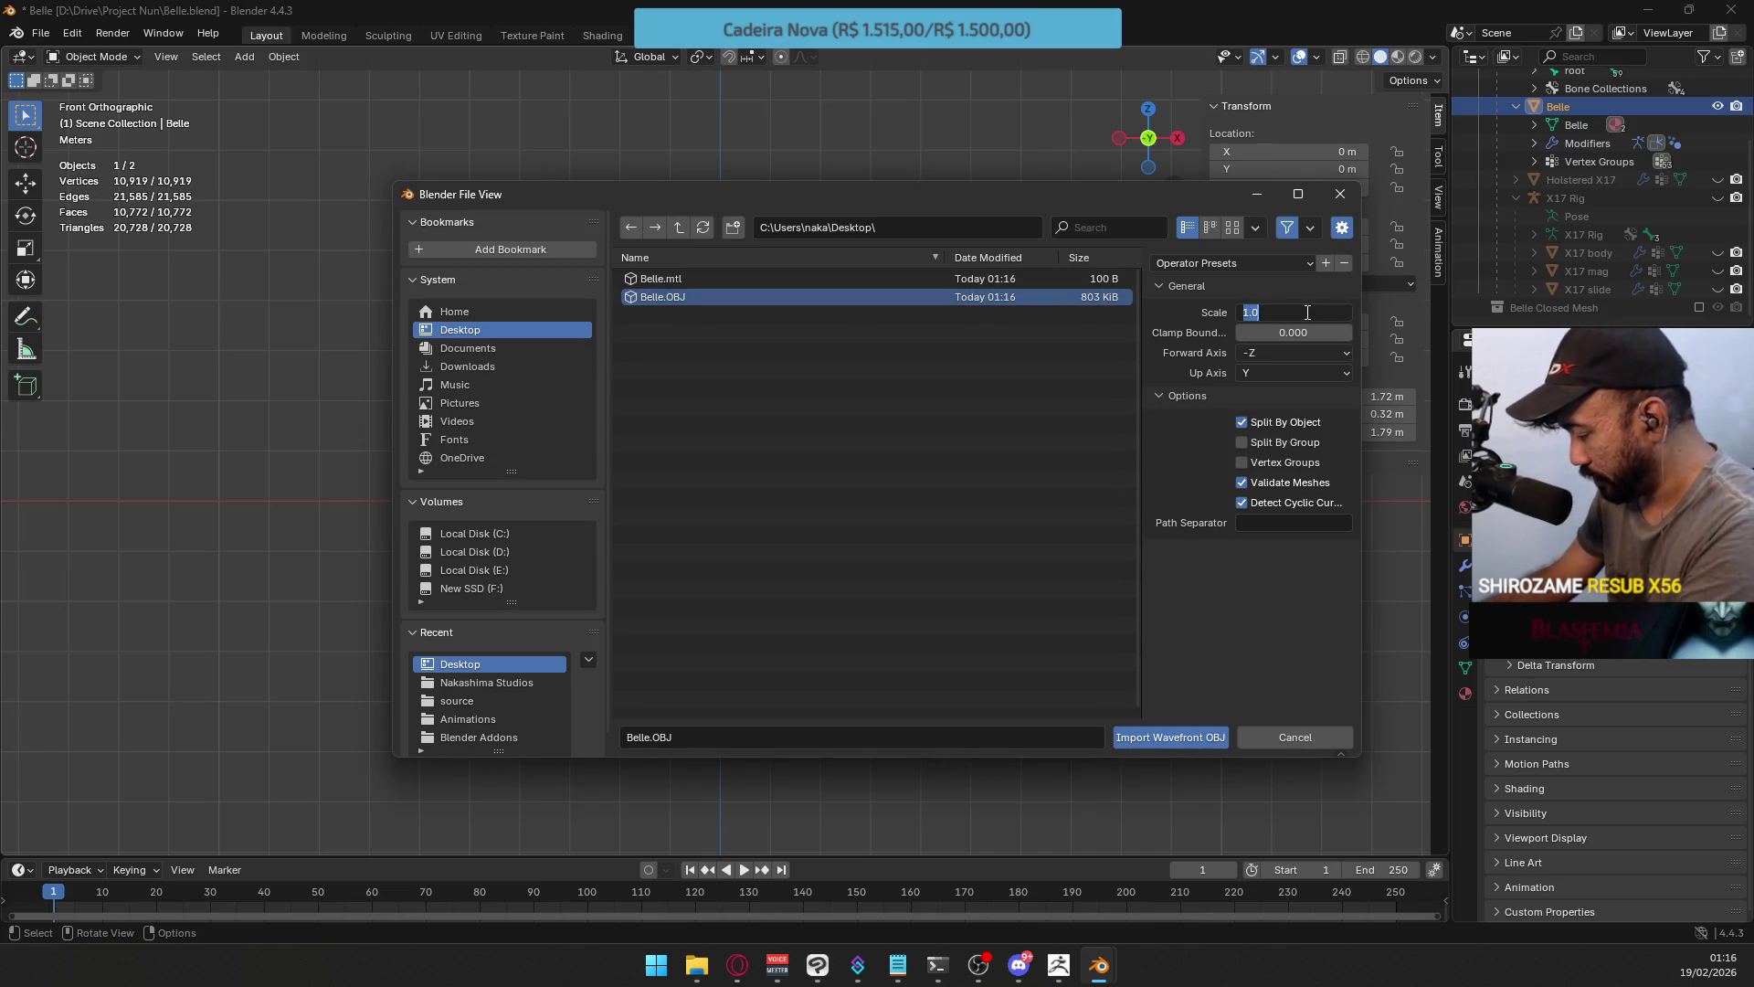
click(1175, 738)
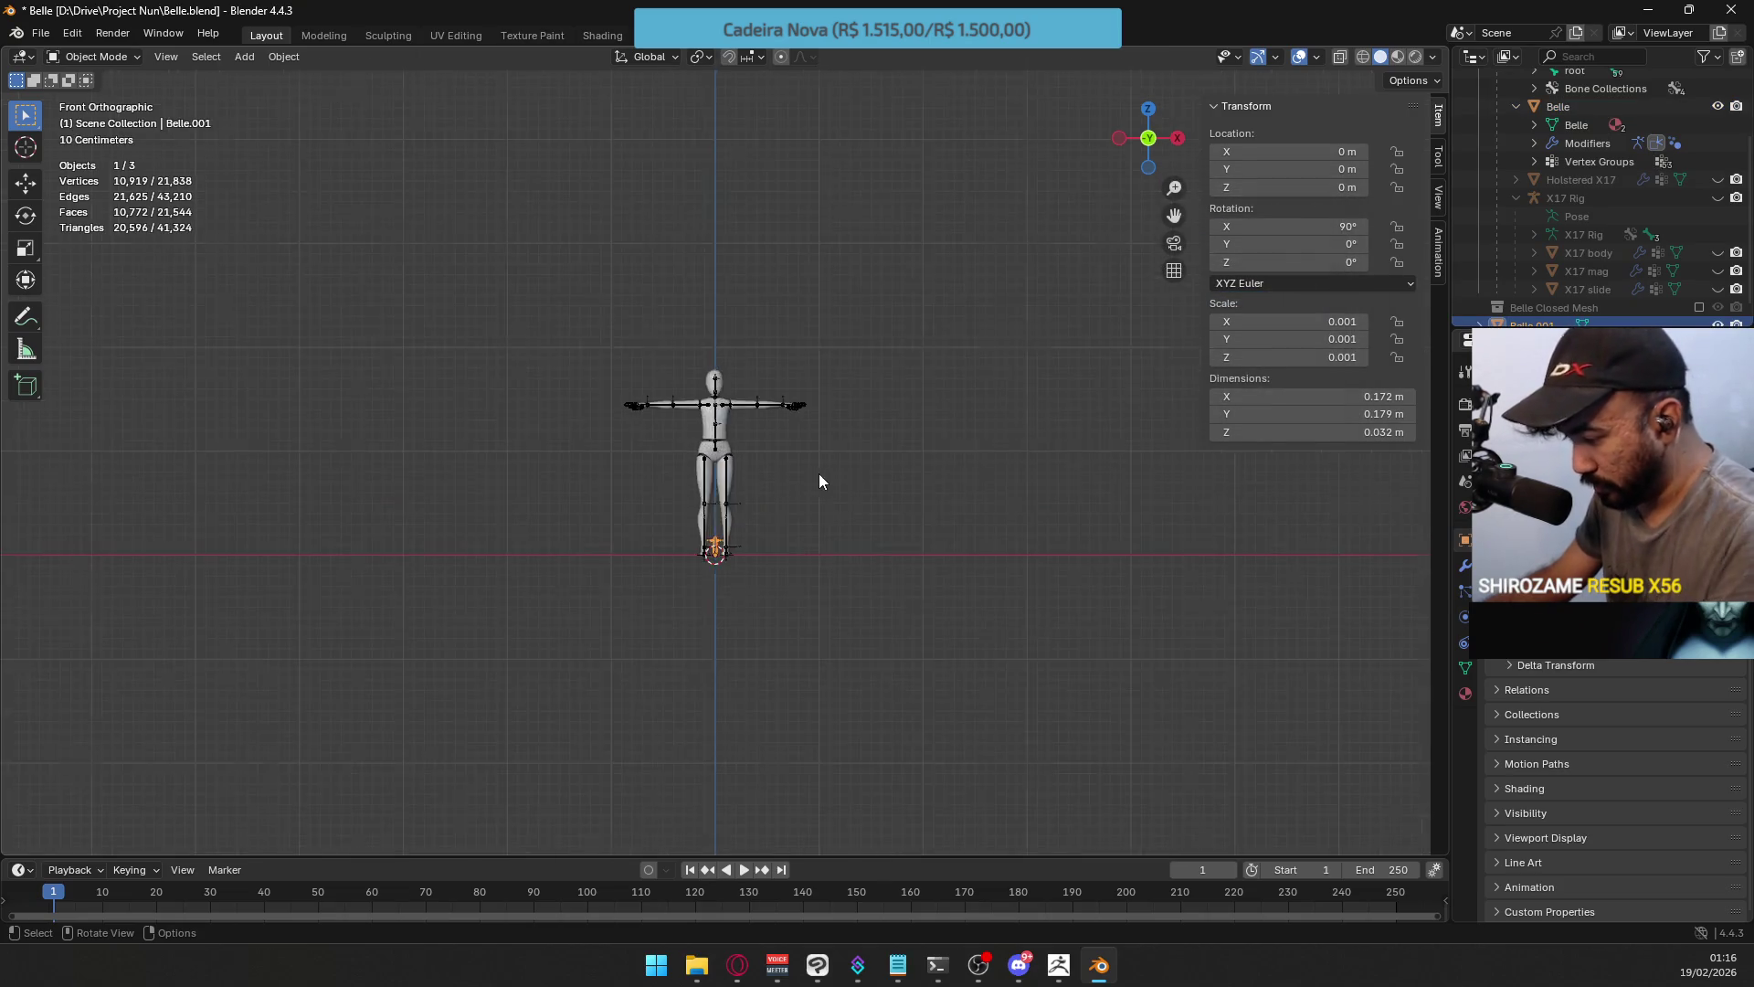
key(ctrl+z)
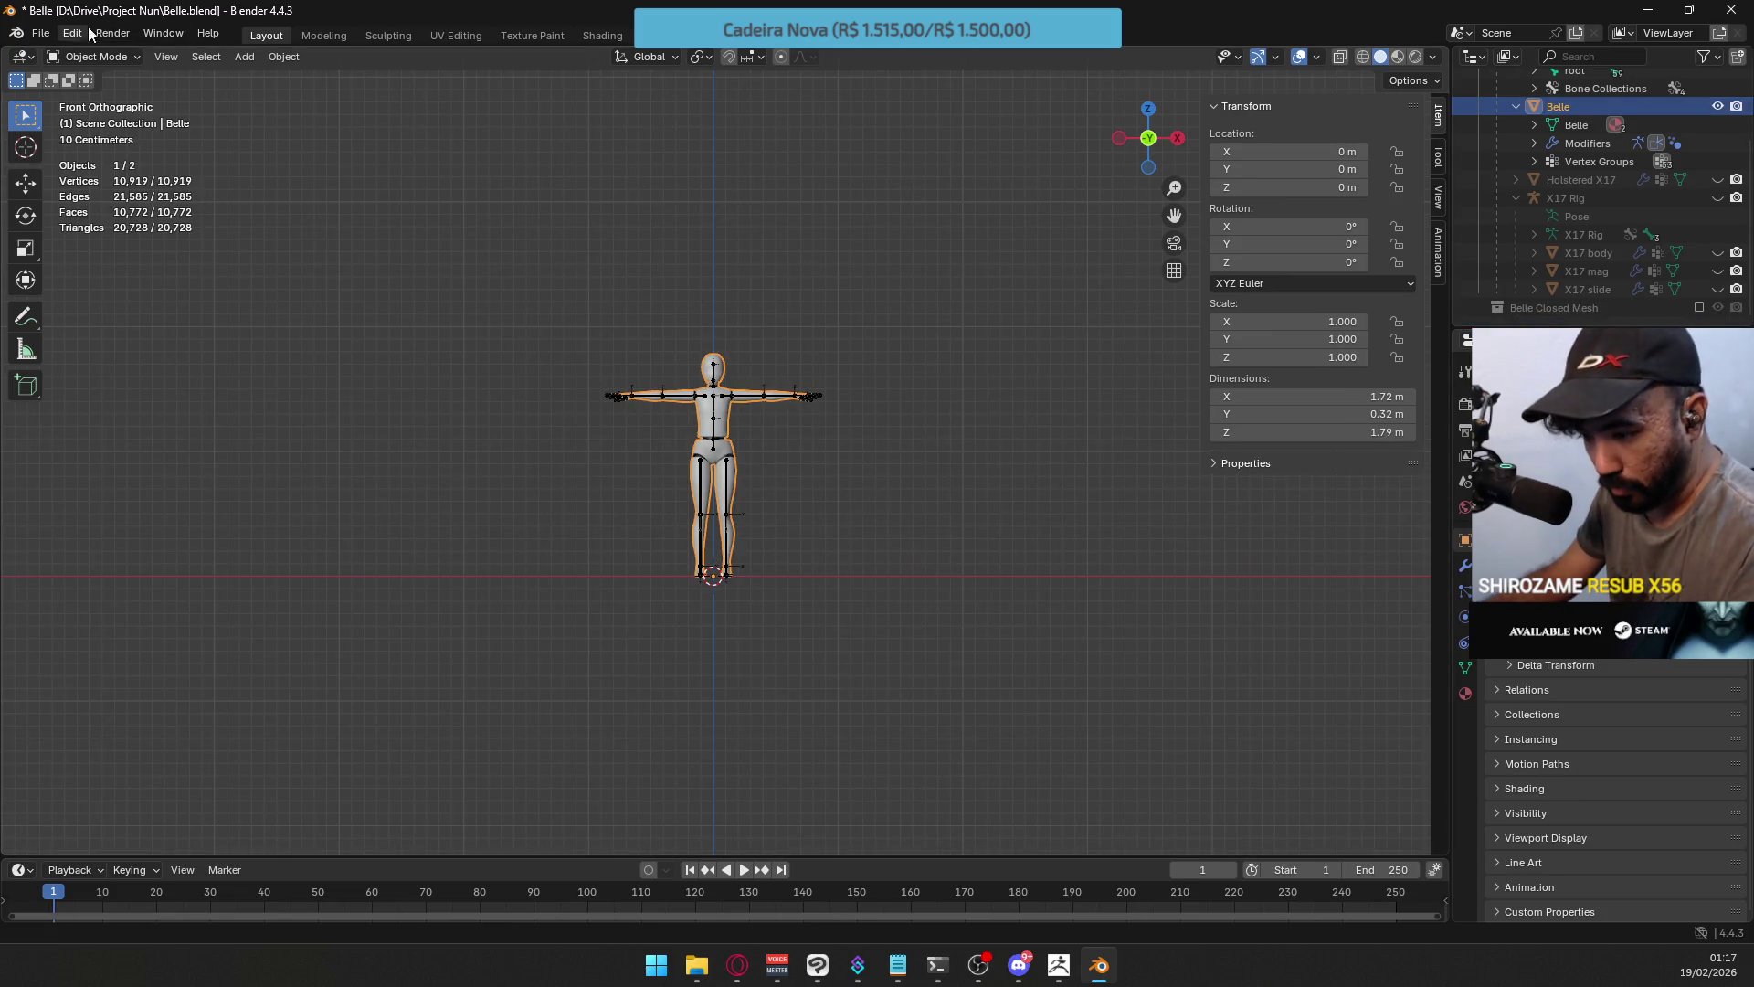
Import Belle.OBJ again with default settings, then undo it.
click(40, 33)
mouse_move(132, 291)
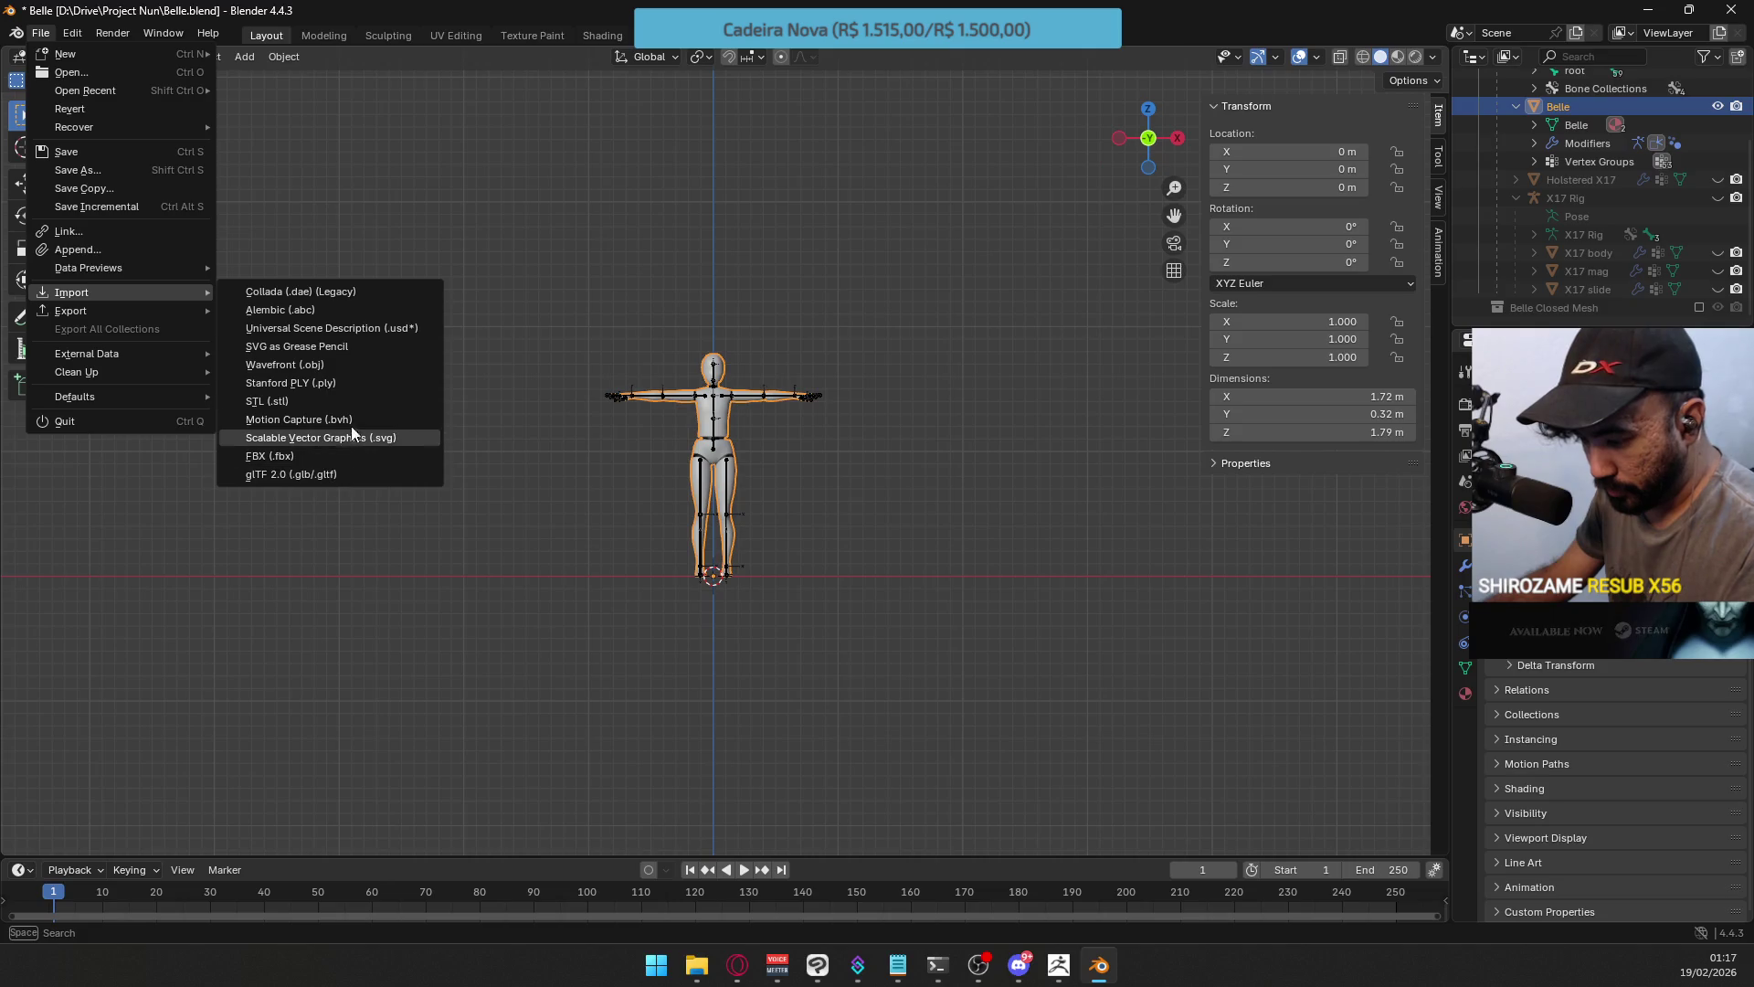
click(261, 366)
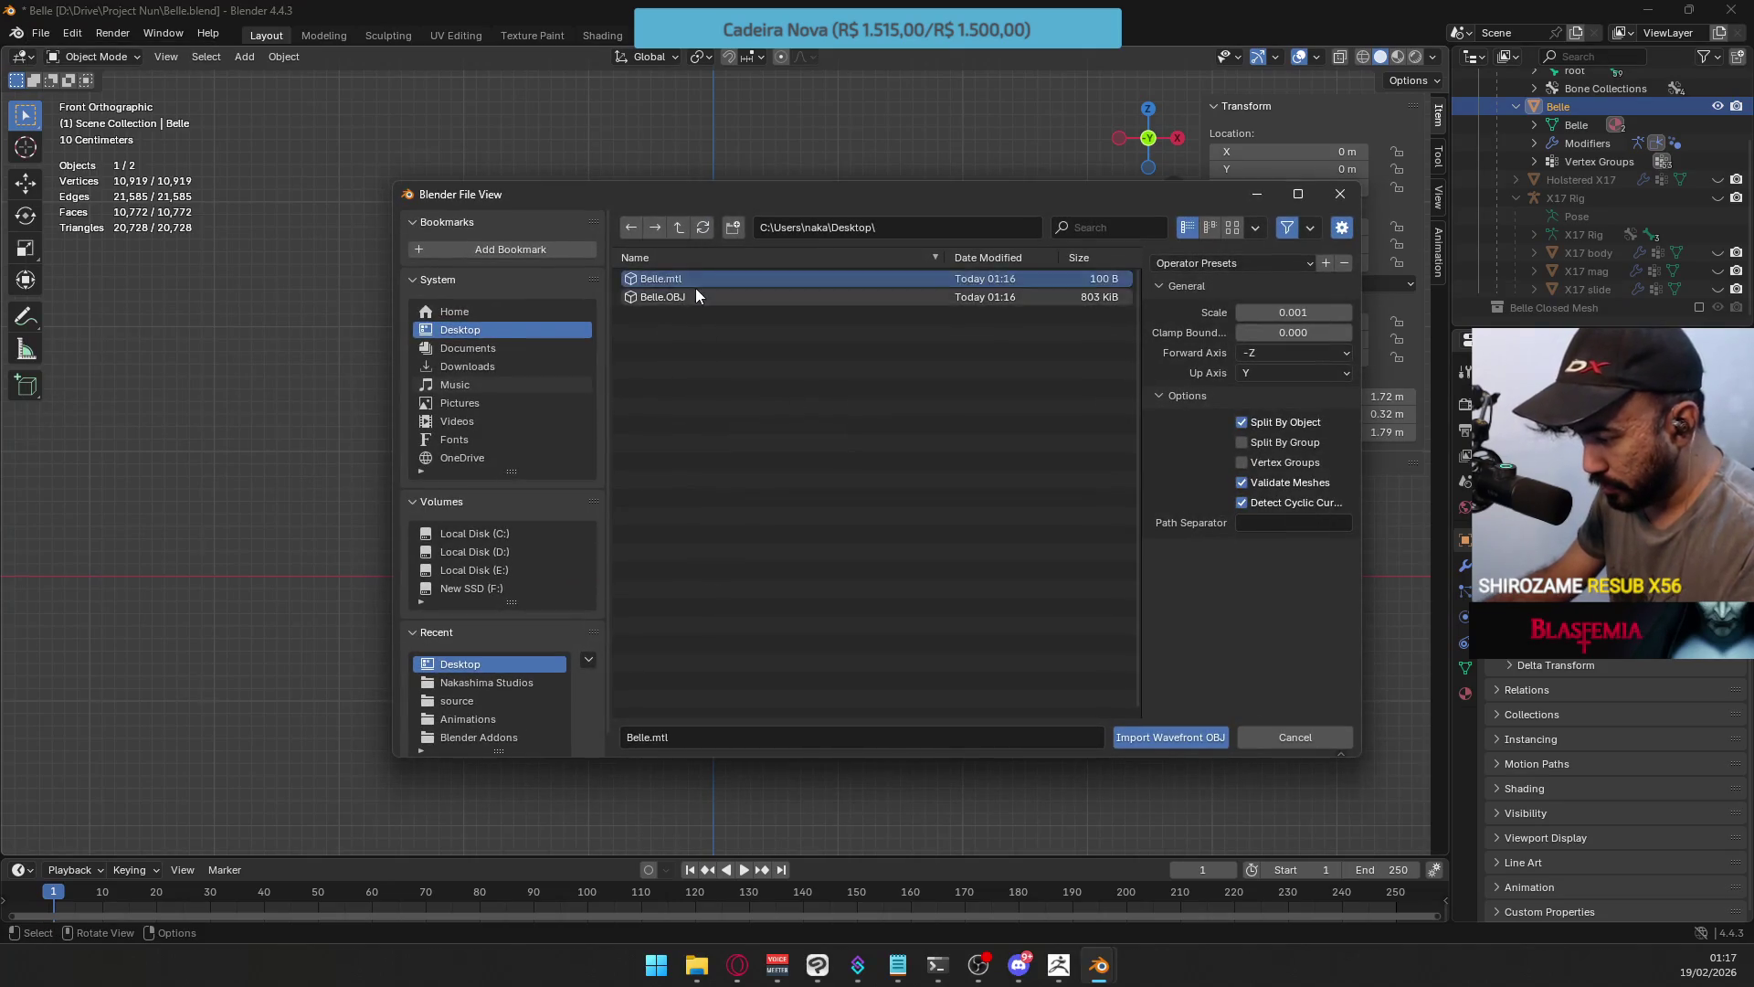
double_click(695, 294)
key(ctrl+z)
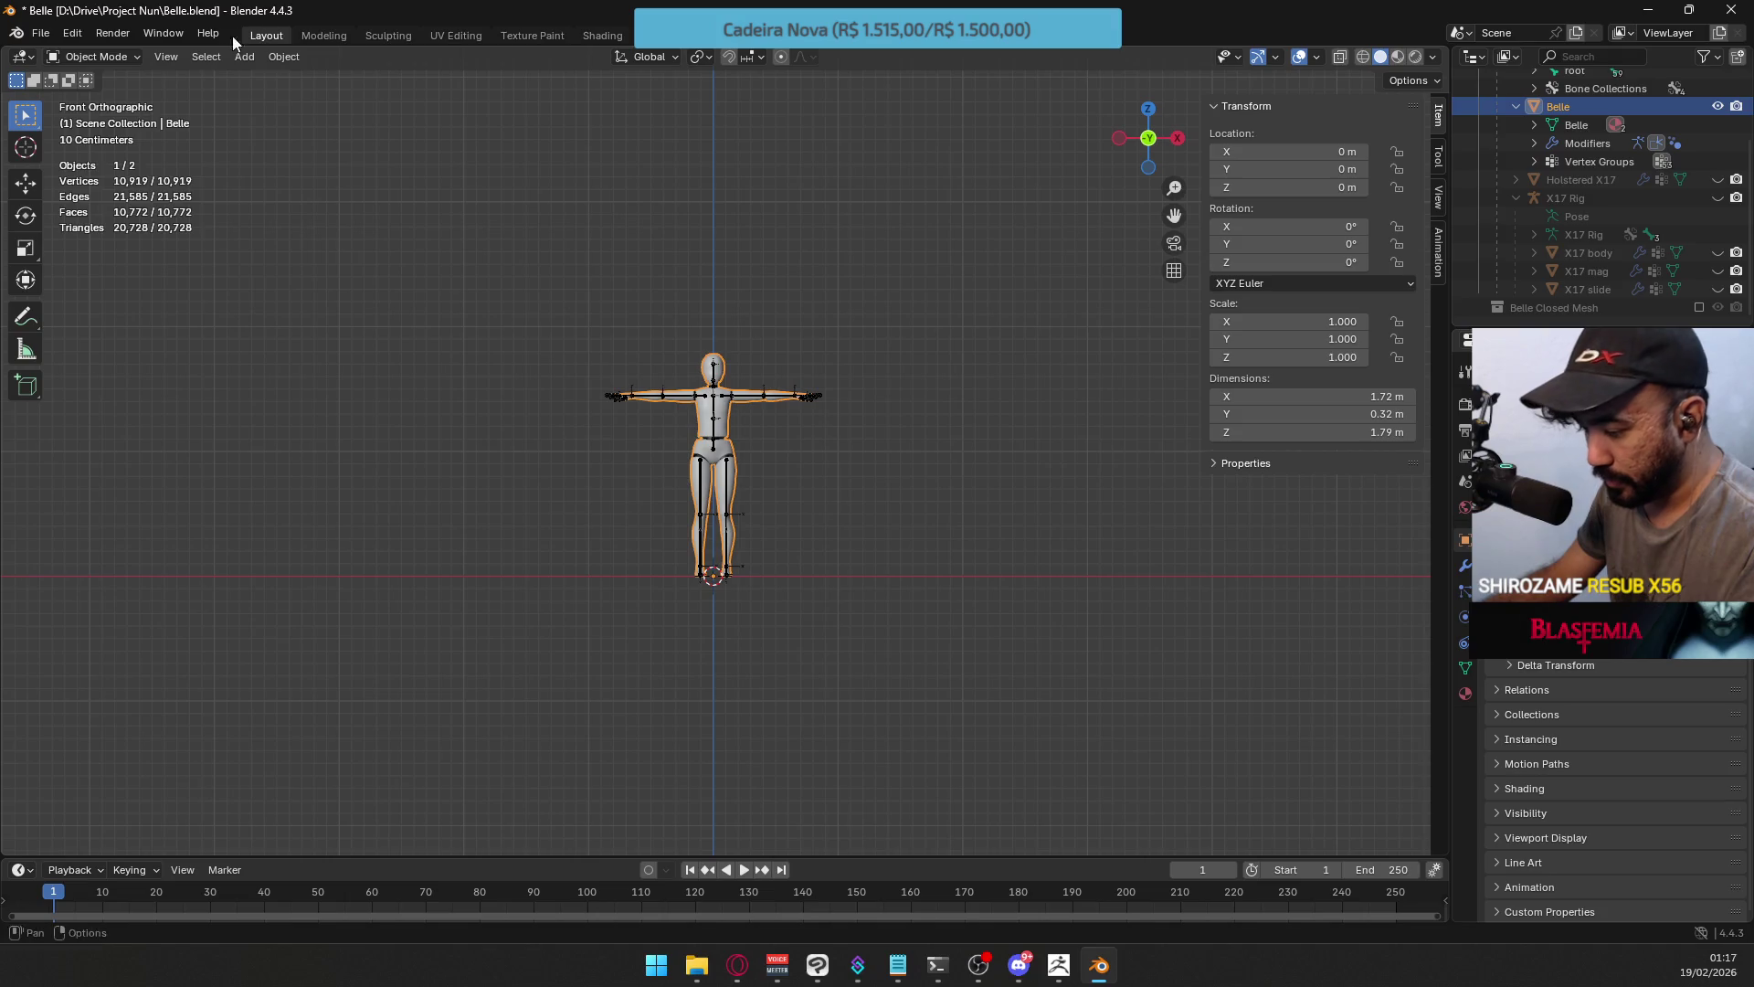
Import Belle.OBJ from the Desktop at 0.01 scale.
click(40, 33)
mouse_move(137, 293)
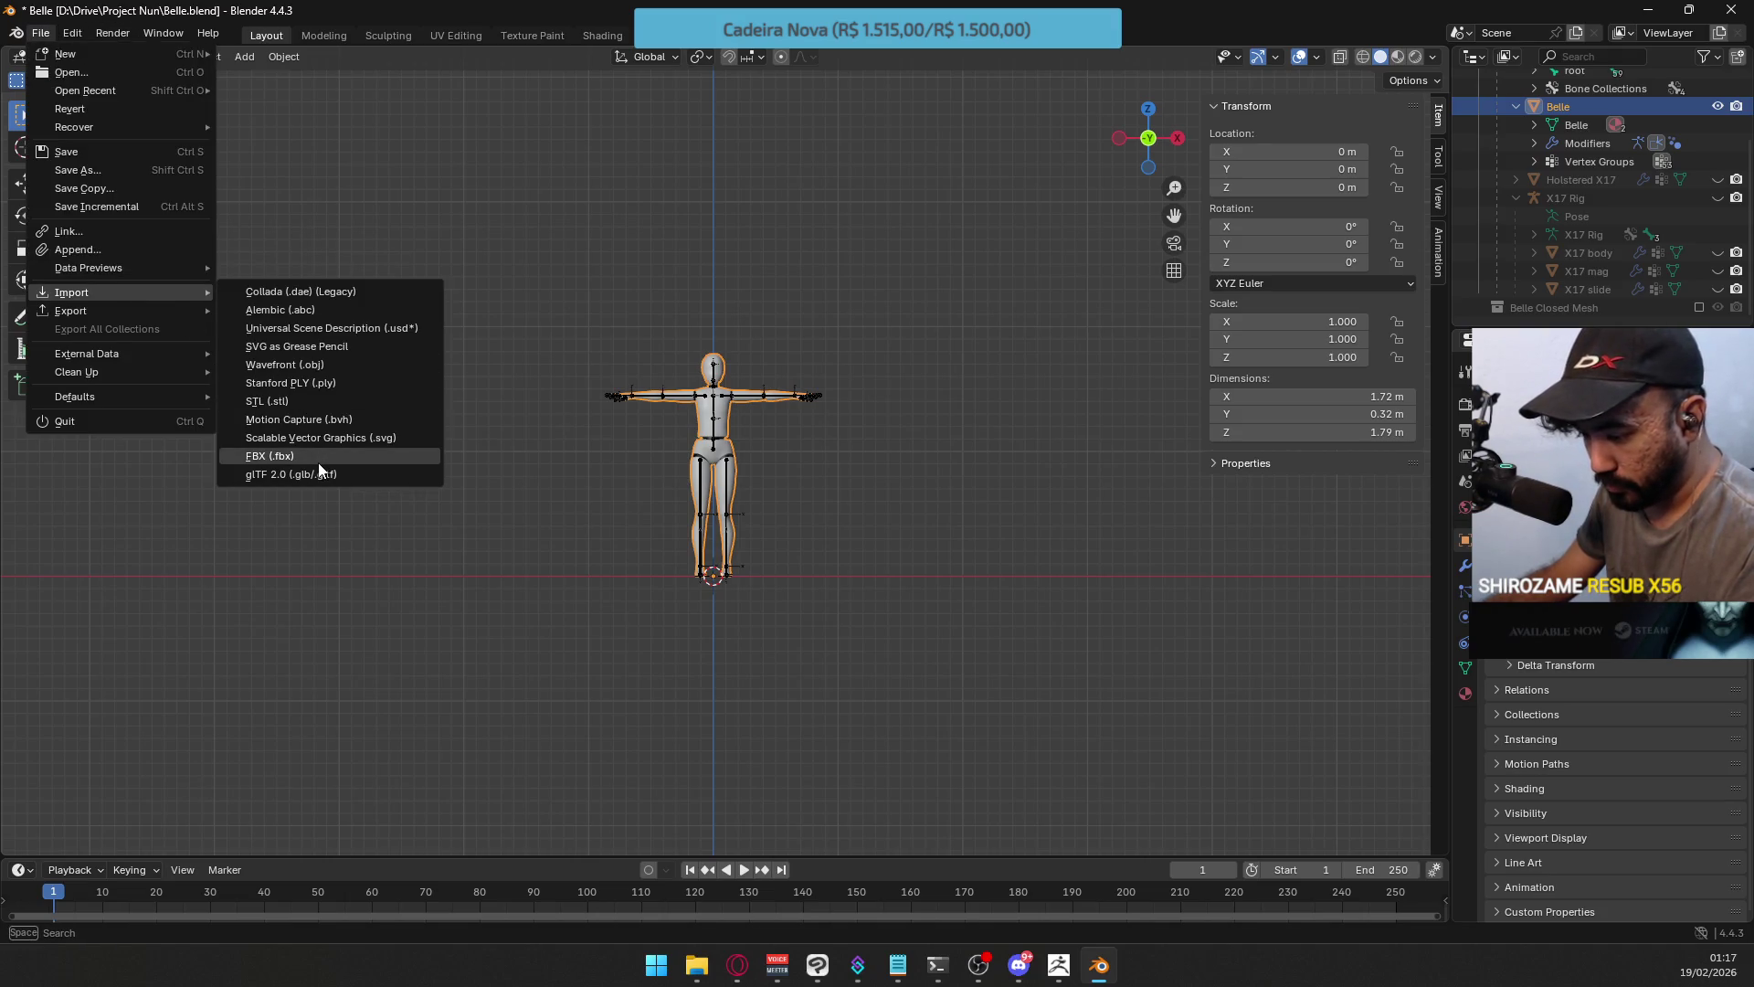
click(353, 366)
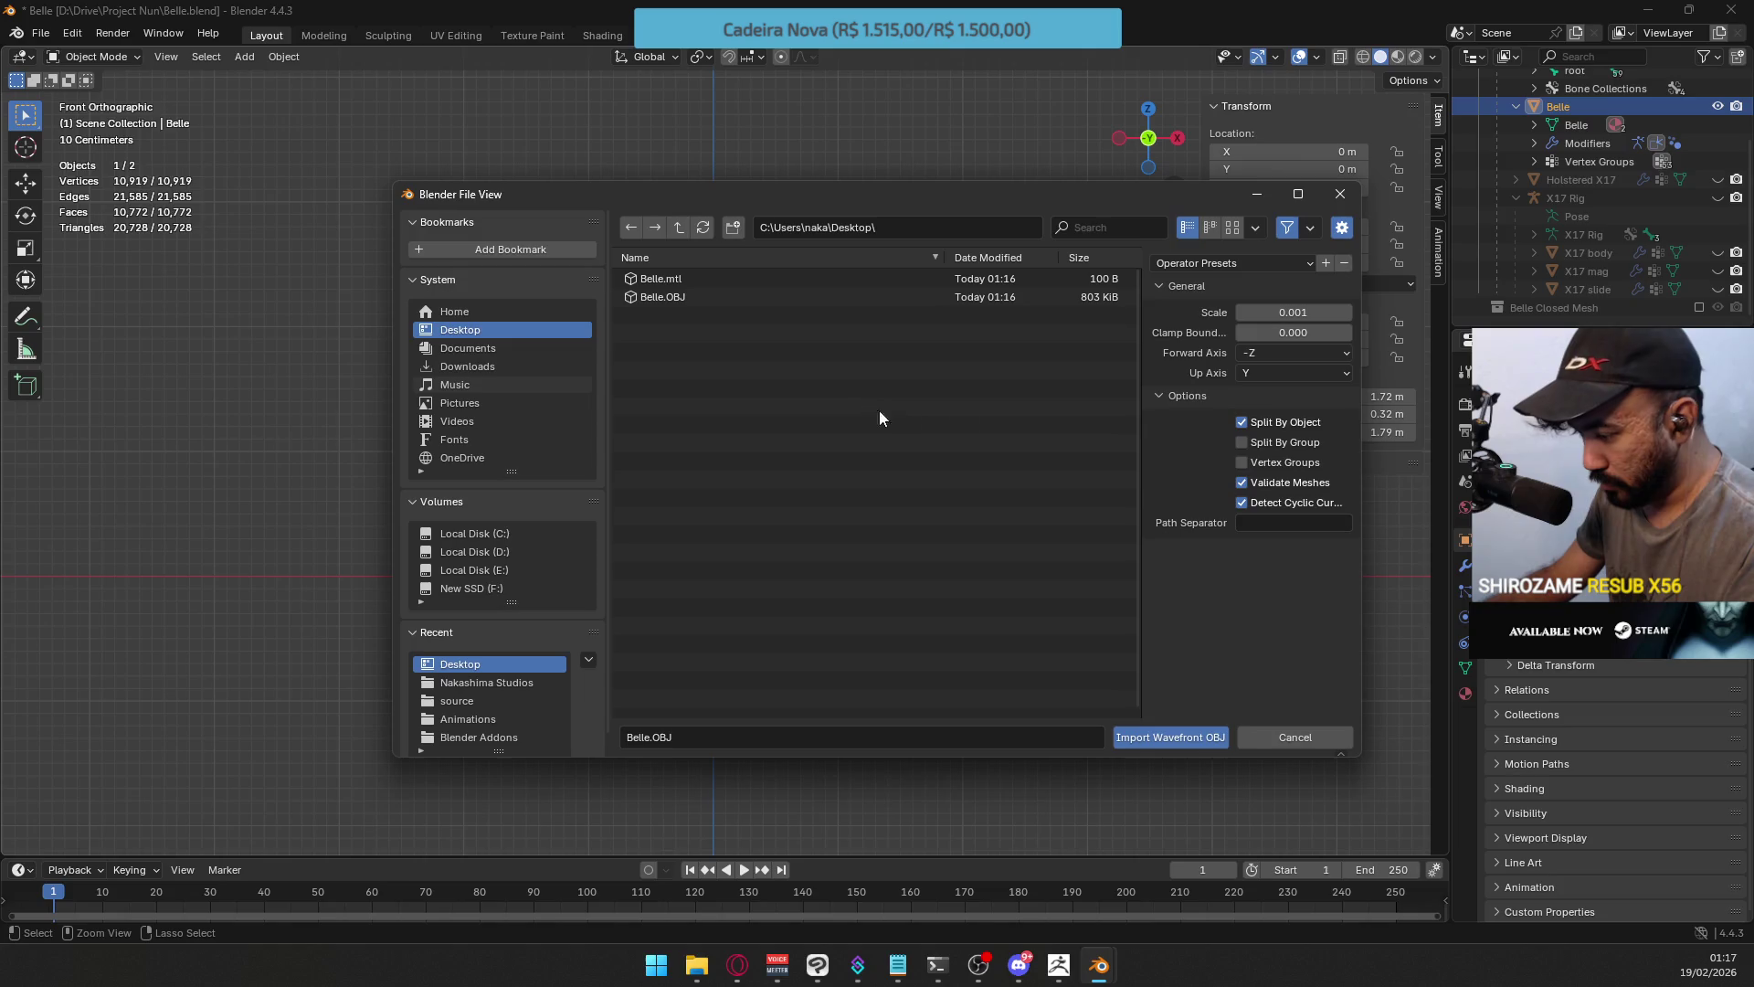
click(693, 297)
click(1276, 314)
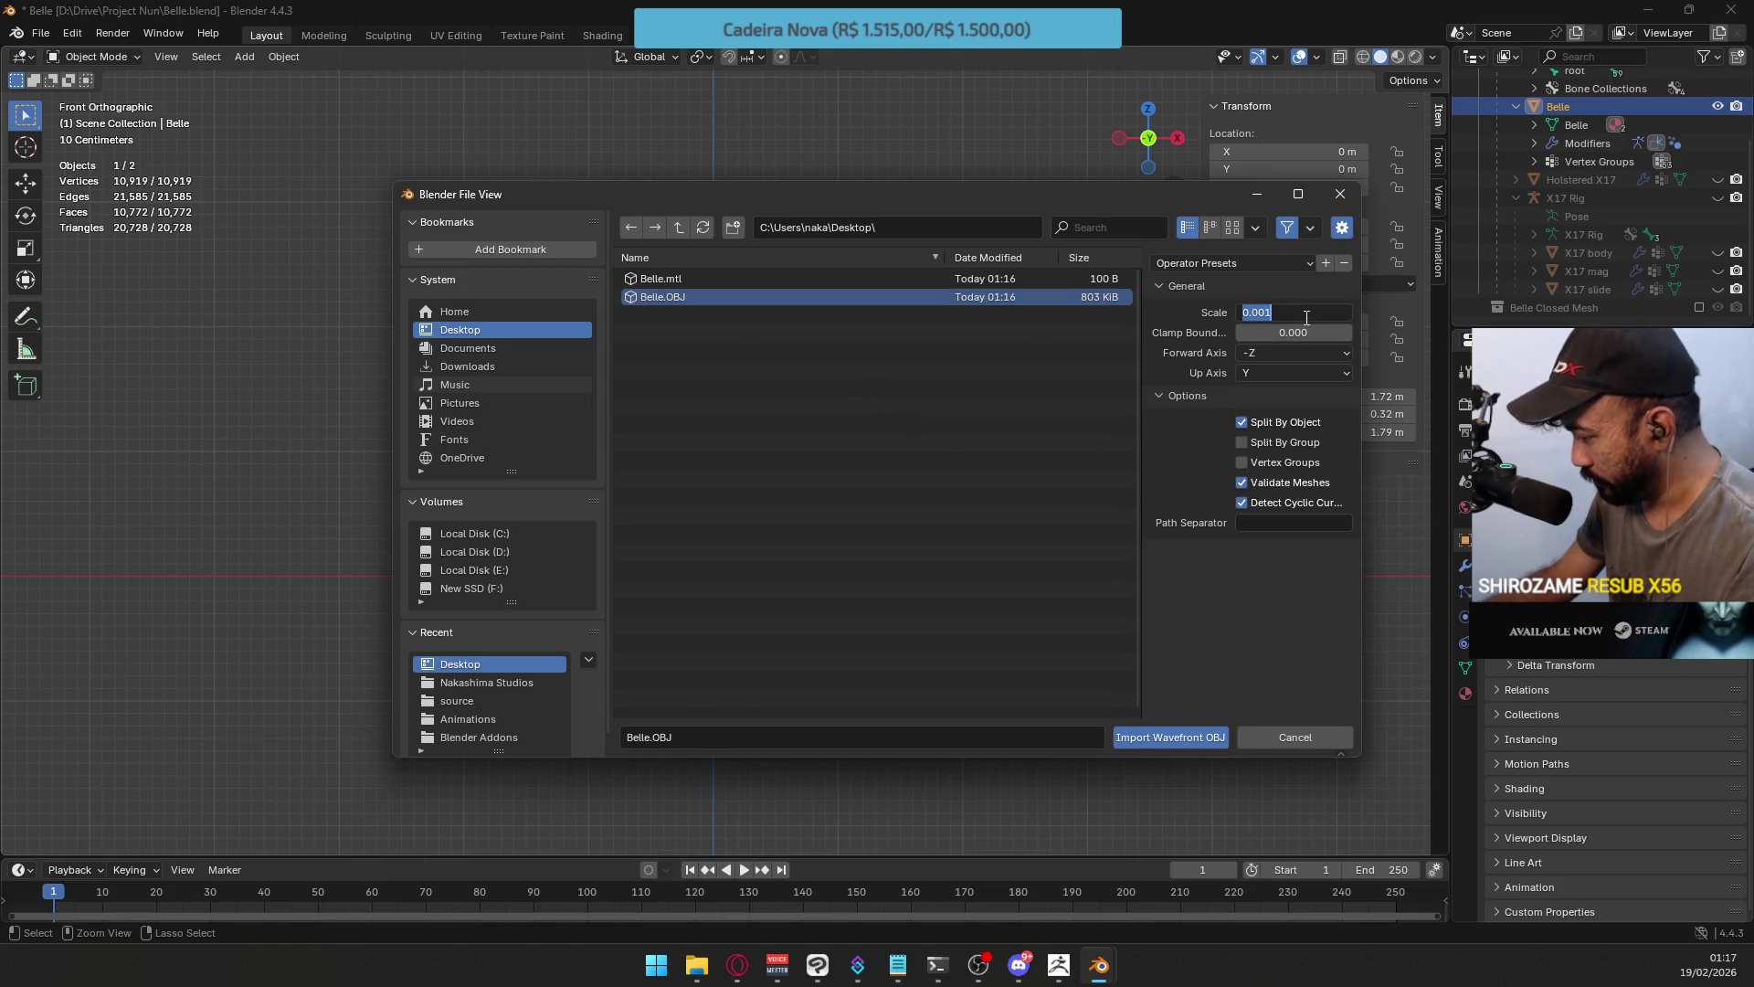
key(BackSpace)
key(BackSpace)
text(1)
key(Return)
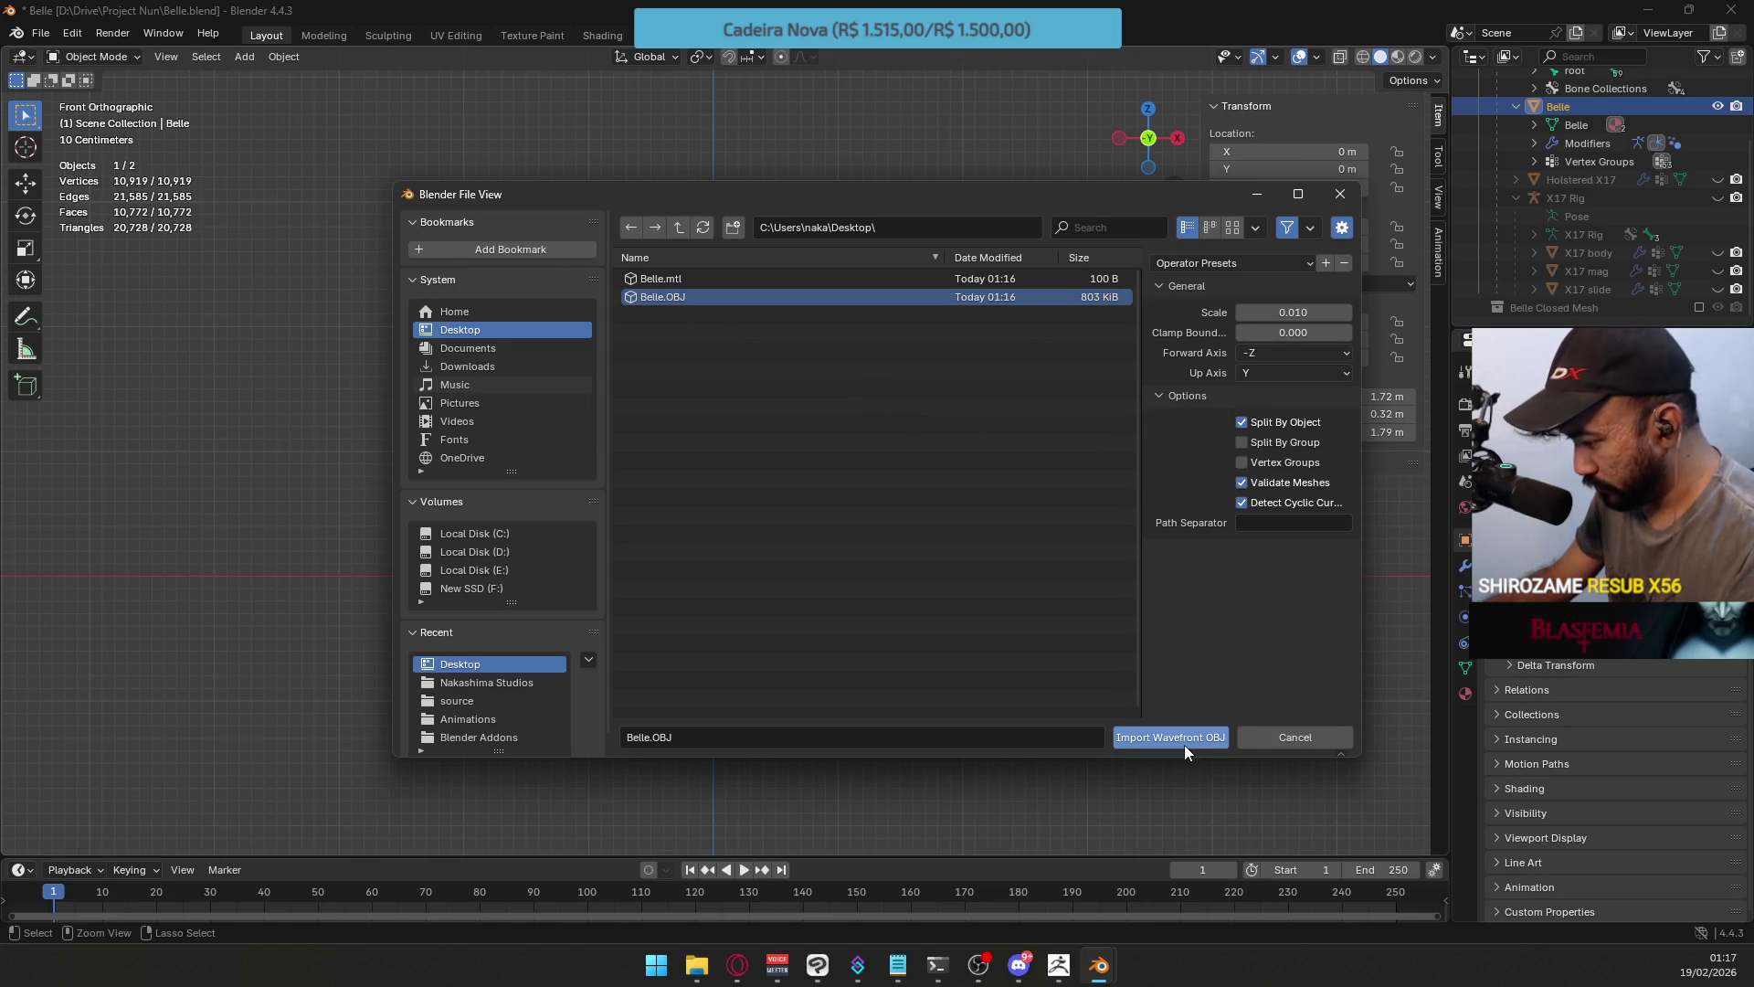
click(1185, 737)
Move the imported copy along X beside the rig and apply Shade Auto Smooth.
key(g)
key(x)
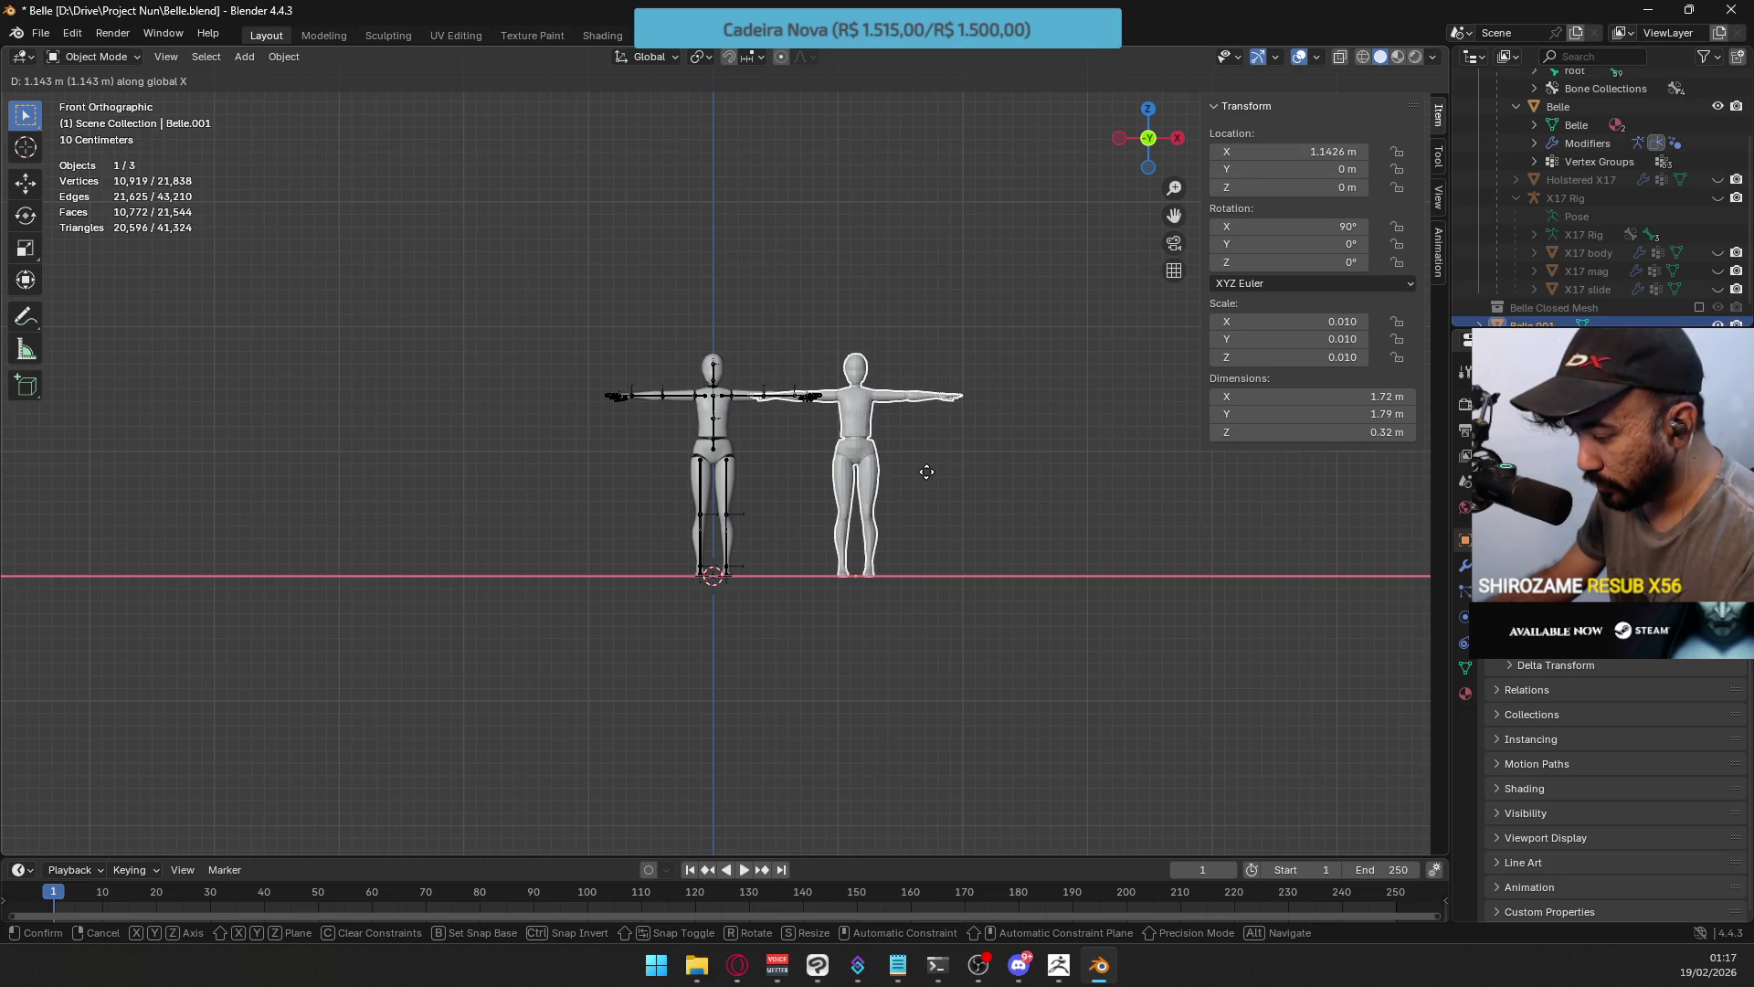
key(Escape)
scroll(927, 471, up, 2)
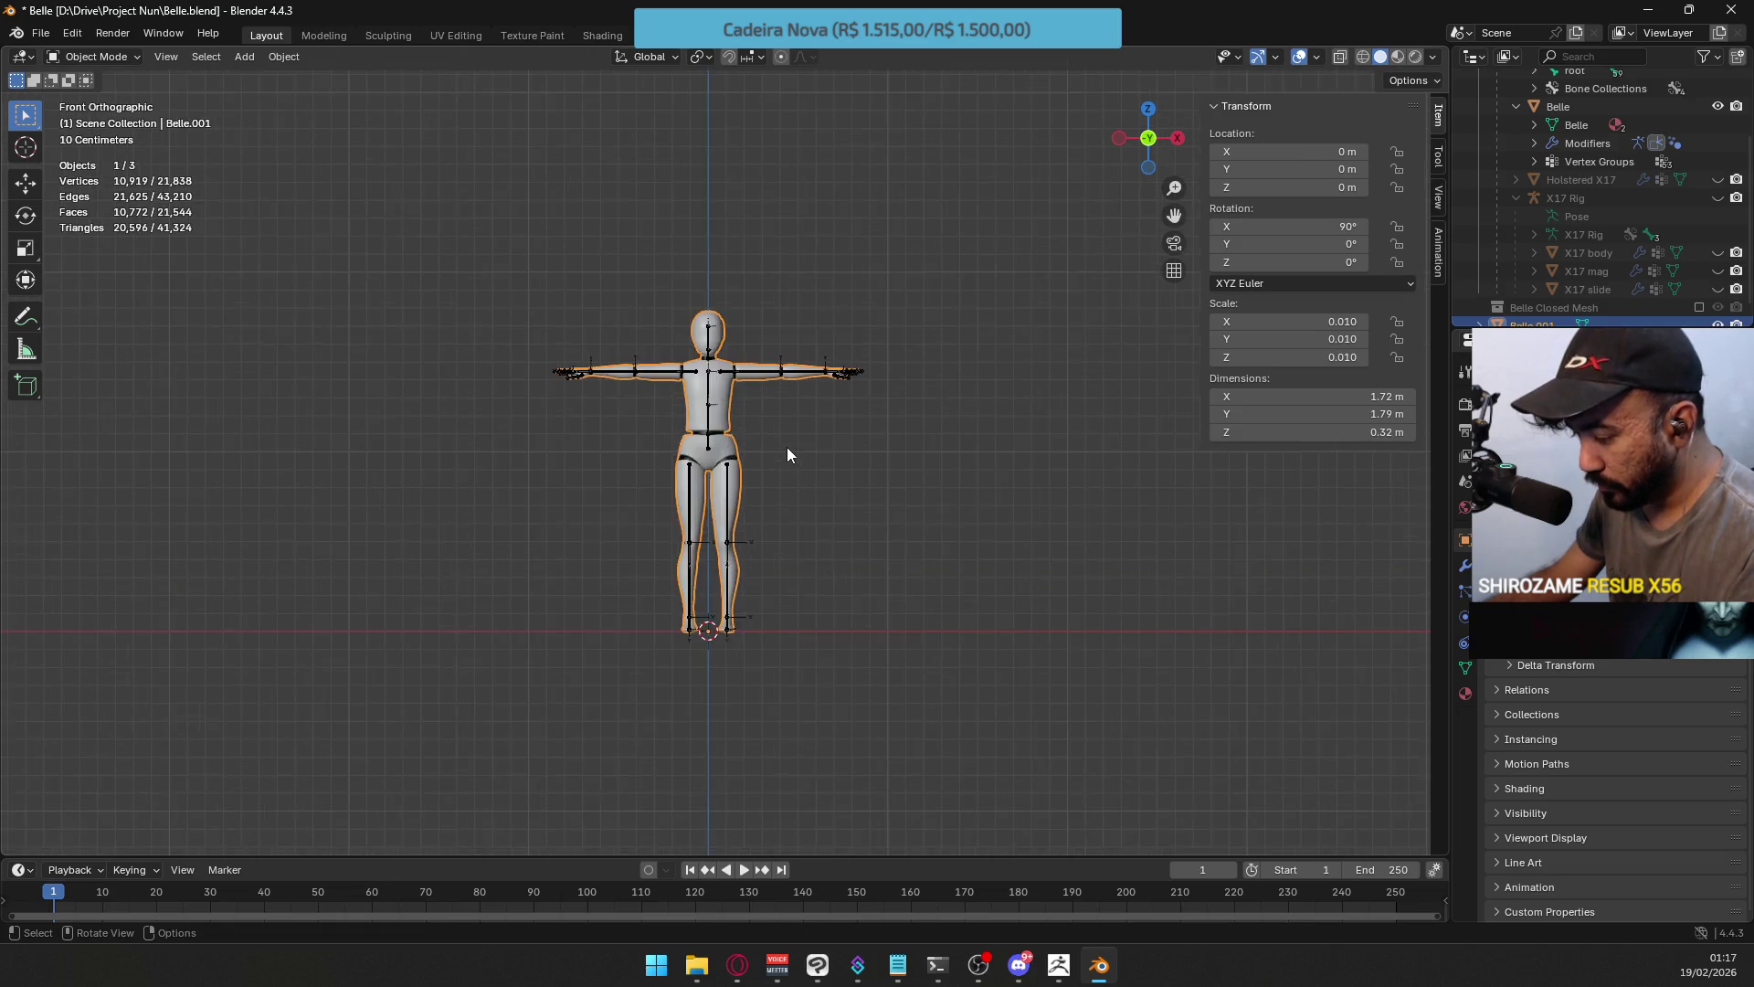
scroll(788, 454, up, 5)
key(g)
key(x)
click(974, 430)
right_click(974, 430)
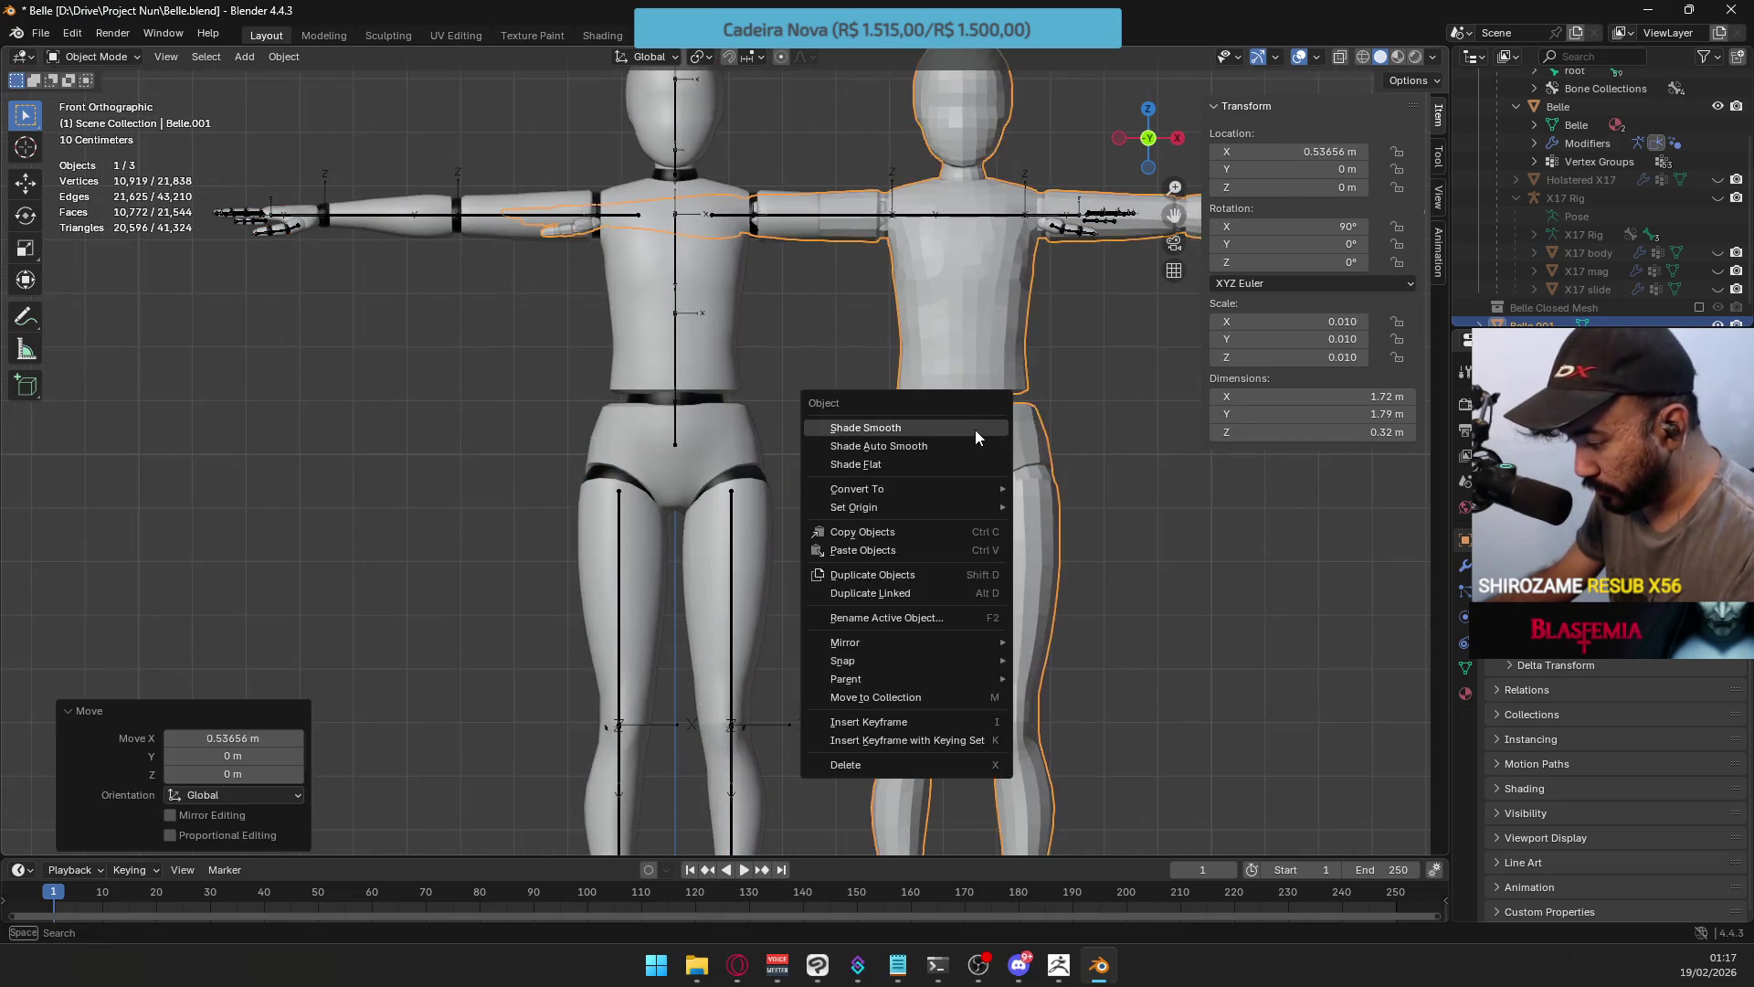
click(962, 445)
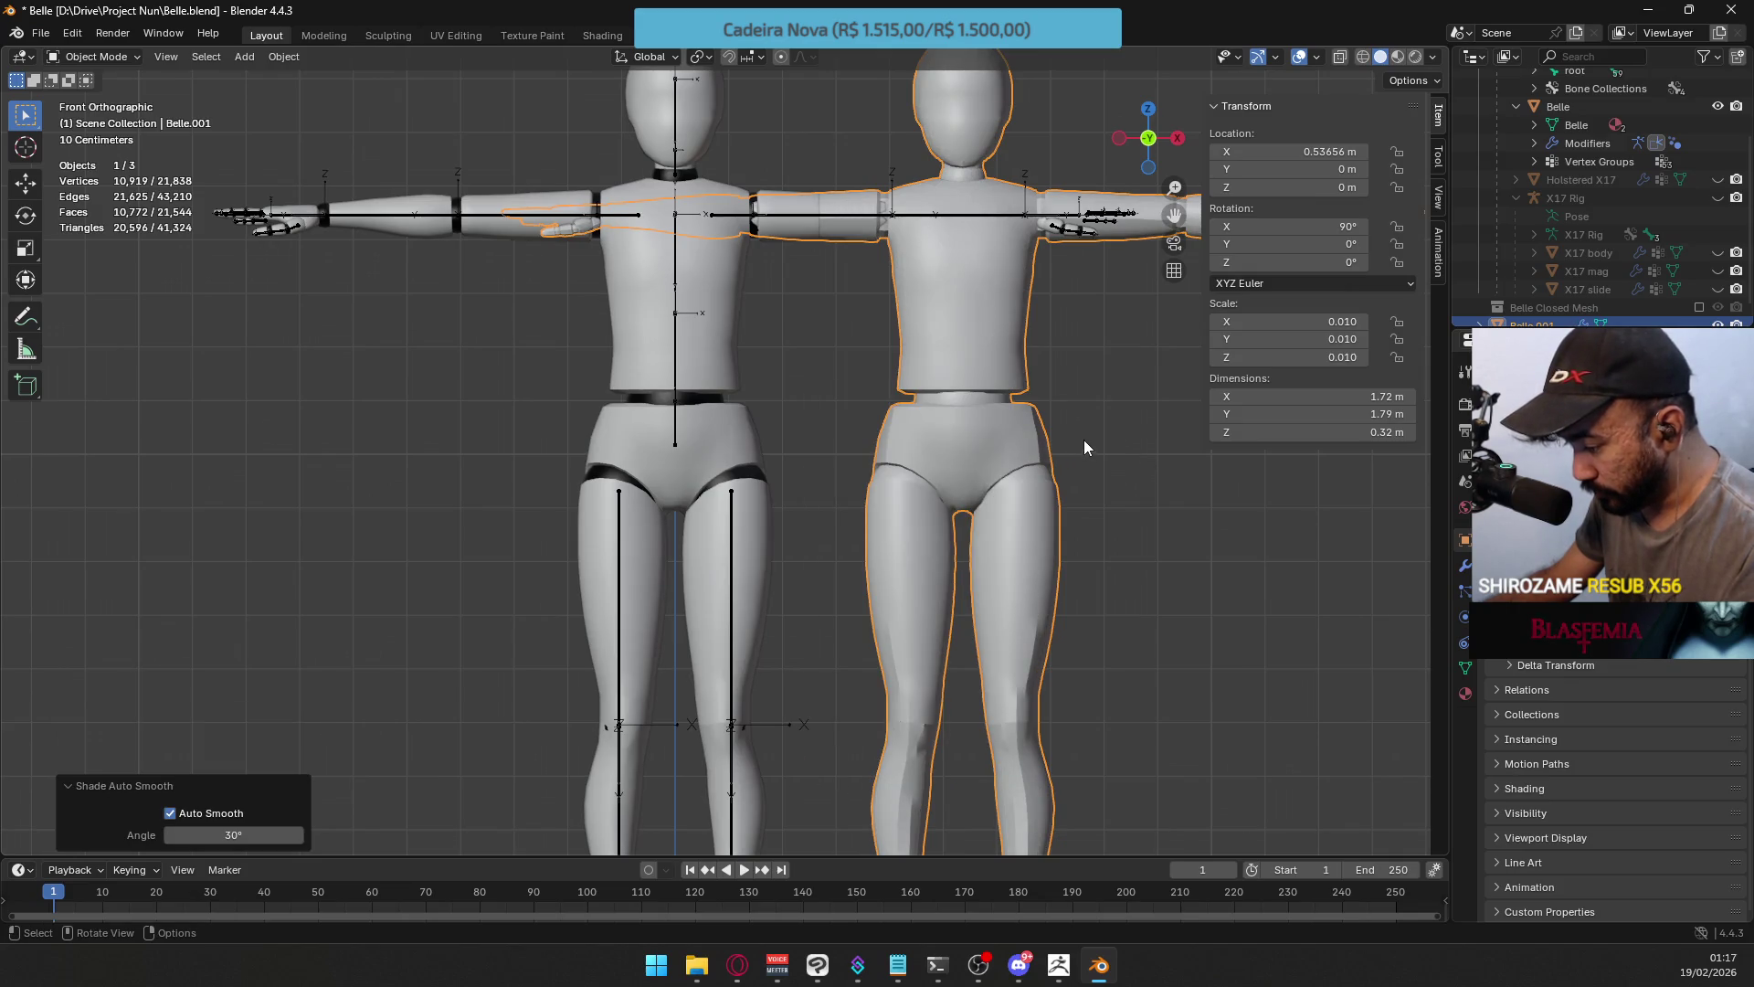
Compare the two figures, delete the imported copy, and switch to ZBrush.
mouse_move(1083, 440)
middle_down()
mouse_move(958, 473)
mouse_move(901, 463)
mouse_move(906, 446)
mouse_move(1005, 457)
mouse_move(1008, 539)
mouse_move(992, 542)
mouse_move(1045, 447)
middle_up()
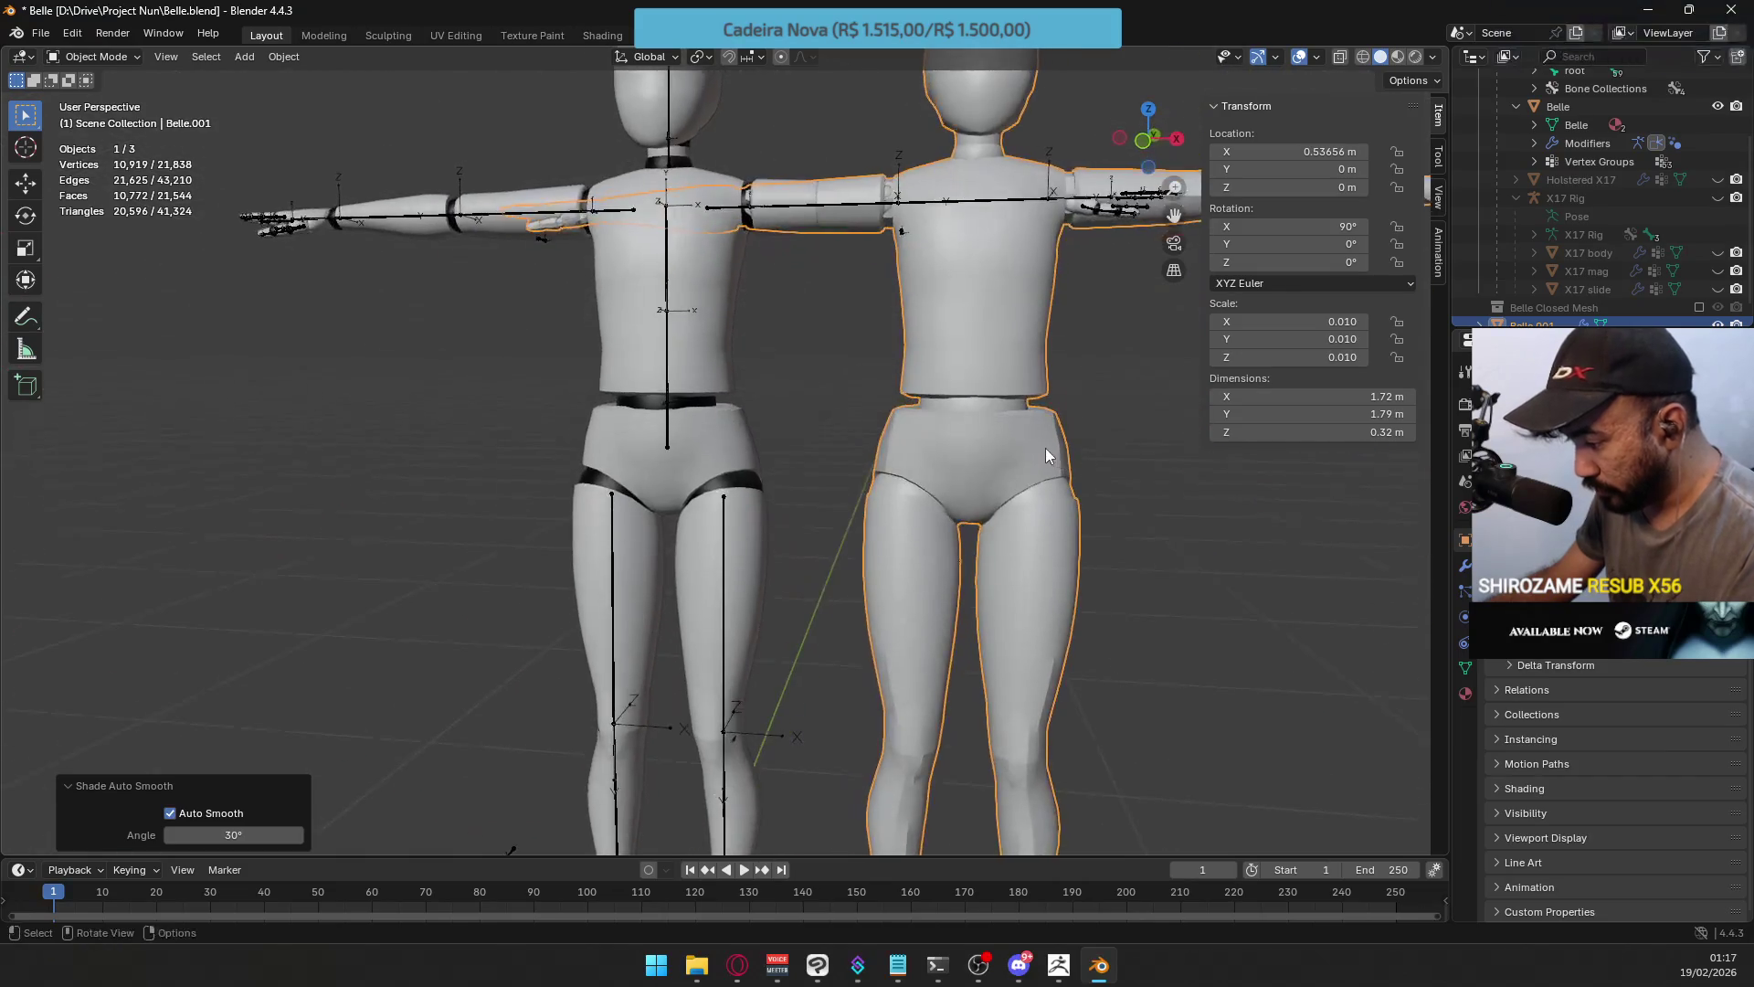
scroll(945, 349, down, 5)
key(Delete)
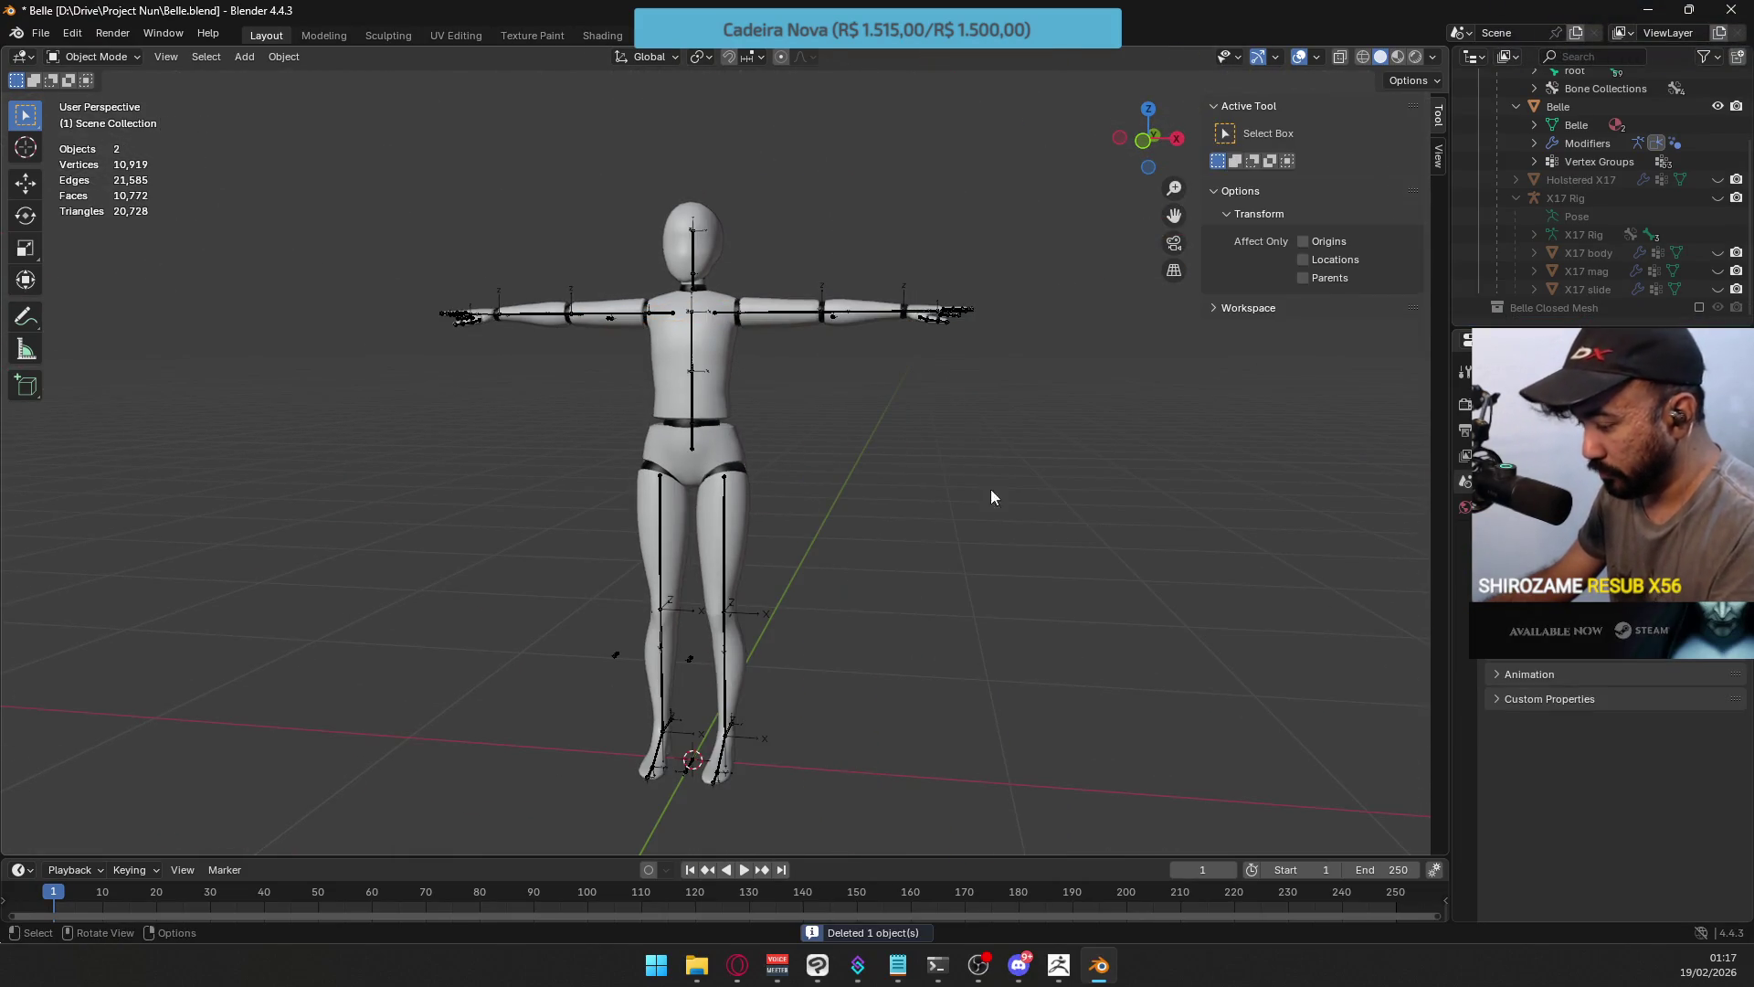
click(1059, 965)
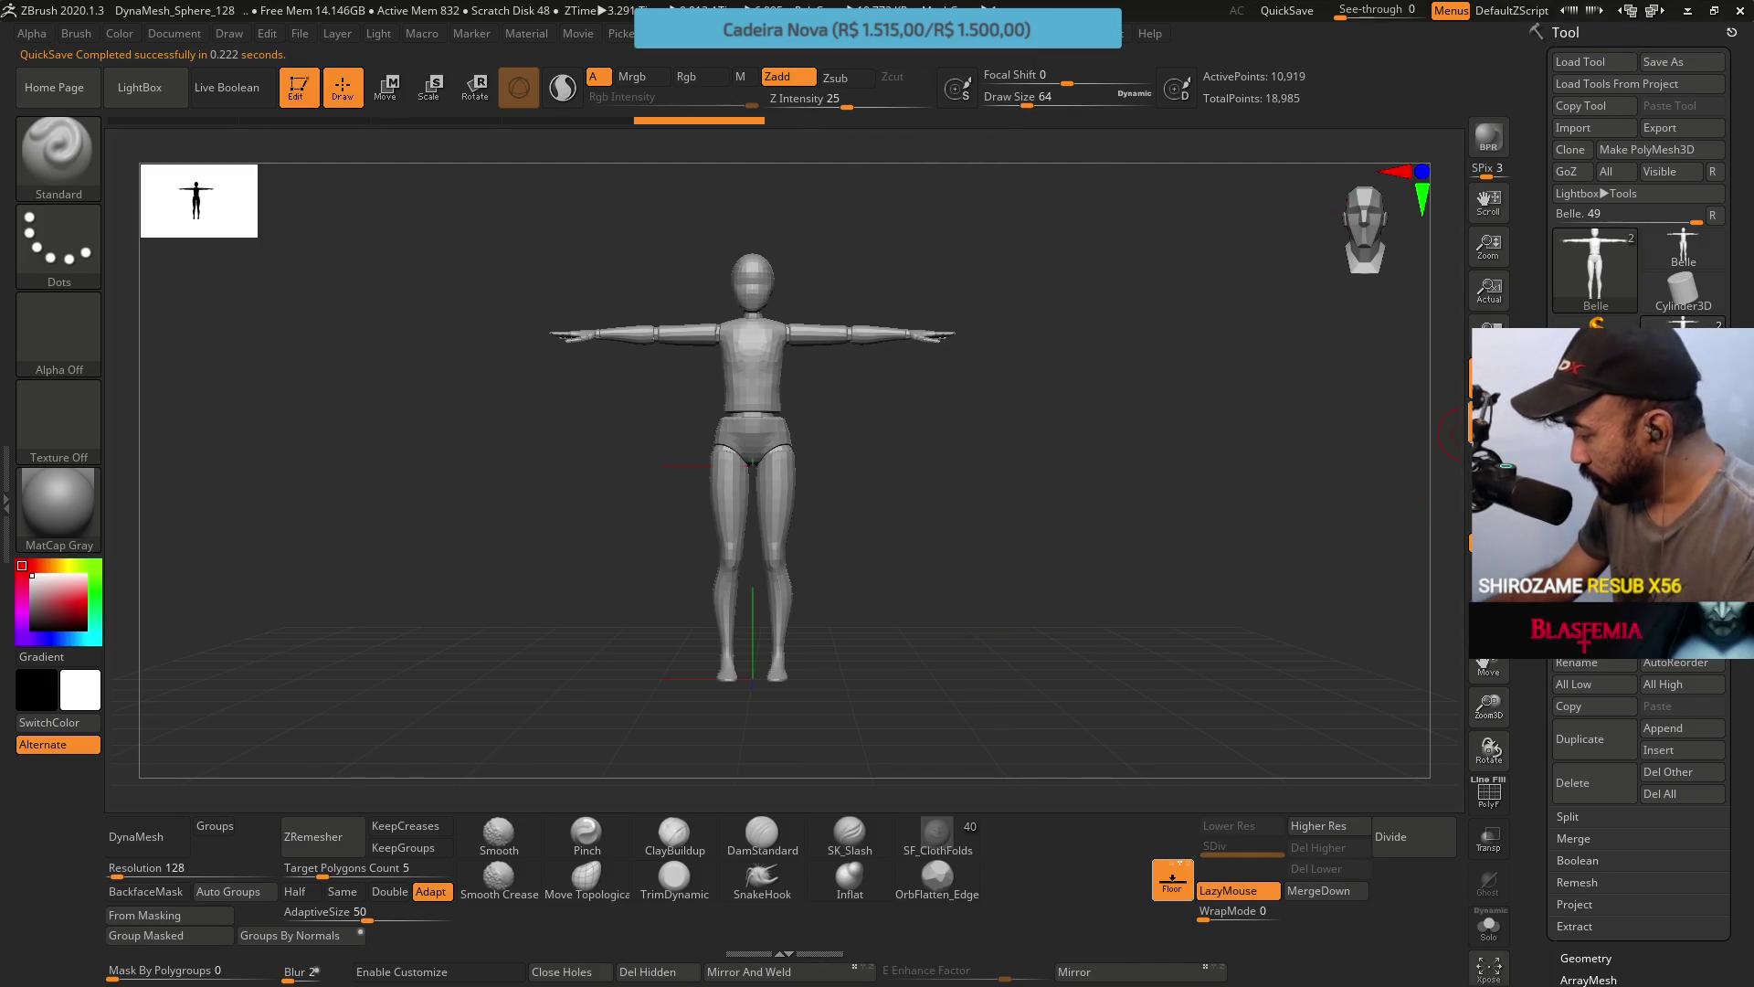
Snap ZBrush to front view, set Blender to Front Ortho with Numpad 1, then open Steam.
shift+drag(1386, 505, 1154, 380)
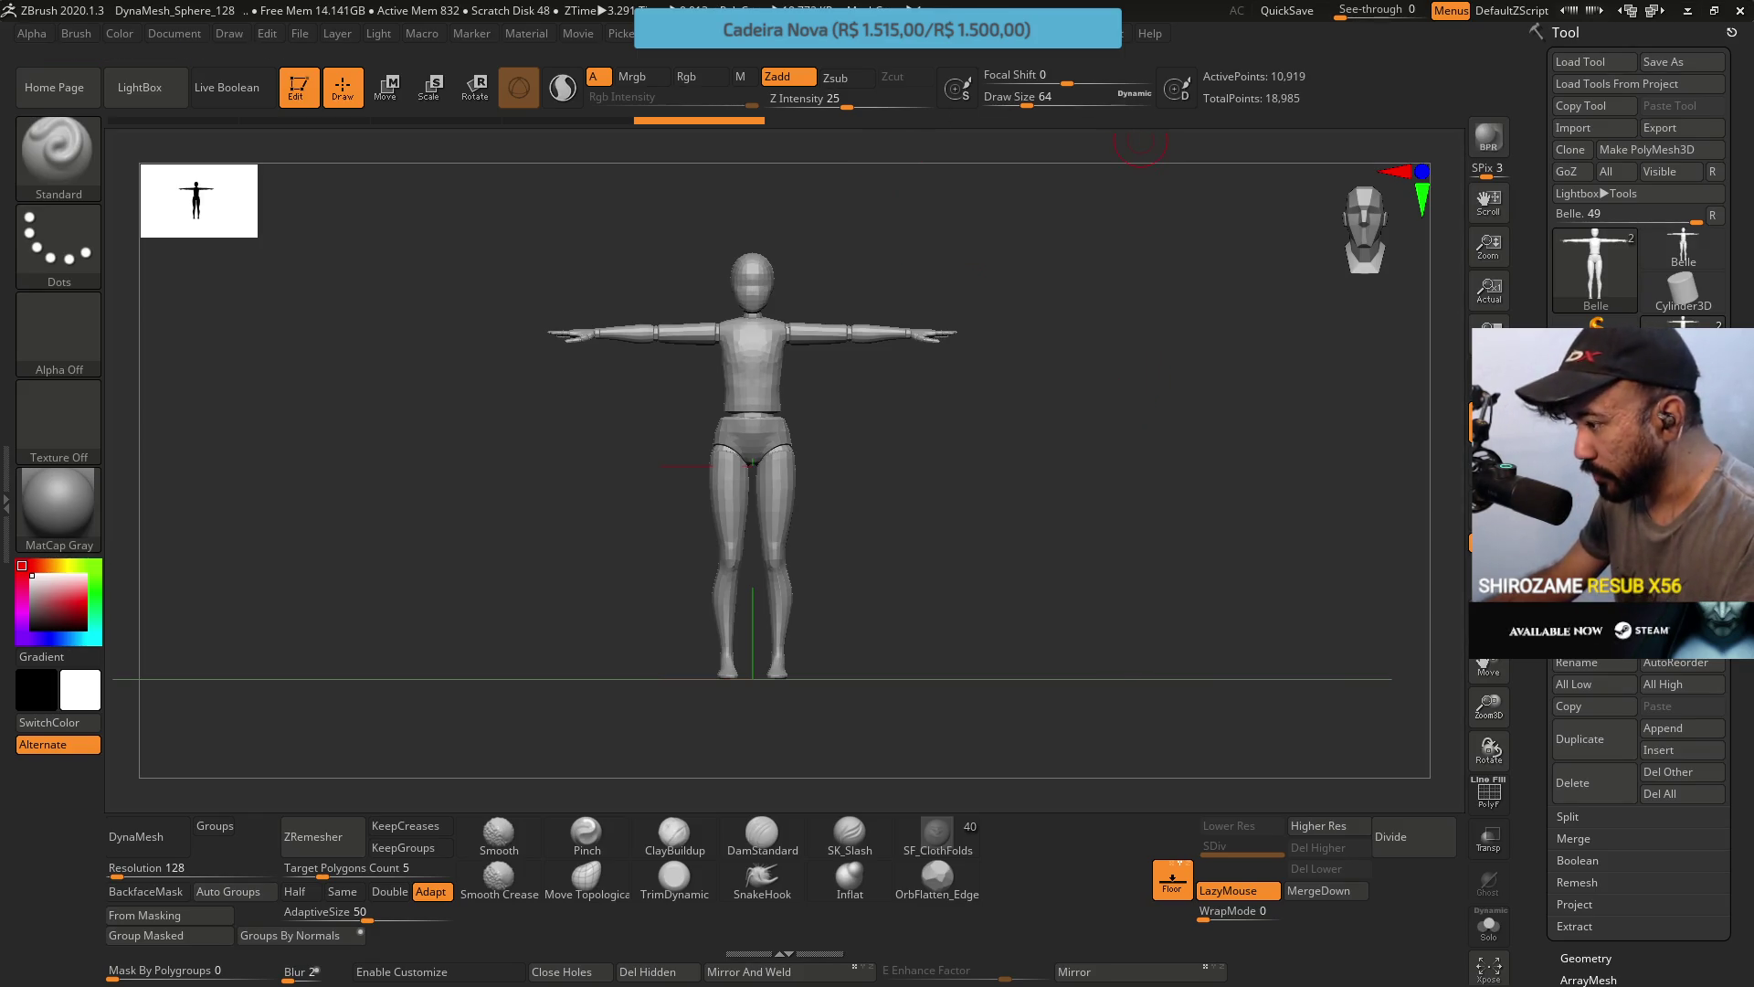
key(alt+Tab)
scroll(944, 377, down, 3)
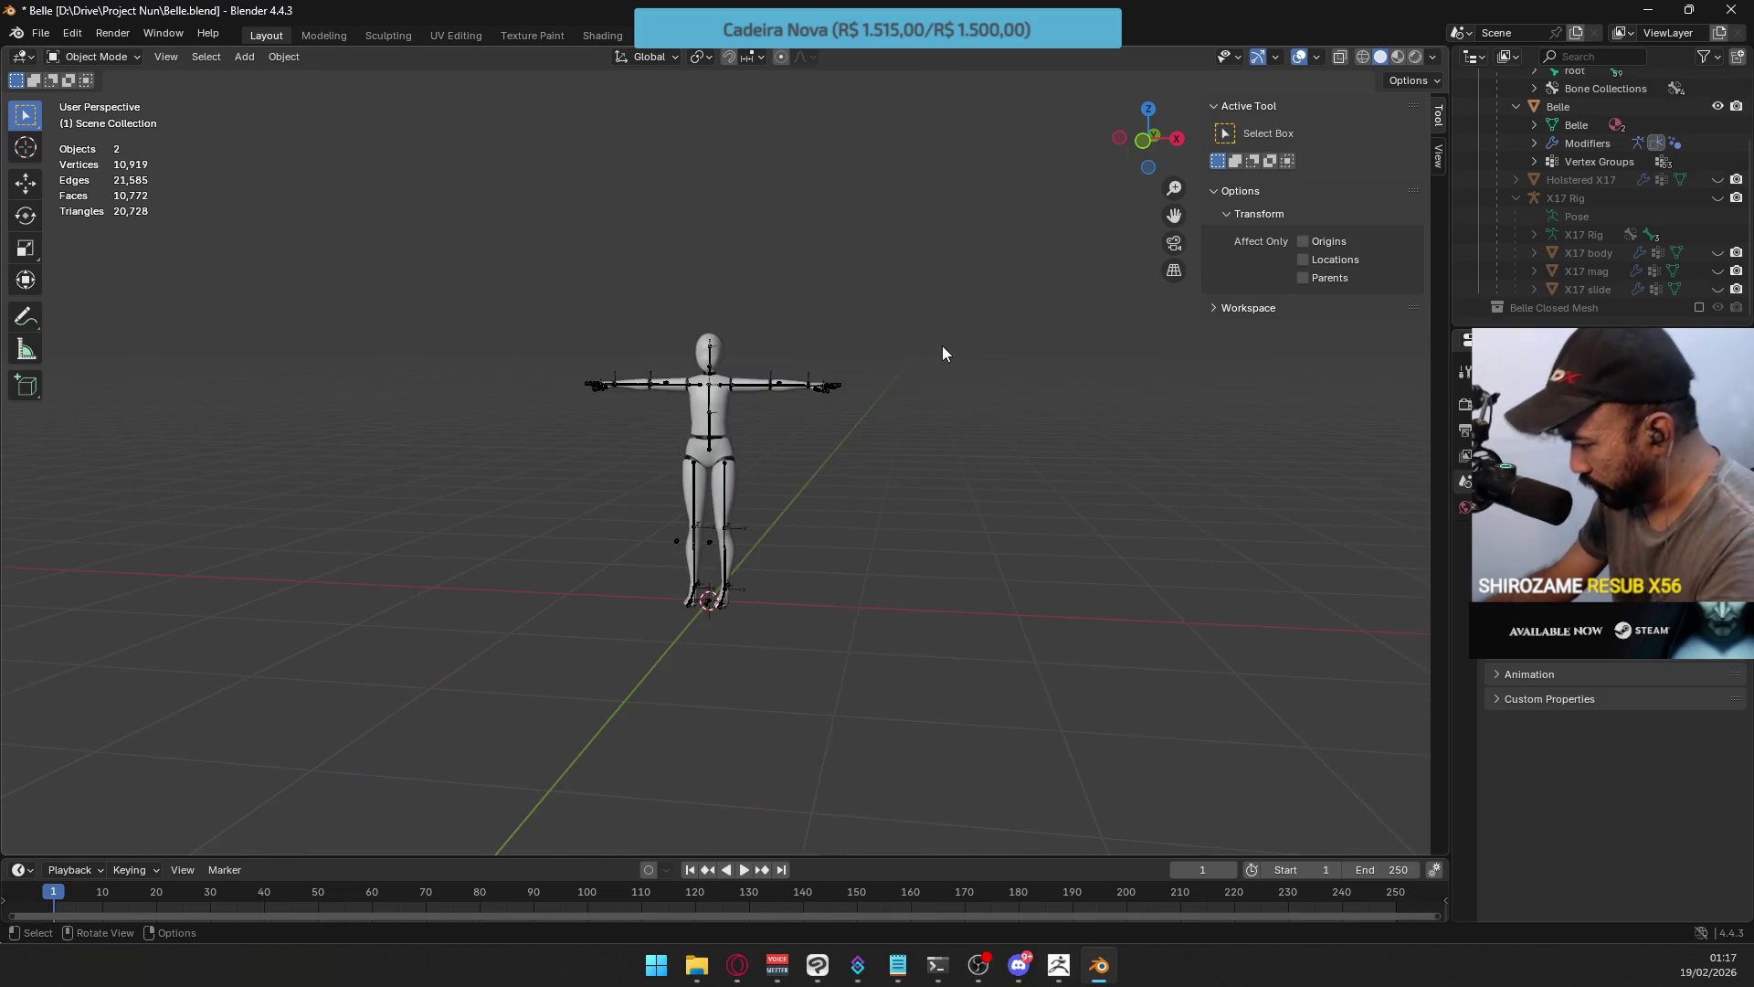
key(KP_1)
key(alt+Tab)
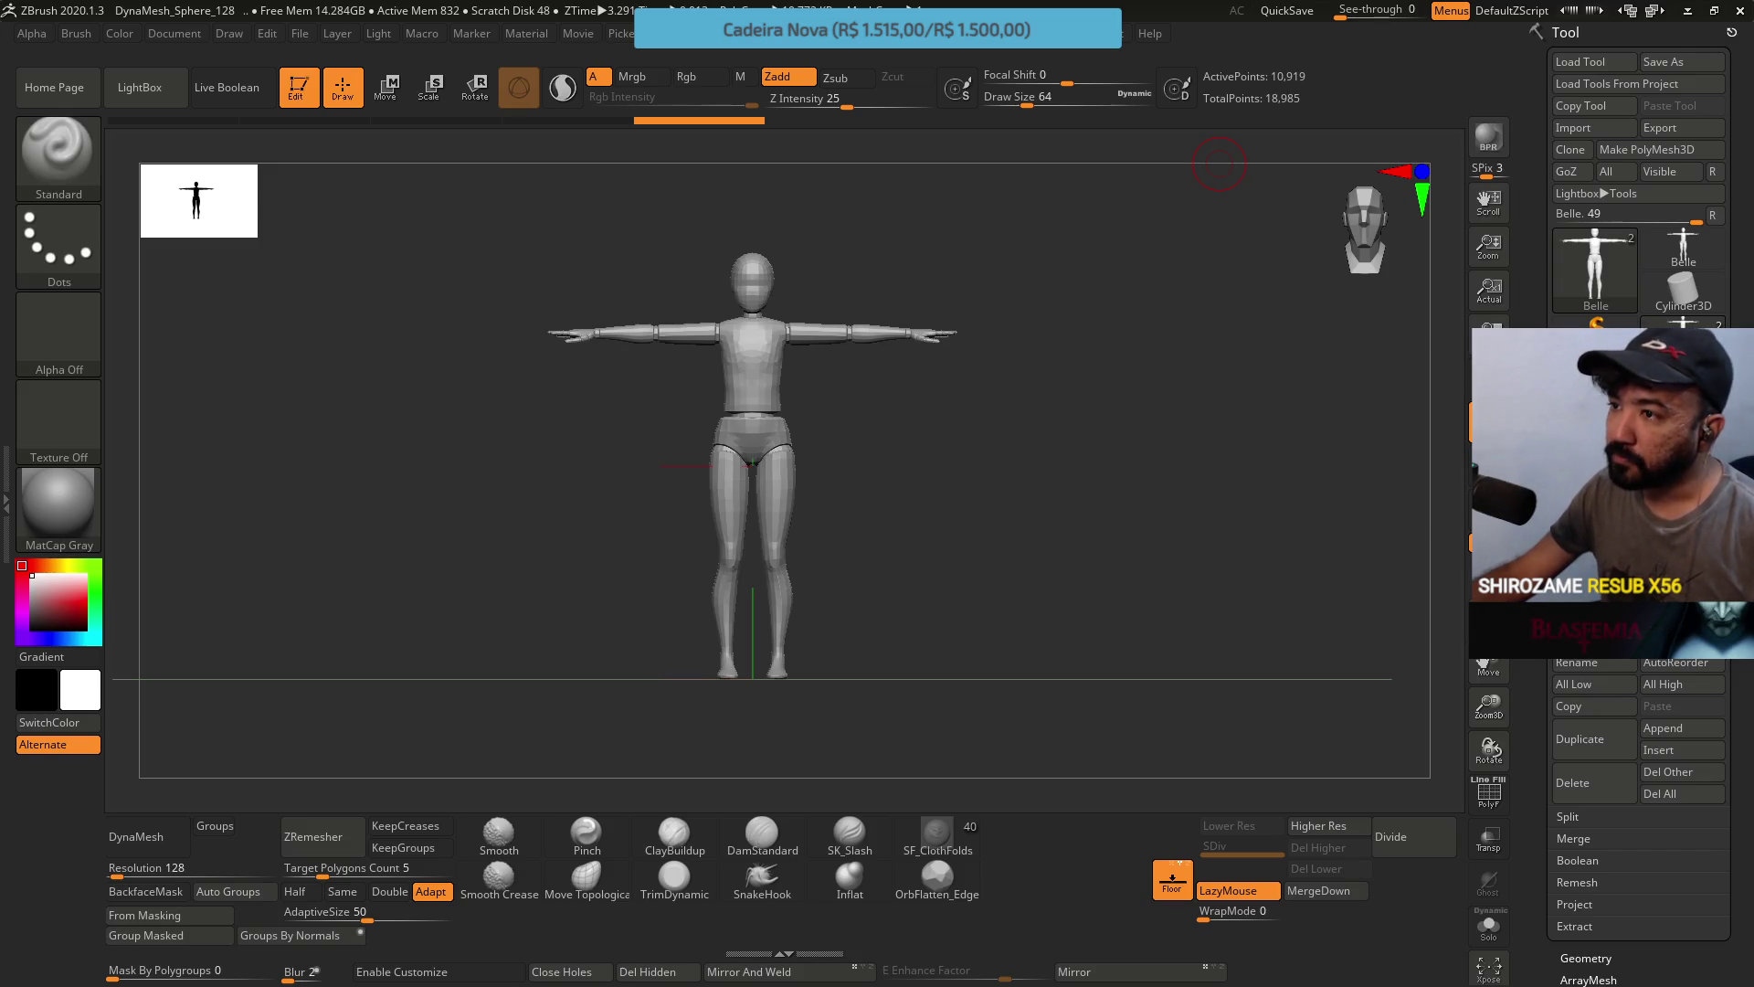
click(1118, 965)
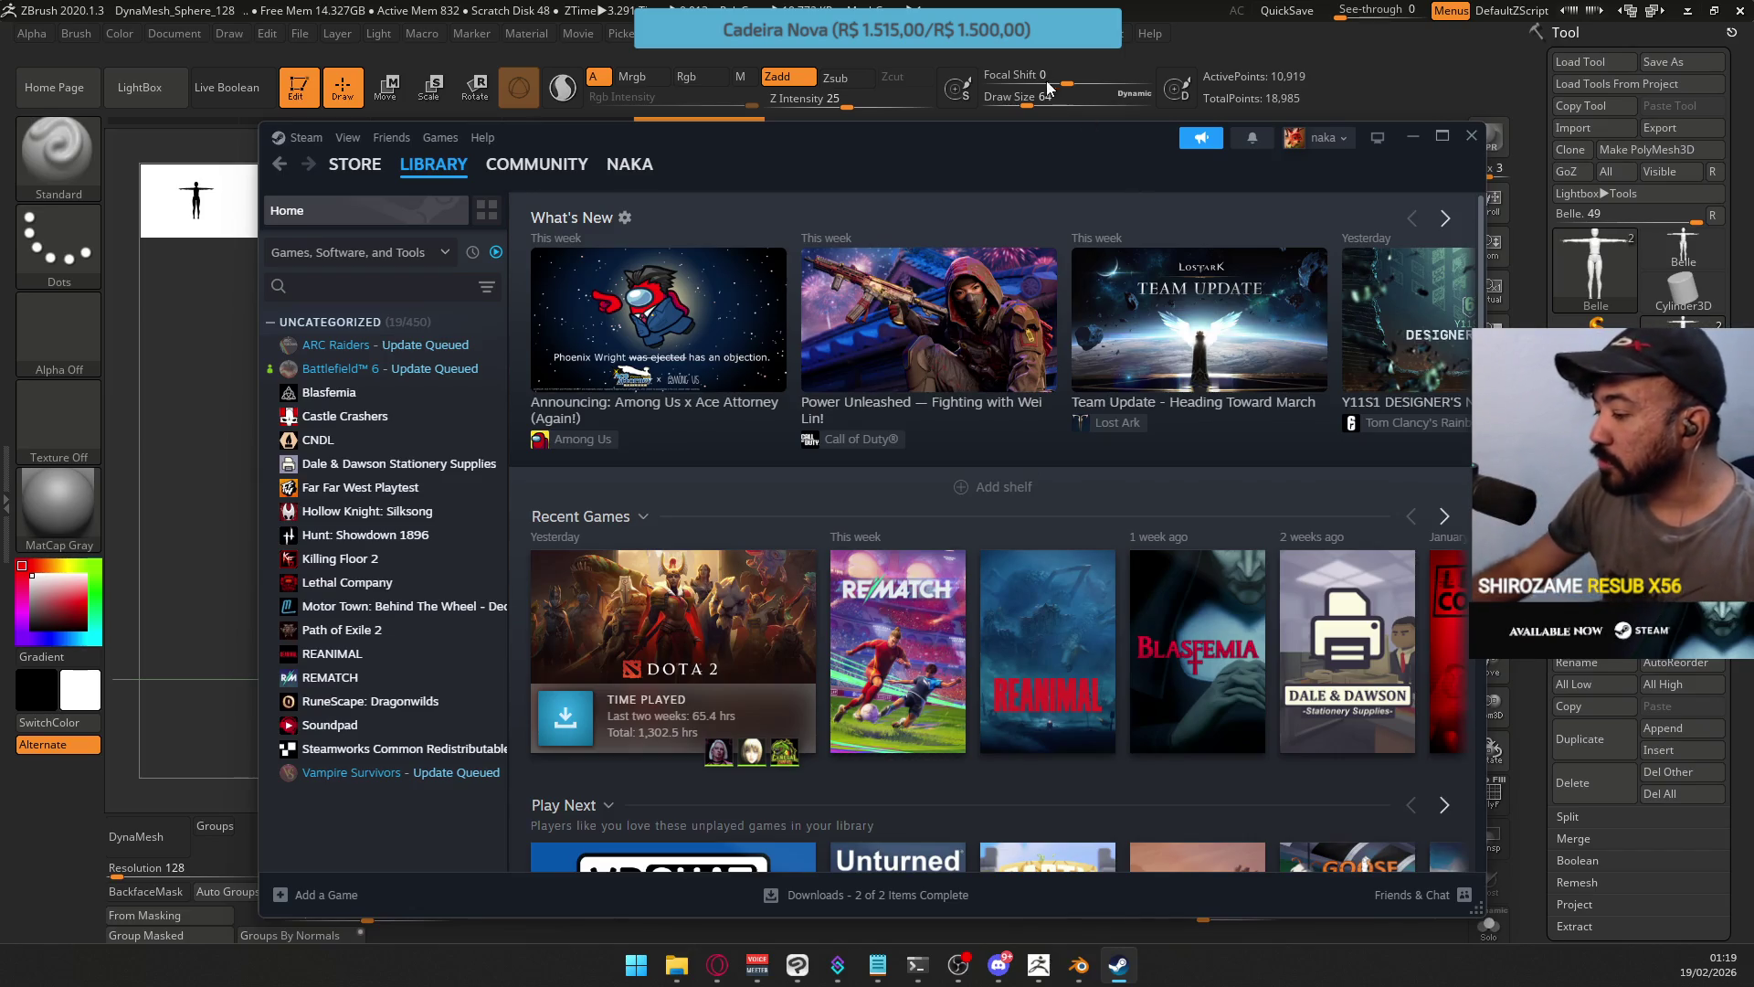
drag(993, 145, 1055, 166)
click(1532, 152)
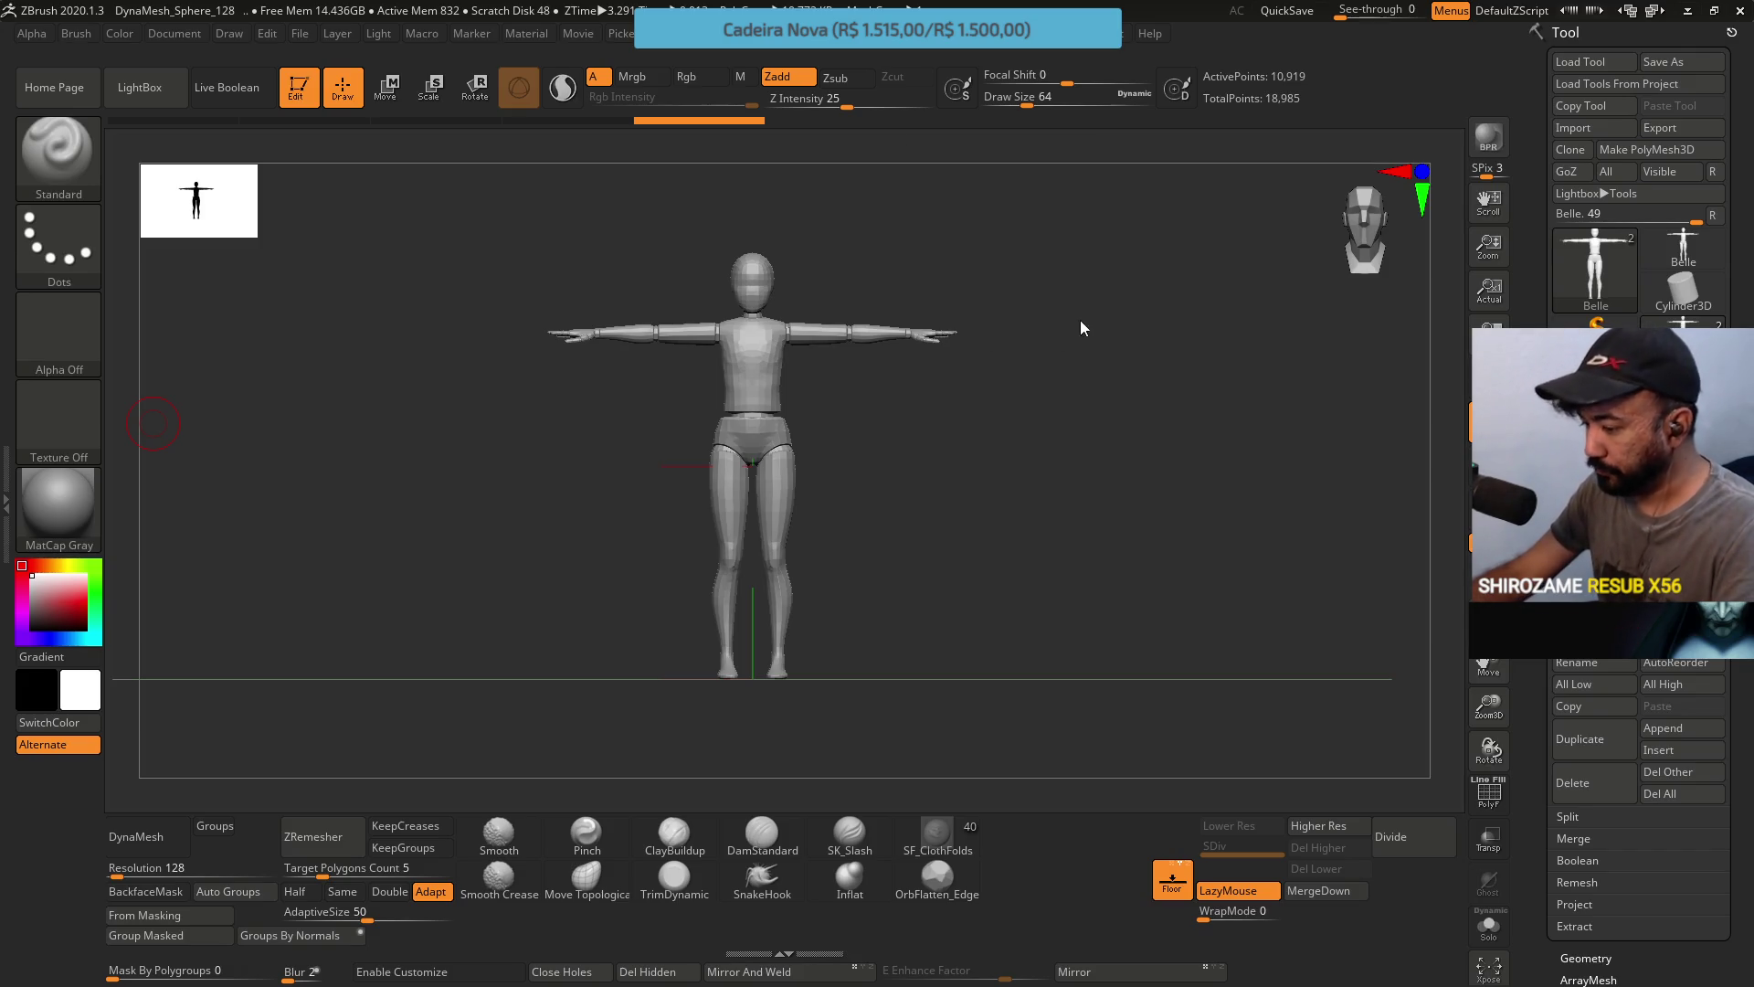
Select the PM3D_Sphere3D1 subtool, then restore down ZBrush and drag it aside to reveal Blender.
click(1599, 443)
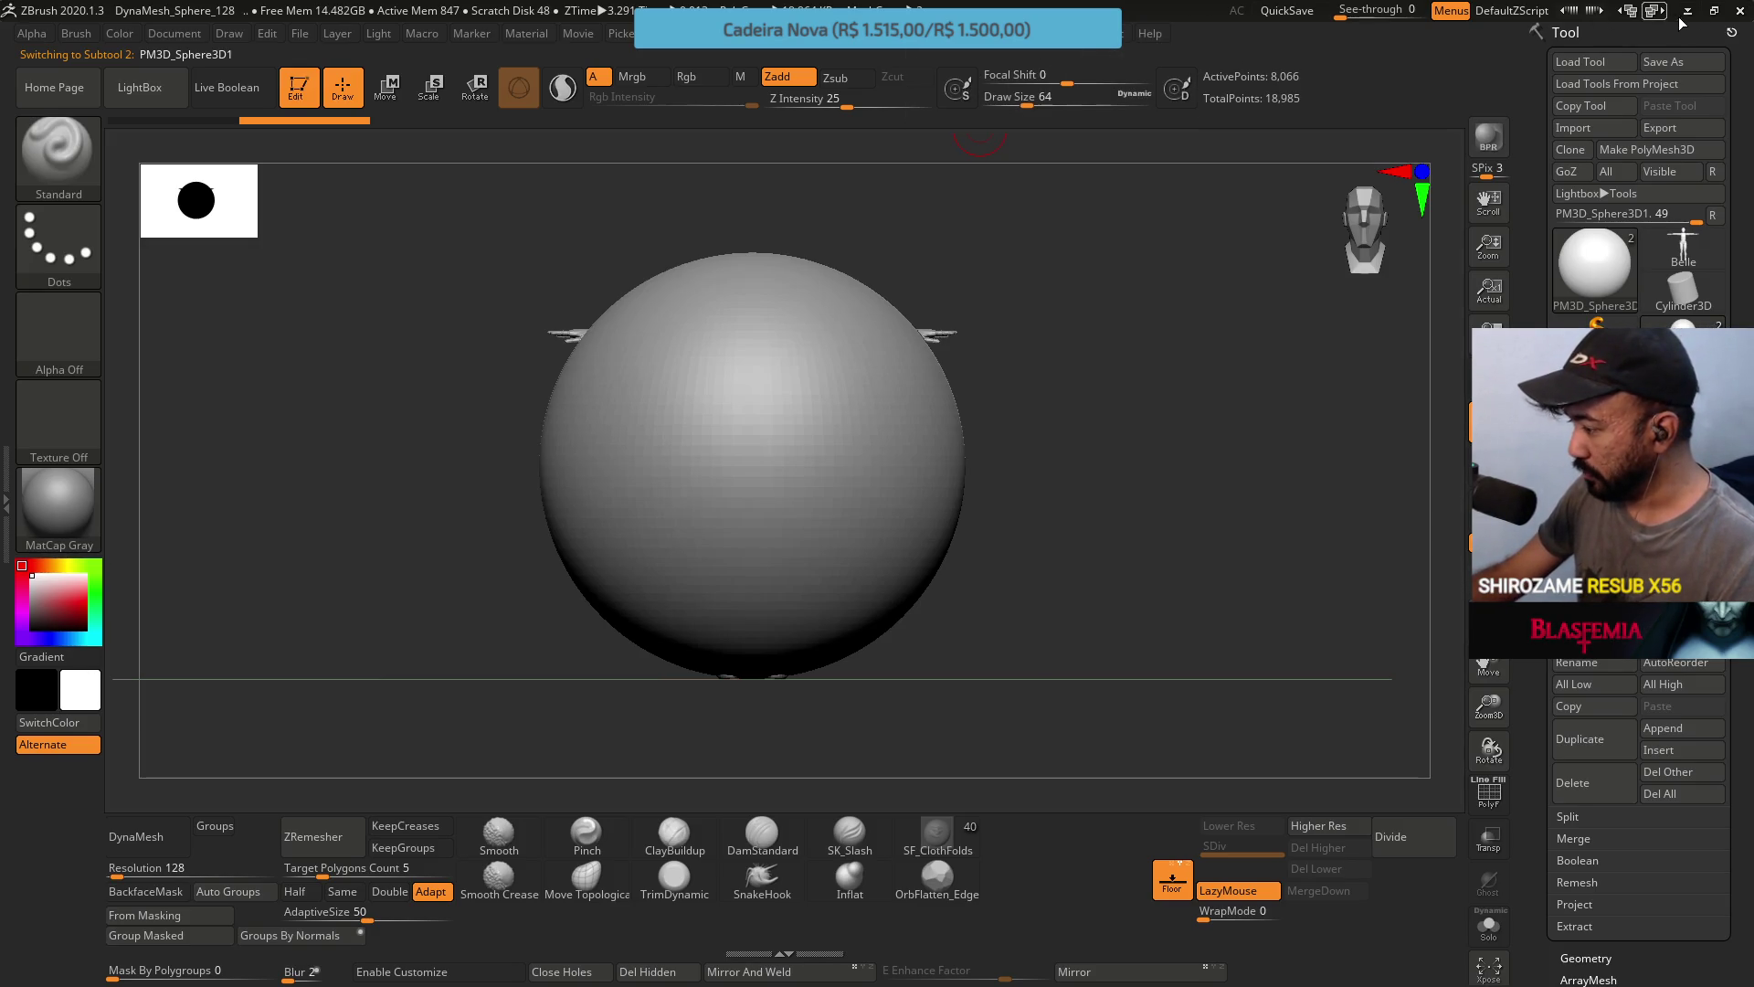
click(1714, 10)
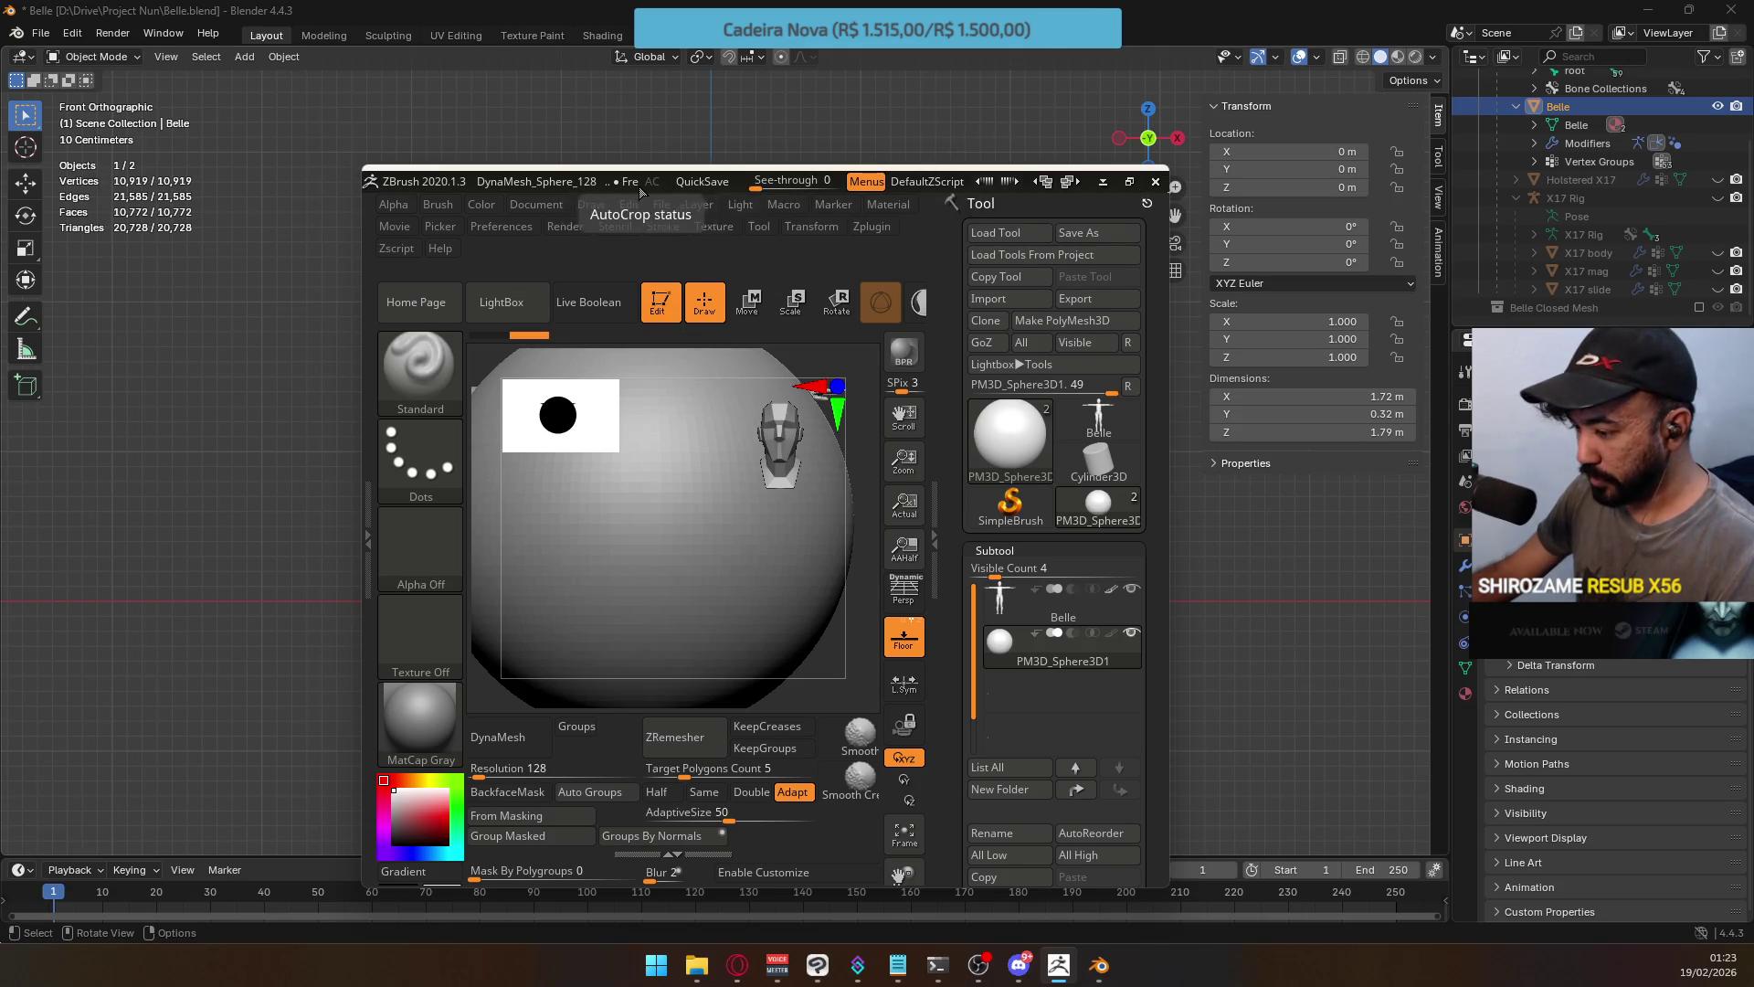
mouse_move(584, 181)
mouse_down()
mouse_move(762, 2)
mouse_move(506, 0)
mouse_up()
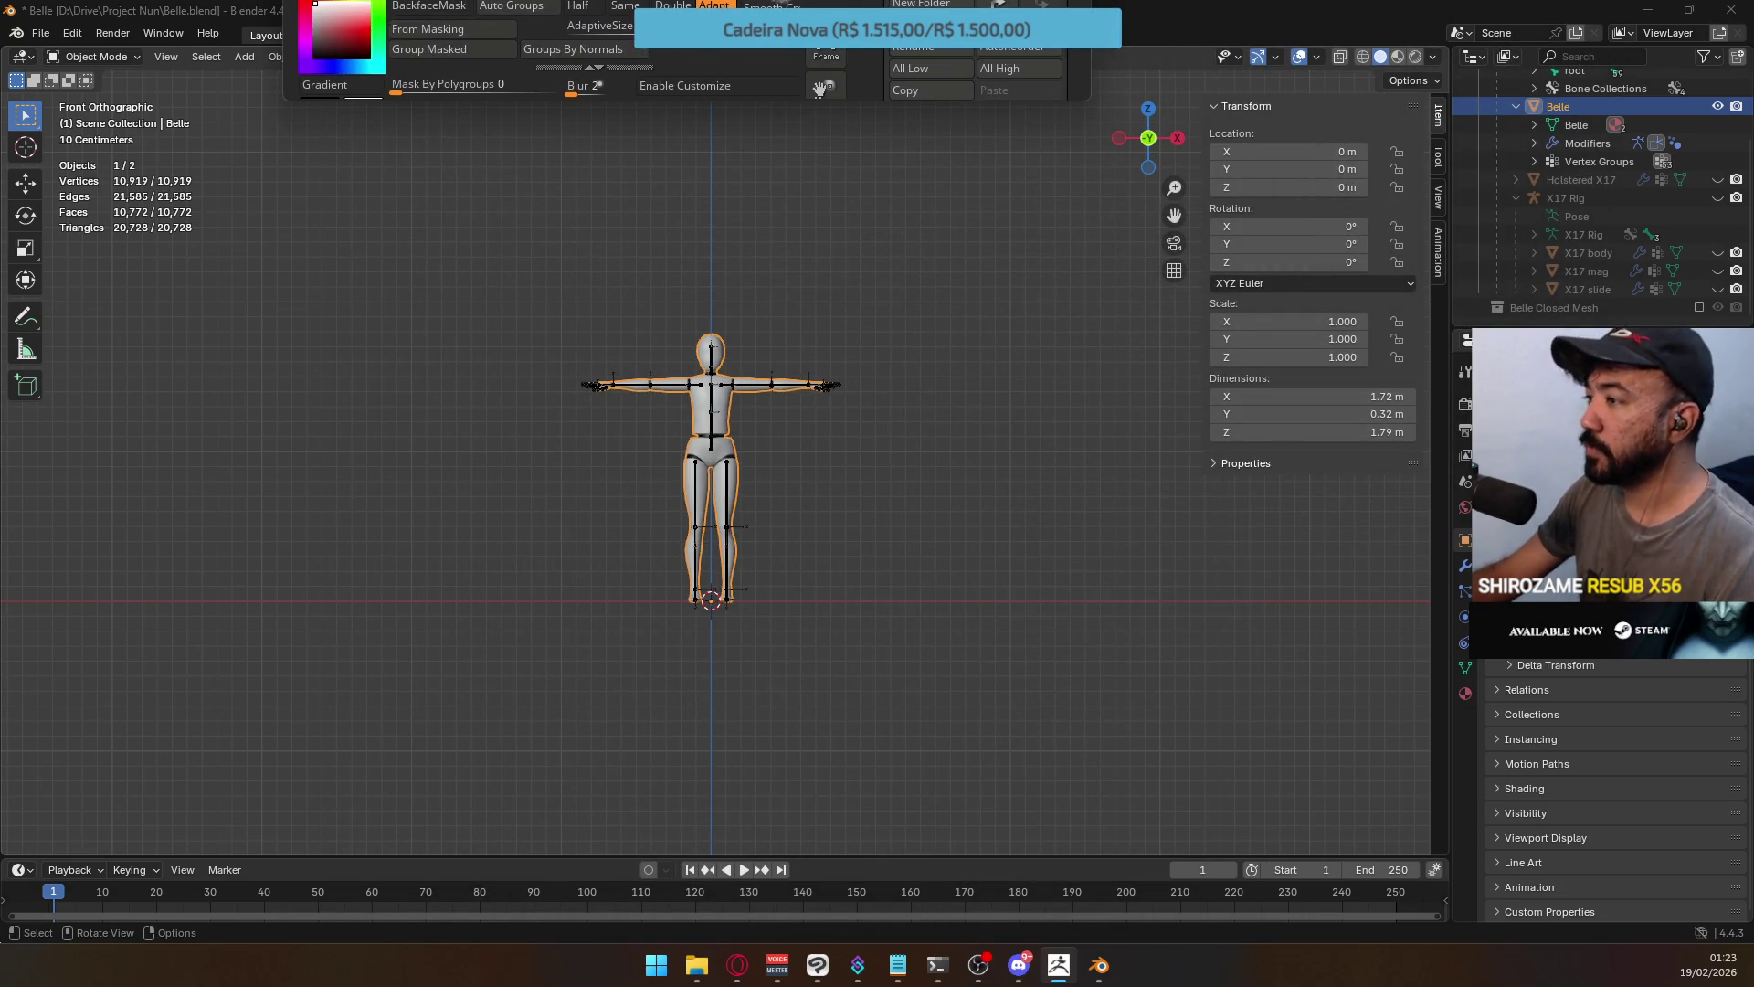
Bring Blender forward to view the rigged Belle, then switch back to ZBrush.
key(alt+Tab)
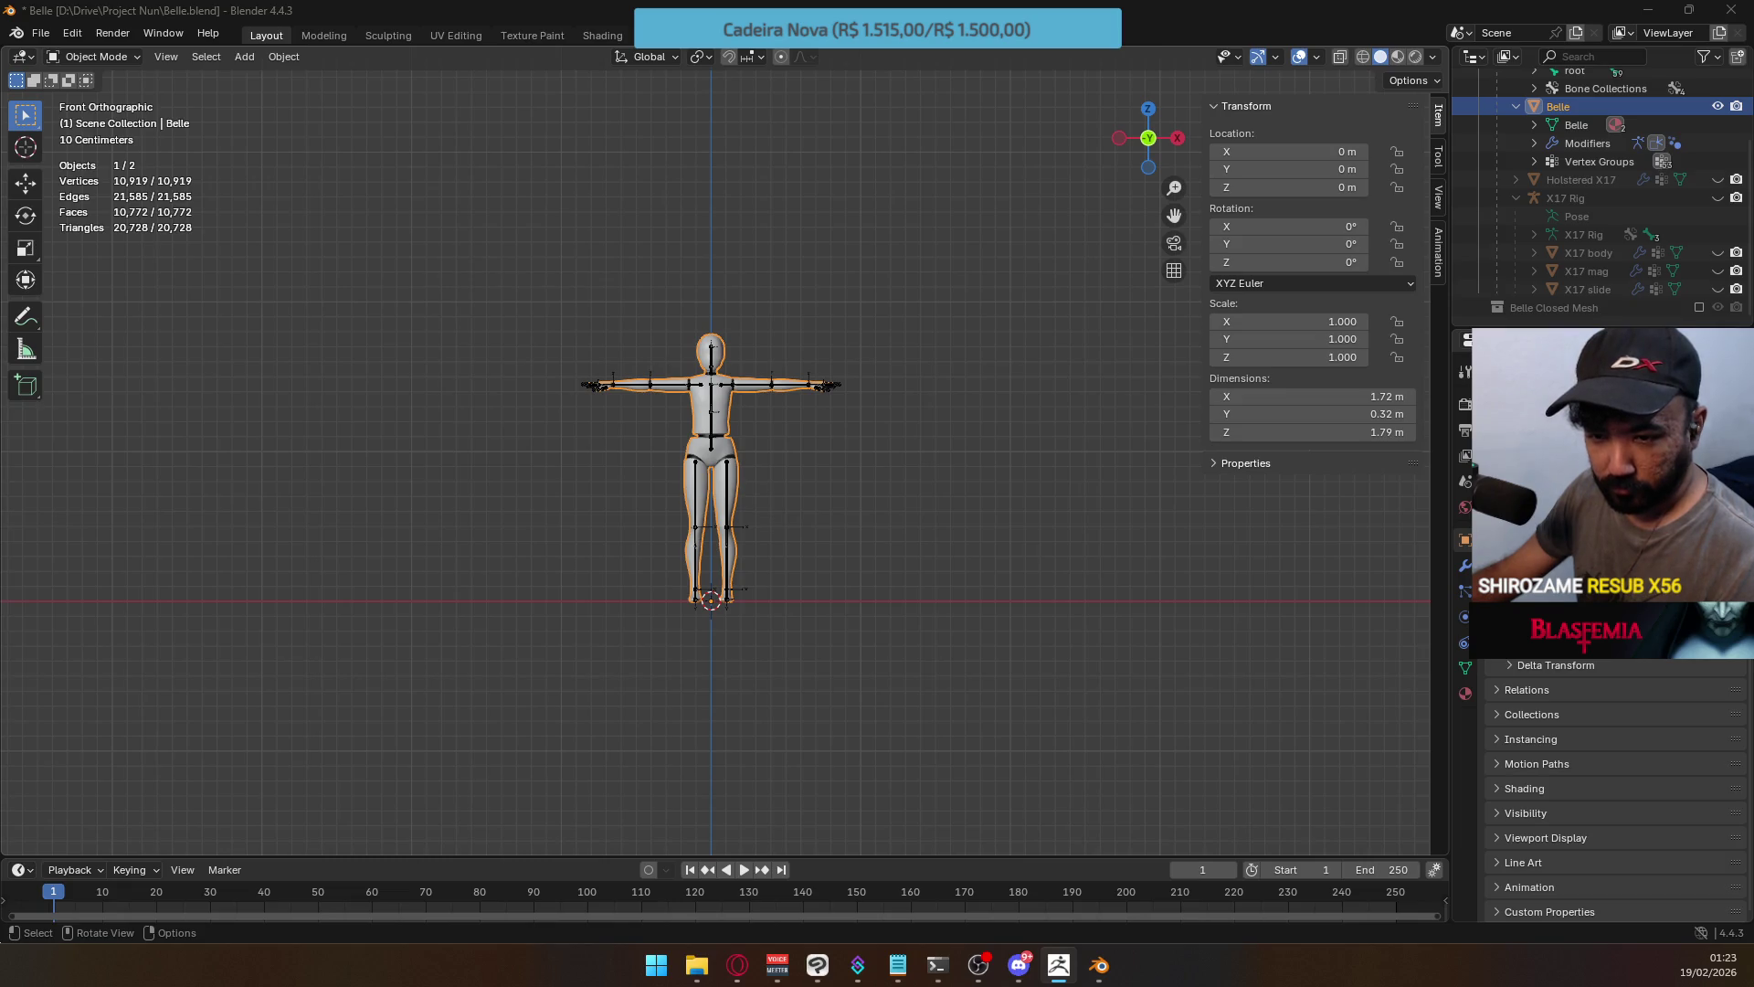
key(alt+Tab)
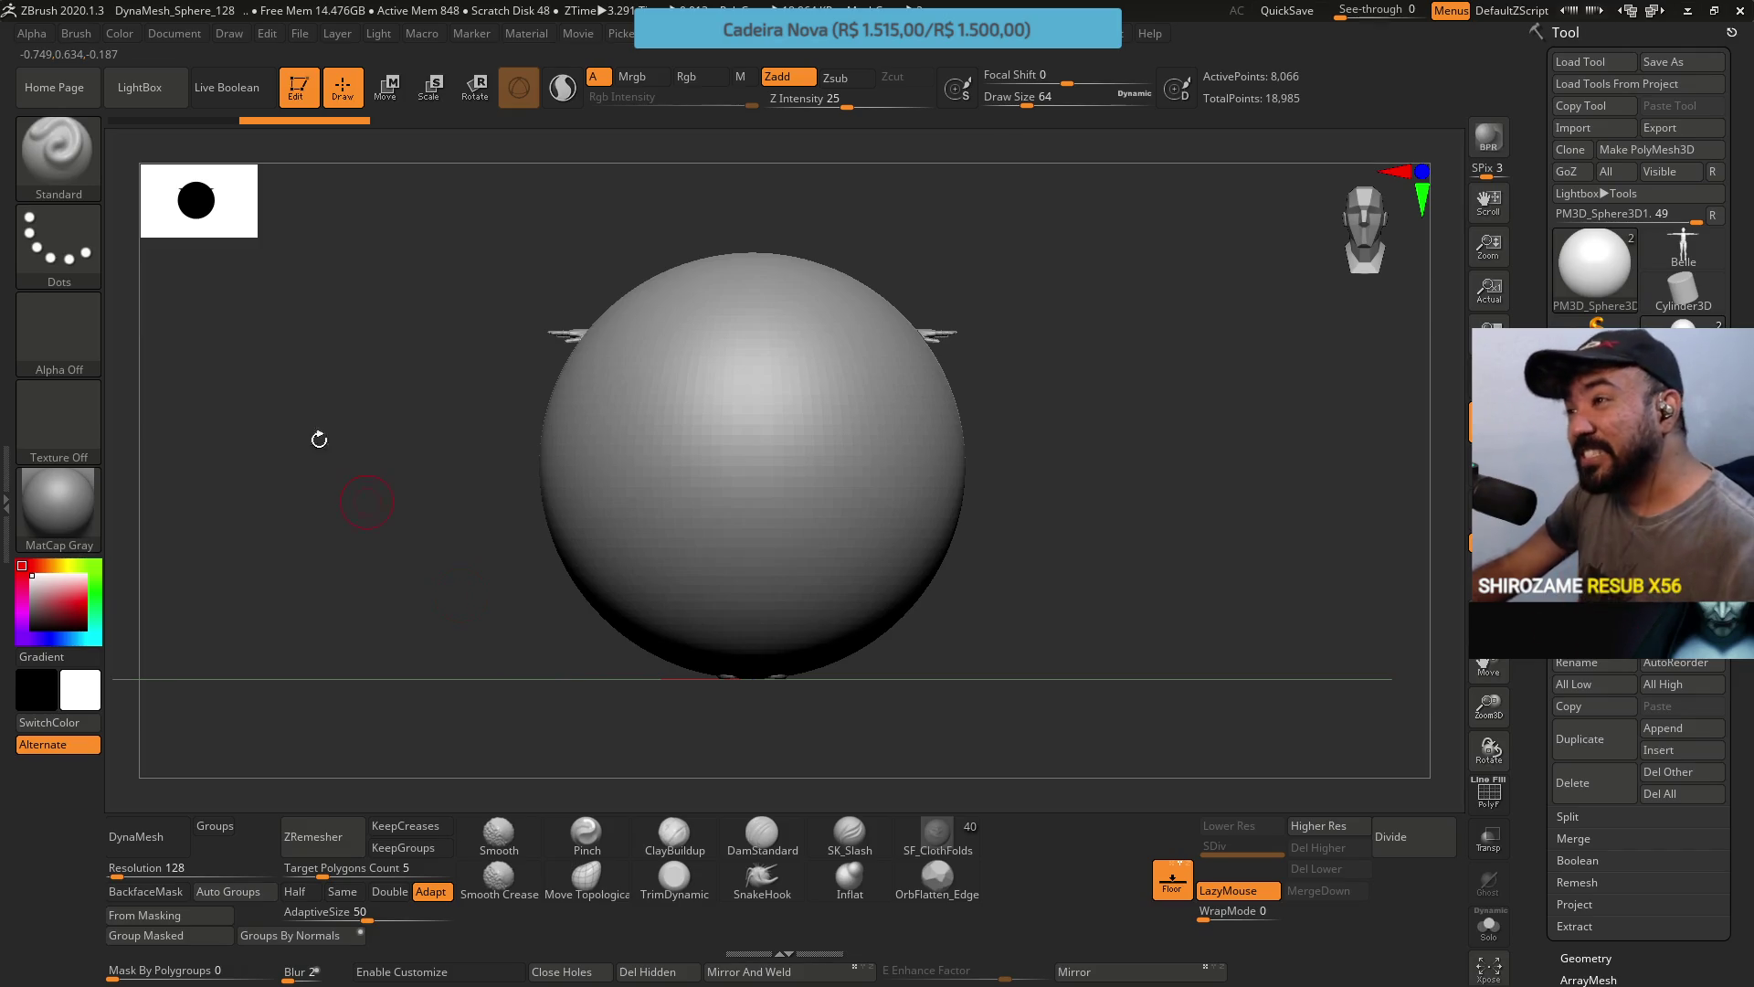
Scale the sphere down to about 0.706 with the Move/Transpose gizmo.
click(375, 95)
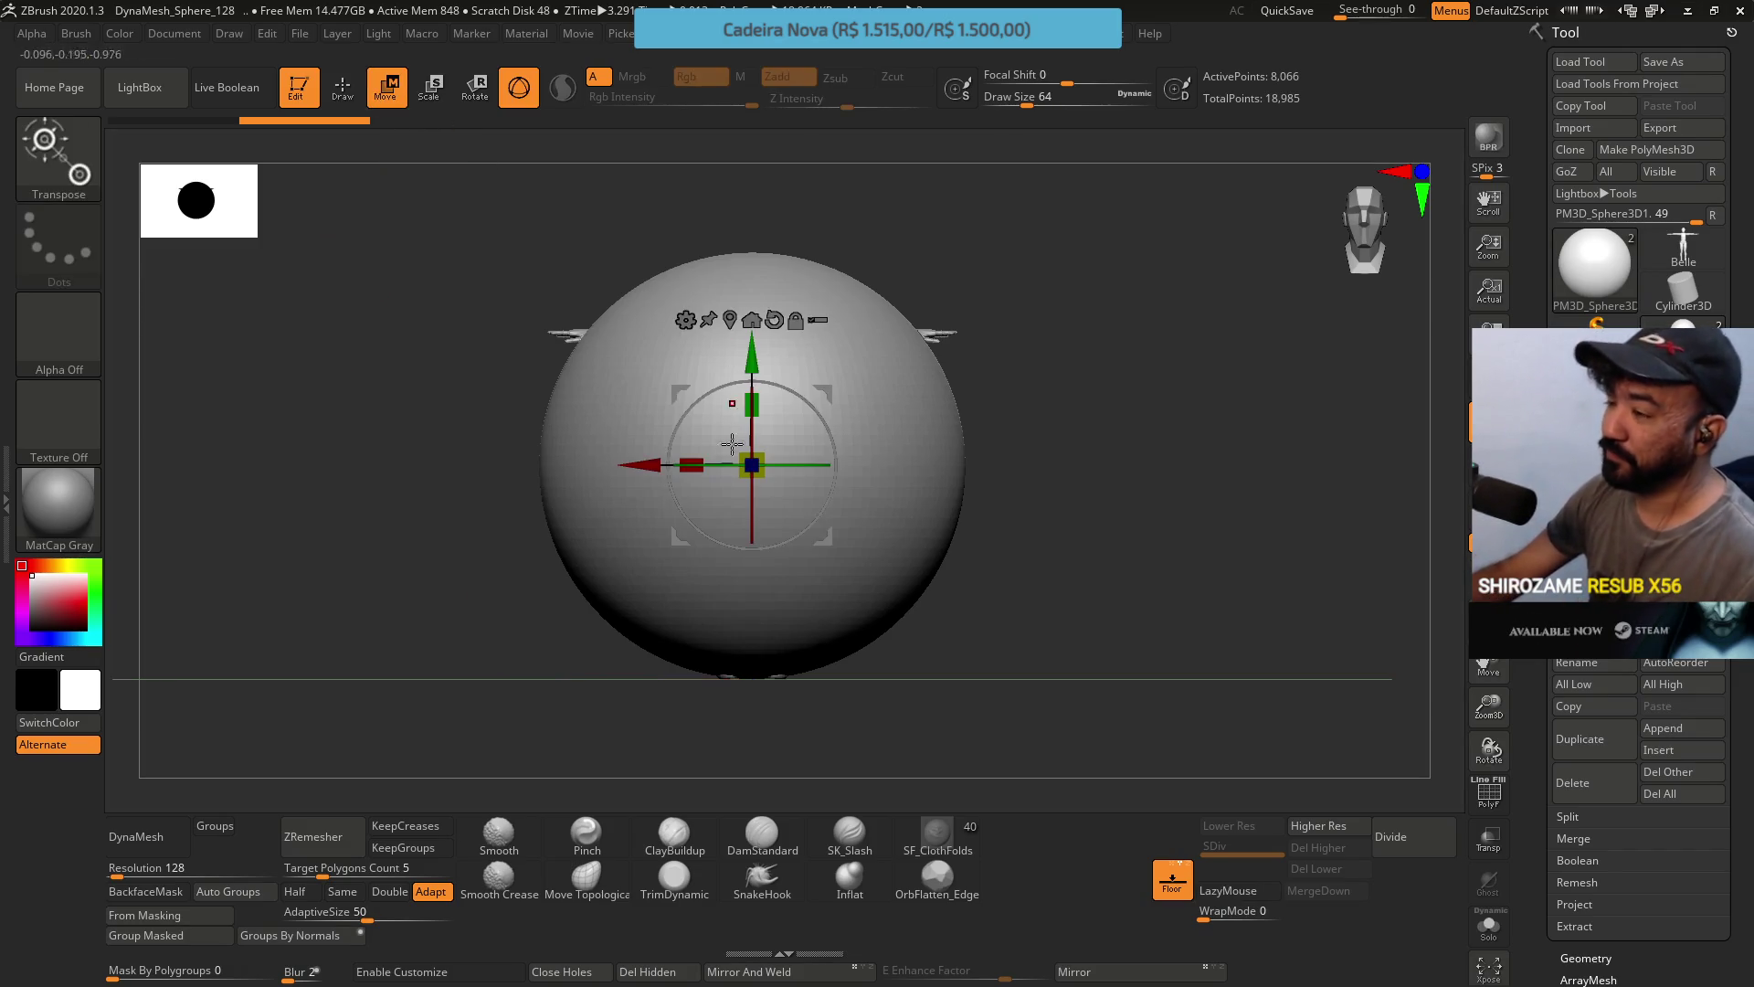
drag(752, 465, 691, 525)
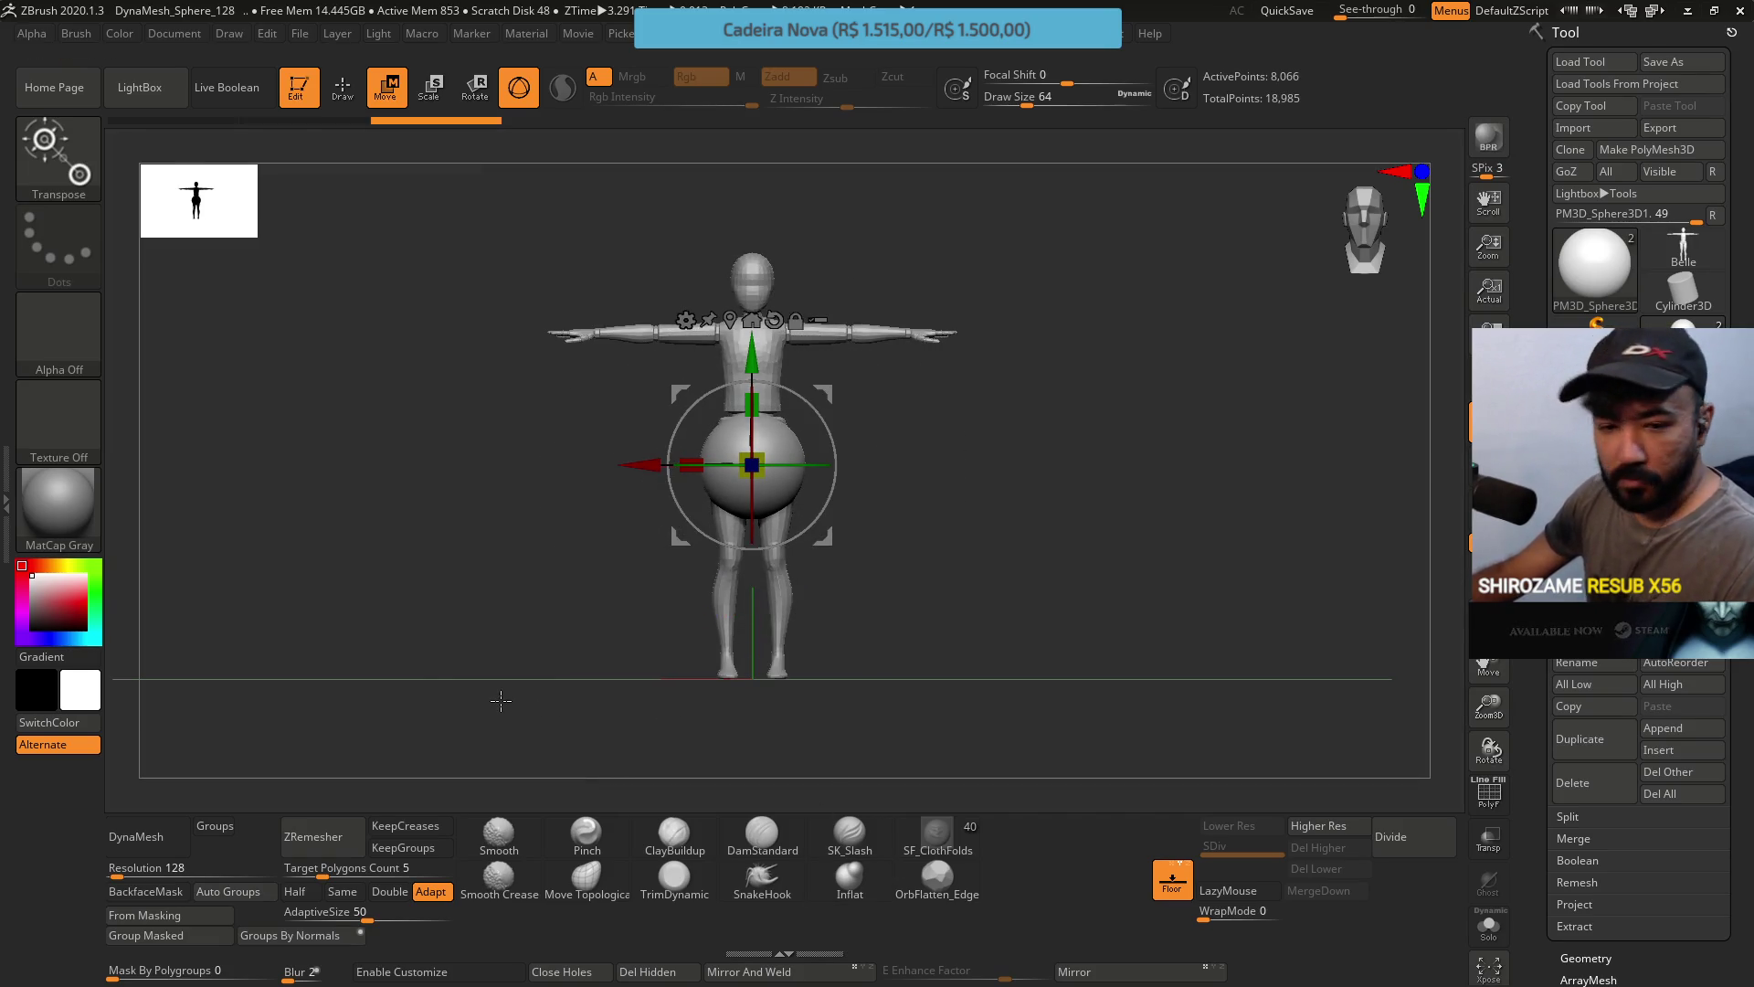
key(super)
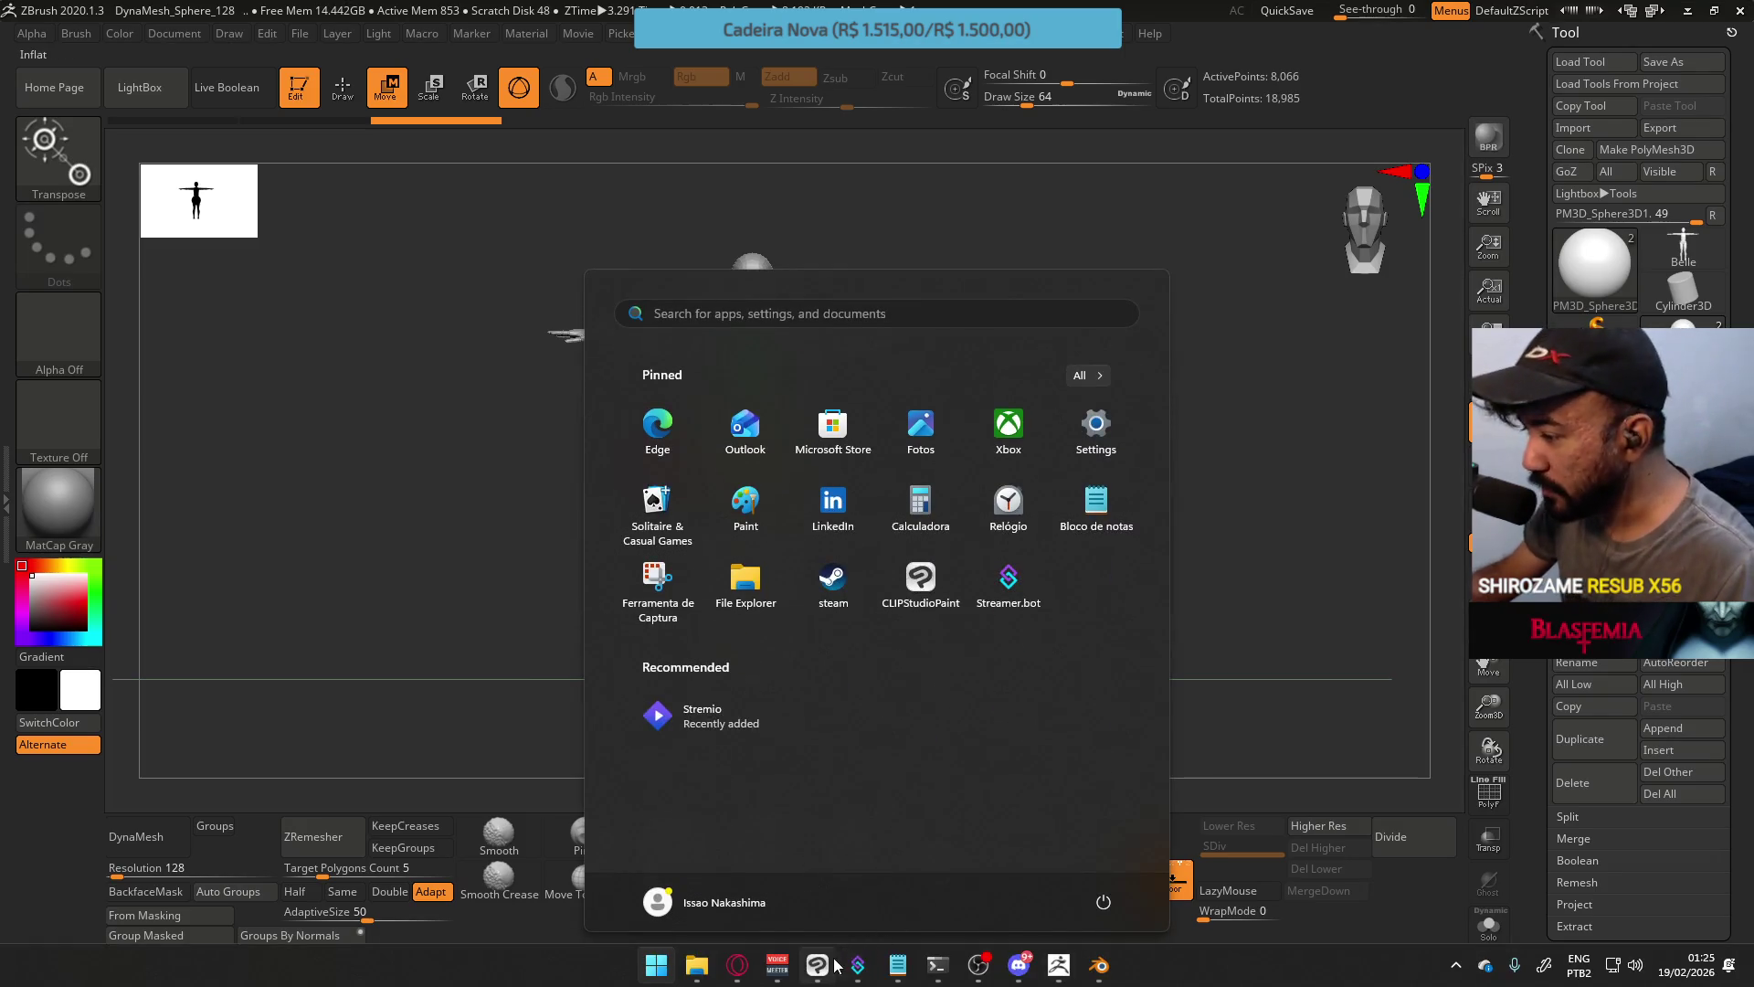
key(super)
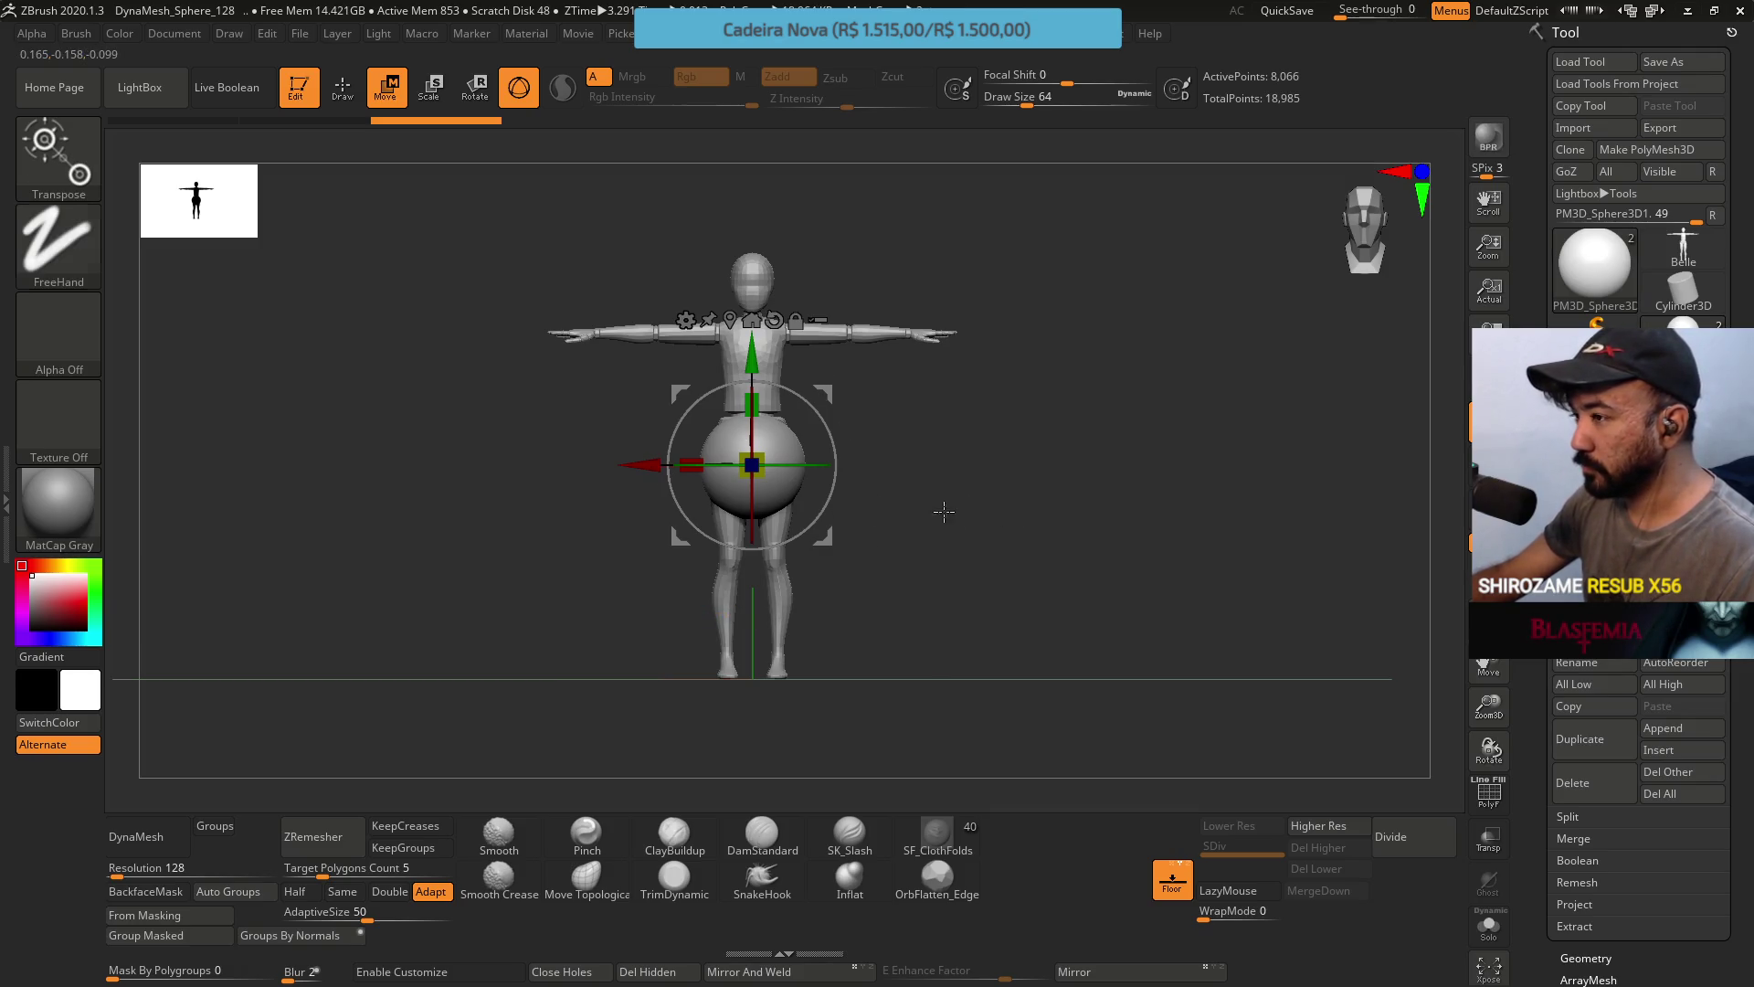
Bring the chara dev 6 Clip Studio Paint sketch over ZBrush and move its window higher.
mouse_move(940, 509)
mouse_down()
mouse_move(932, 556)
mouse_move(835, 366)
mouse_up()
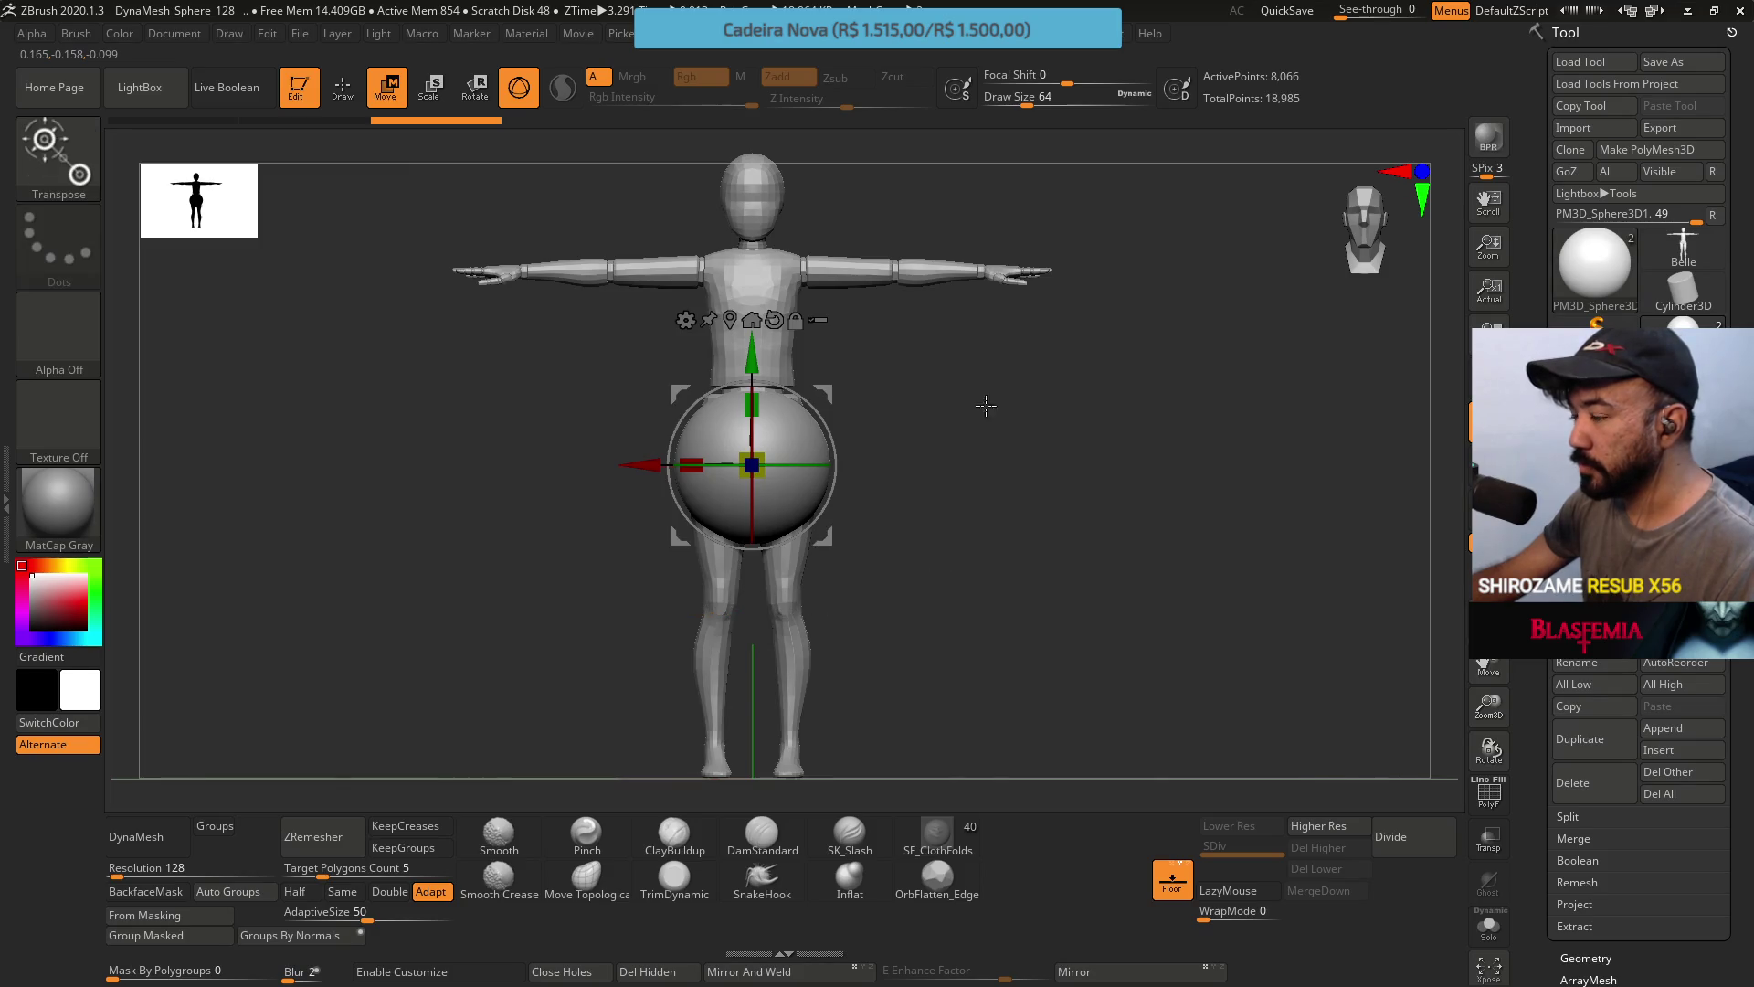
mouse_move(983, 403)
mouse_down()
mouse_move(935, 490)
mouse_move(1050, 502)
mouse_move(932, 481)
mouse_move(1159, 481)
mouse_move(1009, 516)
mouse_move(969, 466)
mouse_move(916, 468)
mouse_move(822, 512)
mouse_move(1036, 460)
mouse_move(987, 454)
mouse_move(960, 454)
mouse_move(988, 494)
mouse_move(1072, 481)
mouse_move(974, 499)
mouse_move(1108, 462)
mouse_move(995, 490)
mouse_move(928, 478)
mouse_move(1105, 504)
mouse_move(1023, 543)
mouse_move(1124, 526)
mouse_up()
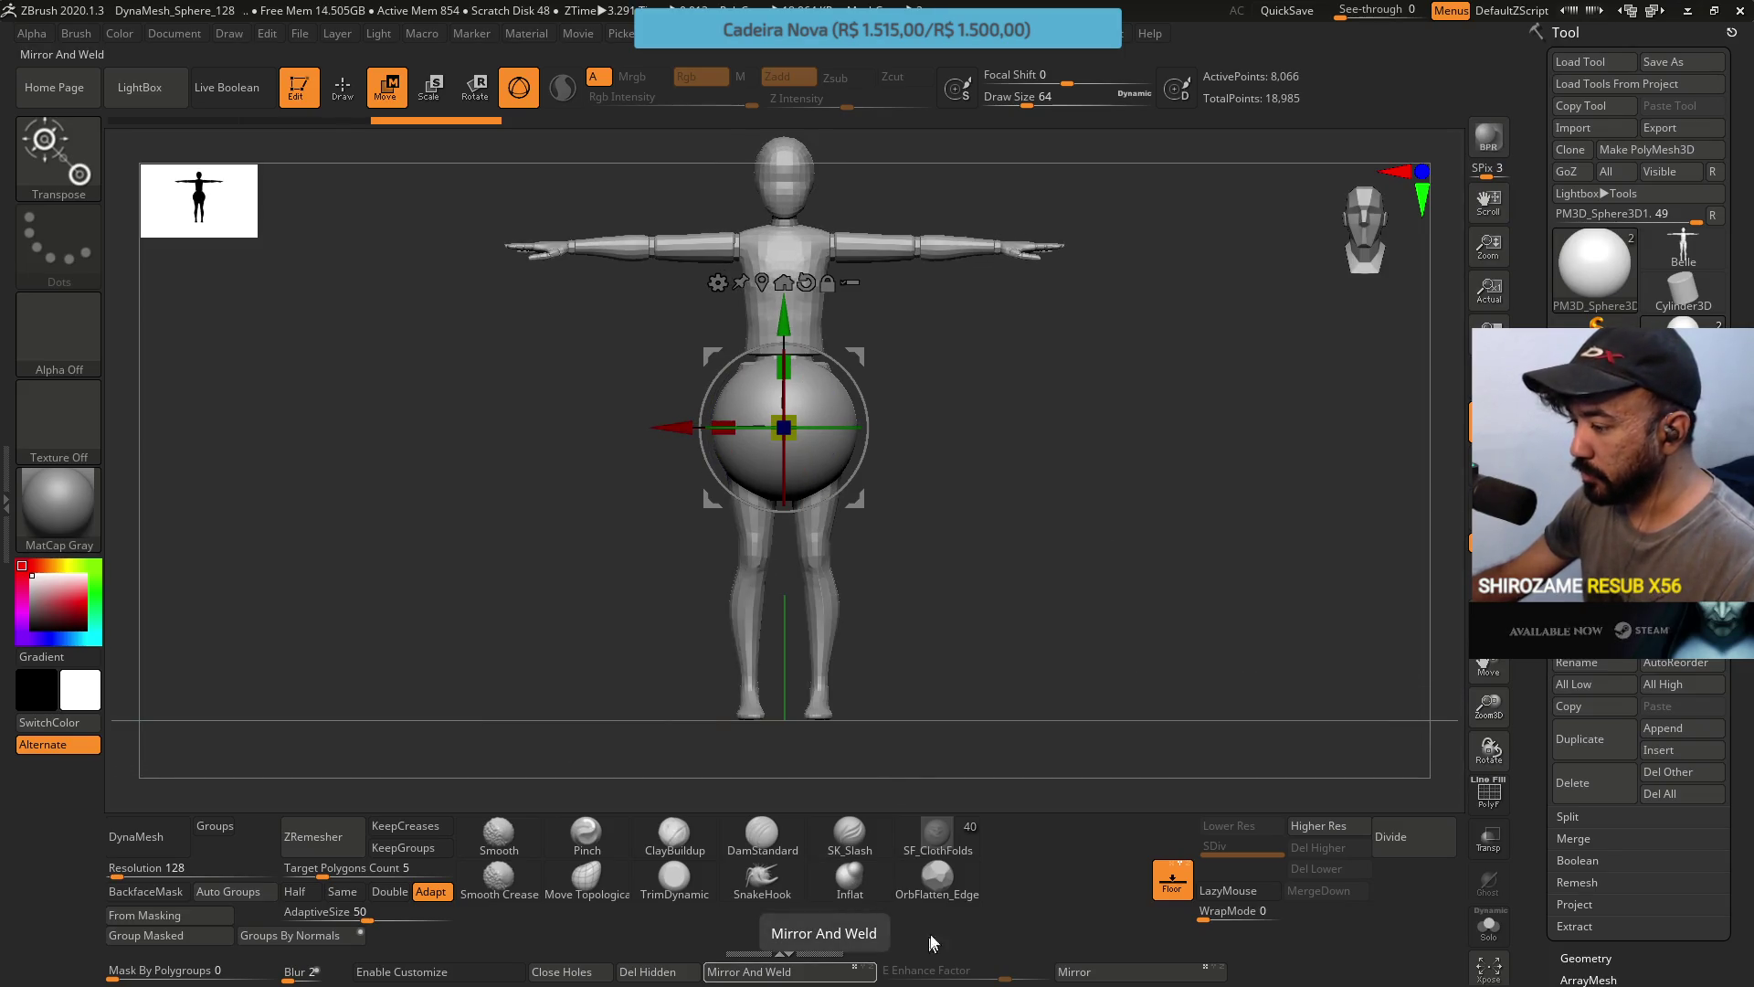
key(alt+Tab)
mouse_move(984, 508)
mouse_down()
mouse_move(926, 347)
mouse_move(941, 263)
mouse_up()
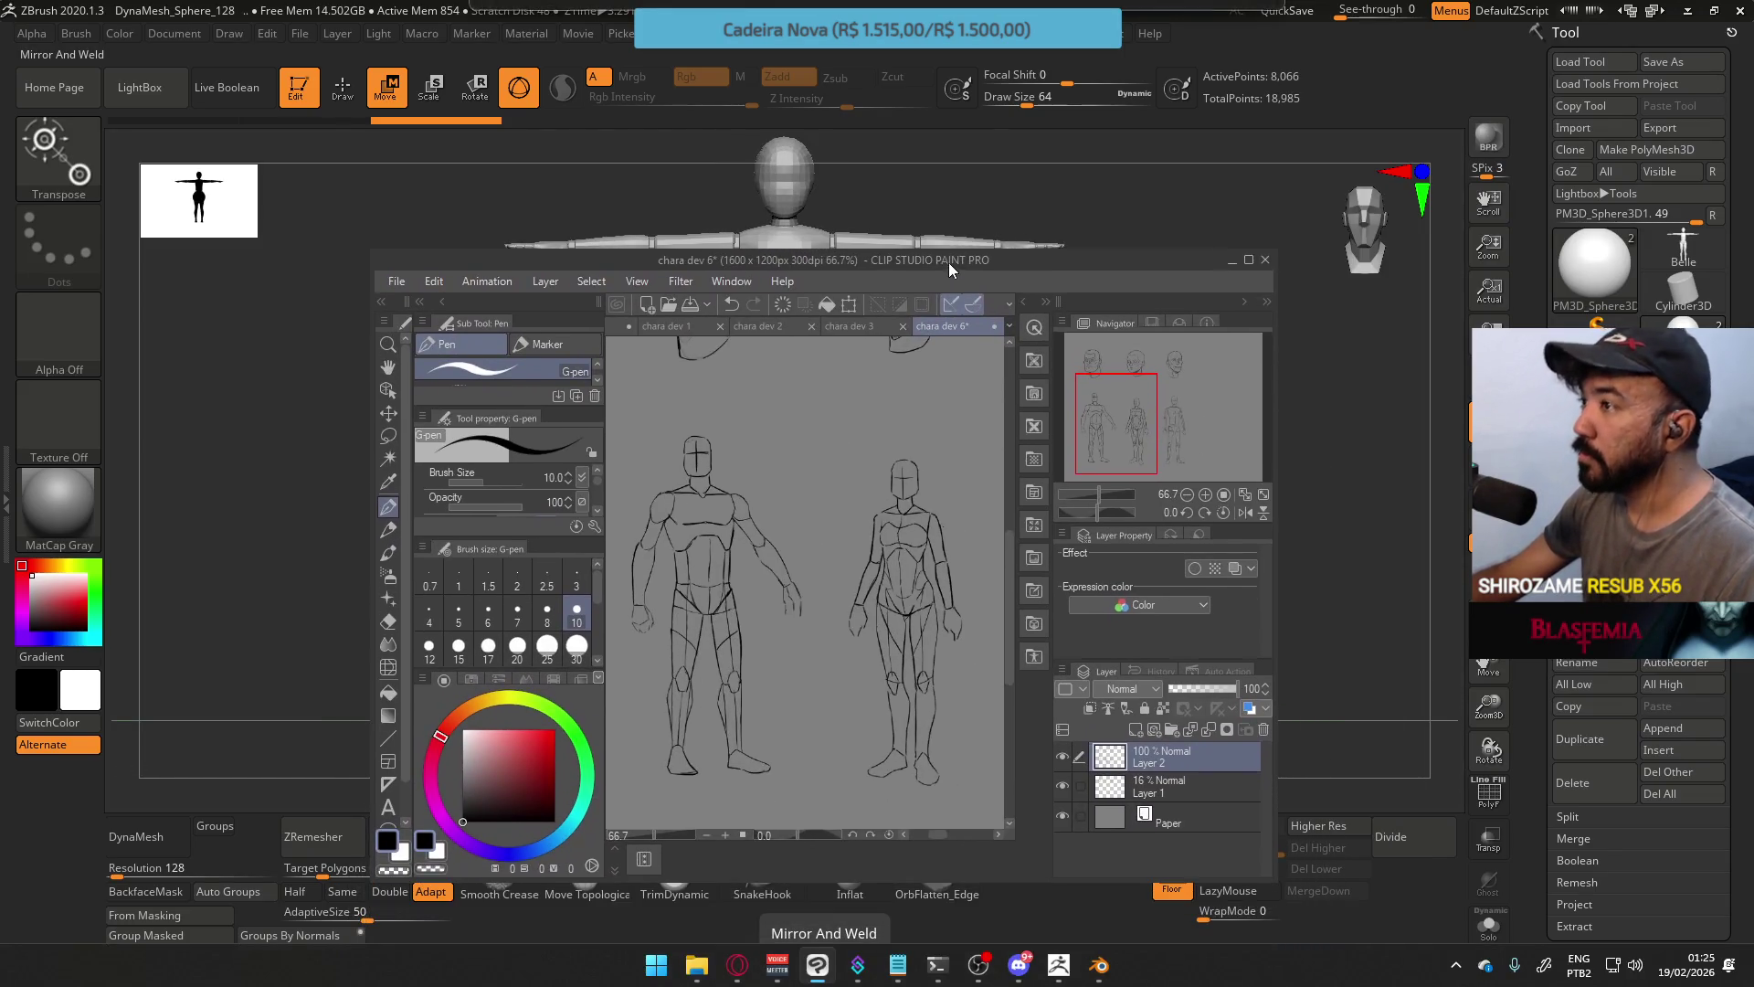
Restore down and minimize ZBrush to view the sketch, then bring ZBrush back maximized.
click(1059, 158)
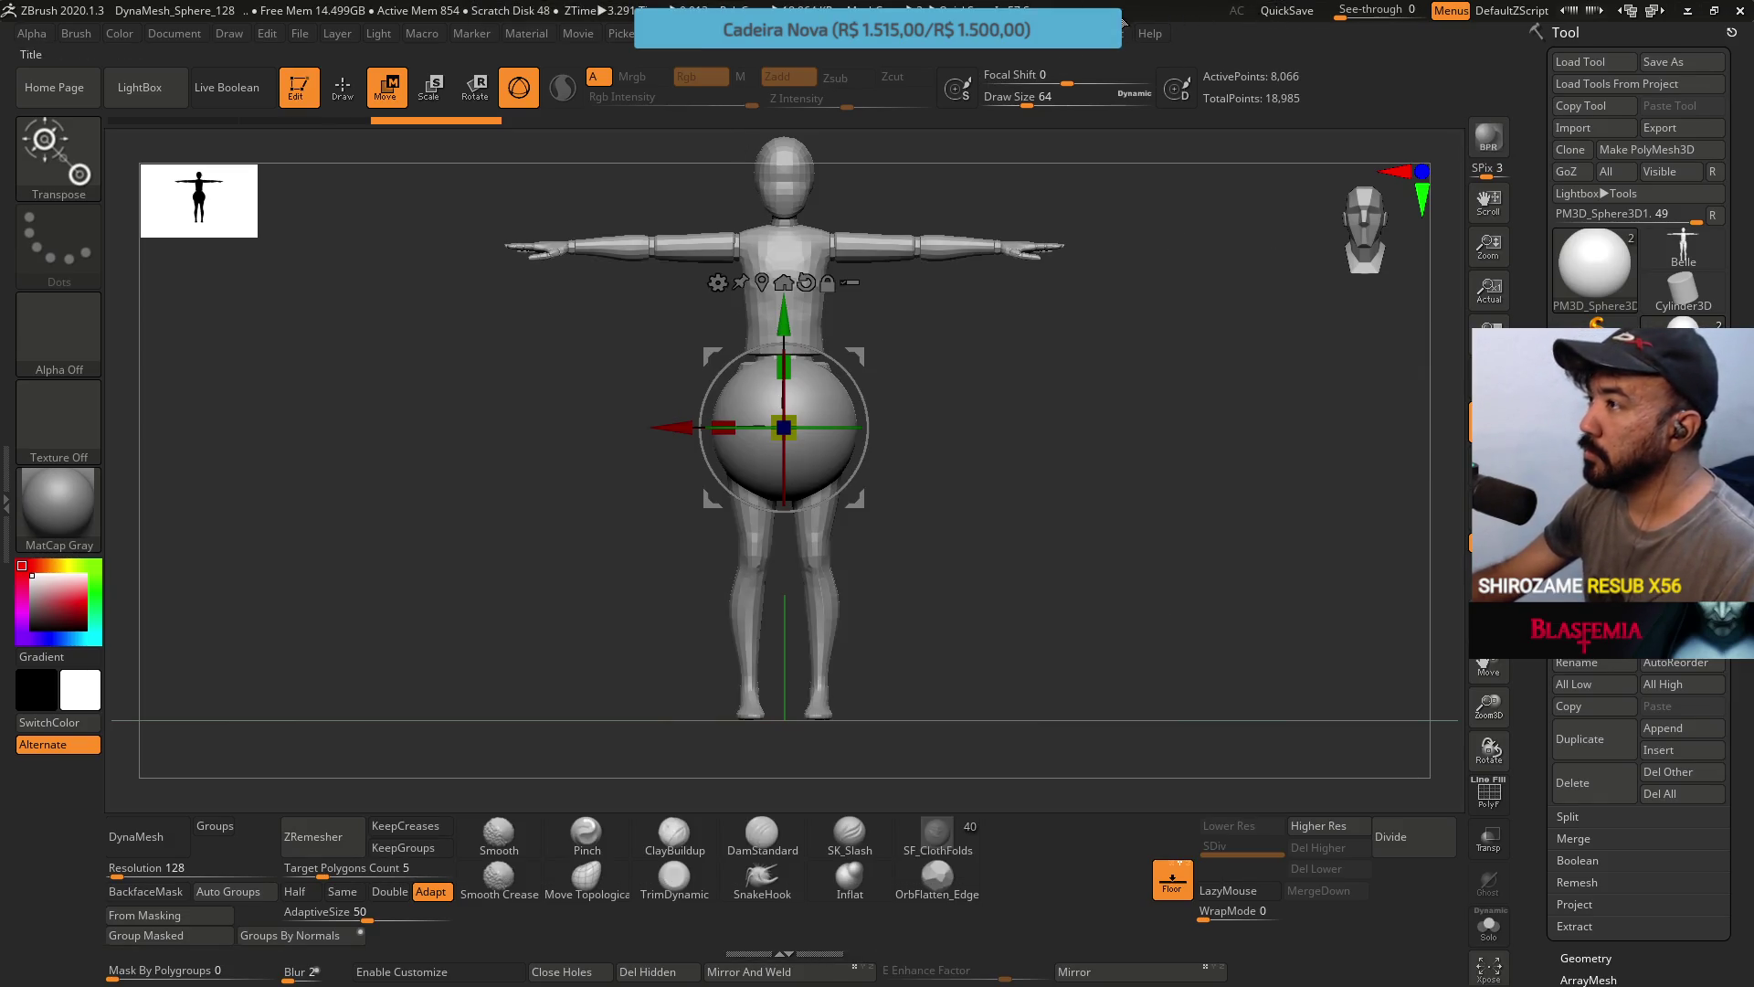
click(1712, 11)
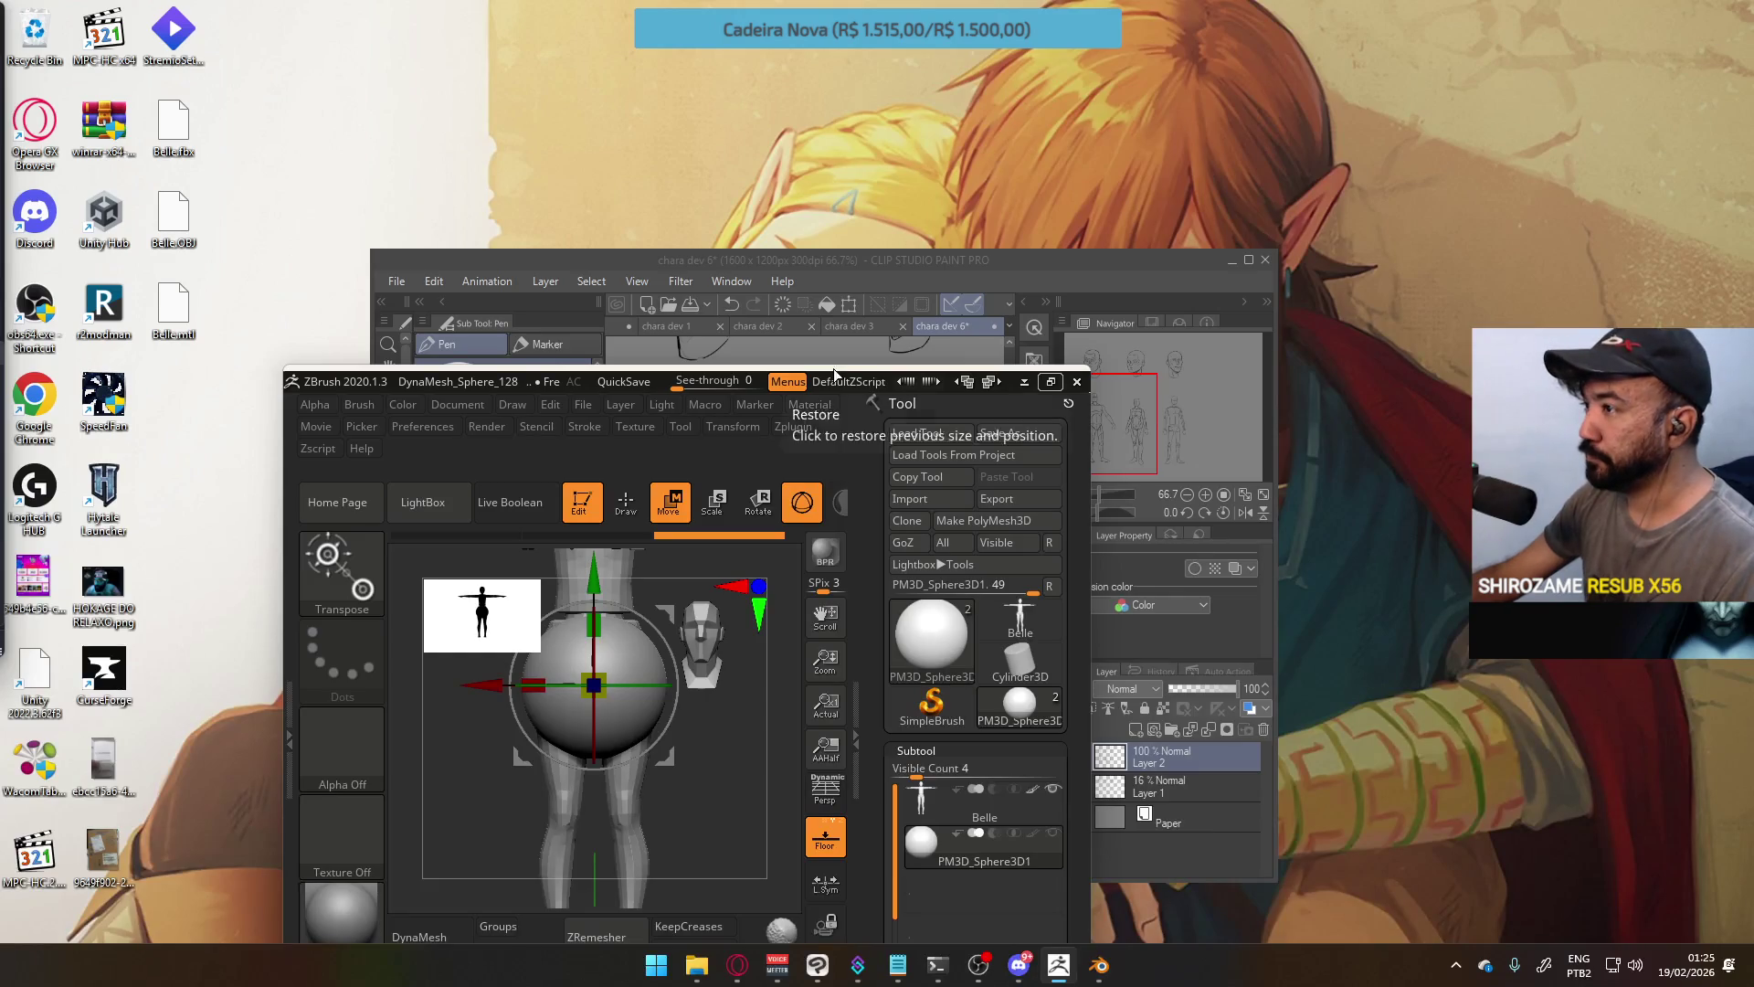
click(1024, 381)
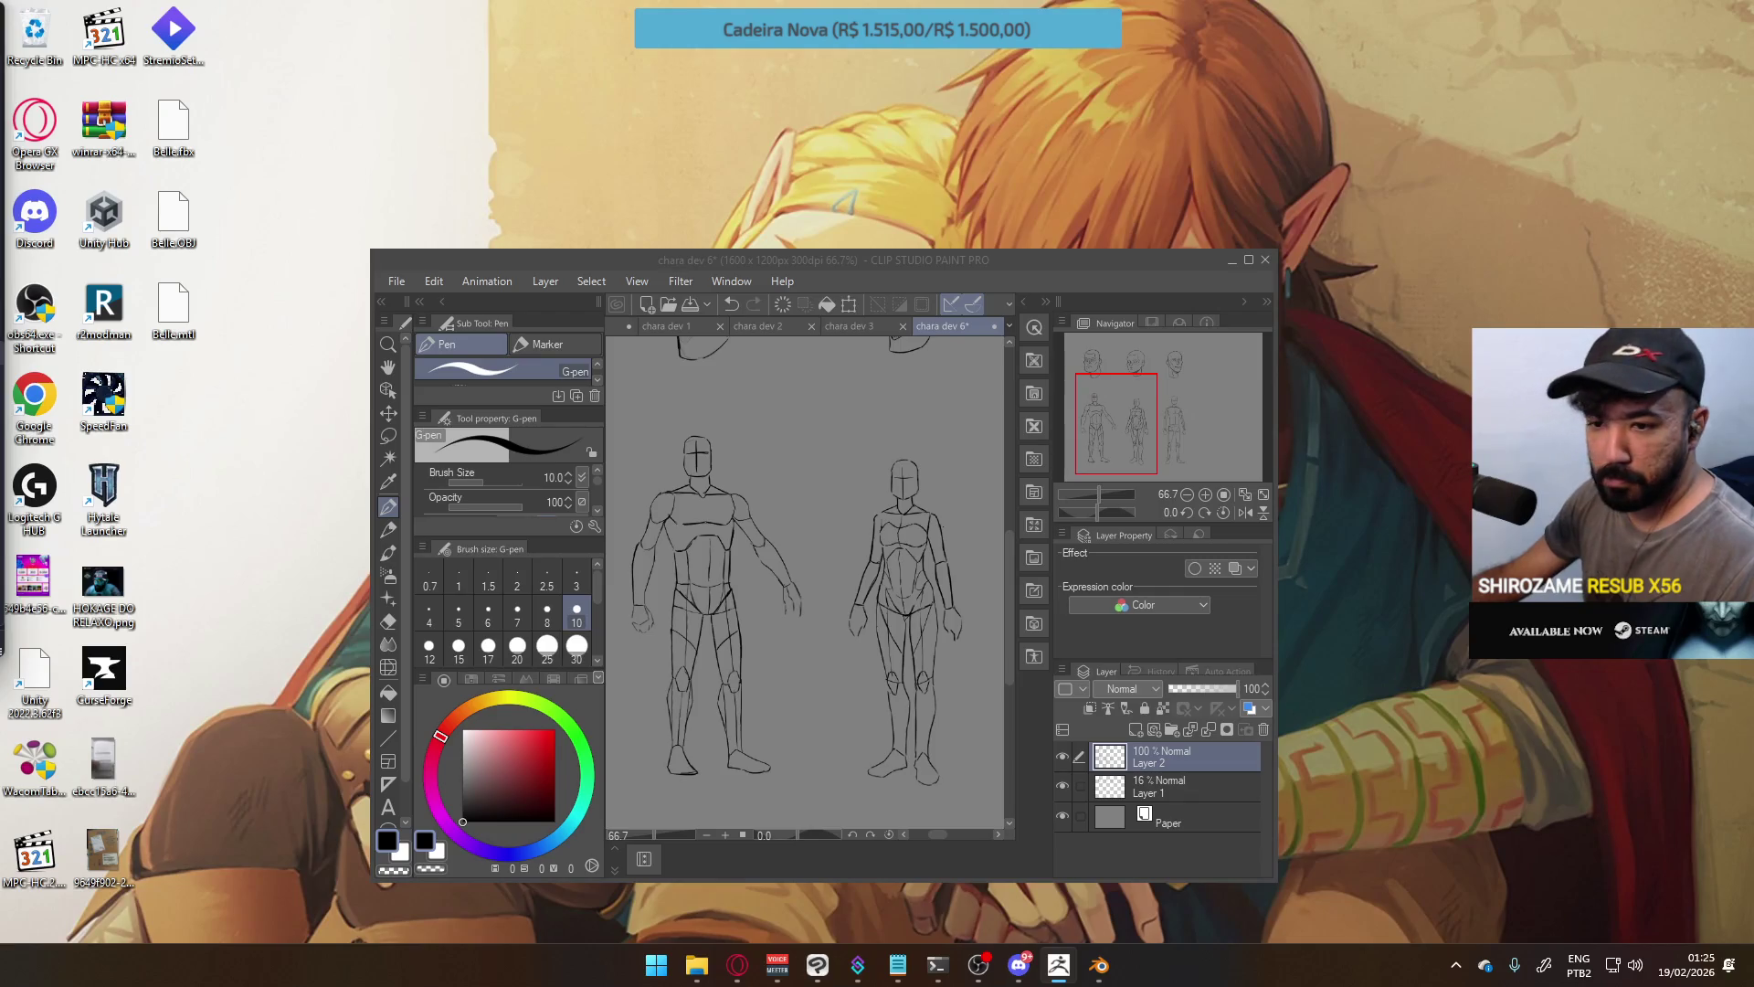
key(alt+Tab)
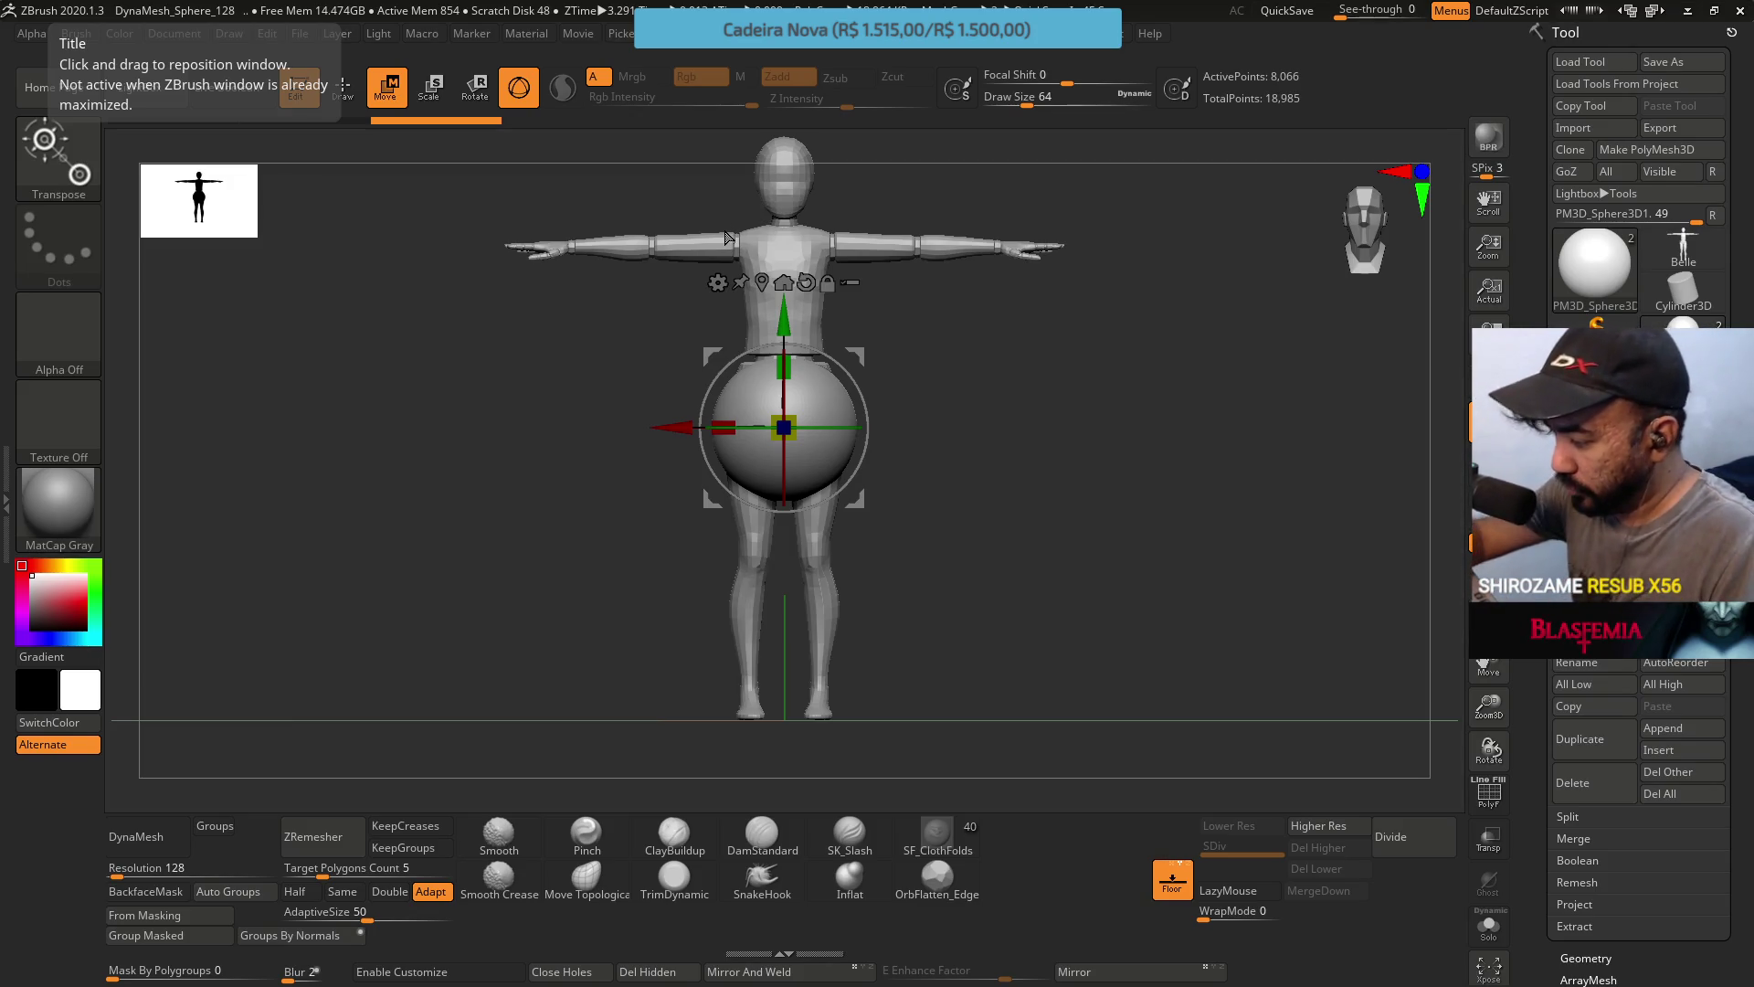
Check the figure from side and front, then start deleting the sphere subtool.
right_click(970, 422)
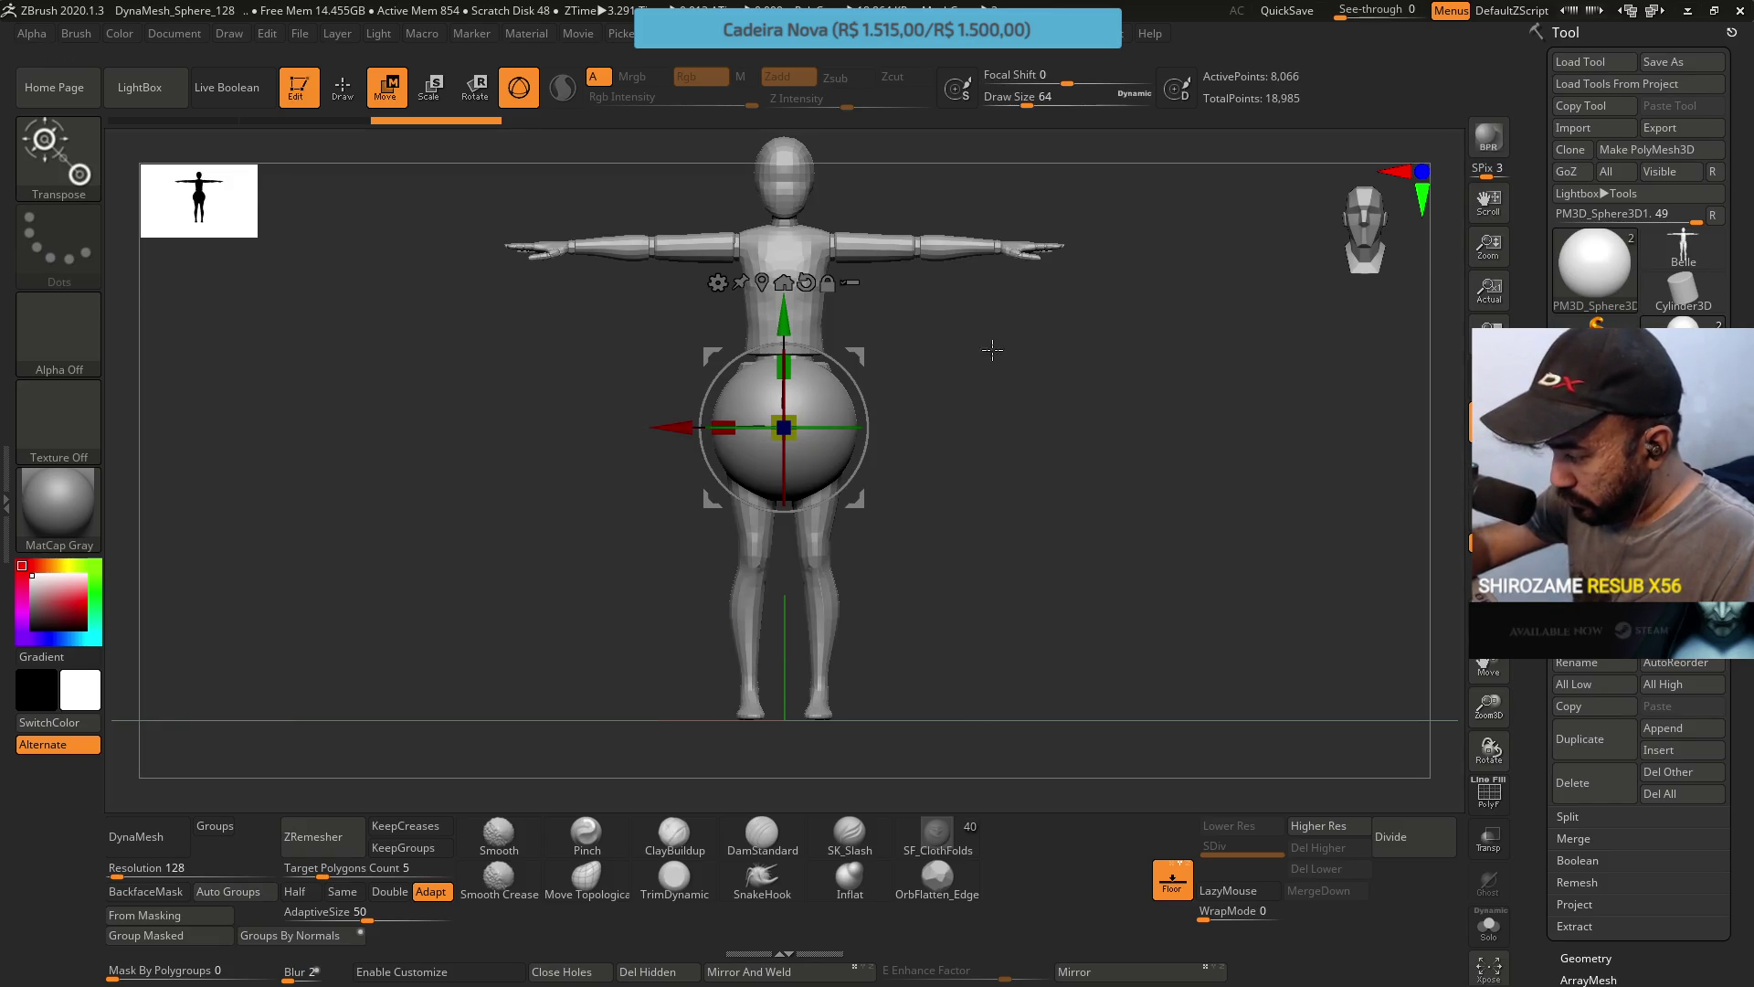
mouse_move(992, 349)
mouse_down()
mouse_move(1018, 396)
mouse_move(1018, 380)
mouse_move(904, 351)
mouse_move(960, 364)
mouse_up()
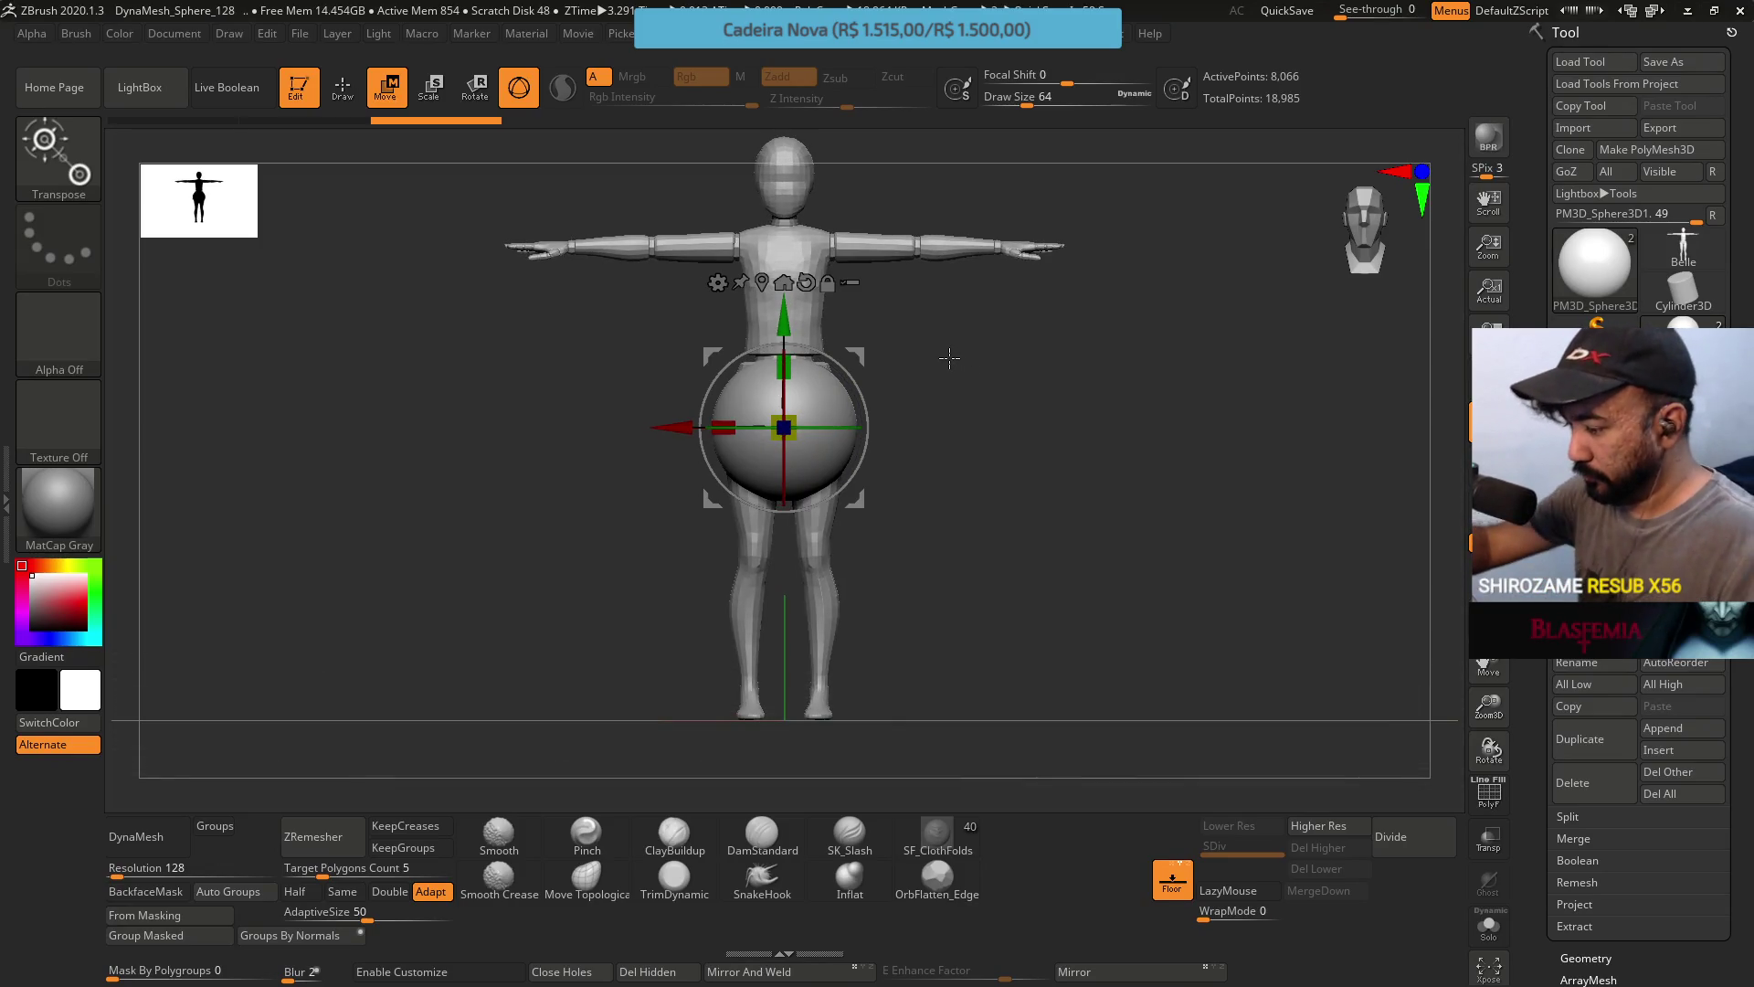
mouse_move(905, 335)
shift+mouse_down()
mouse_move(939, 408)
mouse_move(877, 400)
mouse_move(901, 507)
mouse_move(867, 407)
mouse_move(1015, 428)
shift+mouse_up()
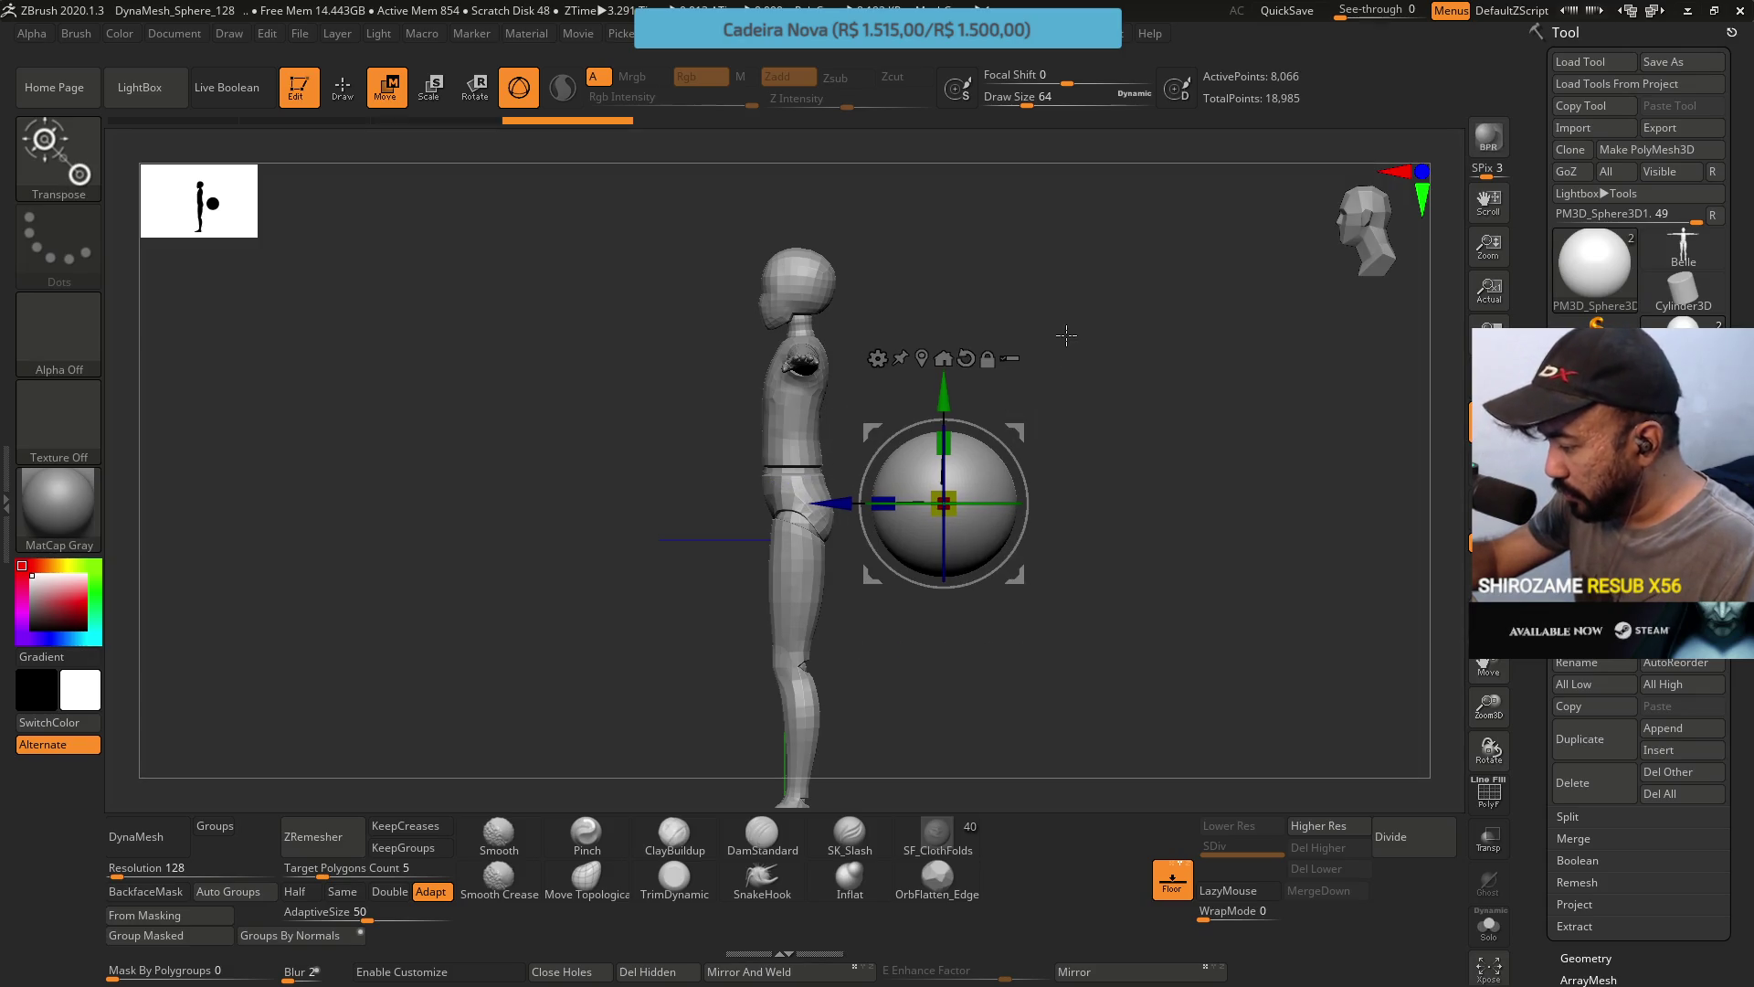
drag(1066, 336, 1143, 299)
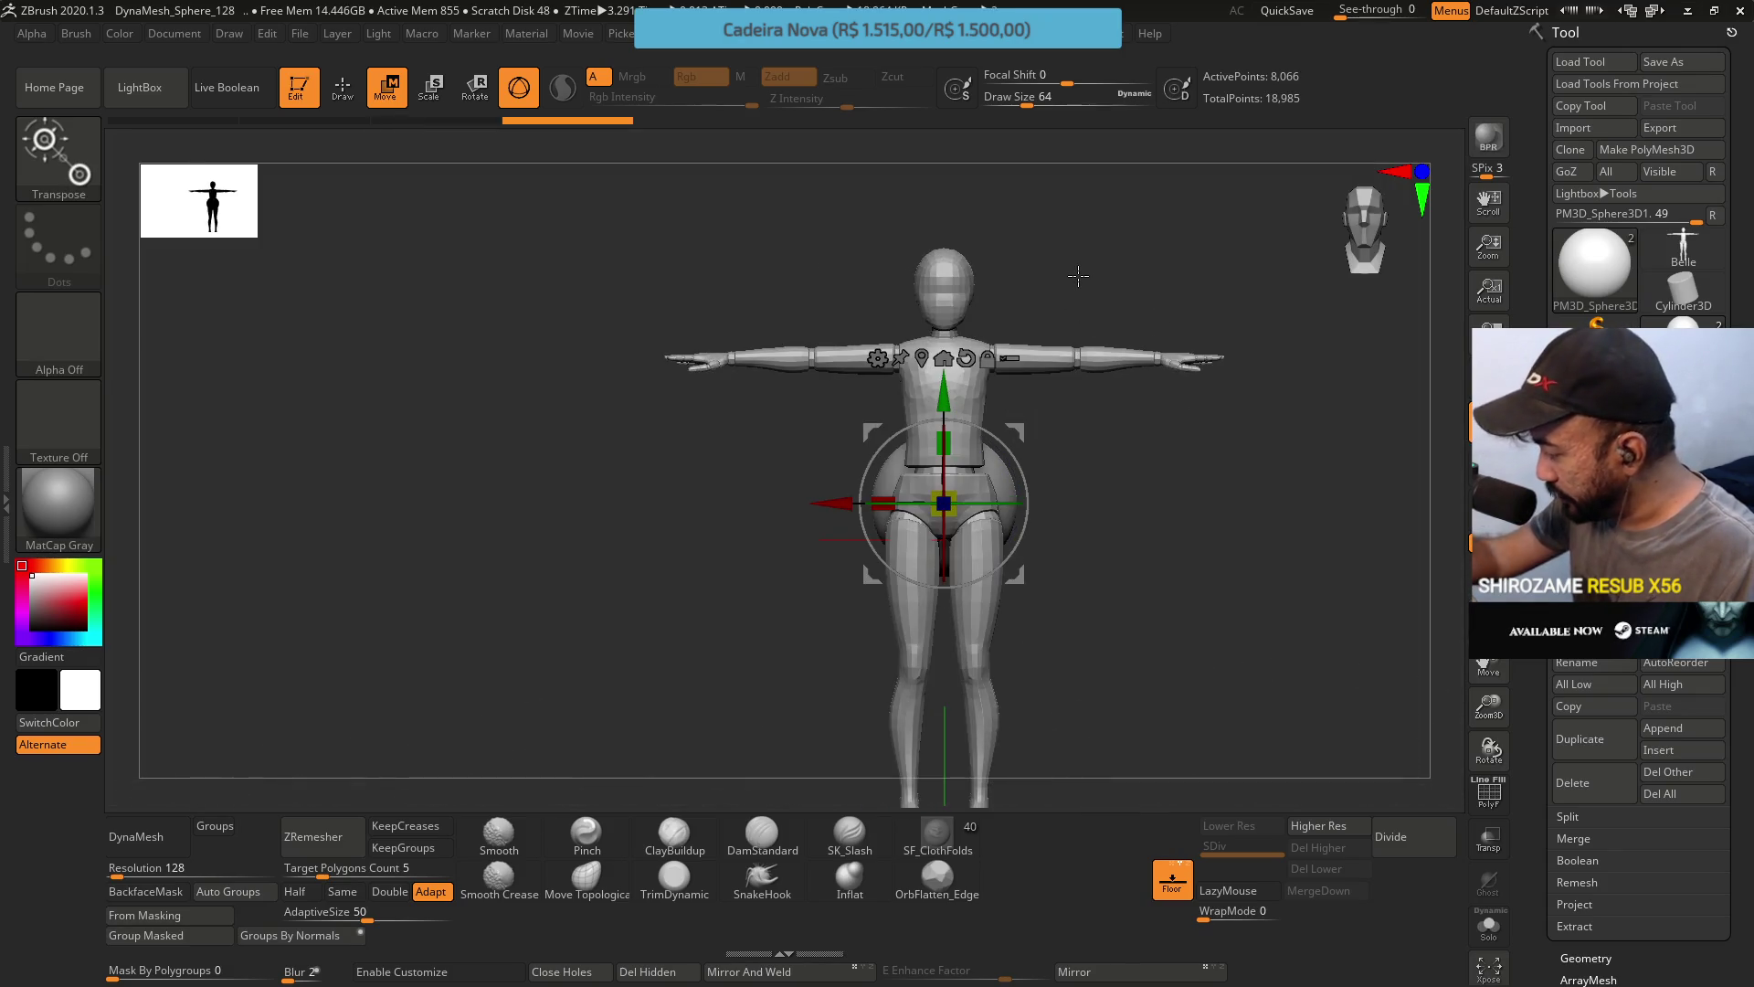
click(1573, 783)
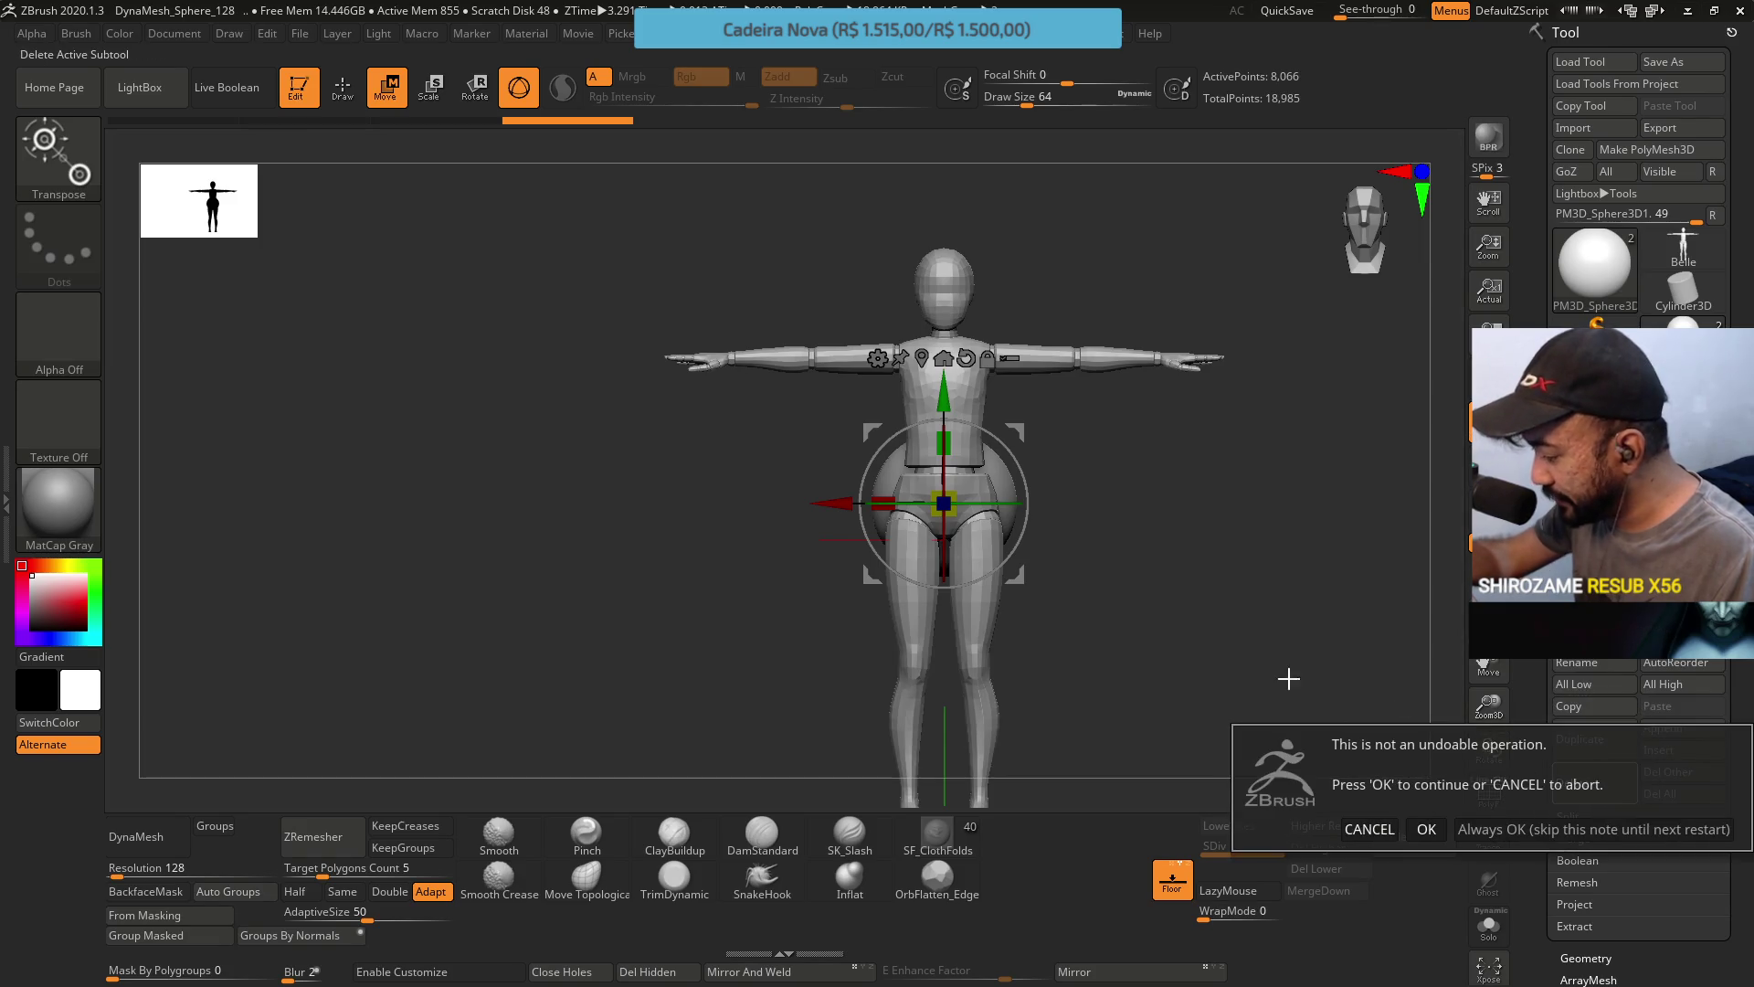
Delete the sphere subtool, leaving Belle alone at 10,919 total points.
click(1426, 828)
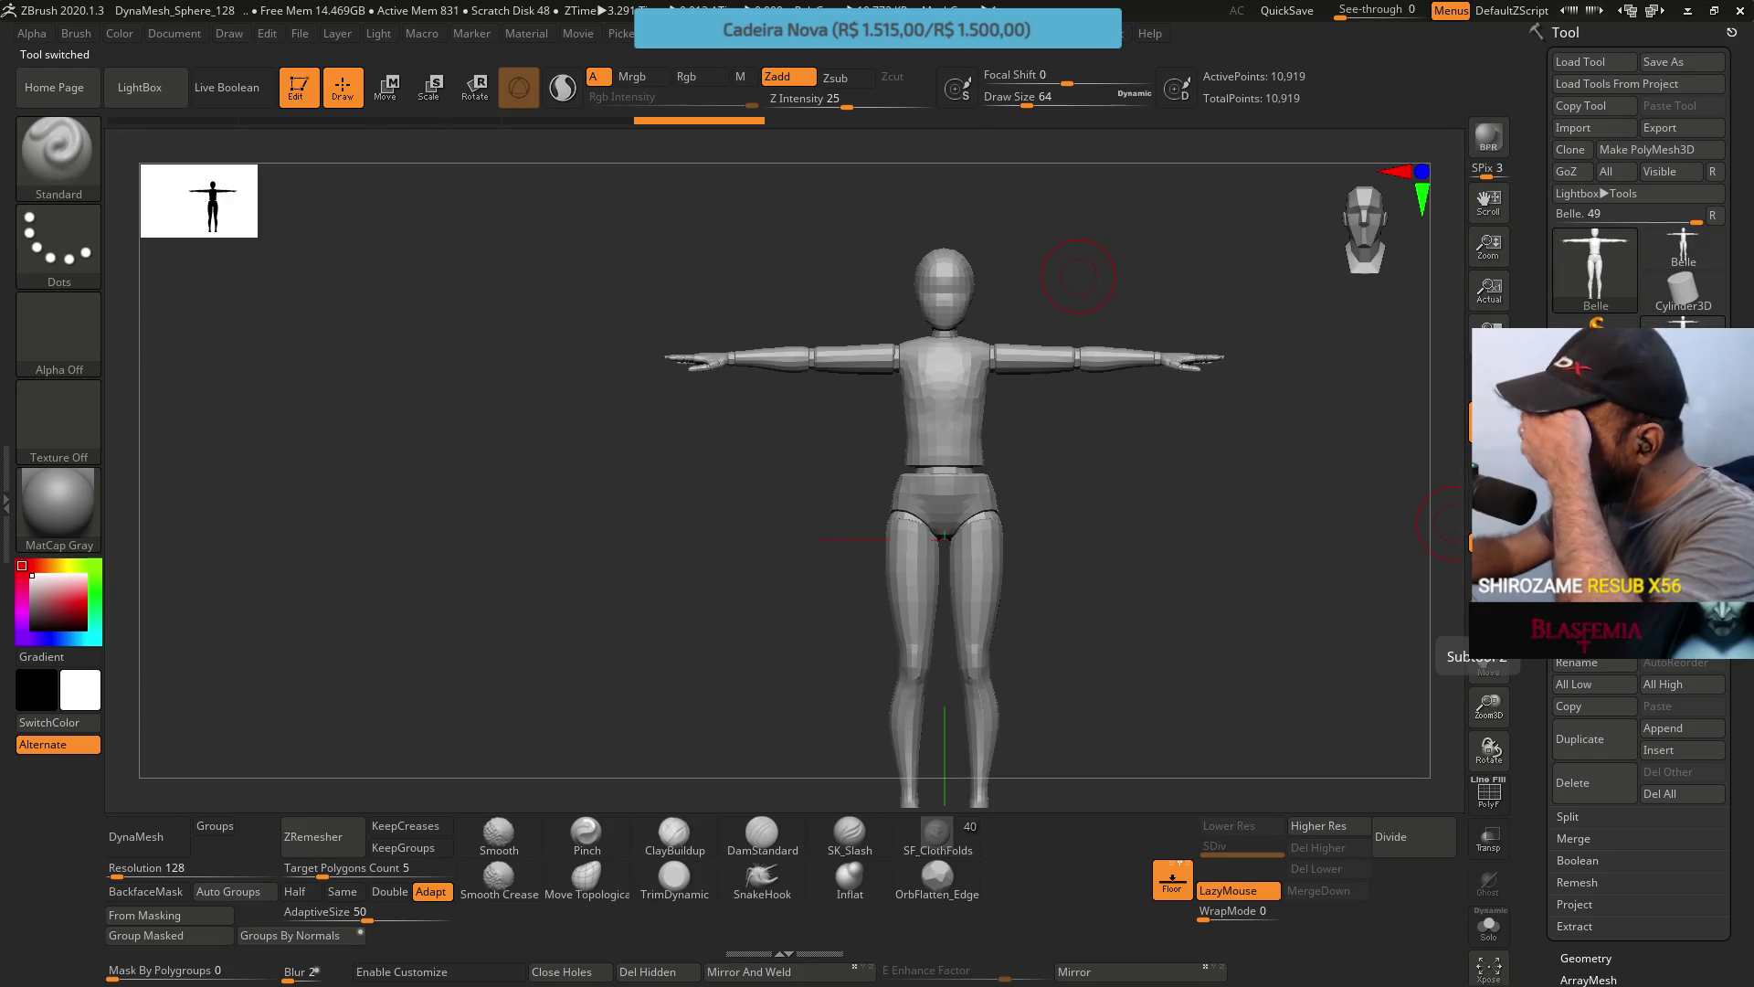
mouse_move(1209, 582)
mouse_down()
mouse_move(1157, 571)
mouse_move(1172, 543)
mouse_up()
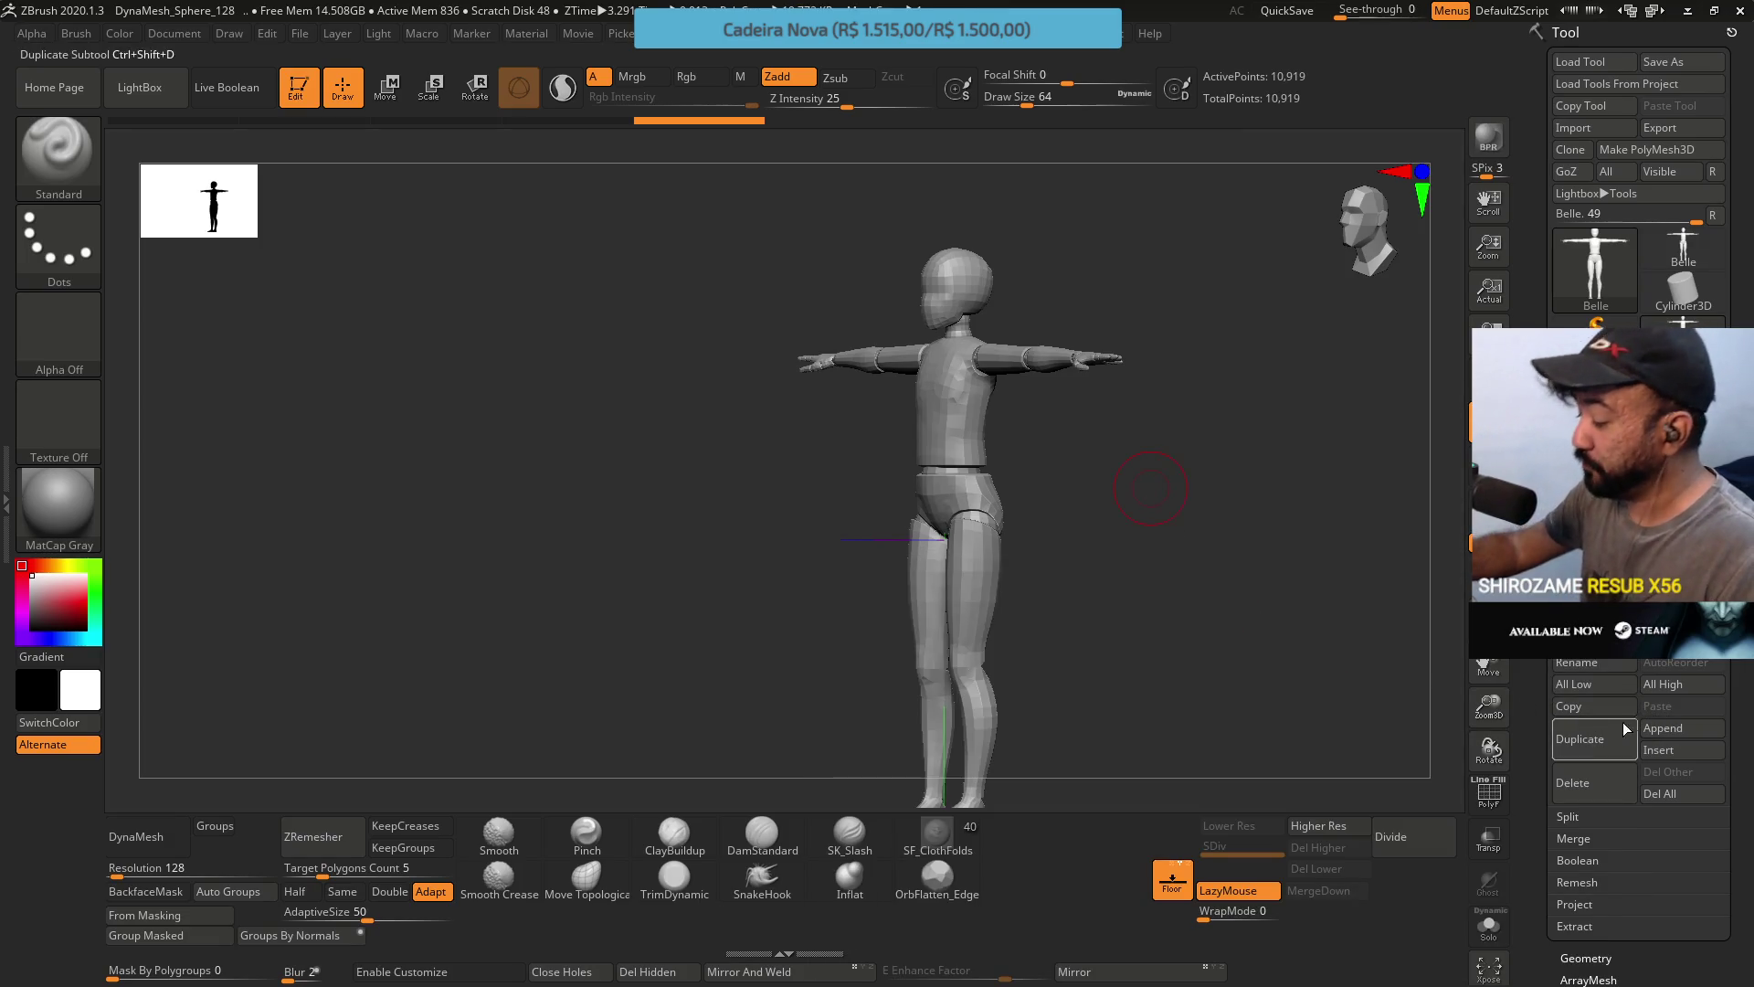
click(1685, 728)
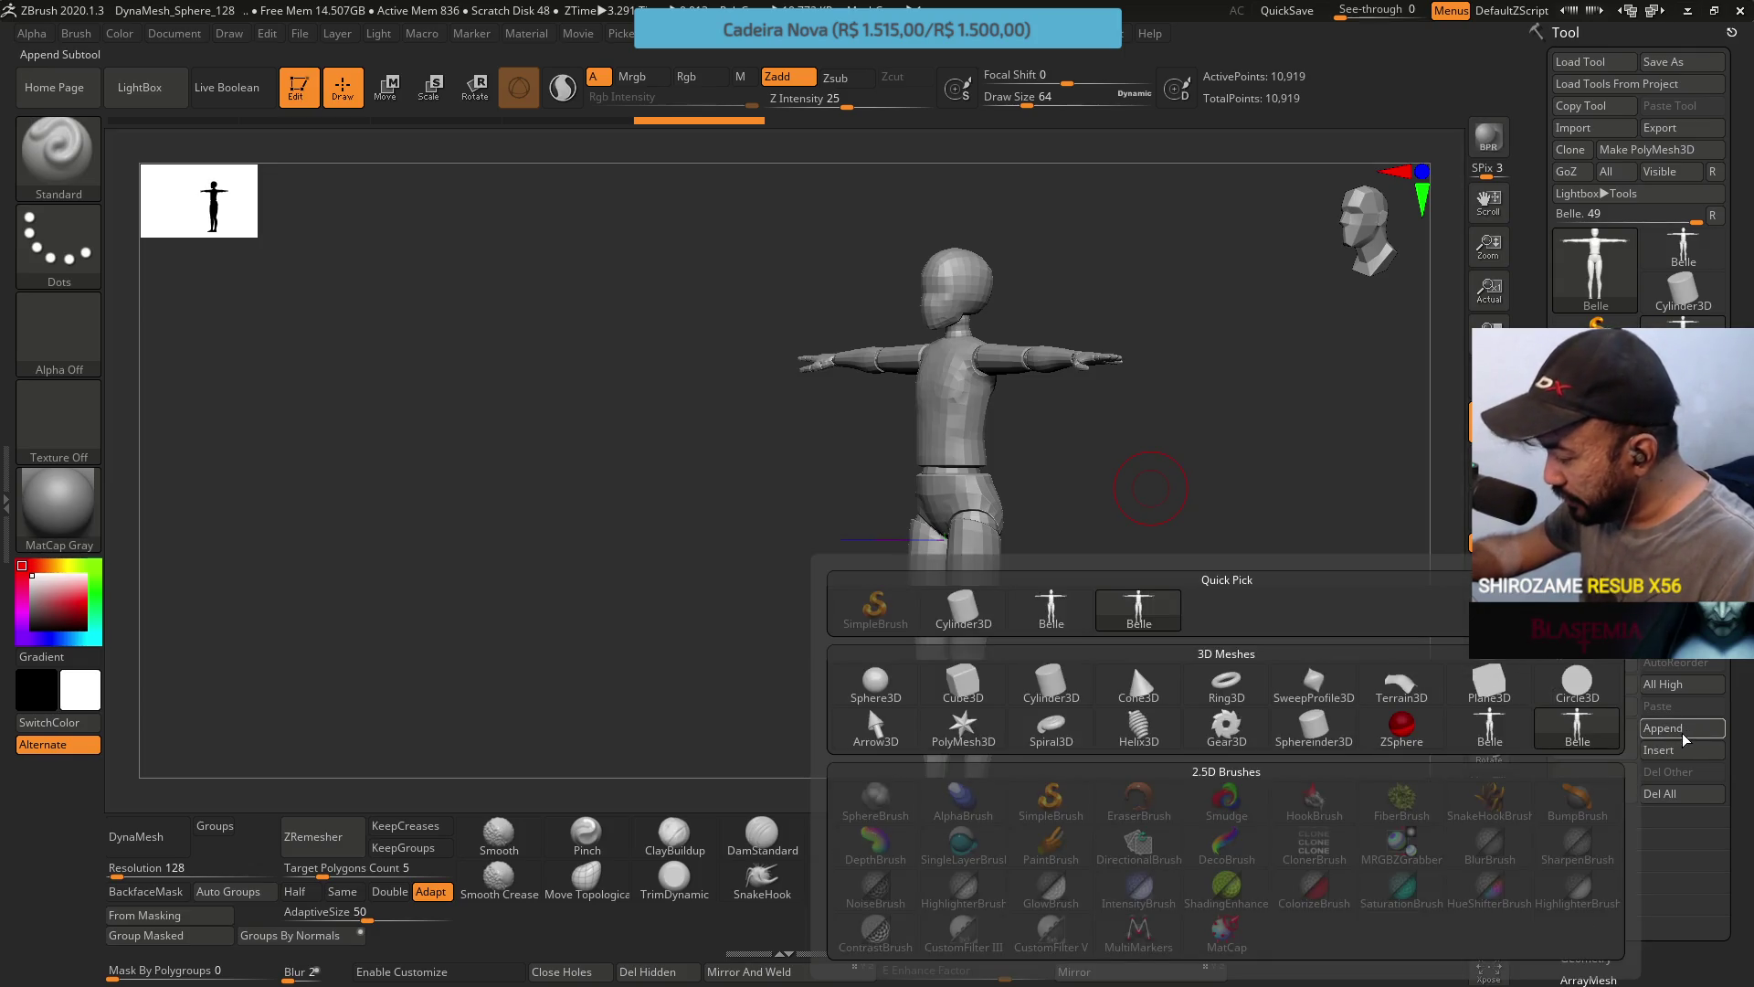
Append a Cube3D subtool, make PM3D_Cube3D1 active, and DynaMesh it at resolution 128.
click(963, 685)
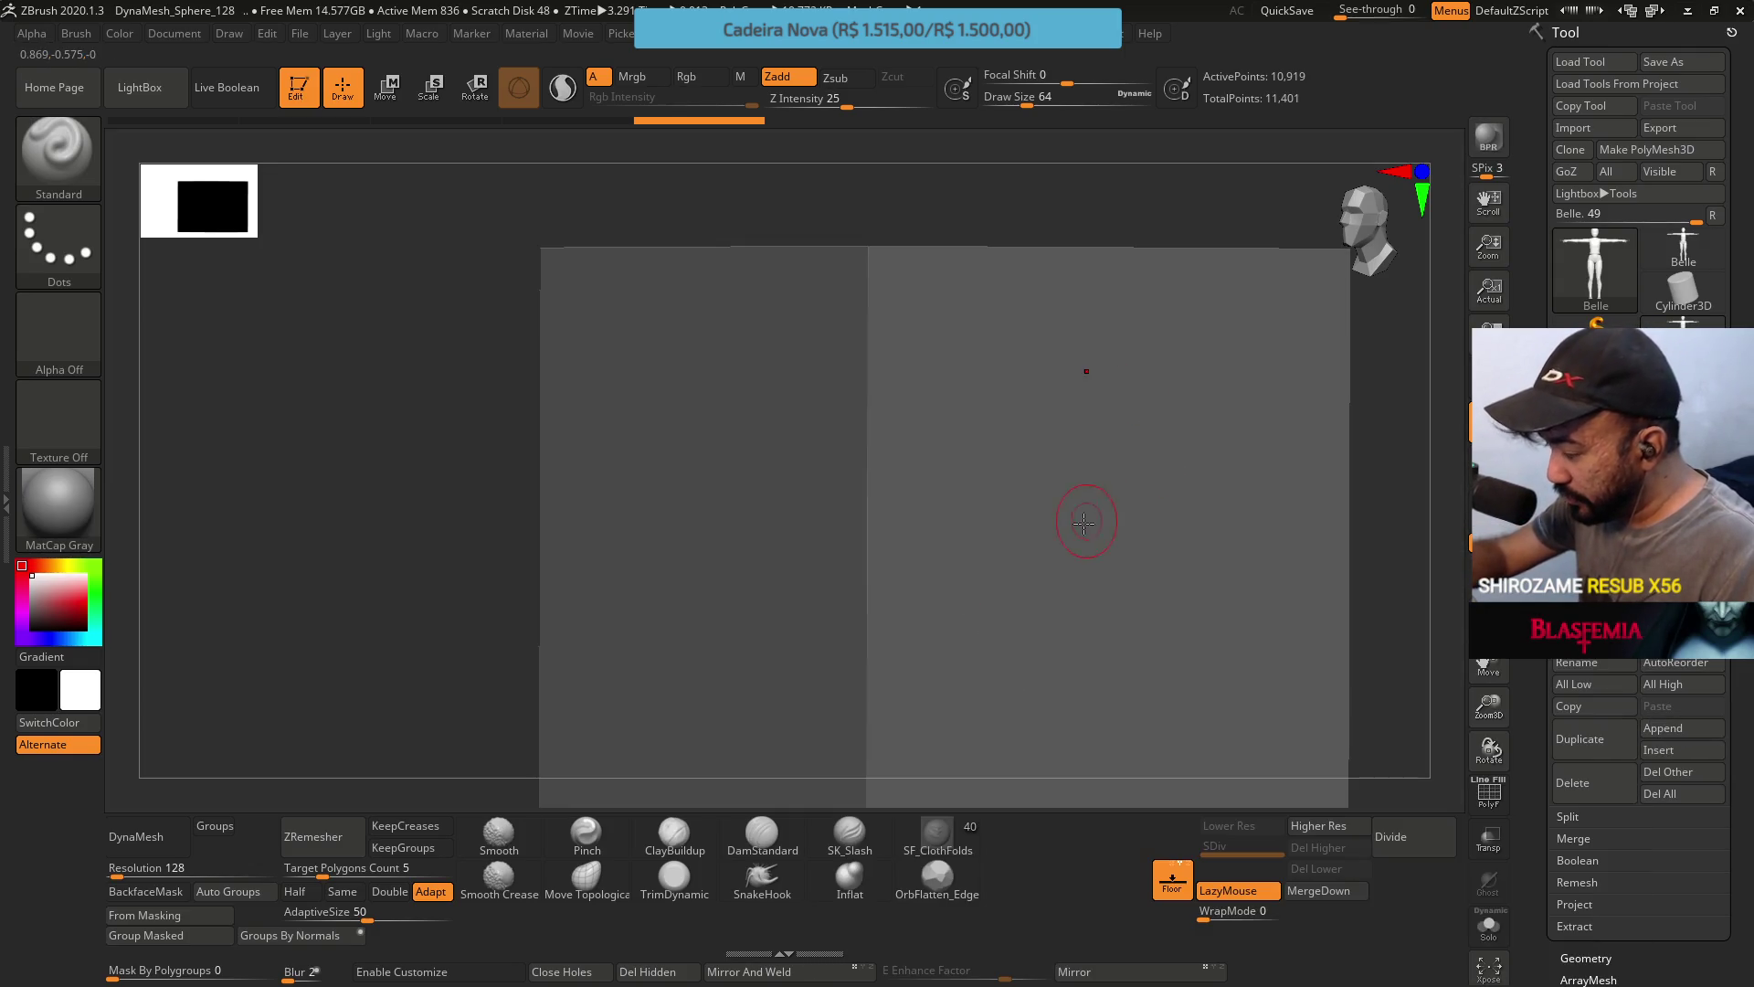
alt+click(1141, 500)
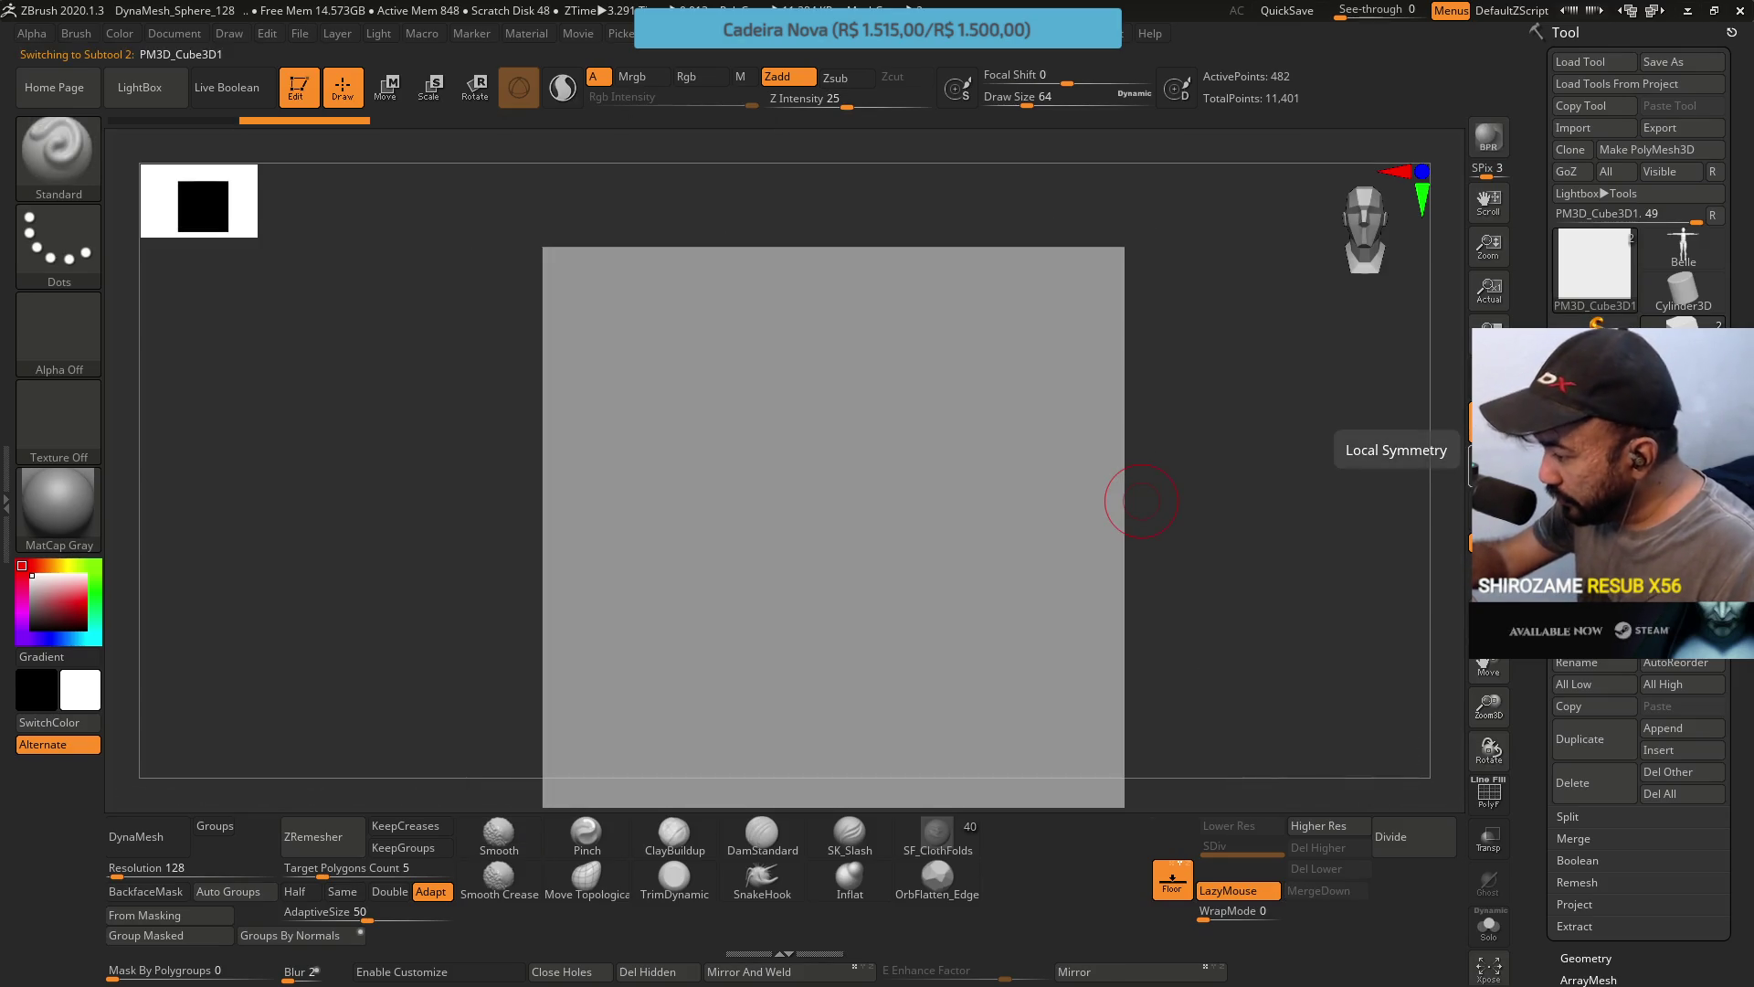
mouse_move(1141, 500)
mouse_down()
mouse_move(1111, 525)
mouse_move(1136, 452)
mouse_up()
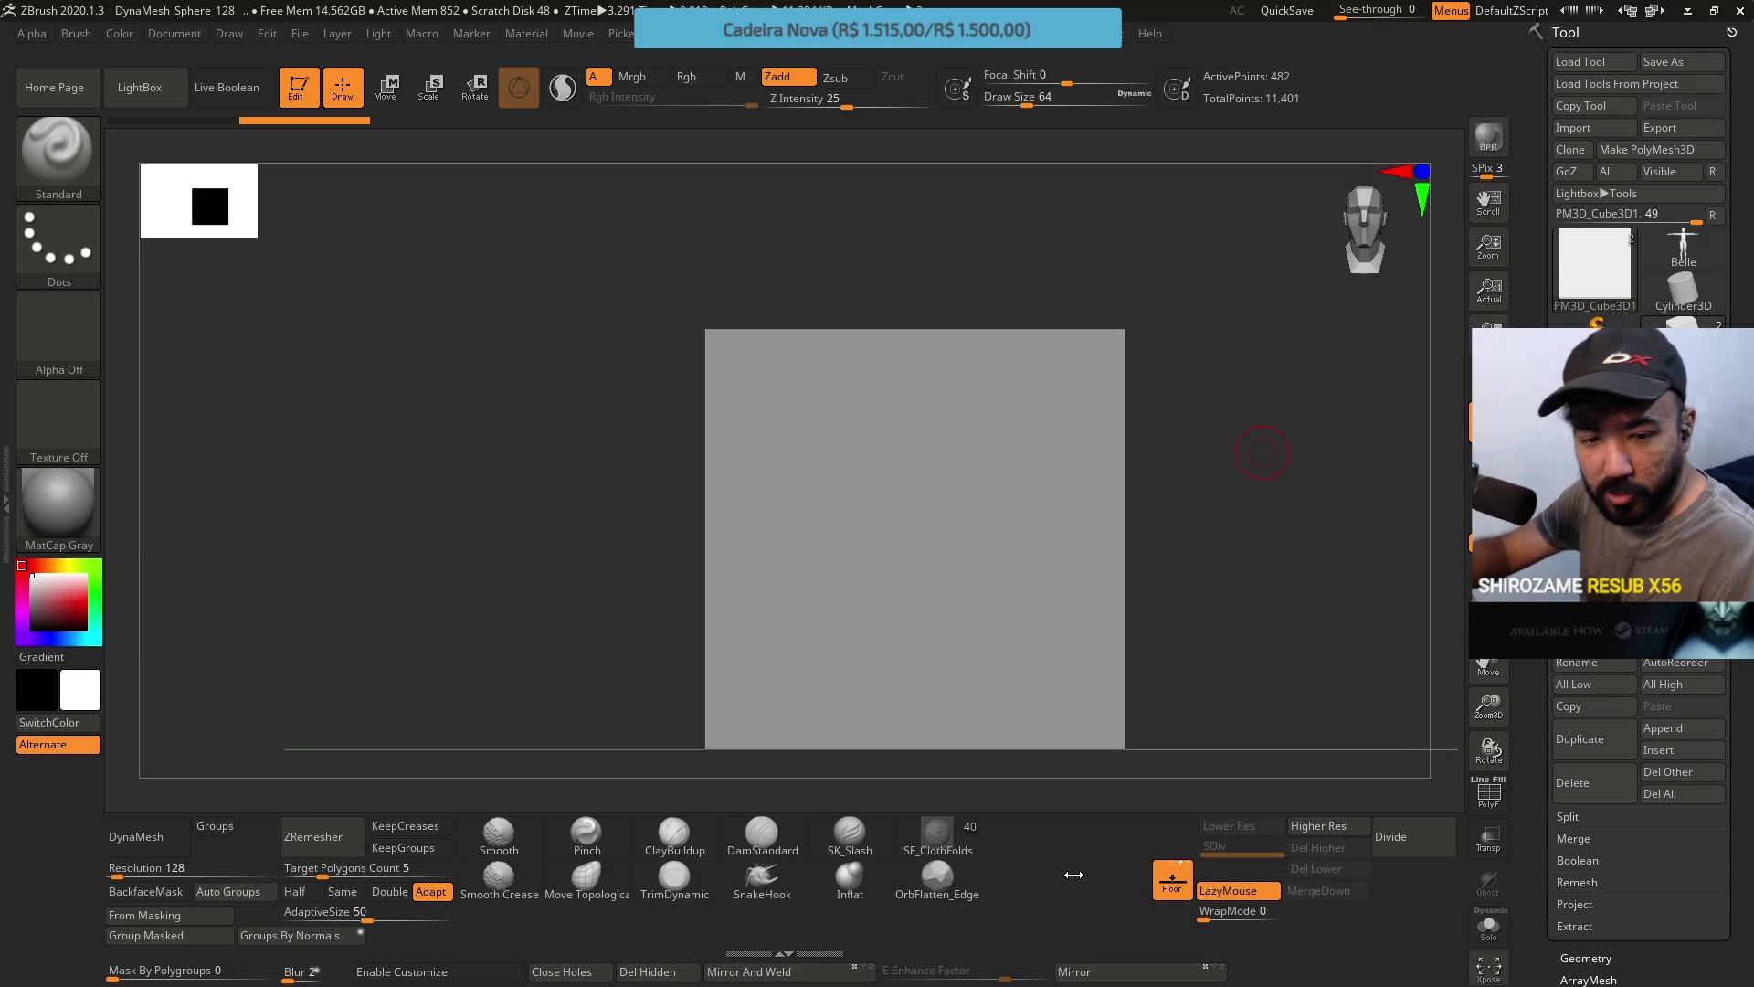
mouse_move(1292, 400)
mouse_down()
mouse_move(1147, 536)
mouse_move(1187, 509)
mouse_up()
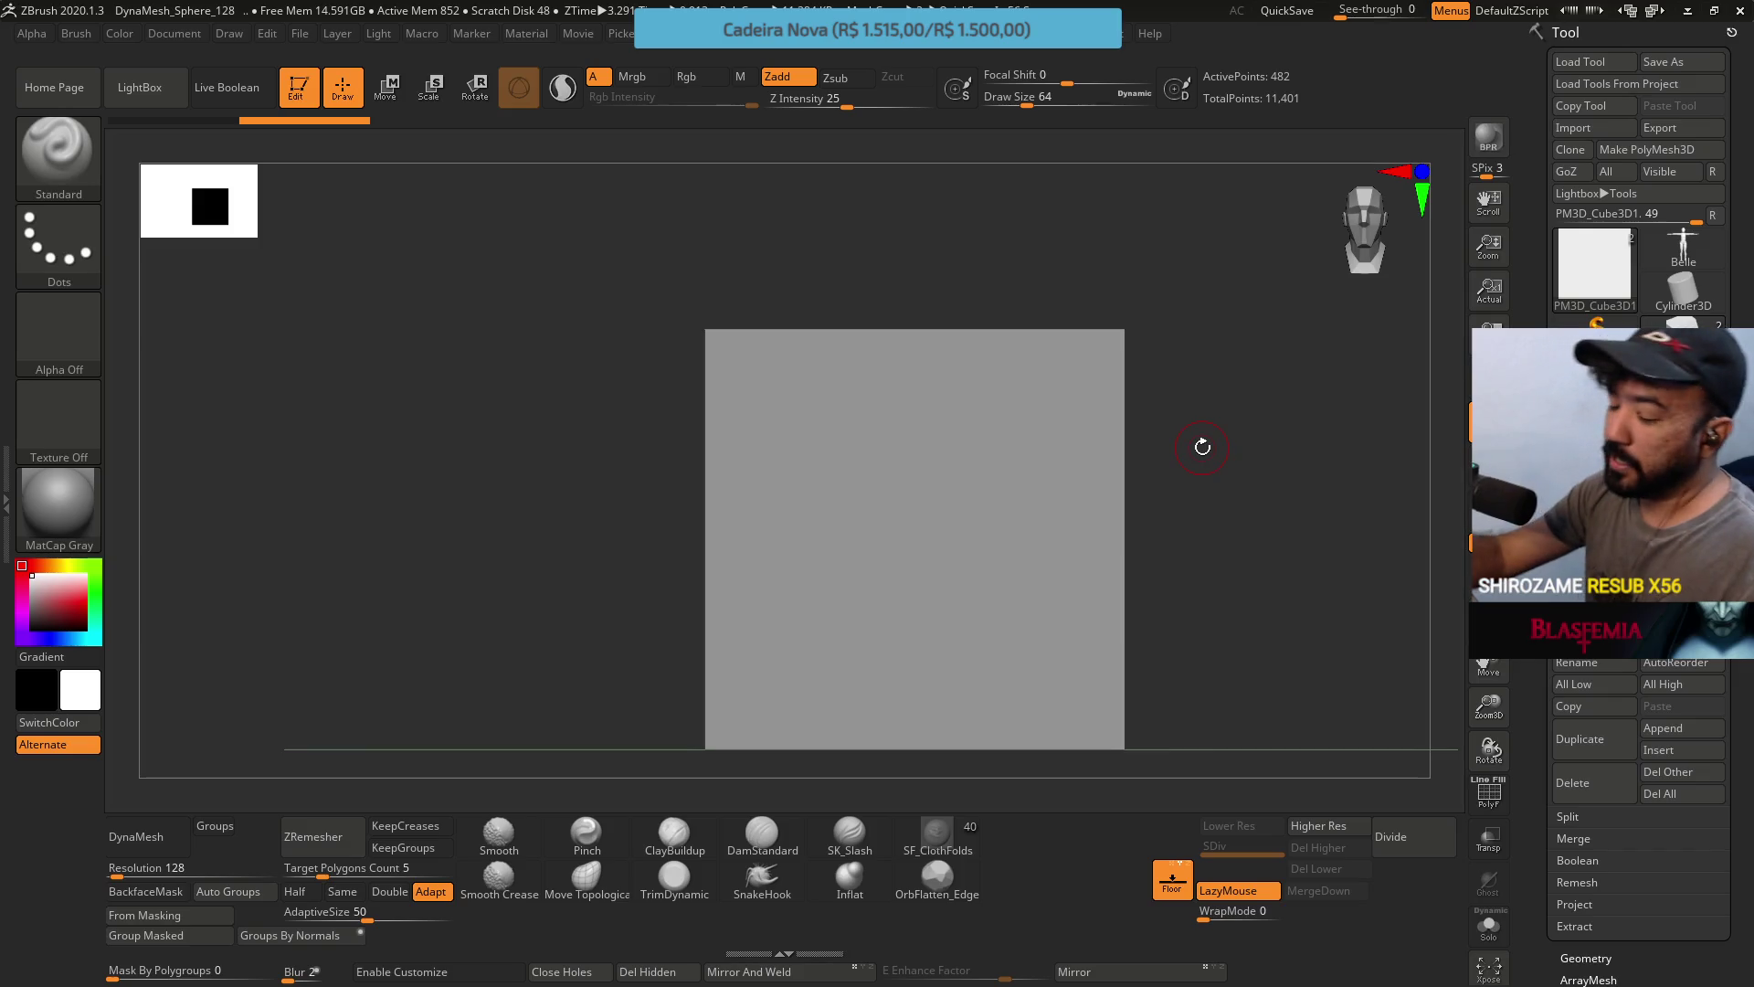
mouse_move(1175, 423)
alt+mouse_down()
mouse_move(1112, 398)
mouse_move(1202, 313)
alt+mouse_up()
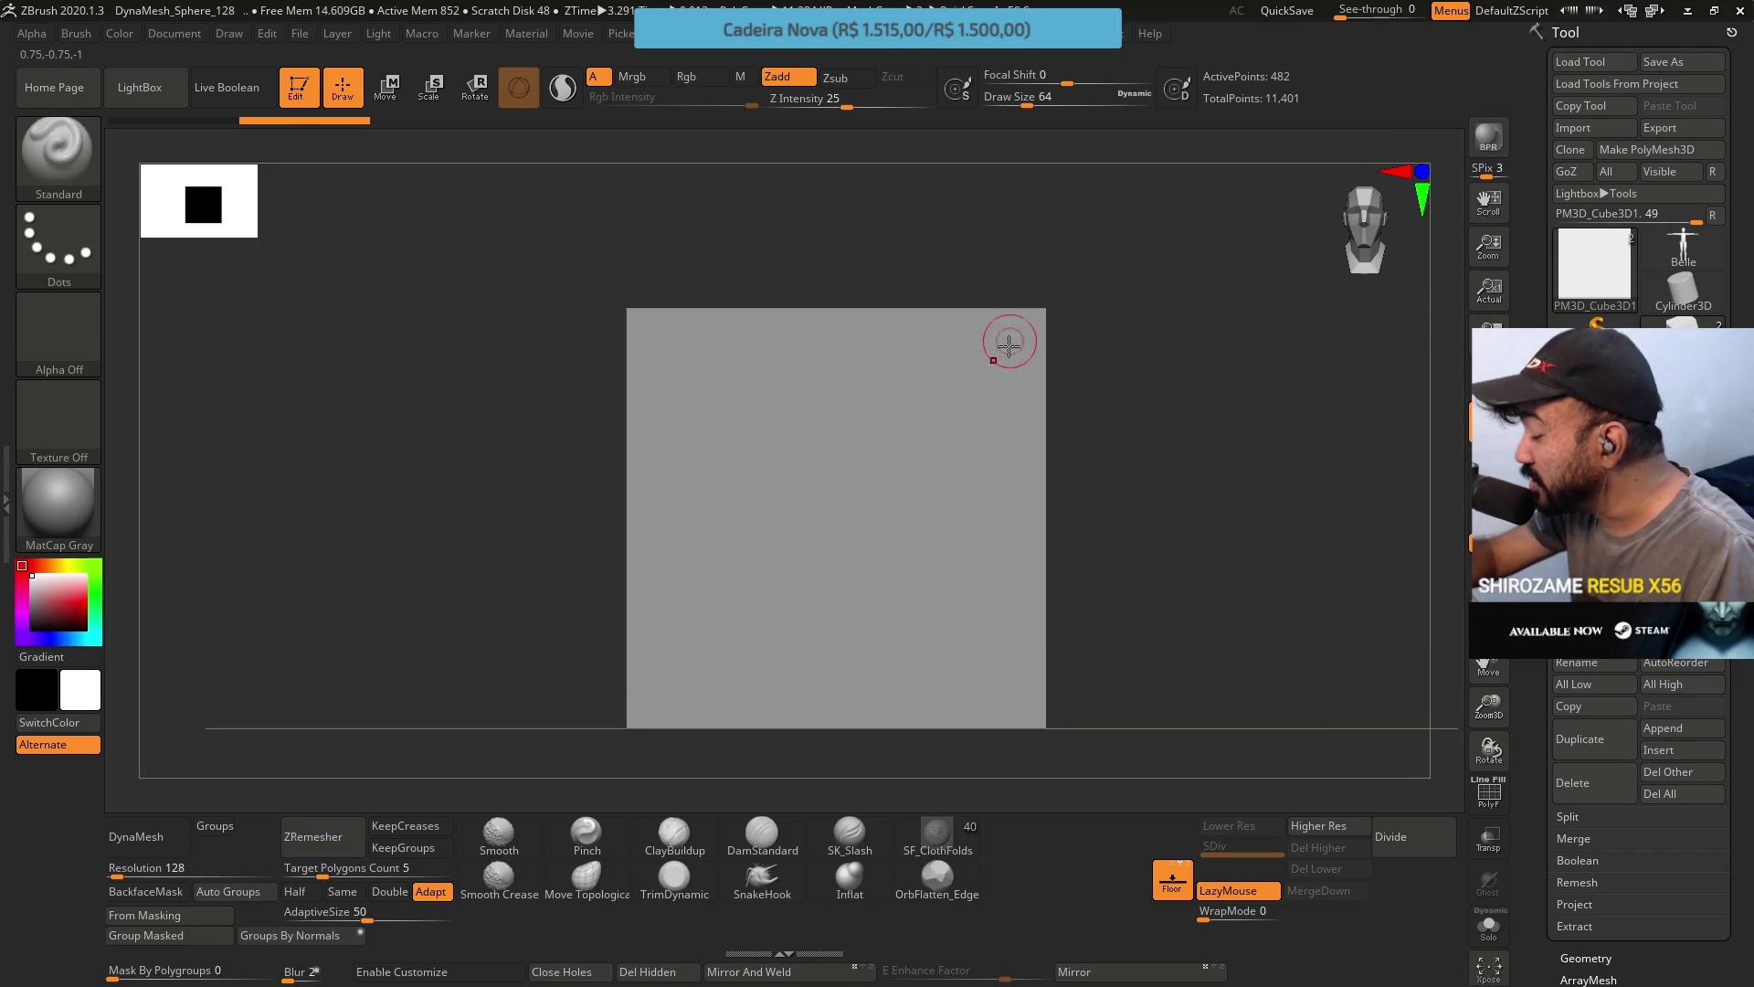
click(152, 838)
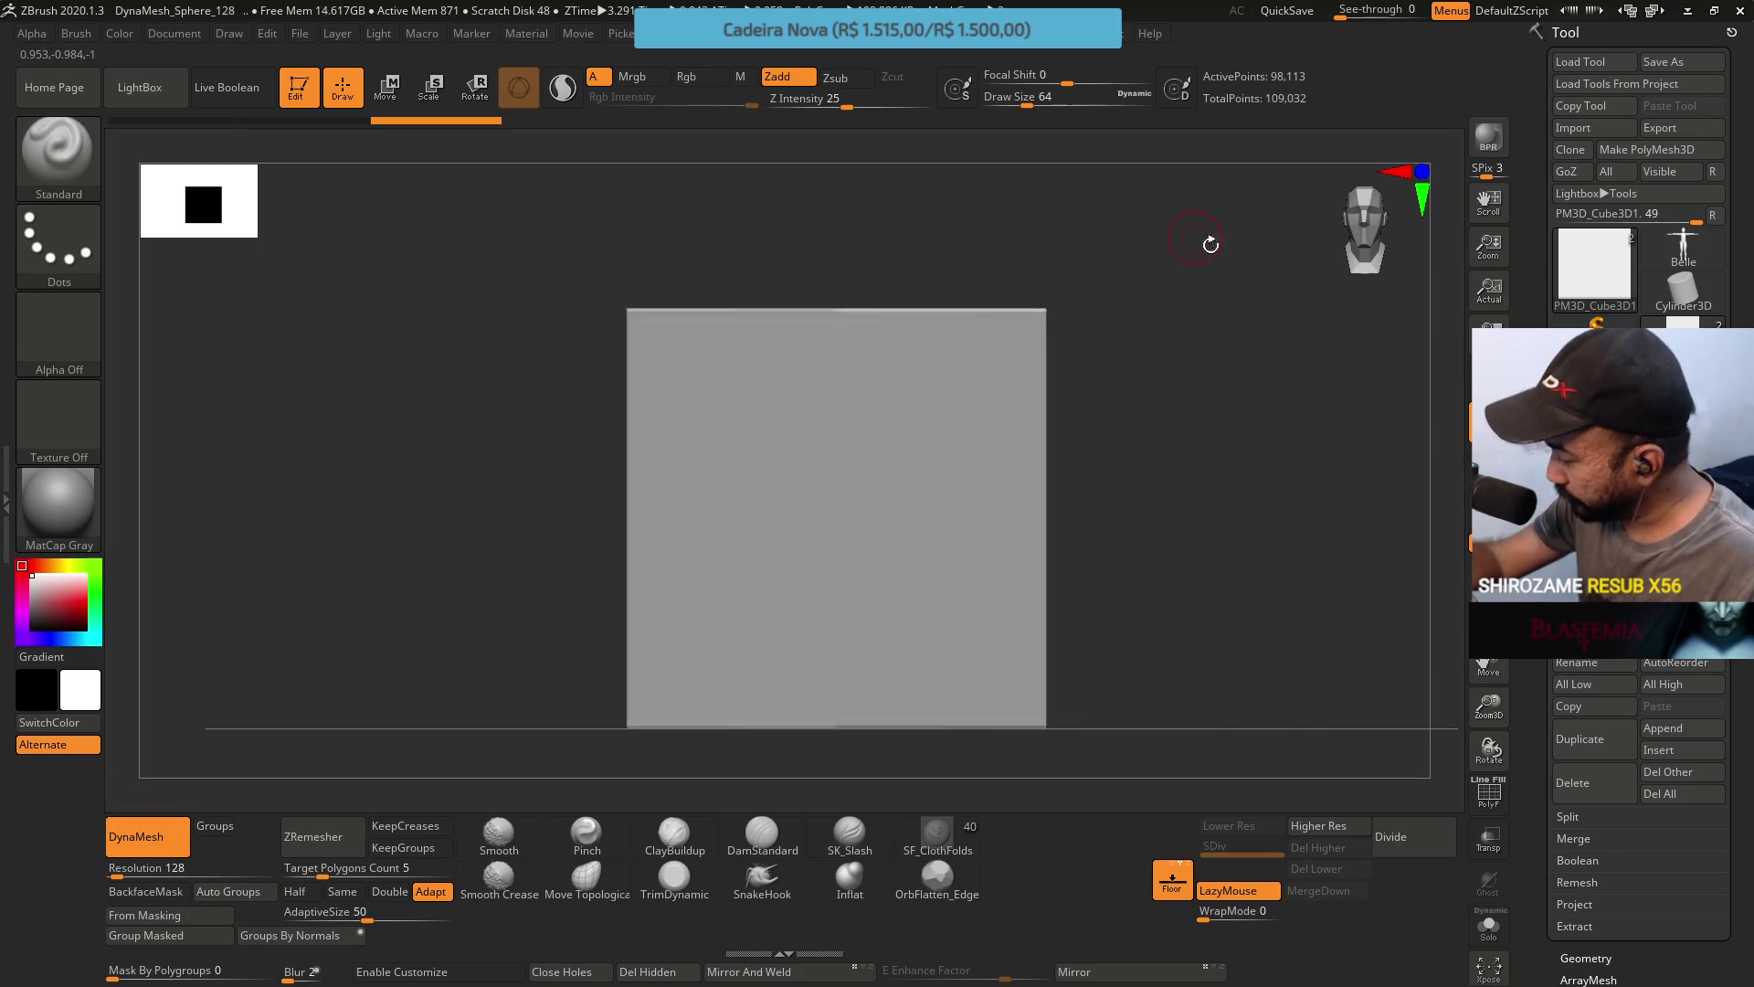
With PolyFrame and the Transpose gizmo on, scale the cube down to about 0.68 and smaller.
key(shift+f)
key(w)
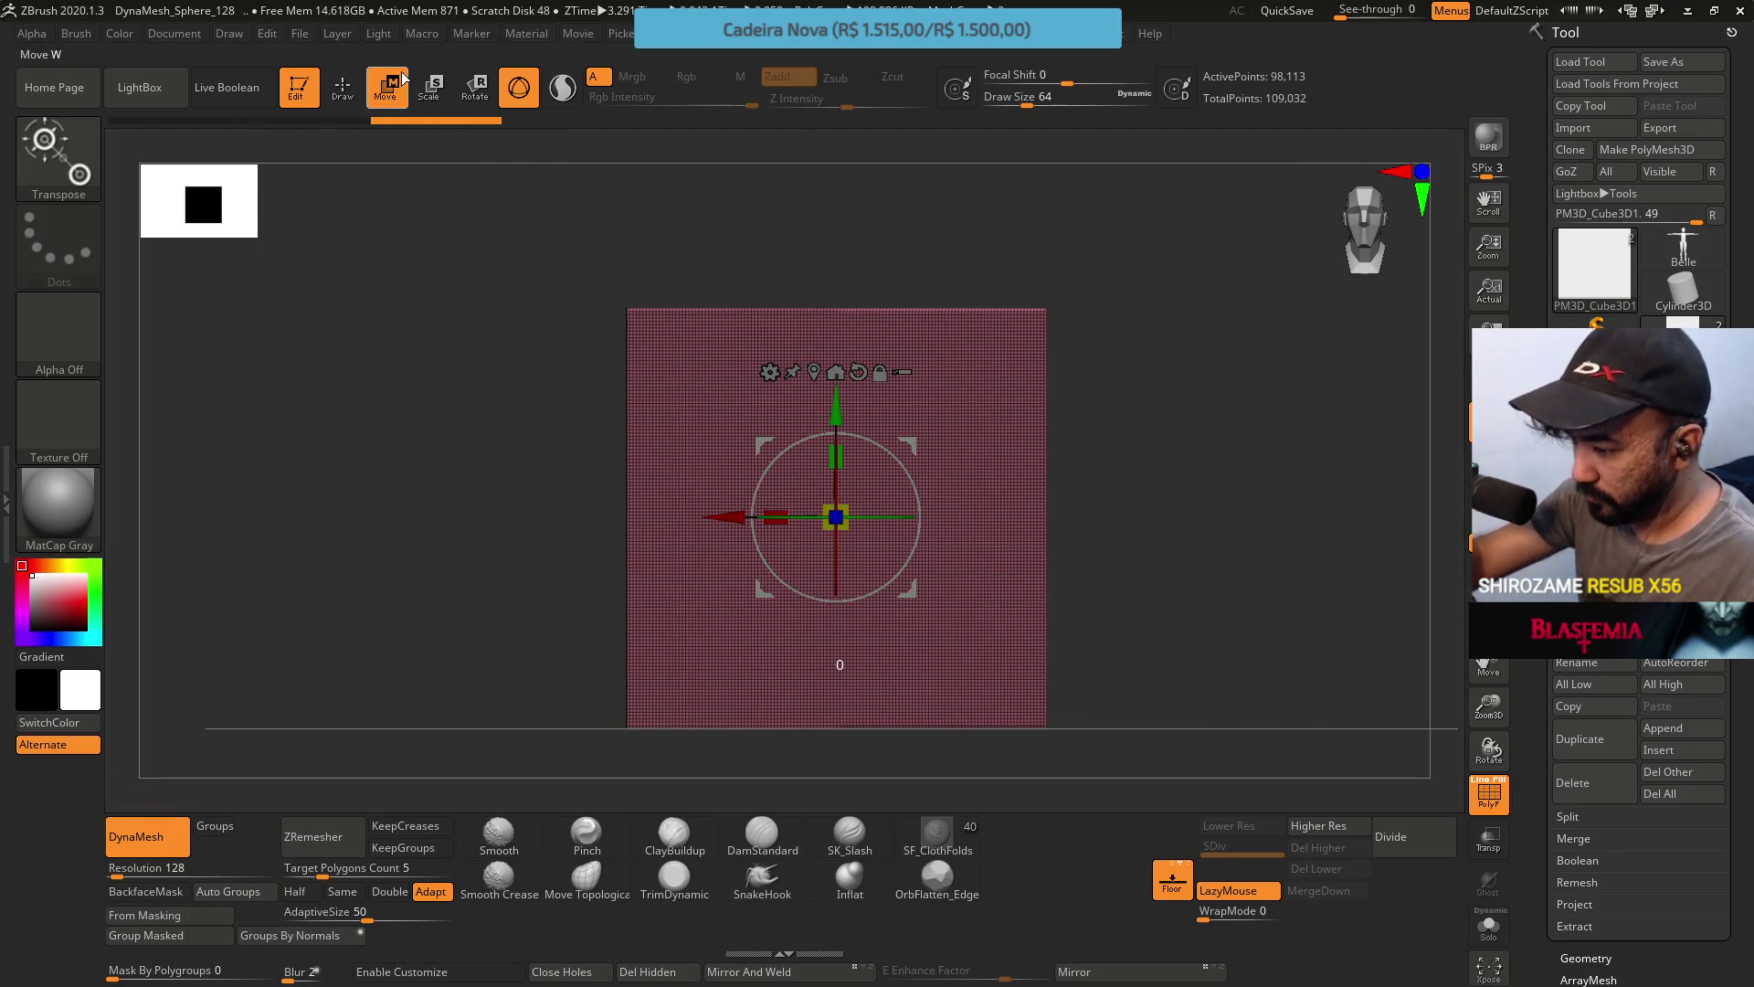
mouse_move(836, 517)
mouse_down()
mouse_move(804, 583)
mouse_move(827, 544)
mouse_up()
shift+drag(968, 430, 910, 413)
scroll(877, 461, up, 3)
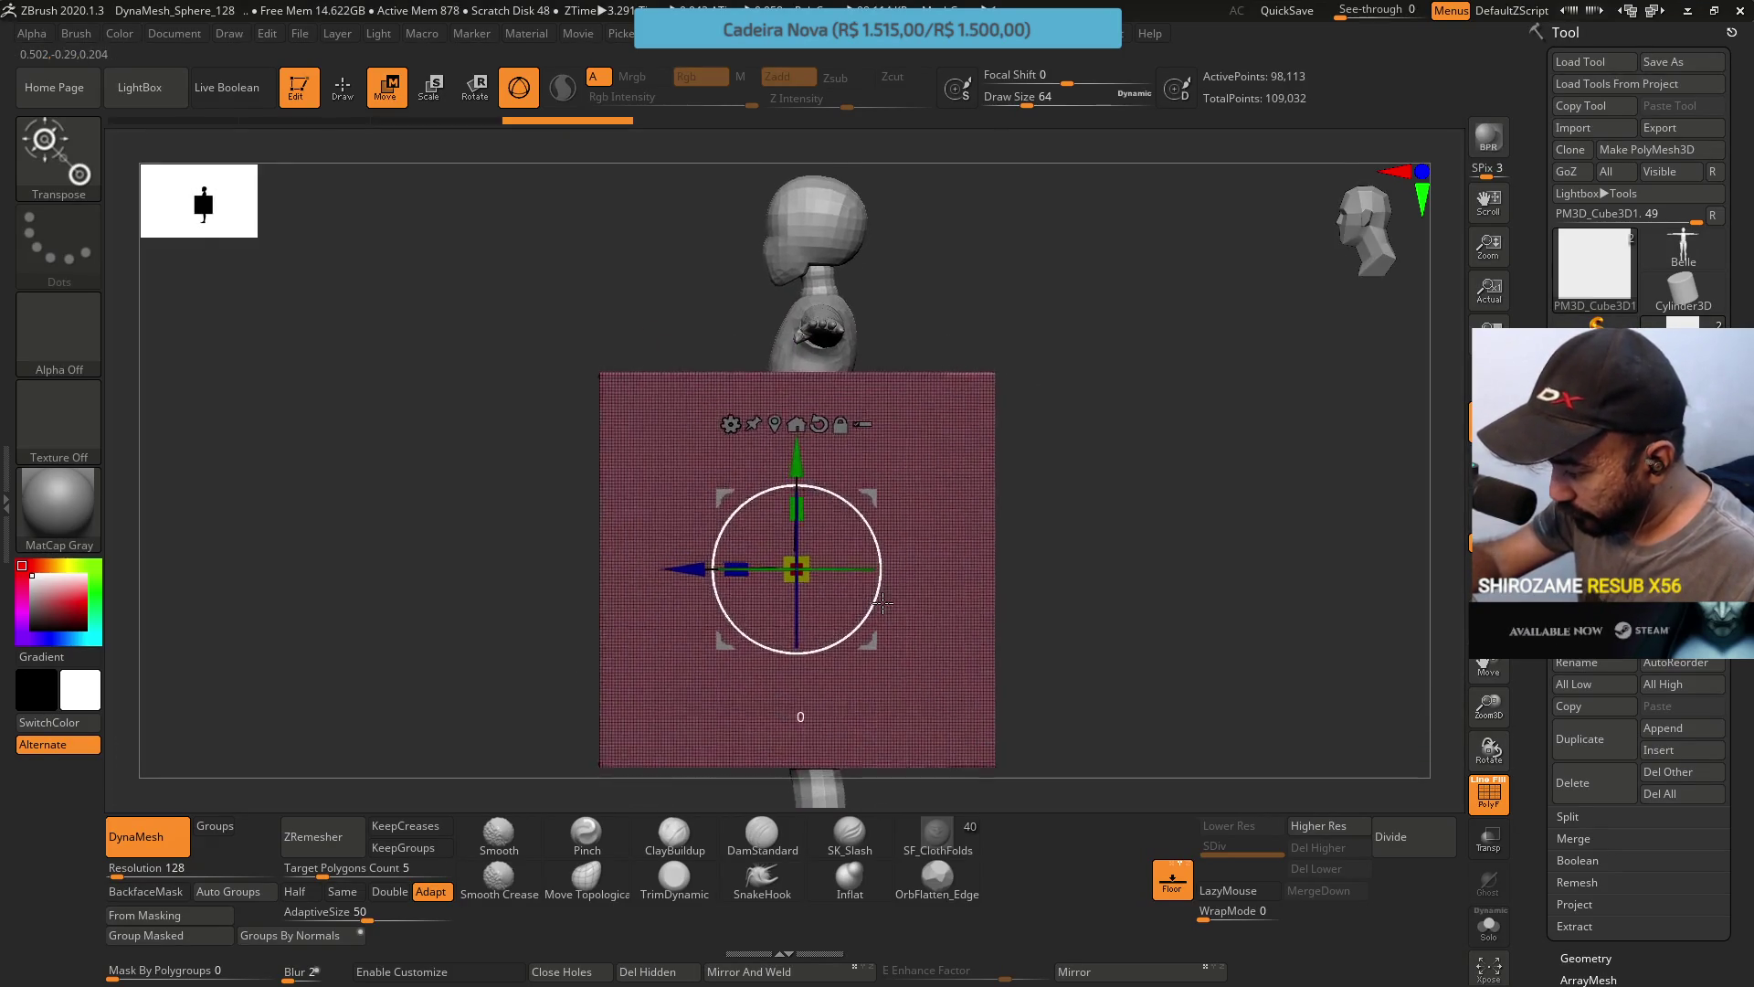
Narrow the block to about 0.43, shorten it, and set it over the chest.
drag(955, 559, 861, 554)
mouse_move(867, 494)
mouse_down()
mouse_move(914, 288)
mouse_move(888, 319)
mouse_move(753, 364)
mouse_move(795, 396)
mouse_up()
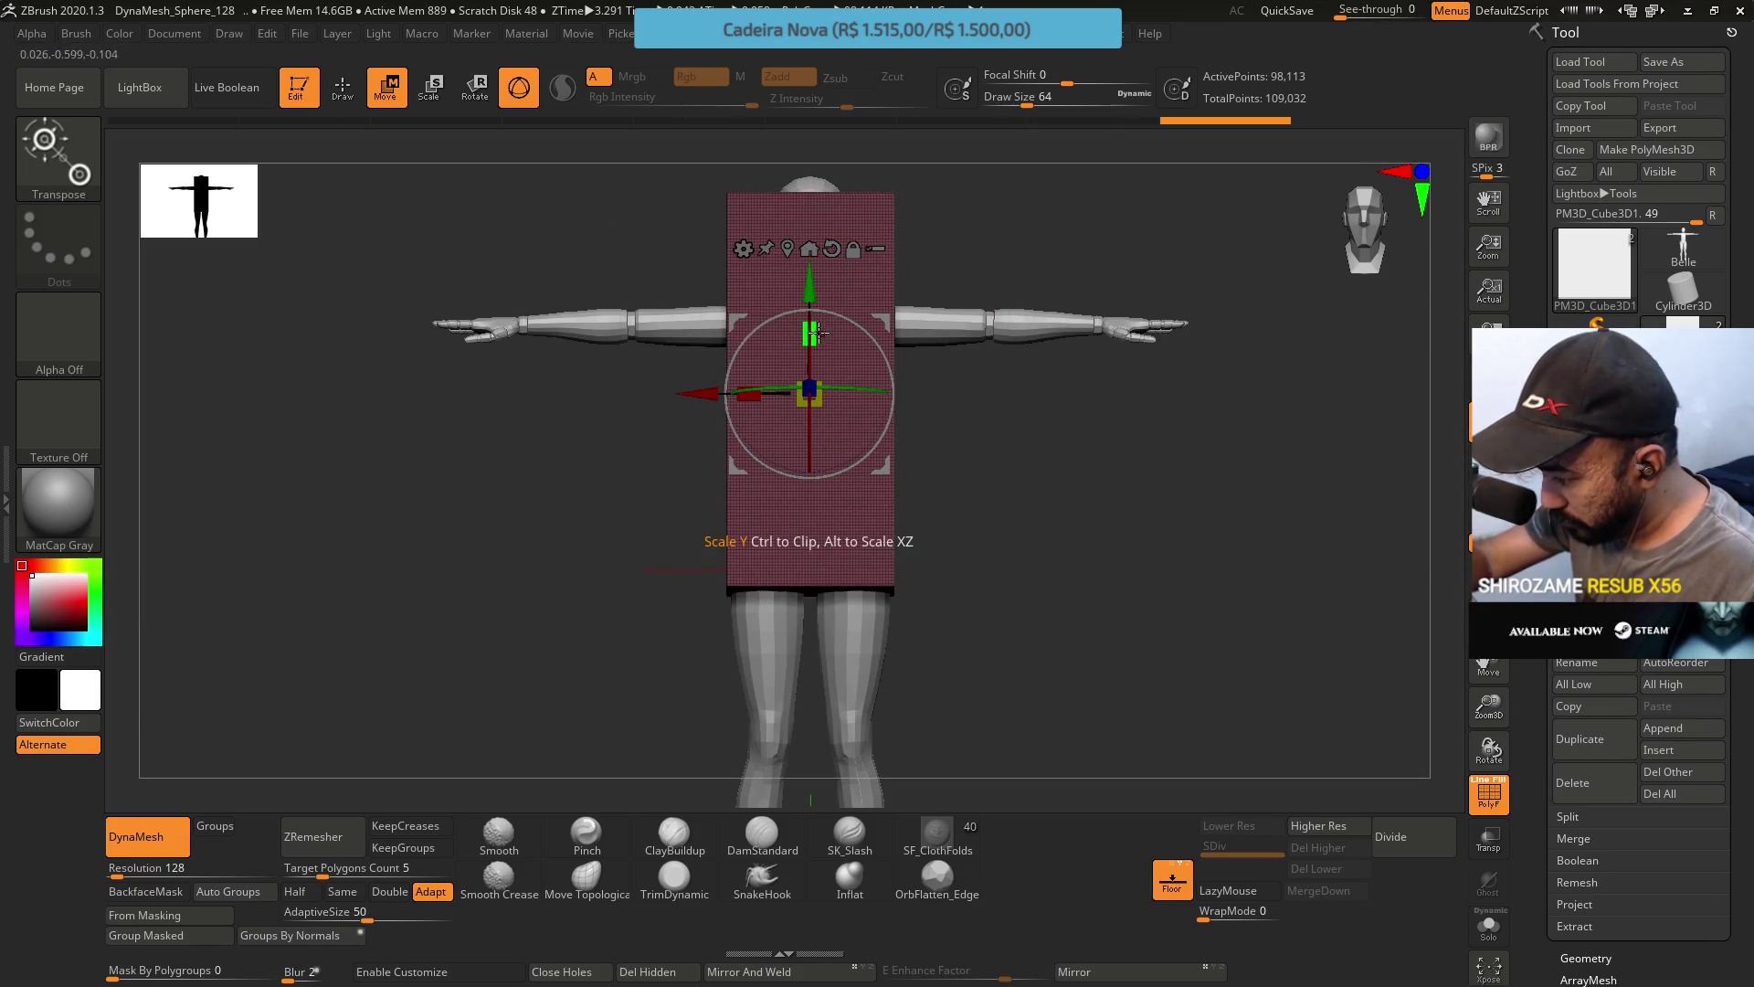
drag(816, 333, 817, 393)
drag(804, 292, 922, 291)
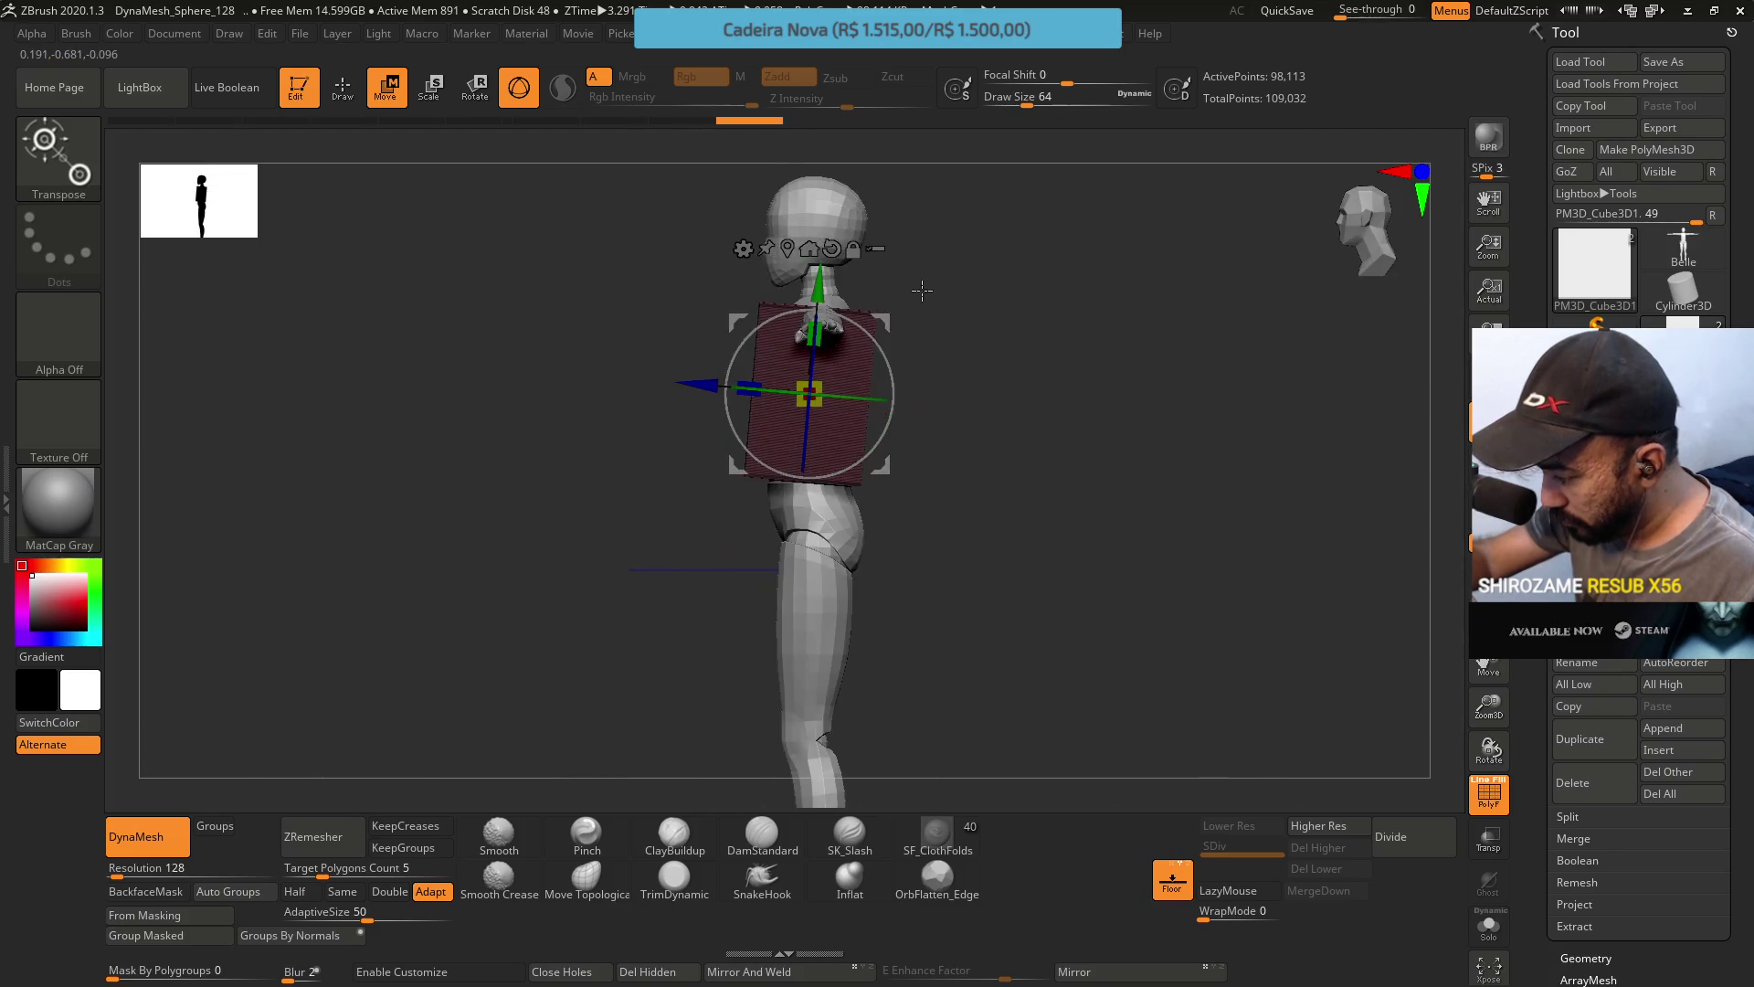
drag(749, 387, 763, 378)
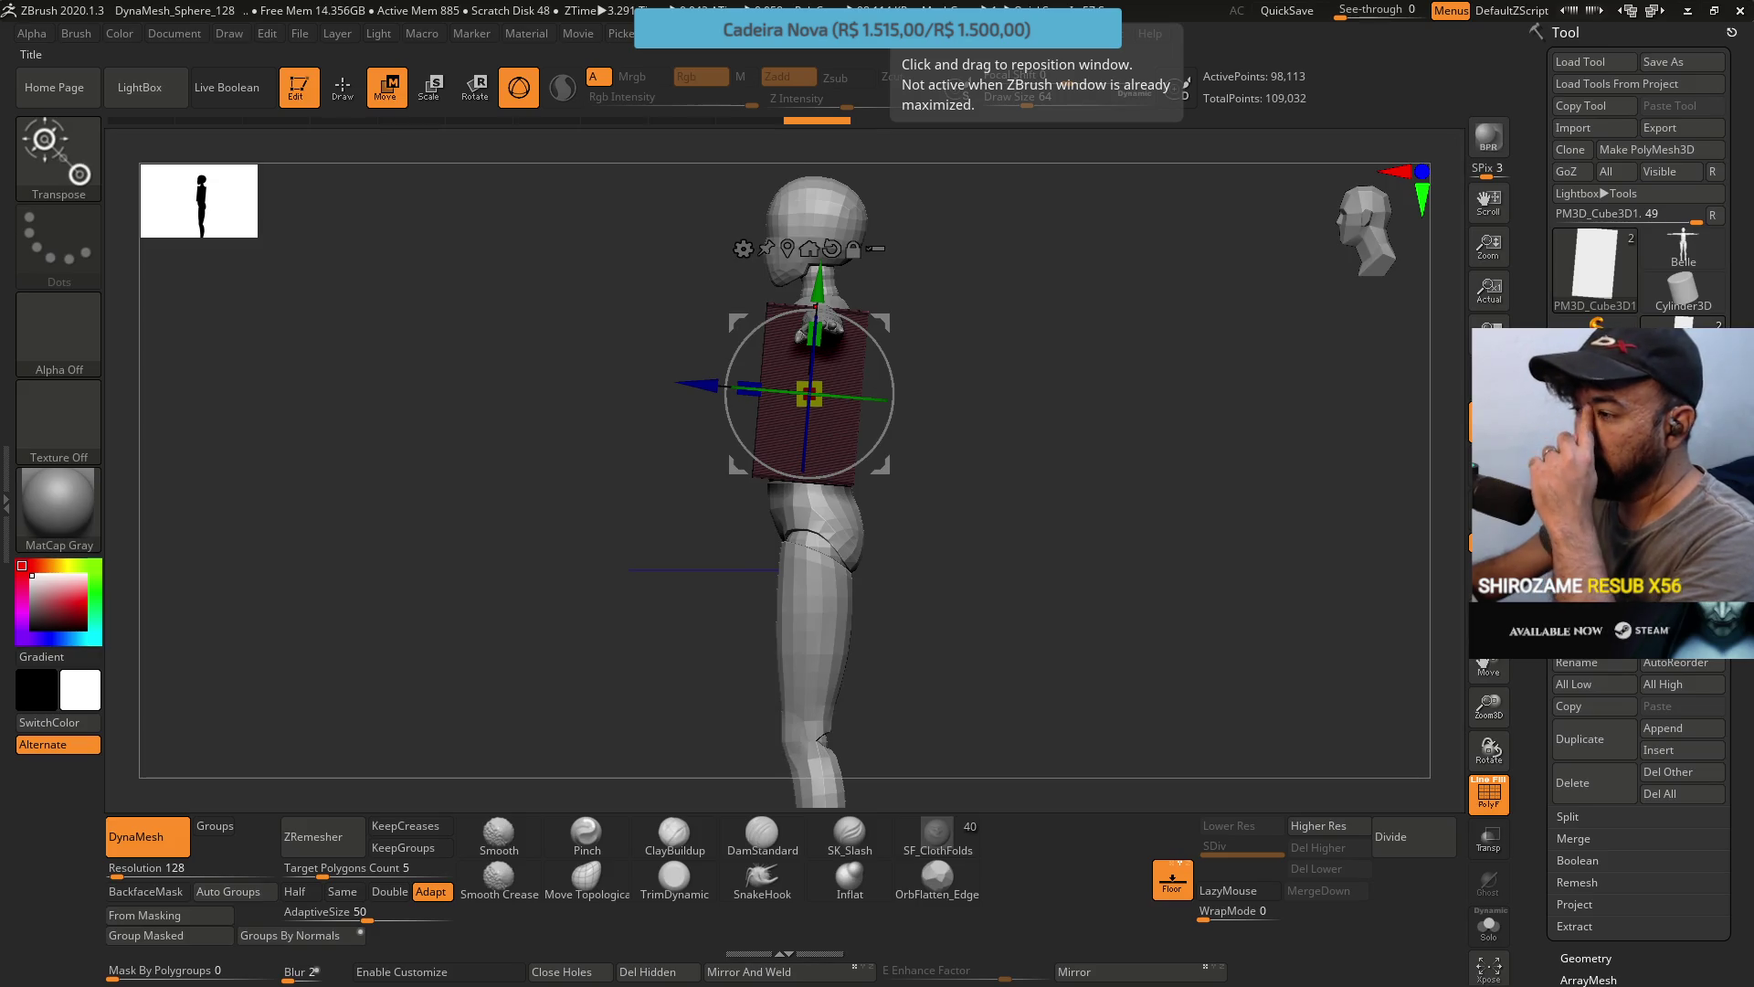
key(alt+Tab)
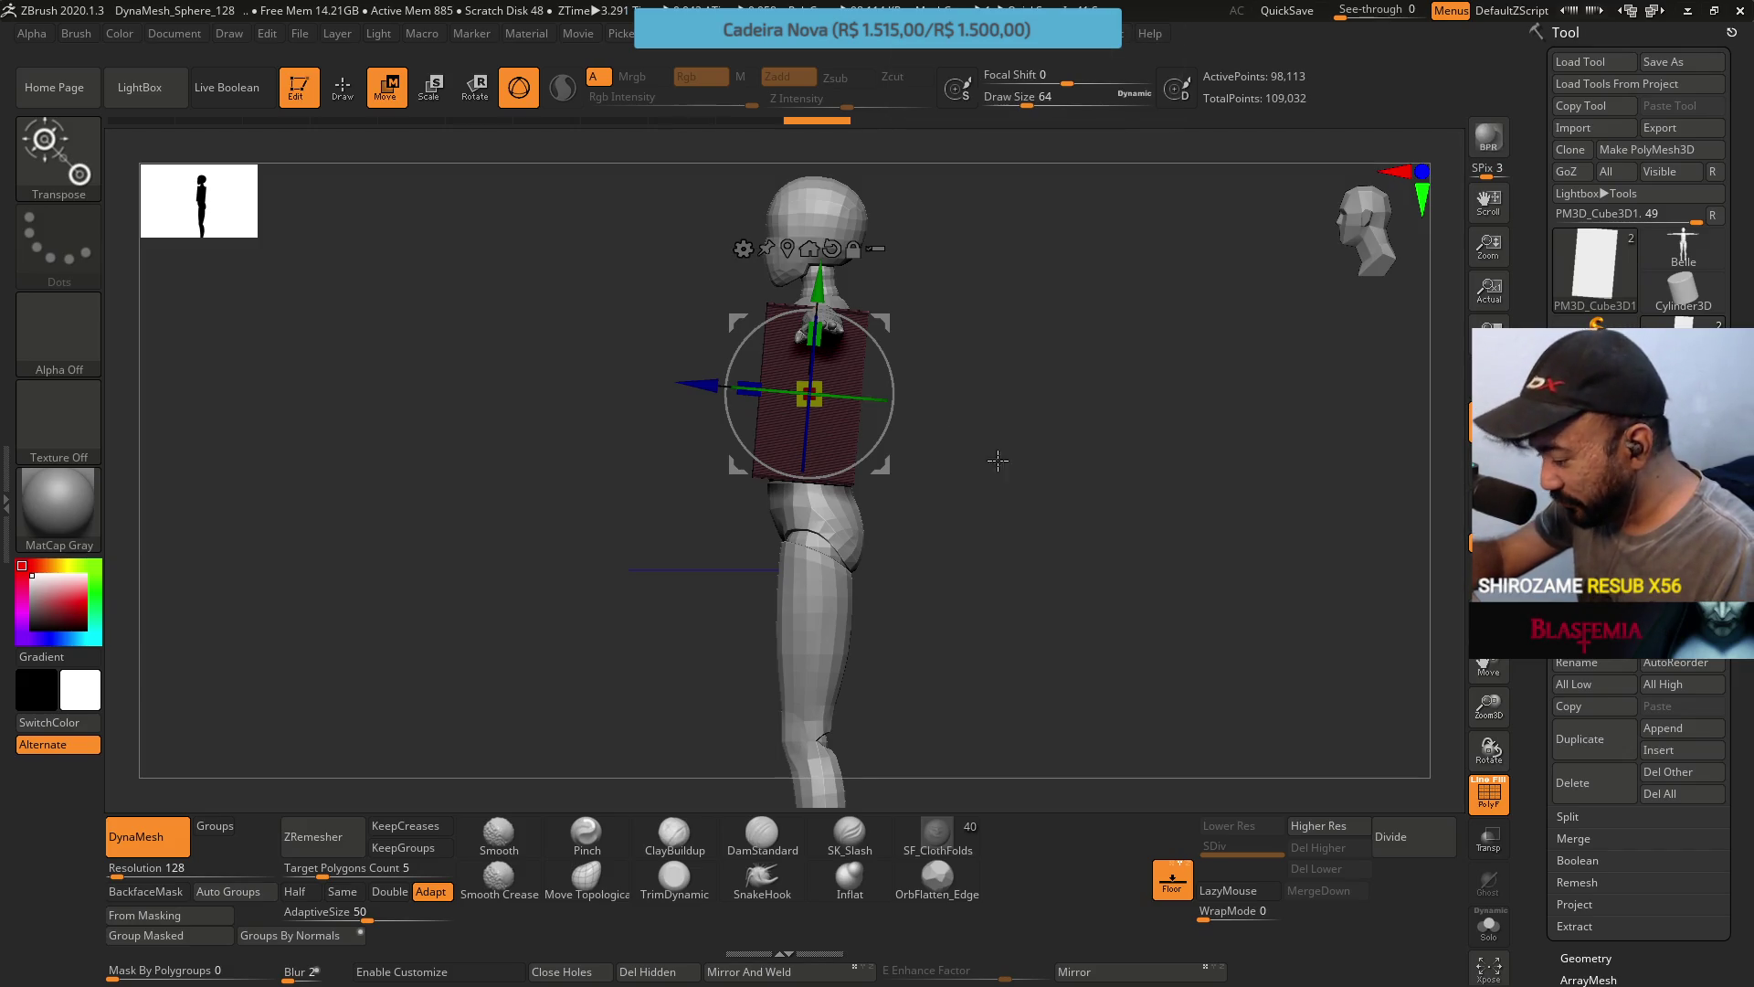
Narrow the chest block to about 0.86 width and re-DynaMesh it at resolution 64.
mouse_move(998, 461)
shift+mouse_down()
mouse_move(1036, 464)
mouse_move(1020, 407)
shift+mouse_up()
drag(746, 395, 774, 402)
click(140, 846)
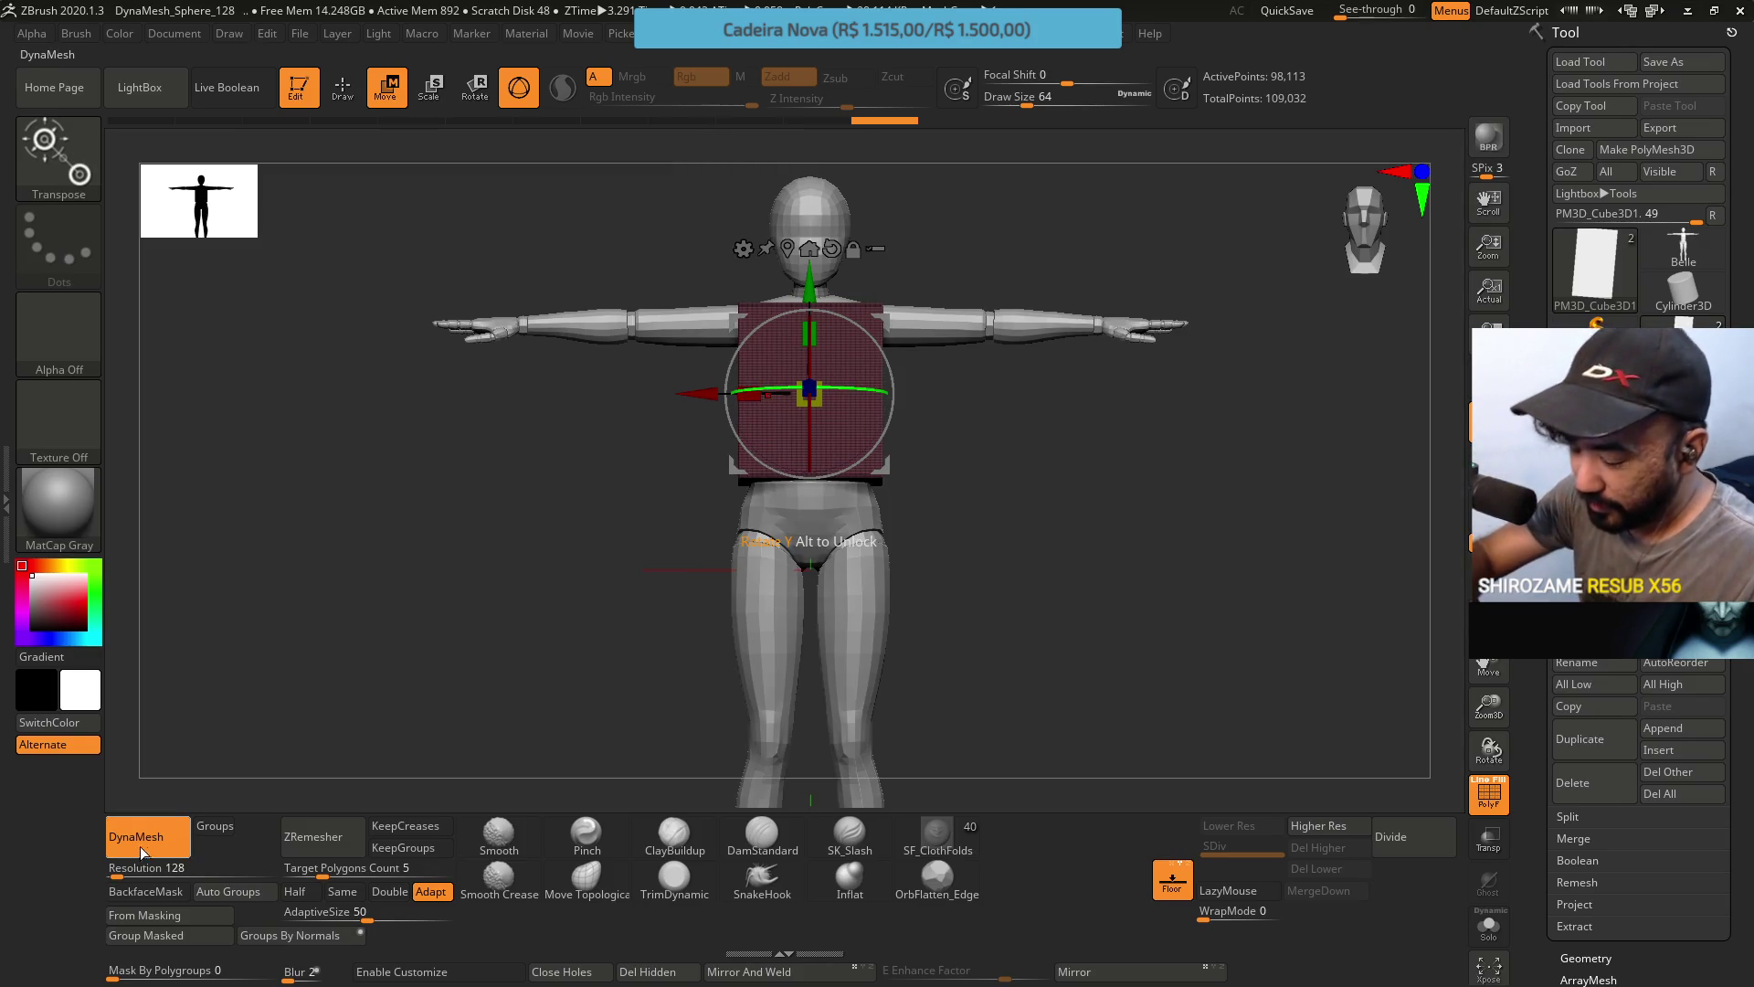
shift+drag(900, 272, 348, 763)
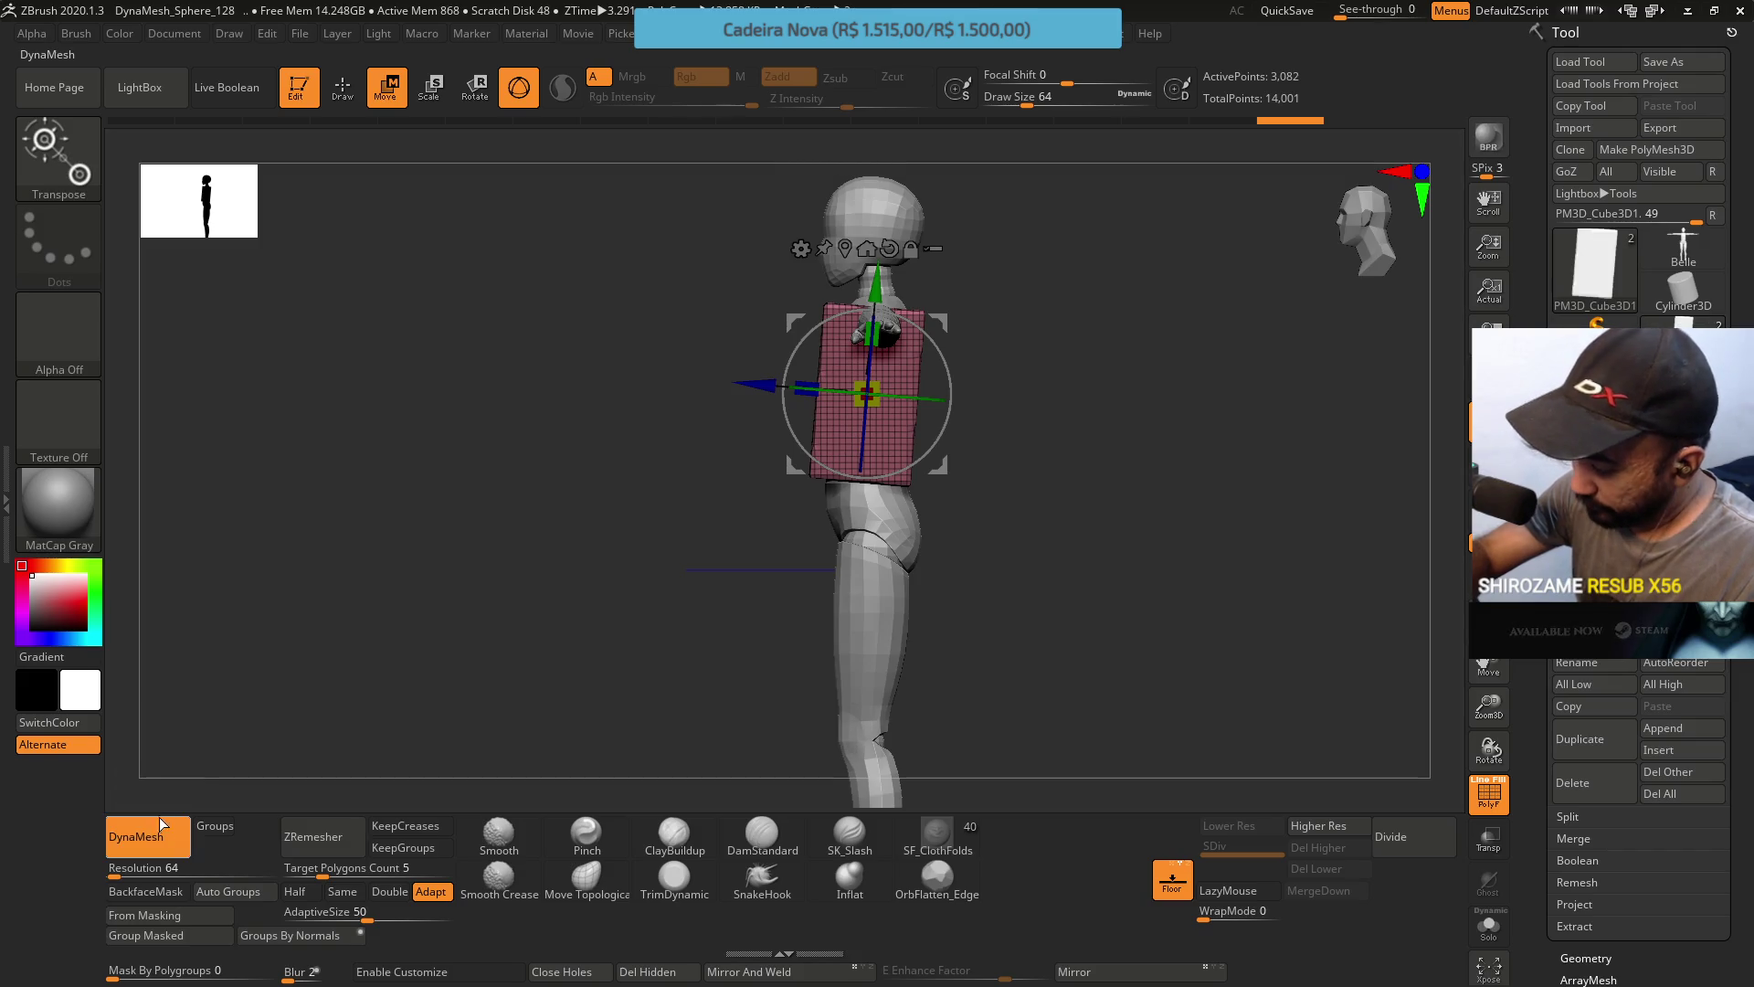
mouse_move(968, 484)
shift+mouse_down()
mouse_move(1060, 483)
mouse_move(1029, 447)
shift+mouse_up()
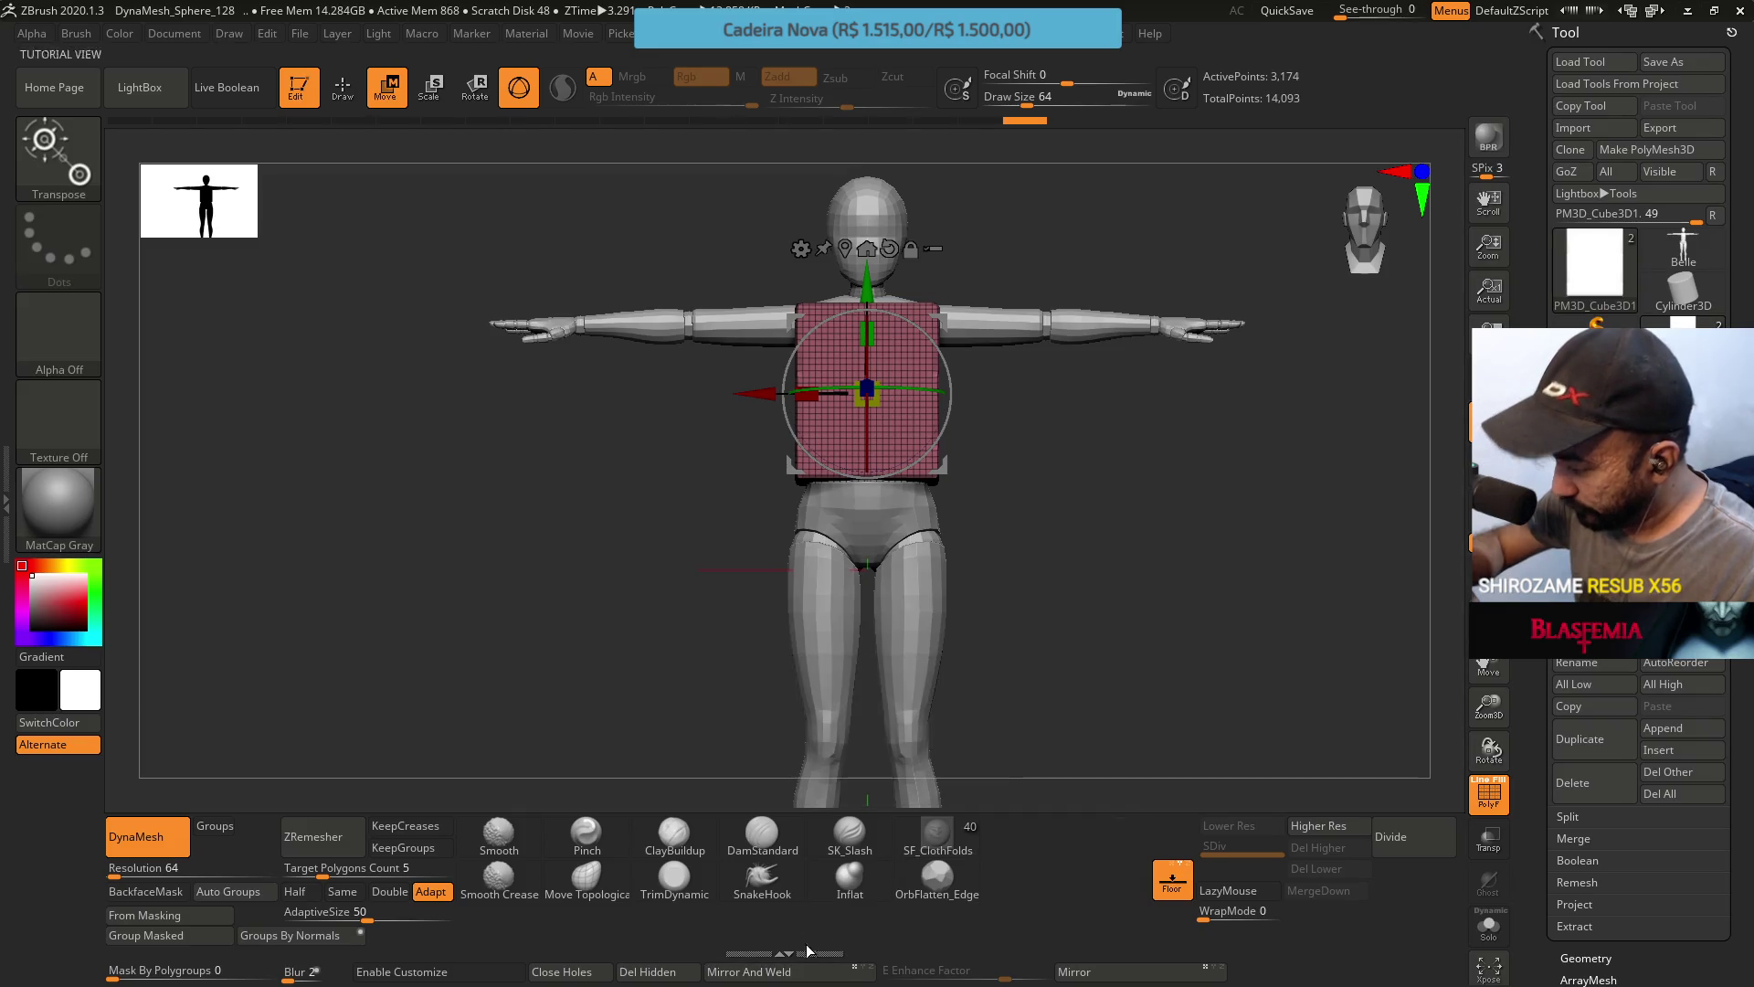
click(498, 834)
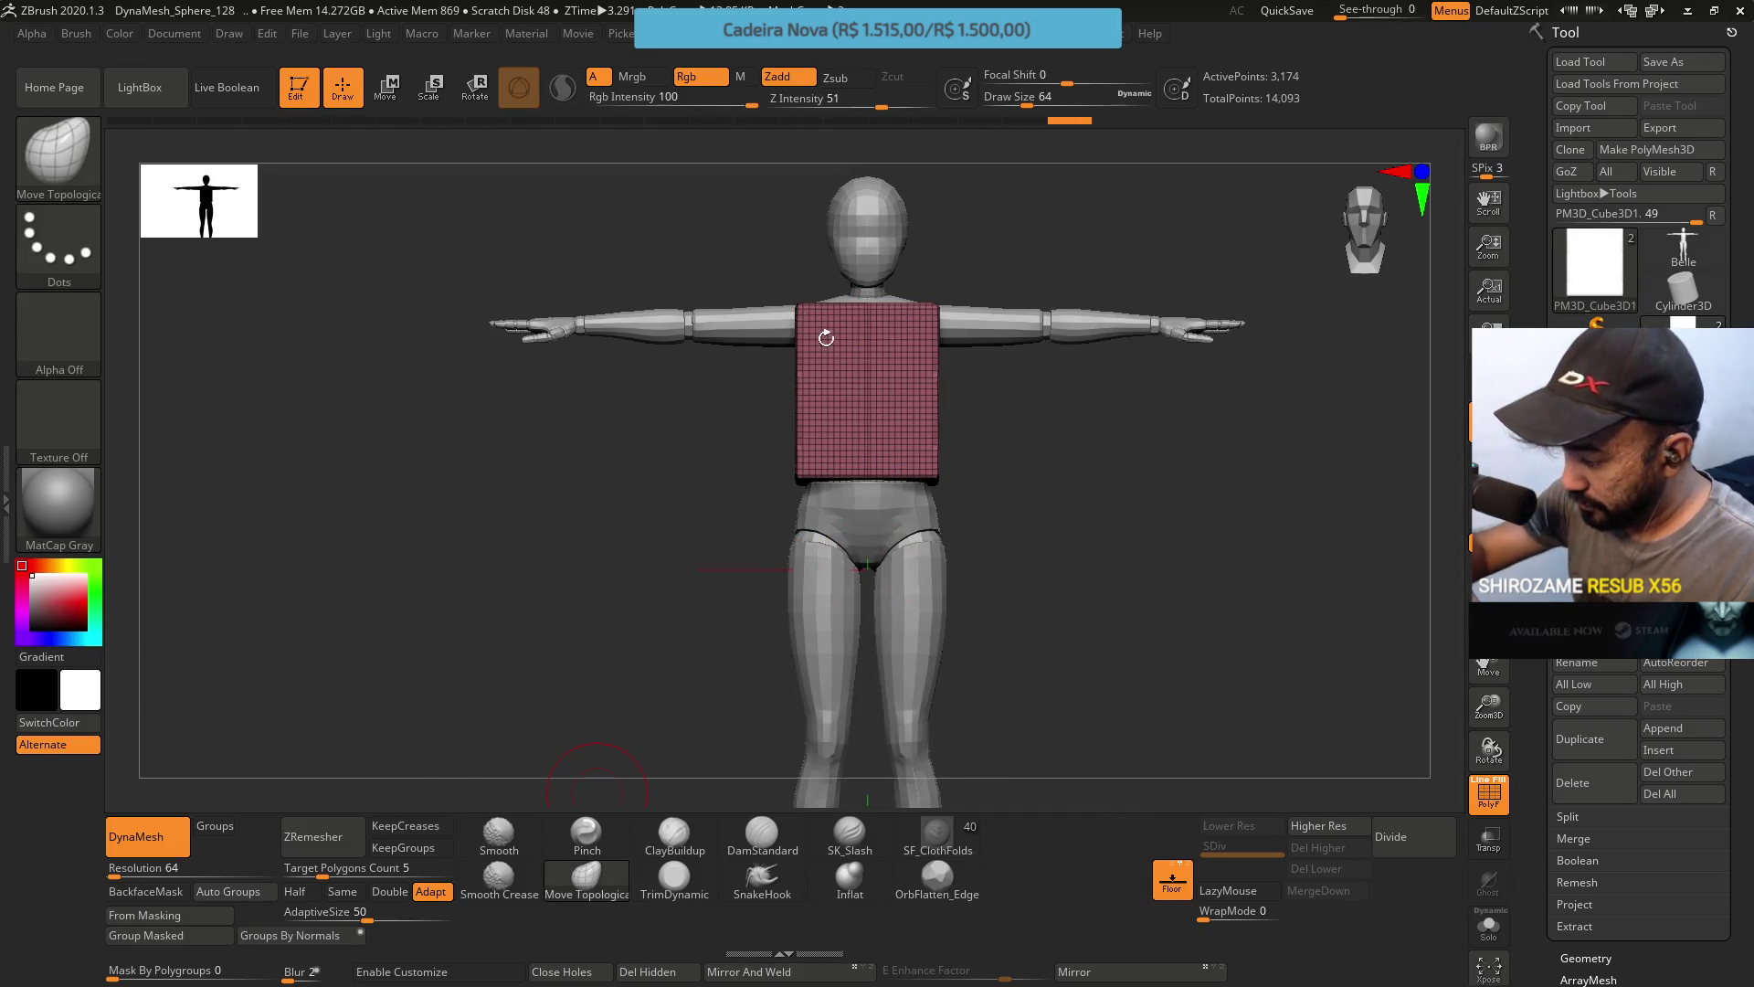
Try smoothing the chest block, then undo back to the coarse mesh.
drag(896, 384, 909, 347)
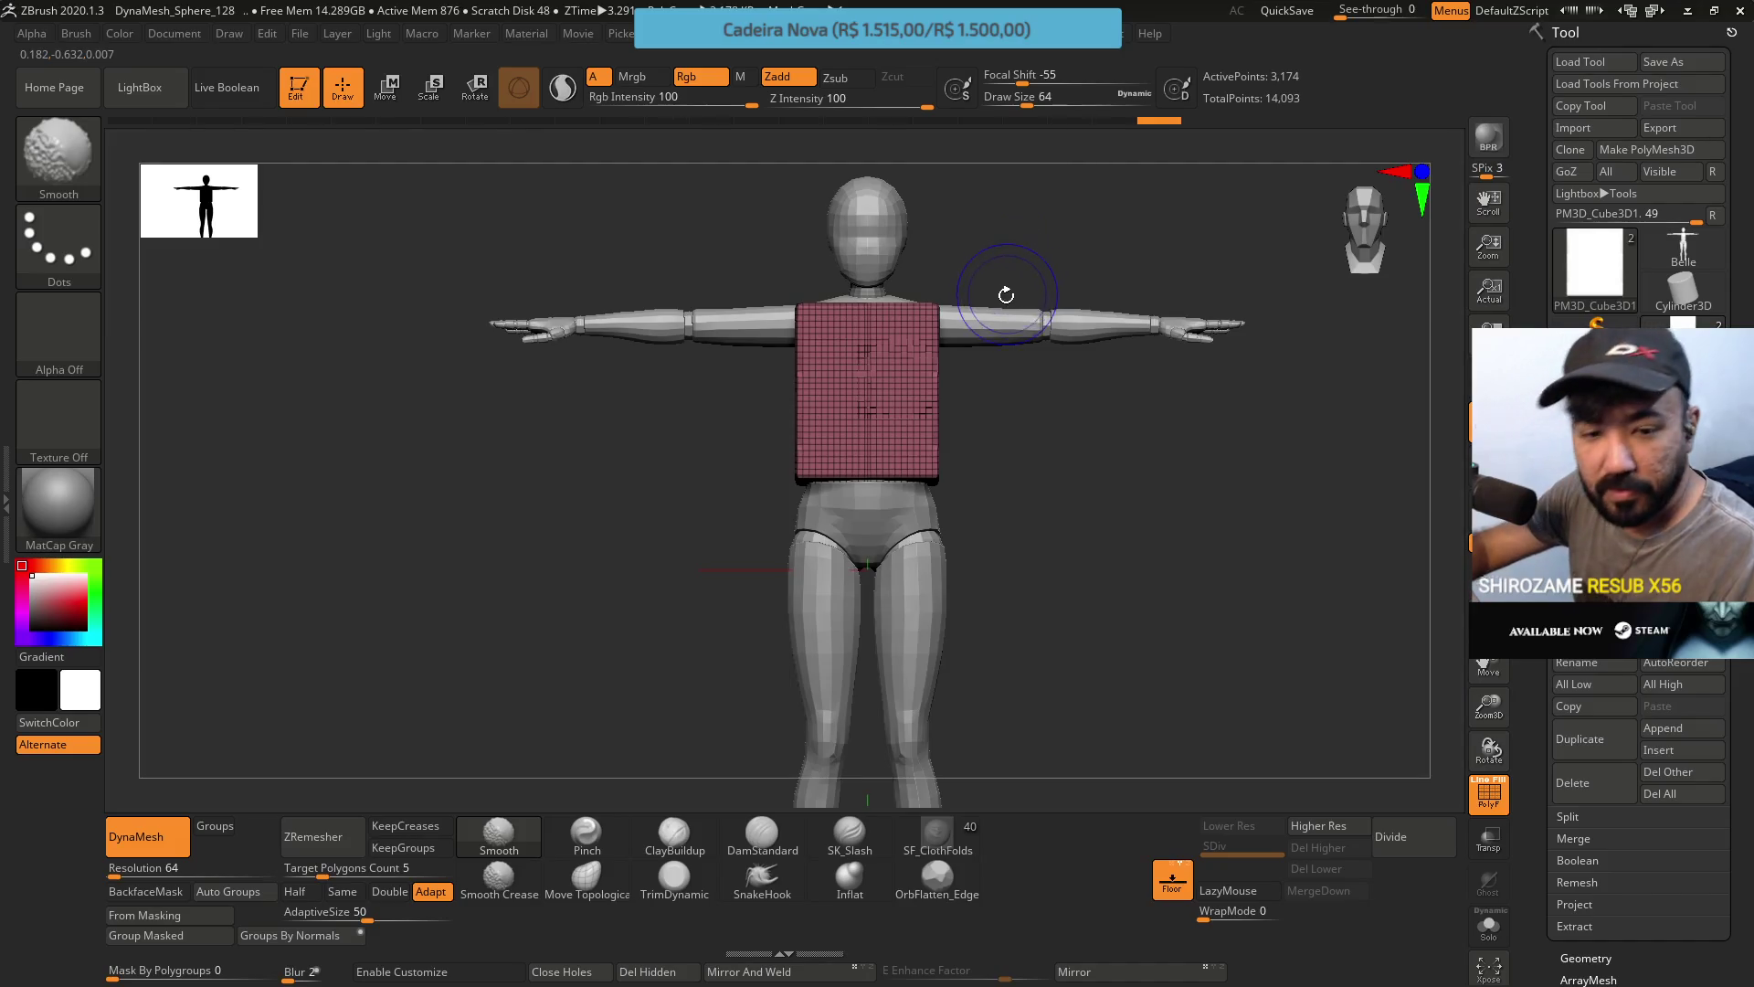
key(shift)
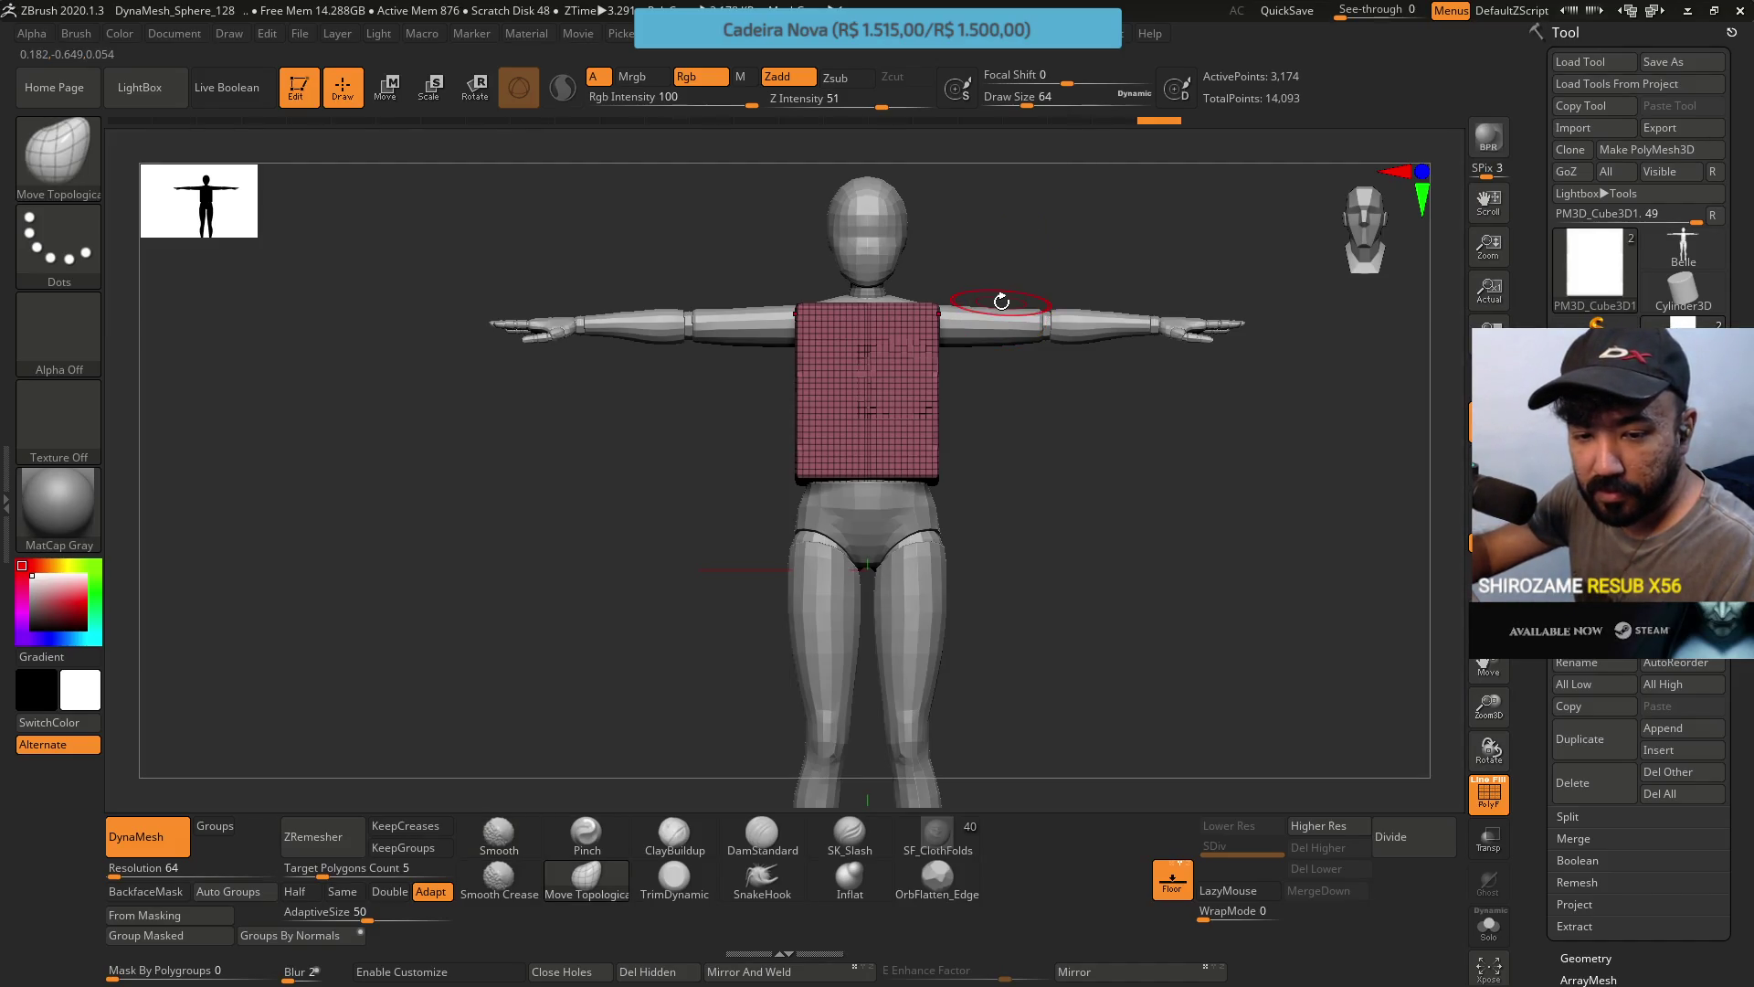
key(ctrl+z)
key(shift)
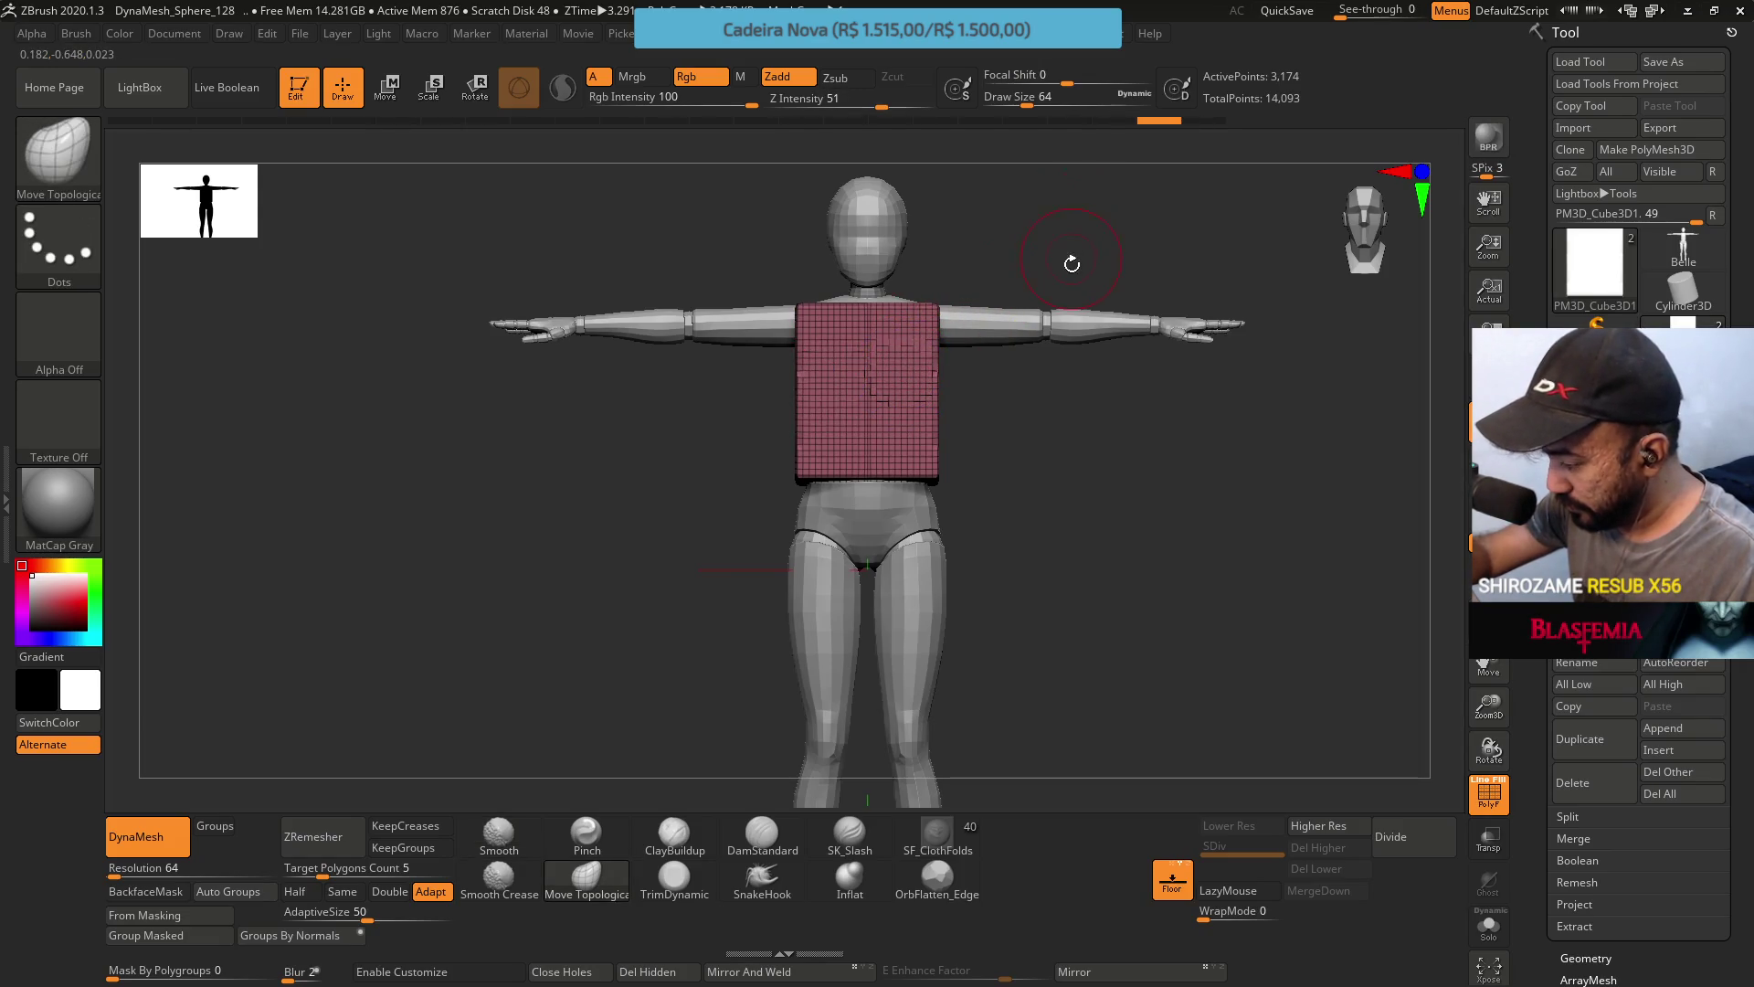
key(ctrl+z)
shift+drag(1034, 399, 1087, 246)
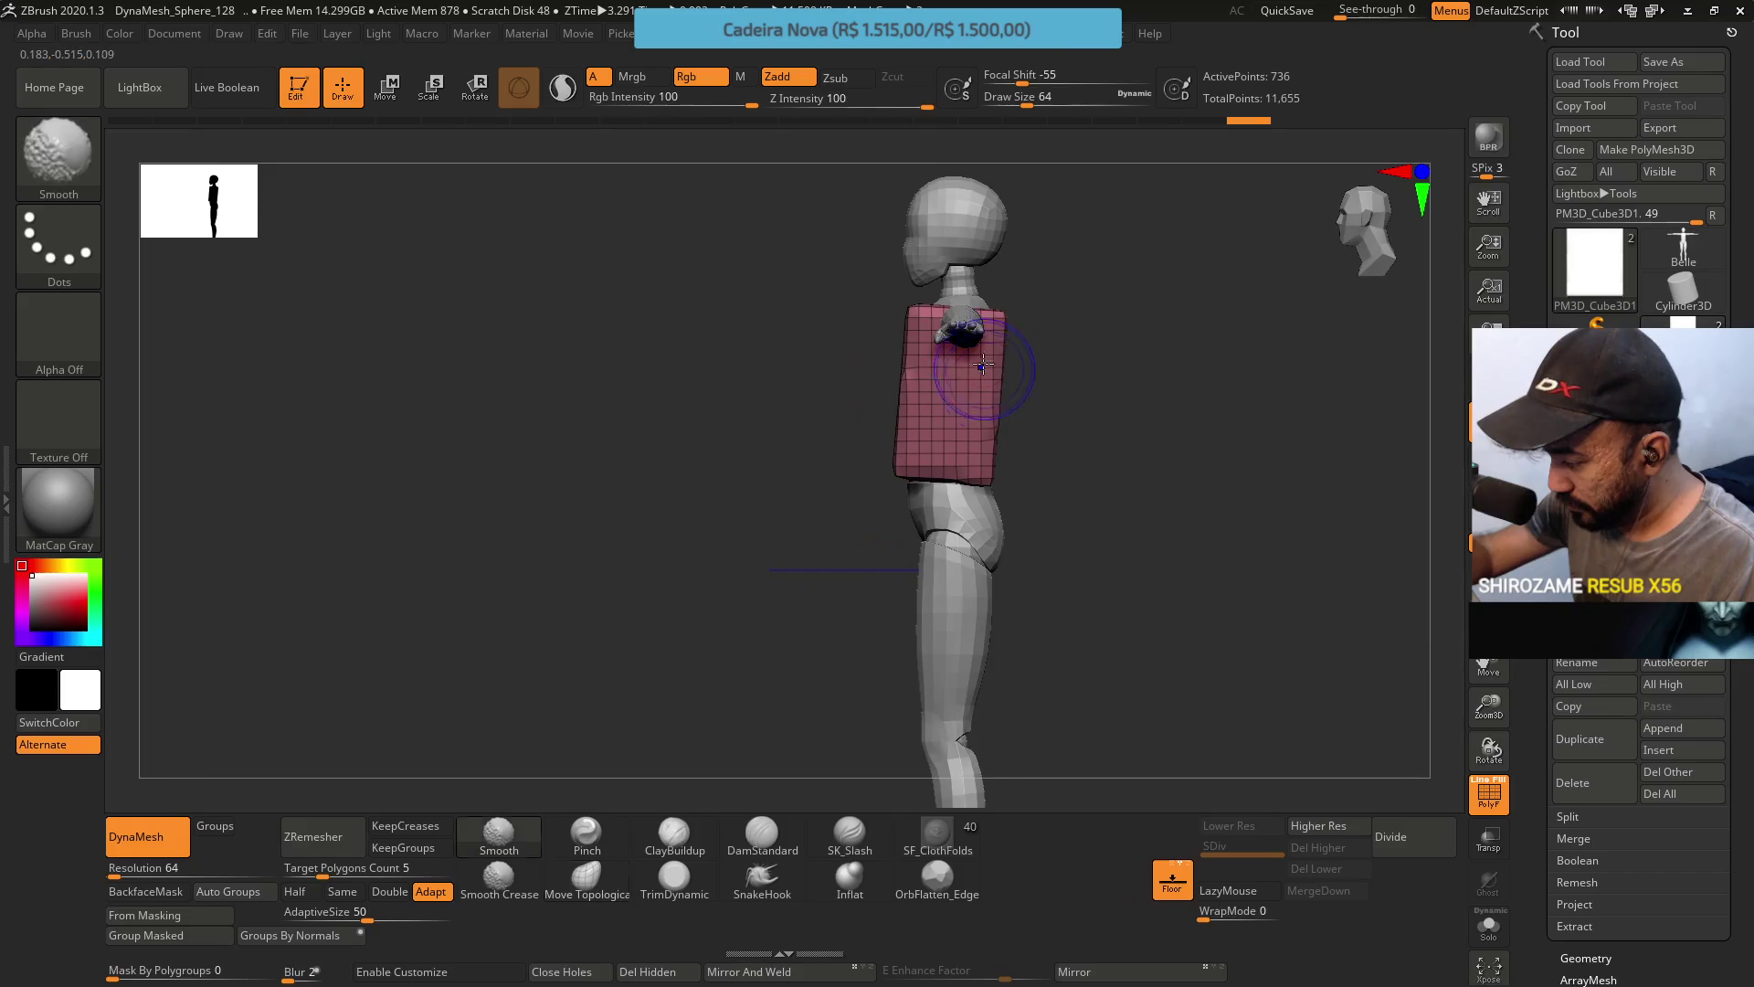
alt+drag(1028, 312, 1038, 282)
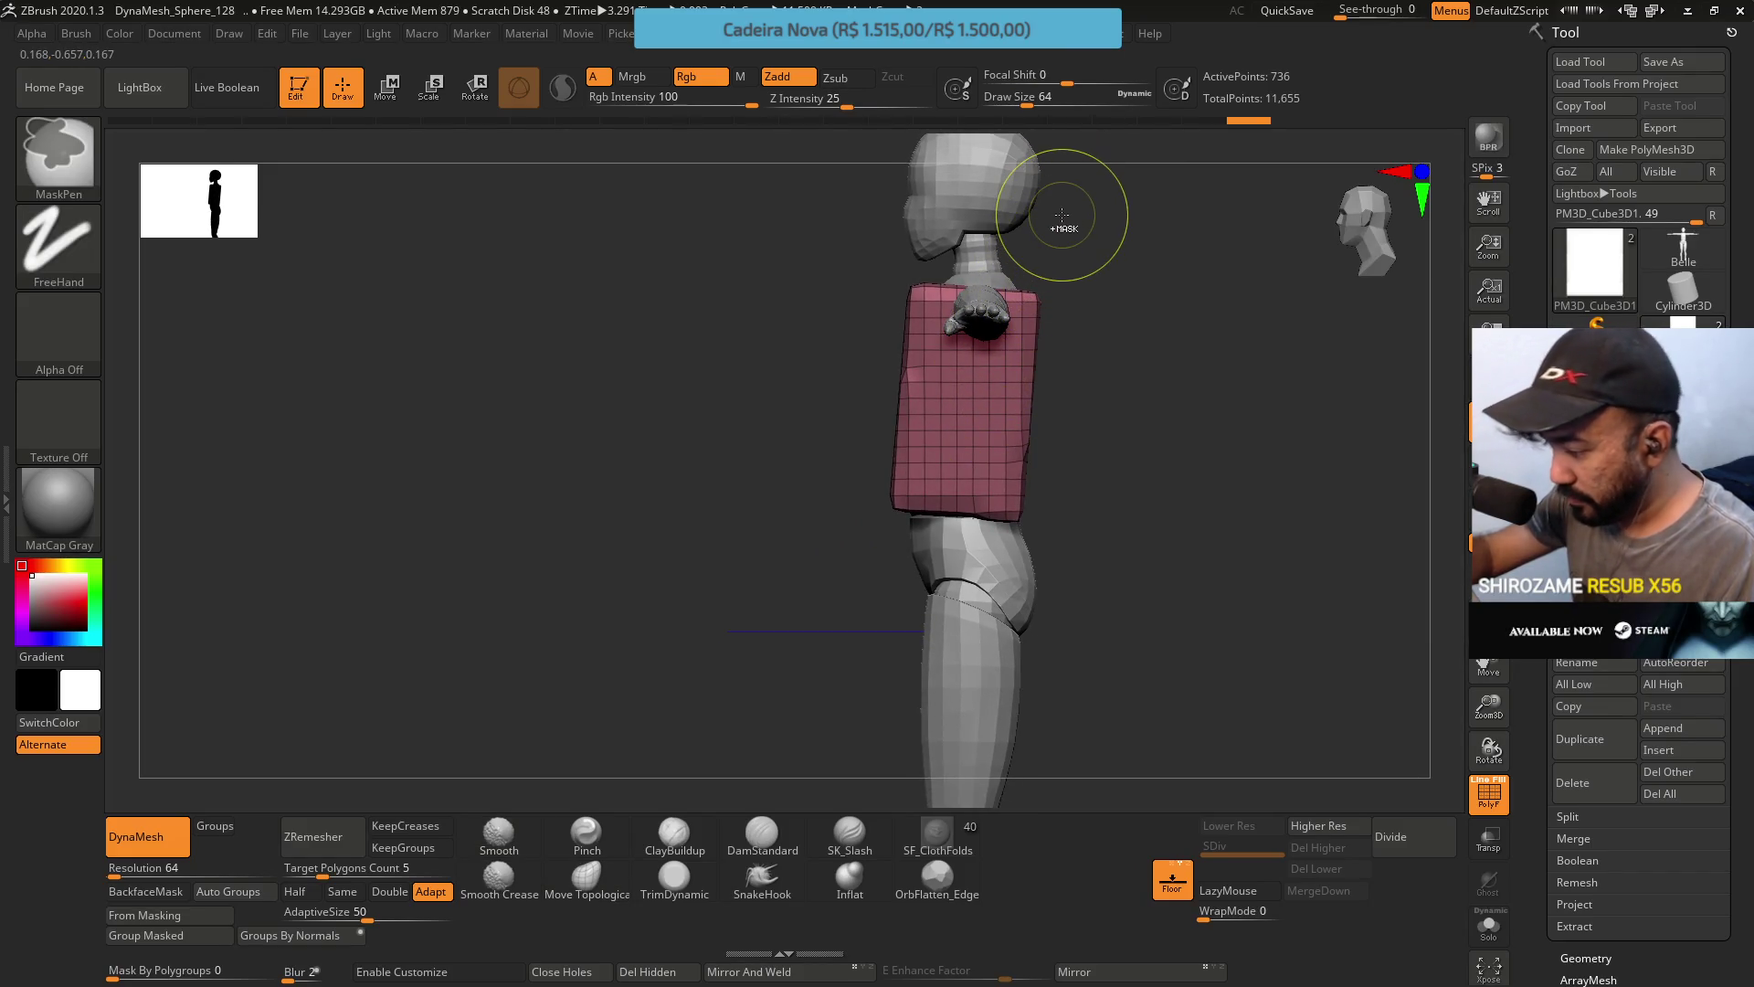
mouse_move(1065, 216)
shift+mouse_down()
mouse_move(1038, 293)
mouse_move(1058, 293)
shift+mouse_up()
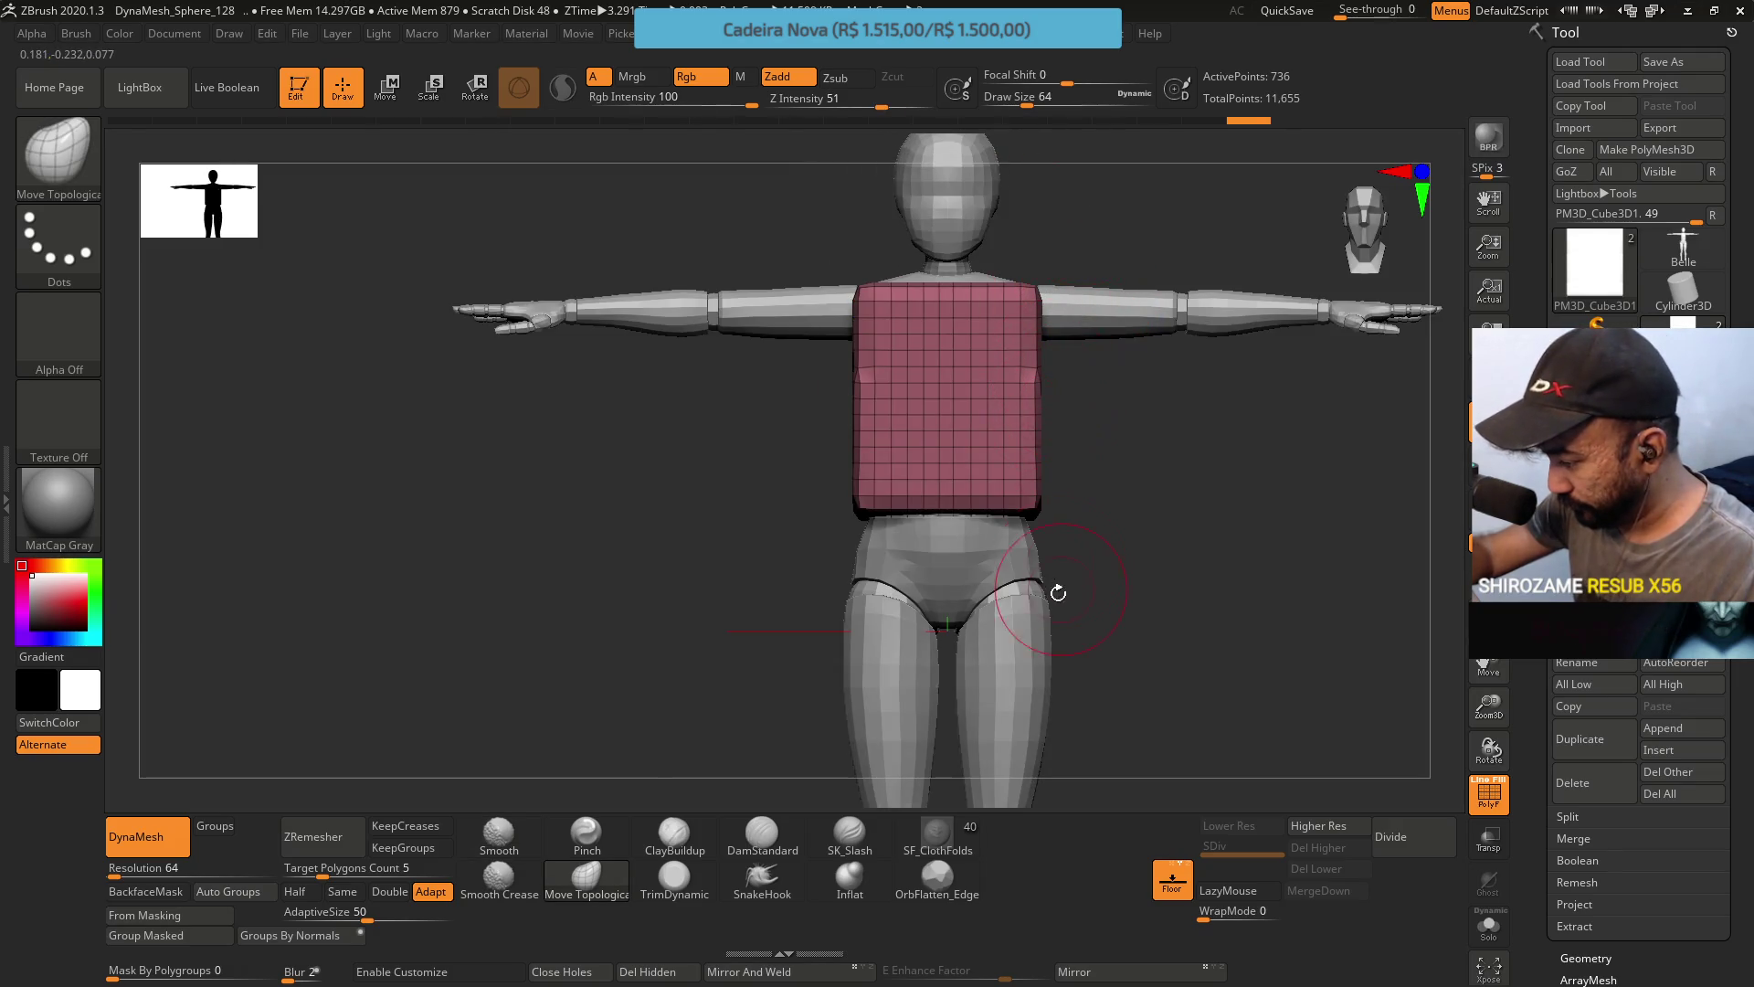
Raise the chest block slightly, duplicate it, and drag the copy toward the hips.
key(w)
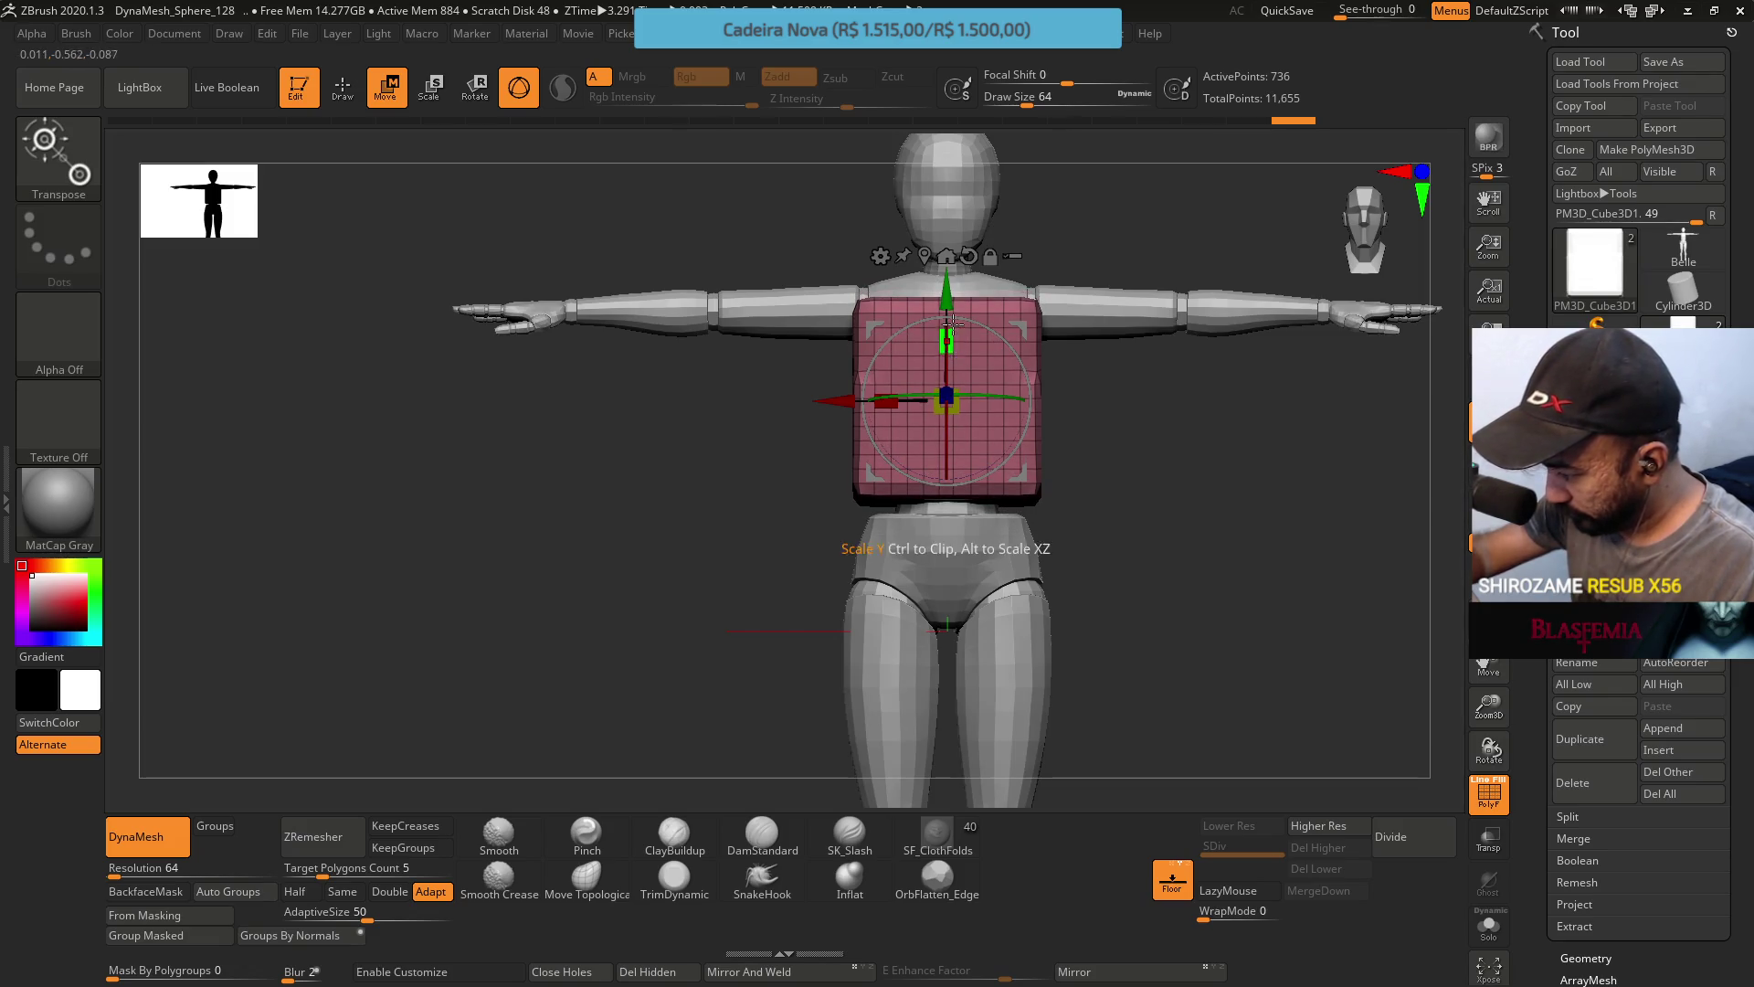
drag(950, 338, 947, 272)
click(1350, 228)
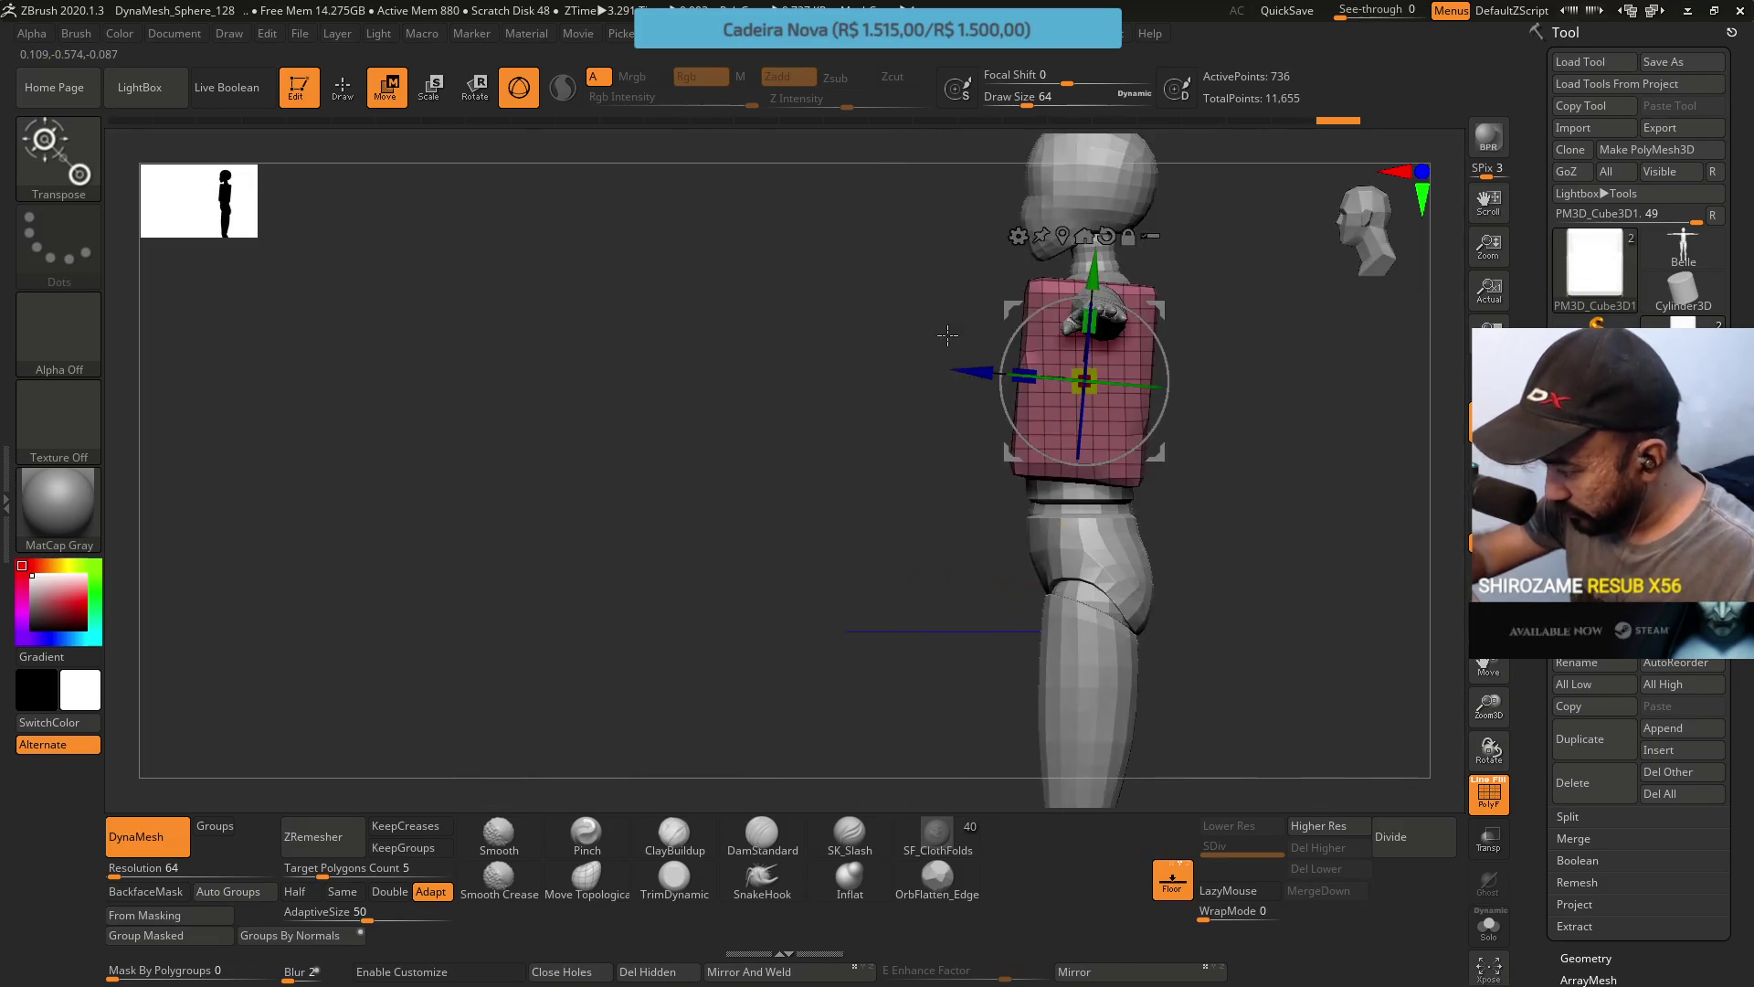
mouse_move(1142, 329)
mouse_down()
mouse_move(981, 481)
mouse_move(723, 548)
mouse_up()
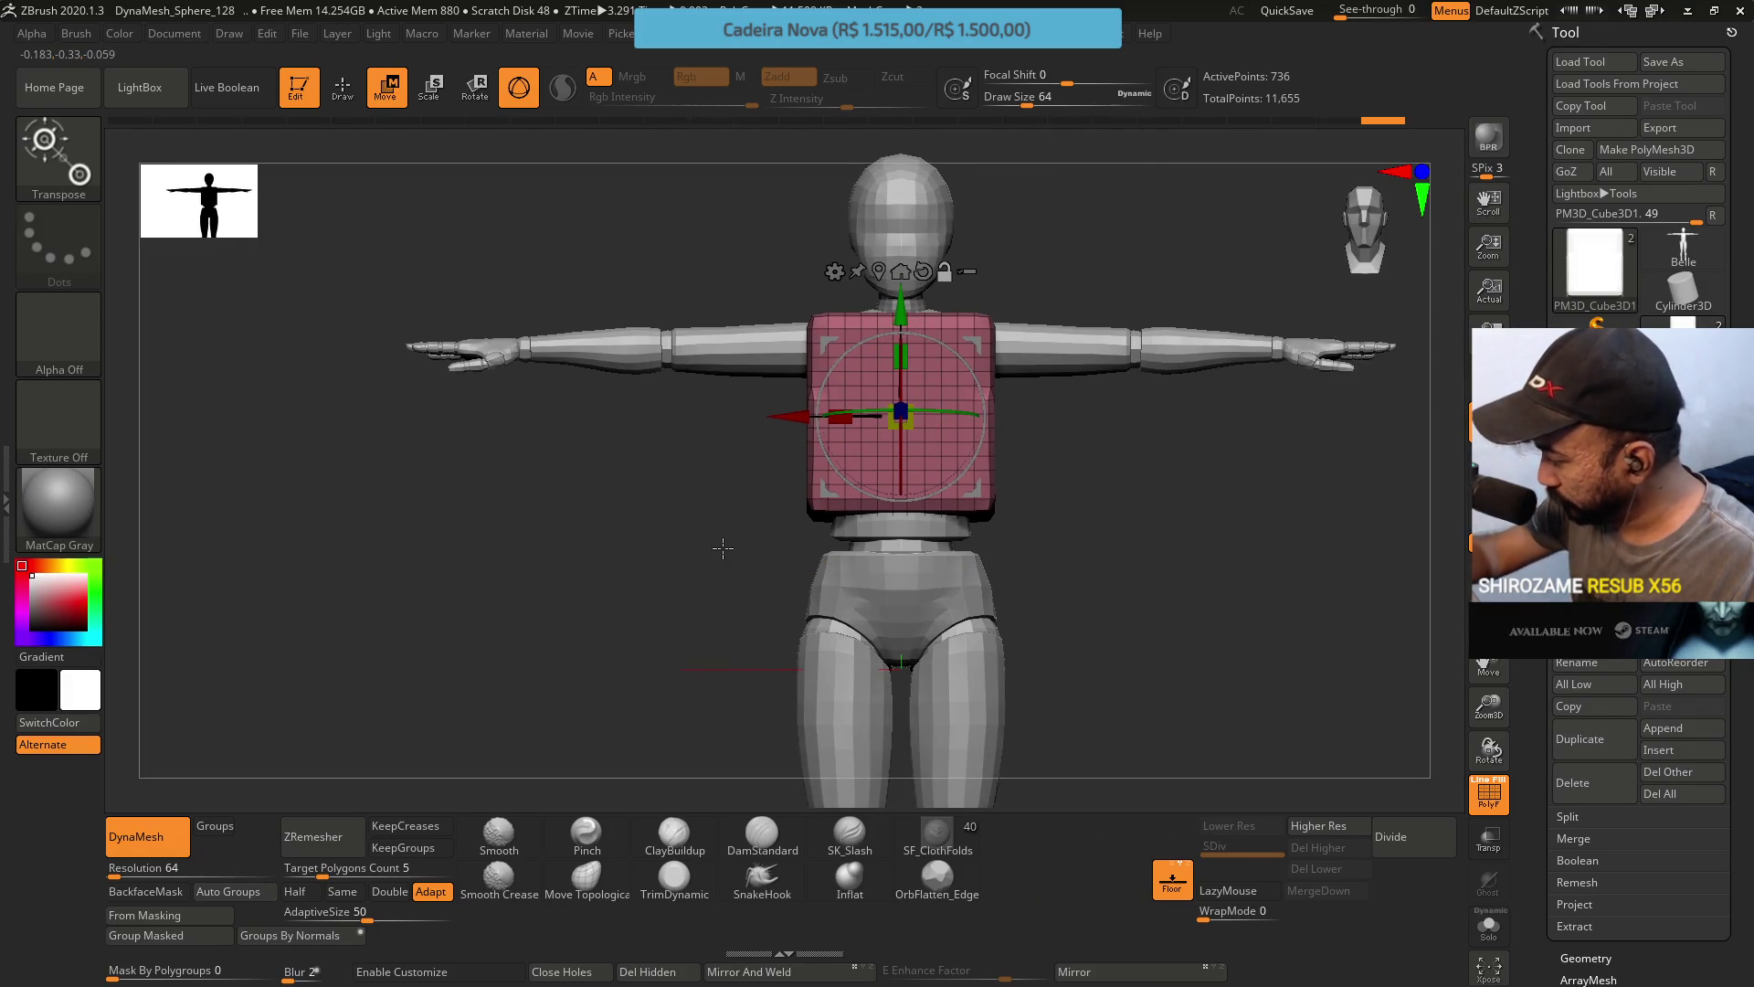
click(1579, 738)
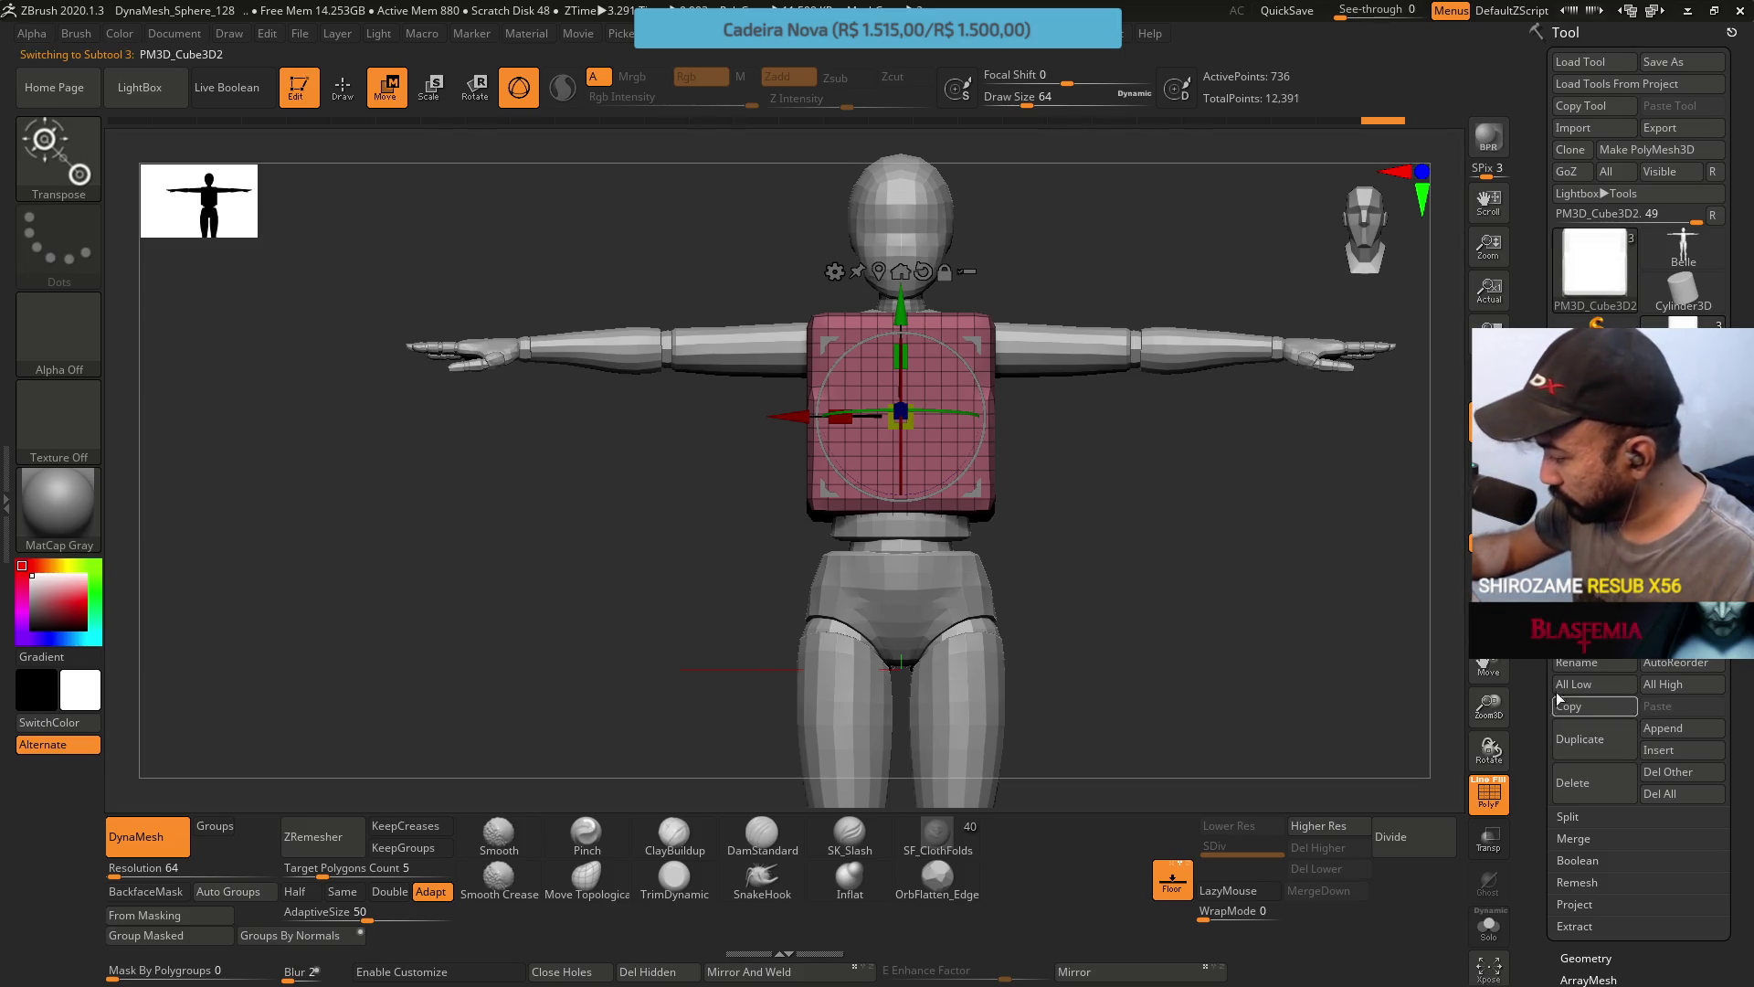
drag(901, 306, 901, 521)
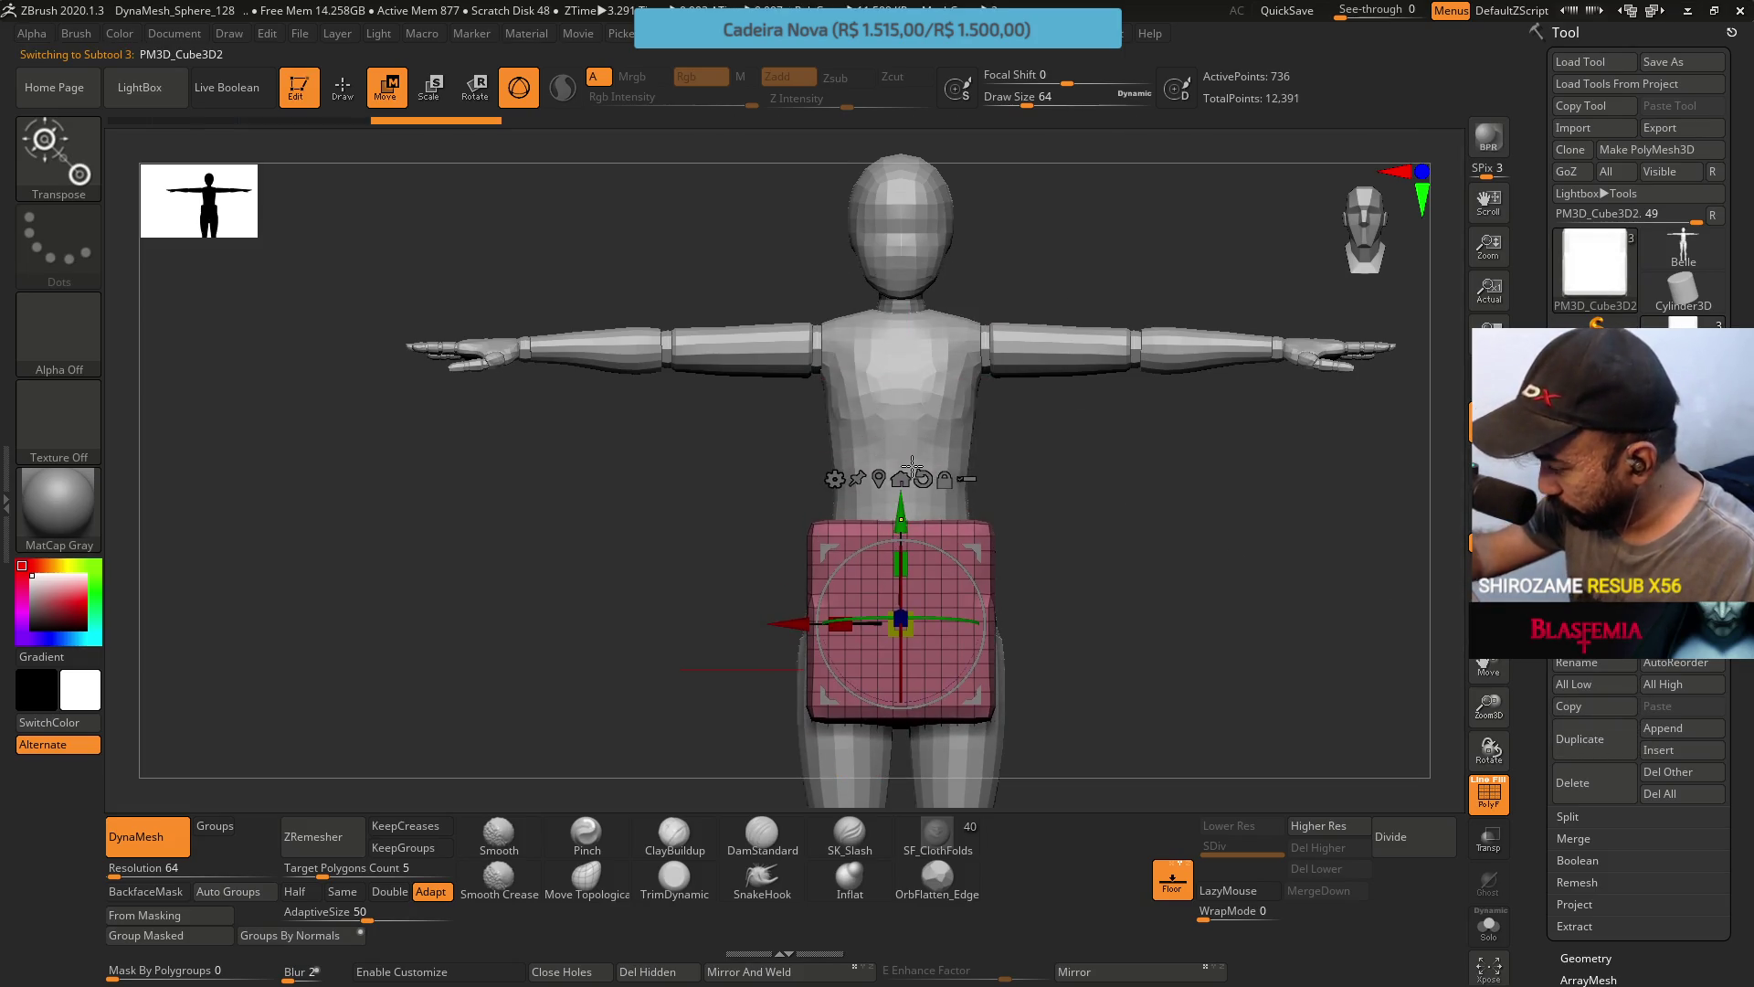
Place the copy at the hips, tilt it slightly, flatten it, and raise it toward the chest.
key(ctrl+z)
drag(901, 306, 901, 503)
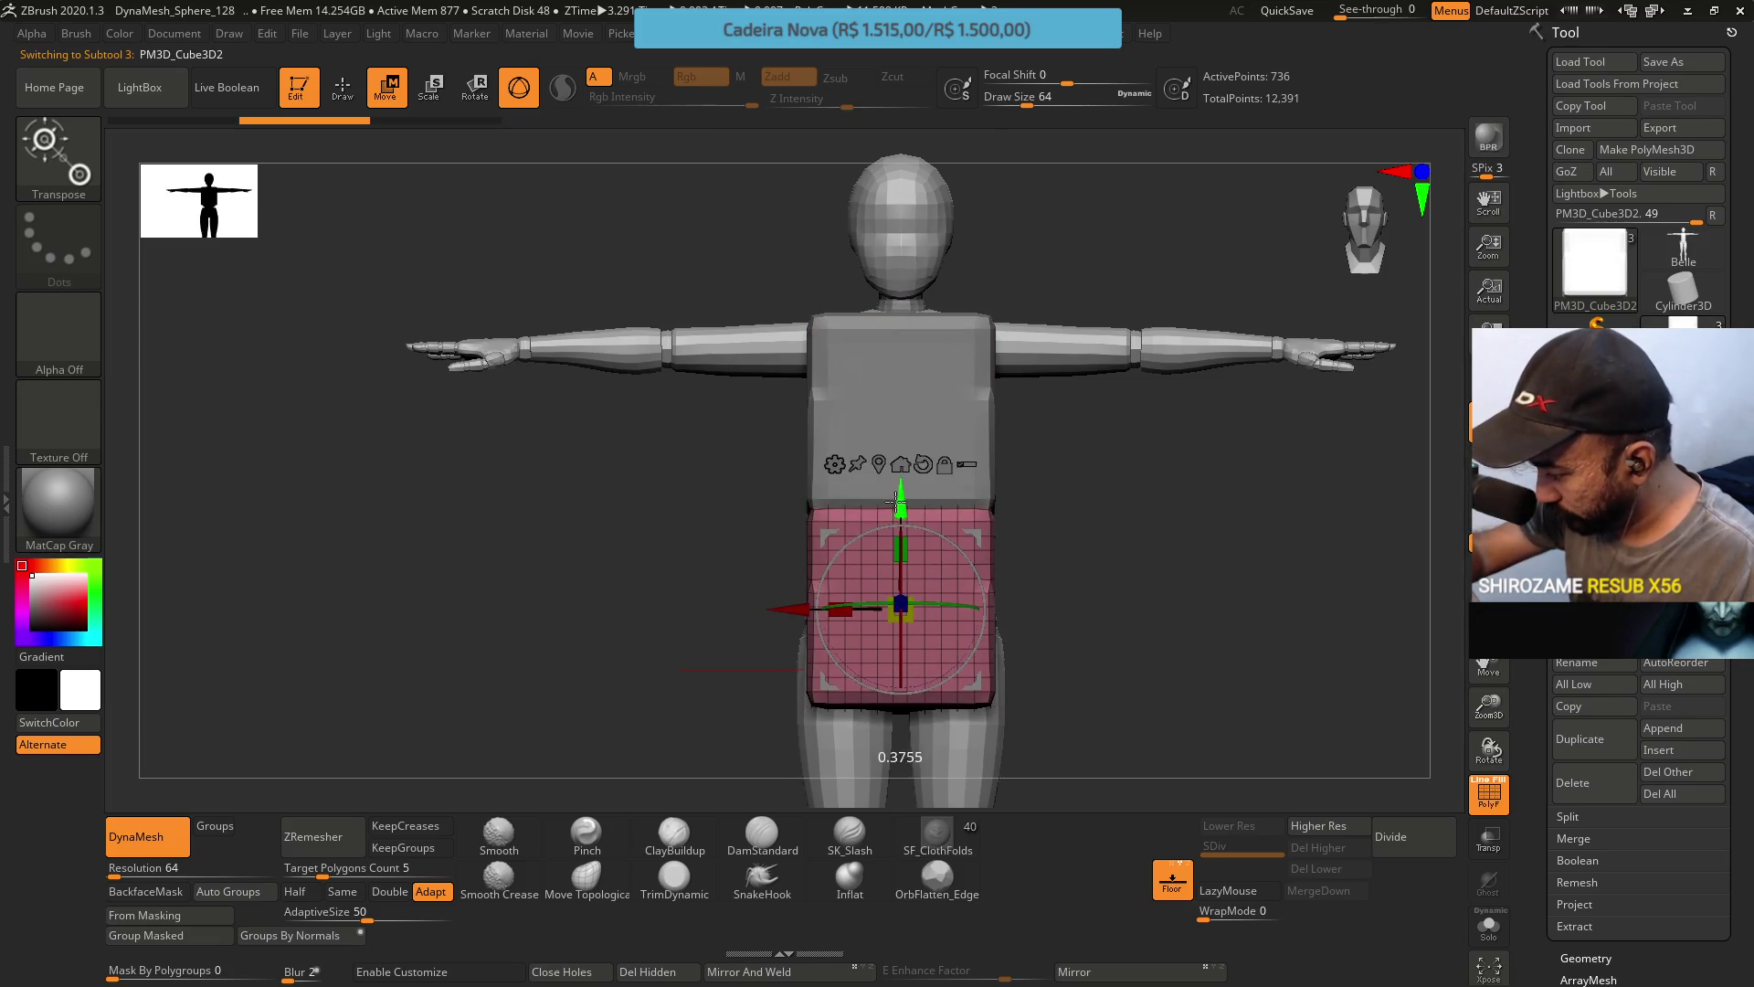
drag(1023, 397, 913, 411)
drag(982, 594, 971, 555)
mouse_move(900, 614)
mouse_down()
mouse_move(955, 538)
mouse_move(912, 580)
mouse_up()
drag(905, 505, 904, 489)
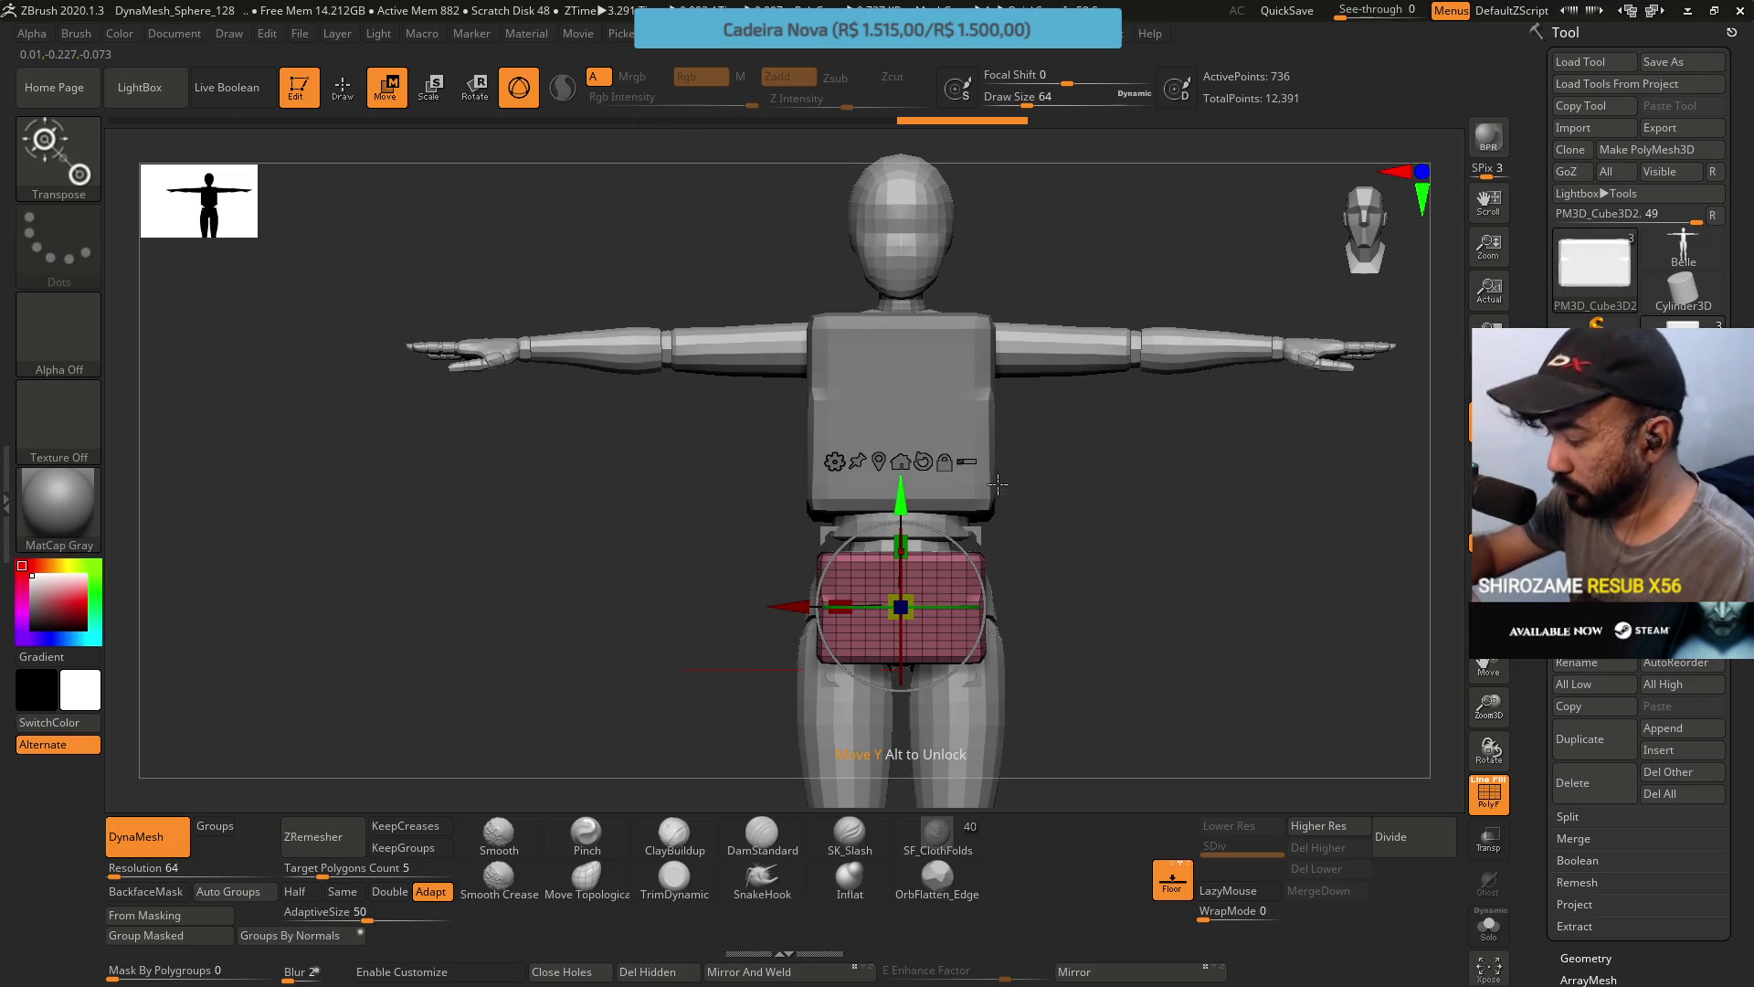
mouse_move(998, 485)
mouse_down()
mouse_move(968, 501)
mouse_move(1014, 548)
mouse_up()
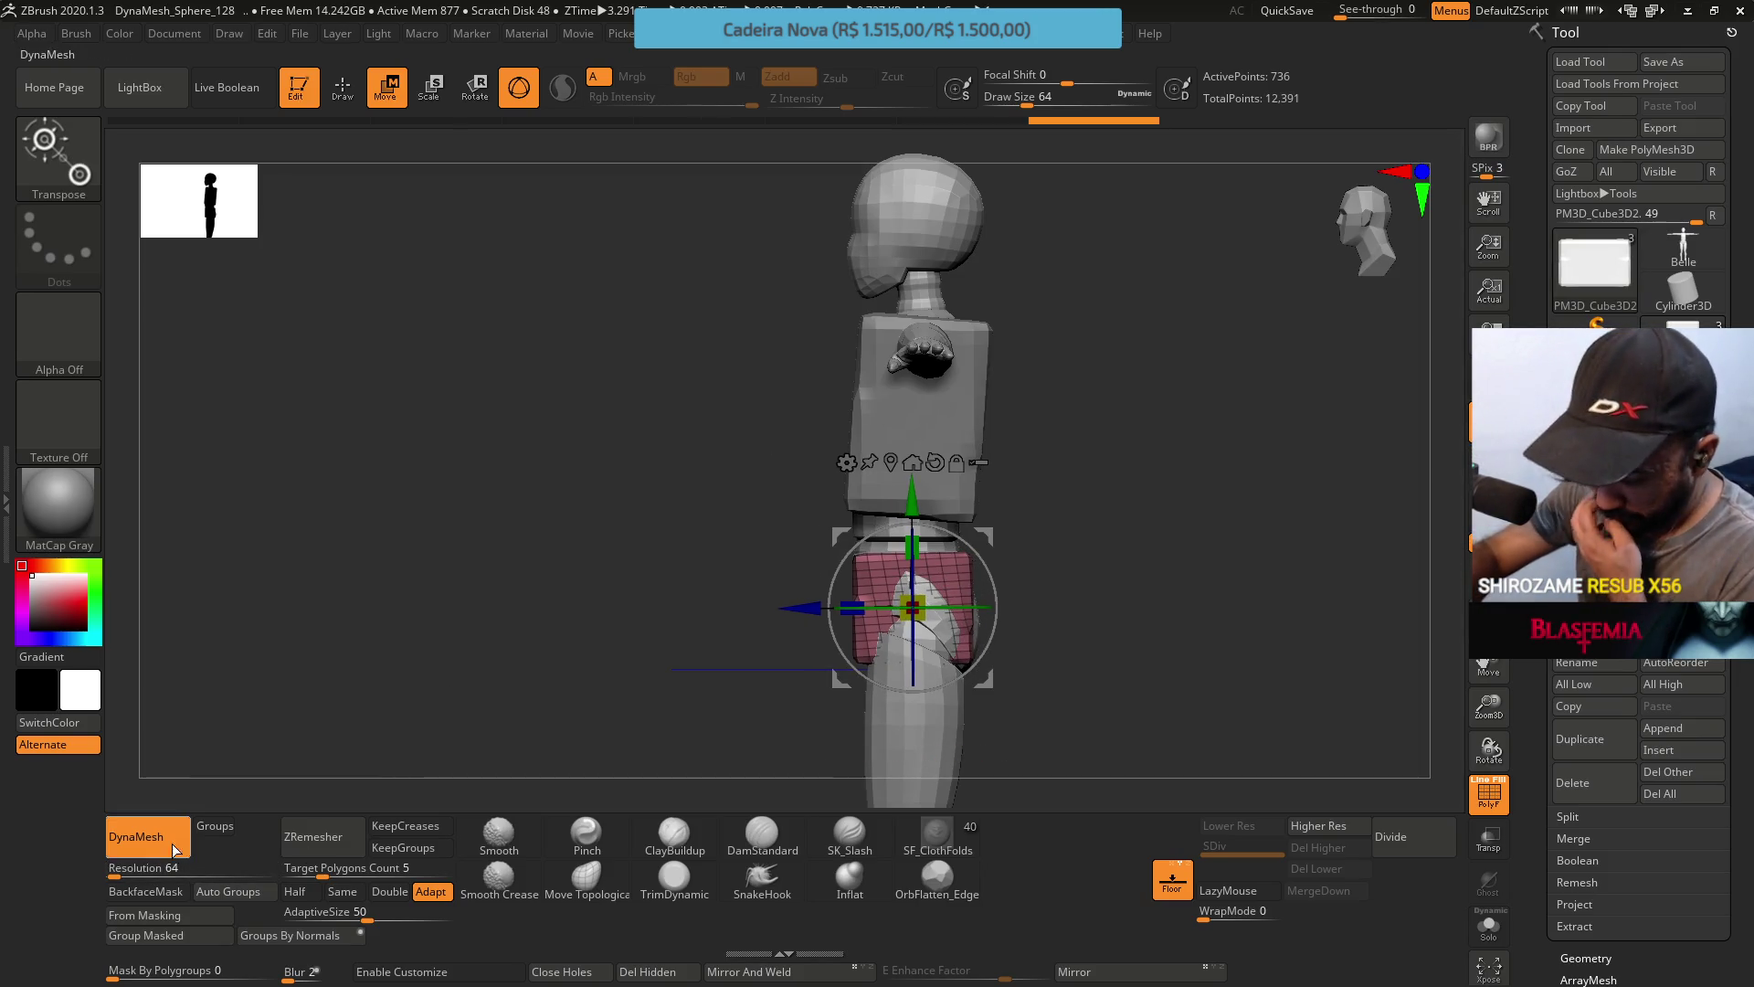
mouse_move(986, 490)
mouse_down()
mouse_move(1076, 454)
mouse_move(1067, 495)
mouse_move(1056, 459)
mouse_up()
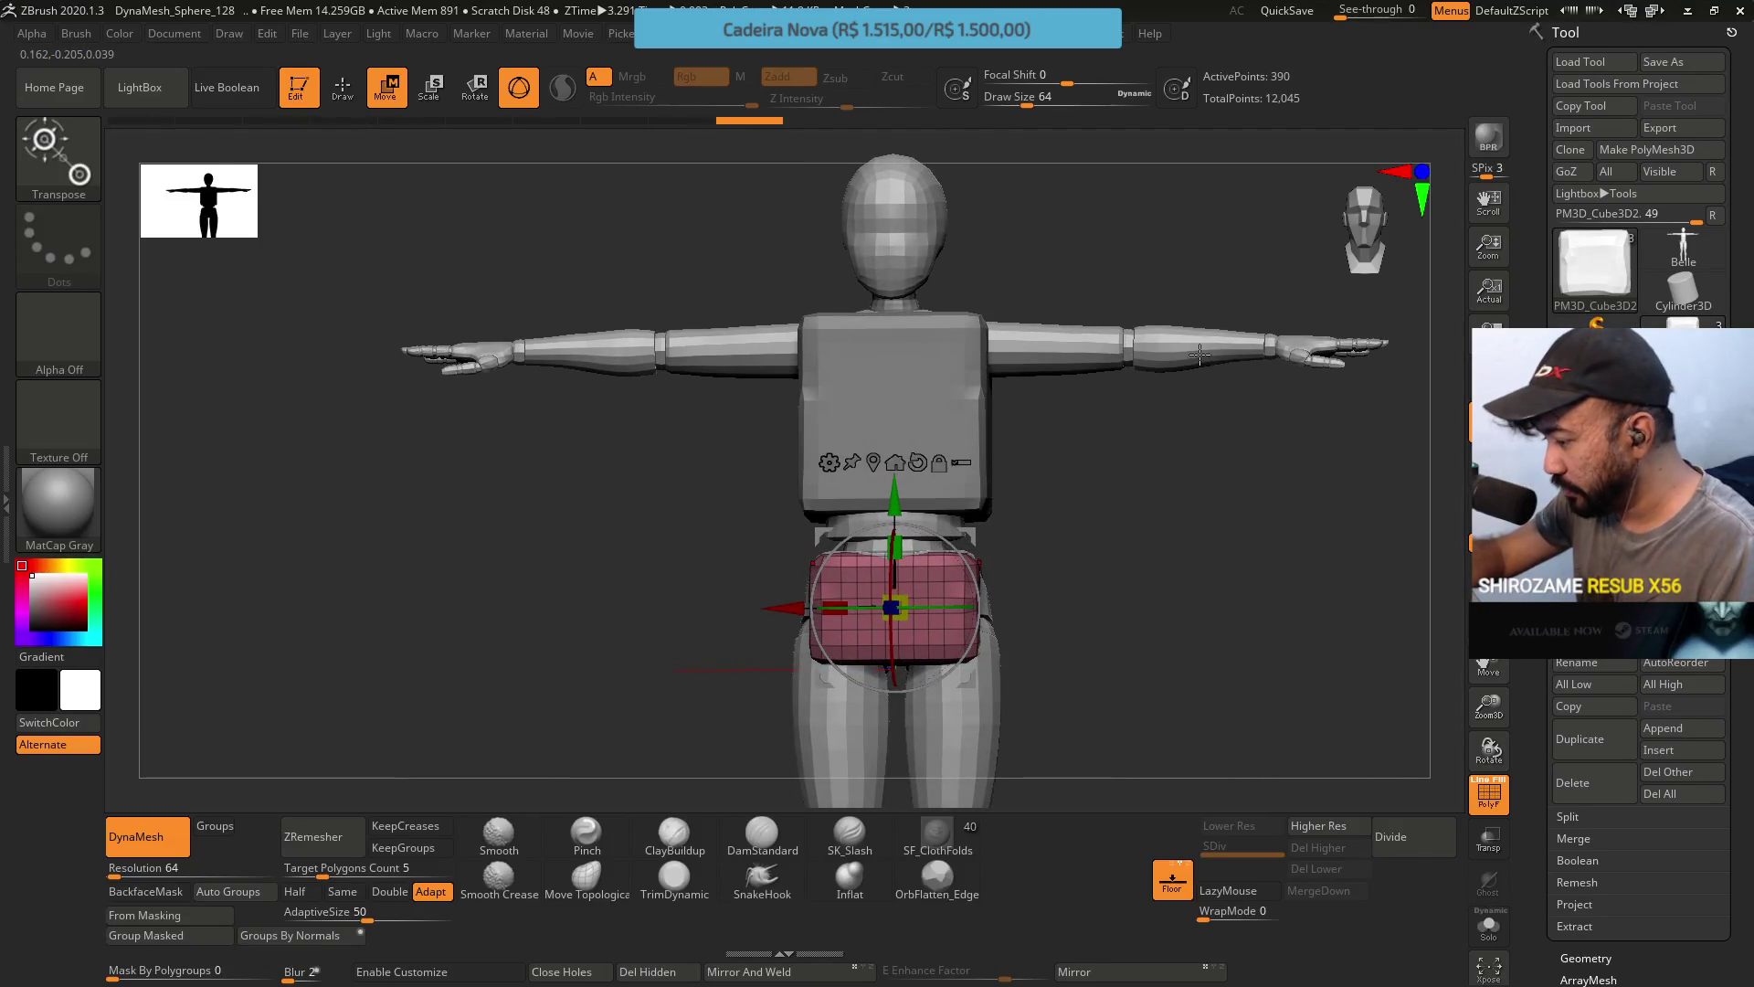
key(Up)
Select the head block and Solo it to isolate it for sculpting.
key(b)
key(m)
key(t)
key(f)
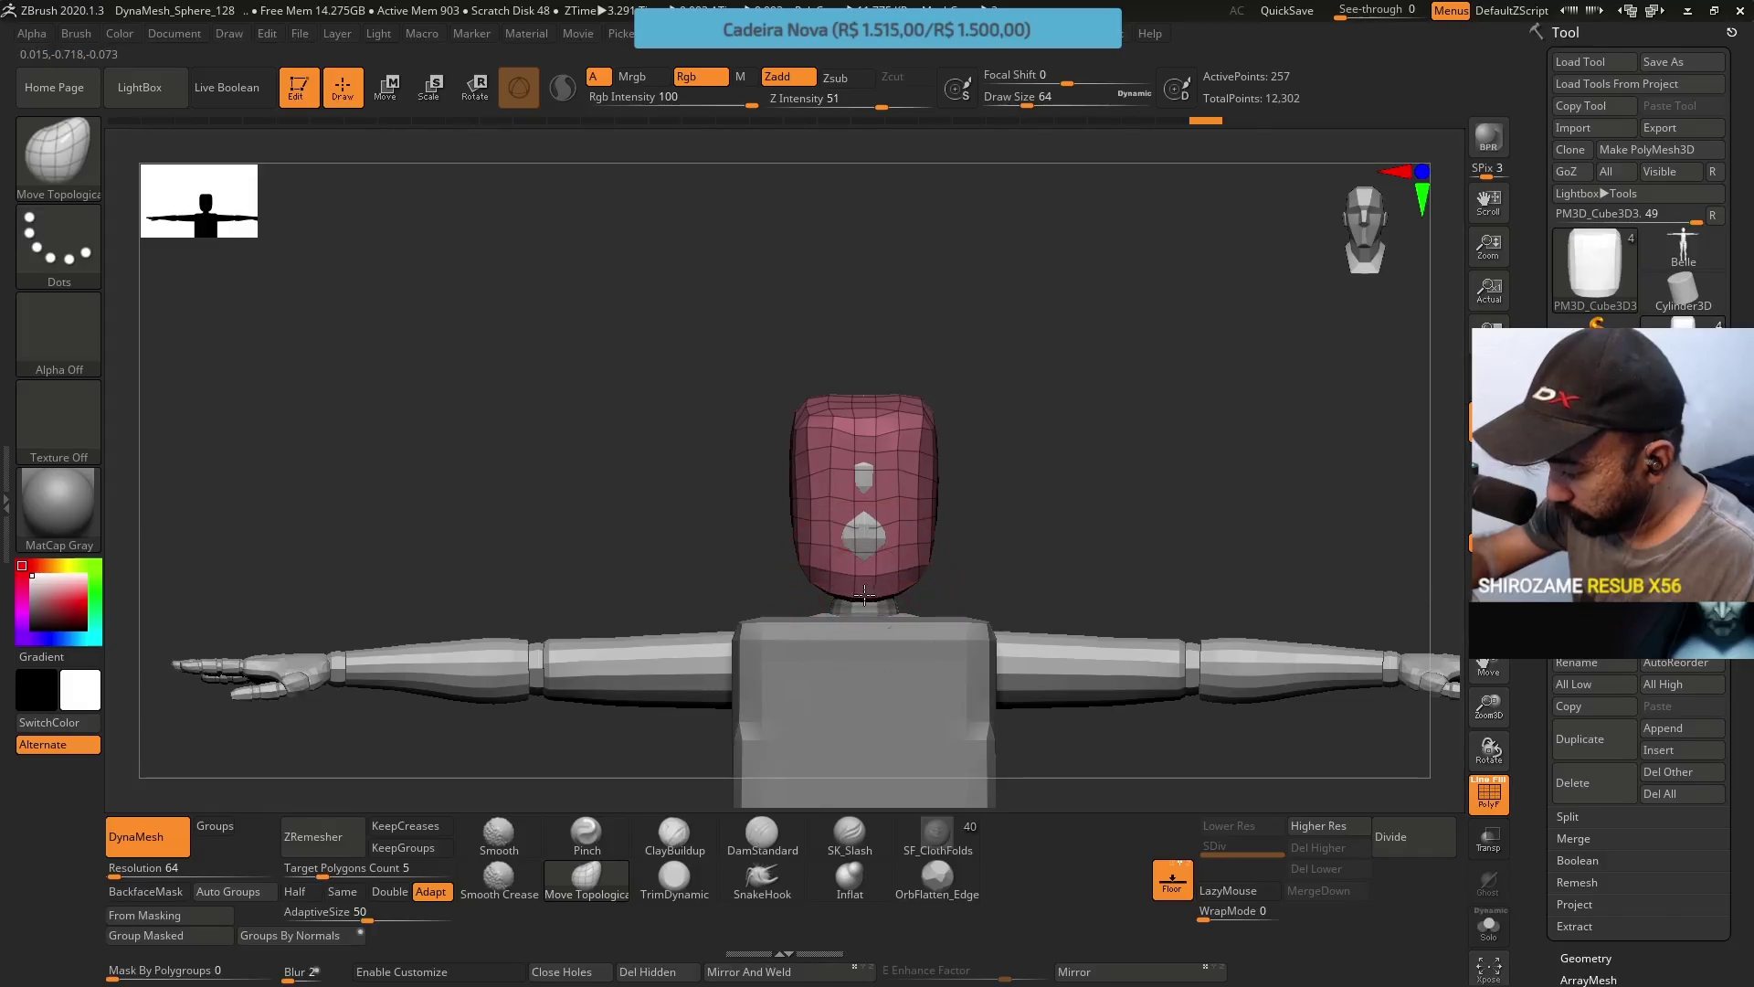
mouse_move(864, 595)
right_down()
mouse_move(822, 584)
mouse_move(886, 556)
right_up()
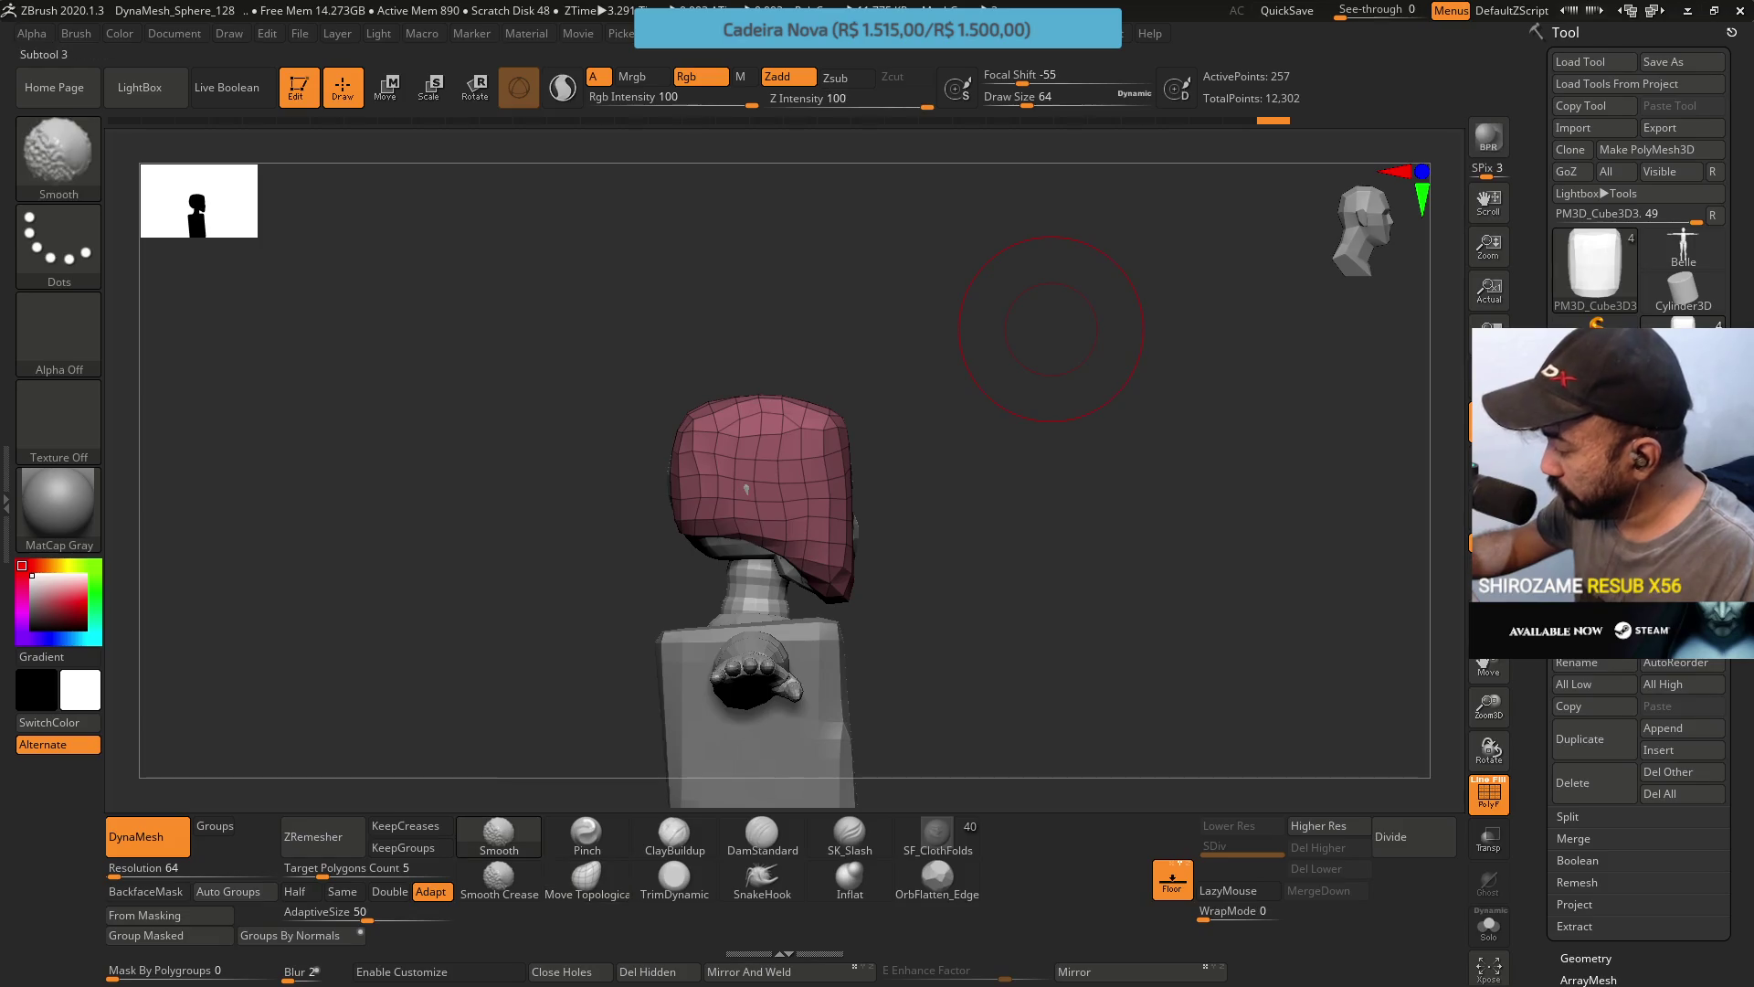
ctrl+shift+click(758, 494)
mouse_move(1003, 639)
right_down()
mouse_move(909, 415)
mouse_move(777, 534)
mouse_move(839, 495)
right_up()
Sculpt the head into a skull-and-jaw profile with ClayBuildup, TrimDynamic and Move Topological.
click(674, 836)
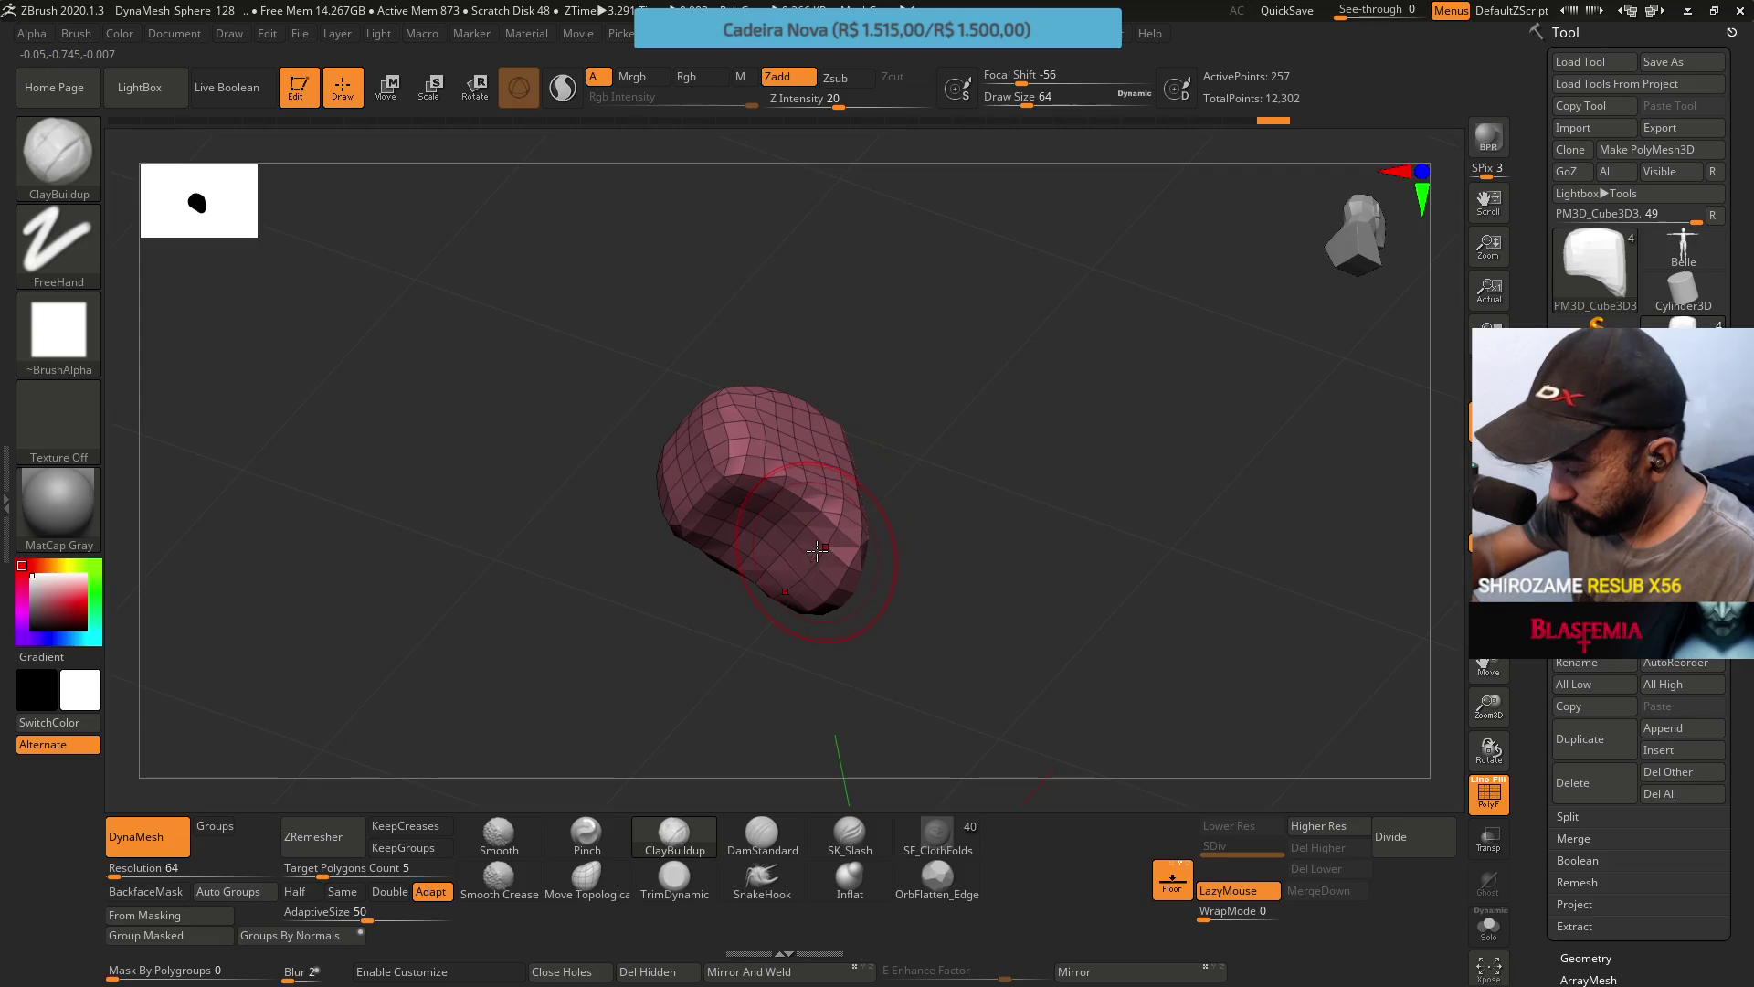
key(s)
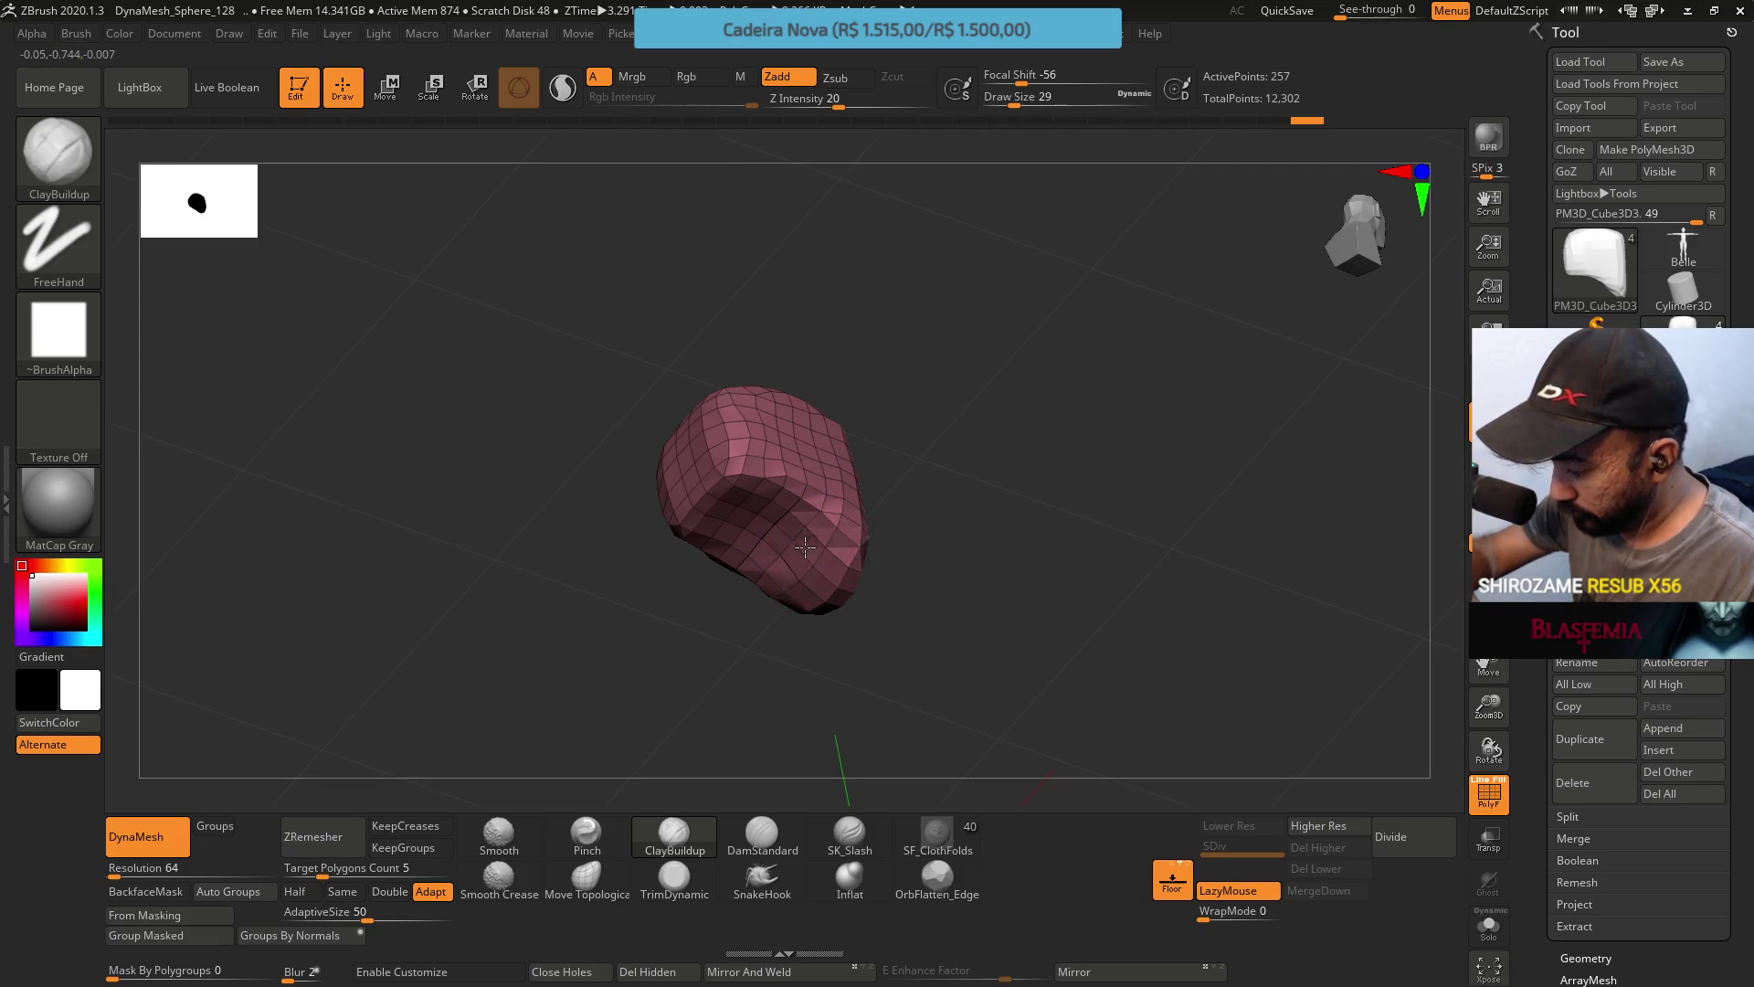
right_drag(800, 576, 880, 473)
click(676, 877)
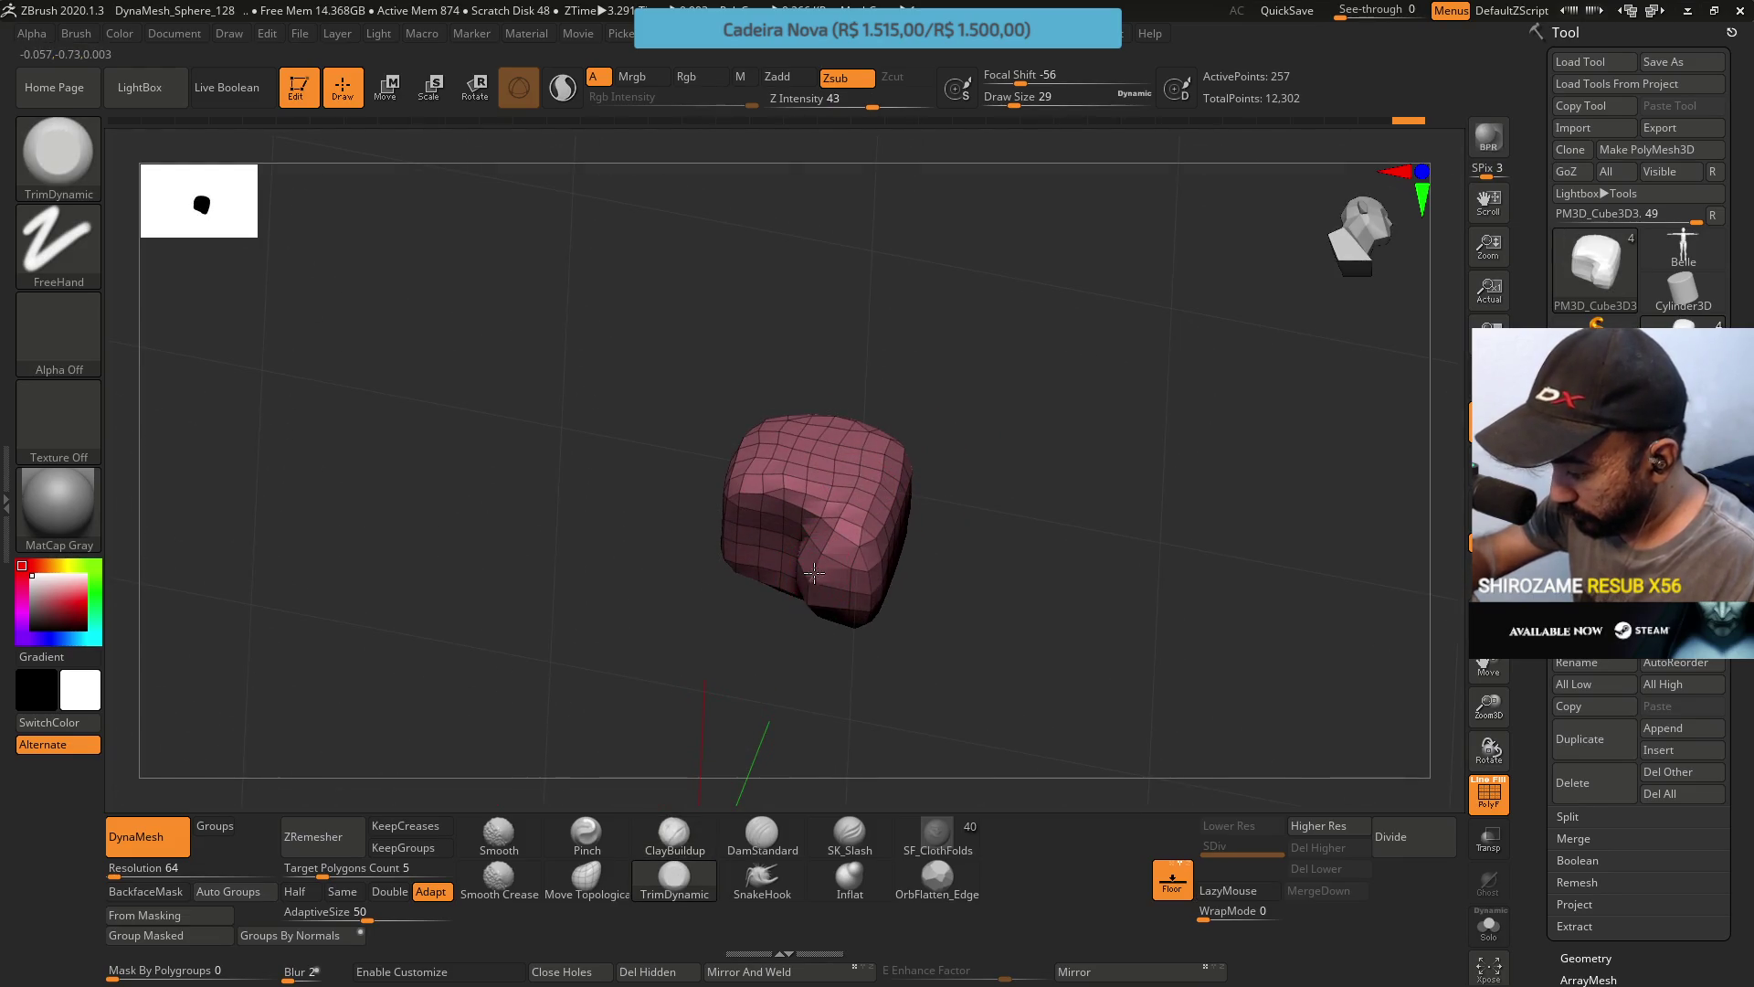
right_drag(810, 594, 879, 485)
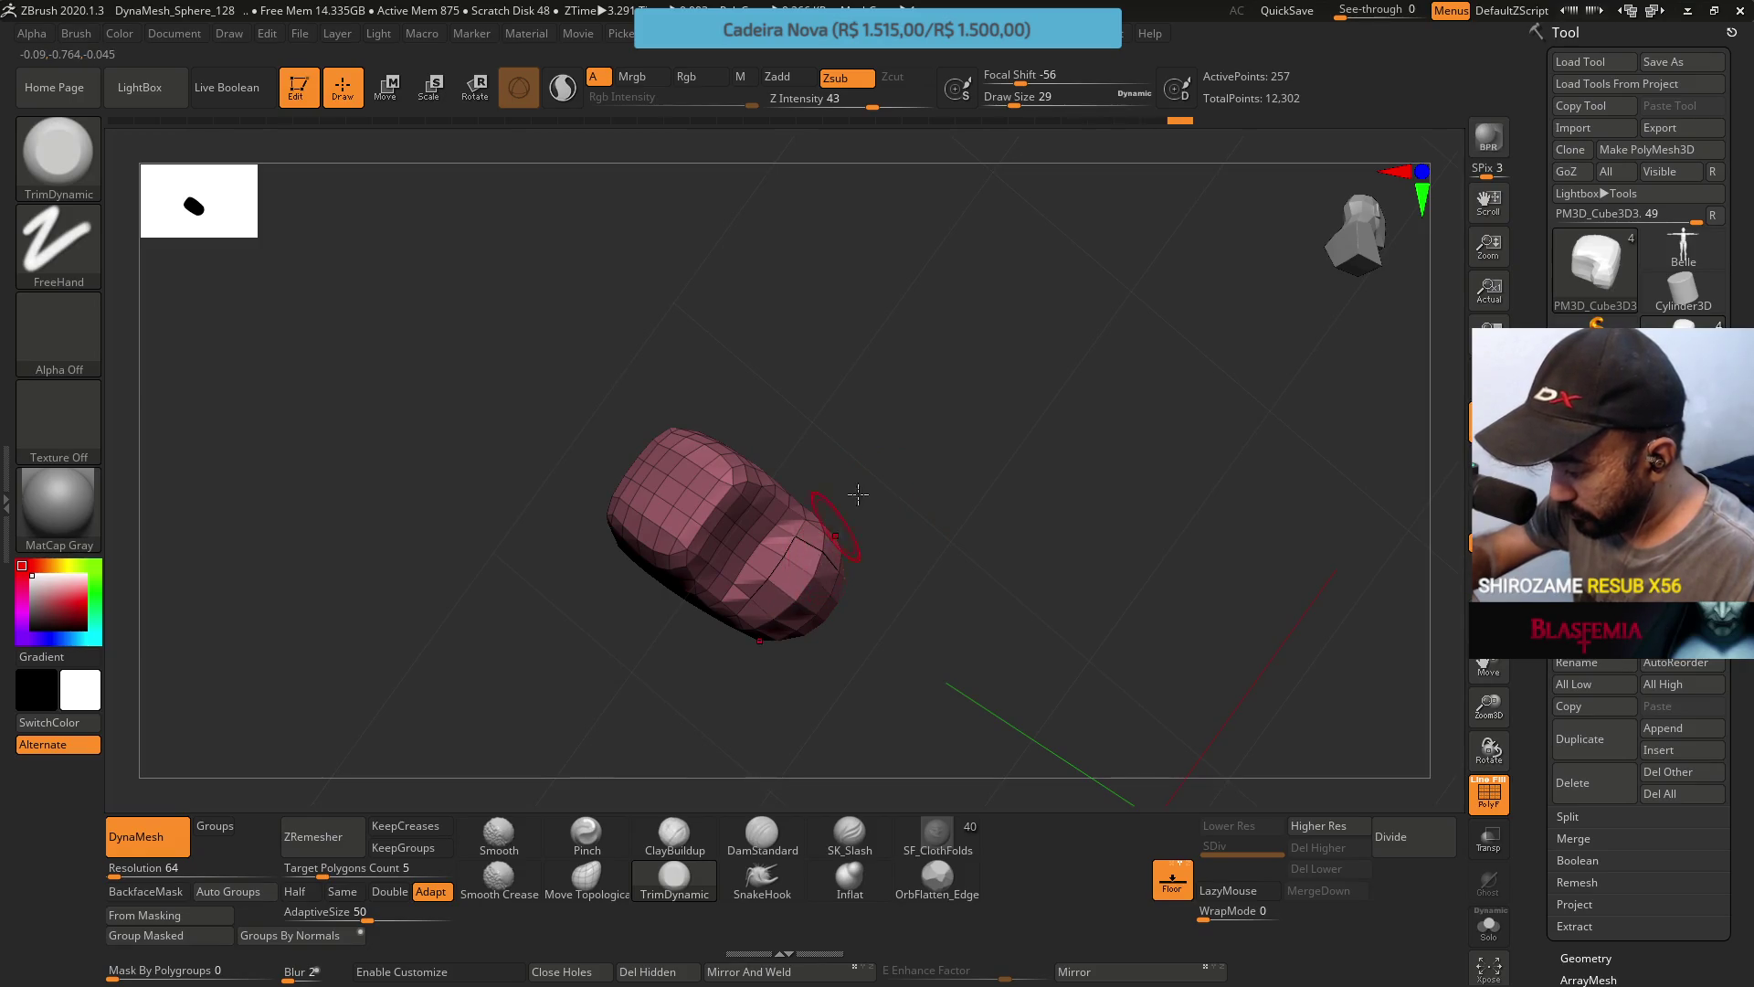
mouse_move(858, 494)
right_down()
mouse_move(818, 627)
mouse_move(785, 658)
right_up()
key(b)
key(m)
key(t)
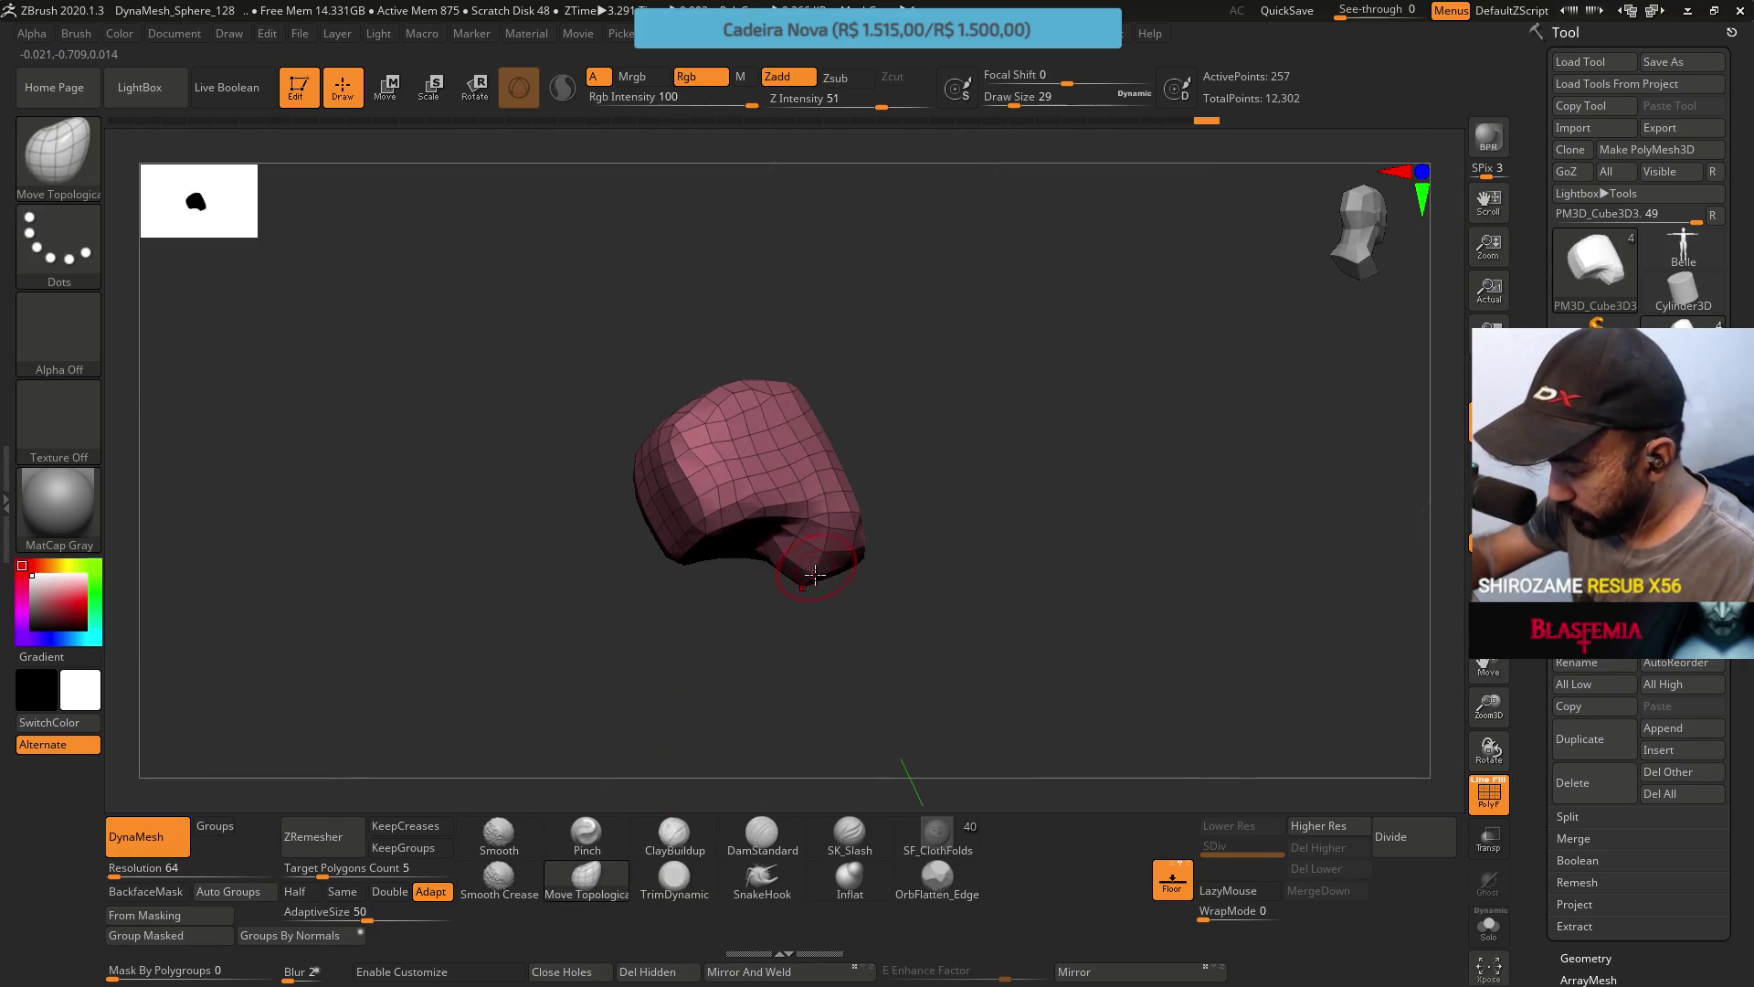
mouse_move(809, 572)
right_down()
mouse_move(861, 521)
mouse_move(901, 418)
right_up()
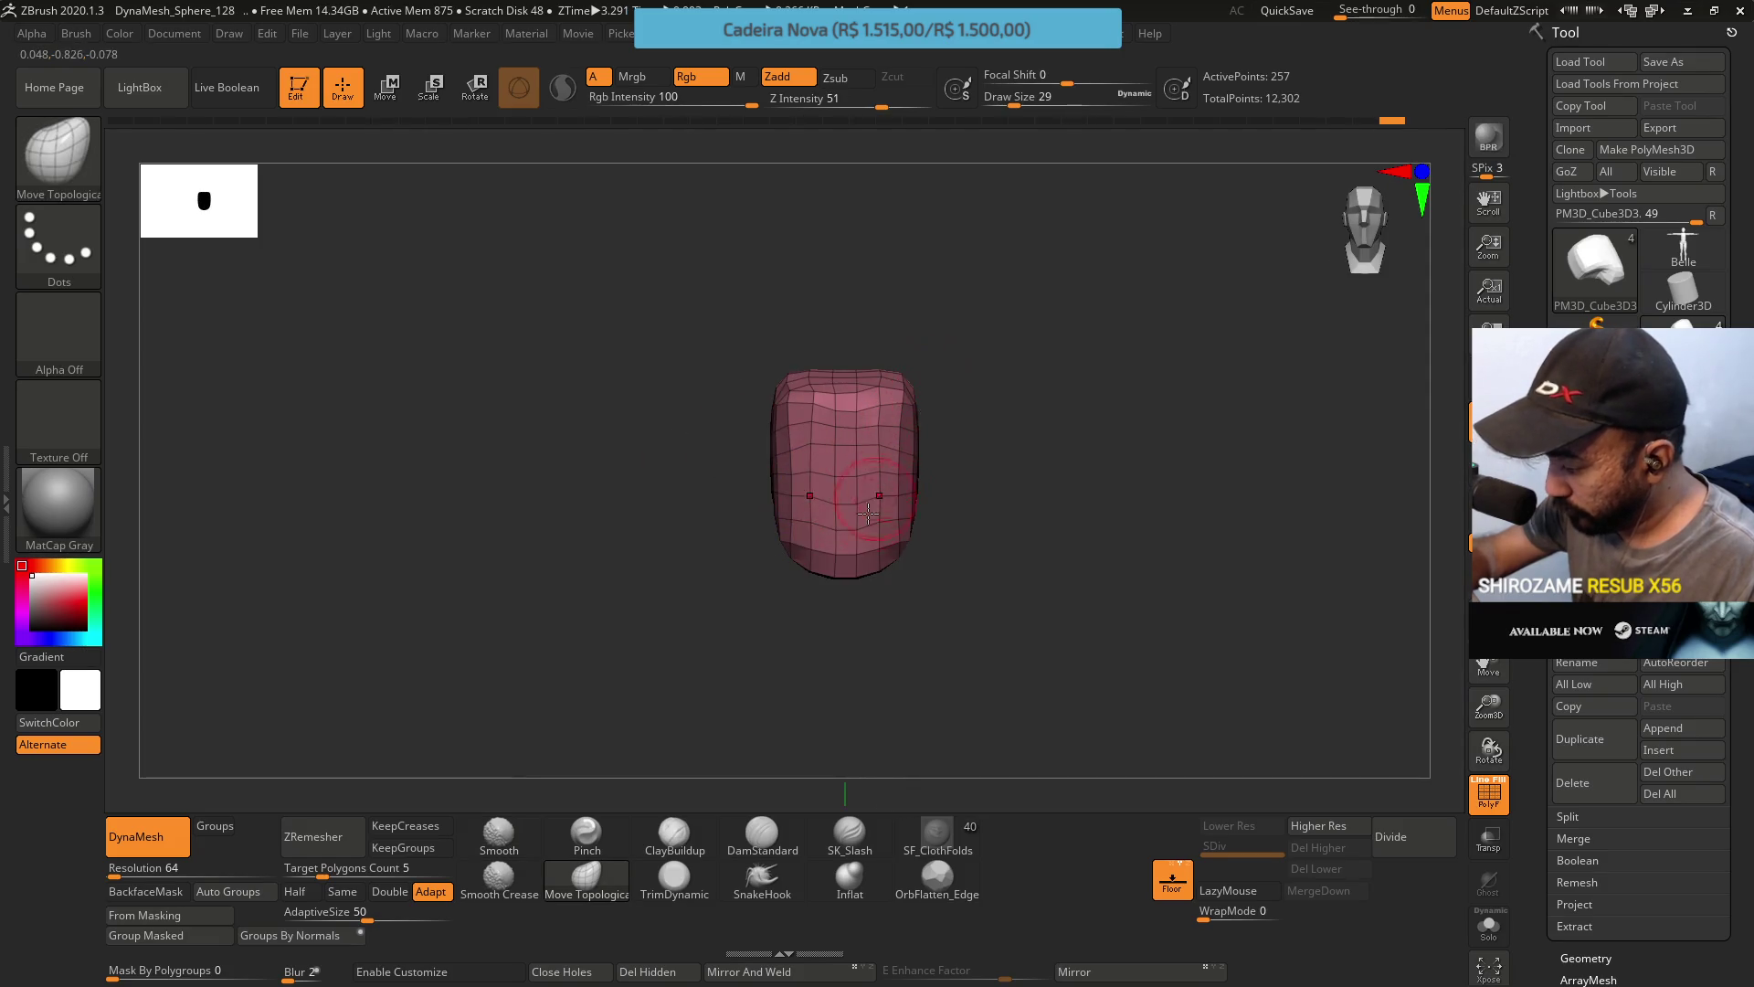
right_drag(868, 515, 808, 565)
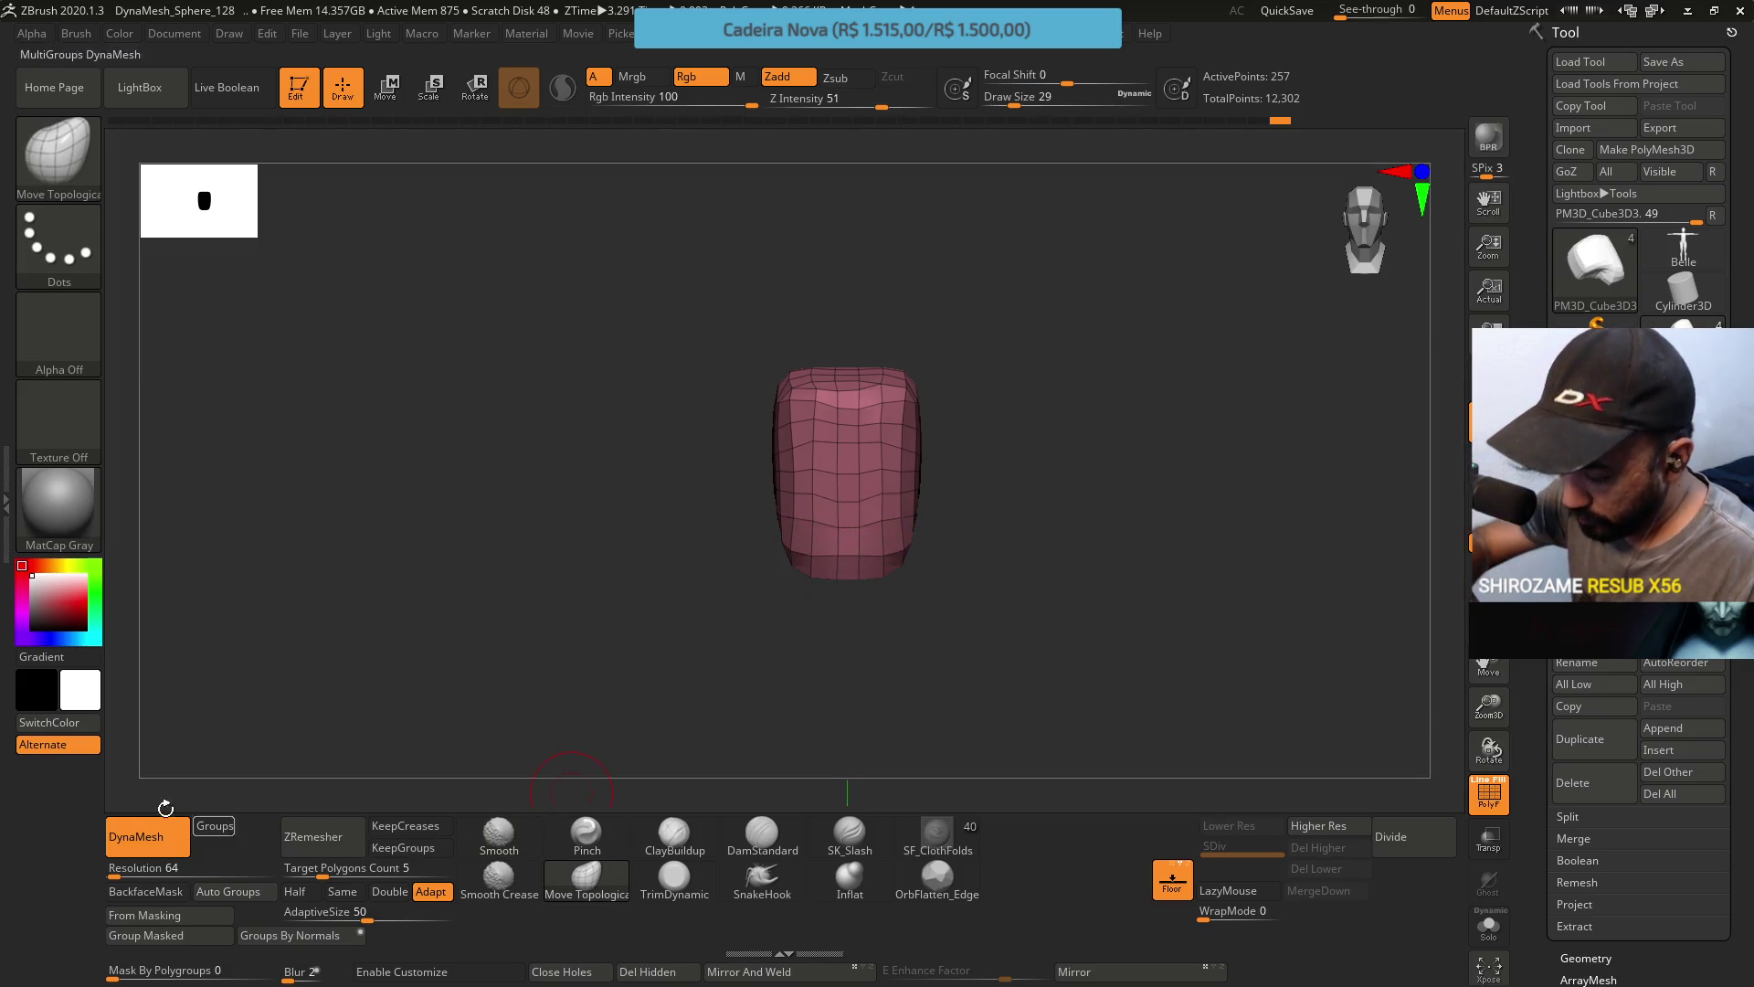
DynaMesh the head to 263 points, then show all pieces except the arms.
click(146, 836)
click(147, 836)
mouse_move(913, 525)
right_down()
mouse_move(1023, 498)
mouse_move(924, 485)
mouse_move(950, 511)
right_up()
mouse_move(954, 665)
right_down()
mouse_move(1245, 481)
mouse_move(1109, 627)
right_up()
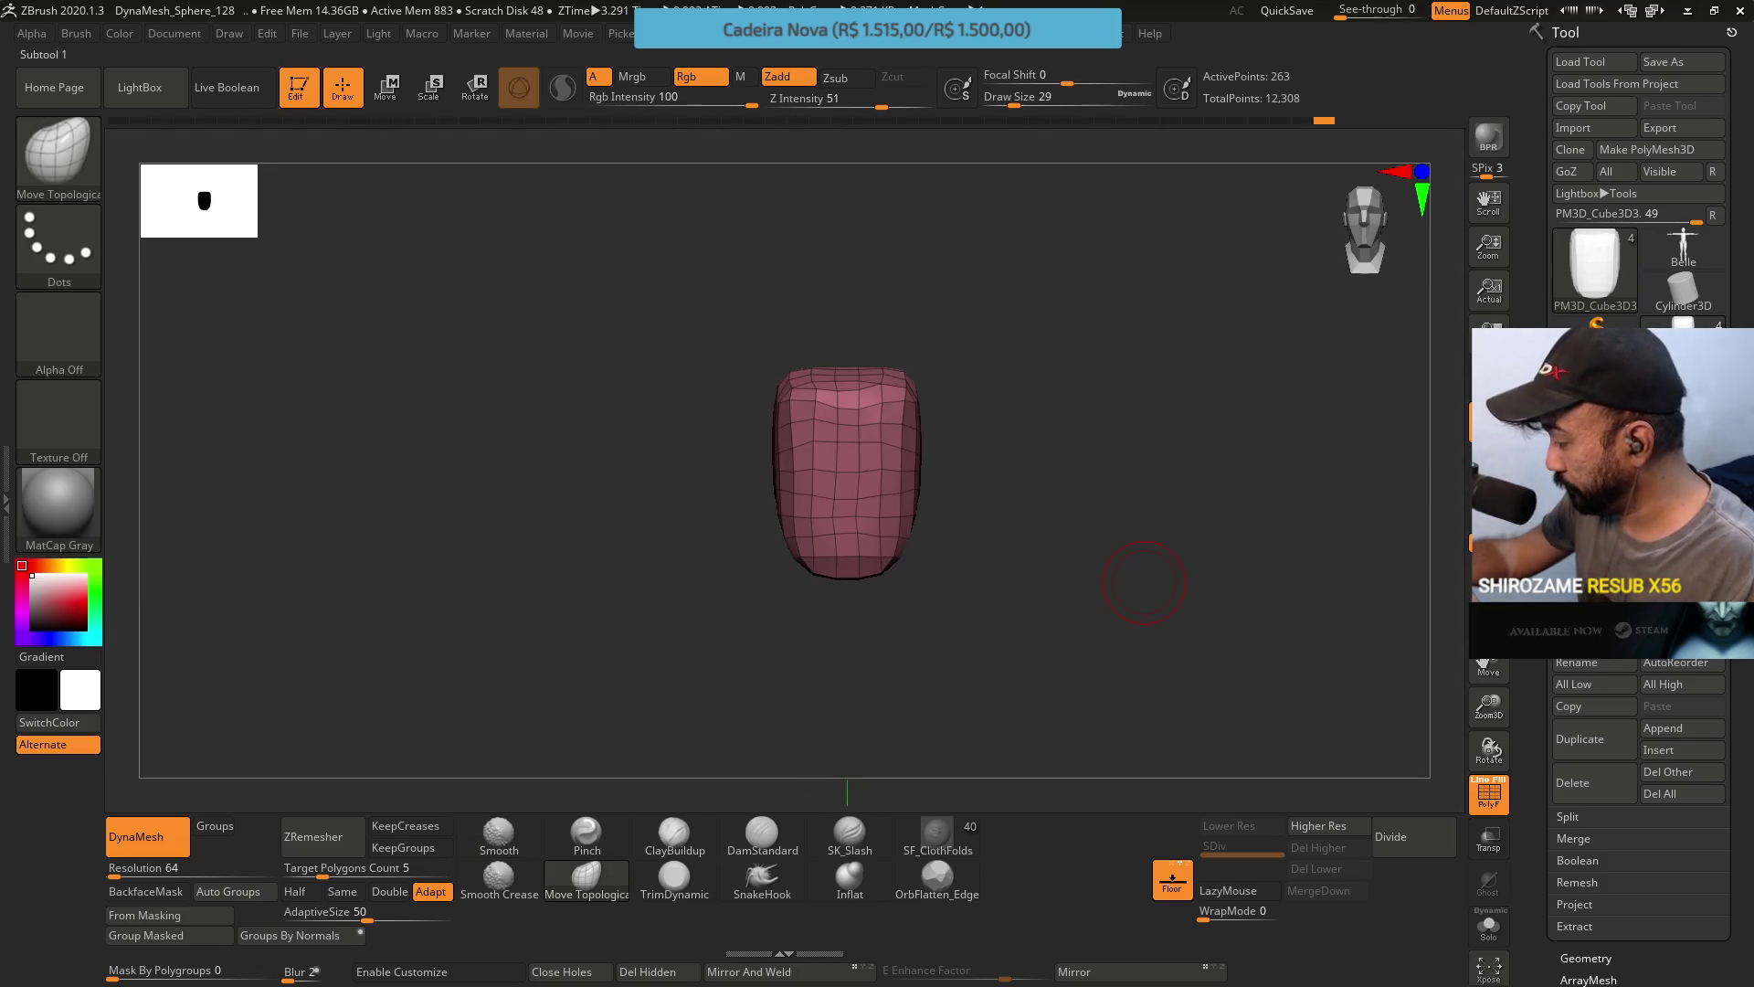
ctrl+shift+click(1142, 581)
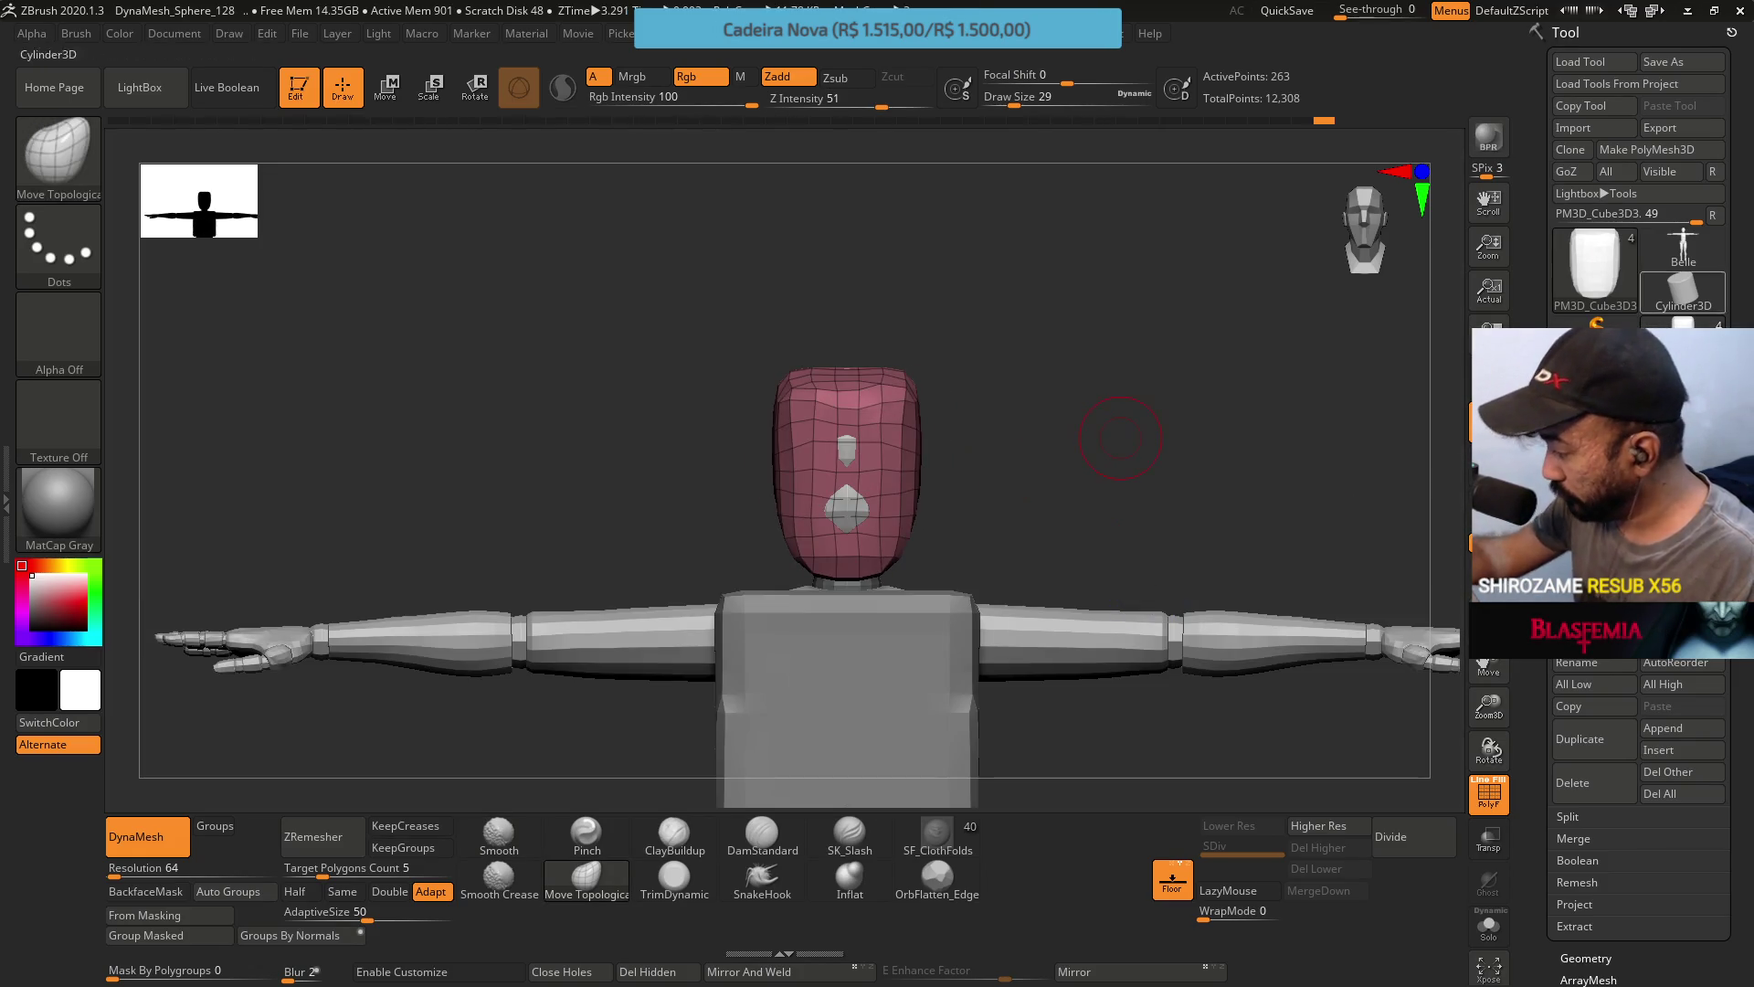
ctrl+shift+click(1122, 440)
mouse_move(1010, 560)
ctrl+right_down()
mouse_move(1057, 560)
mouse_move(1071, 393)
mouse_move(1030, 469)
mouse_move(1025, 437)
ctrl+right_up()
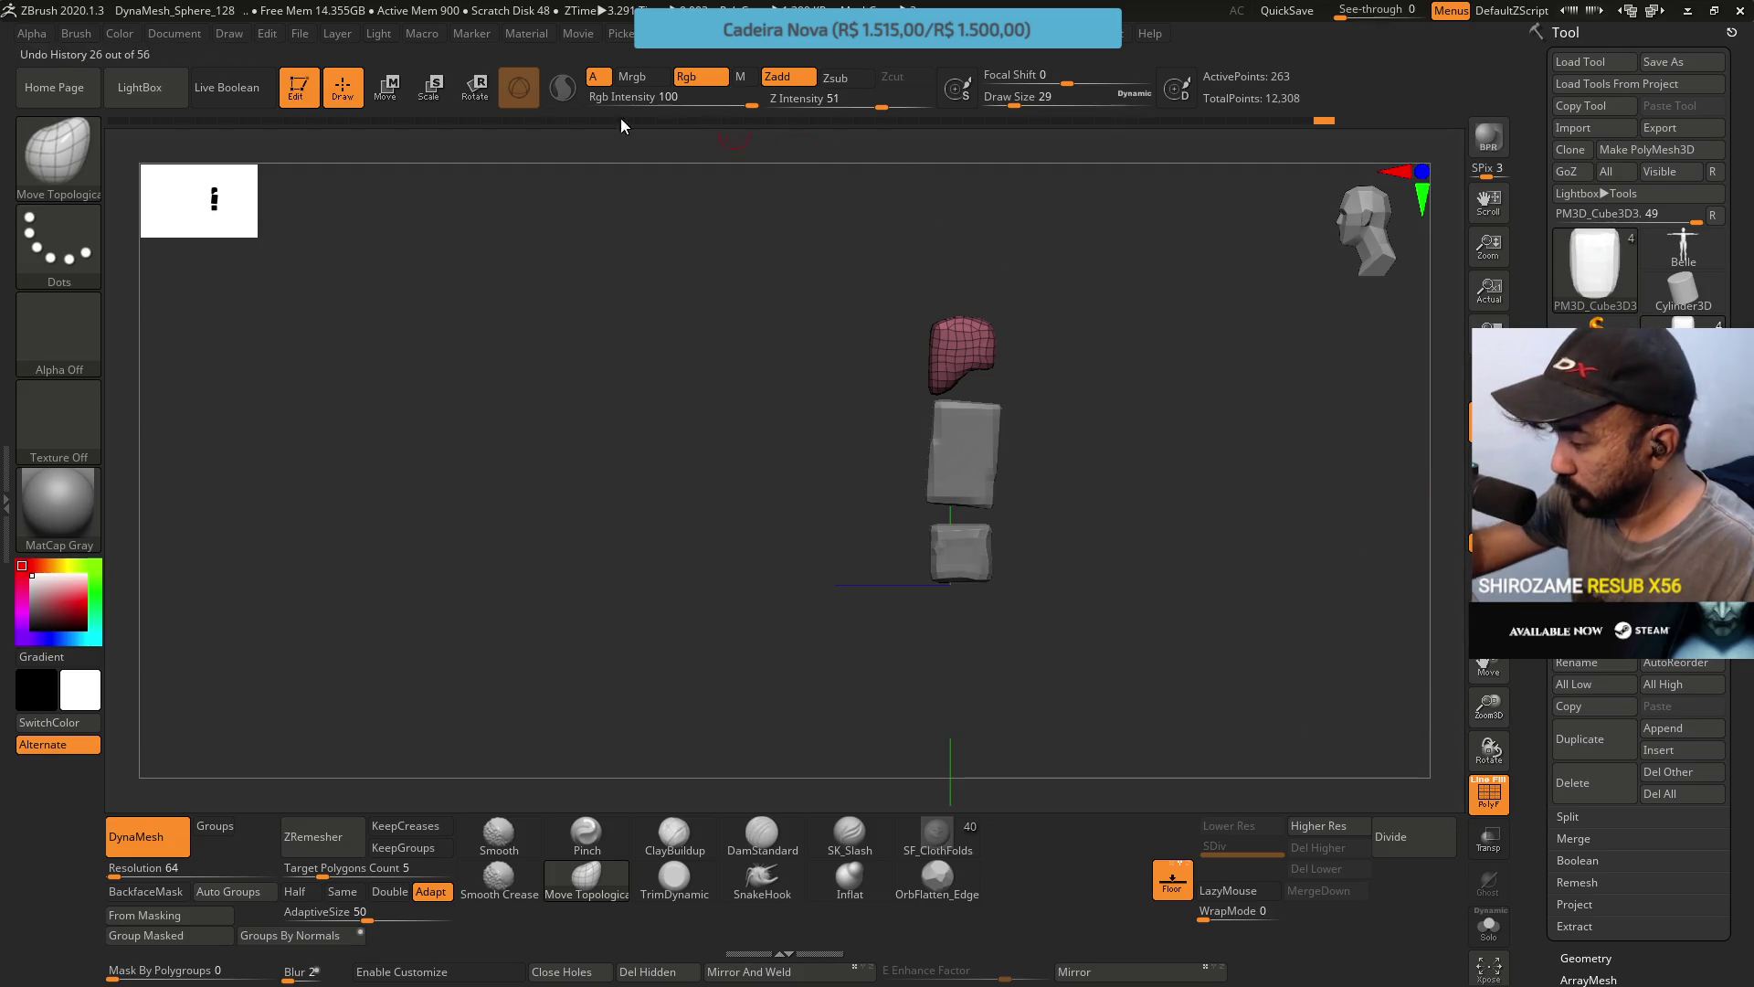
Turn on the Transpose Move gizmo and recentre the front view on the blocks.
click(385, 87)
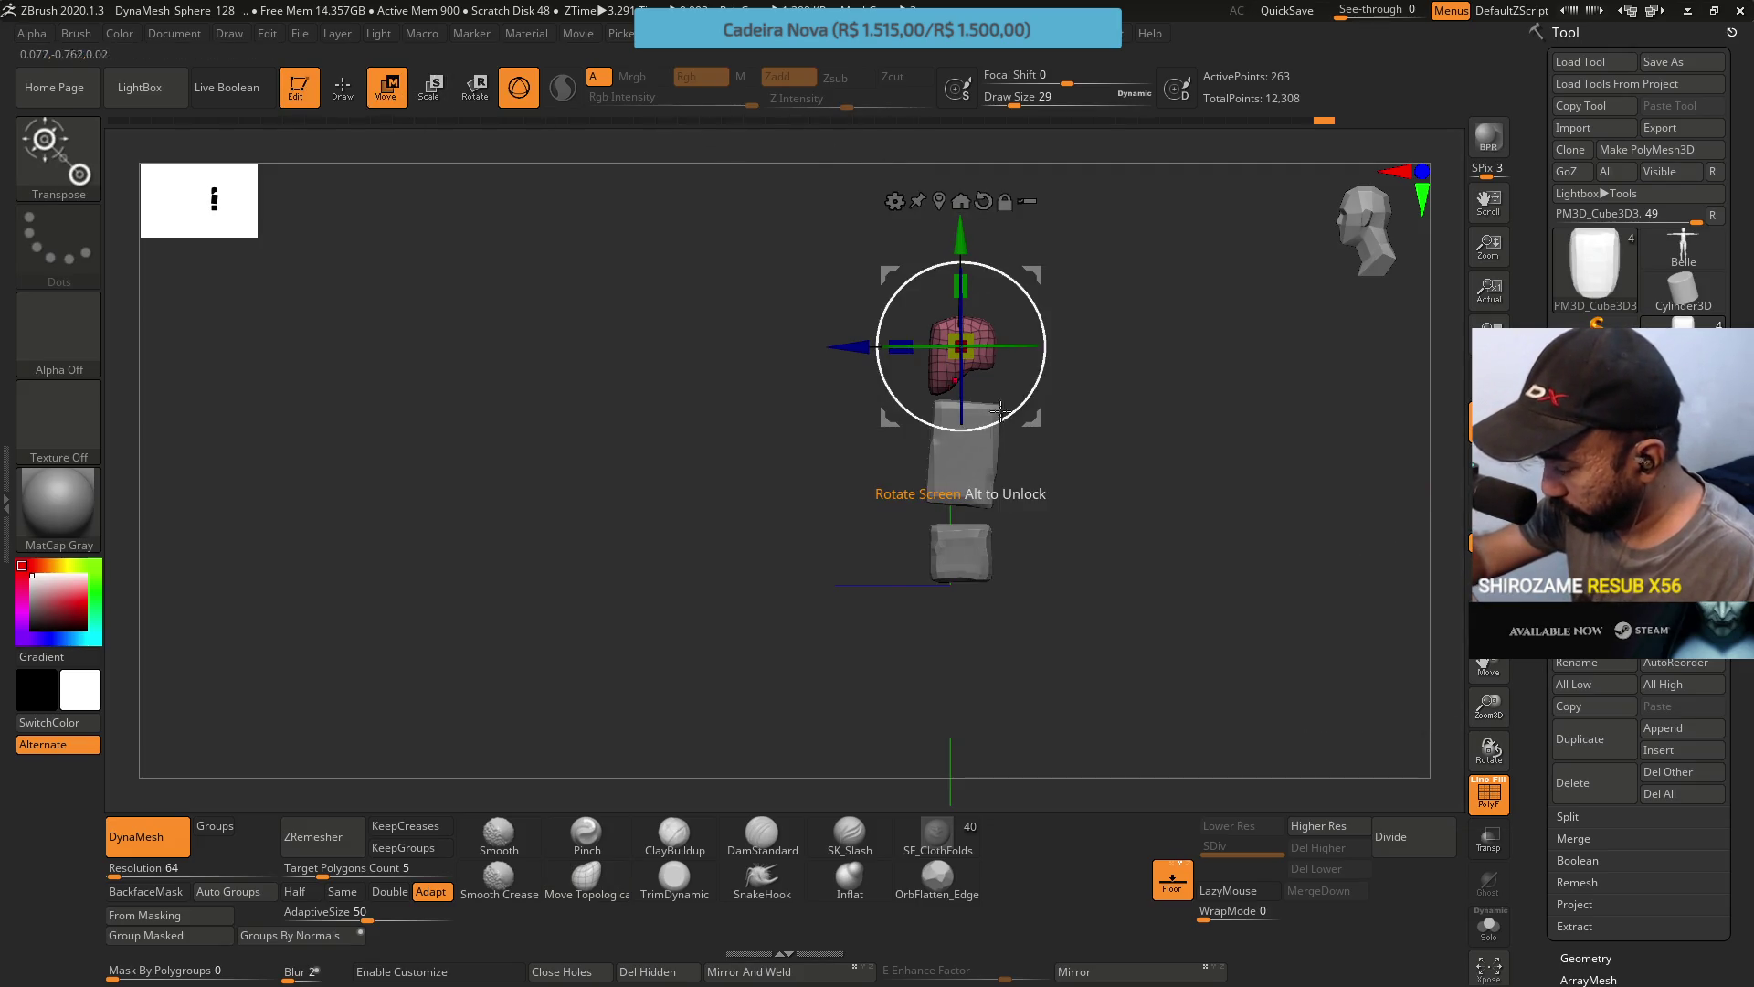
click(964, 453)
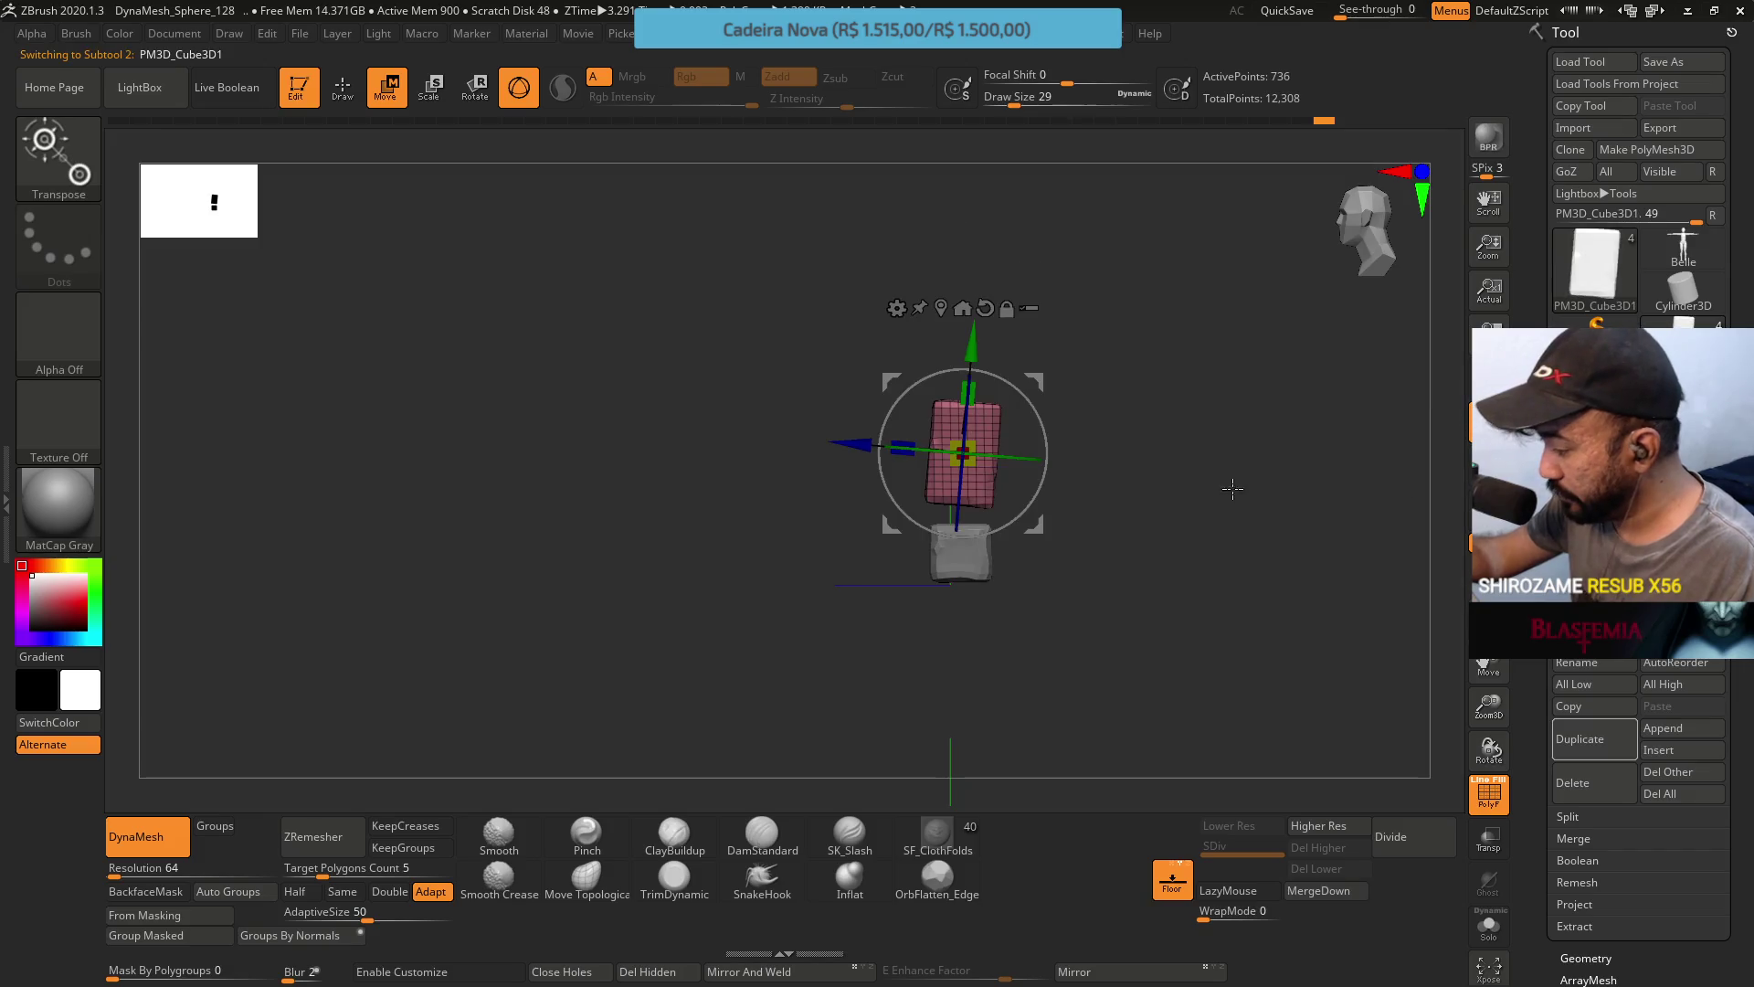
drag(1247, 504, 1265, 483)
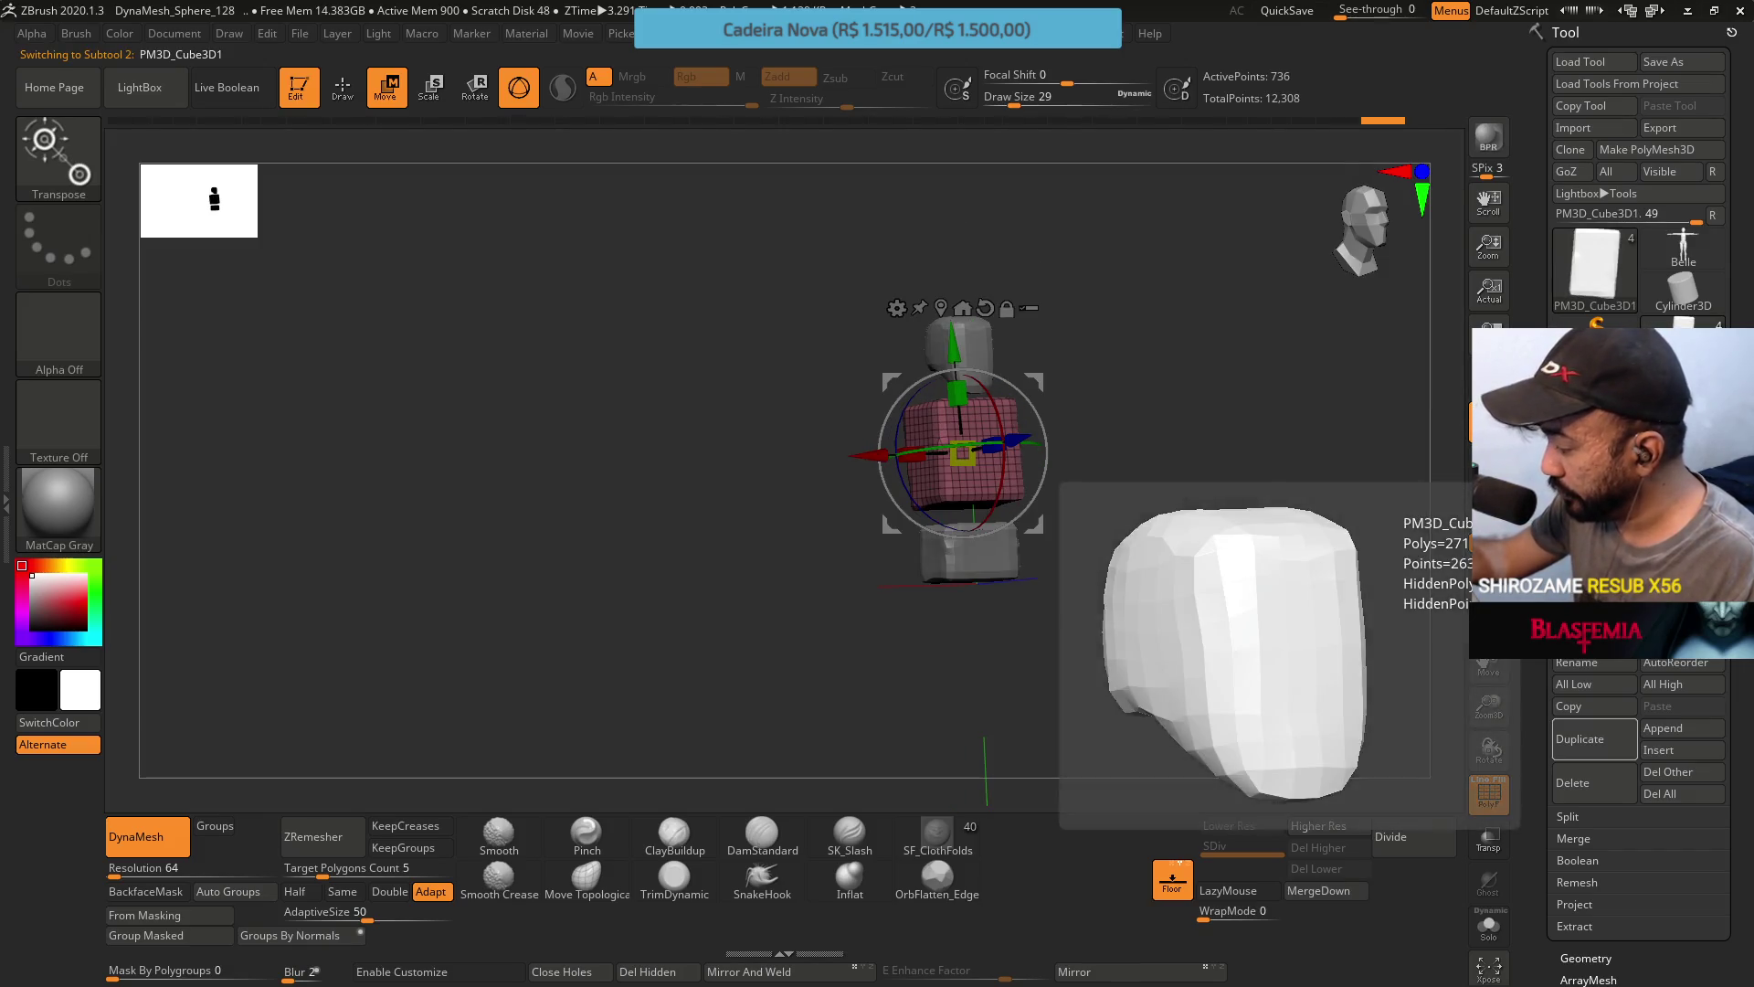
mouse_move(1078, 439)
shift+mouse_down()
mouse_move(1017, 362)
mouse_move(1002, 519)
mouse_move(994, 497)
shift+mouse_up()
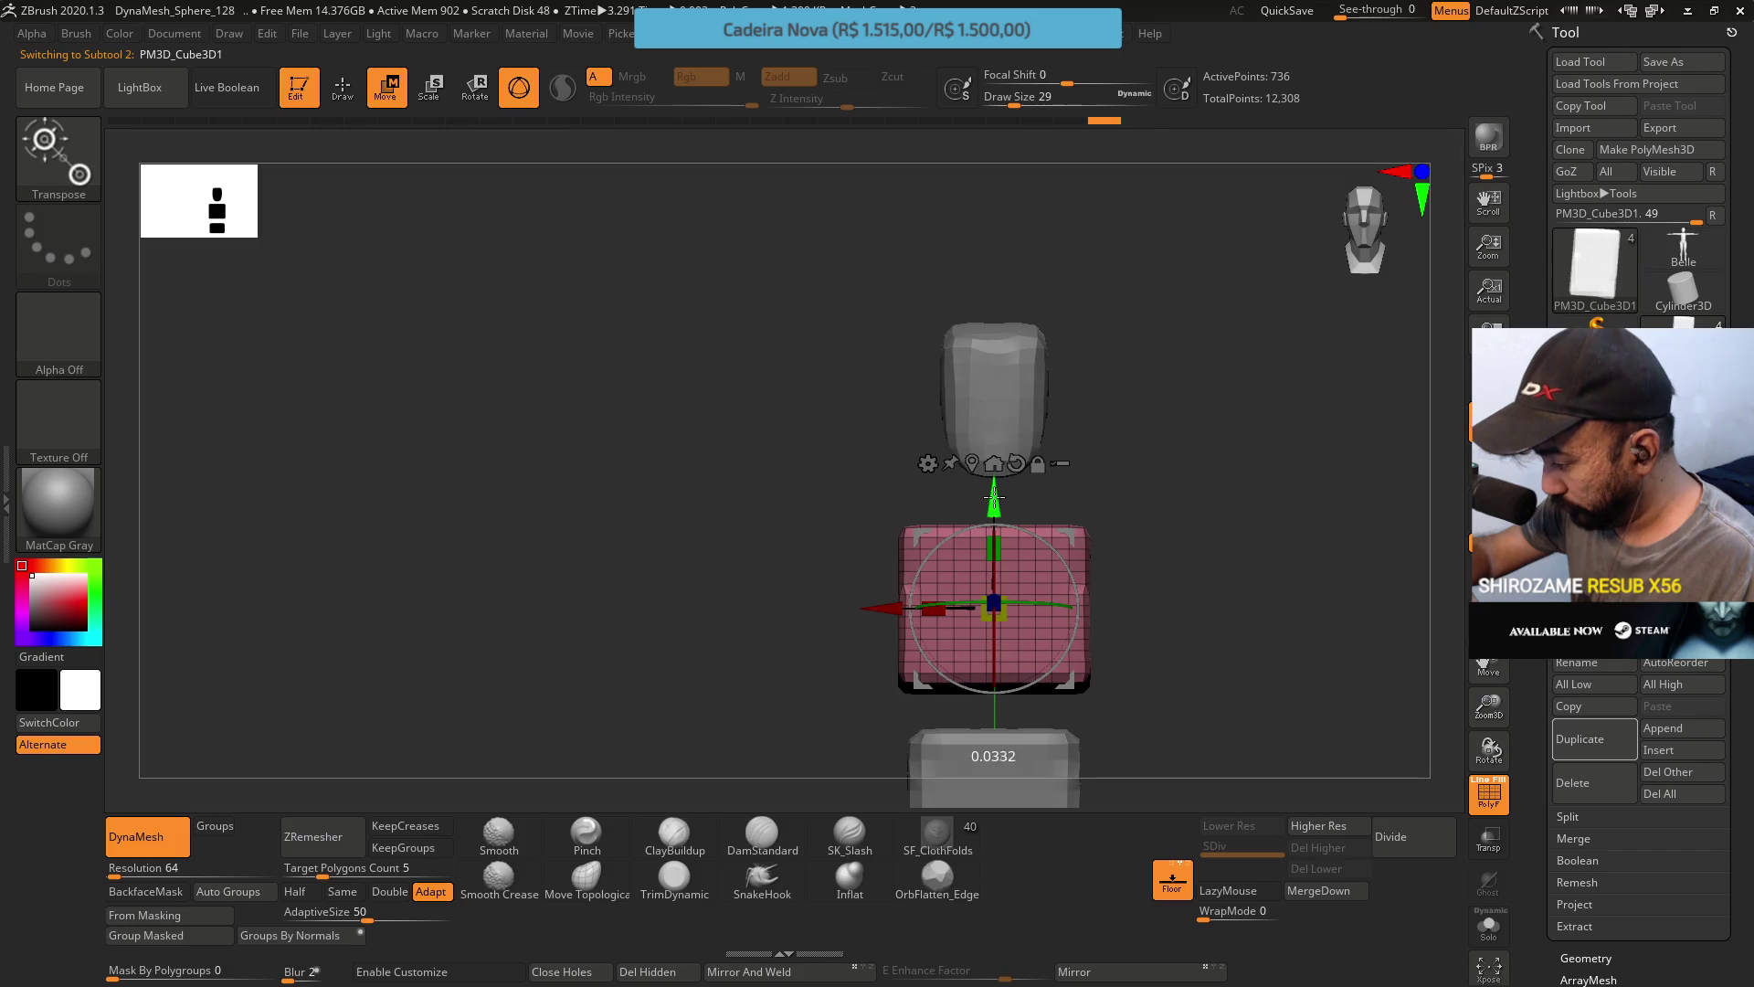
mouse_move(1039, 596)
alt+mouse_down()
mouse_move(1016, 485)
mouse_move(978, 423)
alt+mouse_up()
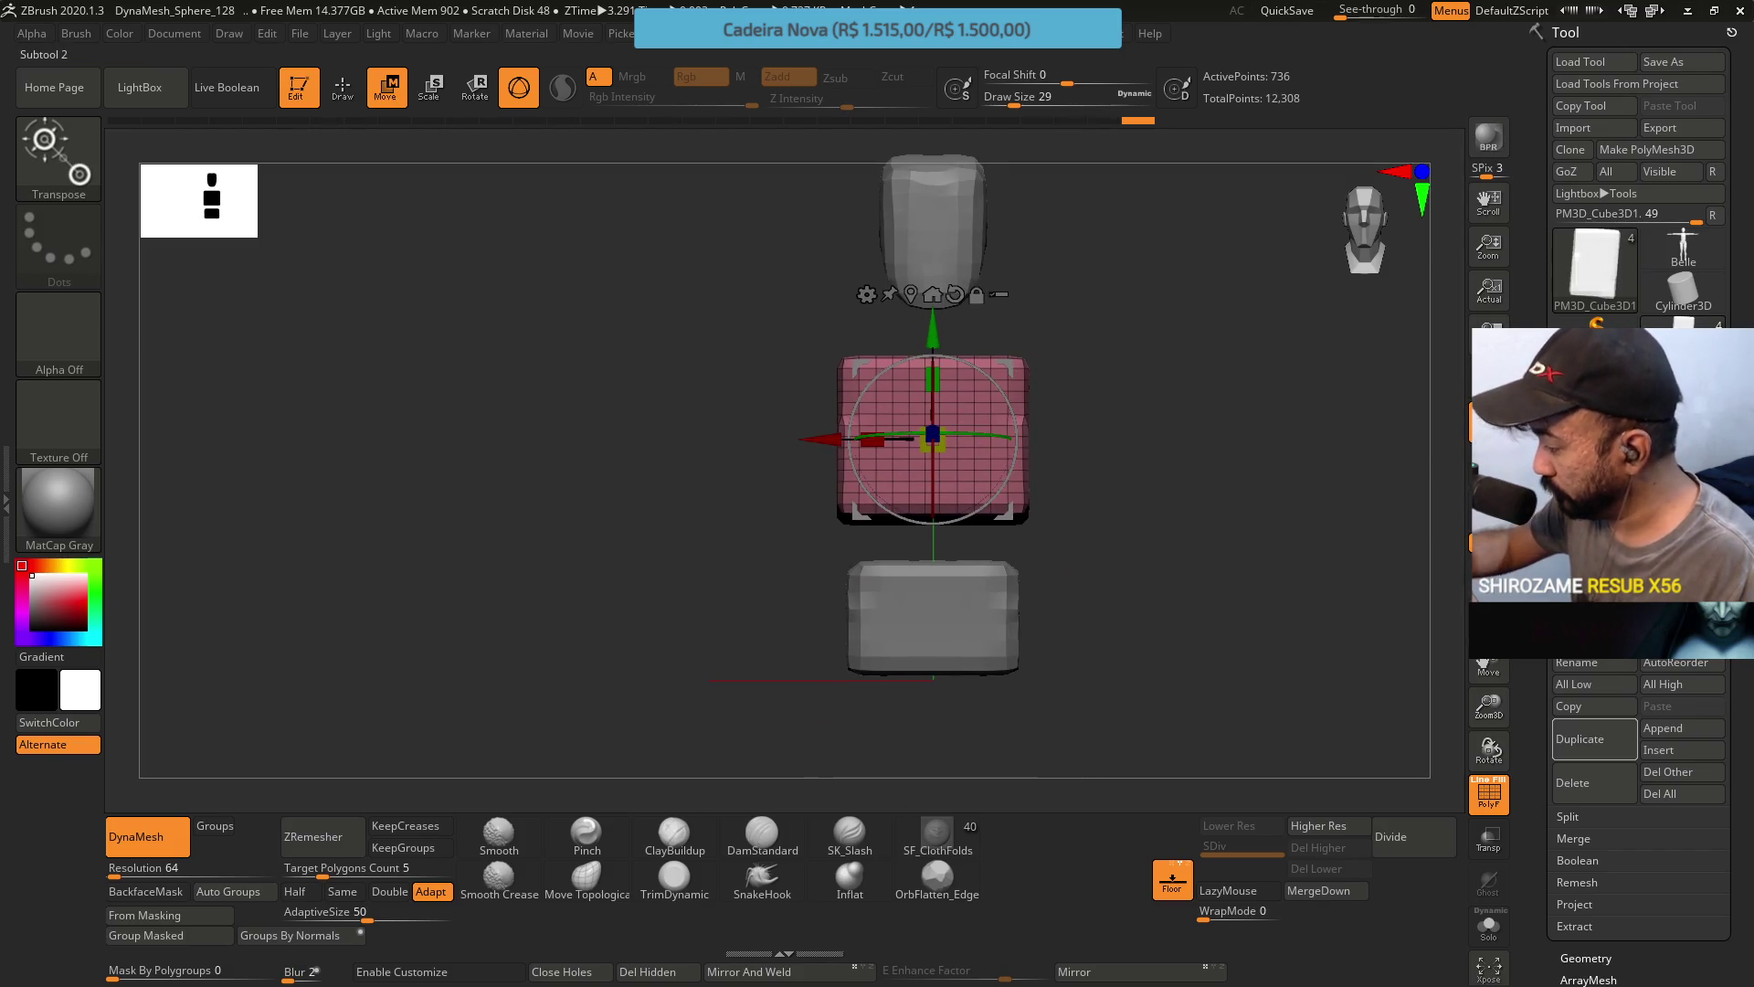
Lower the pelvis block in two moves, leaving a clear gap below the chest.
alt+click(950, 639)
drag(925, 485, 926, 514)
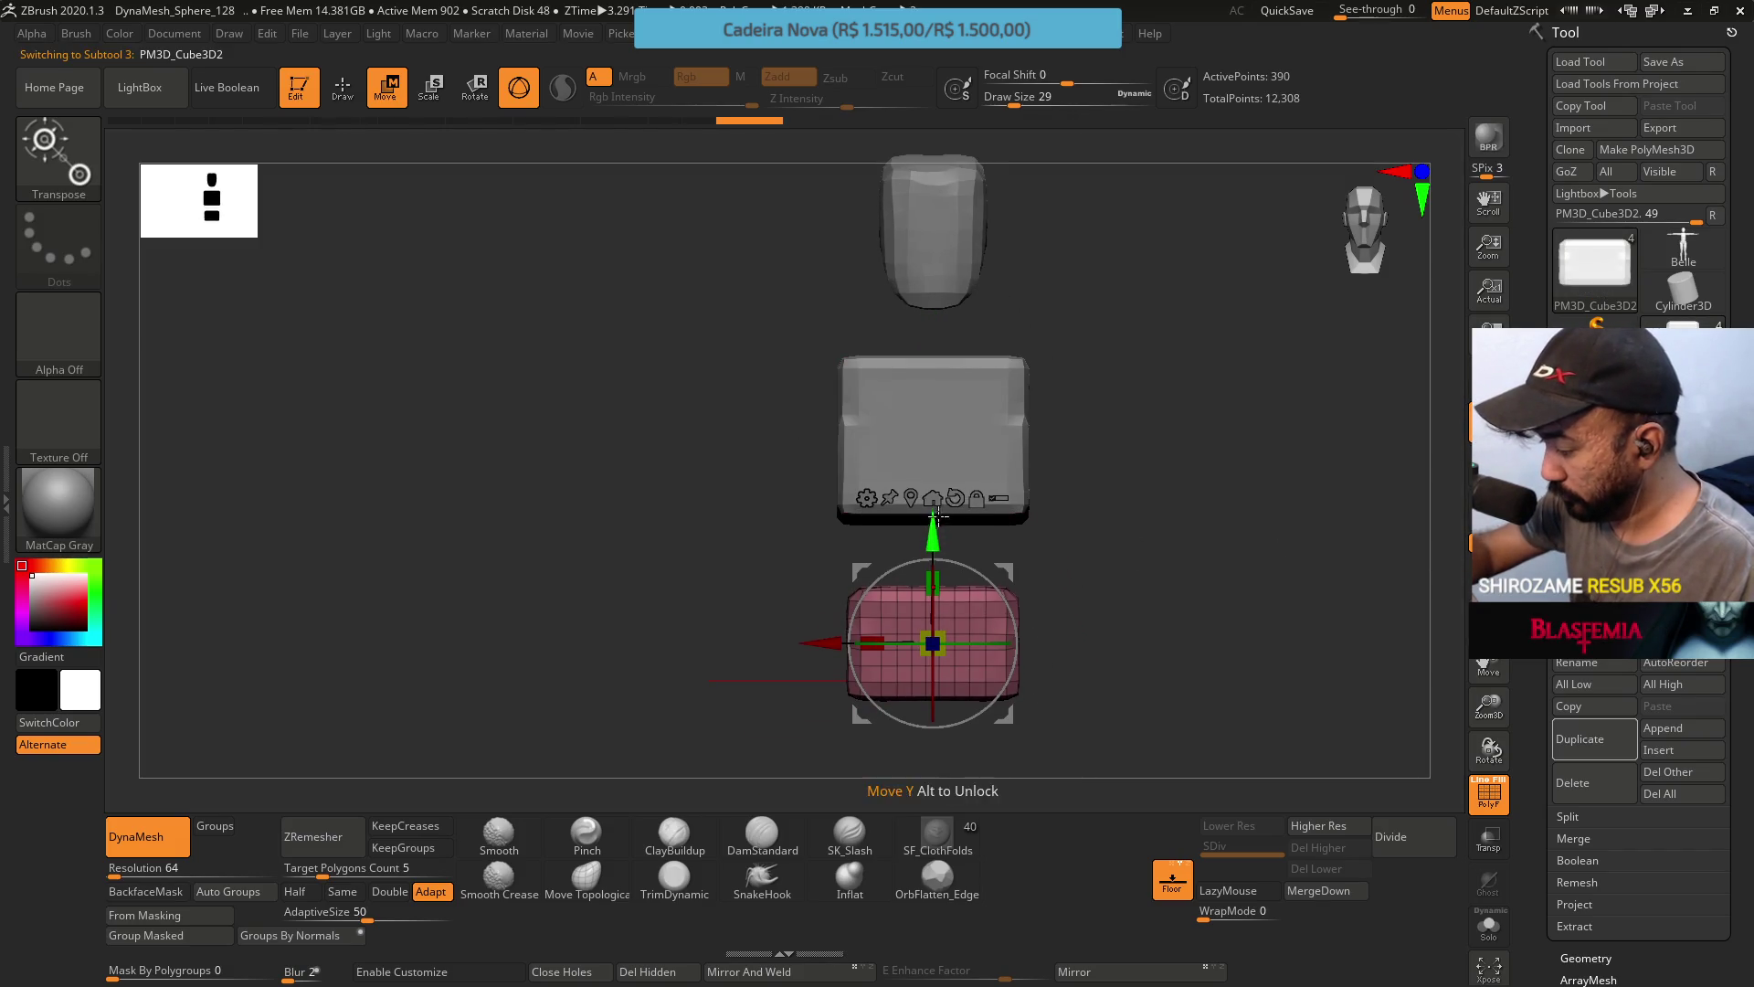
alt+drag(1061, 468, 1058, 416)
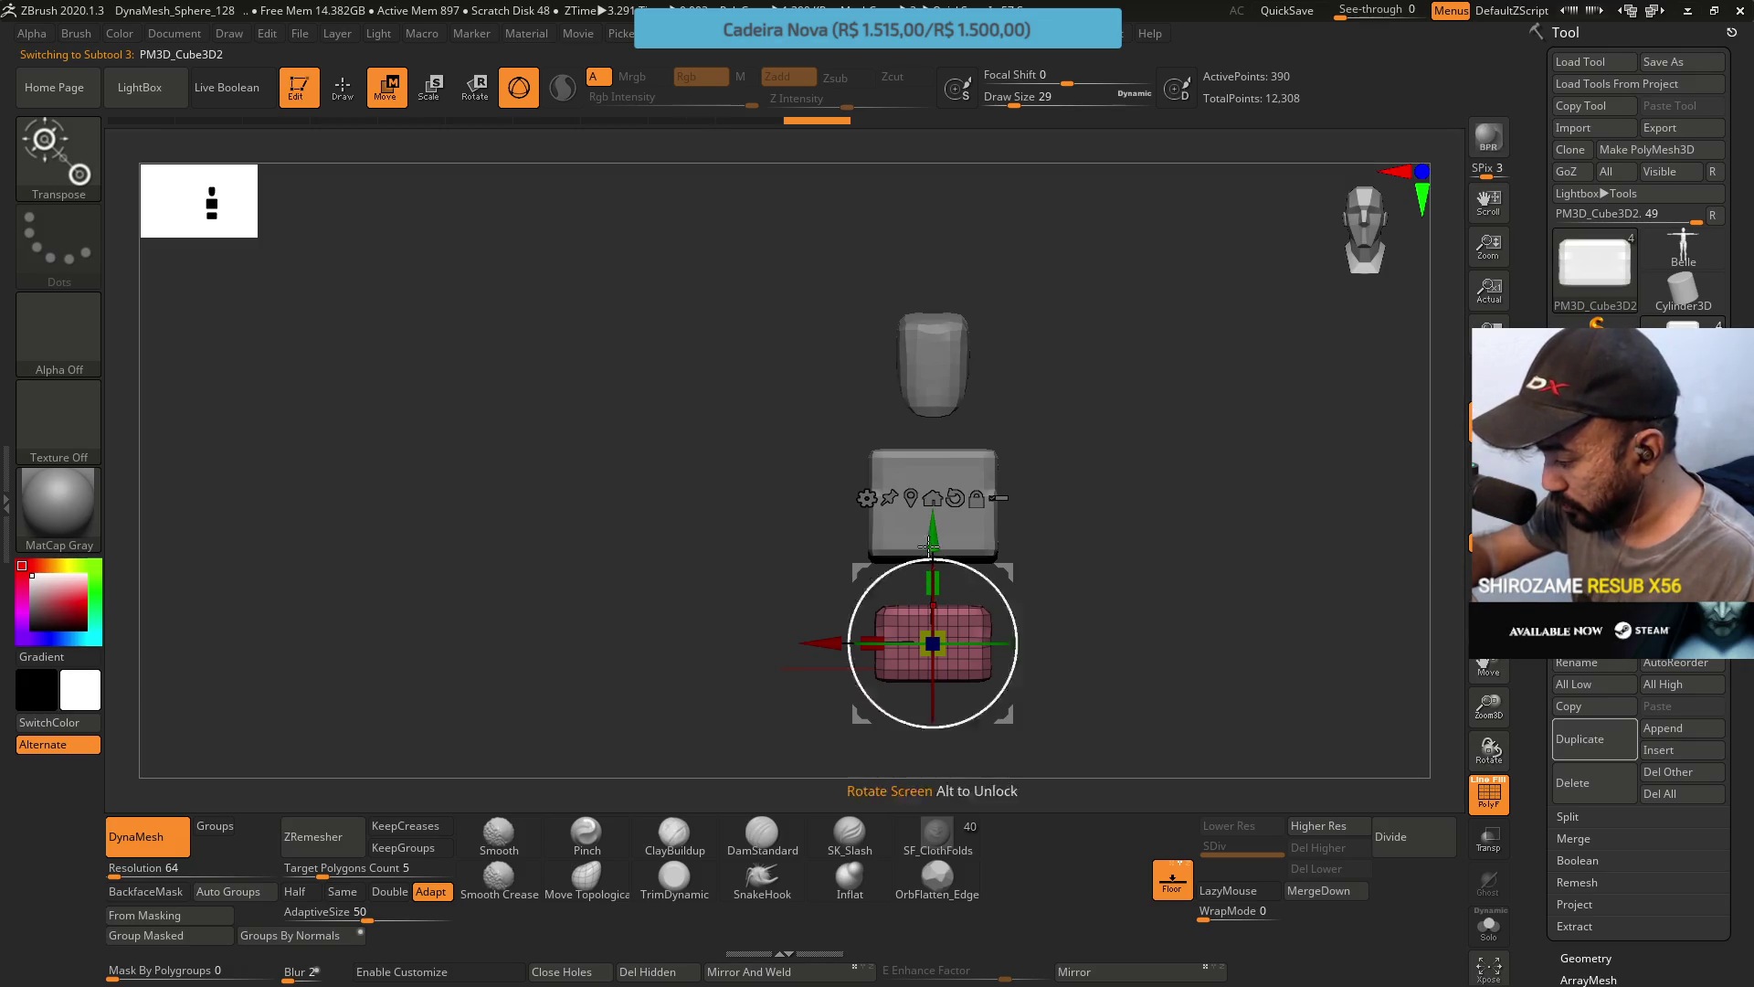
drag(925, 524, 925, 543)
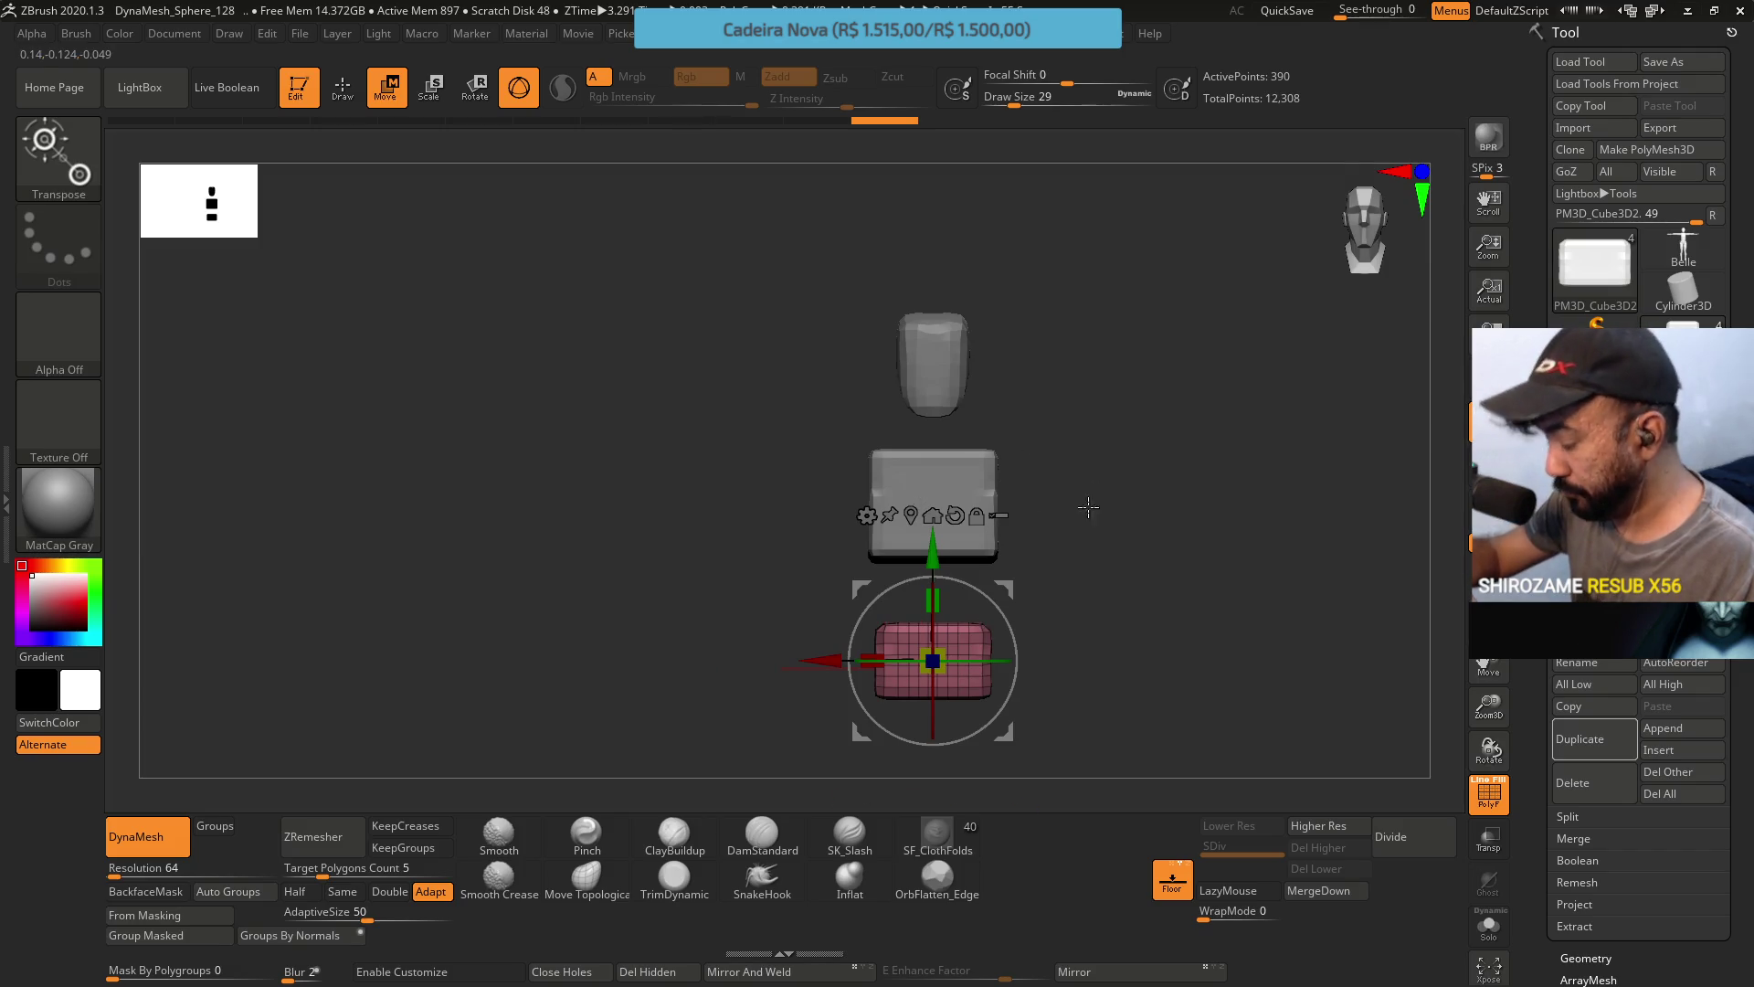
mouse_move(1088, 507)
mouse_down()
mouse_move(1065, 481)
mouse_move(1101, 450)
mouse_move(1074, 463)
mouse_up()
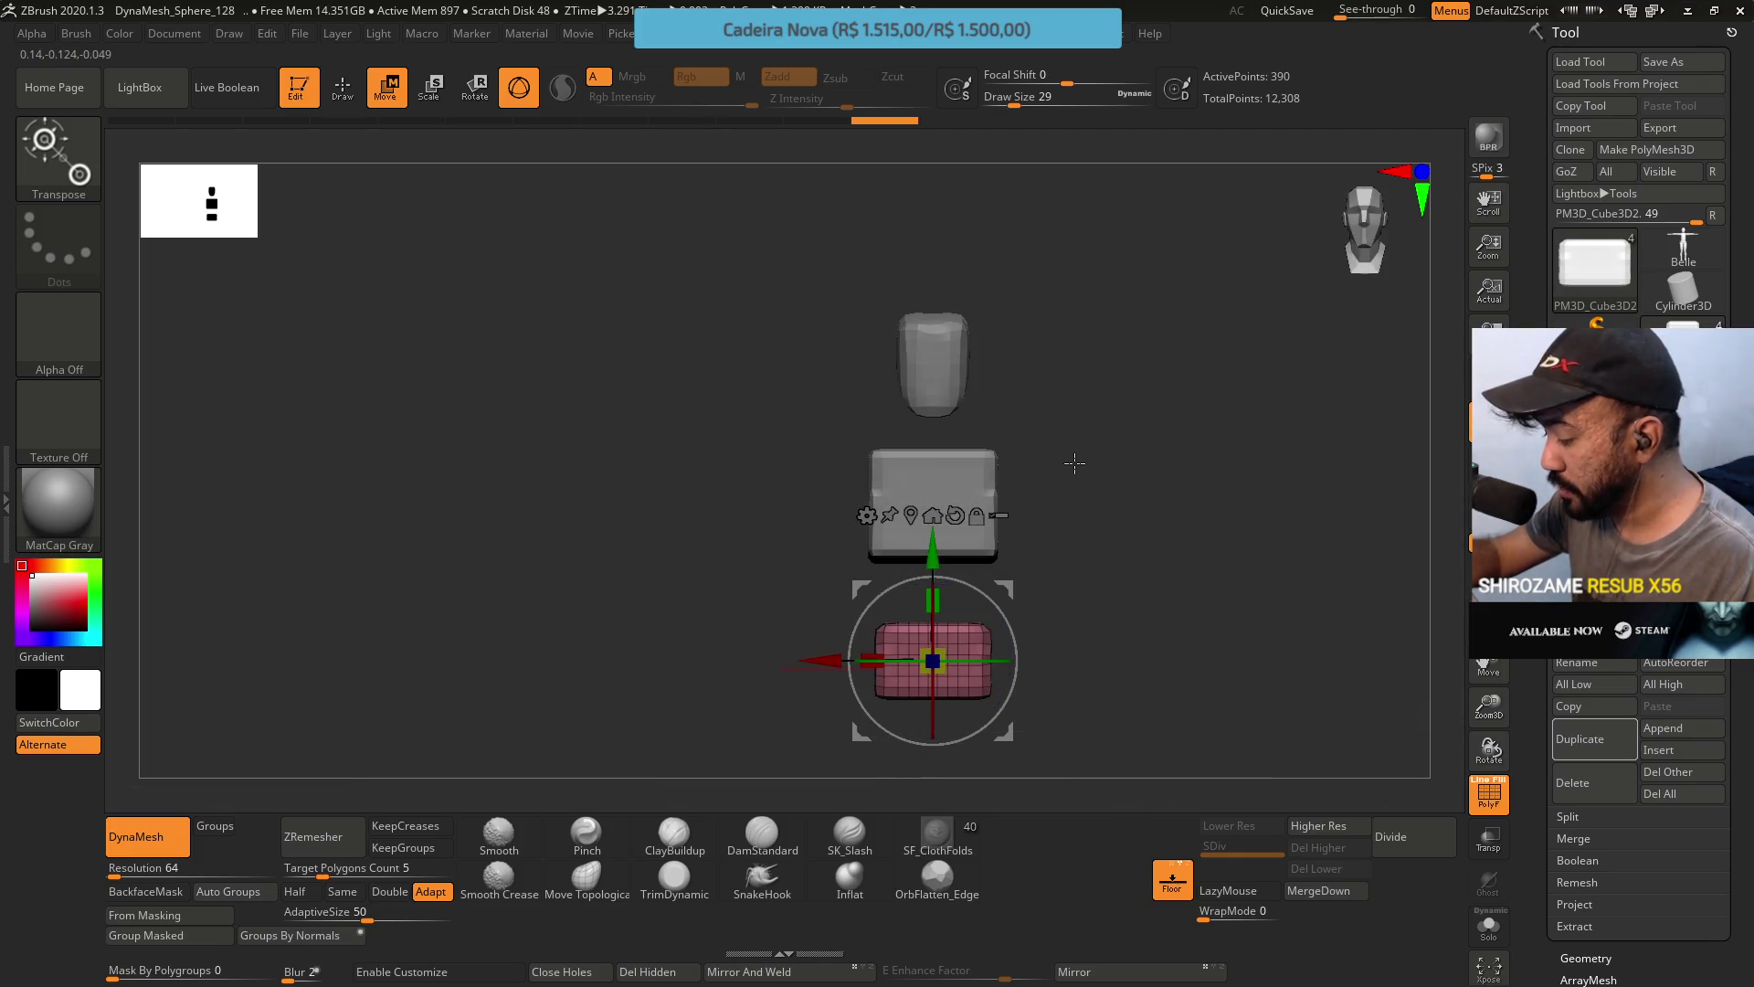
alt+drag(1022, 542, 1056, 423)
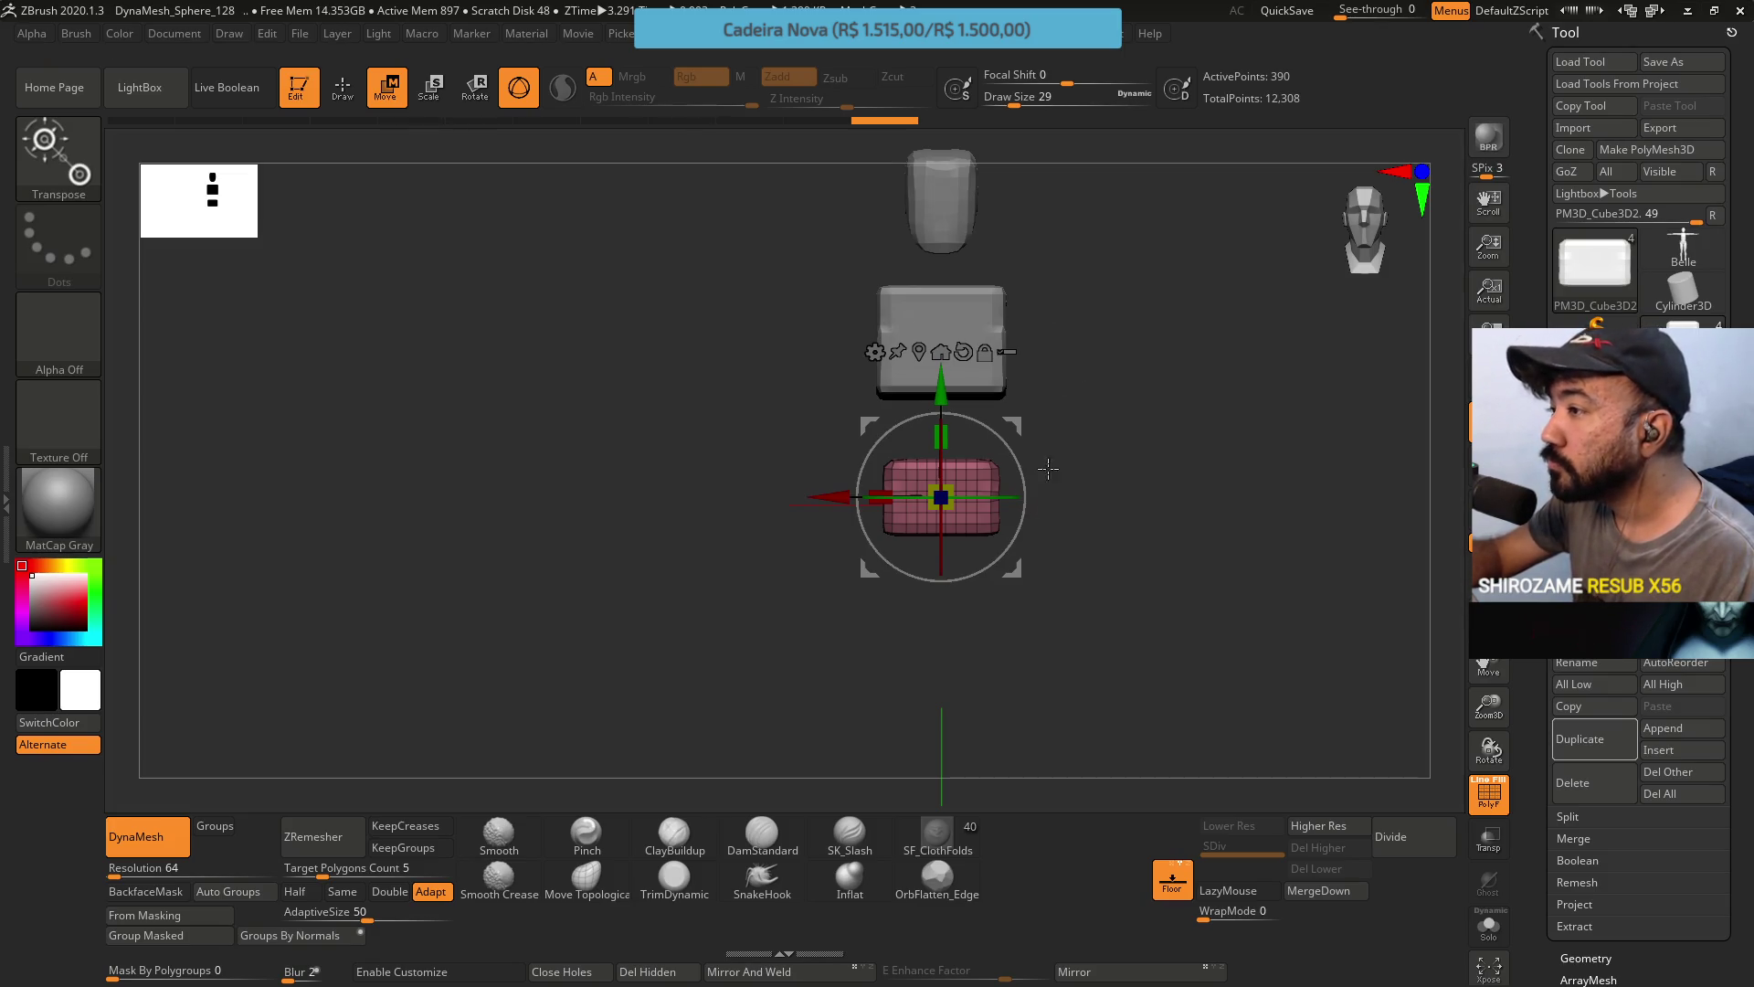
mouse_move(1143, 407)
mouse_down()
mouse_move(1096, 411)
mouse_move(1139, 396)
mouse_move(1164, 455)
mouse_up()
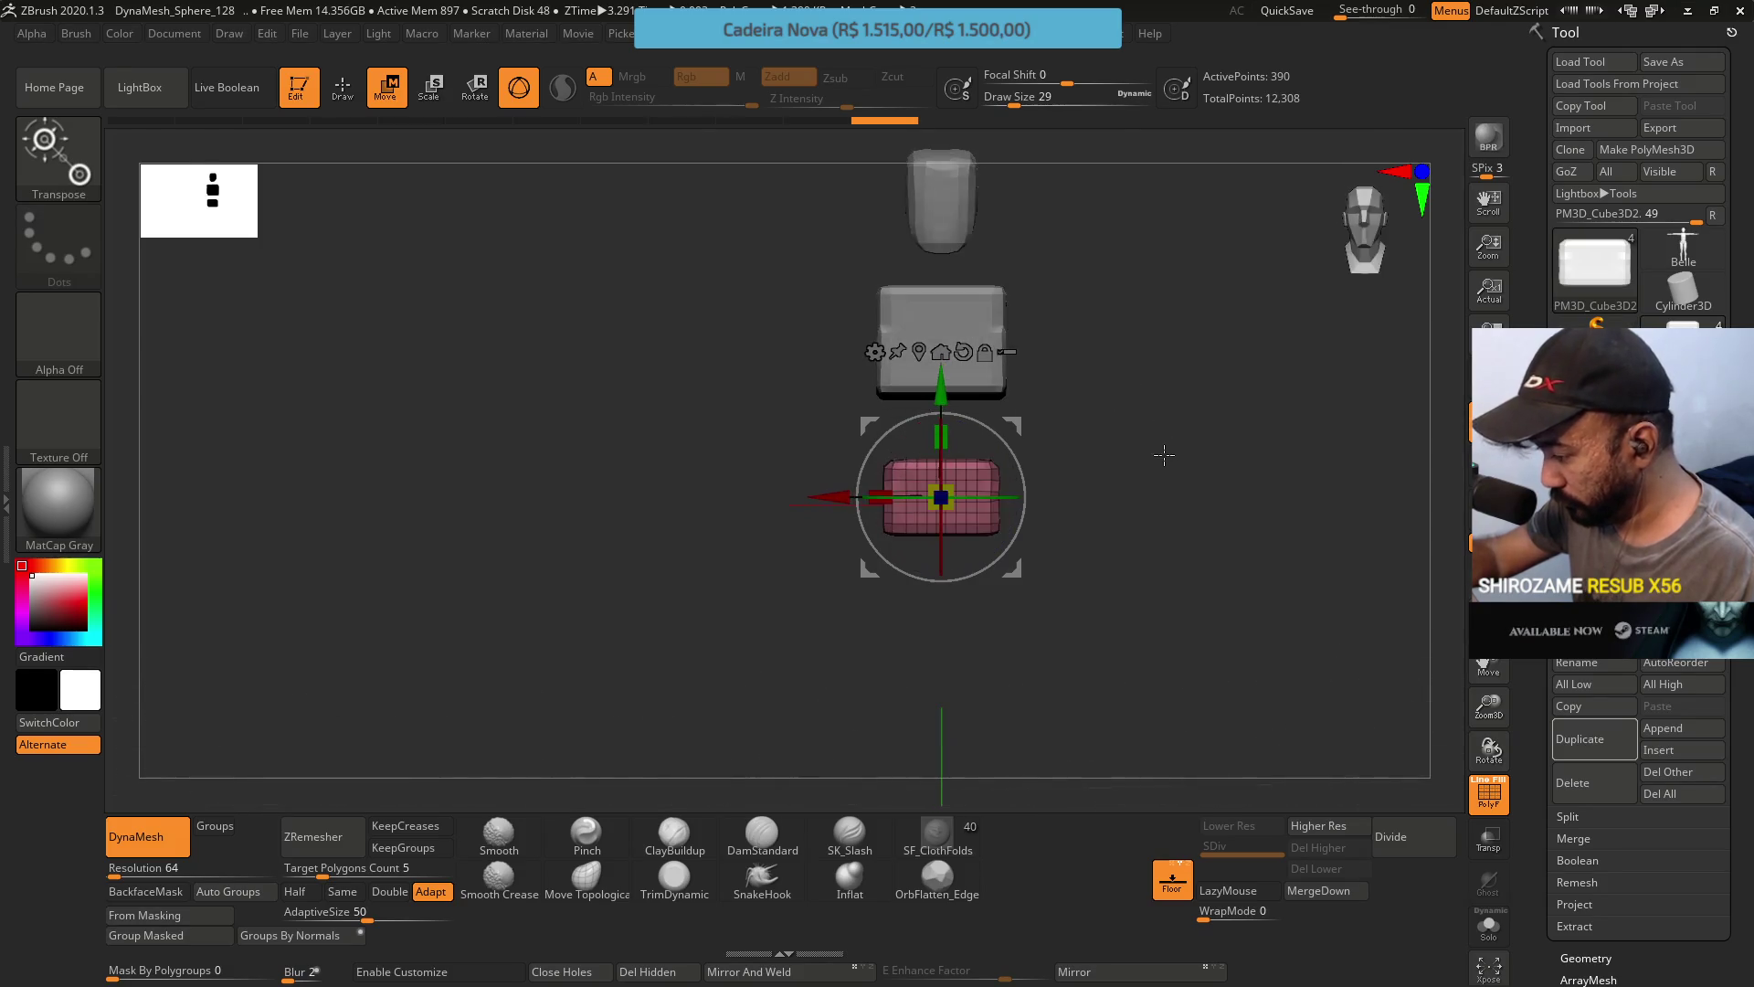
Make the head subtool active and pick the ClayBuildup brush.
alt+click(941, 343)
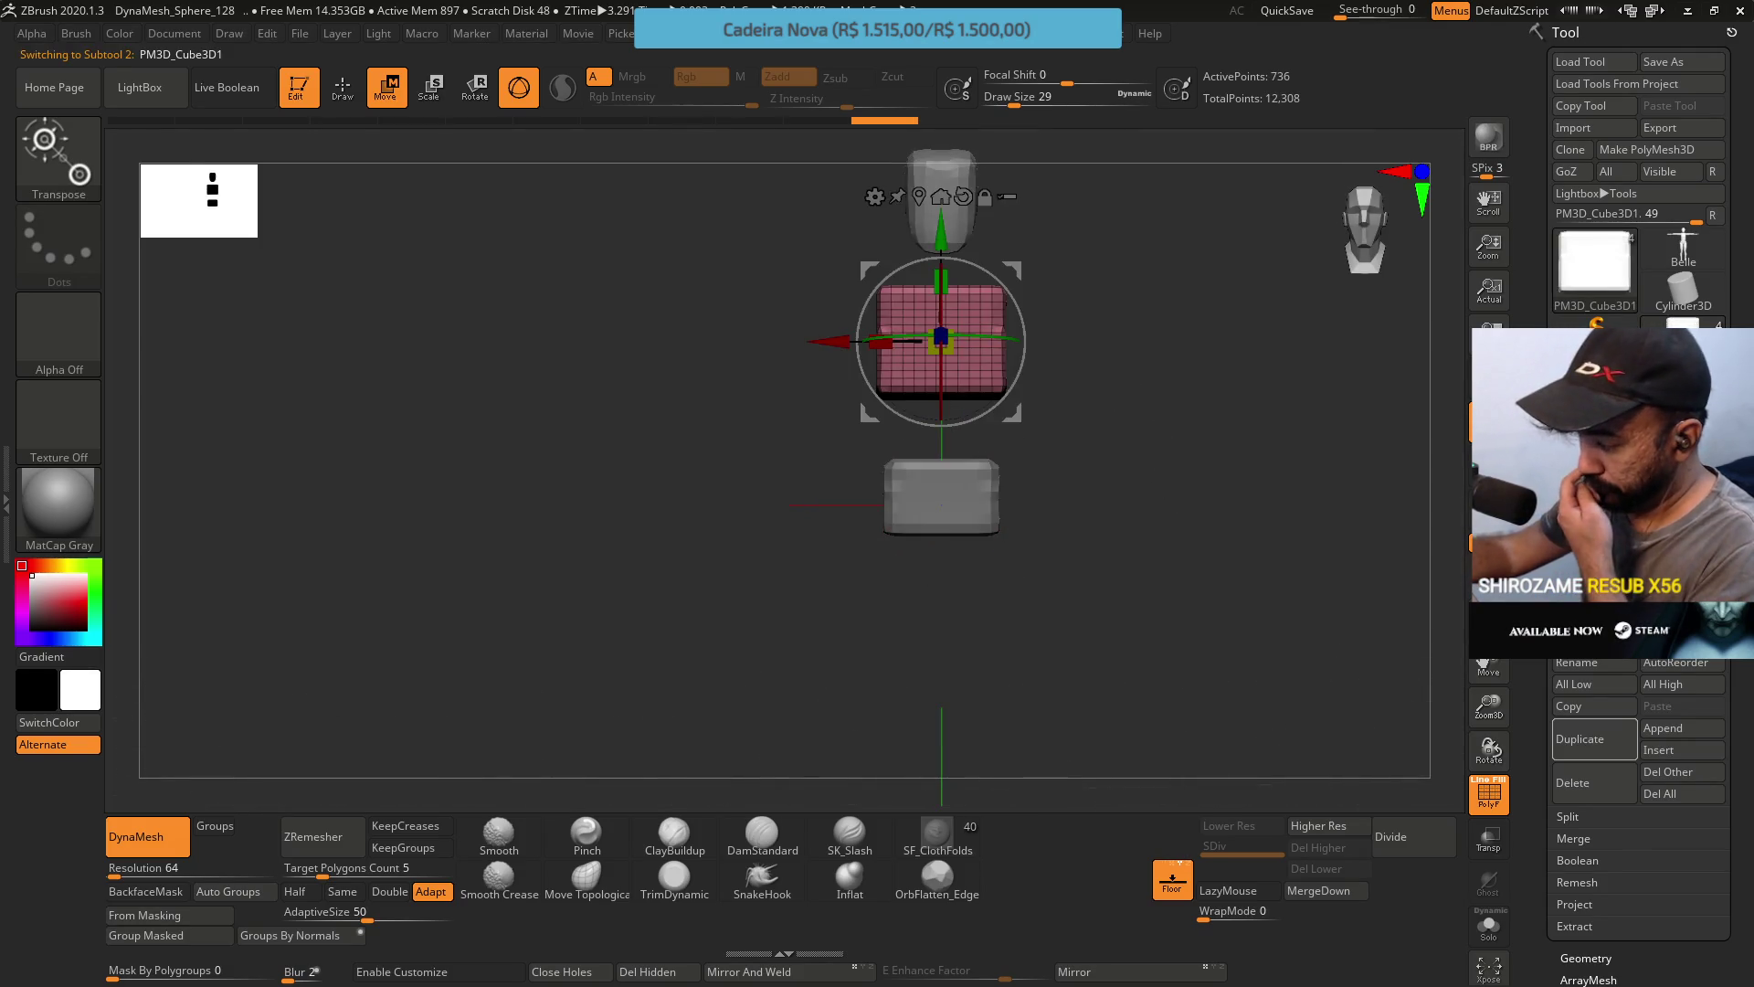
alt+click(941, 498)
alt+click(941, 201)
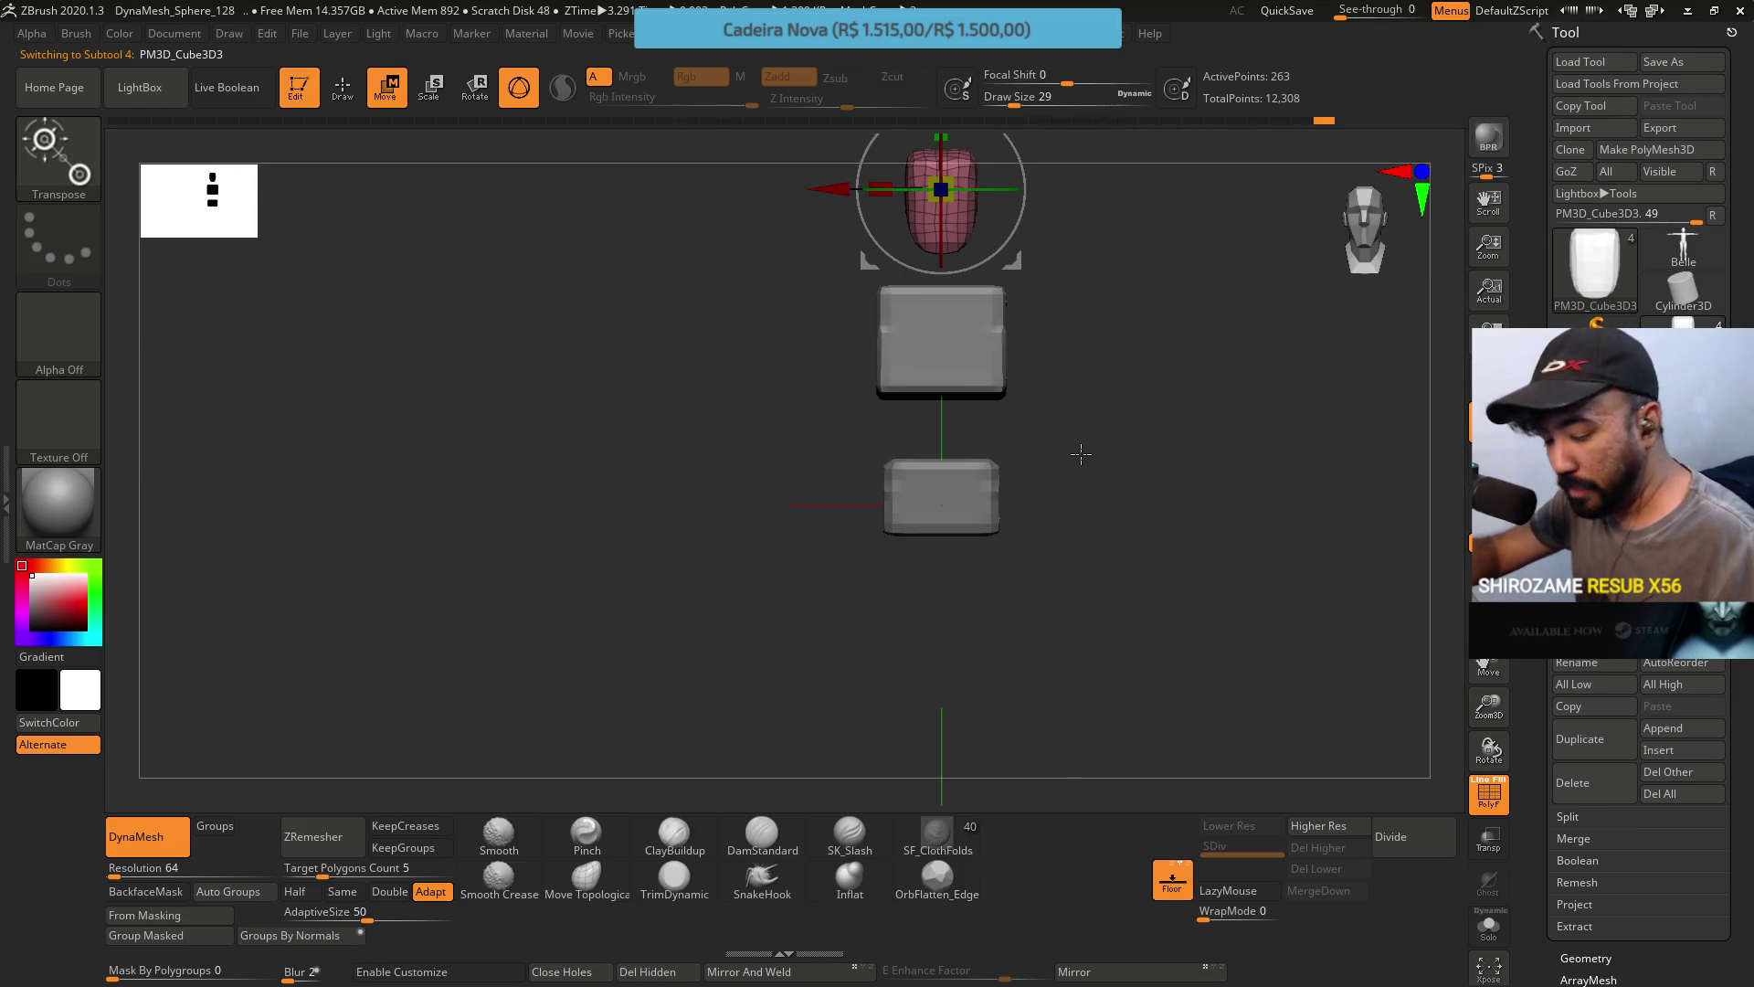
mouse_move(1100, 407)
mouse_down()
mouse_move(1133, 429)
mouse_move(1042, 405)
mouse_up()
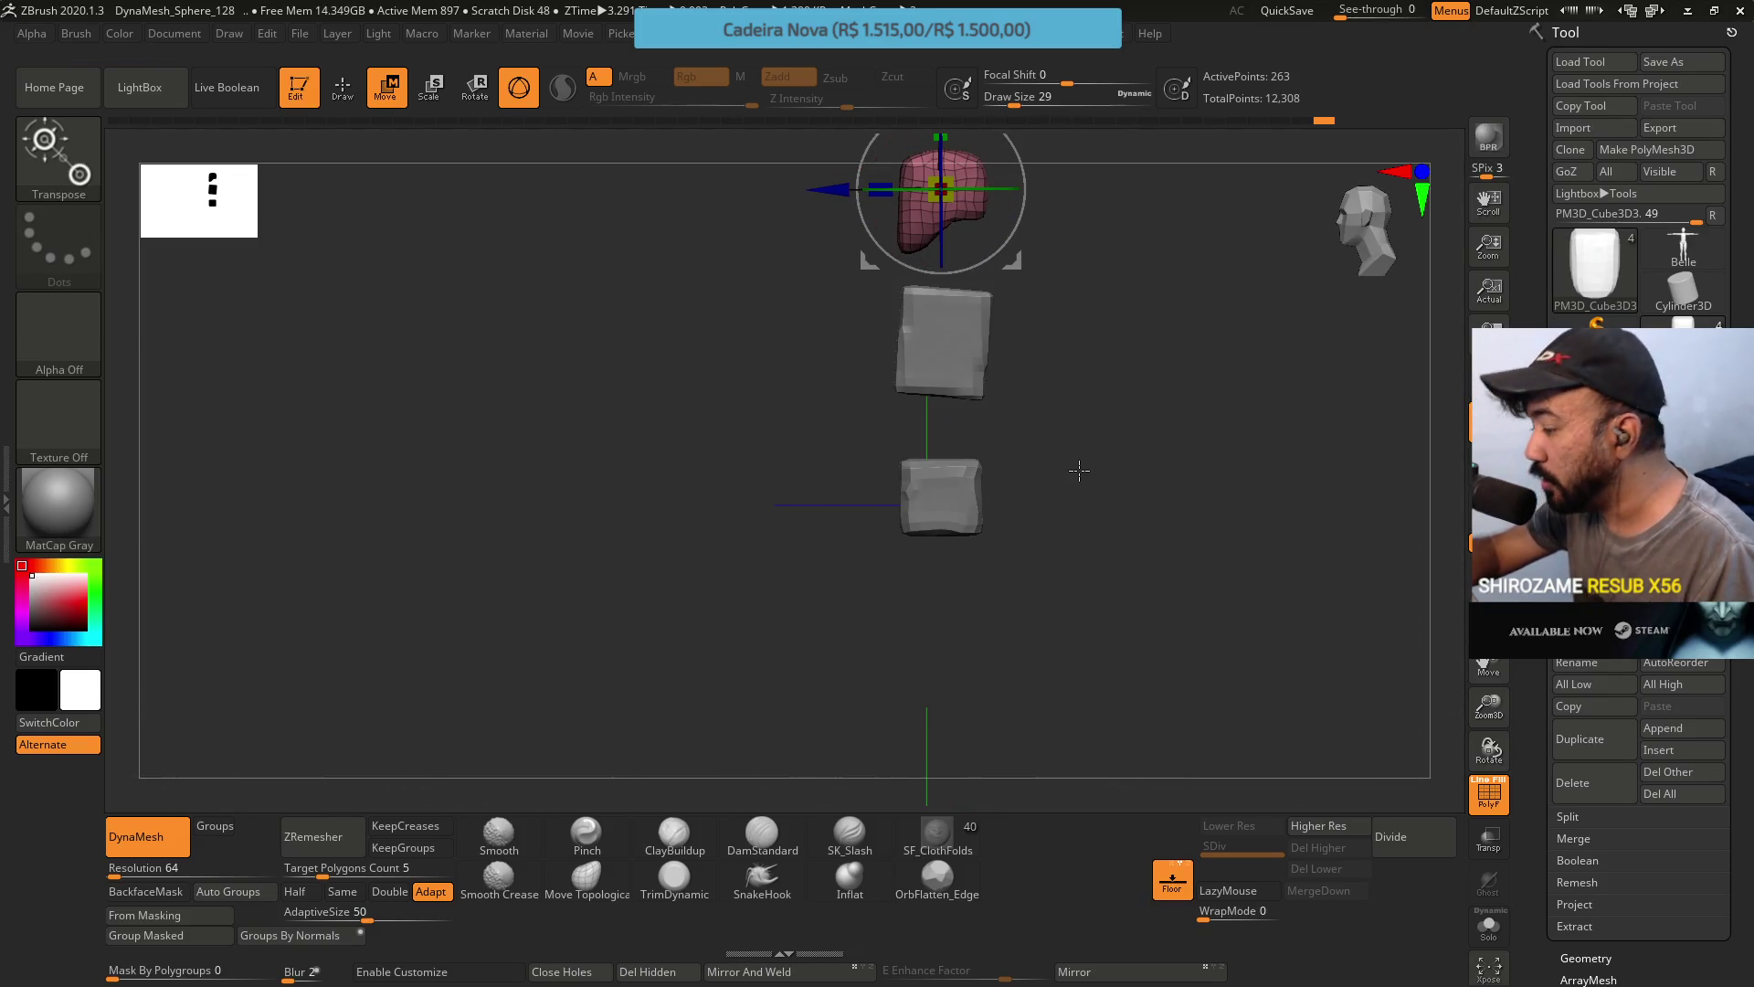
mouse_move(1065, 497)
mouse_down()
mouse_move(1143, 466)
mouse_move(1110, 466)
mouse_up()
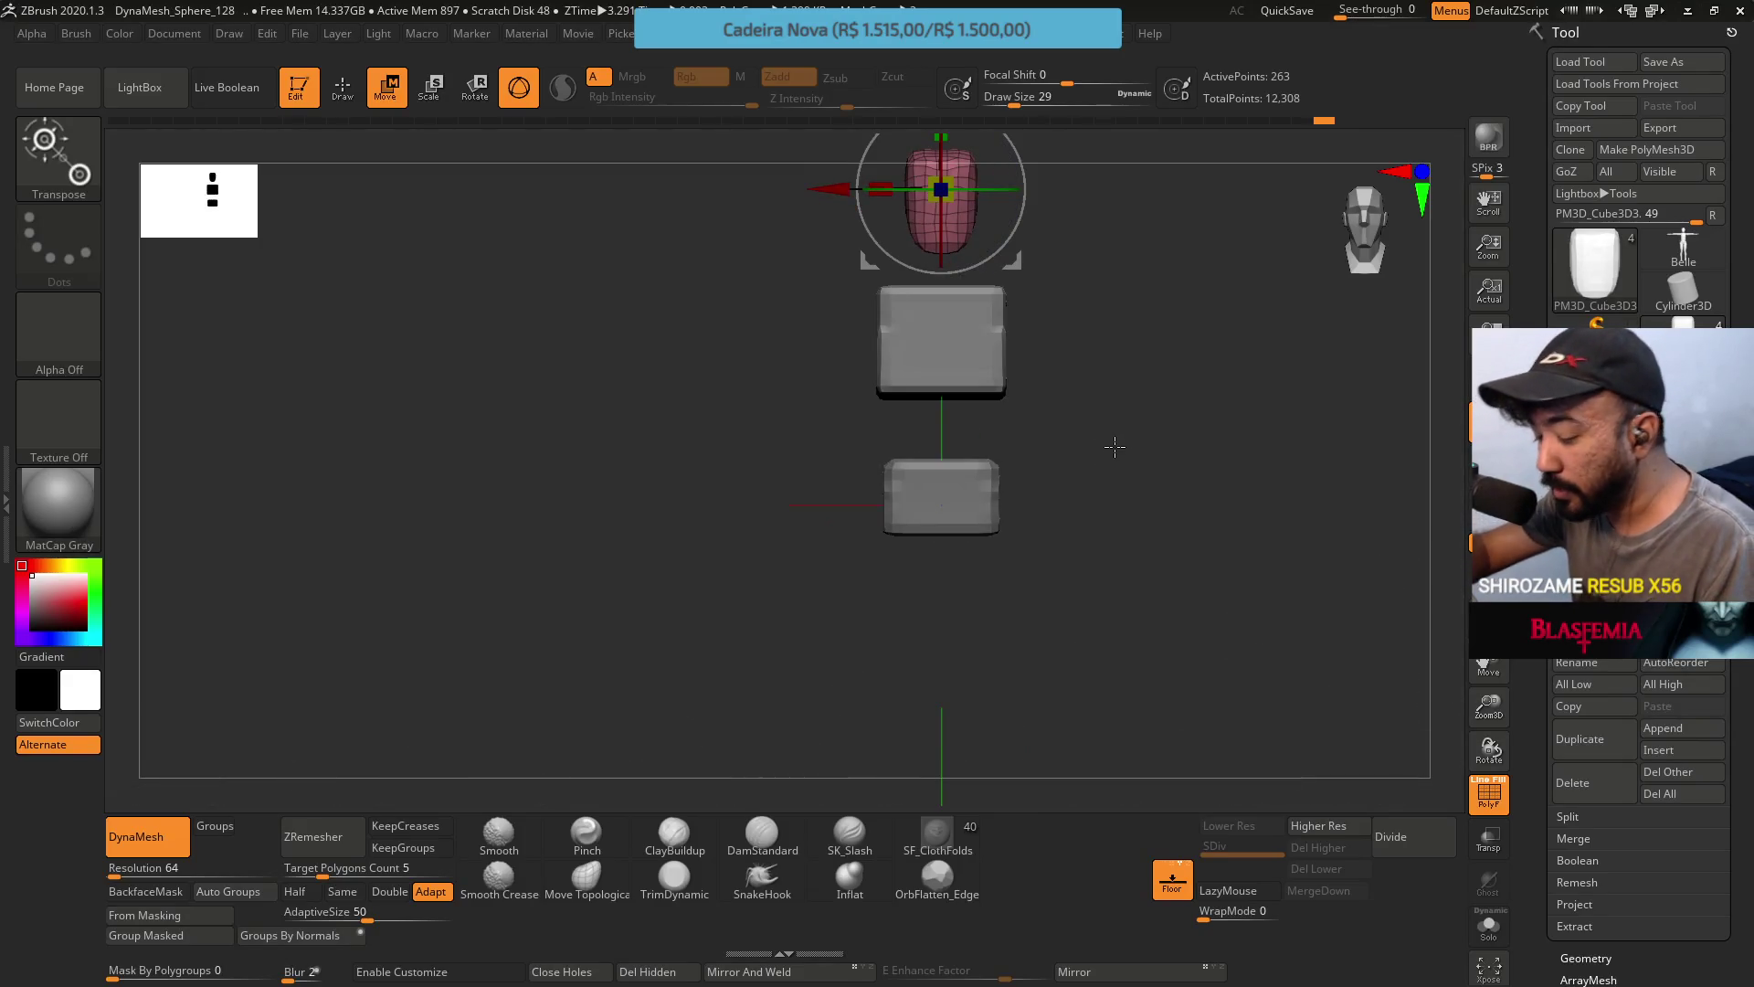
click(691, 819)
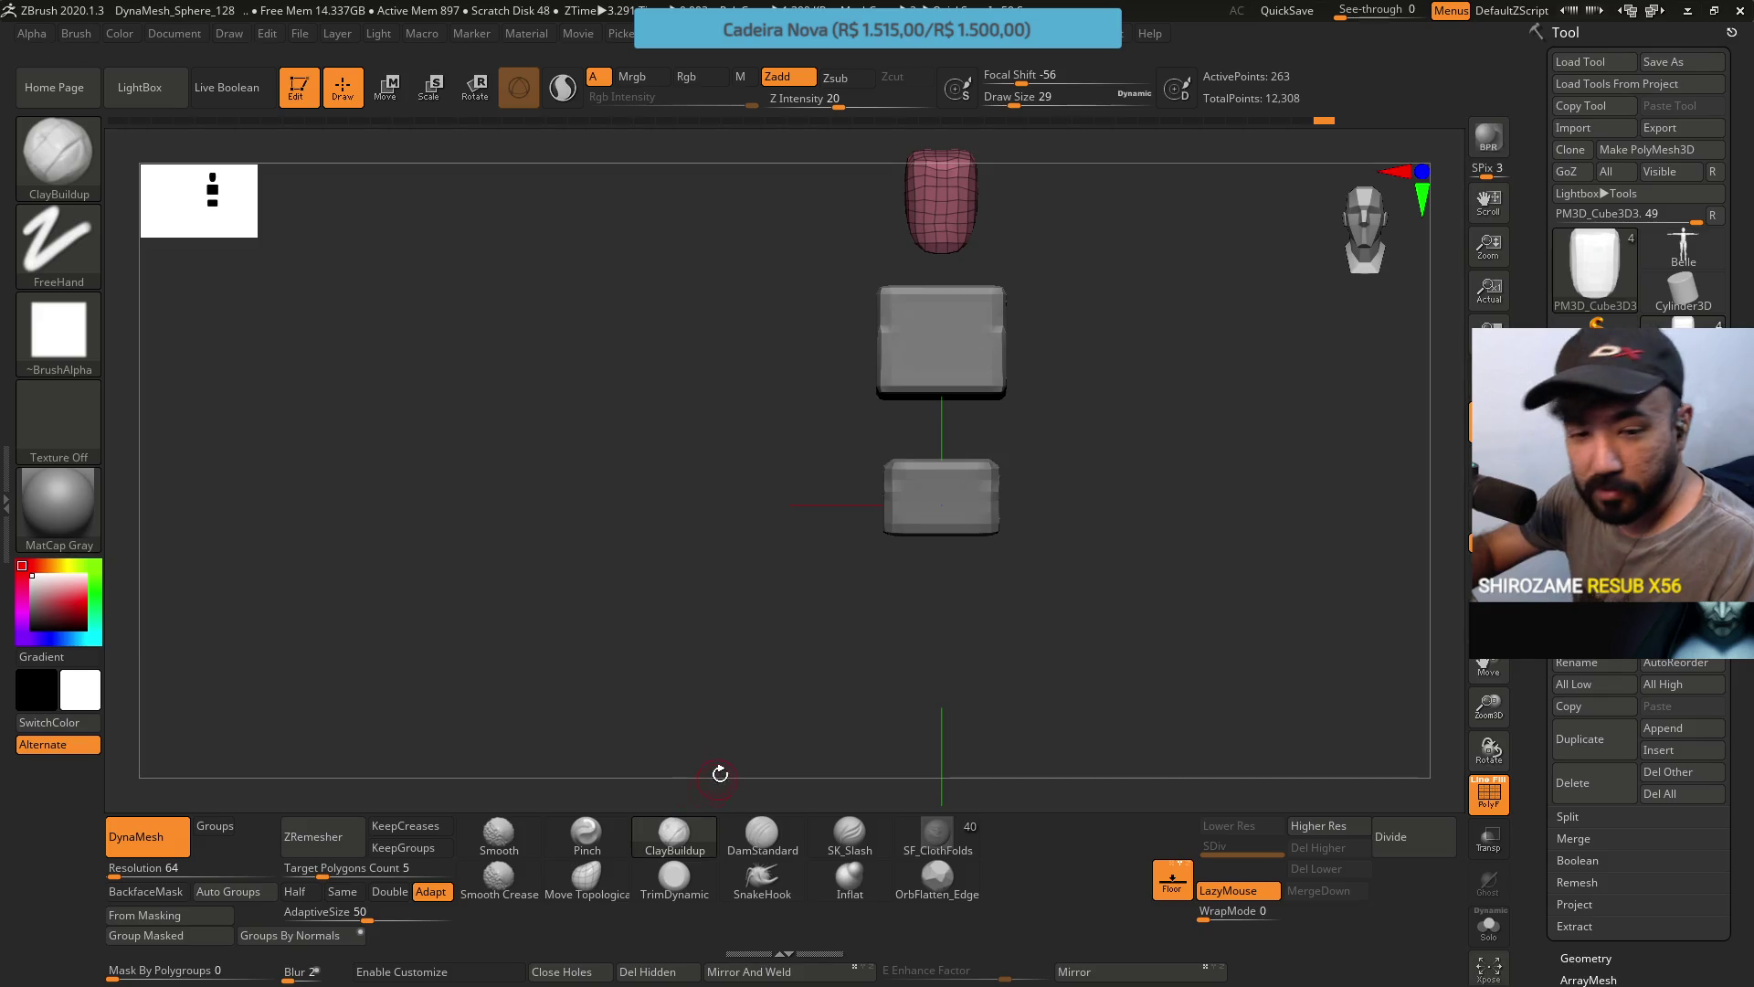
Turn off PolyFrame and apply Mirror And Weld to the head mesh, then inspect the stack.
mouse_move(1047, 362)
alt+mouse_down()
mouse_move(1031, 411)
mouse_move(932, 497)
alt+mouse_up()
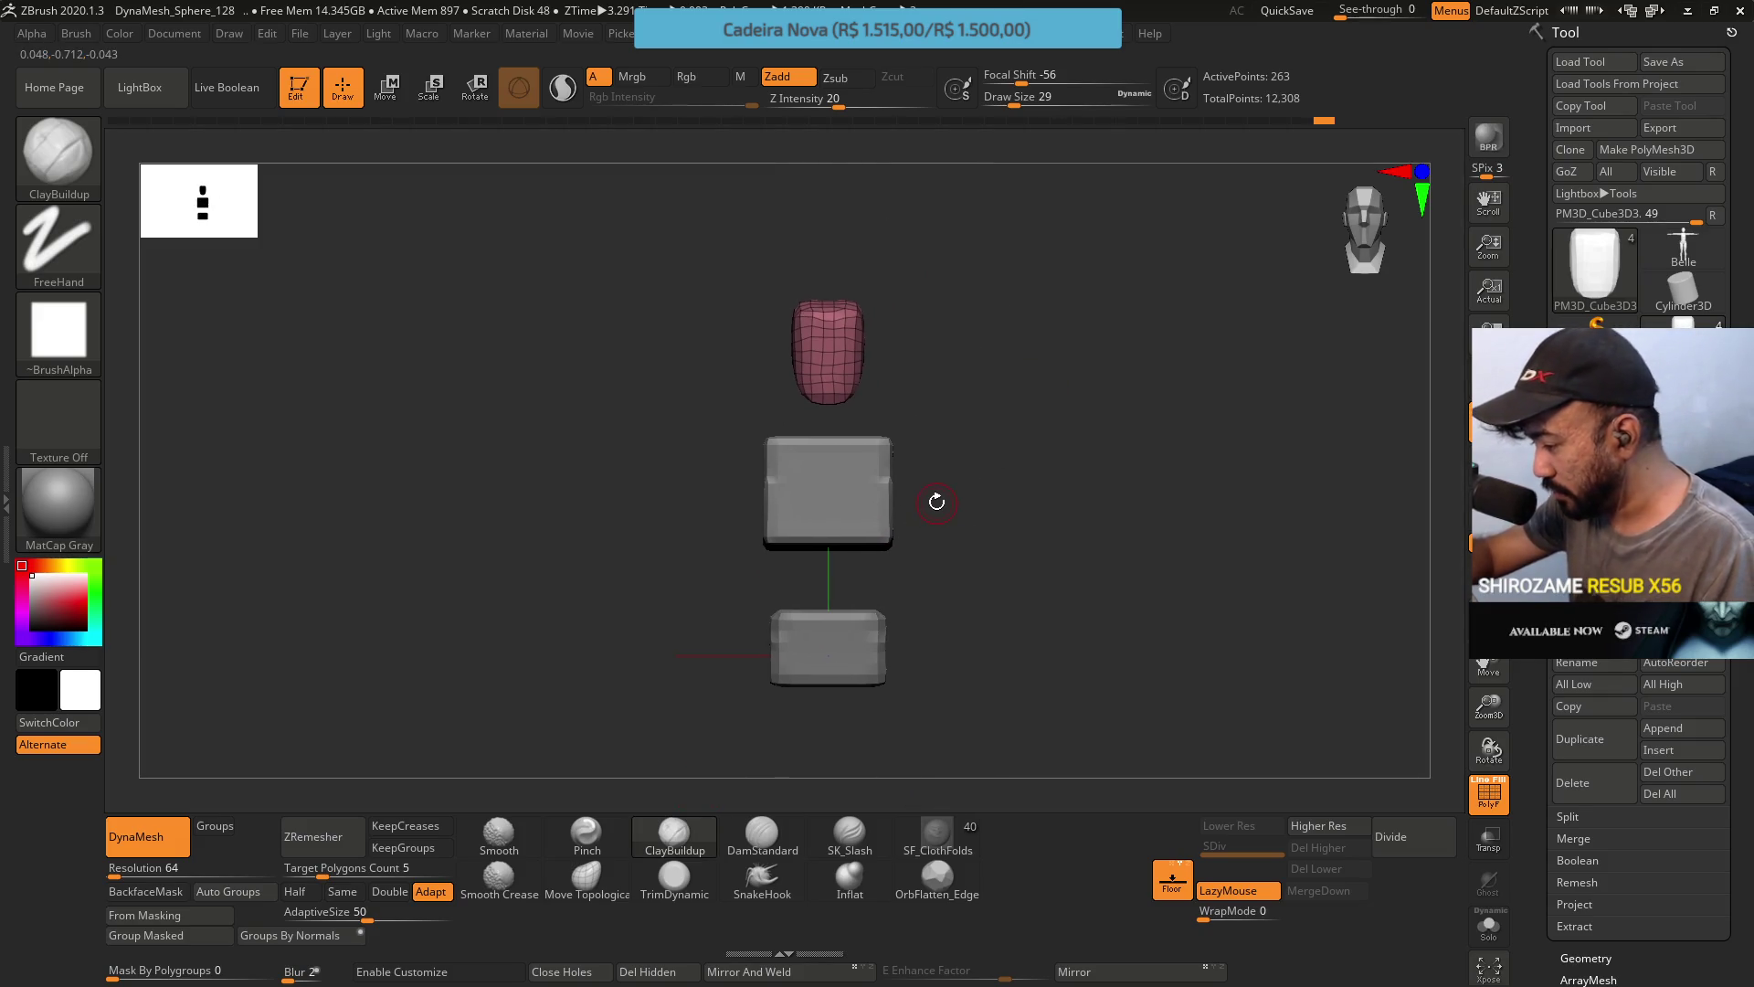
key(shift+f)
mouse_move(1020, 419)
mouse_down()
mouse_move(1026, 462)
mouse_move(987, 509)
mouse_up()
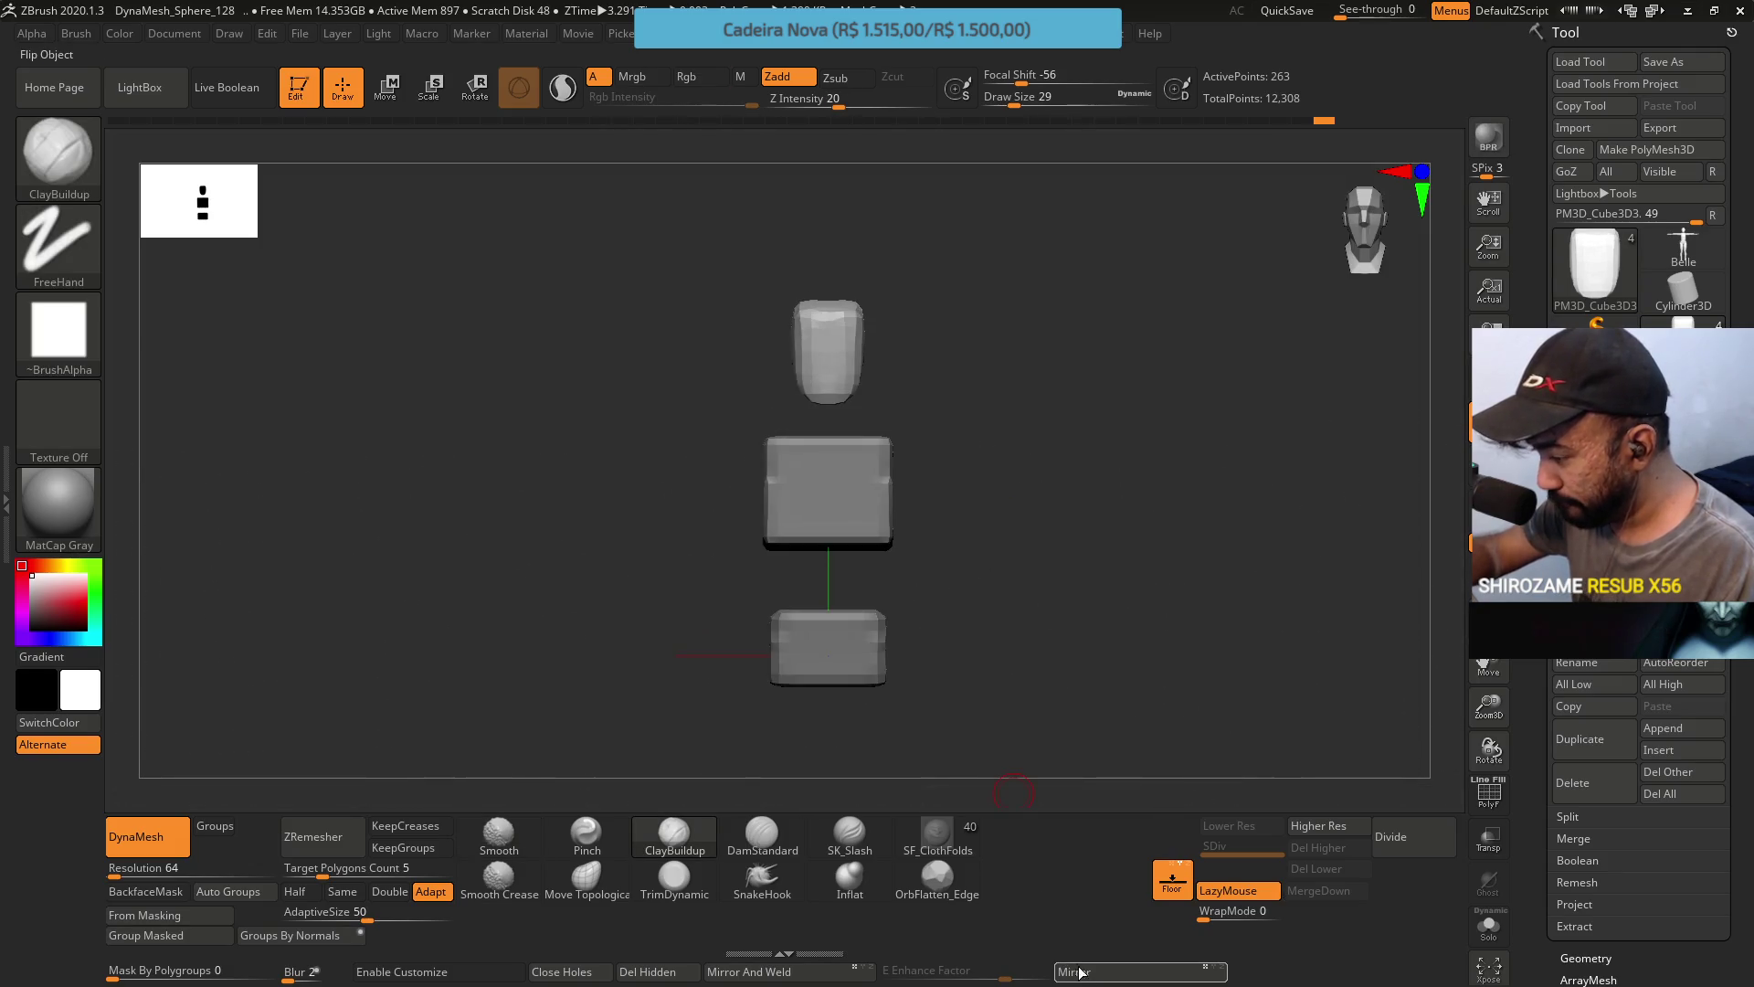
click(833, 979)
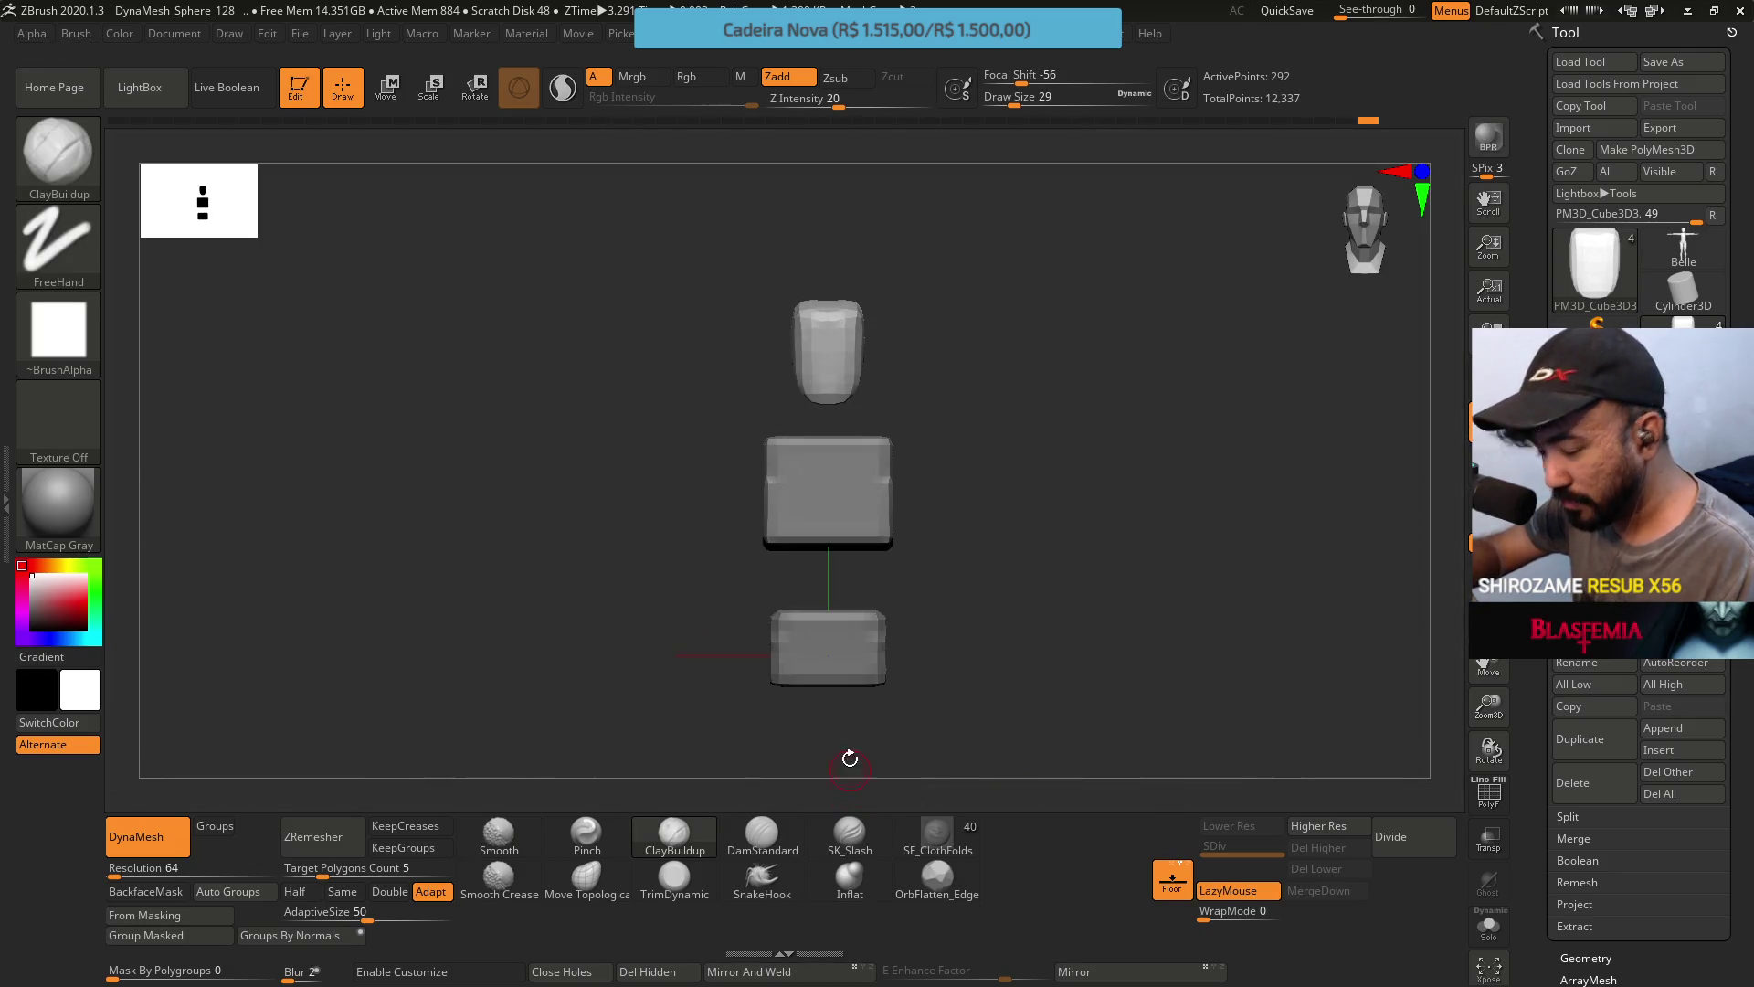
mouse_move(1017, 498)
mouse_down()
mouse_move(1108, 439)
mouse_move(1030, 457)
mouse_move(1020, 496)
mouse_up()
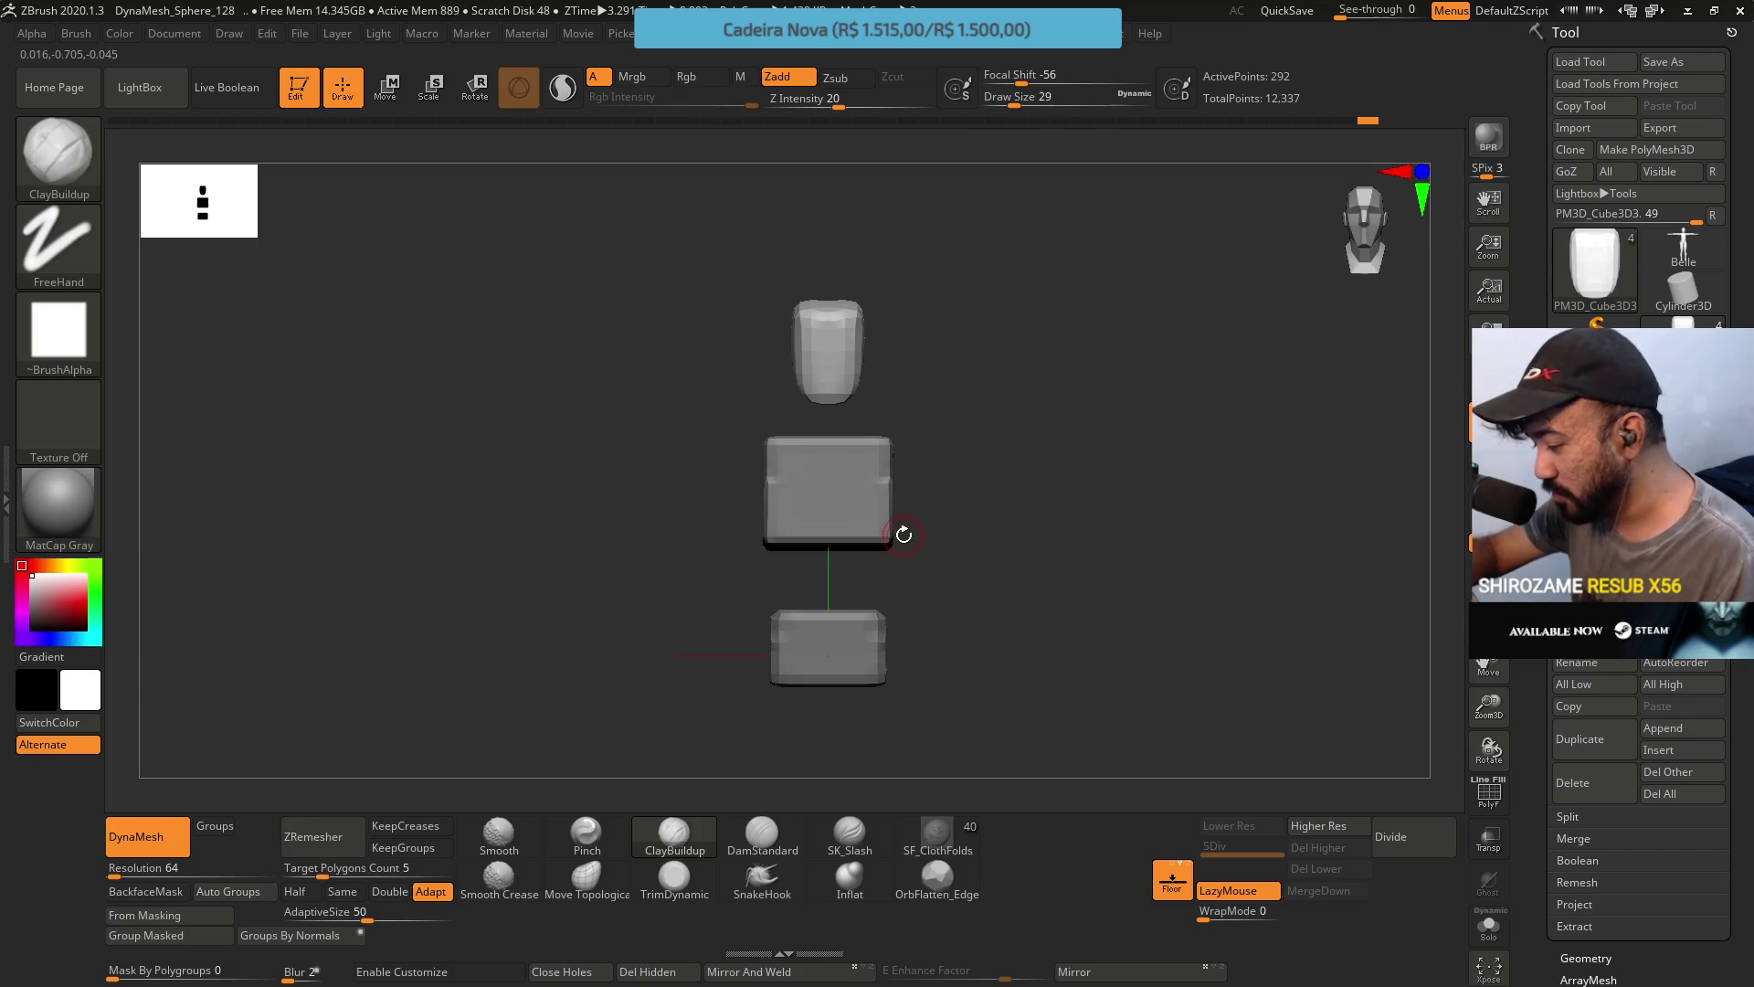
mouse_move(904, 534)
mouse_down()
mouse_move(923, 553)
mouse_move(990, 486)
mouse_move(1016, 538)
mouse_move(980, 603)
mouse_up()
mouse_move(825, 725)
mouse_down()
mouse_move(995, 512)
mouse_move(1029, 399)
mouse_move(995, 421)
mouse_up()
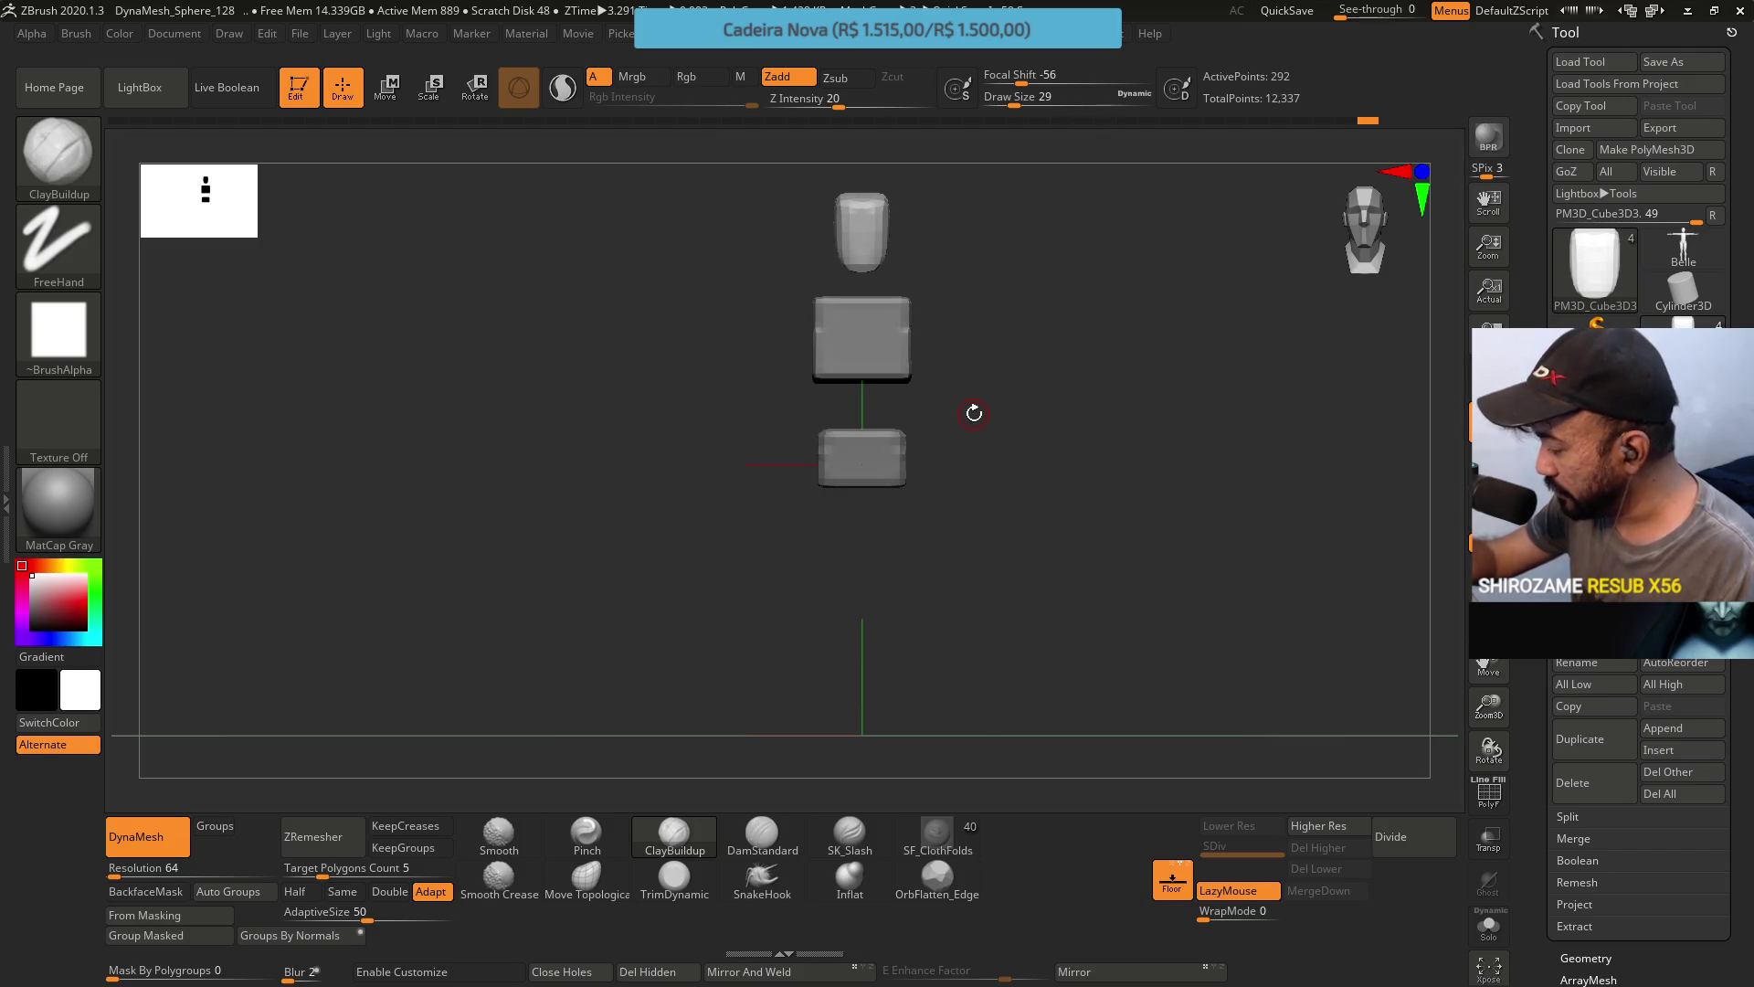
Insert a cylinder as a new subtool.
click(1663, 727)
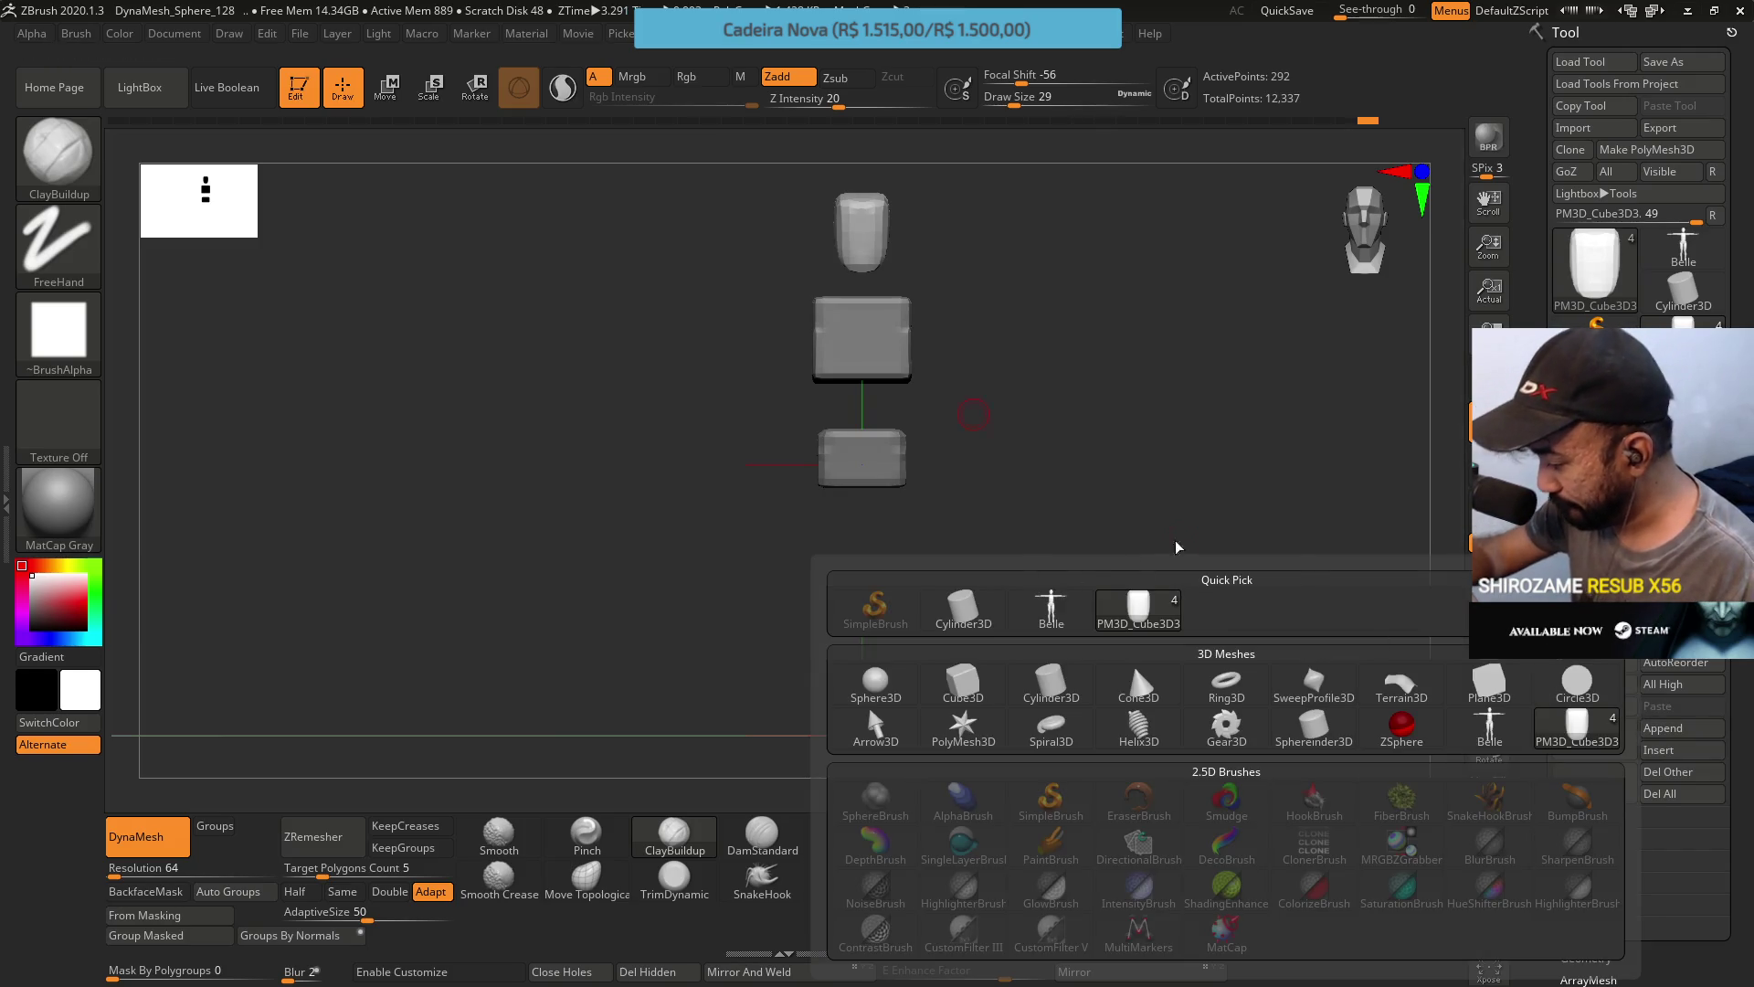
click(1676, 749)
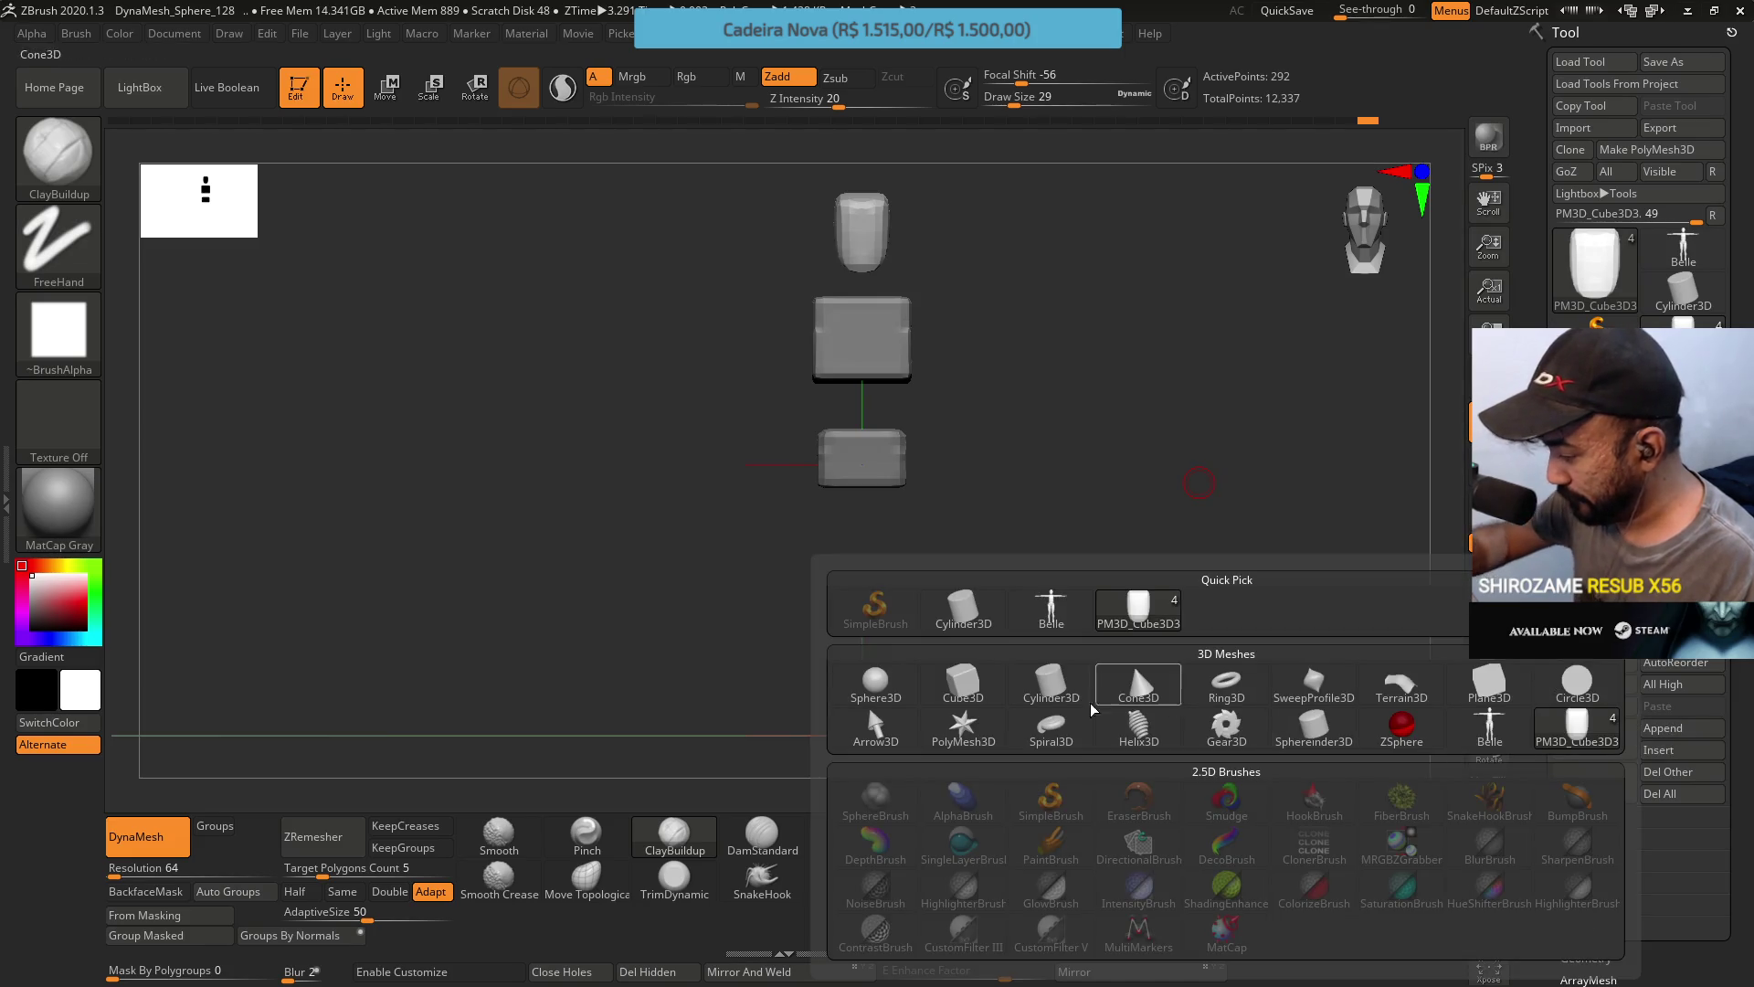
click(1137, 685)
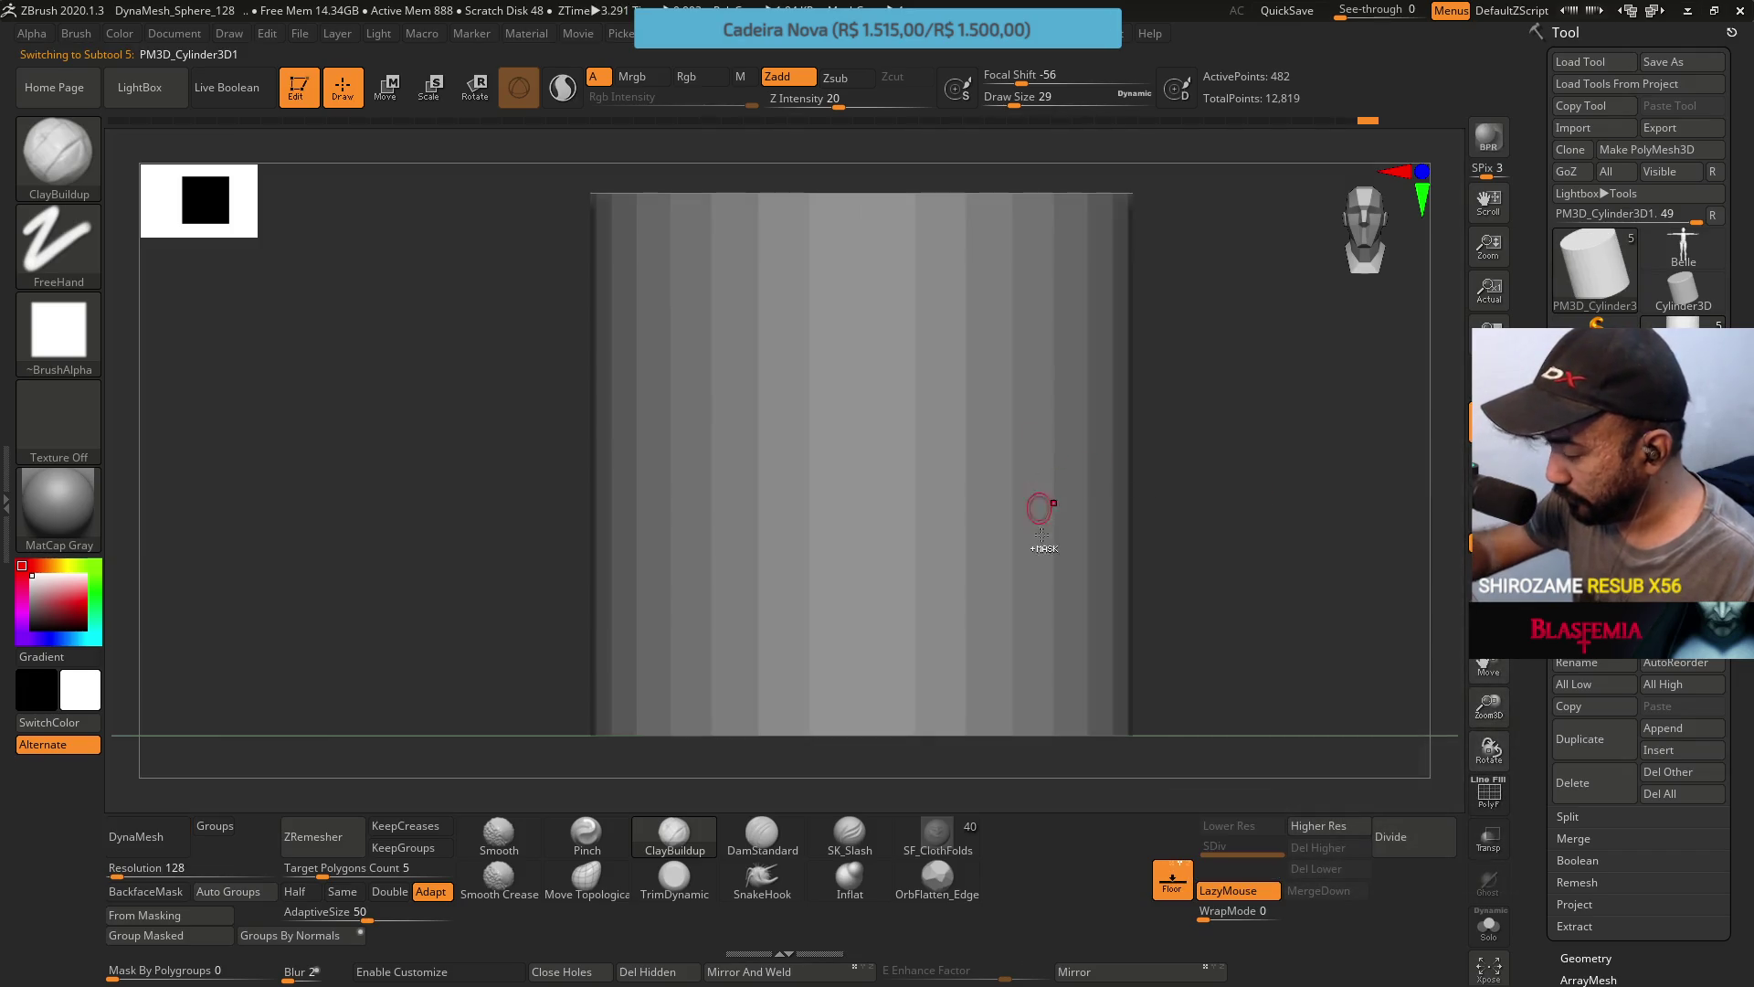
Move the thin cylinder down to sit just beneath the pelvis block, checking from another angle.
key(w)
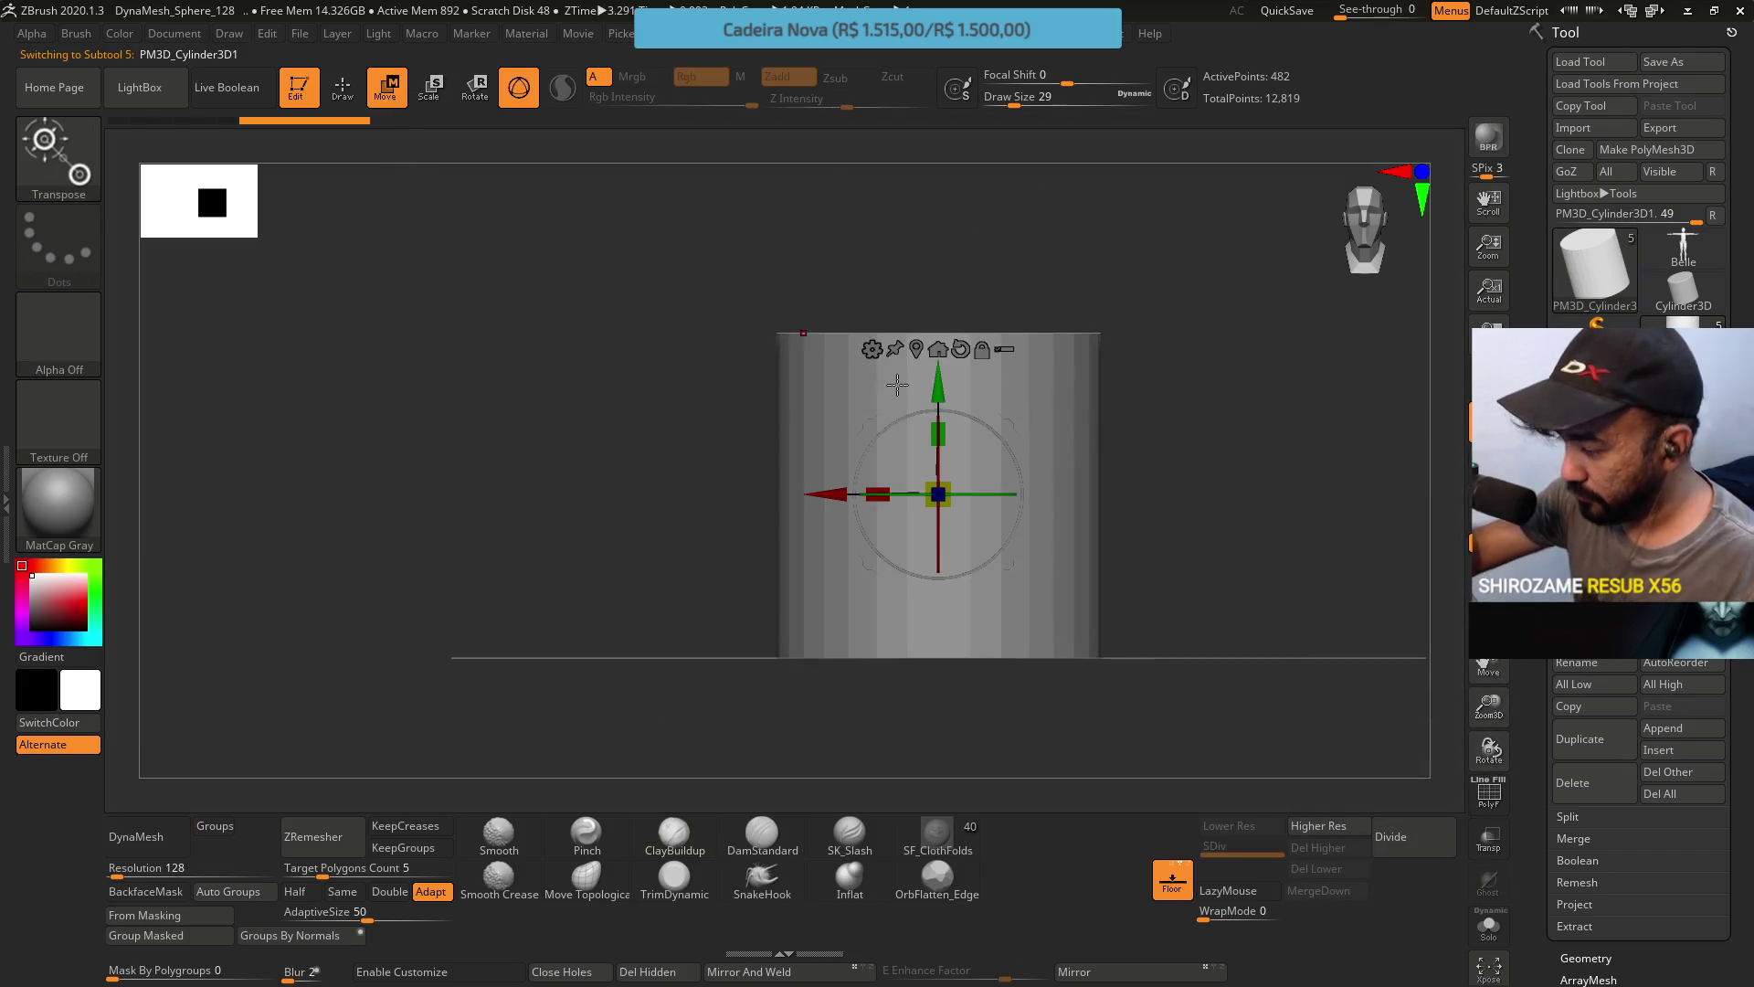
drag(952, 476, 965, 491)
key(ctrl+z)
key(ctrl+z)
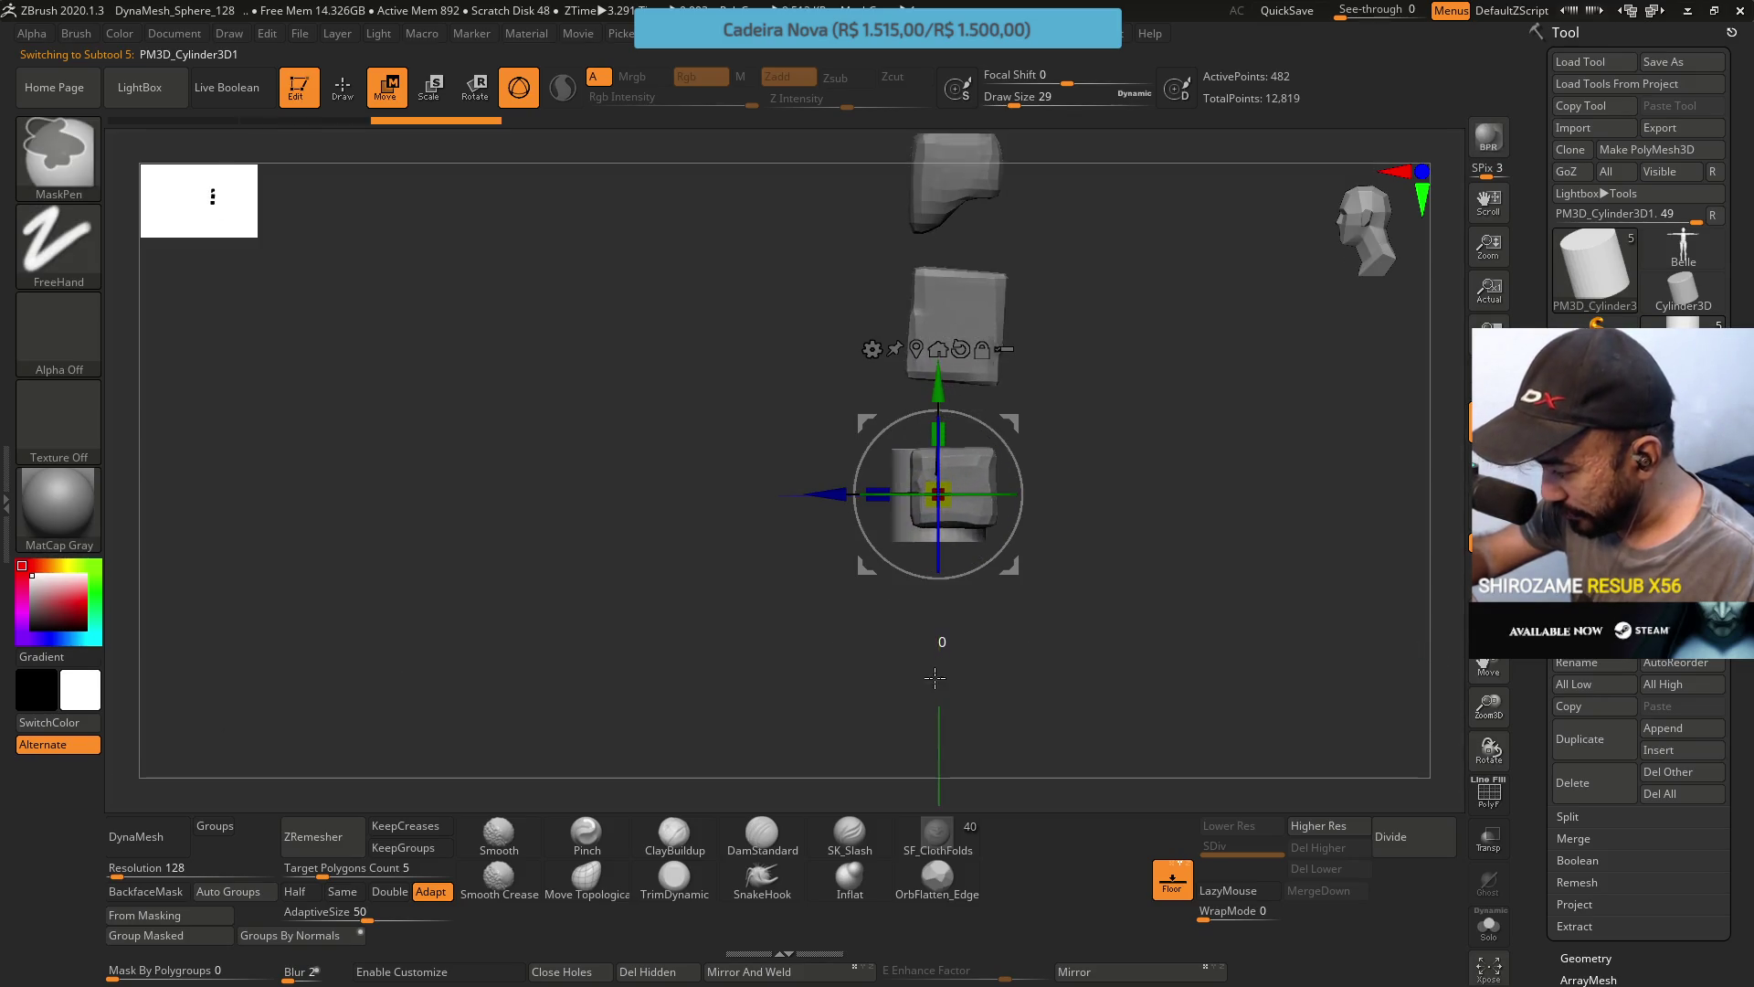
drag(960, 598, 909, 475)
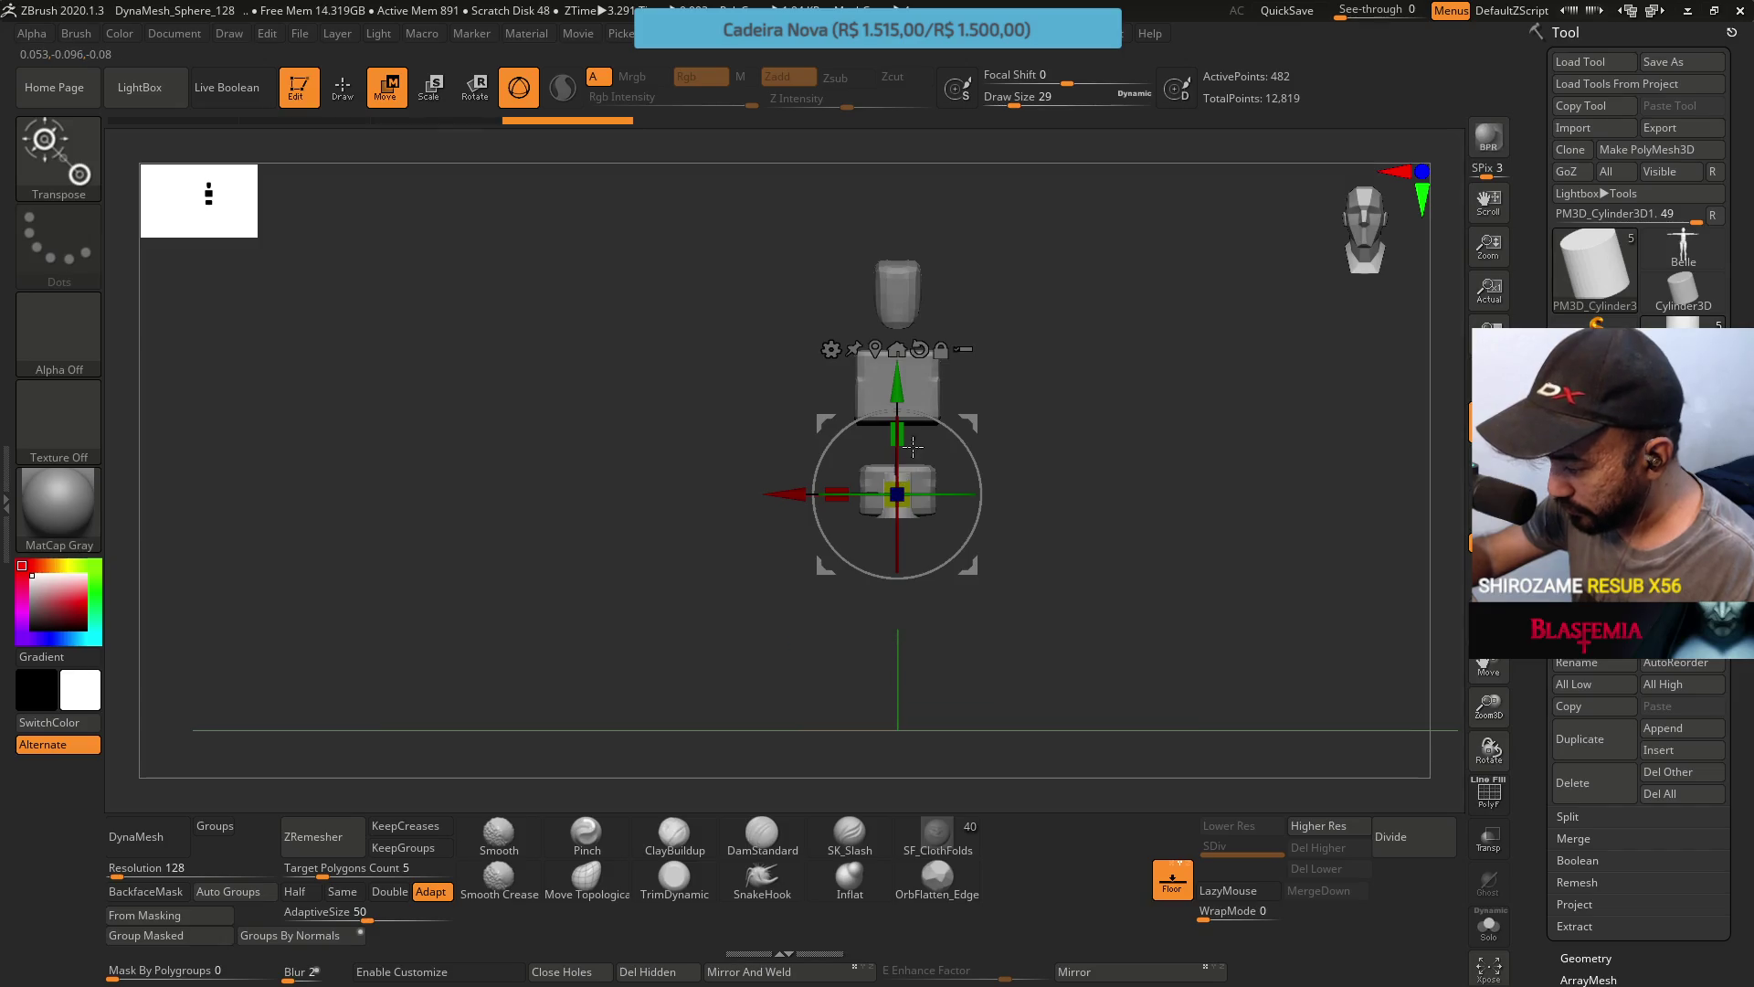
key(ctrl+z)
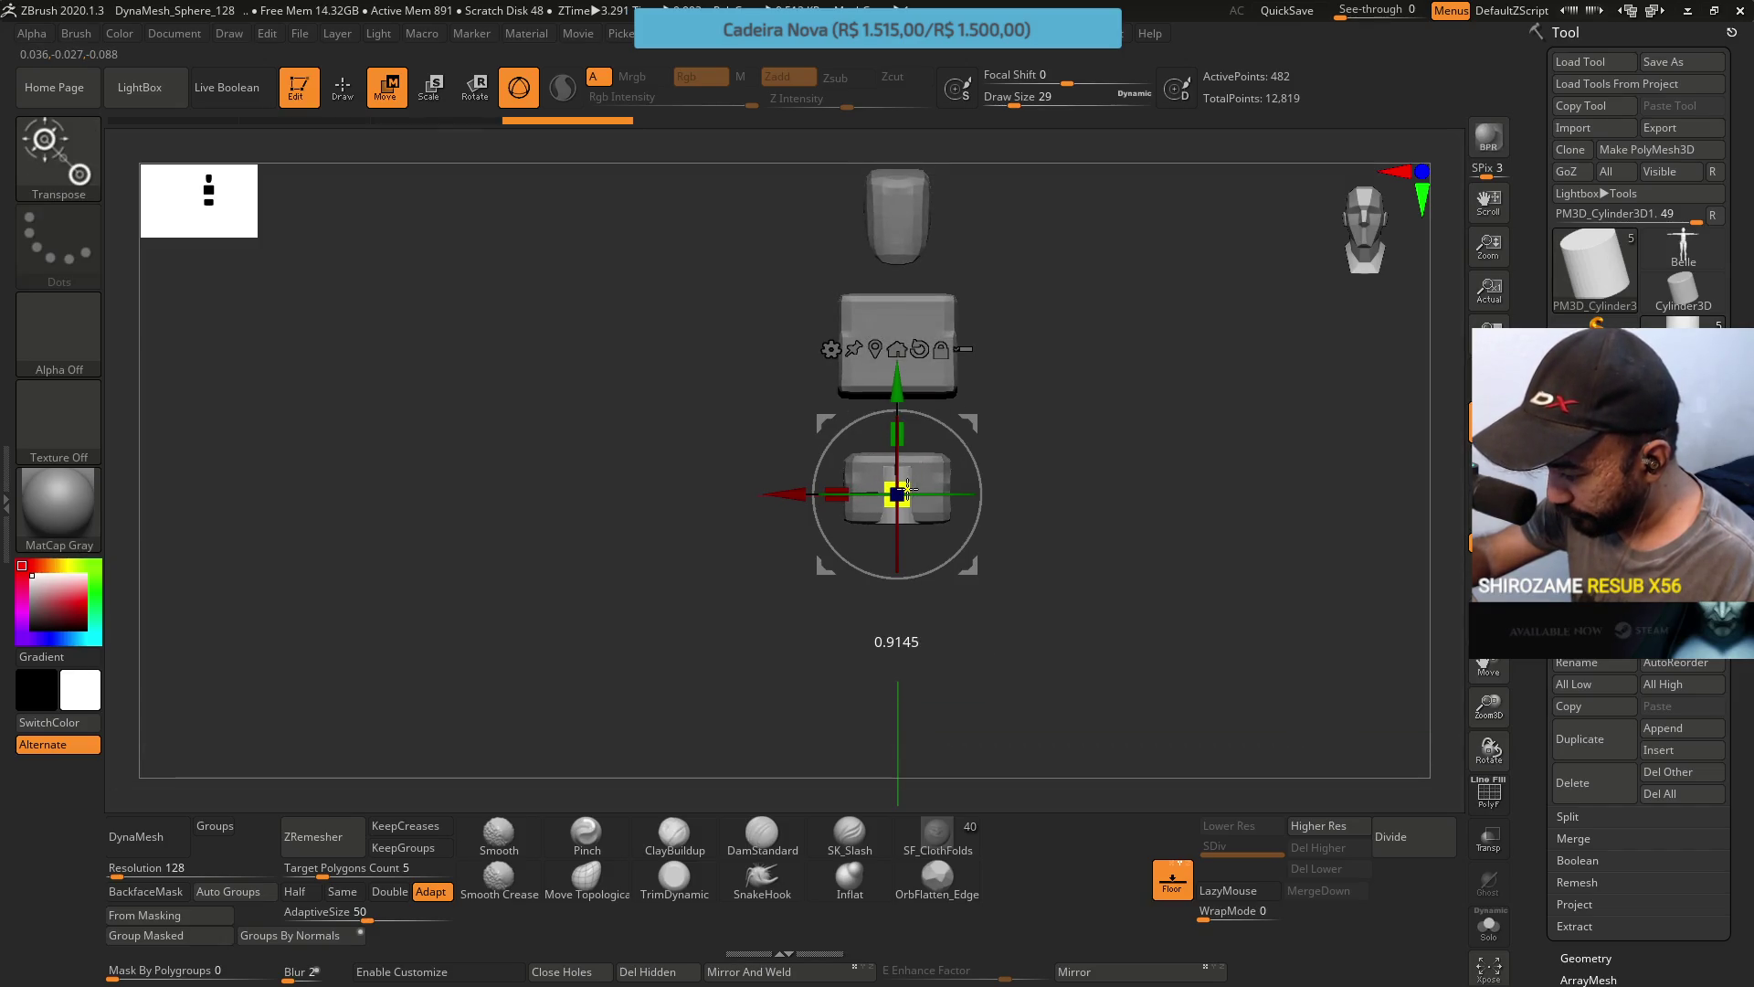
drag(909, 489, 940, 554)
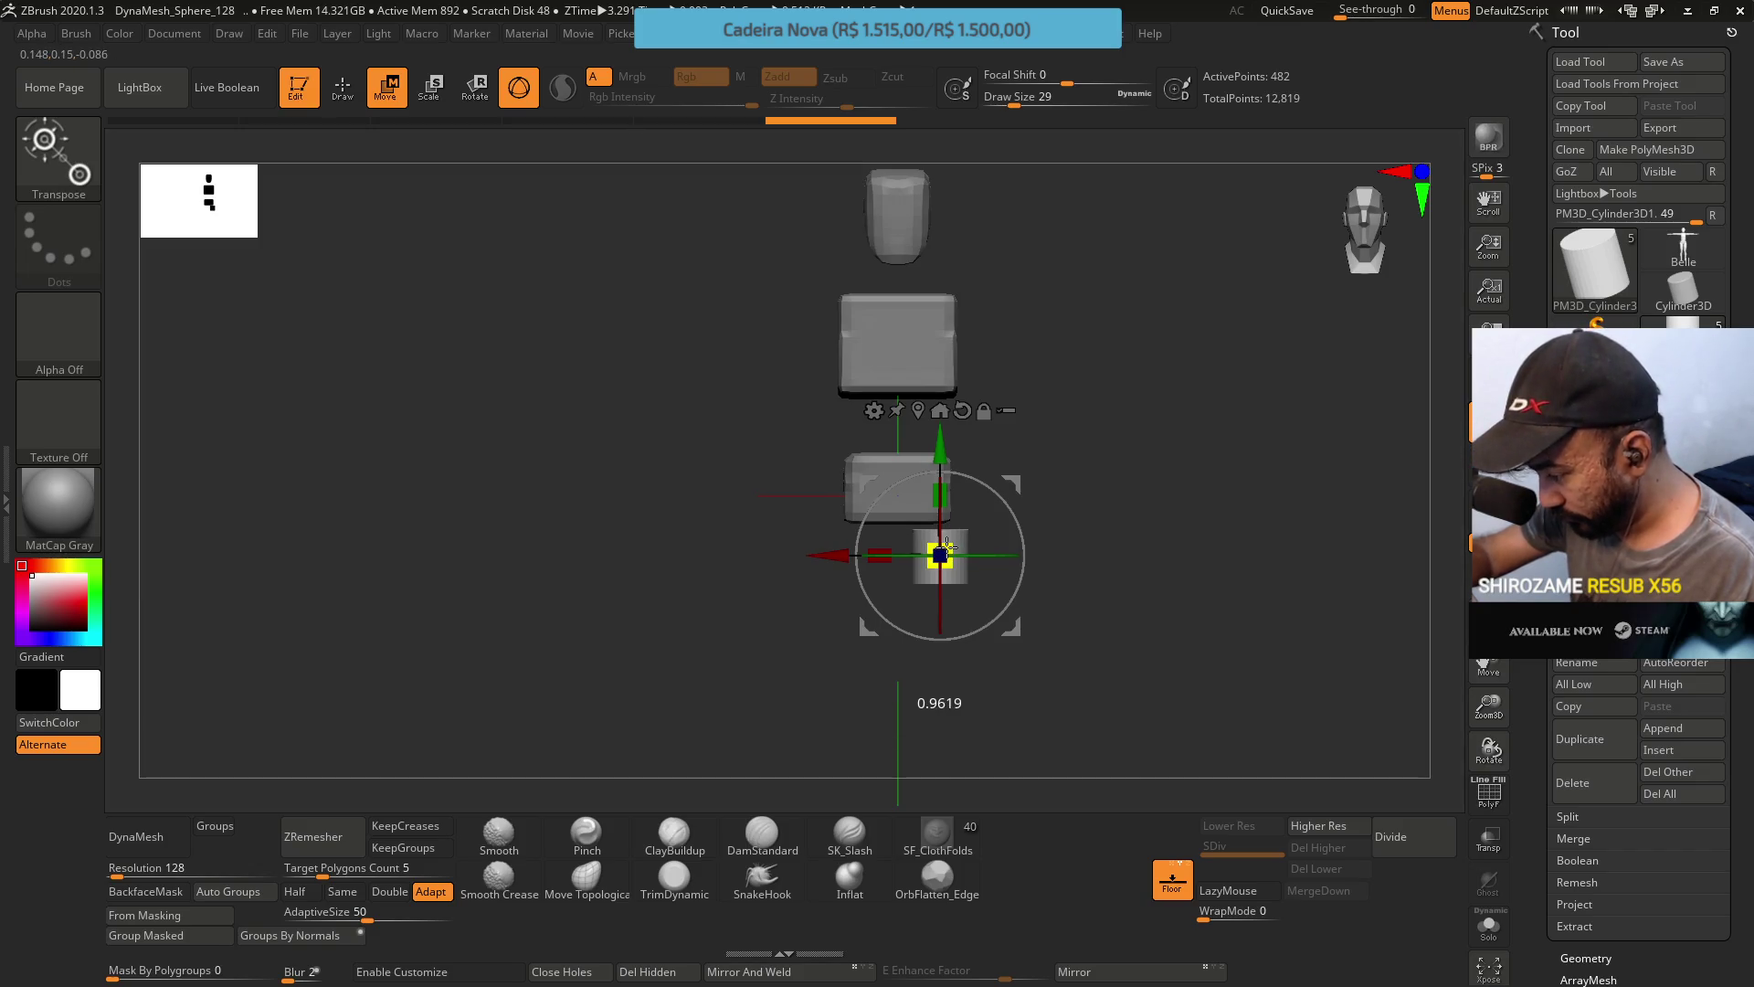
mouse_move(1024, 468)
mouse_down()
mouse_move(1047, 366)
mouse_move(965, 436)
mouse_up()
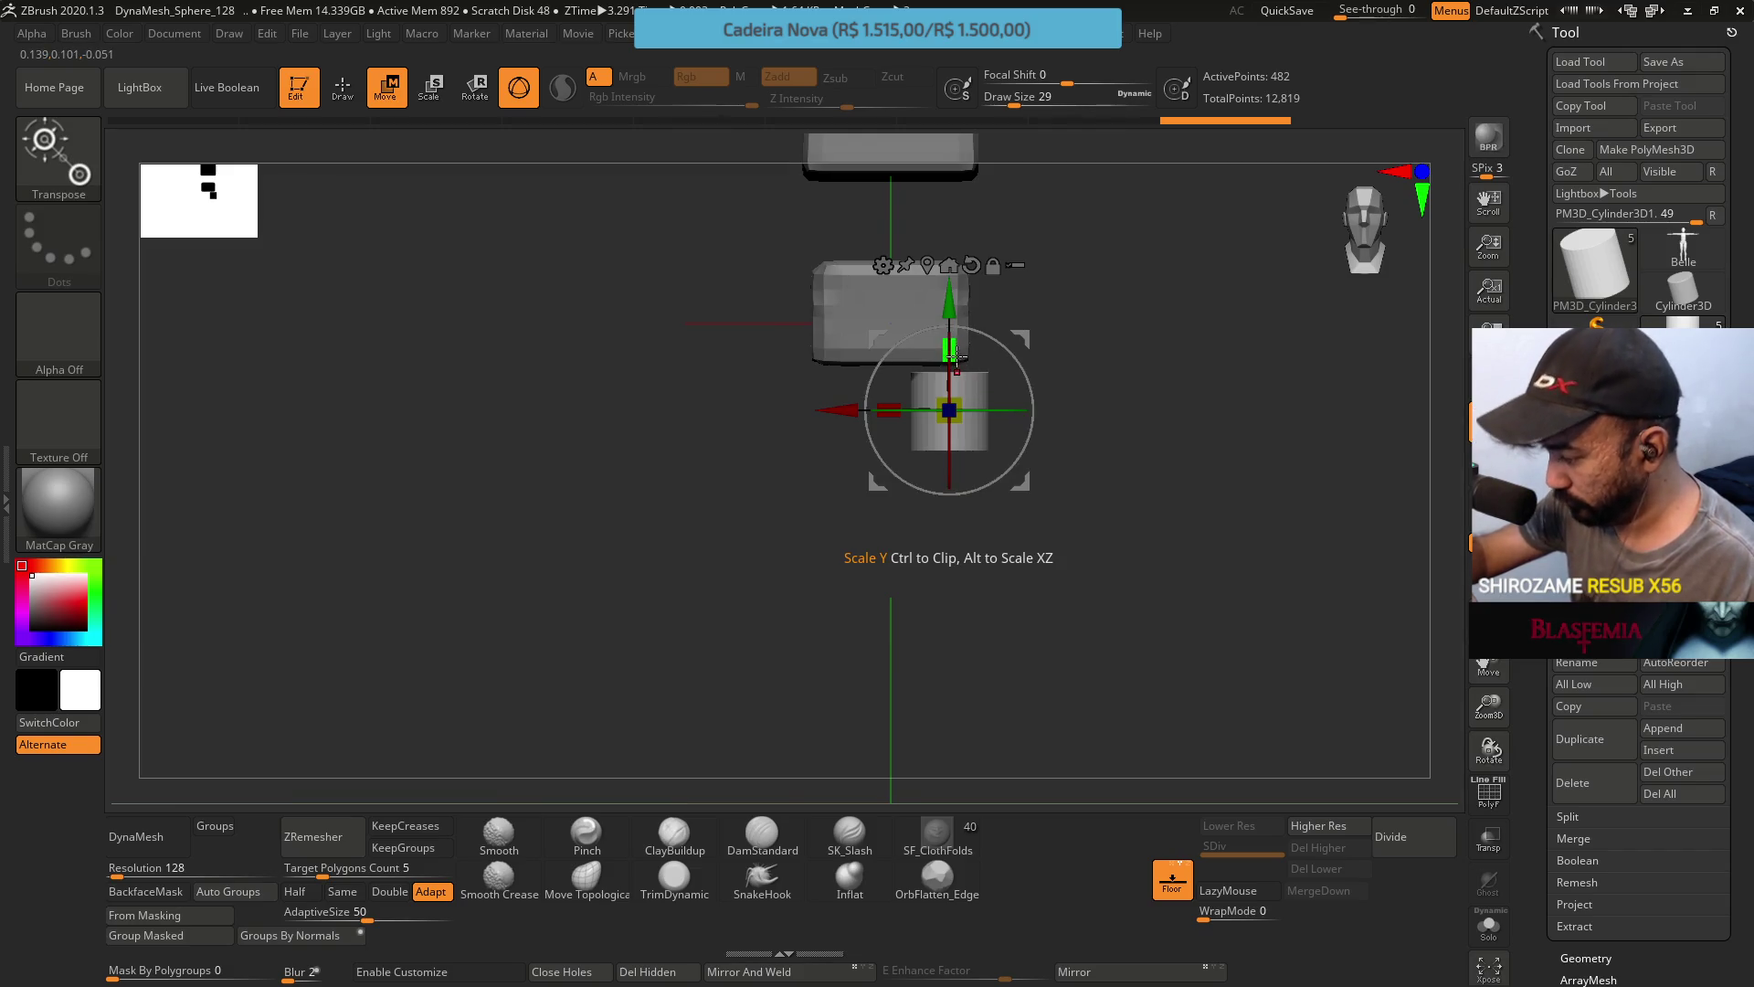
drag(1022, 340, 1025, 413)
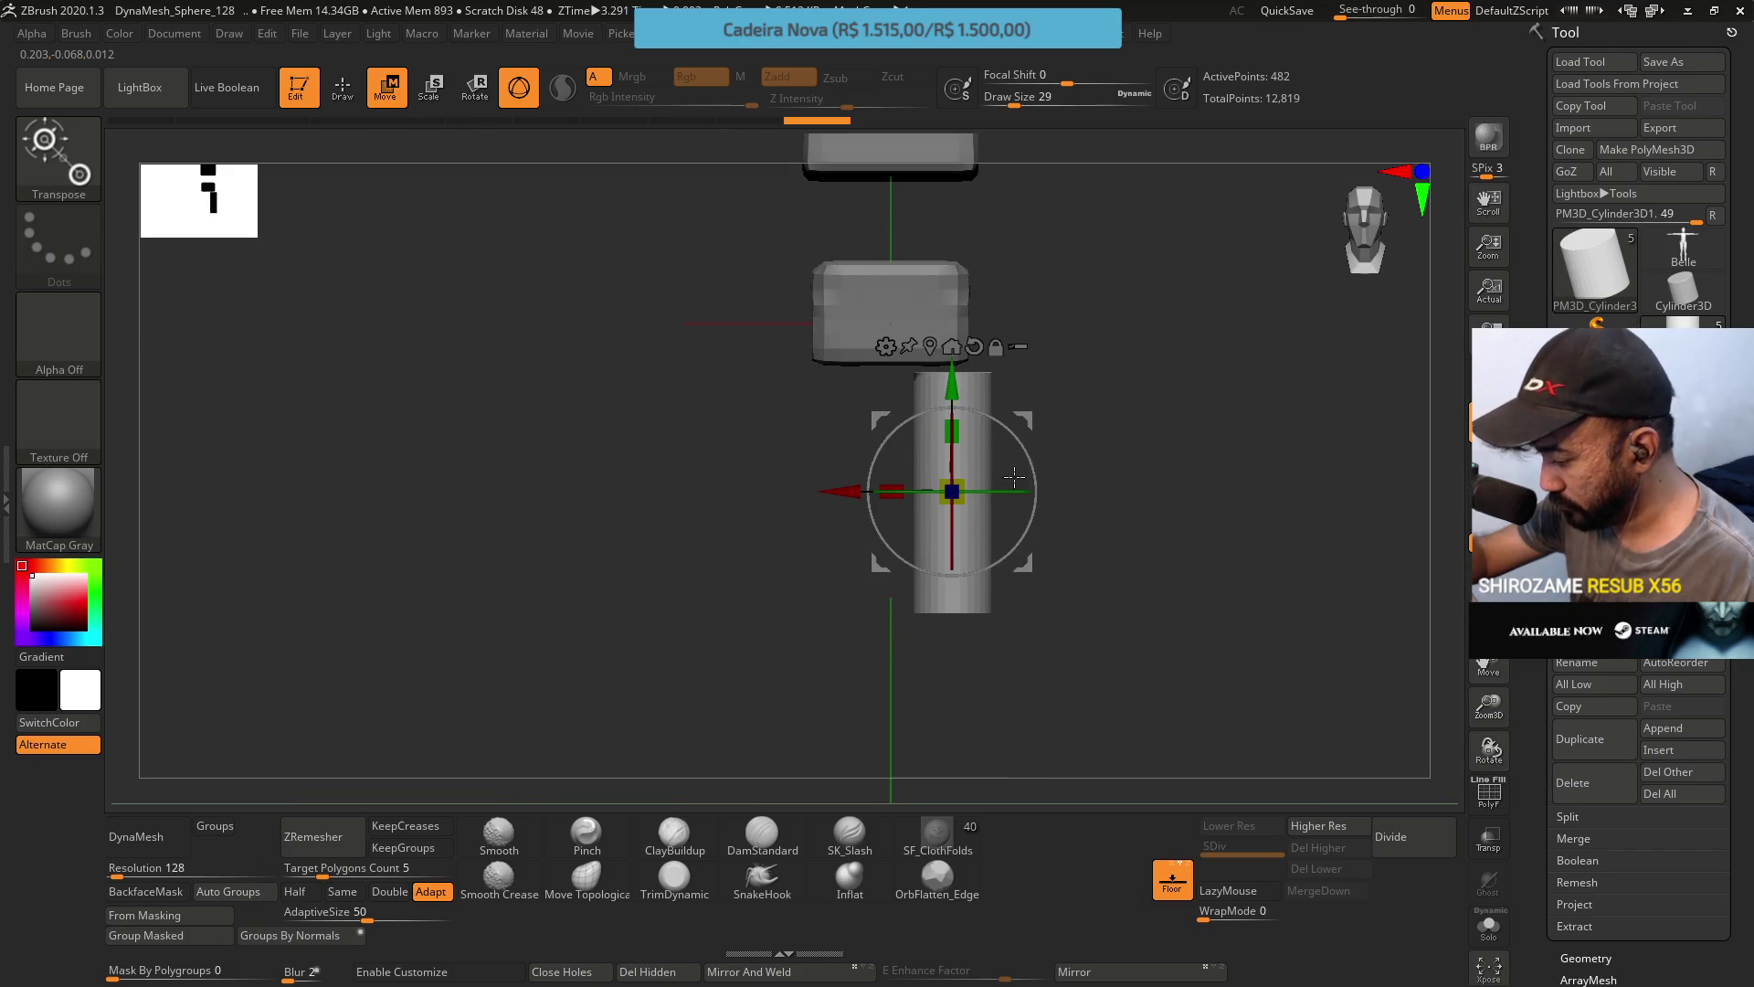
key(ctrl+z)
key(ctrl+z)
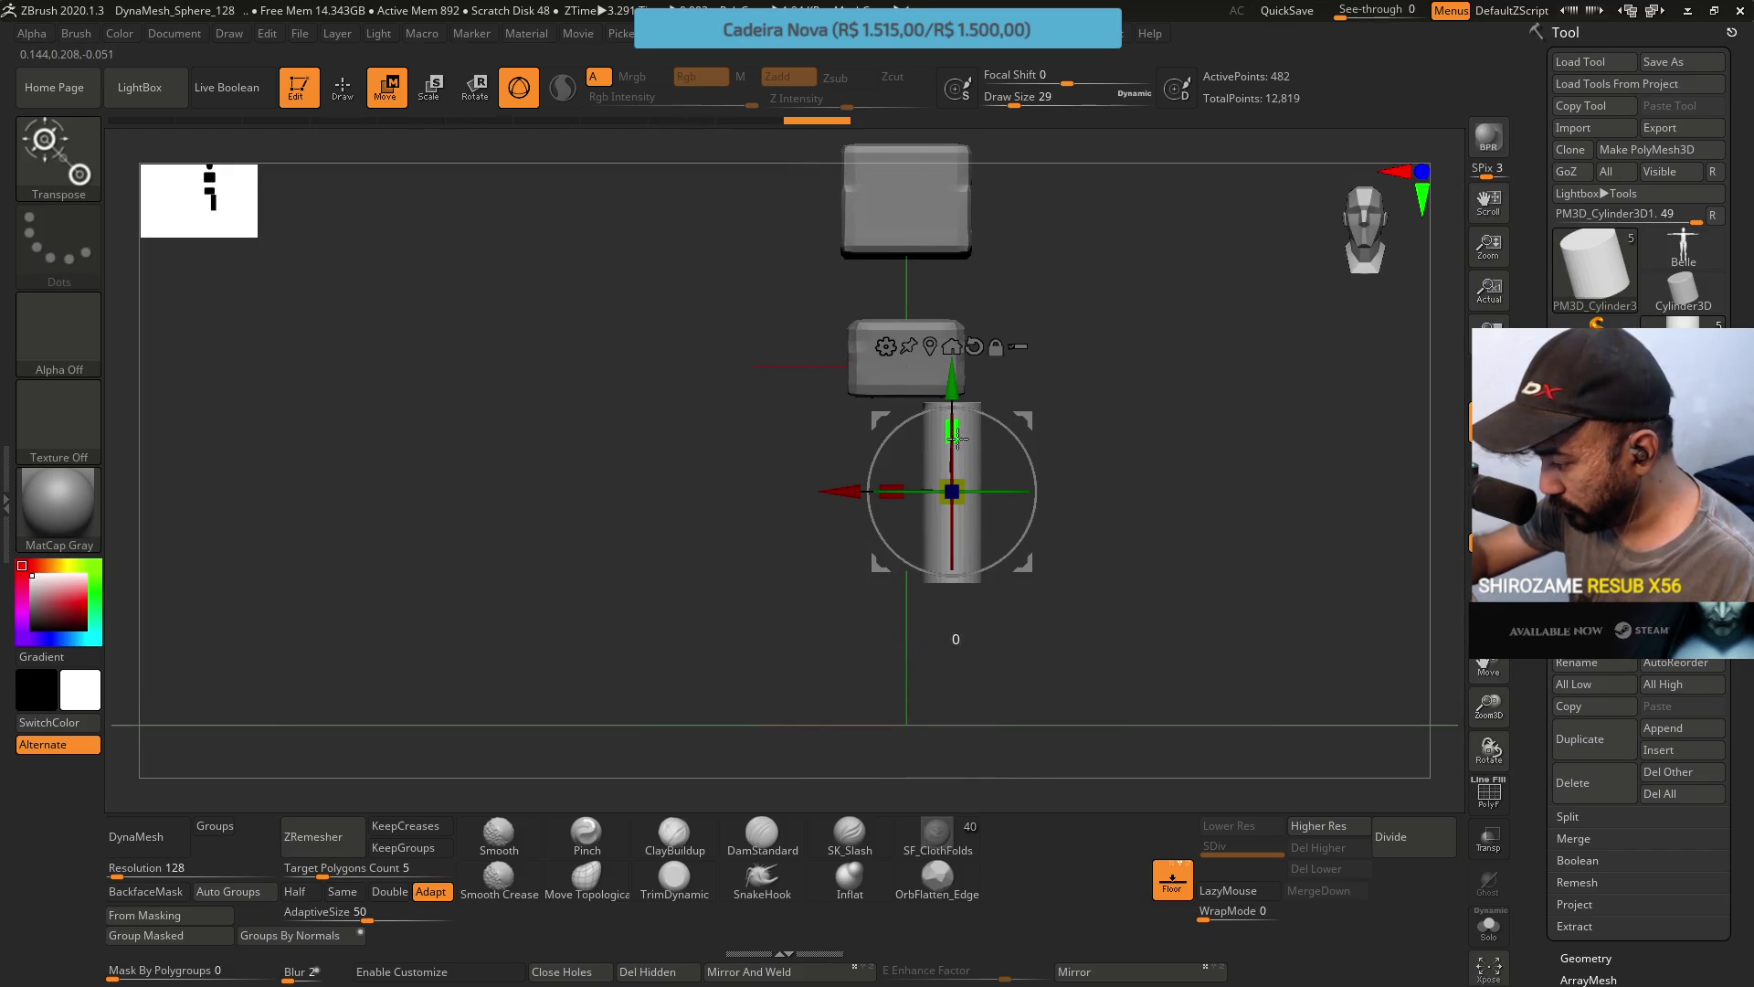
drag(958, 443, 960, 433)
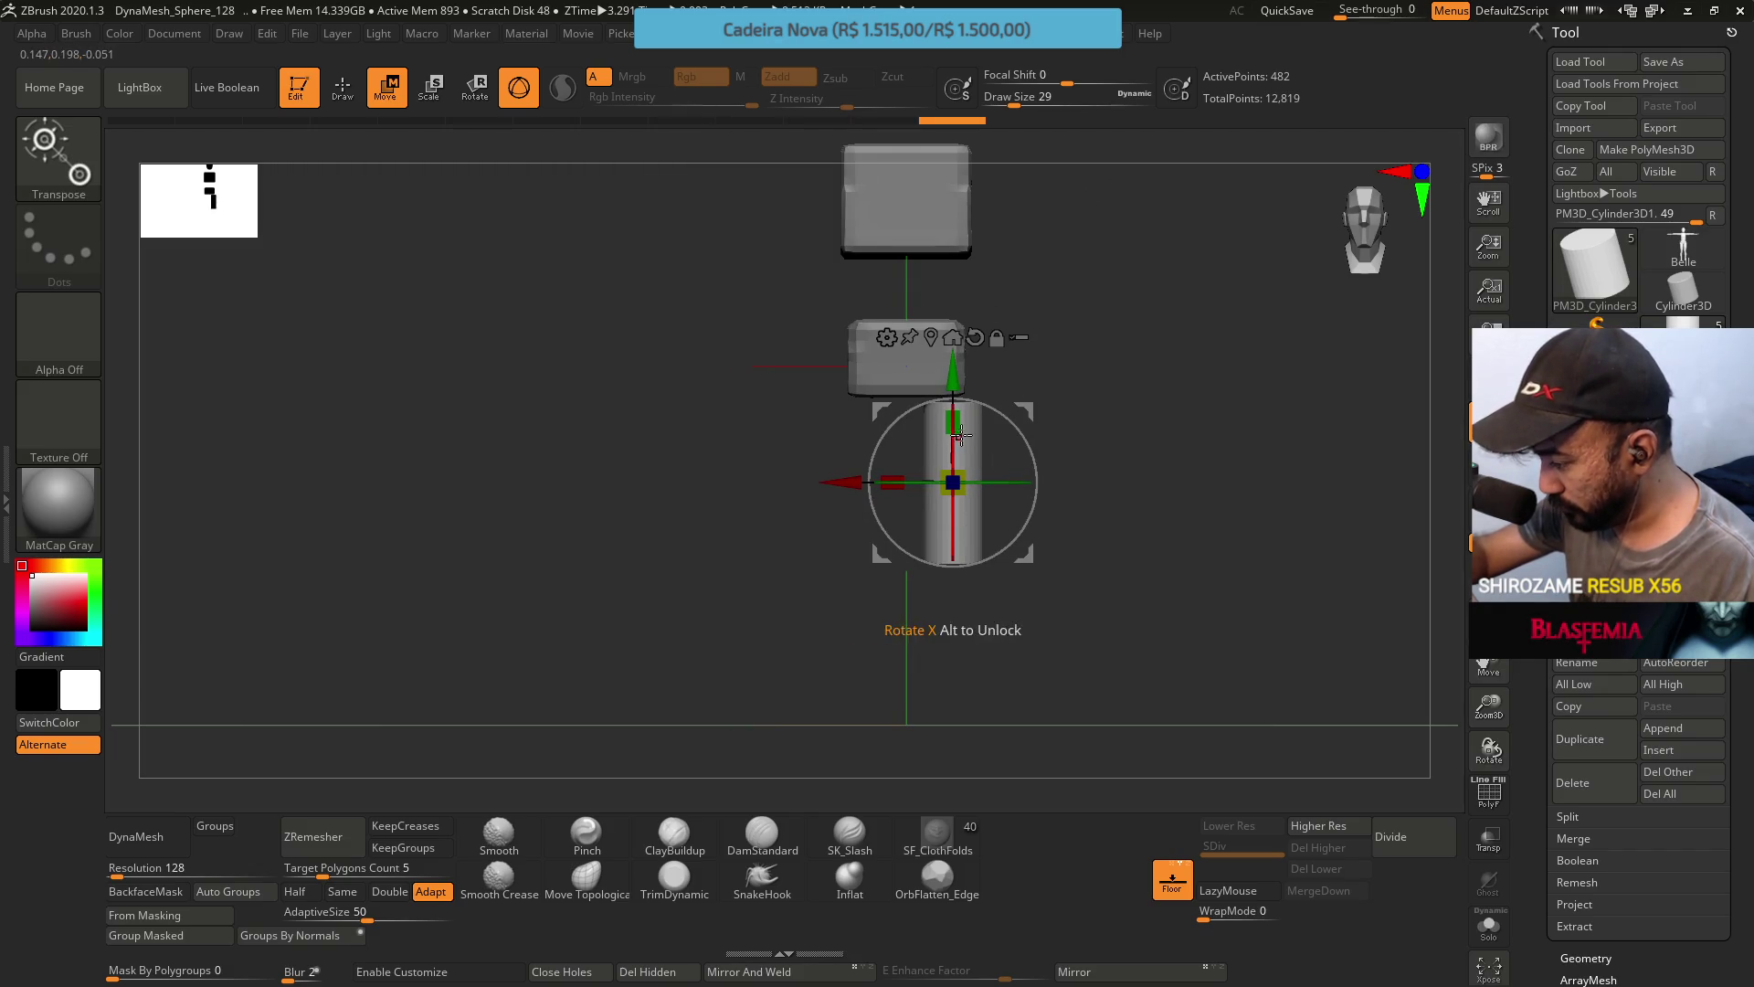
drag(959, 433, 1032, 404)
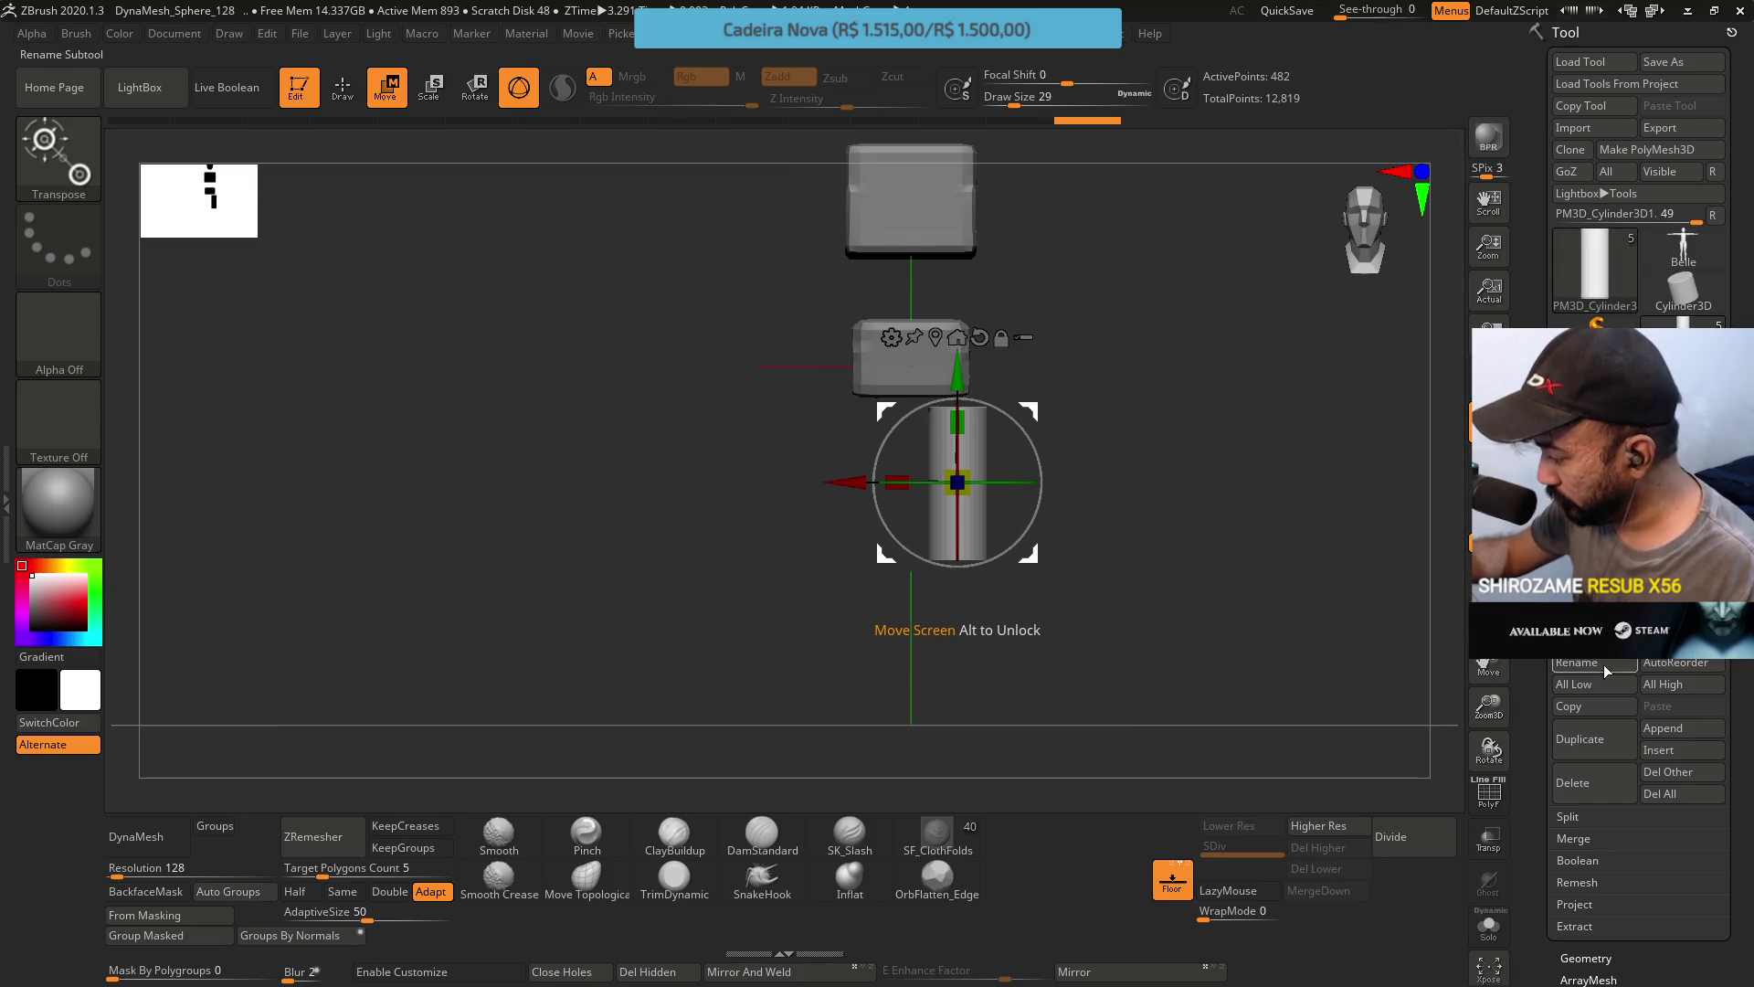
Duplicate the leg cylinder and move the copy down toward the floor.
click(1580, 739)
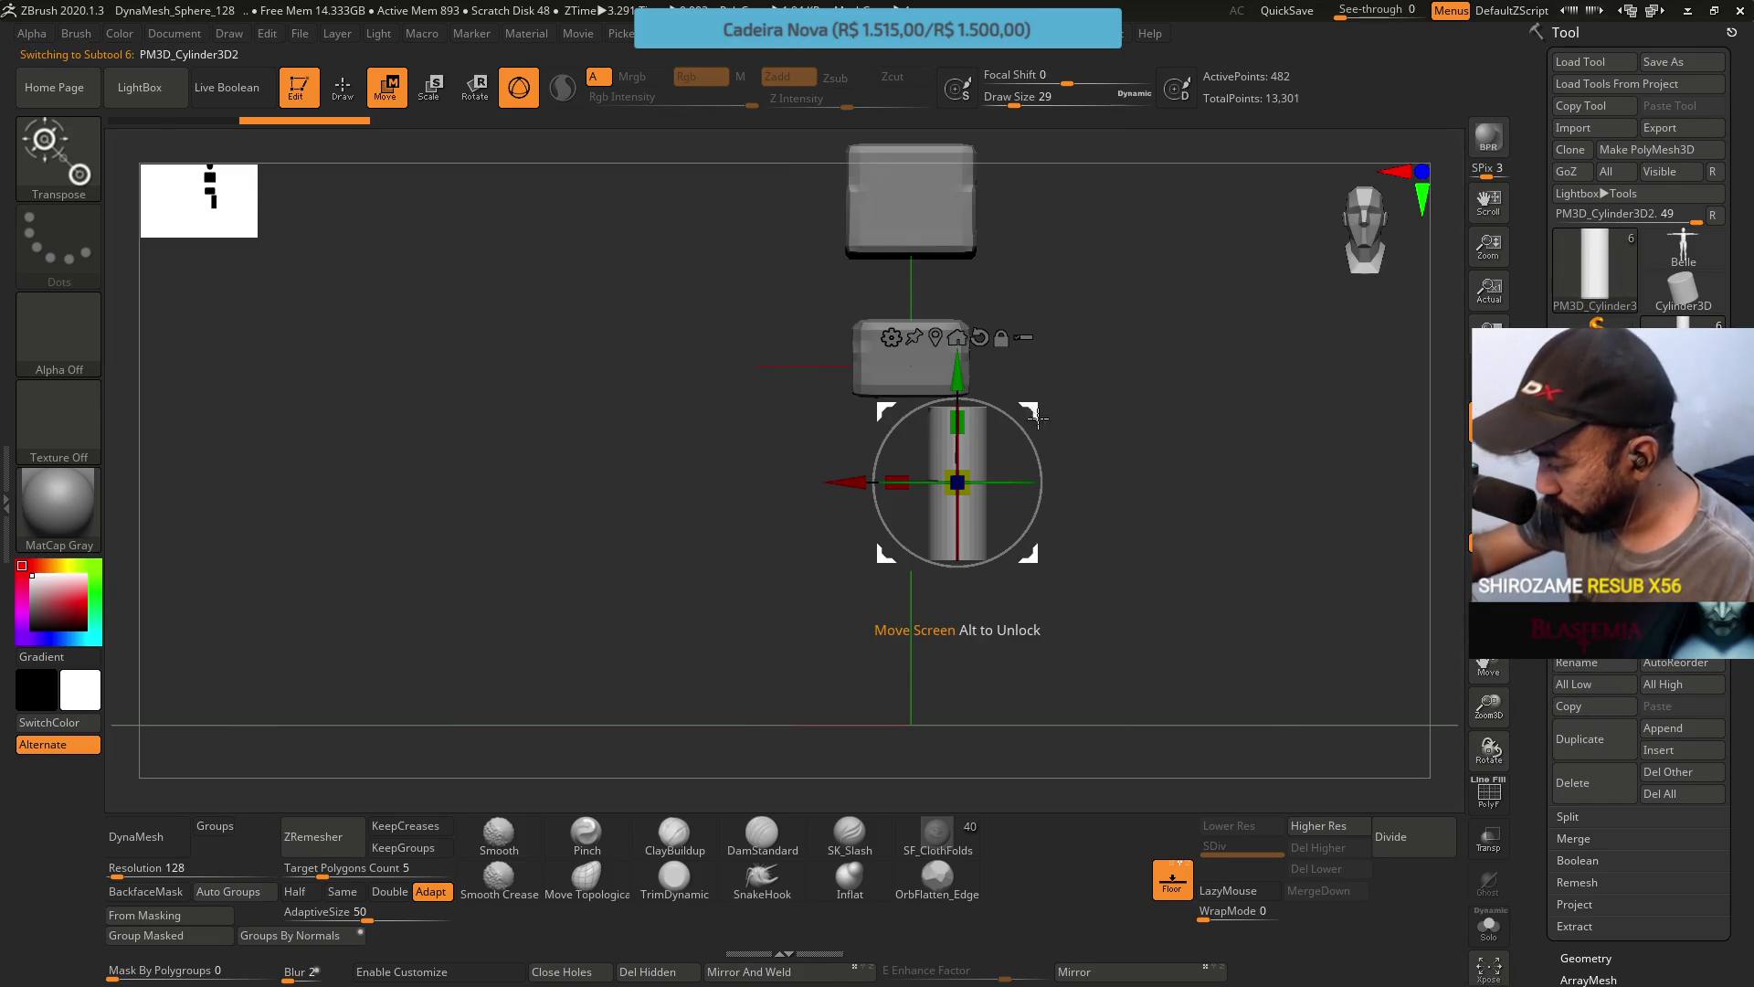
drag(1035, 416, 1035, 573)
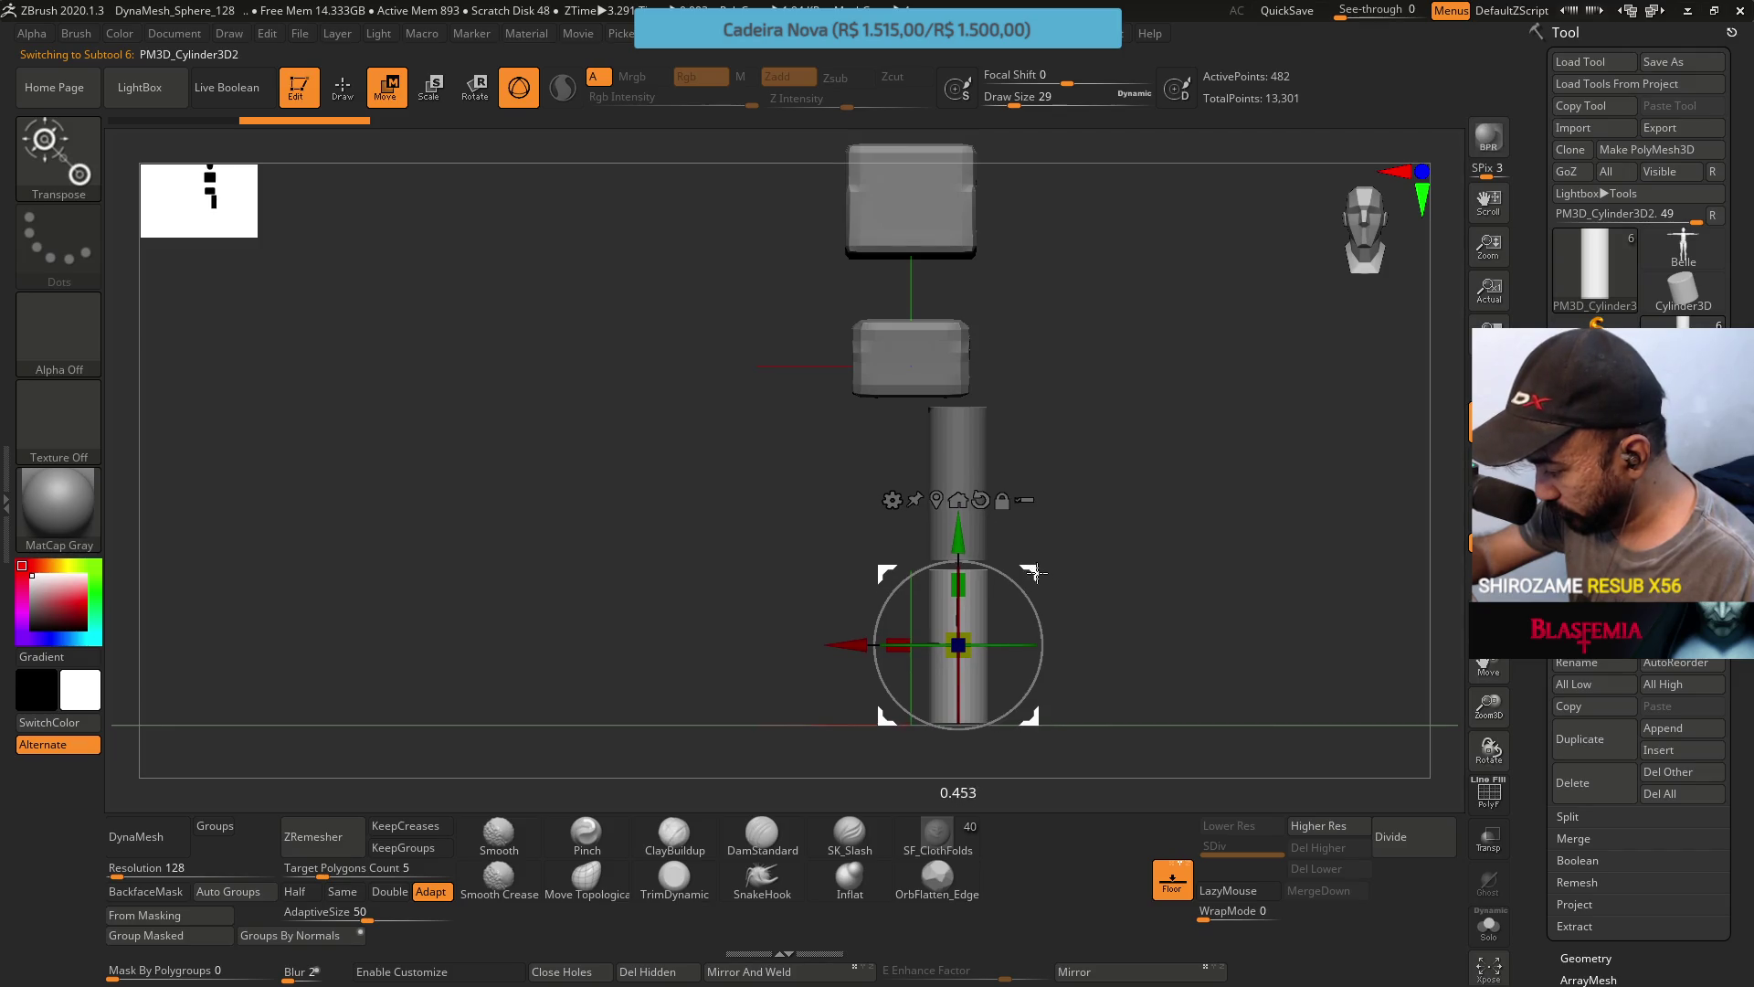
key(ctrl+z)
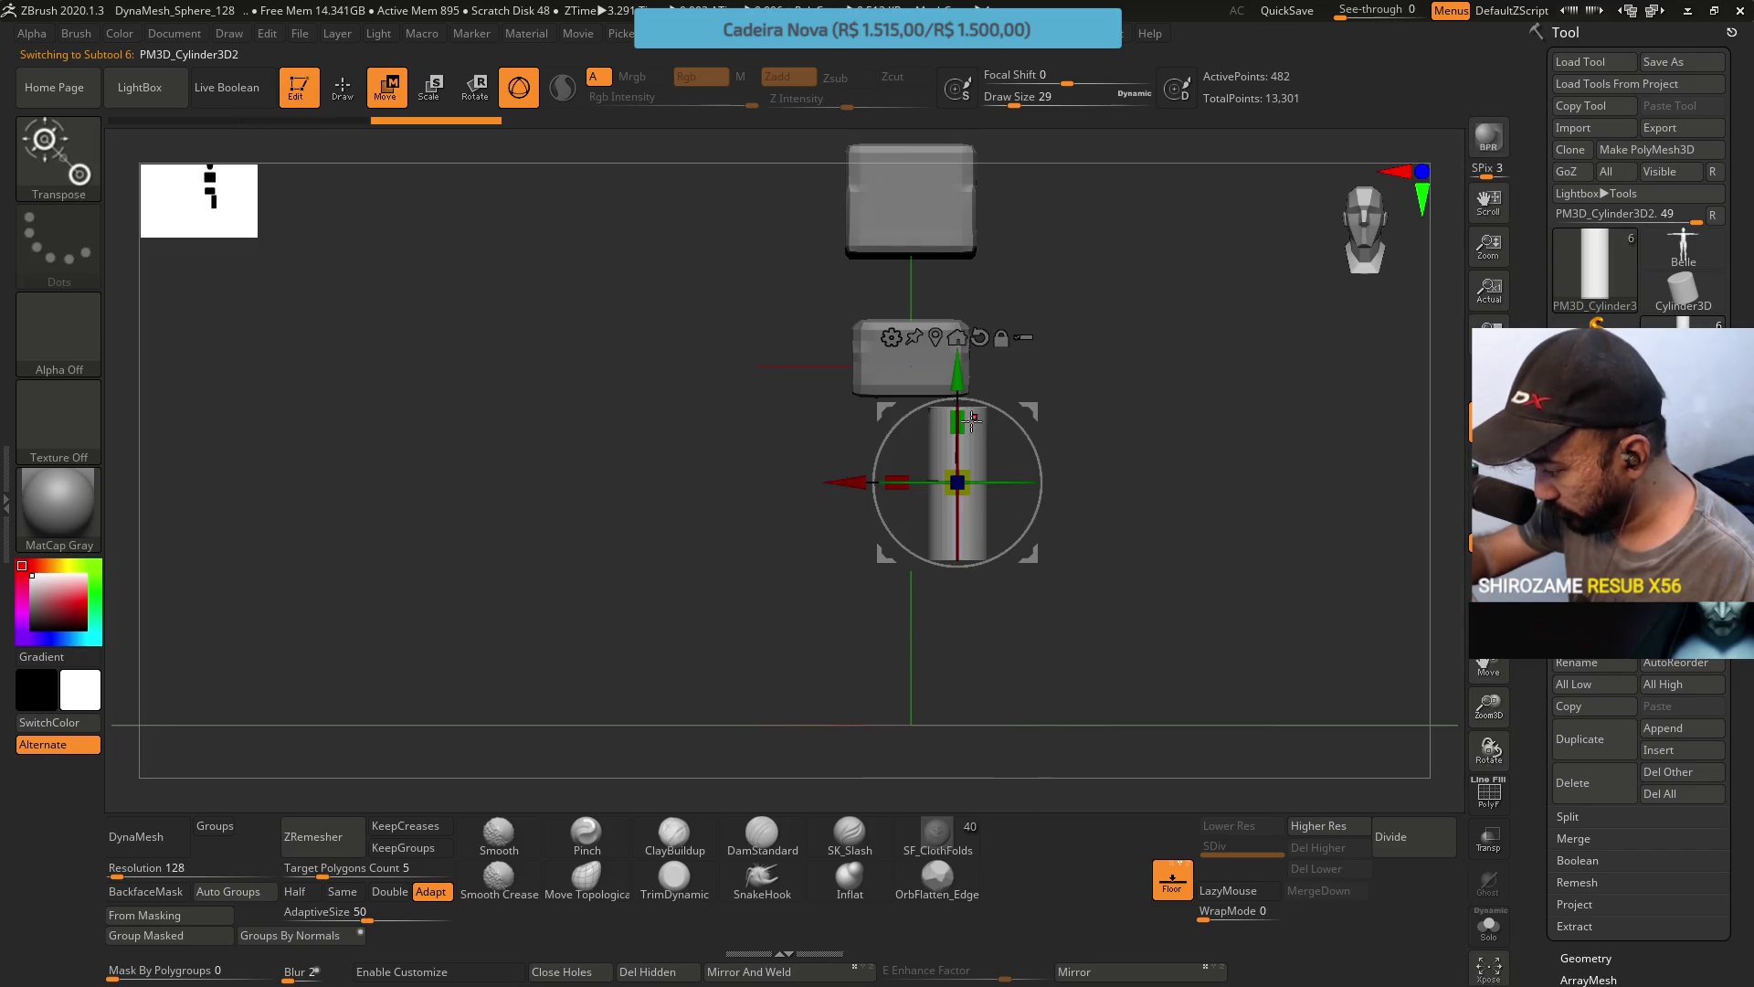
mouse_move(972, 419)
mouse_down()
mouse_move(972, 535)
mouse_move(995, 441)
mouse_move(915, 628)
mouse_move(1003, 619)
mouse_move(983, 485)
mouse_move(940, 568)
mouse_move(999, 372)
mouse_move(963, 447)
mouse_up()
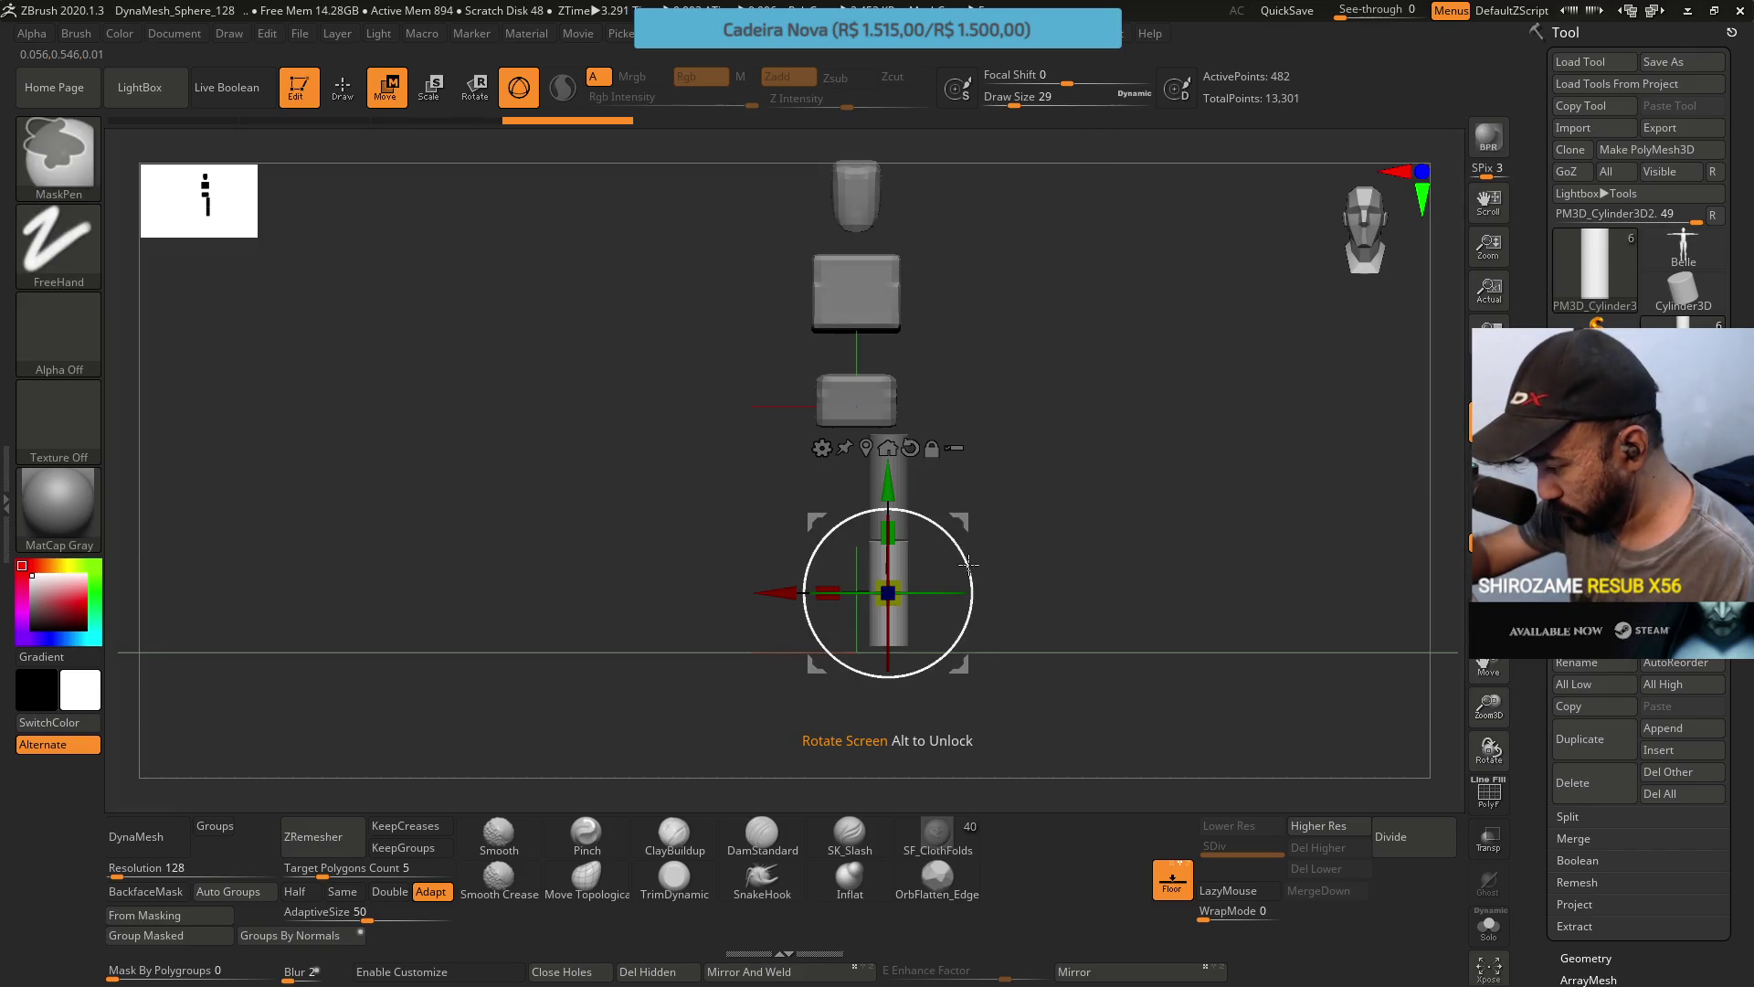
ctrl+drag(962, 565, 952, 605)
mouse_move(932, 448)
mouse_down()
mouse_move(955, 347)
mouse_move(900, 481)
mouse_move(880, 622)
mouse_move(923, 694)
mouse_up()
Scale the copy down to about 0.97 and check it from the front and top.
mouse_move(884, 624)
mouse_down()
mouse_move(891, 608)
mouse_move(885, 621)
mouse_up()
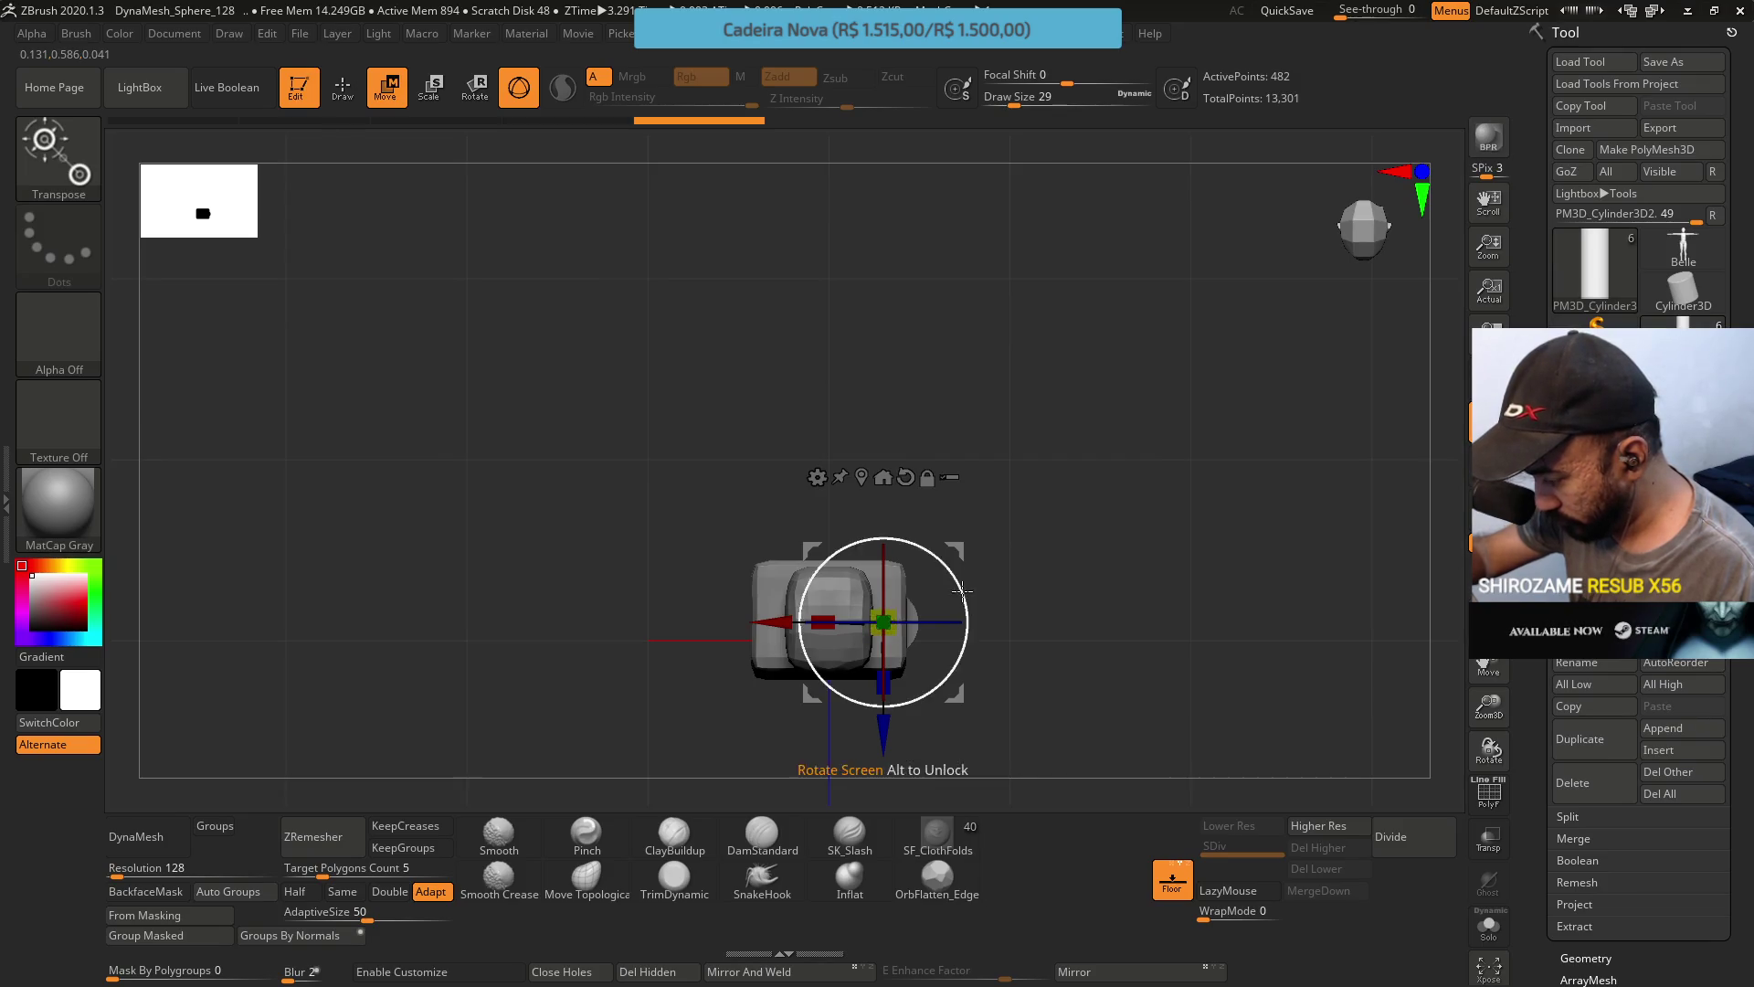
mouse_move(1005, 658)
mouse_down()
mouse_move(1014, 464)
mouse_move(952, 521)
mouse_move(976, 521)
mouse_up()
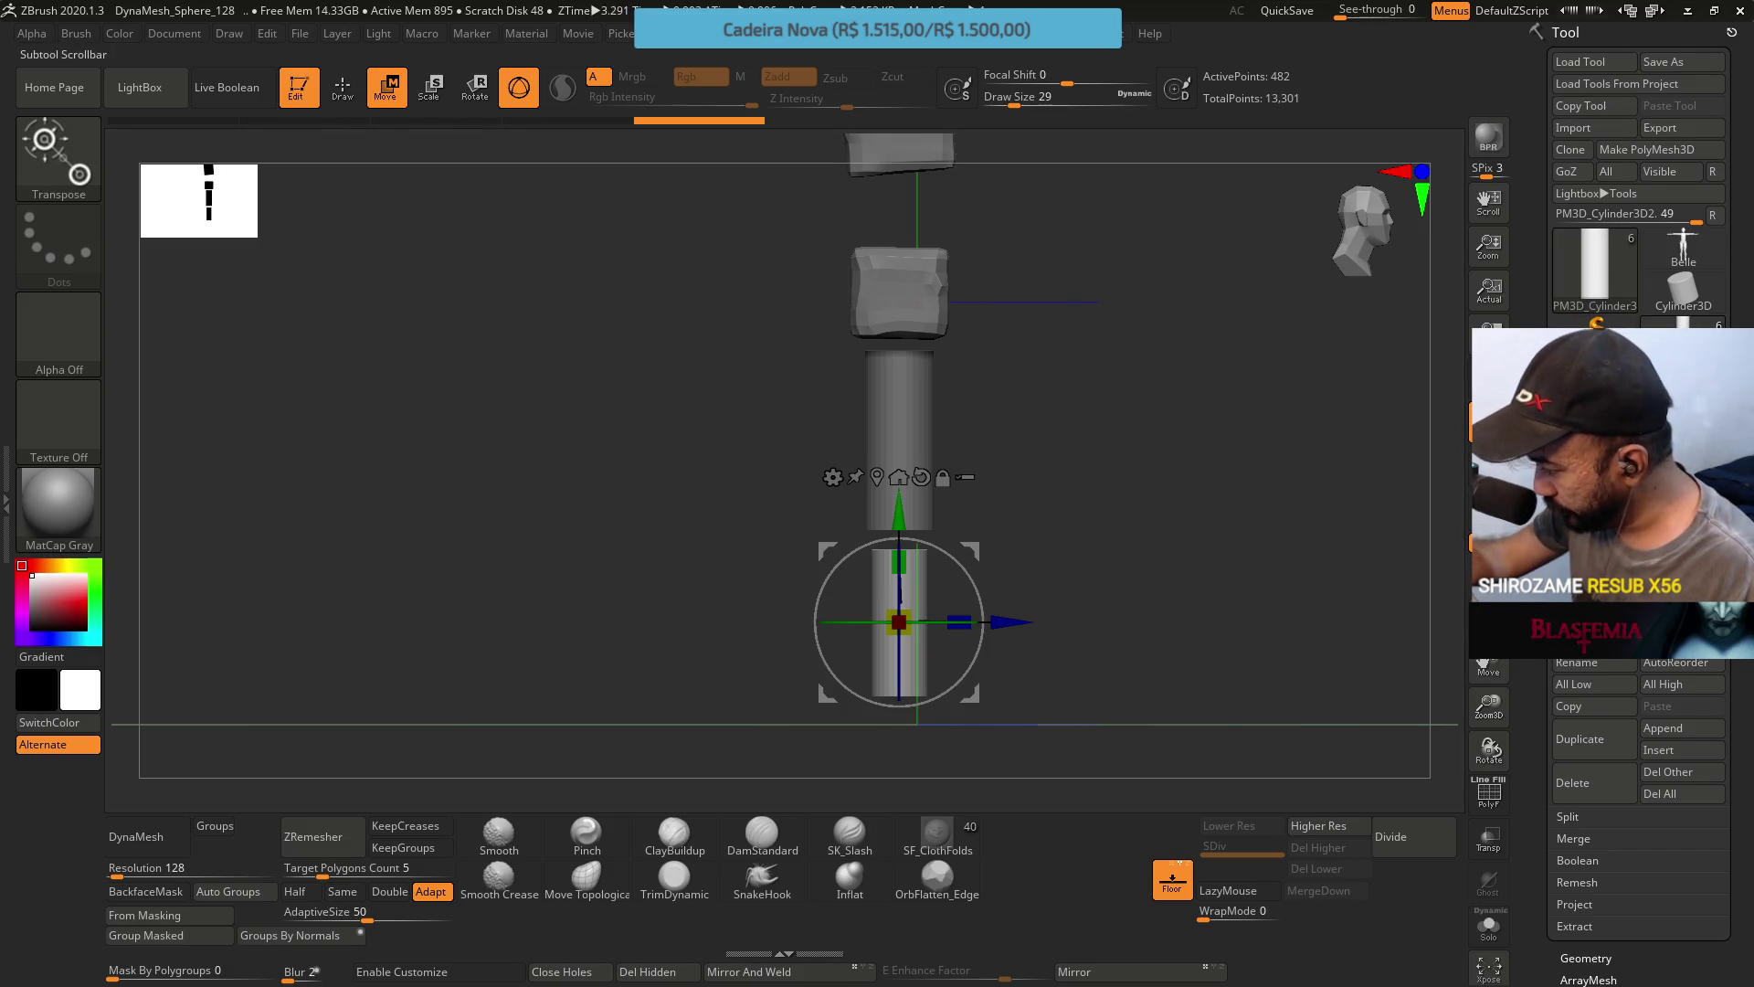
mouse_move(1233, 448)
mouse_down()
mouse_move(1151, 470)
mouse_move(1225, 415)
mouse_move(1225, 475)
mouse_move(1160, 478)
mouse_move(1149, 459)
mouse_up()
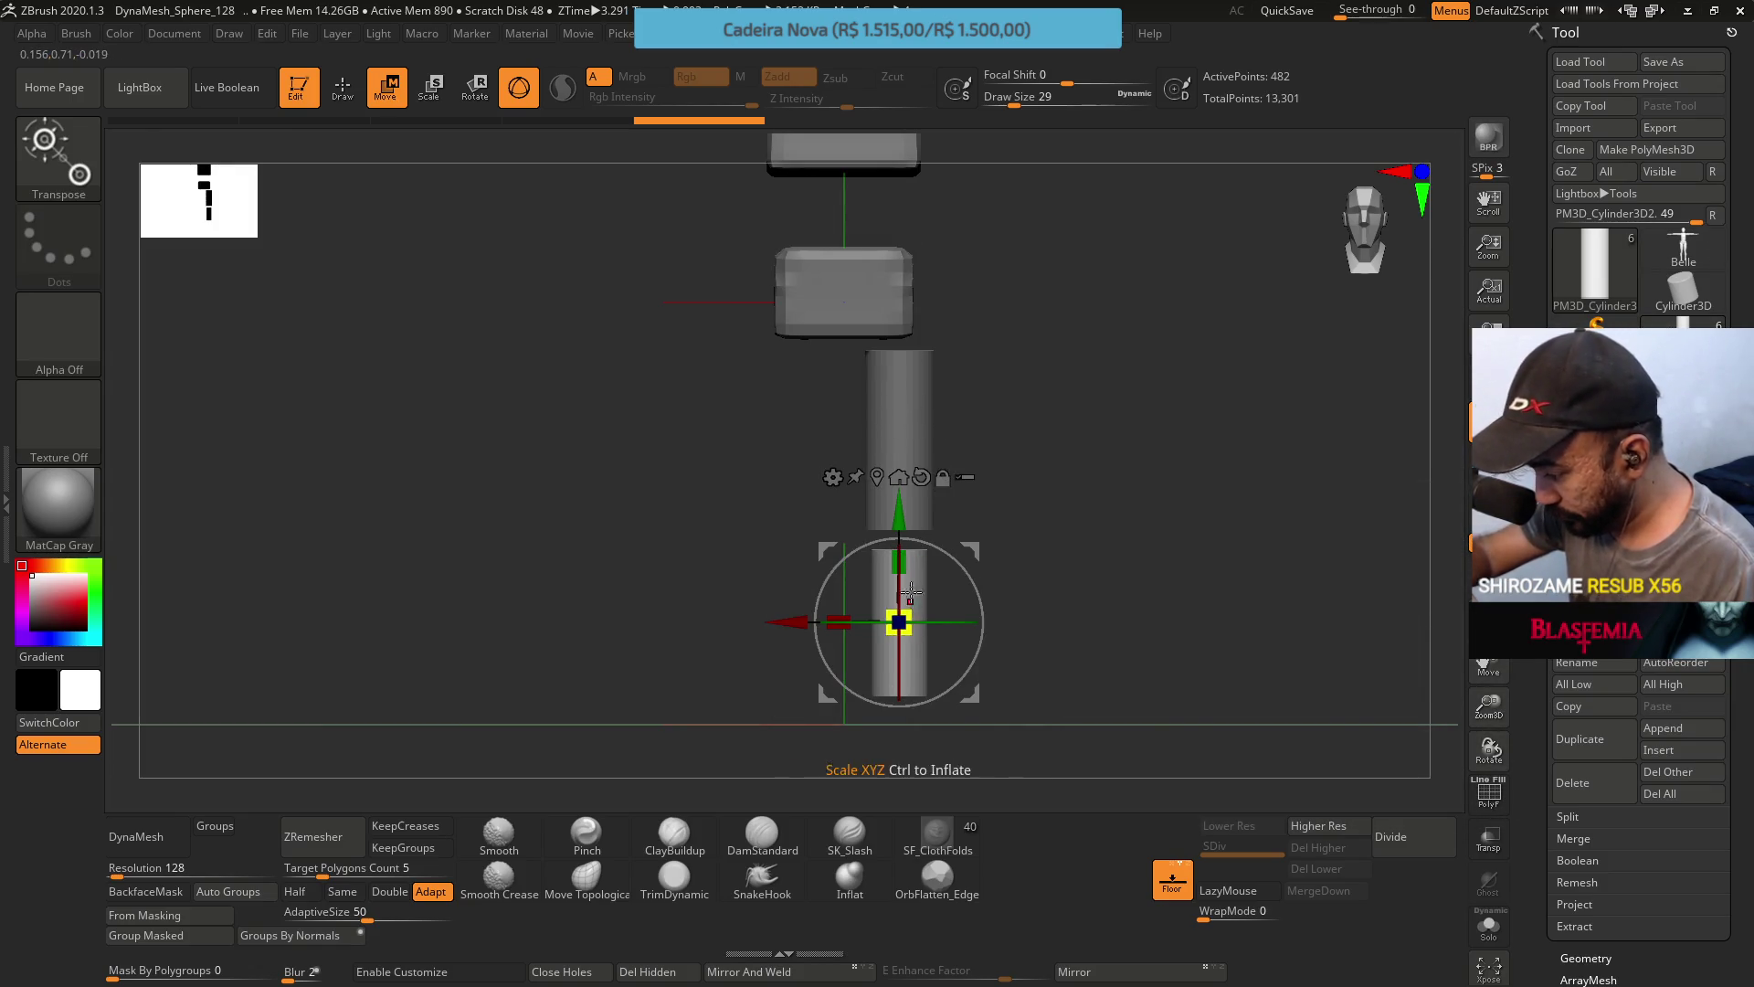
drag(897, 618, 922, 450)
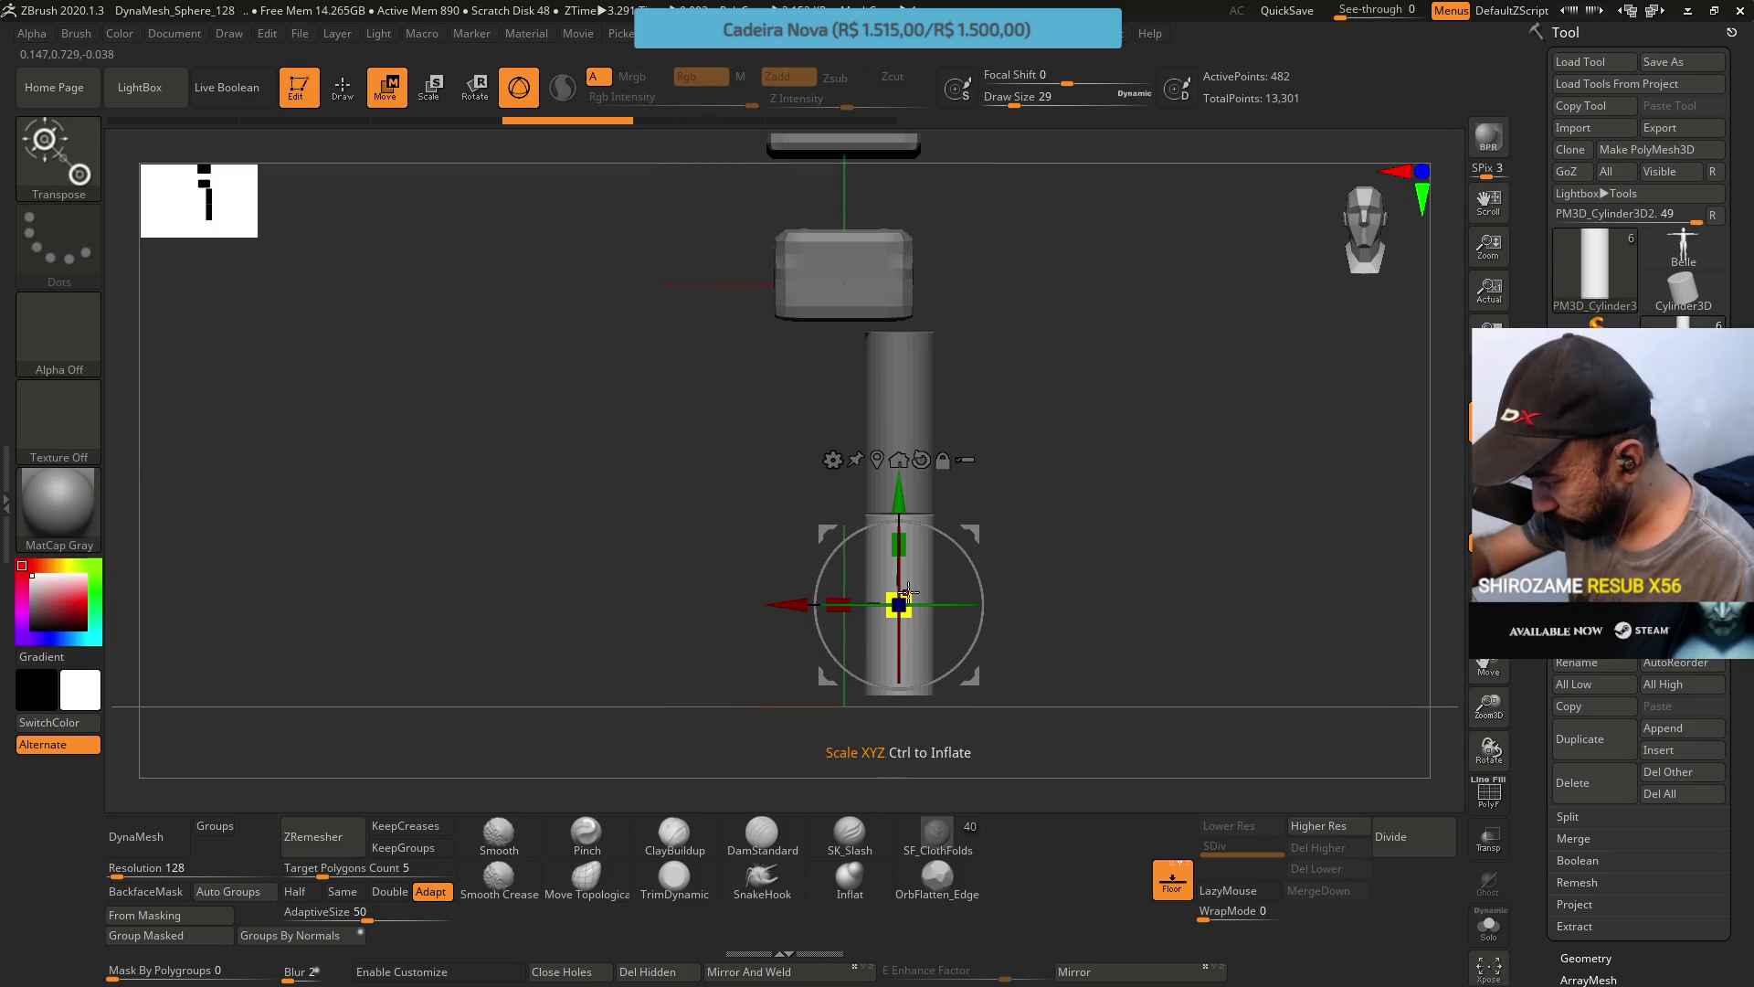
shift+drag(909, 589, 900, 546)
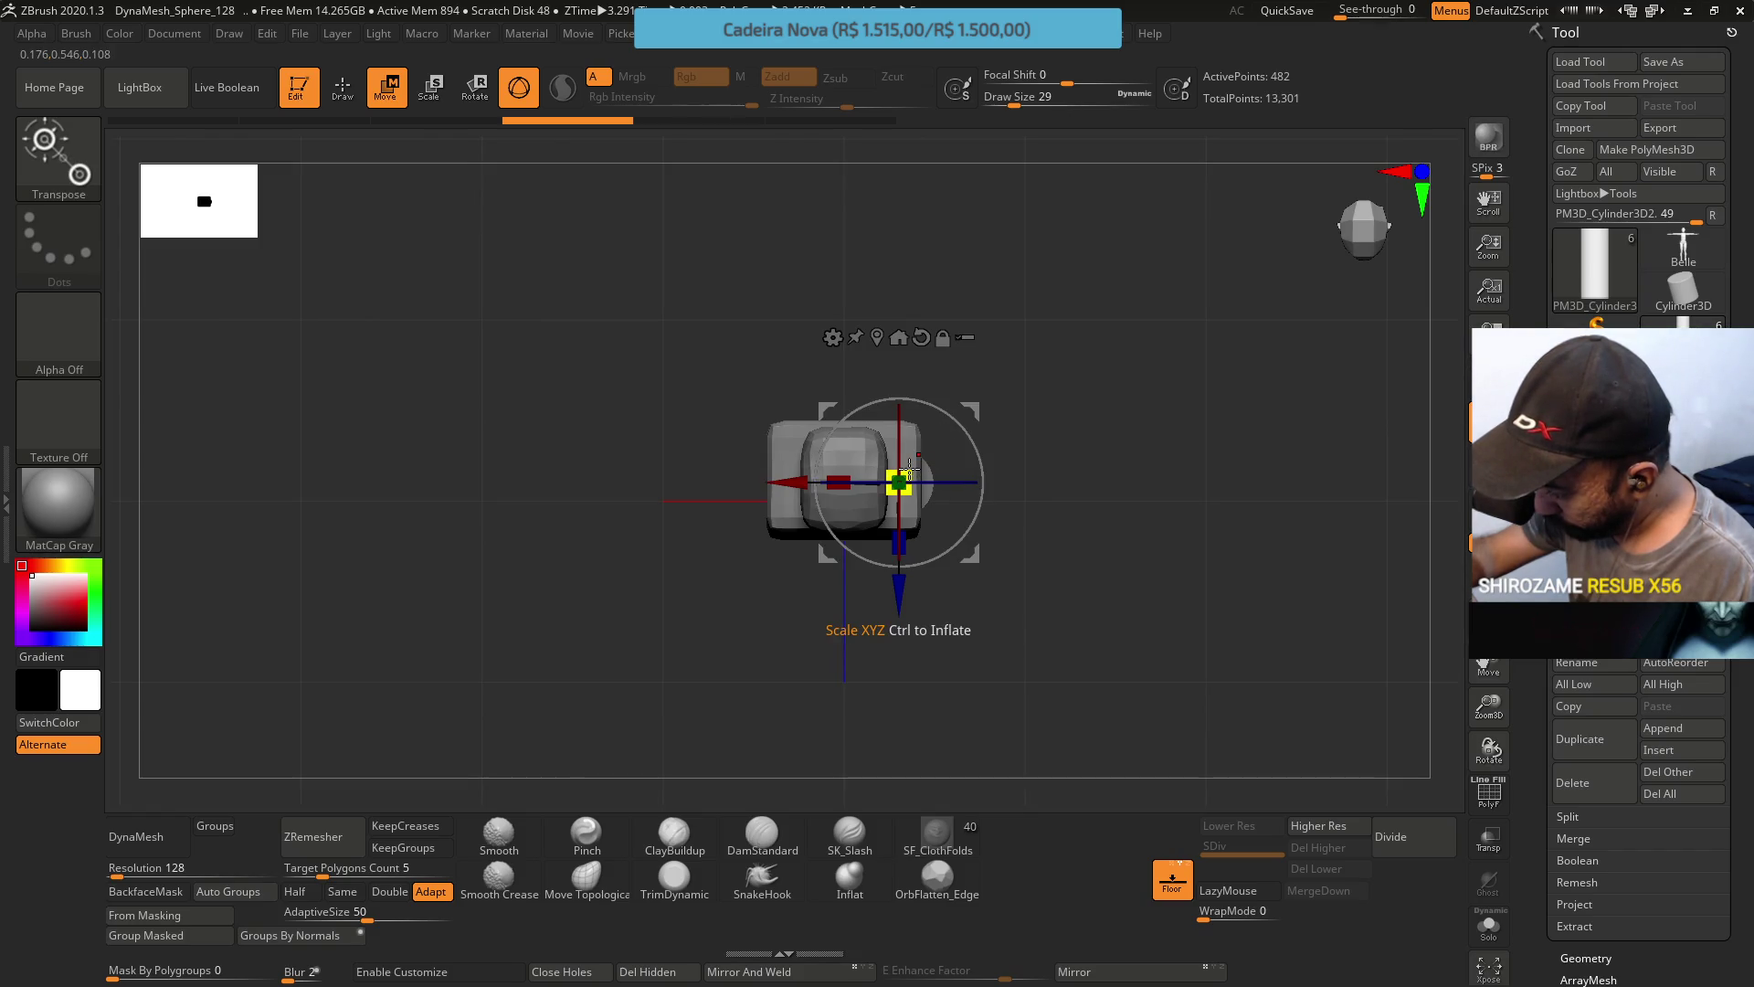
Shrink the lower leg cylinder to about 0.96 and check its alignment from top and front views.
drag(909, 470, 900, 495)
mouse_move(1005, 438)
mouse_down()
mouse_move(996, 327)
mouse_move(944, 445)
mouse_up()
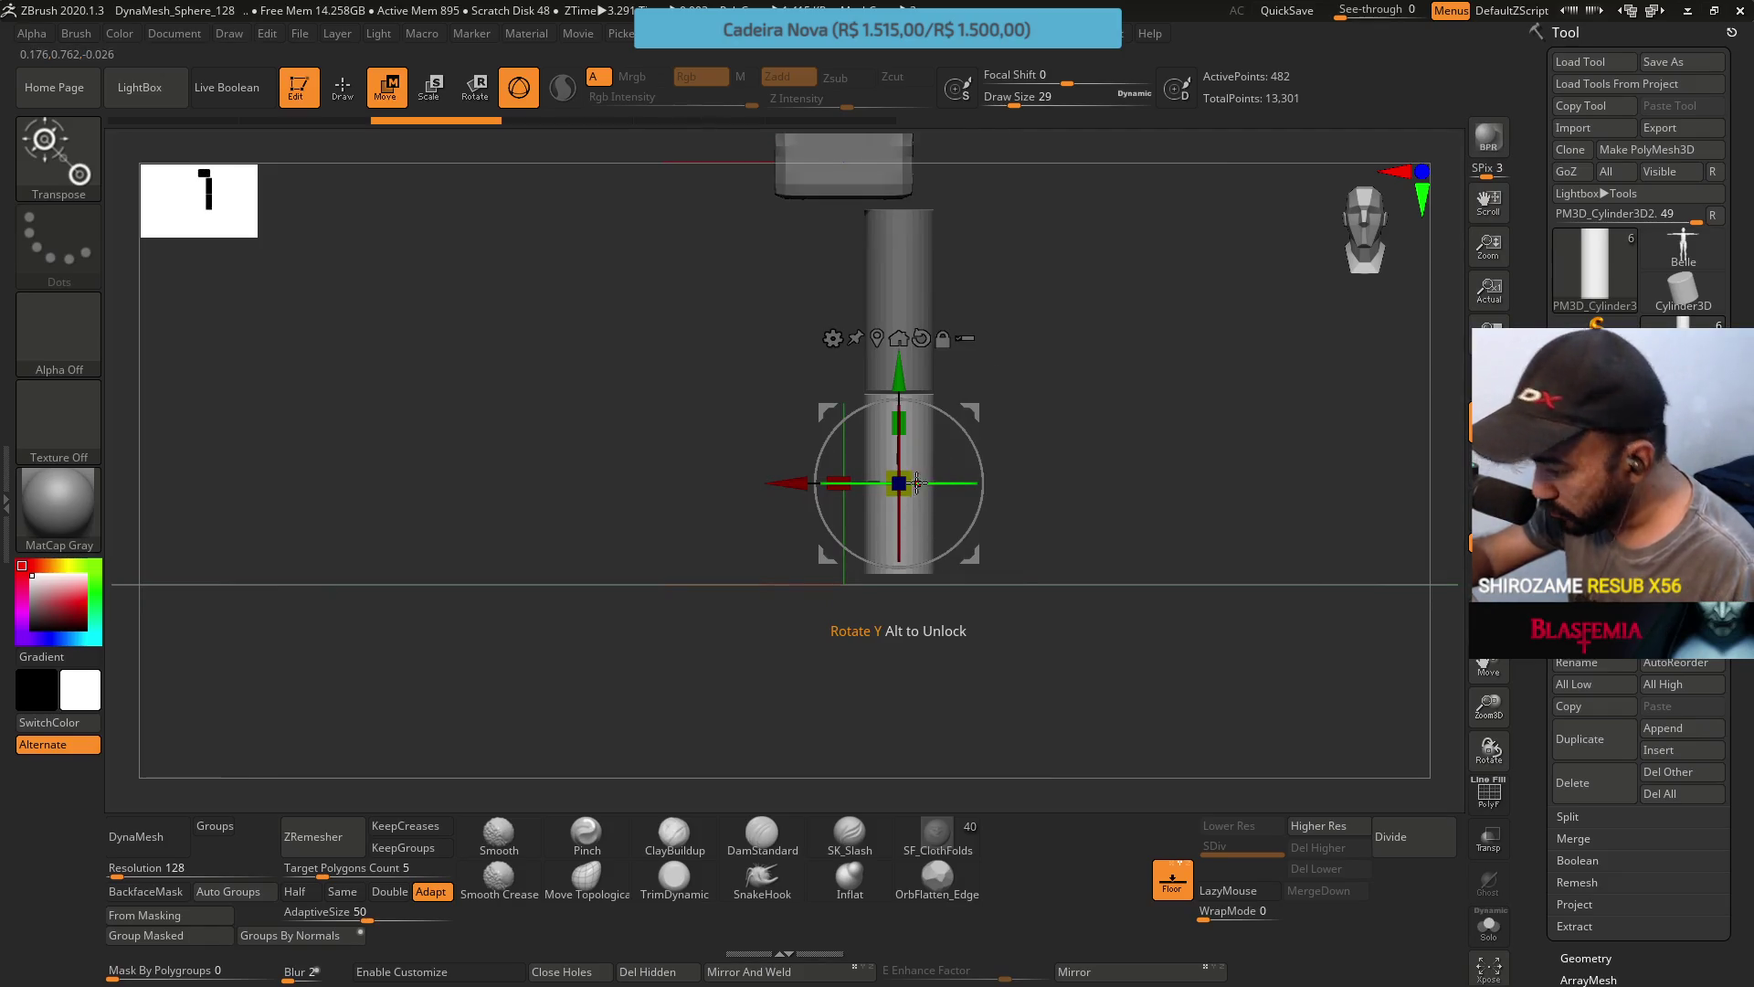
mouse_move(900, 482)
right_down()
mouse_move(932, 612)
mouse_move(913, 501)
mouse_move(877, 448)
mouse_move(904, 475)
right_up()
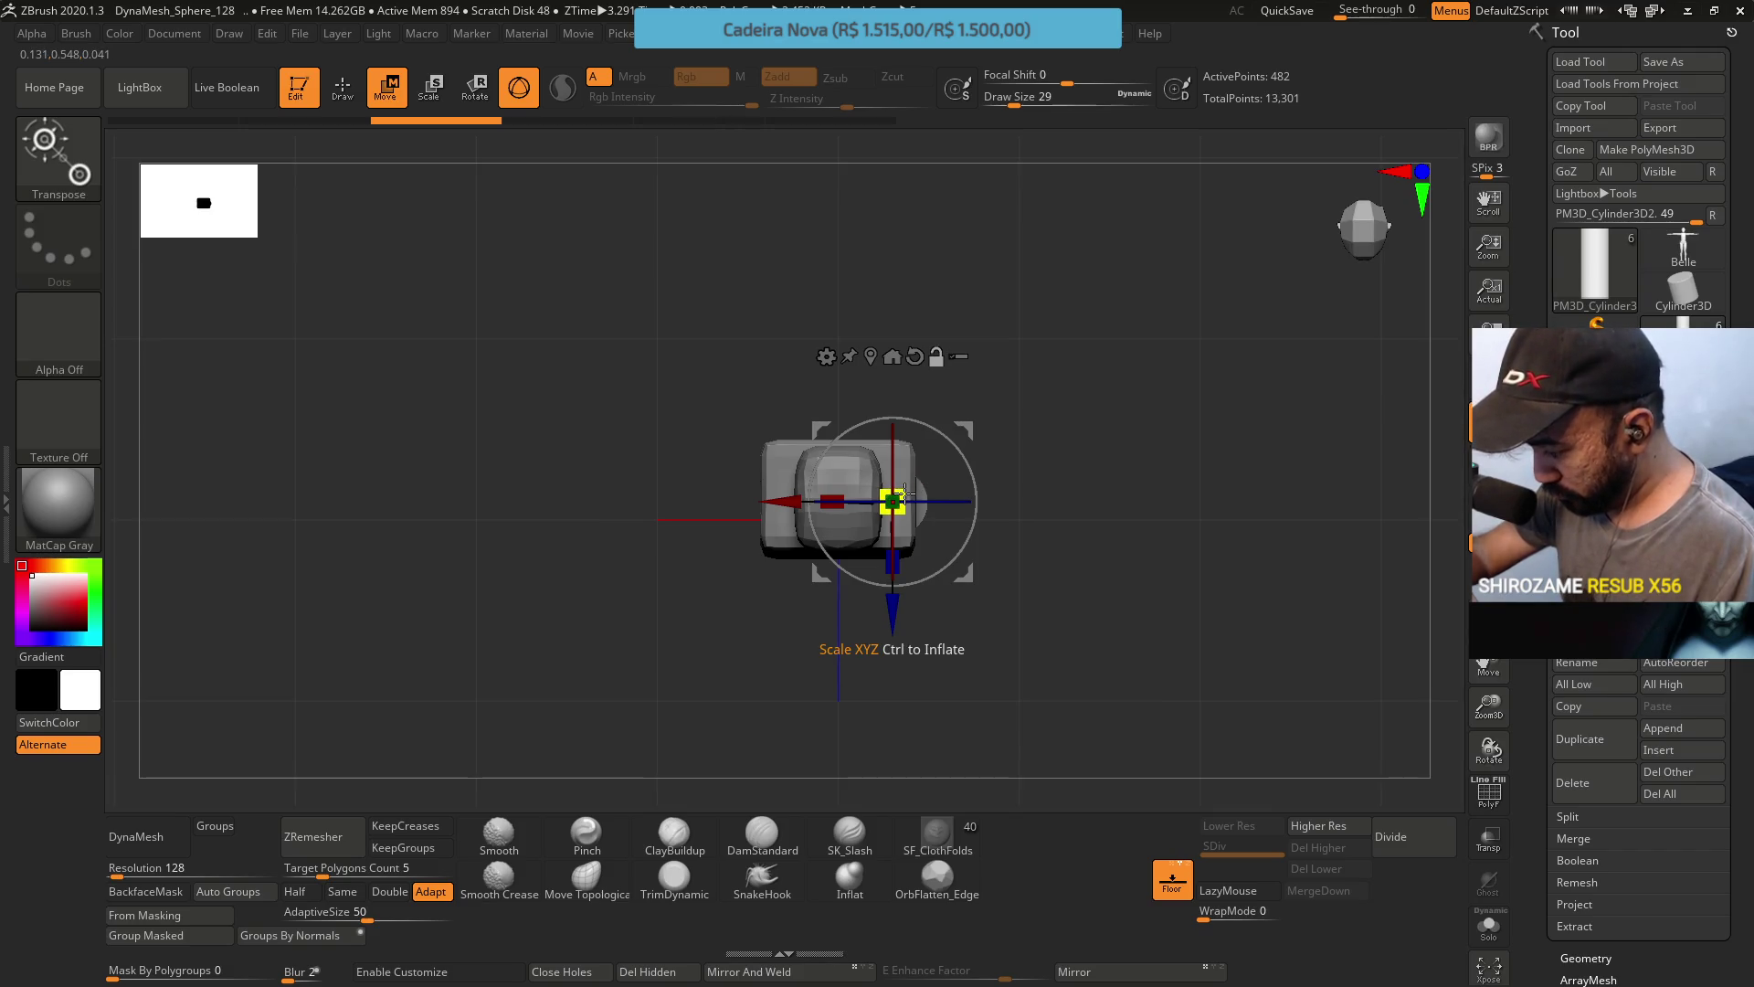
right_drag(904, 494, 911, 422)
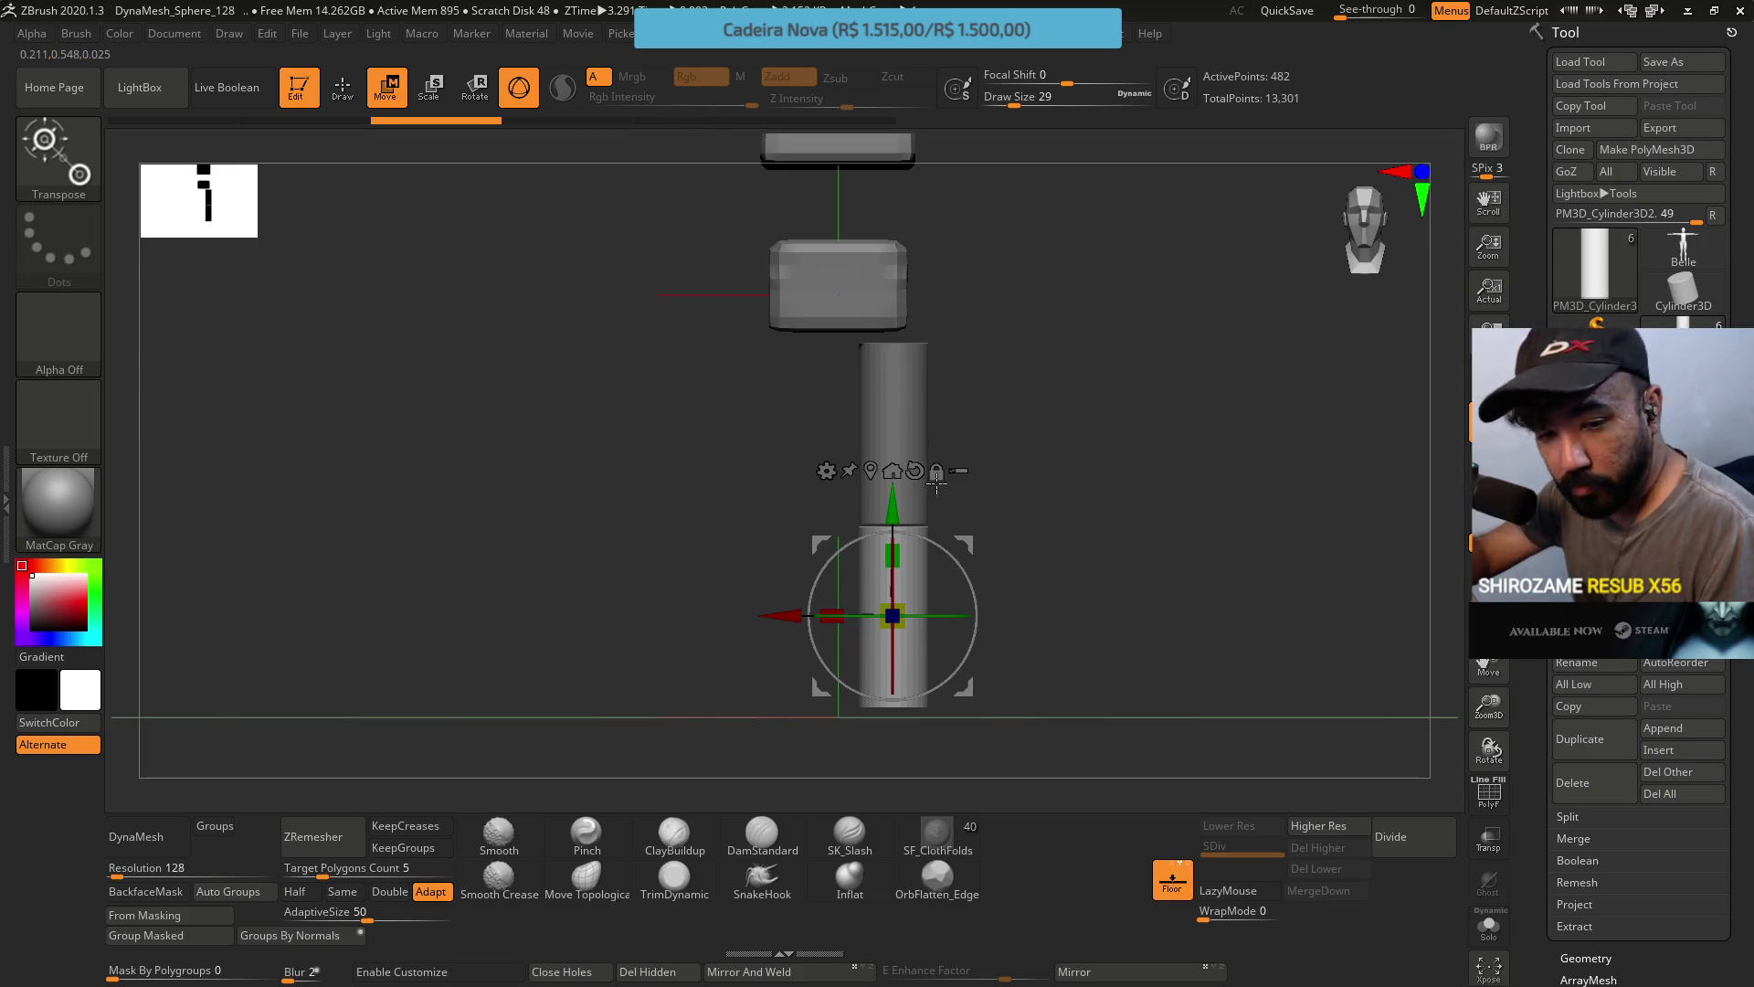
drag(964, 417, 937, 444)
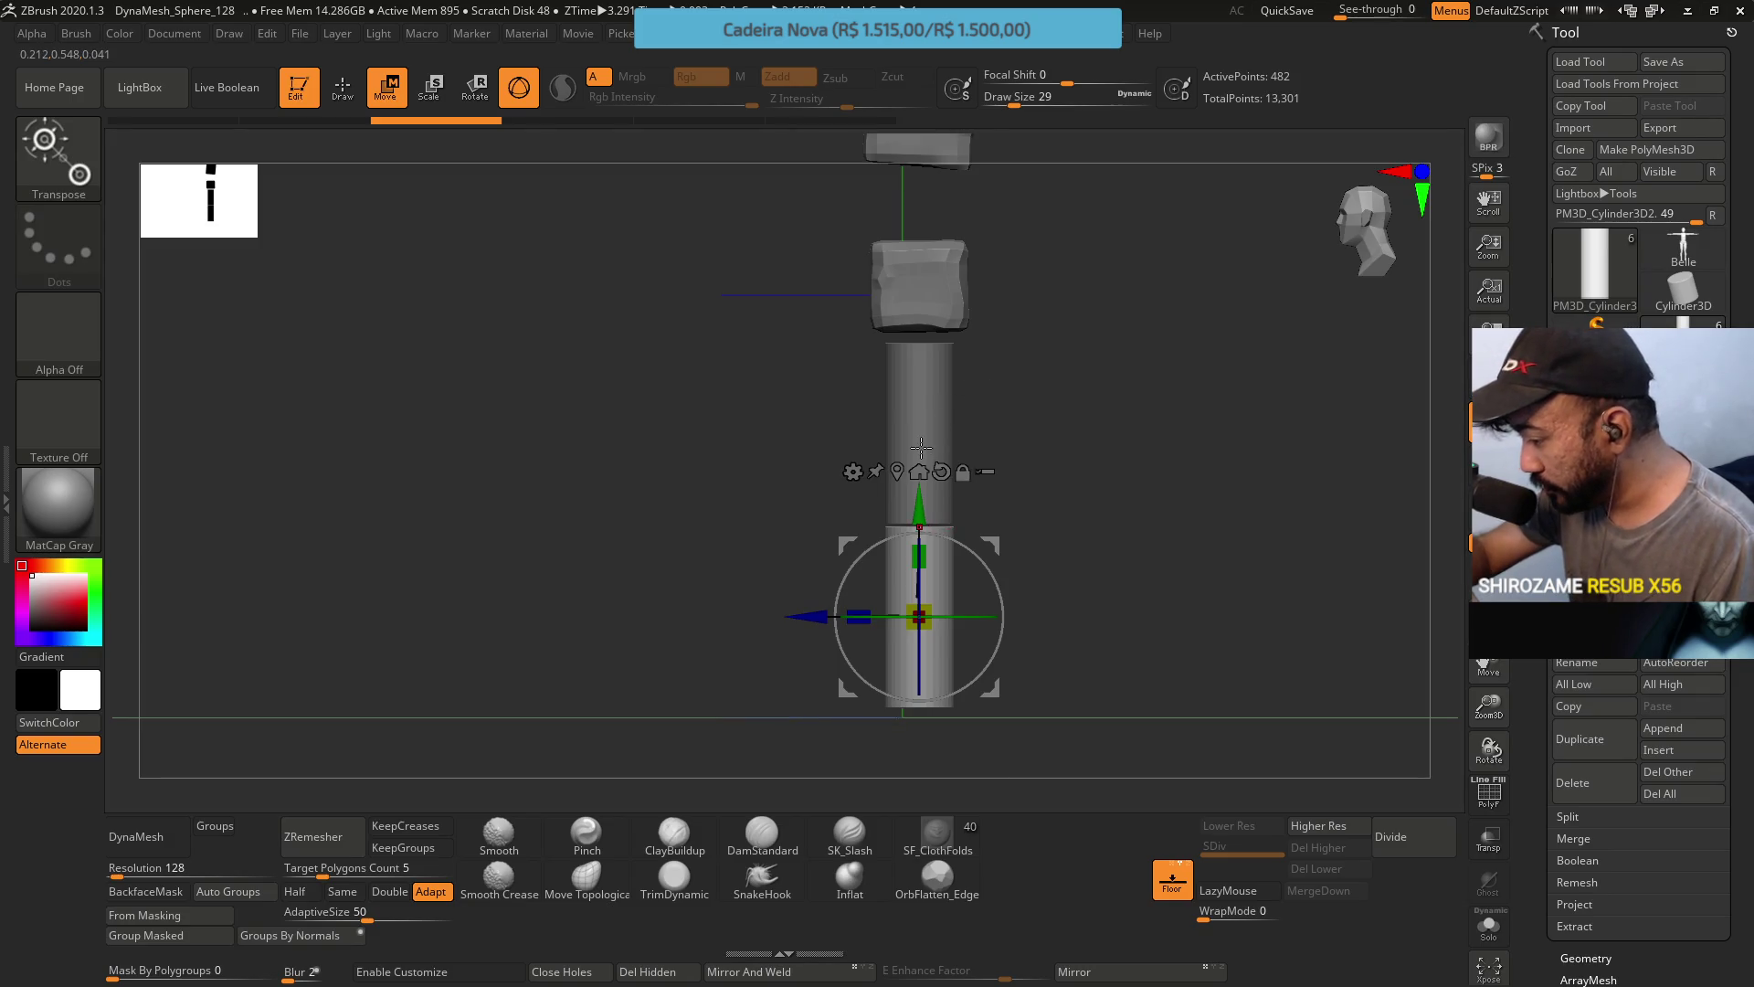
drag(921, 447, 1039, 419)
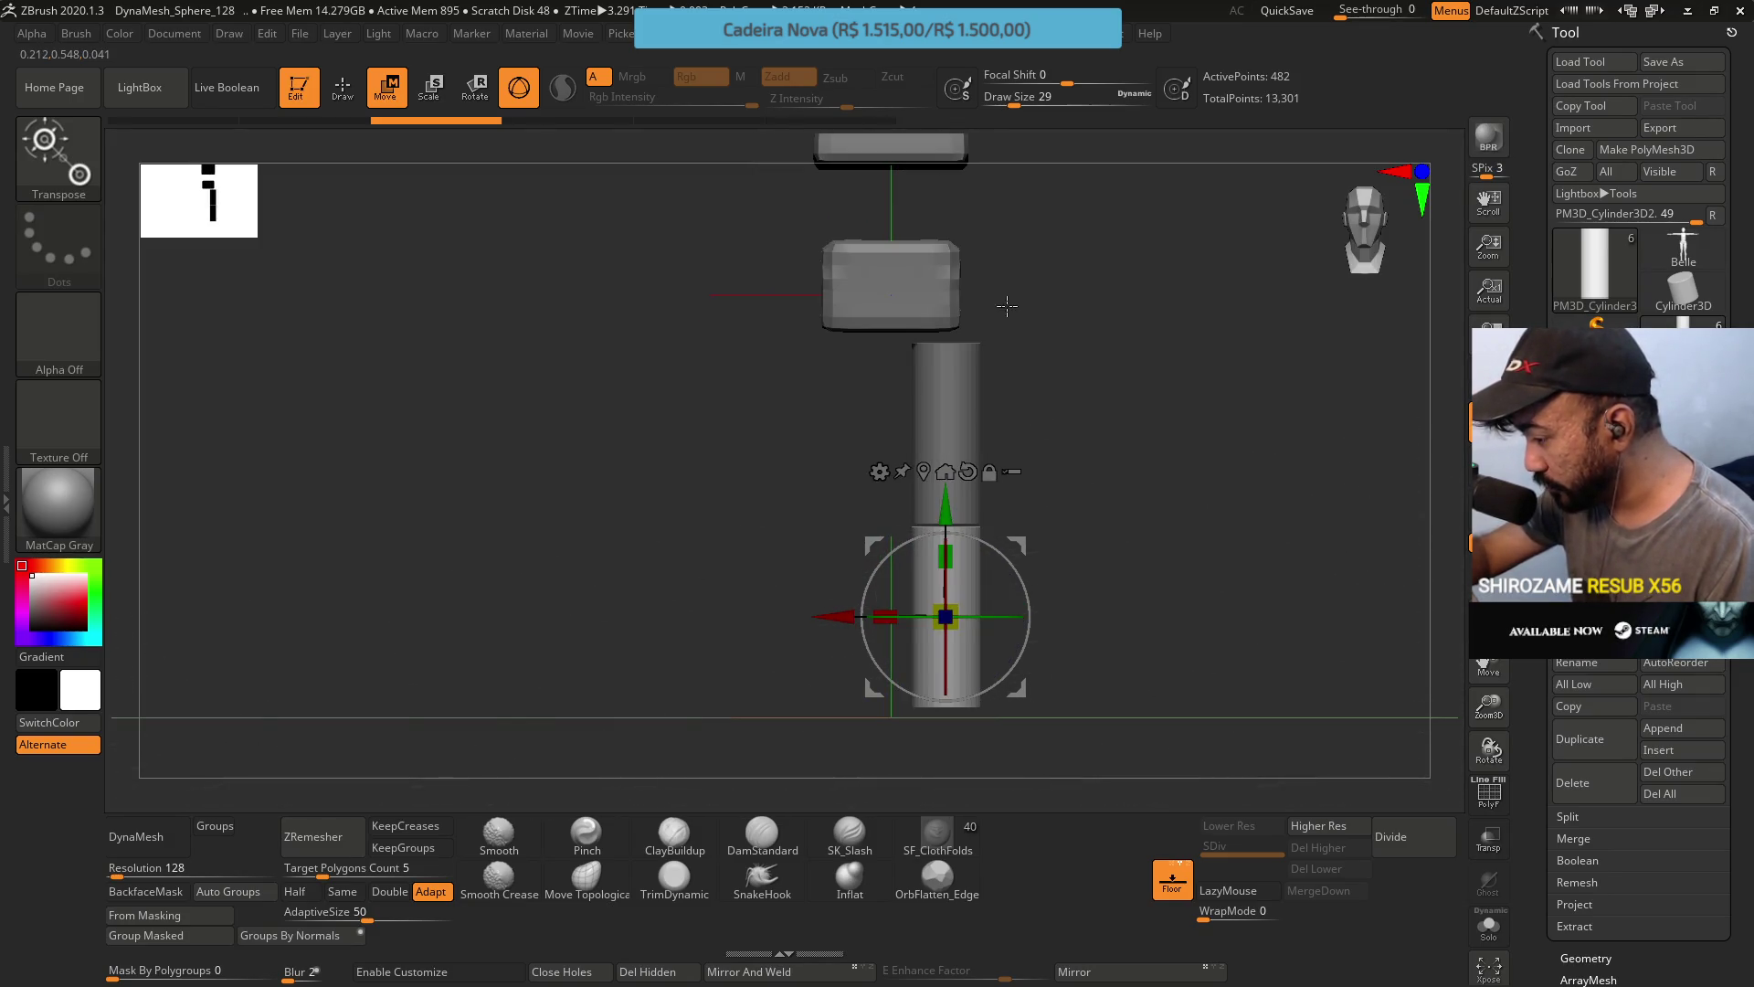
mouse_move(1003, 311)
alt+mouse_down()
mouse_move(968, 381)
mouse_move(961, 505)
alt+mouse_up()
mouse_move(1020, 387)
mouse_down()
mouse_move(996, 429)
mouse_move(1026, 408)
mouse_move(925, 544)
mouse_move(957, 546)
mouse_move(947, 408)
mouse_up()
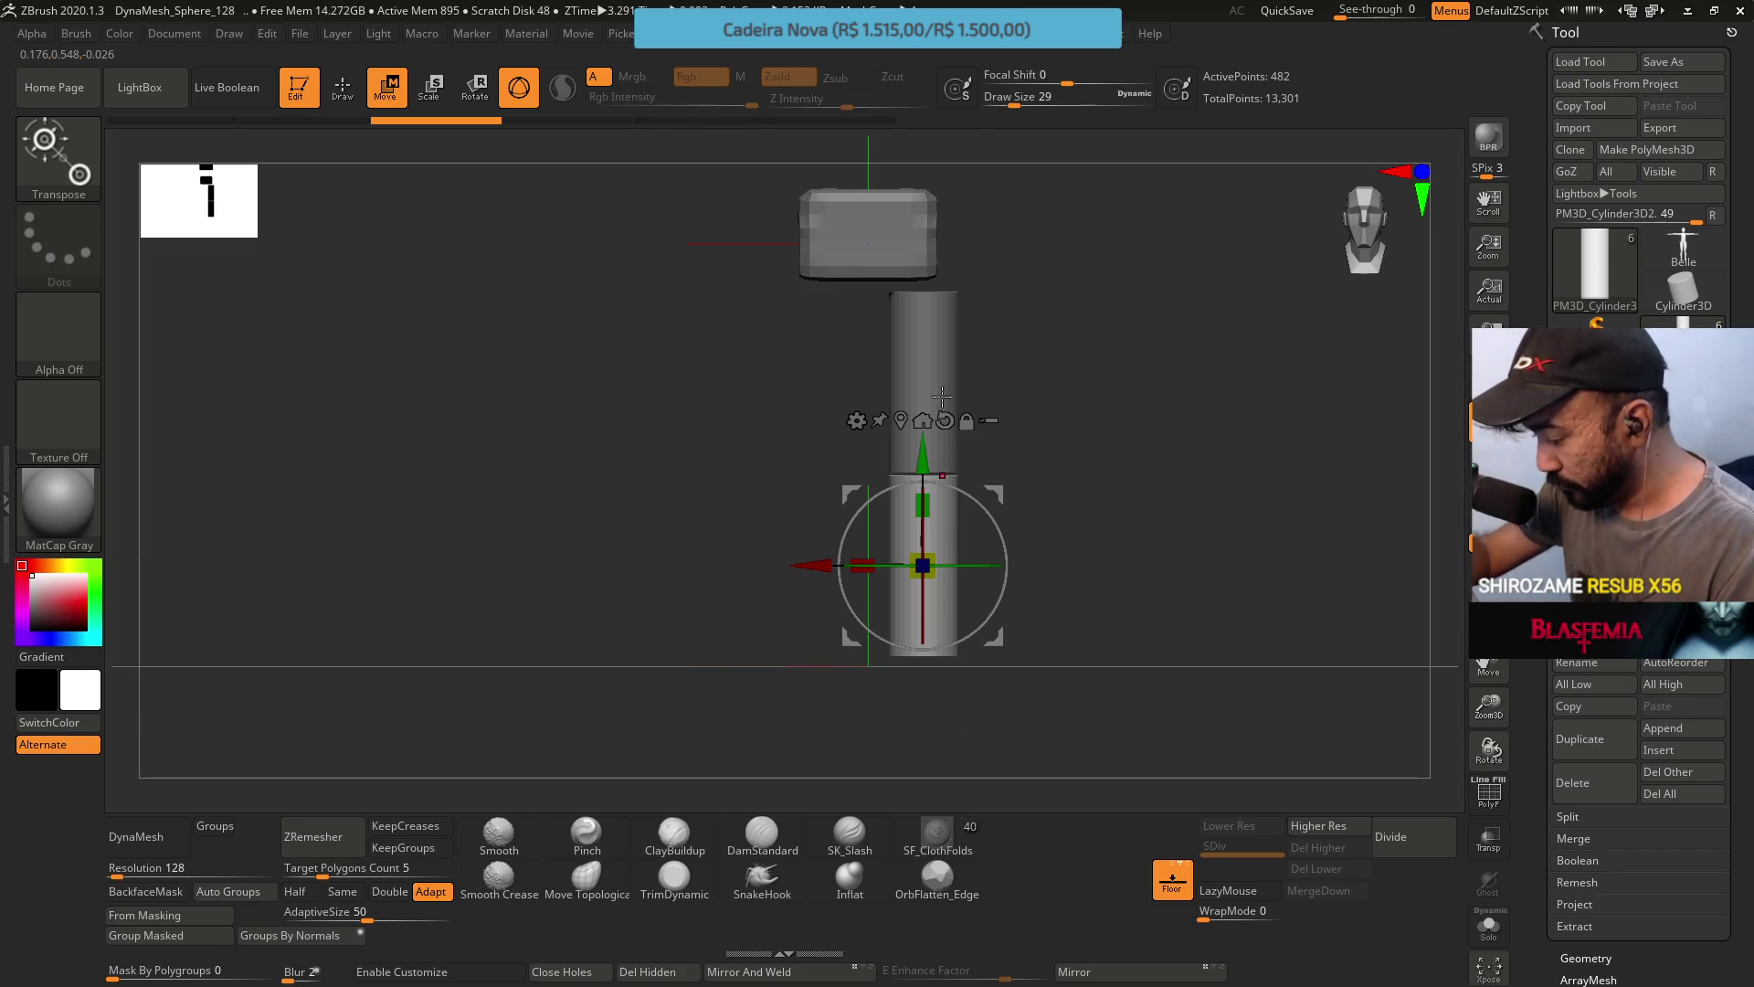
mouse_move(923, 421)
shift+mouse_down()
mouse_move(982, 370)
mouse_move(976, 393)
shift+mouse_up()
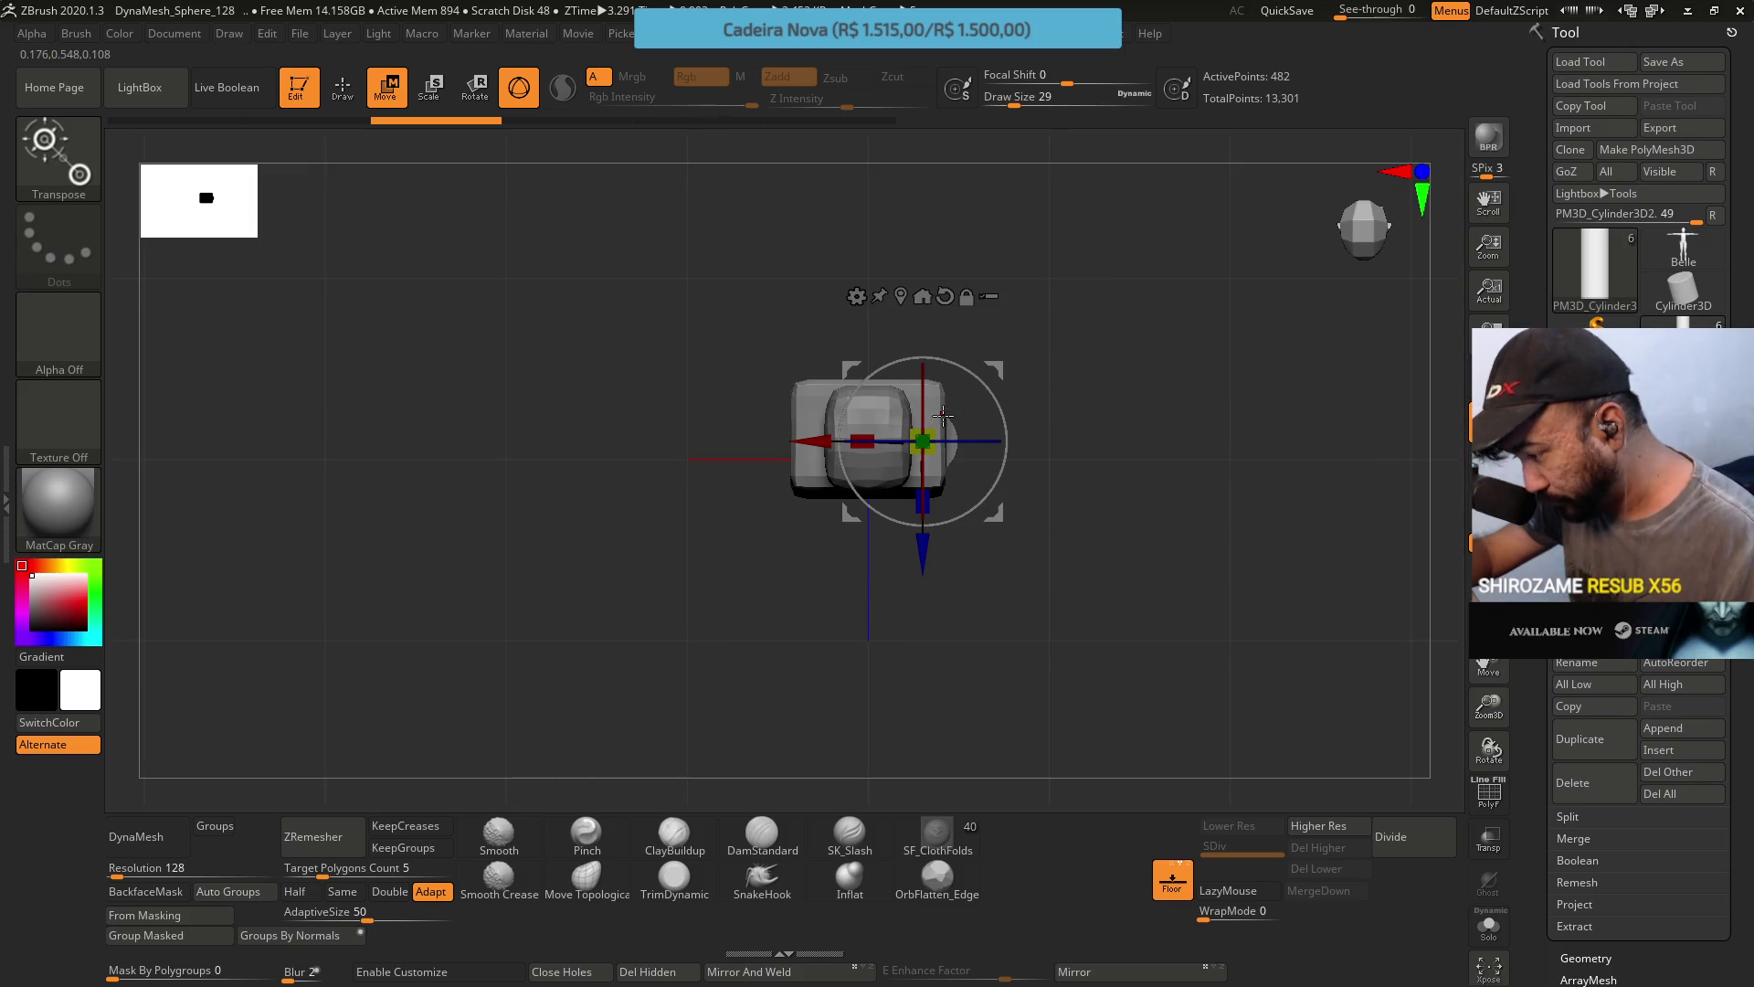
shift+drag(980, 556, 976, 336)
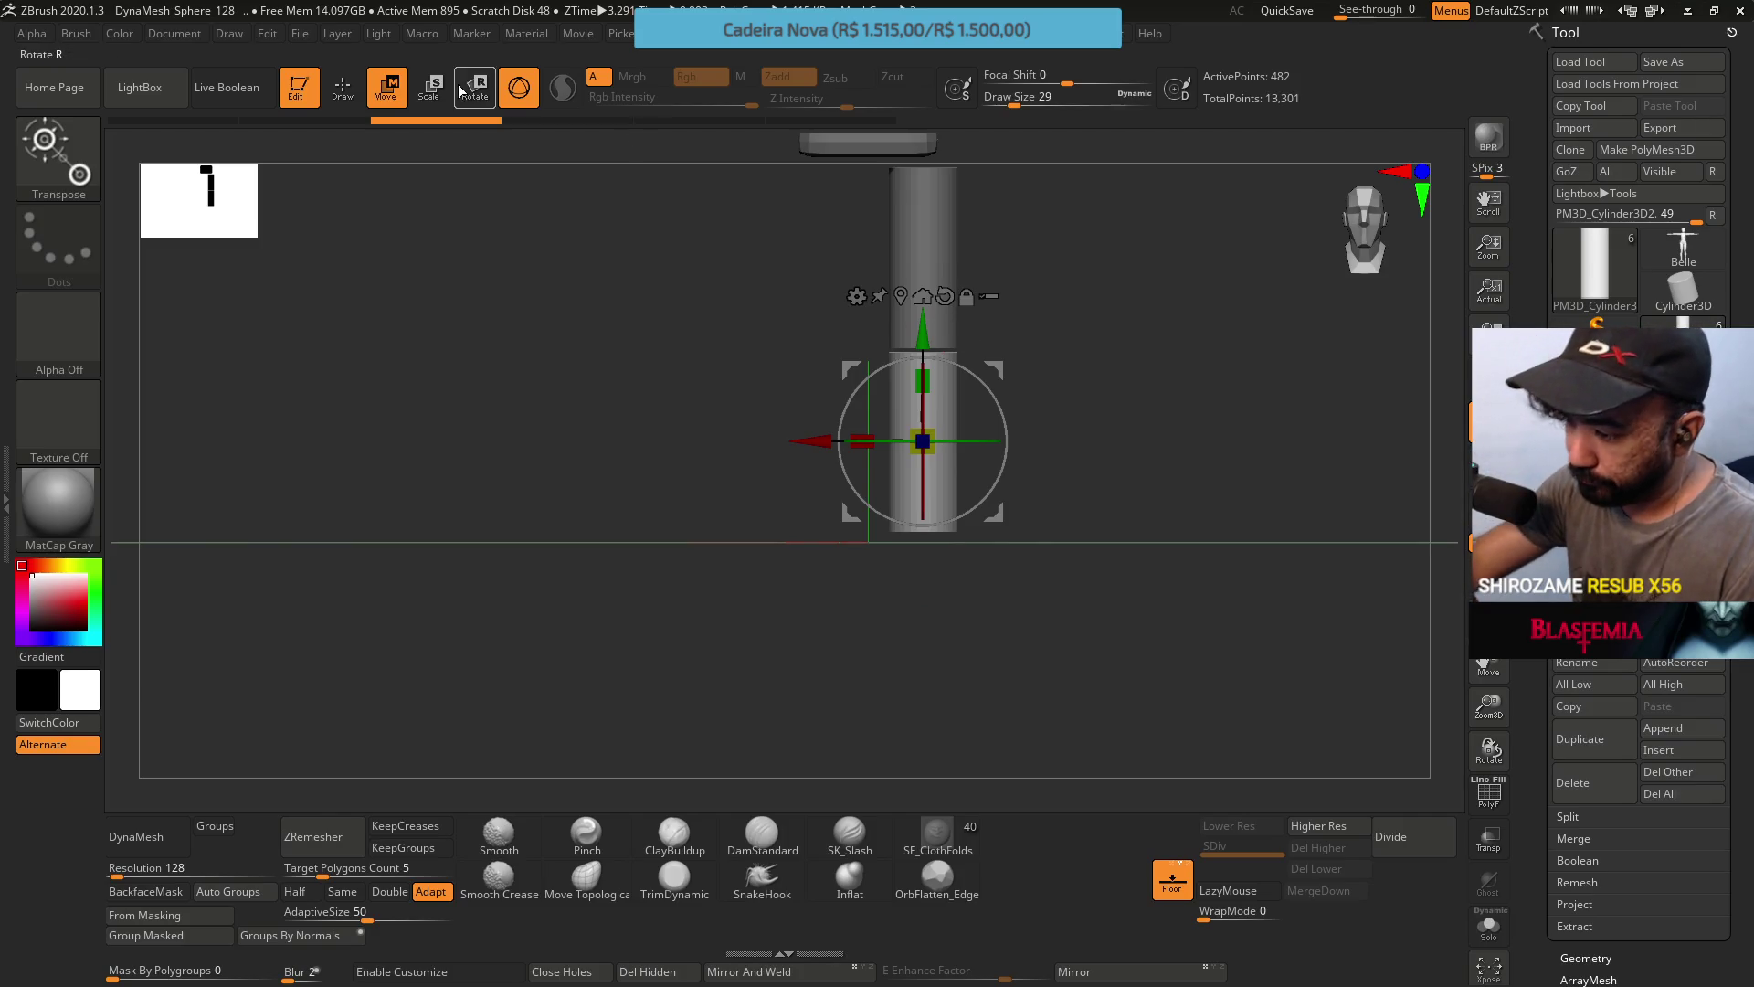
Stretch the lower leg cylinder lengthwise using the transpose line in Scale mode.
key(e)
mouse_move(1043, 345)
shift+mouse_down()
mouse_move(1023, 384)
mouse_move(1014, 366)
shift+mouse_up()
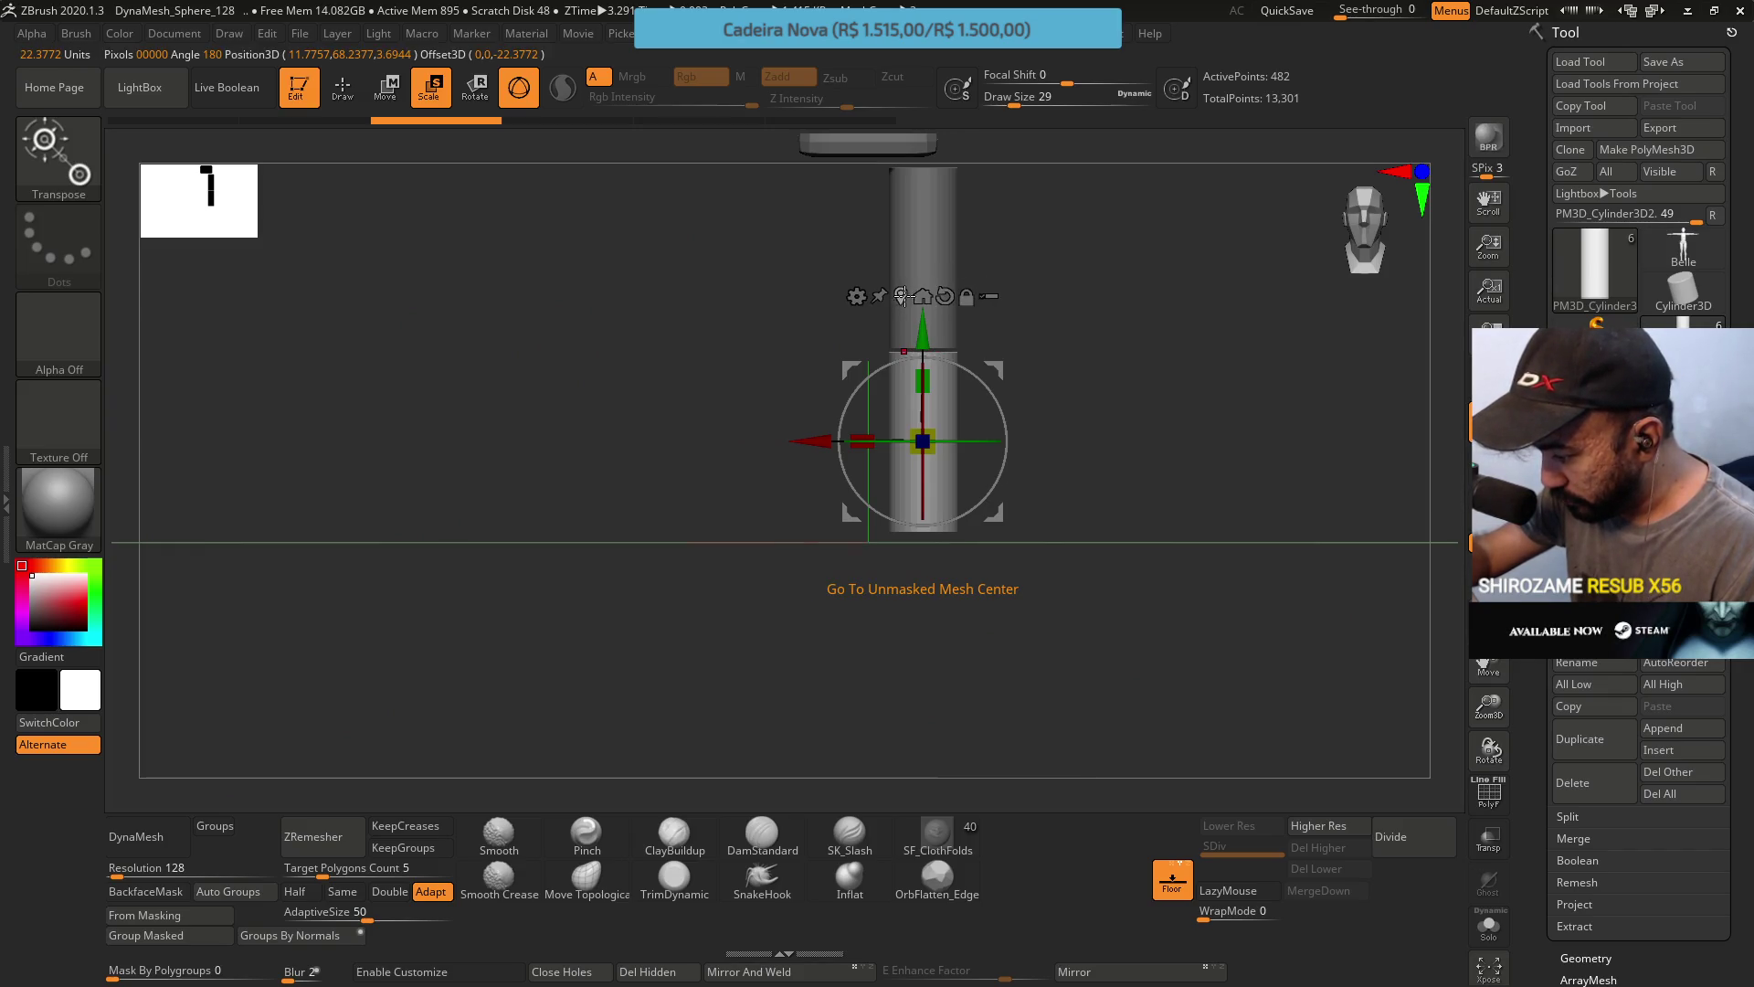
click(519, 86)
shift+drag(1005, 640, 1027, 547)
drag(949, 442, 921, 461)
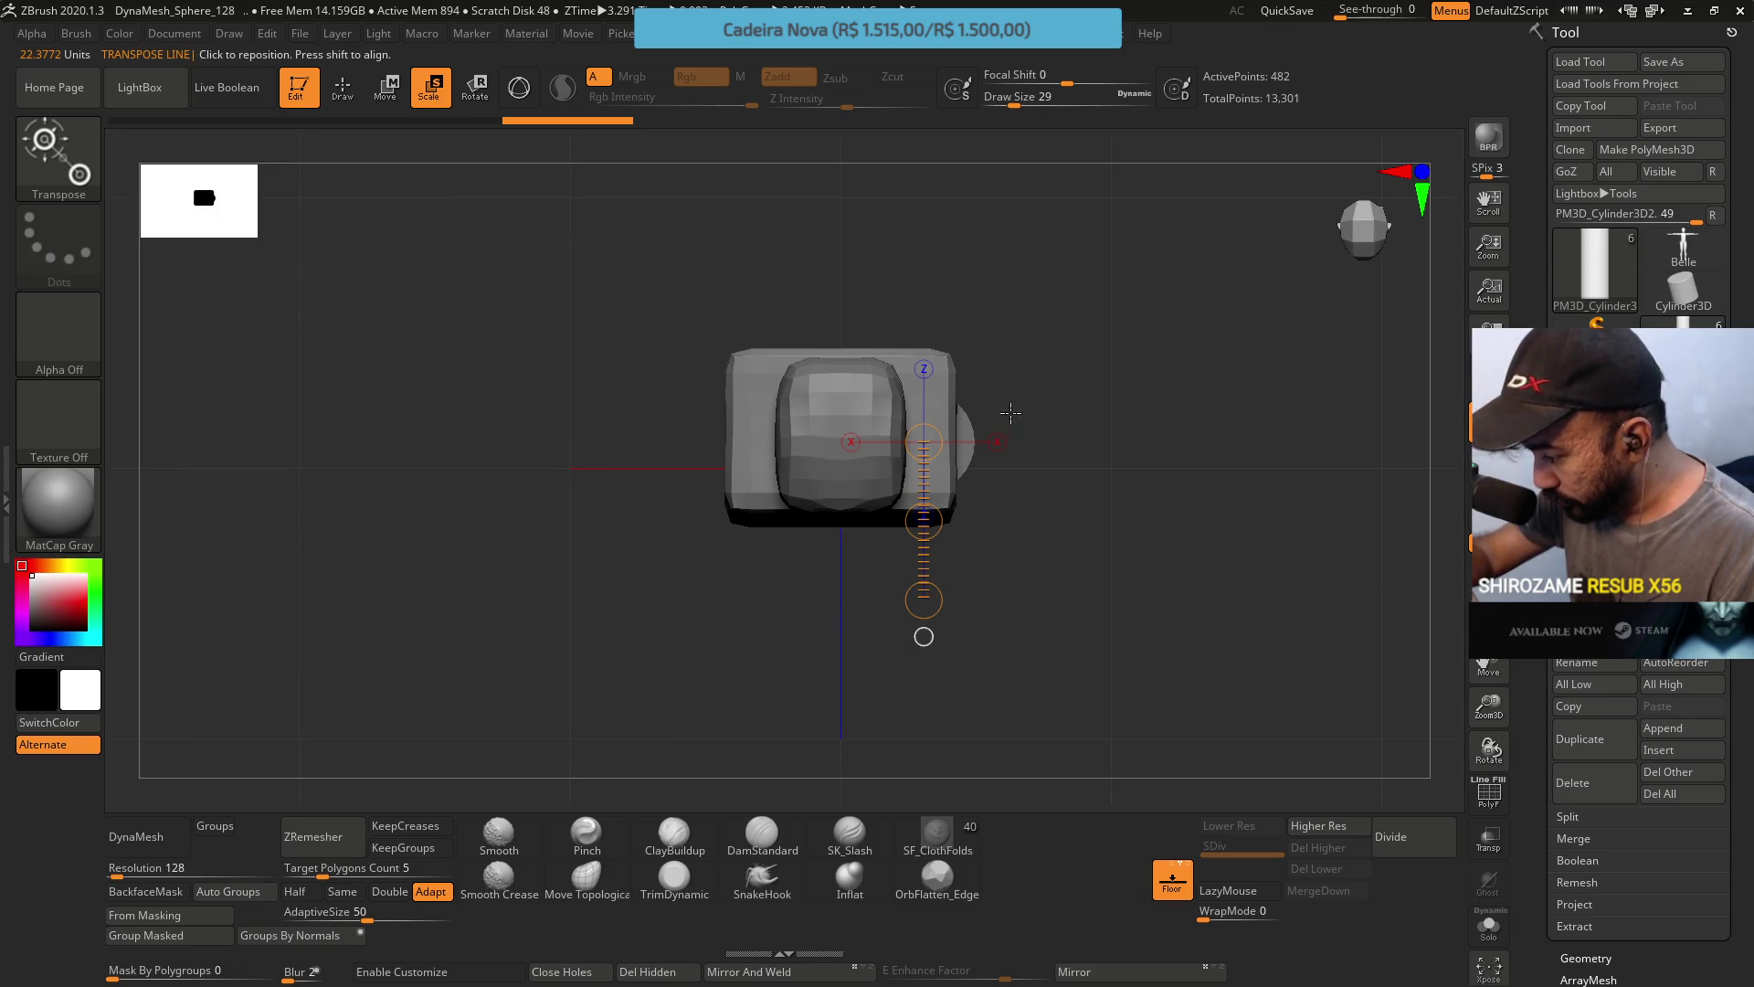
mouse_move(1011, 407)
mouse_down()
mouse_move(1061, 411)
mouse_move(1100, 338)
mouse_move(1039, 386)
mouse_up()
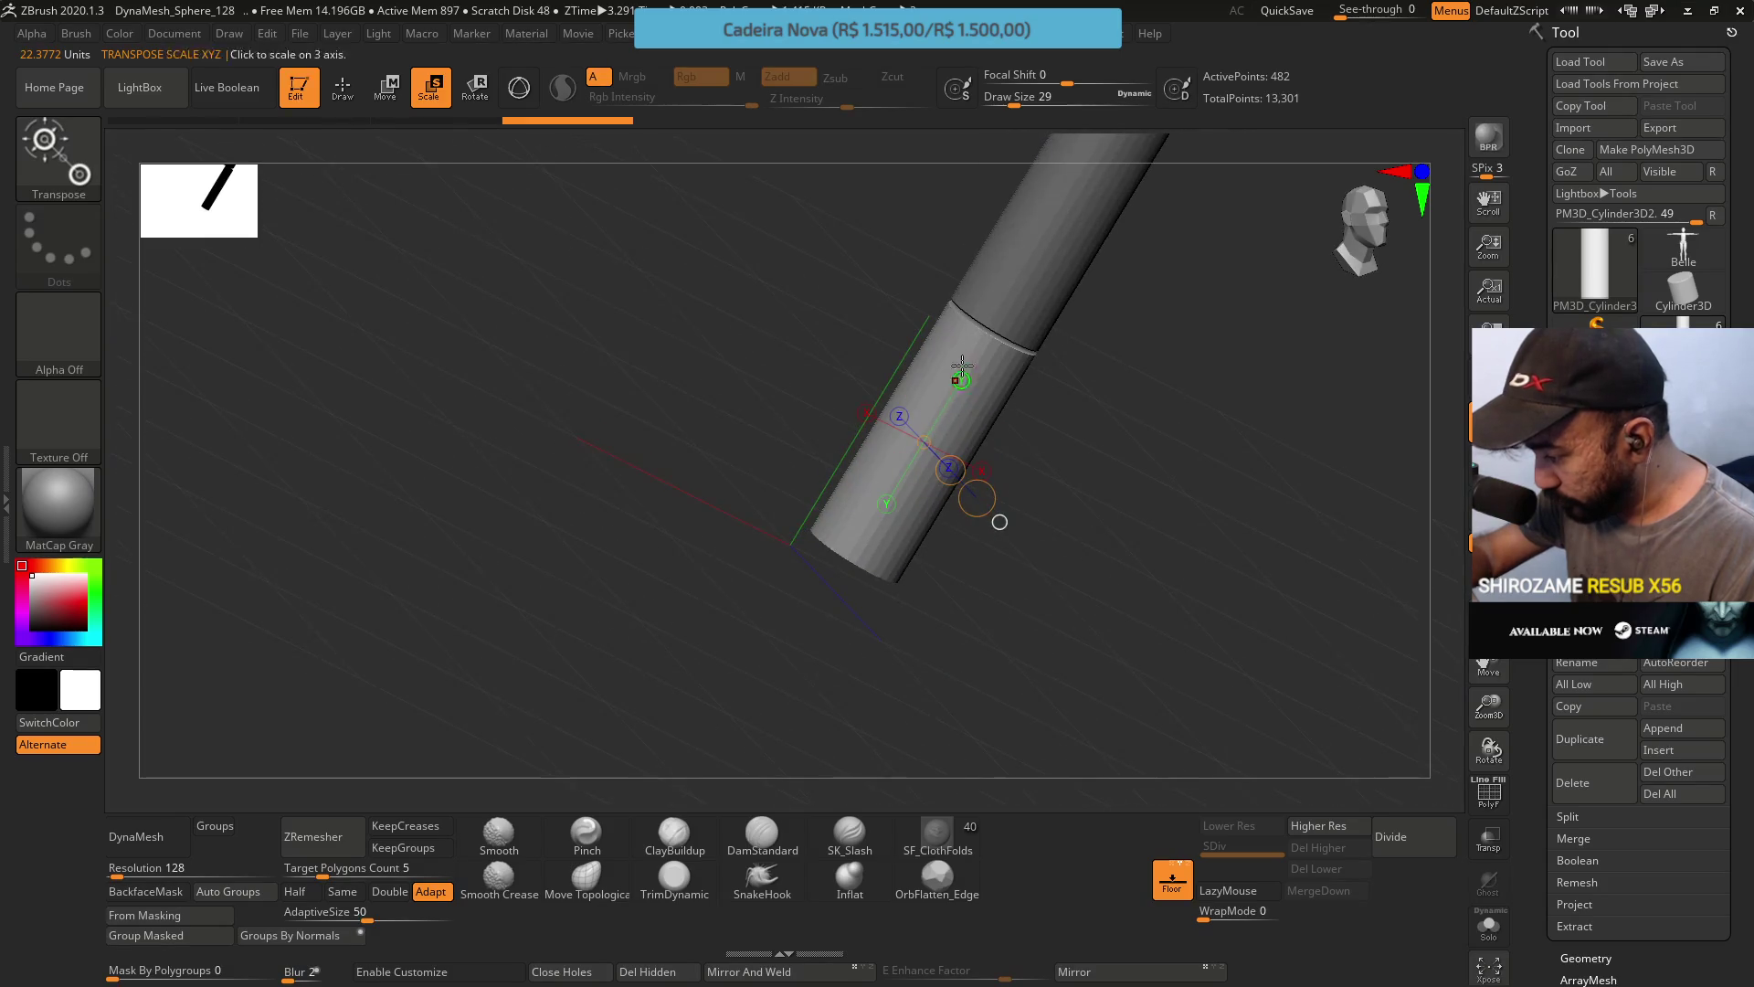
mouse_move(1005, 525)
mouse_down()
mouse_move(1066, 513)
mouse_move(985, 541)
mouse_move(939, 464)
mouse_up()
Restore Gizmo 3D and move the cylinder's pivot to the world origin with Mesh To Axis.
click(519, 87)
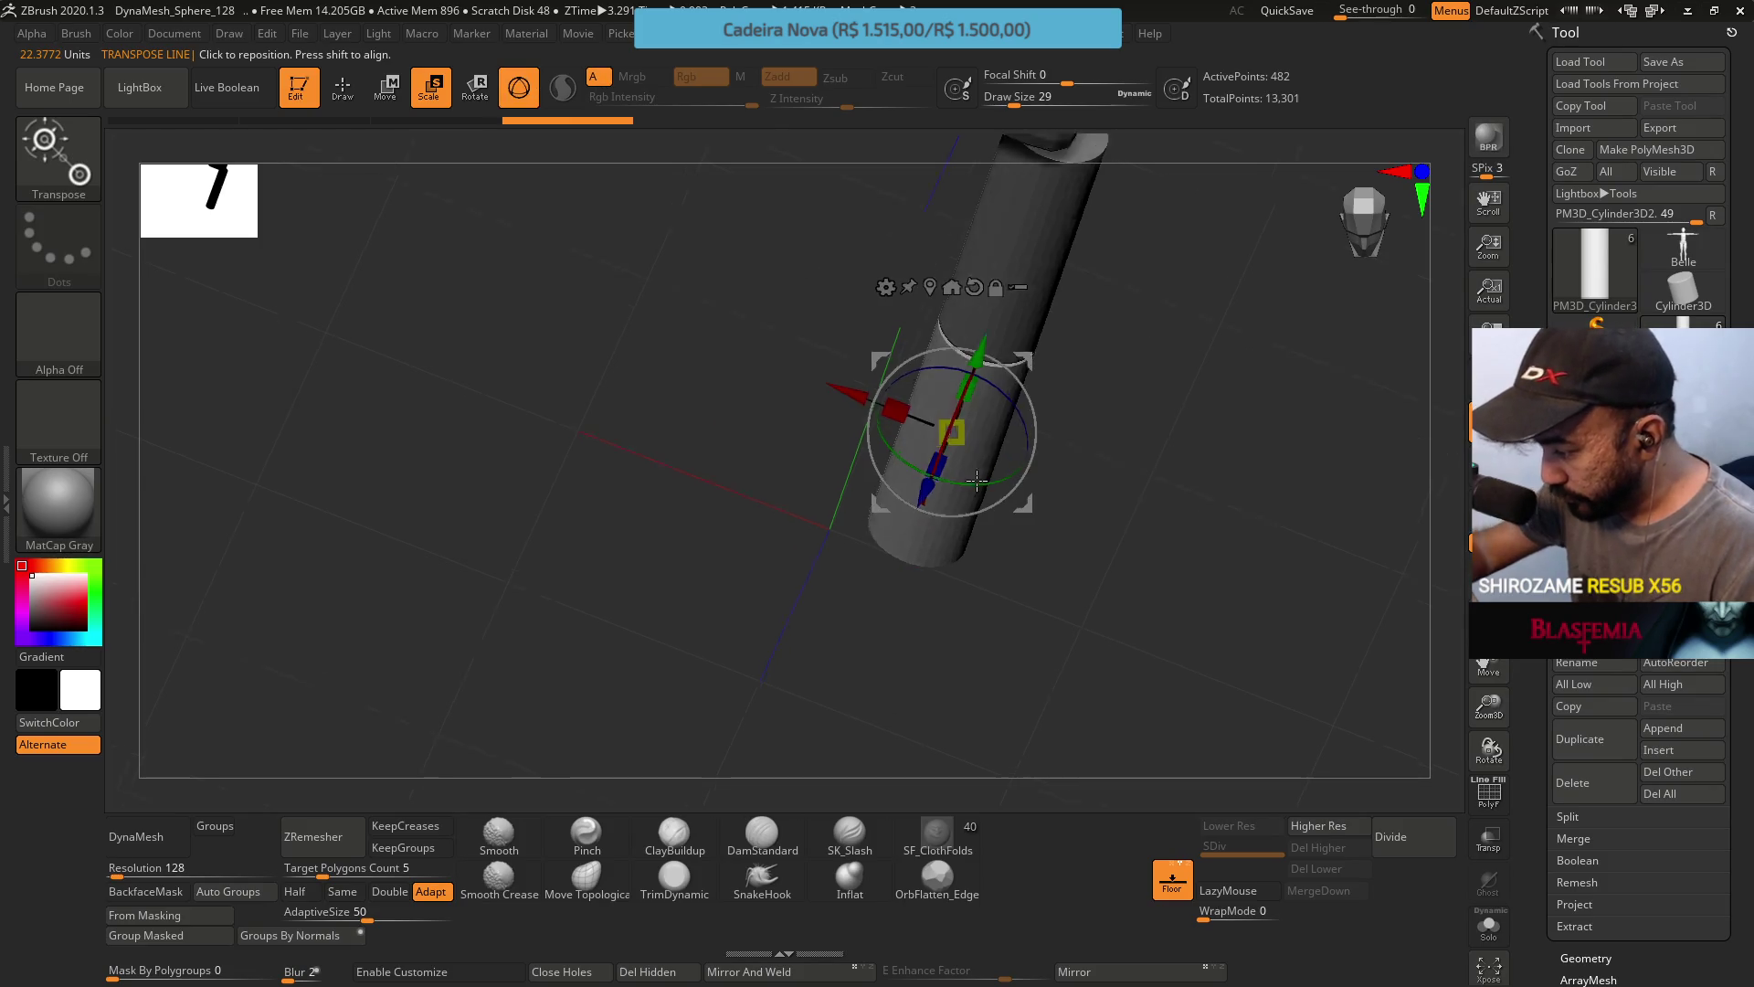
shift+drag(1004, 511, 974, 527)
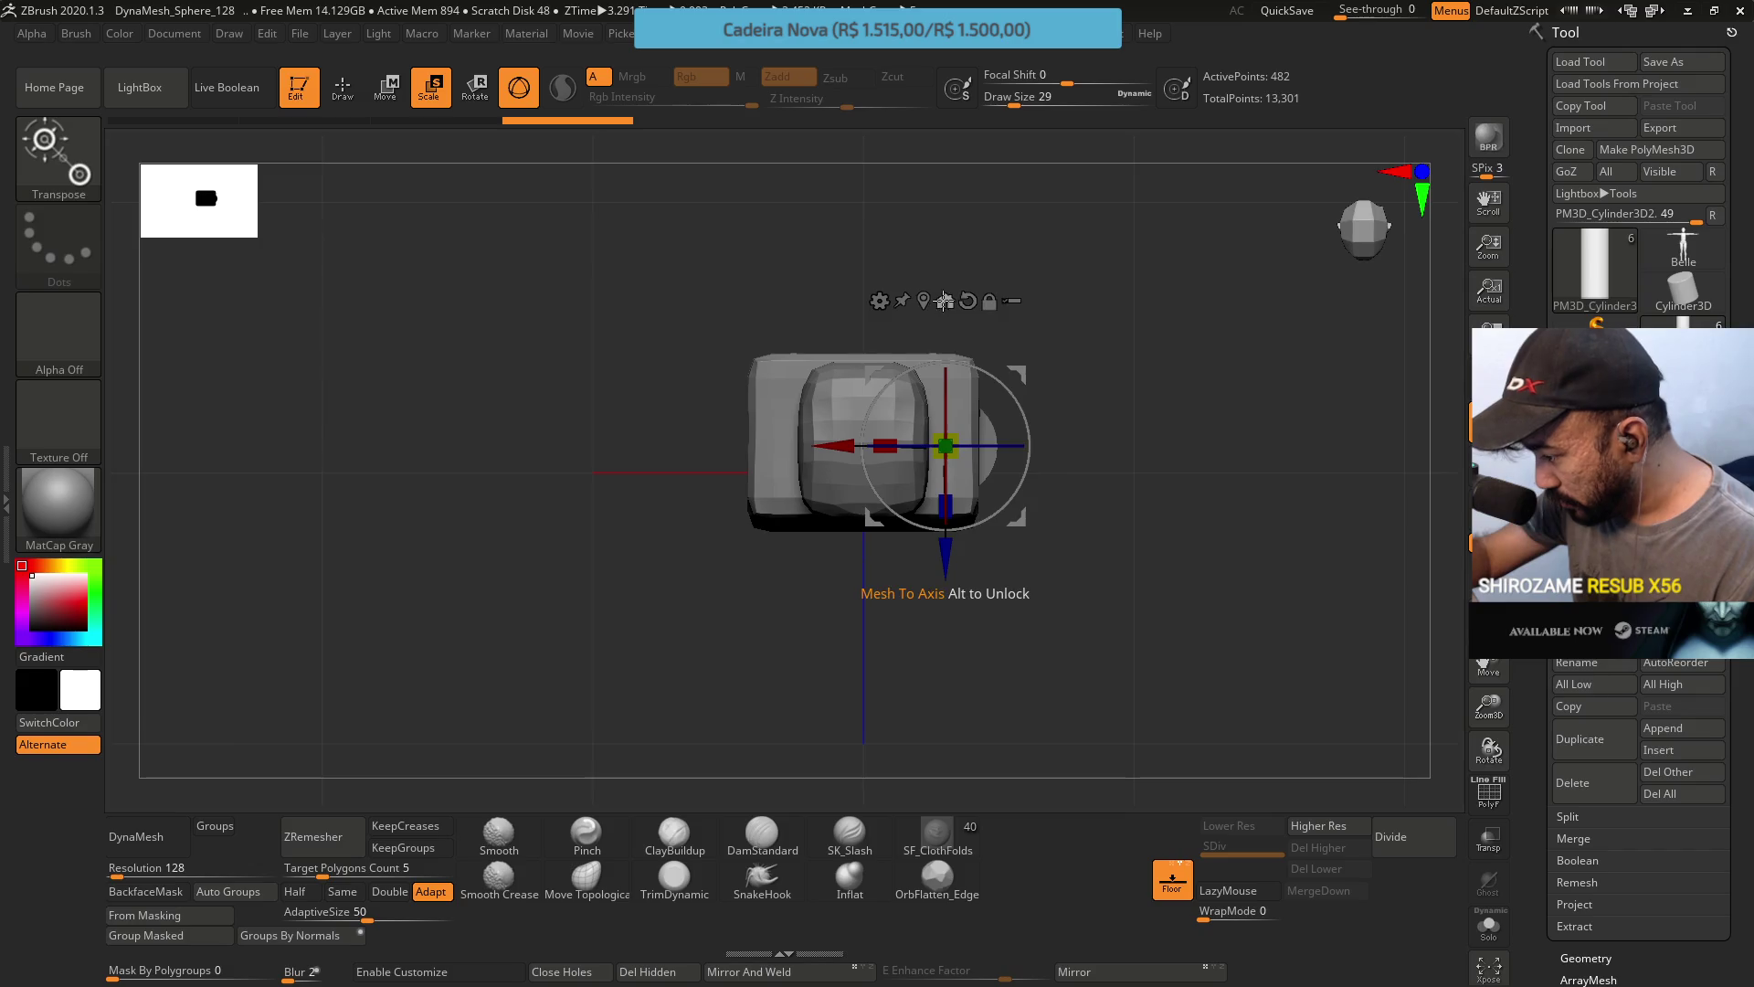
click(943, 300)
mouse_move(944, 303)
mouse_down()
mouse_move(963, 256)
mouse_move(946, 443)
mouse_up()
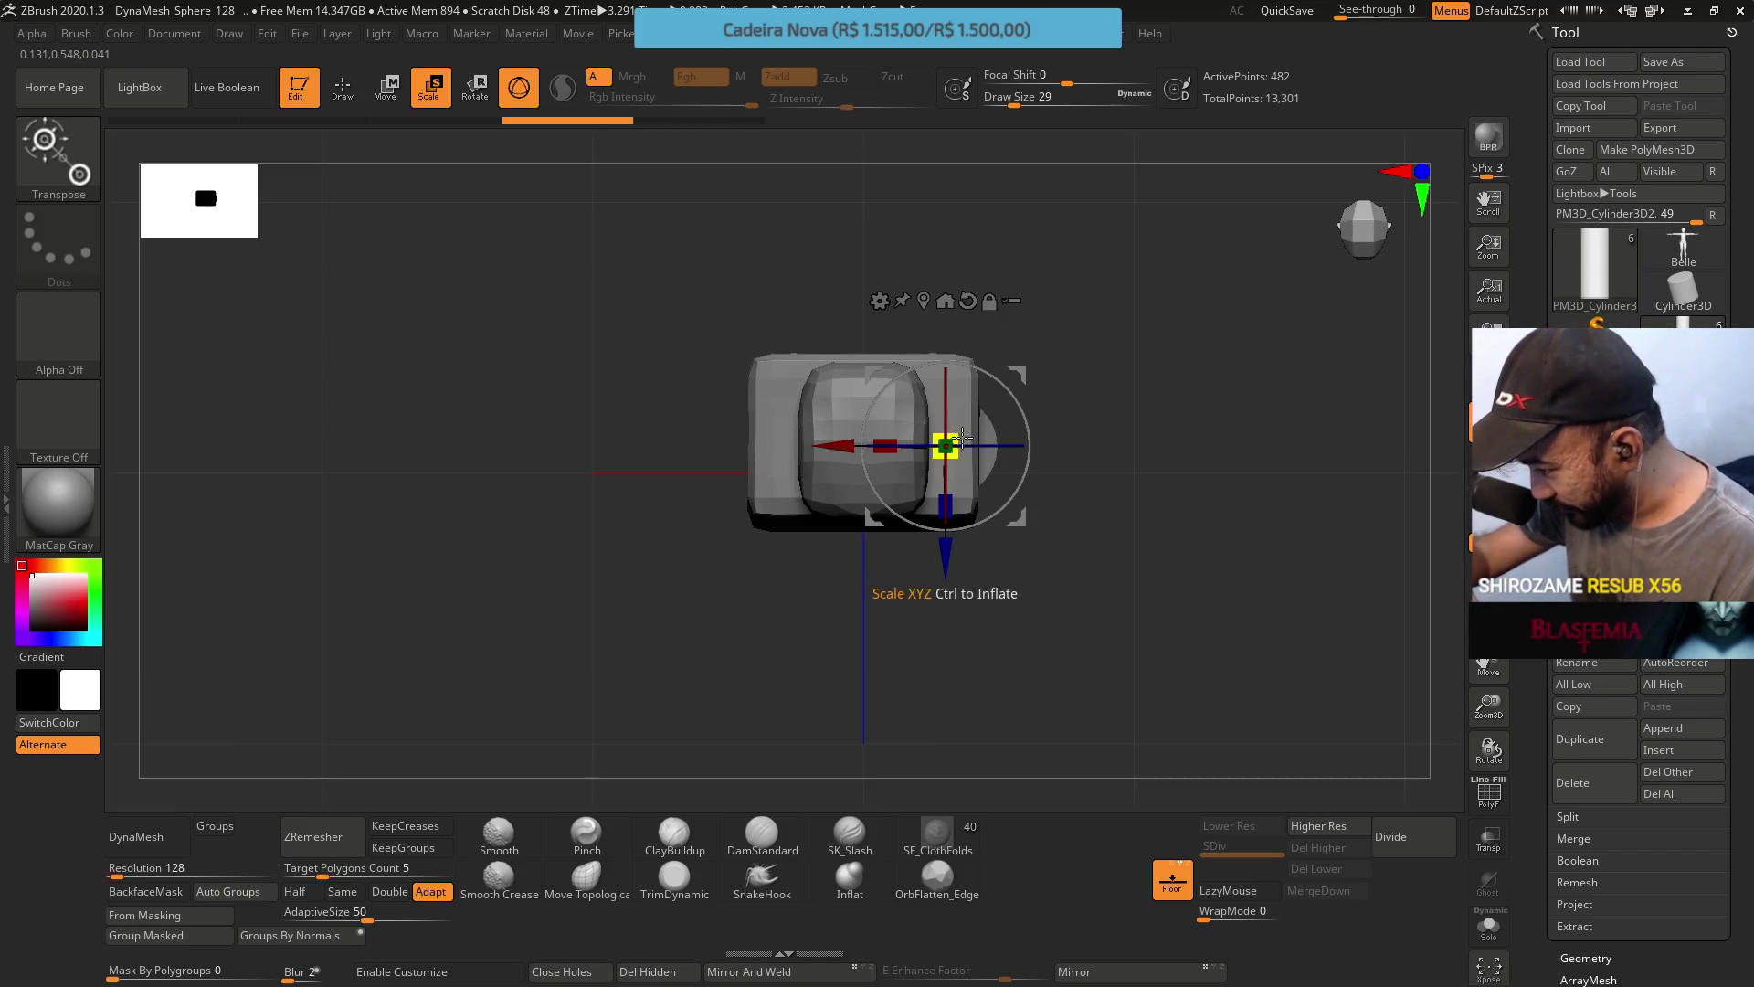
Scale the duplicated leg cylinder uniformly to about 2.07, then select the original cylinder.
mouse_move(958, 431)
mouse_down()
mouse_move(942, 463)
mouse_move(975, 423)
mouse_move(959, 388)
mouse_move(974, 330)
mouse_up()
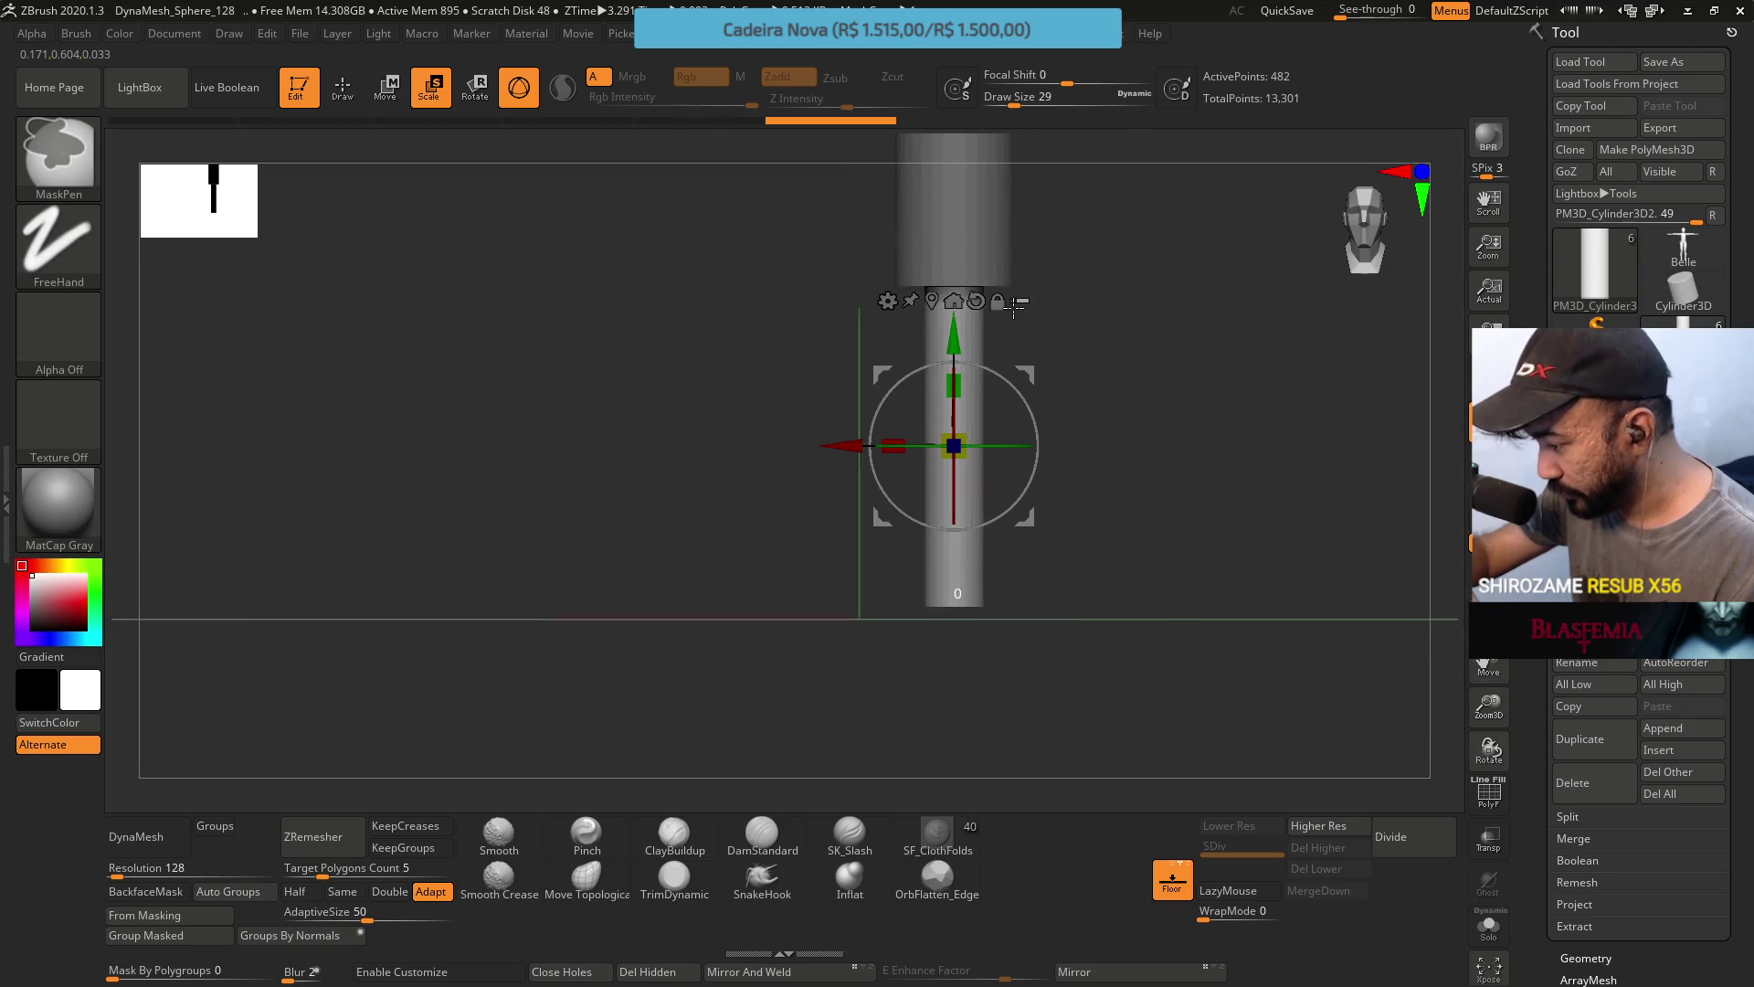
alt+drag(1014, 309, 916, 467)
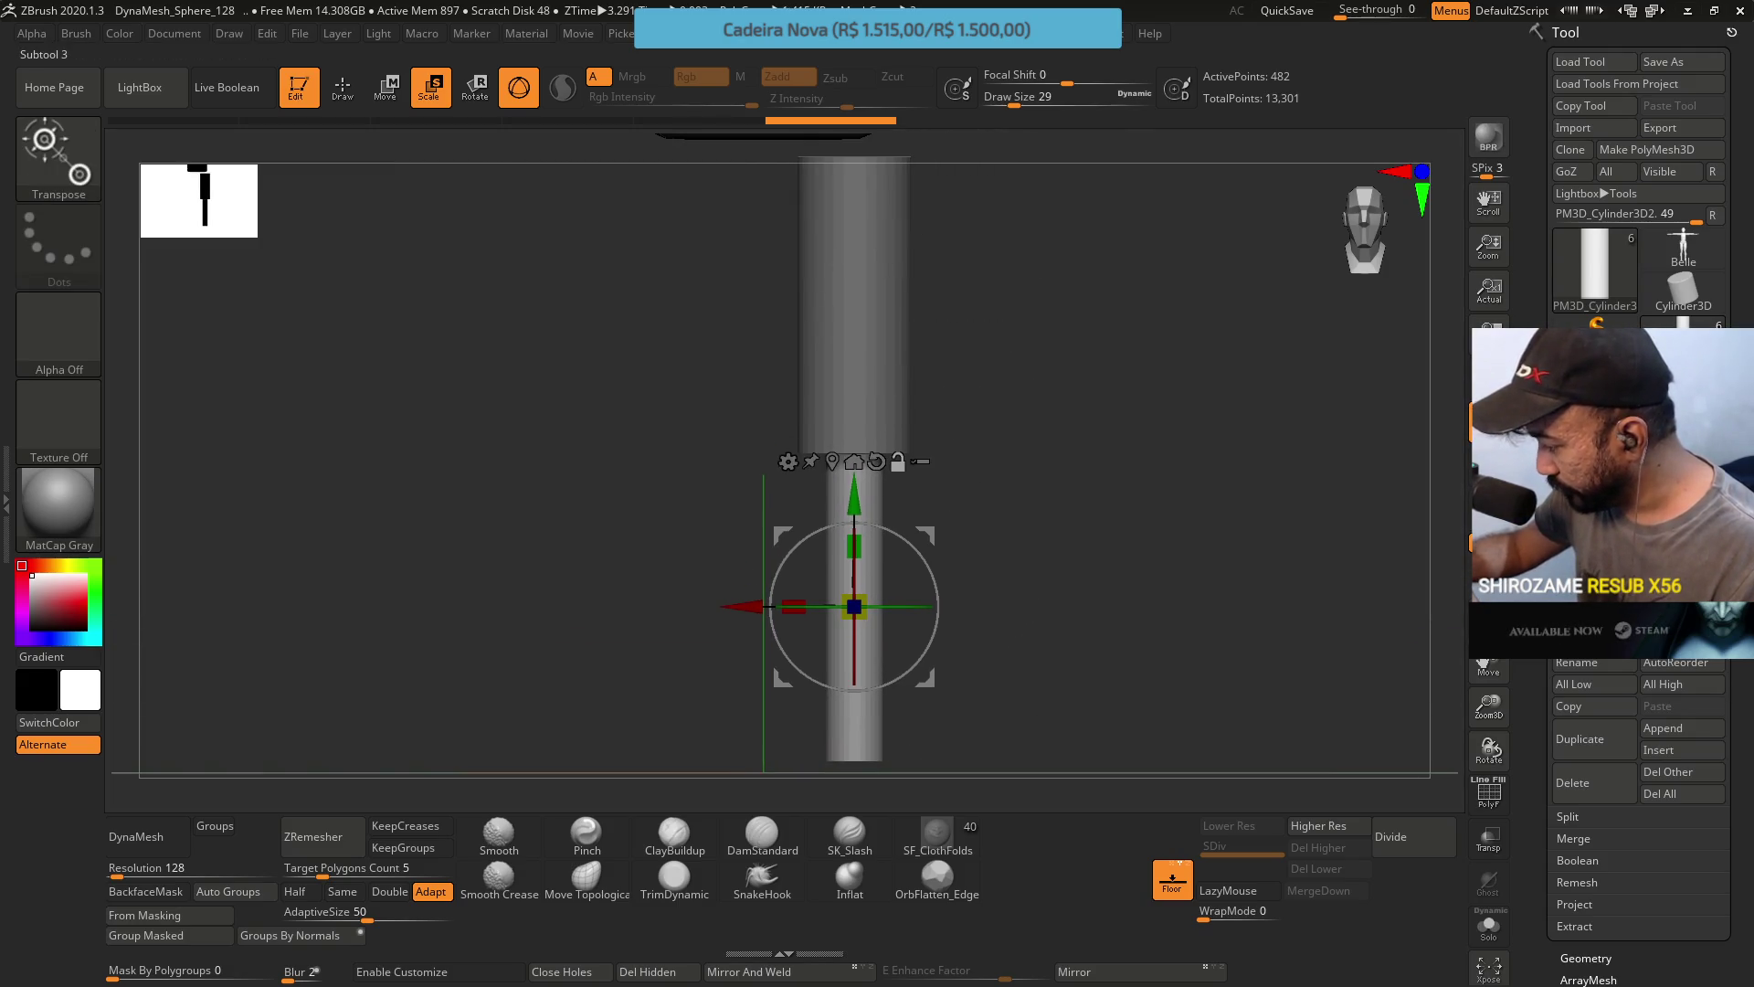
click(1599, 430)
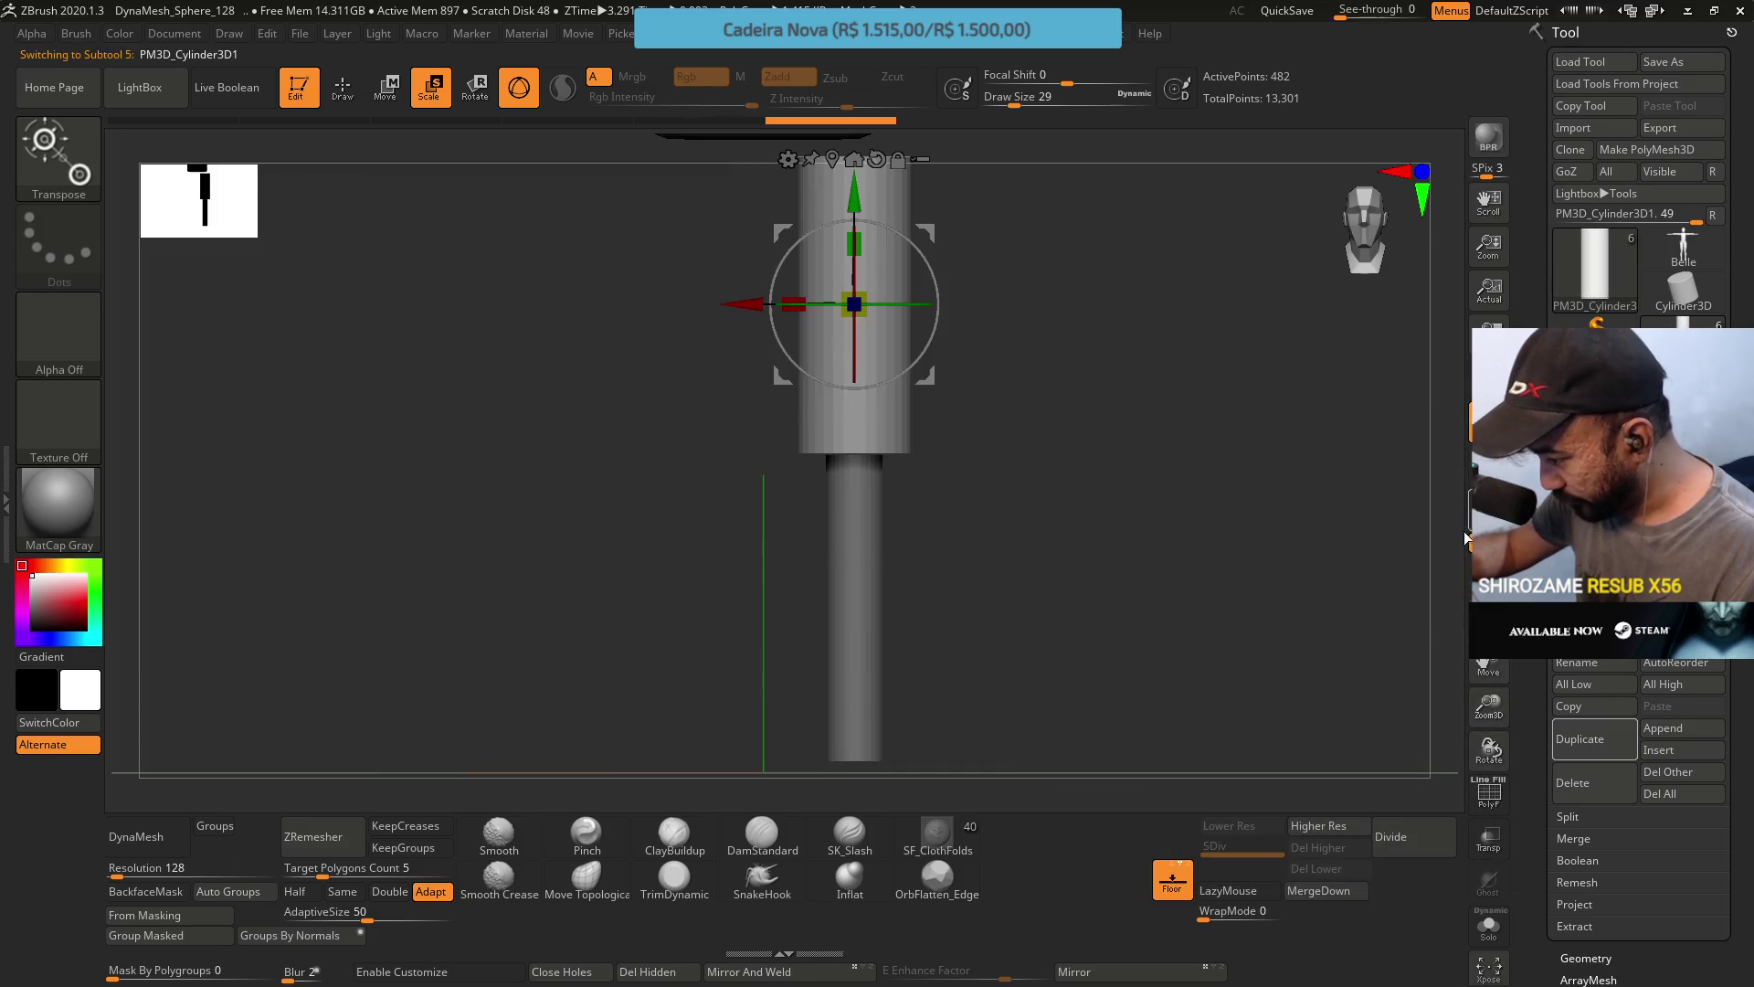
Delete the original upper cylinder, then duplicate the stretched one and raise the copy along Y.
click(1608, 775)
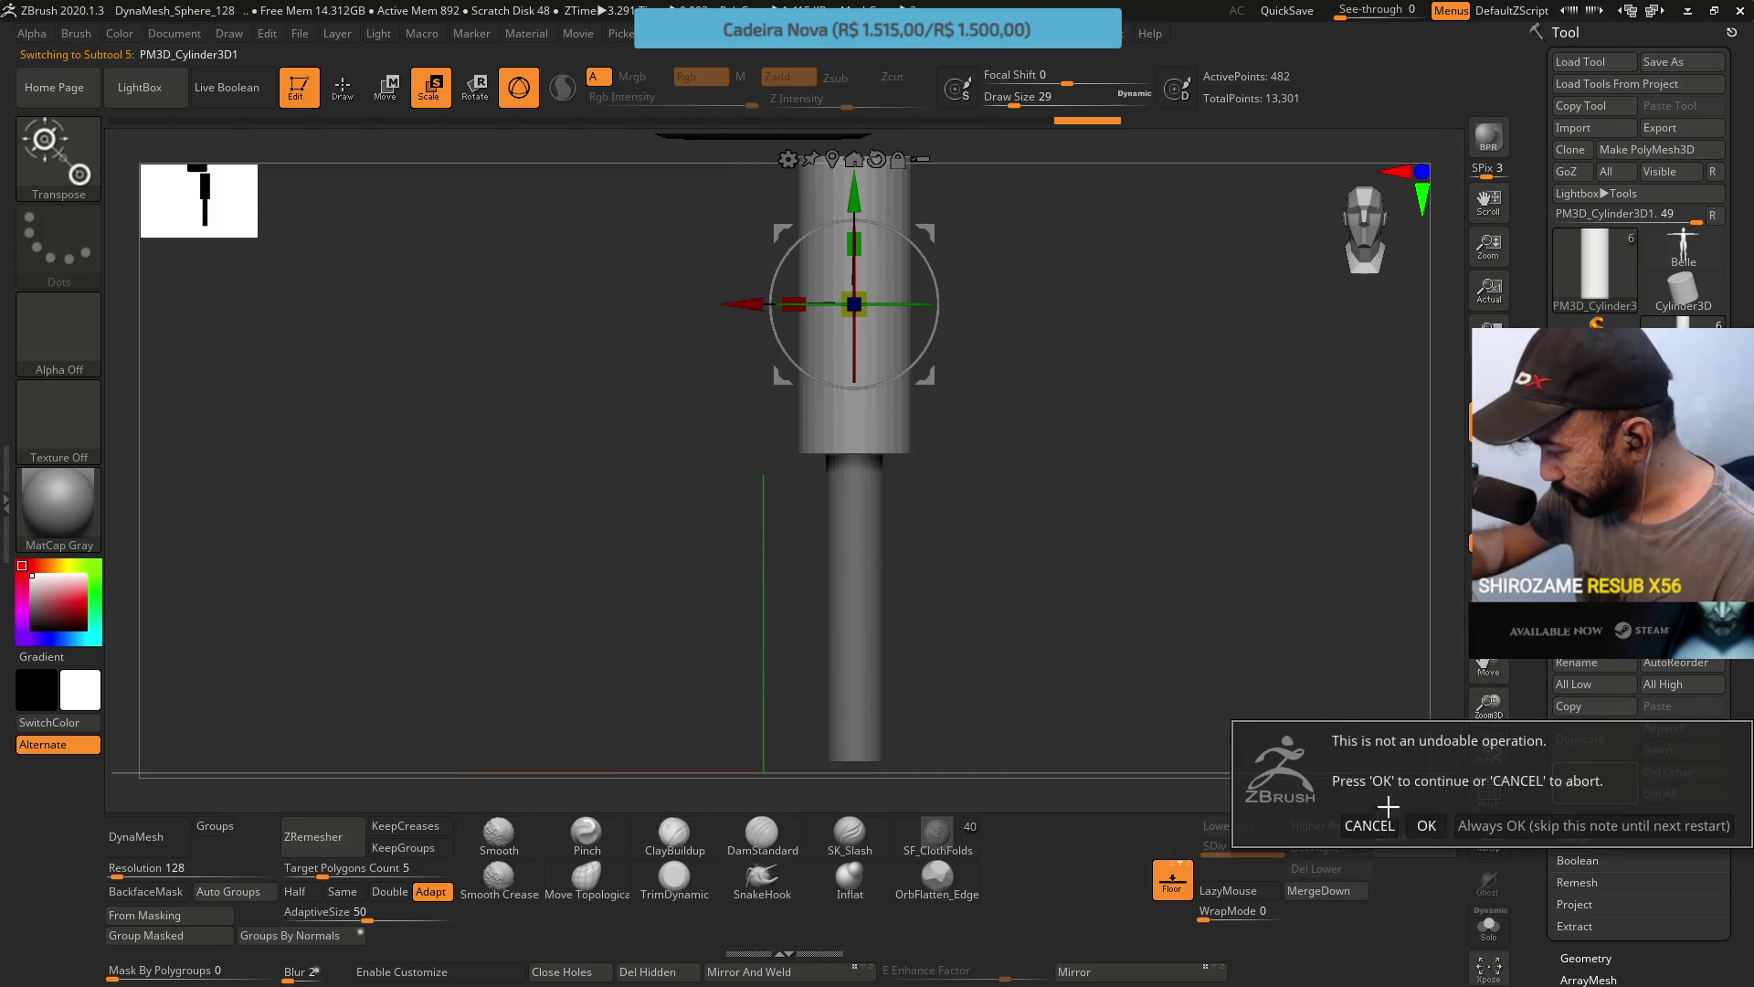
click(1426, 825)
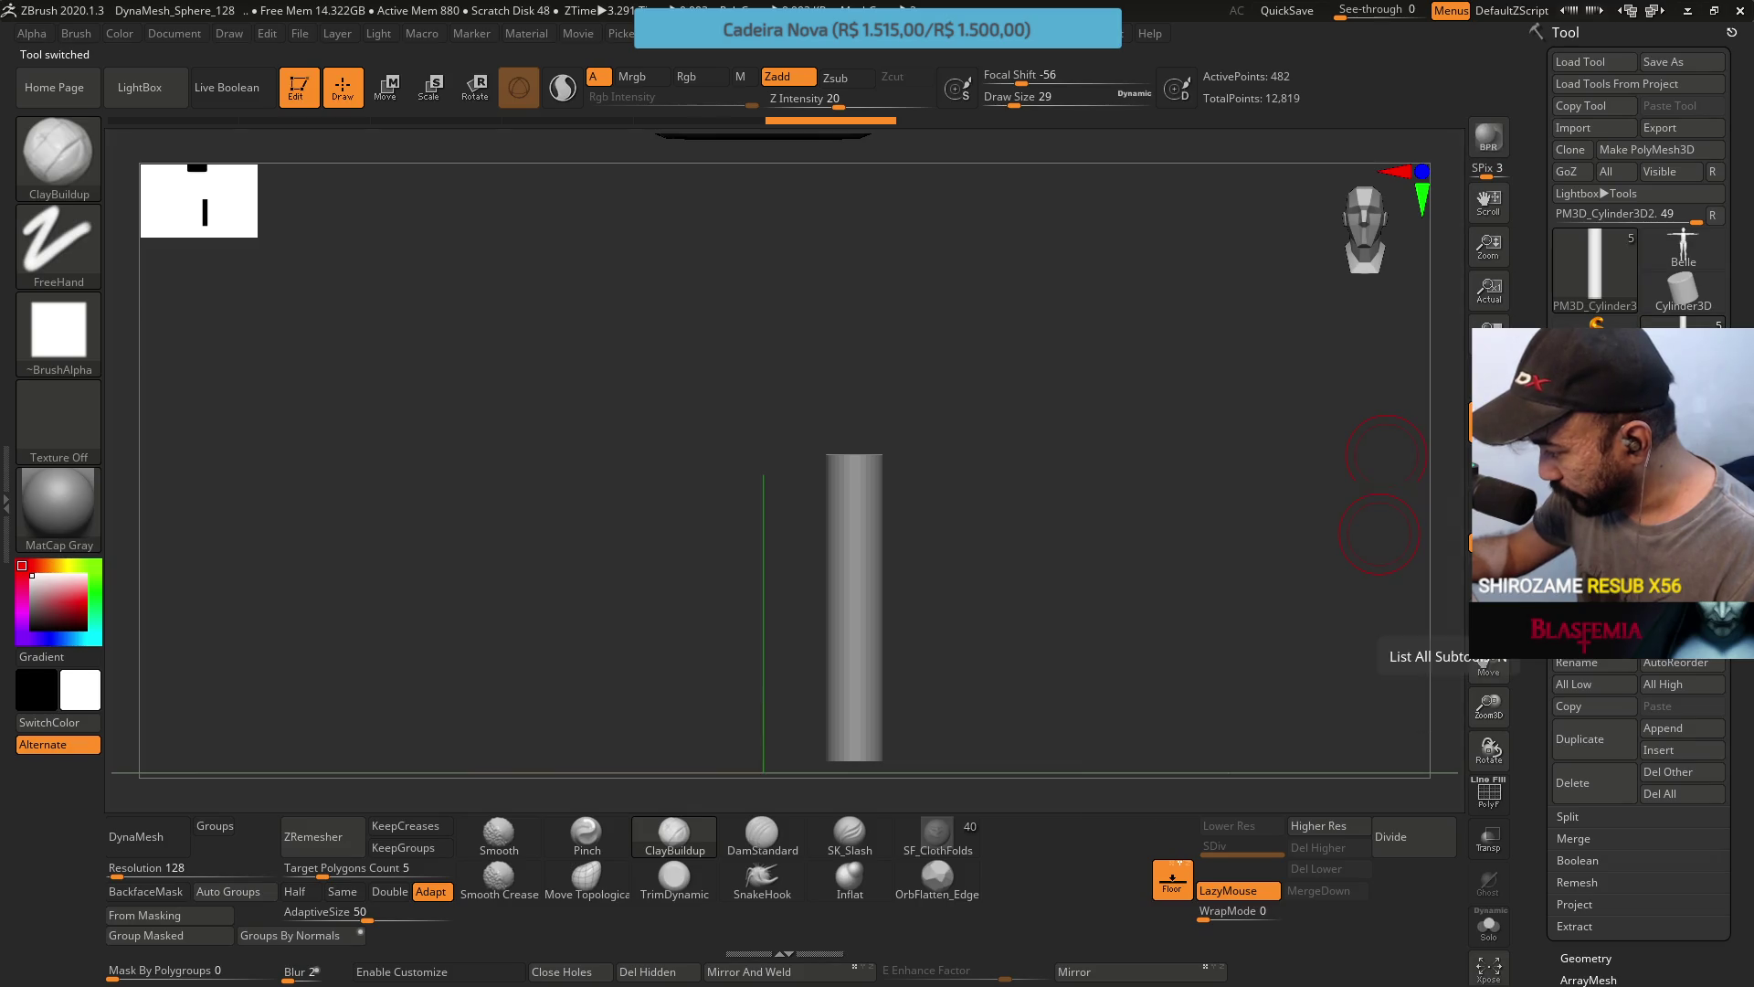
click(1594, 738)
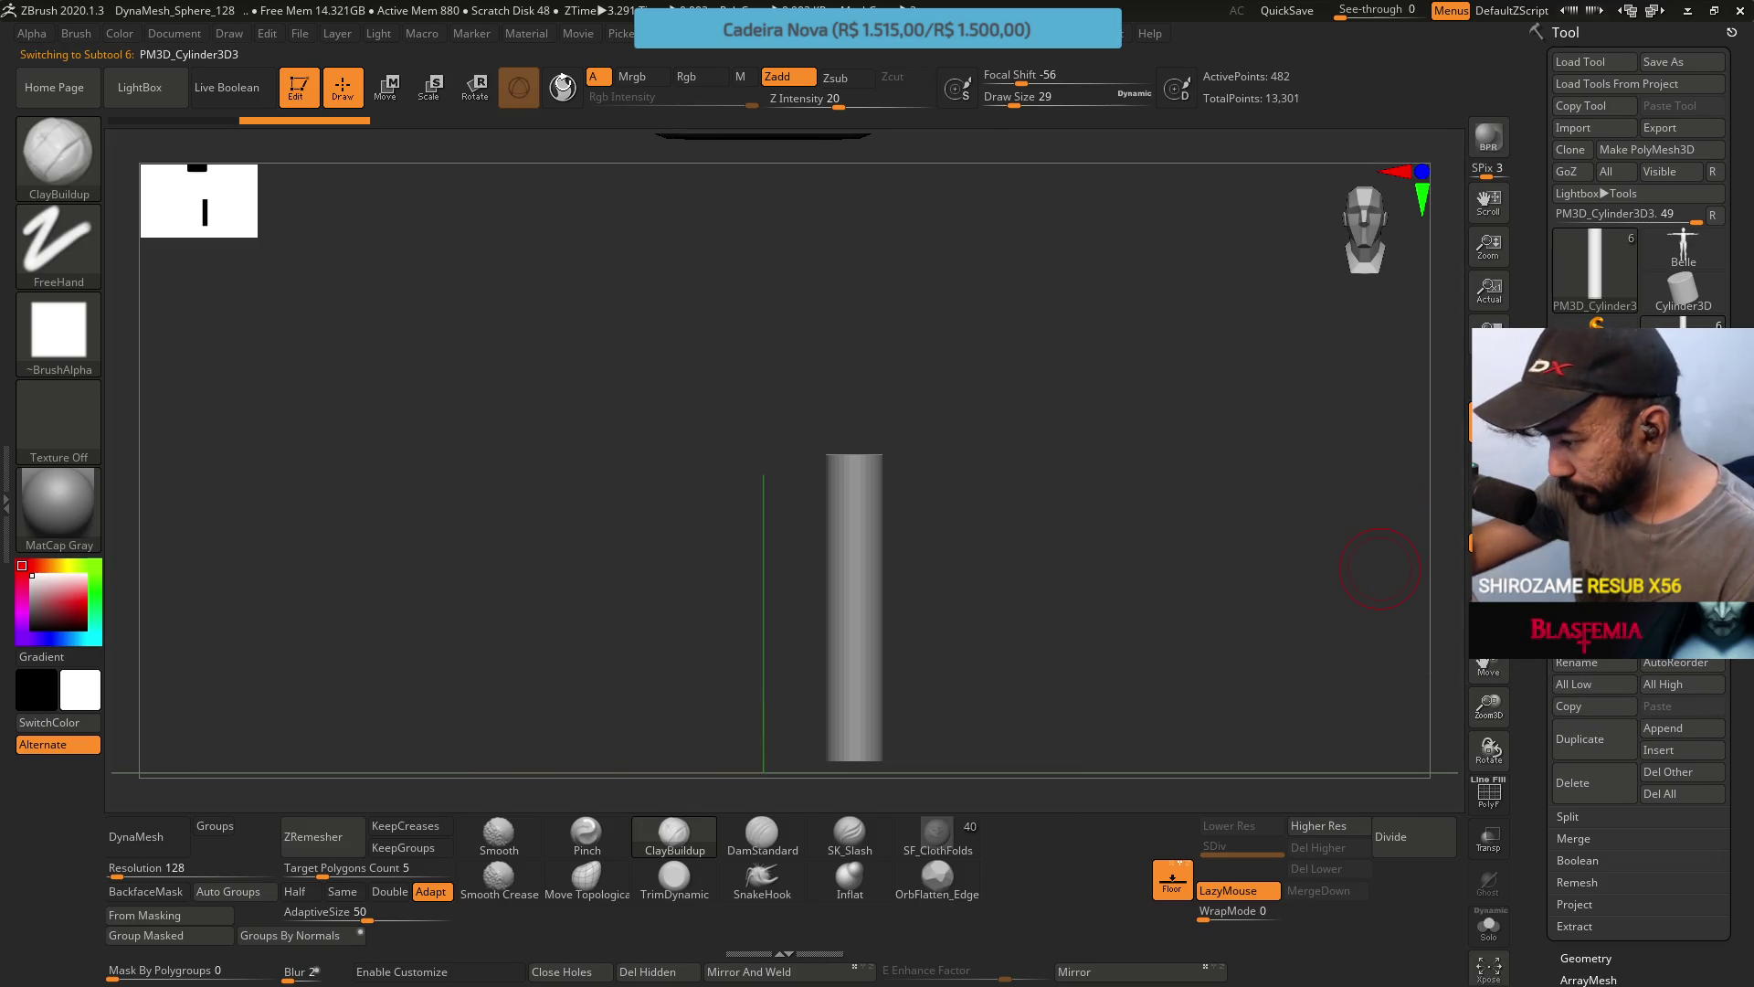
click(385, 87)
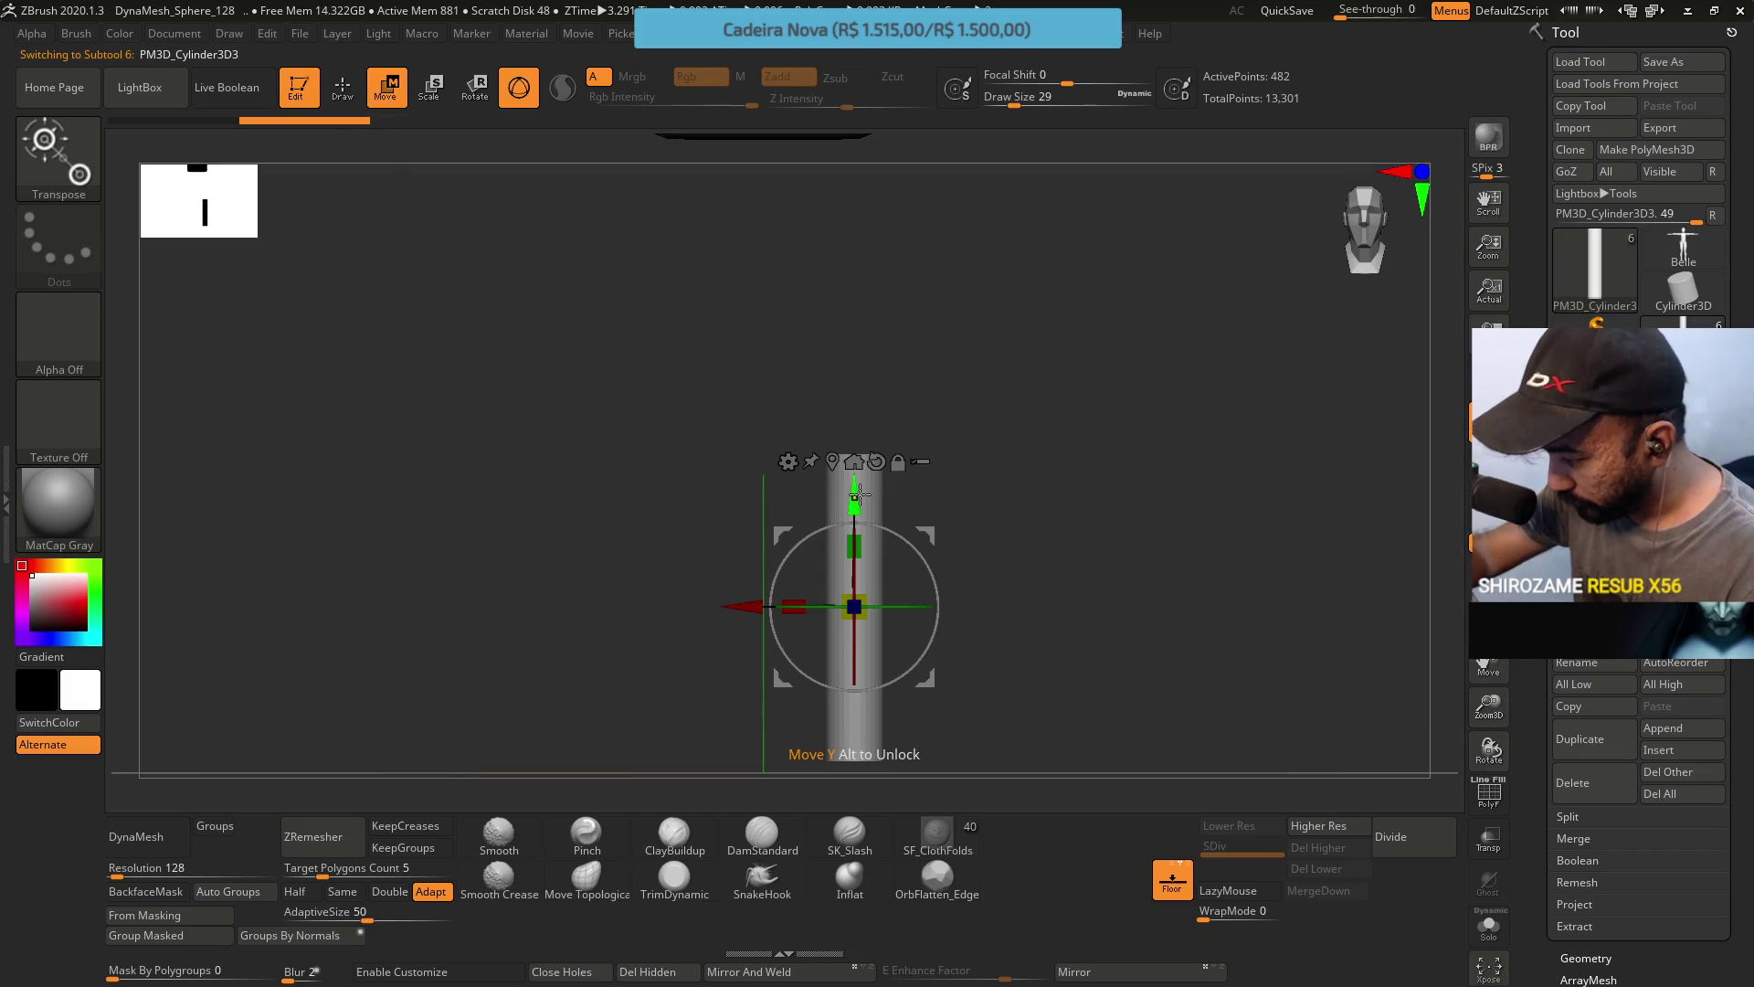
drag(858, 494, 859, 199)
key(ctrl+z)
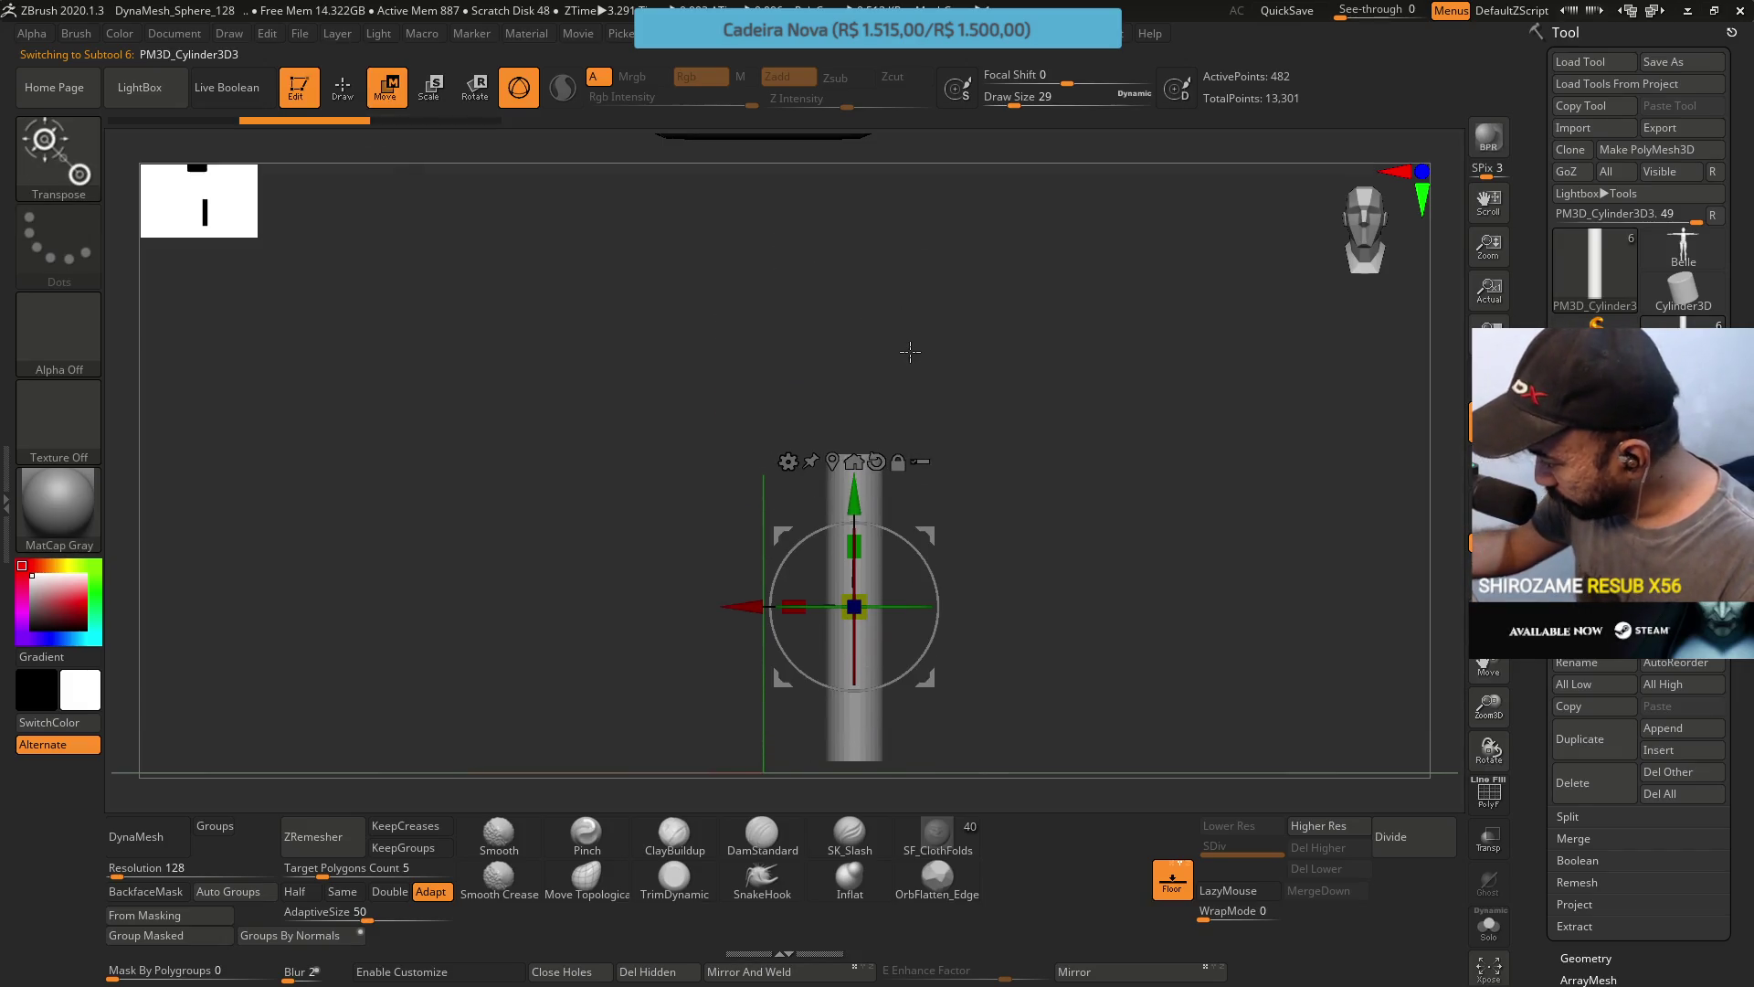
drag(861, 490, 862, 181)
mouse_move(1018, 293)
alt+mouse_down()
mouse_move(995, 569)
mouse_move(1034, 384)
mouse_move(999, 474)
mouse_move(970, 482)
alt+mouse_up()
mouse_move(1014, 593)
mouse_down()
mouse_move(1050, 567)
mouse_move(1086, 578)
mouse_up()
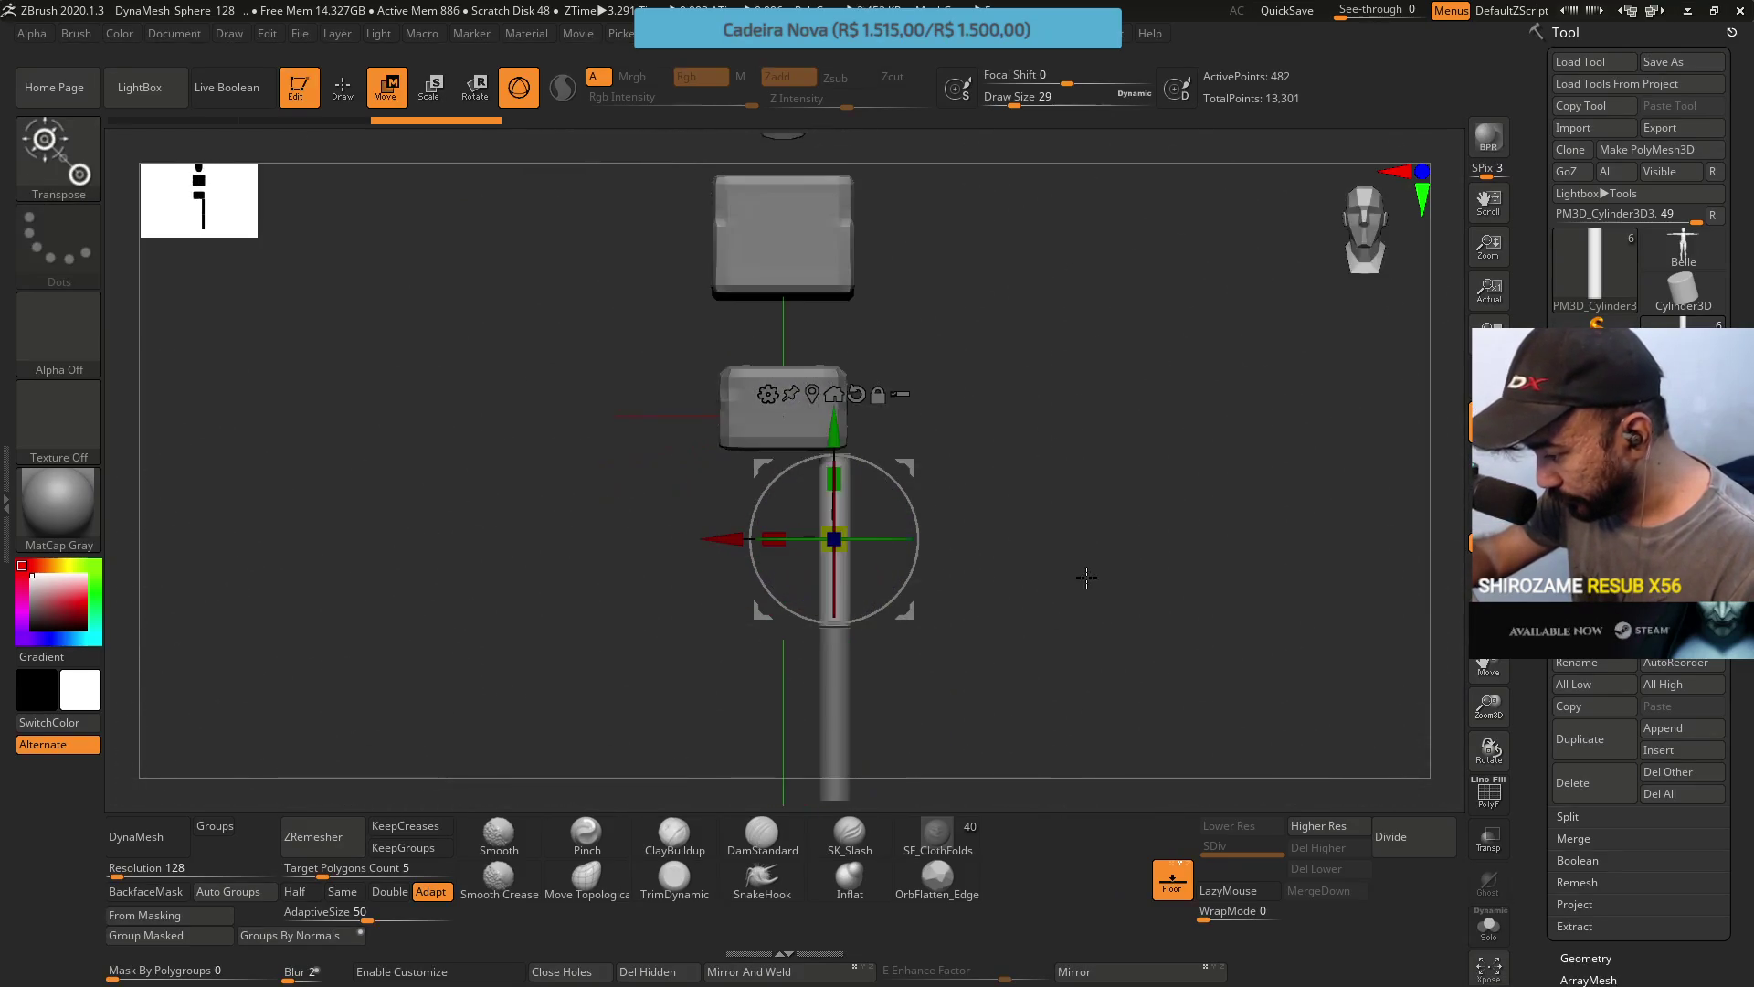
mouse_move(1028, 382)
alt+mouse_down()
mouse_move(1077, 595)
mouse_move(995, 473)
alt+mouse_up()
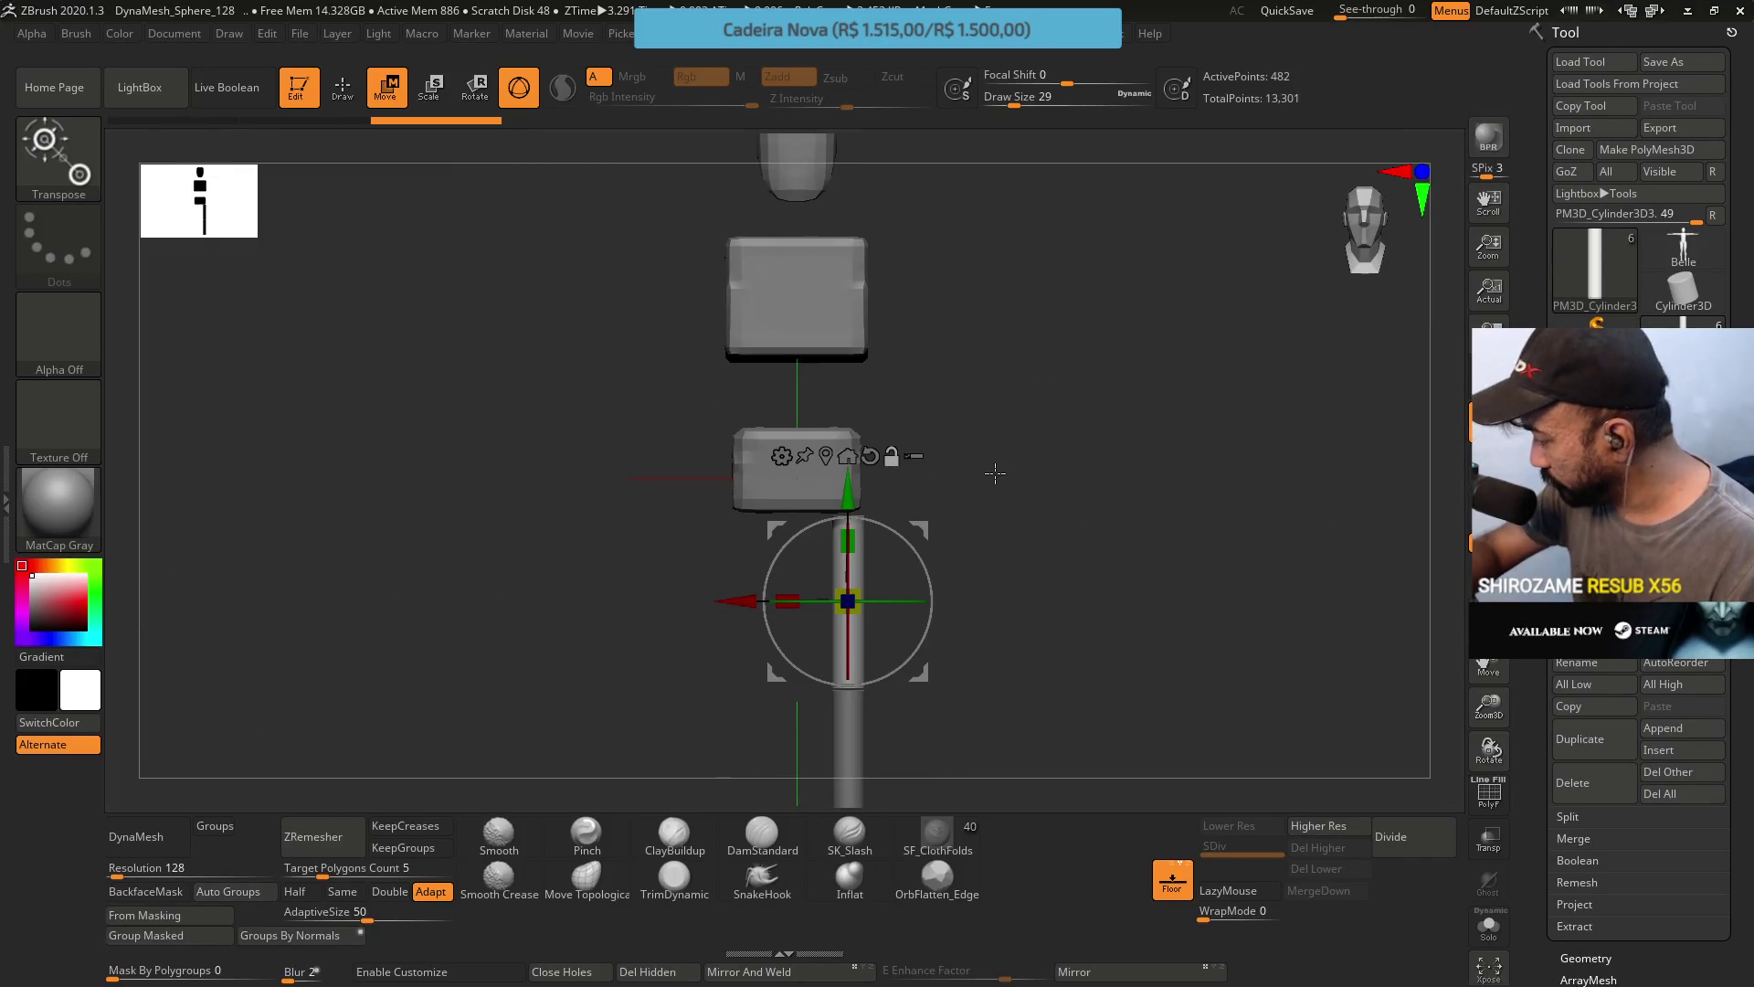
Ctrl-drag a copy of the lower cylinder and raise it to chest height as a horizontal arm.
alt+click(848, 751)
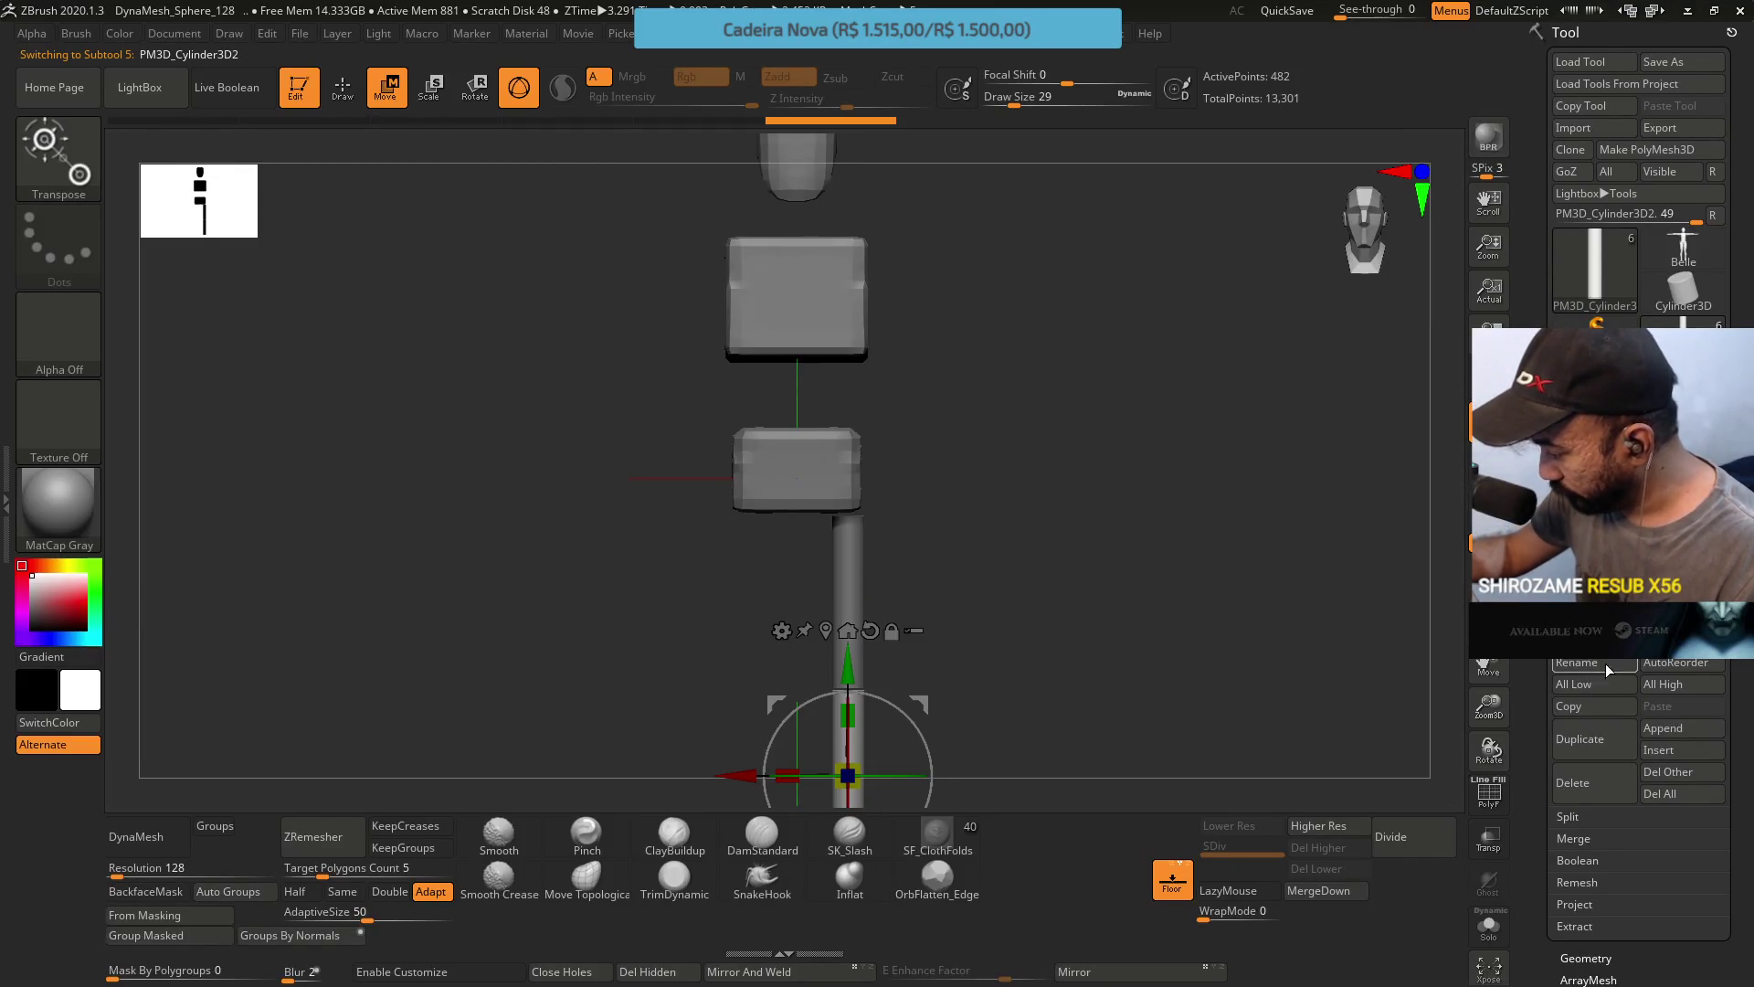
ctrl+drag(848, 751, 848, 577)
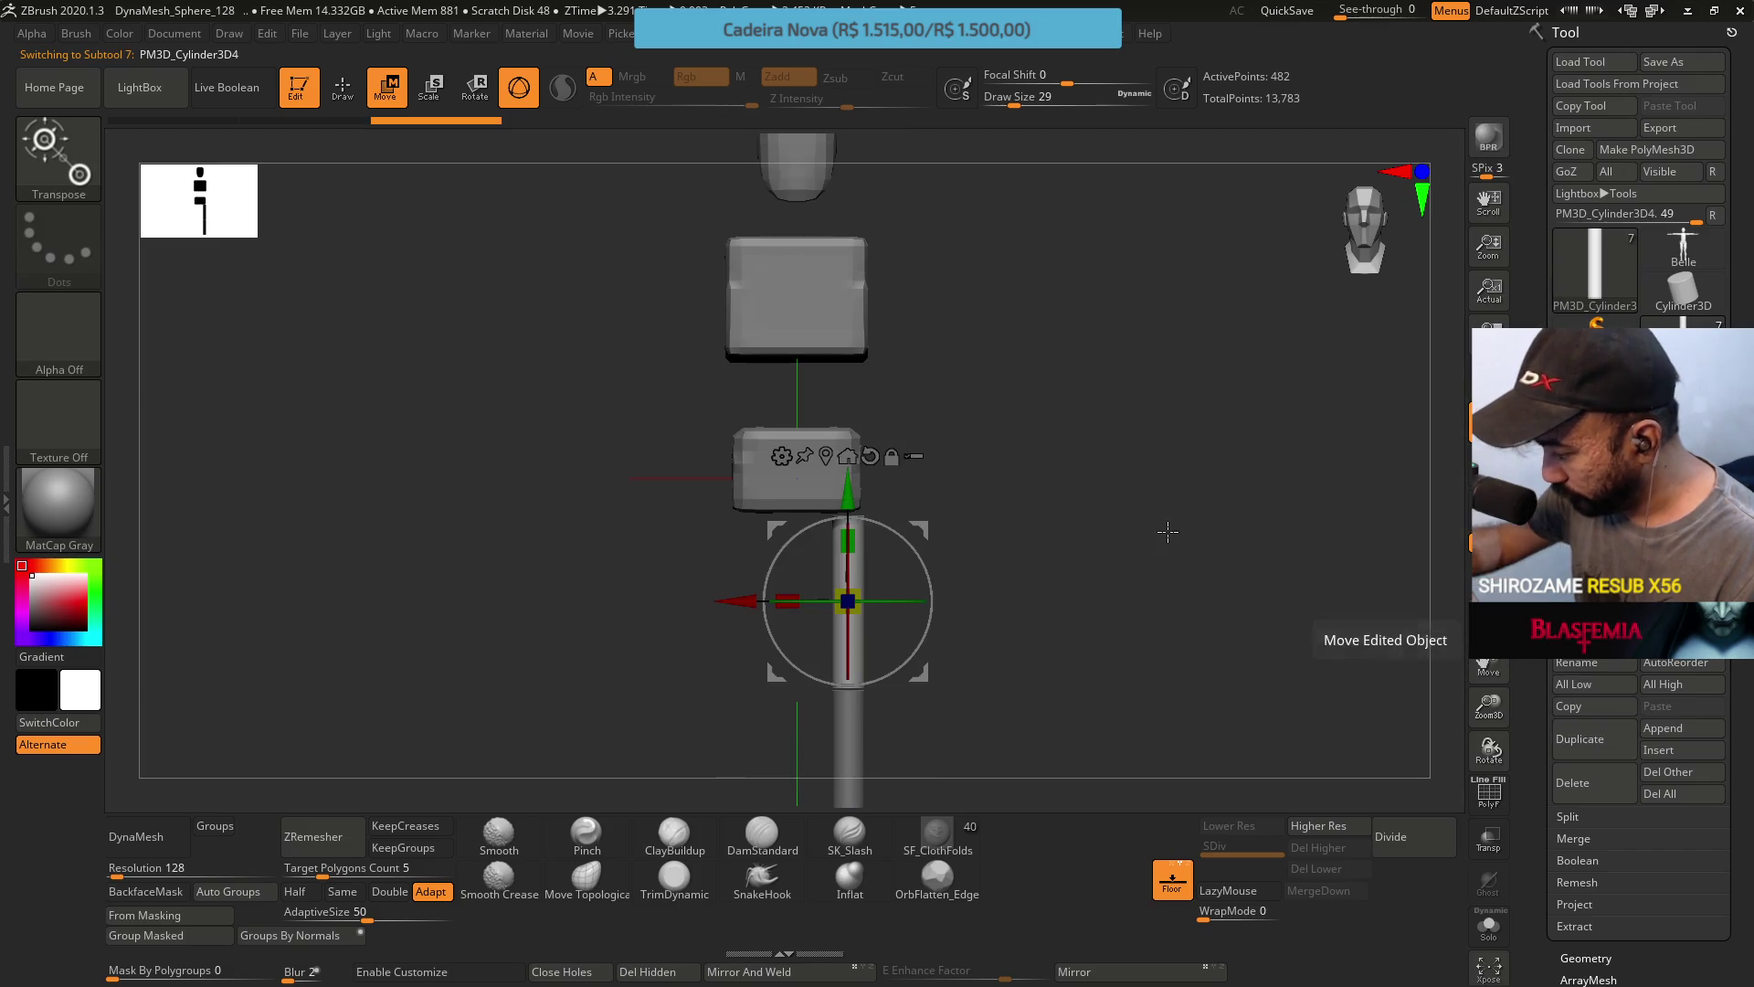
mouse_move(930, 518)
mouse_down()
mouse_move(1088, 301)
mouse_move(1053, 302)
mouse_move(1032, 523)
mouse_move(987, 457)
mouse_move(896, 413)
mouse_up()
mouse_move(1022, 481)
mouse_down()
mouse_move(1012, 327)
mouse_move(1012, 363)
mouse_move(990, 337)
mouse_up()
key(f)
Duplicate the arm cylinder and slide the copy outward along its length.
key(ctrl+shift+d)
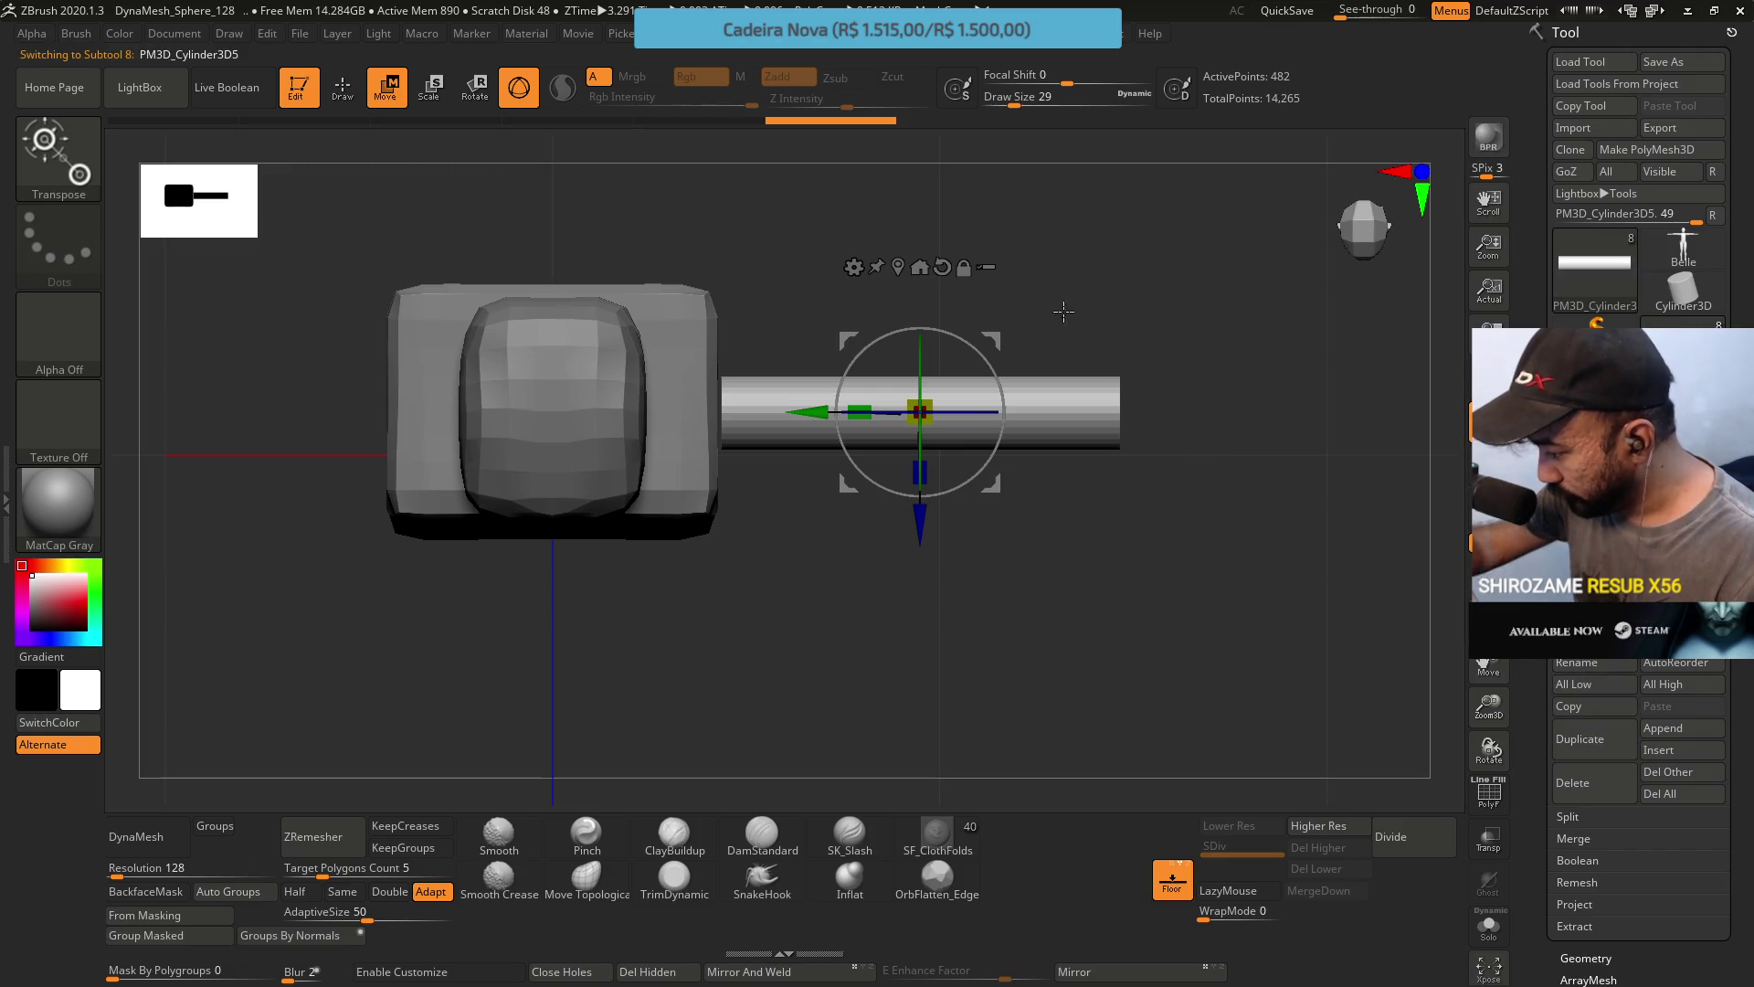
mouse_move(995, 340)
ctrl+right_down()
mouse_move(929, 455)
mouse_move(823, 329)
ctrl+right_up()
mouse_move(655, 430)
mouse_down()
mouse_move(1068, 393)
mouse_move(1014, 382)
mouse_up()
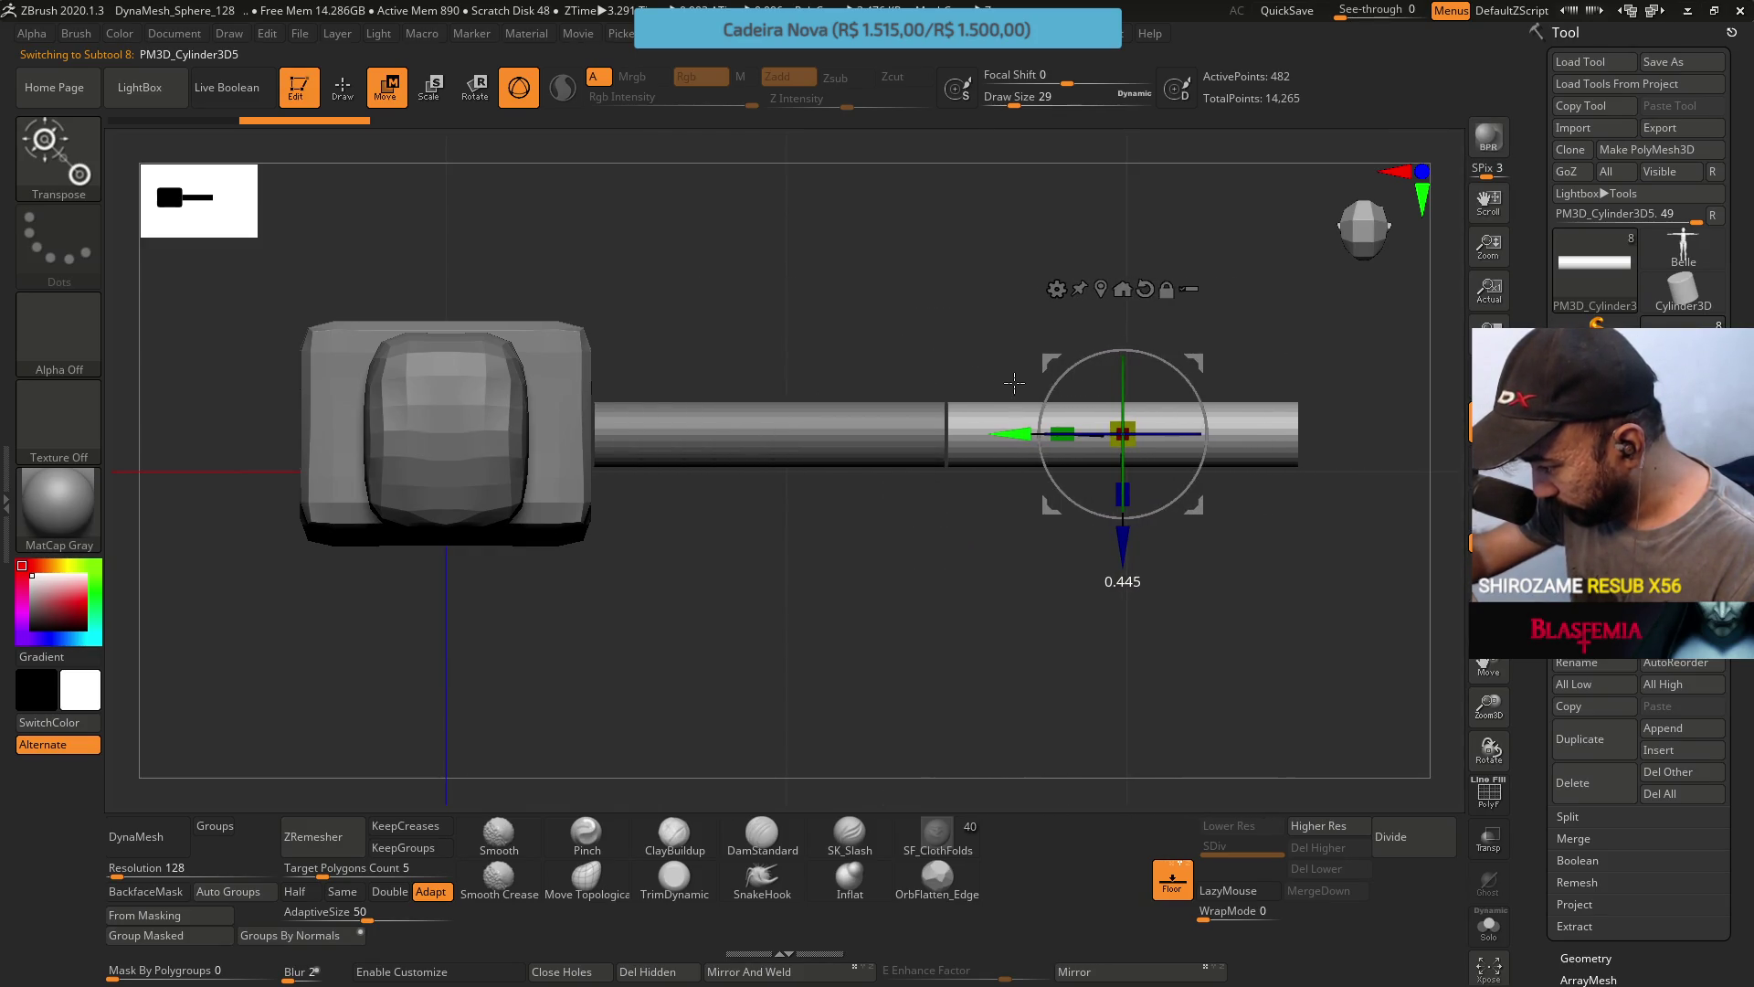
right_drag(1014, 382, 1024, 230)
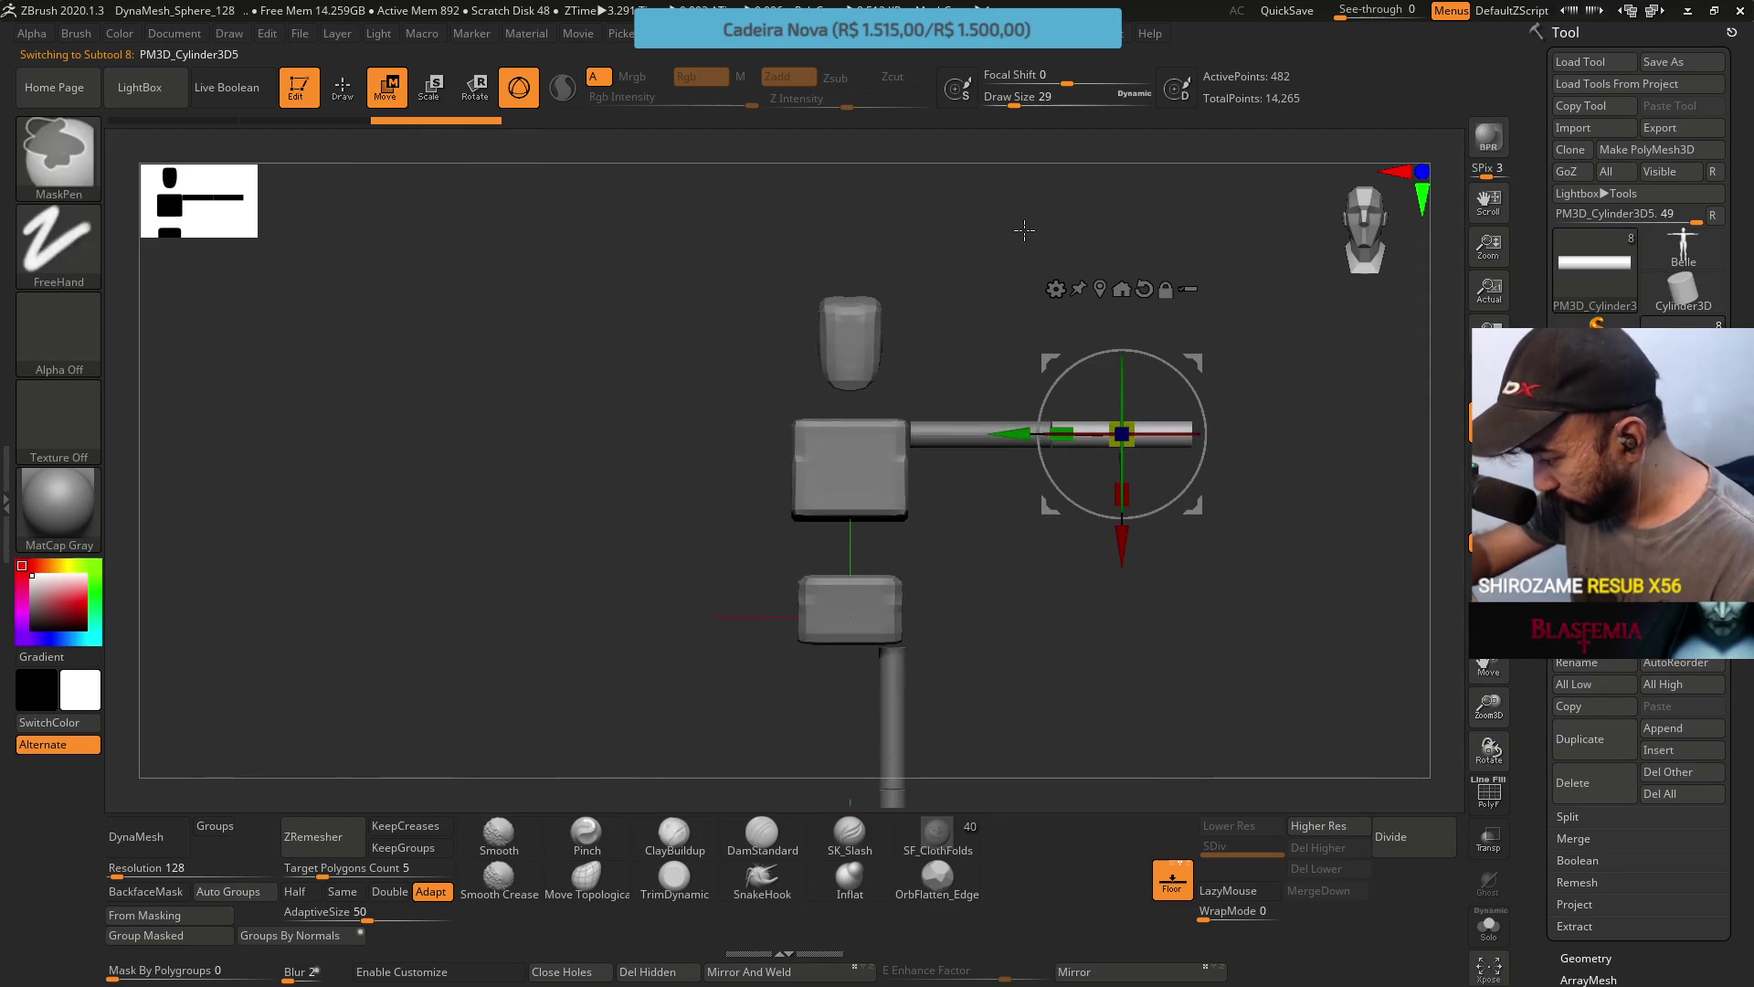
alt+right_drag(1022, 575, 965, 503)
mouse_move(1110, 413)
alt+right_down()
mouse_move(1059, 575)
mouse_move(1066, 619)
mouse_move(1066, 552)
mouse_move(1023, 548)
mouse_move(1054, 520)
mouse_move(987, 384)
alt+right_up()
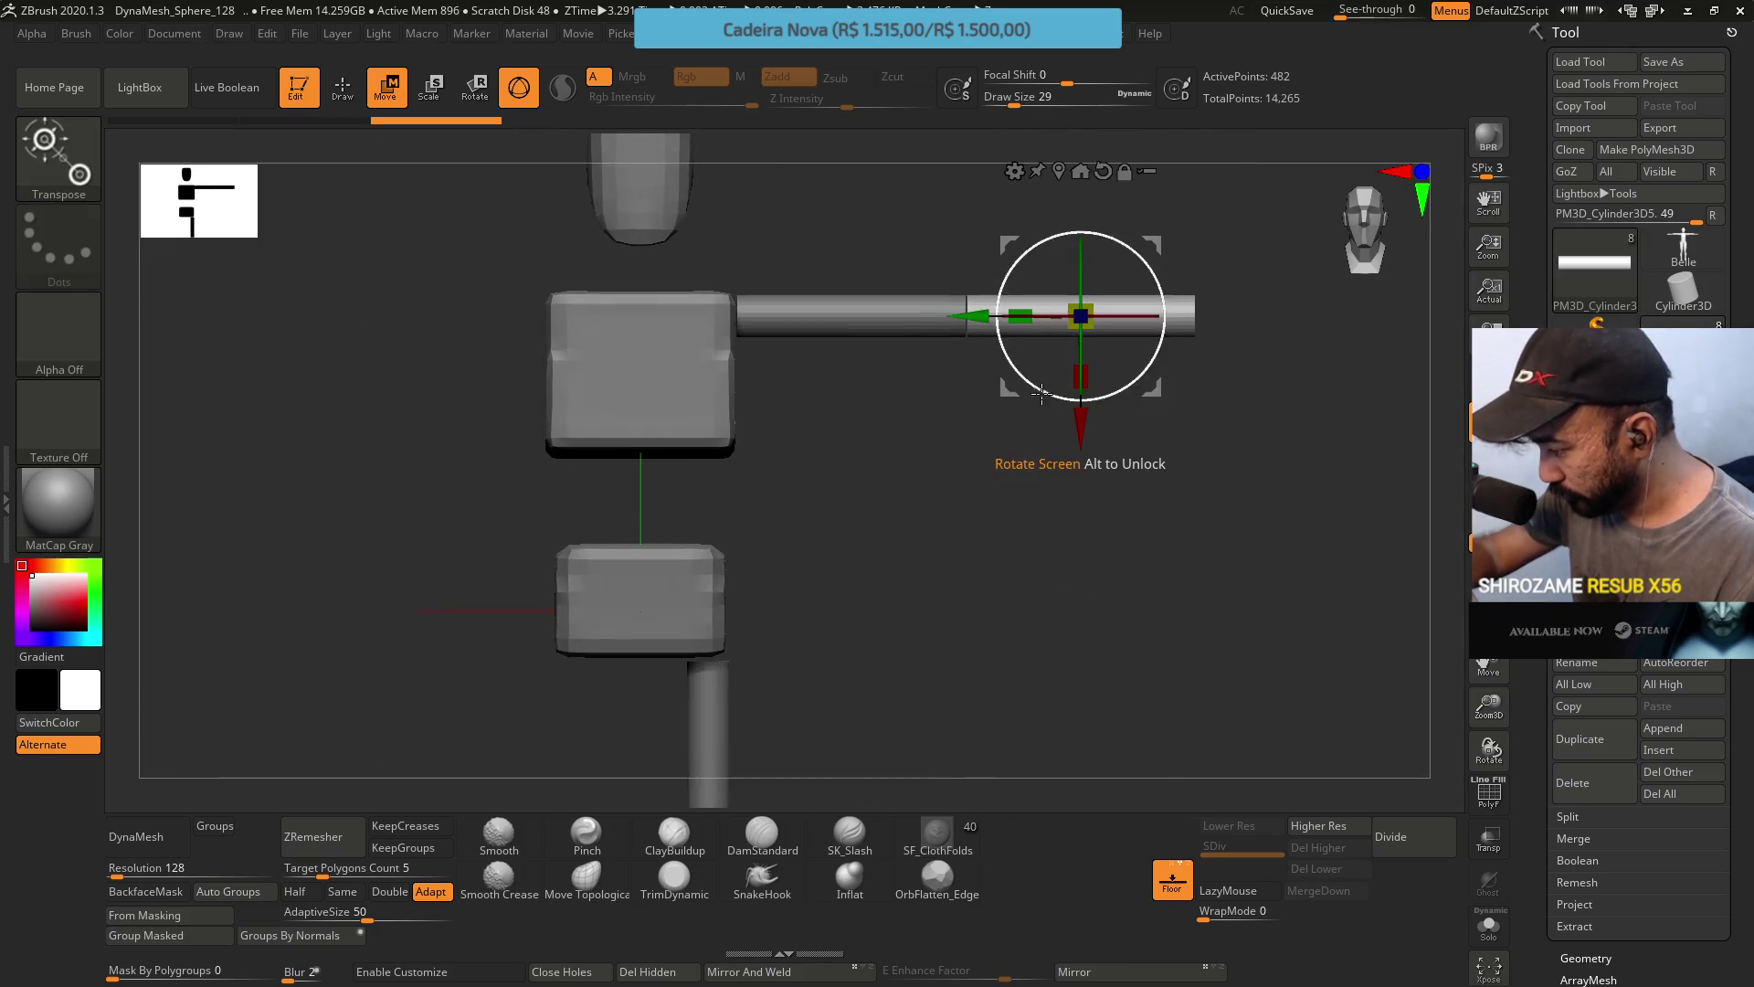
Select the inner and outer arm cylinders and toggle moving selected parts together.
alt+click(850, 315)
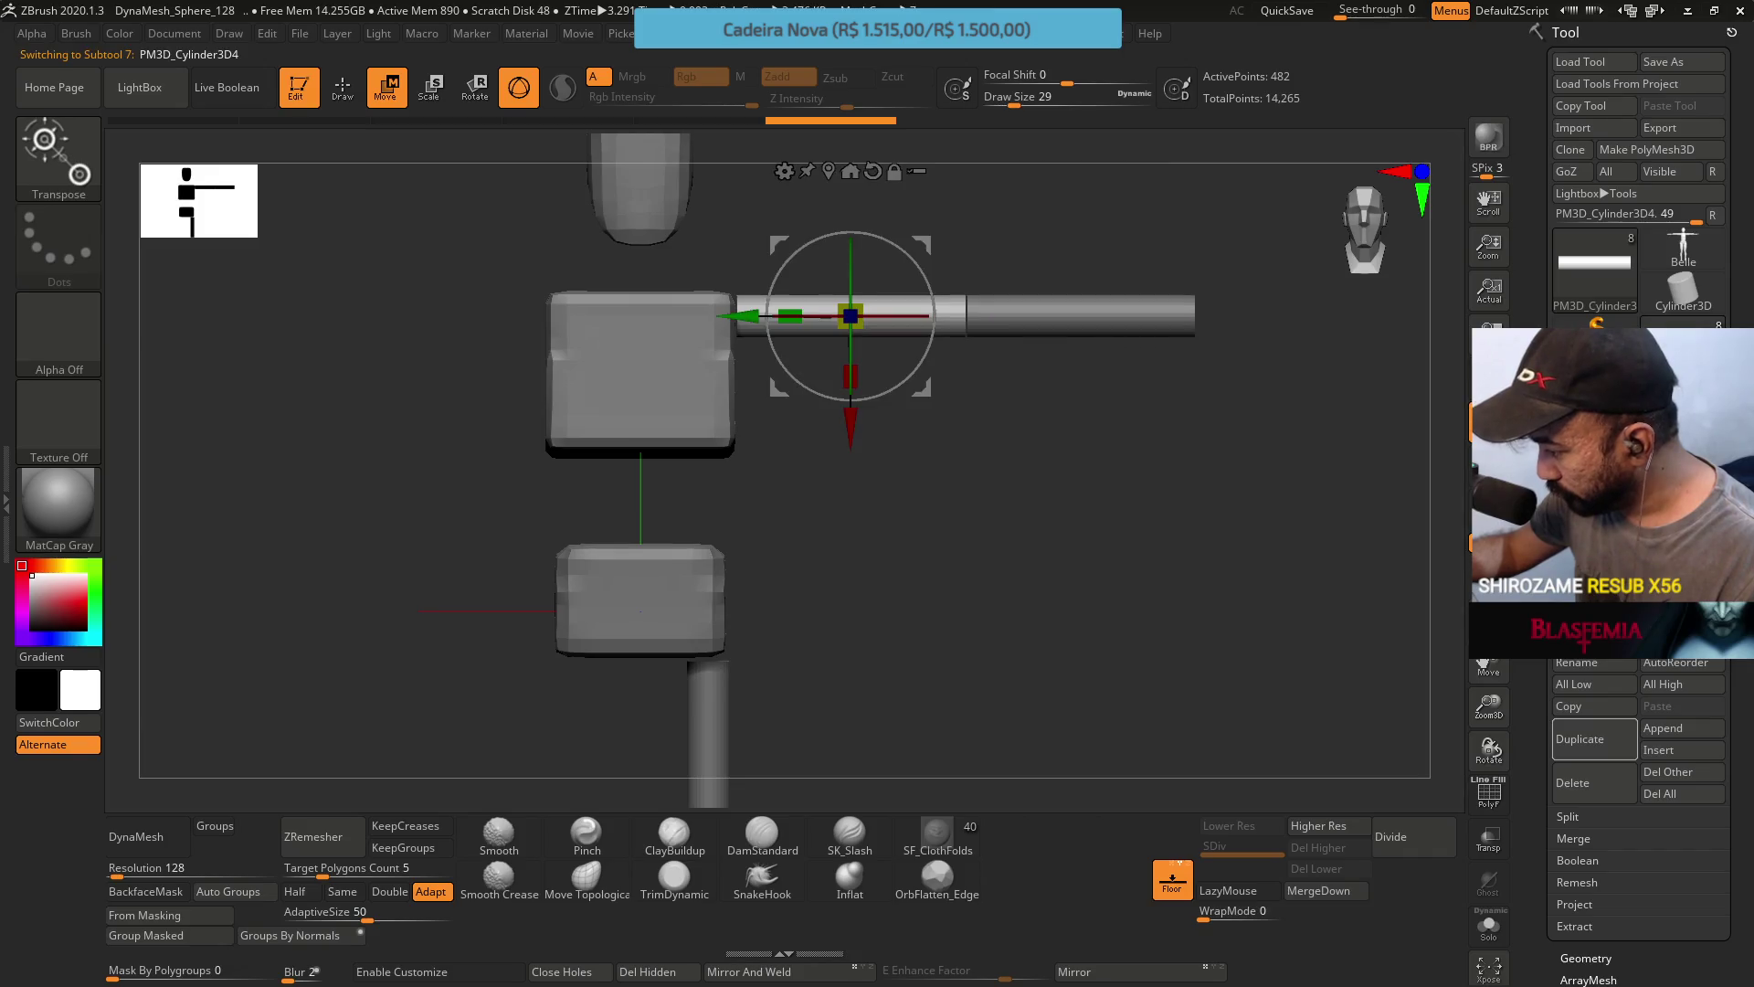
alt+click(1081, 315)
alt+click(850, 315)
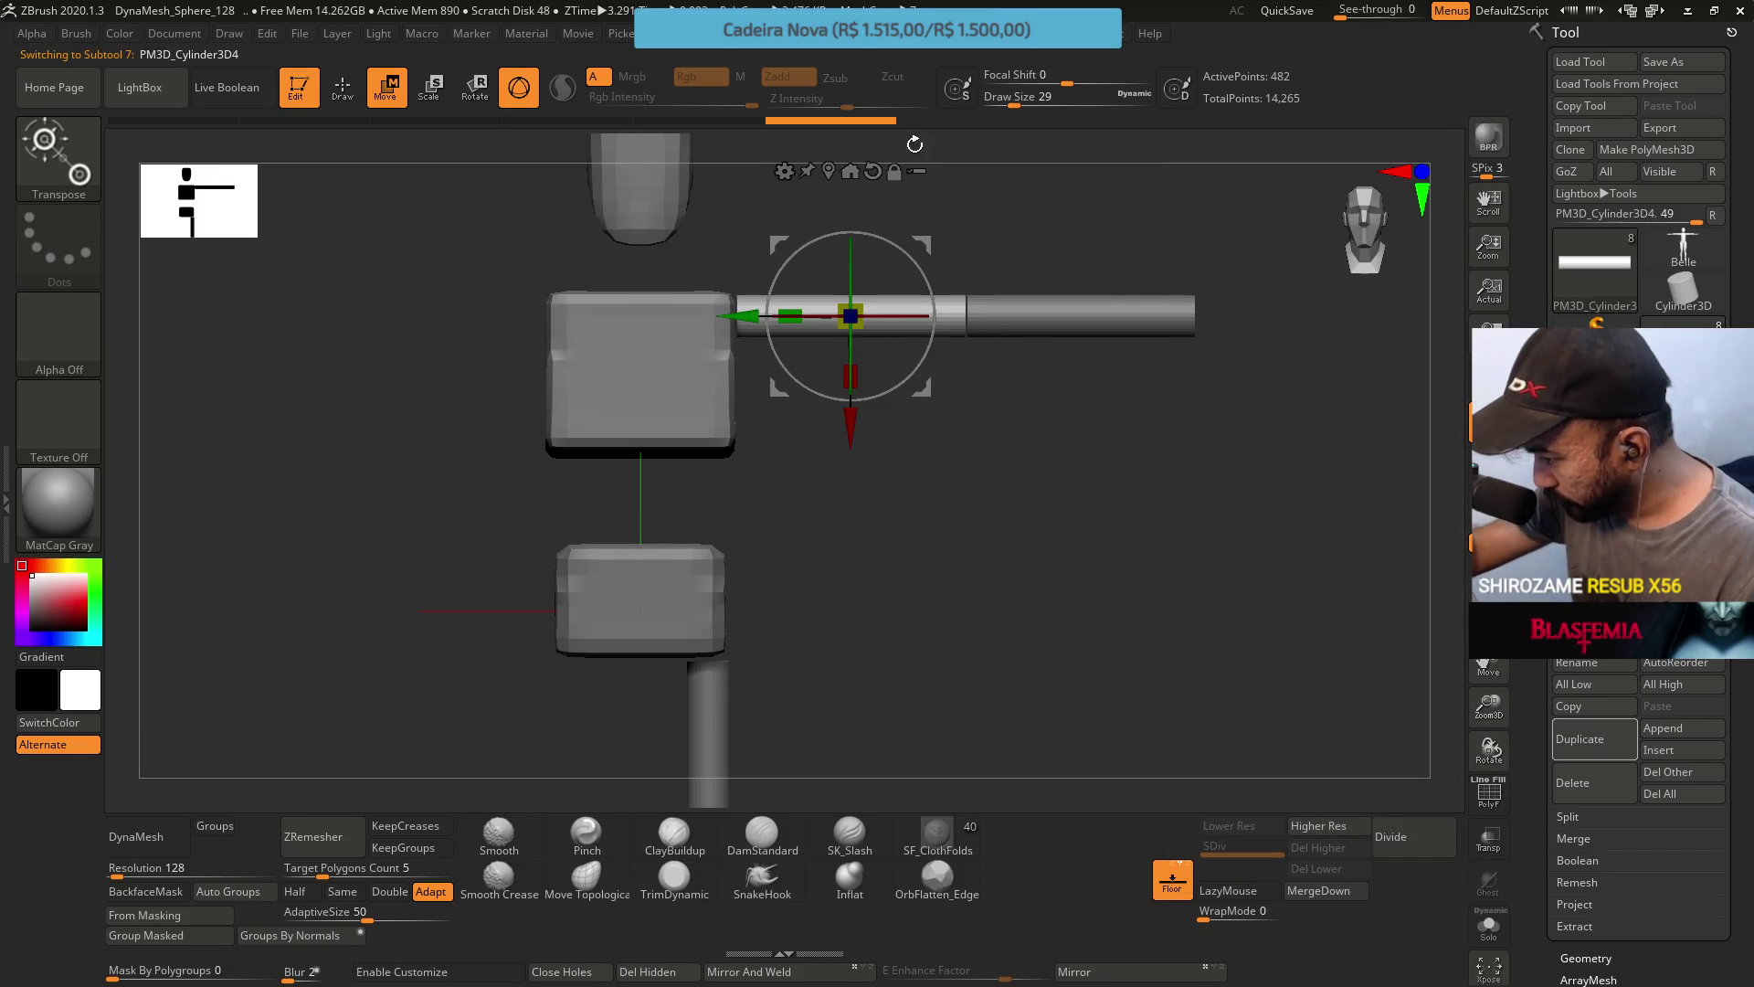
click(918, 170)
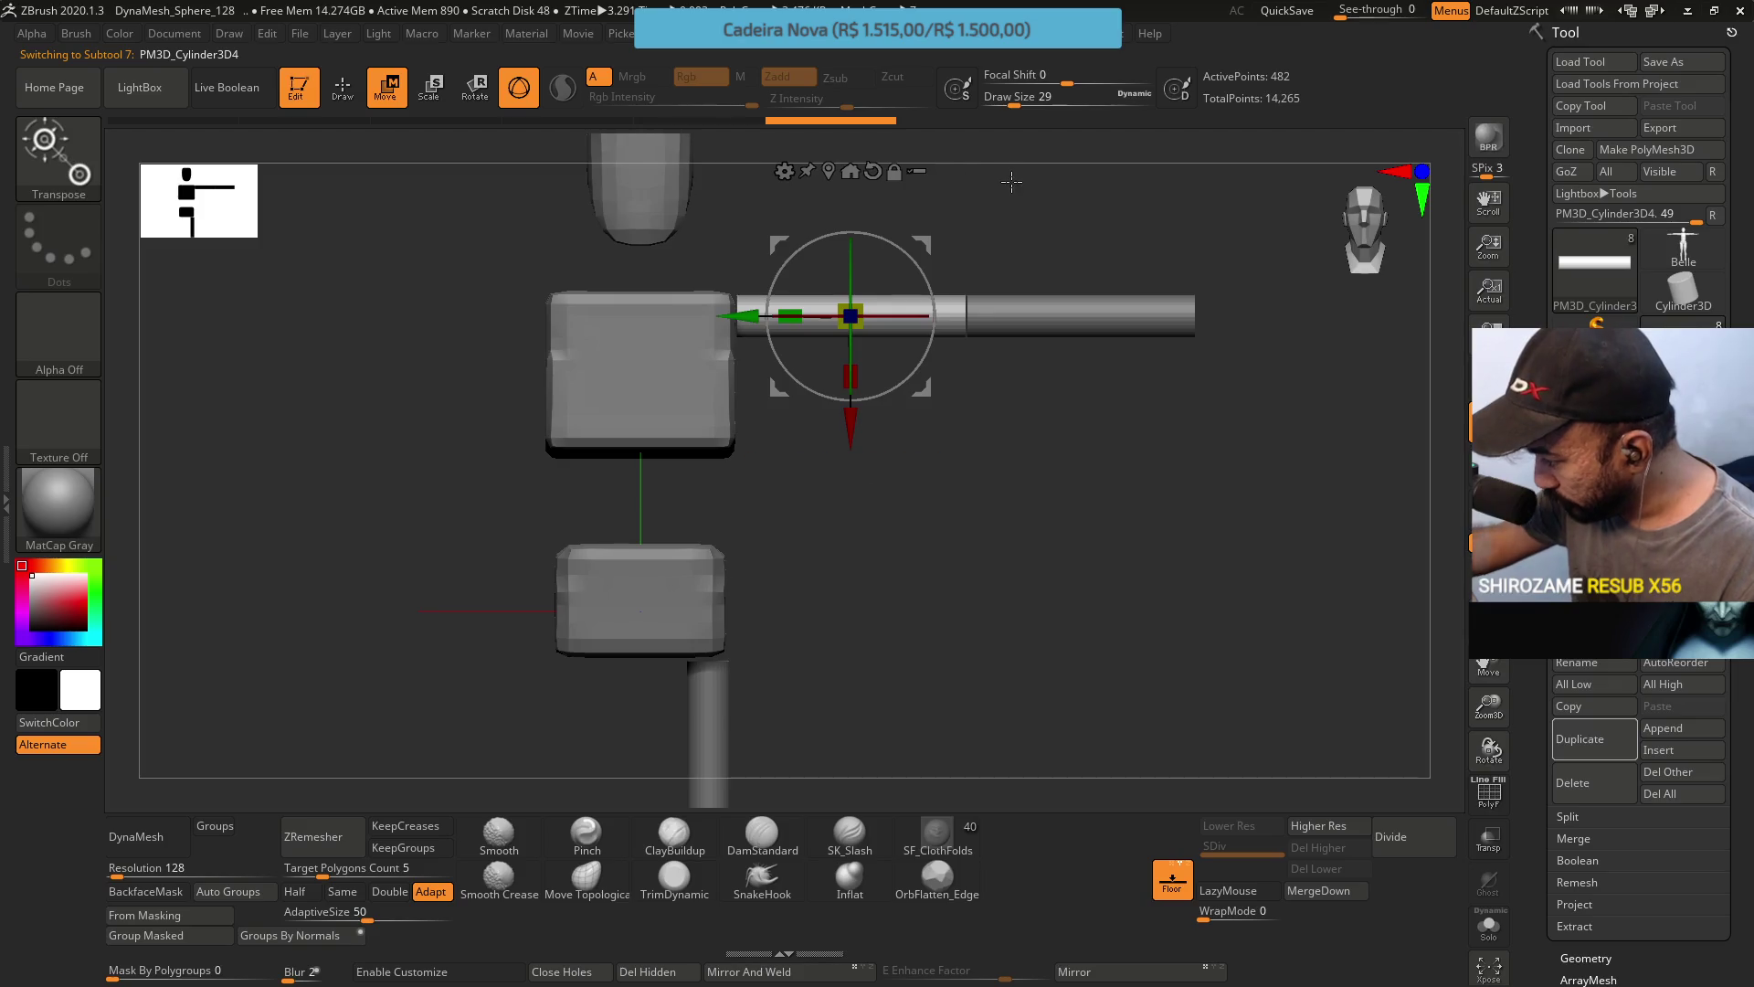
alt+click(1081, 315)
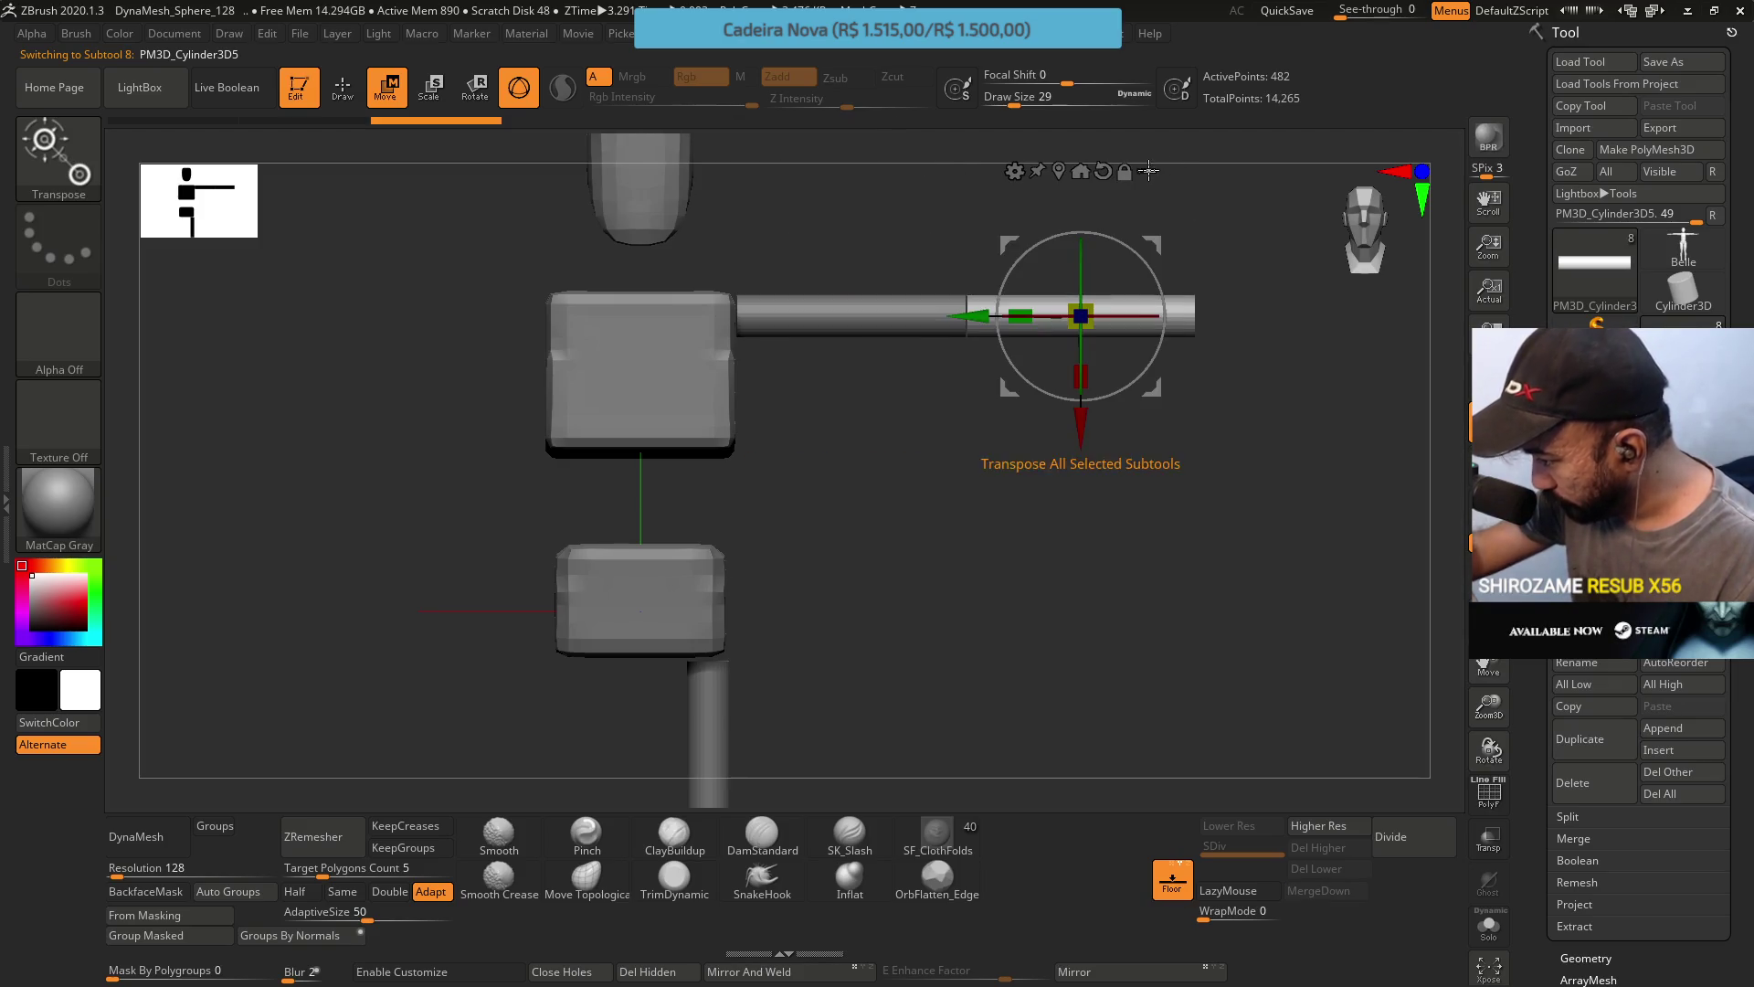
click(1599, 566)
click(1599, 603)
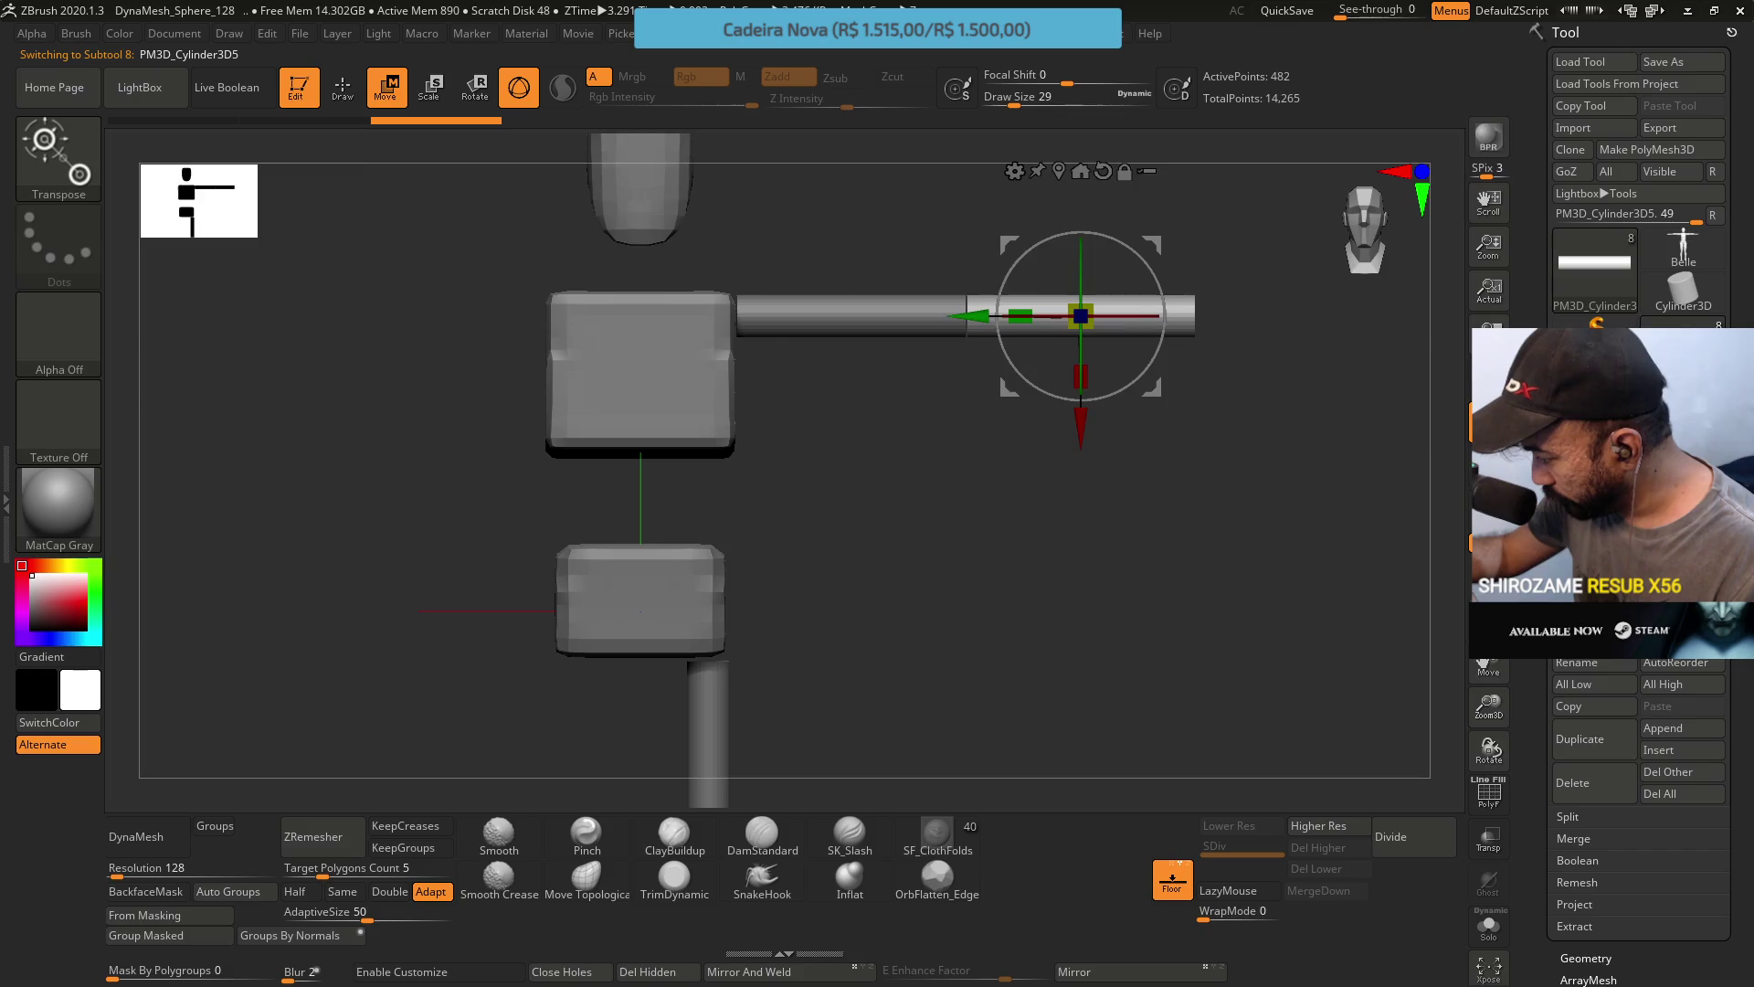
click(1599, 566)
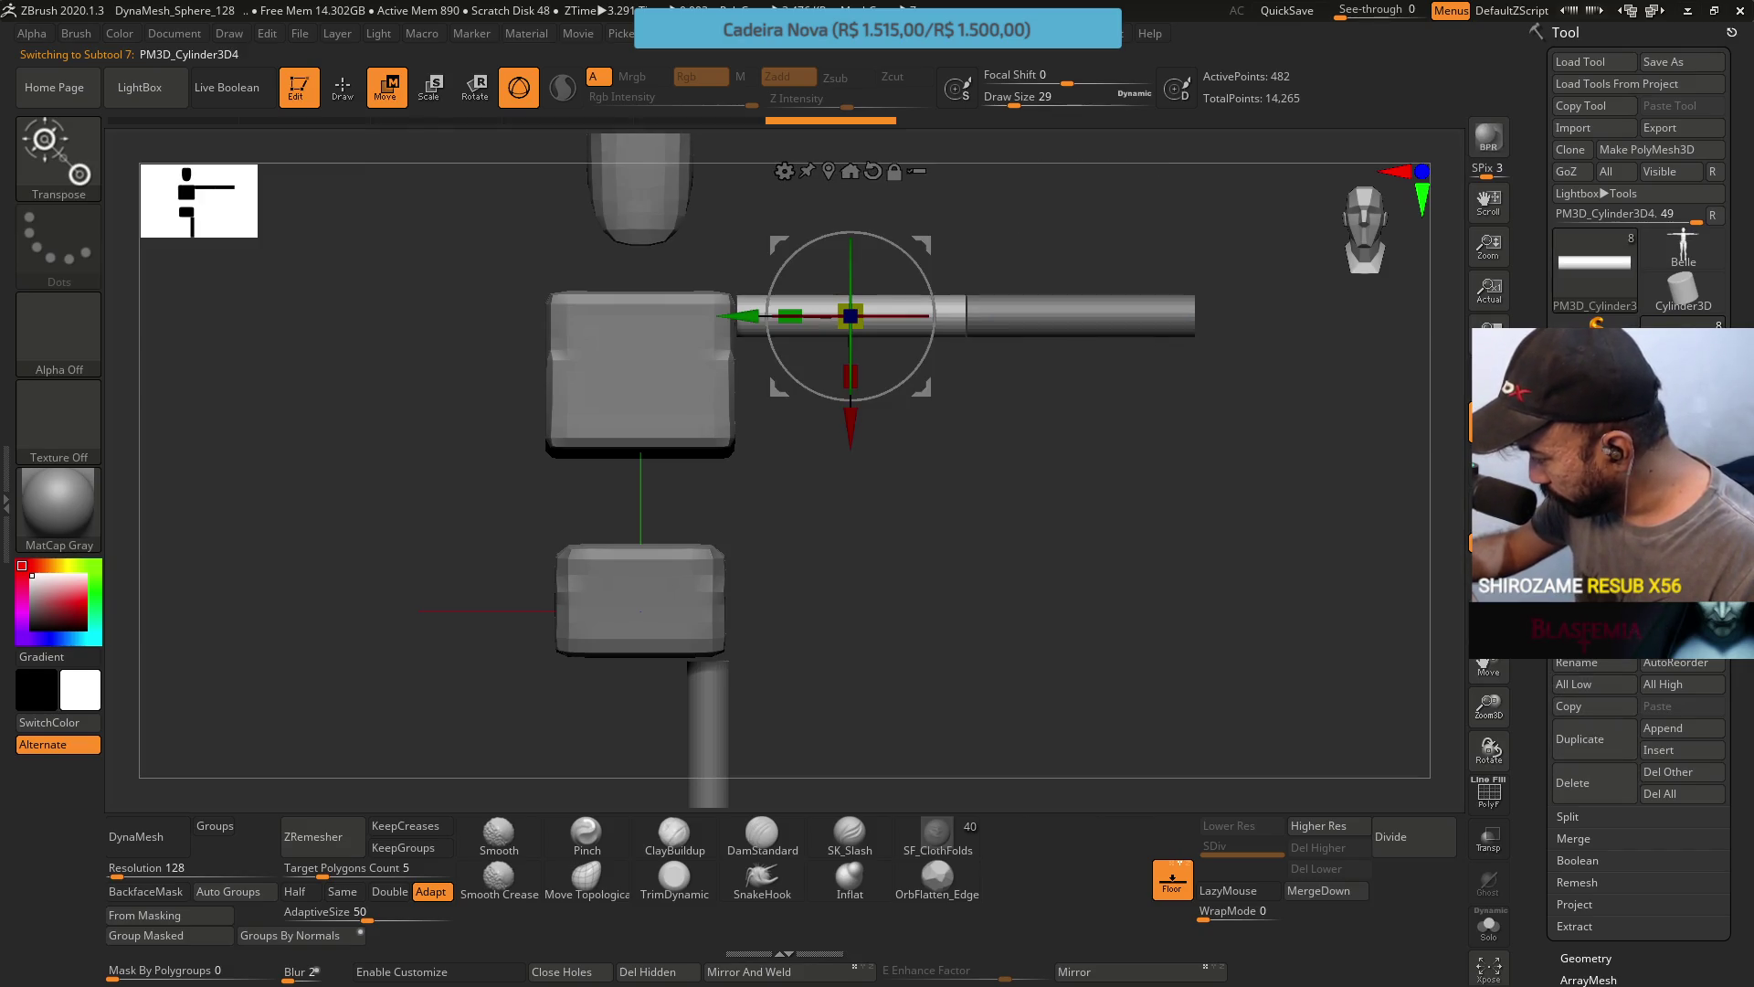
Create a new subtool folder with the default name and shift the parts down and left.
click(1617, 658)
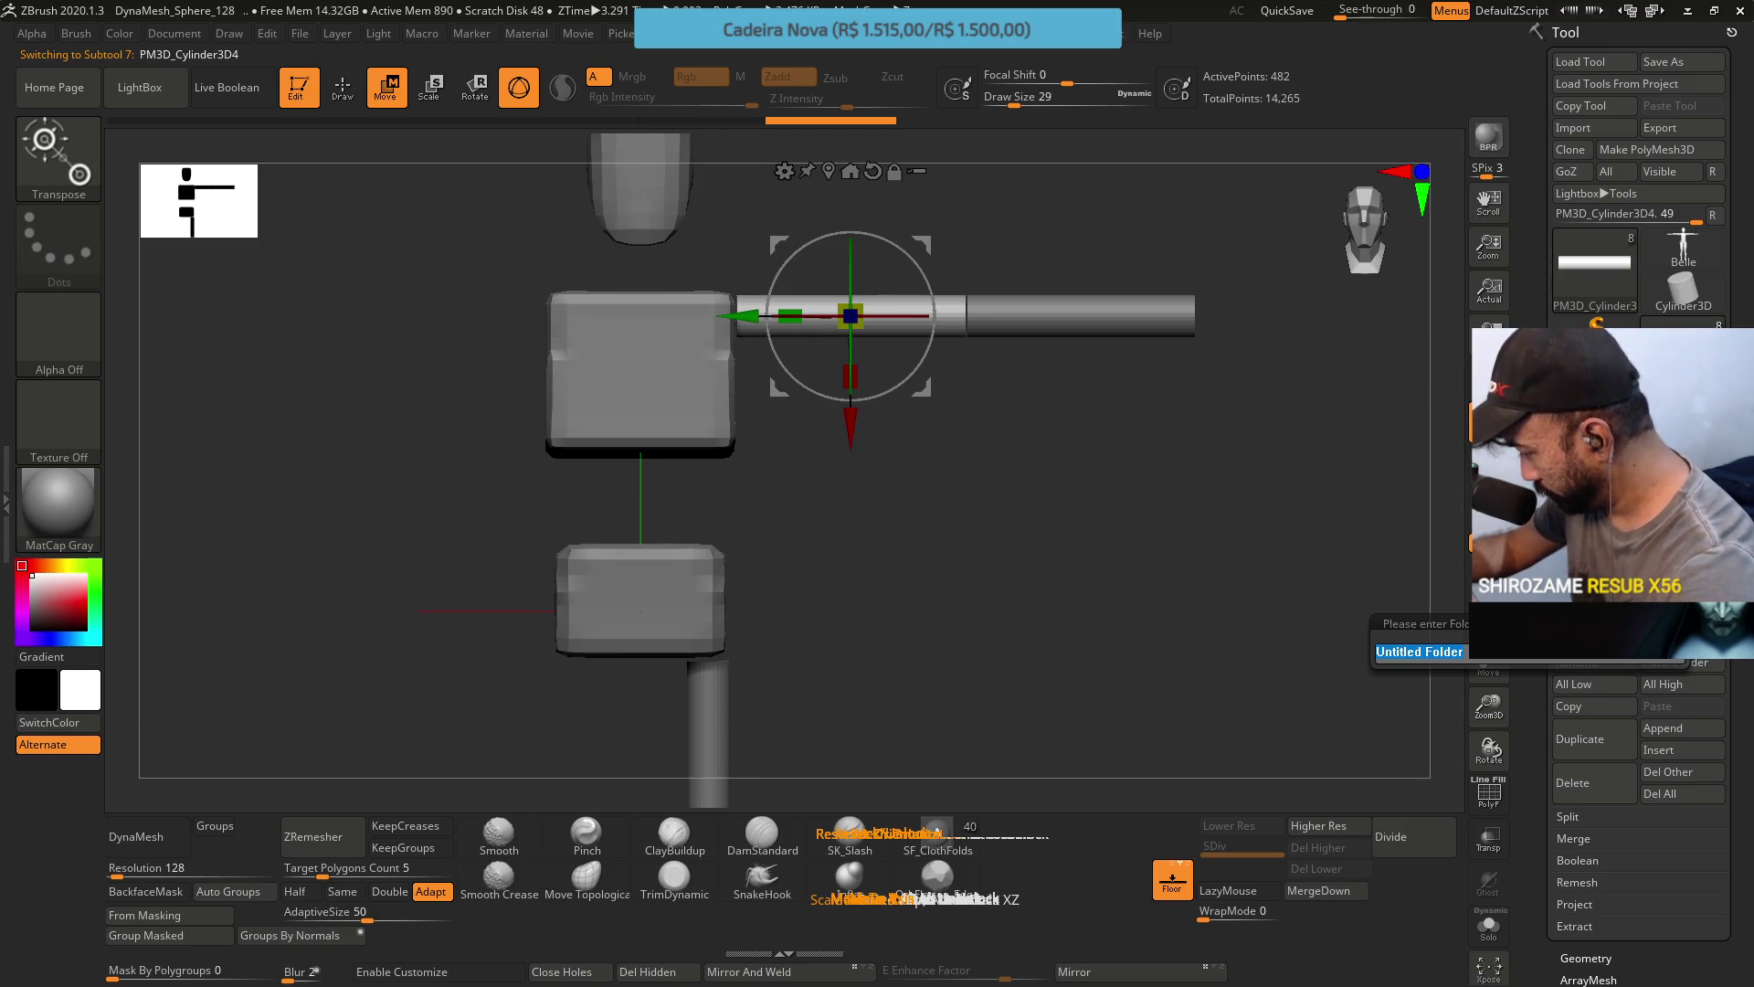
key(Return)
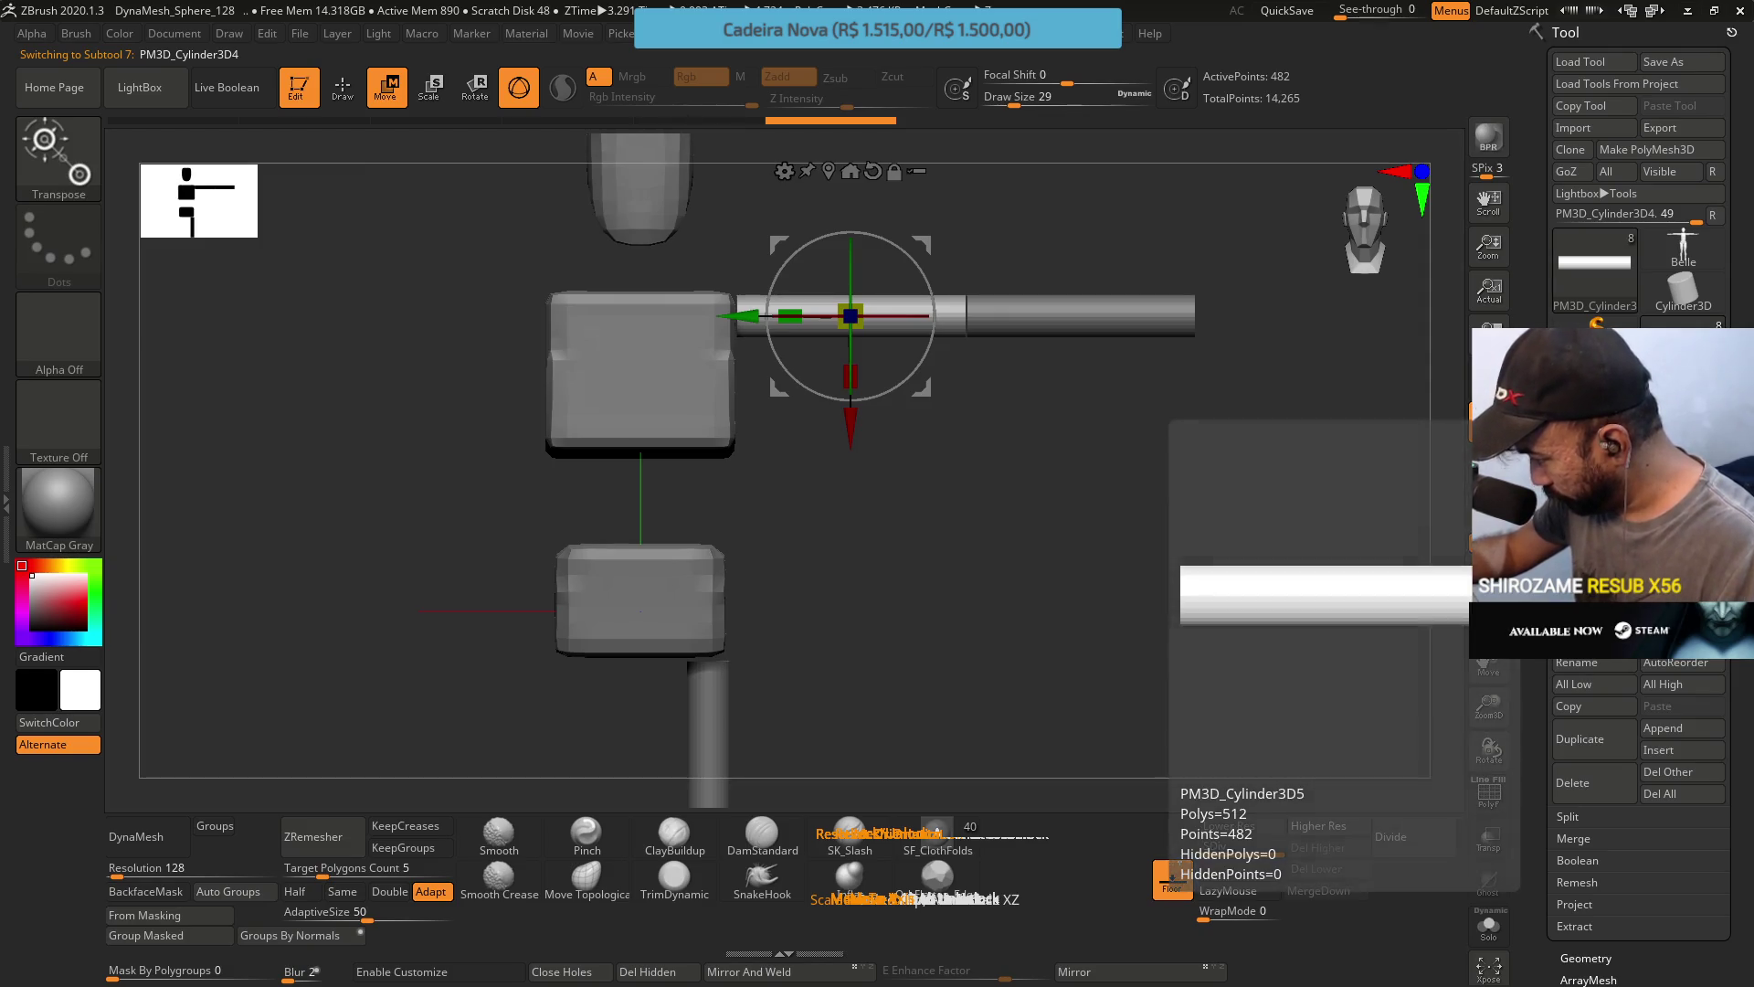
click(1624, 630)
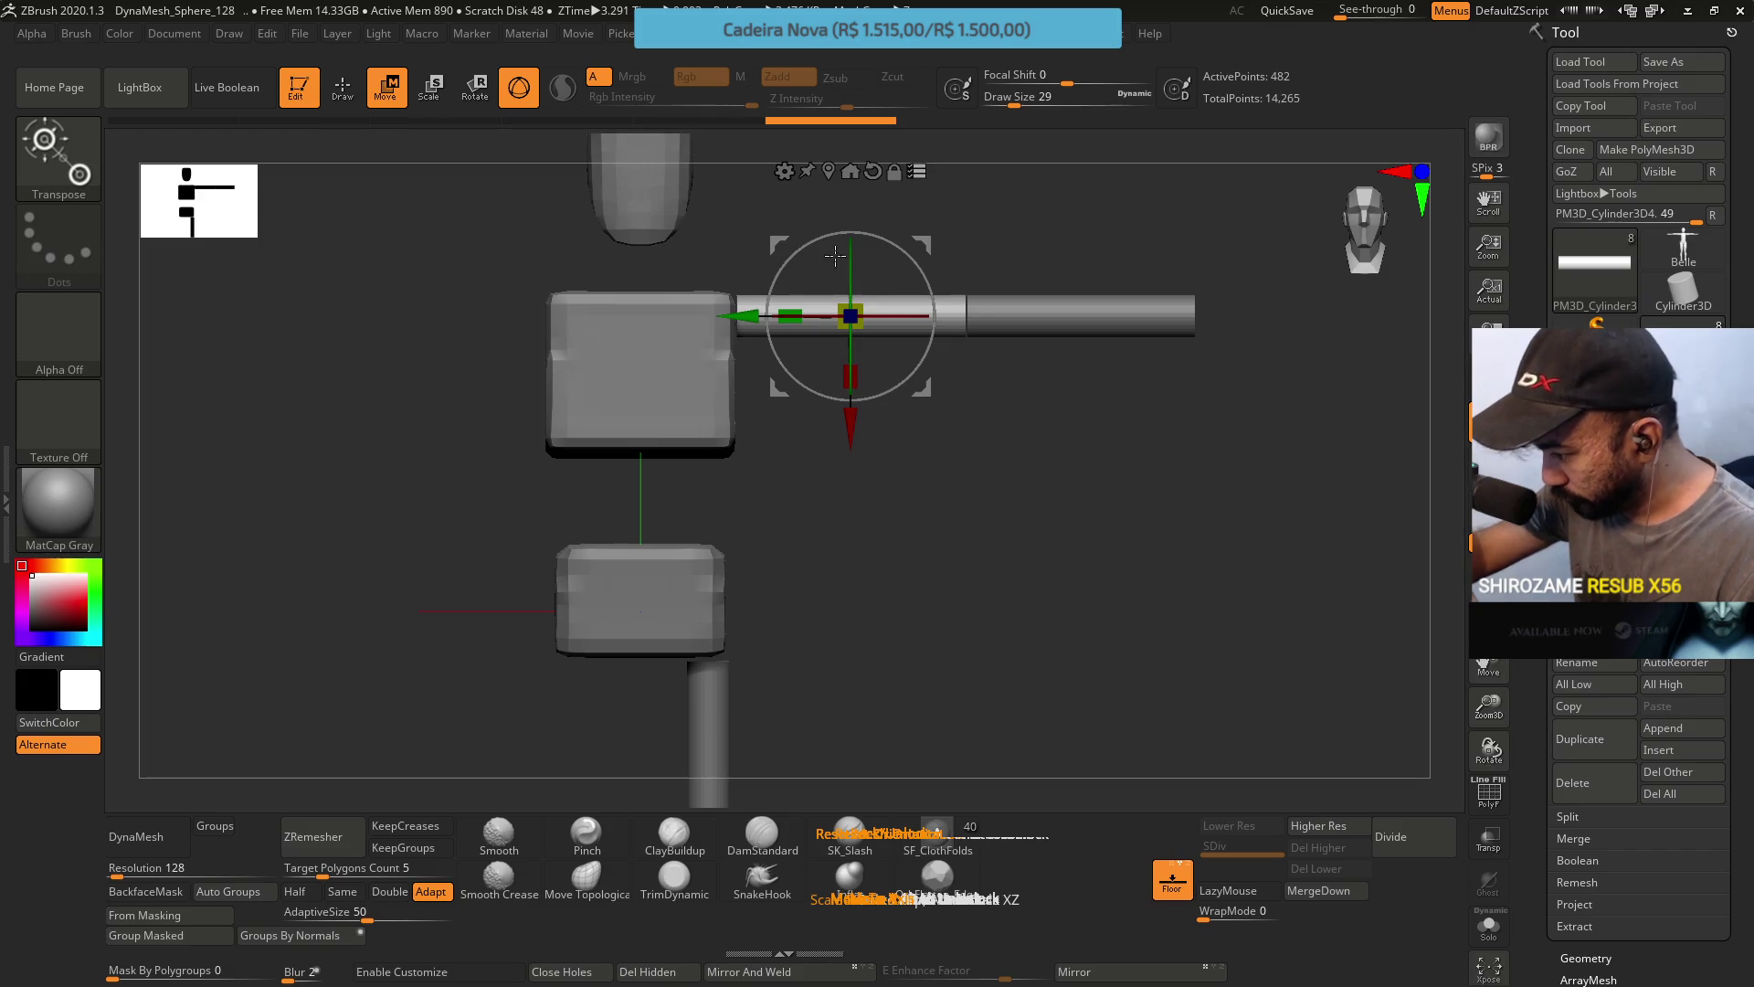
mouse_move(807, 262)
mouse_down()
mouse_move(790, 335)
mouse_move(742, 409)
mouse_up()
Draw a transpose line along the arm and undo a trial rotation.
key(y)
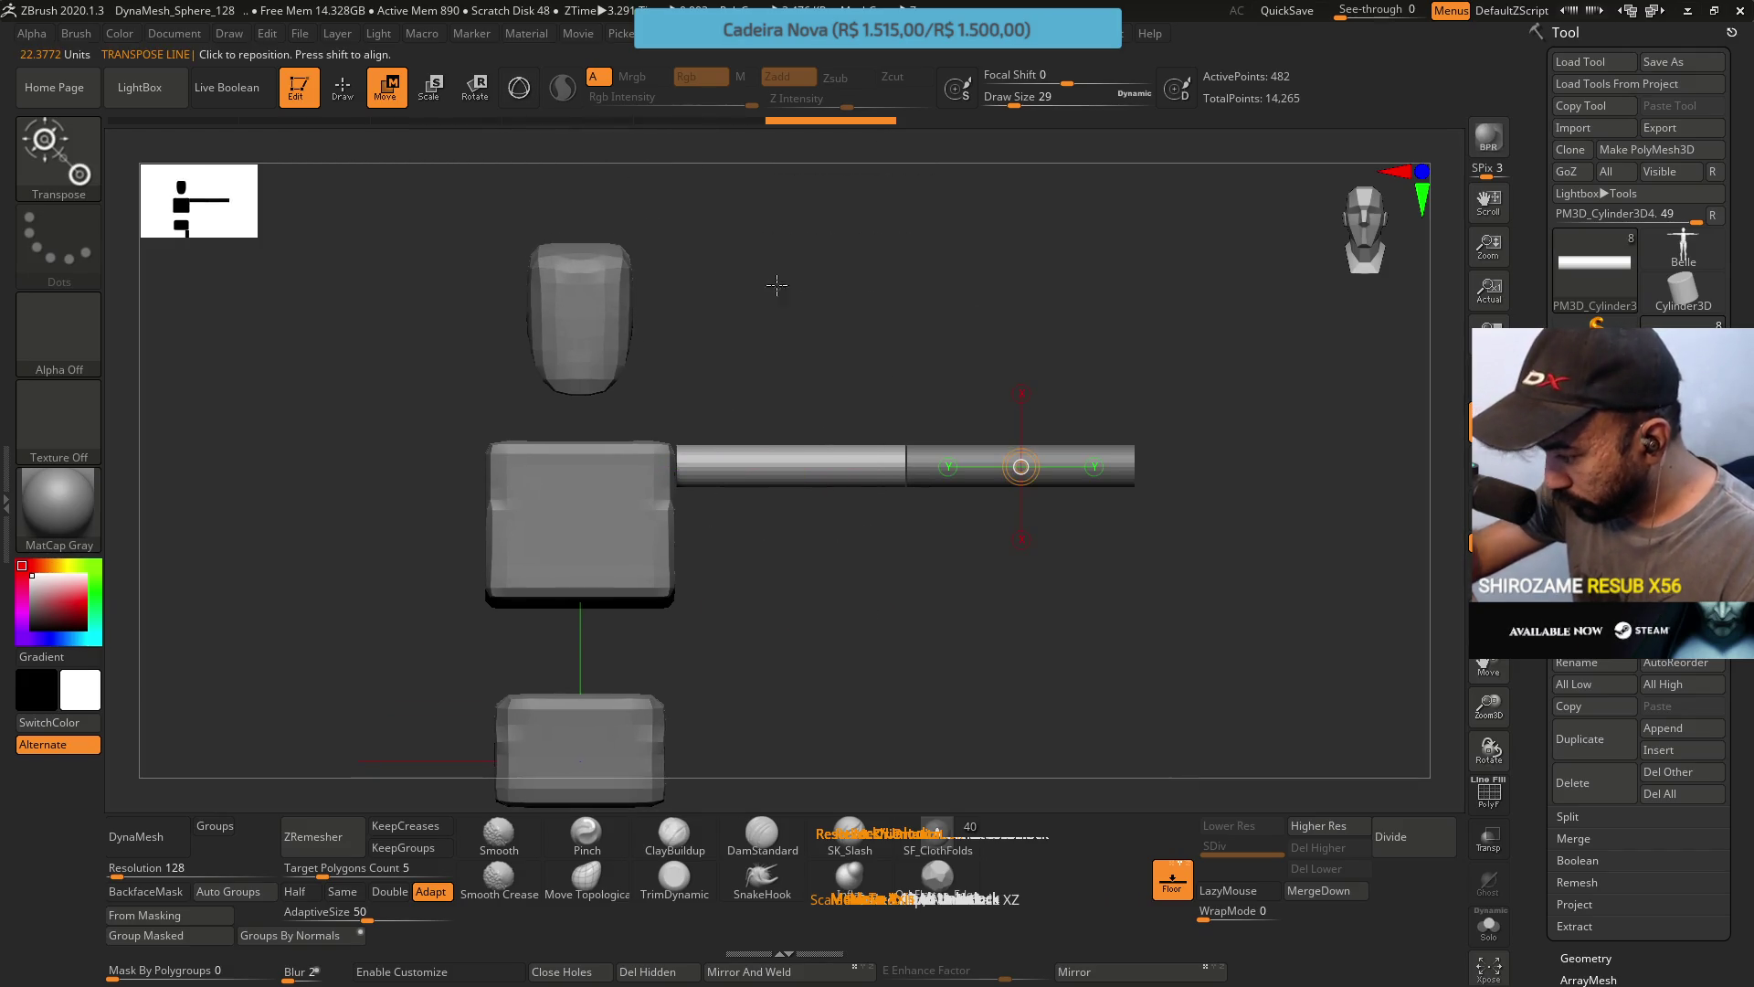
mouse_move(683, 465)
mouse_down()
mouse_move(913, 463)
mouse_move(895, 457)
mouse_up()
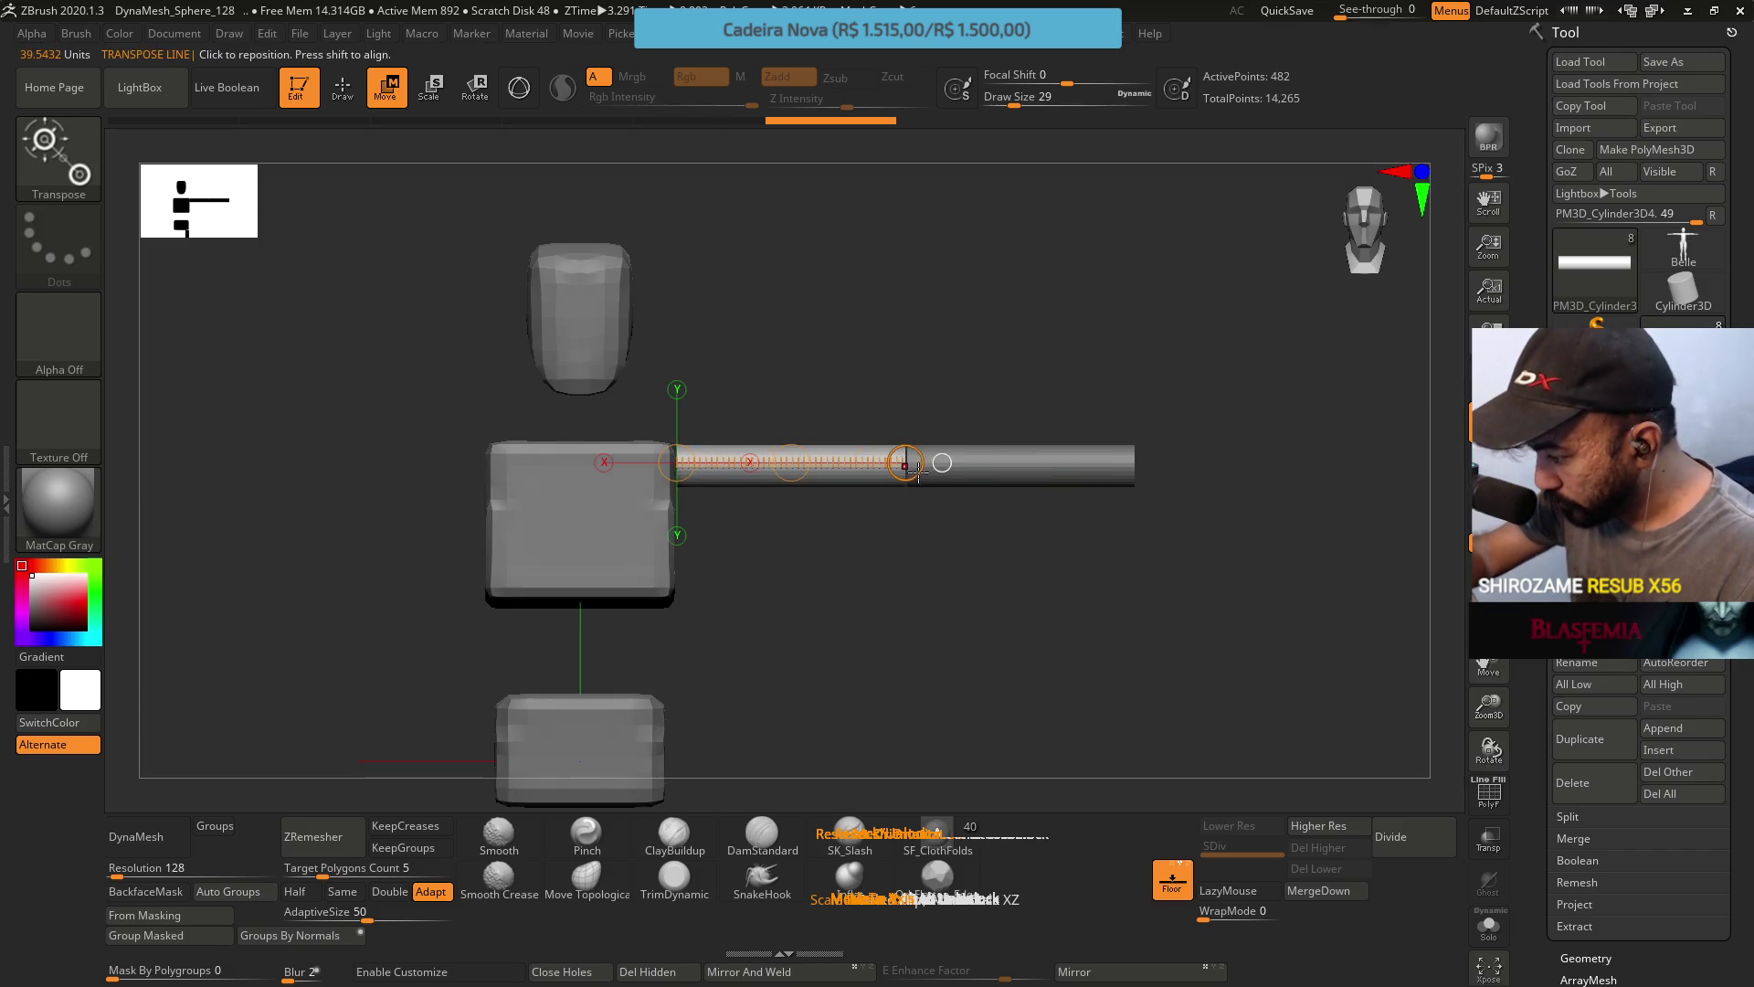
click(538, 84)
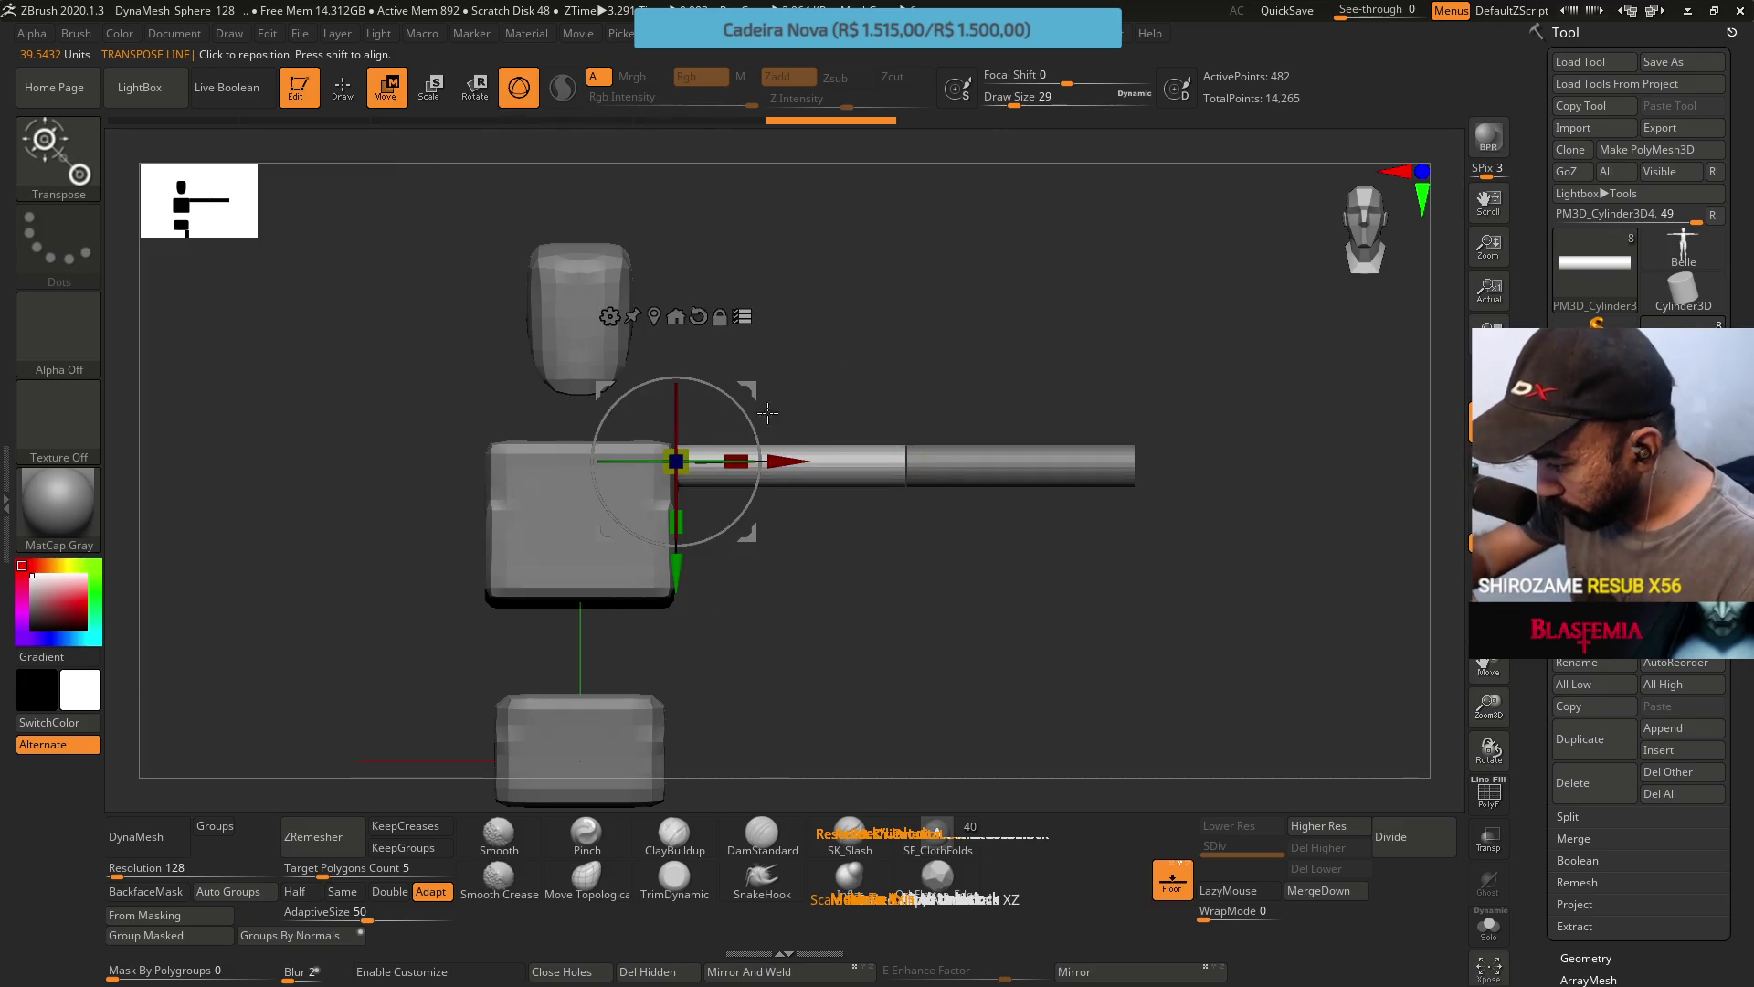
drag(767, 413, 795, 428)
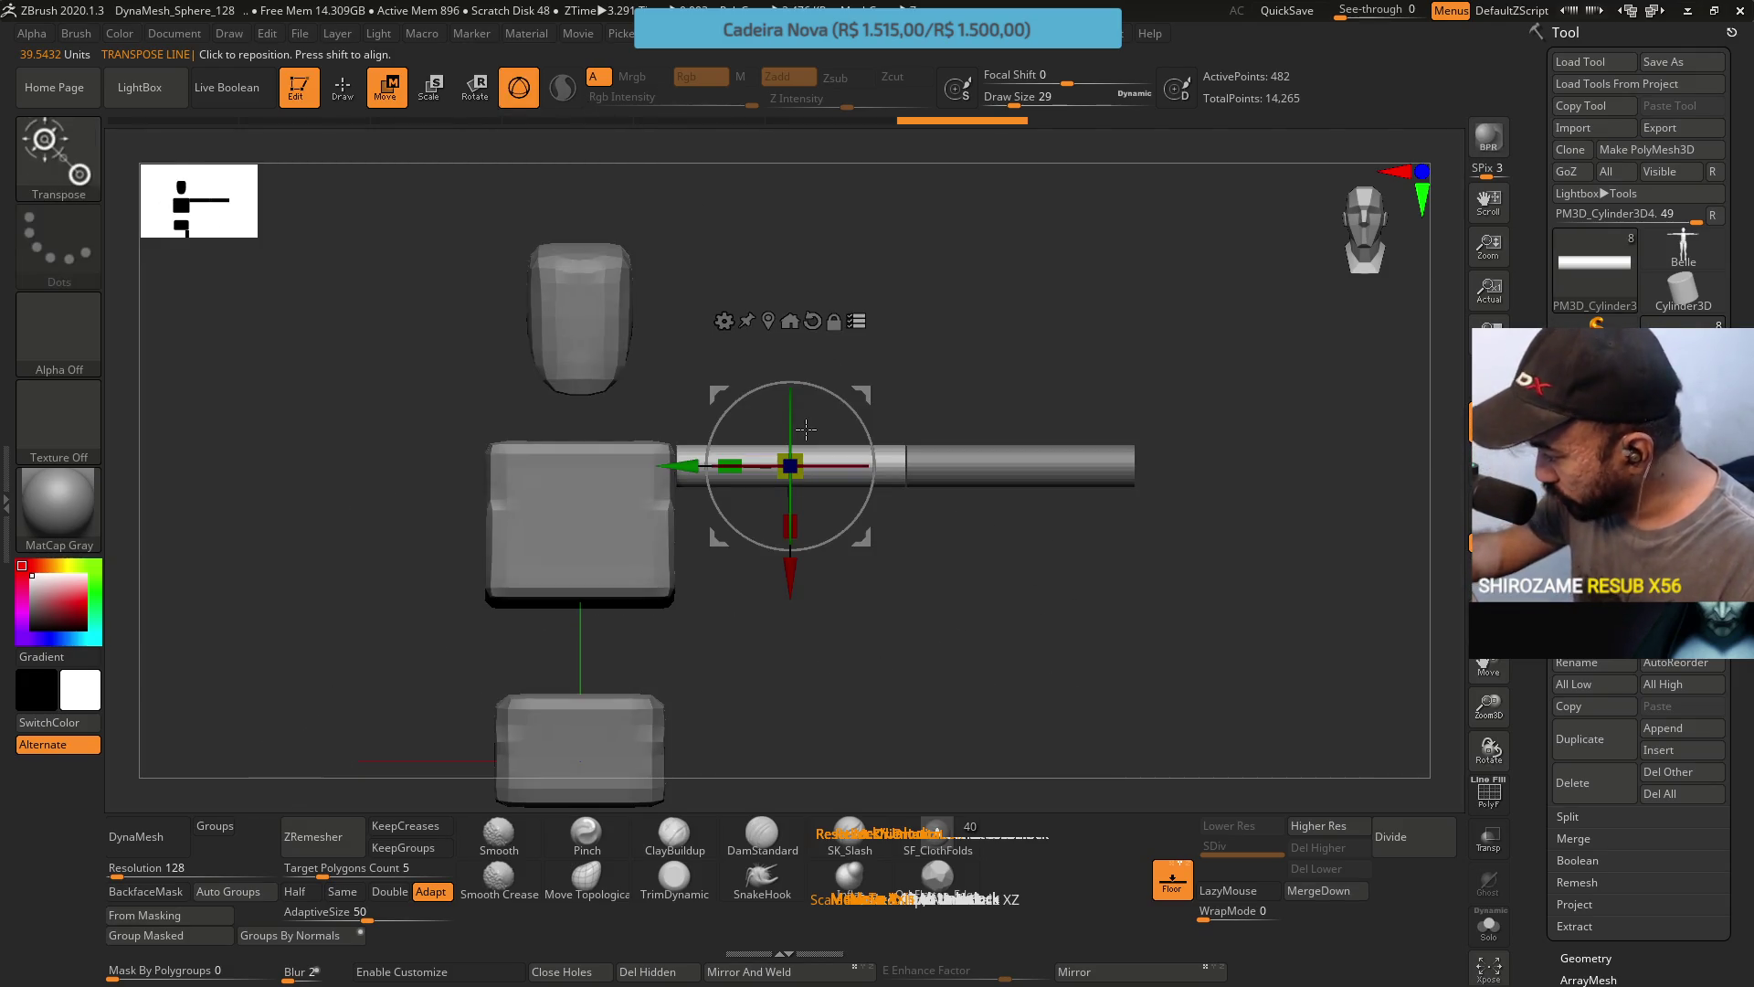
key(ctrl+z)
click(1608, 644)
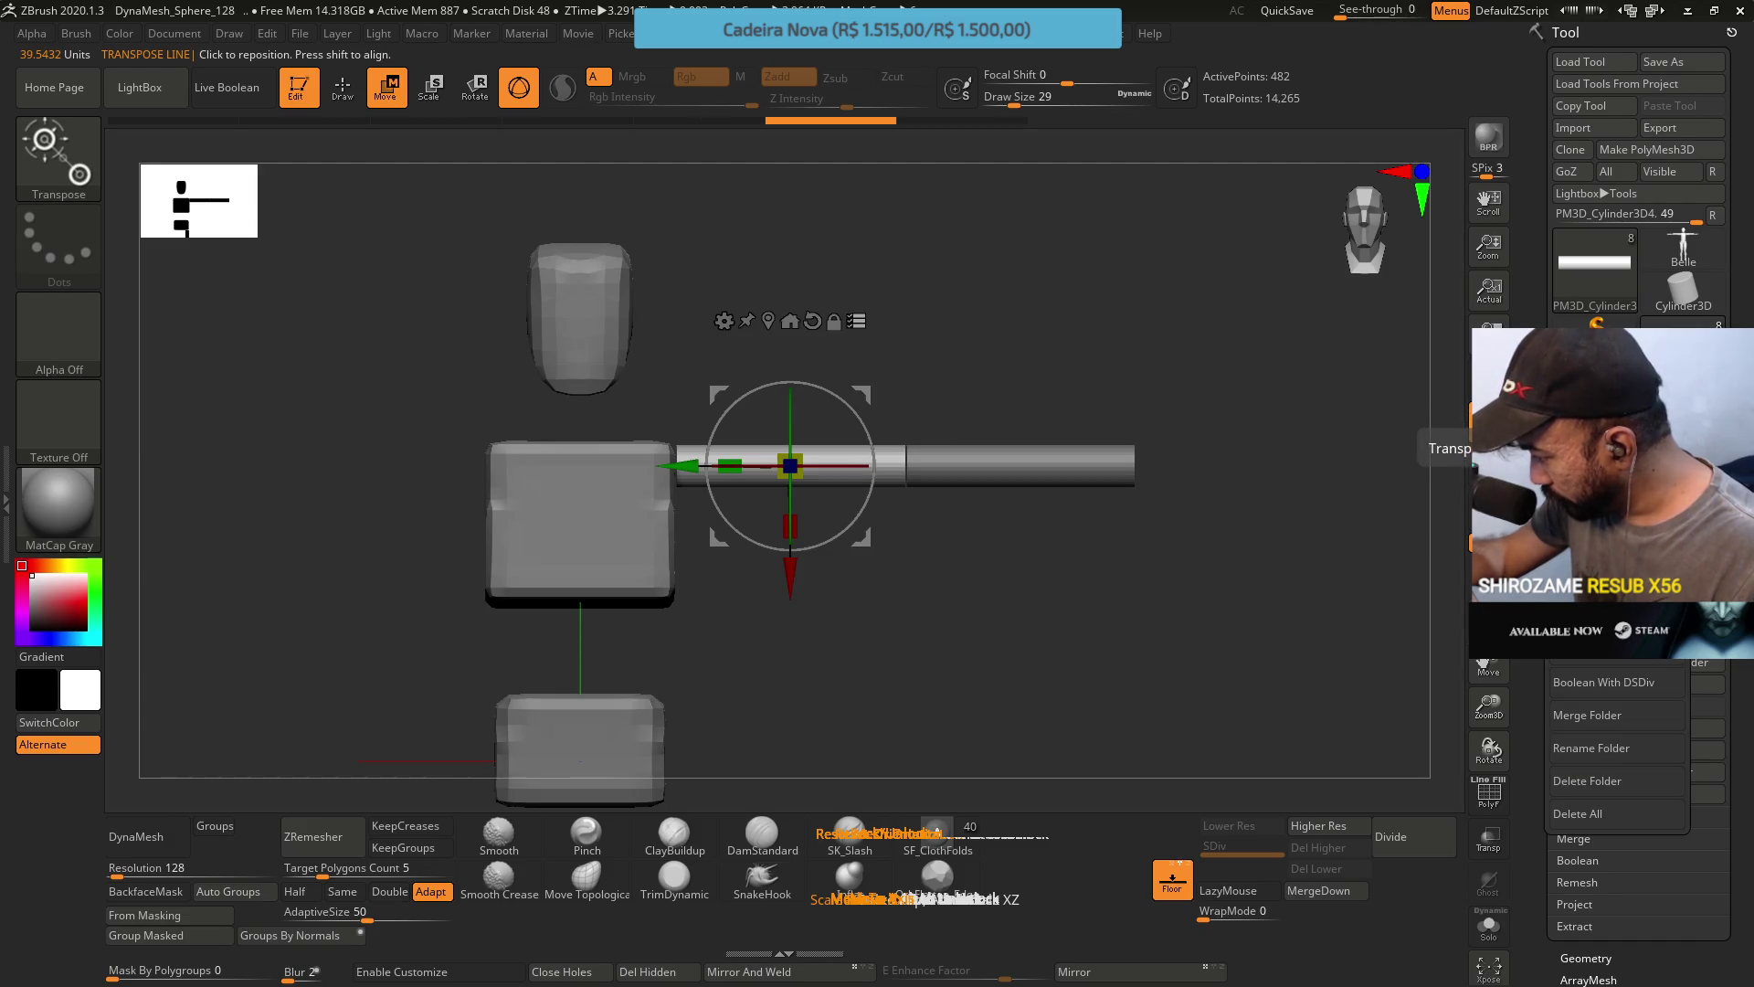
click(1592, 748)
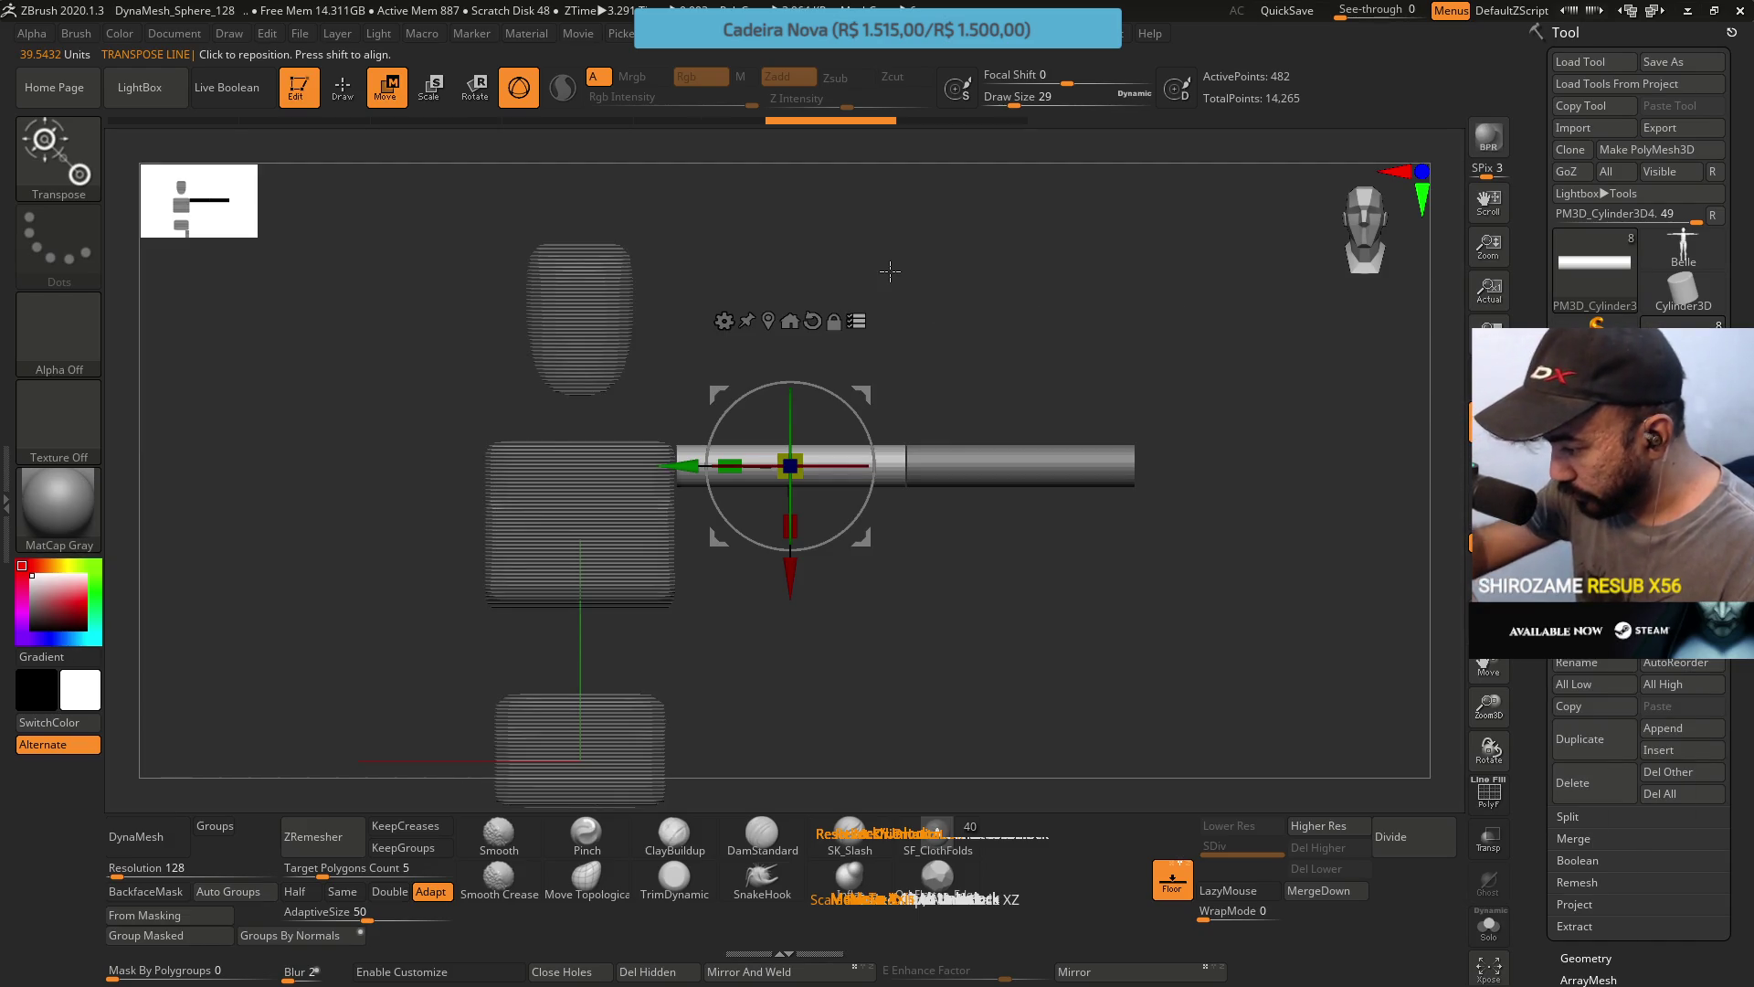
Redraw a horizontal action line along the arm, undoing a trial downward rotation.
click(519, 87)
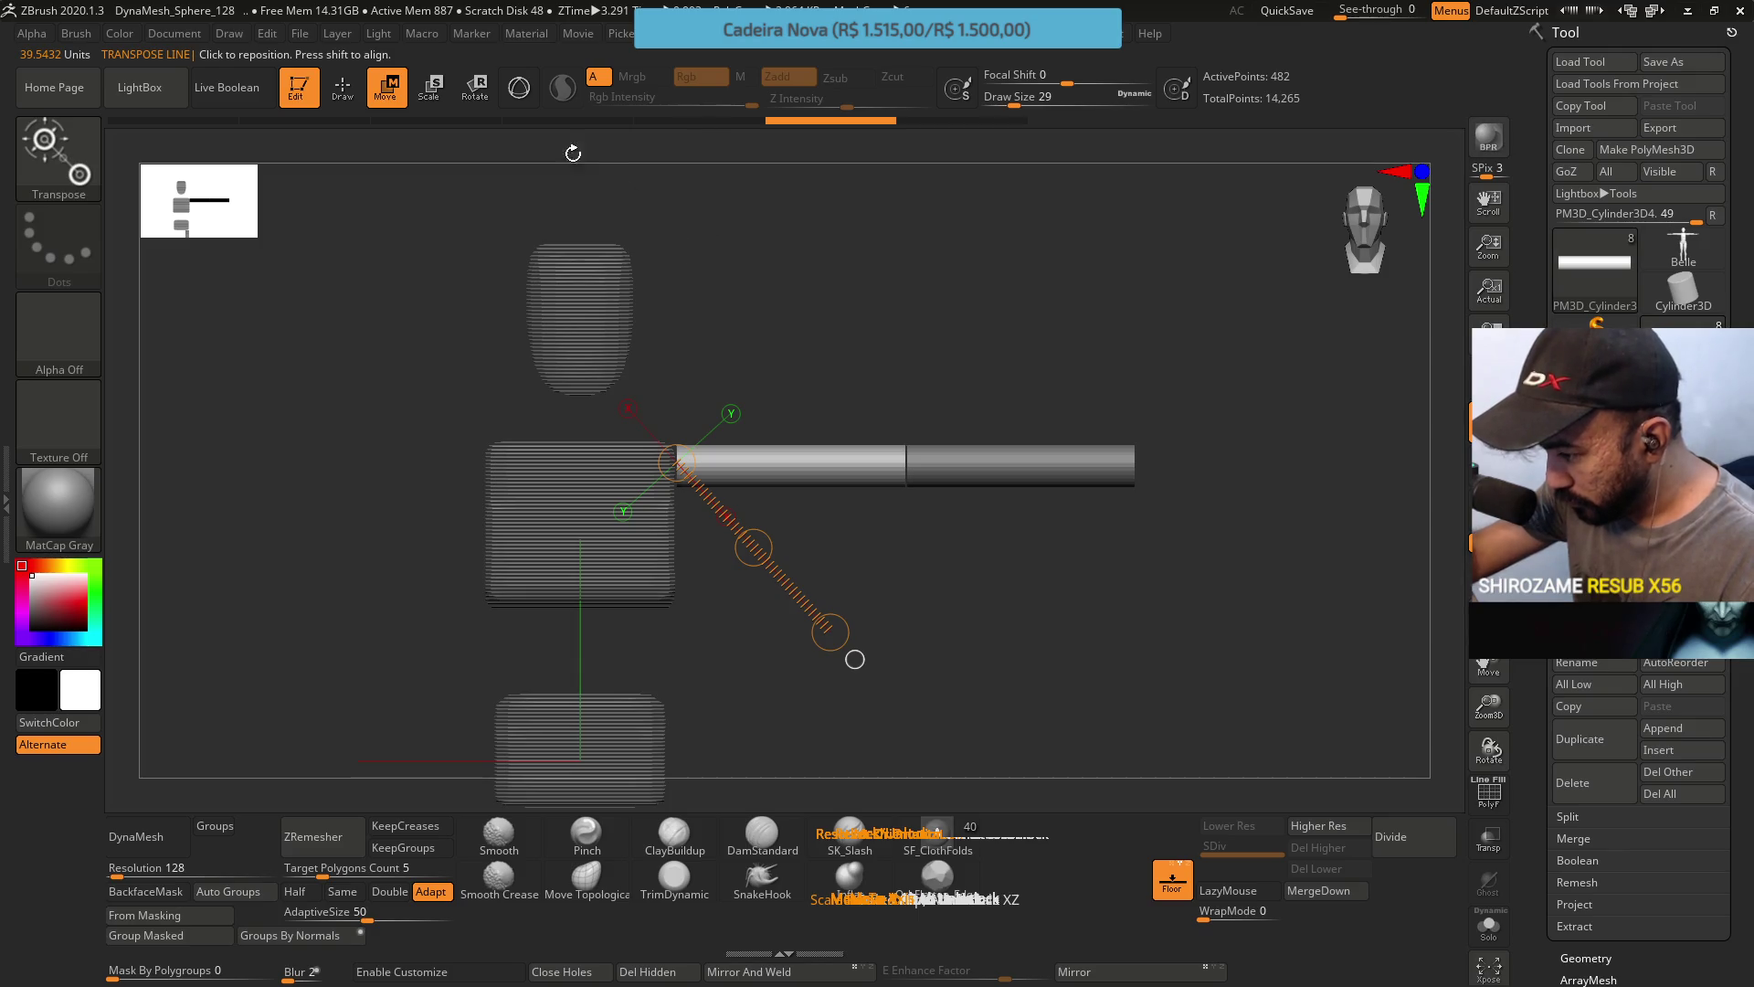
click(736, 461)
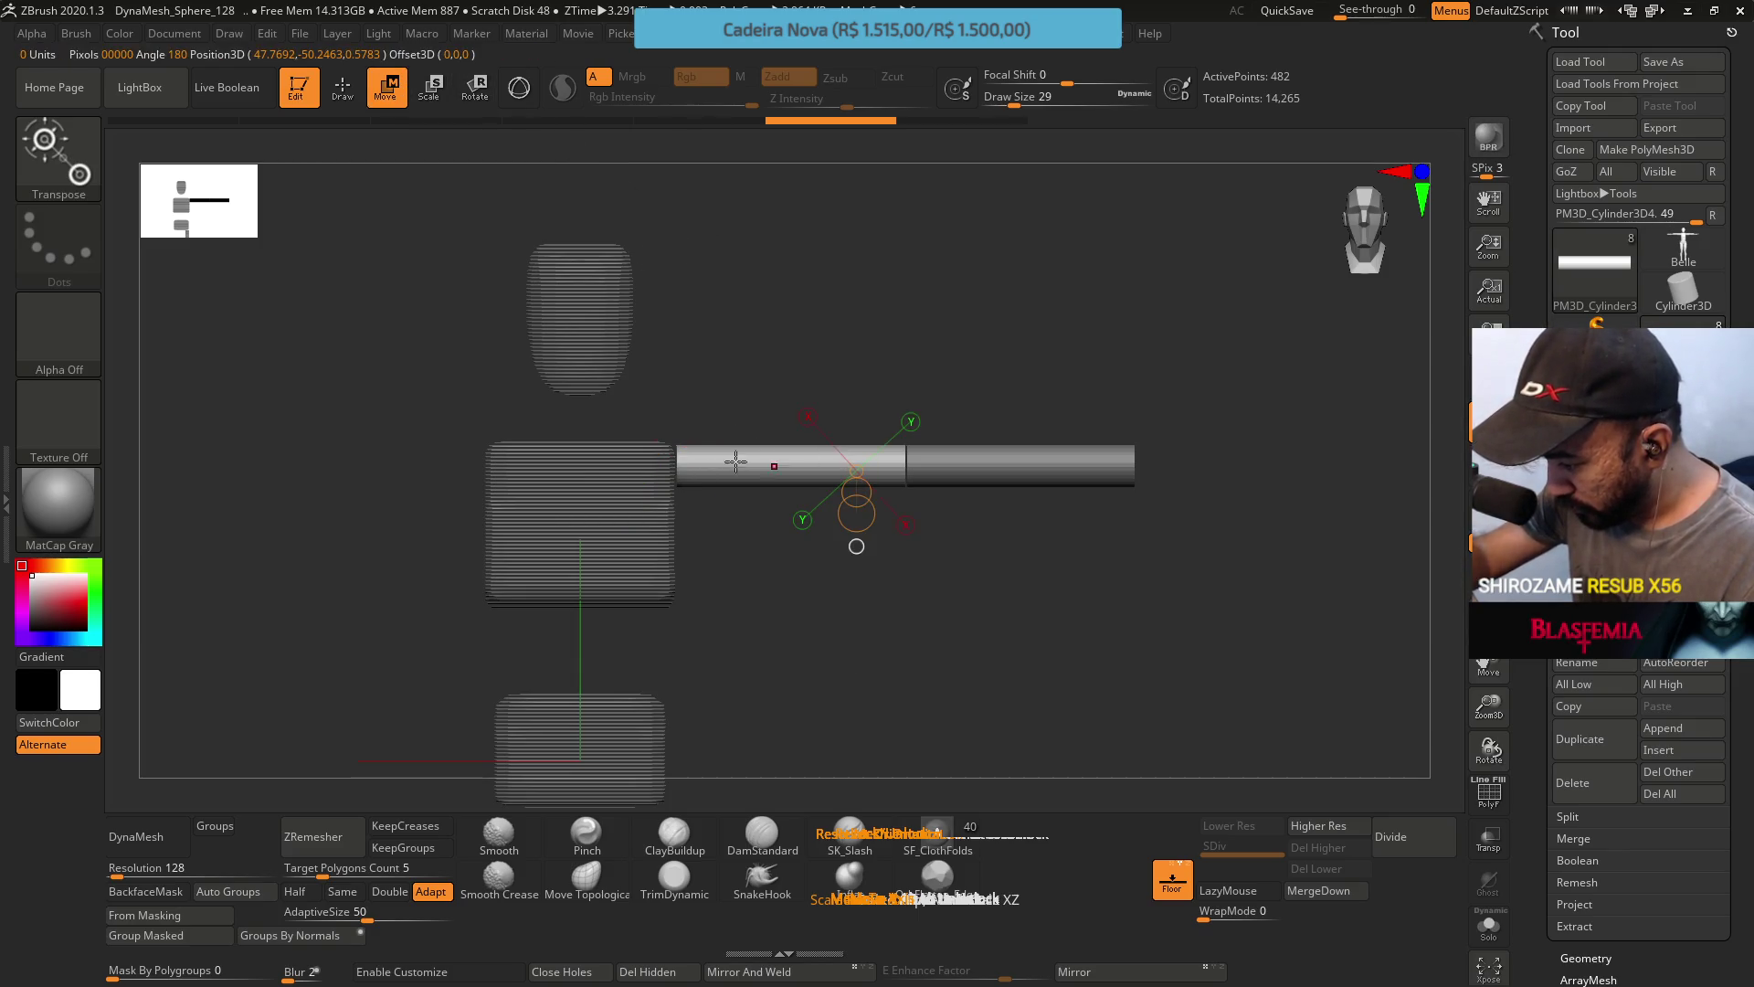
mouse_move(681, 466)
mouse_down()
mouse_move(990, 467)
mouse_move(1142, 446)
mouse_up()
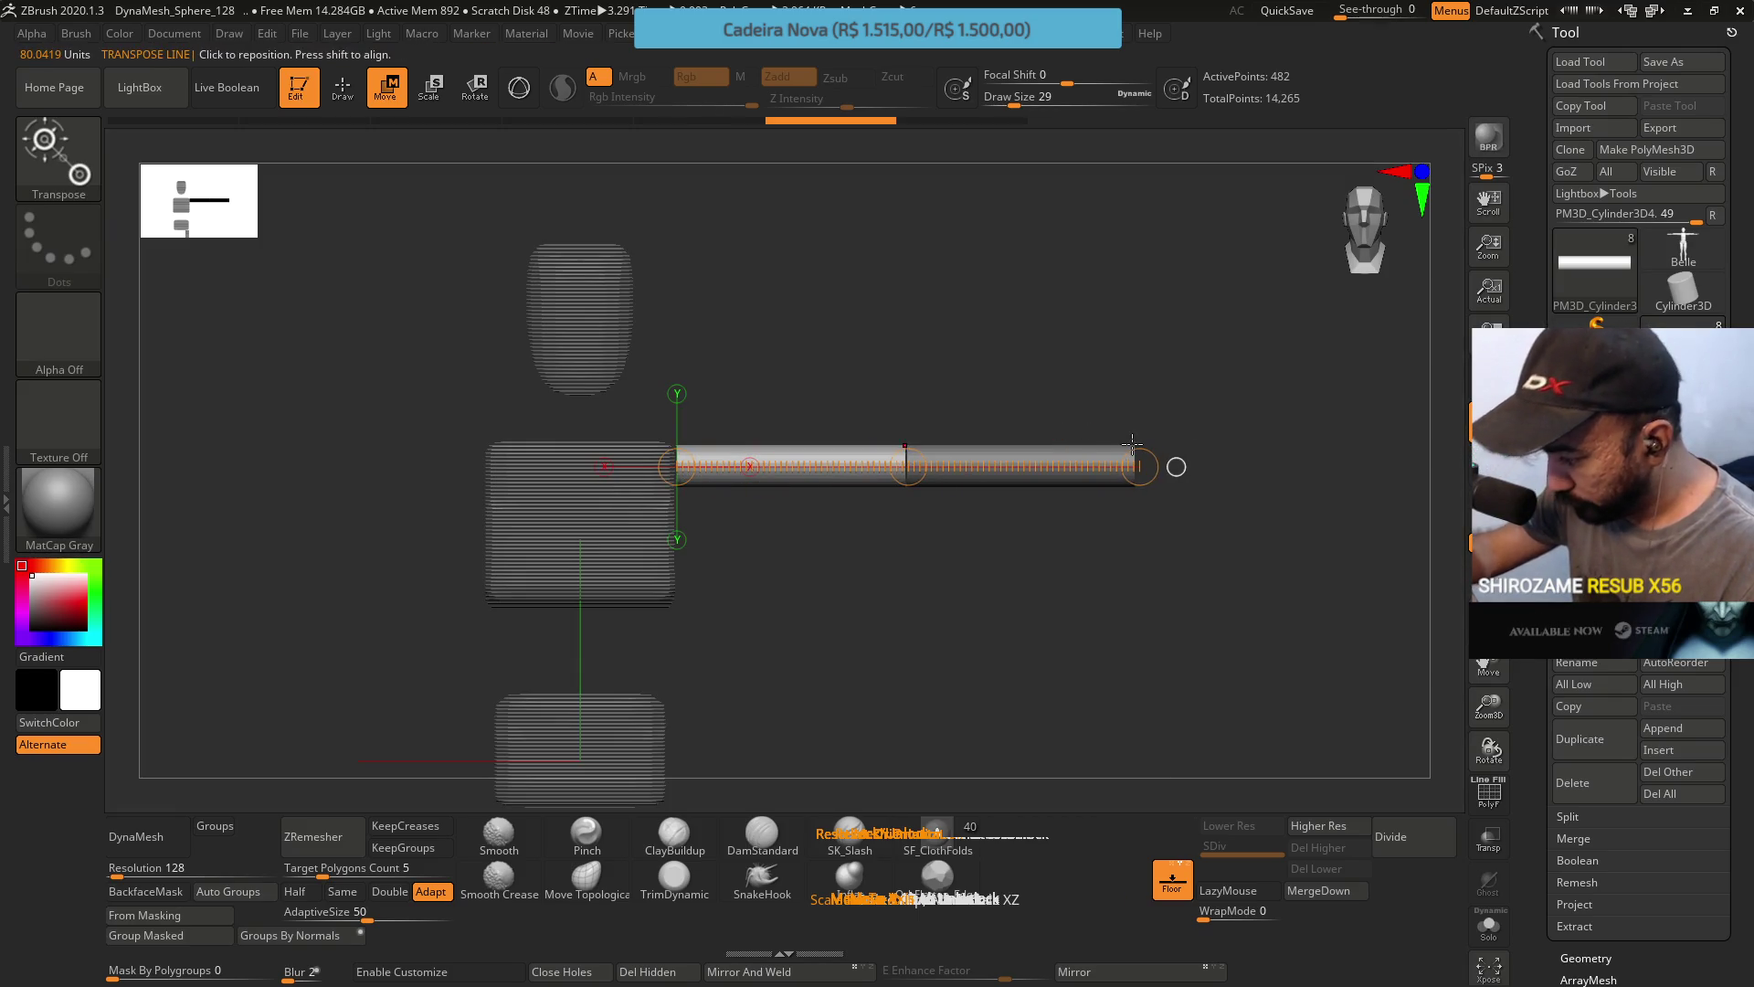
click(519, 87)
mouse_move(758, 430)
mouse_down()
mouse_move(746, 529)
mouse_move(840, 283)
mouse_move(846, 360)
mouse_move(823, 352)
mouse_up()
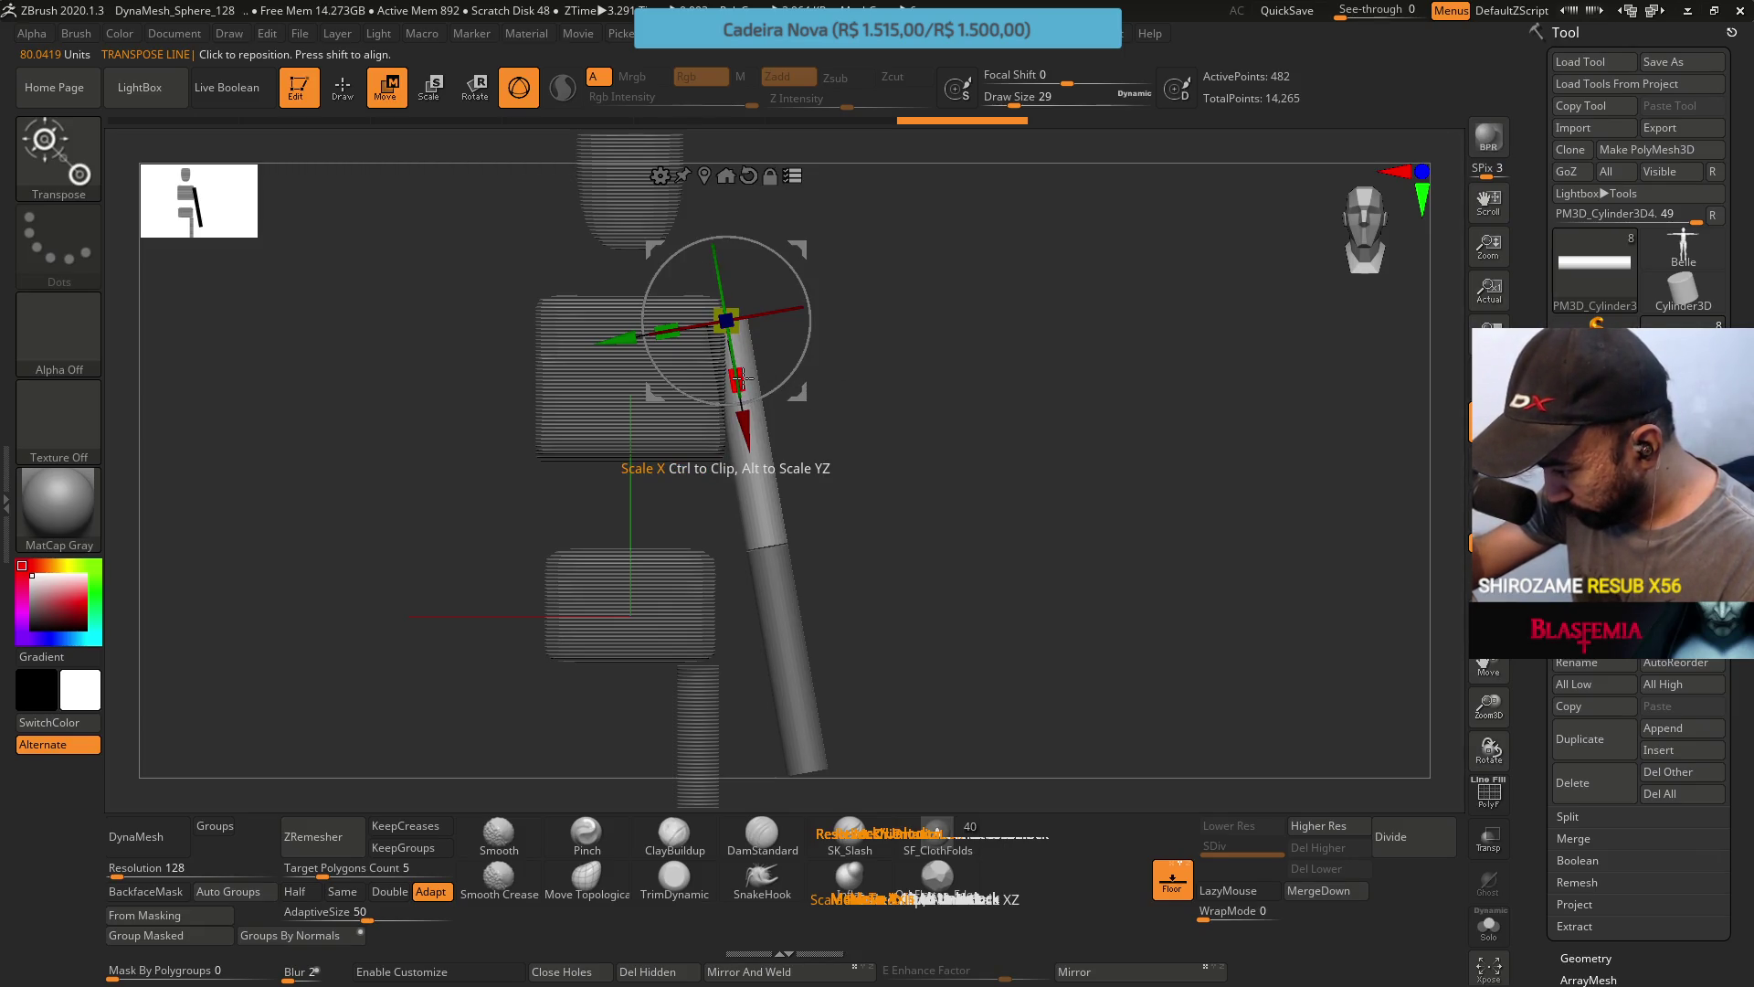
key(ctrl+z)
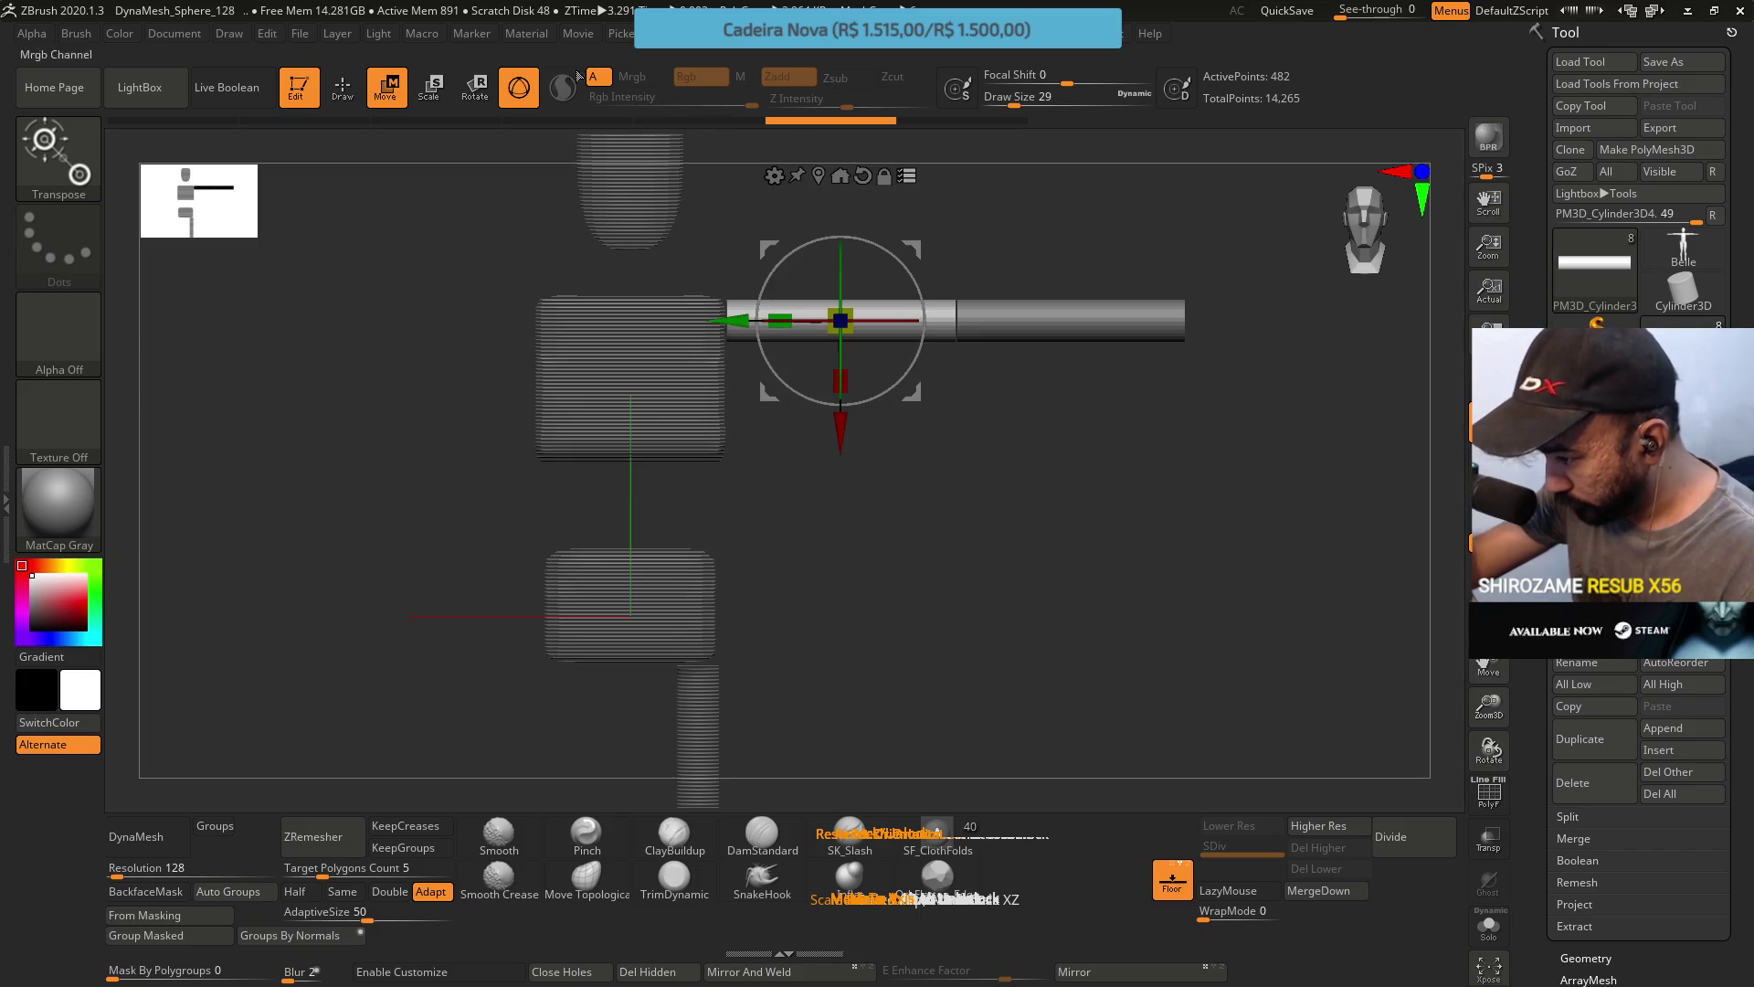
Shorten the arm cylinder along X with the gizmo, undoing trial tilts to keep it level.
click(519, 86)
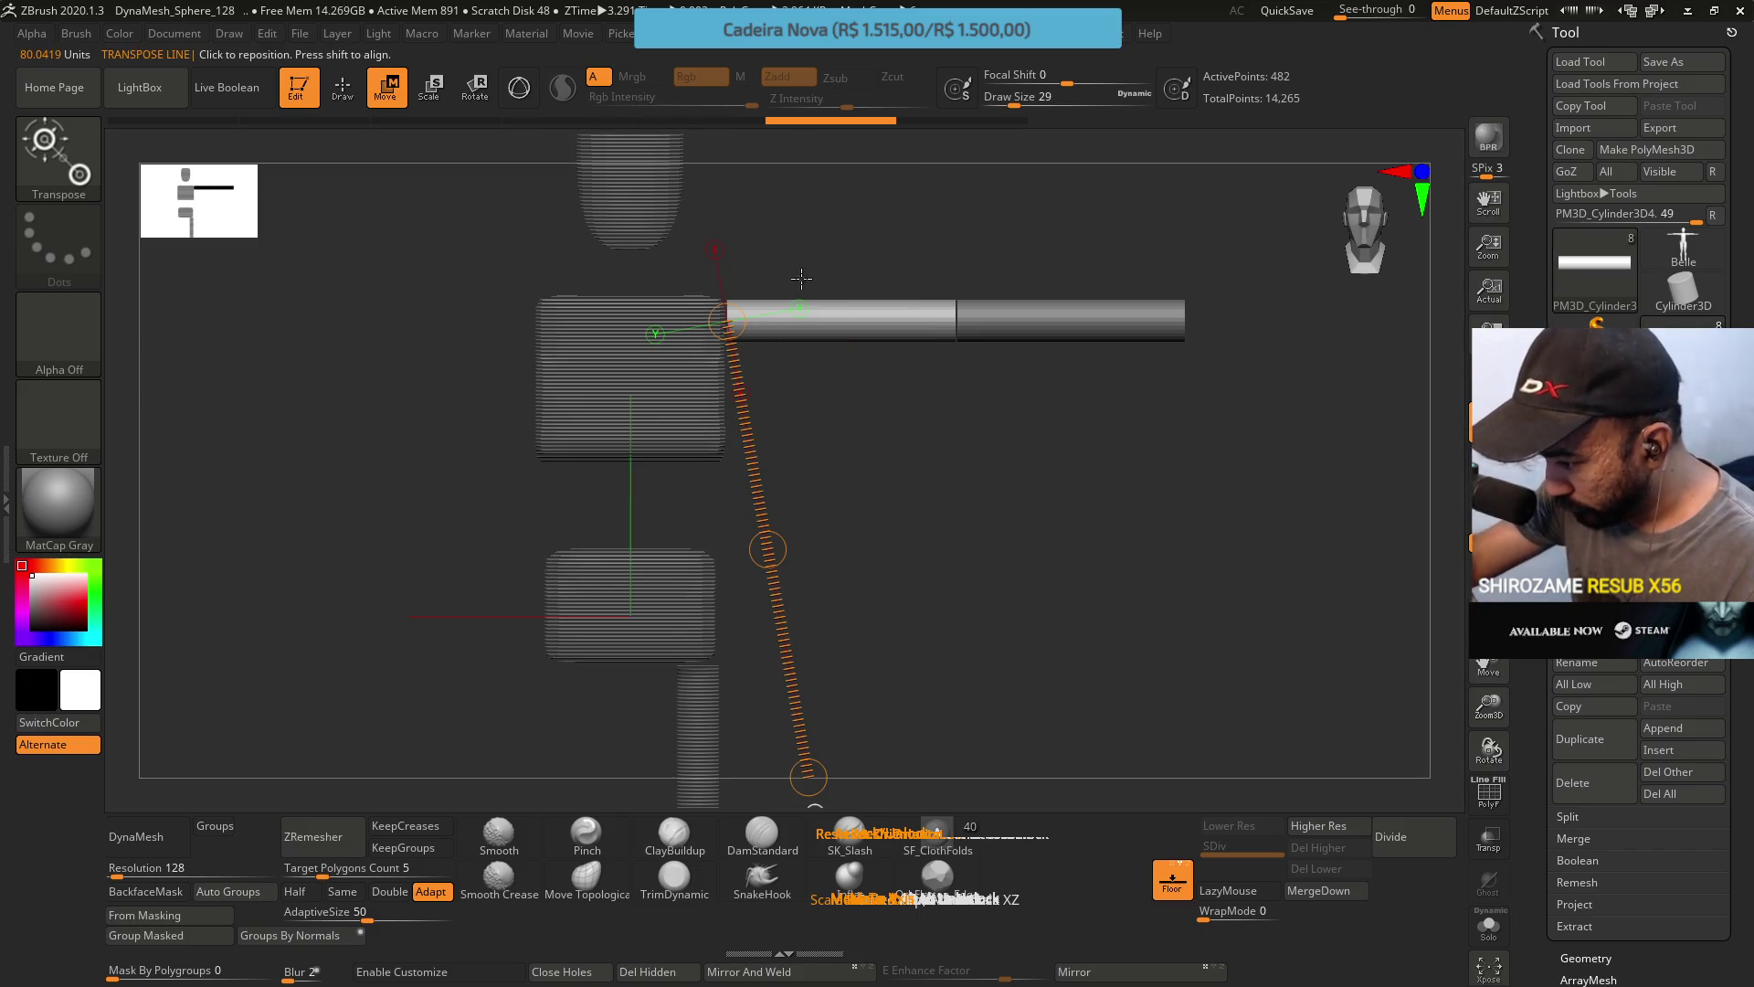
drag(1005, 321, 973, 313)
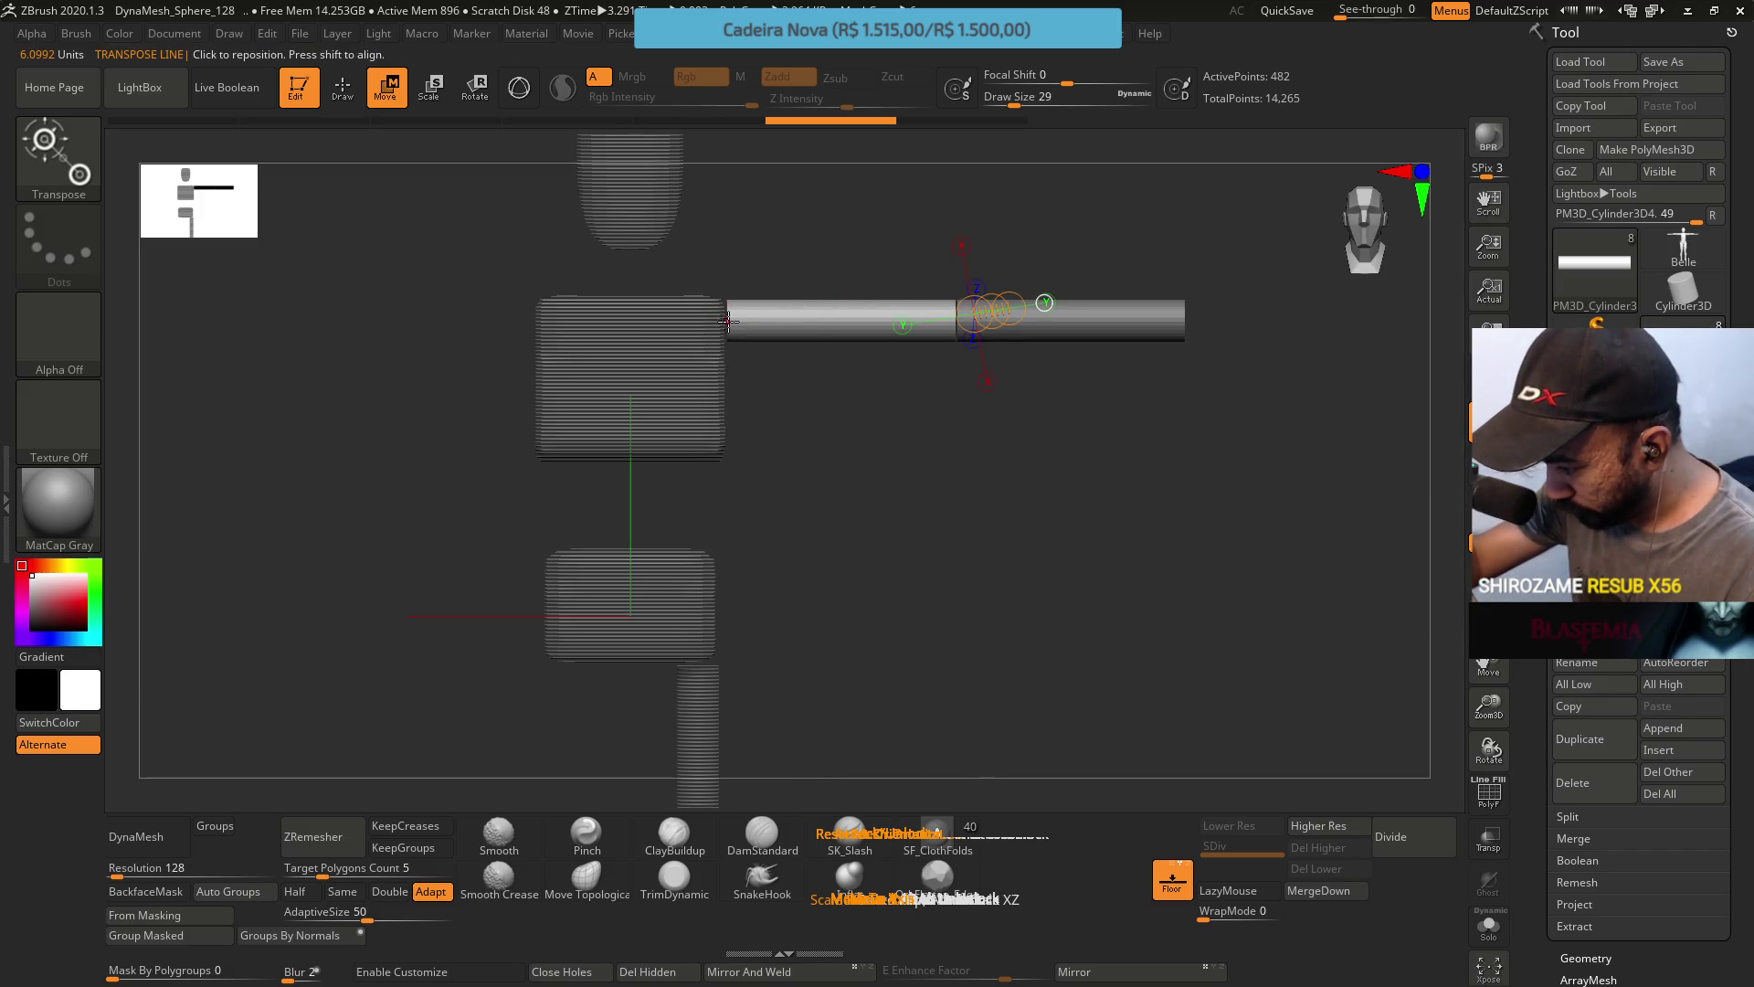
drag(728, 321, 1166, 312)
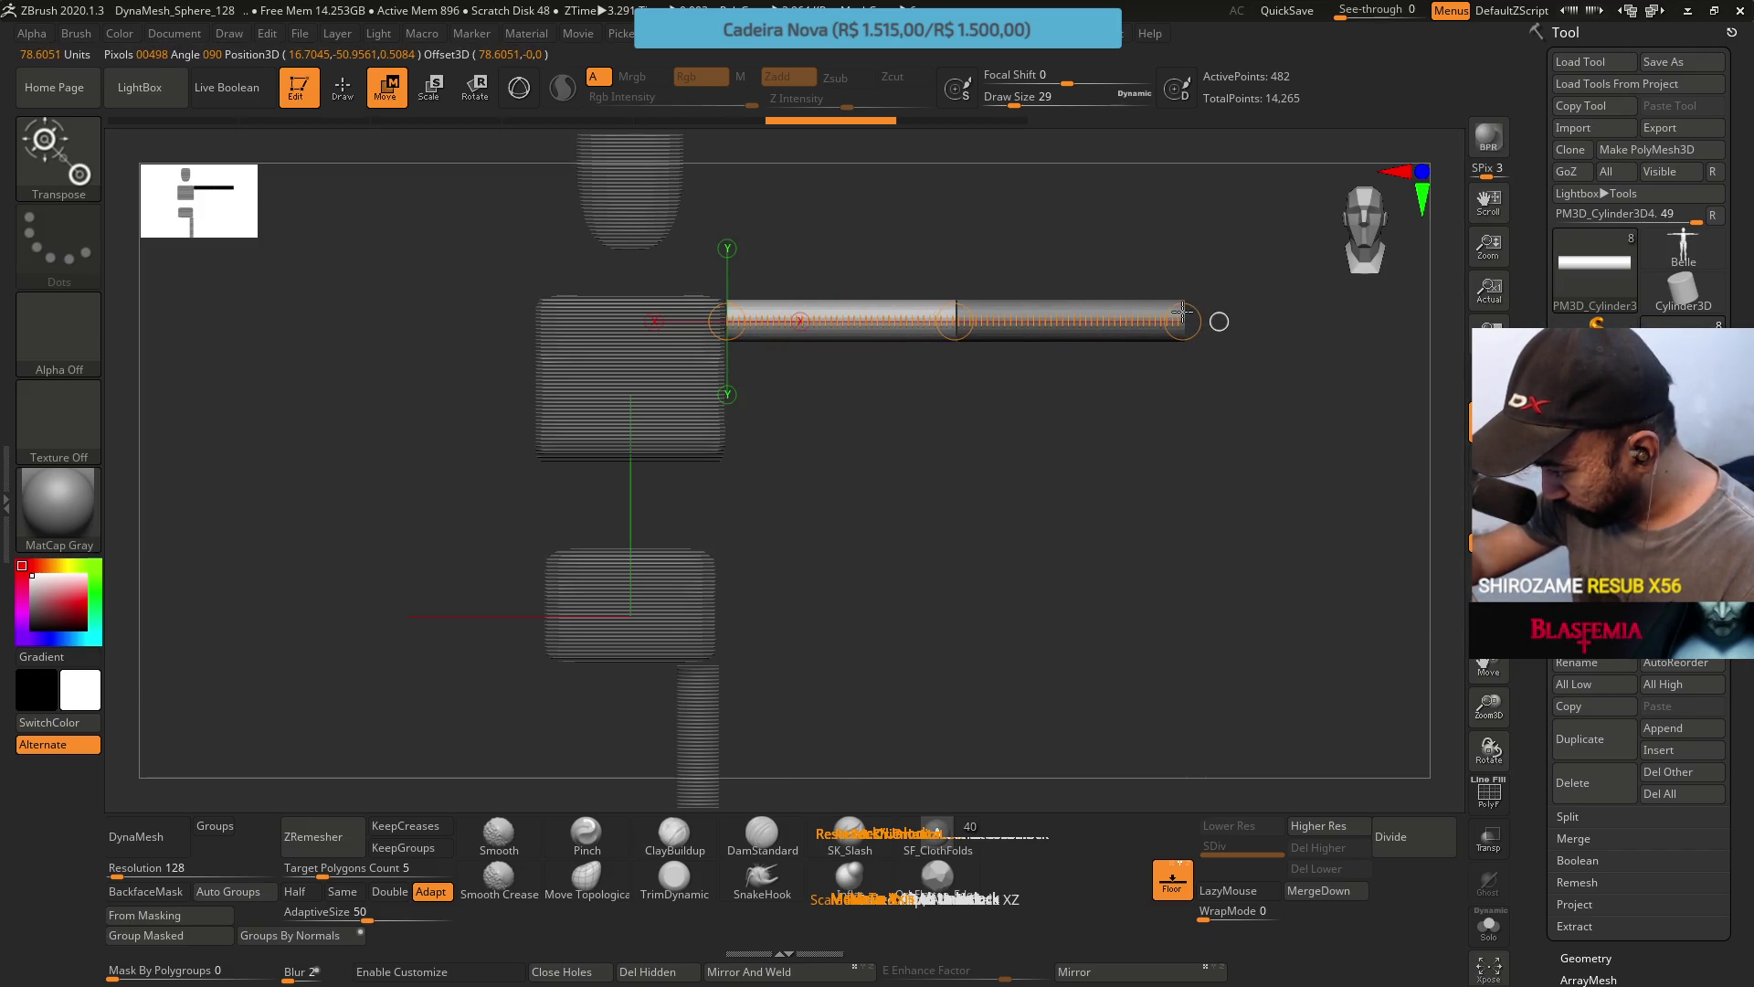
click(519, 87)
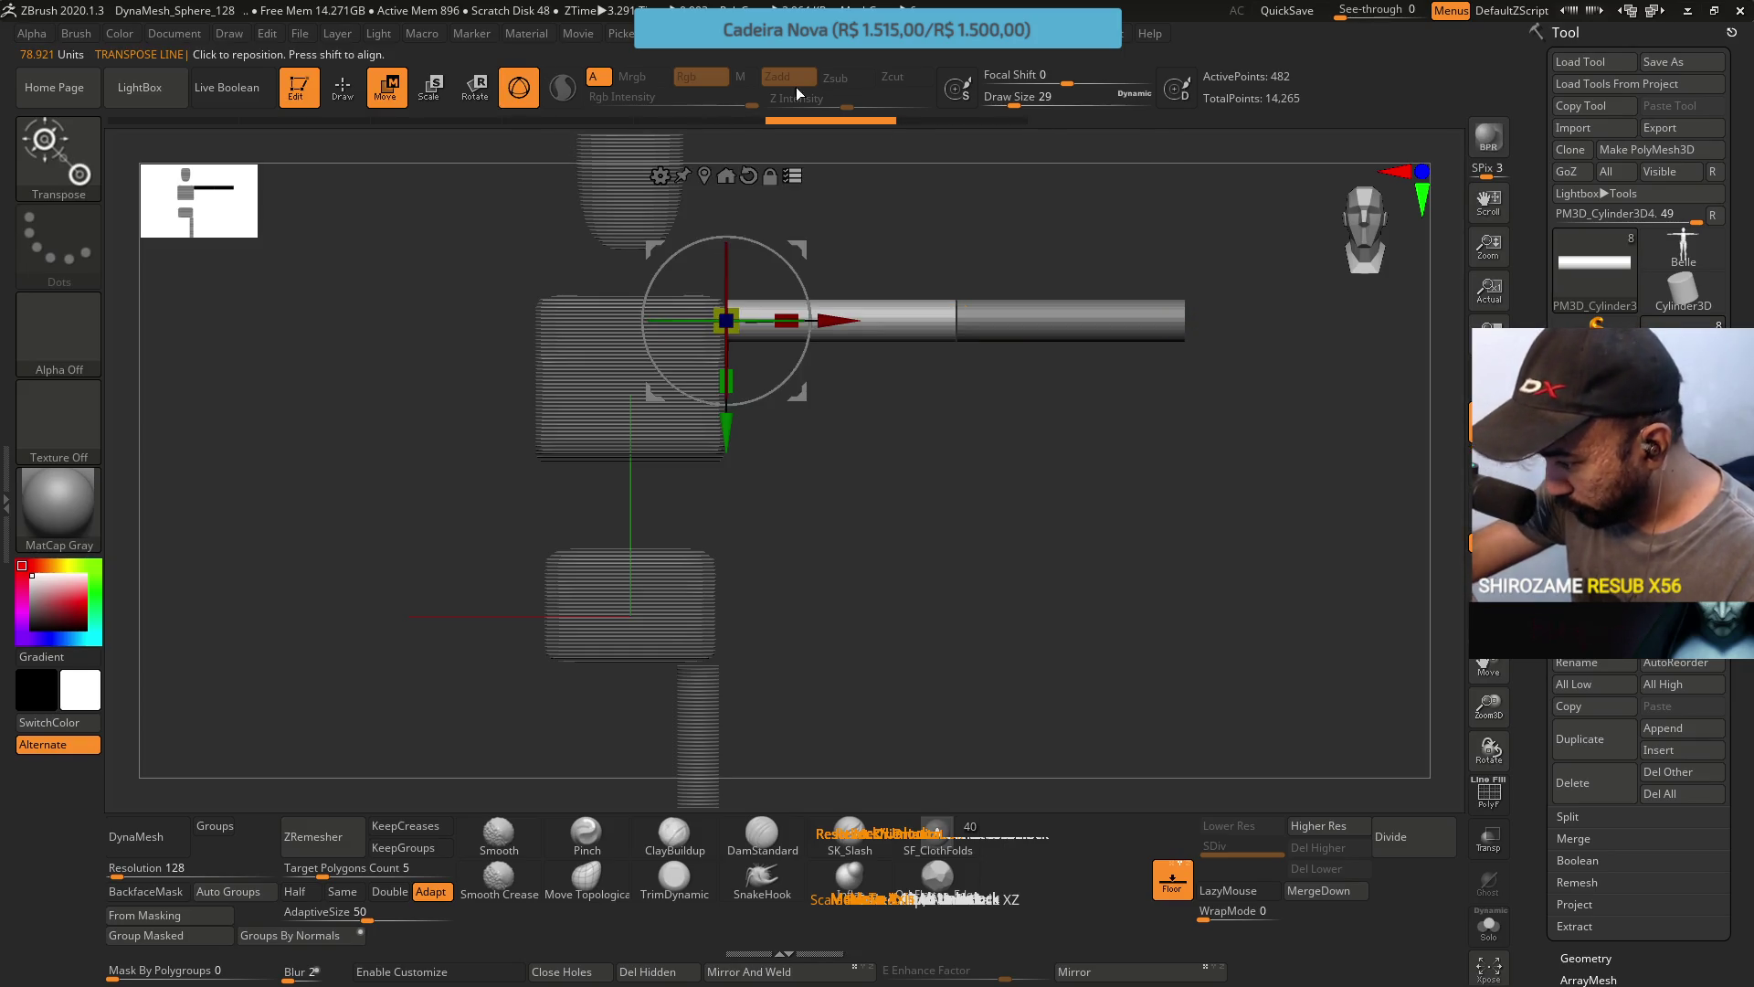
drag(792, 310, 782, 311)
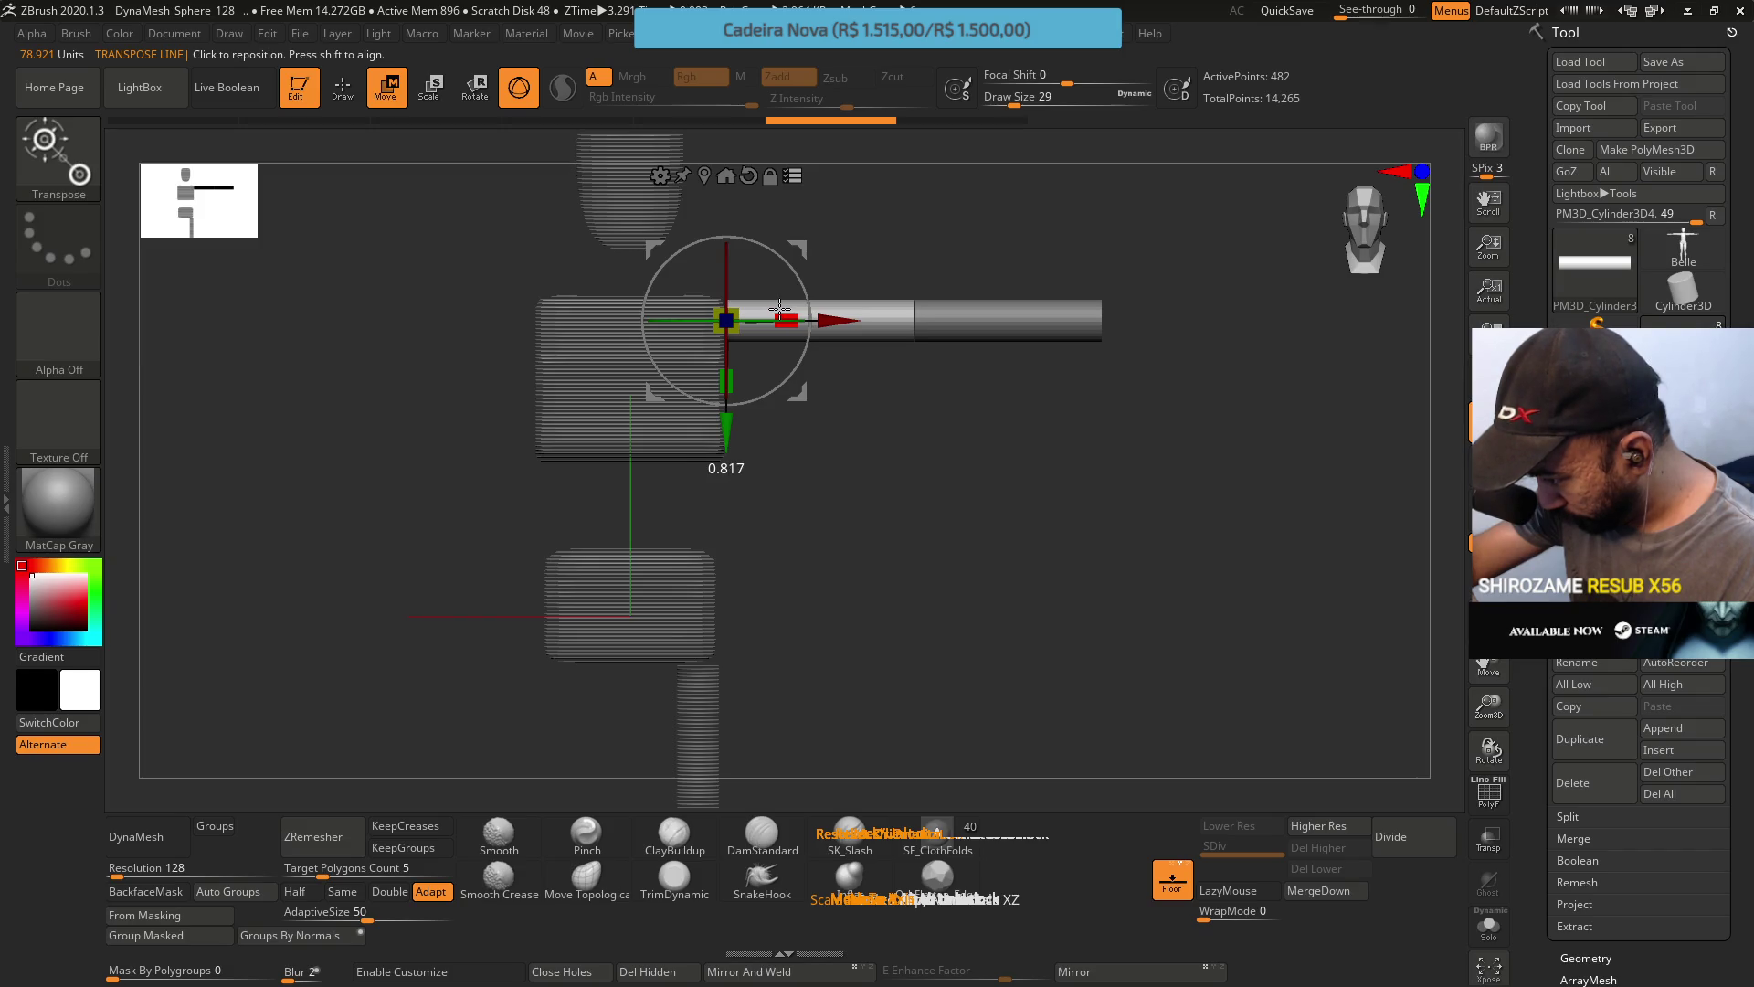
mouse_move(802, 293)
mouse_down()
mouse_move(810, 315)
mouse_move(768, 389)
mouse_up()
key(ctrl+z)
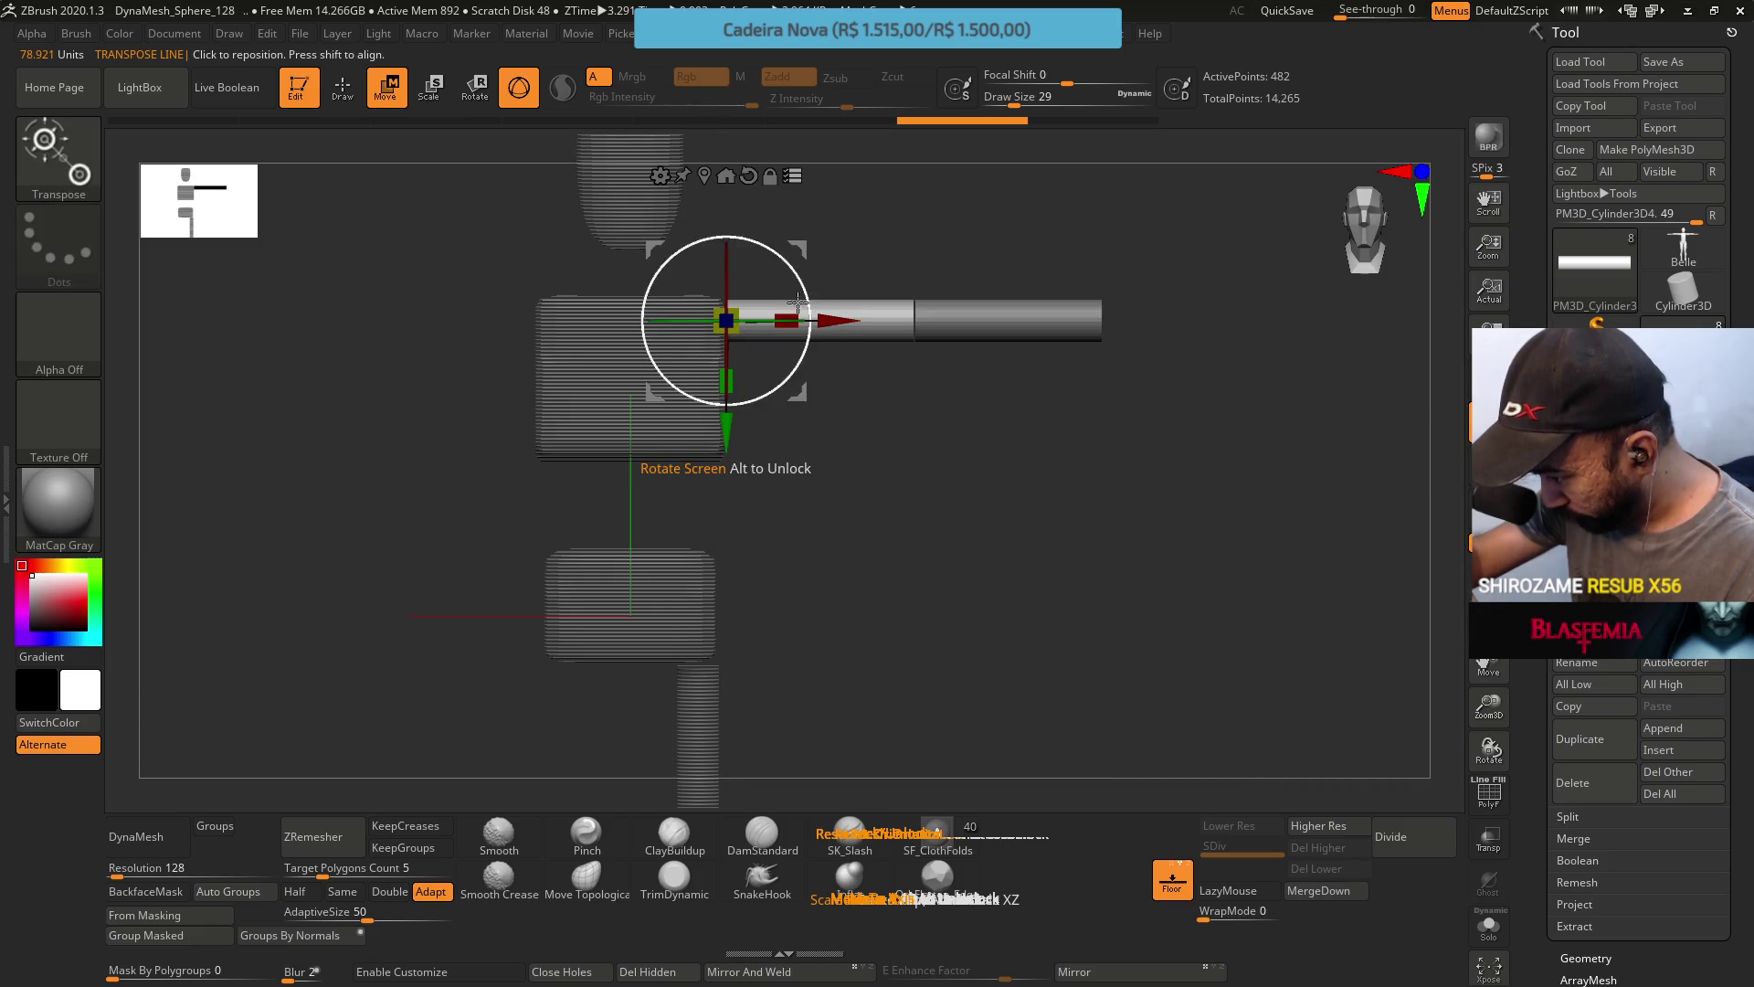
drag(794, 316, 785, 400)
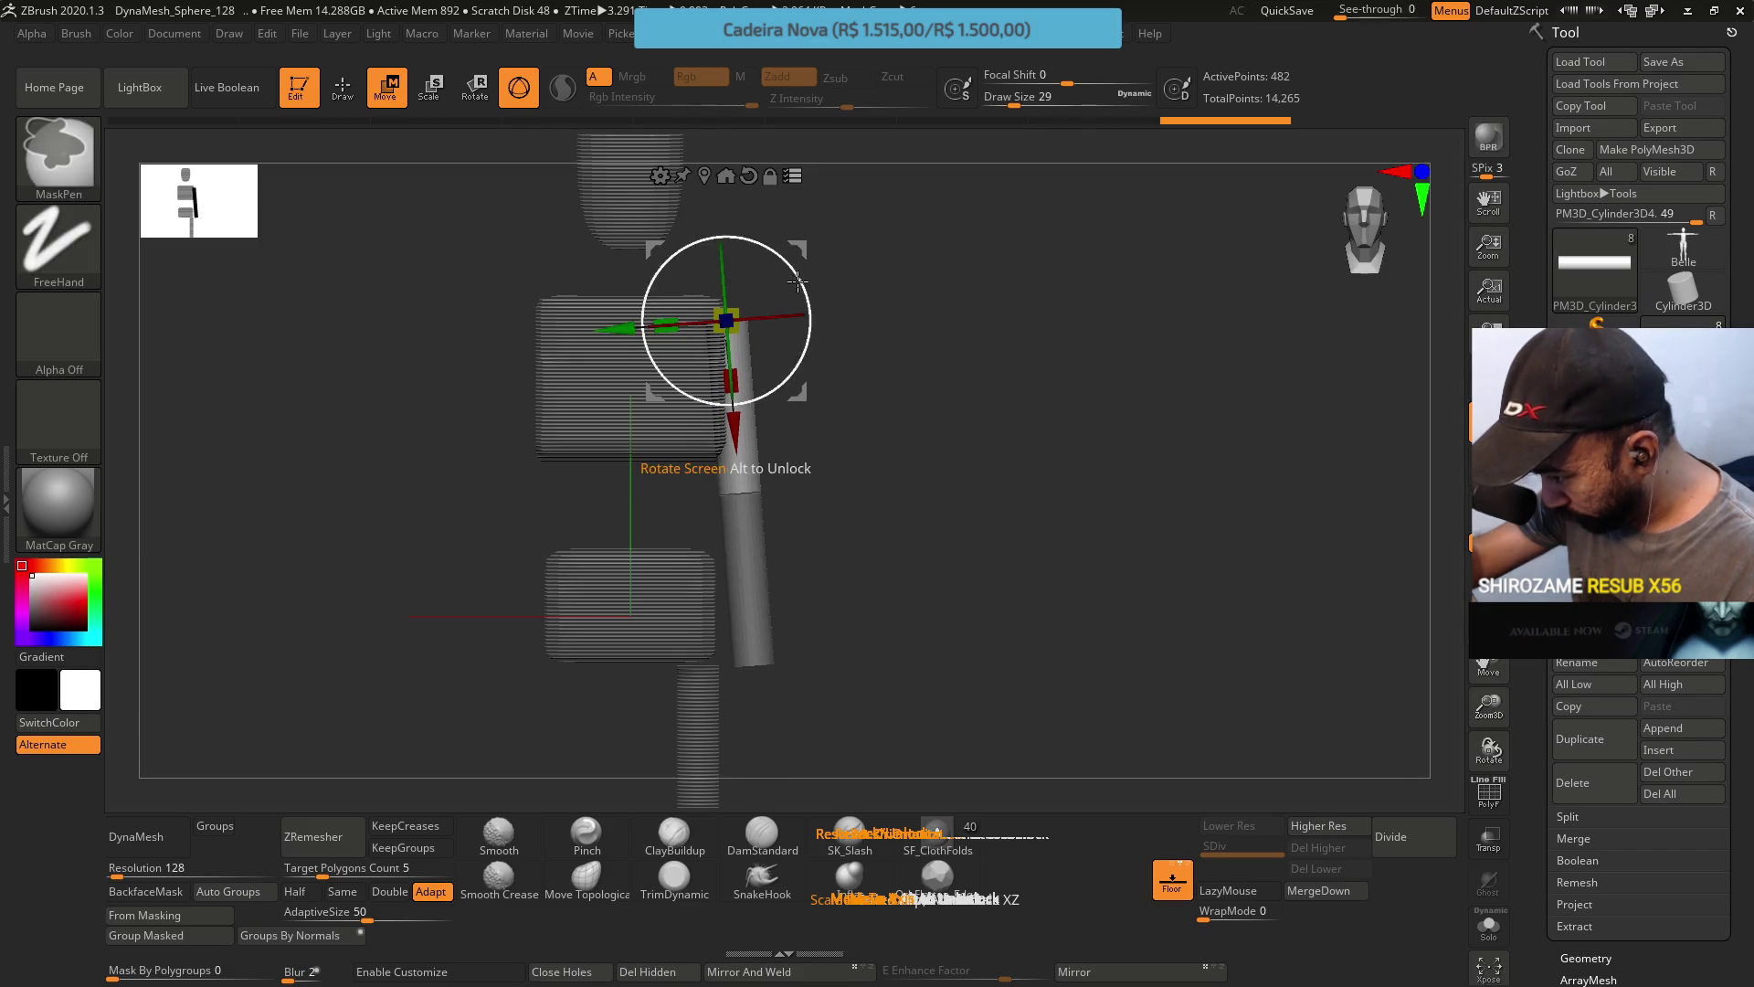
key(ctrl+z)
mouse_move(864, 247)
alt+mouse_down()
mouse_move(1006, 278)
mouse_move(1029, 461)
alt+mouse_up()
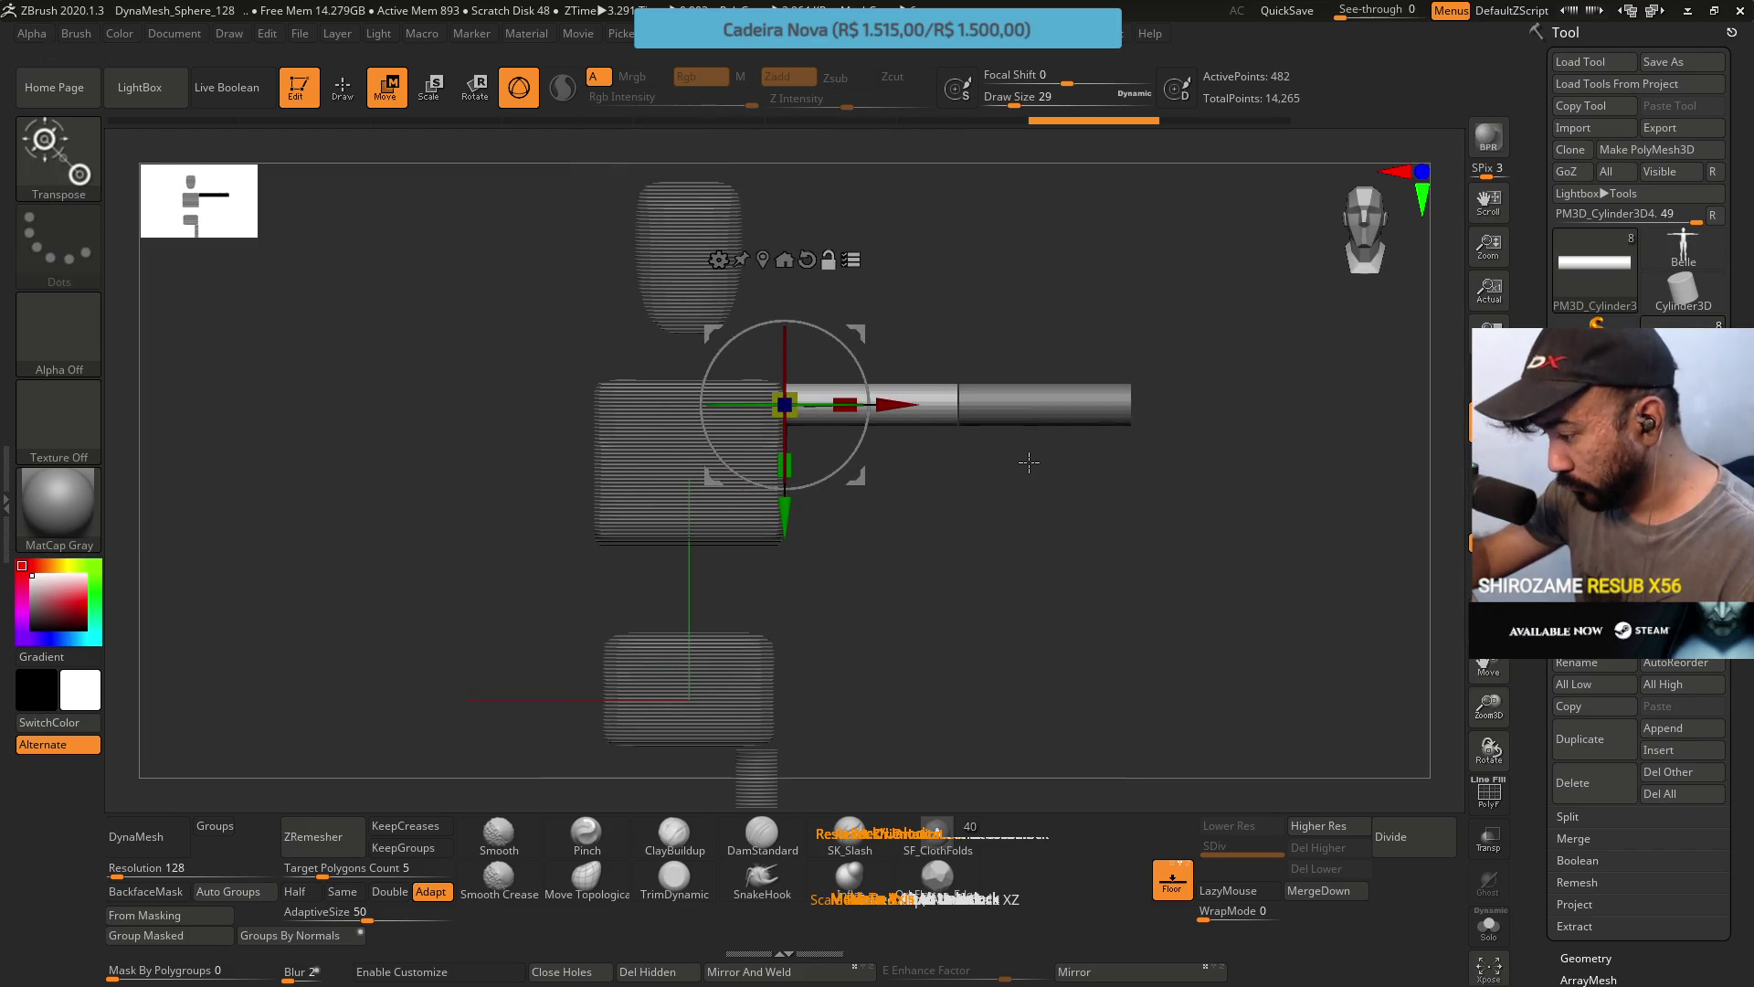
mouse_move(1019, 301)
mouse_down()
mouse_move(941, 509)
mouse_move(893, 512)
mouse_move(869, 260)
mouse_up()
key(ctrl+z)
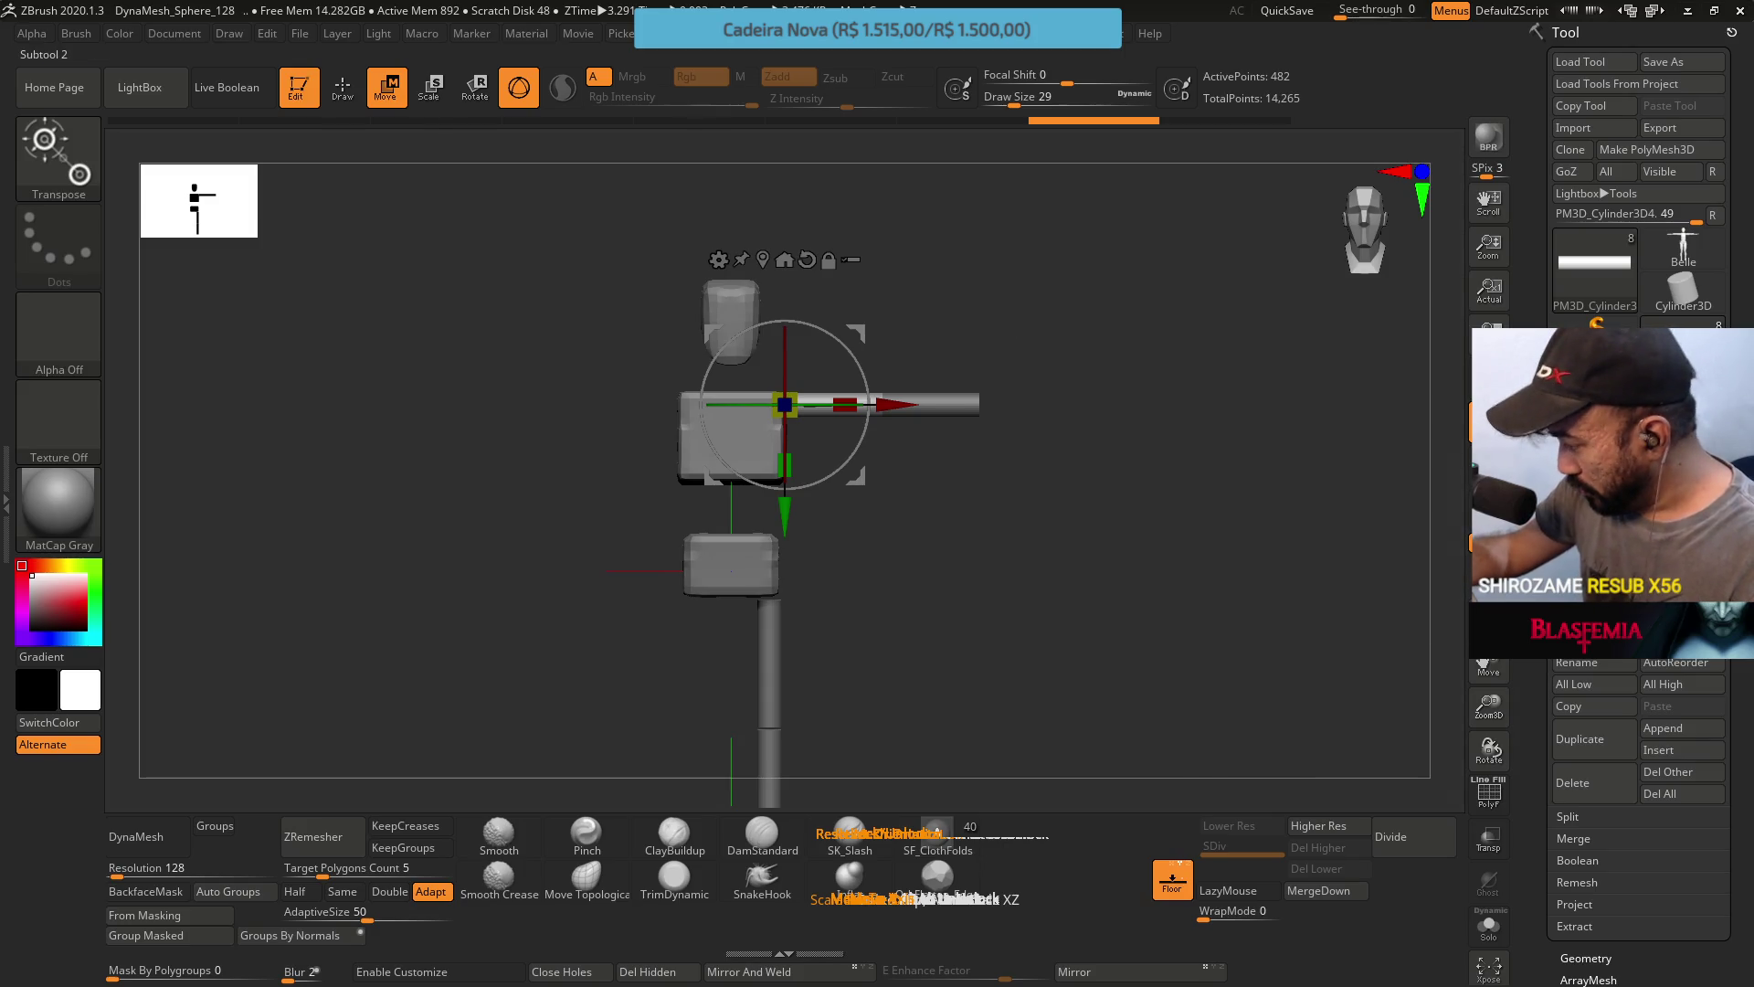
Select the vertical PM3D_Cylinder3D2 subtool under the pelvis and duplicate it.
alt+click(941, 403)
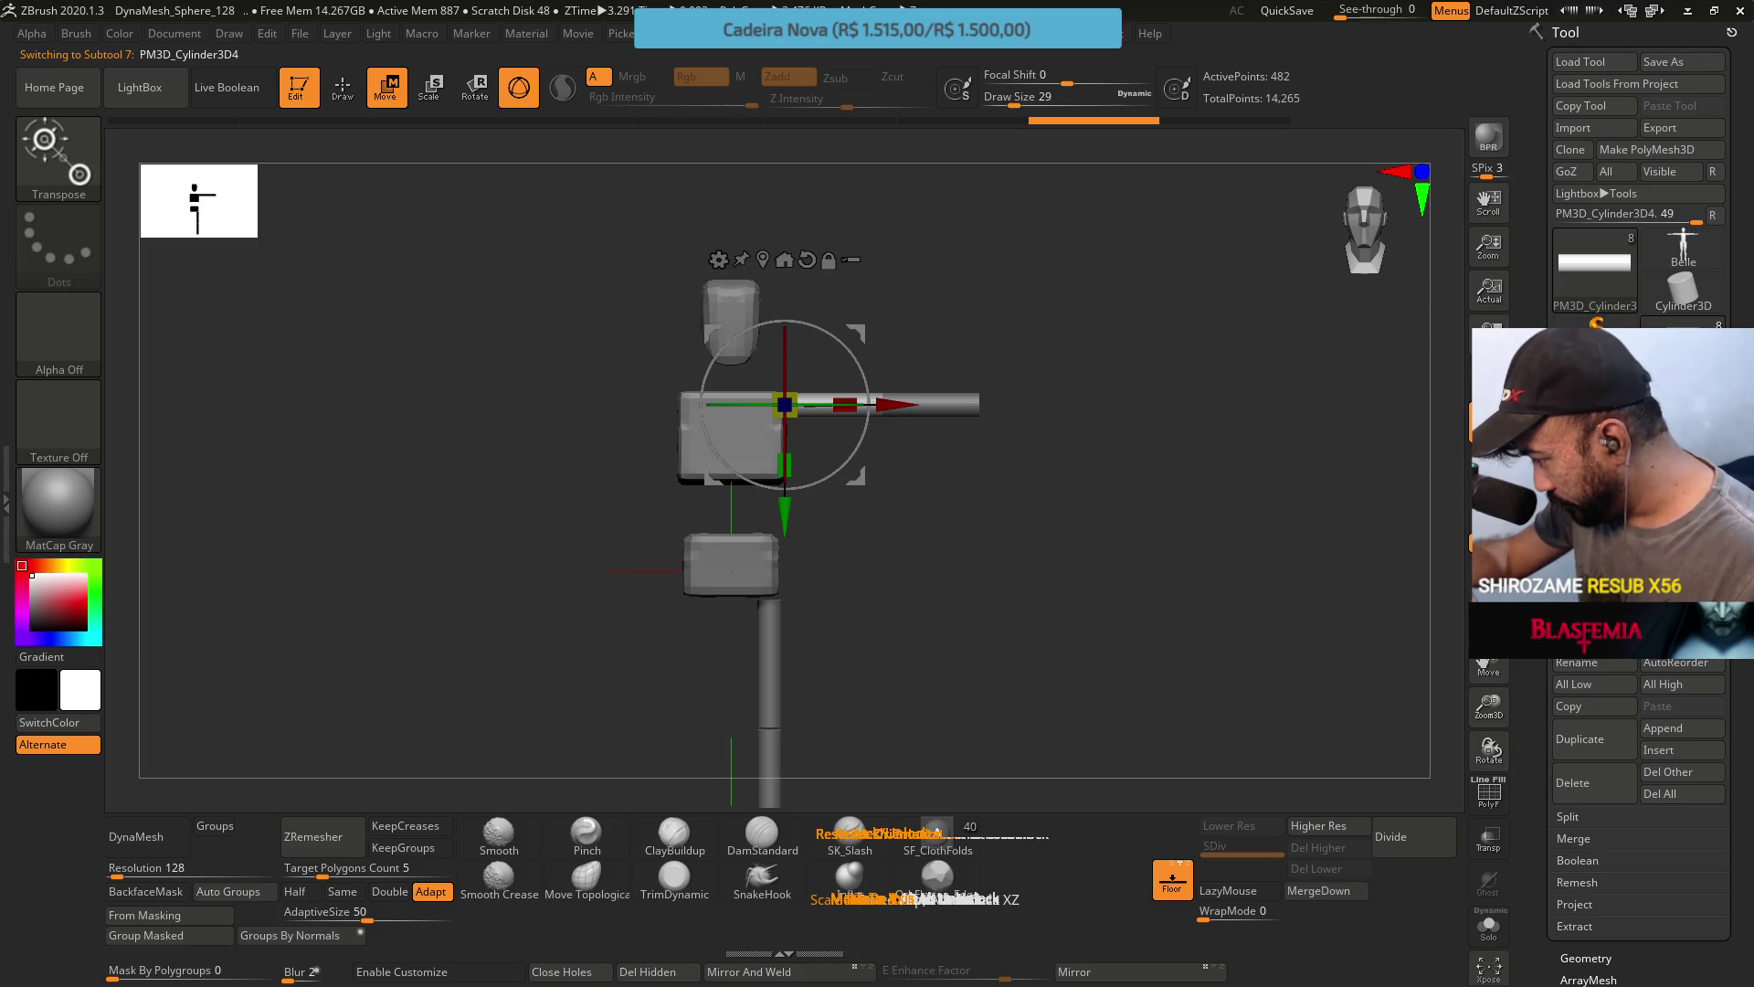
scroll(1595, 776, up, 3)
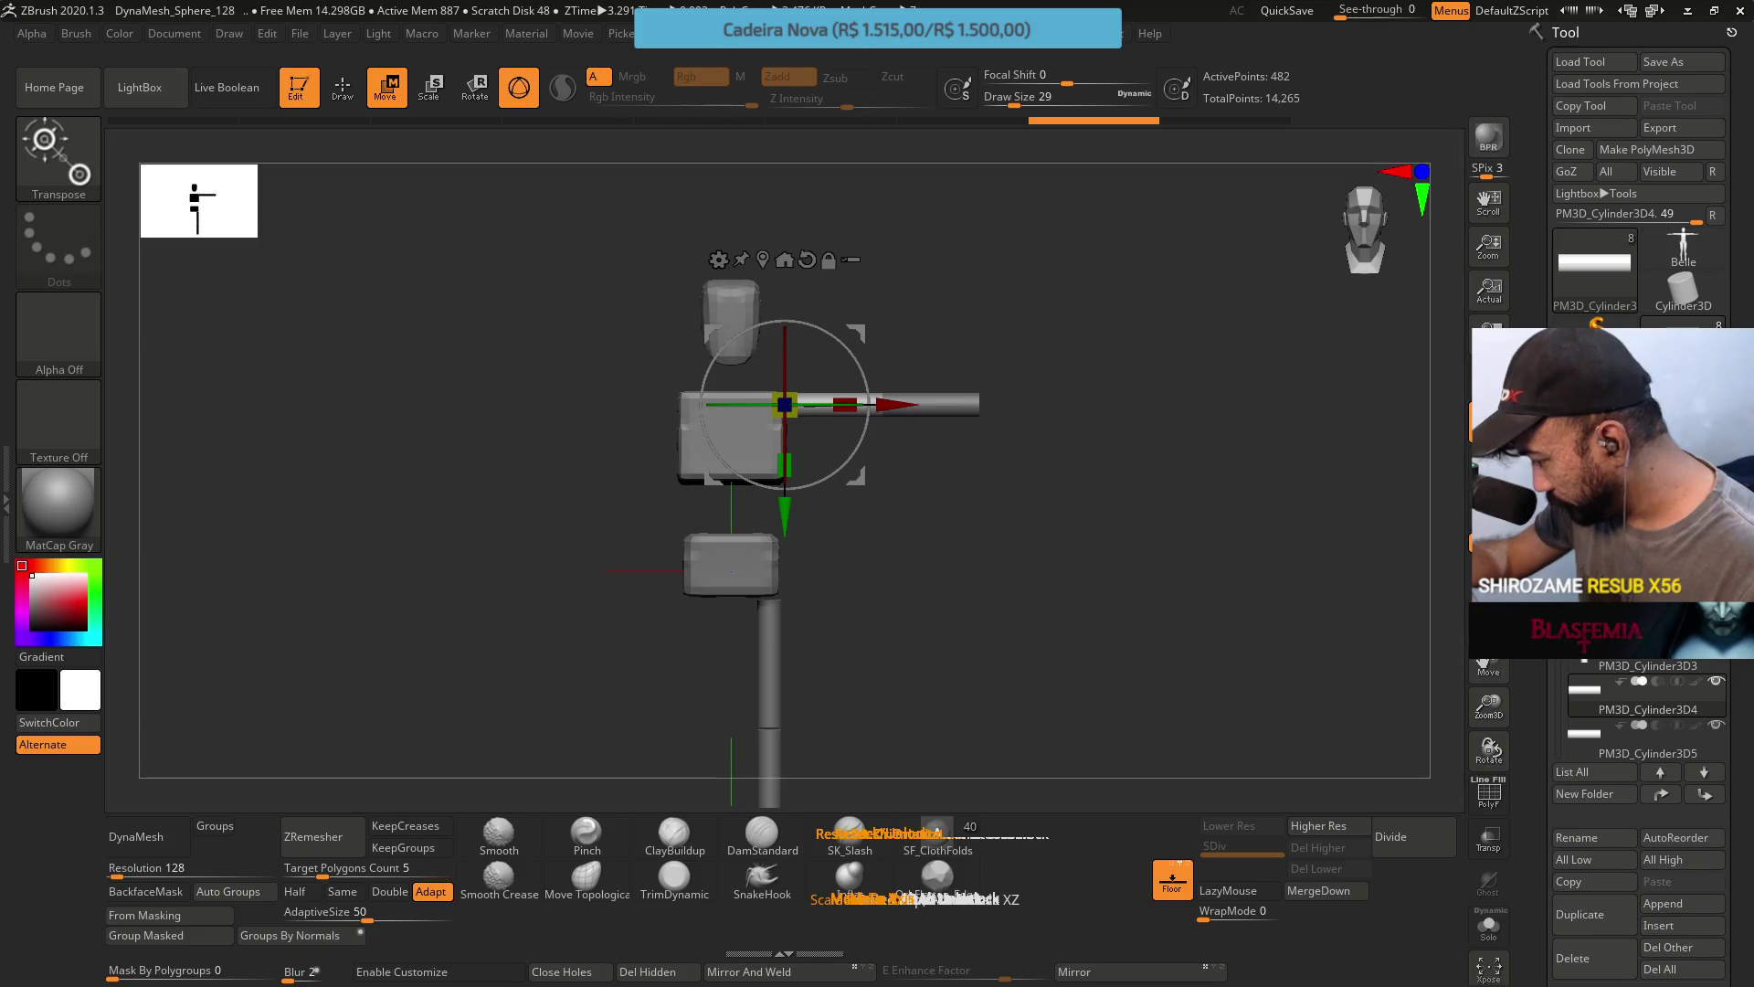
alt+drag(985, 419, 1024, 340)
mouse_move(1000, 400)
alt+mouse_down()
mouse_move(974, 511)
mouse_move(1082, 493)
mouse_move(1010, 548)
mouse_move(1031, 403)
mouse_move(1078, 430)
mouse_move(1034, 501)
mouse_move(1045, 411)
mouse_move(999, 615)
alt+mouse_up()
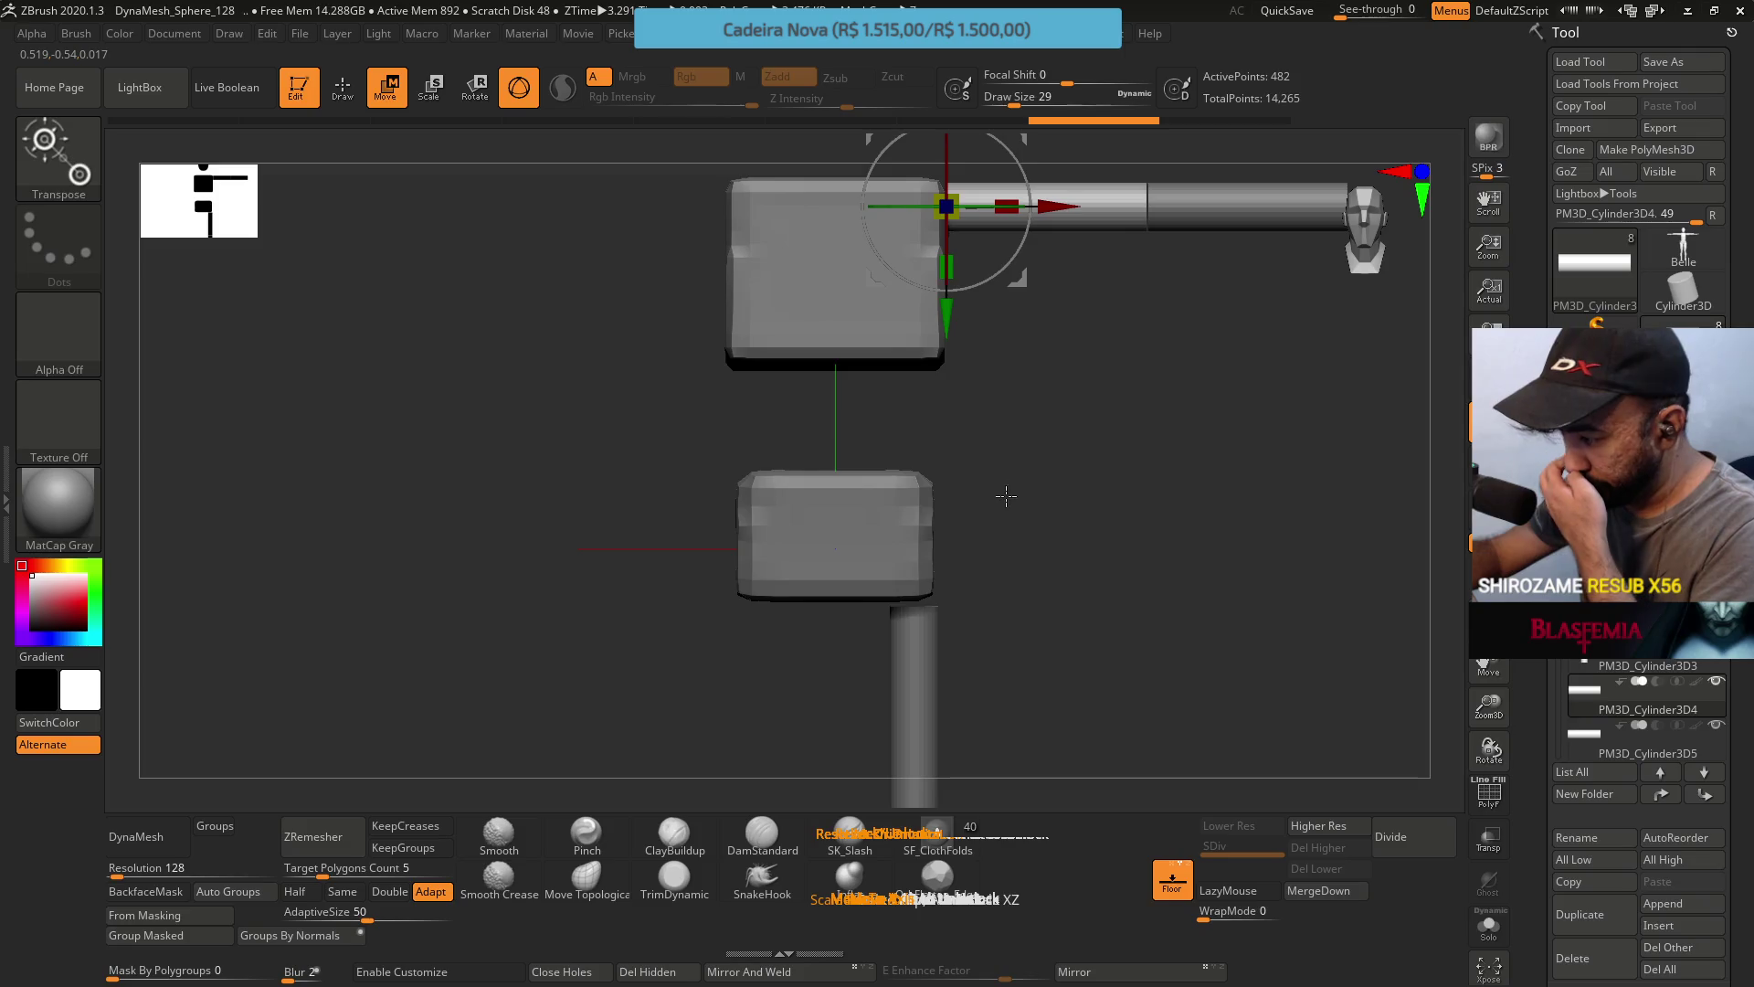
mouse_move(963, 502)
alt+mouse_down()
mouse_move(958, 694)
mouse_move(921, 569)
alt+mouse_up()
alt+click(921, 569)
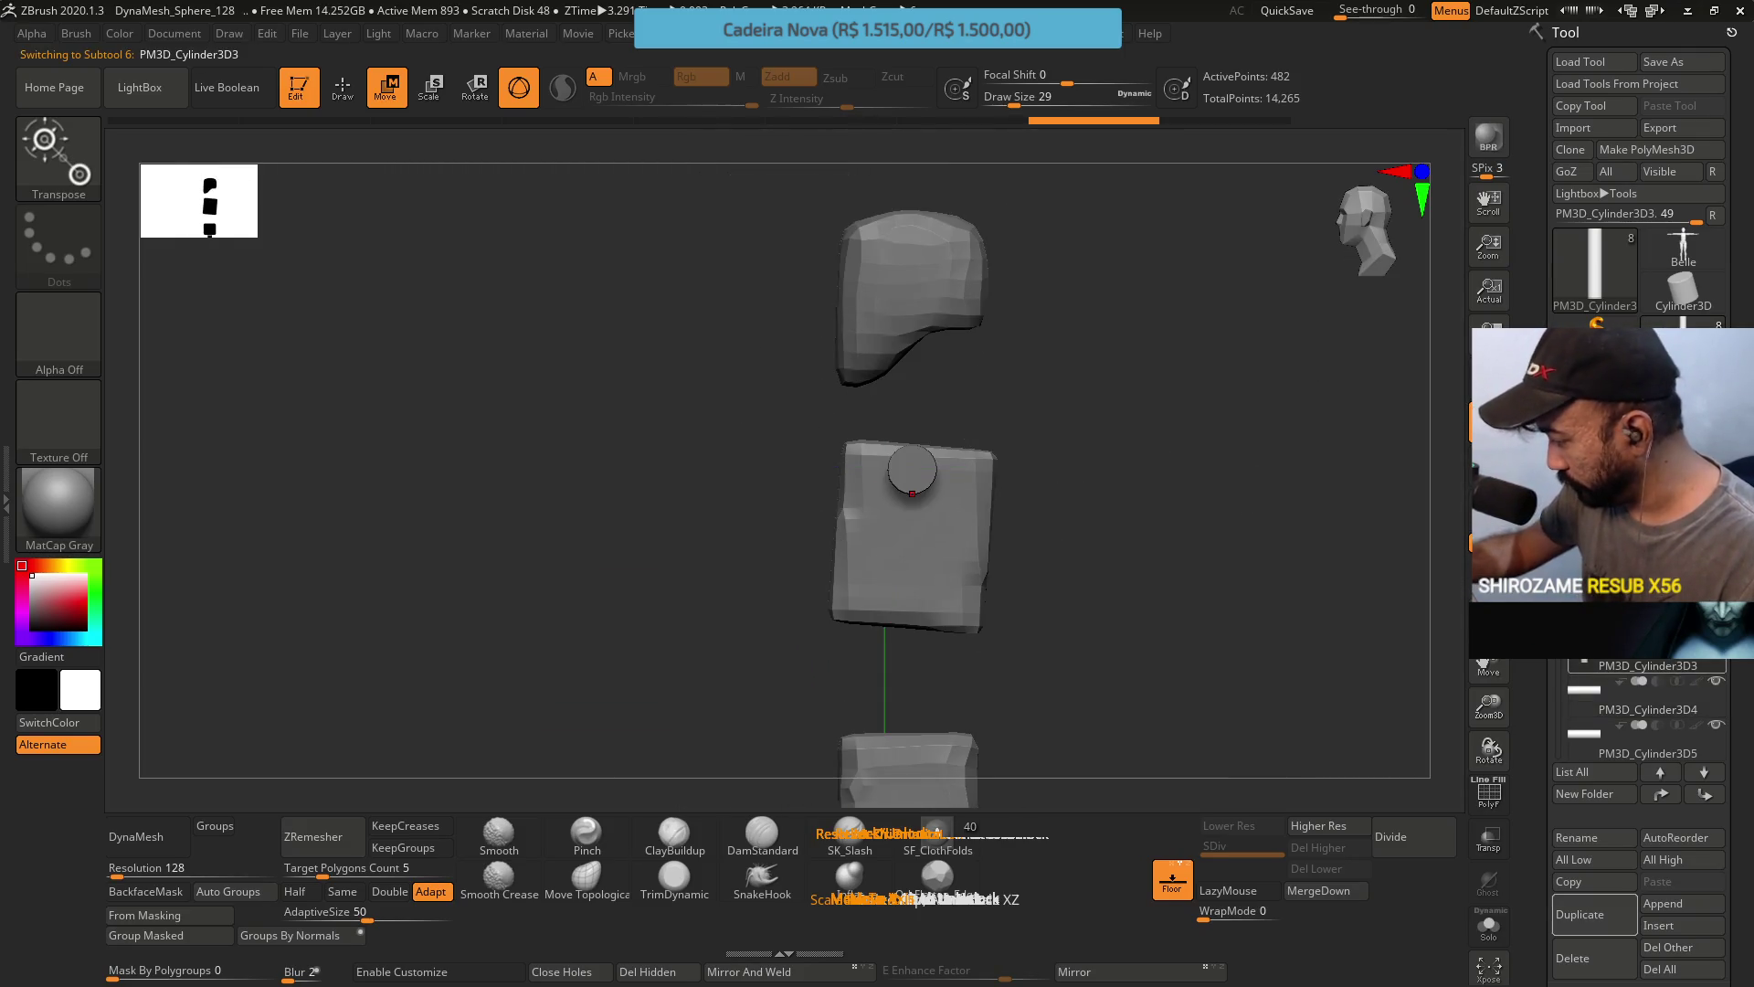
mouse_move(1489, 745)
mouse_down()
mouse_move(1179, 572)
mouse_move(1124, 639)
mouse_move(951, 497)
mouse_move(995, 356)
mouse_up()
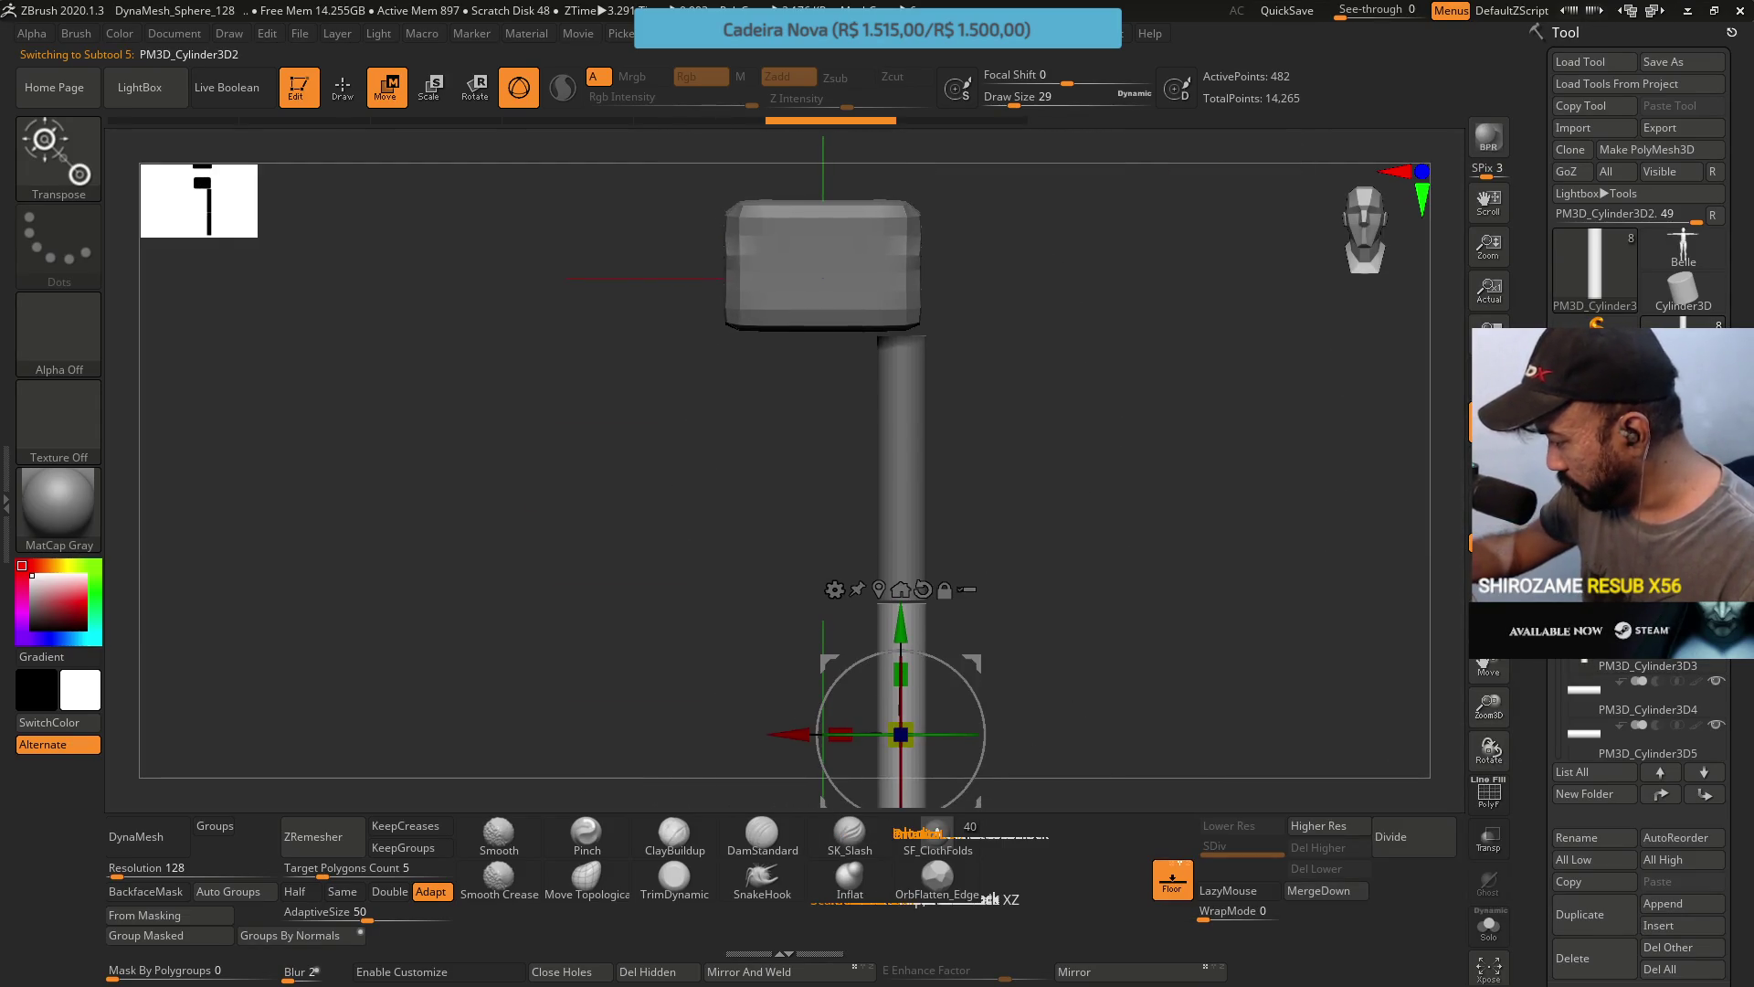
click(1579, 913)
Raise the copied cylinder between head and chest, then scale and tilt it into a neck.
mouse_move(901, 626)
mouse_down()
mouse_move(901, 342)
mouse_move(984, 568)
mouse_move(931, 310)
mouse_move(887, 300)
mouse_move(910, 313)
mouse_move(909, 661)
mouse_up()
drag(837, 589, 841, 369)
mouse_move(1003, 353)
shift+mouse_down()
mouse_move(868, 402)
mouse_move(862, 593)
mouse_move(939, 516)
mouse_move(902, 535)
mouse_move(914, 560)
mouse_move(923, 545)
shift+mouse_up()
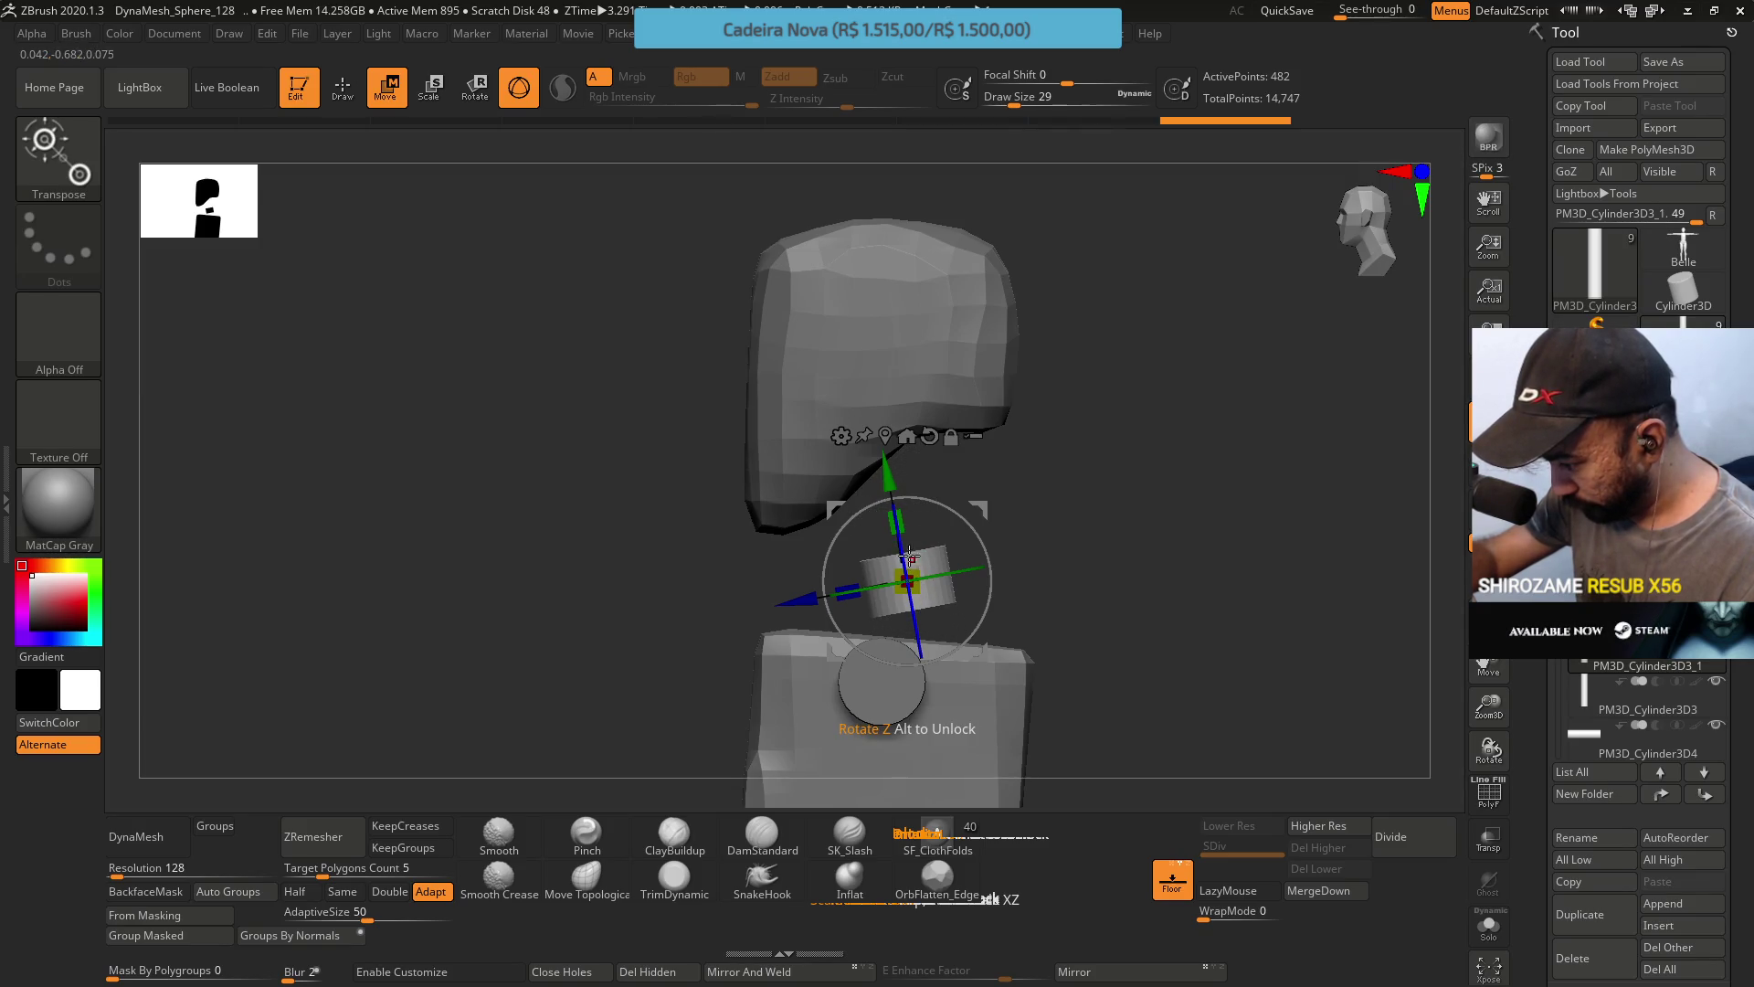
key(ctrl+z)
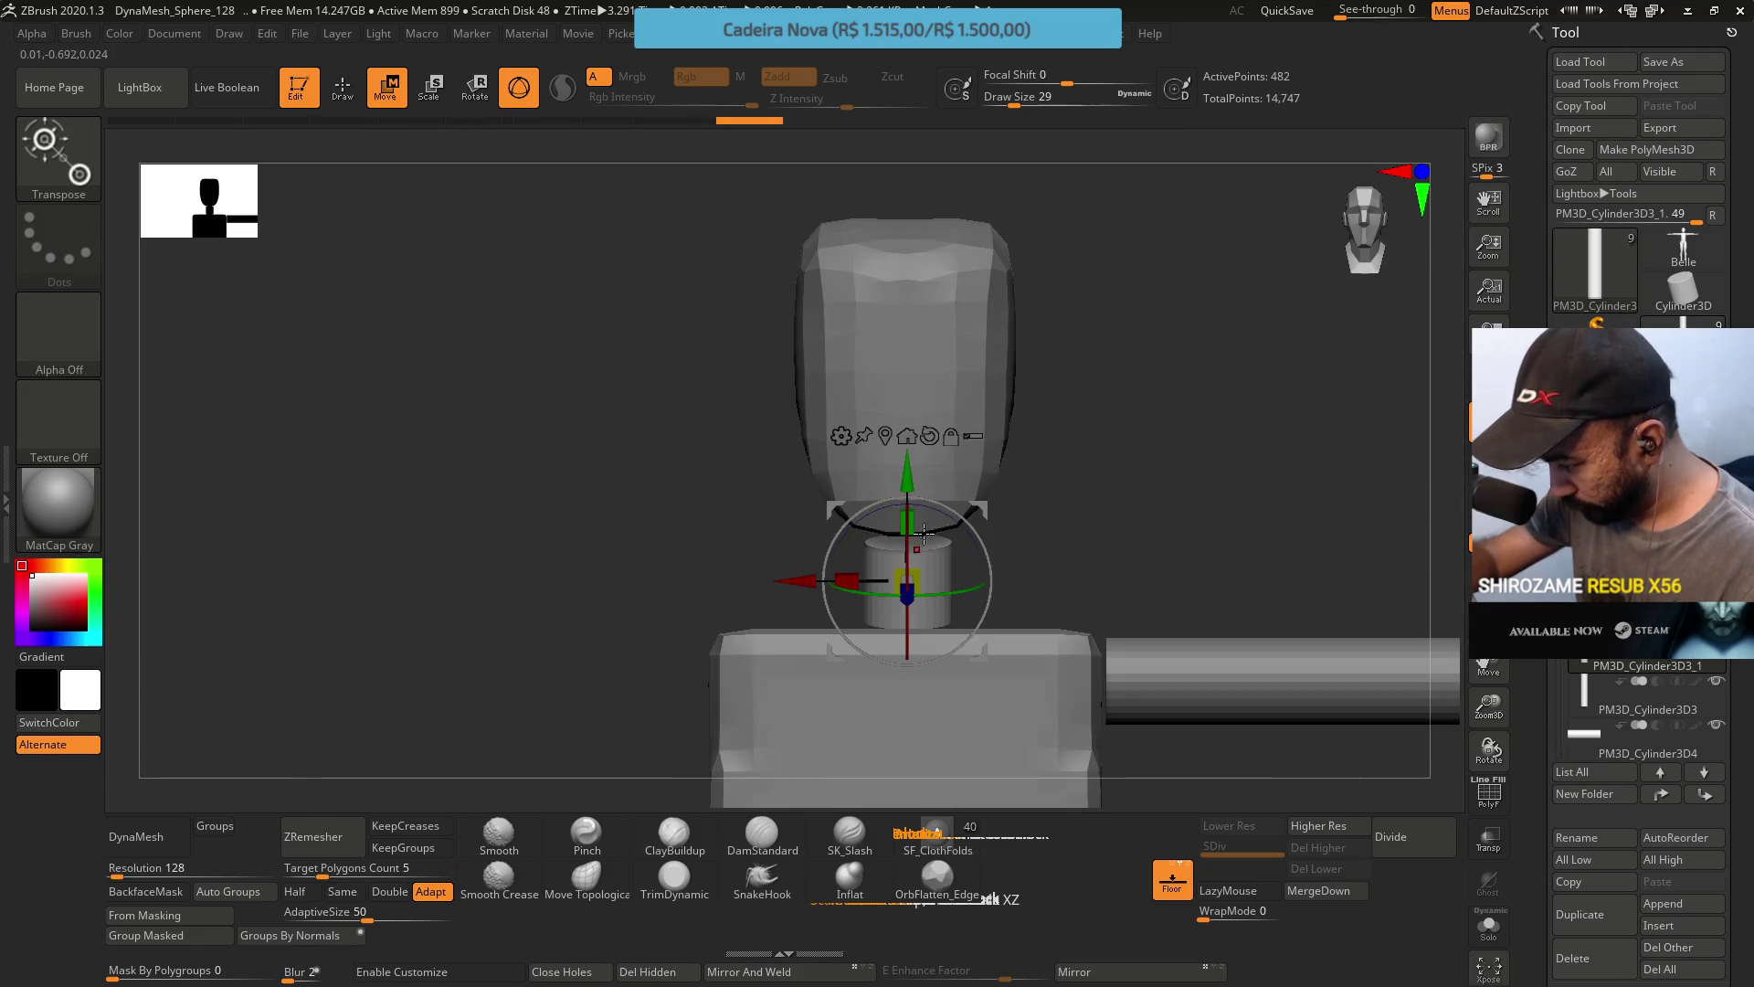
click(919, 568)
mouse_move(1041, 530)
mouse_down()
mouse_move(1005, 484)
mouse_move(1023, 457)
mouse_move(1014, 493)
mouse_move(967, 462)
mouse_move(1046, 469)
mouse_move(1187, 337)
mouse_up()
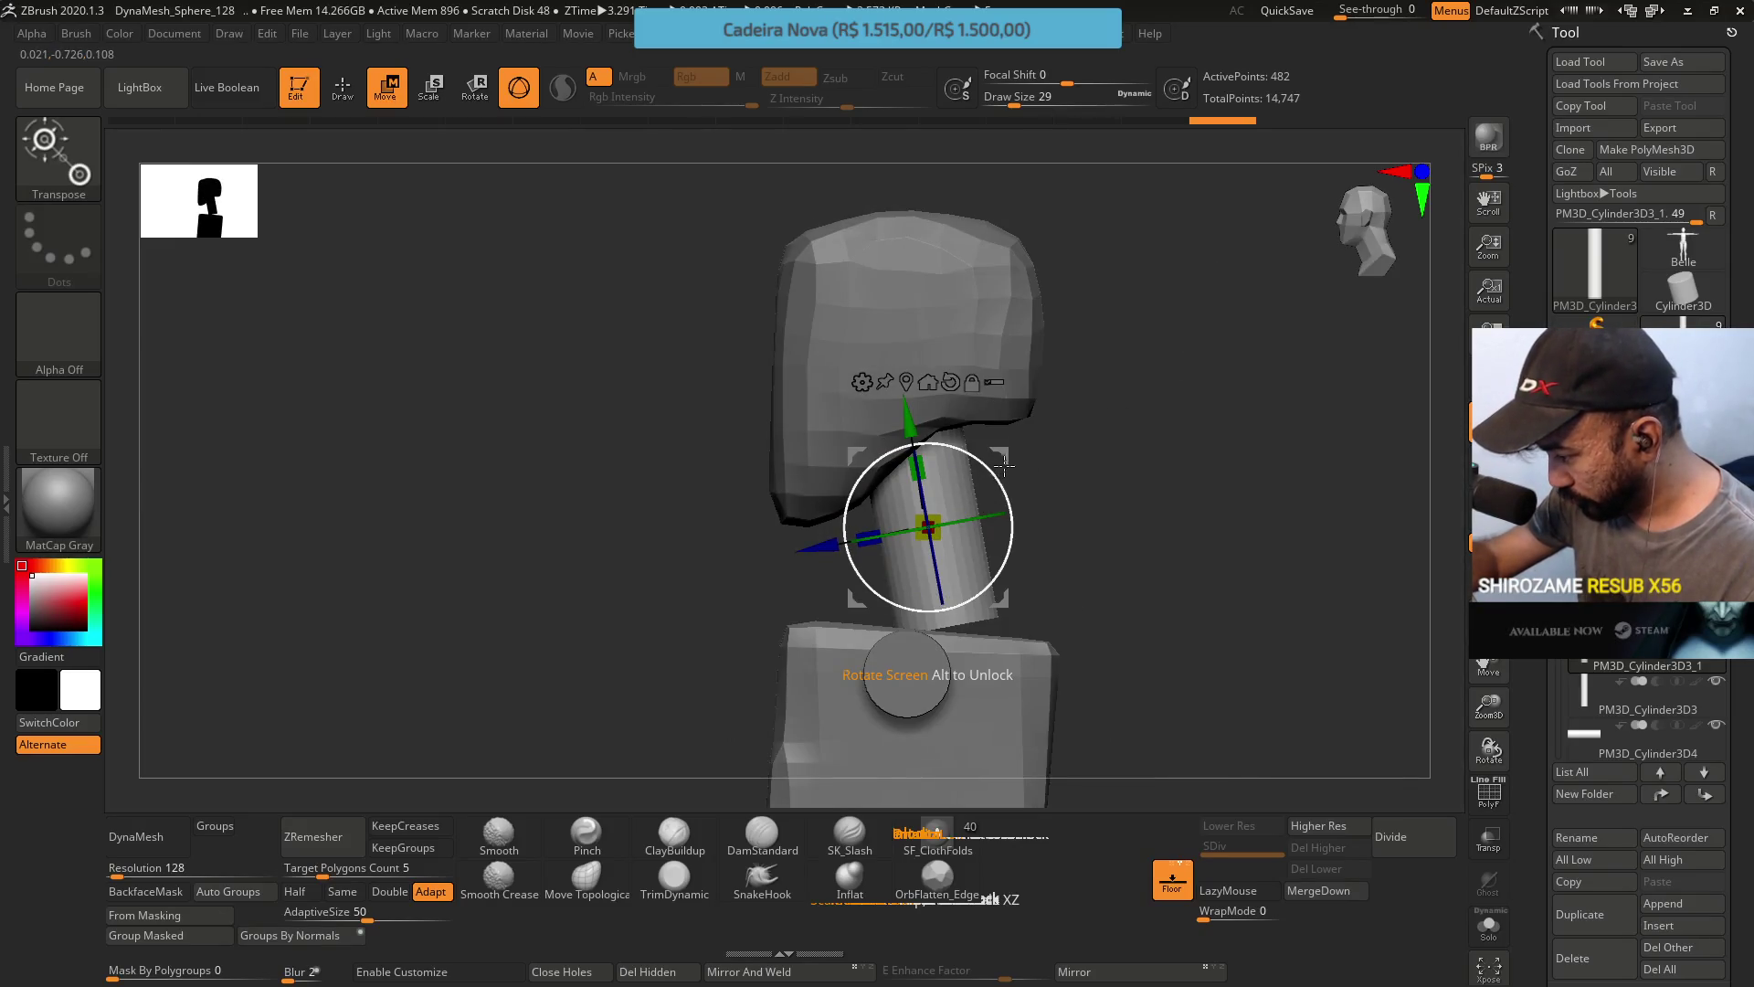
drag(1004, 466, 990, 464)
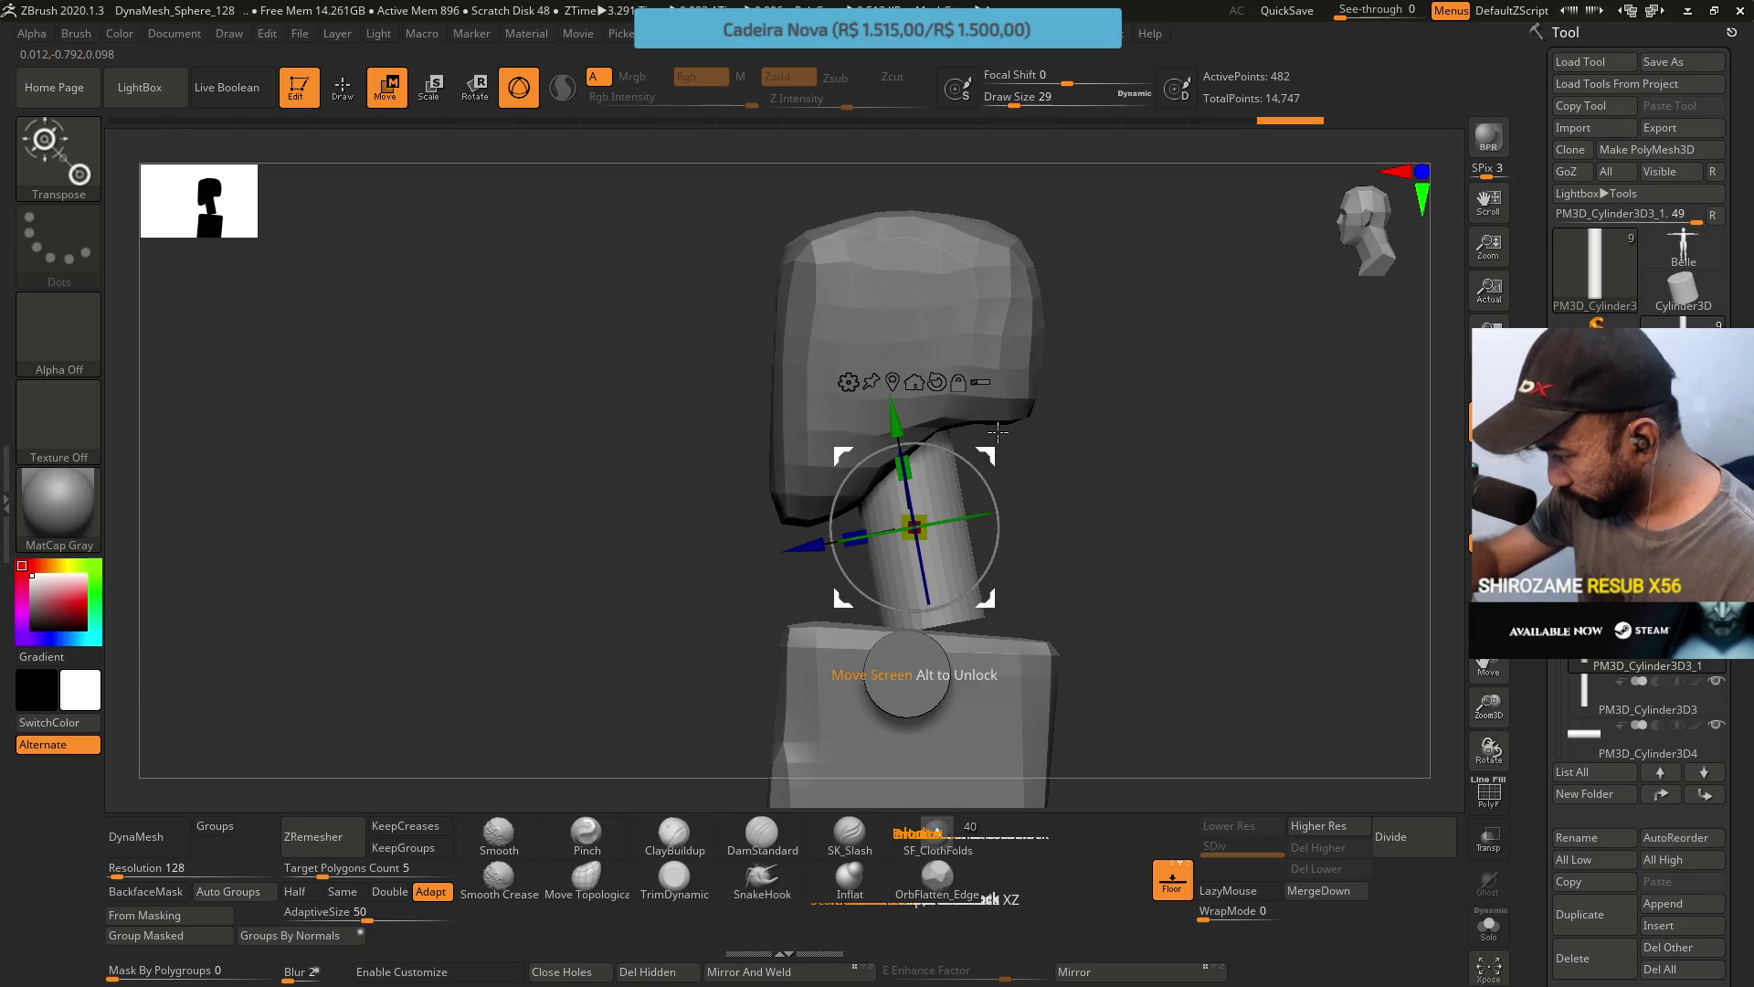
alt+click(913, 301)
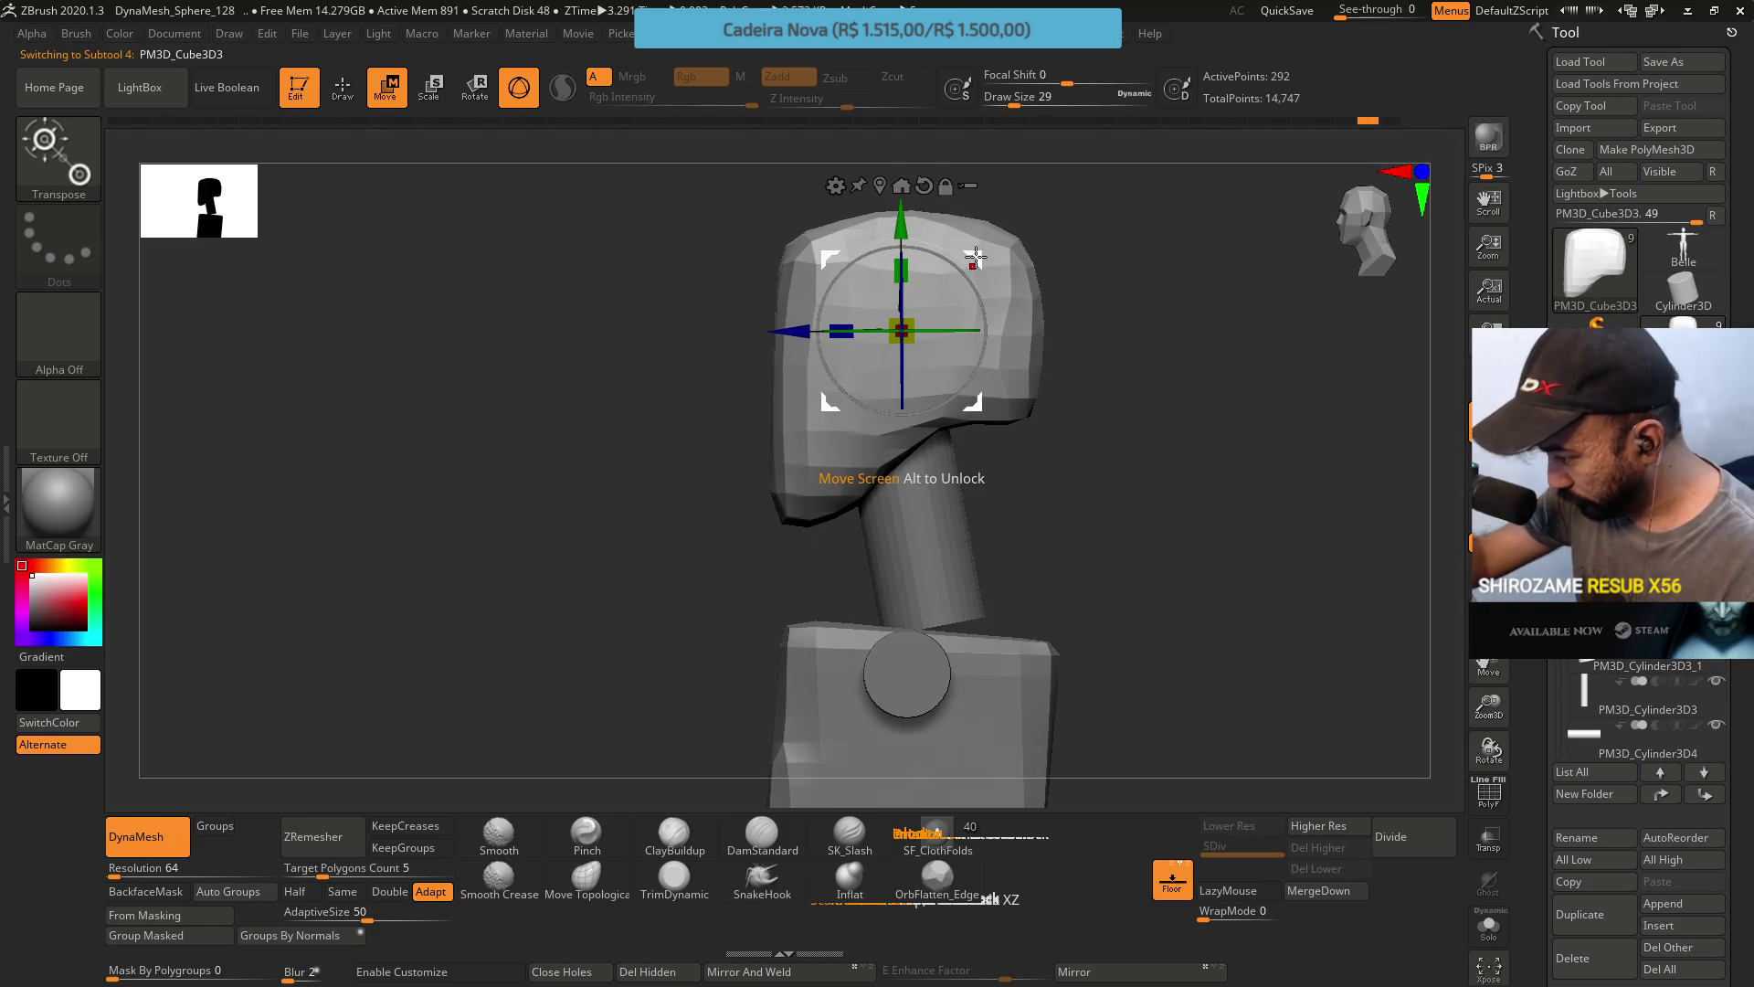
Nudge the head slightly over the neck, then select PM3D_Cube3D1 and the TrimDynamic brush.
drag(951, 274, 959, 260)
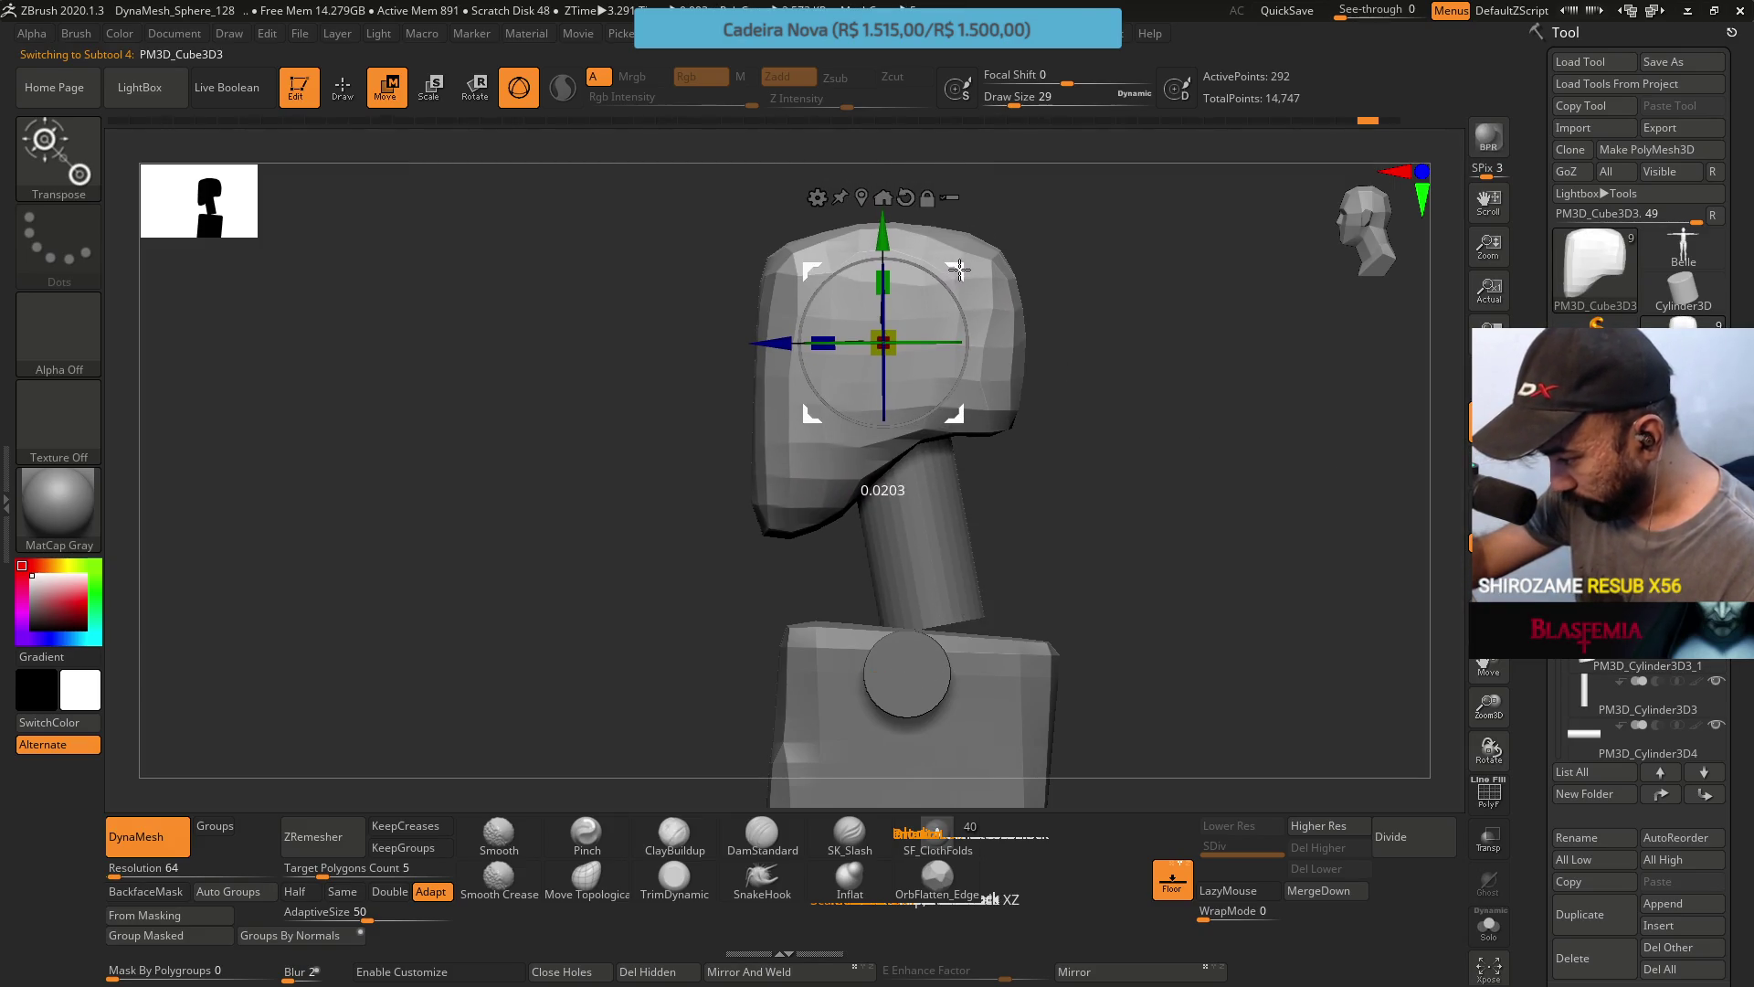
mouse_move(1050, 411)
shift+mouse_down()
mouse_move(1022, 449)
mouse_move(1066, 325)
mouse_move(1057, 384)
mouse_move(1168, 326)
shift+mouse_up()
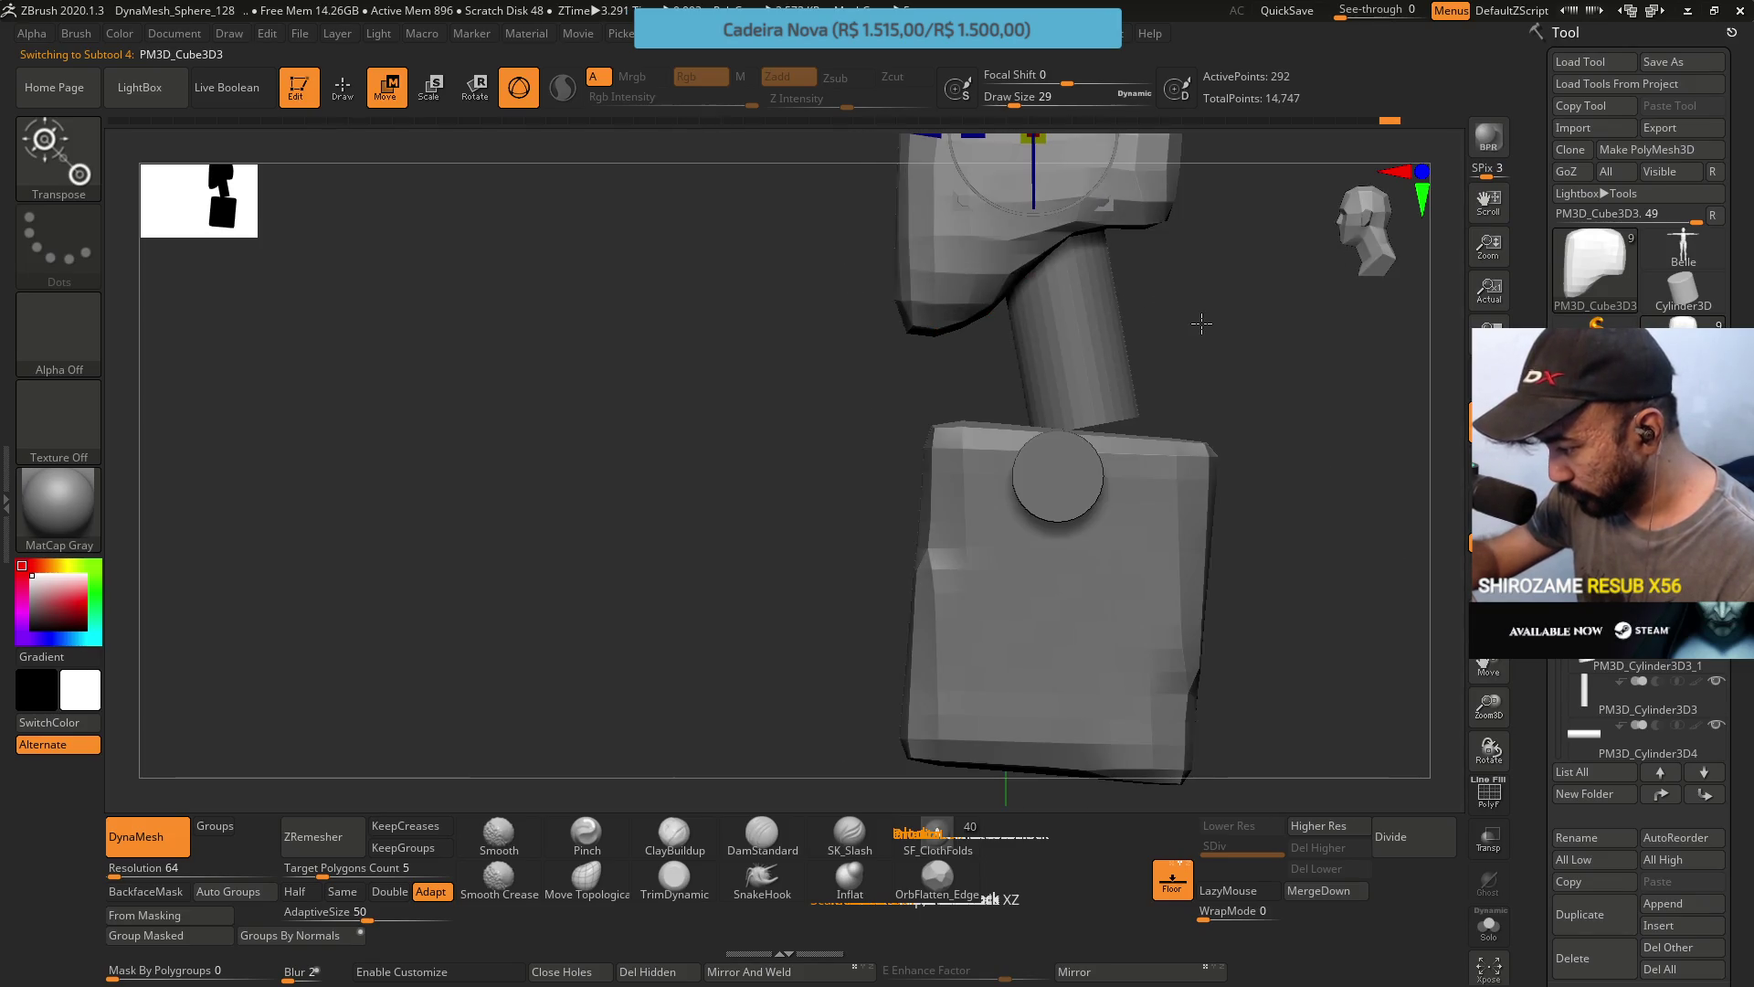
alt+click(1057, 475)
mouse_move(1032, 438)
mouse_down()
mouse_move(1051, 429)
mouse_move(989, 501)
mouse_up()
click(674, 877)
mouse_move(1003, 587)
mouse_down()
mouse_move(1037, 517)
mouse_move(991, 570)
mouse_move(1018, 566)
mouse_move(1006, 498)
mouse_move(1041, 497)
mouse_move(1011, 560)
mouse_move(995, 512)
mouse_up()
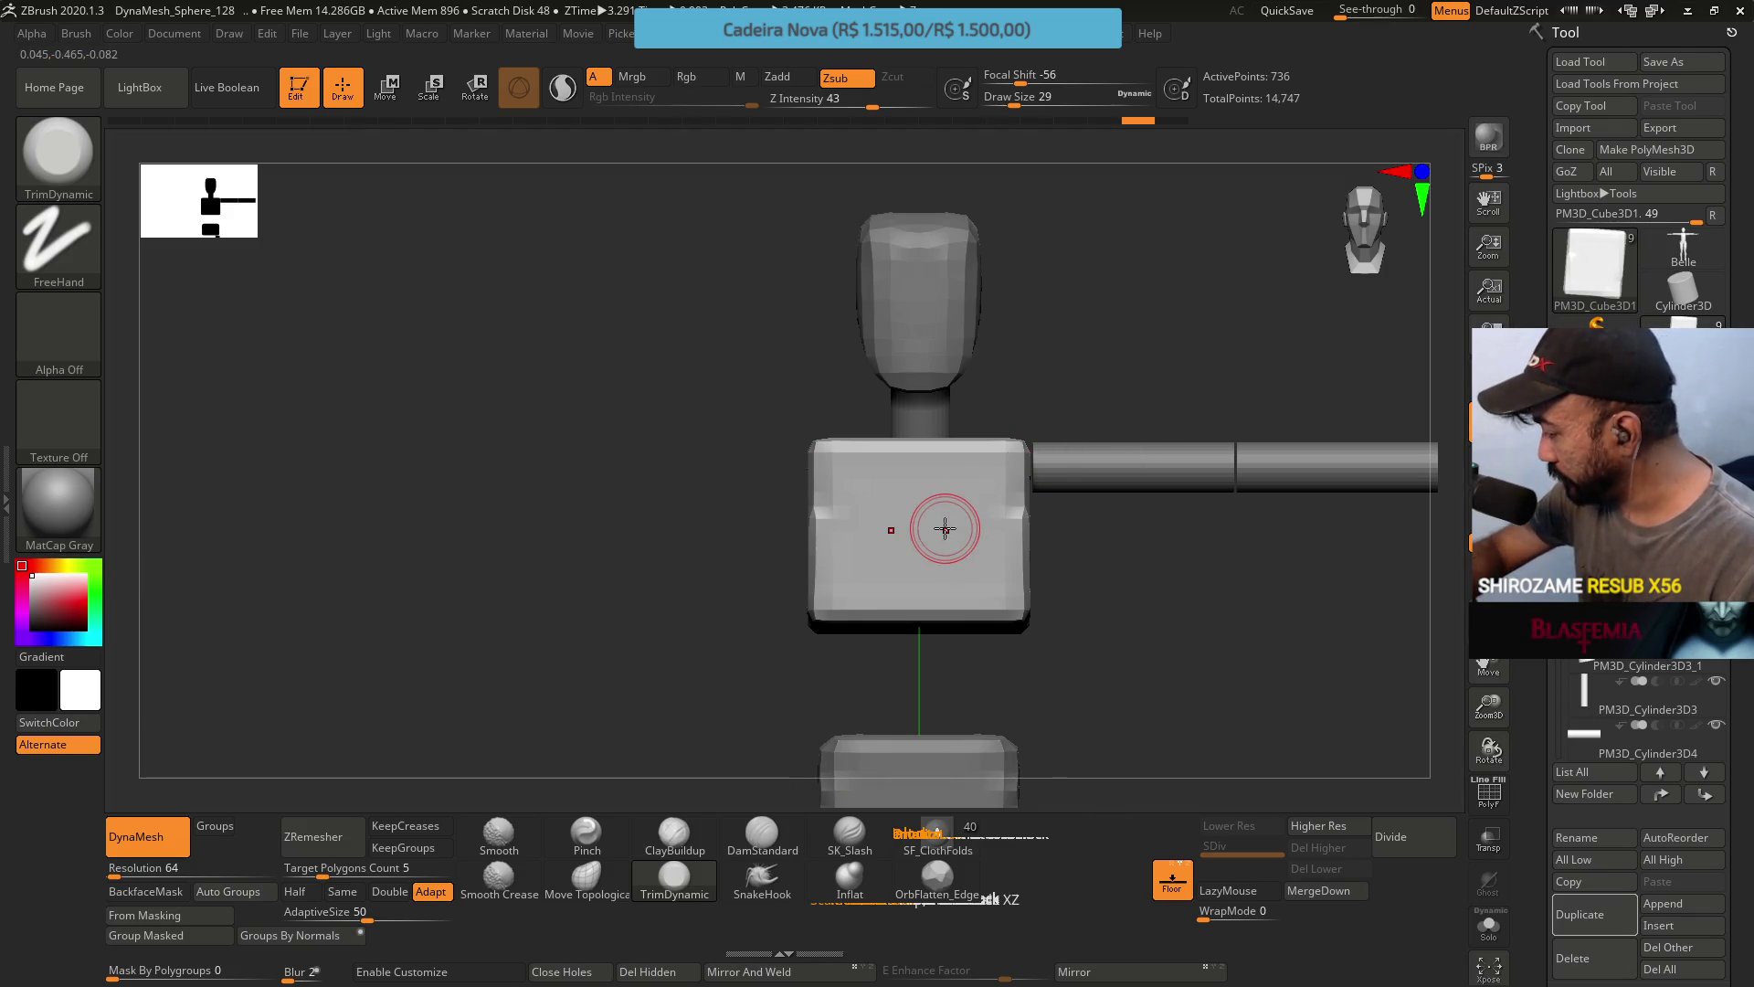
Scale the chest block along X to about 1.07 with the Move gizmo.
key(w)
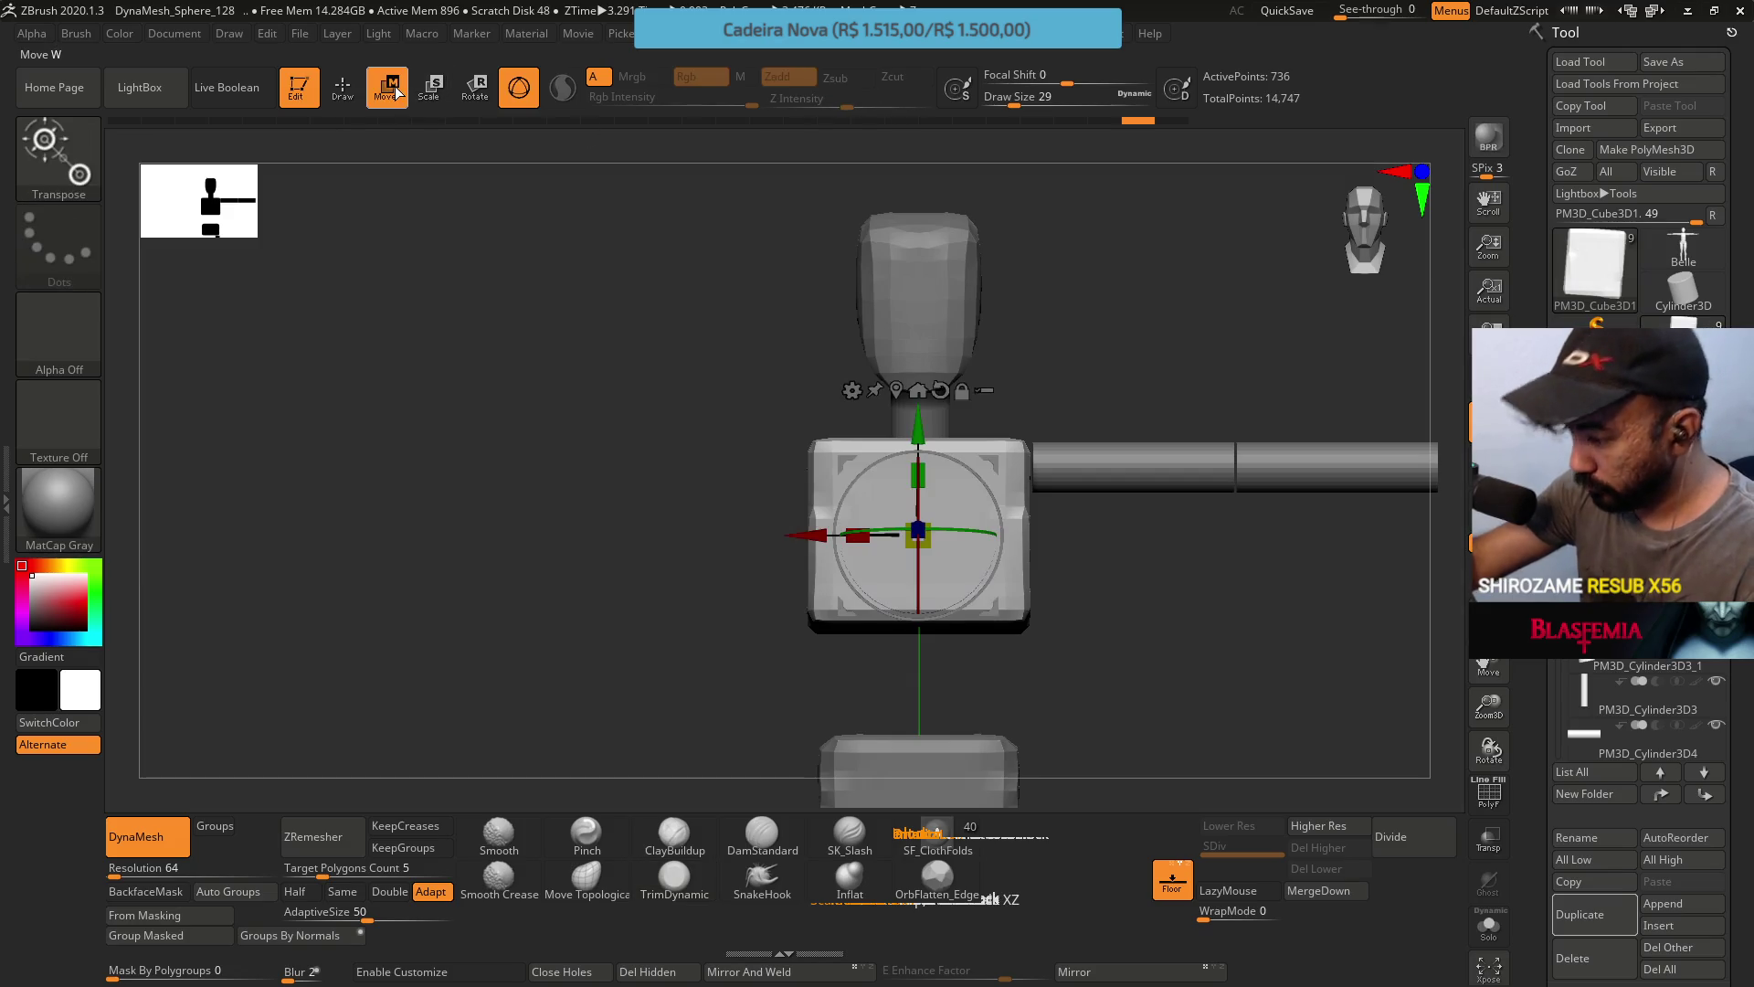
drag(858, 535, 860, 535)
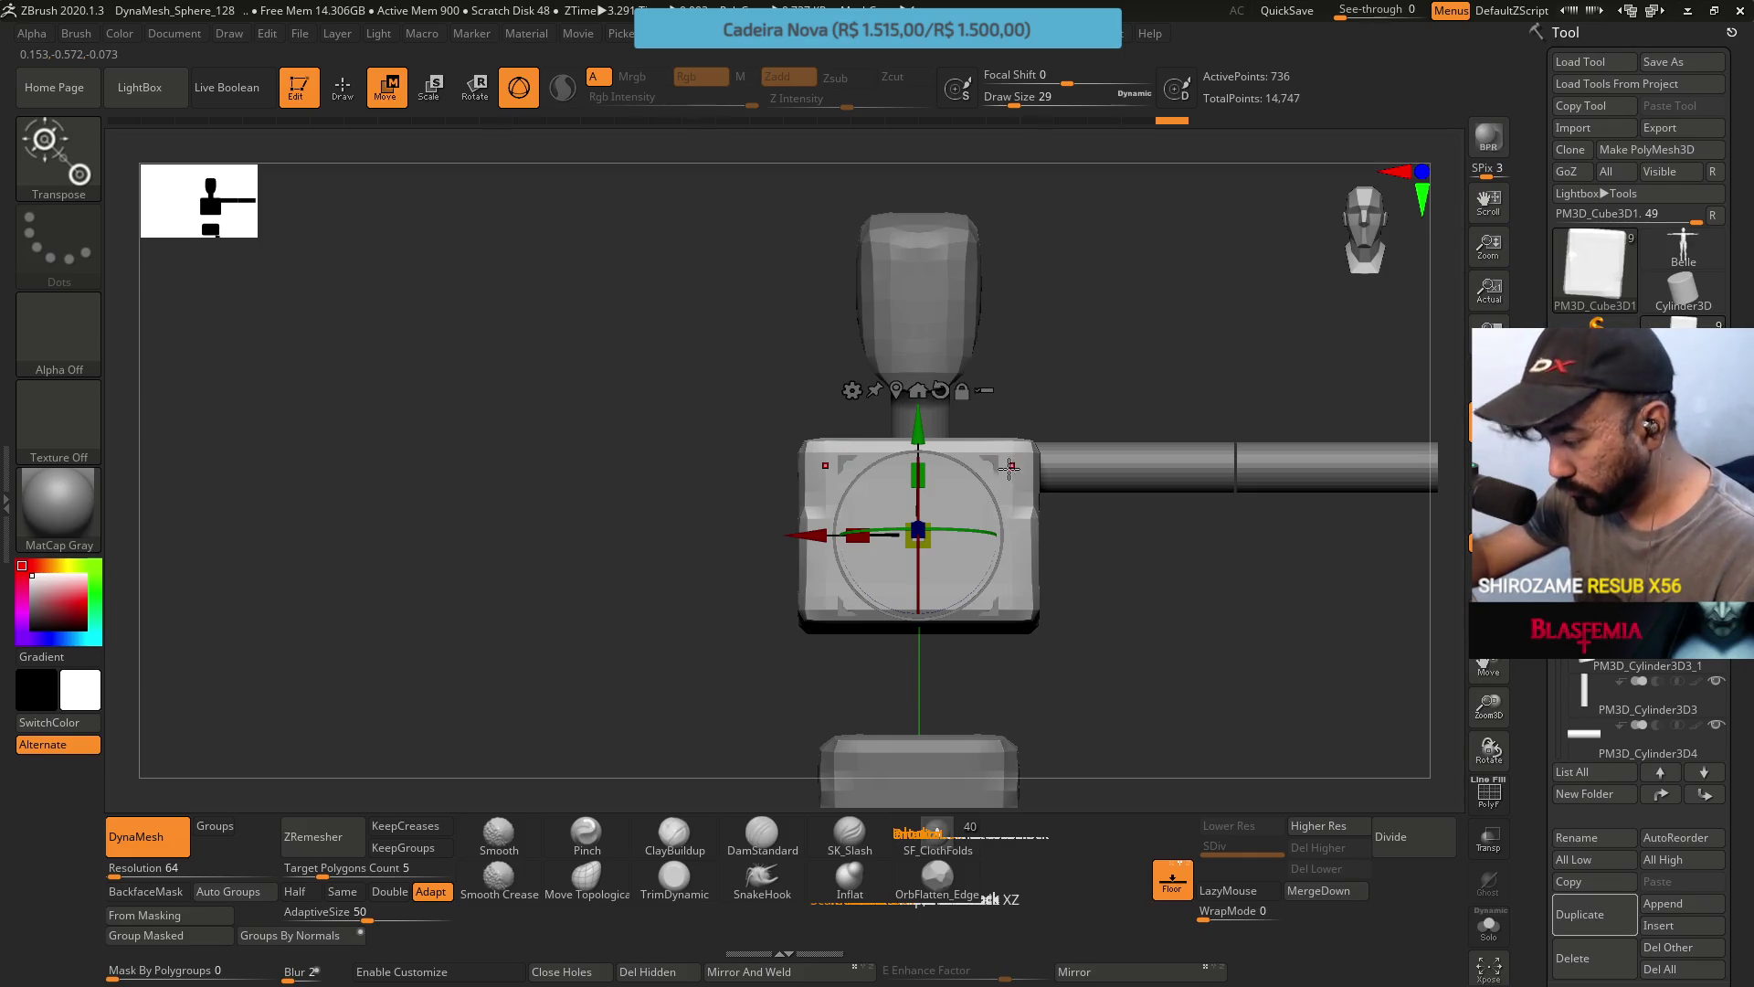
drag(1012, 477, 1052, 373)
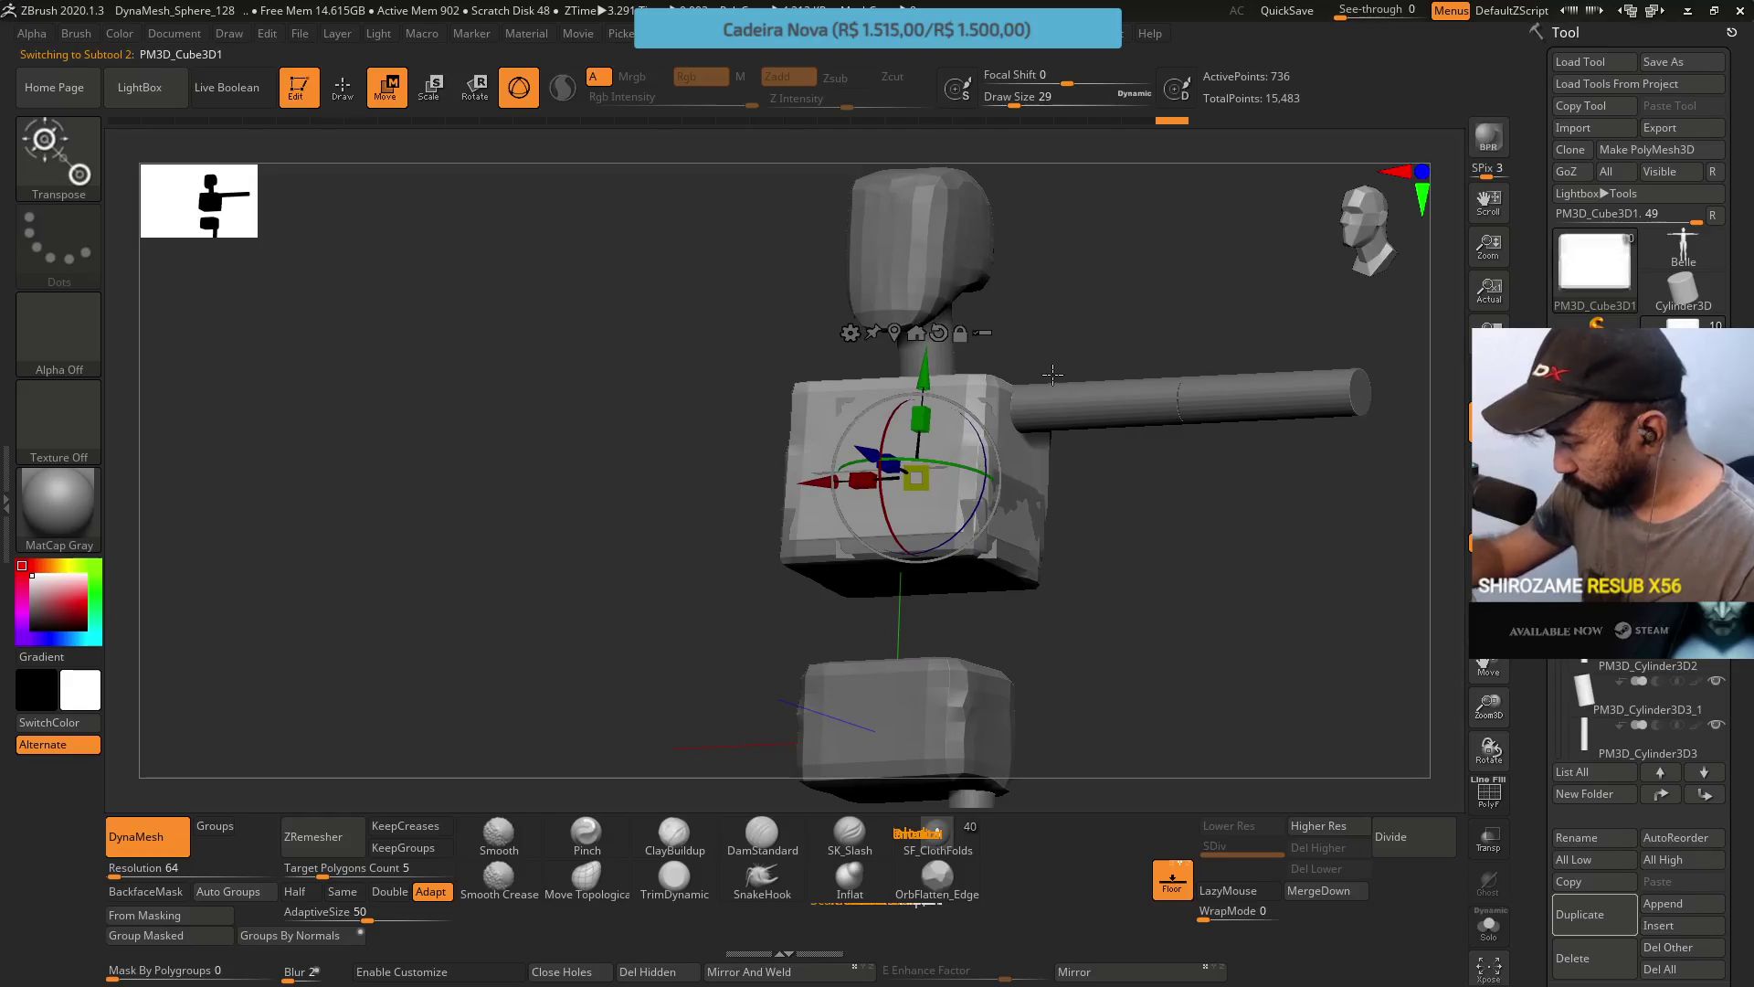
drag(1114, 508, 651, 742)
Reselect the TrimDynamic brush, frame the whole model, and bring up brush size.
click(674, 877)
mouse_move(1051, 694)
mouse_down()
mouse_move(951, 443)
mouse_move(1017, 559)
mouse_move(985, 520)
mouse_move(1175, 521)
mouse_move(1178, 563)
mouse_move(627, 501)
mouse_move(968, 503)
mouse_up()
key(f)
key(s)
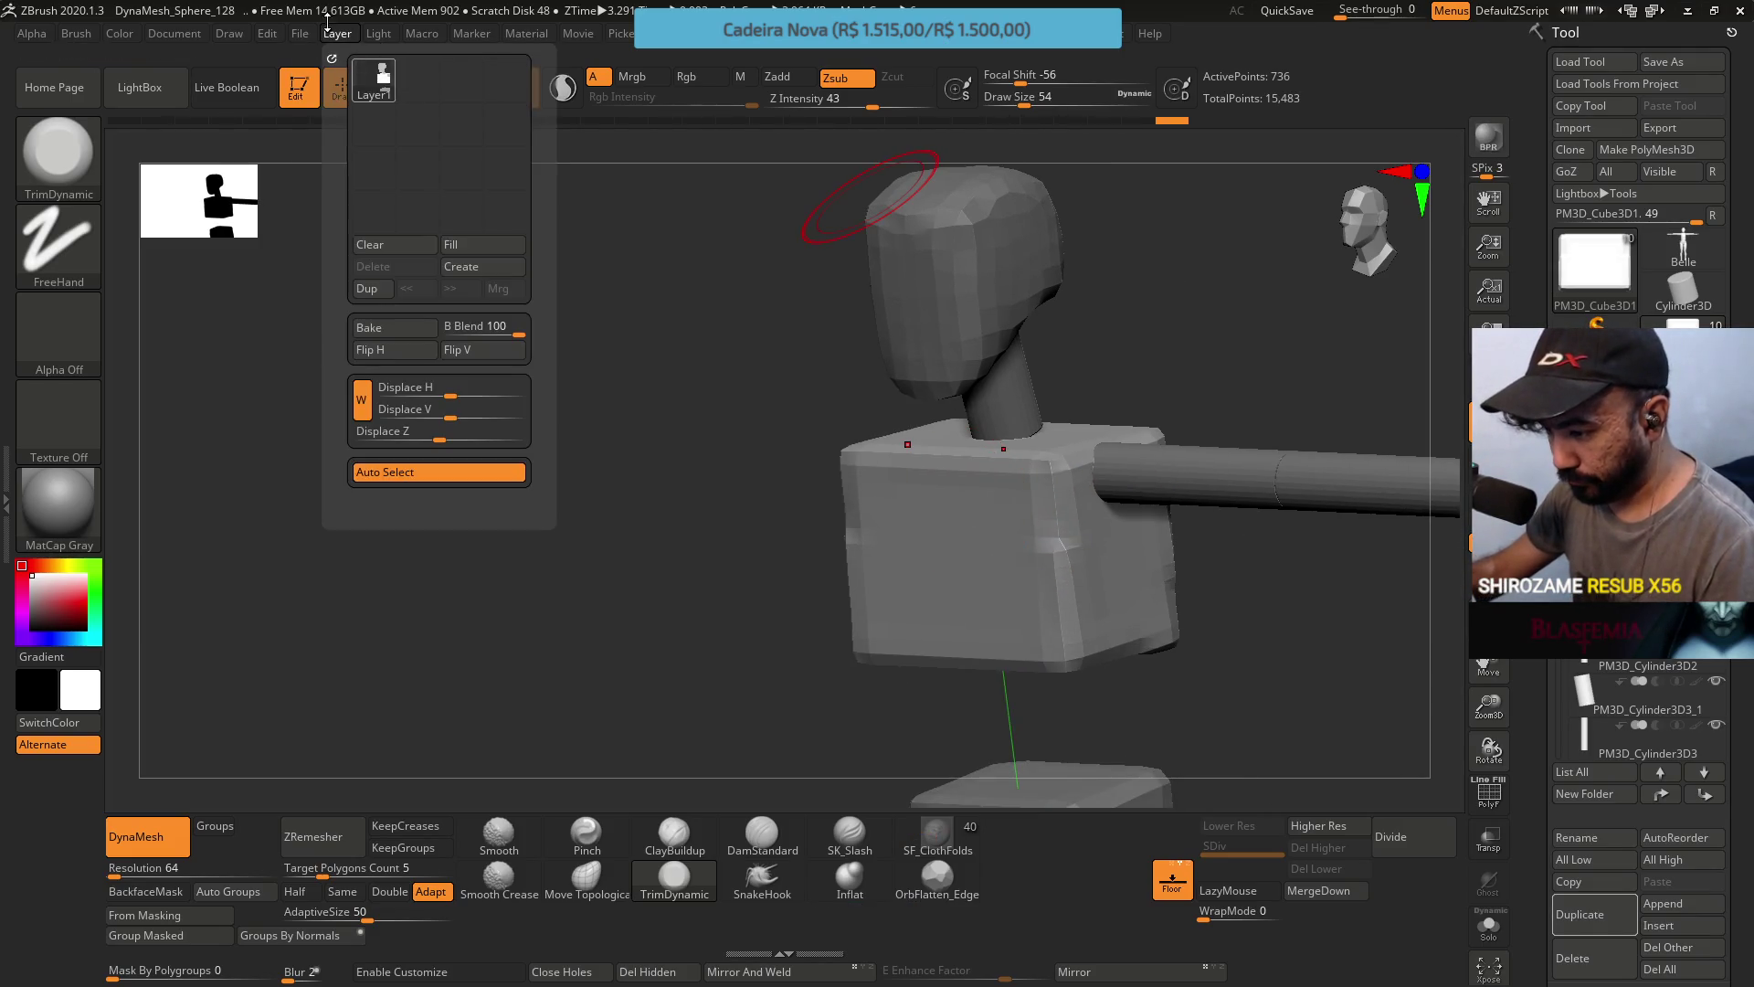
Disable the UndoHistory option in the File menu.
click(300, 33)
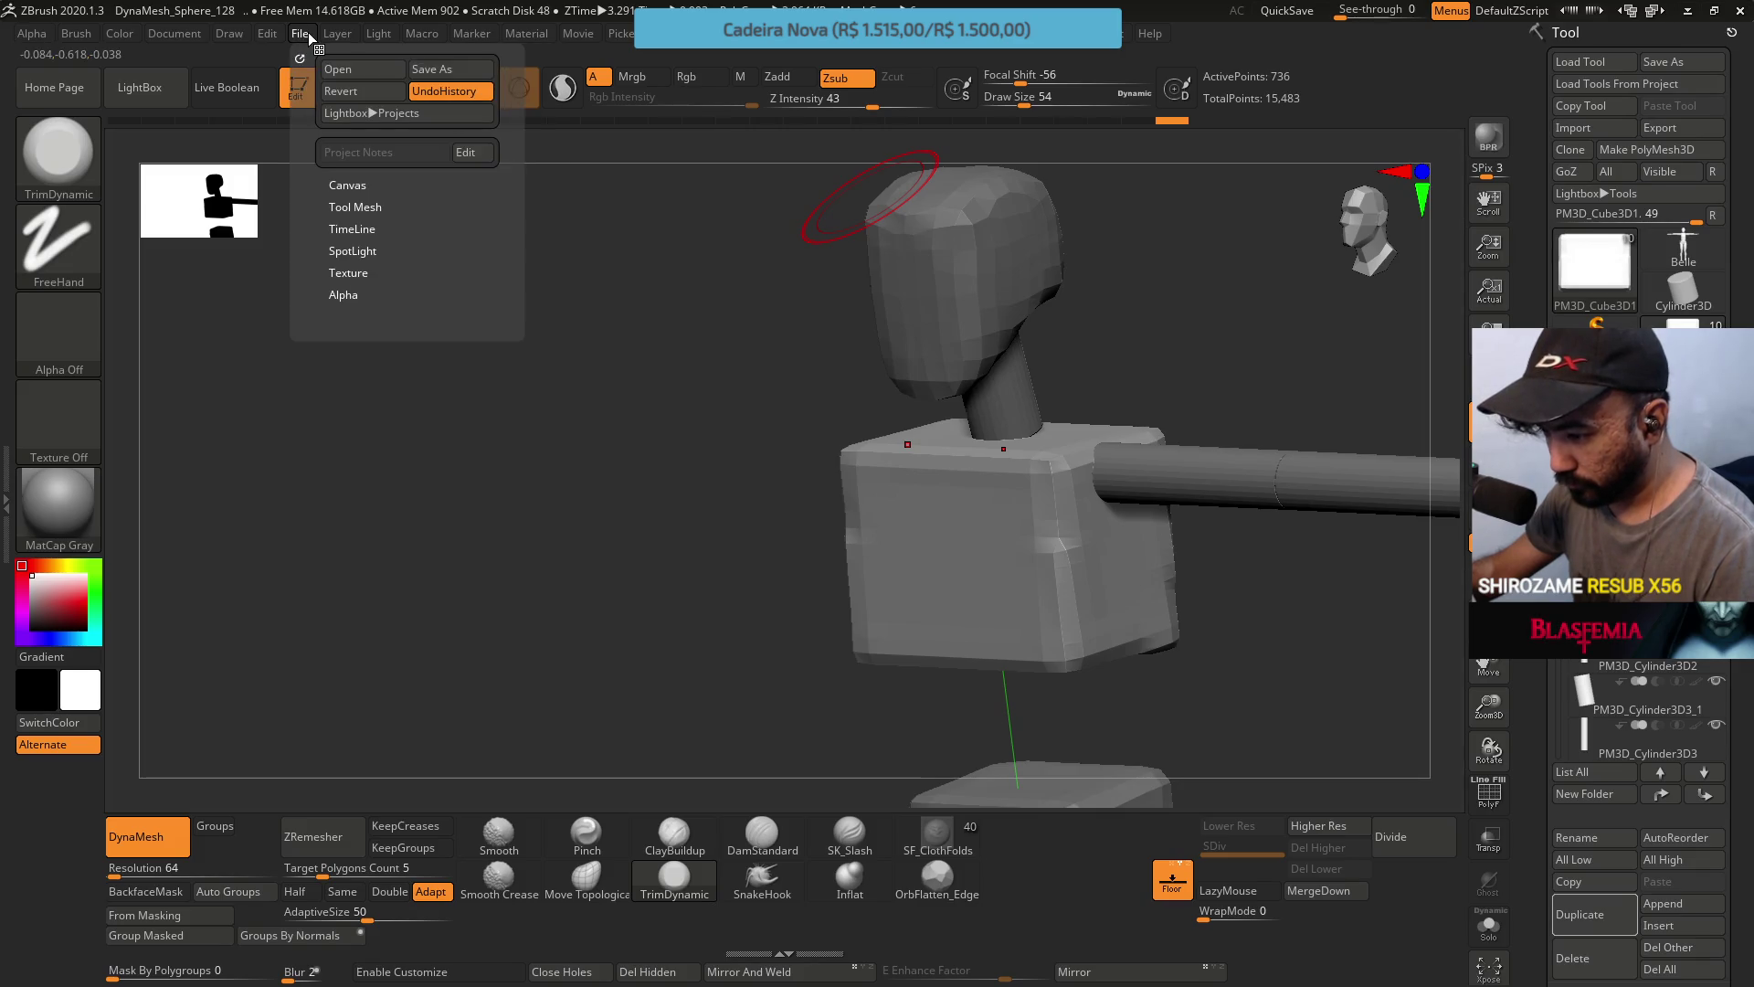
click(461, 94)
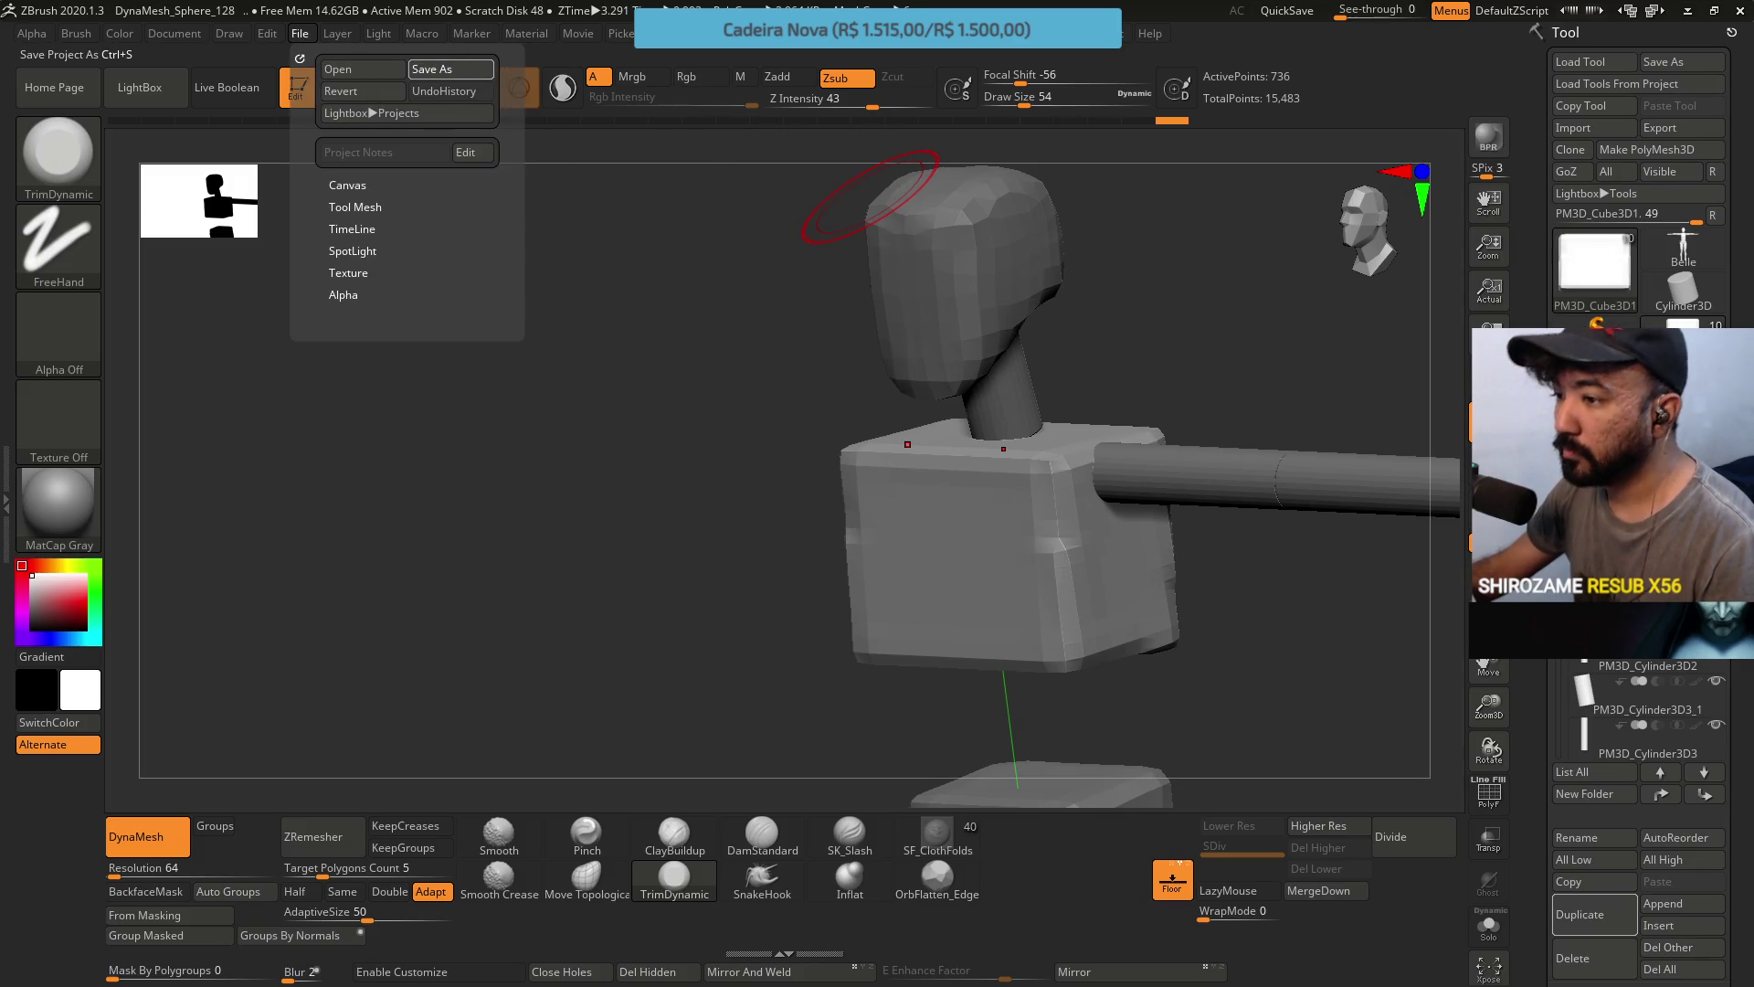
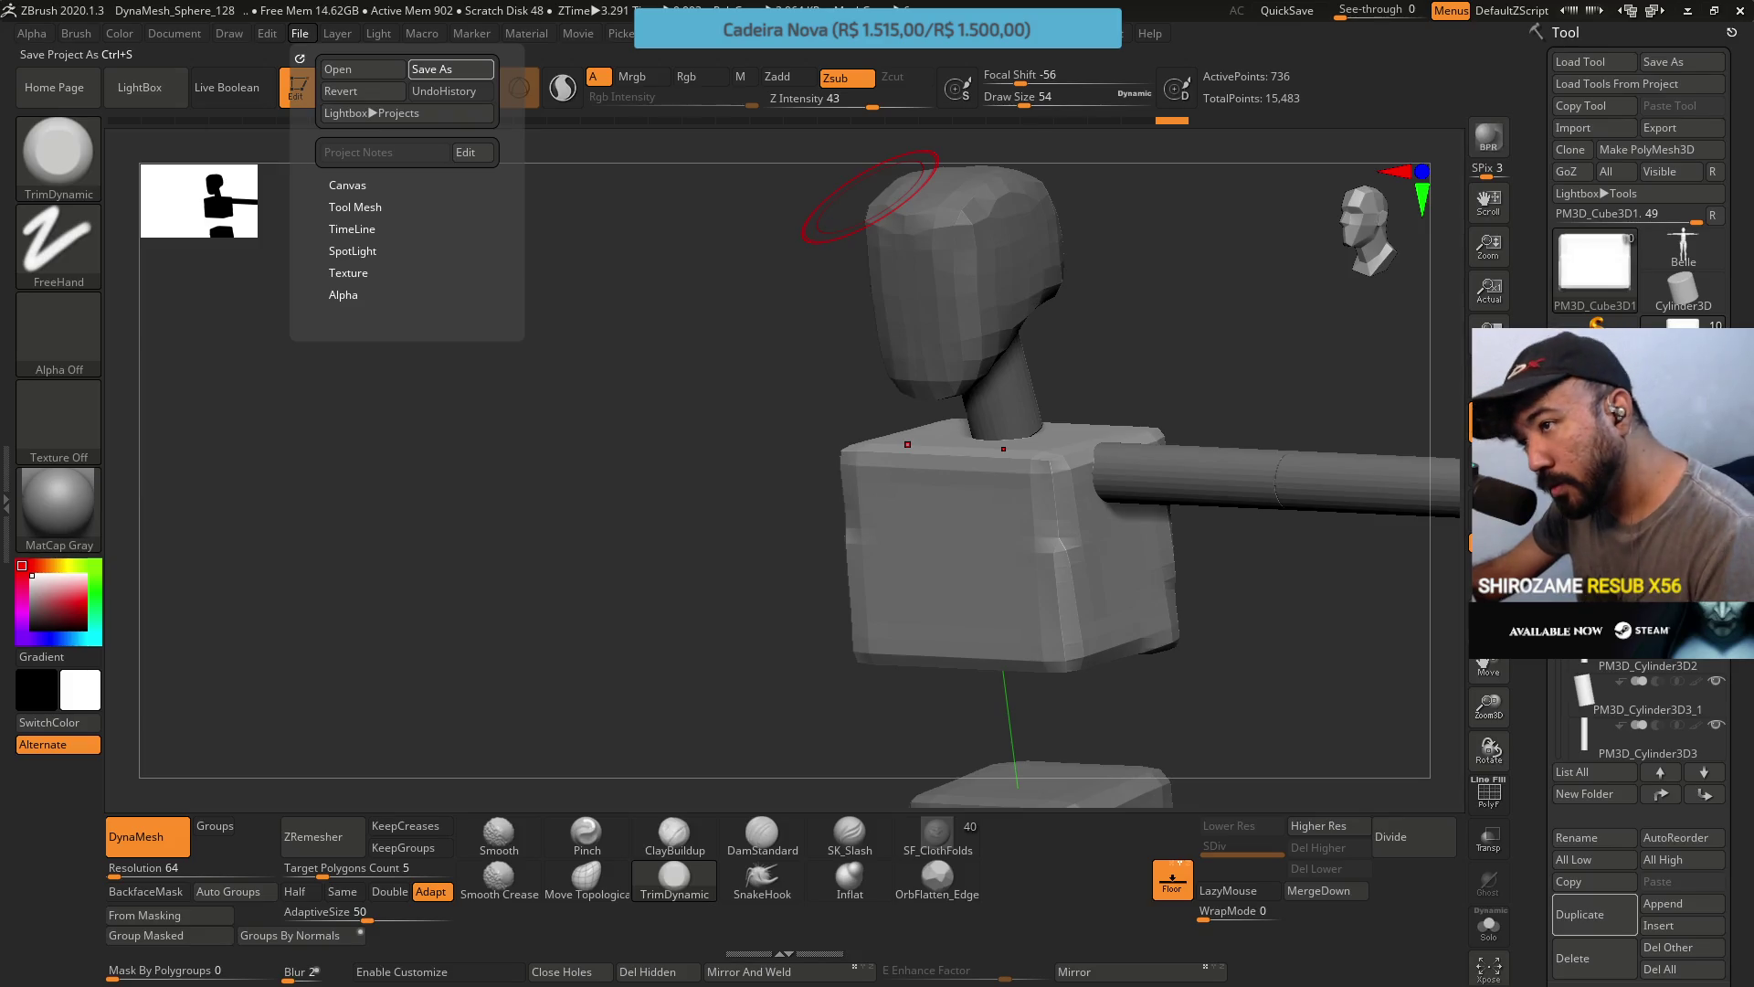
Save the project, then trim the chest block's top-front edge near its corner with TrimDynamic.
click(450, 68)
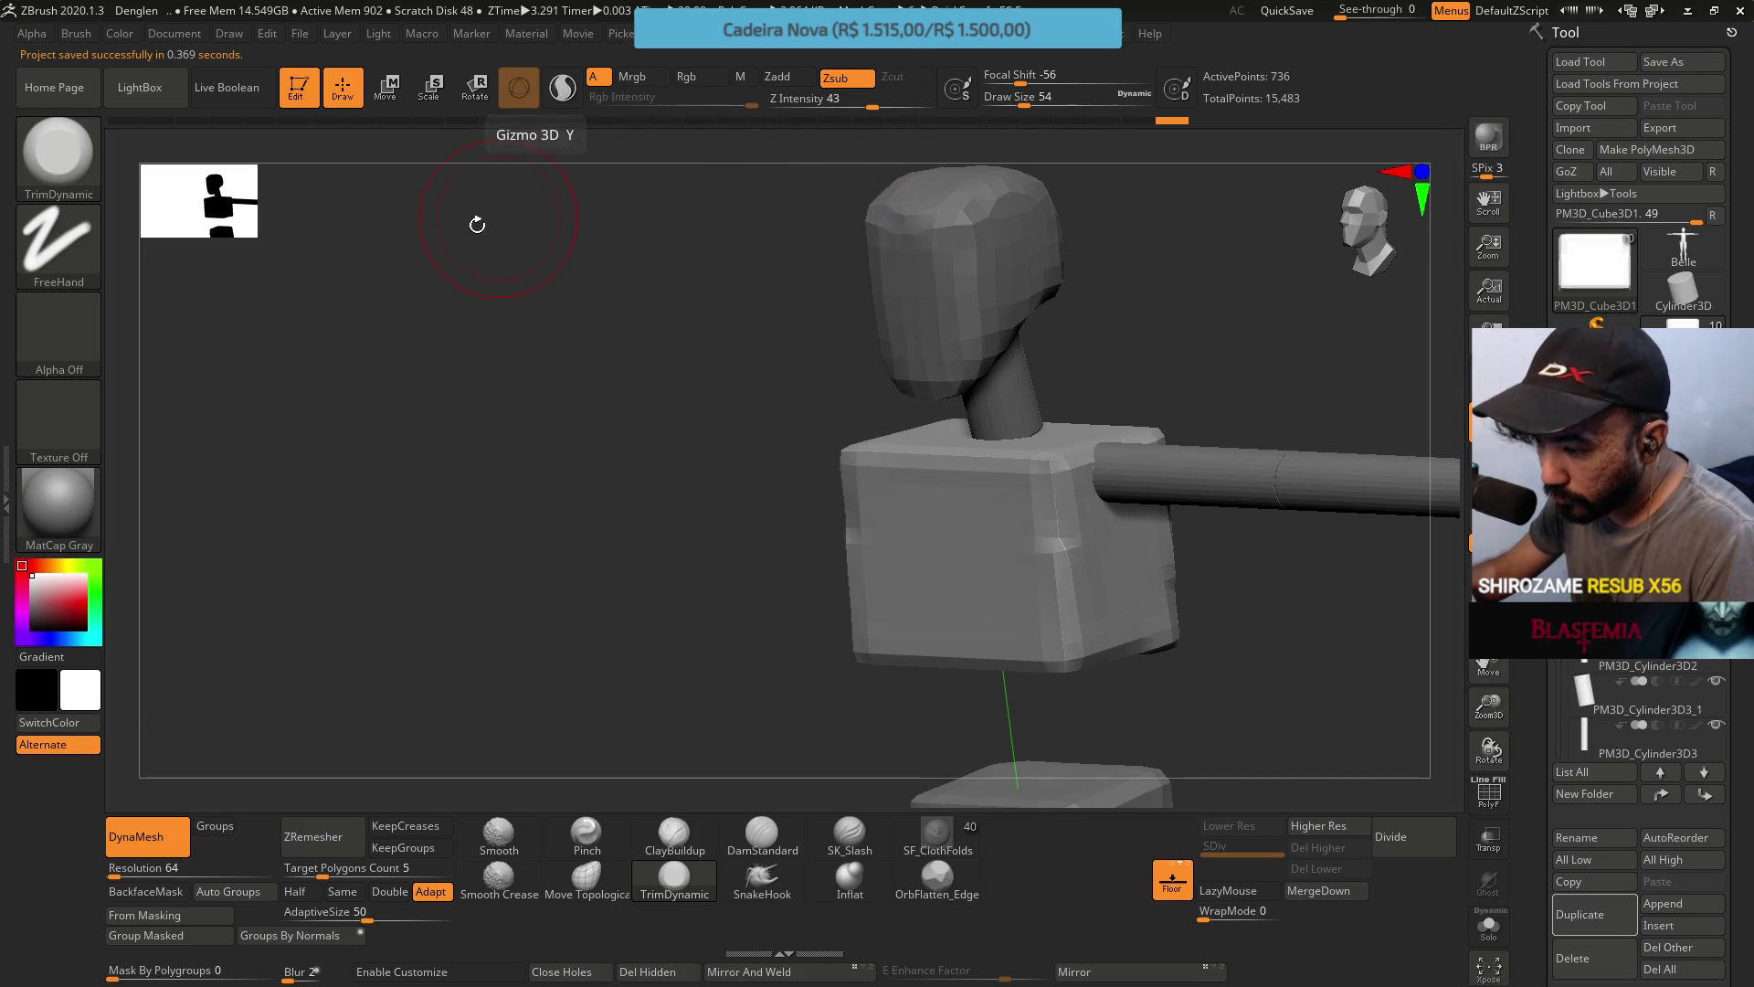
mouse_move(604, 305)
mouse_down()
mouse_move(779, 314)
mouse_move(675, 304)
mouse_move(521, 392)
mouse_move(656, 387)
mouse_up()
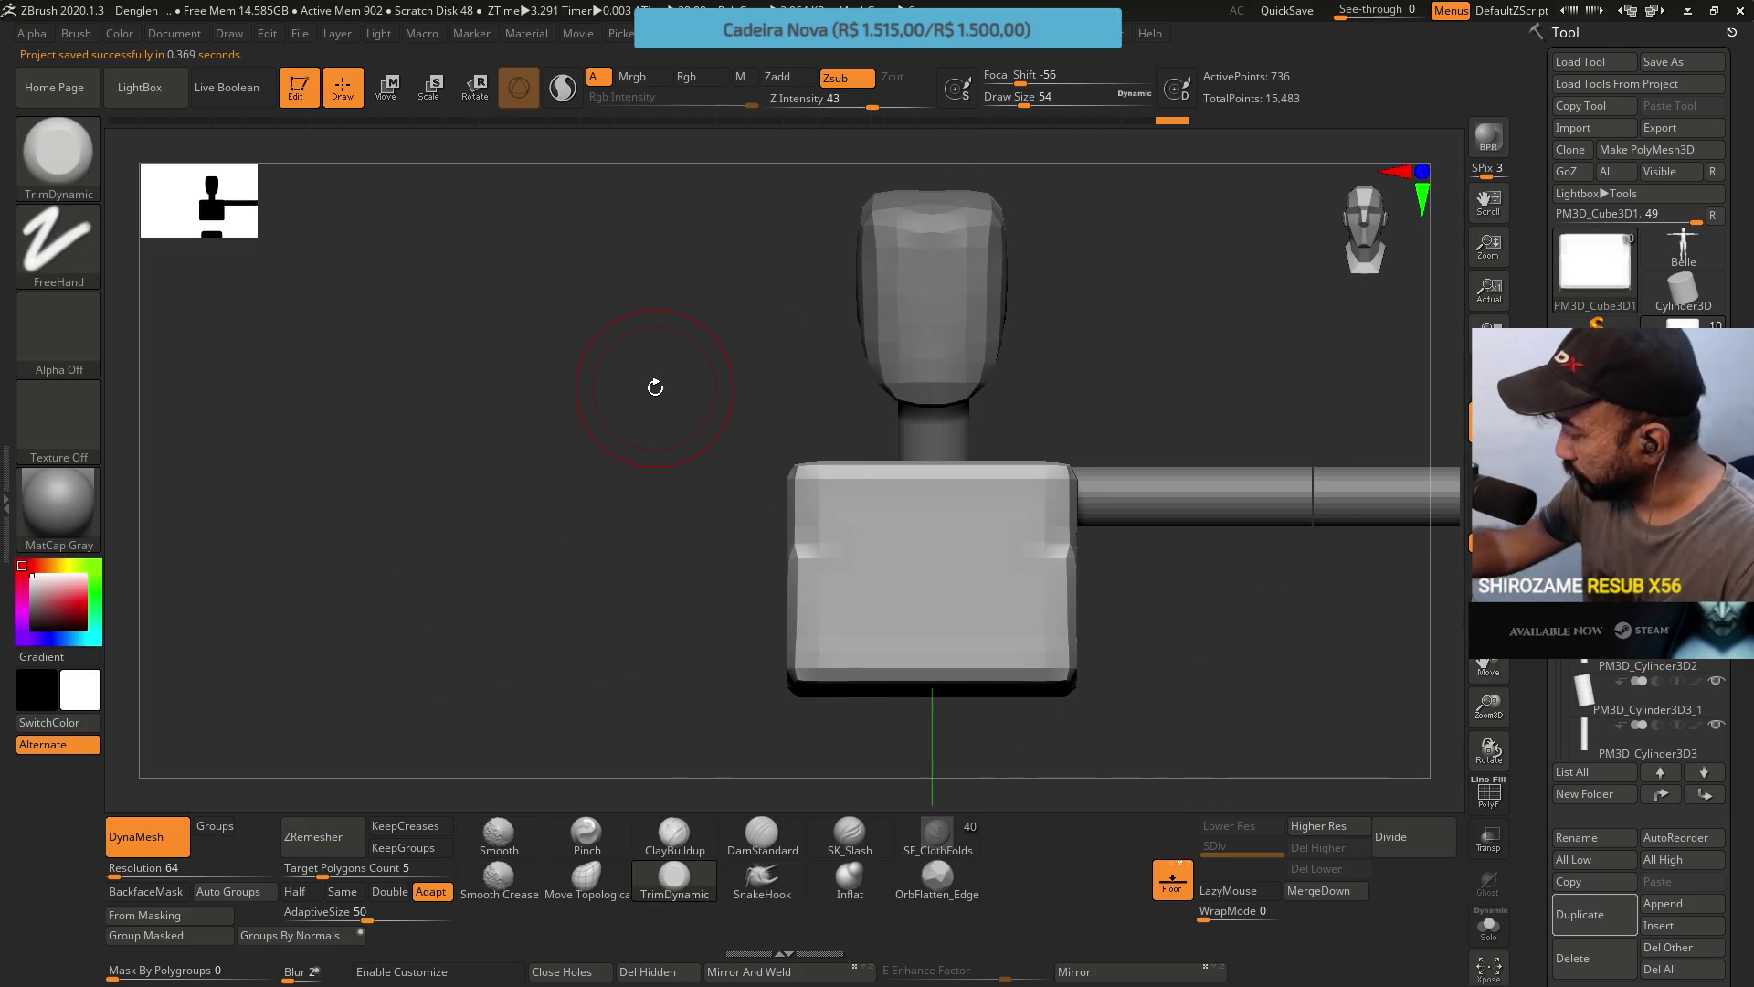
mouse_move(1108, 470)
mouse_down()
mouse_move(923, 511)
mouse_move(1106, 512)
mouse_move(998, 490)
mouse_move(859, 623)
mouse_move(932, 488)
mouse_move(913, 475)
mouse_move(923, 458)
mouse_up()
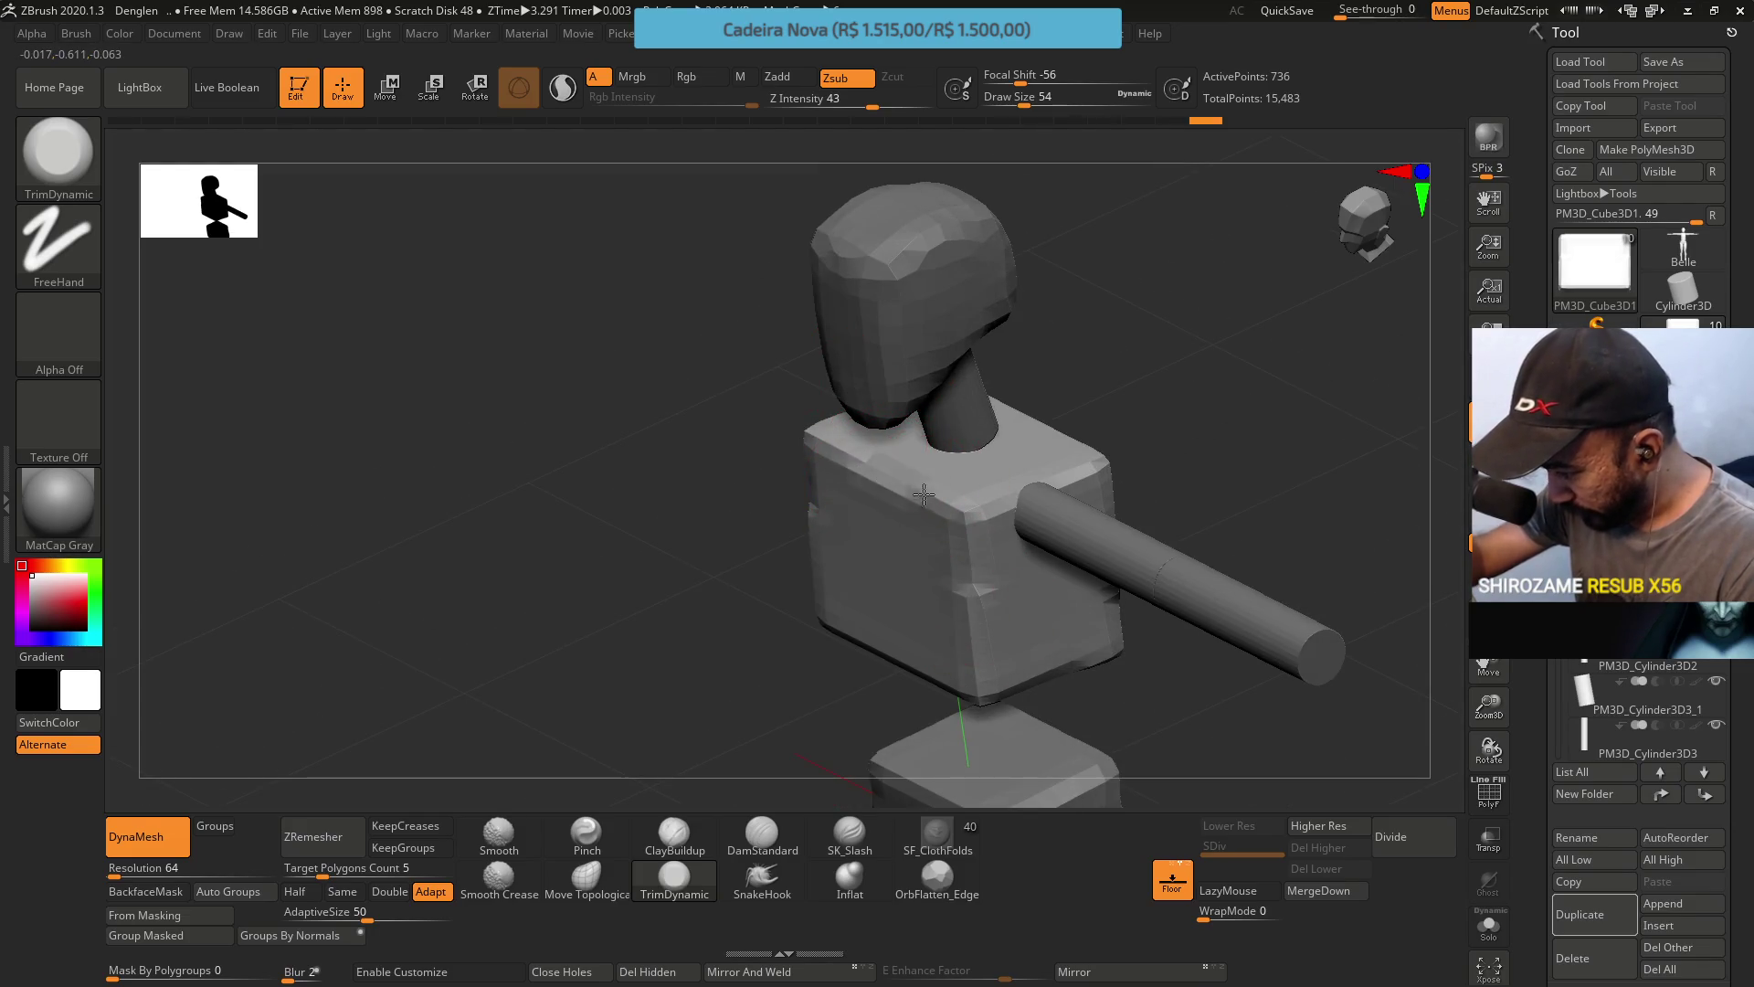
drag(972, 518, 933, 489)
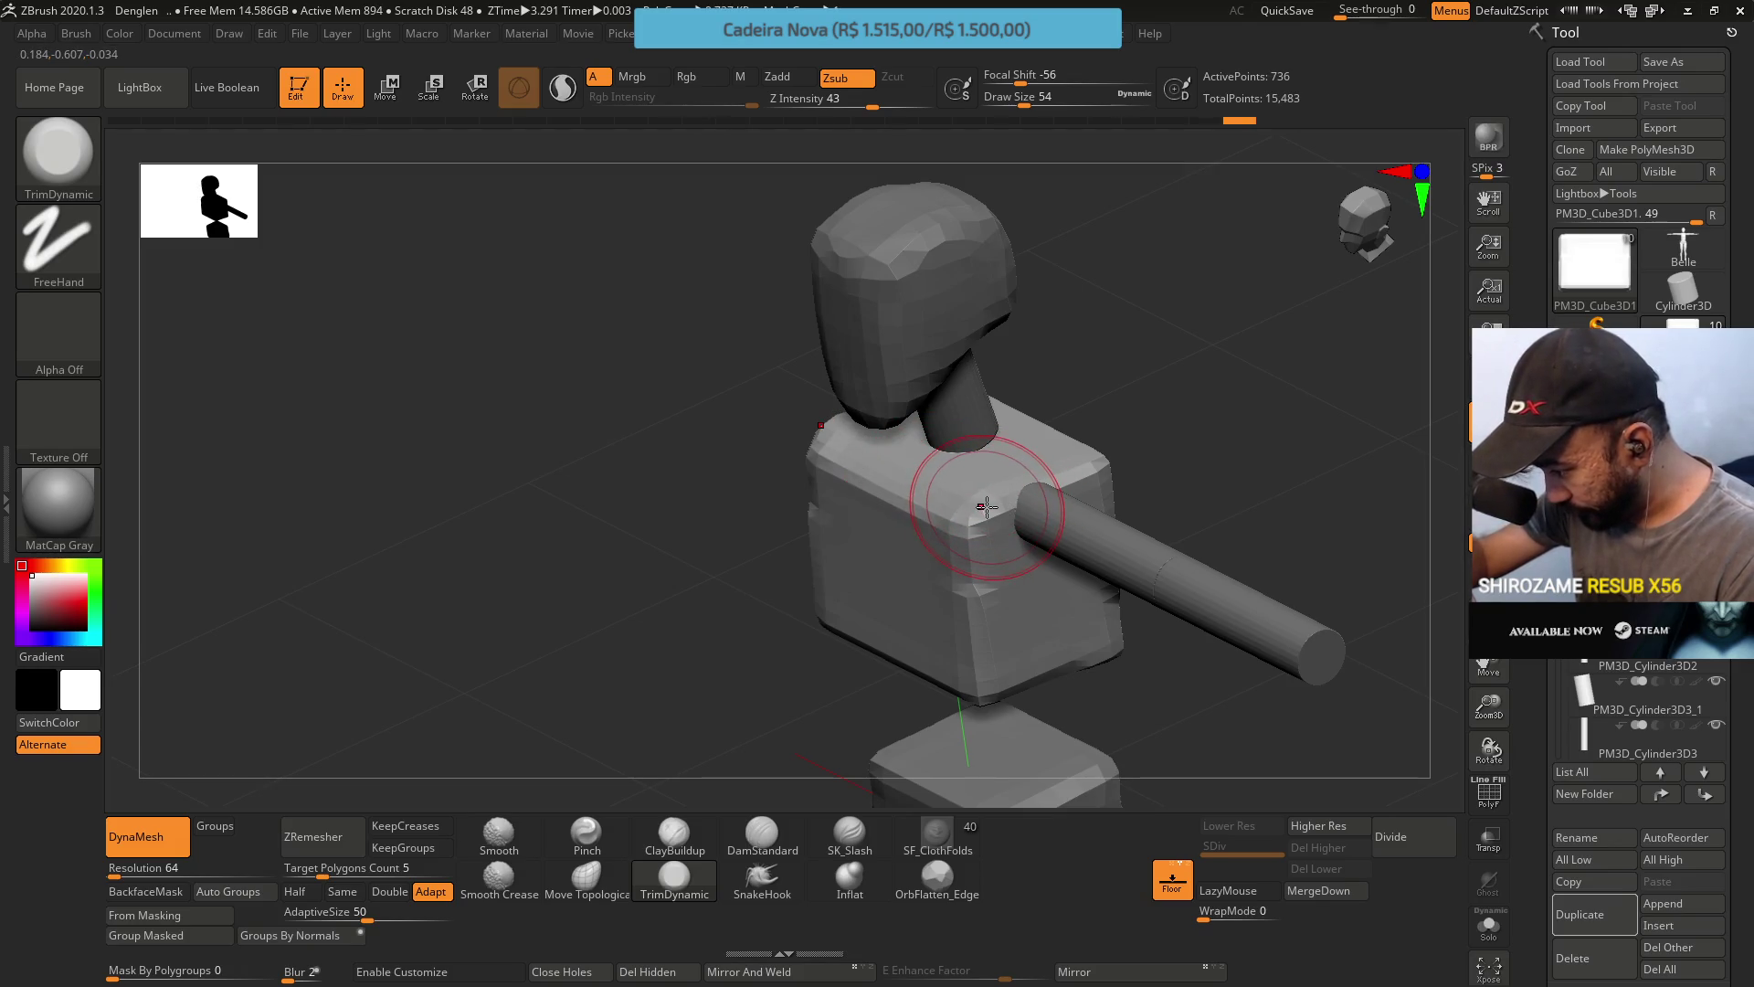
mouse_move(983, 511)
ctrl+right_down()
mouse_move(941, 429)
mouse_move(950, 496)
ctrl+right_up()
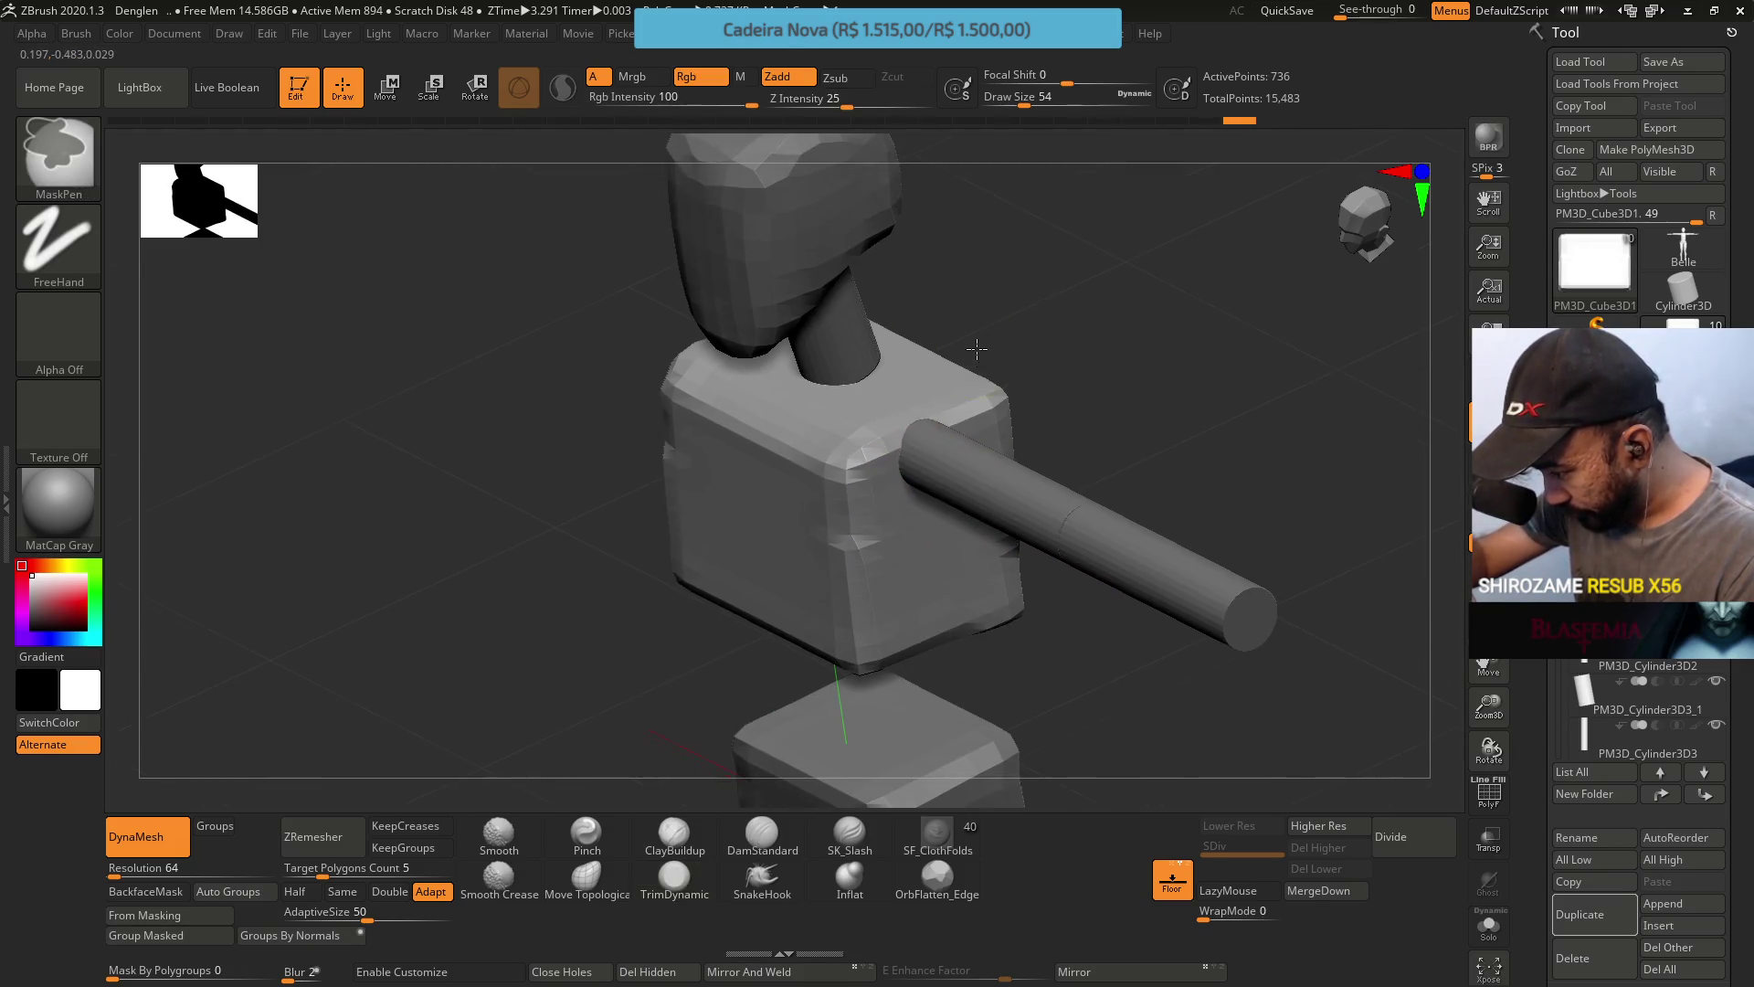
Raise Draw Size from 54 to 65 and flatten the chest block's top edge.
key(s)
drag(948, 496, 956, 496)
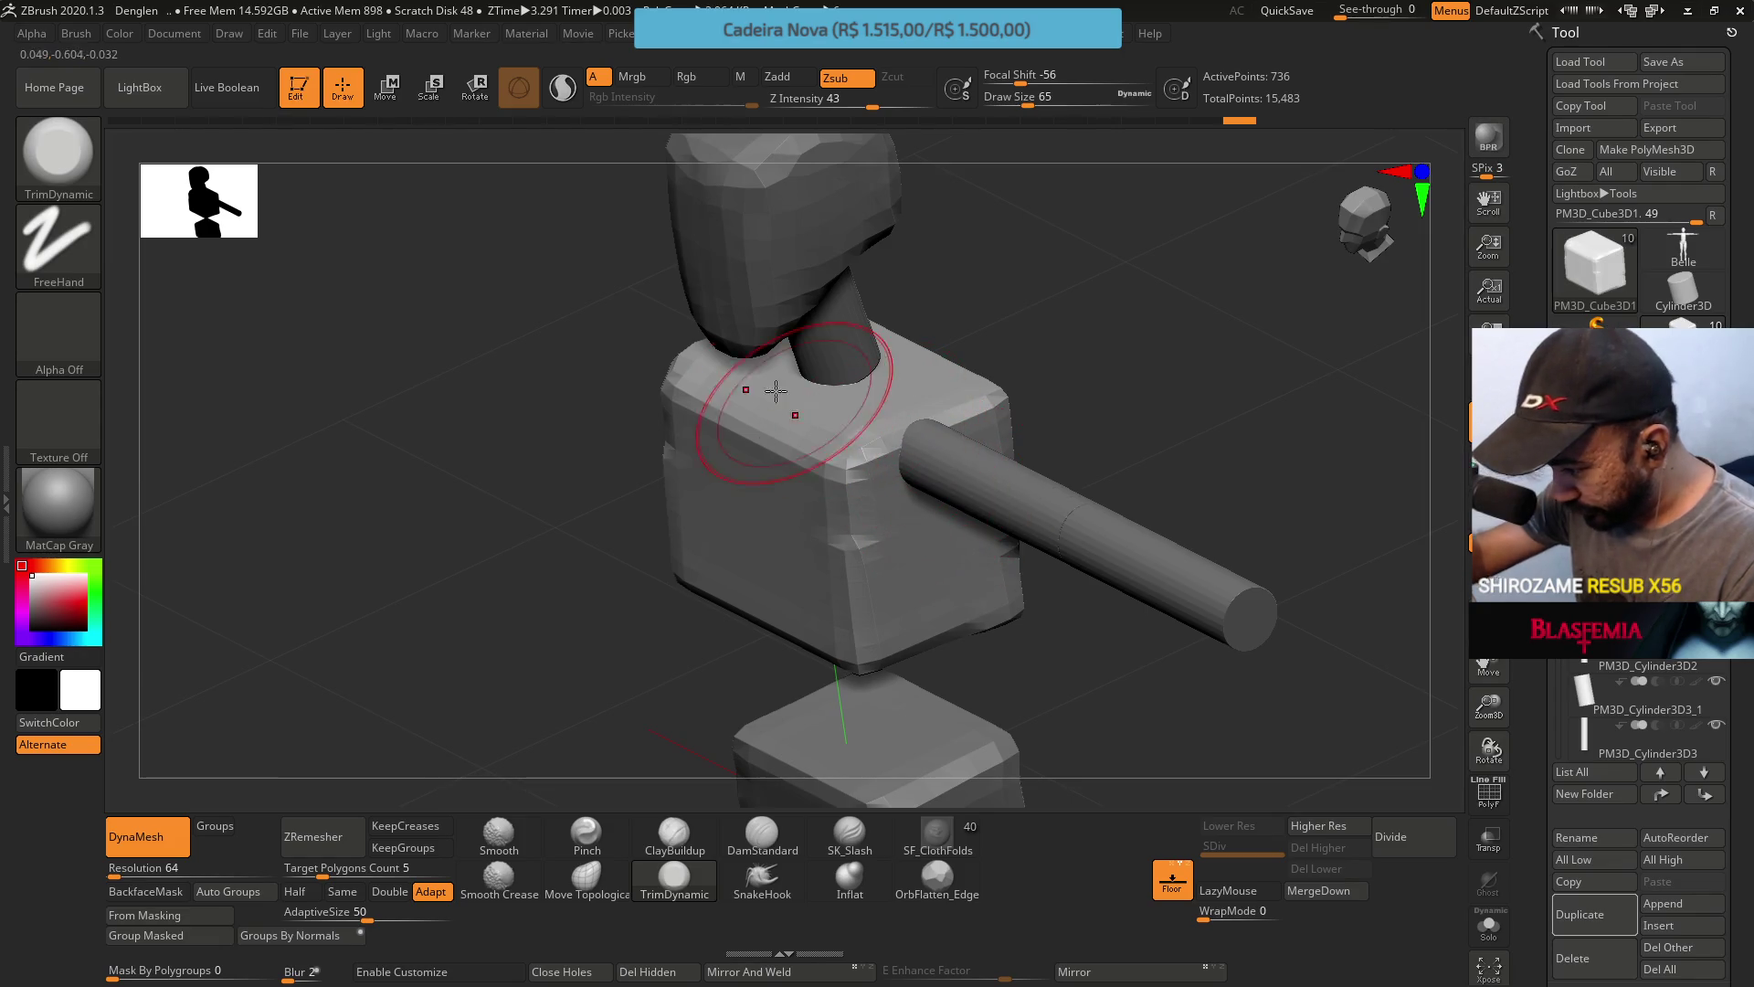
mouse_move(738, 402)
mouse_down()
mouse_move(812, 458)
mouse_move(845, 440)
mouse_up()
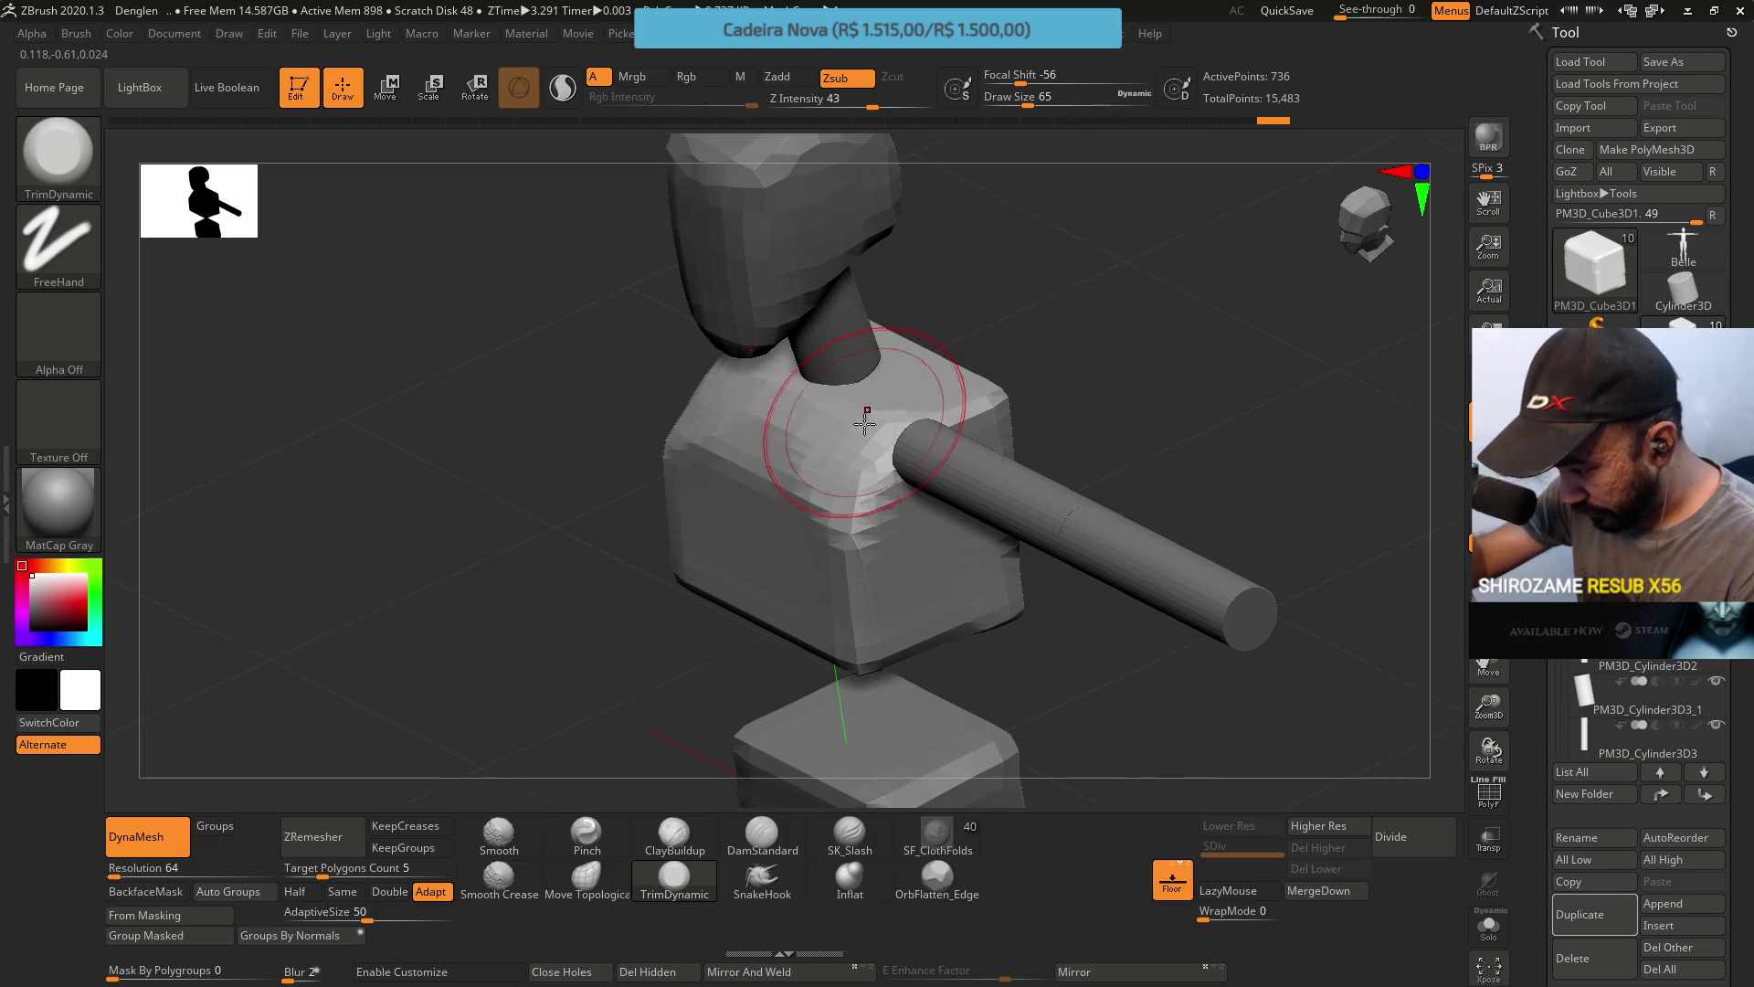
shift+right_drag(861, 392, 869, 380)
mouse_move(869, 380)
mouse_down()
mouse_move(743, 462)
mouse_move(835, 489)
mouse_move(862, 462)
mouse_move(783, 462)
mouse_move(804, 442)
mouse_up()
right_drag(803, 443, 807, 399)
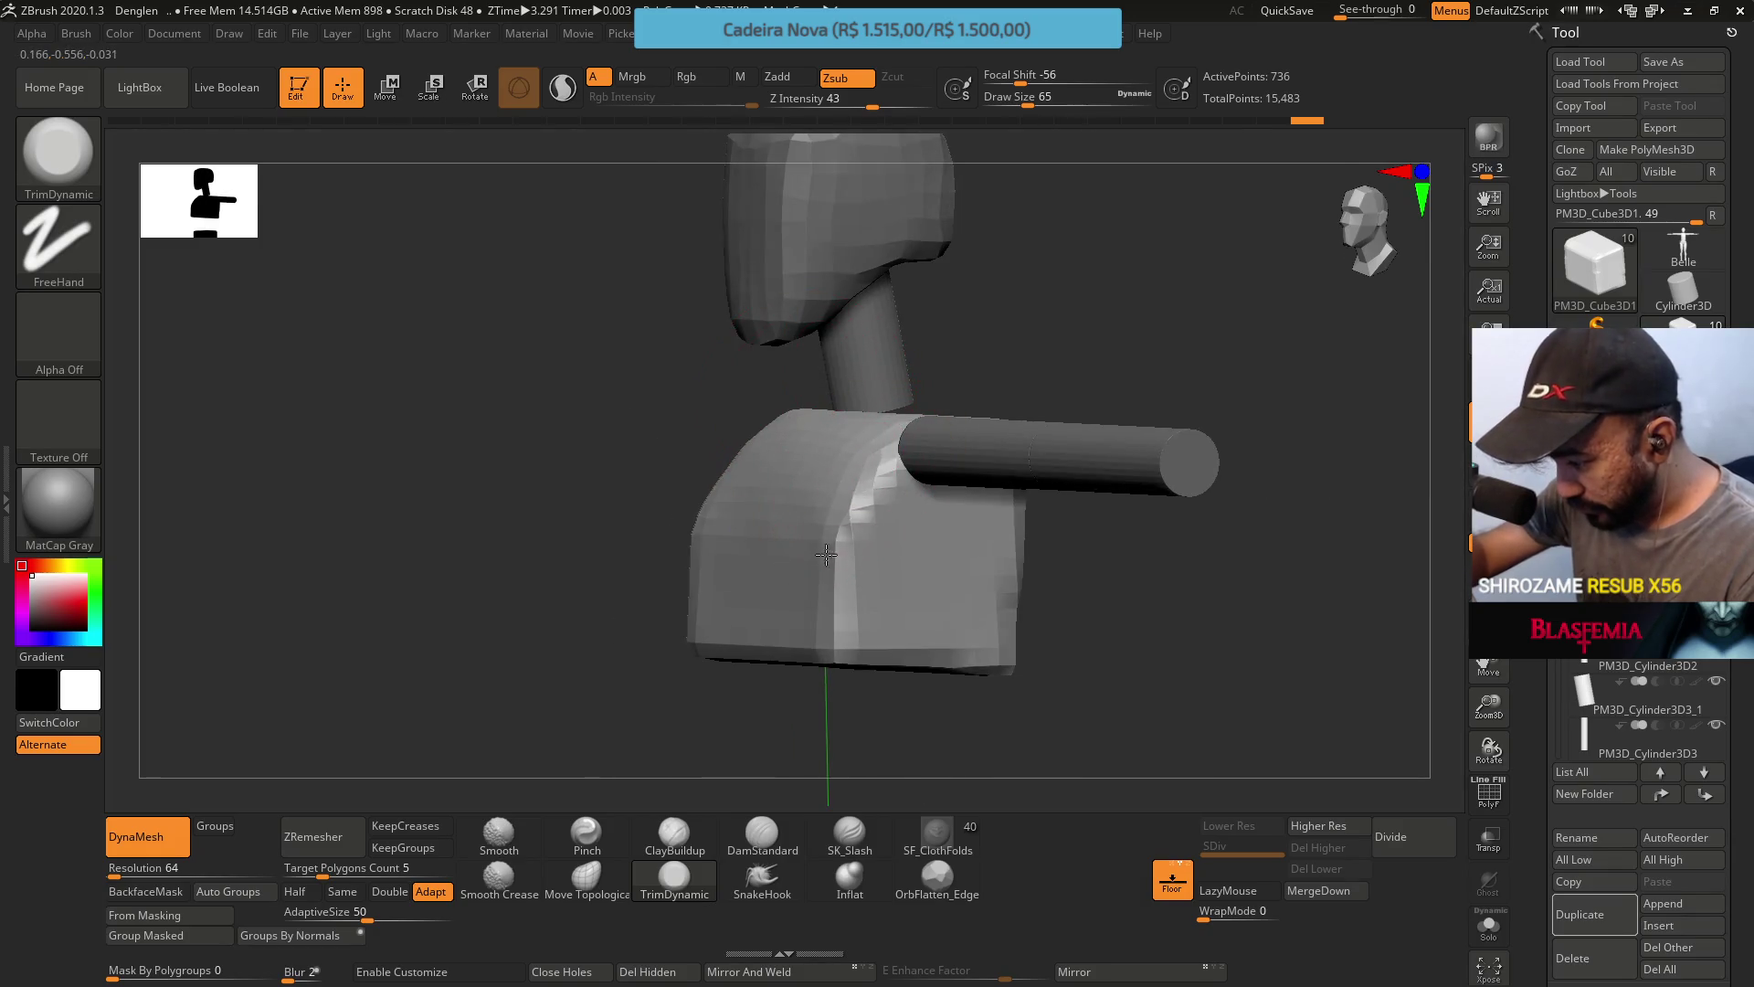
Trim the chest block's lower side edges and its front-right edge flat.
mouse_move(913, 558)
right_down()
mouse_move(837, 552)
mouse_move(932, 587)
right_up()
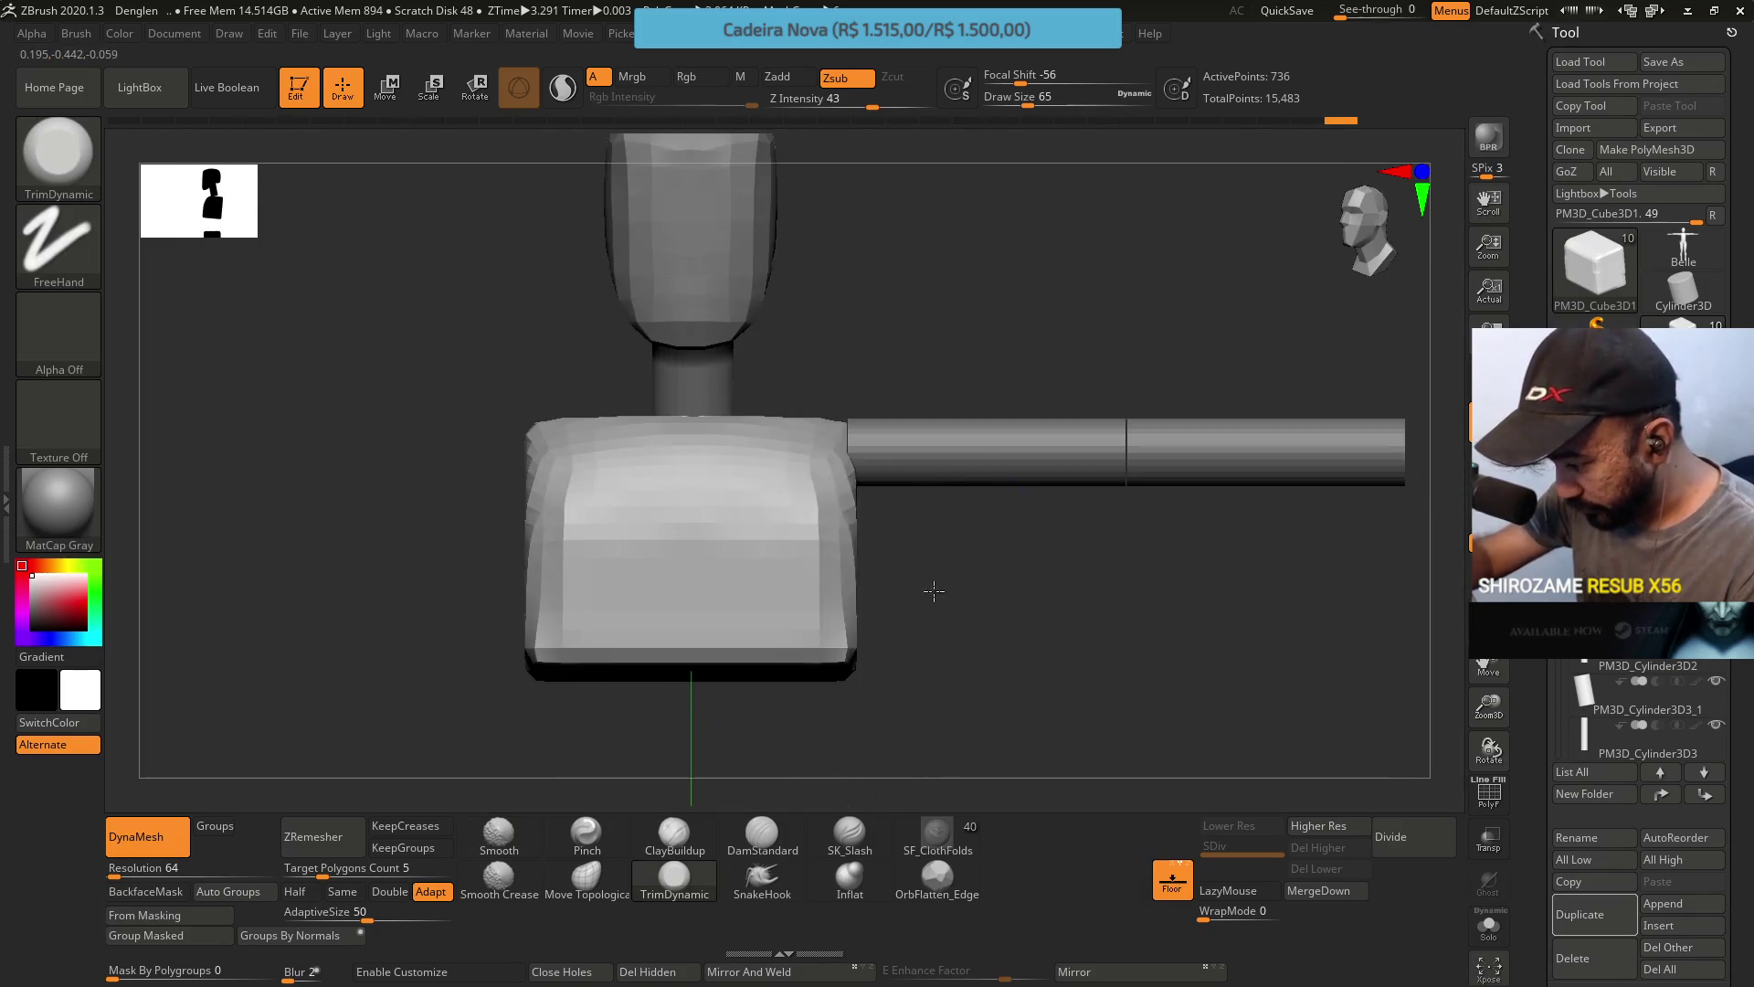
mouse_move(836, 558)
mouse_down()
mouse_move(819, 649)
mouse_move(767, 494)
mouse_up()
right_drag(767, 493, 783, 549)
mouse_move(783, 548)
mouse_down()
mouse_move(804, 484)
mouse_move(854, 650)
mouse_up()
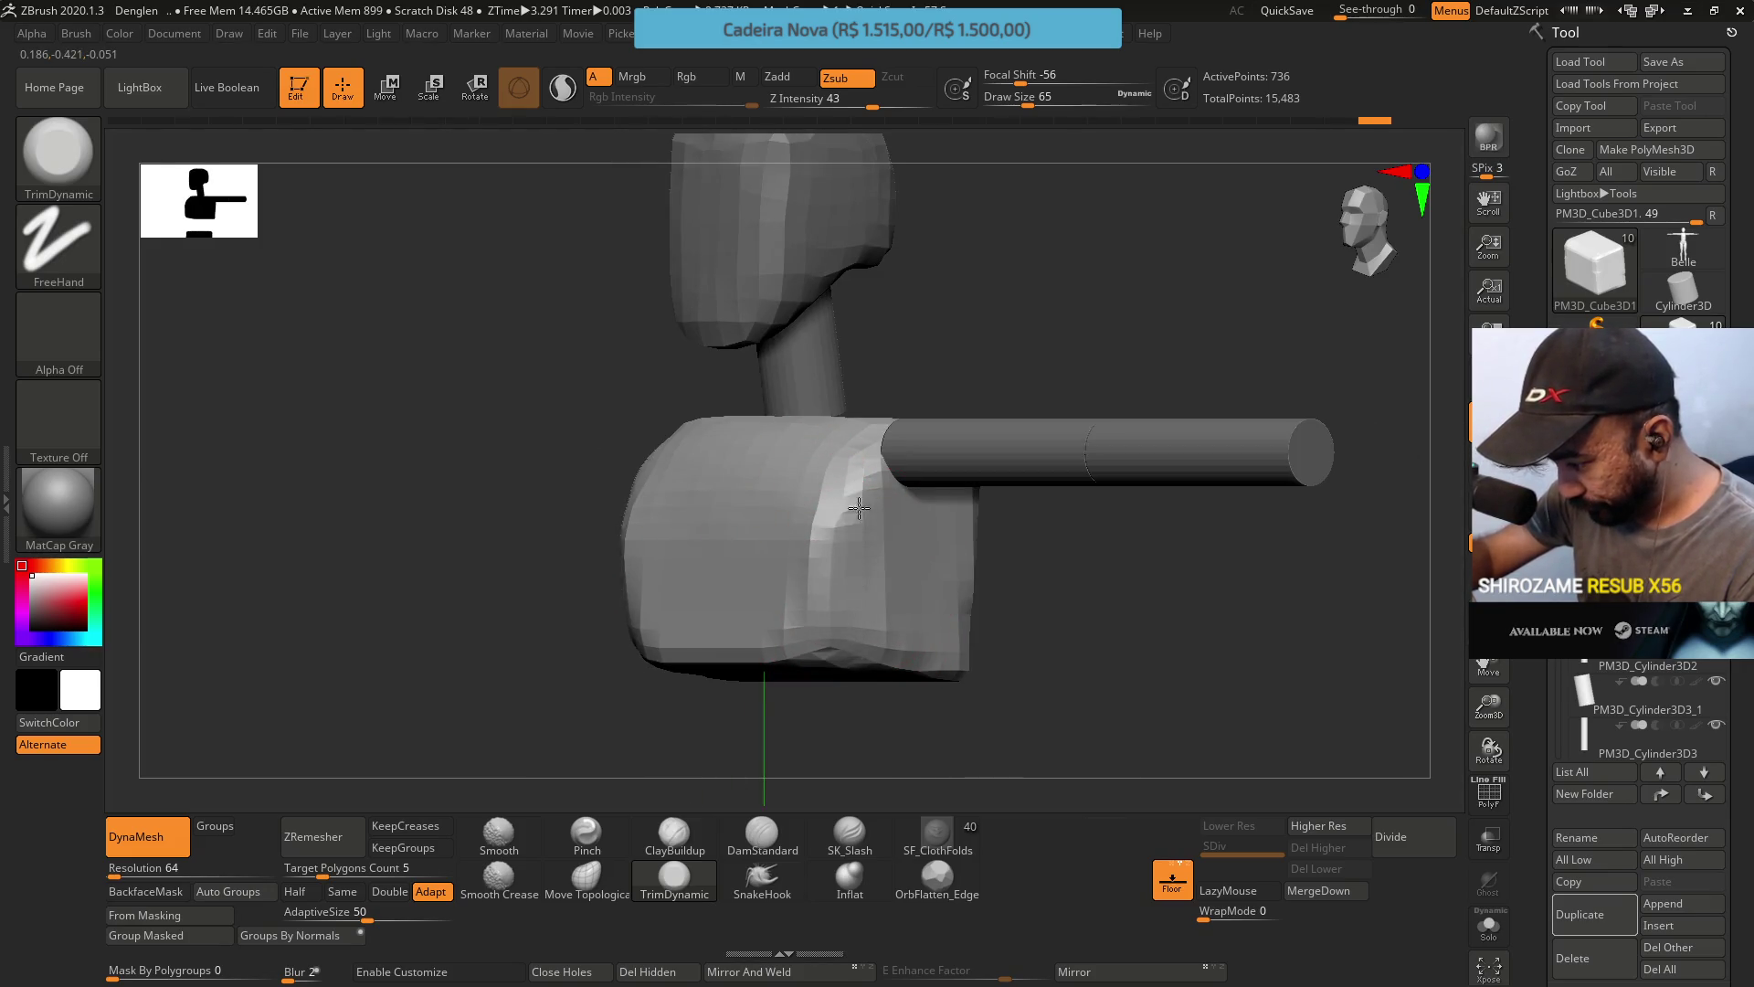
drag(859, 508, 826, 520)
right_drag(826, 521, 823, 529)
drag(822, 529, 848, 544)
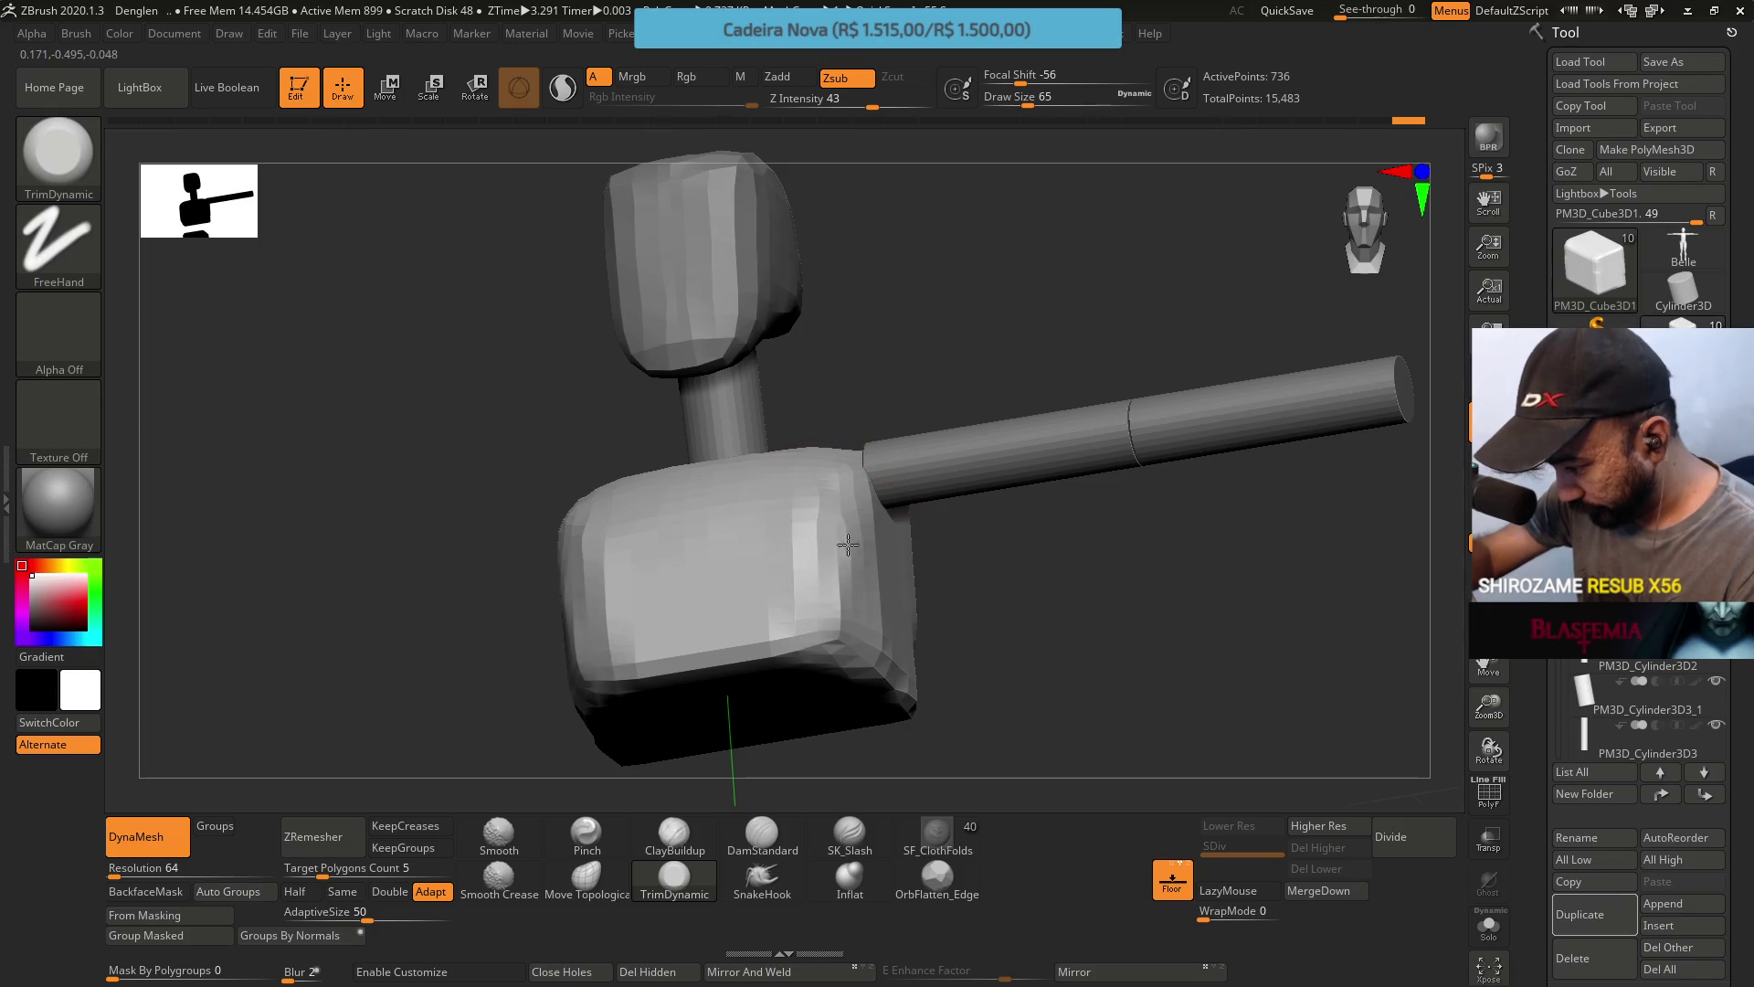
Trim the chest block's right edge and upper-right edge.
mouse_move(848, 545)
right_down()
mouse_move(813, 584)
mouse_move(929, 643)
right_up()
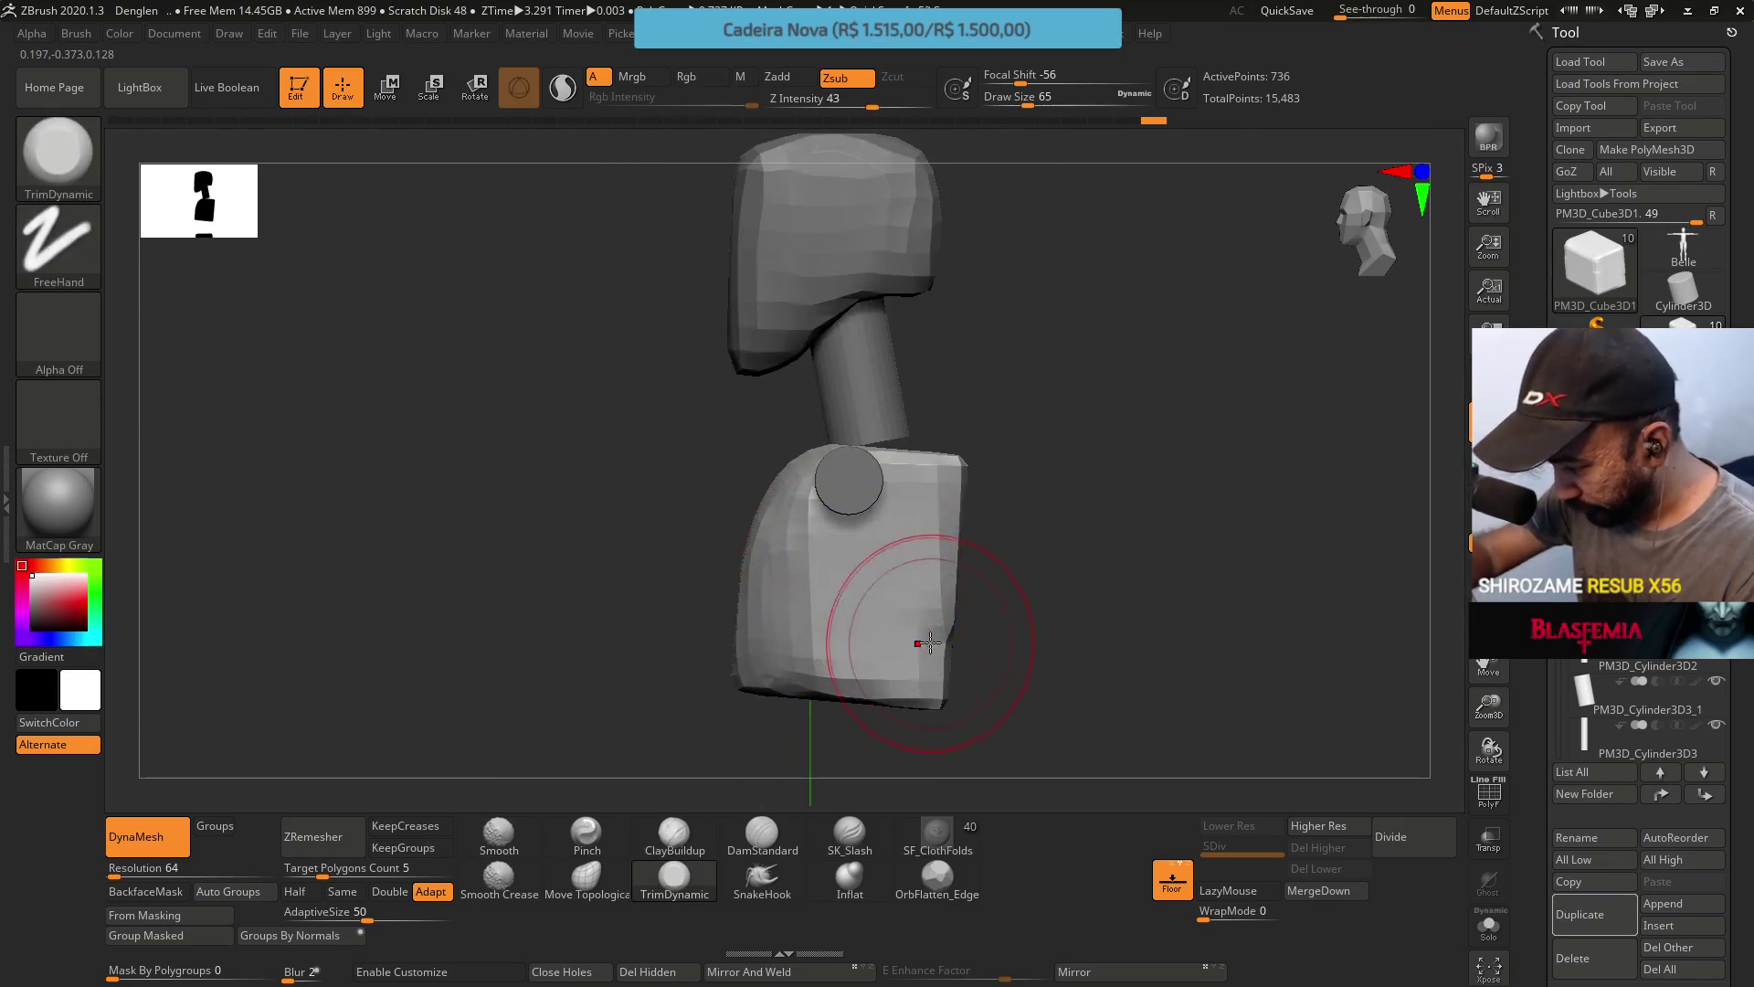
mouse_move(929, 643)
mouse_down()
mouse_move(905, 667)
mouse_move(914, 640)
mouse_up()
right_drag(913, 640, 927, 601)
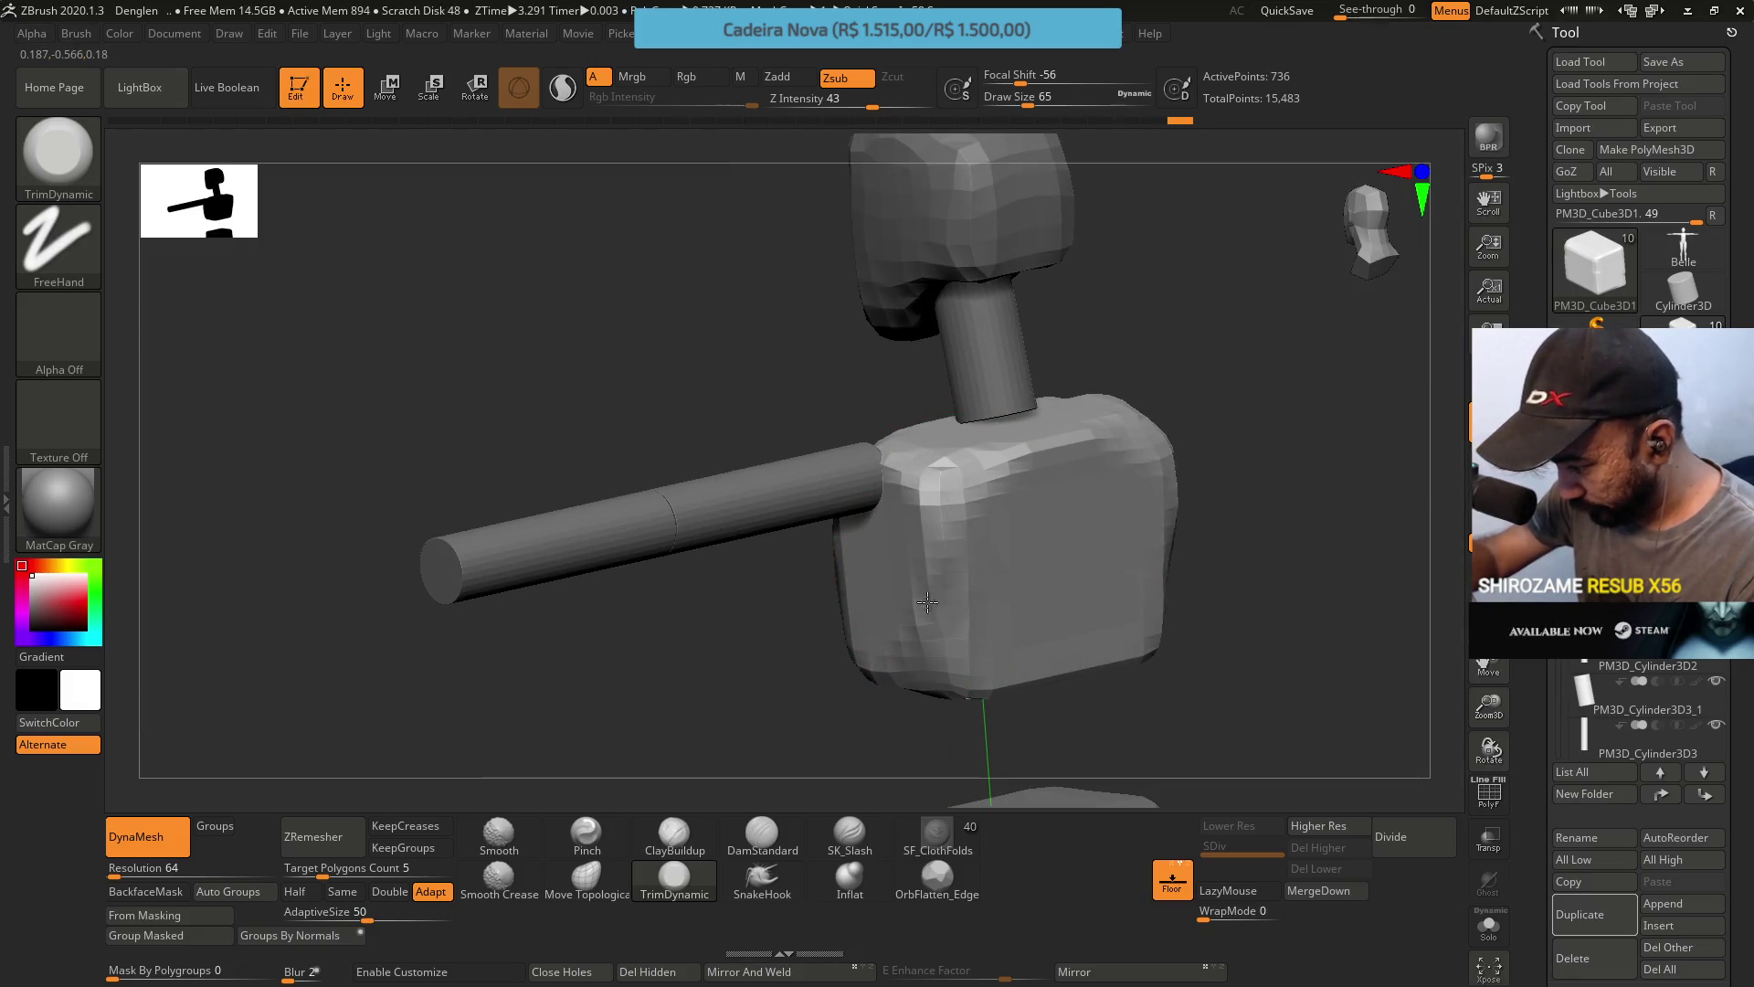
right_drag(999, 442, 1068, 441)
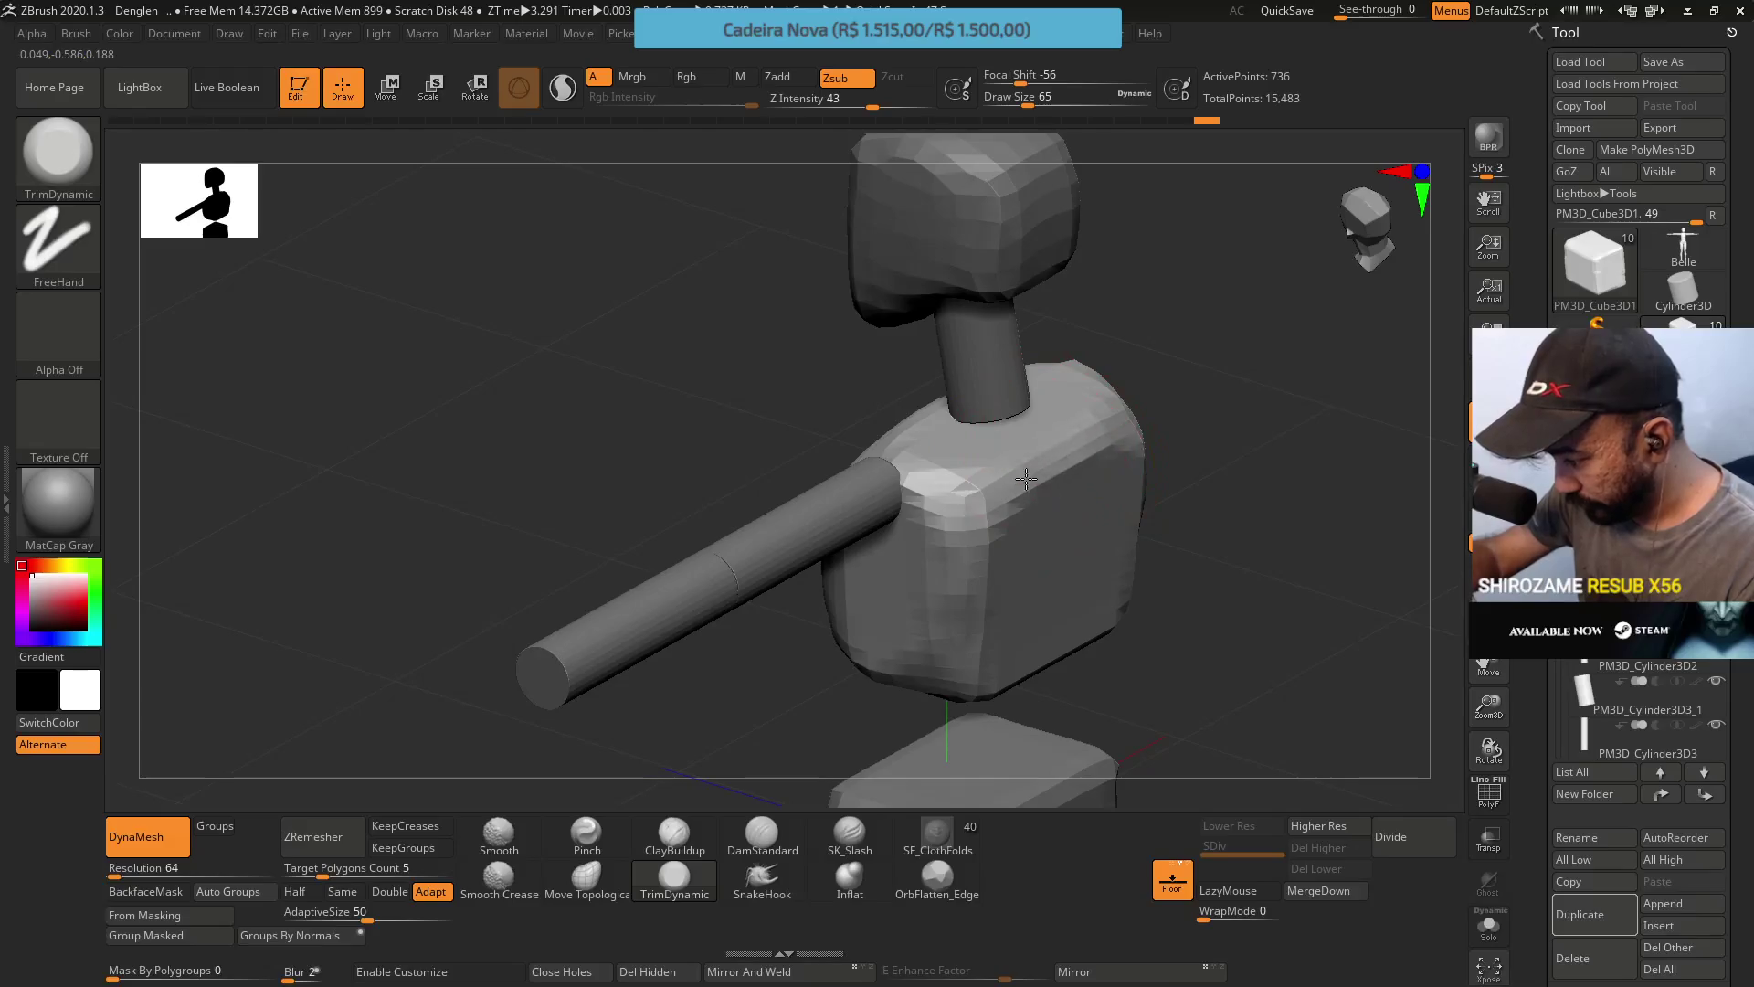
drag(1026, 478, 975, 486)
Flatten the chest block's front face and check it from oblique and side views.
mouse_move(971, 490)
right_down()
mouse_move(1011, 470)
mouse_move(974, 570)
right_up()
drag(974, 570, 952, 534)
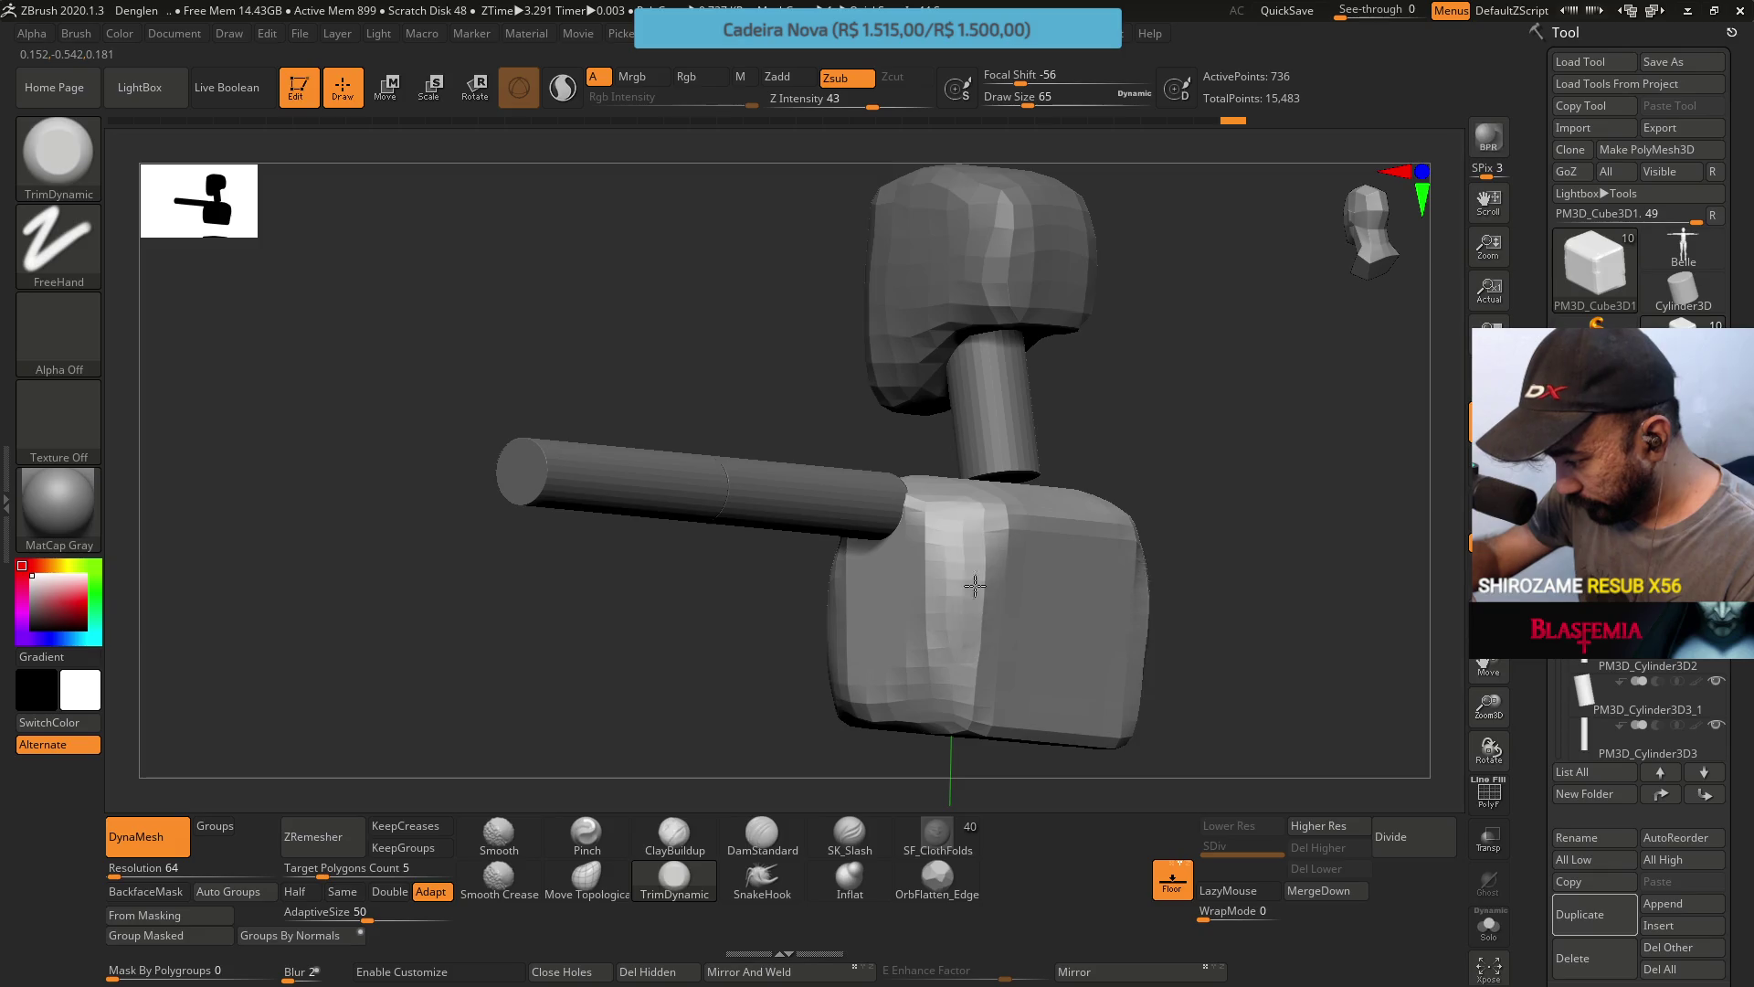
right_drag(908, 697, 990, 529)
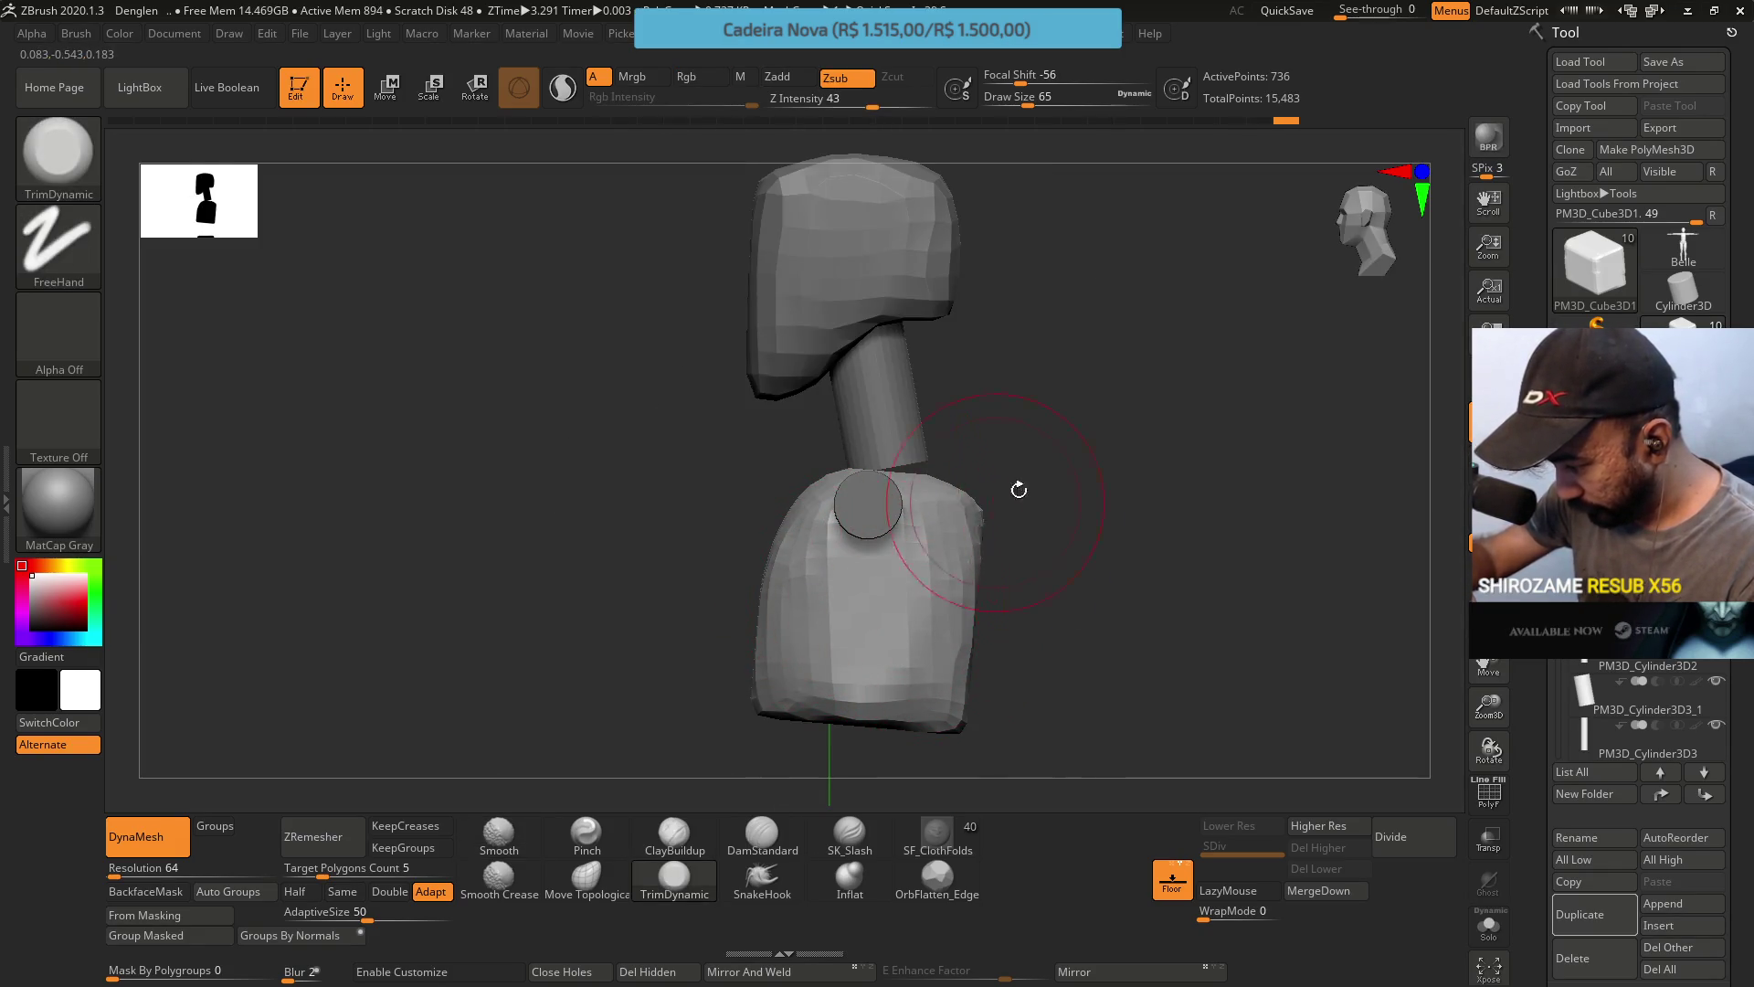
right_drag(1018, 489, 963, 524)
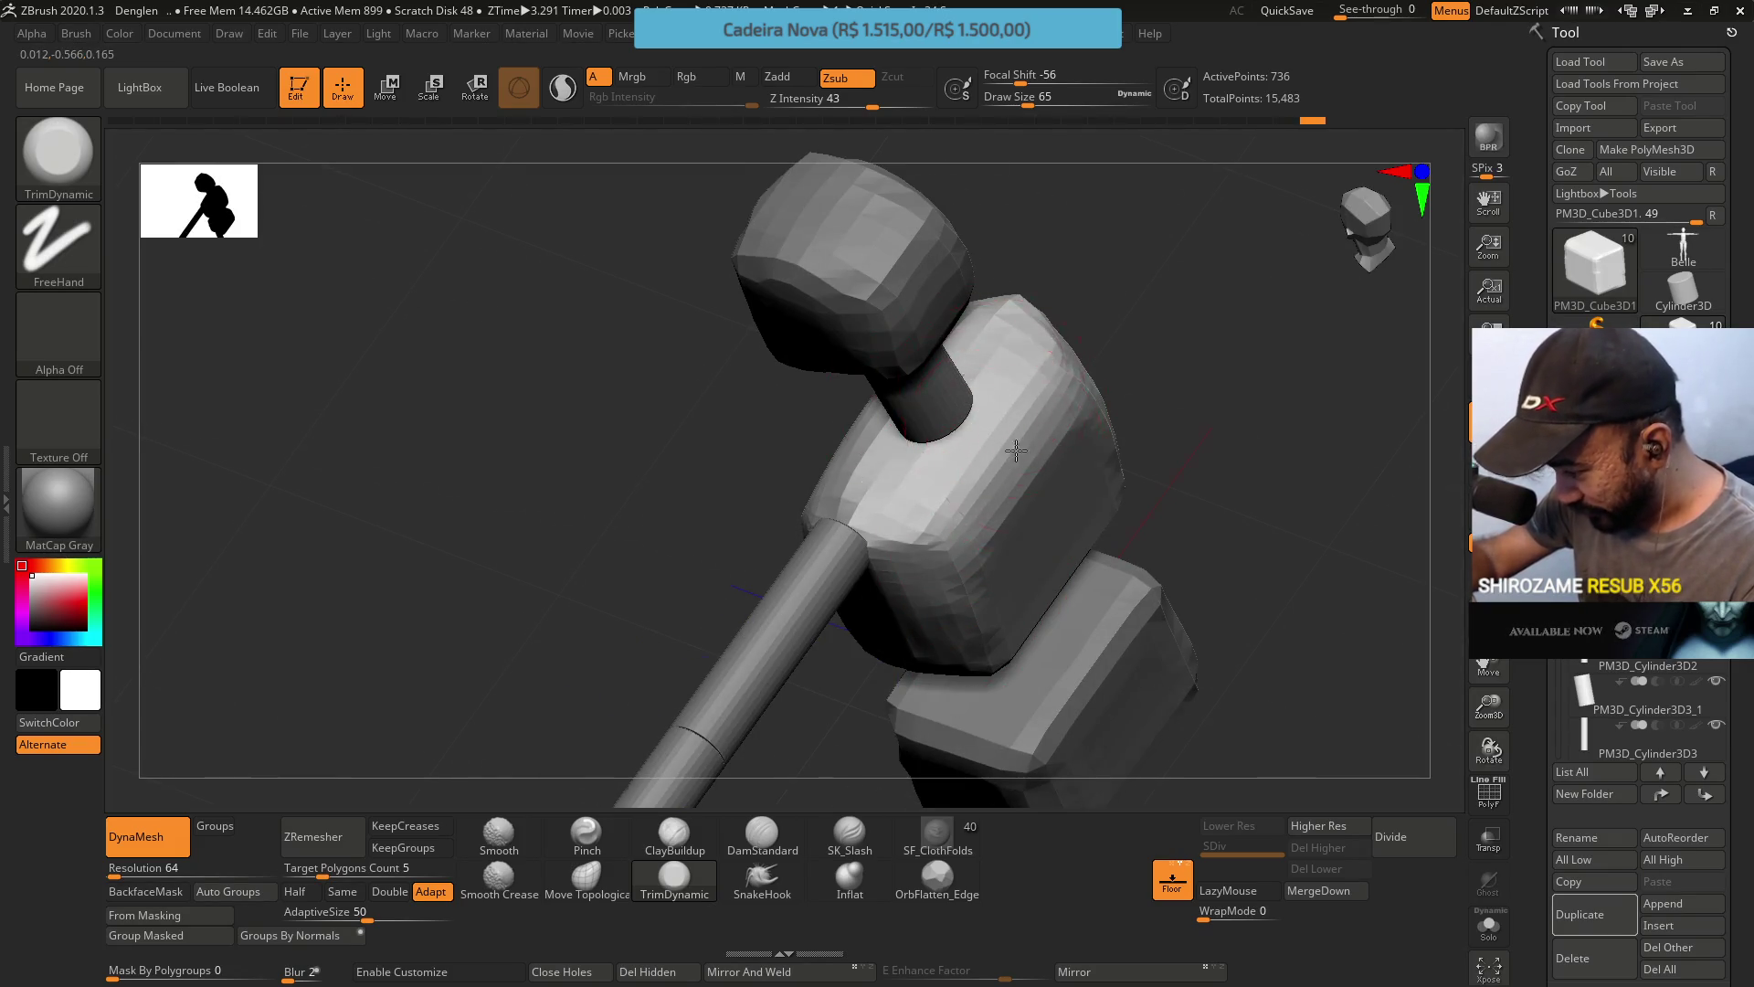
mouse_move(885, 470)
right_down()
mouse_move(1017, 477)
mouse_move(1001, 455)
right_up()
Enlarge the brush to 97 and round off the chest block's right side and lower edges.
key(s)
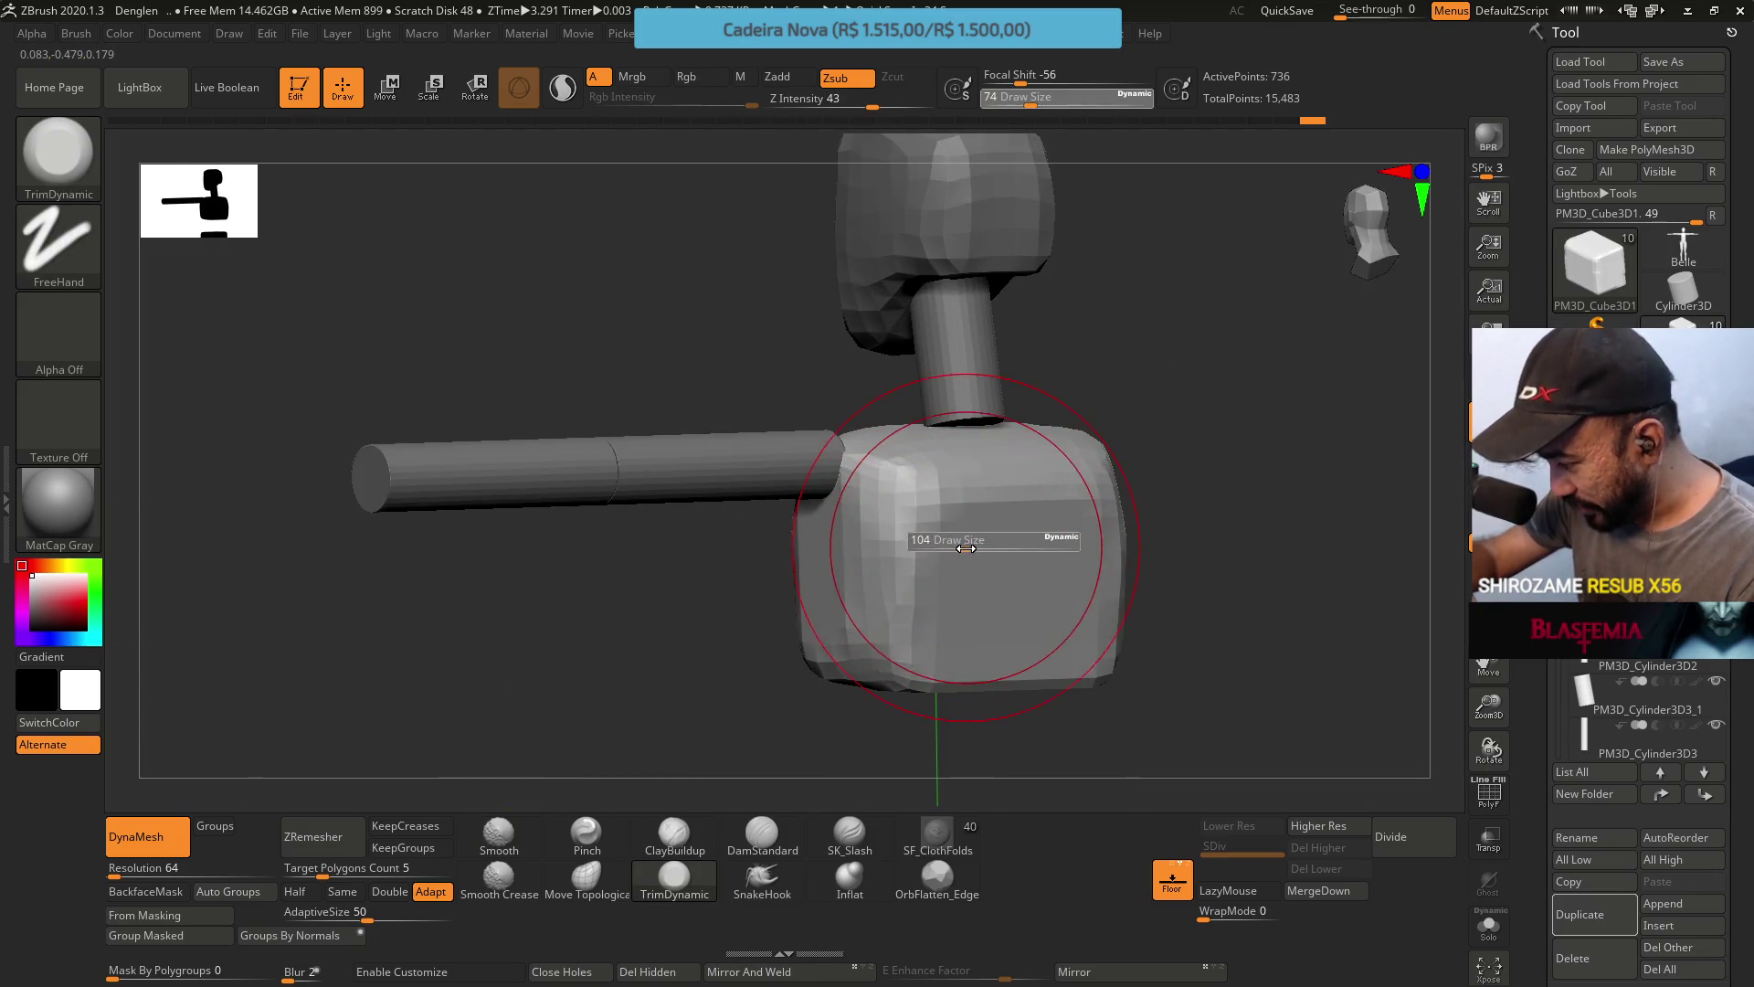
click(912, 509)
mouse_move(902, 545)
mouse_down()
mouse_move(1097, 594)
mouse_move(914, 676)
mouse_move(945, 557)
mouse_up()
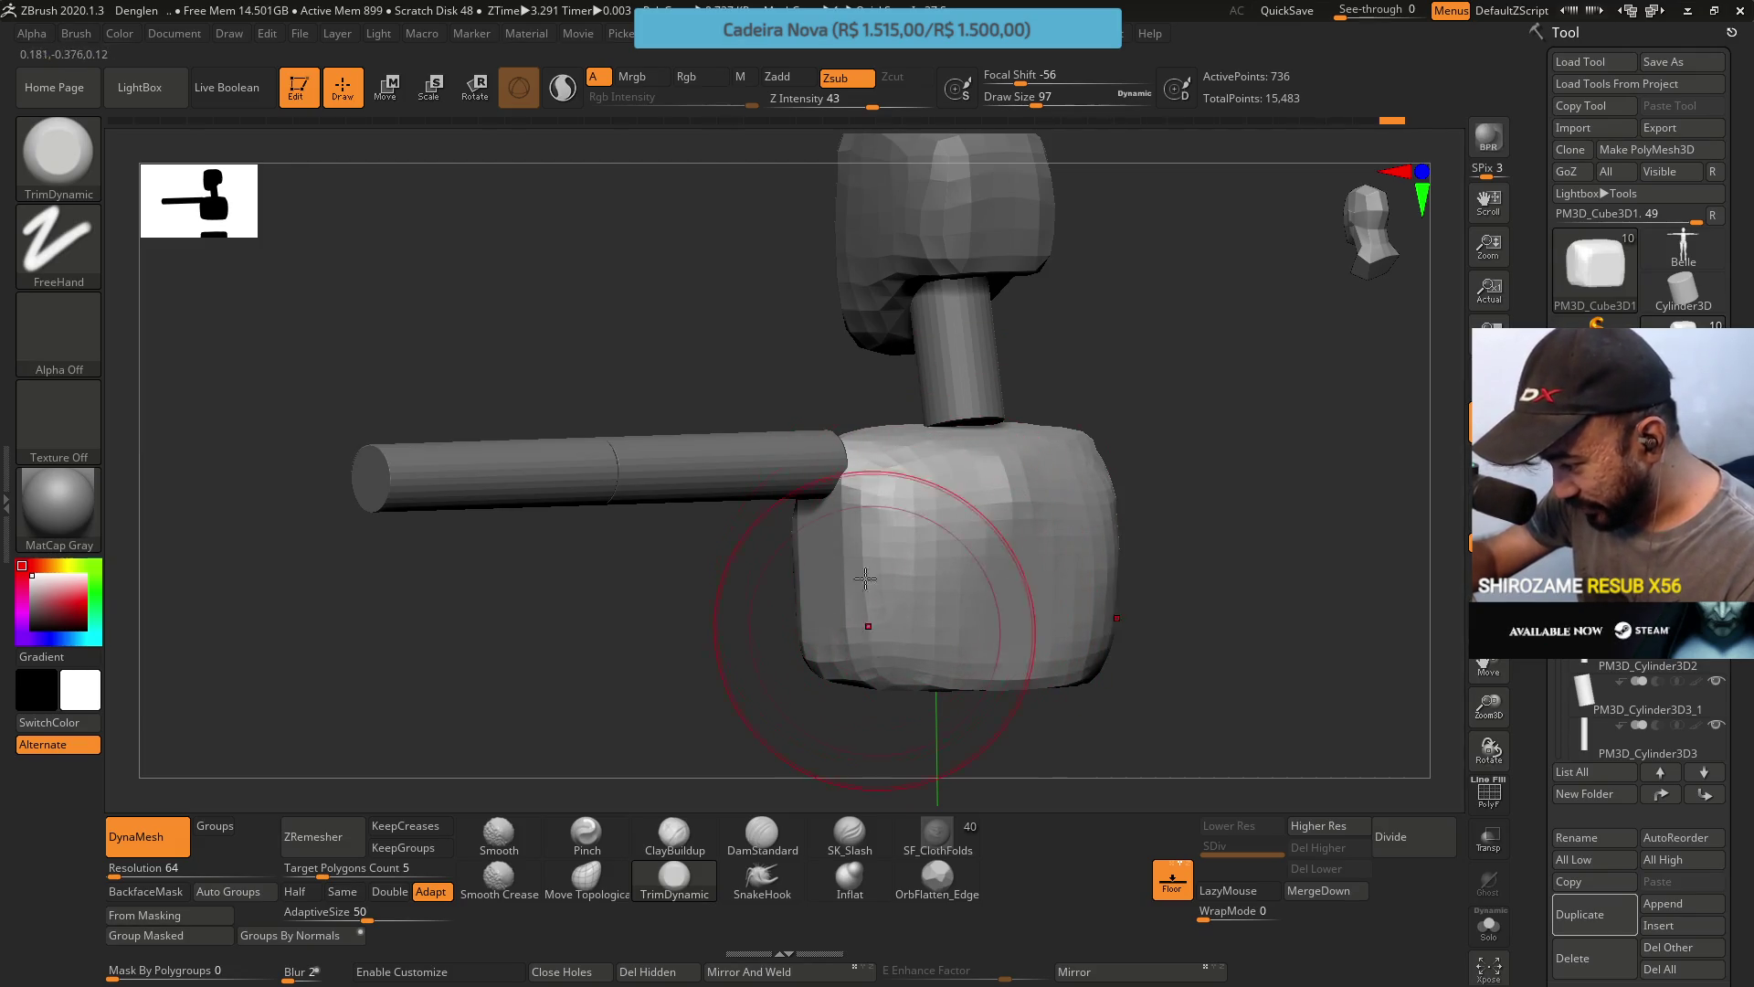
mouse_move(923, 494)
mouse_down()
mouse_move(1005, 593)
mouse_move(972, 540)
mouse_up()
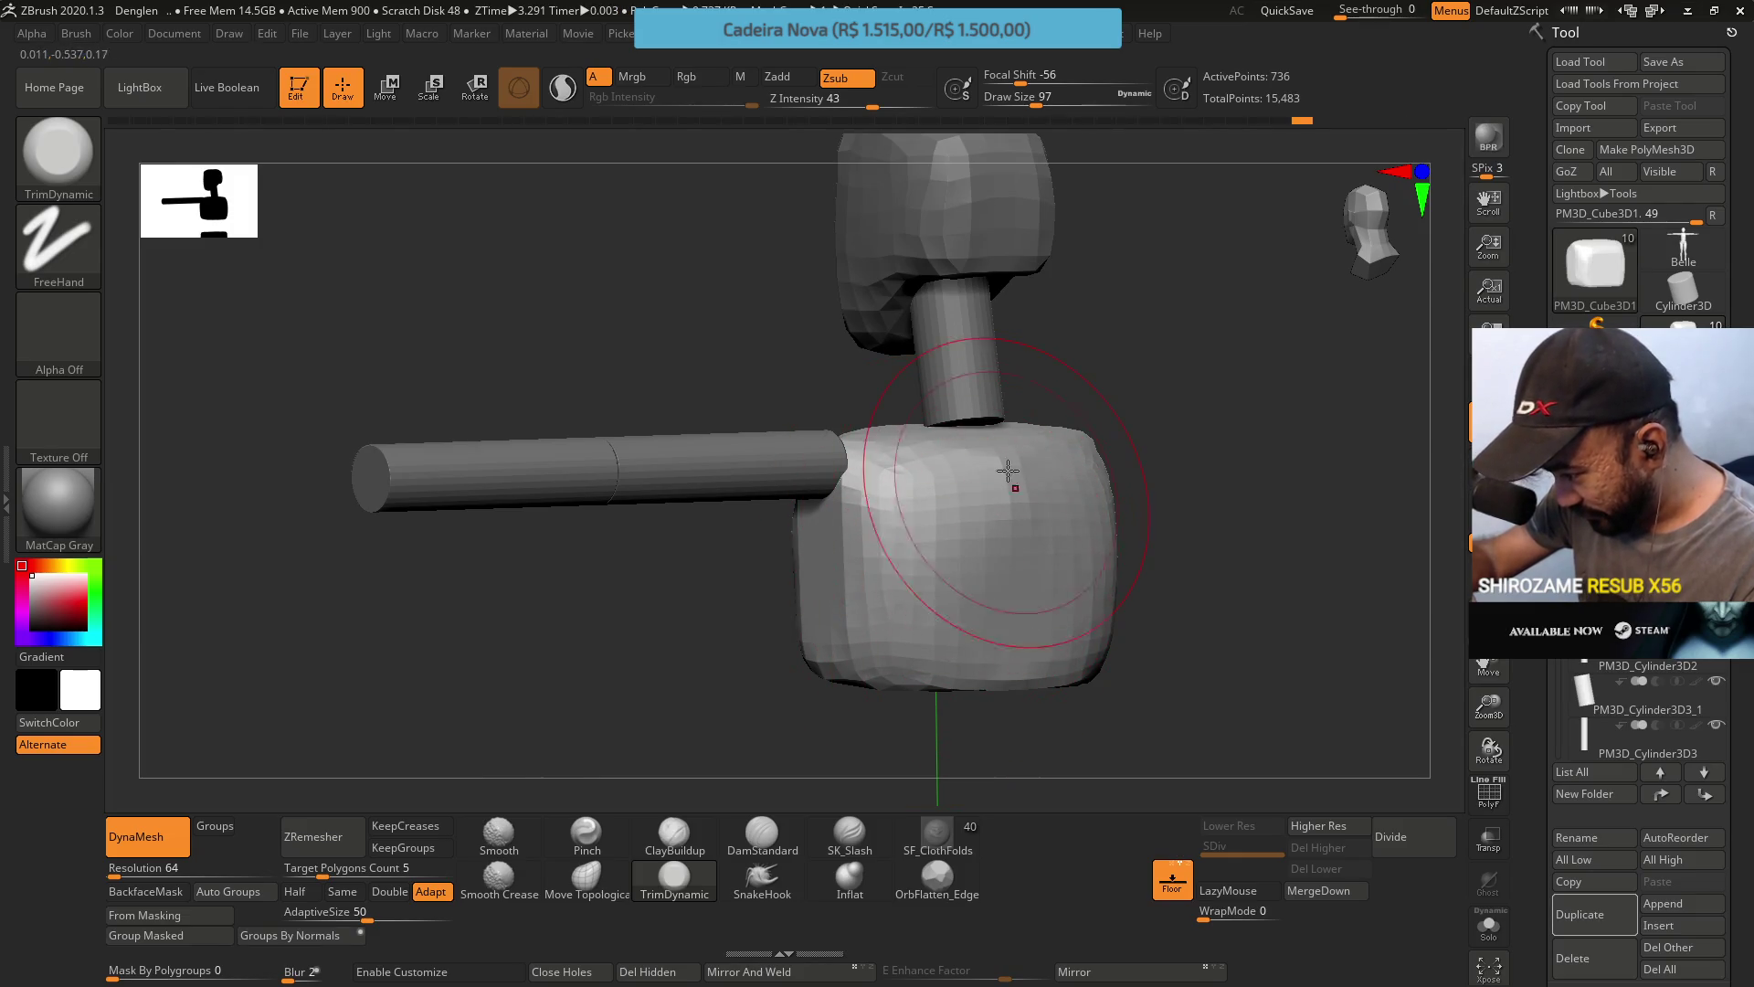
Flatten the block's front face symmetrically from front view, then pick the Move Topological brush.
mouse_move(1026, 743)
mouse_down()
mouse_move(1011, 509)
mouse_move(888, 656)
mouse_up()
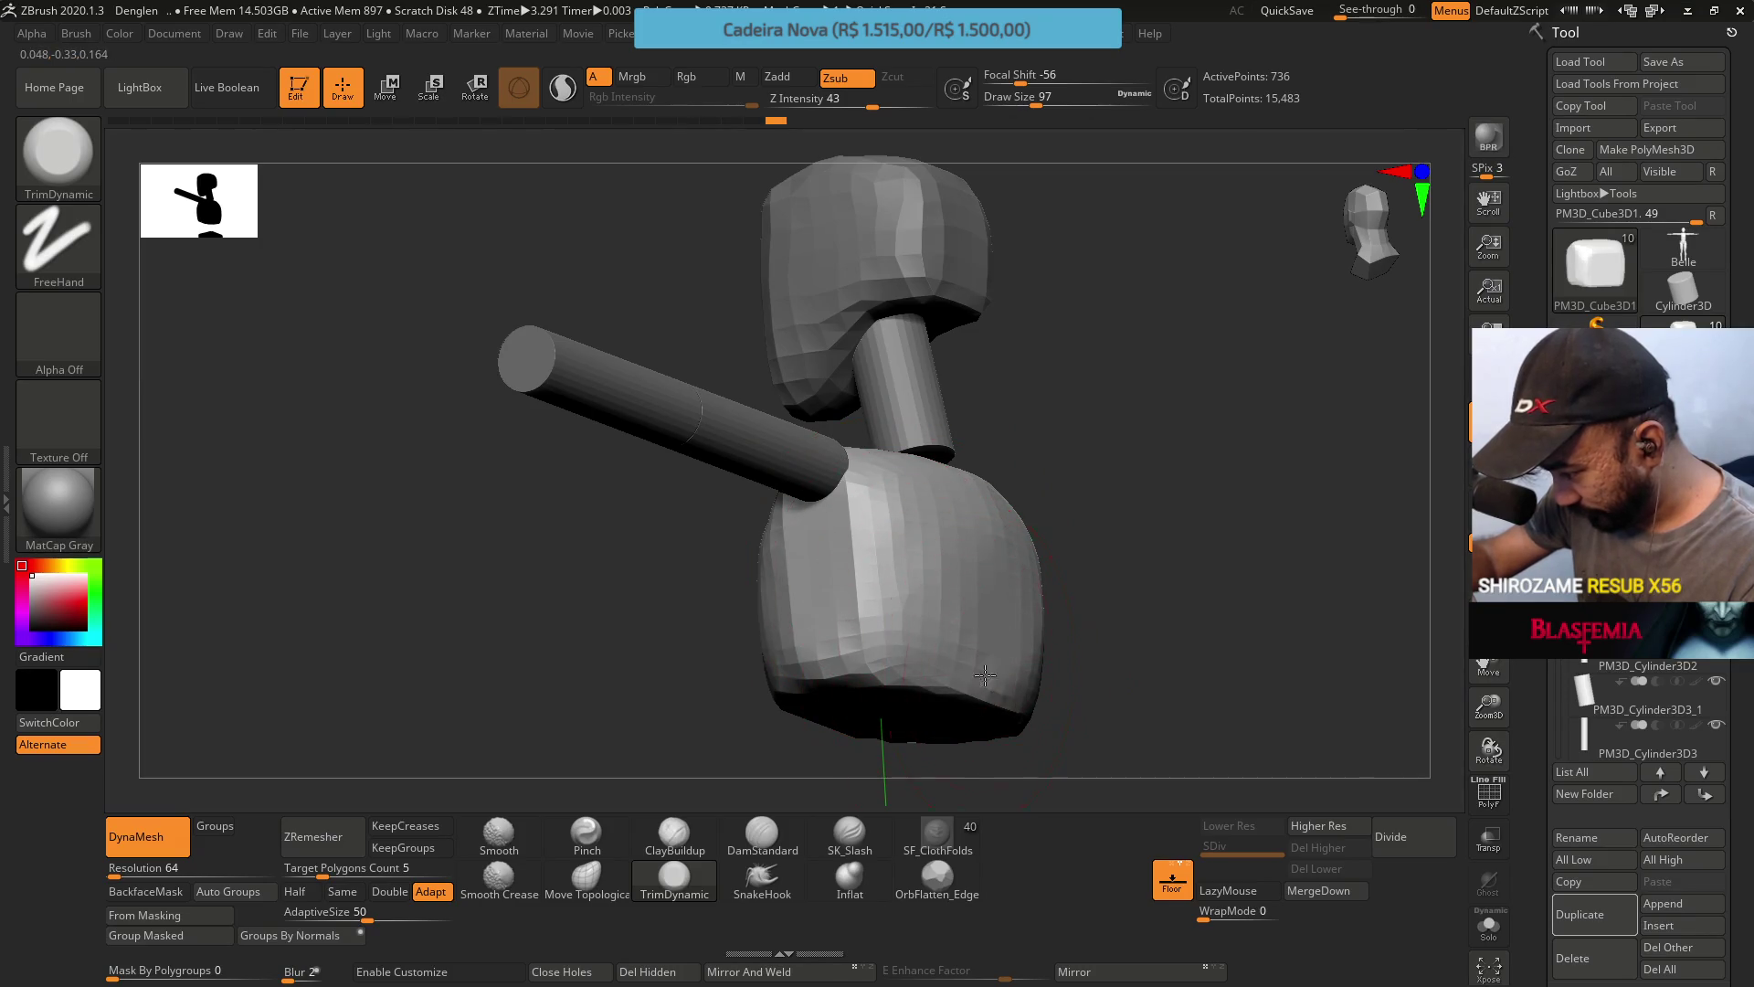
right_drag(976, 622, 994, 612)
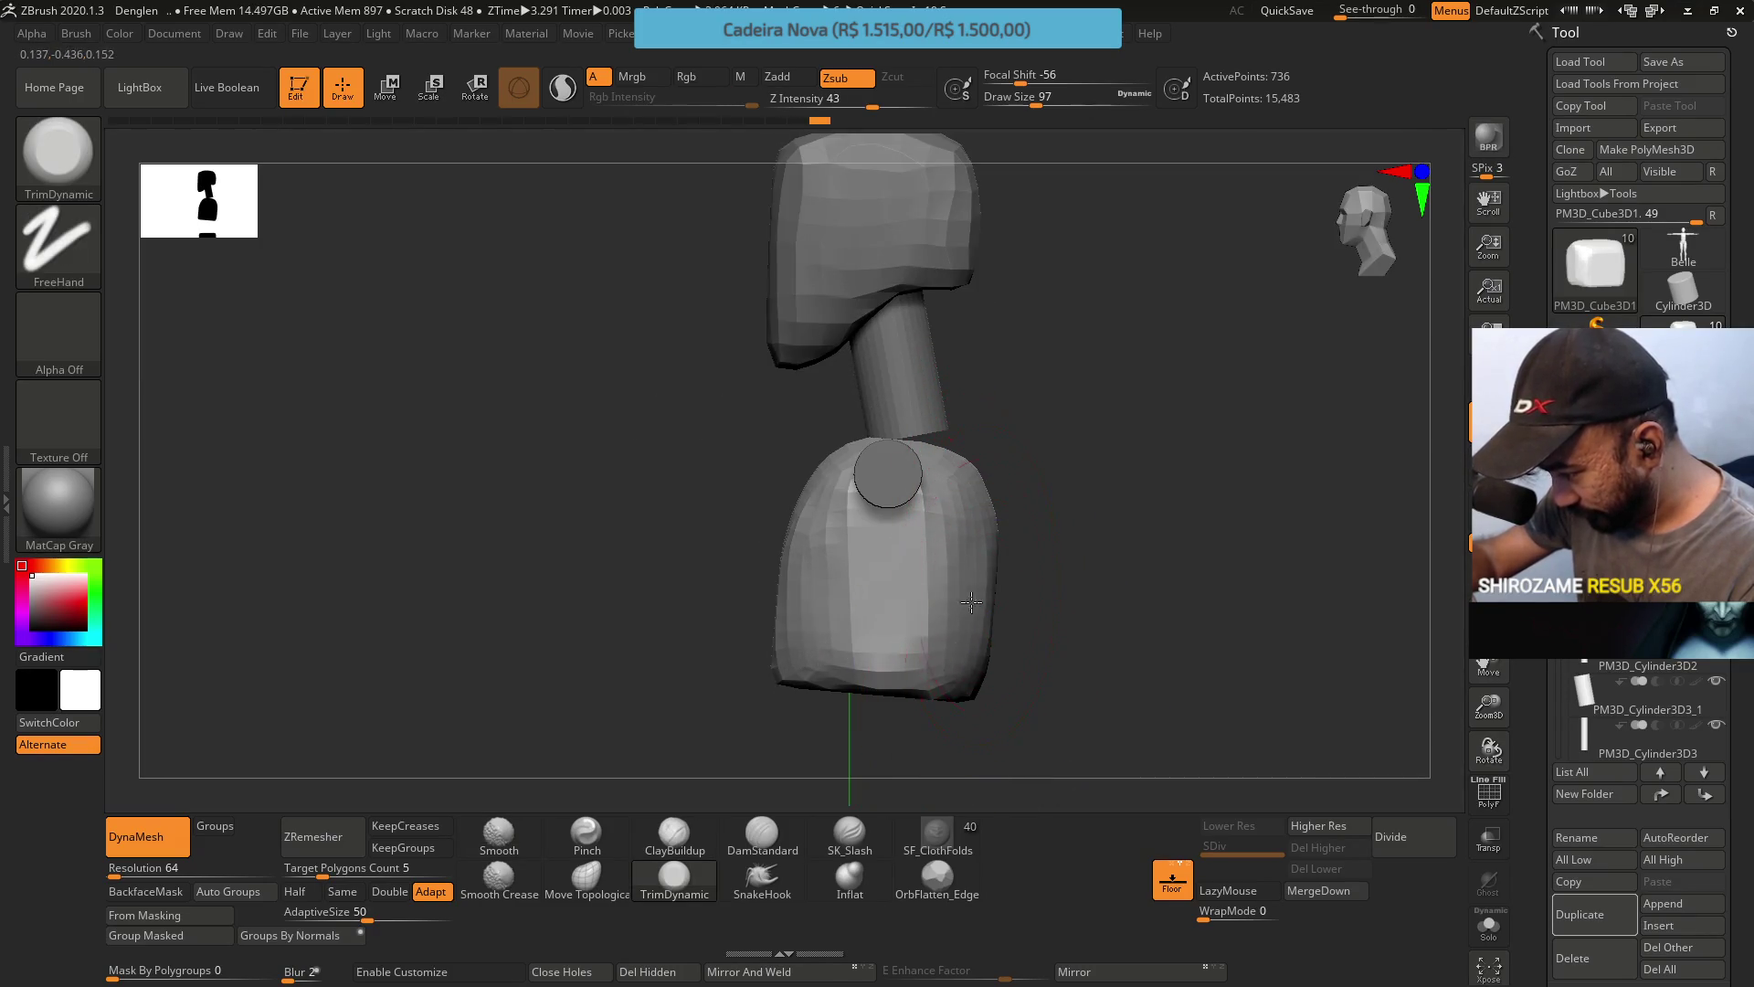
mouse_move(966, 681)
mouse_down()
mouse_move(931, 548)
mouse_move(950, 566)
mouse_up()
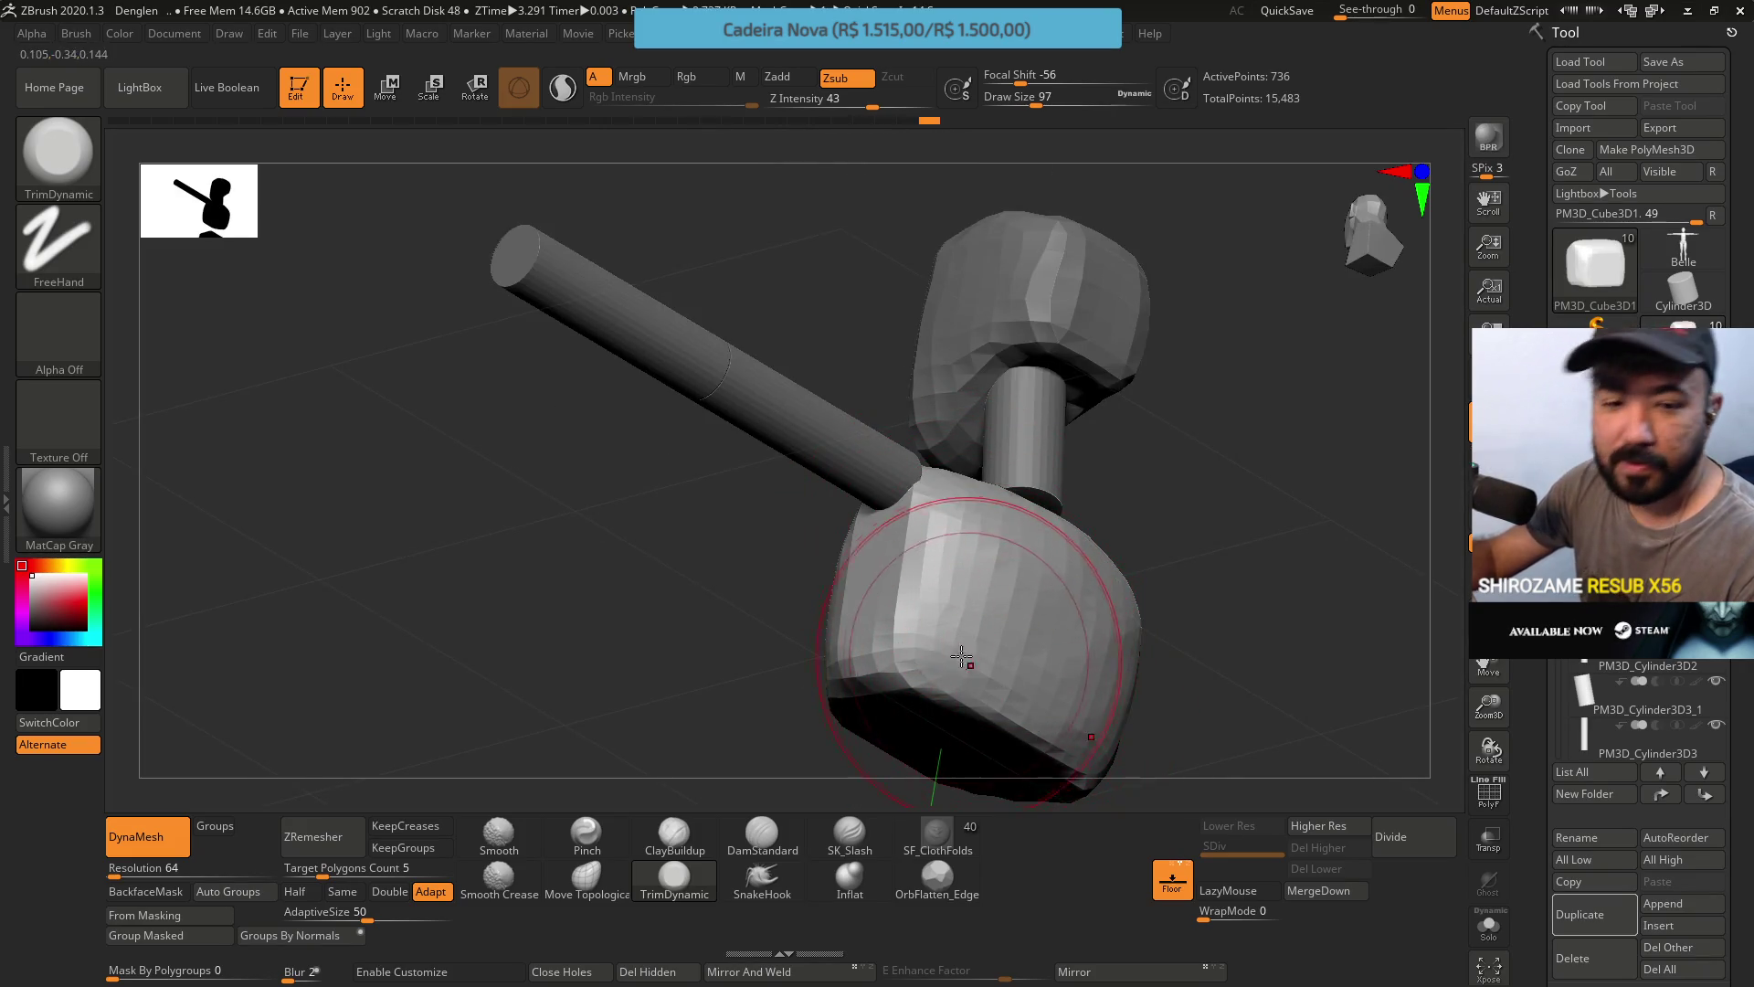
shift+right_drag(962, 658, 1037, 560)
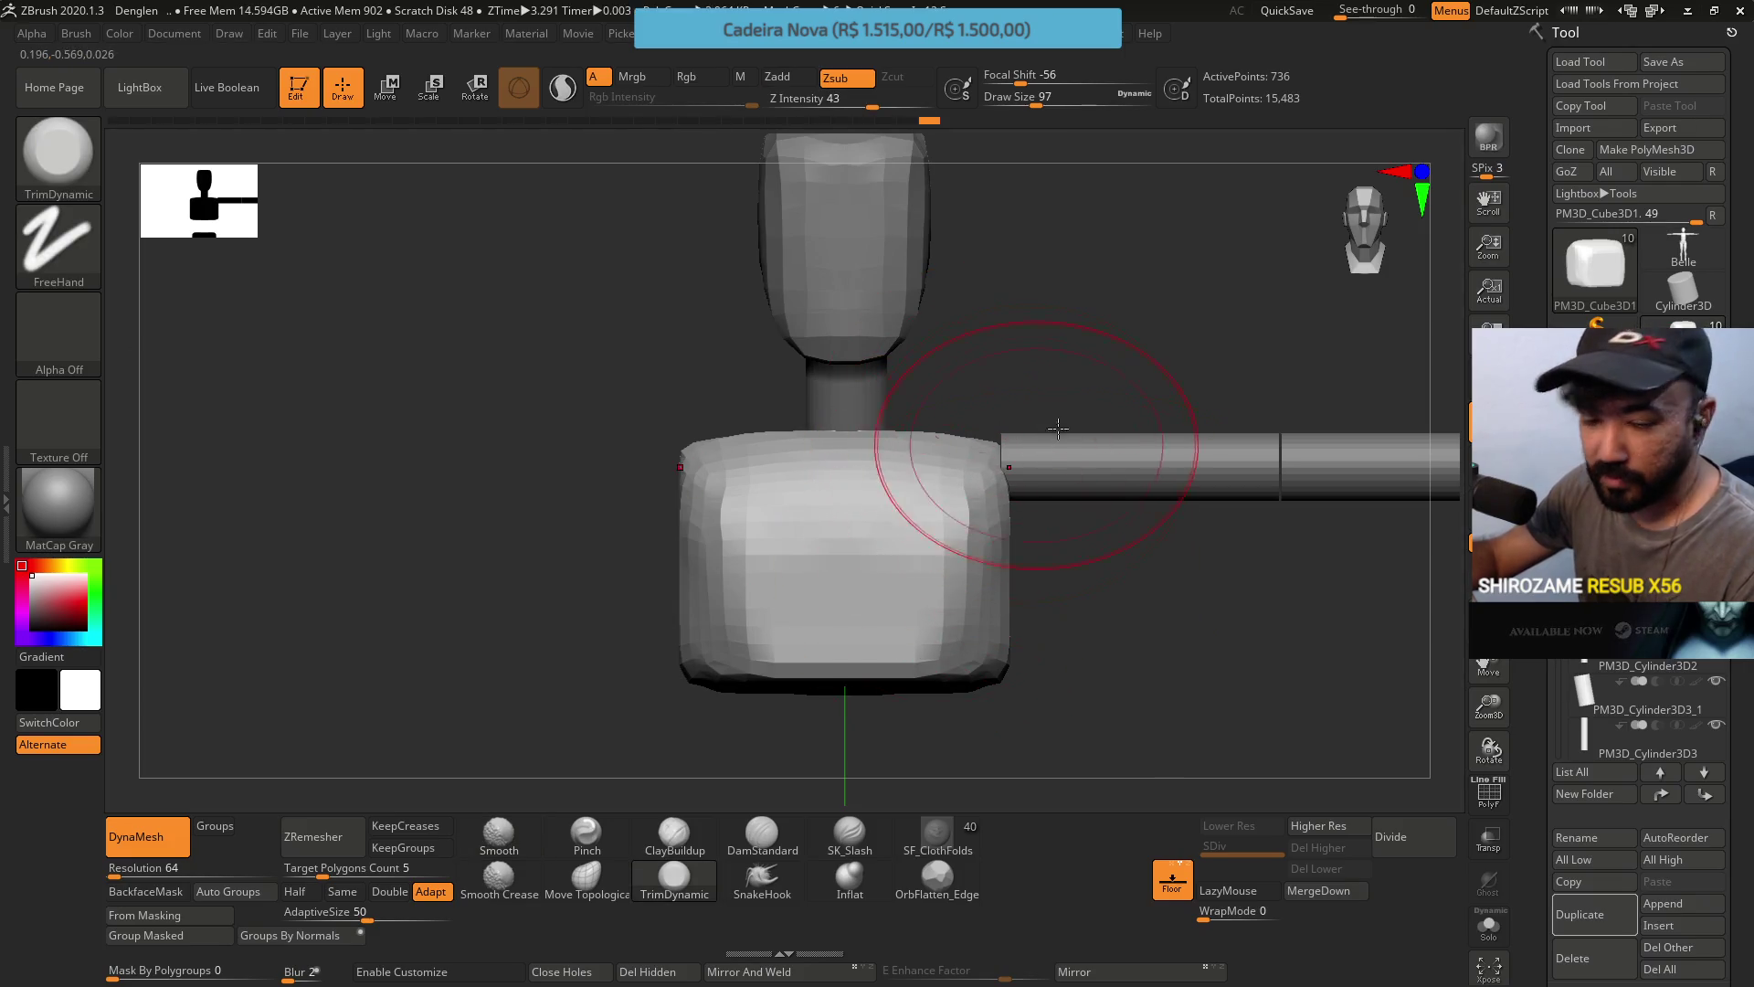
drag(983, 537, 955, 525)
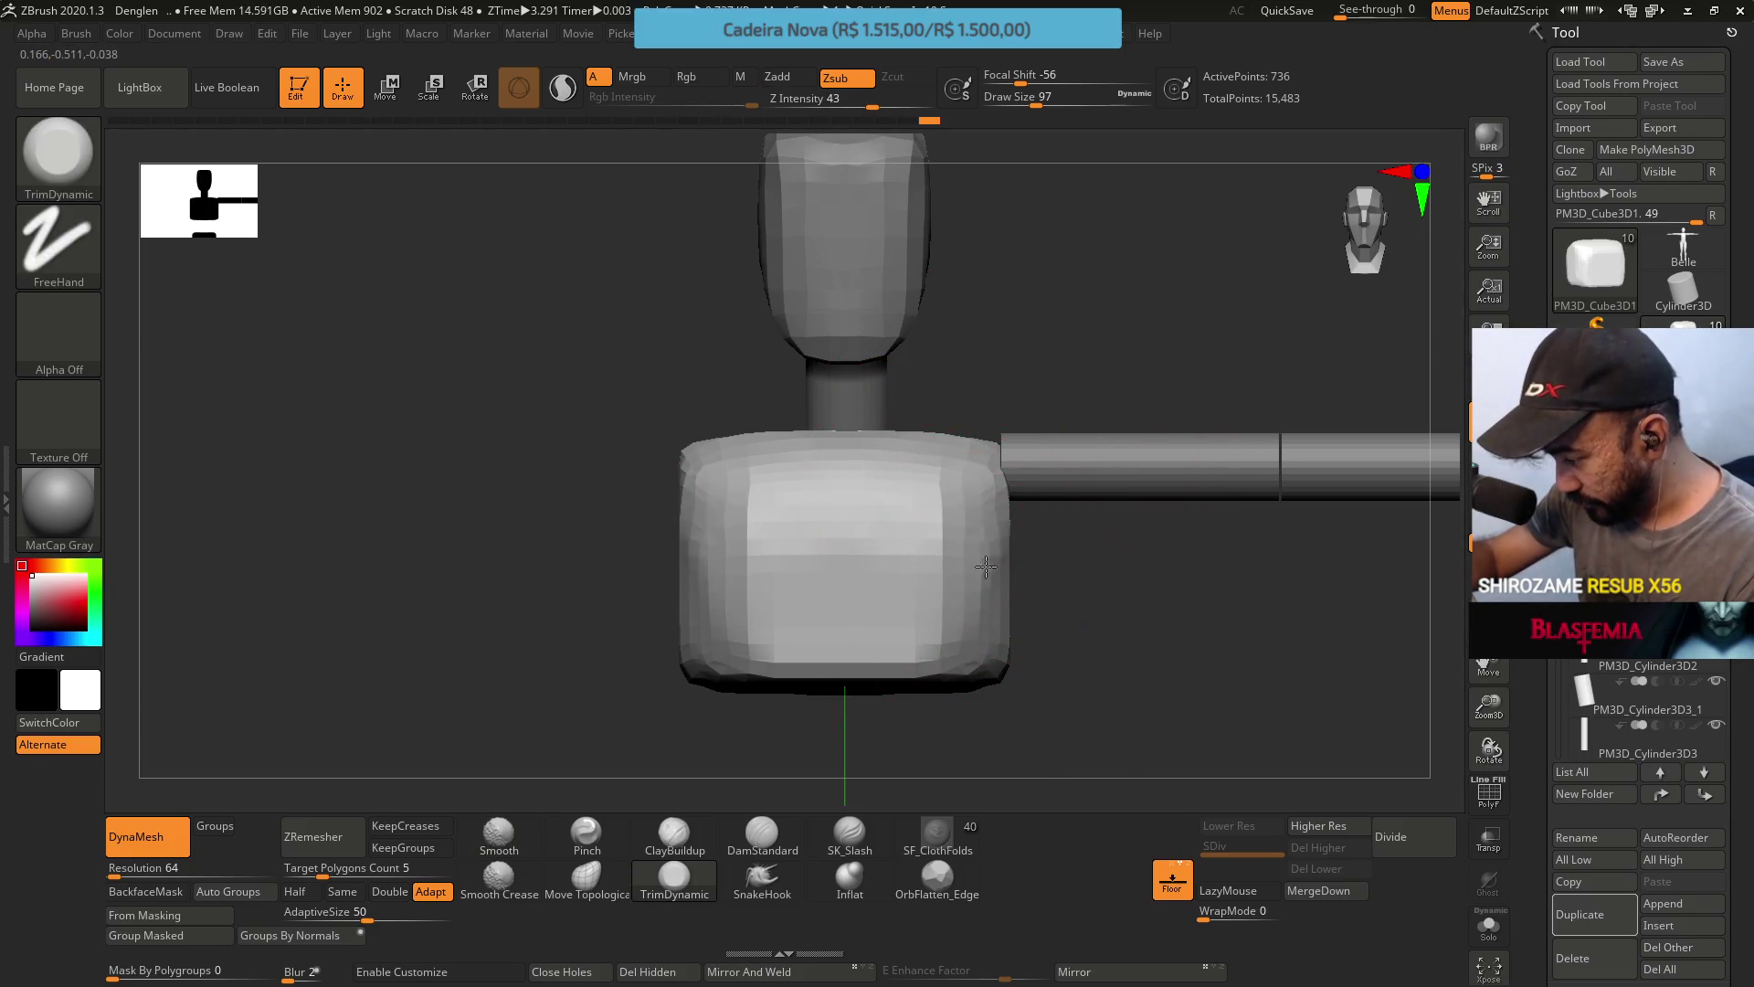
mouse_move(997, 604)
right_down()
mouse_move(996, 518)
mouse_move(1010, 567)
mouse_move(1132, 302)
right_up()
click(606, 875)
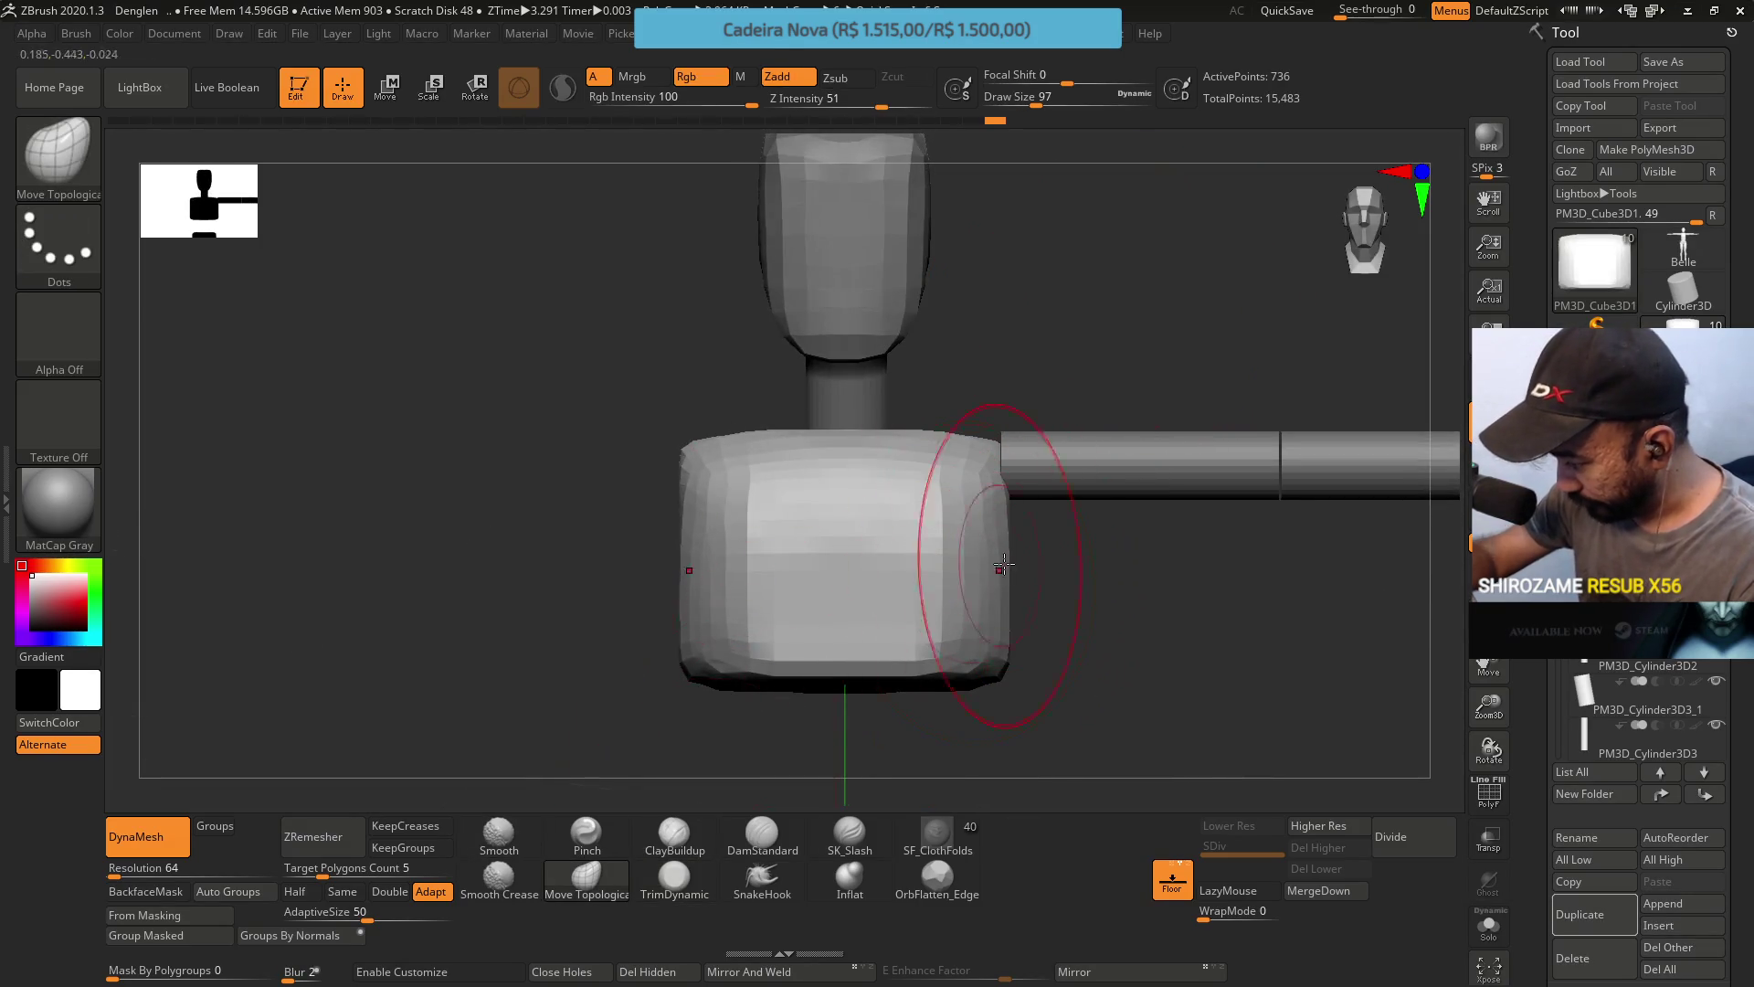
Orbit around the chest block and shrink Draw Size from 97 to 74.
right_drag(922, 576, 959, 685)
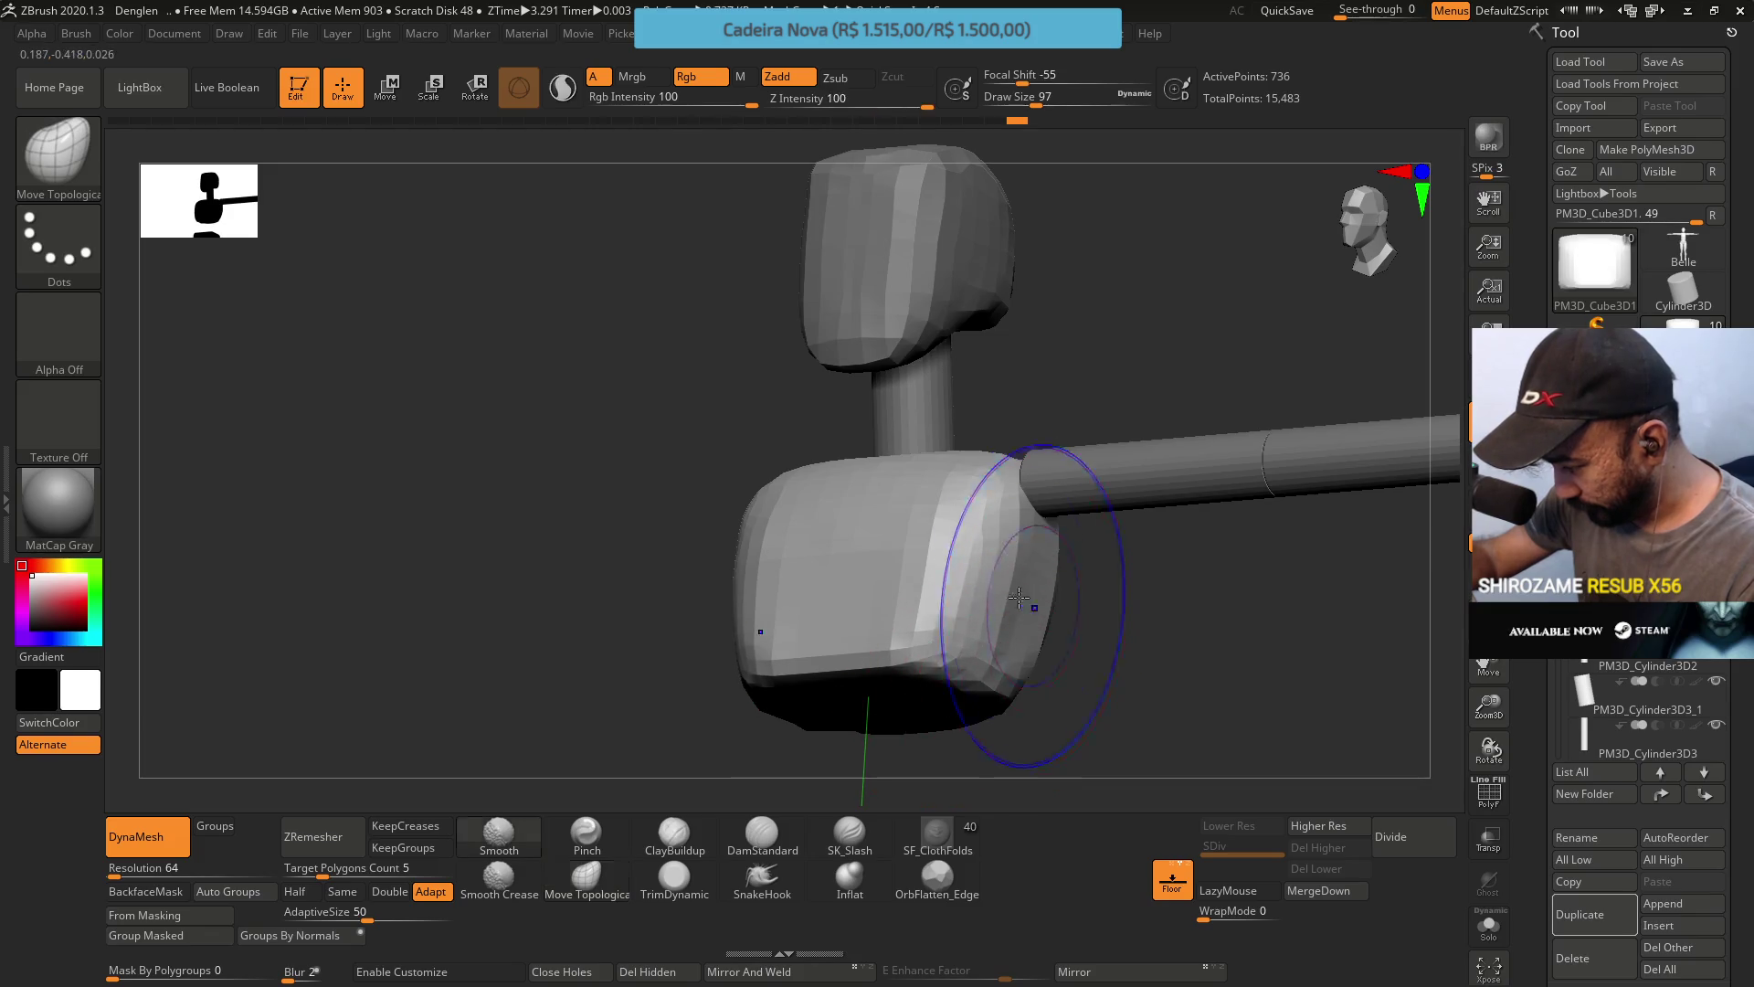
shift+right_drag(999, 587, 1048, 430)
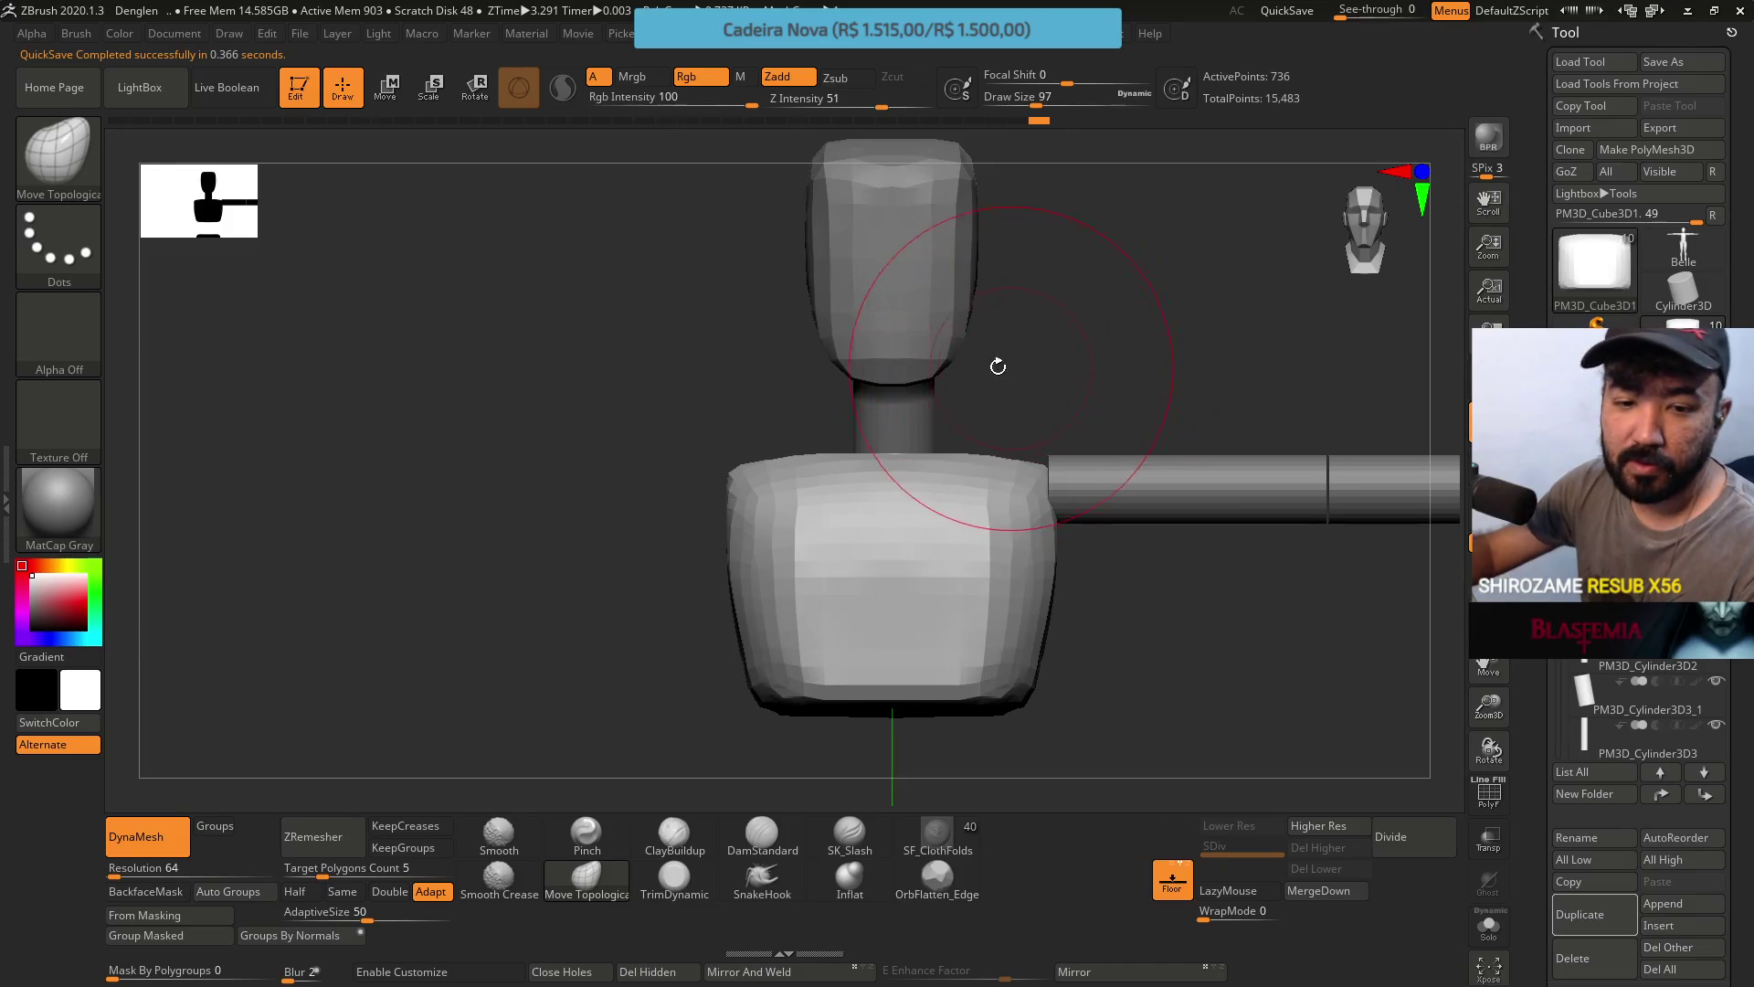
right_drag(1060, 464, 1017, 548)
key(s)
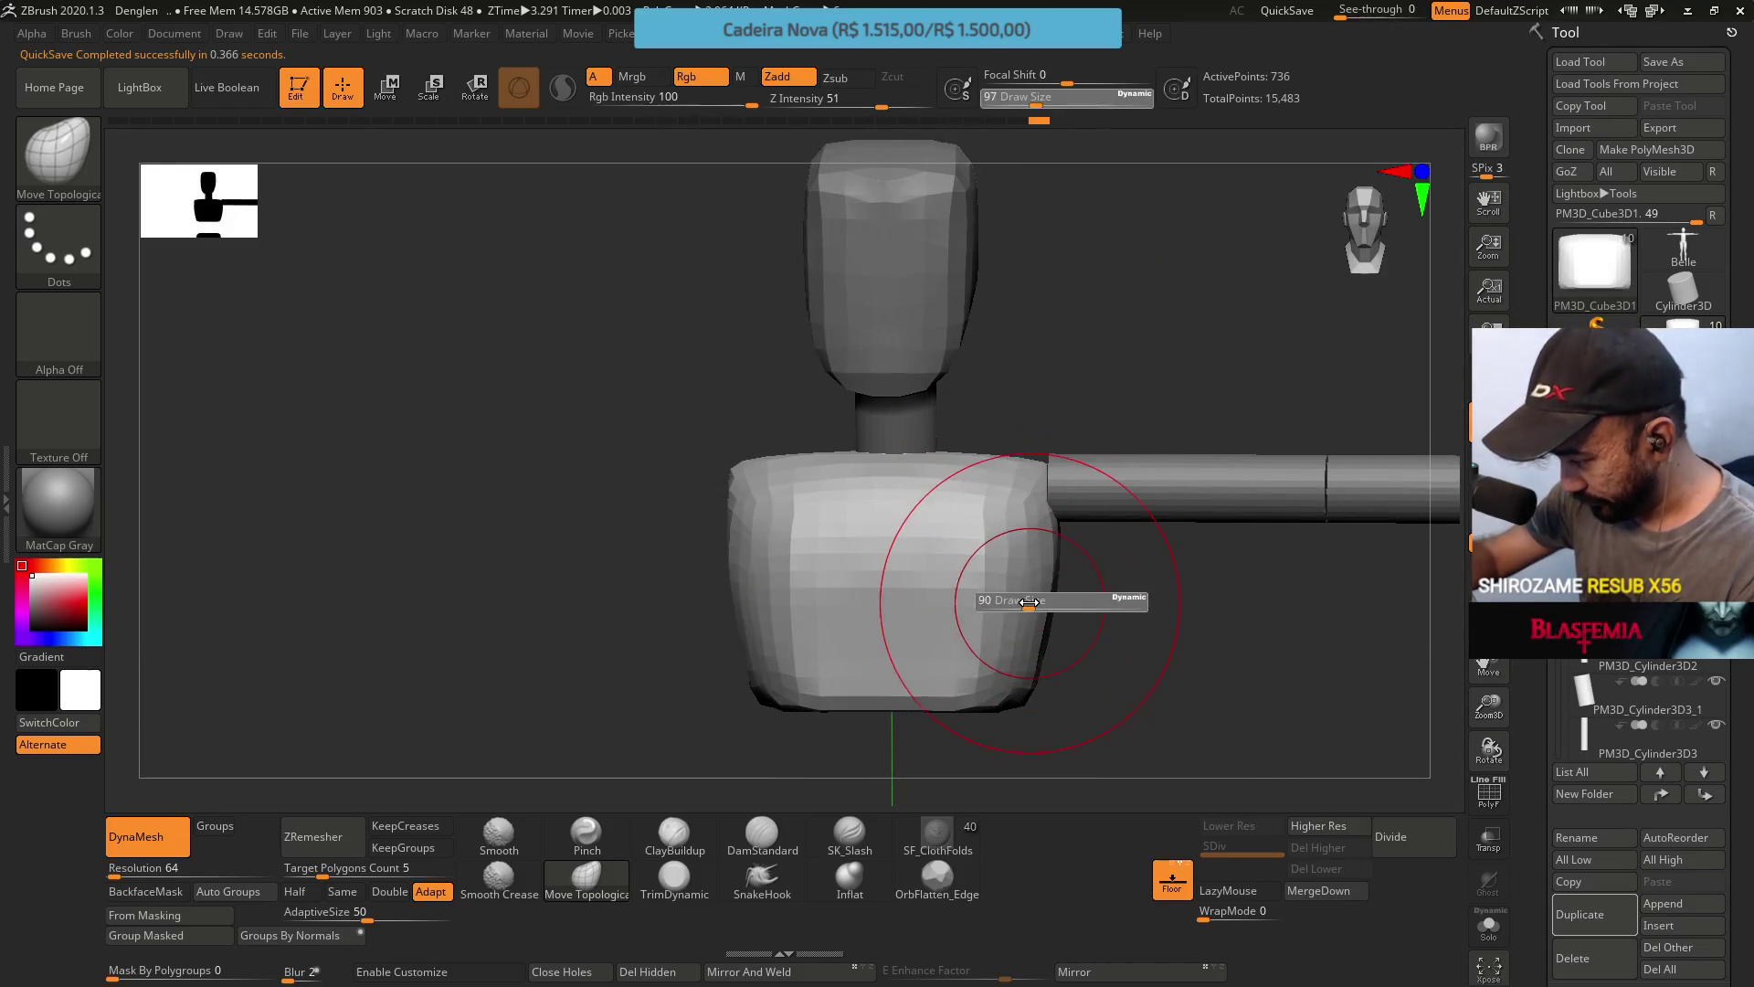
drag(1051, 601, 1031, 600)
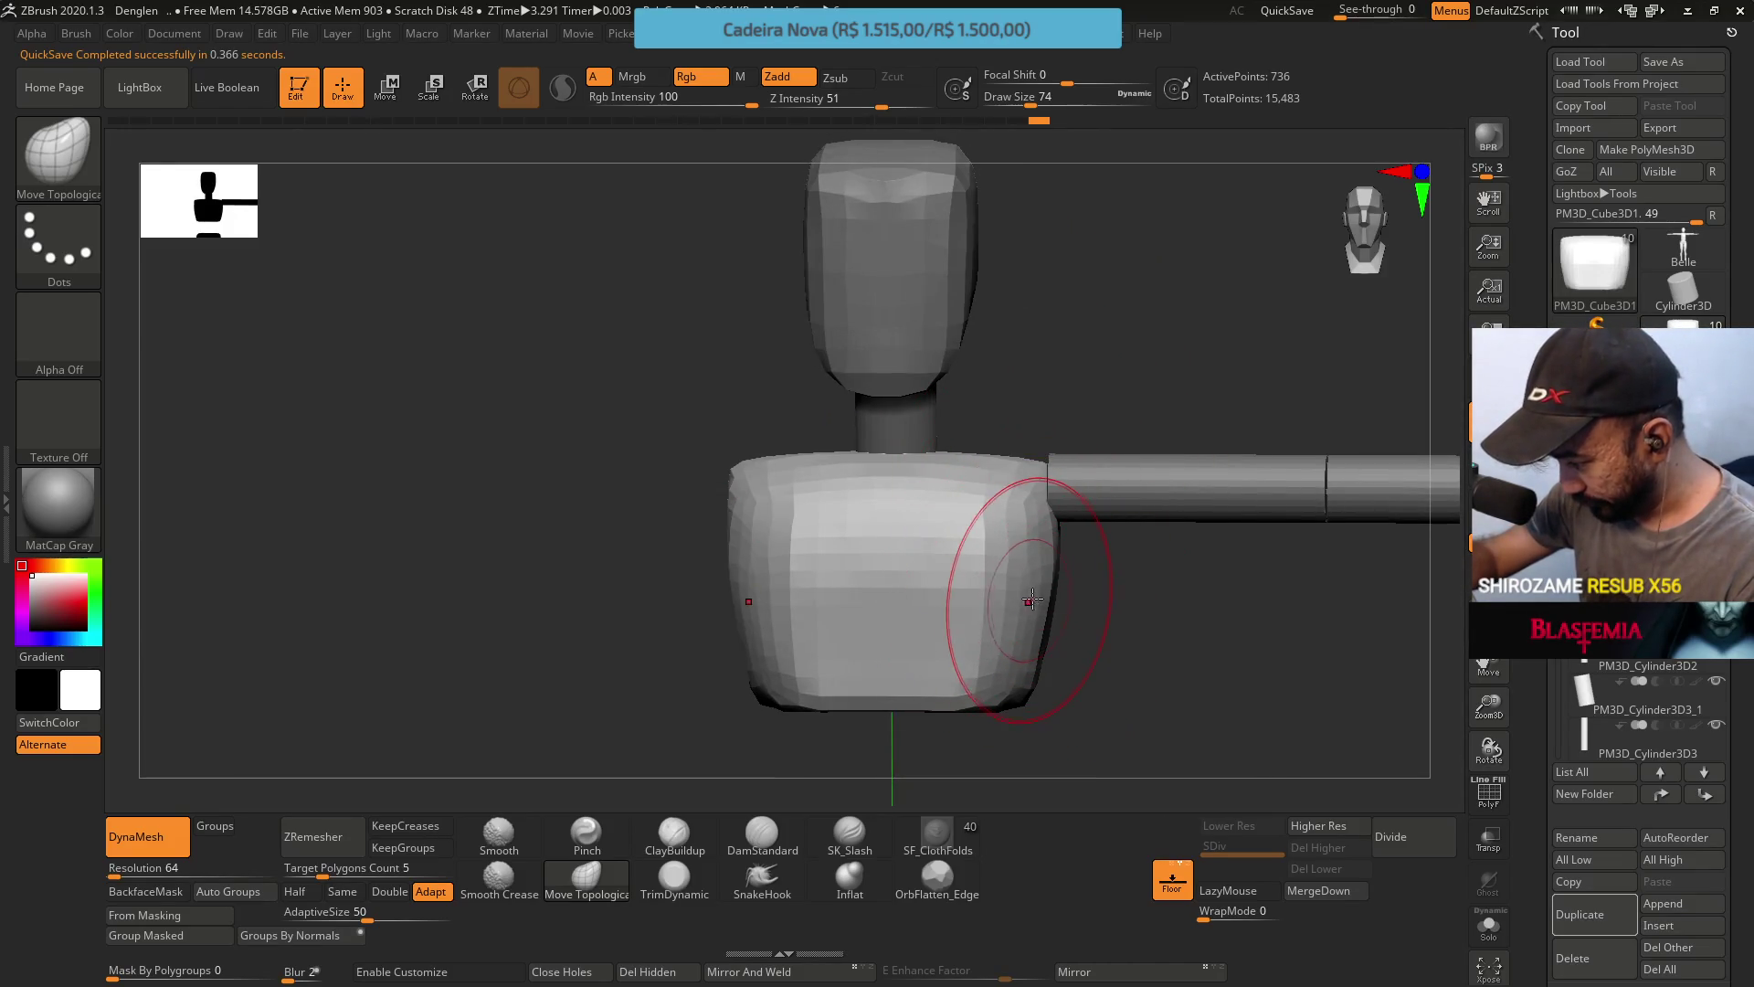
Select the TrimDynamic brush and inspect the chest block from oblique and near-front views.
click(669, 894)
right_drag(940, 540, 951, 490)
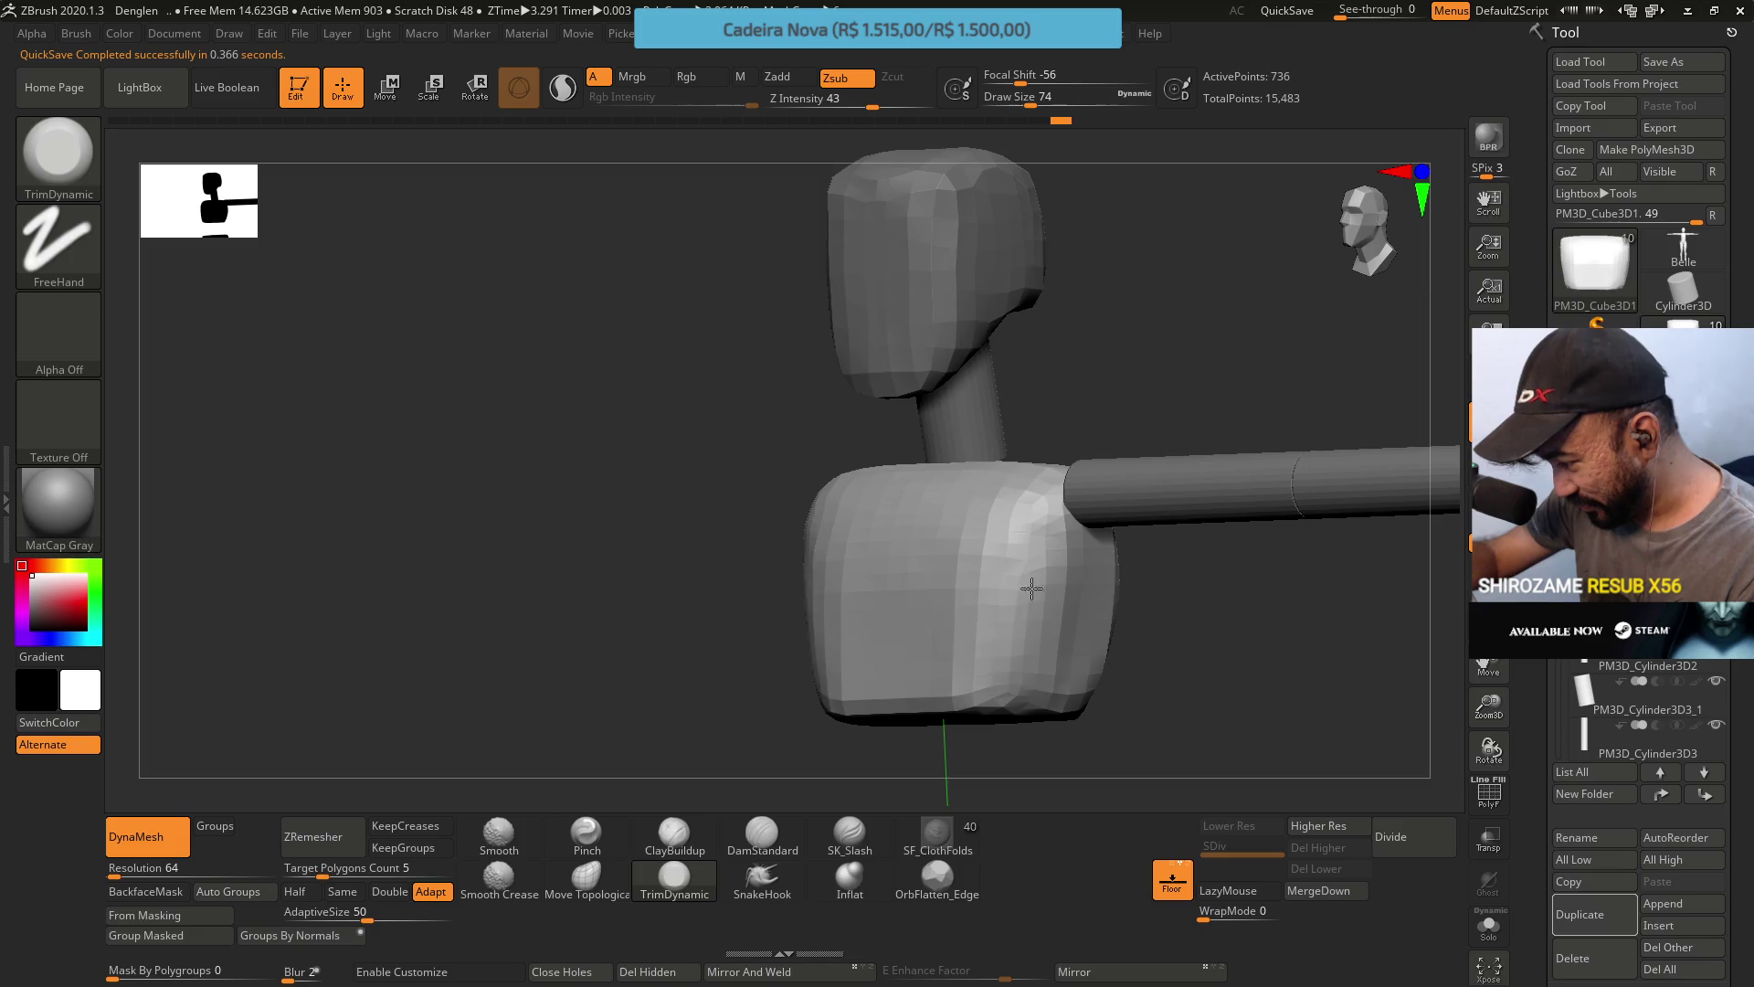
mouse_move(995, 595)
right_down()
mouse_move(1006, 520)
mouse_move(986, 545)
right_up()
mouse_move(1124, 630)
right_down()
mouse_move(978, 552)
mouse_move(1040, 577)
mouse_move(1024, 566)
mouse_move(1051, 548)
mouse_move(1032, 539)
mouse_move(1062, 527)
mouse_move(1067, 732)
right_up()
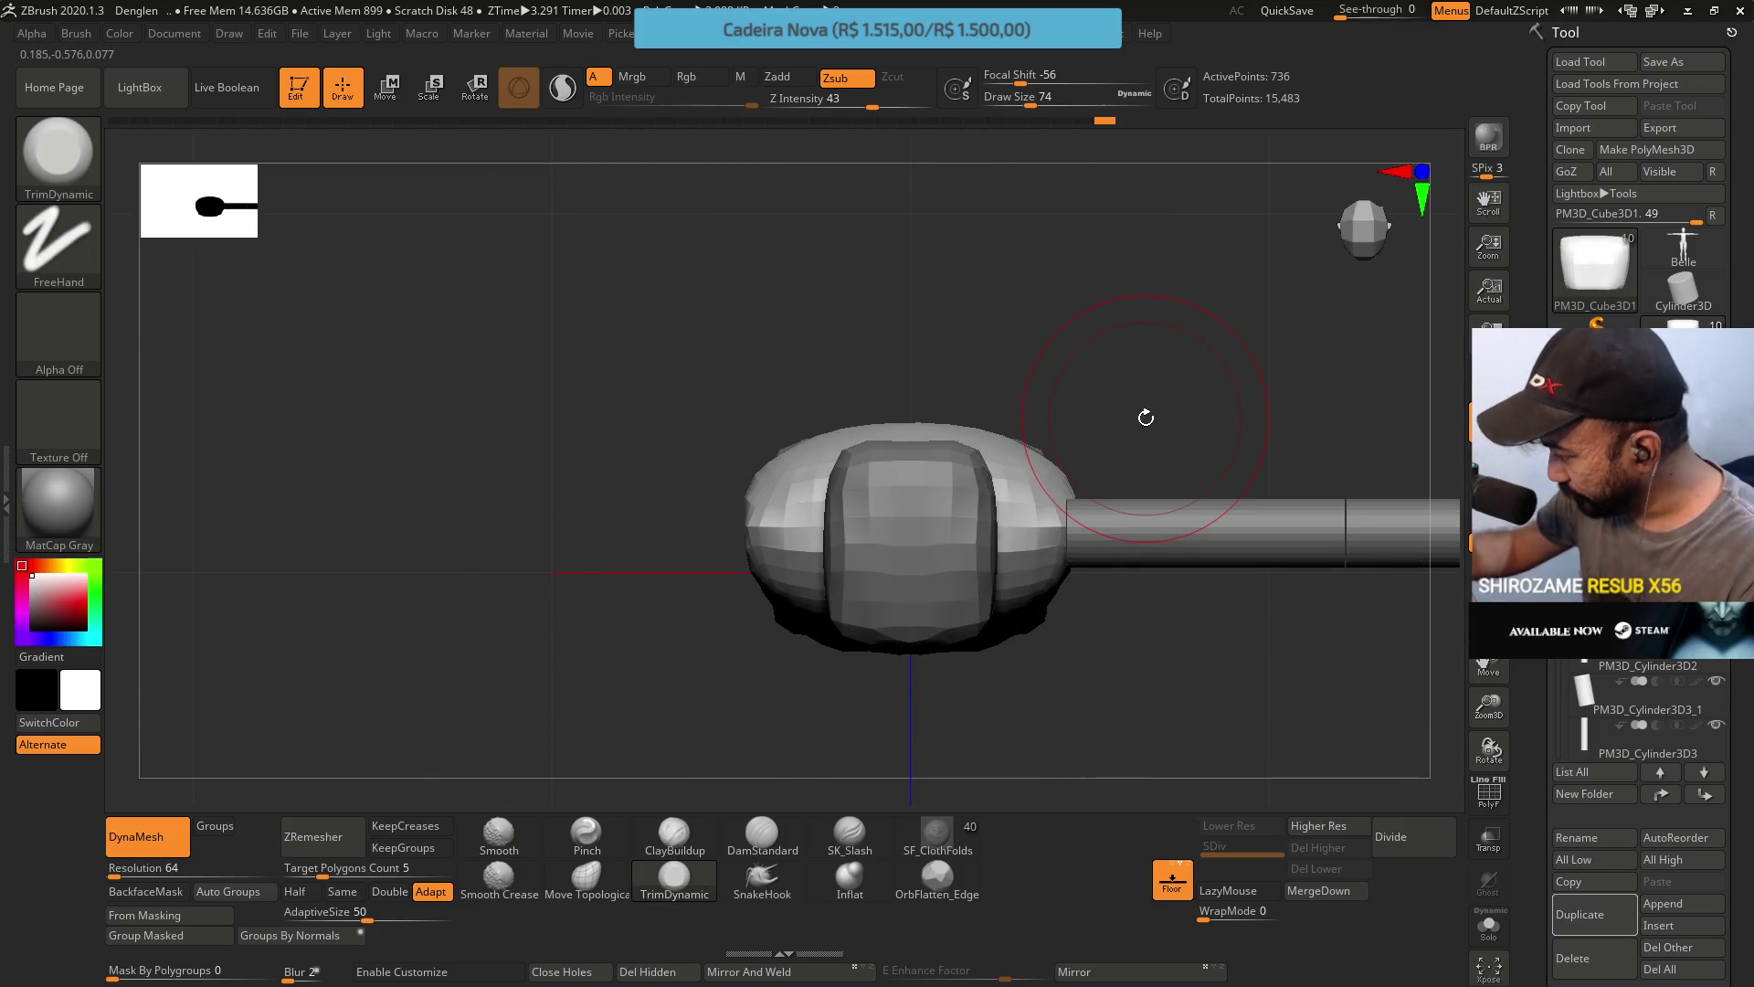
Solo the rounded body block subtool and select the Pinch brush.
click(1717, 637)
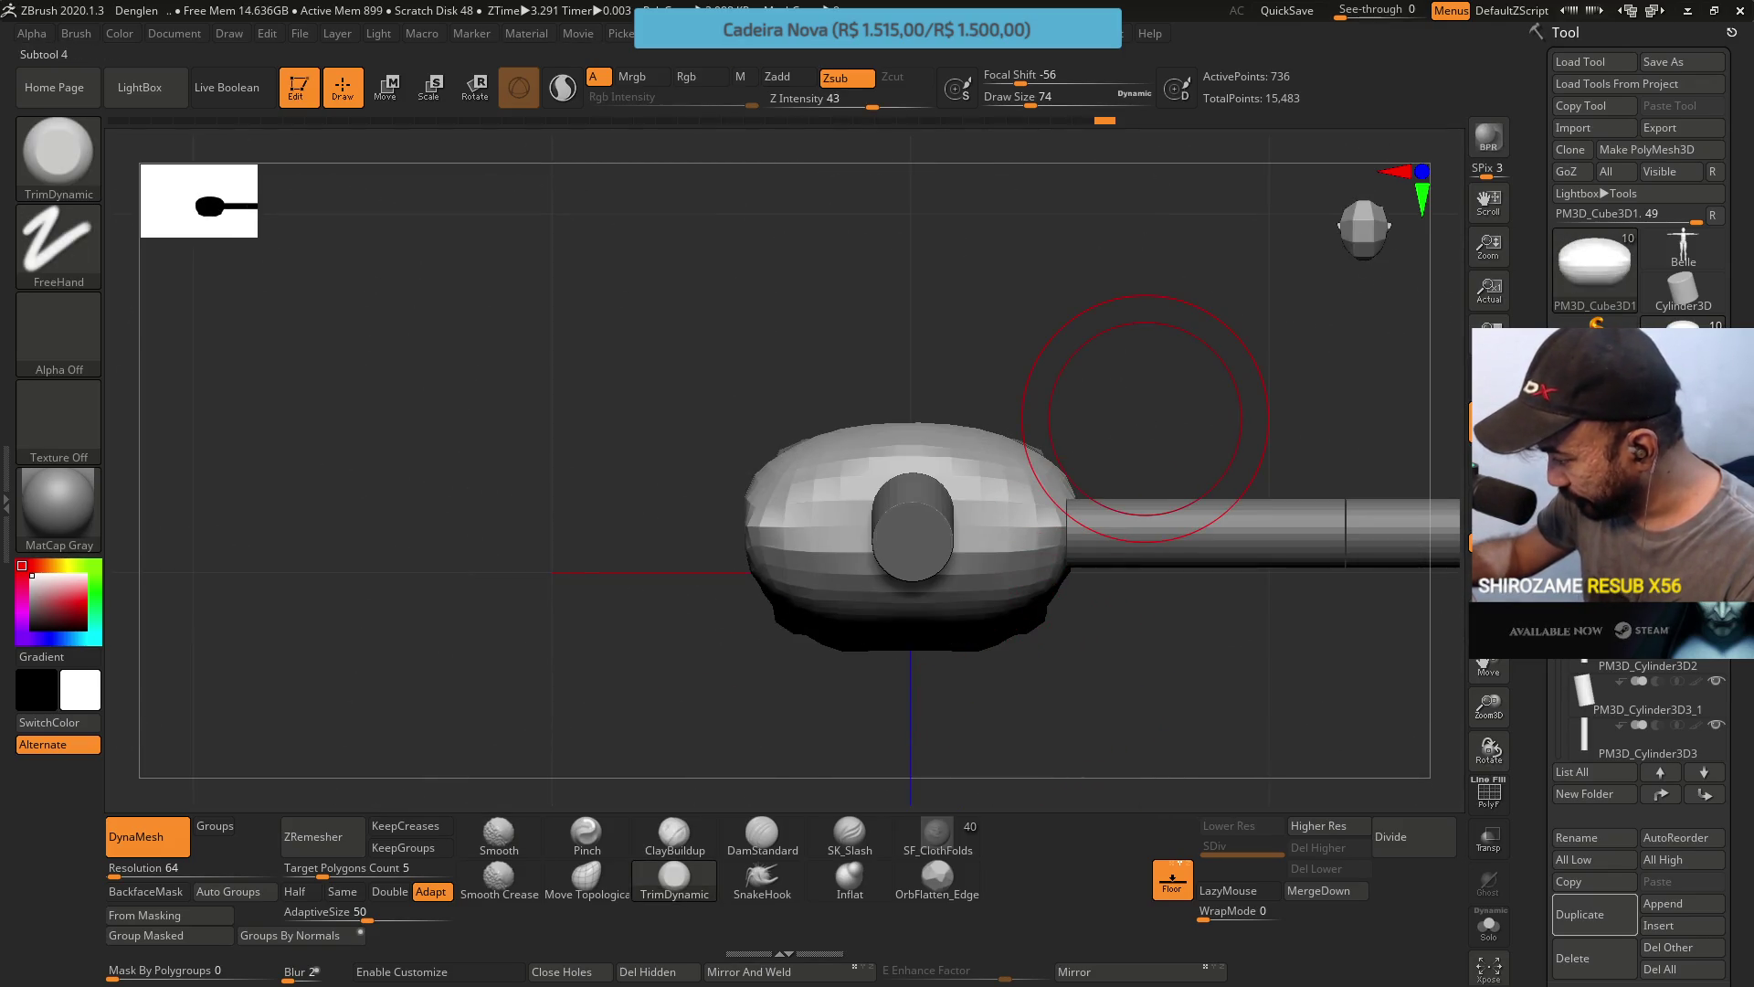
ctrl+shift+click(1145, 419)
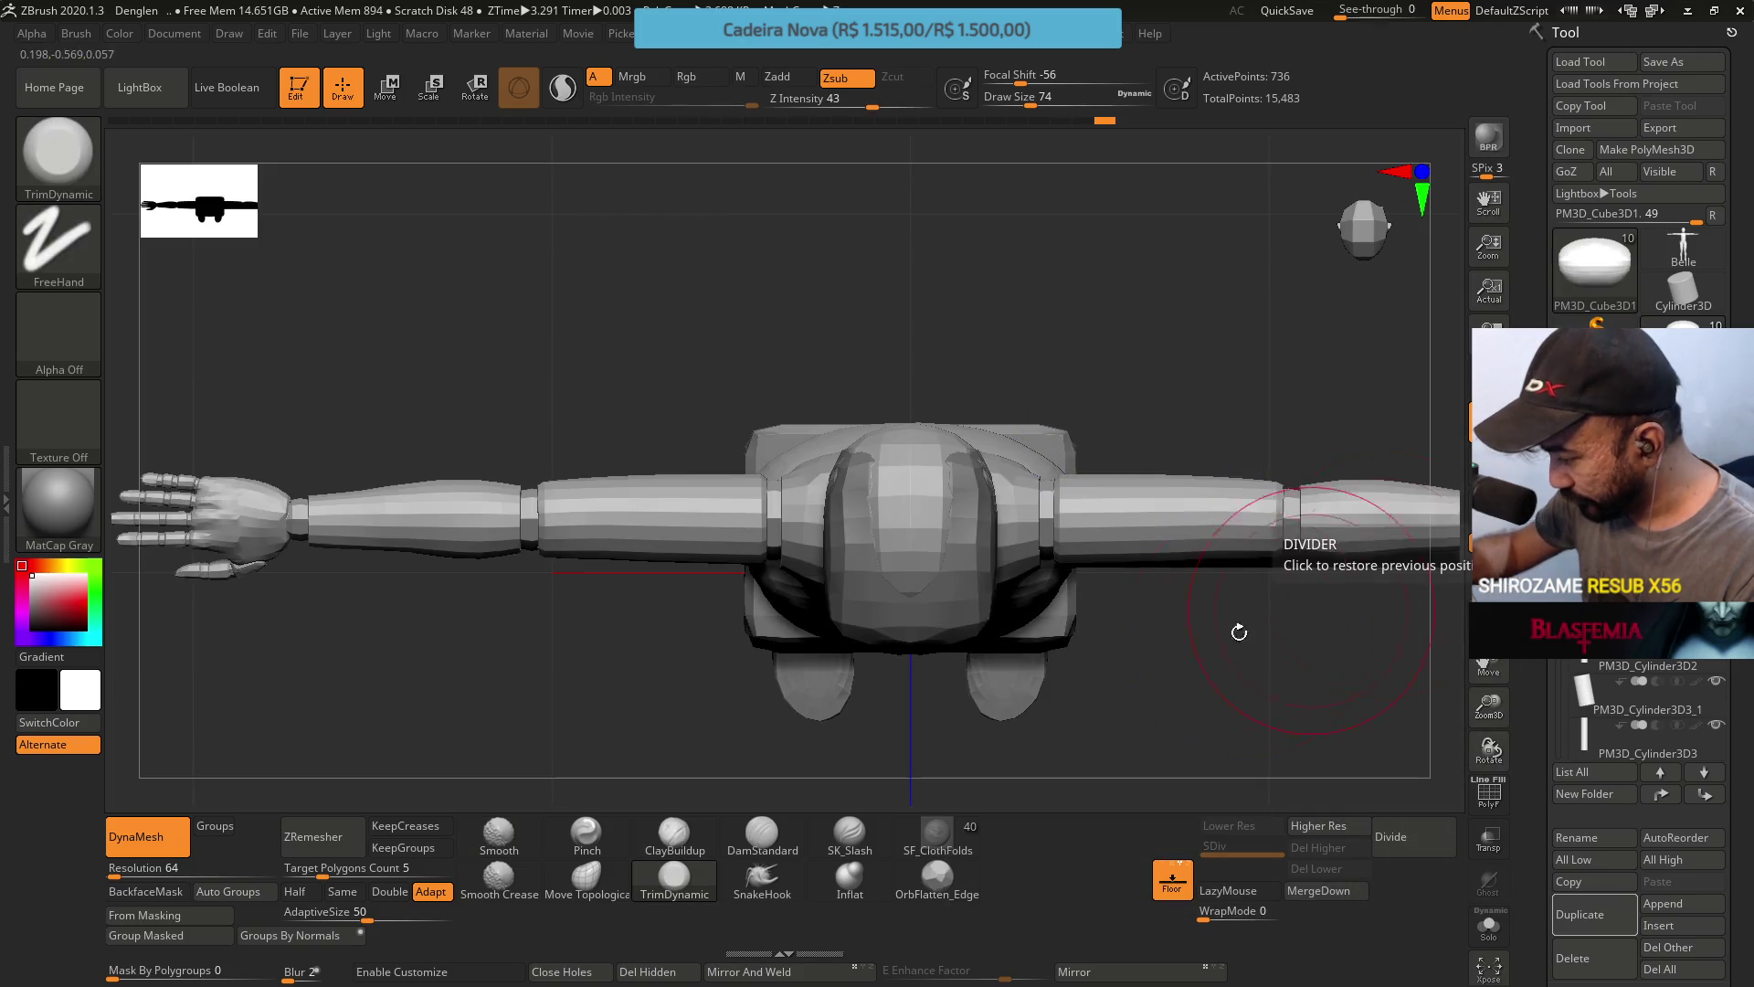
ctrl+shift+click(1024, 544)
mouse_move(1087, 584)
mouse_down()
mouse_move(987, 548)
mouse_move(932, 486)
mouse_move(772, 745)
mouse_up()
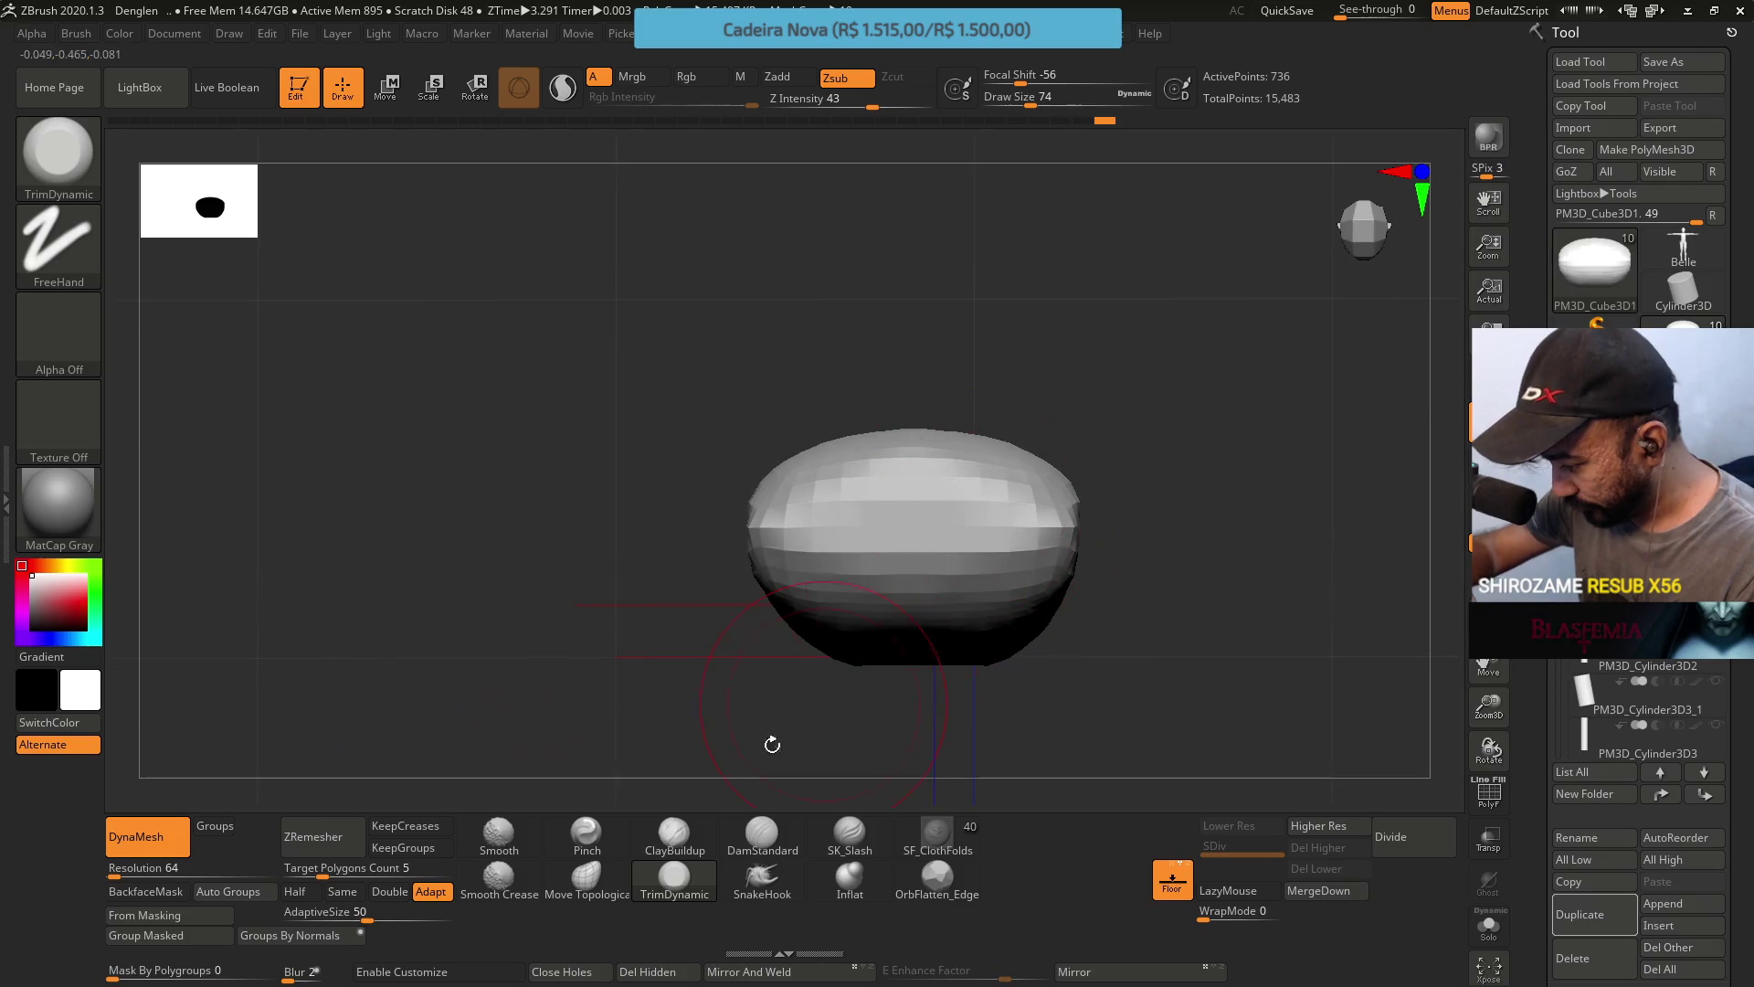
click(587, 833)
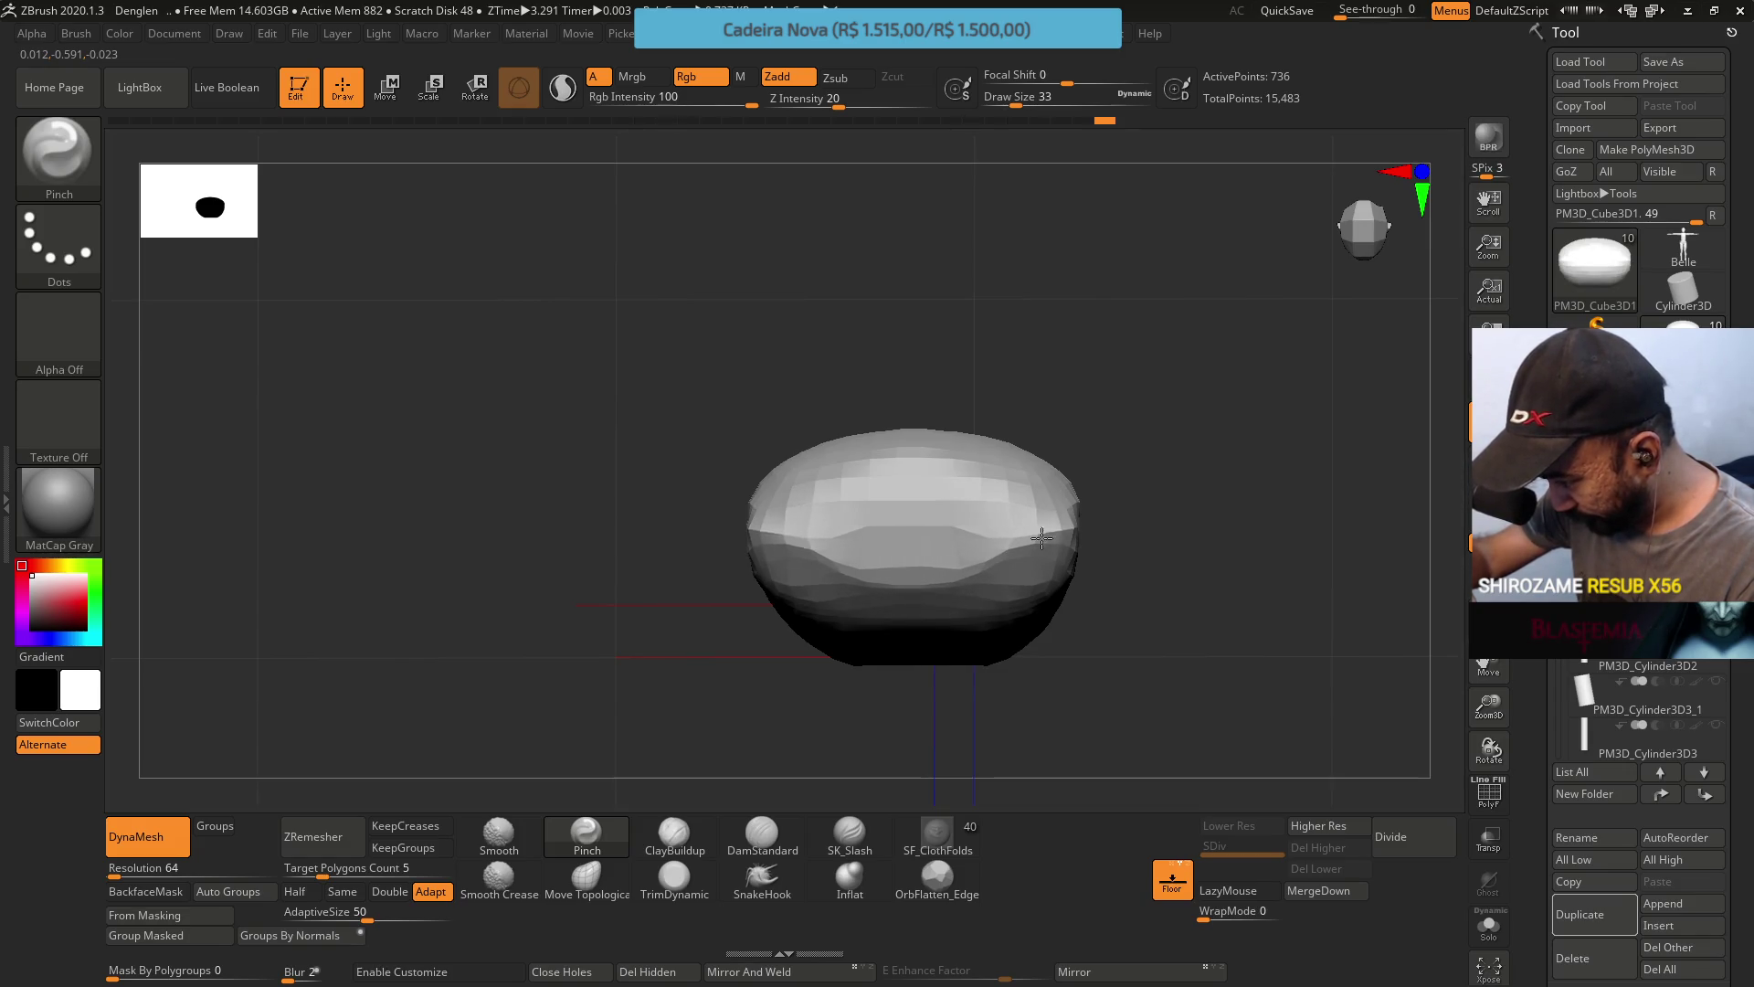
Inspect the isolated block from top, side and front, lightly smoothing its front edge.
mouse_move(1024, 485)
right_down()
mouse_move(969, 511)
mouse_move(1078, 539)
mouse_move(1035, 531)
right_up()
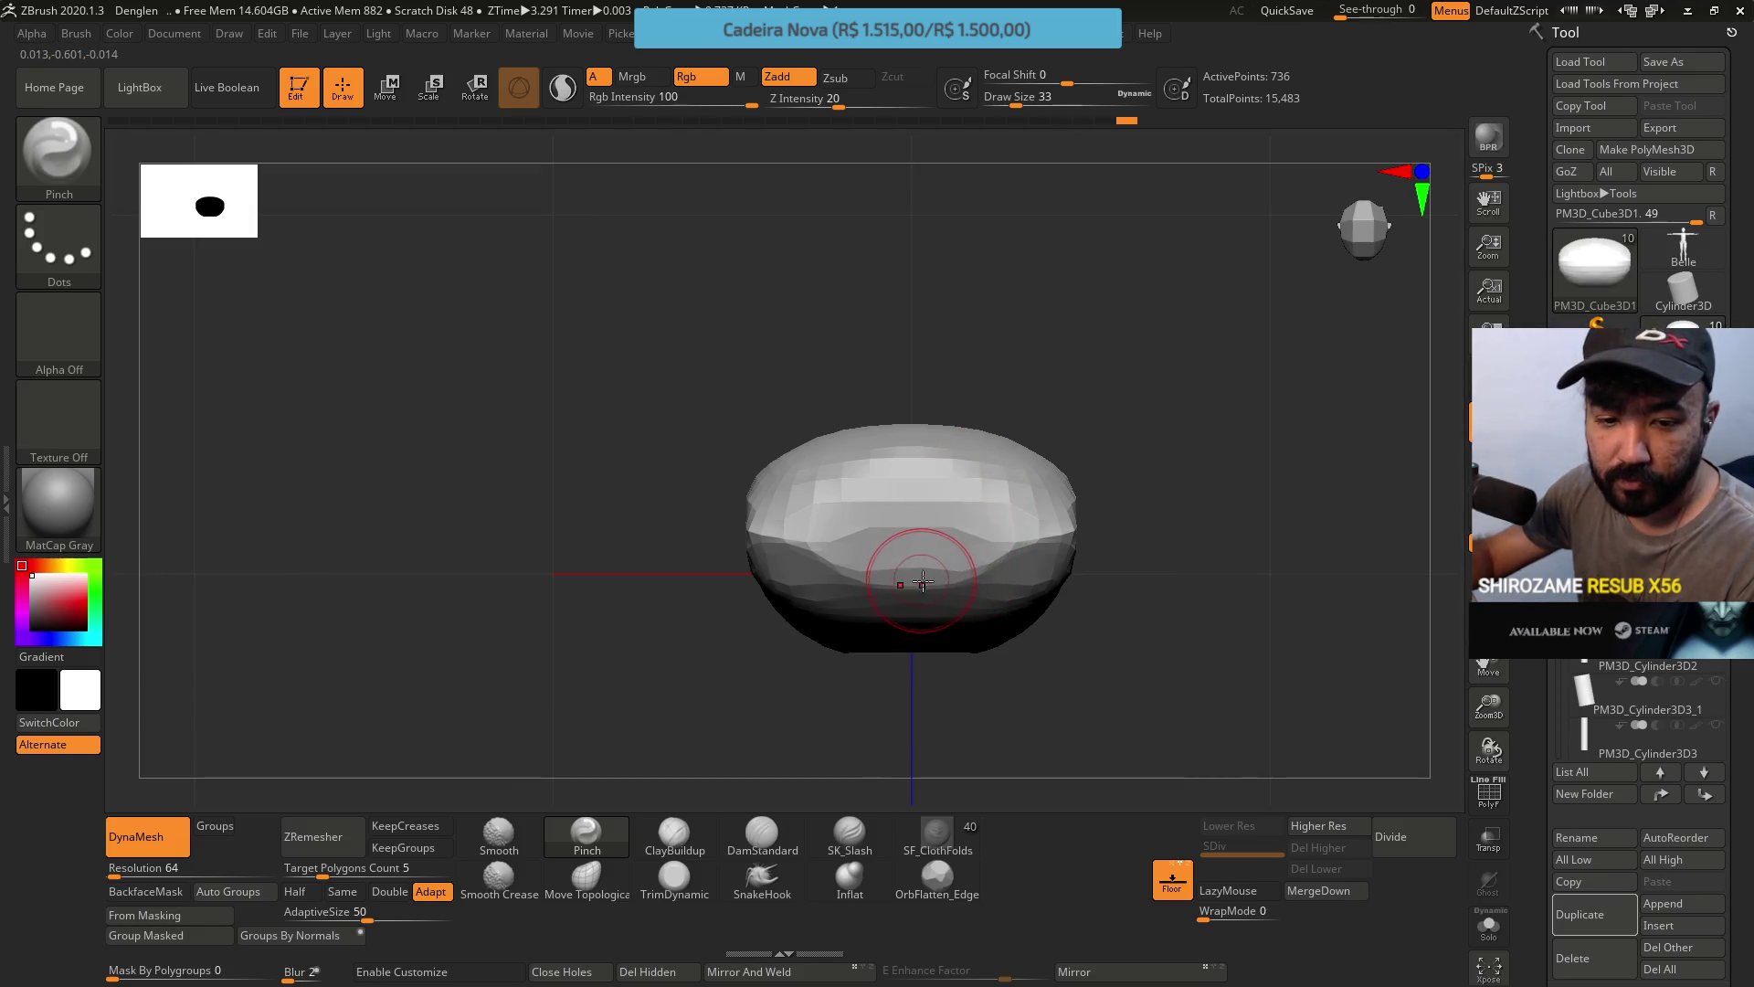
right_drag(905, 663, 940, 439)
mouse_move(940, 502)
right_down()
mouse_move(987, 438)
mouse_move(1040, 487)
mouse_move(998, 490)
mouse_move(984, 454)
right_up()
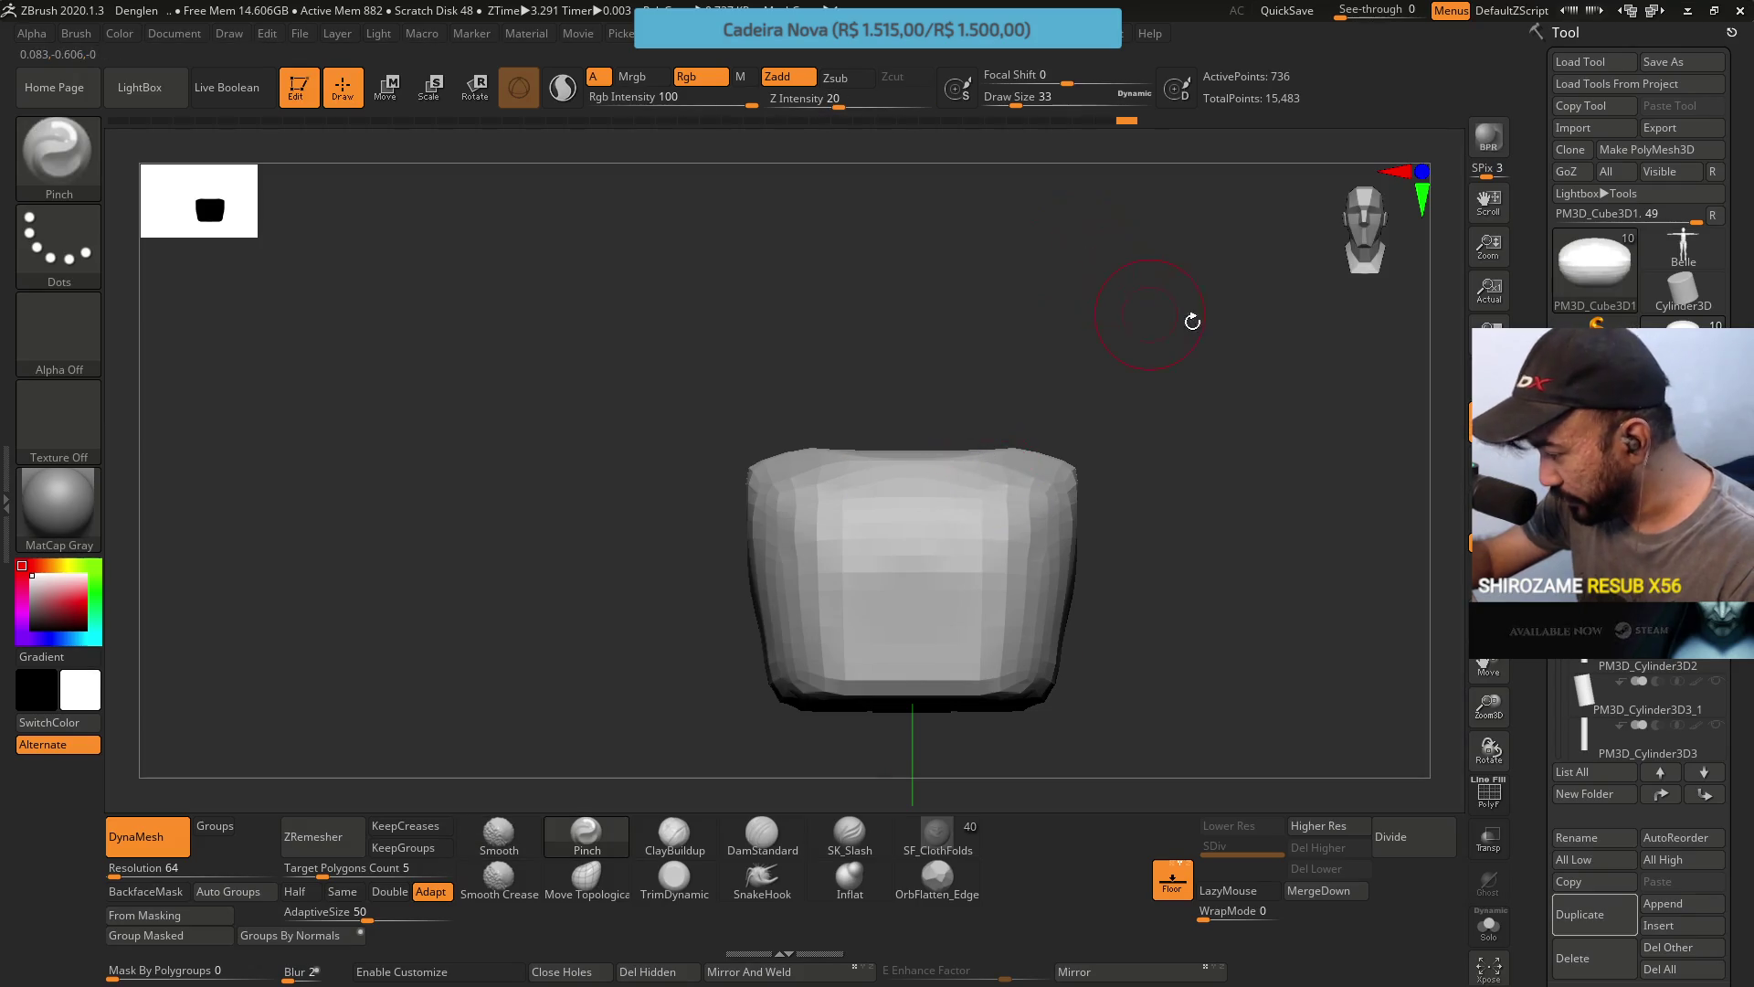
right_drag(1193, 320, 1018, 430)
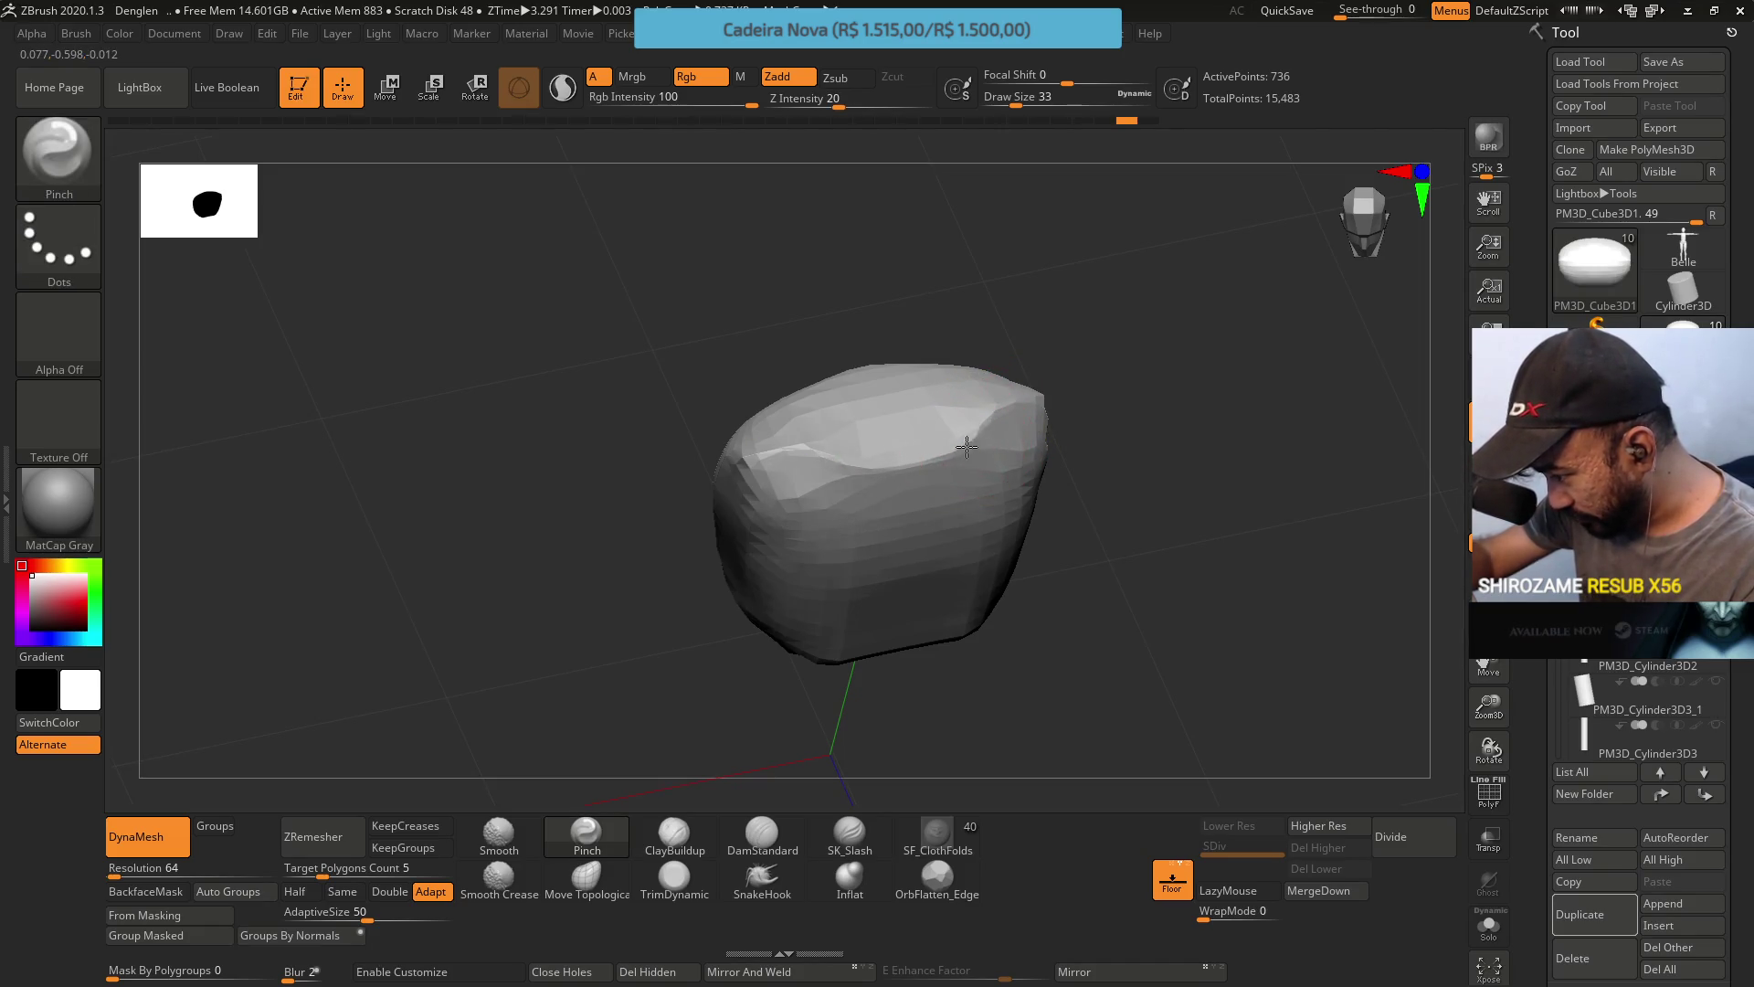
mouse_move(1052, 342)
right_down()
mouse_move(1057, 451)
mouse_move(1017, 352)
mouse_move(1030, 391)
mouse_move(998, 384)
right_up()
ctrl+right_drag(999, 481, 999, 517)
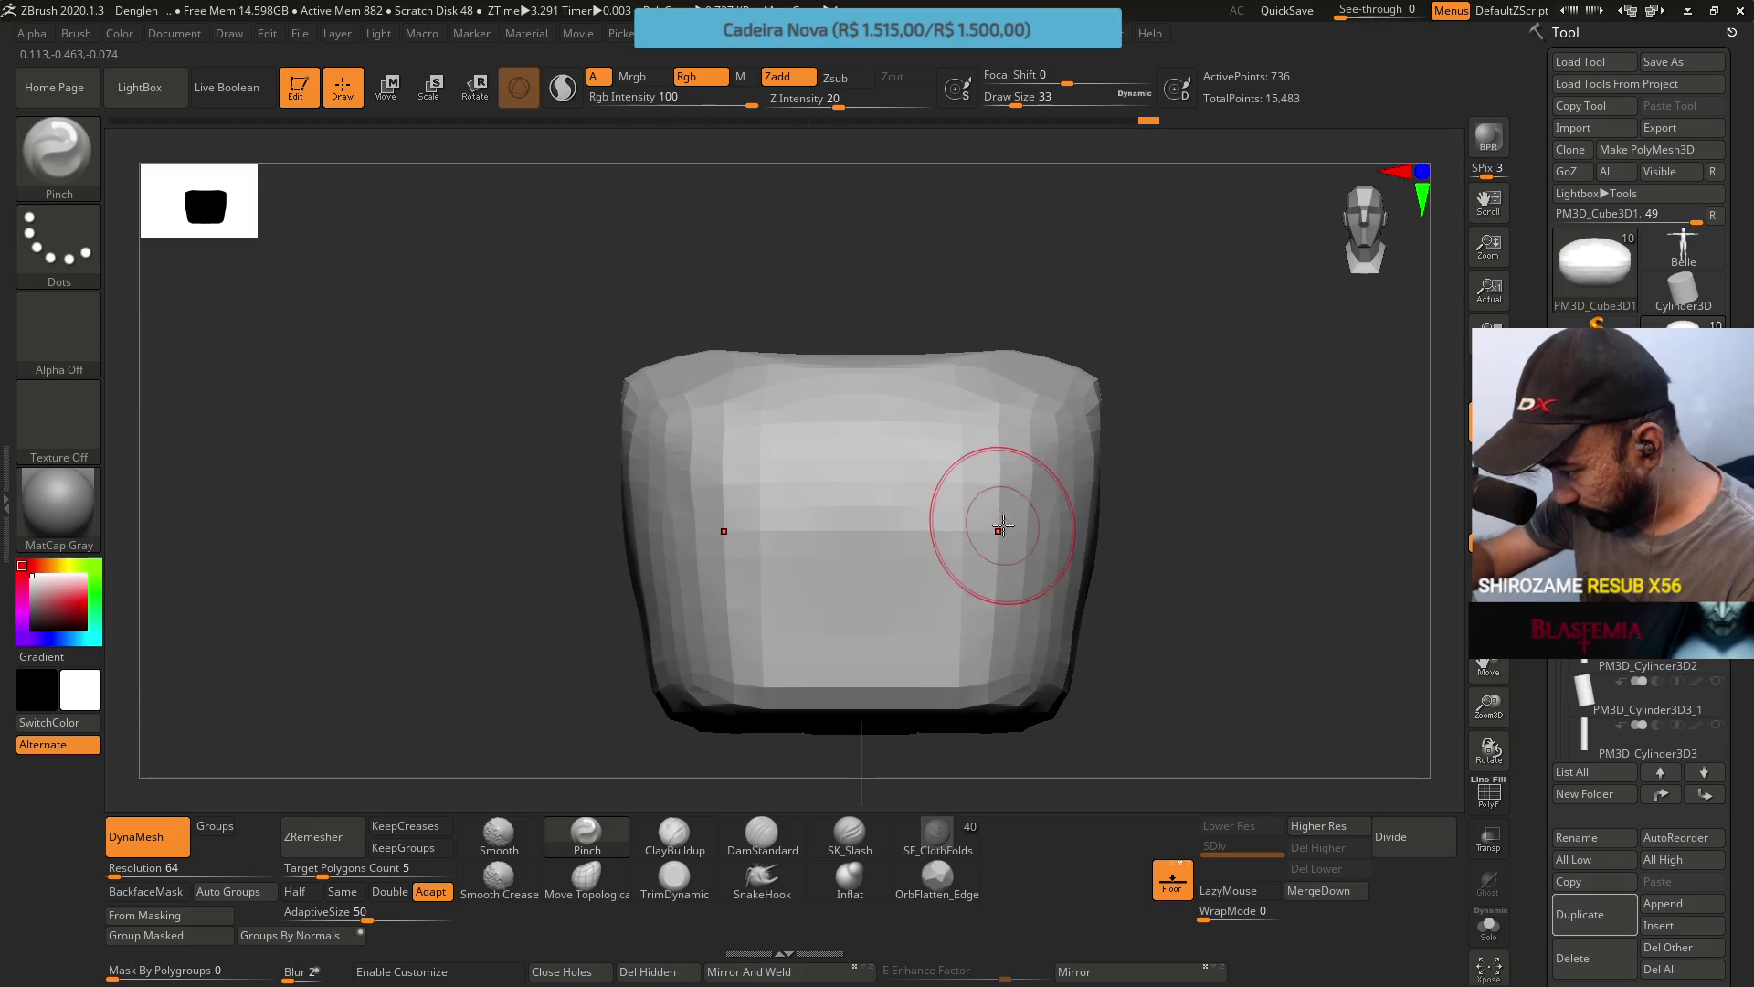
ctrl+right_drag(1031, 450, 998, 451)
key(shift)
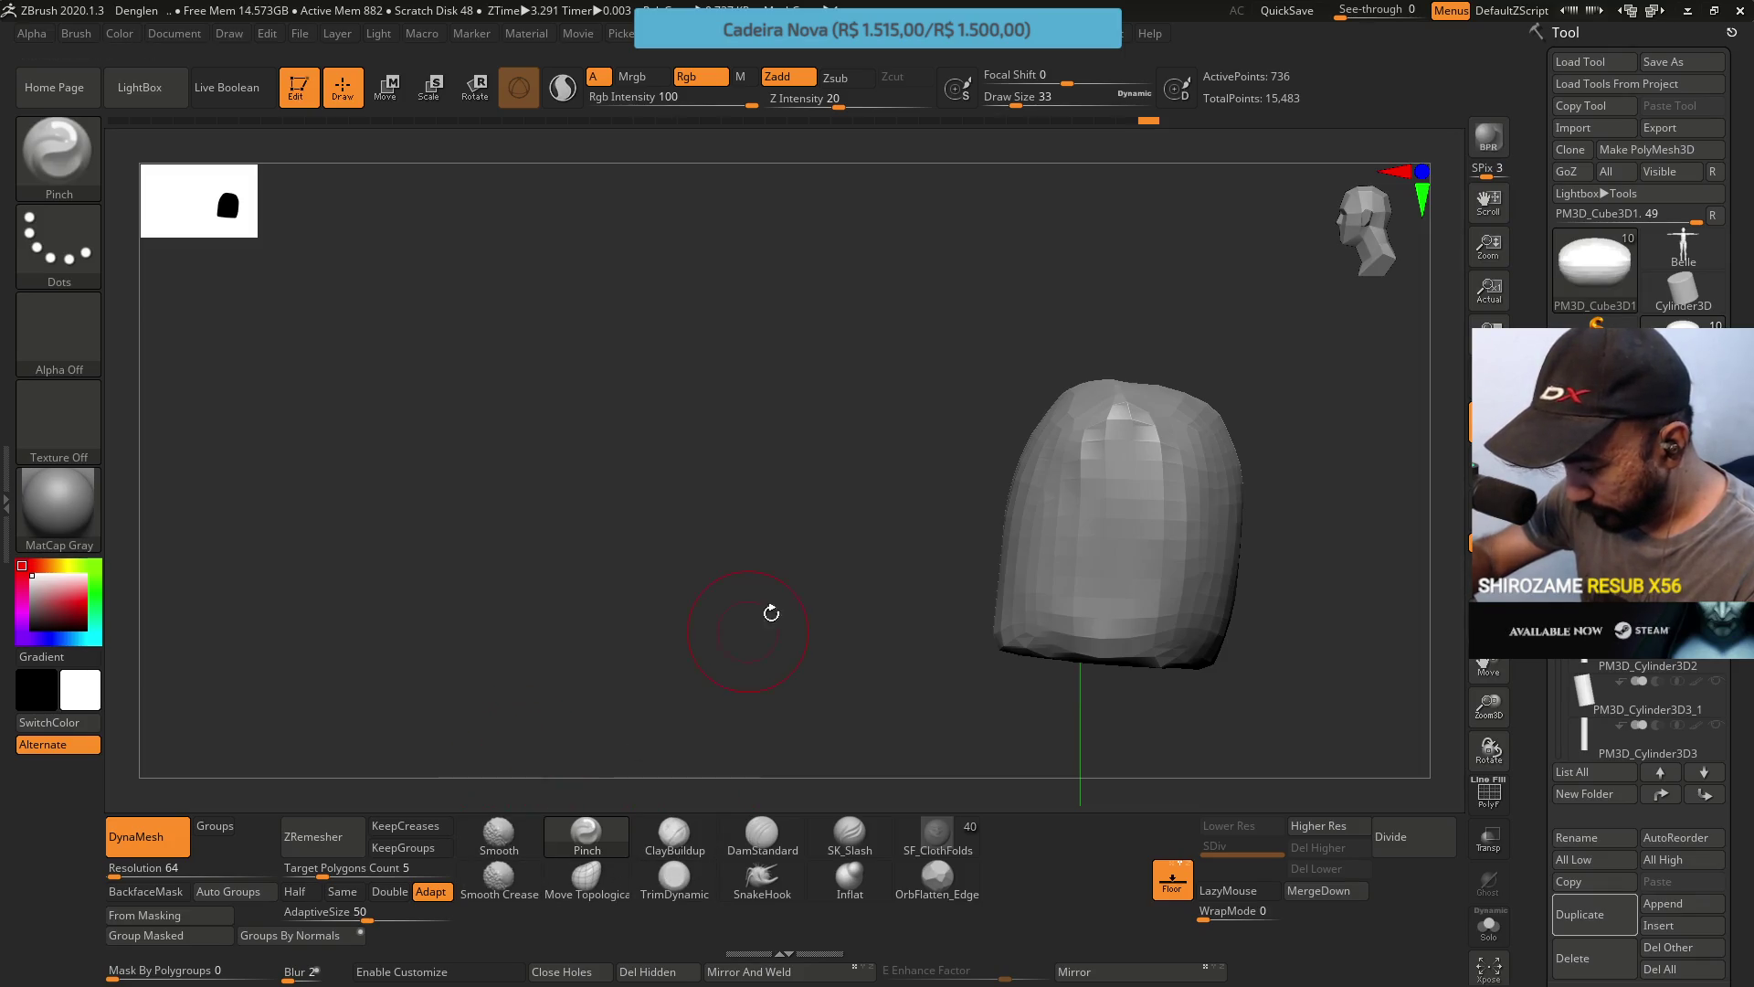
shift+right_drag(771, 613, 890, 536)
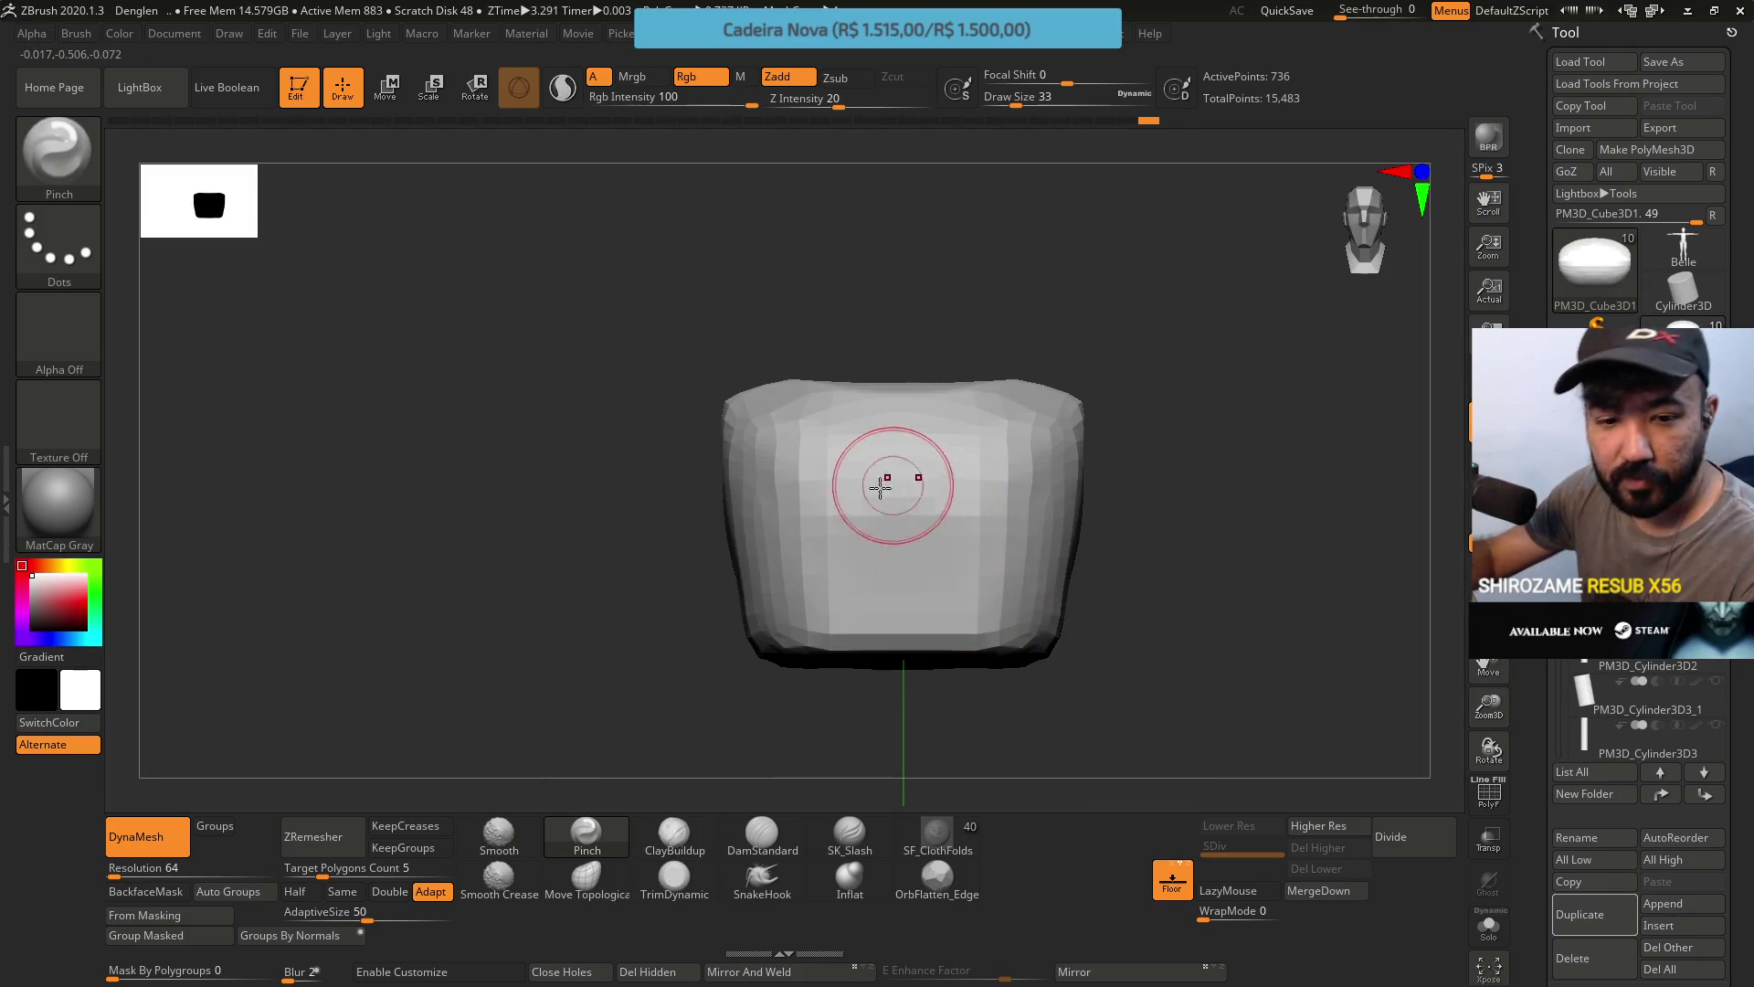
Switch to TrimDynamic and trim the body block's lower front flat.
click(676, 879)
right_drag(785, 712, 991, 509)
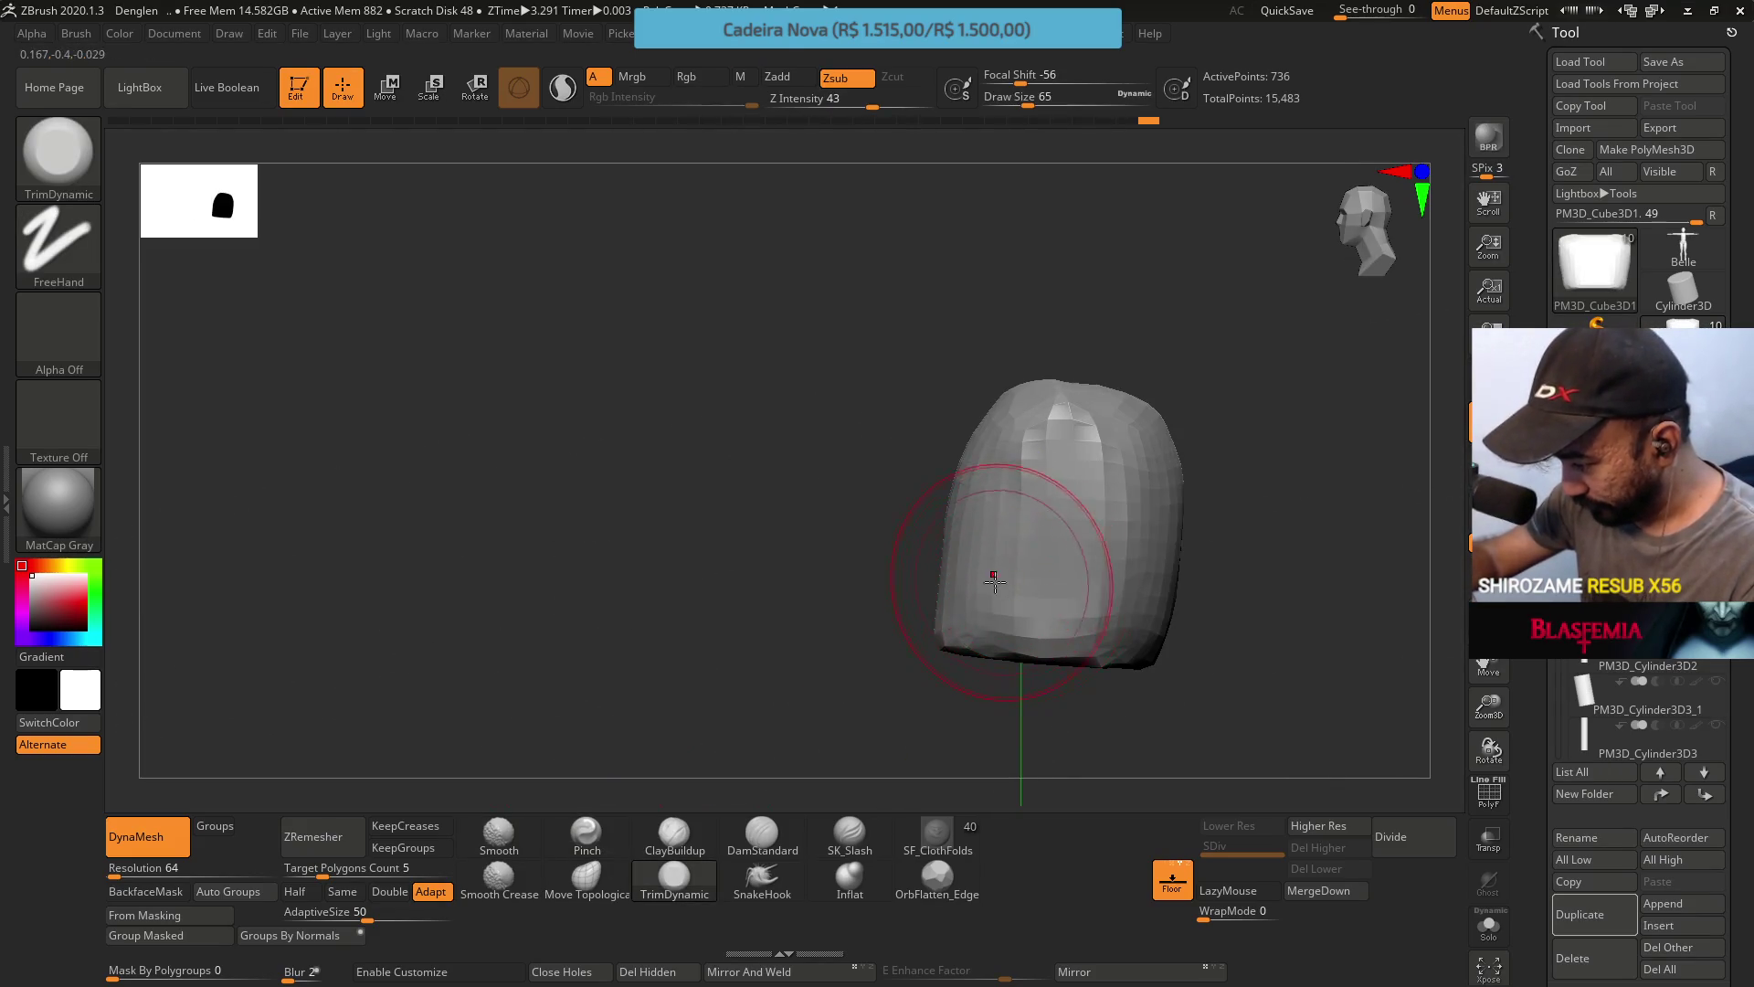
right_drag(994, 581, 984, 592)
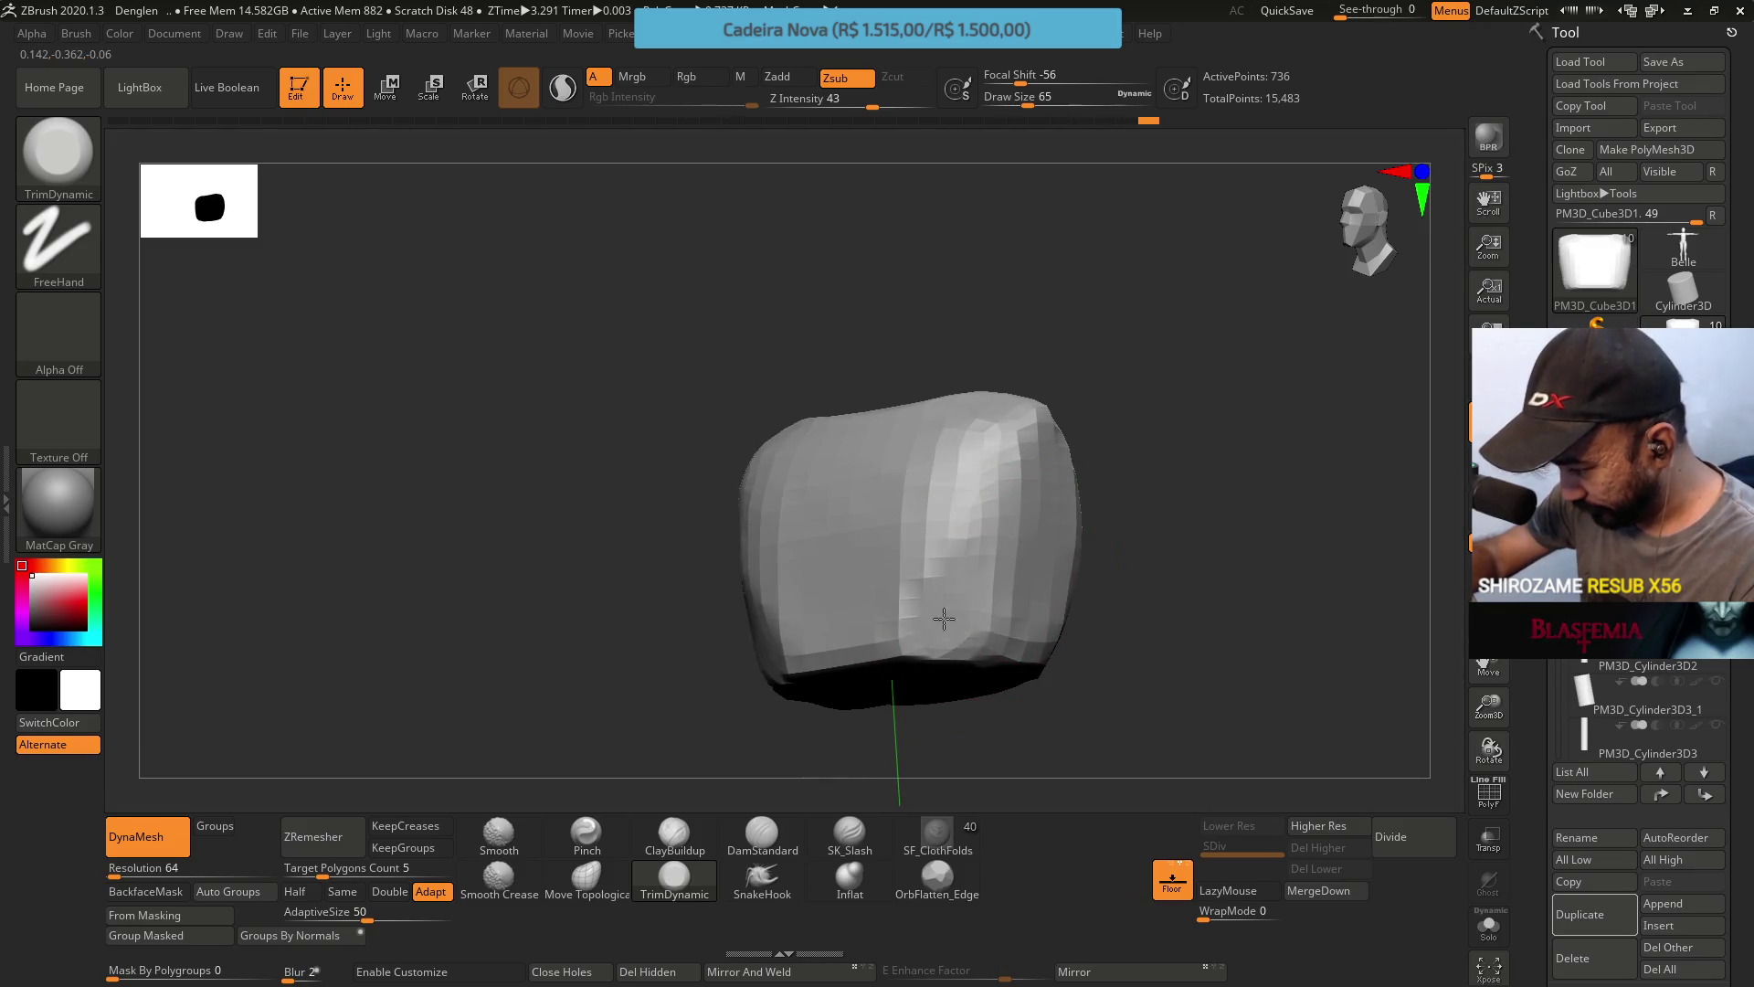
mouse_move(944, 619)
mouse_down()
mouse_move(767, 639)
mouse_move(946, 633)
mouse_move(804, 644)
mouse_move(905, 630)
mouse_up()
mouse_move(904, 630)
right_down()
mouse_move(977, 530)
mouse_move(1024, 523)
right_up()
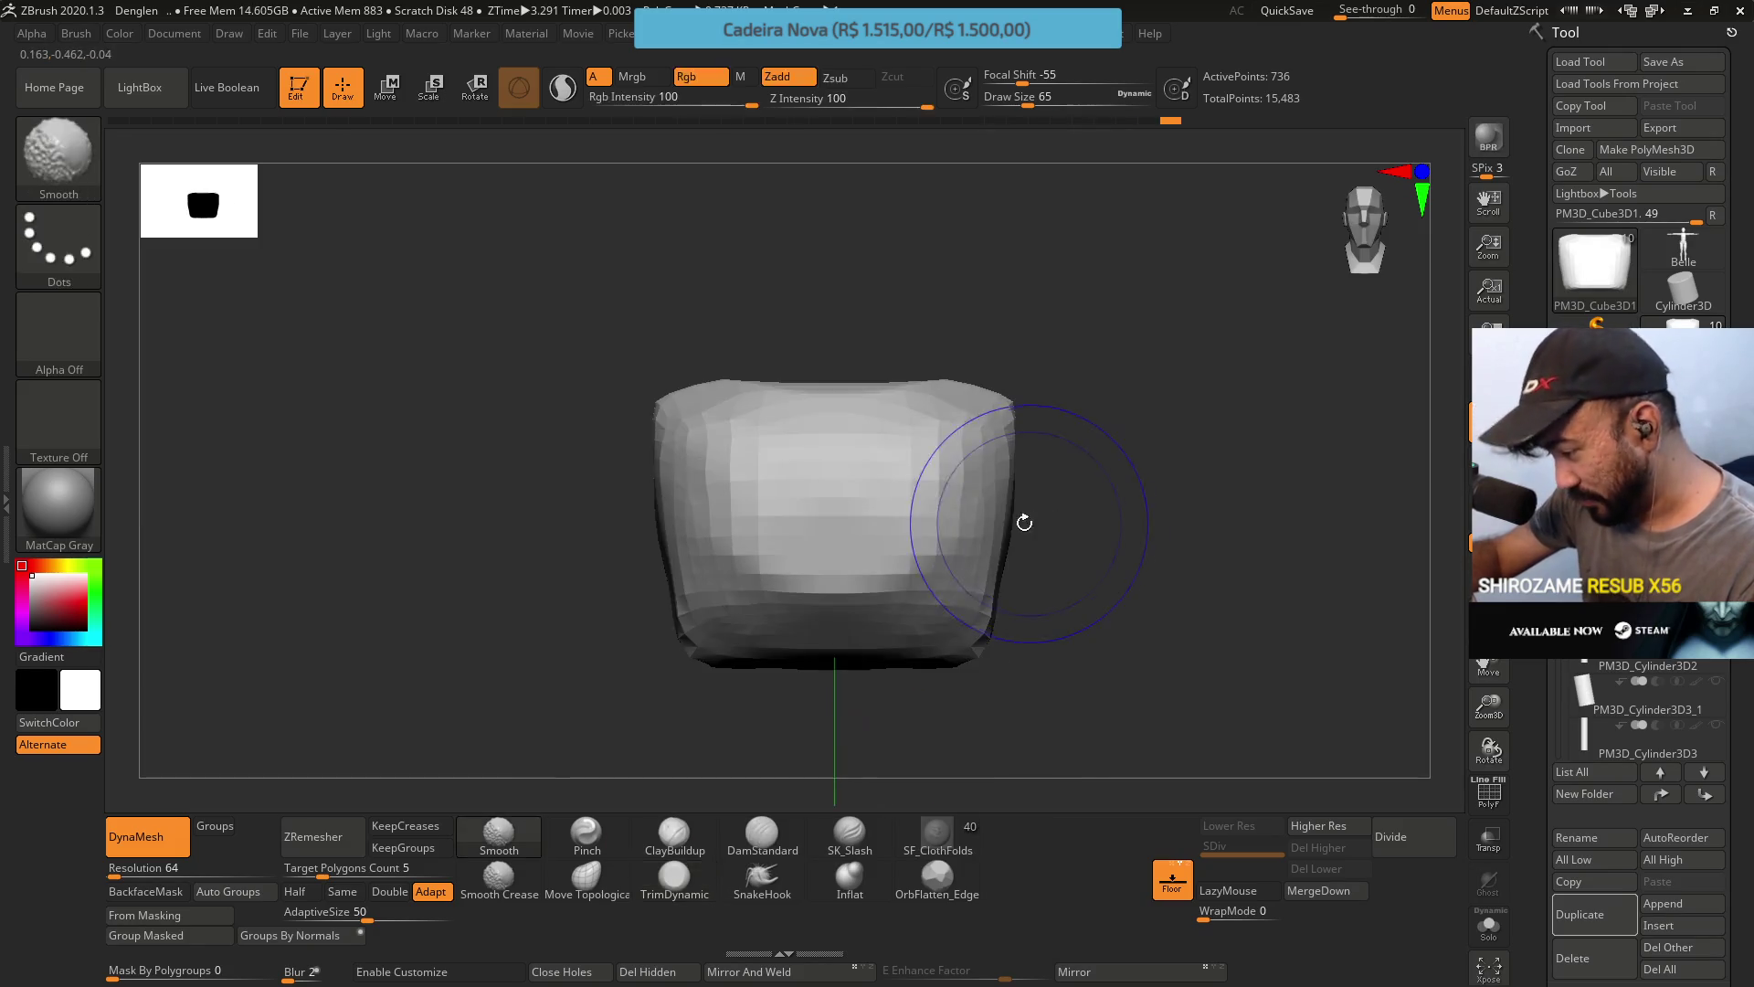
mouse_move(941, 592)
mouse_down()
mouse_move(759, 585)
mouse_move(962, 590)
mouse_up()
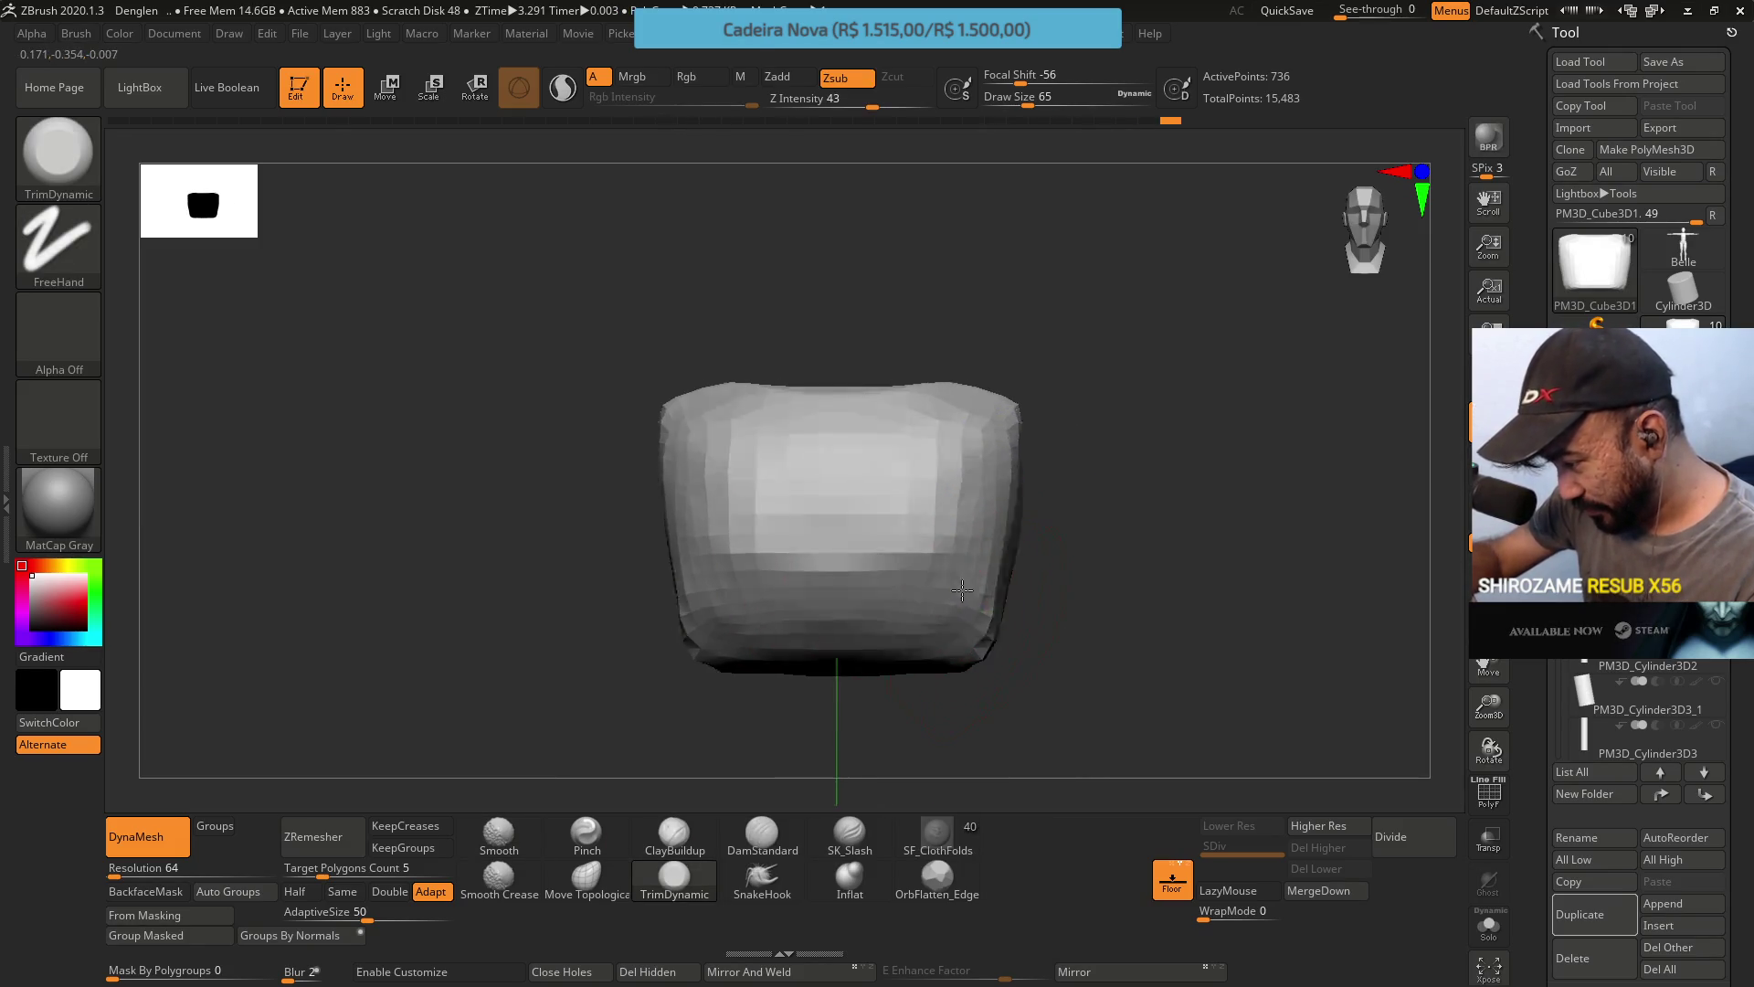
Trim the block's lower edge and smooth the crease in its lower middle.
right_drag(962, 590, 923, 525)
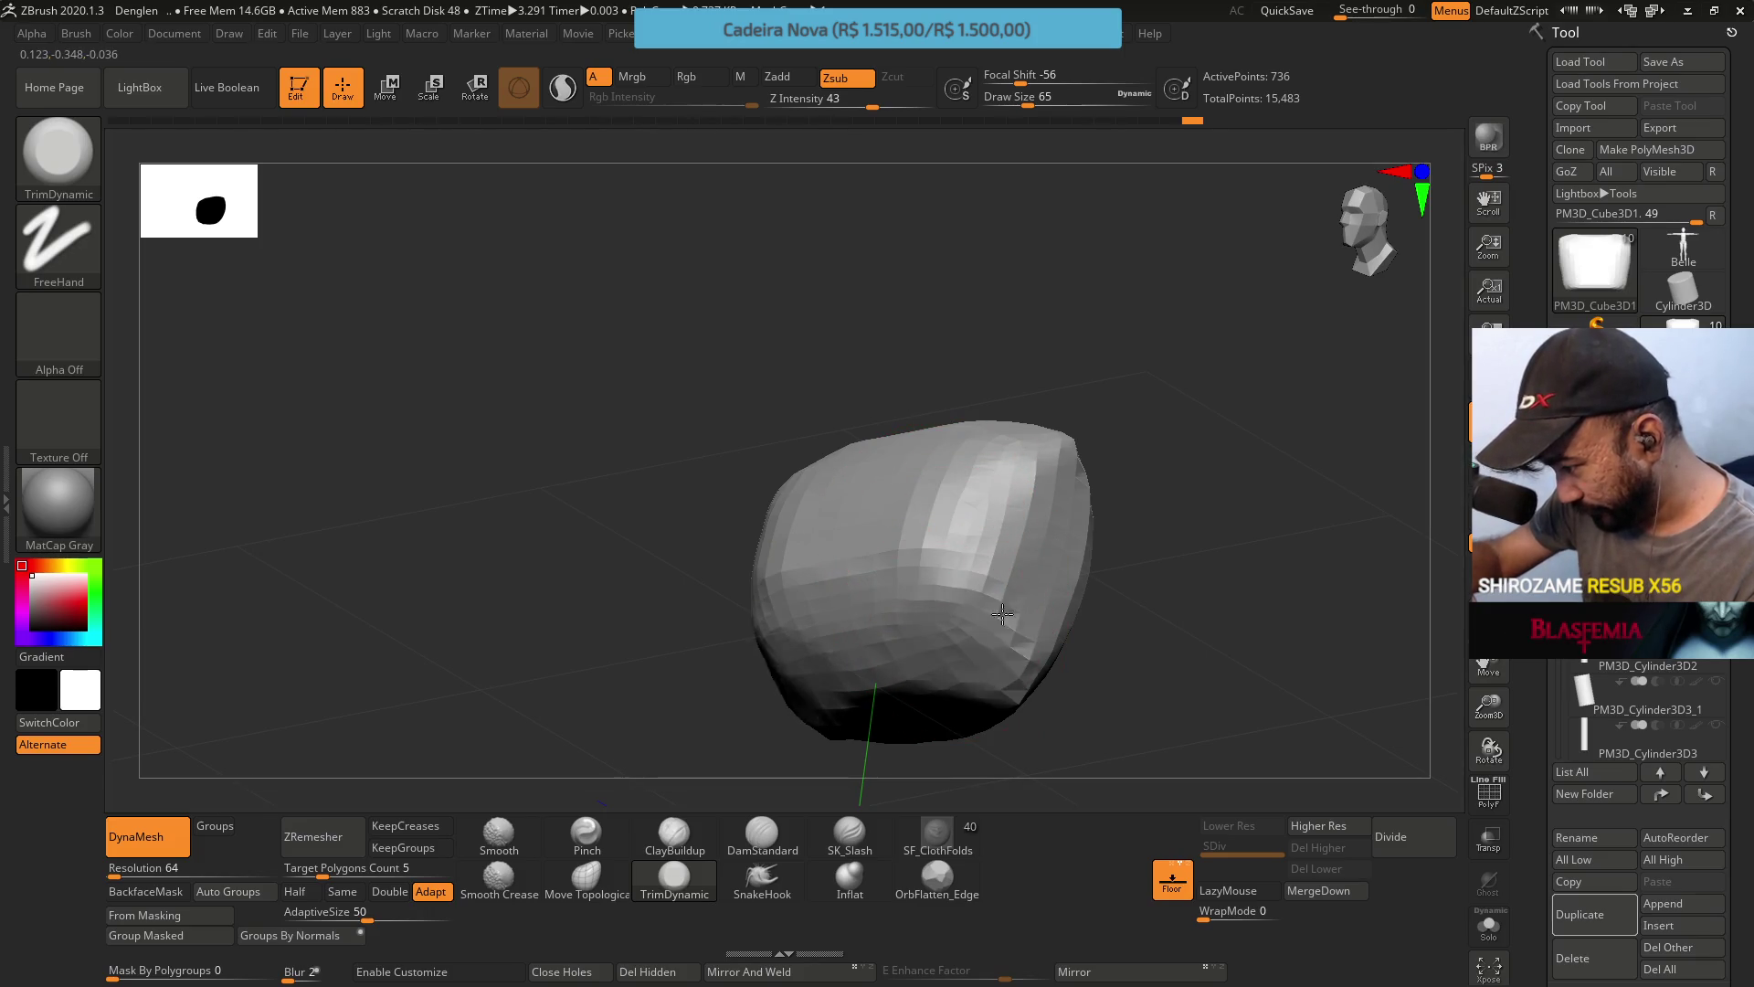
mouse_move(1002, 614)
mouse_down()
mouse_move(1014, 685)
mouse_move(822, 712)
mouse_move(953, 630)
mouse_up()
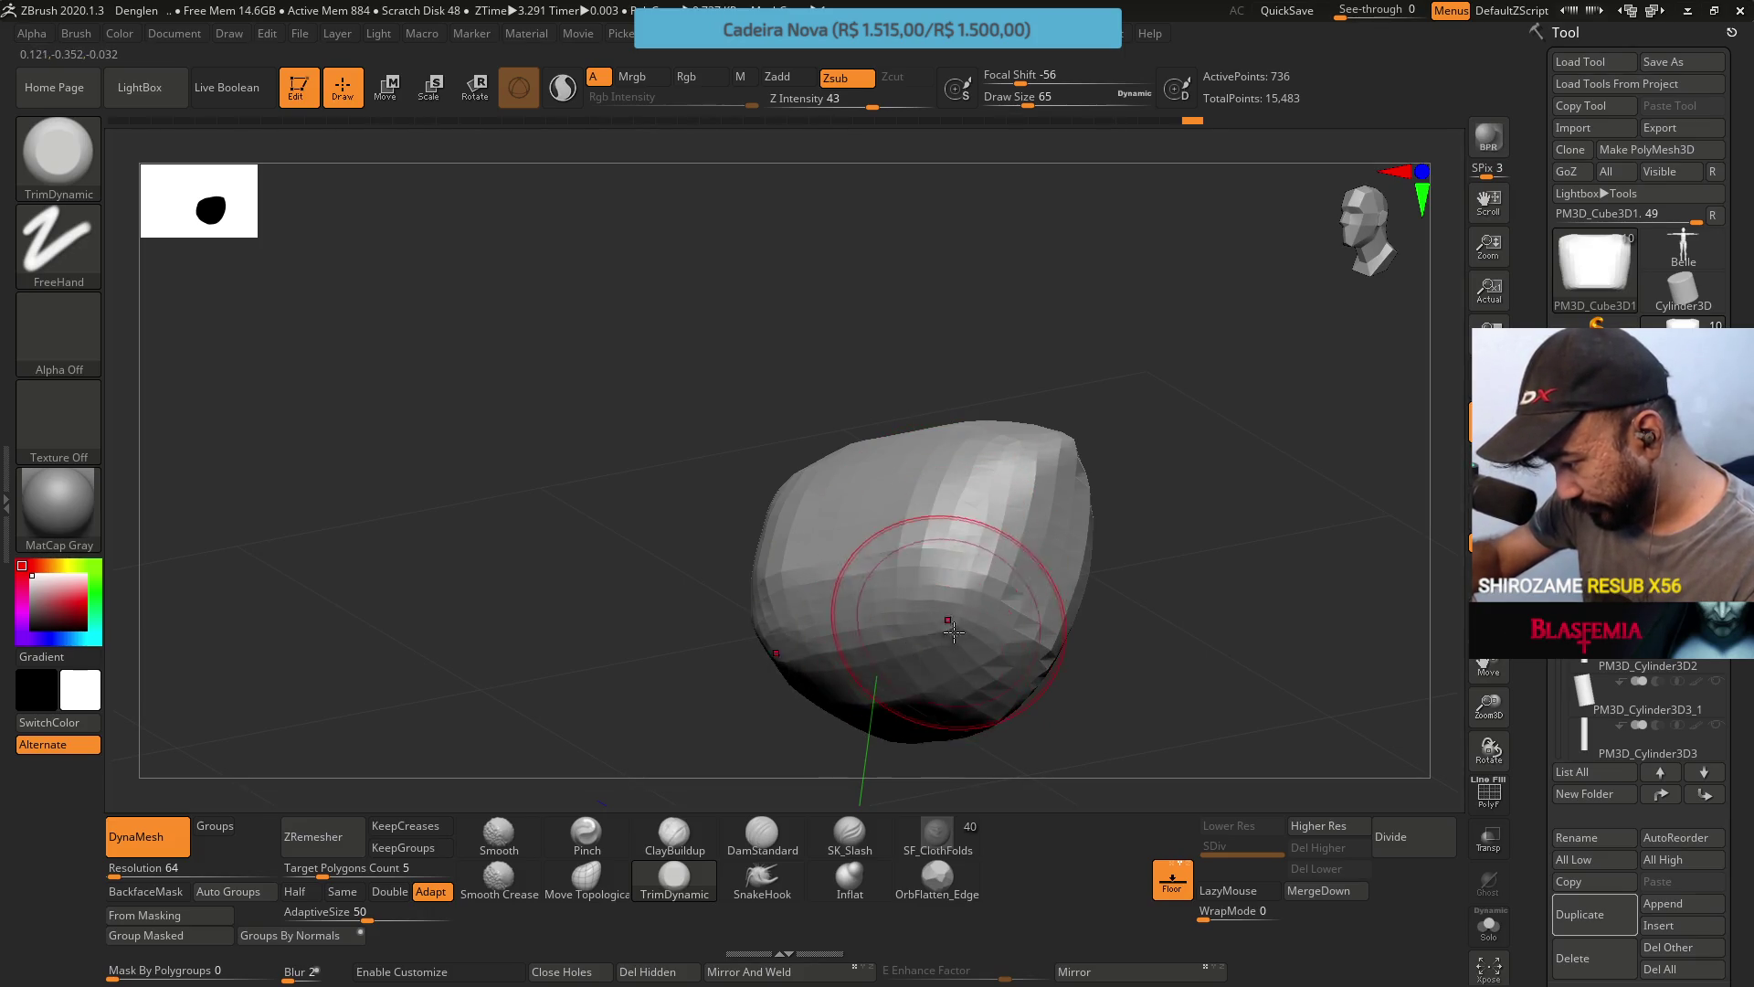
mouse_move(953, 631)
right_down()
mouse_move(822, 672)
mouse_move(901, 509)
mouse_move(1038, 511)
mouse_move(1147, 703)
right_up()
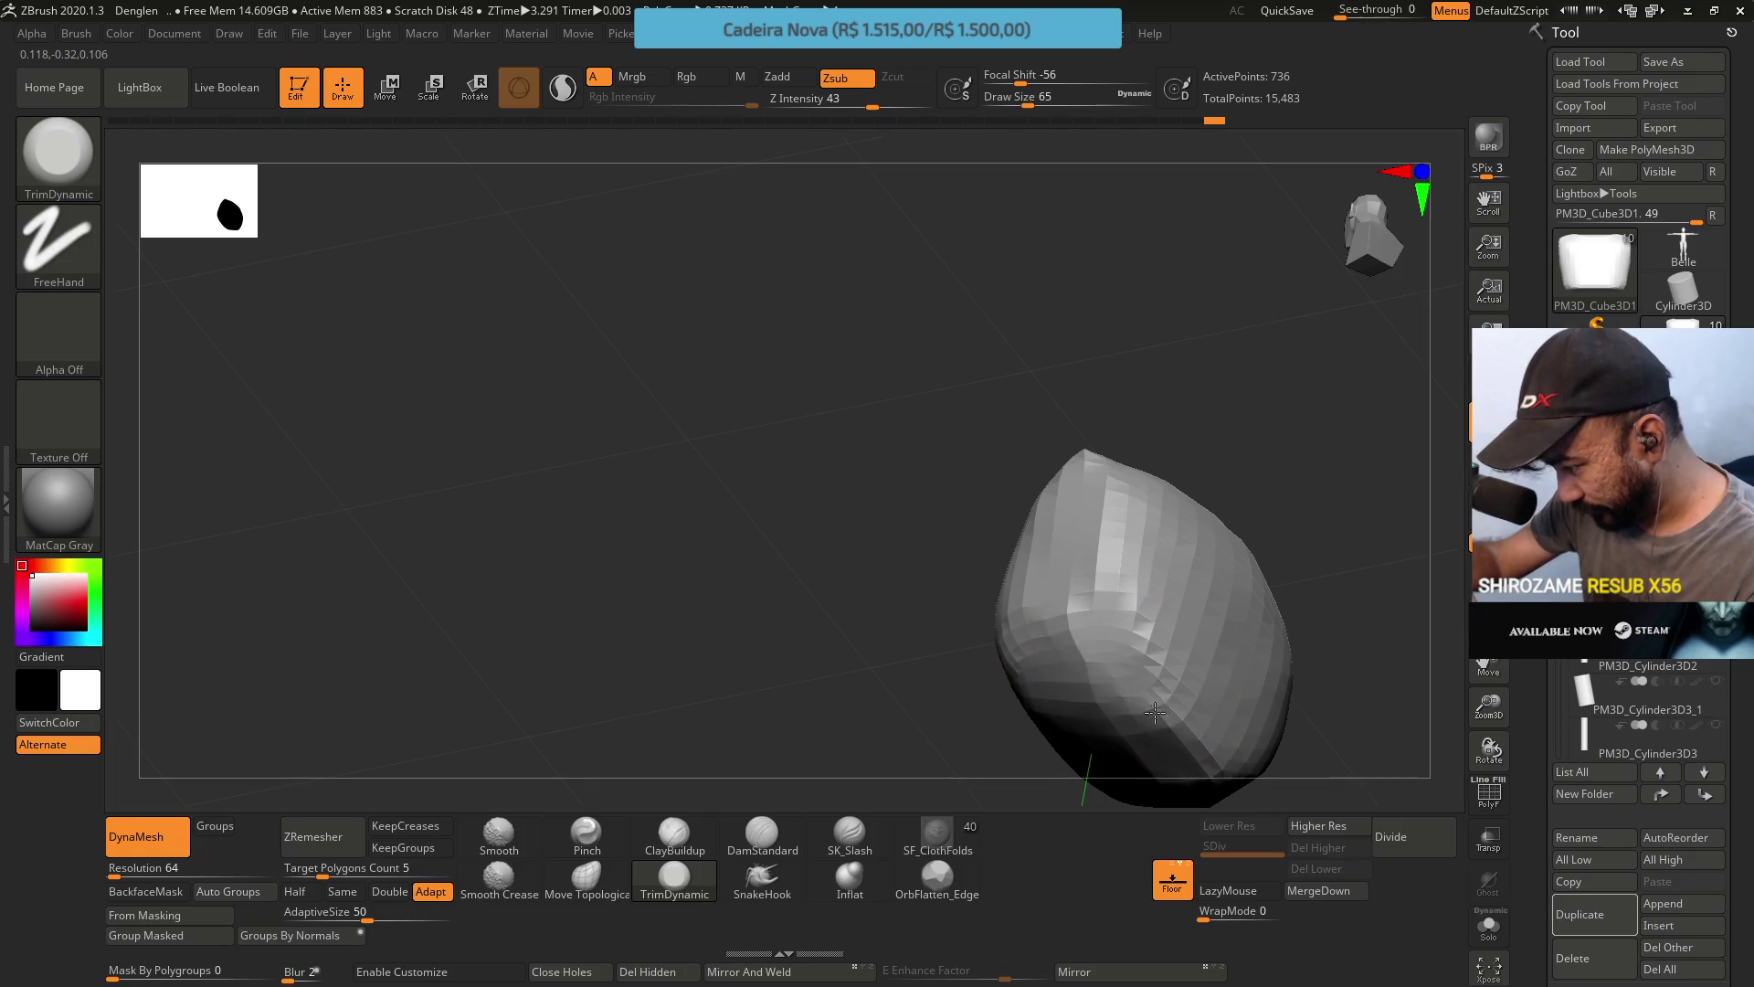
mouse_move(1154, 711)
mouse_down()
mouse_move(1188, 694)
mouse_move(1112, 612)
mouse_move(1106, 667)
mouse_move(1137, 747)
mouse_up()
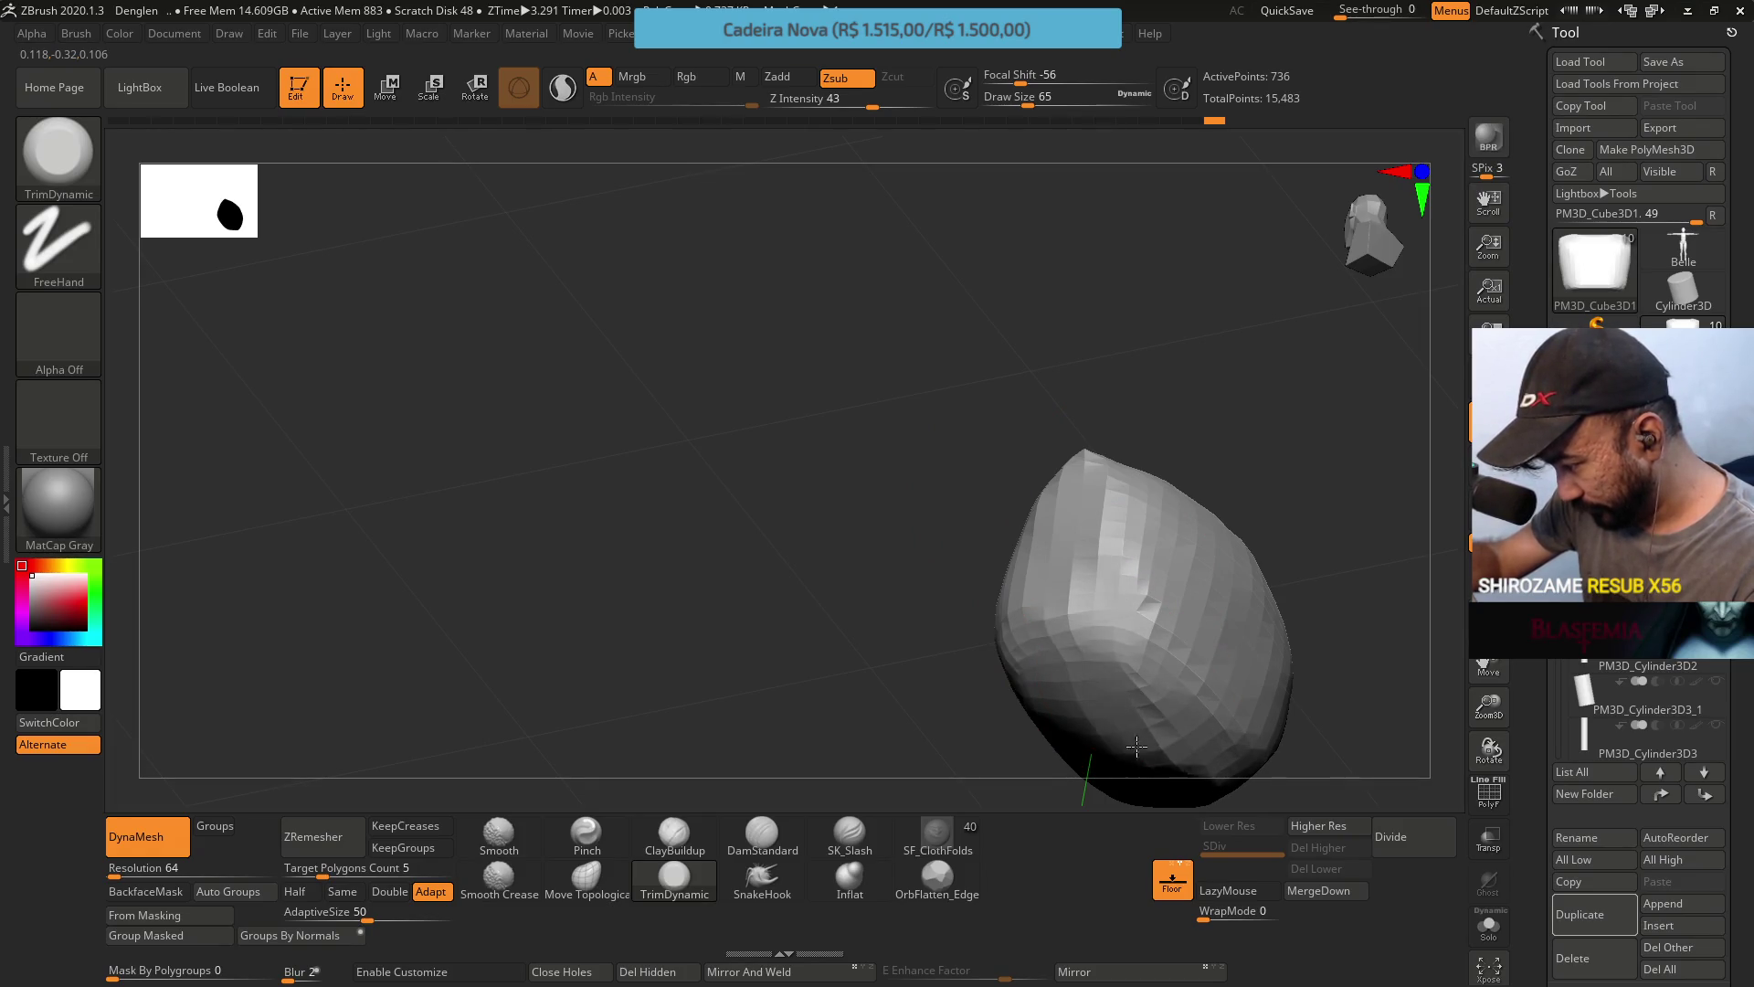
mouse_move(1133, 731)
right_down()
mouse_move(1077, 556)
mouse_move(1104, 577)
mouse_move(1018, 490)
right_up()
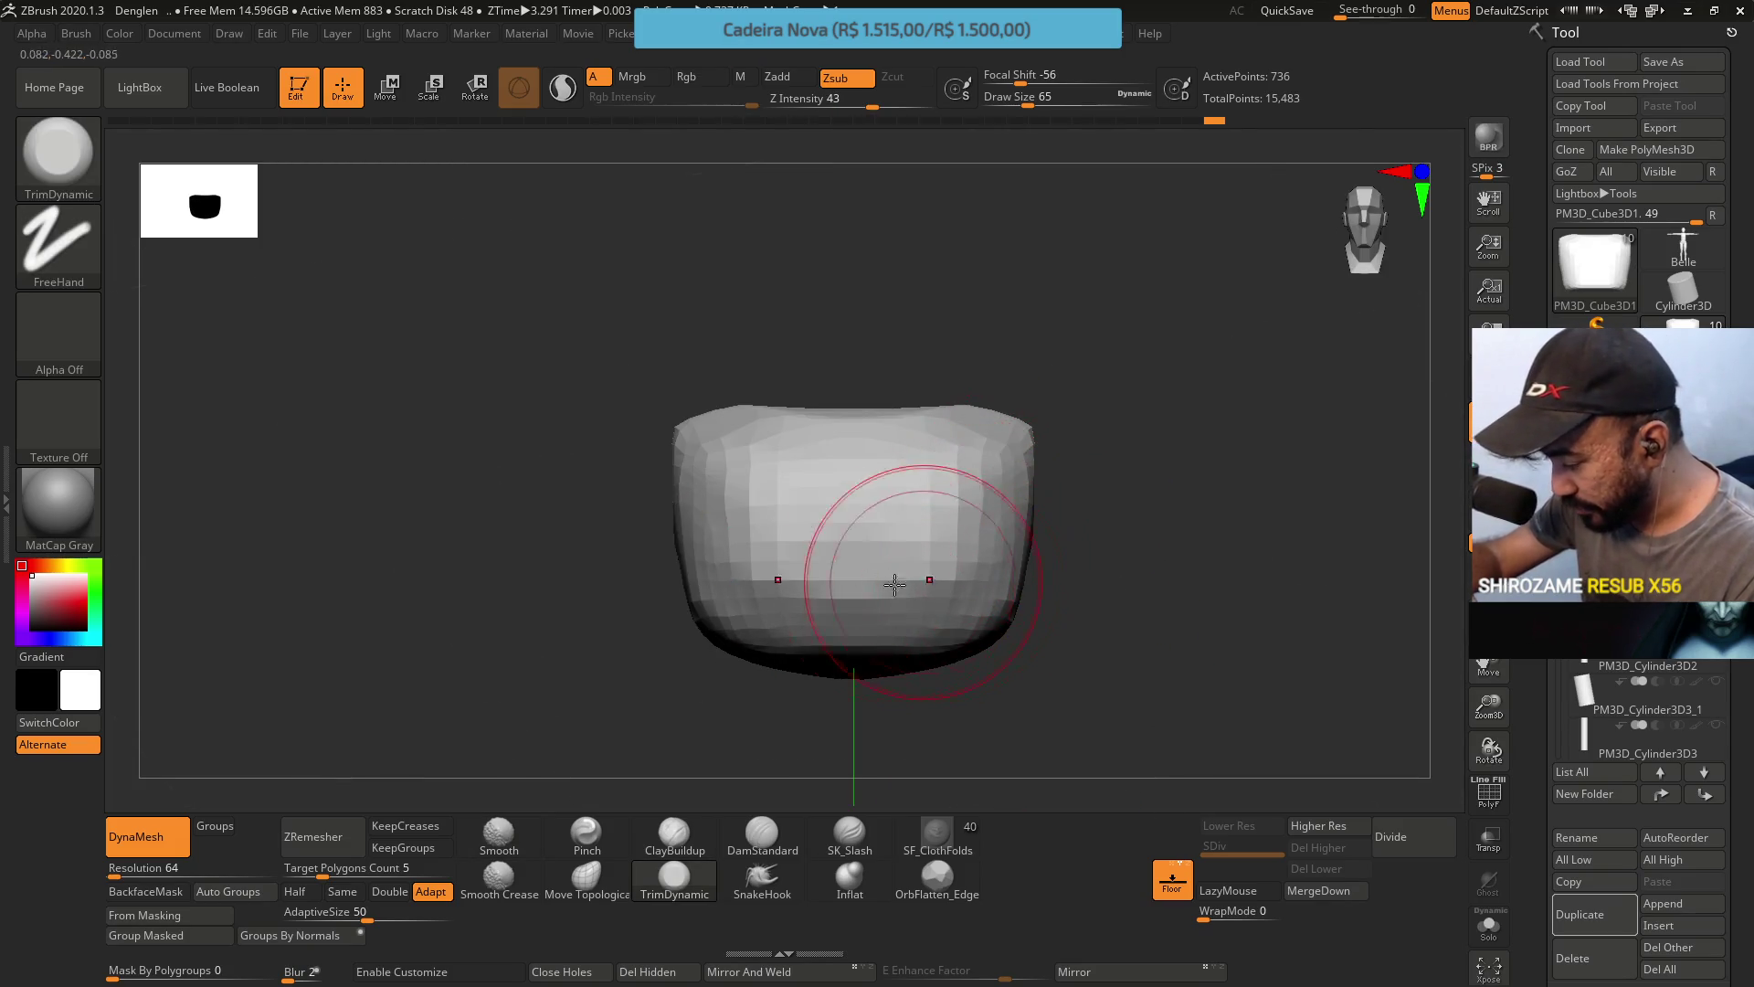
Inspect the block from several angles, then flatten a vertical band of its front face with TrimDynamic.
mouse_move(892, 580)
right_down()
mouse_move(1009, 551)
mouse_move(987, 548)
right_up()
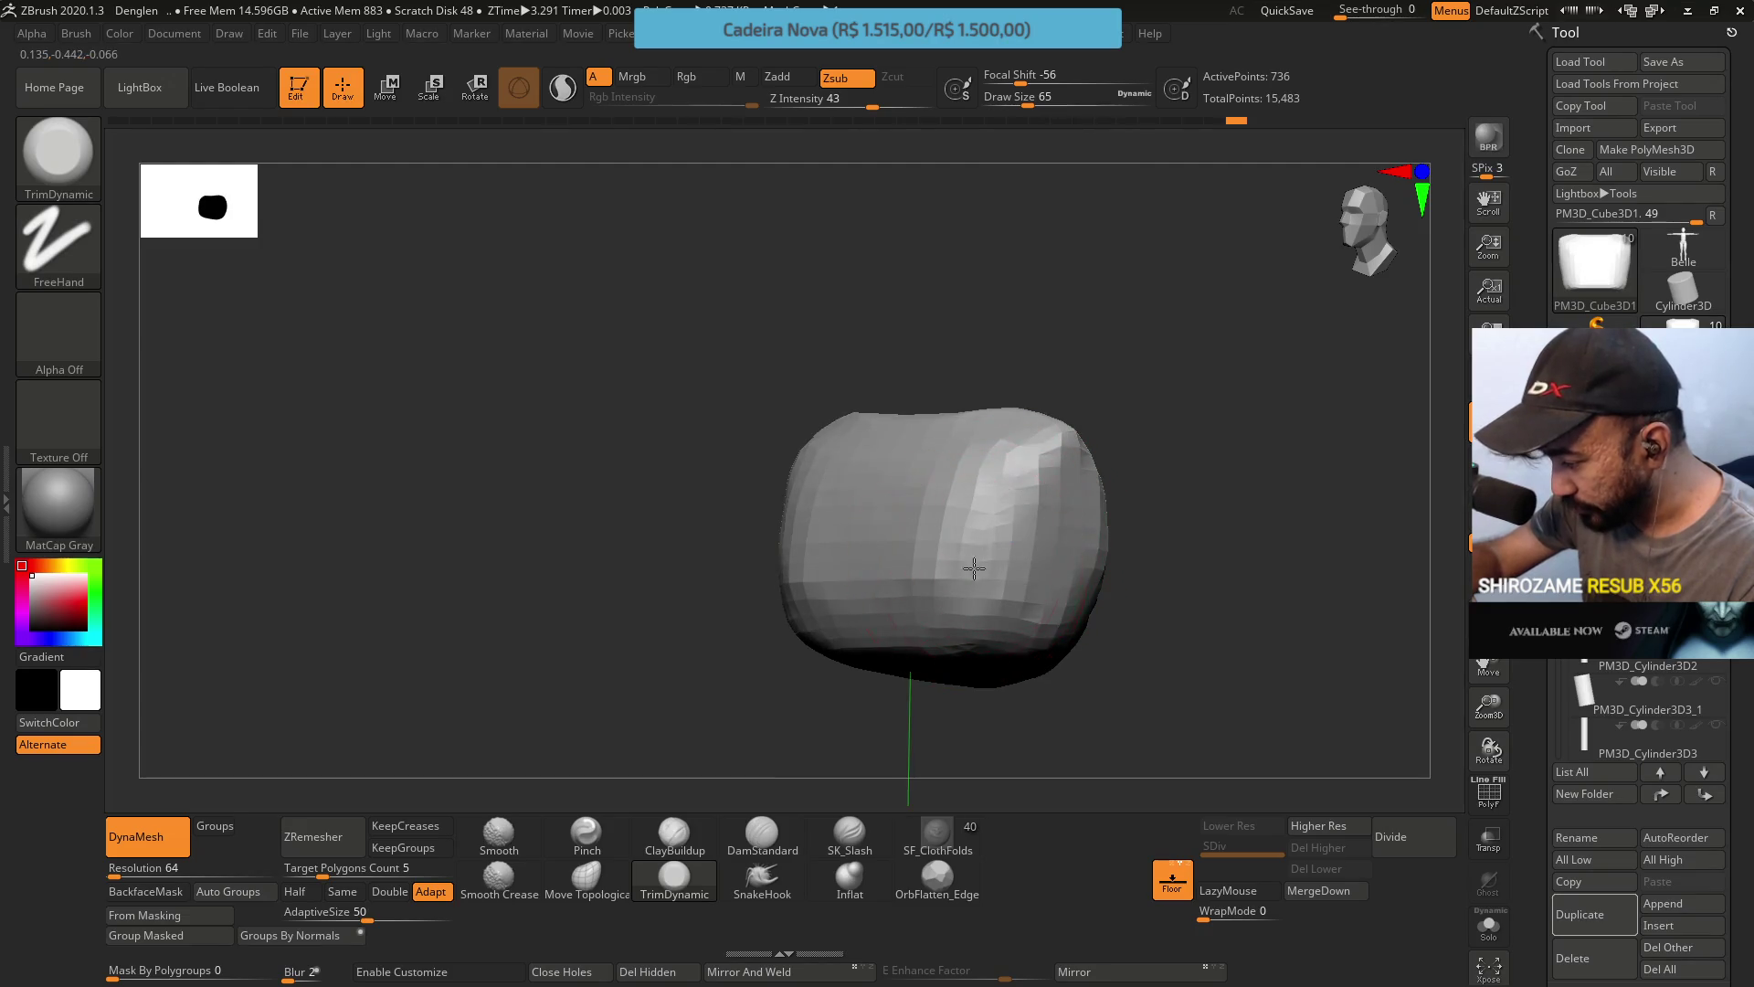
mouse_move(983, 630)
right_down()
mouse_move(1131, 388)
mouse_move(1050, 475)
right_up()
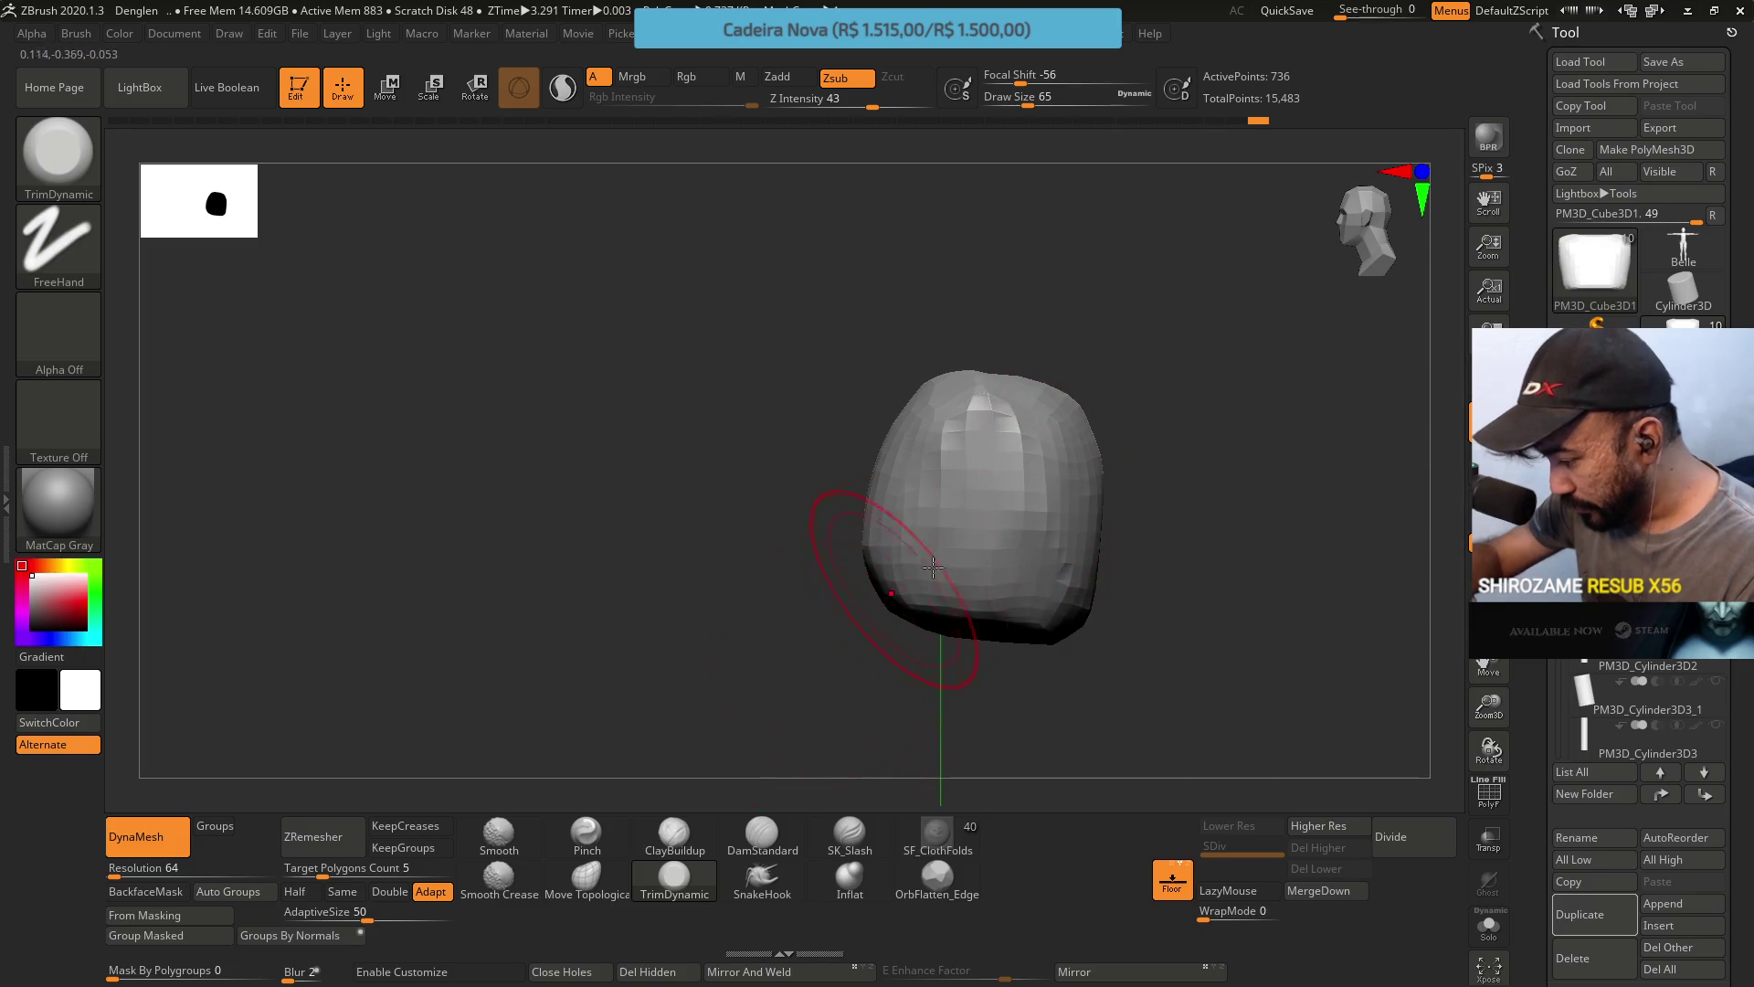
right_drag(881, 548, 718, 806)
mouse_move(712, 759)
mouse_down()
mouse_move(860, 694)
mouse_move(744, 607)
mouse_move(996, 503)
mouse_move(932, 595)
mouse_move(944, 706)
mouse_up()
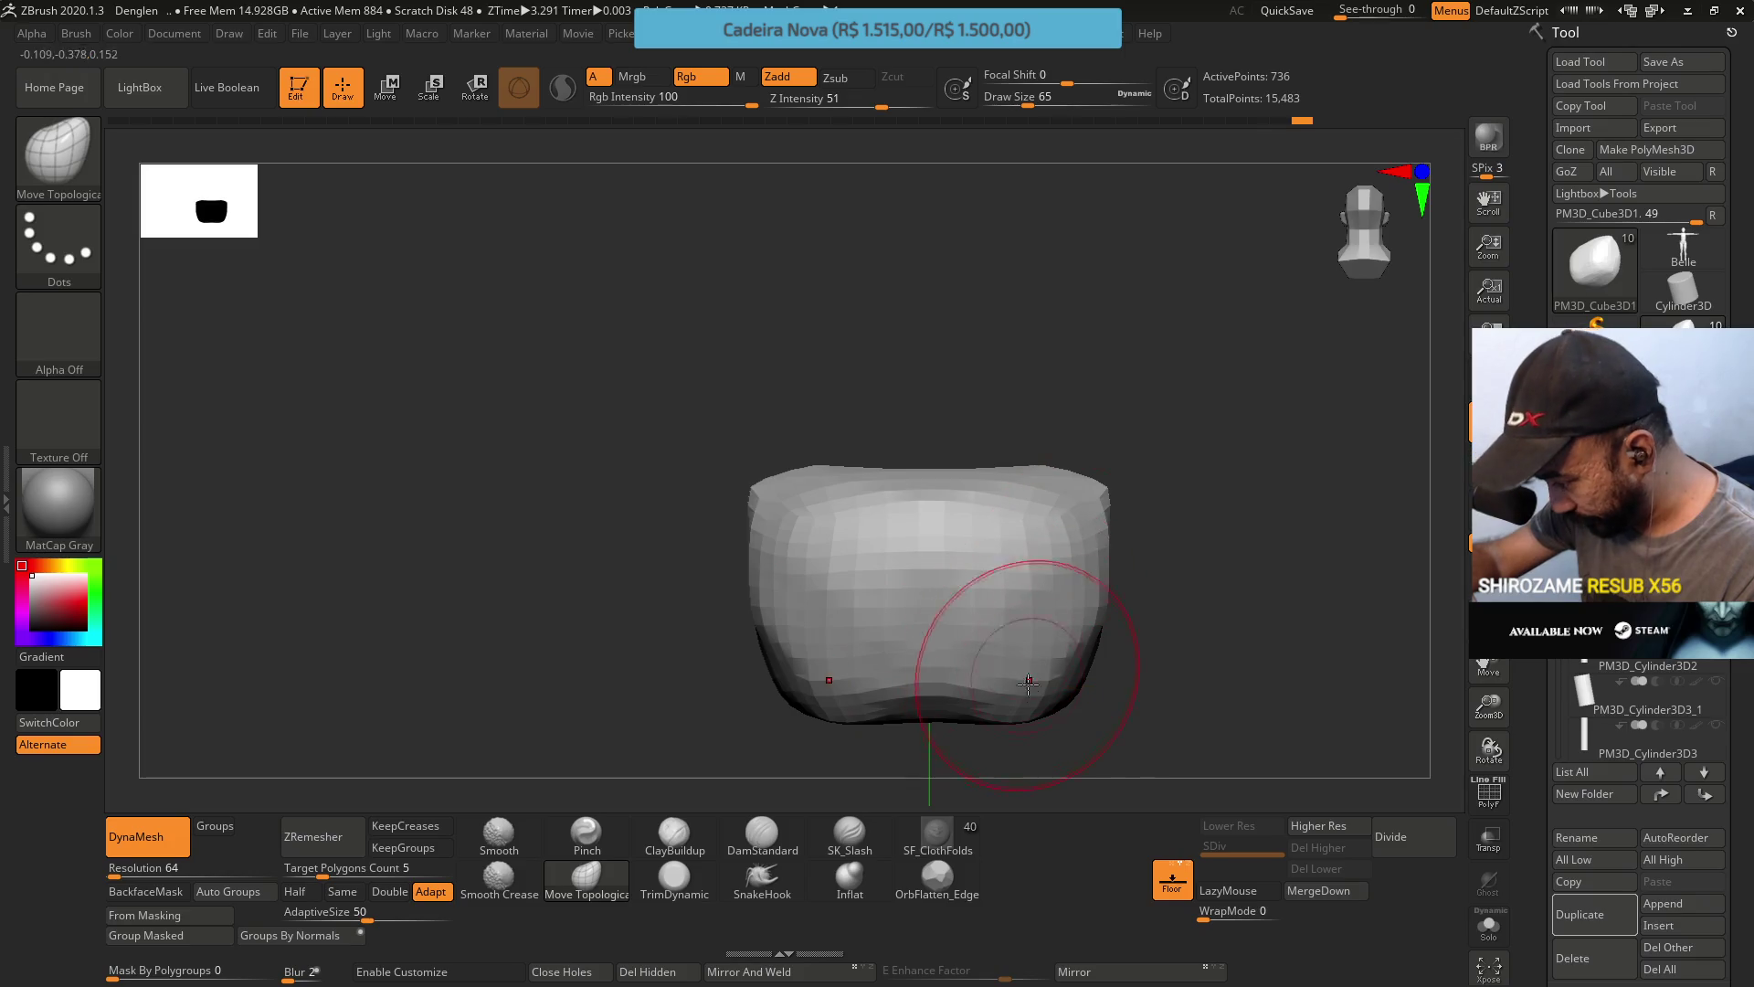
drag(908, 758, 1136, 634)
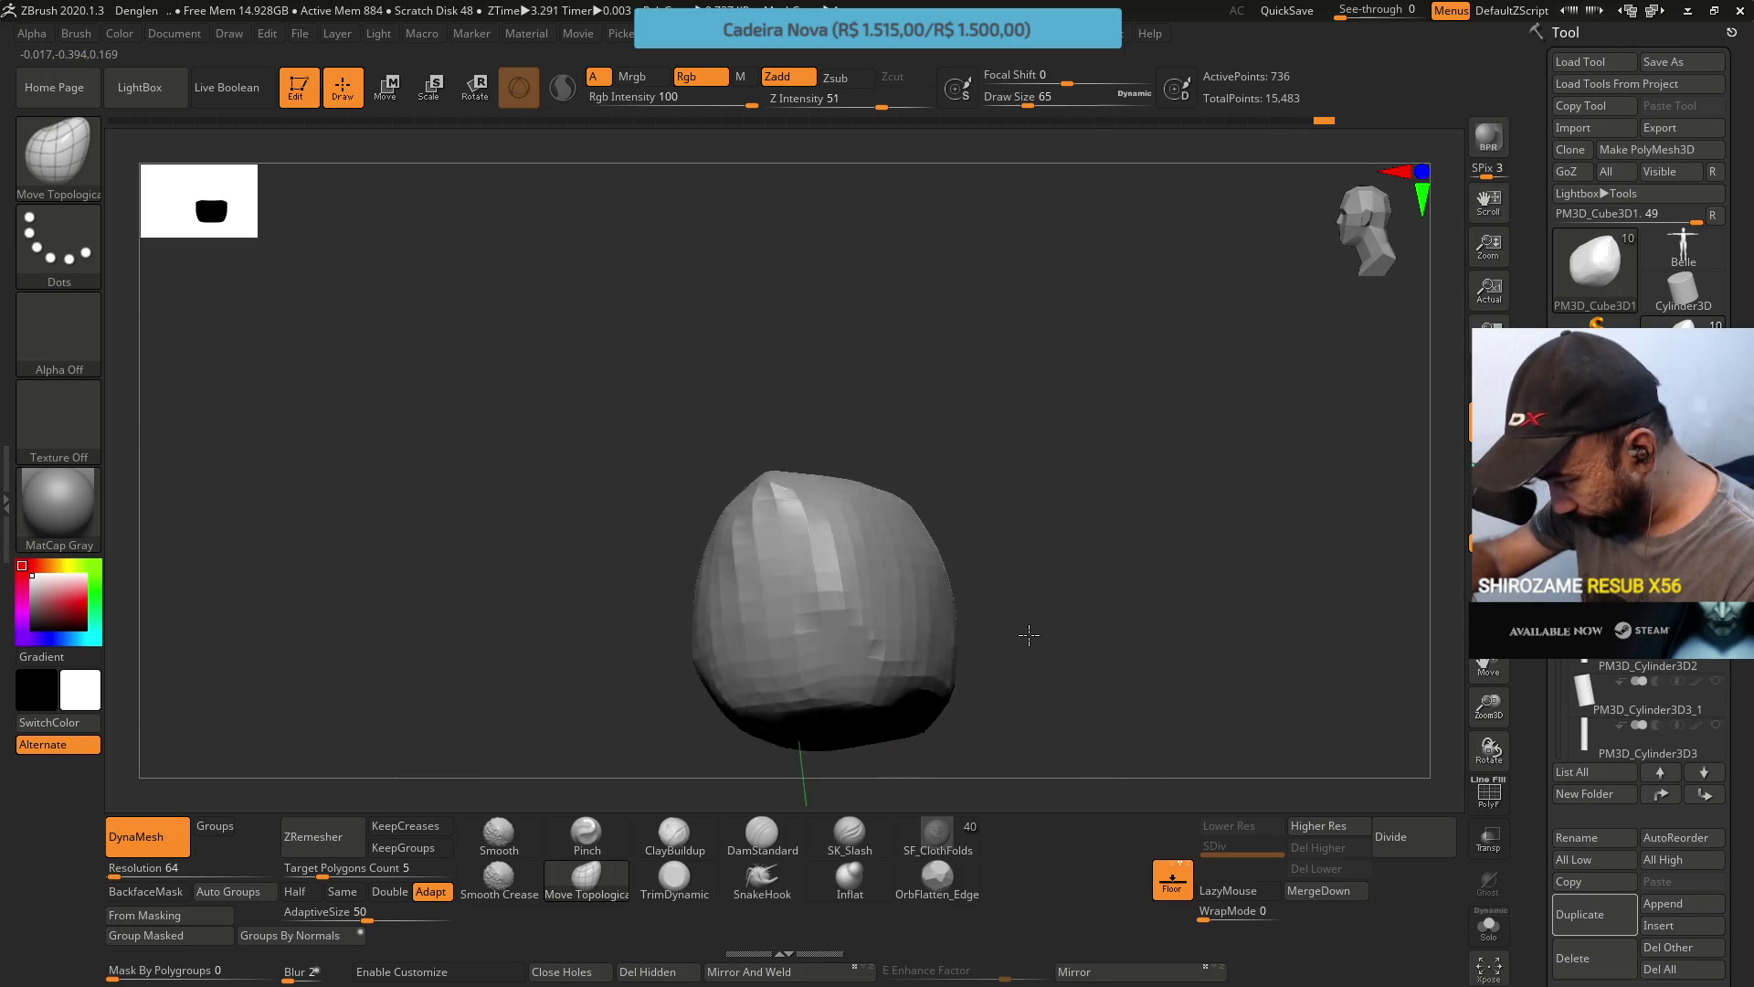
click(675, 894)
drag(712, 758, 863, 611)
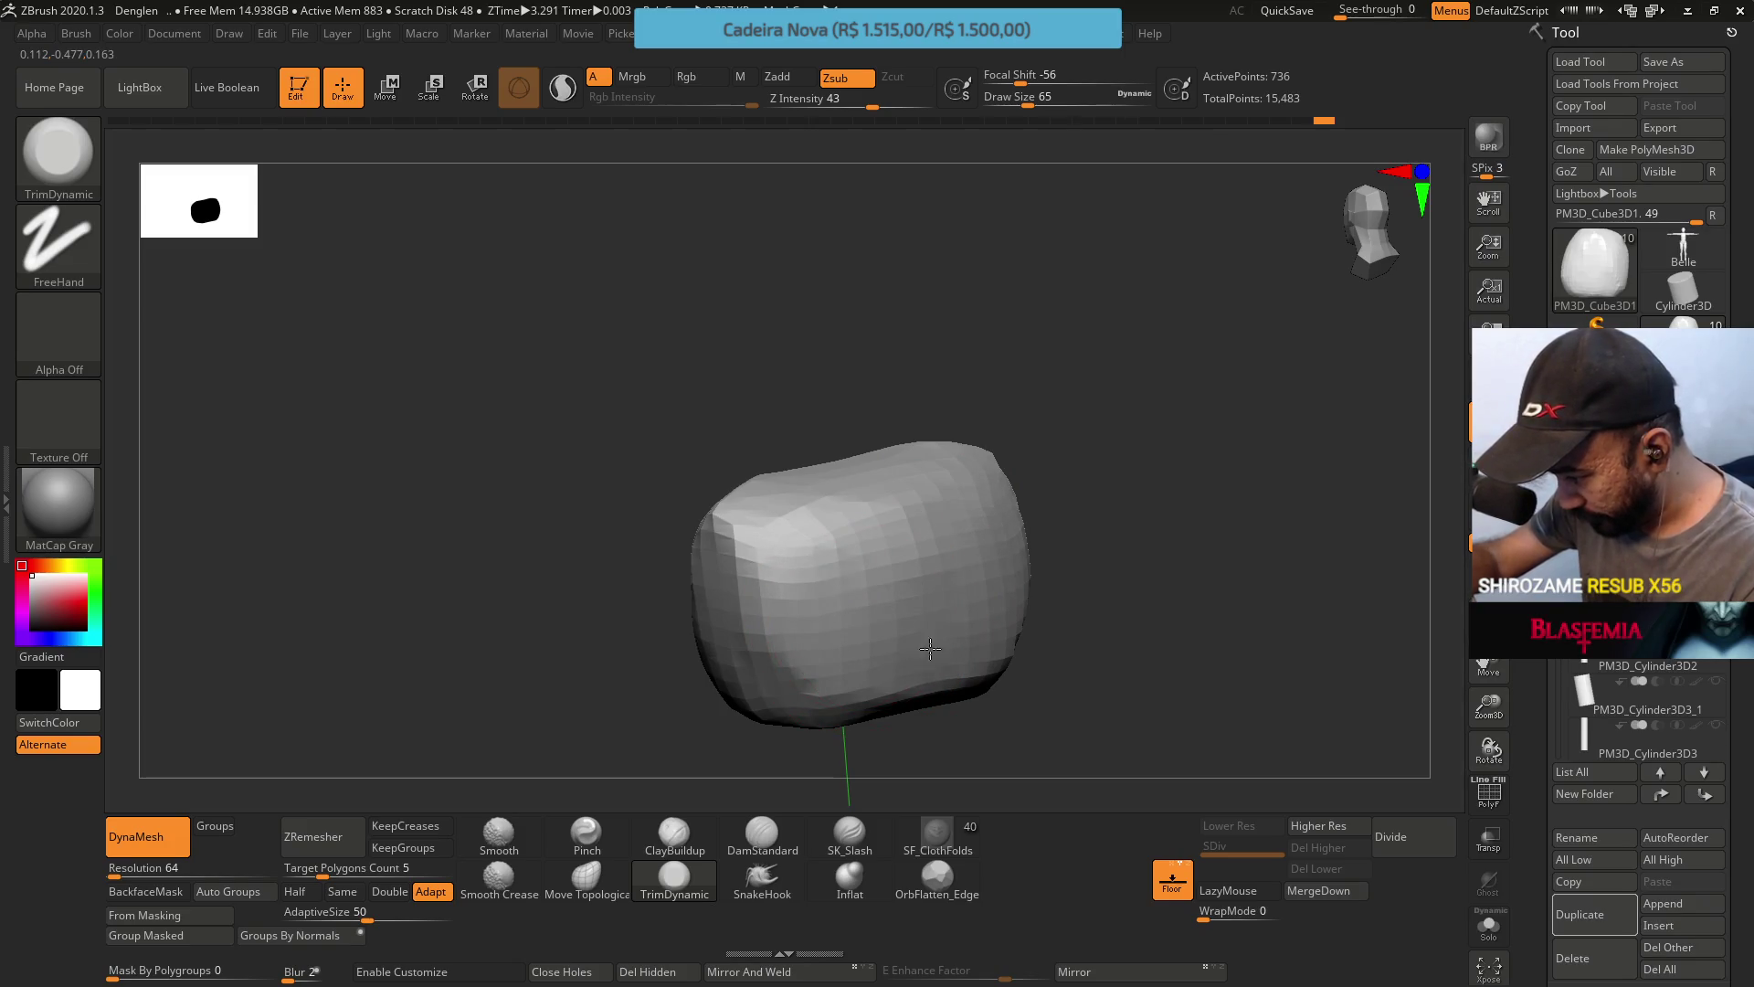
mouse_move(1006, 665)
mouse_down()
mouse_move(931, 595)
mouse_move(1017, 618)
mouse_up()
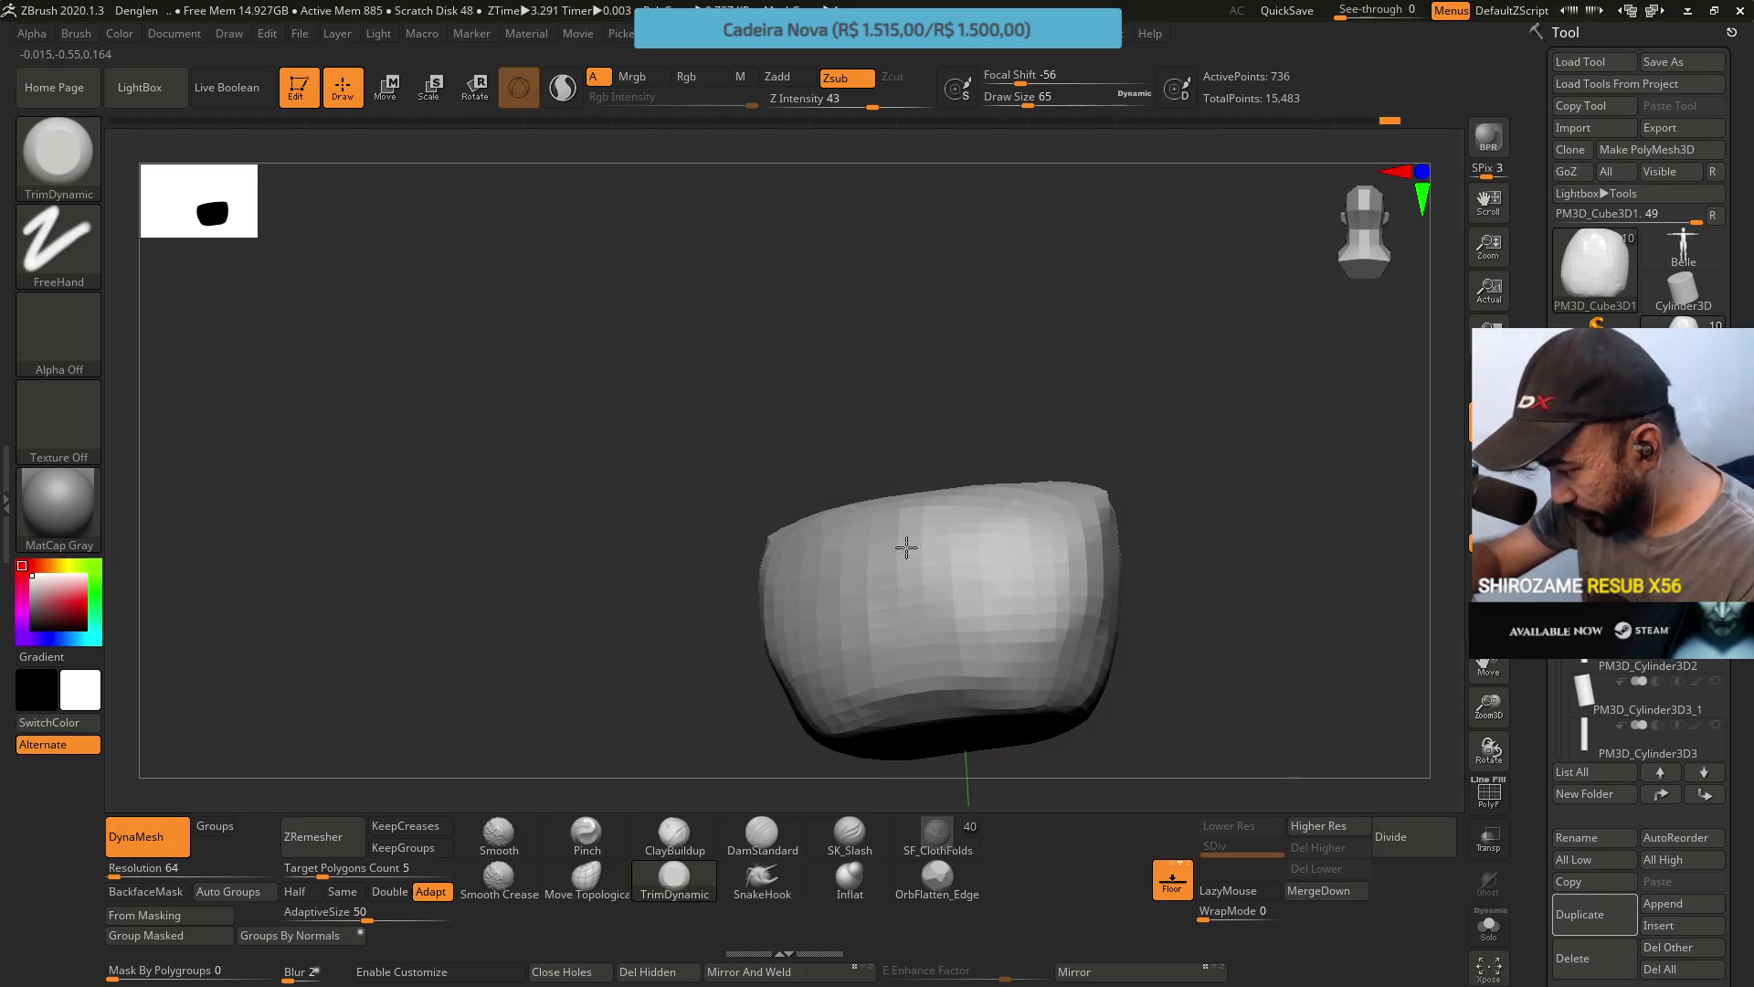
mouse_move(905, 545)
mouse_down()
mouse_move(954, 680)
mouse_move(995, 628)
mouse_move(783, 626)
mouse_move(950, 548)
mouse_move(912, 509)
mouse_move(901, 529)
mouse_move(983, 390)
mouse_move(1081, 485)
mouse_move(925, 446)
mouse_up()
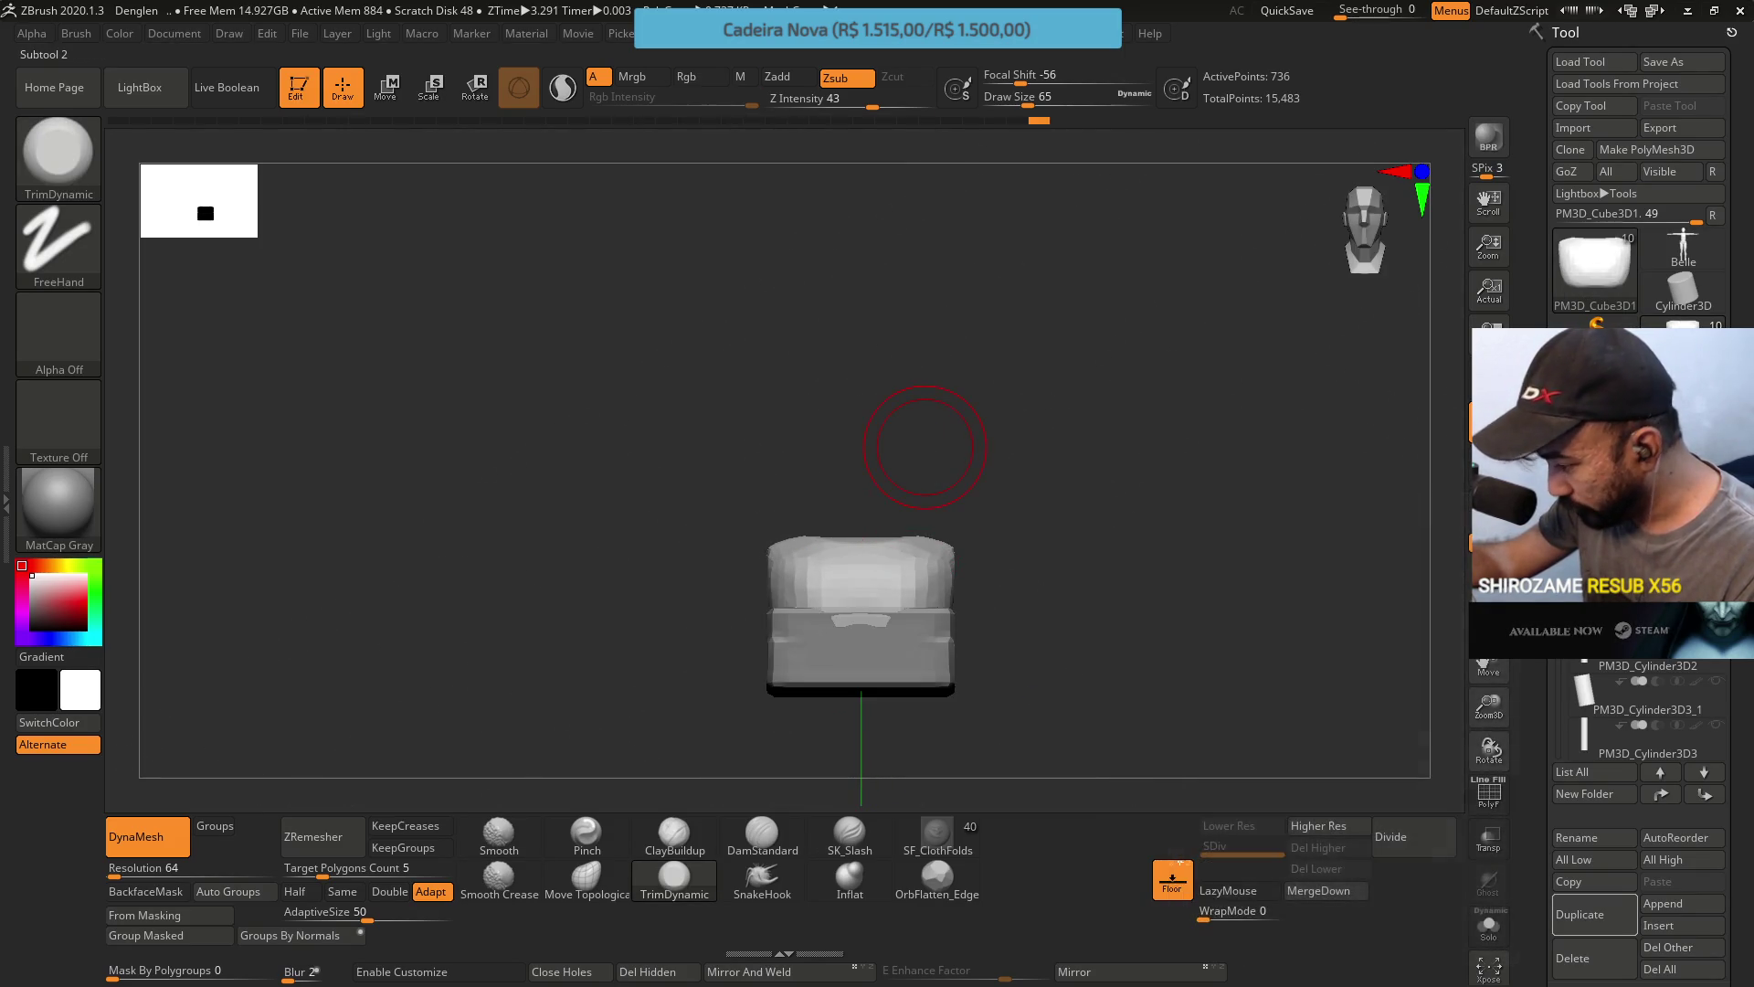
Make PM3D_Cube3D2_1 the active subtool and undo to restore the rounded top.
mouse_move(1370, 509)
mouse_down()
mouse_move(1127, 615)
mouse_move(1177, 574)
mouse_move(1103, 615)
mouse_move(1084, 551)
mouse_up()
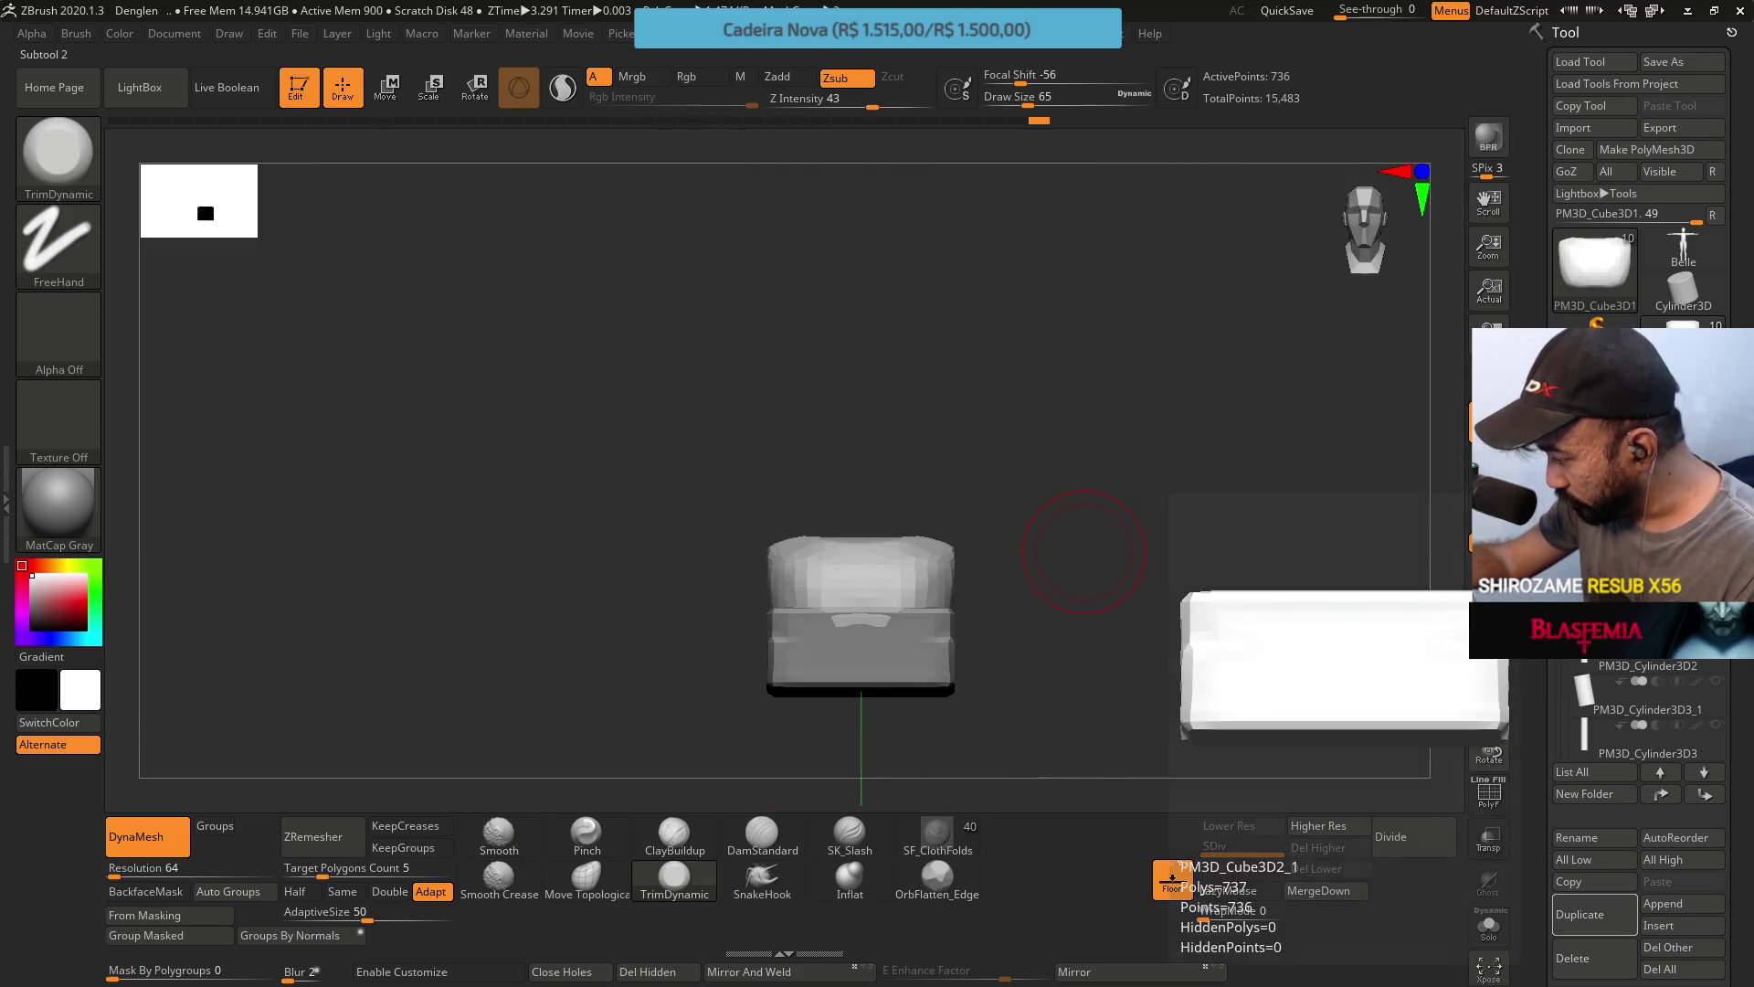
click(1216, 955)
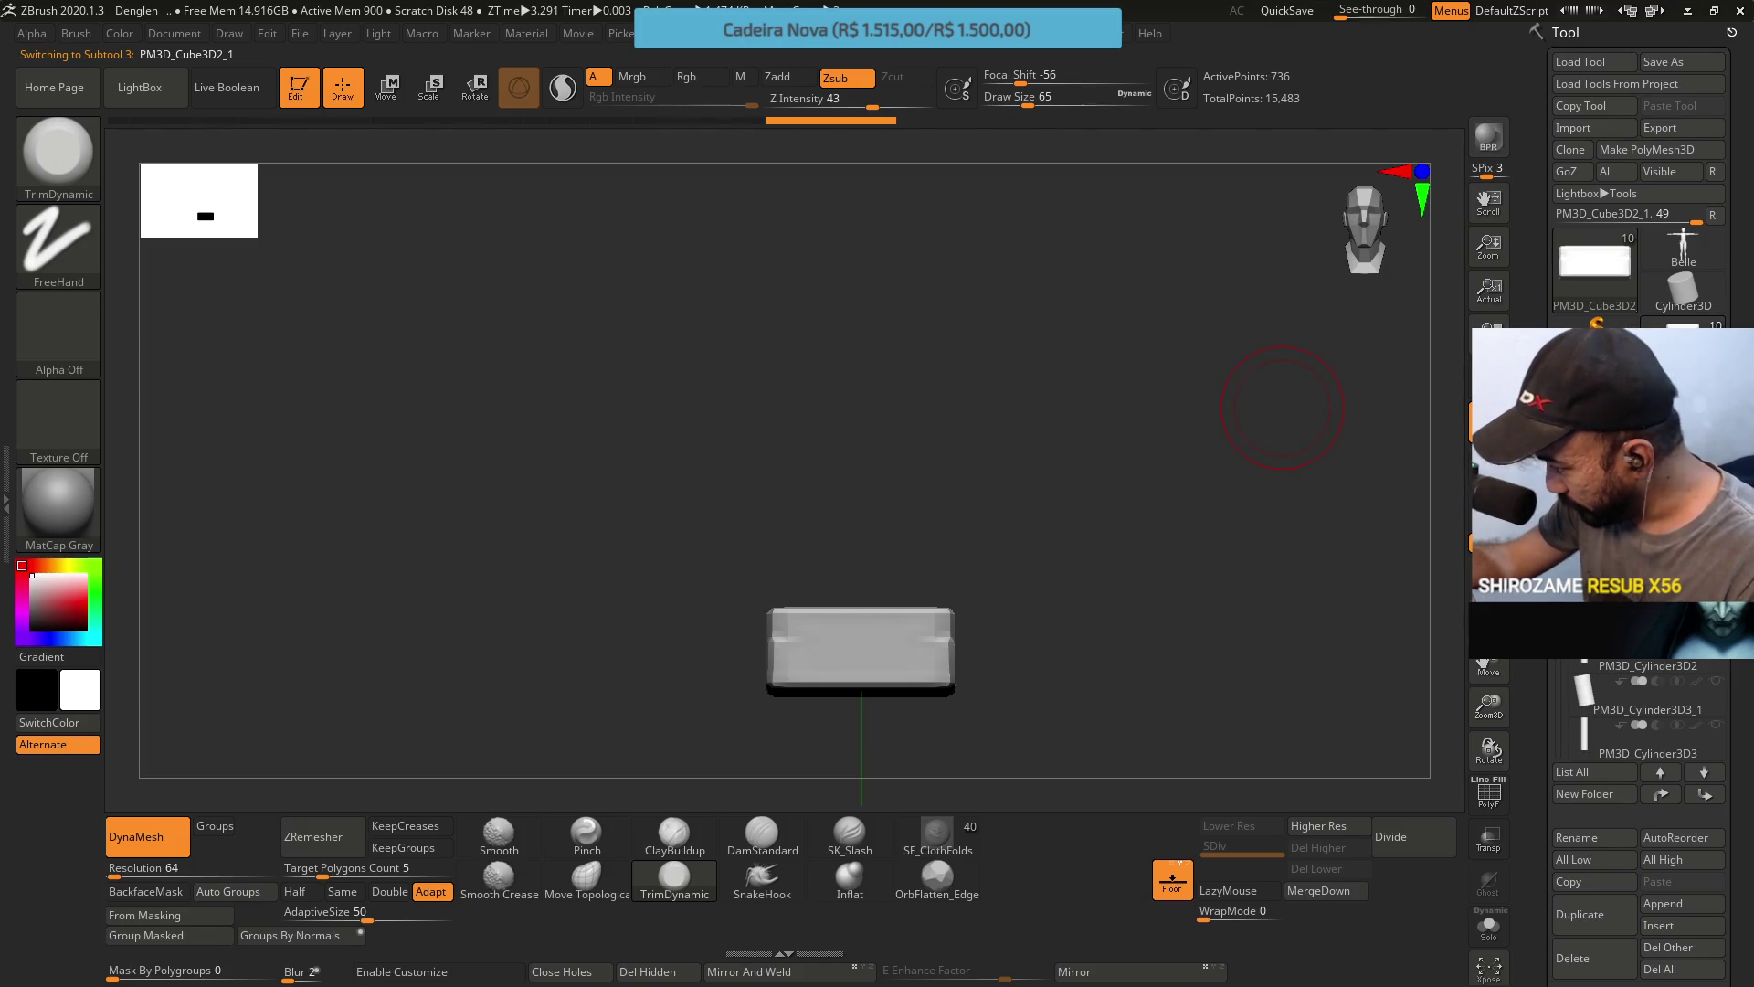
key(ctrl+z)
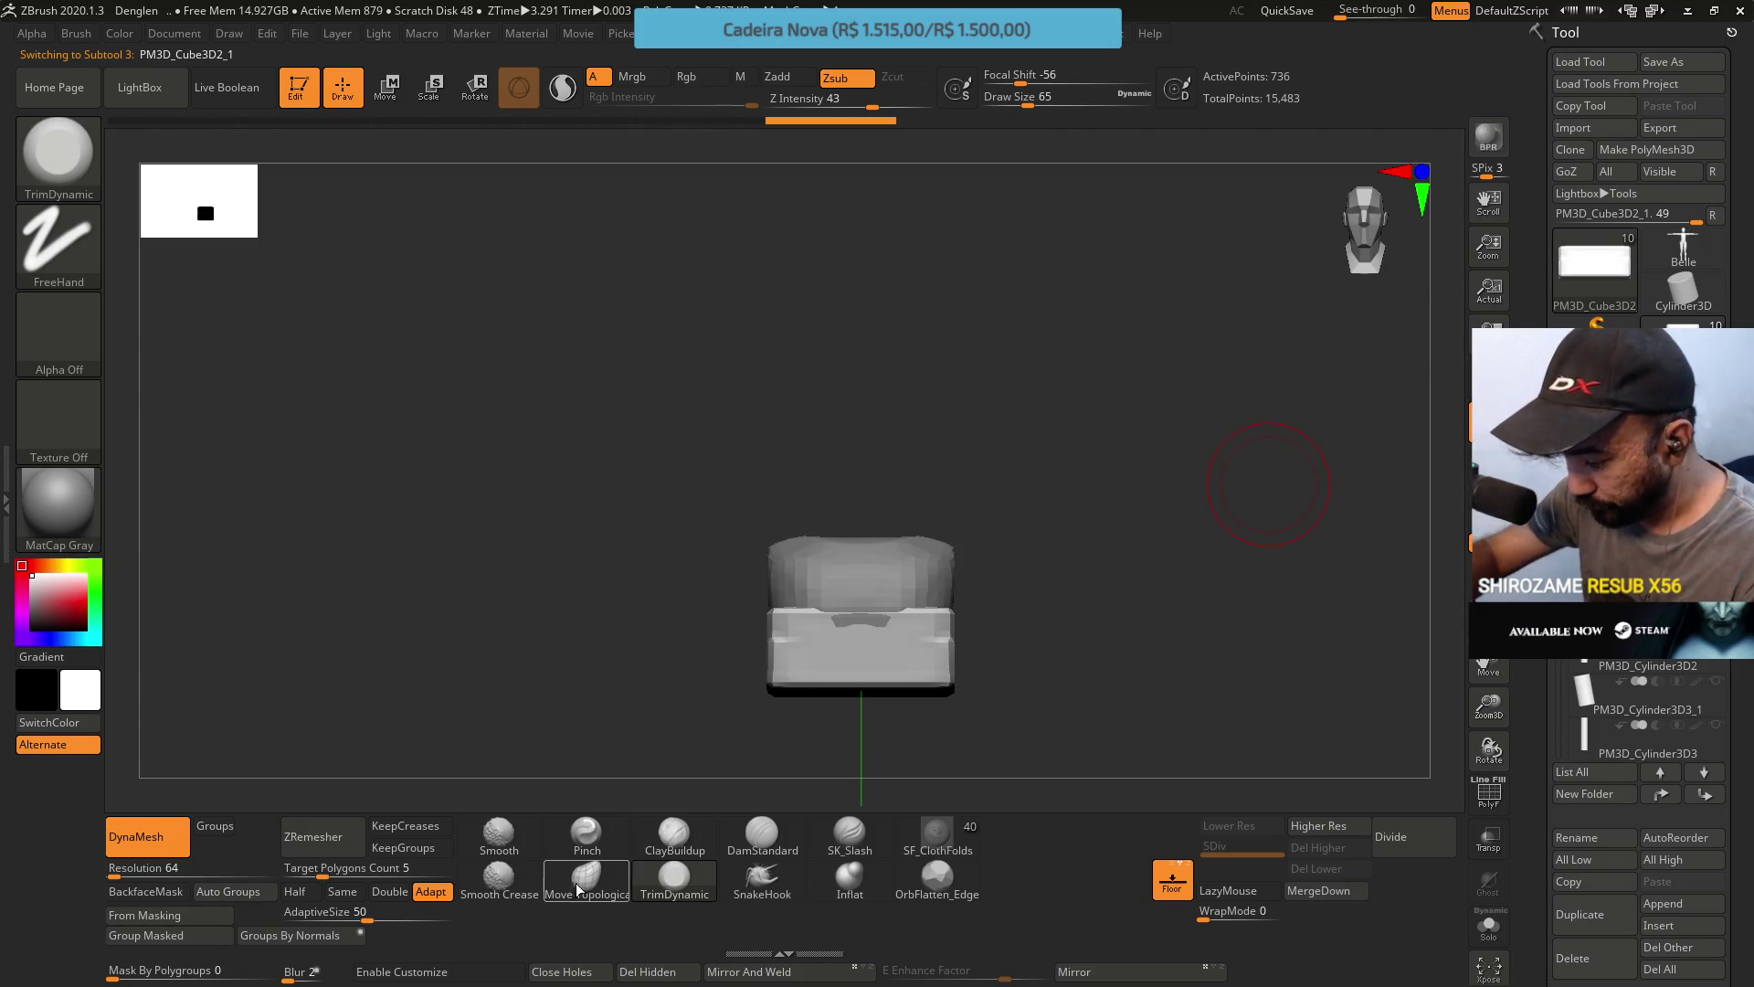
click(577, 889)
mouse_move(929, 518)
mouse_down()
mouse_move(918, 539)
mouse_move(929, 521)
mouse_move(963, 579)
mouse_move(947, 552)
mouse_move(831, 709)
mouse_move(942, 583)
mouse_up()
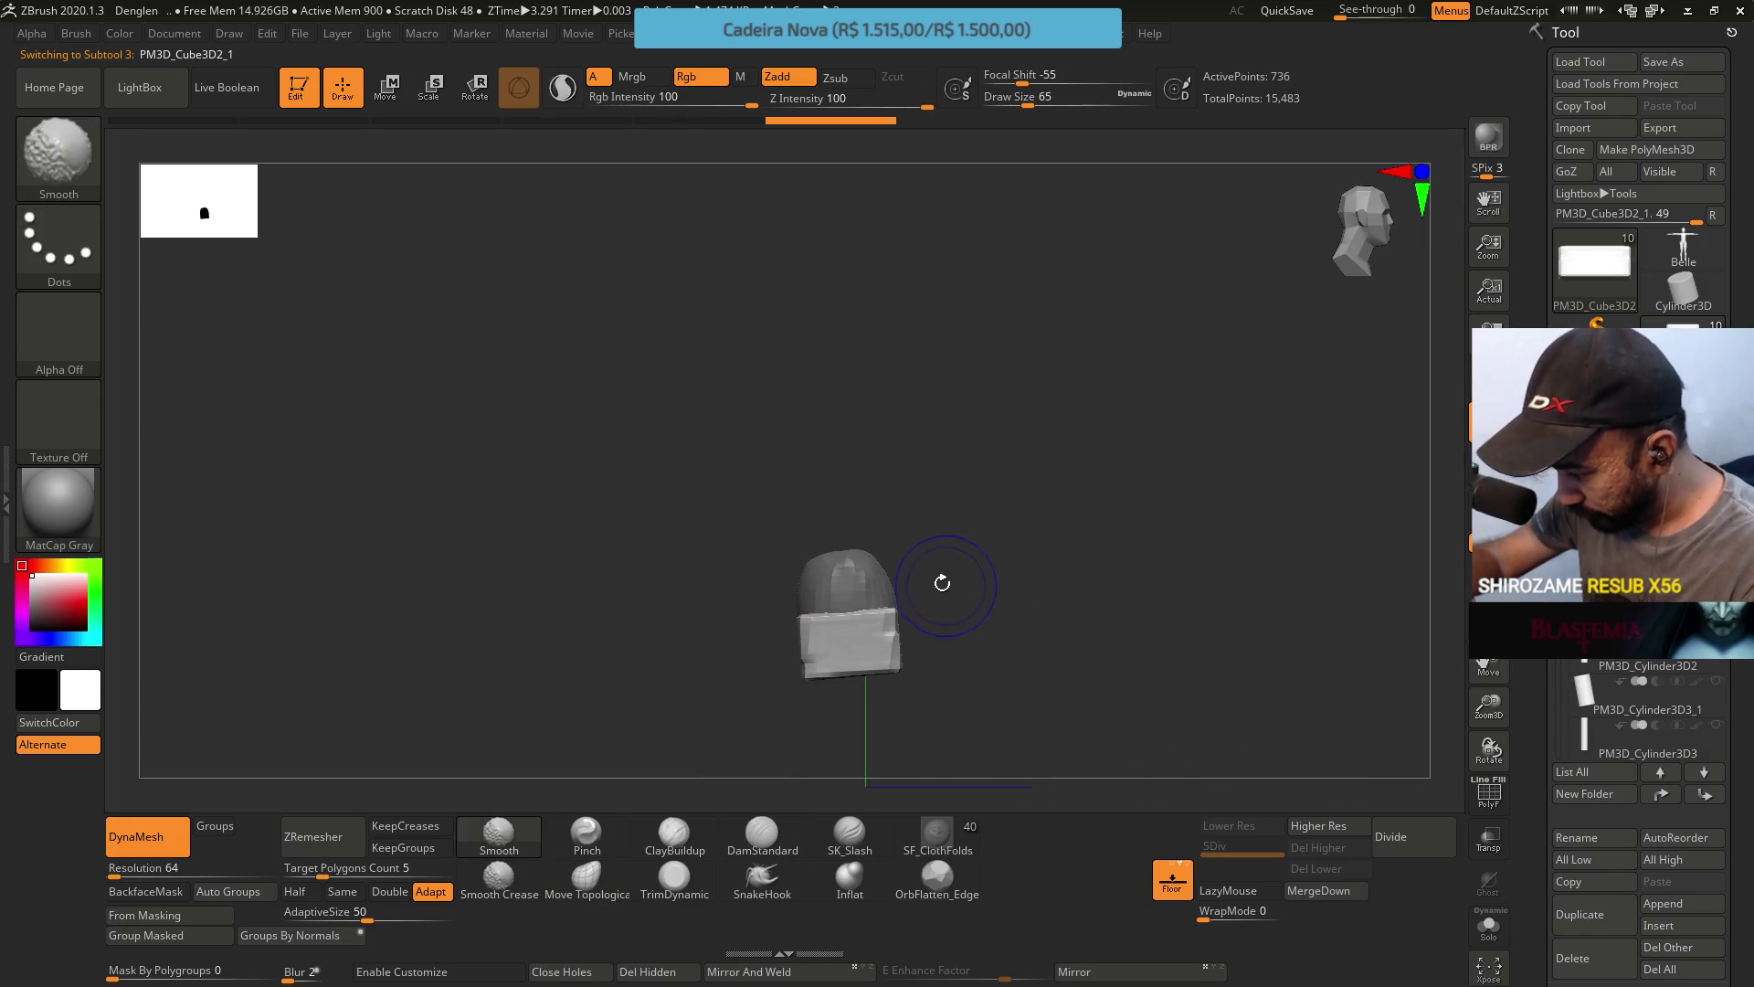
With TrimDynamic, inspect the piece from all sides and trim its box top into a rounded dome.
click(674, 877)
mouse_move(717, 747)
mouse_down()
mouse_move(895, 664)
mouse_move(870, 621)
mouse_up()
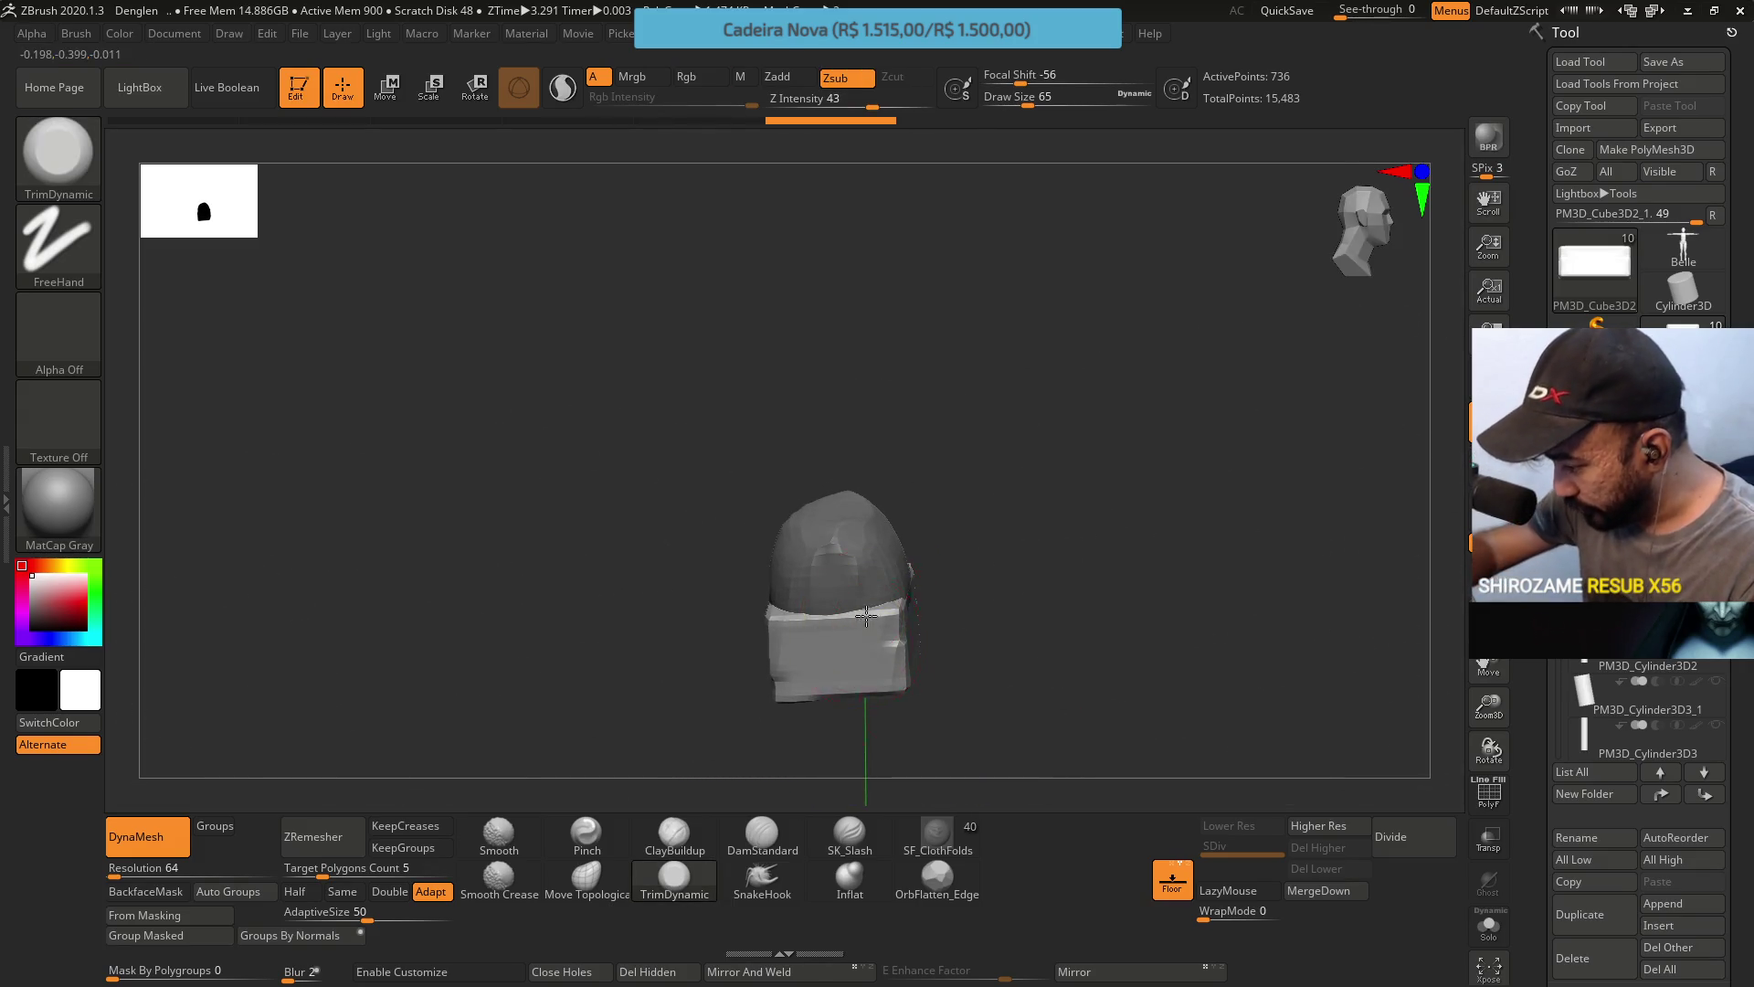
drag(755, 545, 769, 646)
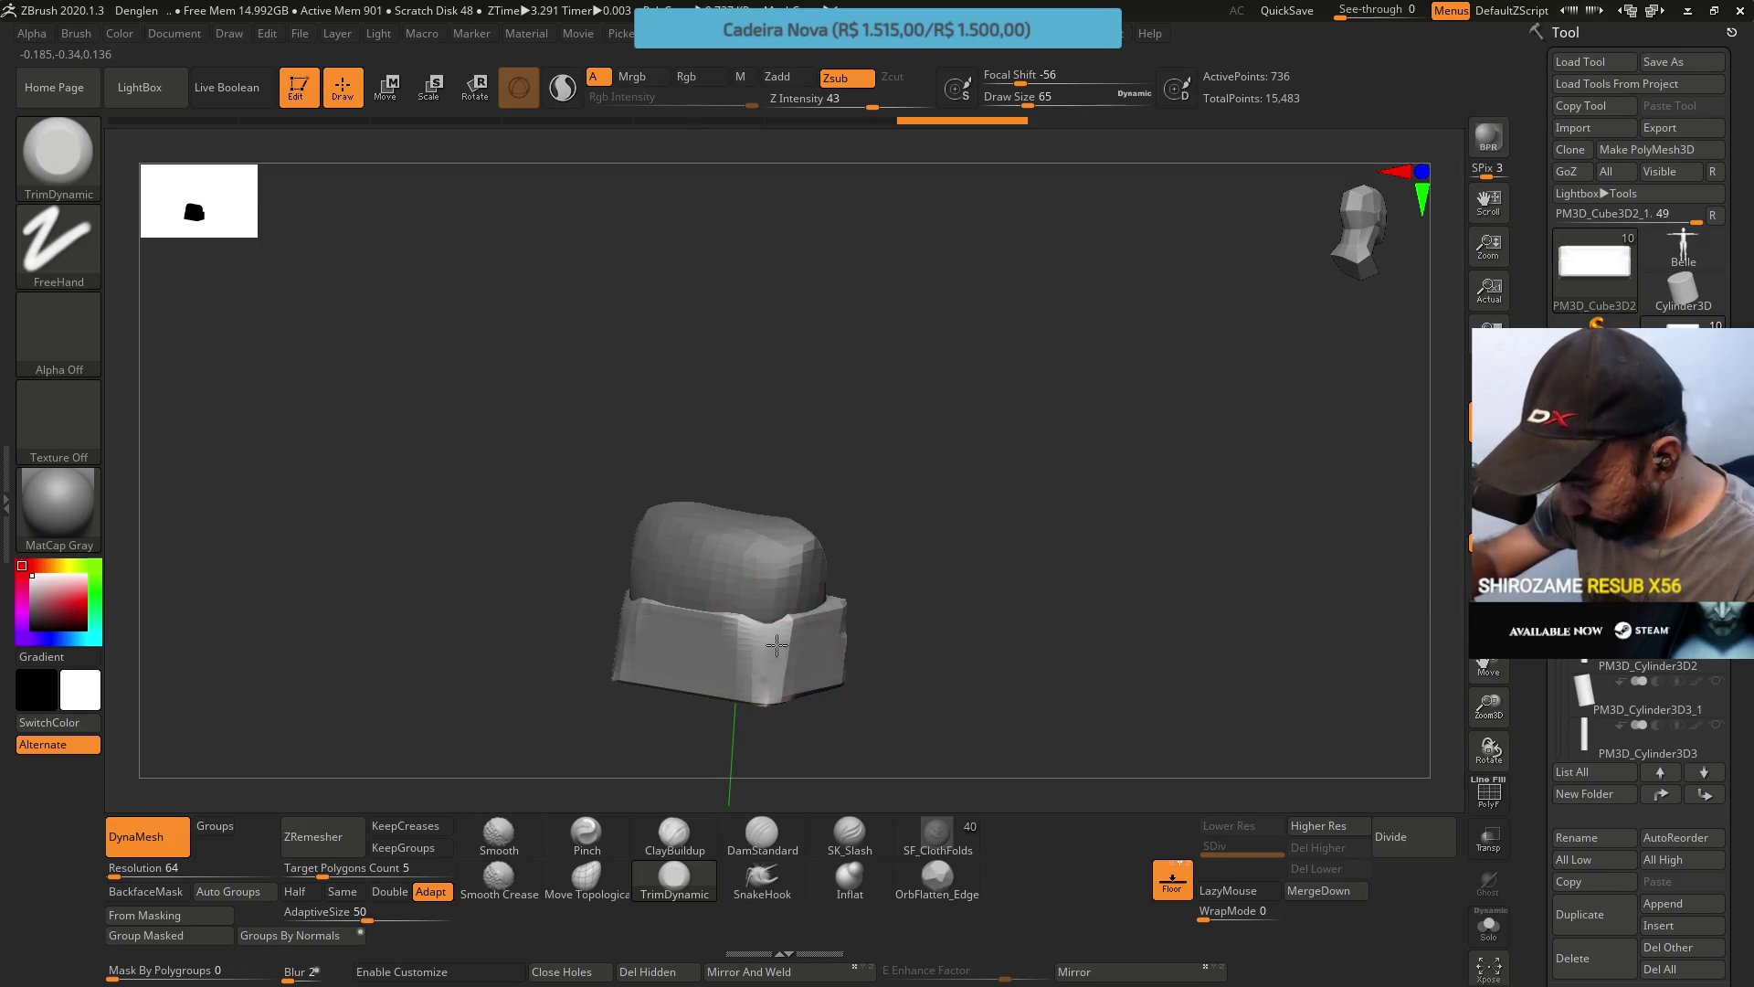
mouse_move(736, 722)
mouse_down()
mouse_move(743, 607)
mouse_move(699, 533)
mouse_up()
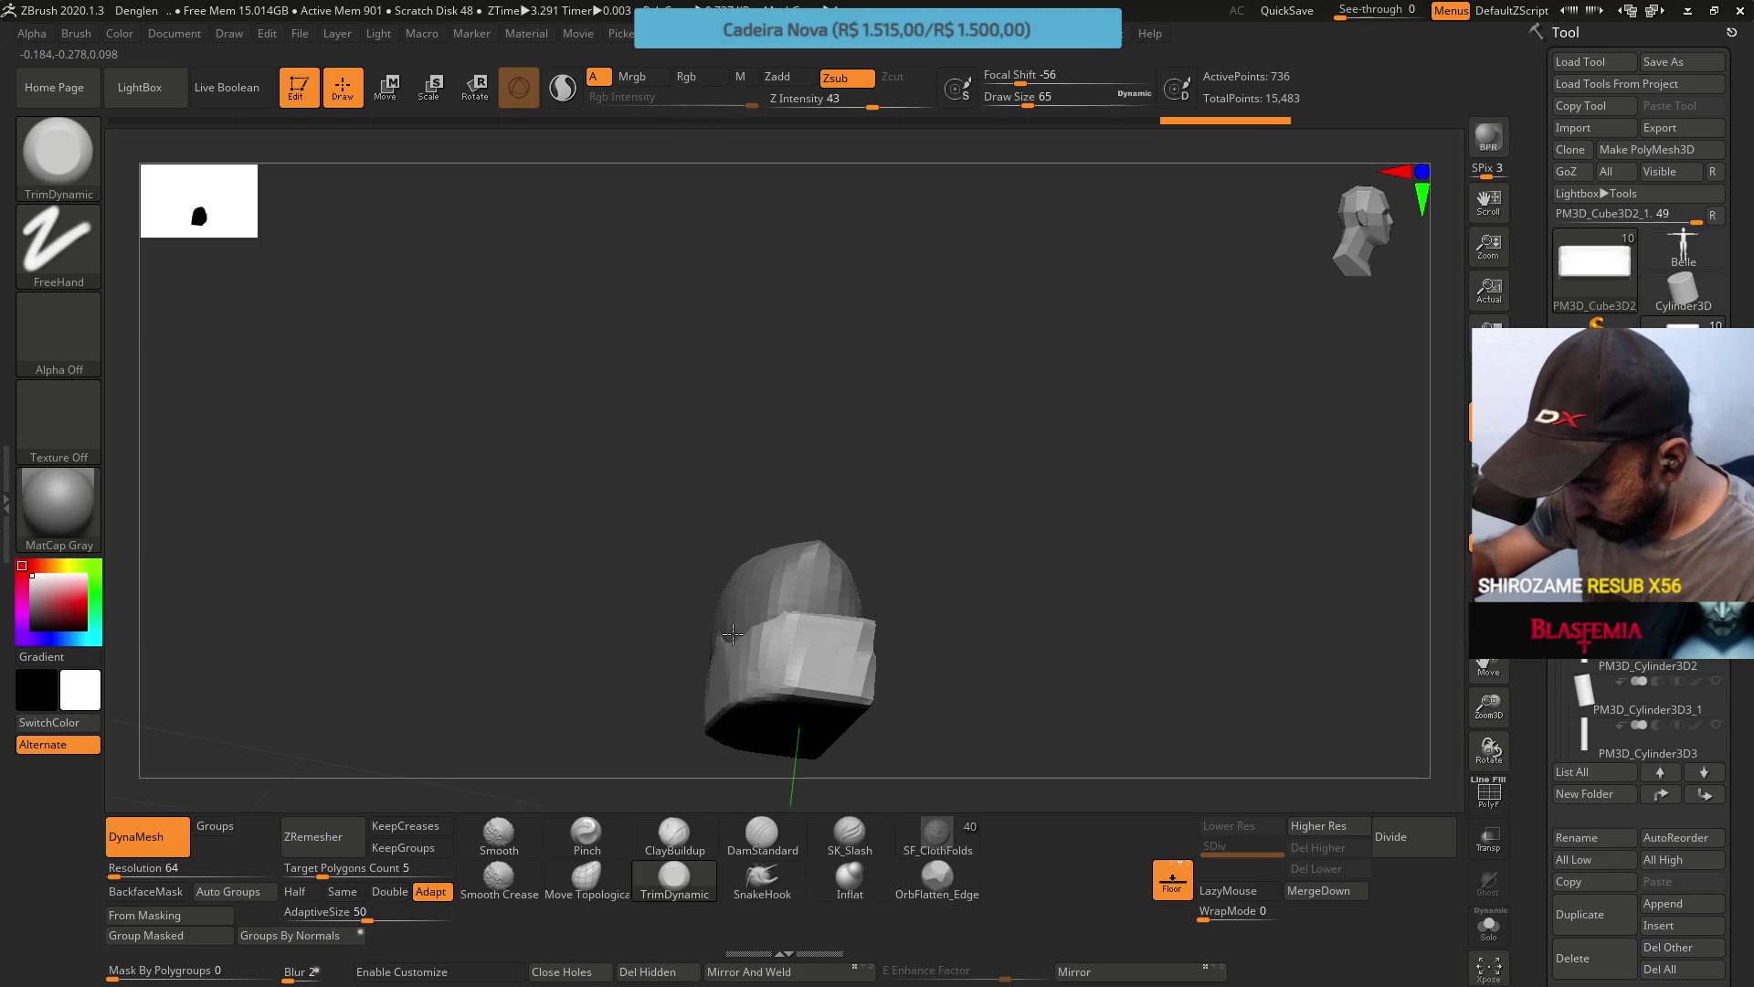
drag(720, 669, 706, 650)
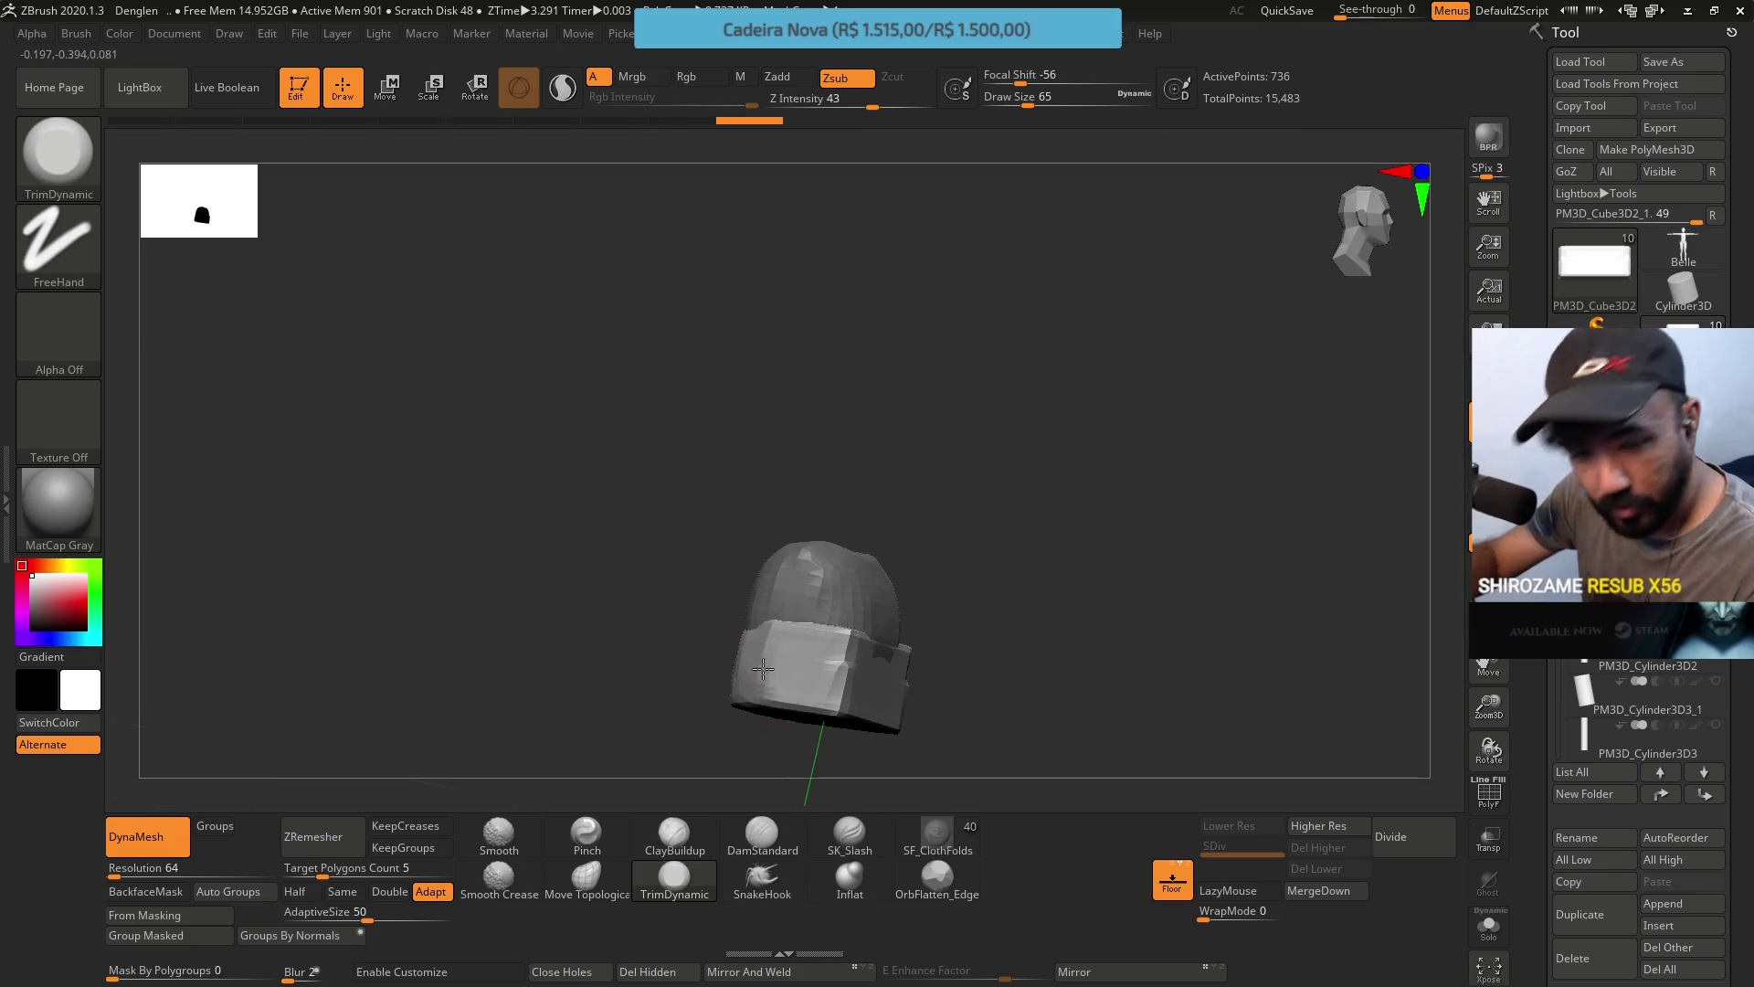
mouse_move(821, 562)
mouse_down()
mouse_move(804, 630)
mouse_move(776, 585)
mouse_up()
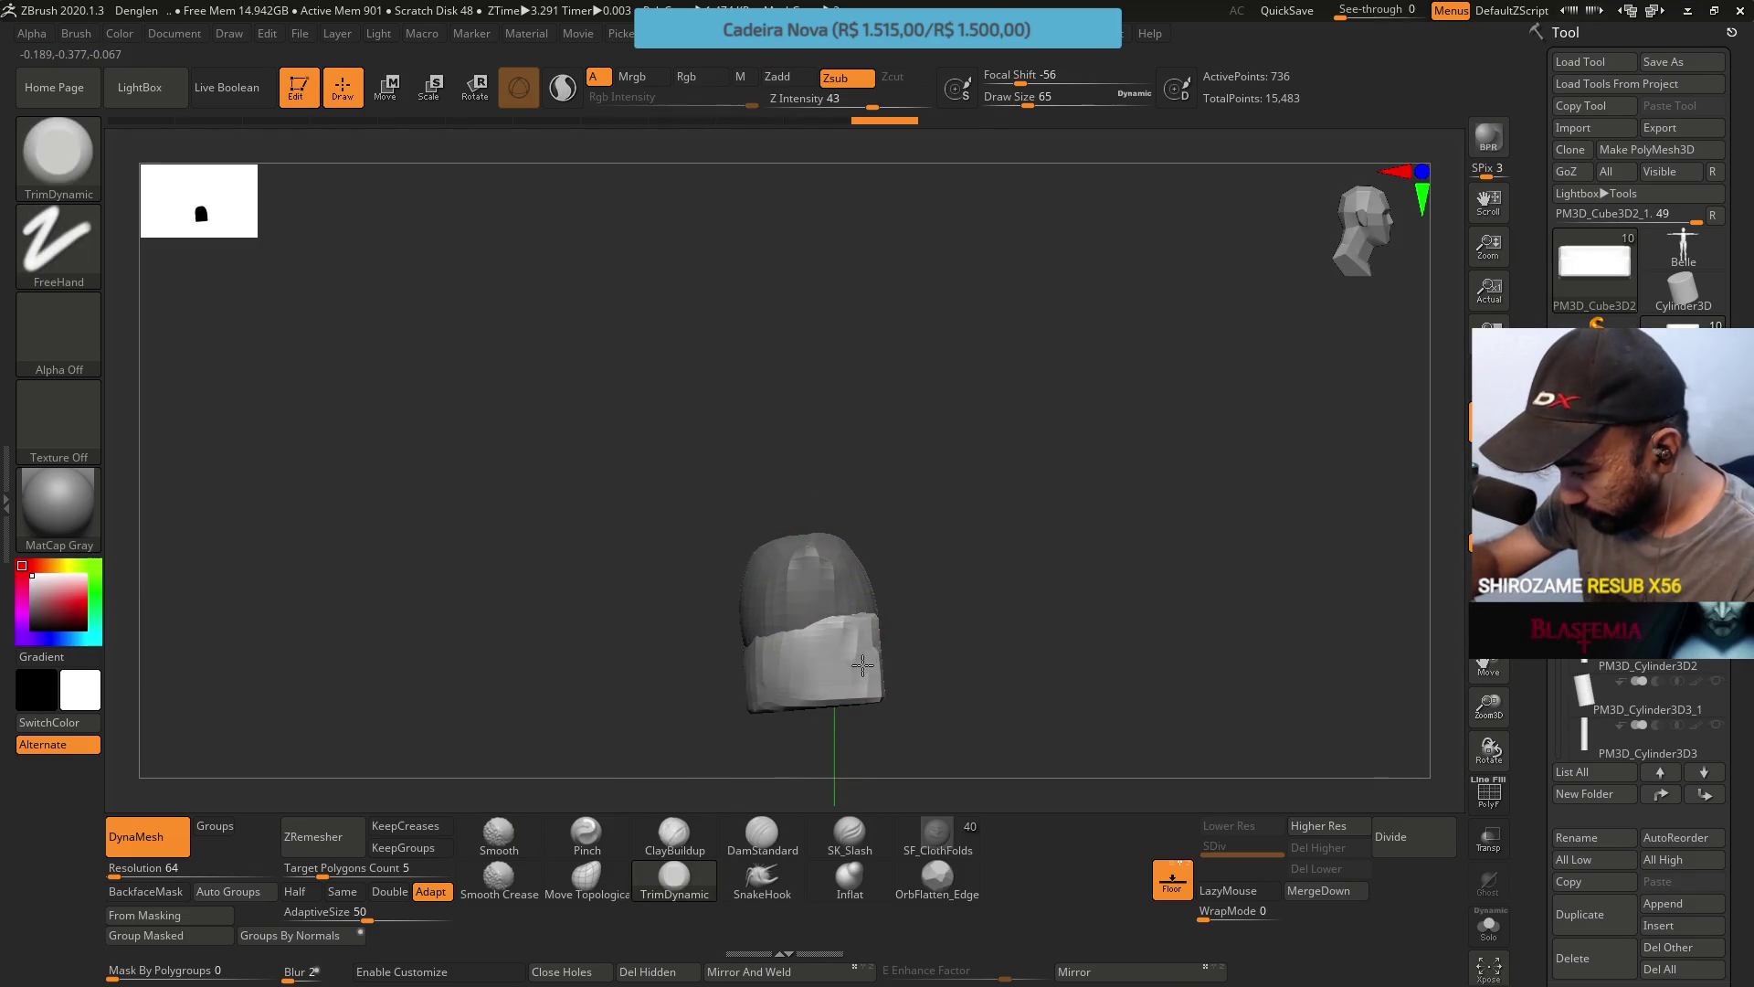
drag(841, 634, 841, 651)
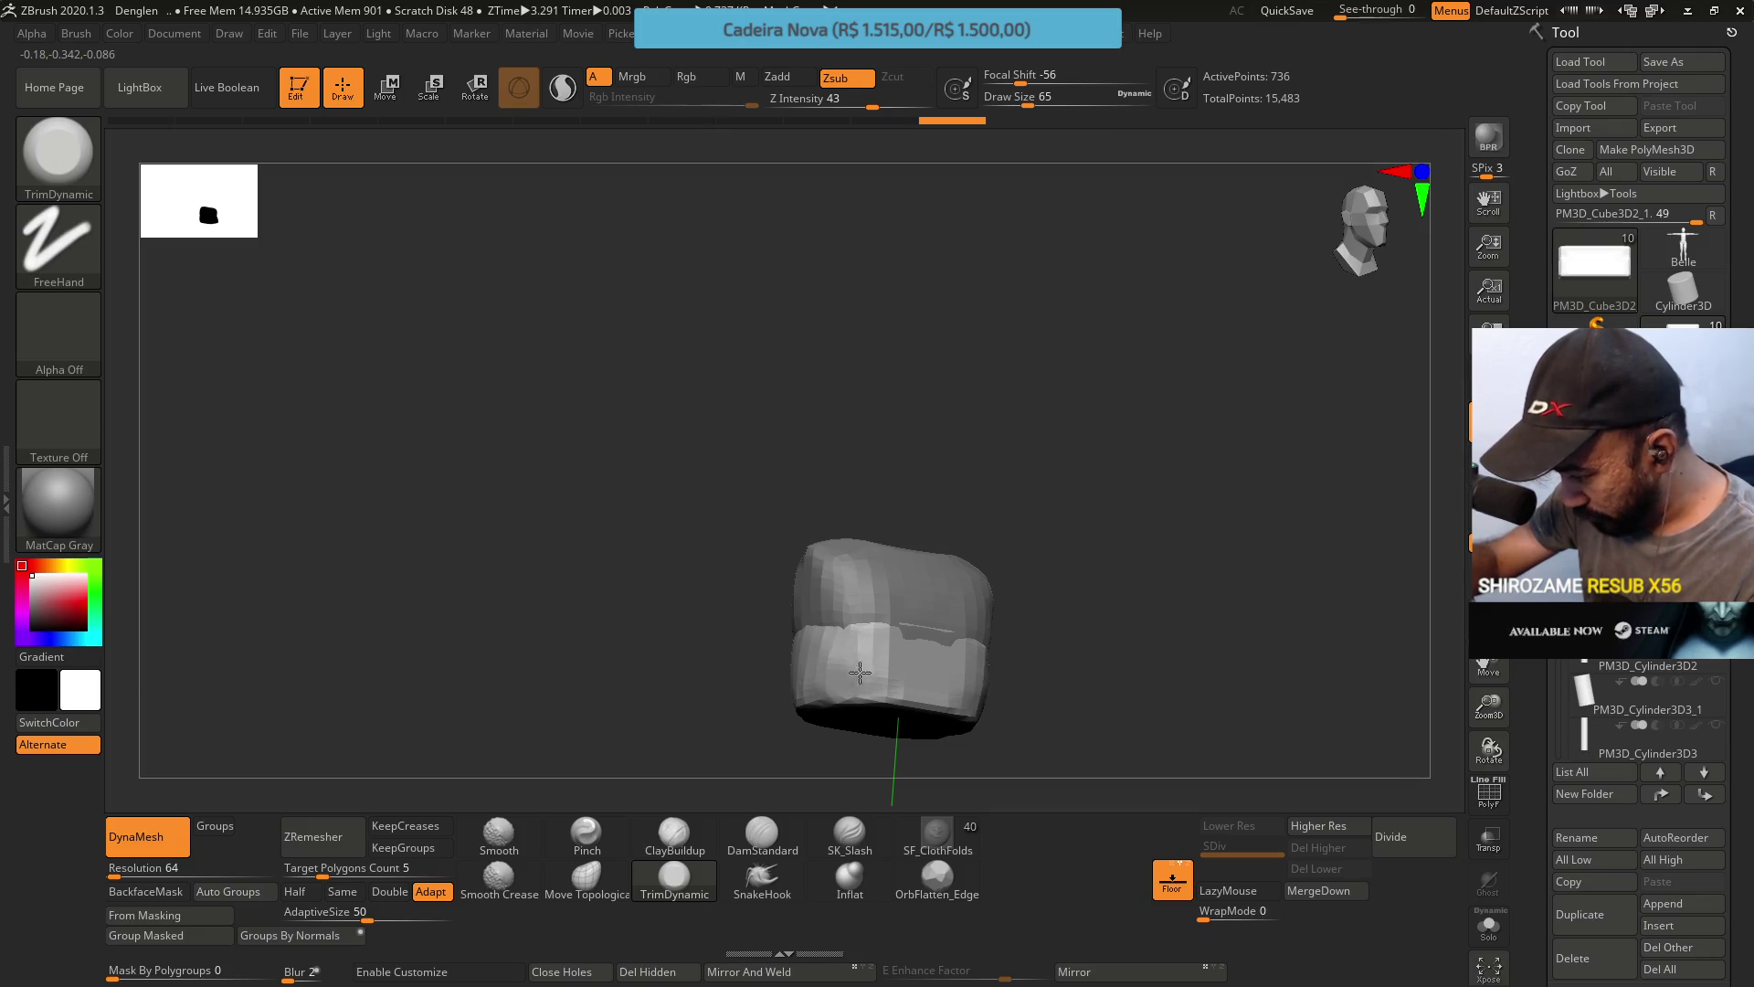
mouse_move(860, 672)
mouse_down()
mouse_move(726, 627)
mouse_move(893, 664)
mouse_move(959, 644)
mouse_up()
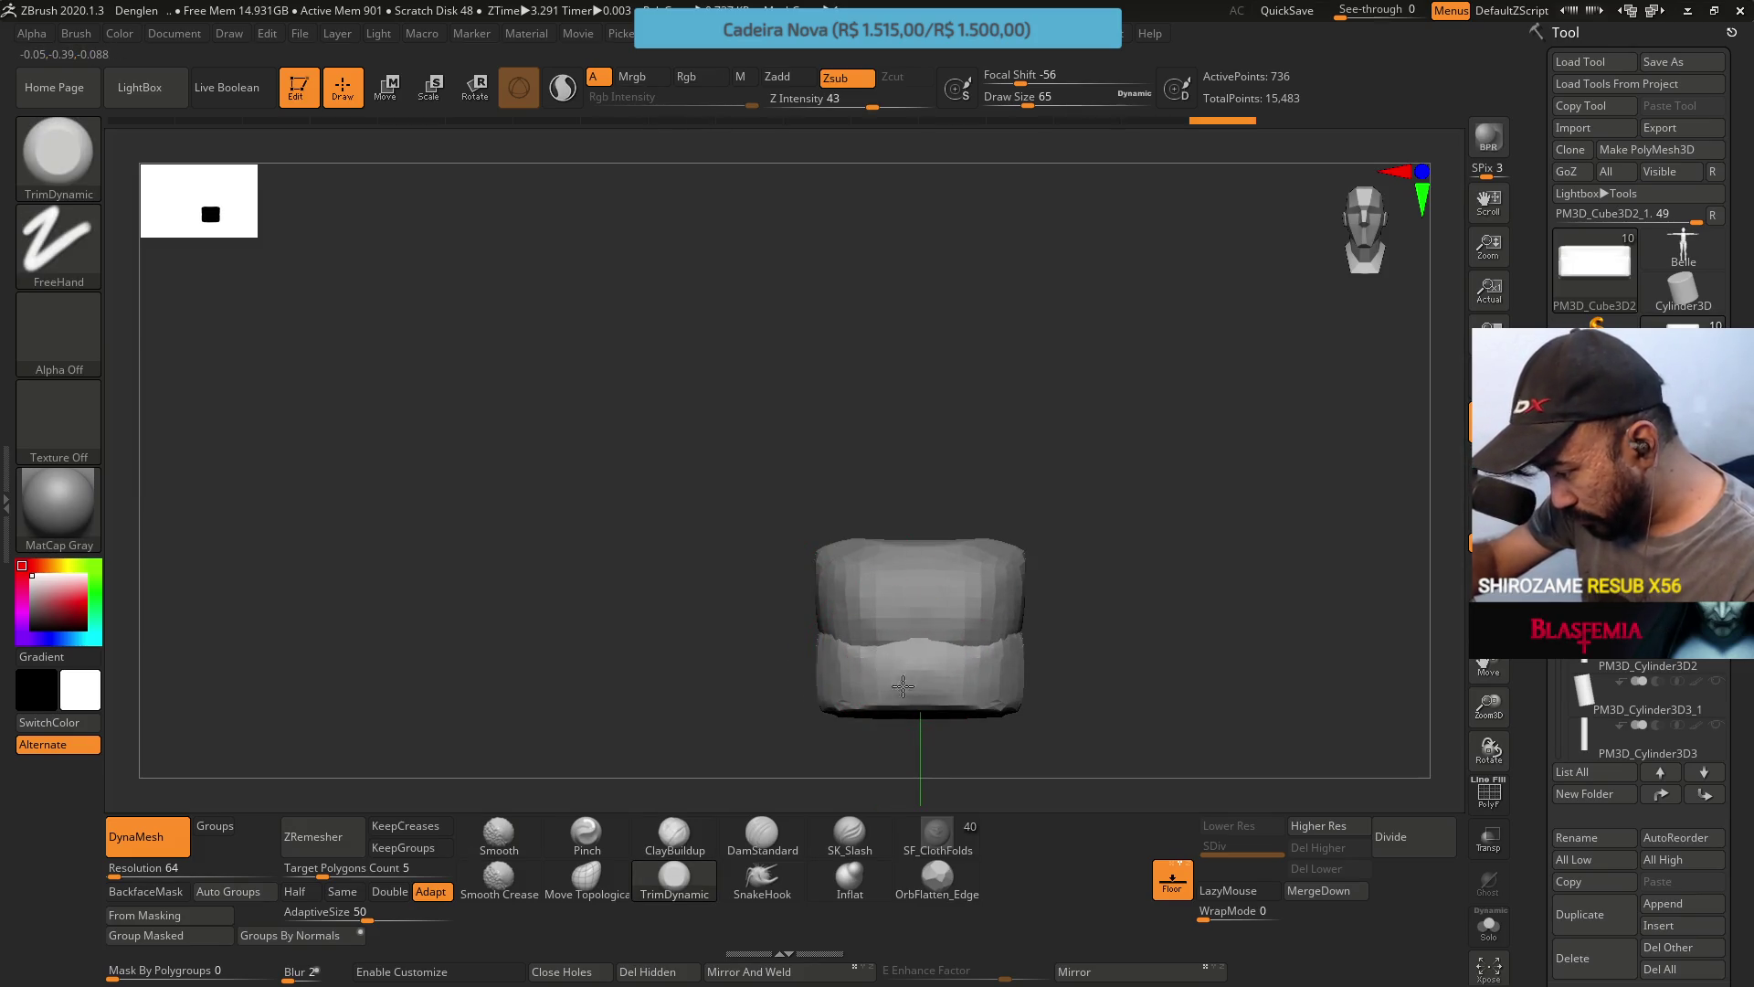
drag(862, 640, 914, 673)
mouse_move(905, 594)
mouse_down()
mouse_move(1000, 585)
mouse_move(995, 604)
mouse_up()
drag(862, 699, 803, 646)
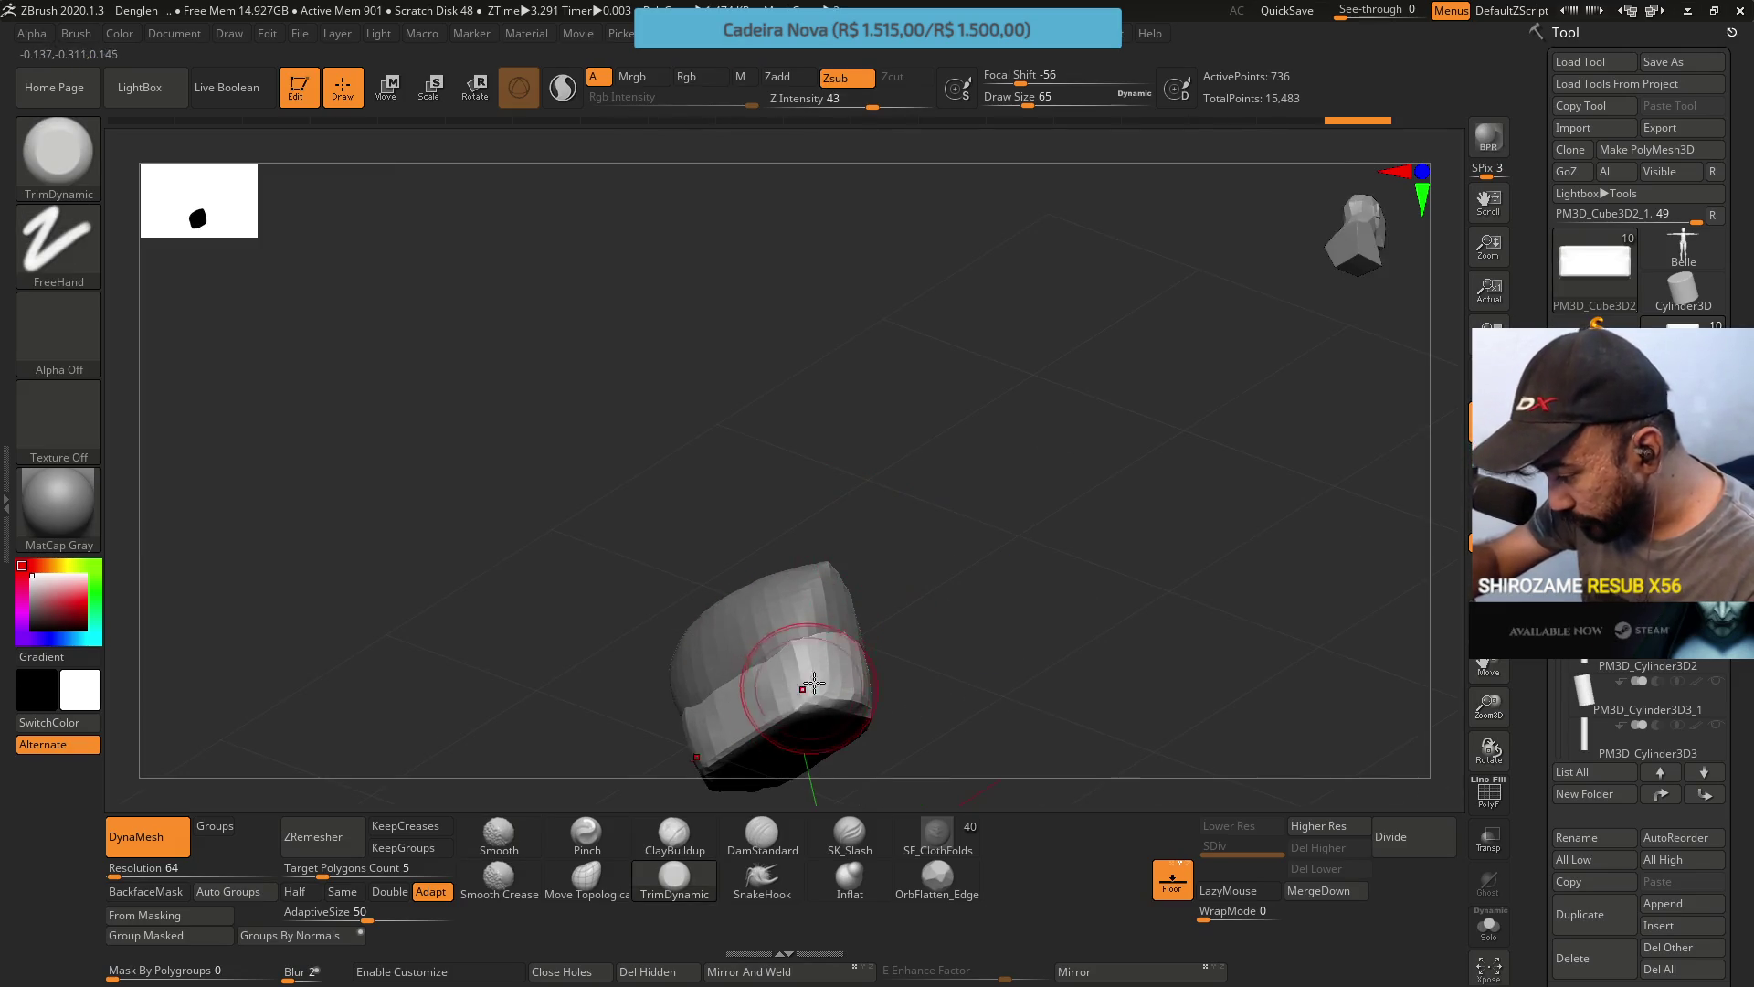
Lightly trim the piece's lower band and small spots, and flatten its right side.
mouse_move(782, 709)
mouse_down()
mouse_move(764, 721)
mouse_move(767, 683)
mouse_move(858, 681)
mouse_move(845, 651)
mouse_up()
right_drag(845, 651, 896, 600)
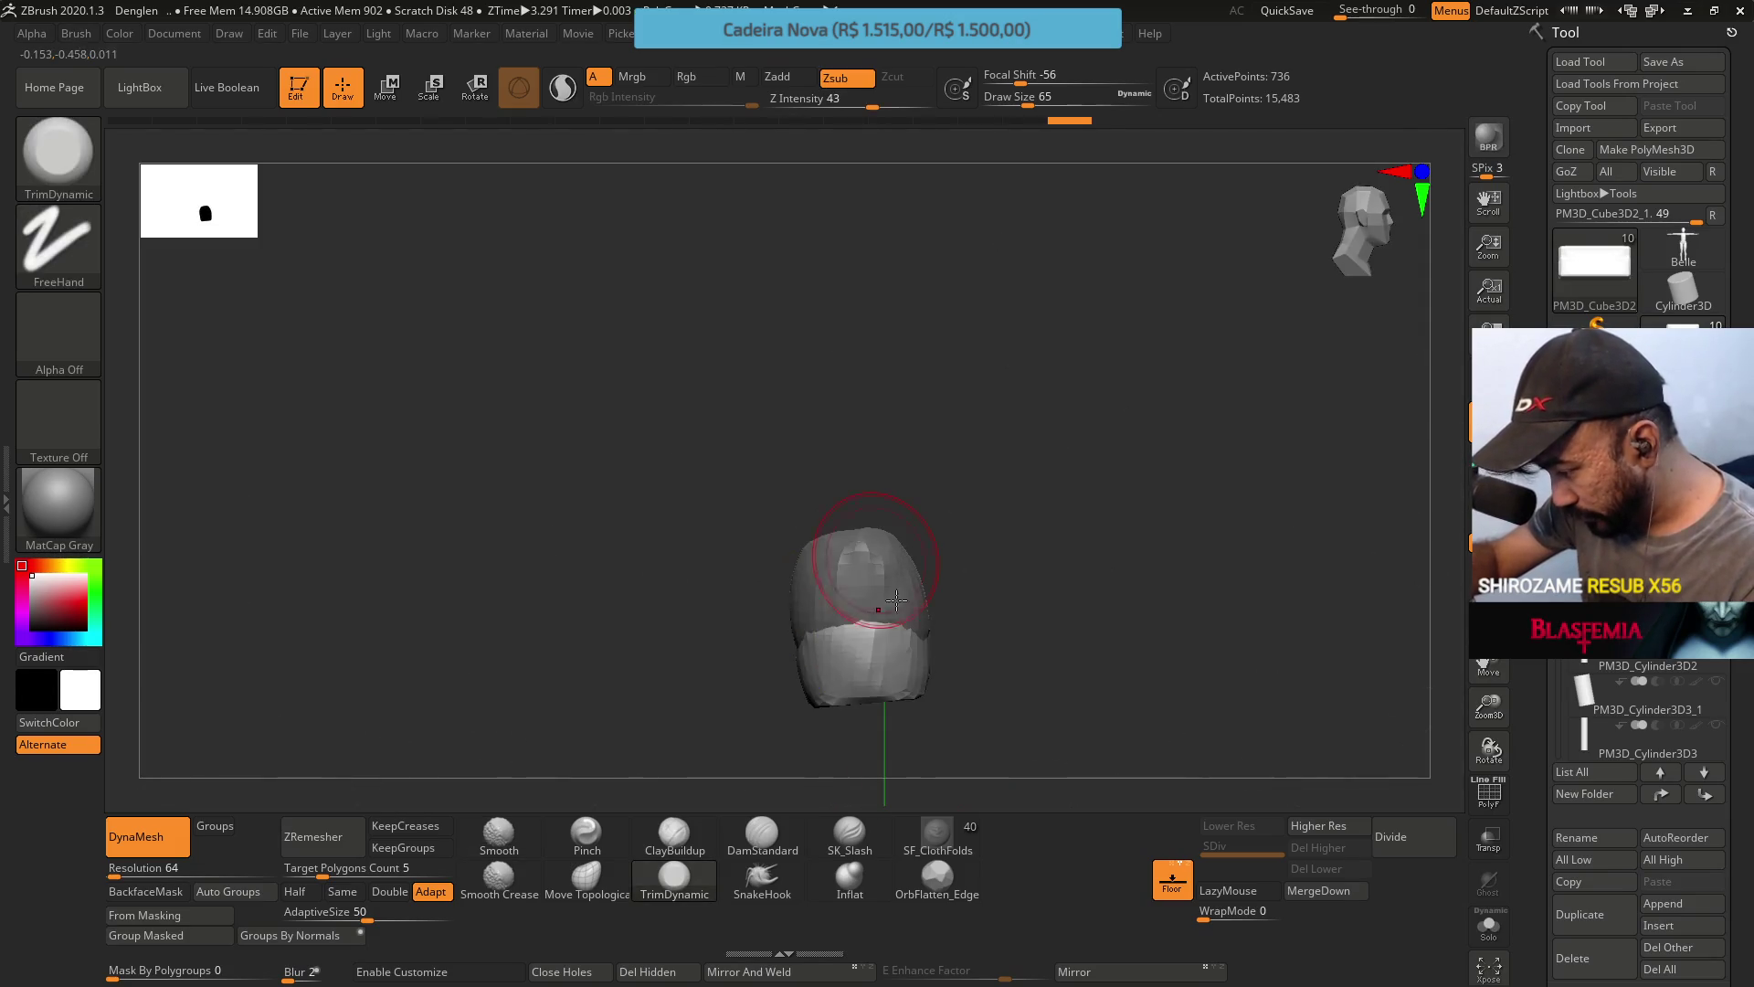
mouse_move(862, 656)
right_down()
mouse_move(831, 595)
mouse_move(923, 560)
right_up()
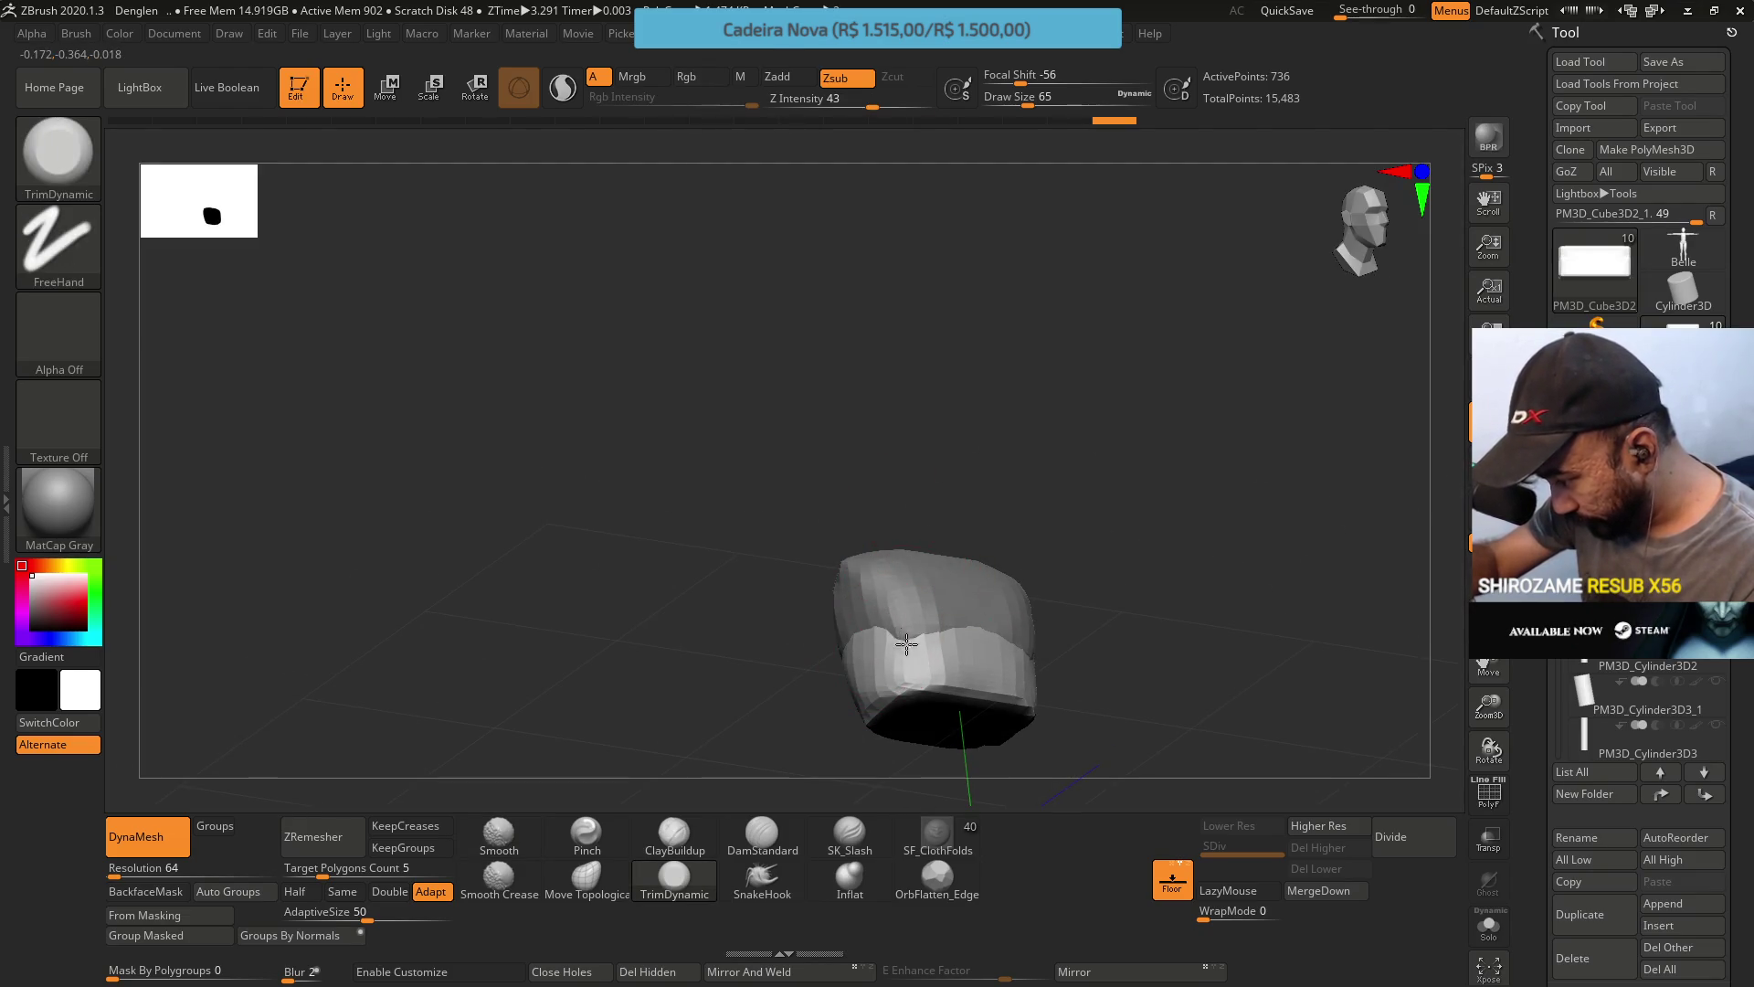
drag(943, 664, 945, 661)
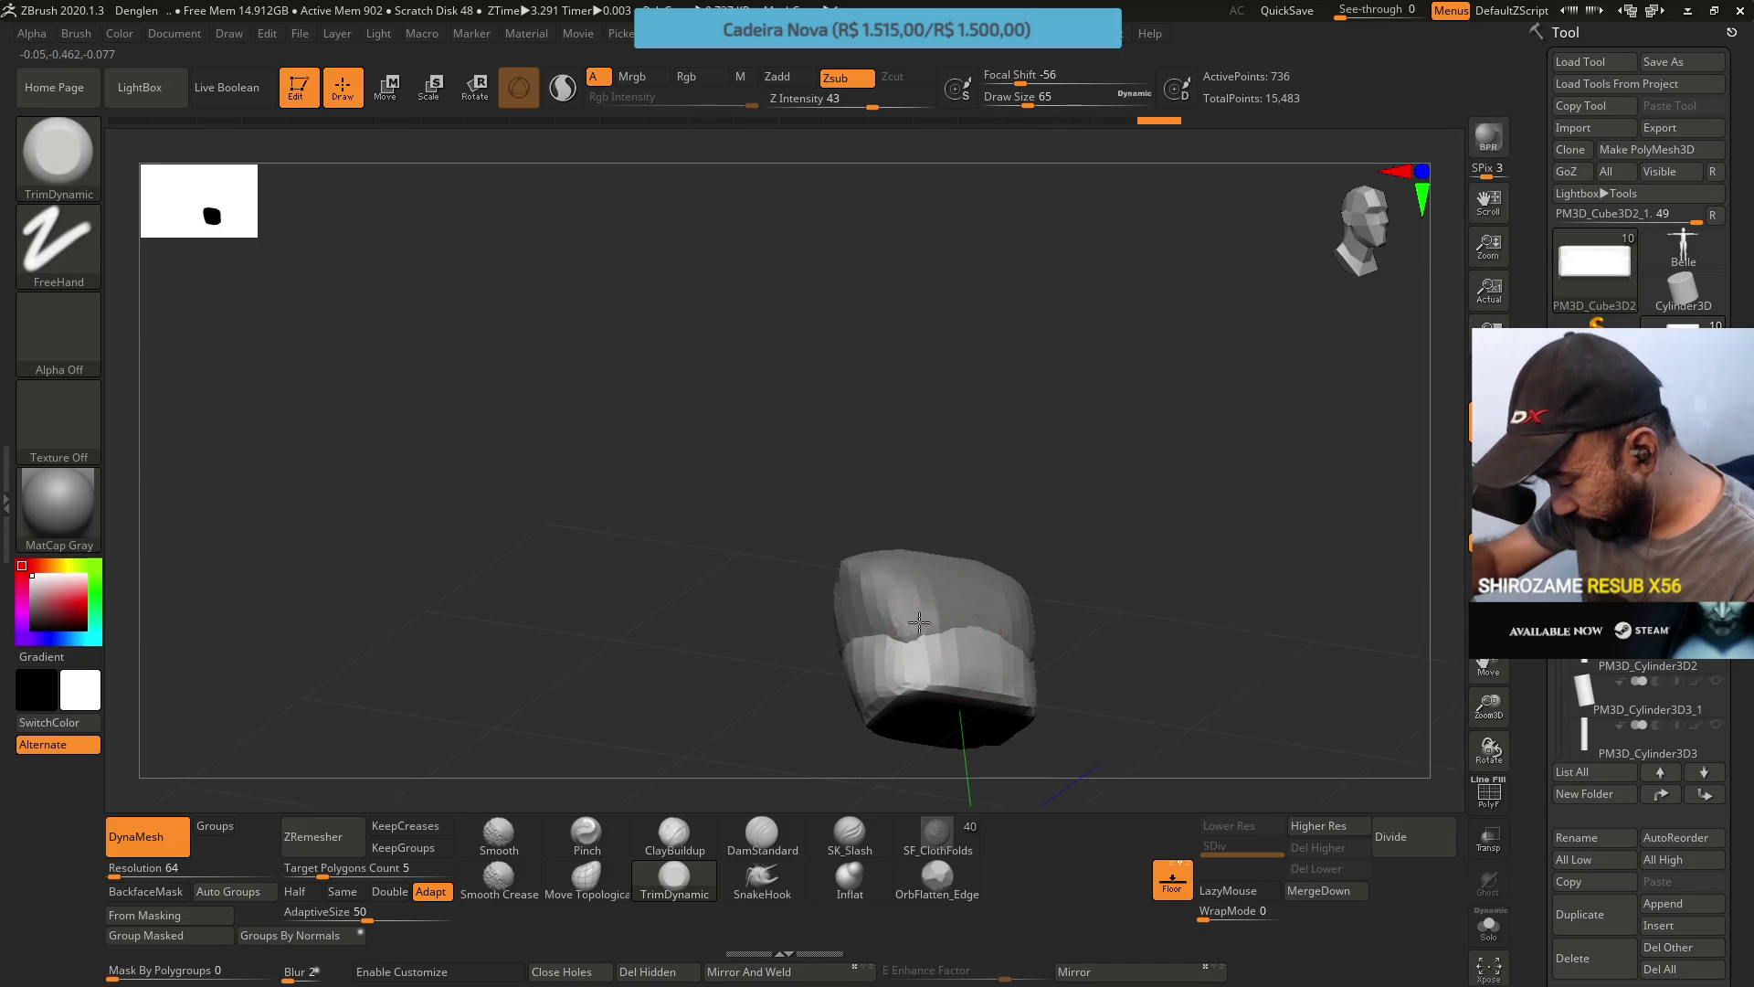
mouse_move(945, 662)
right_down()
mouse_move(924, 606)
mouse_move(956, 627)
mouse_move(893, 660)
right_up()
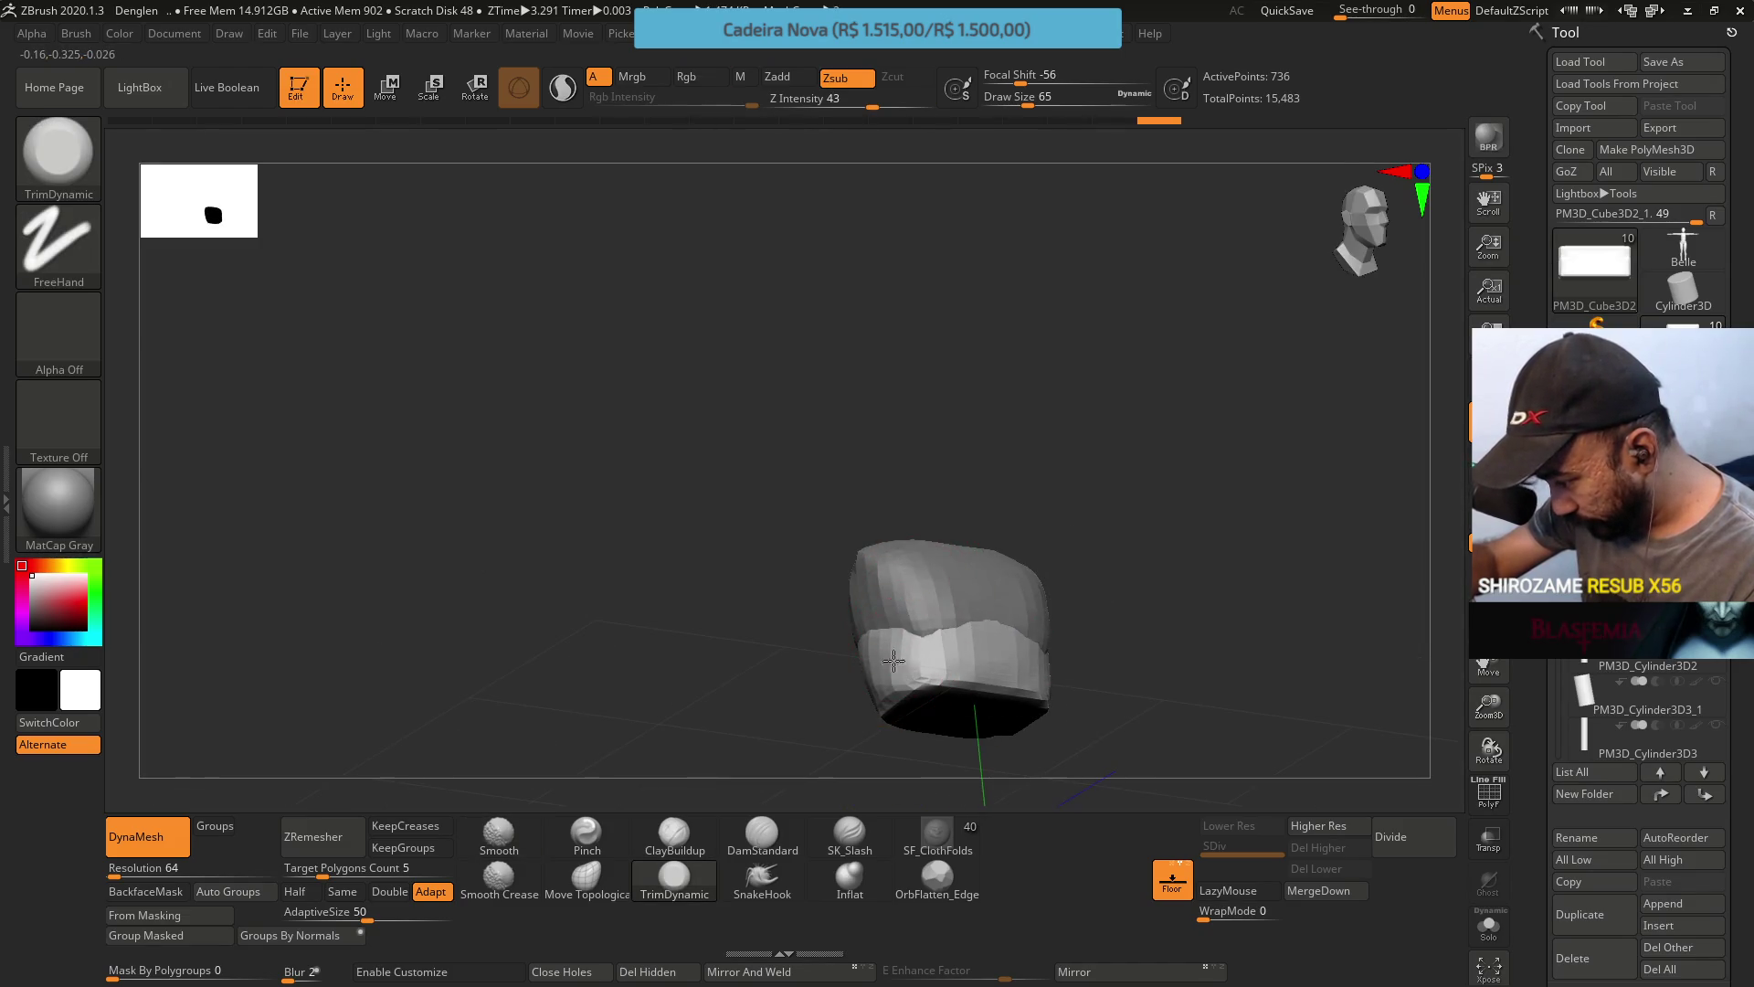
mouse_move(911, 662)
mouse_down()
mouse_move(933, 664)
mouse_move(918, 684)
mouse_up()
right_drag(919, 683, 971, 607)
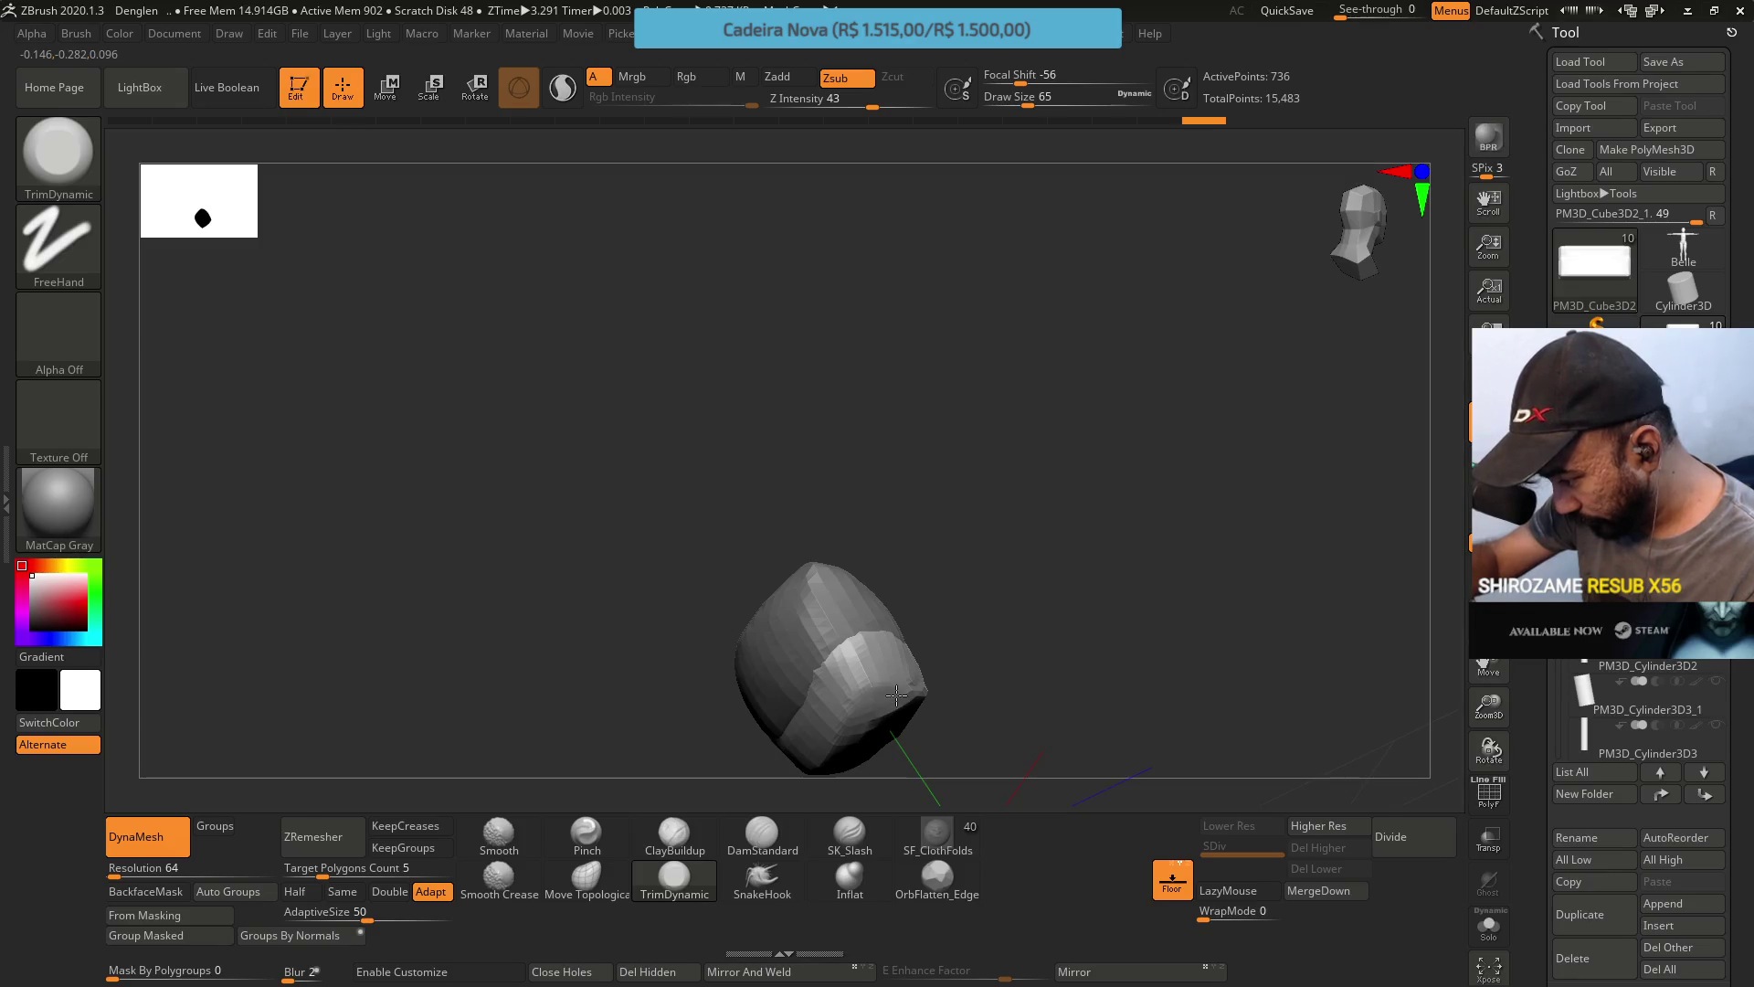
Trim the piece's upper-middle and top surface, snap to front view, and select Move Topological.
drag(896, 696, 904, 694)
shift+right_drag(905, 695, 959, 521)
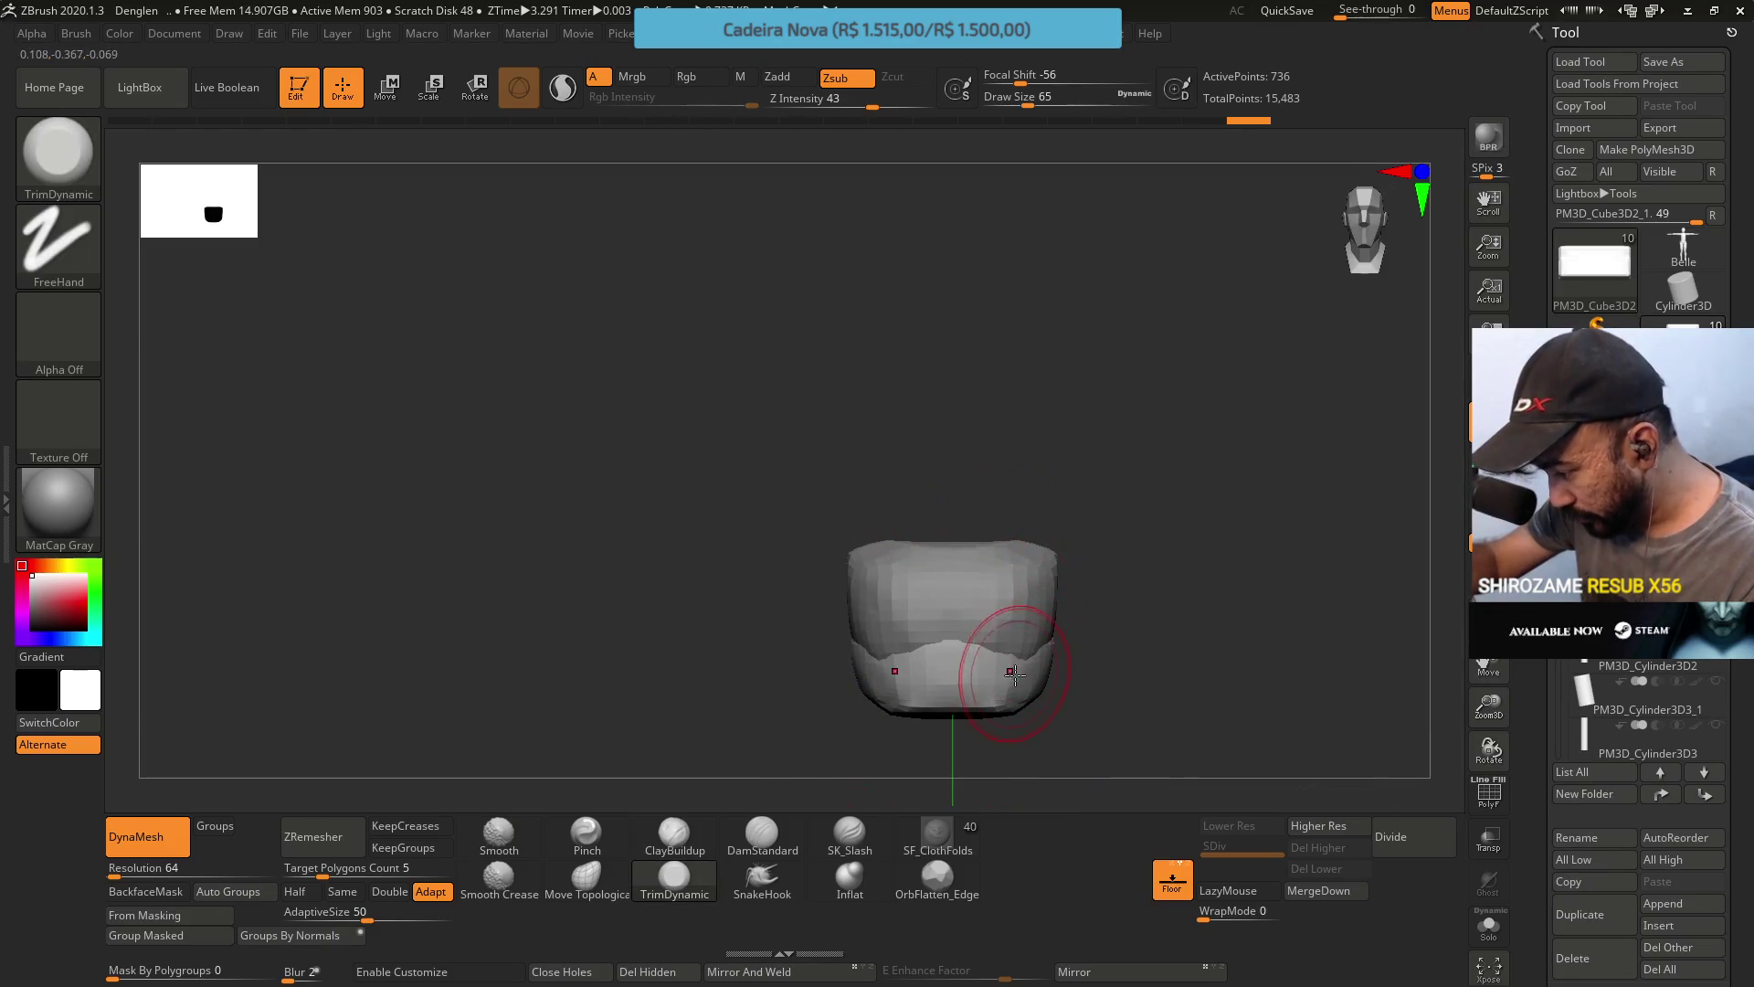
drag(986, 680, 994, 681)
right_drag(994, 682, 1039, 696)
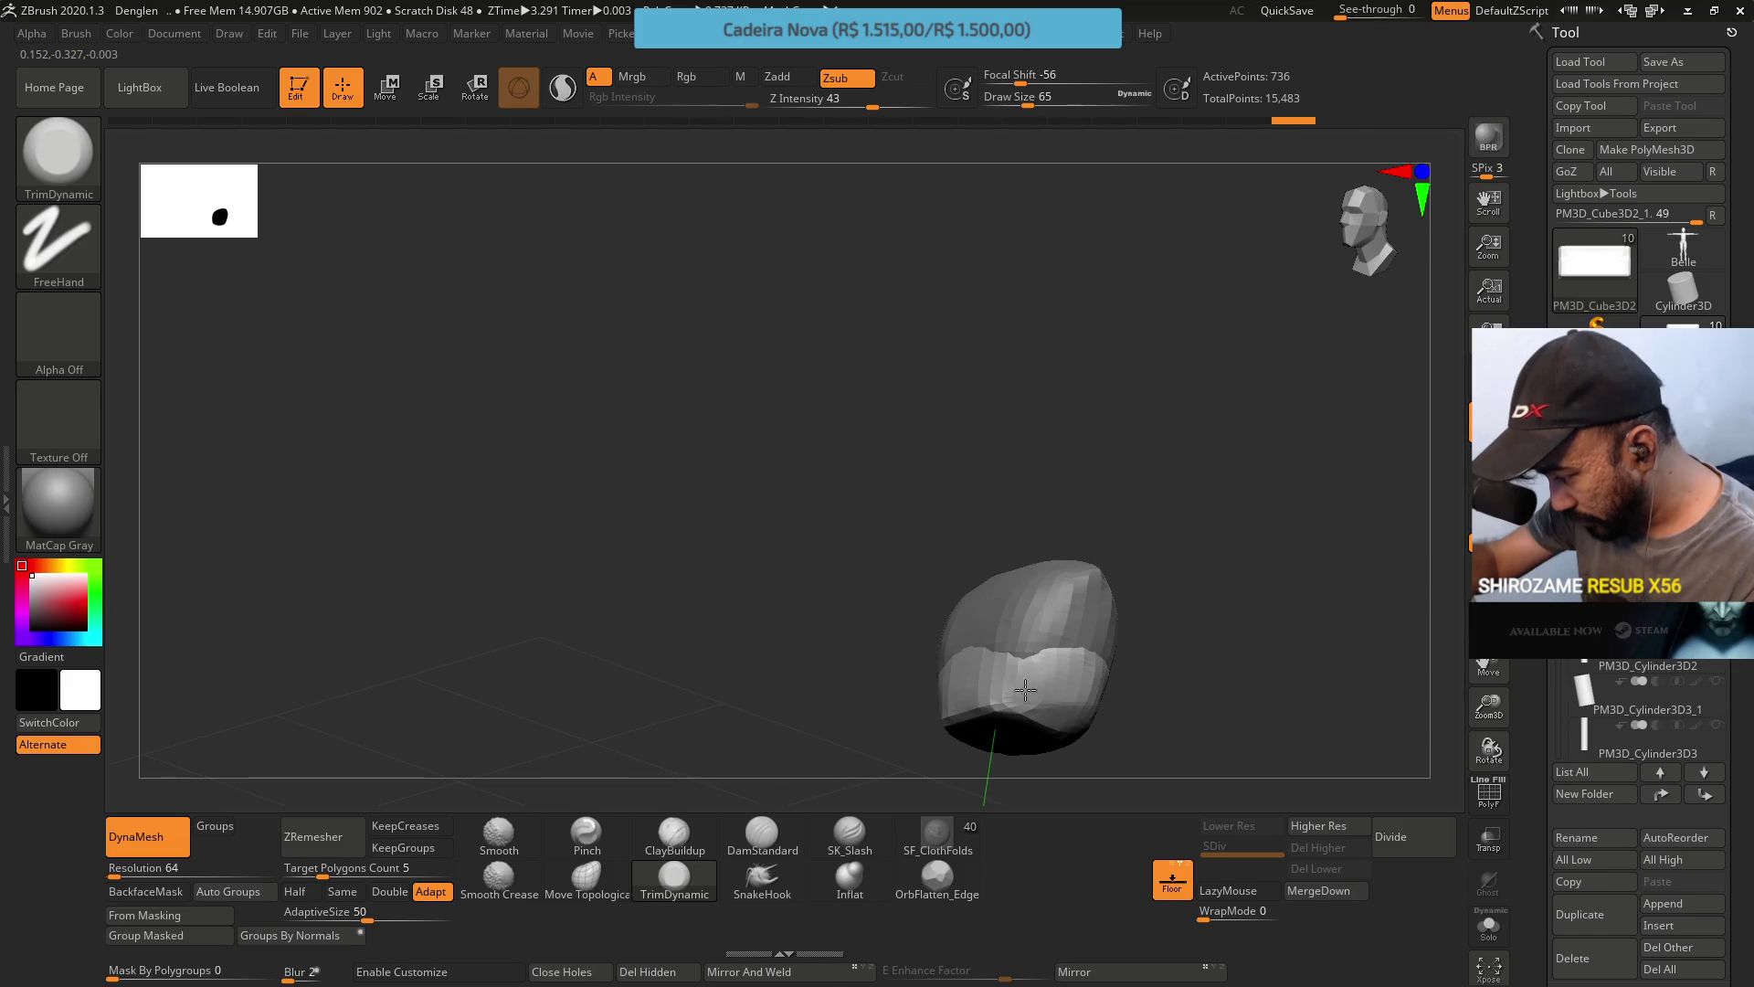
drag(1025, 690, 1040, 654)
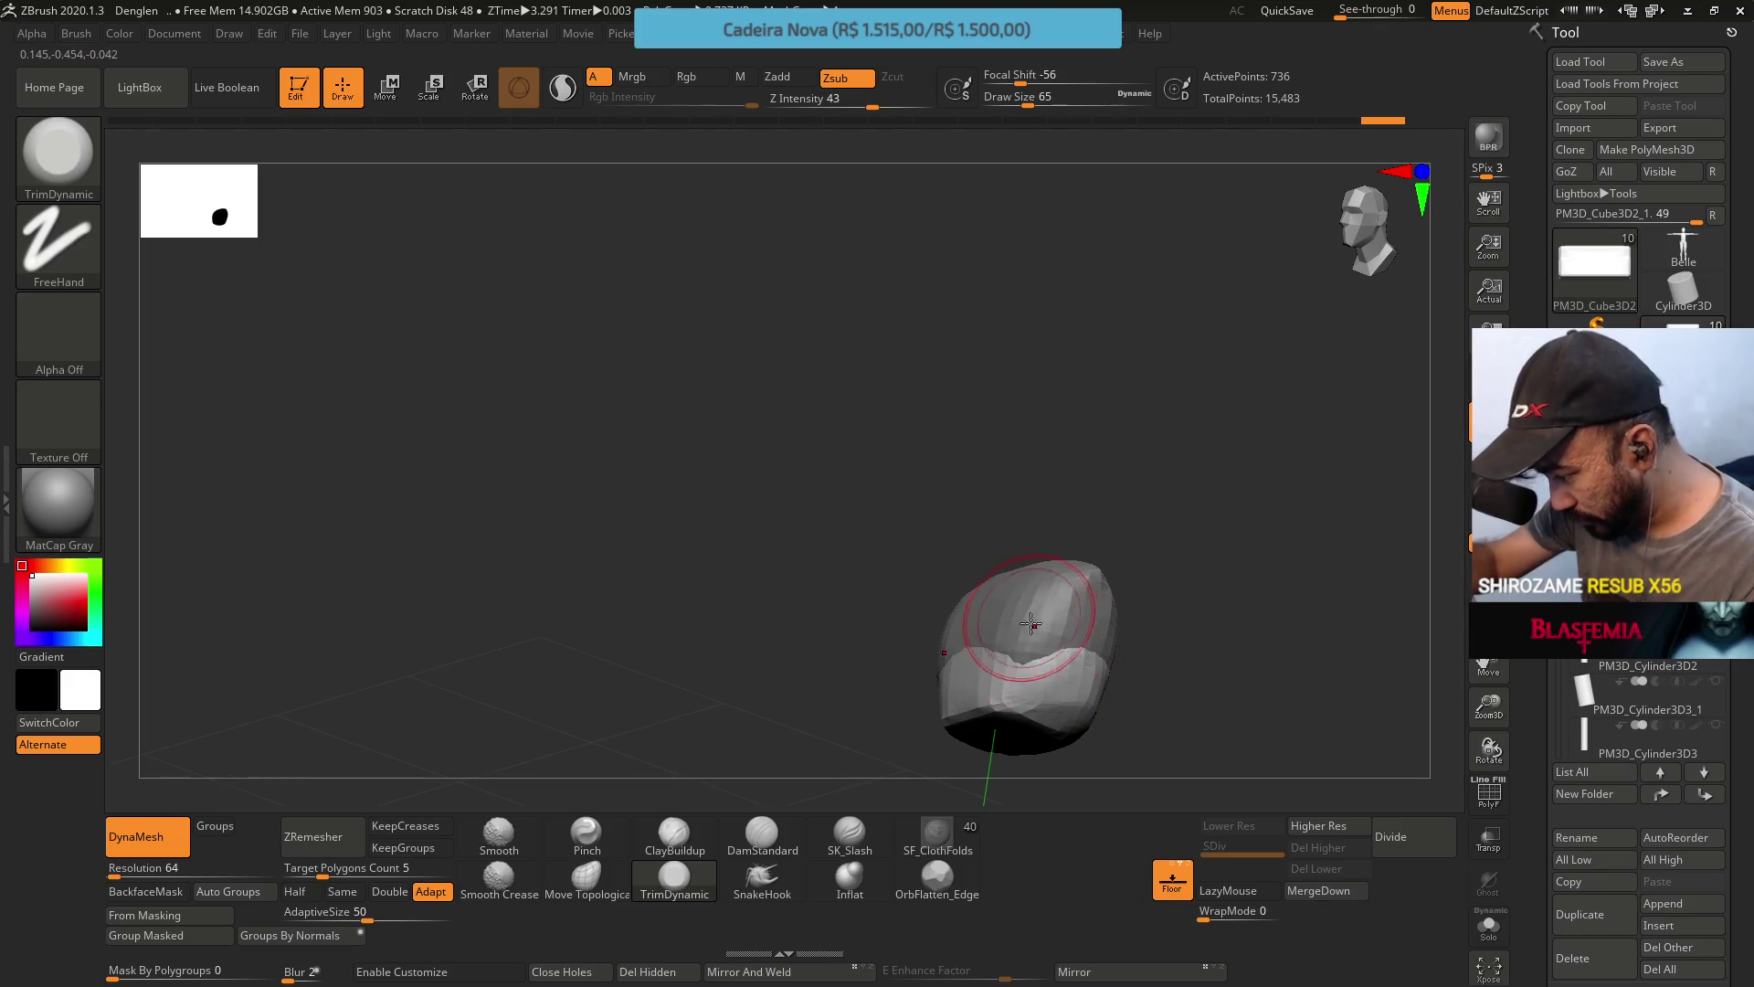
mouse_move(1040, 654)
right_down()
mouse_move(1052, 670)
mouse_move(998, 548)
mouse_move(960, 510)
mouse_move(967, 564)
right_up()
key(ctrl)
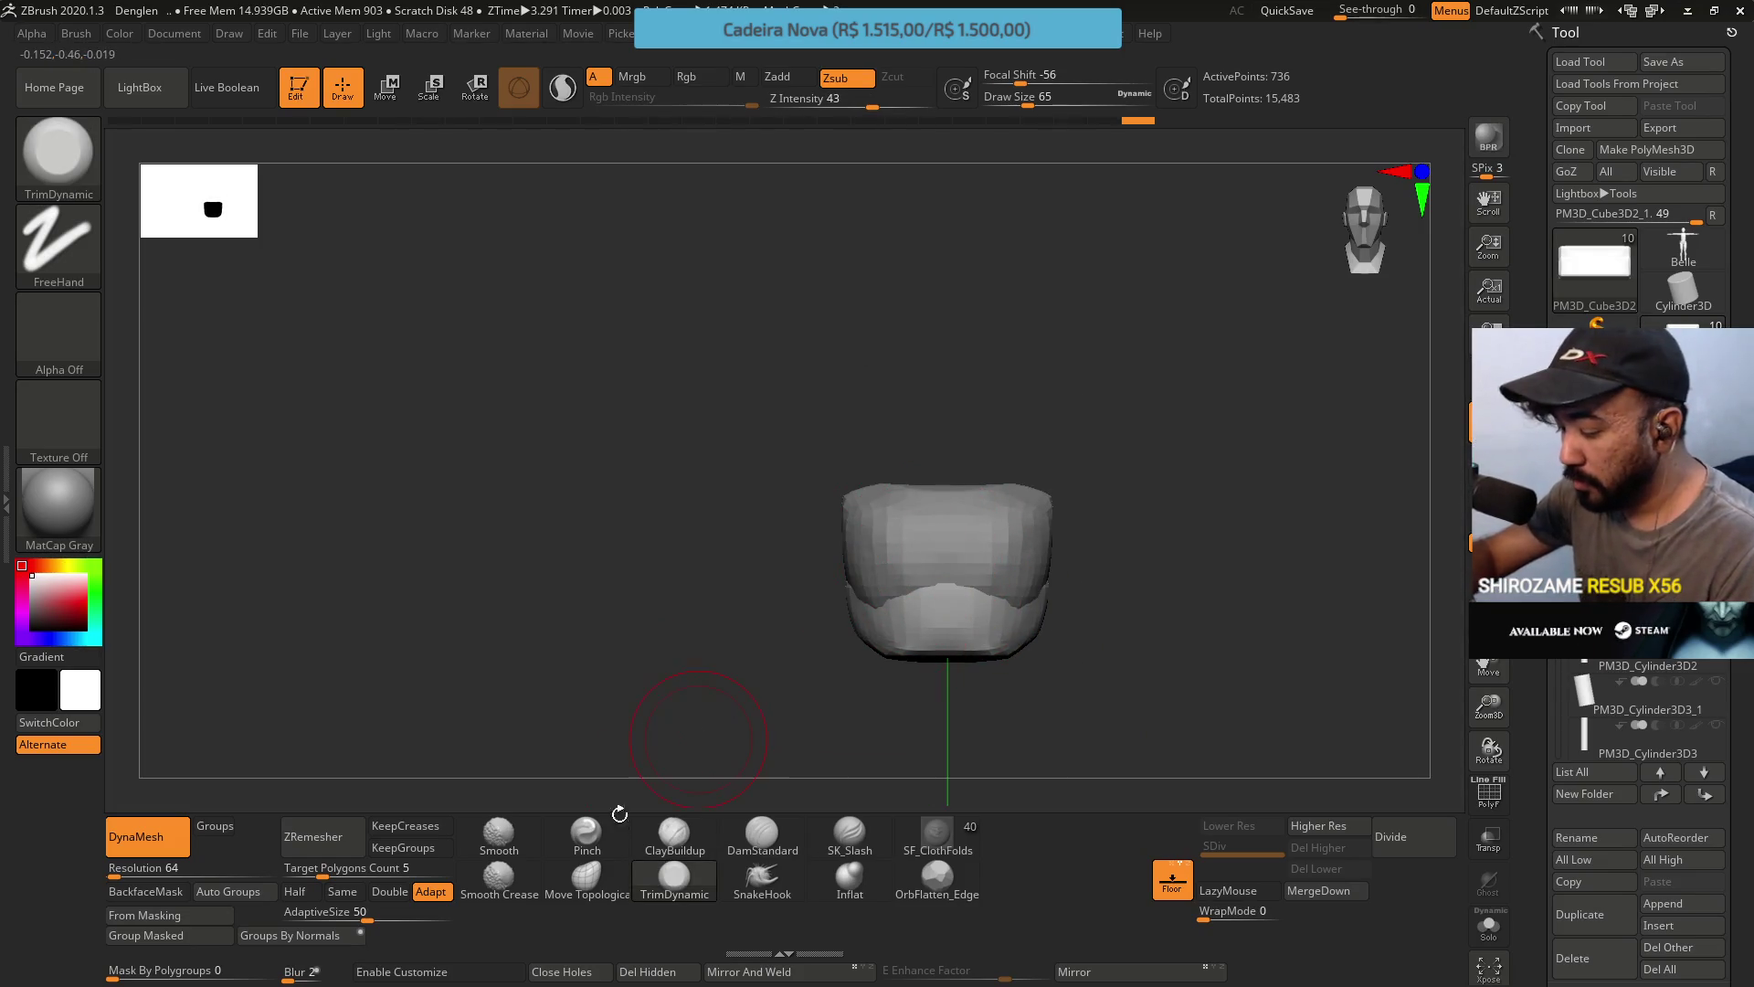
click(586, 877)
mouse_move(918, 658)
right_down()
mouse_move(928, 552)
mouse_move(958, 630)
mouse_move(923, 628)
mouse_move(986, 613)
mouse_move(920, 490)
right_up()
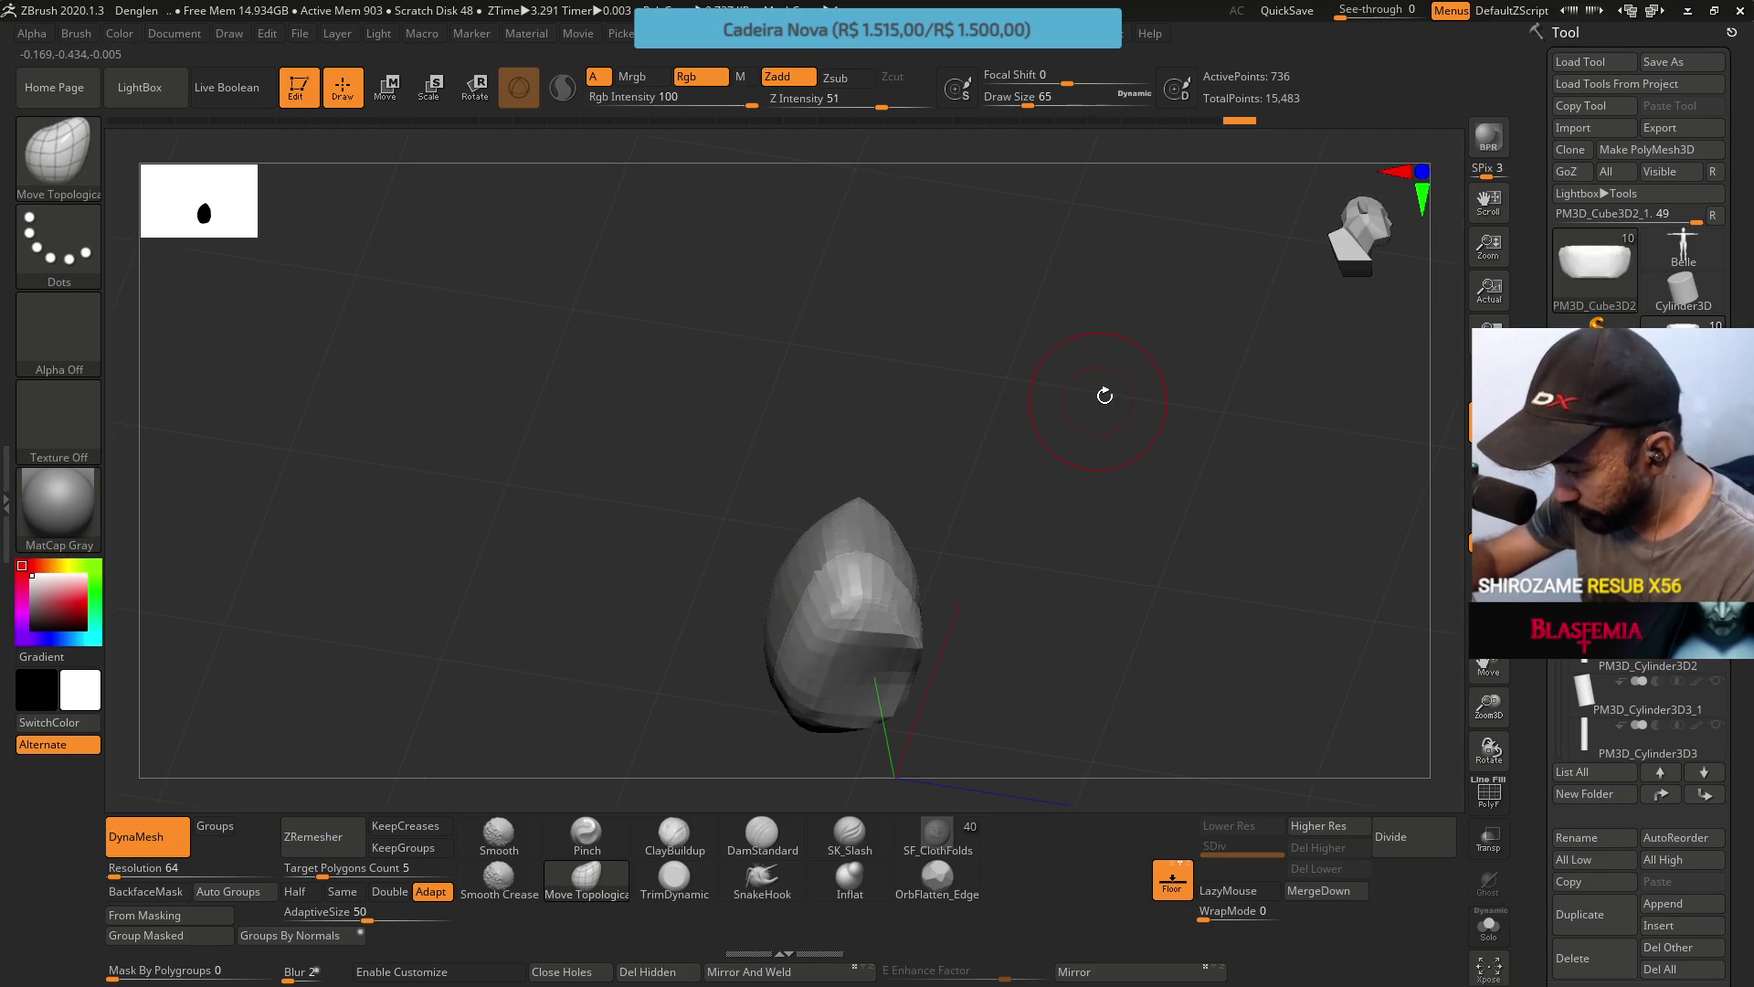
Briefly select PM3D_Cube3D1, return to PM3D_Cube3D2_1, and orbit around the side piece.
alt+click(850, 500)
shift+right_drag(1328, 513, 819, 537)
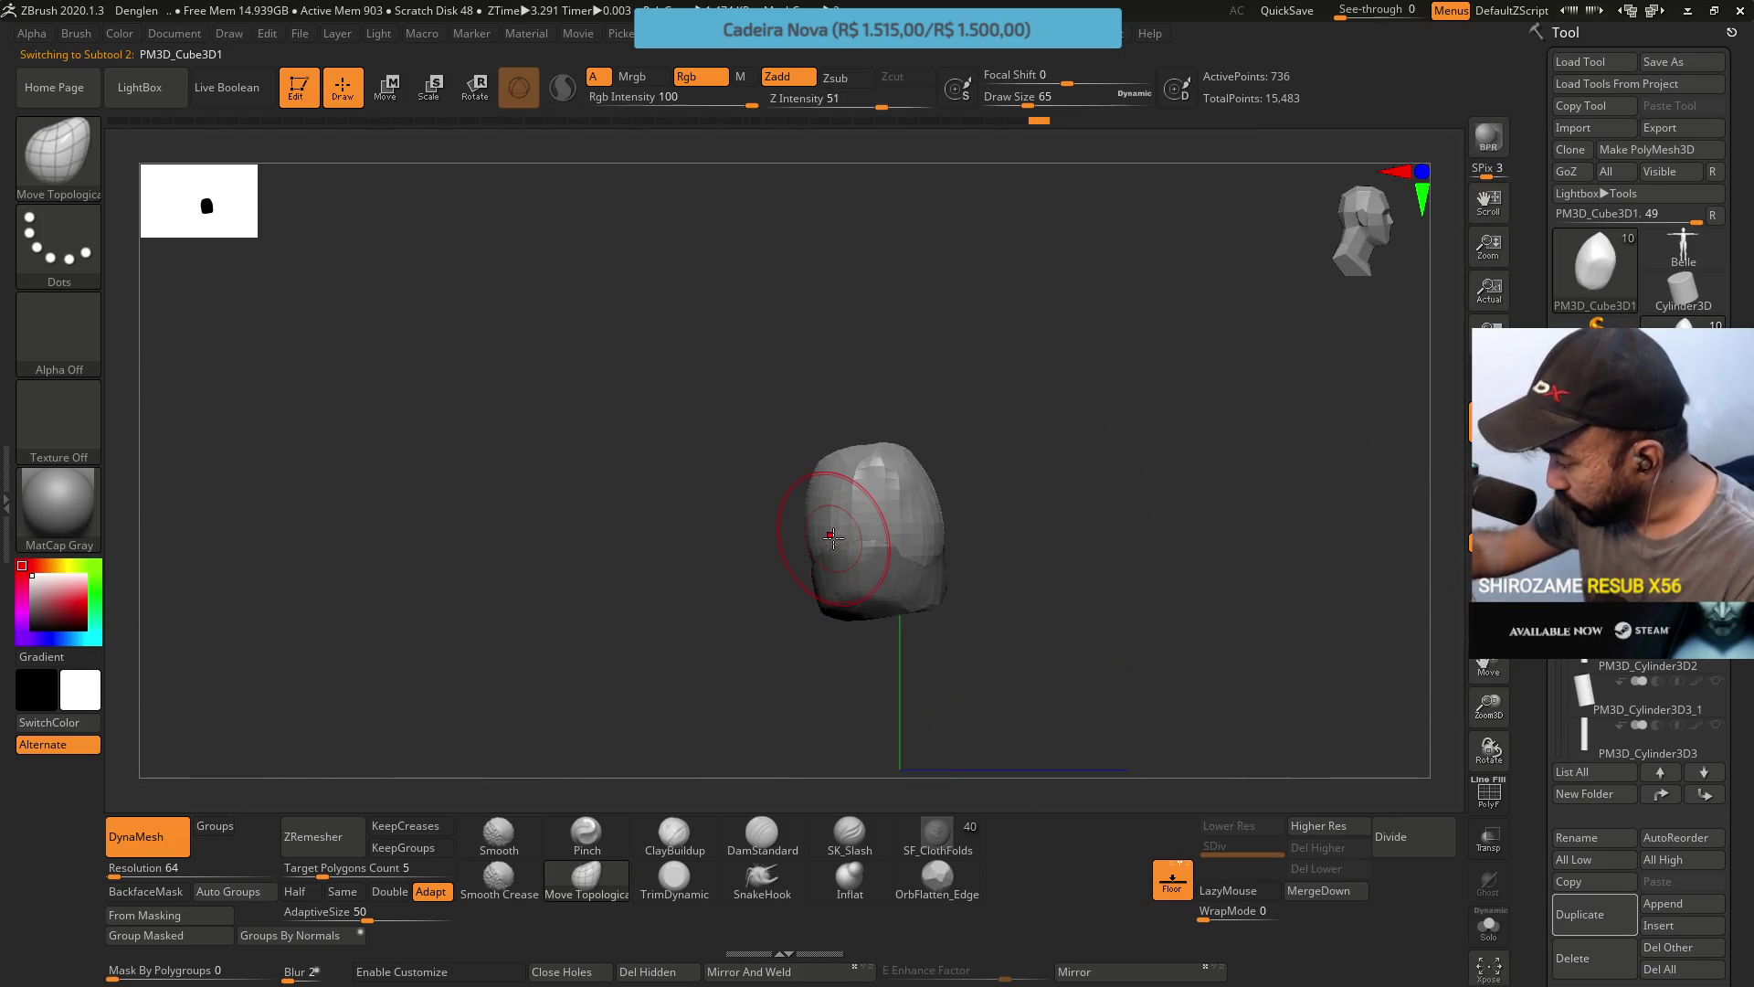
alt+click(830, 534)
mouse_move(873, 573)
right_down()
mouse_move(835, 548)
mouse_move(868, 577)
mouse_move(836, 645)
mouse_move(854, 604)
right_up()
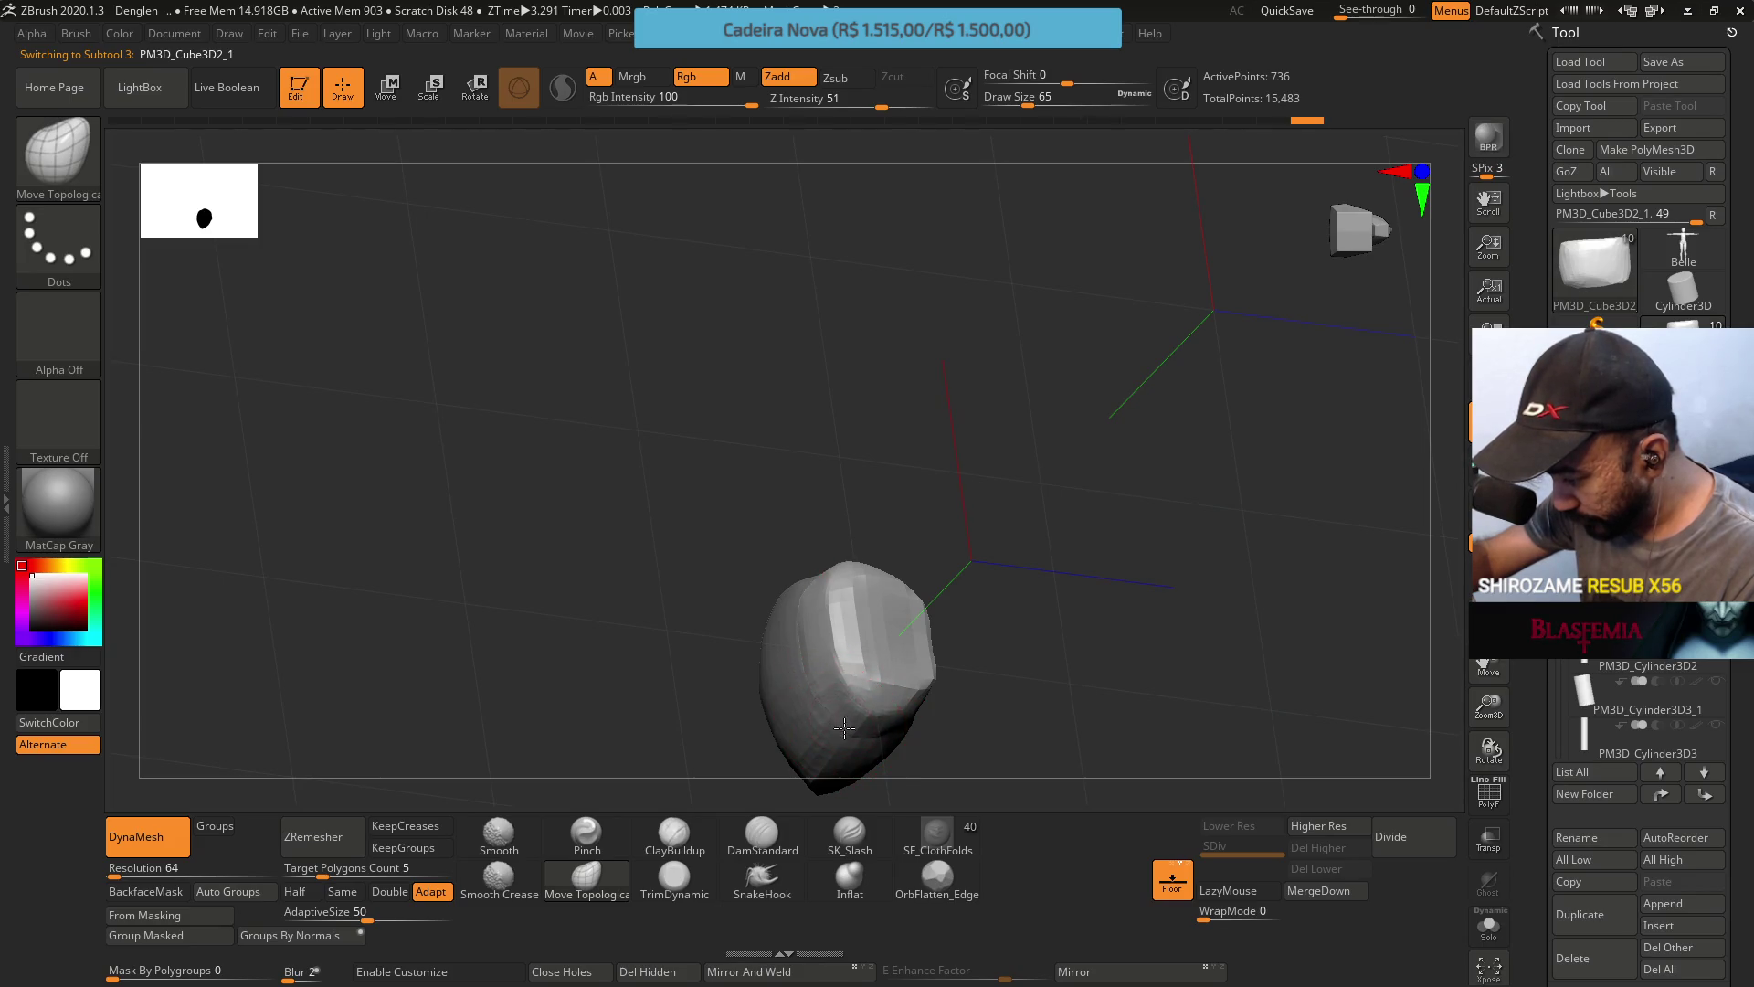
mouse_move(843, 727)
right_down()
mouse_move(811, 587)
mouse_move(822, 548)
mouse_move(795, 607)
mouse_move(831, 529)
mouse_move(850, 579)
mouse_move(846, 557)
mouse_move(944, 524)
mouse_move(884, 480)
mouse_move(951, 489)
mouse_move(881, 567)
mouse_move(908, 392)
mouse_move(803, 567)
mouse_move(920, 512)
mouse_move(940, 521)
mouse_move(896, 512)
right_up()
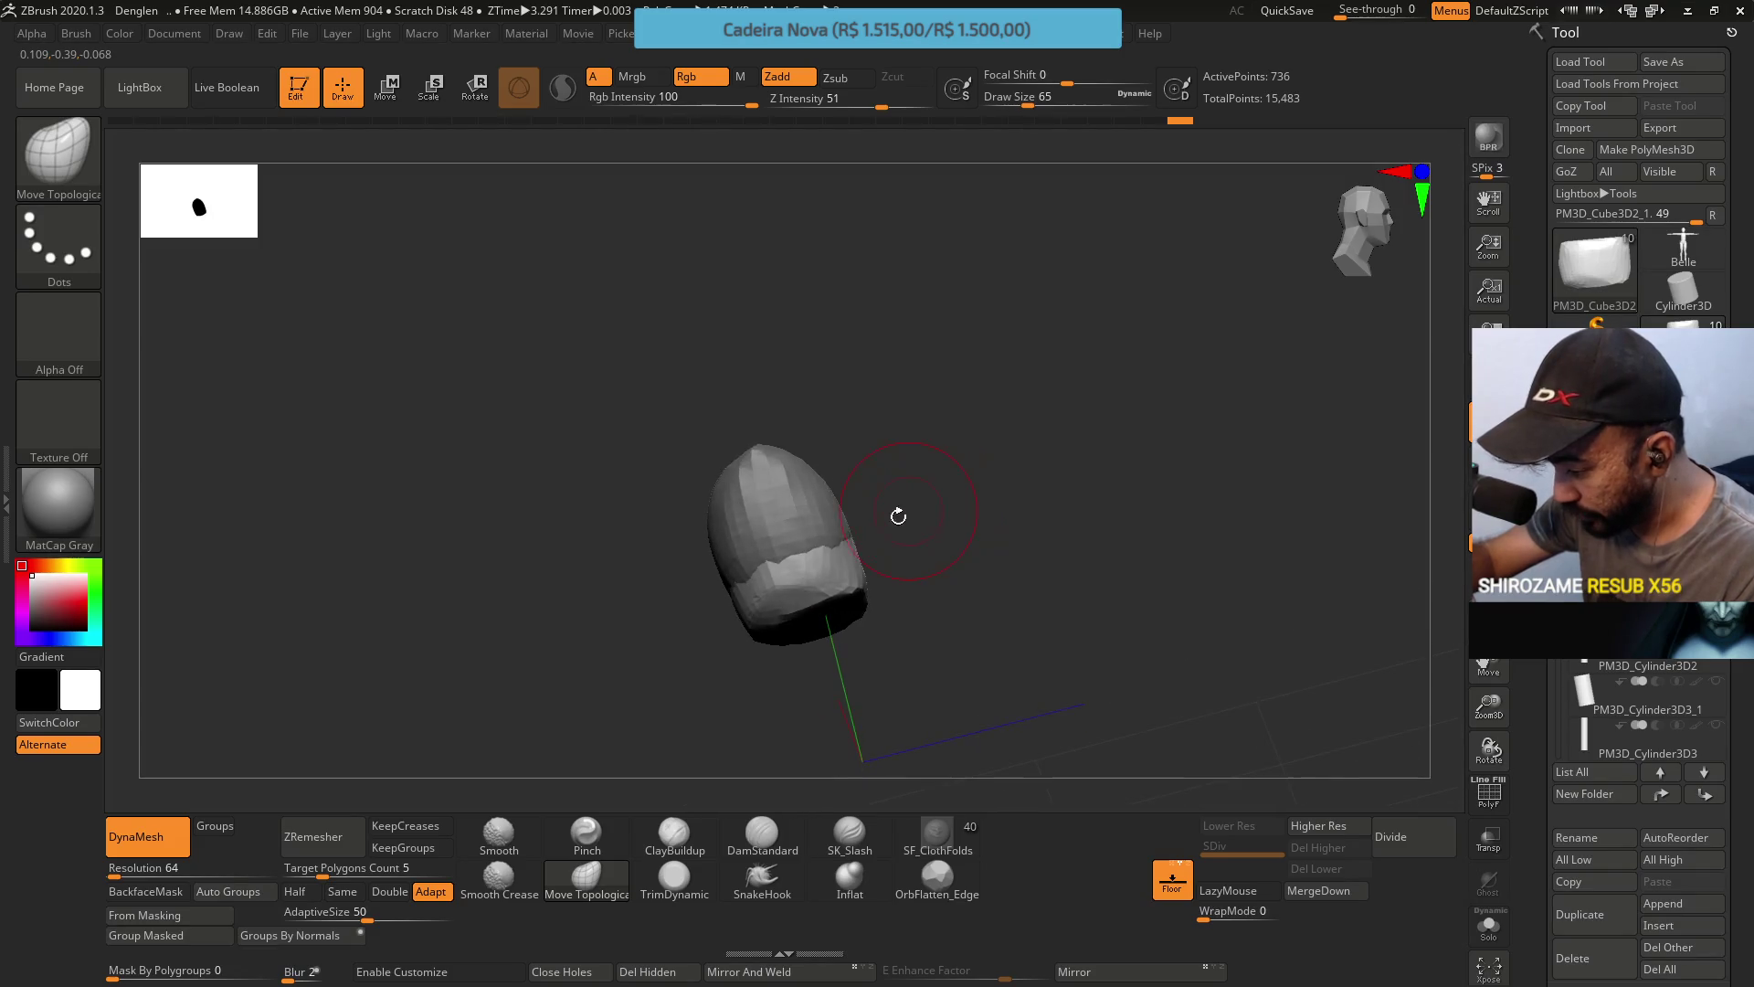
right_drag(822, 579, 911, 548)
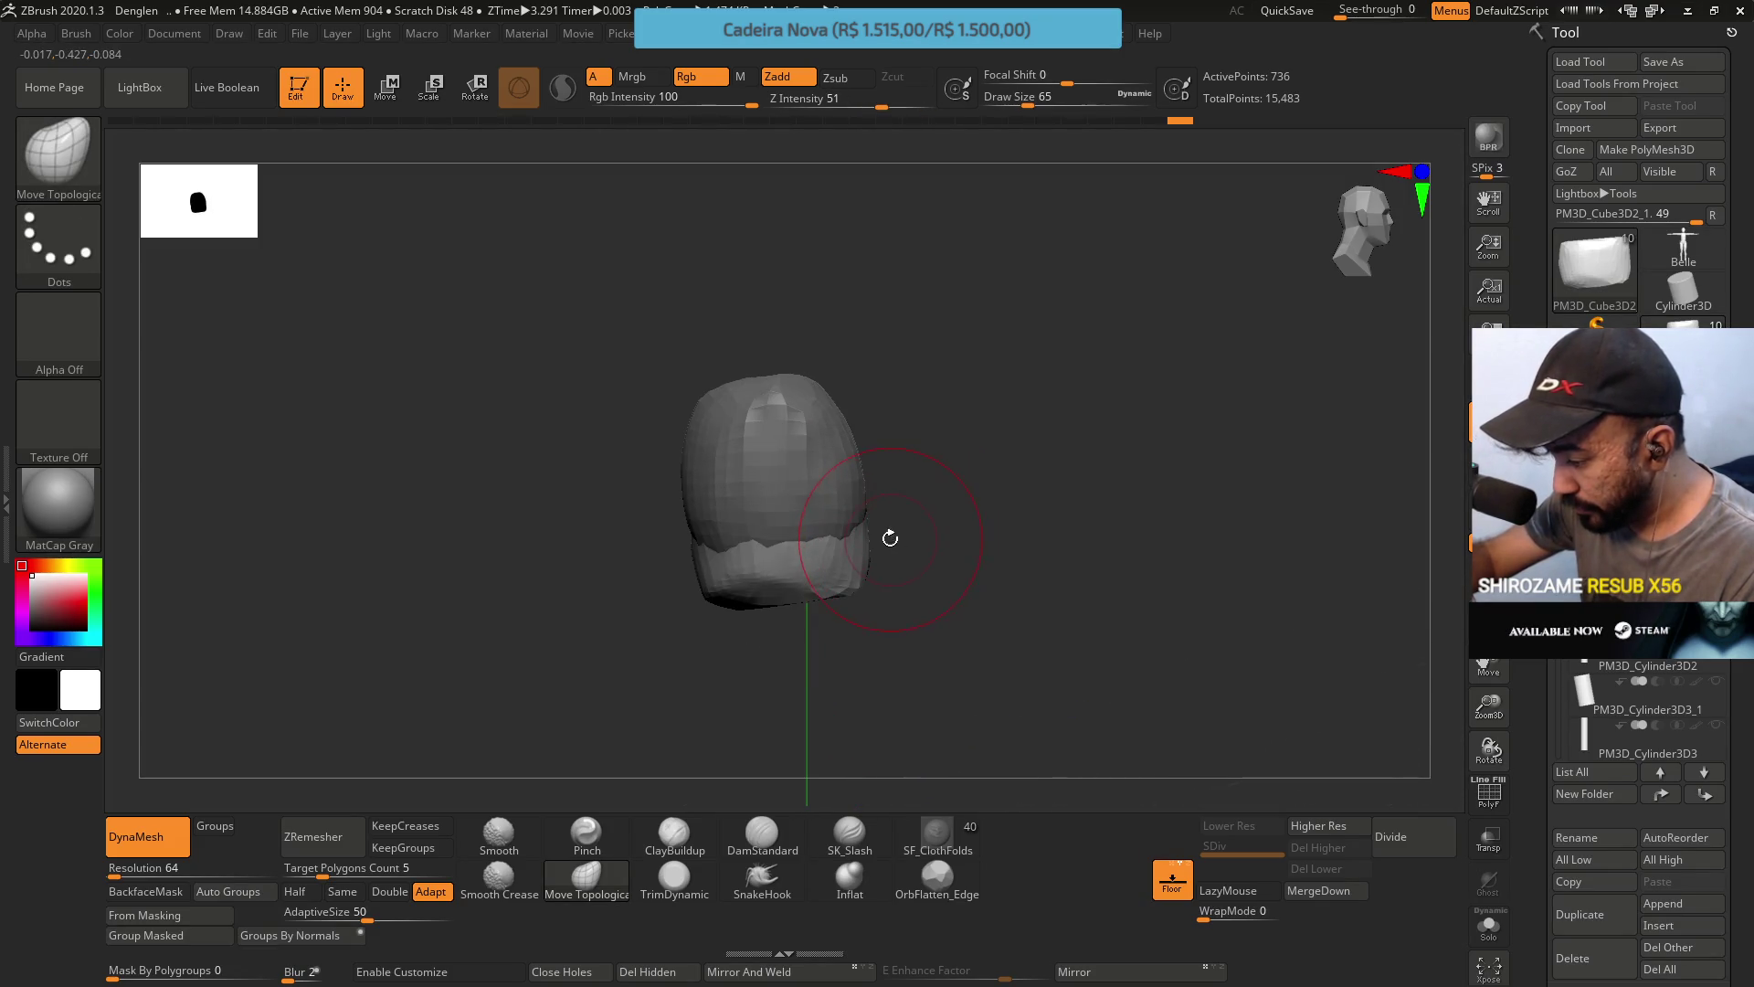
After trying TrimDynamic, build up clay on the side piece's cut end and lower band.
click(675, 879)
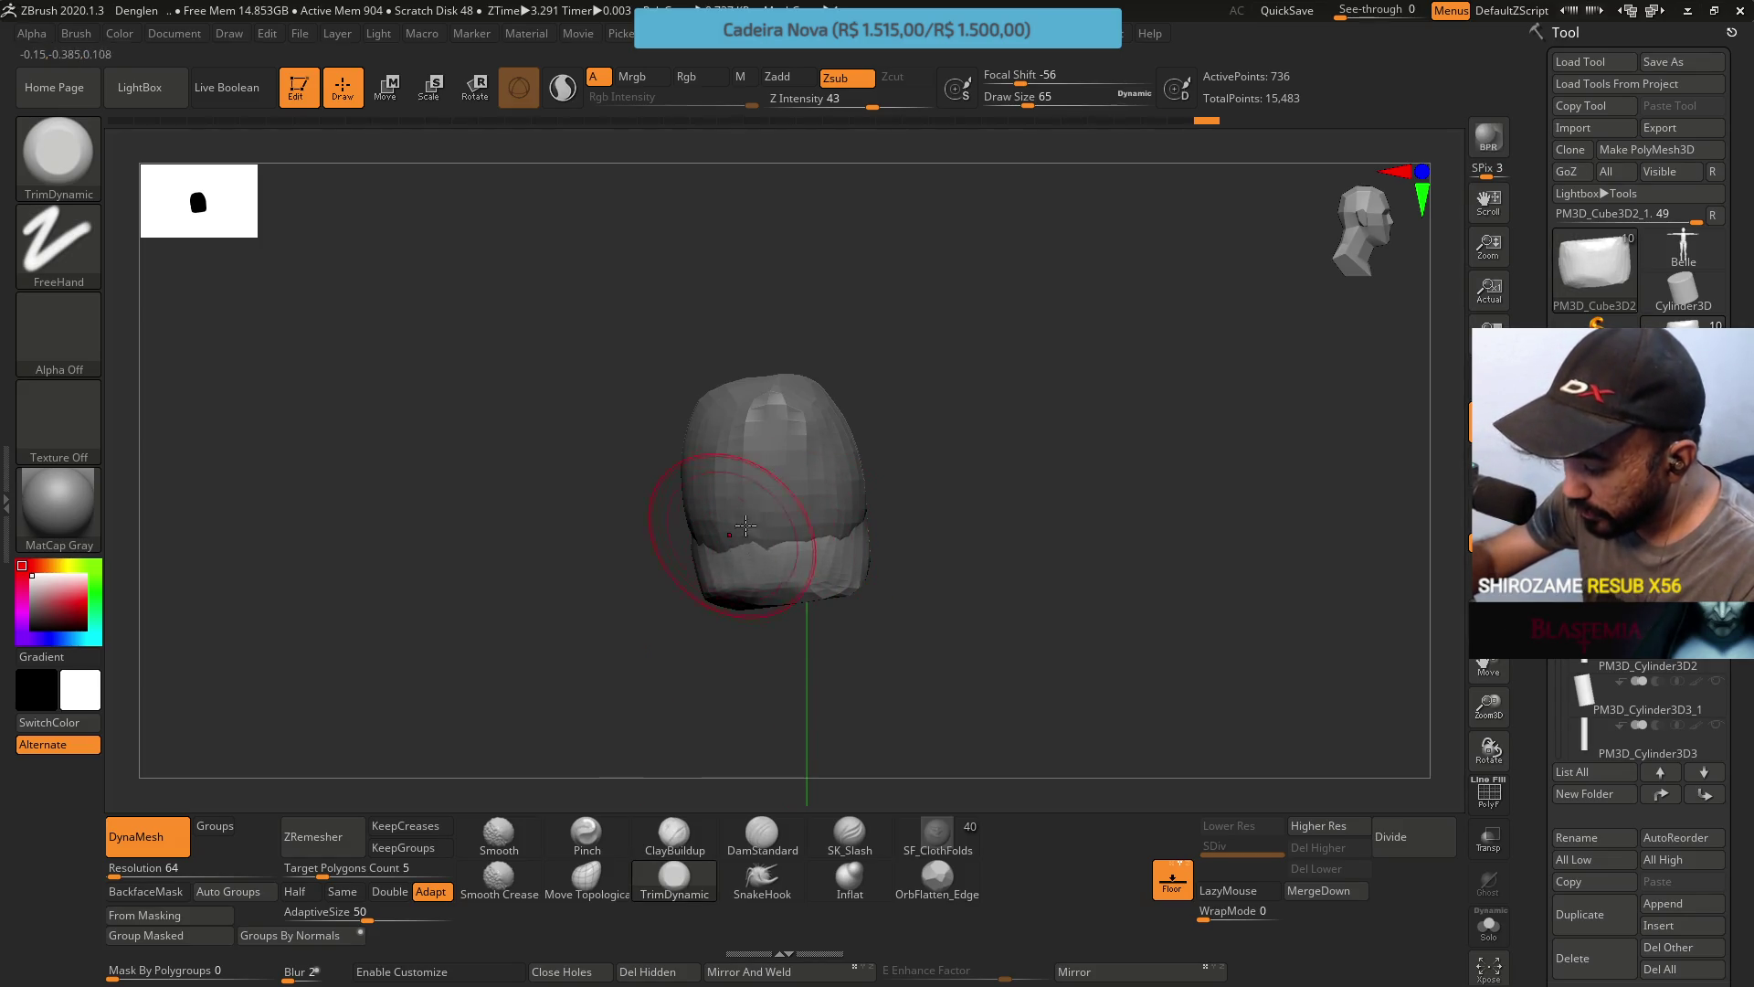
right_drag(725, 462, 744, 509)
right_drag(662, 549, 644, 571)
click(675, 834)
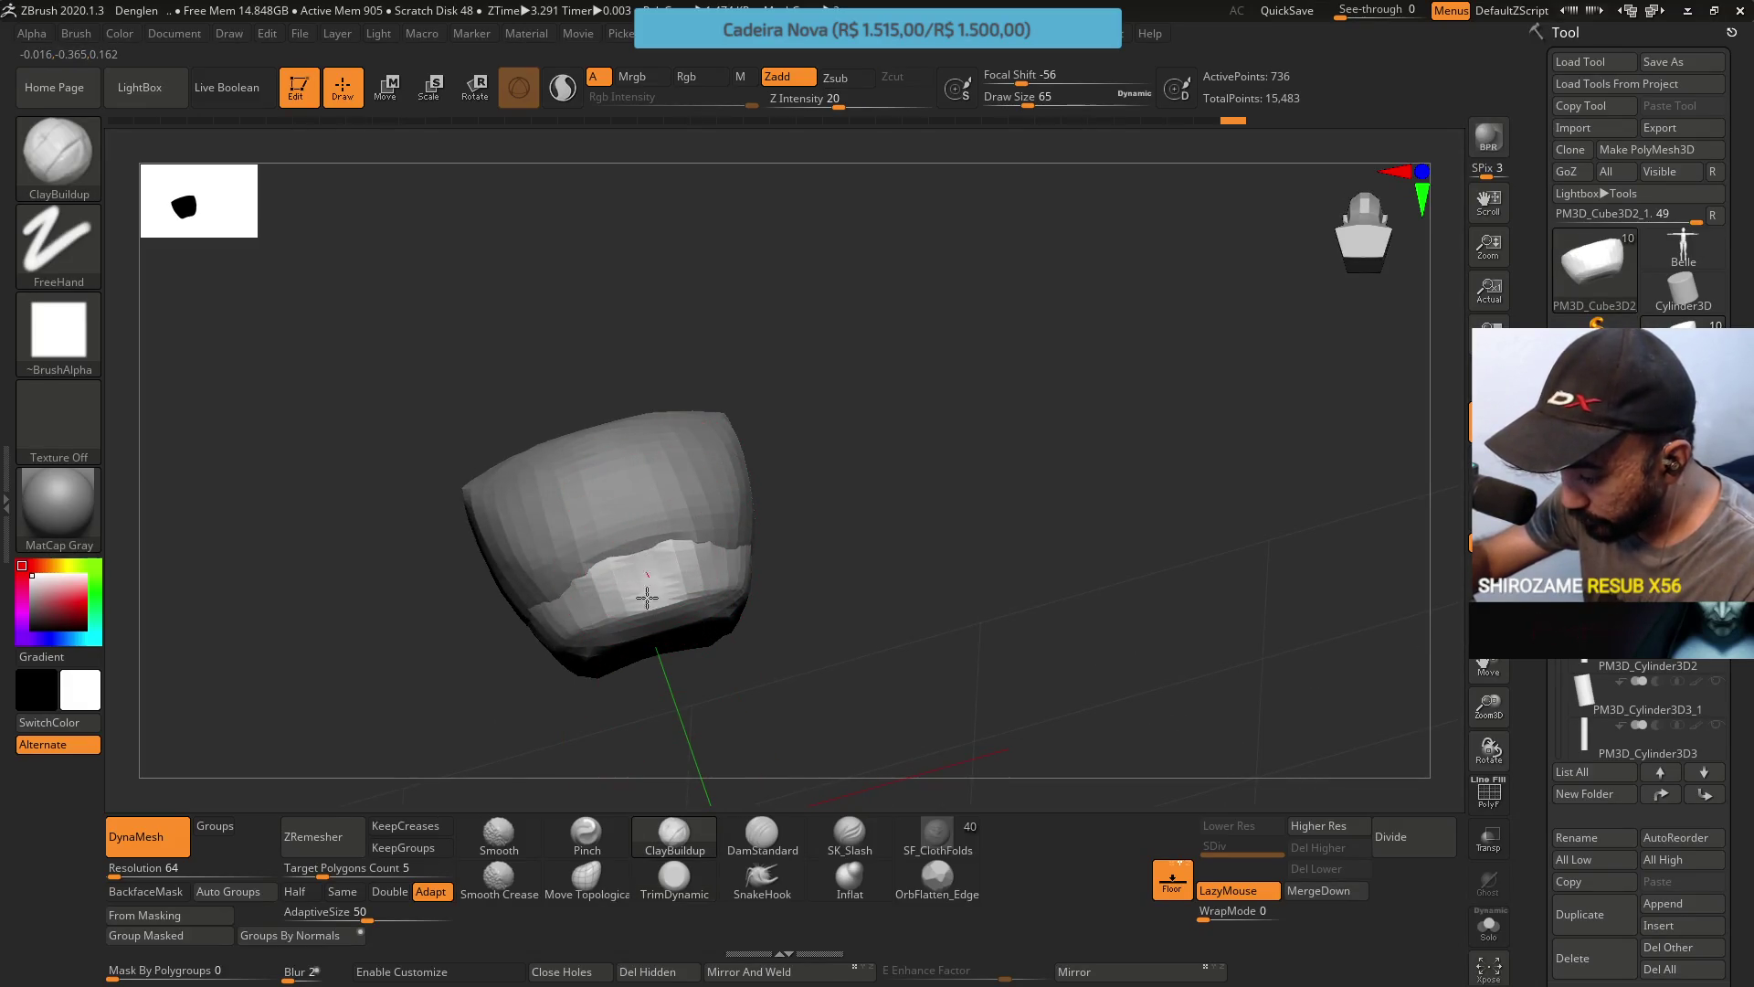
mouse_move(634, 560)
right_down()
mouse_move(728, 503)
mouse_move(646, 548)
right_up()
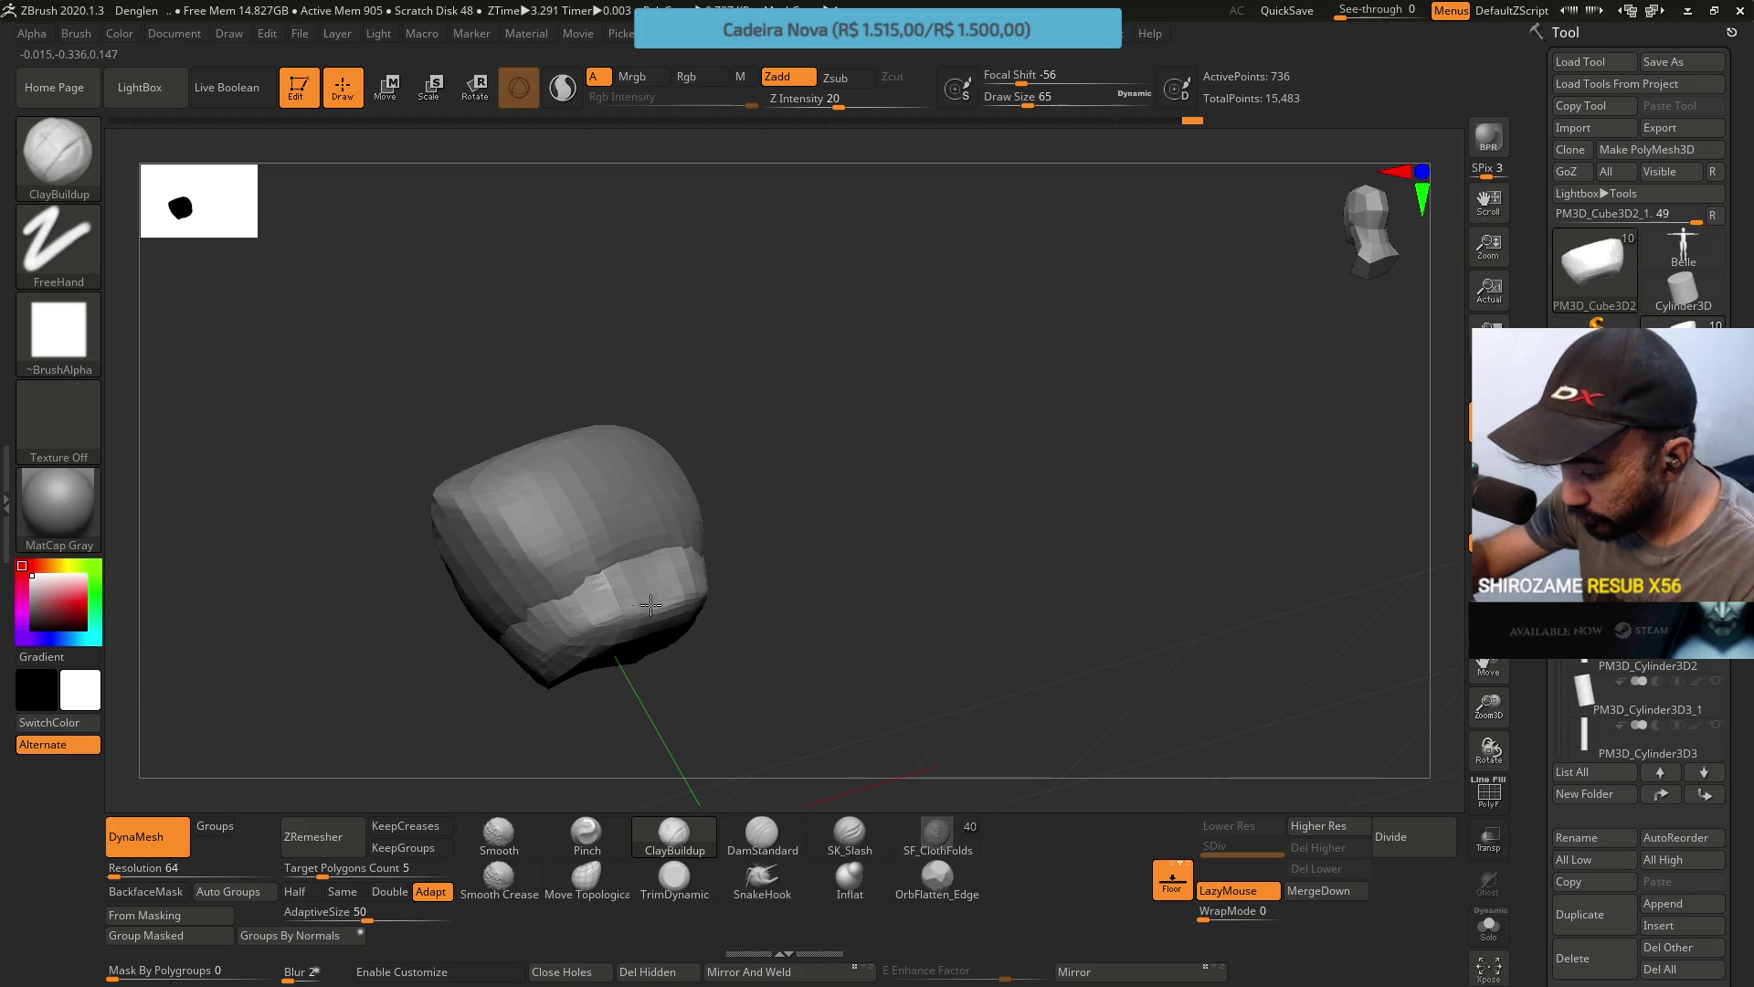
mouse_move(649, 604)
right_down()
mouse_move(689, 466)
mouse_move(677, 435)
right_up()
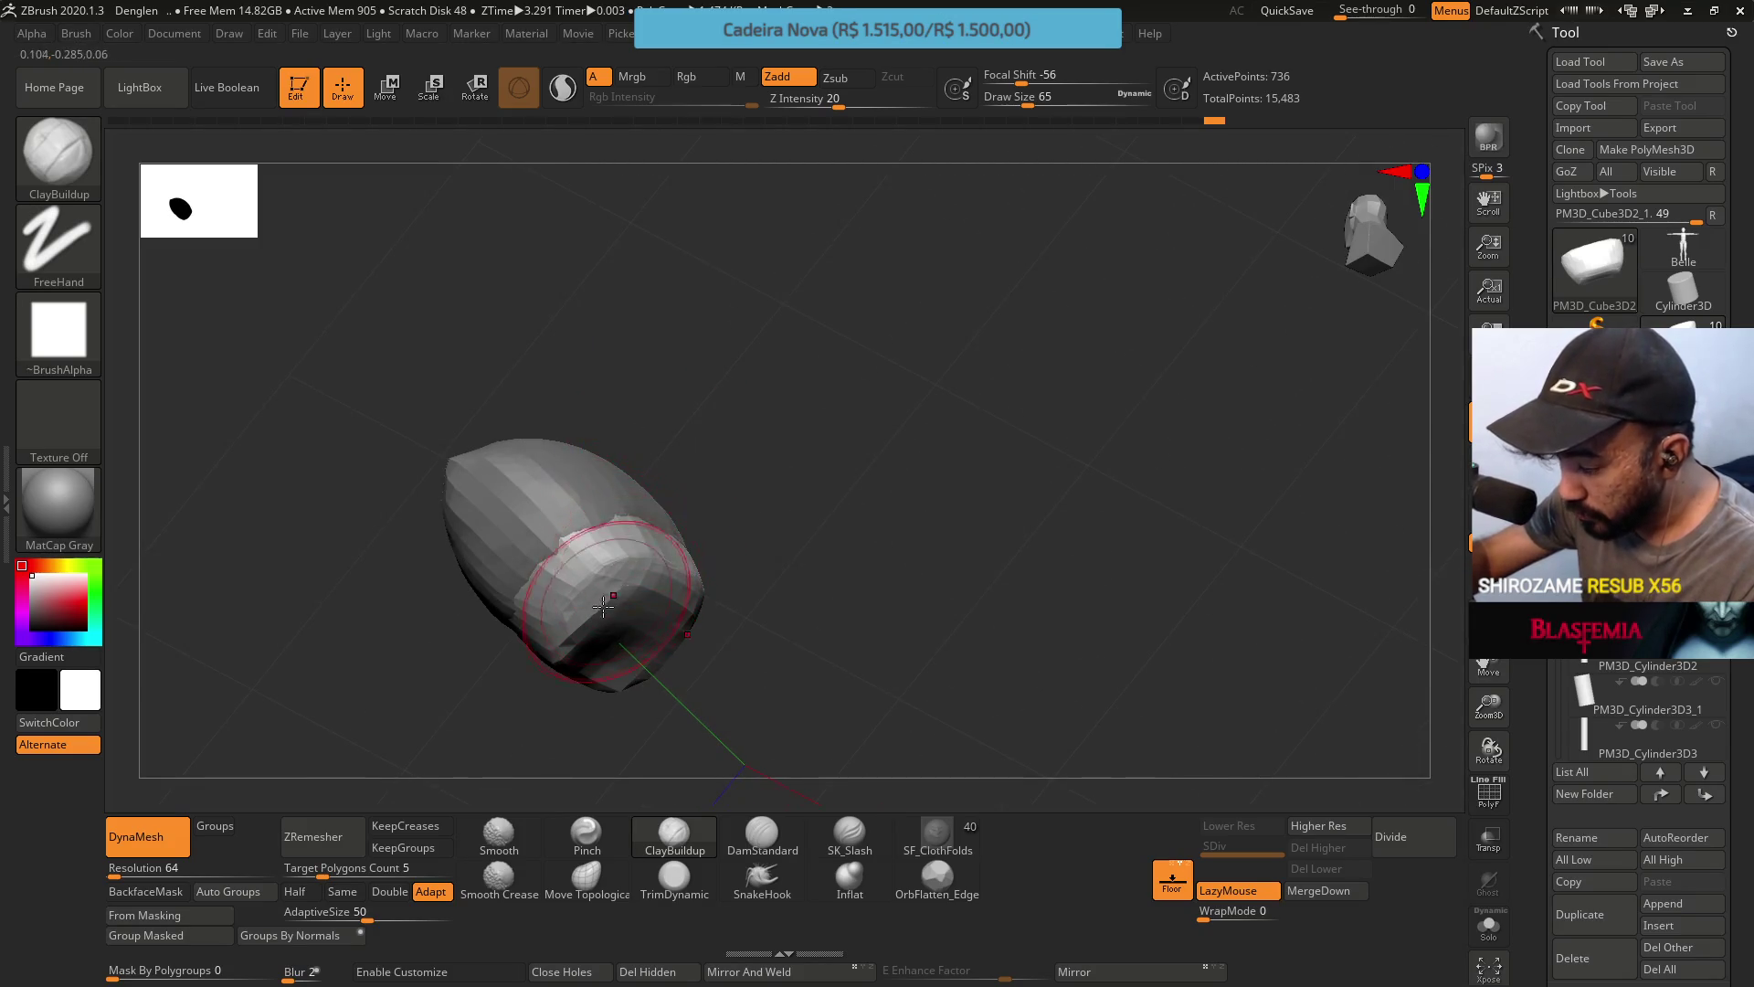
drag(603, 606, 596, 585)
mouse_move(638, 564)
right_down()
mouse_move(716, 462)
mouse_move(644, 589)
mouse_move(673, 505)
right_up()
drag(636, 607, 569, 599)
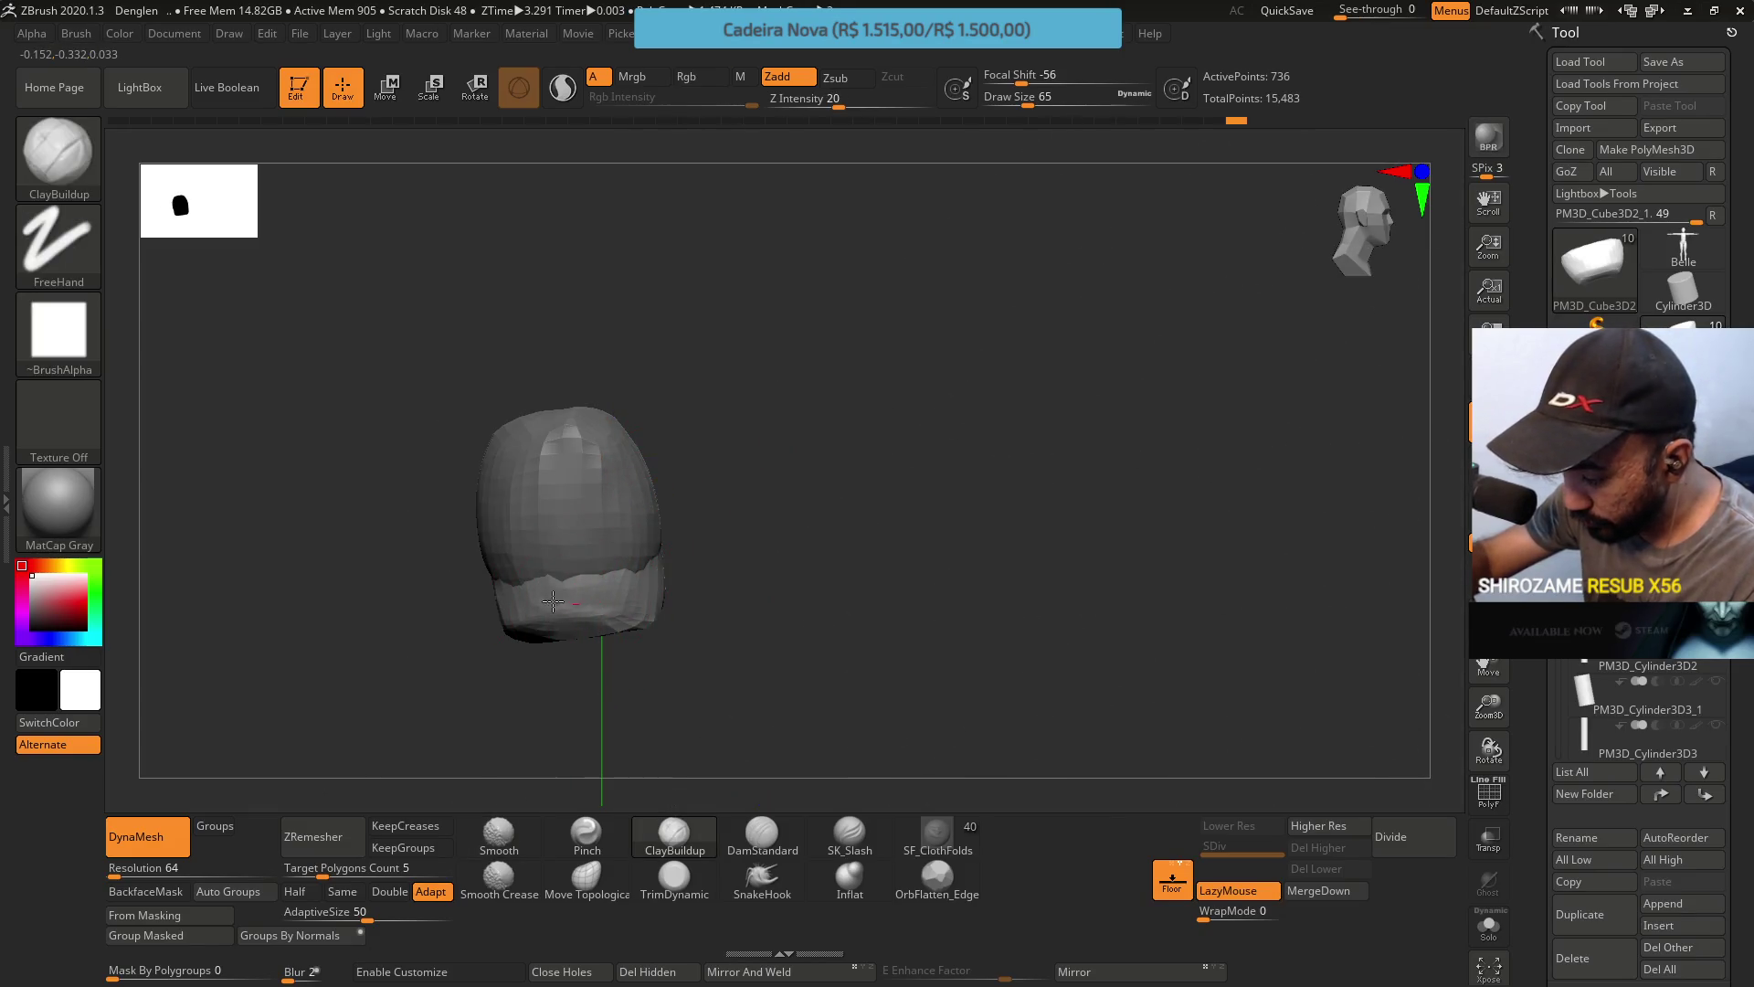
mouse_move(557, 584)
right_down()
mouse_move(646, 469)
mouse_move(705, 493)
mouse_move(743, 433)
mouse_move(759, 501)
mouse_move(677, 463)
right_up()
Switch to Move Topological, check the piece's underside, then change to TrimDynamic.
key(b)
key(m)
key(t)
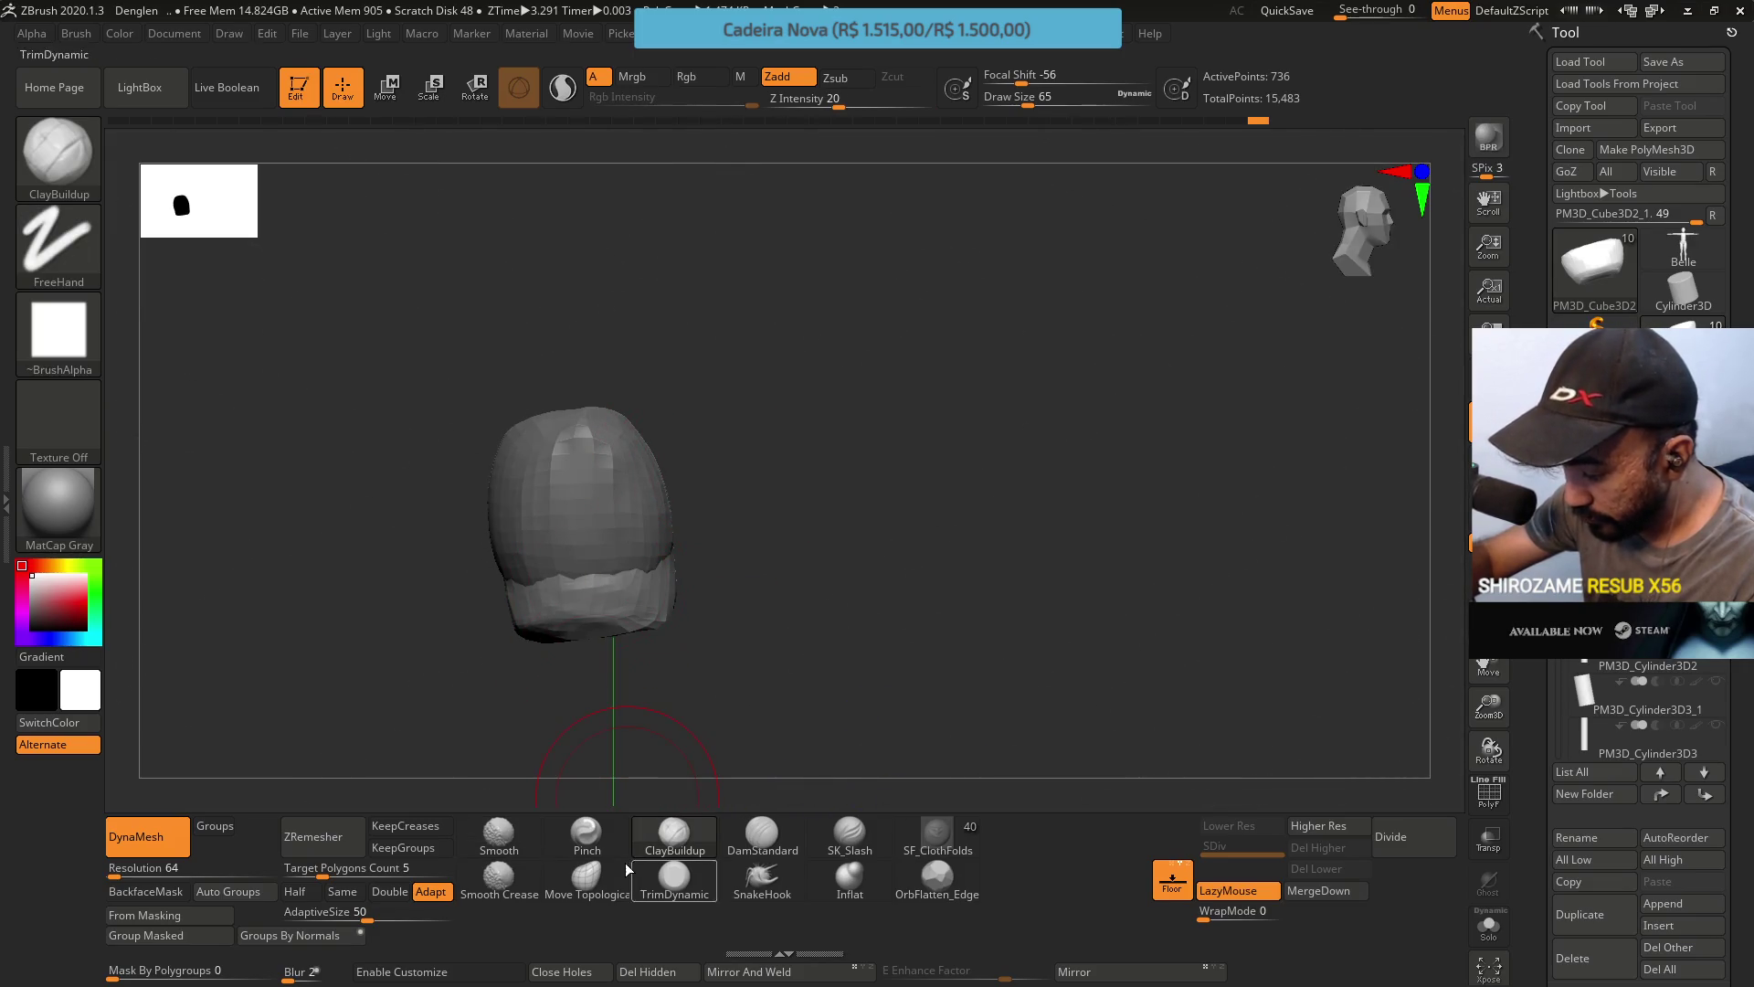
mouse_move(573, 625)
right_down()
mouse_move(550, 631)
mouse_move(555, 607)
right_up()
key(b)
key(t)
key(d)
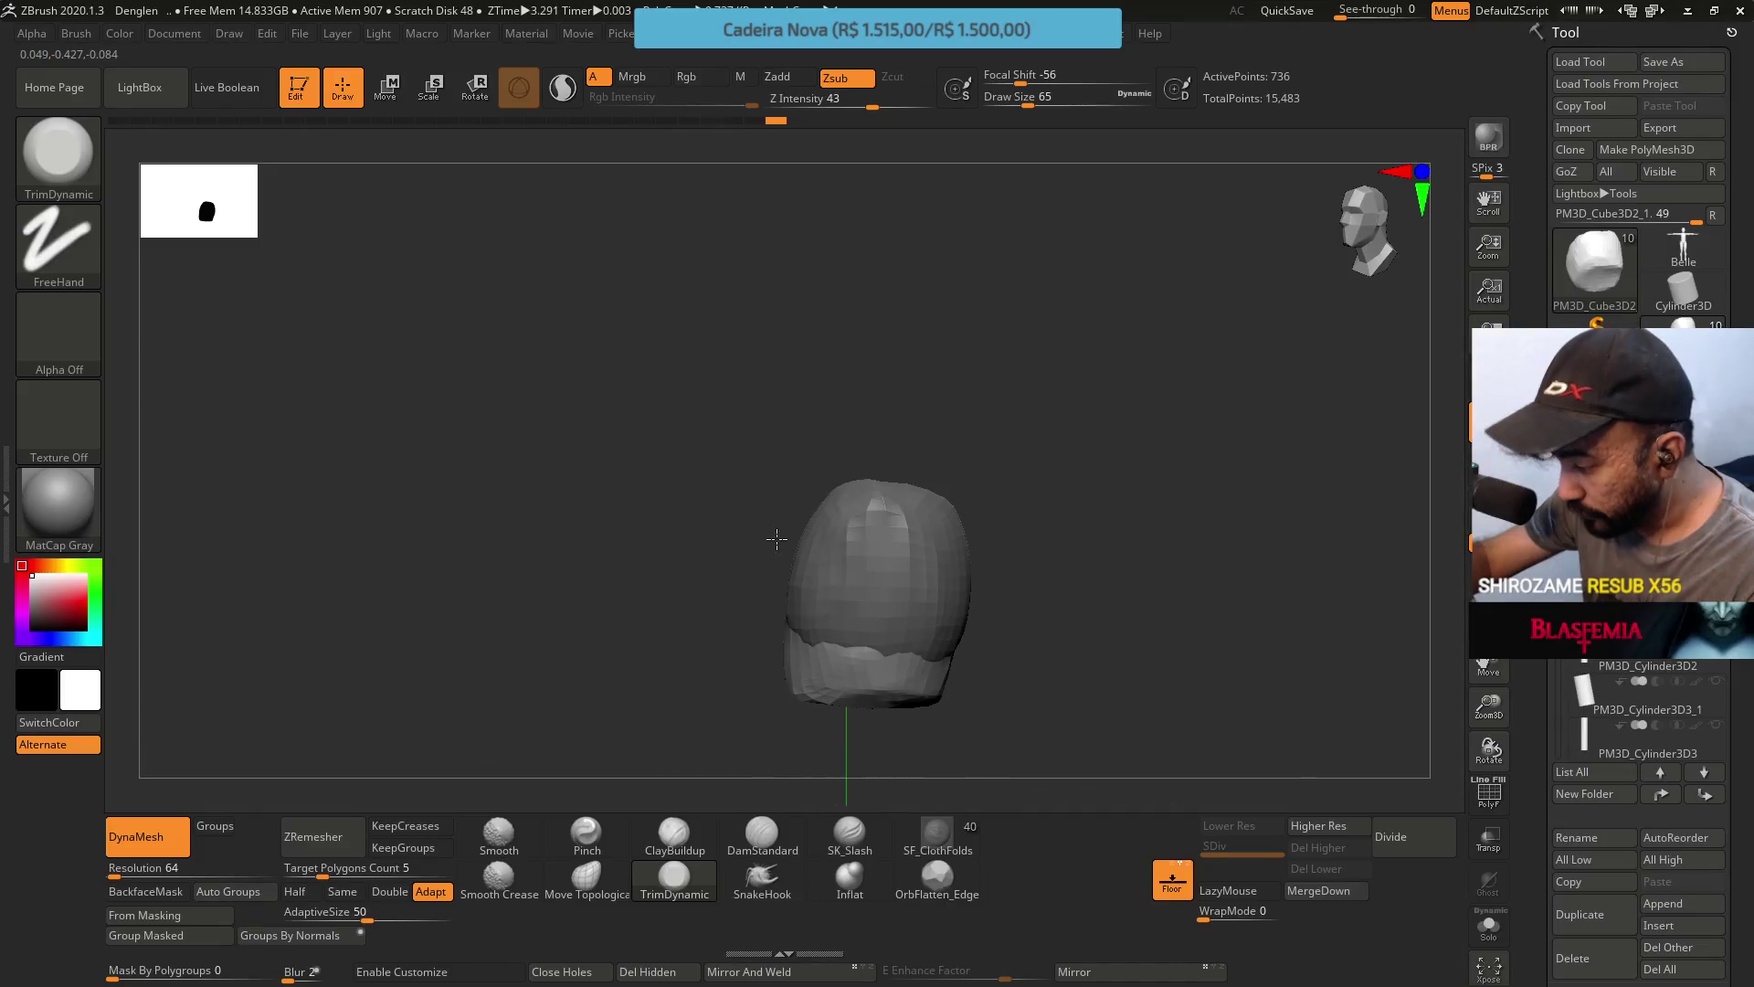
Return to Move Topological and orbit around to check the rounded block's shape.
right_drag(764, 489, 796, 443)
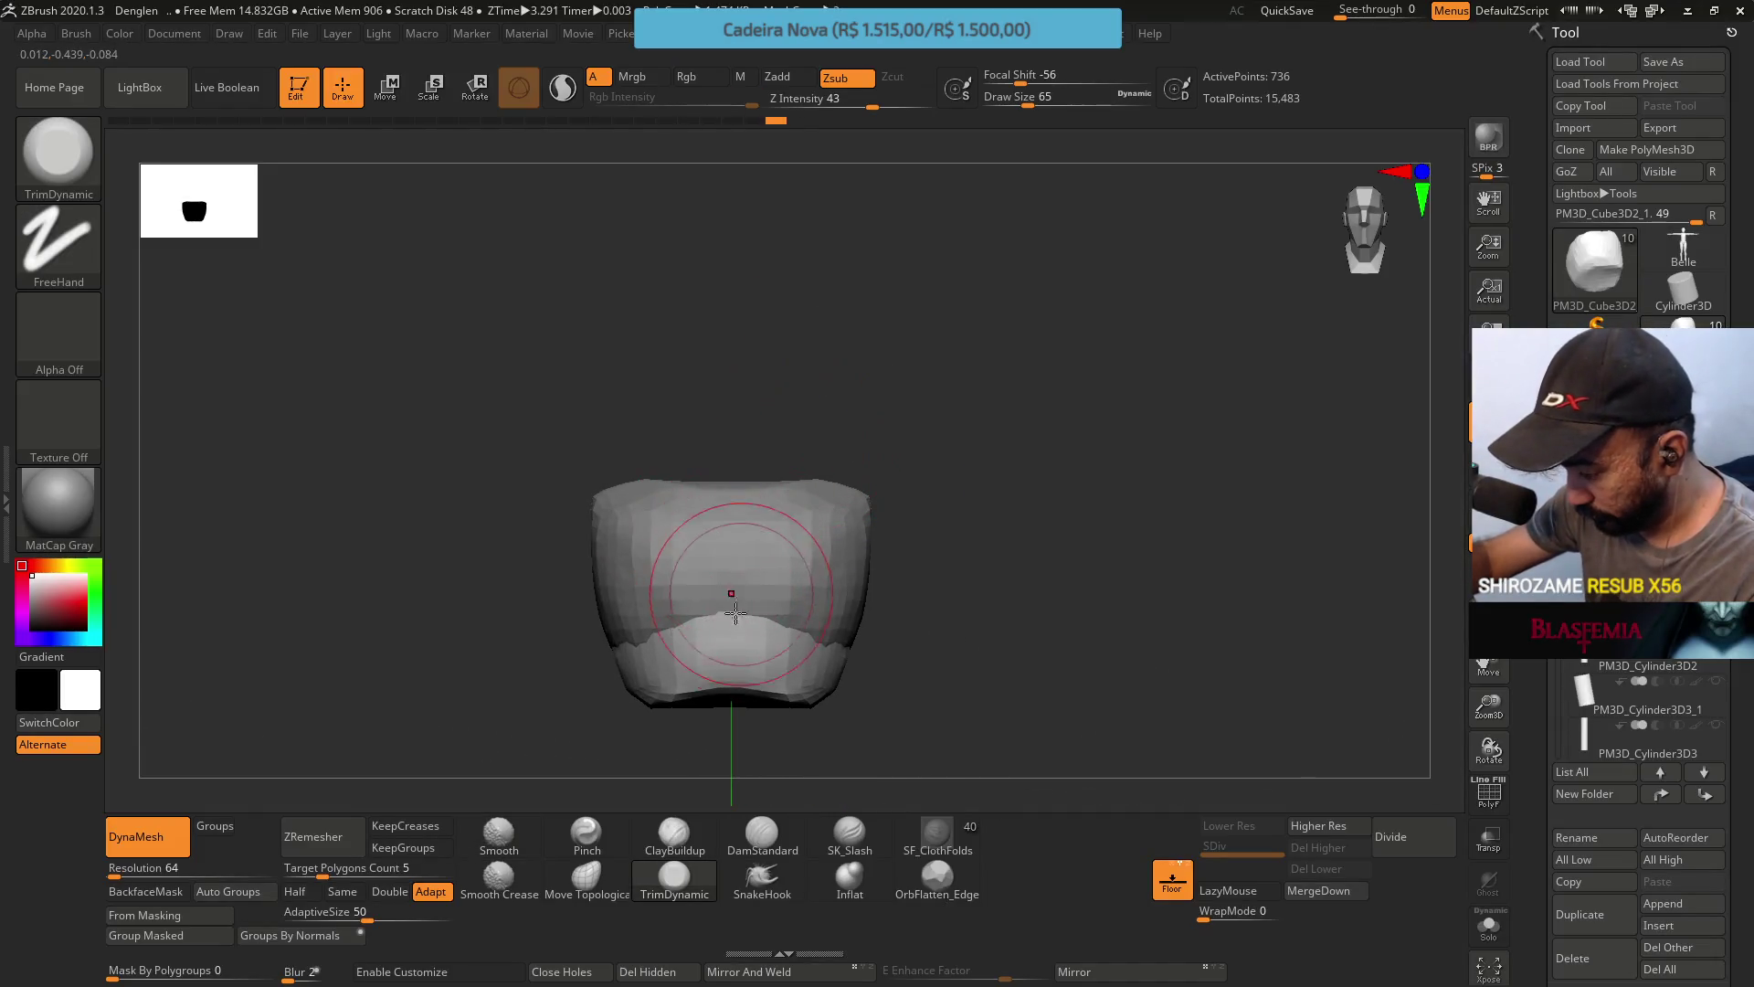
right_drag(726, 589, 729, 648)
key(b)
key(m)
key(t)
mouse_move(768, 576)
right_down()
mouse_move(686, 579)
mouse_move(695, 493)
right_up()
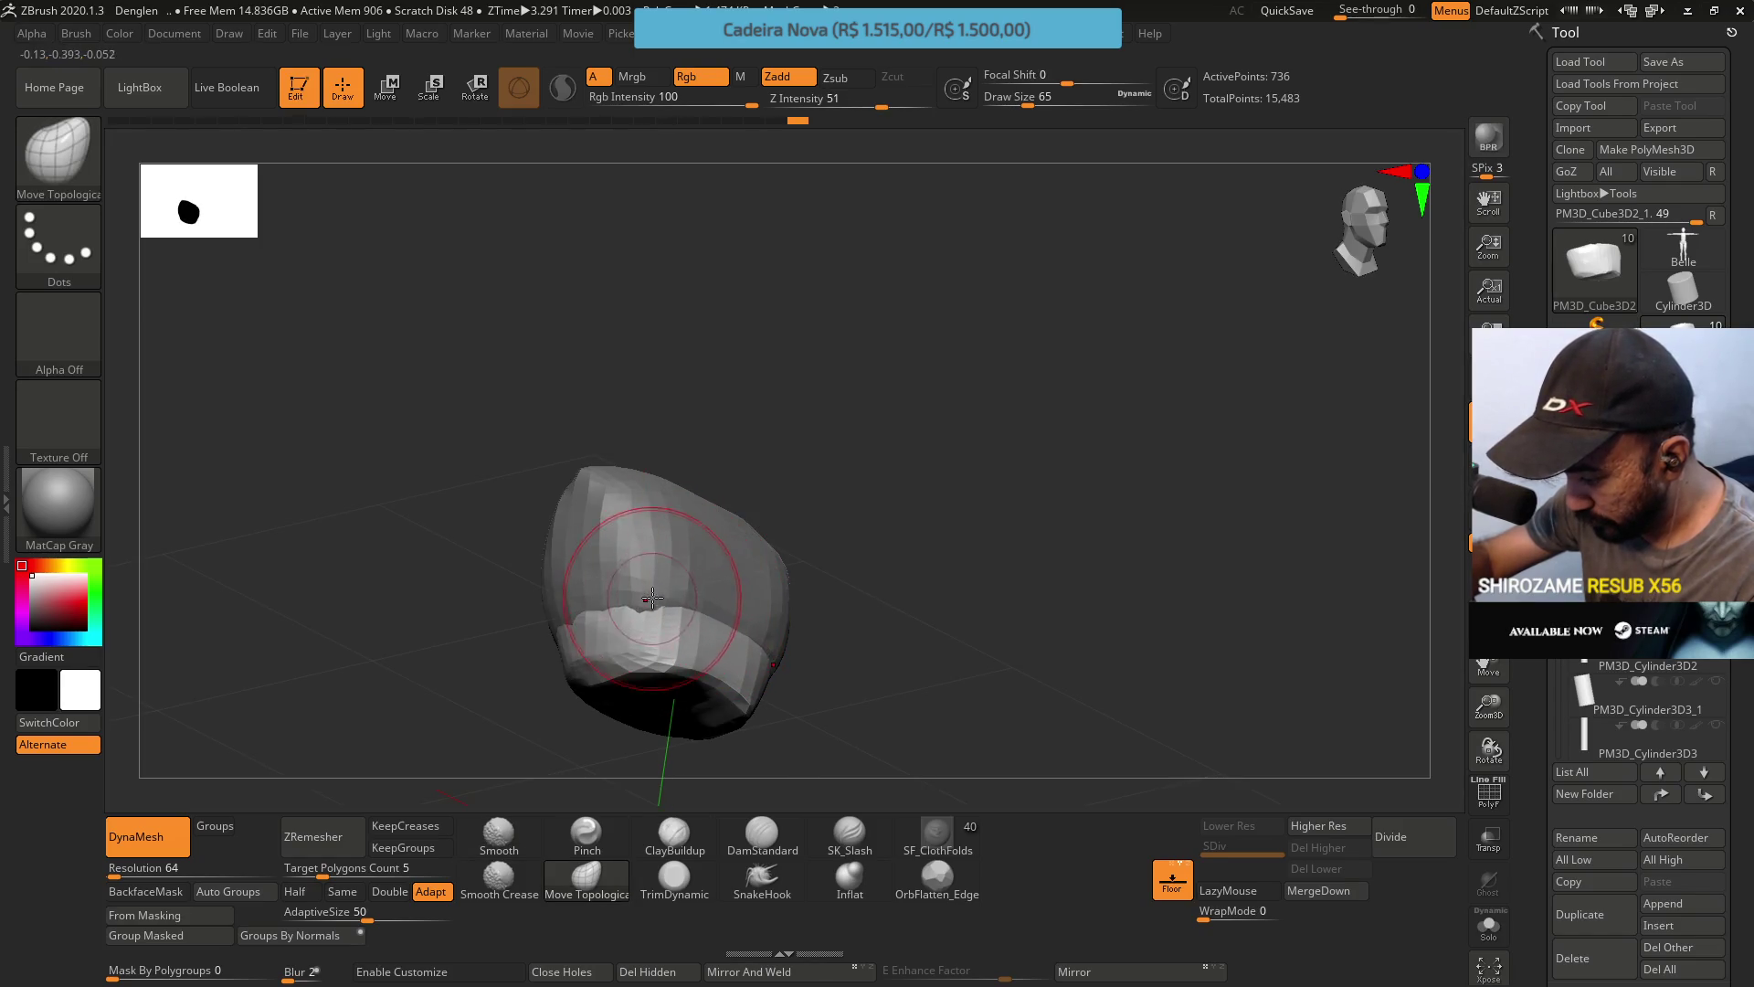
mouse_move(645, 548)
right_down()
mouse_move(603, 603)
mouse_move(672, 518)
right_up()
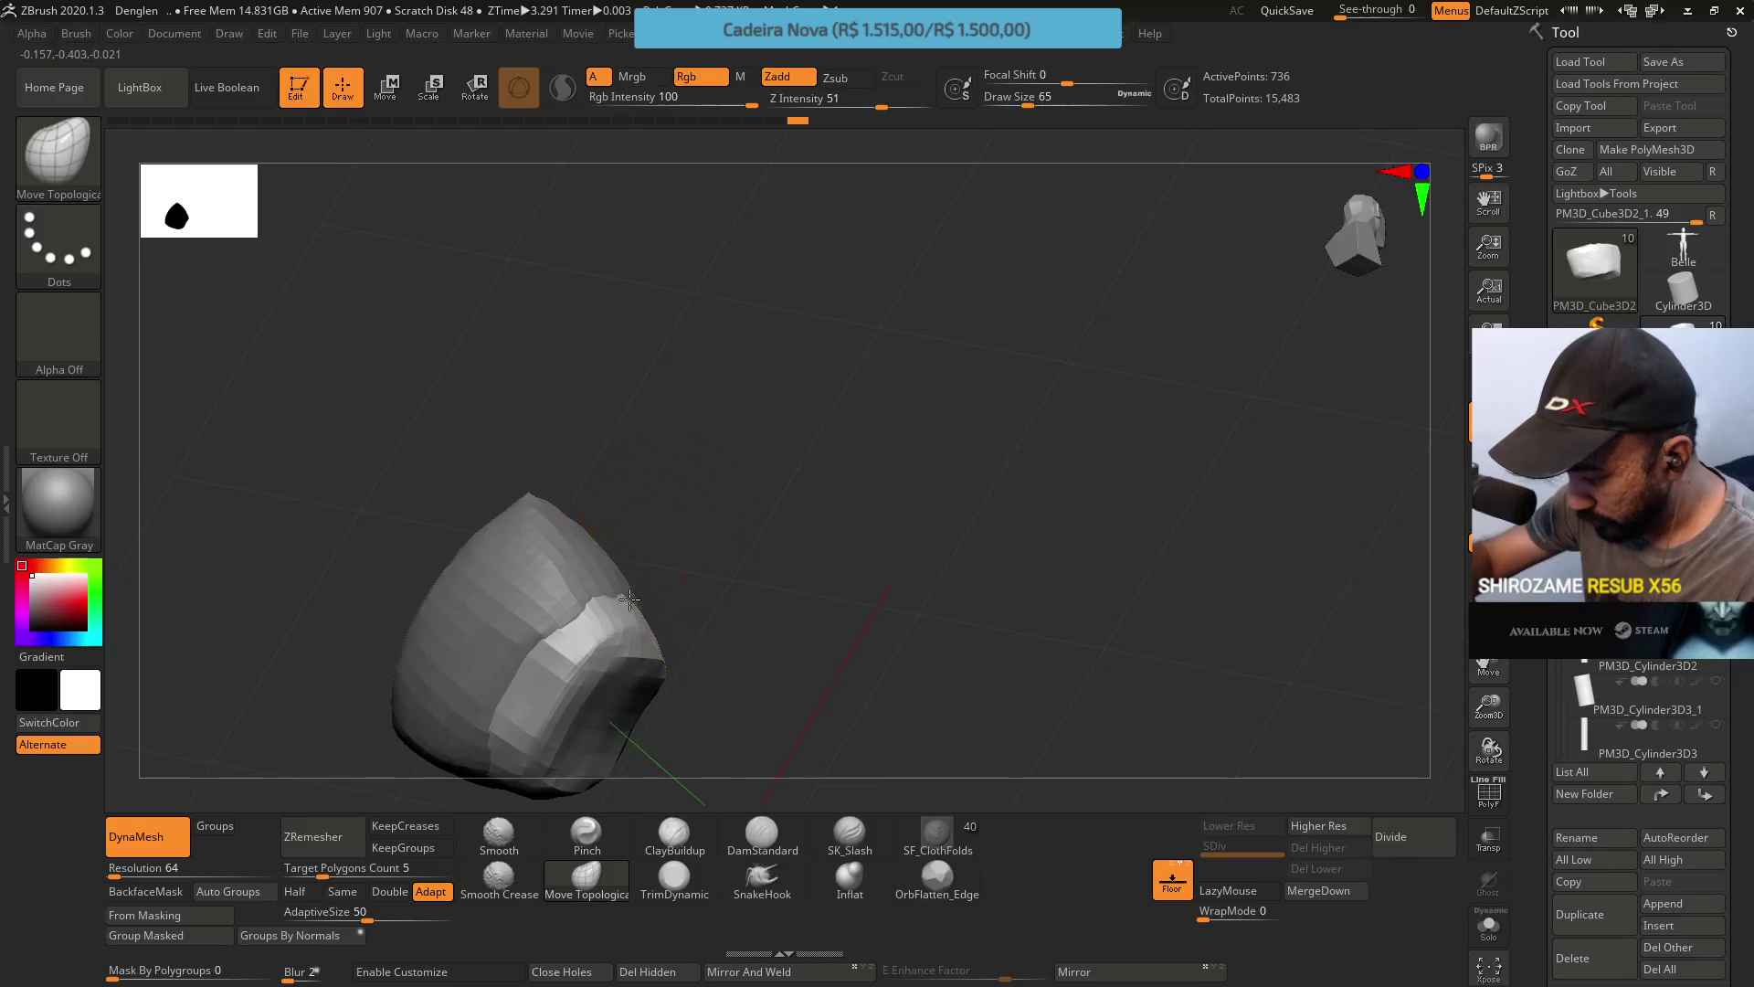
mouse_move(560, 587)
right_down()
mouse_move(668, 480)
mouse_move(622, 552)
mouse_move(587, 536)
right_up()
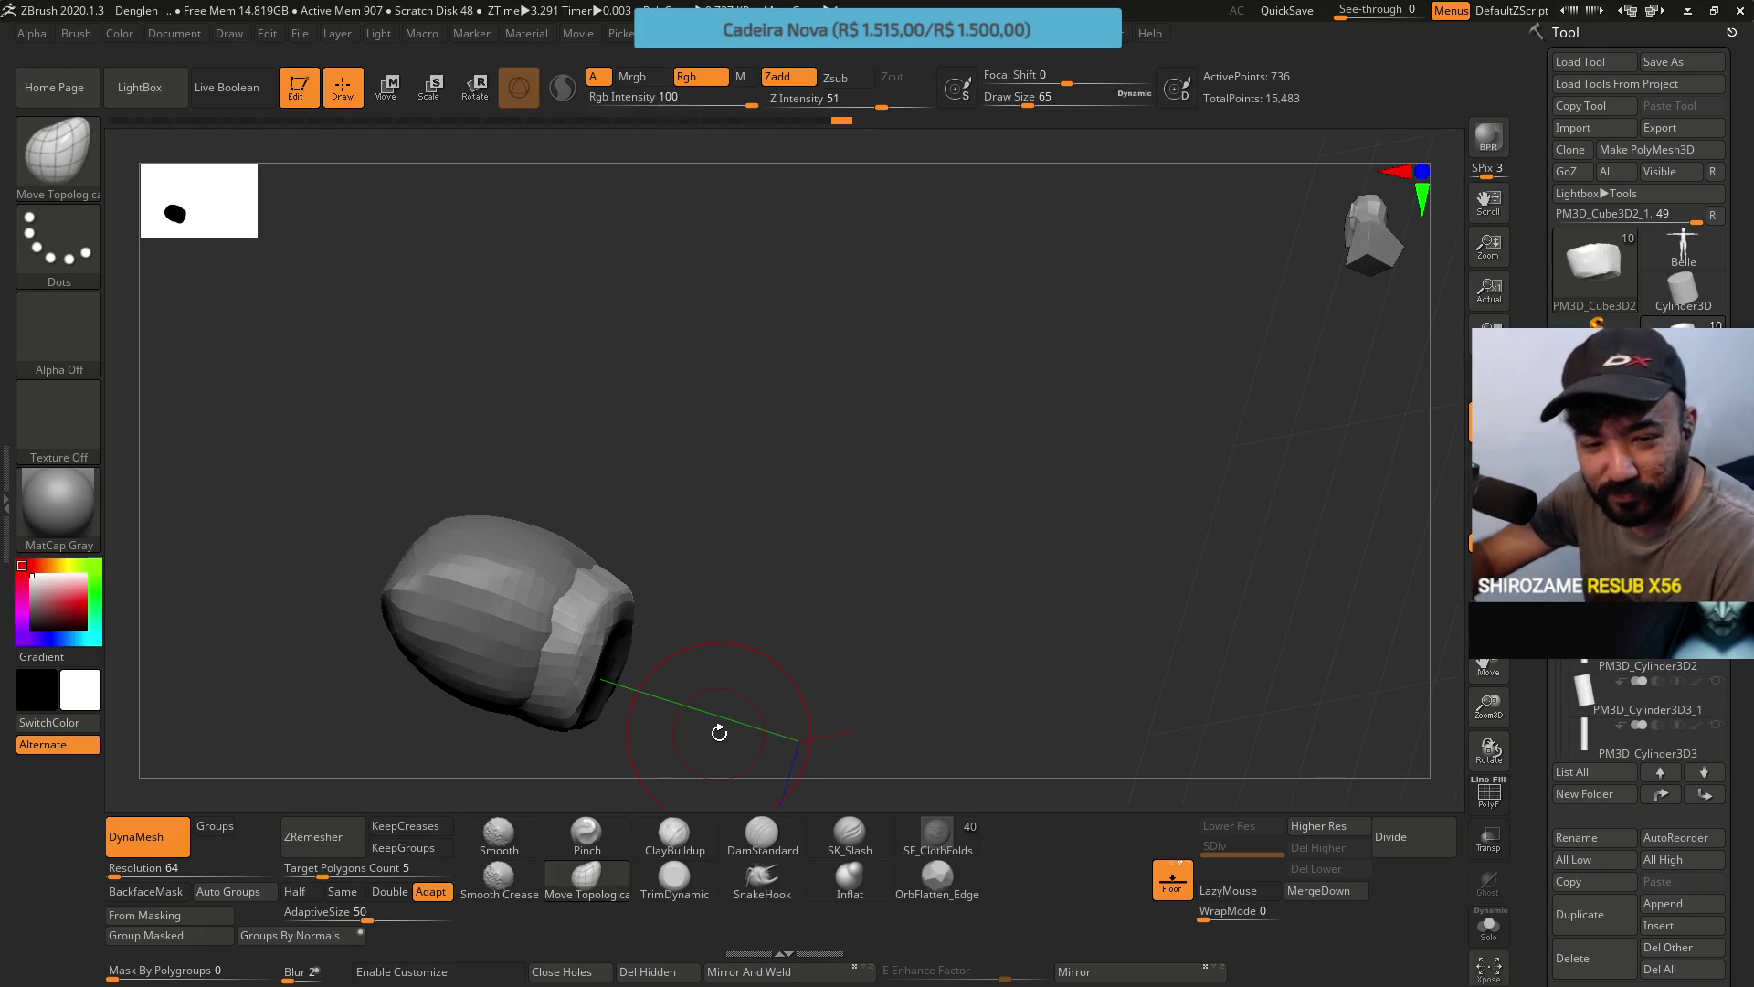
Turn to a straight front view and make PM3D_Cube3D1 the active subtool.
mouse_move(688, 514)
mouse_down()
mouse_move(644, 566)
mouse_move(590, 489)
mouse_move(607, 508)
mouse_move(725, 508)
mouse_move(709, 509)
mouse_move(717, 431)
mouse_up()
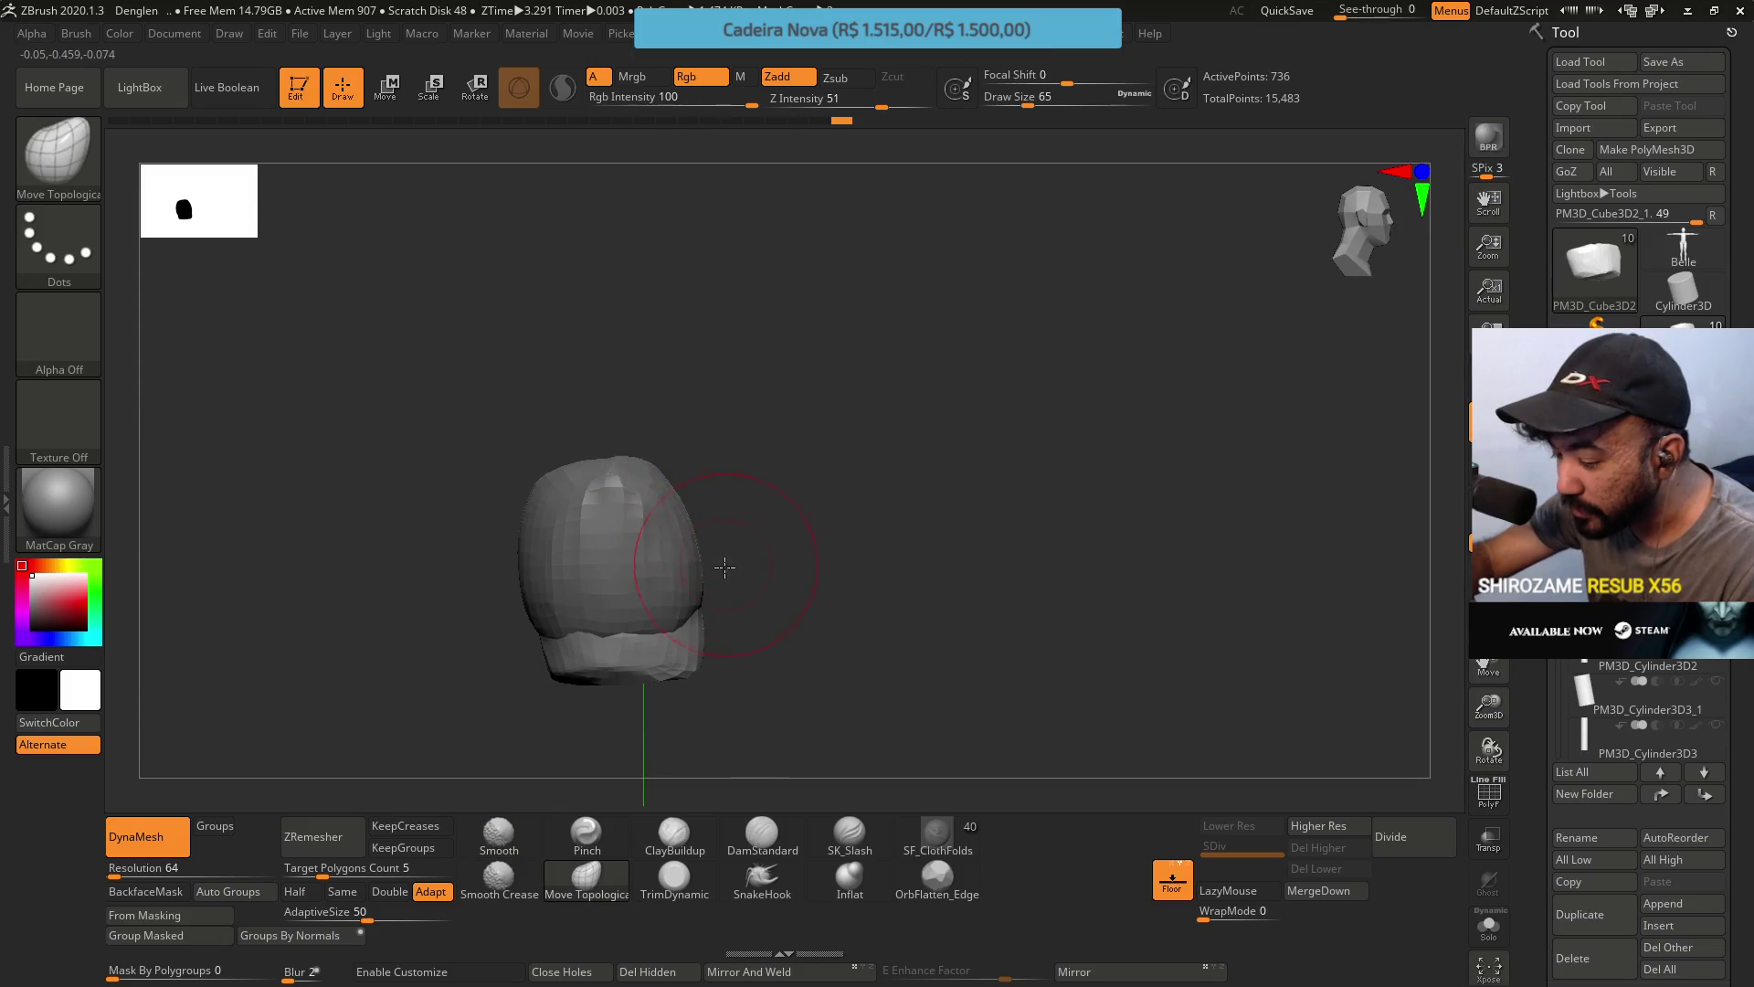
mouse_move(725, 567)
mouse_down()
mouse_move(713, 539)
mouse_move(654, 548)
mouse_up()
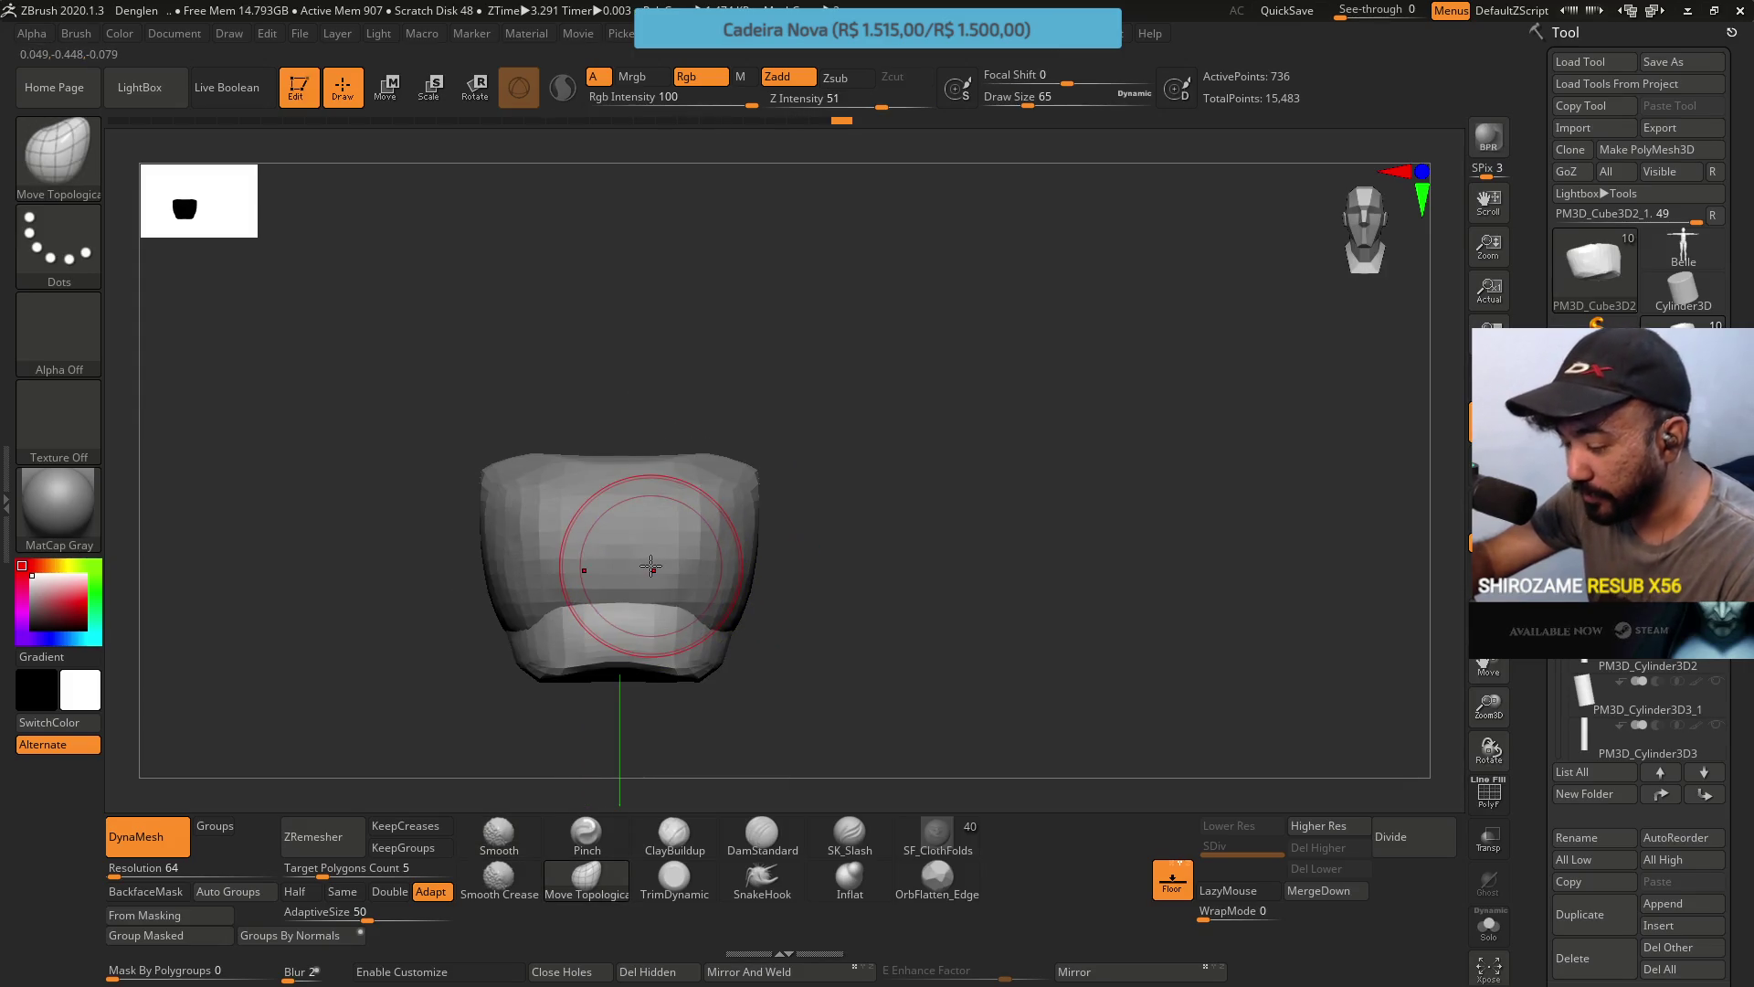
alt+click(698, 494)
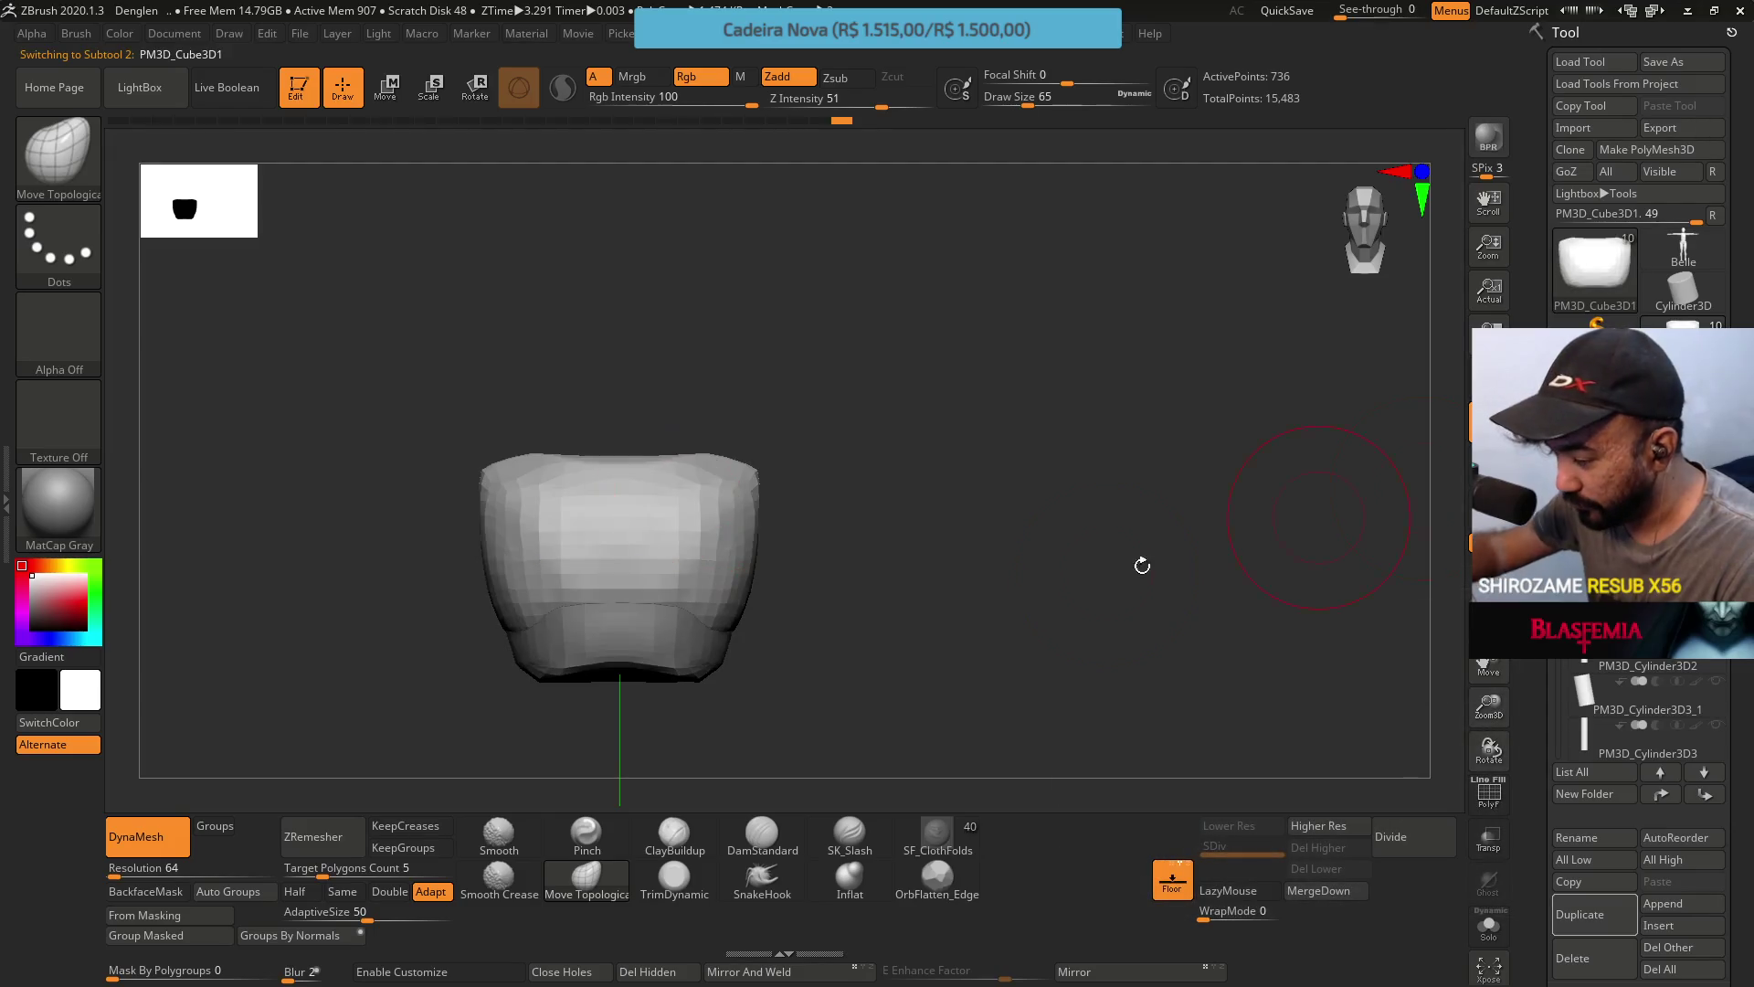
Orbit the newly selected piece while trying the TrimDynamic and Move Topological brushes.
mouse_move(1139, 567)
mouse_down()
mouse_move(748, 542)
mouse_move(729, 603)
mouse_up()
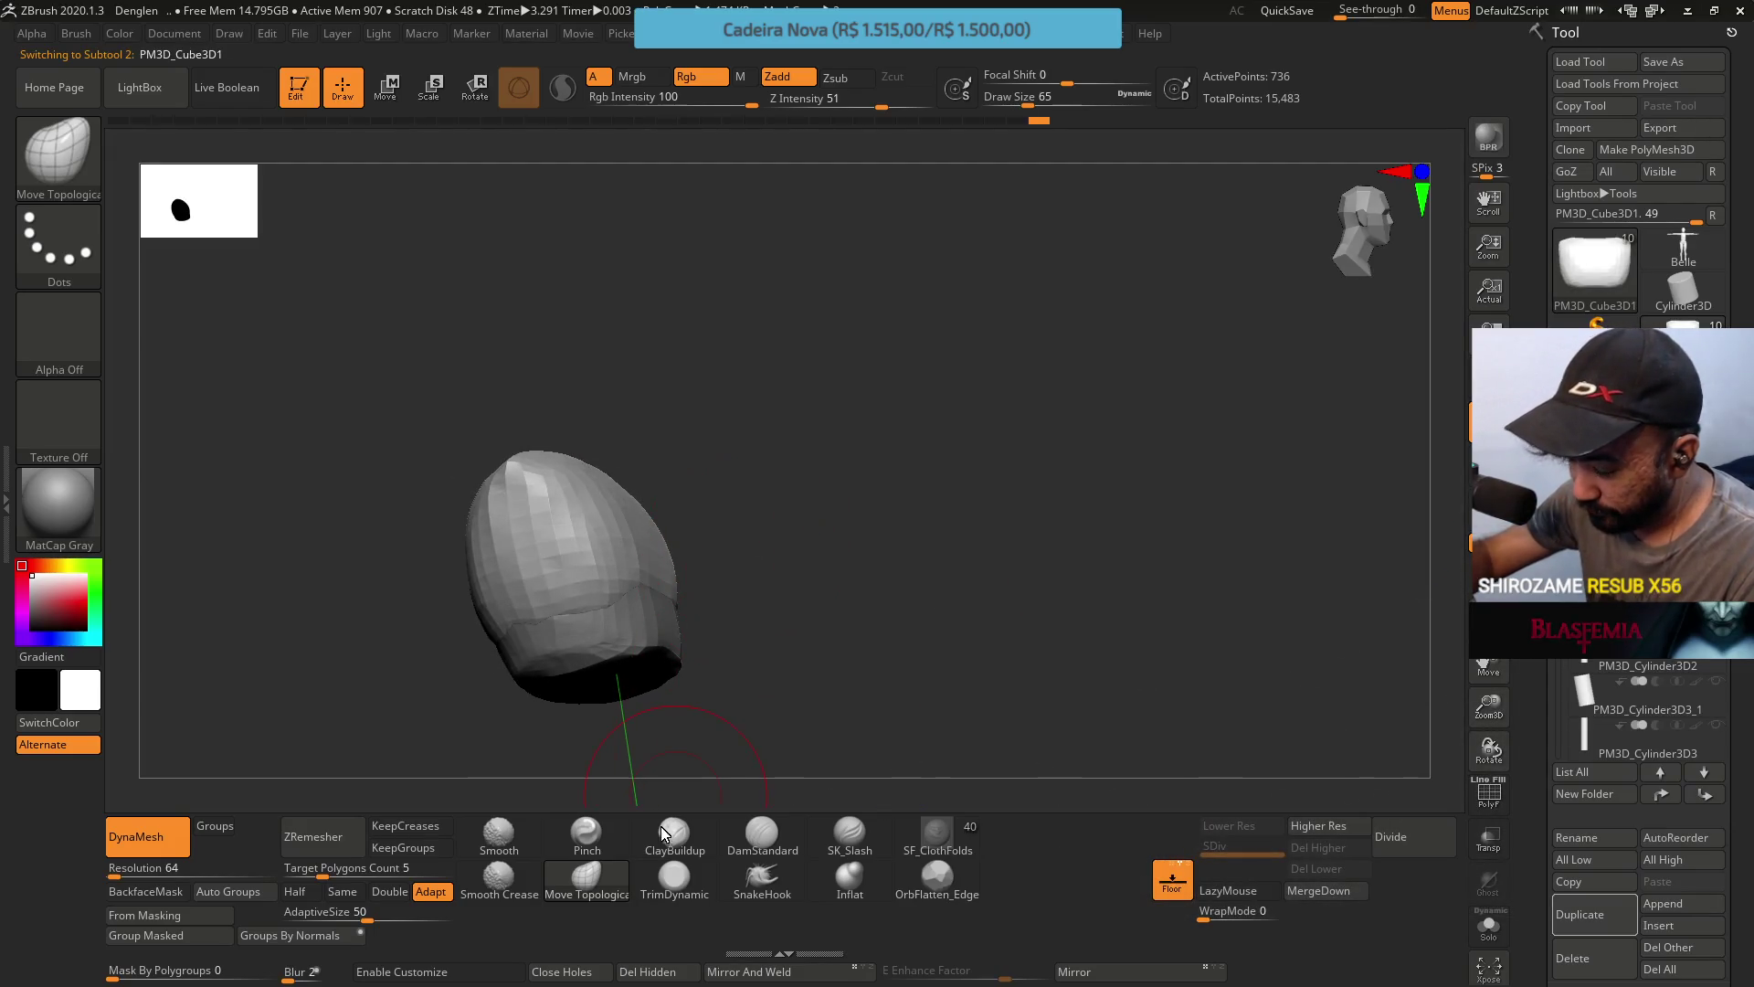
click(674, 877)
mouse_move(687, 676)
mouse_down()
mouse_move(560, 512)
mouse_move(491, 542)
mouse_up()
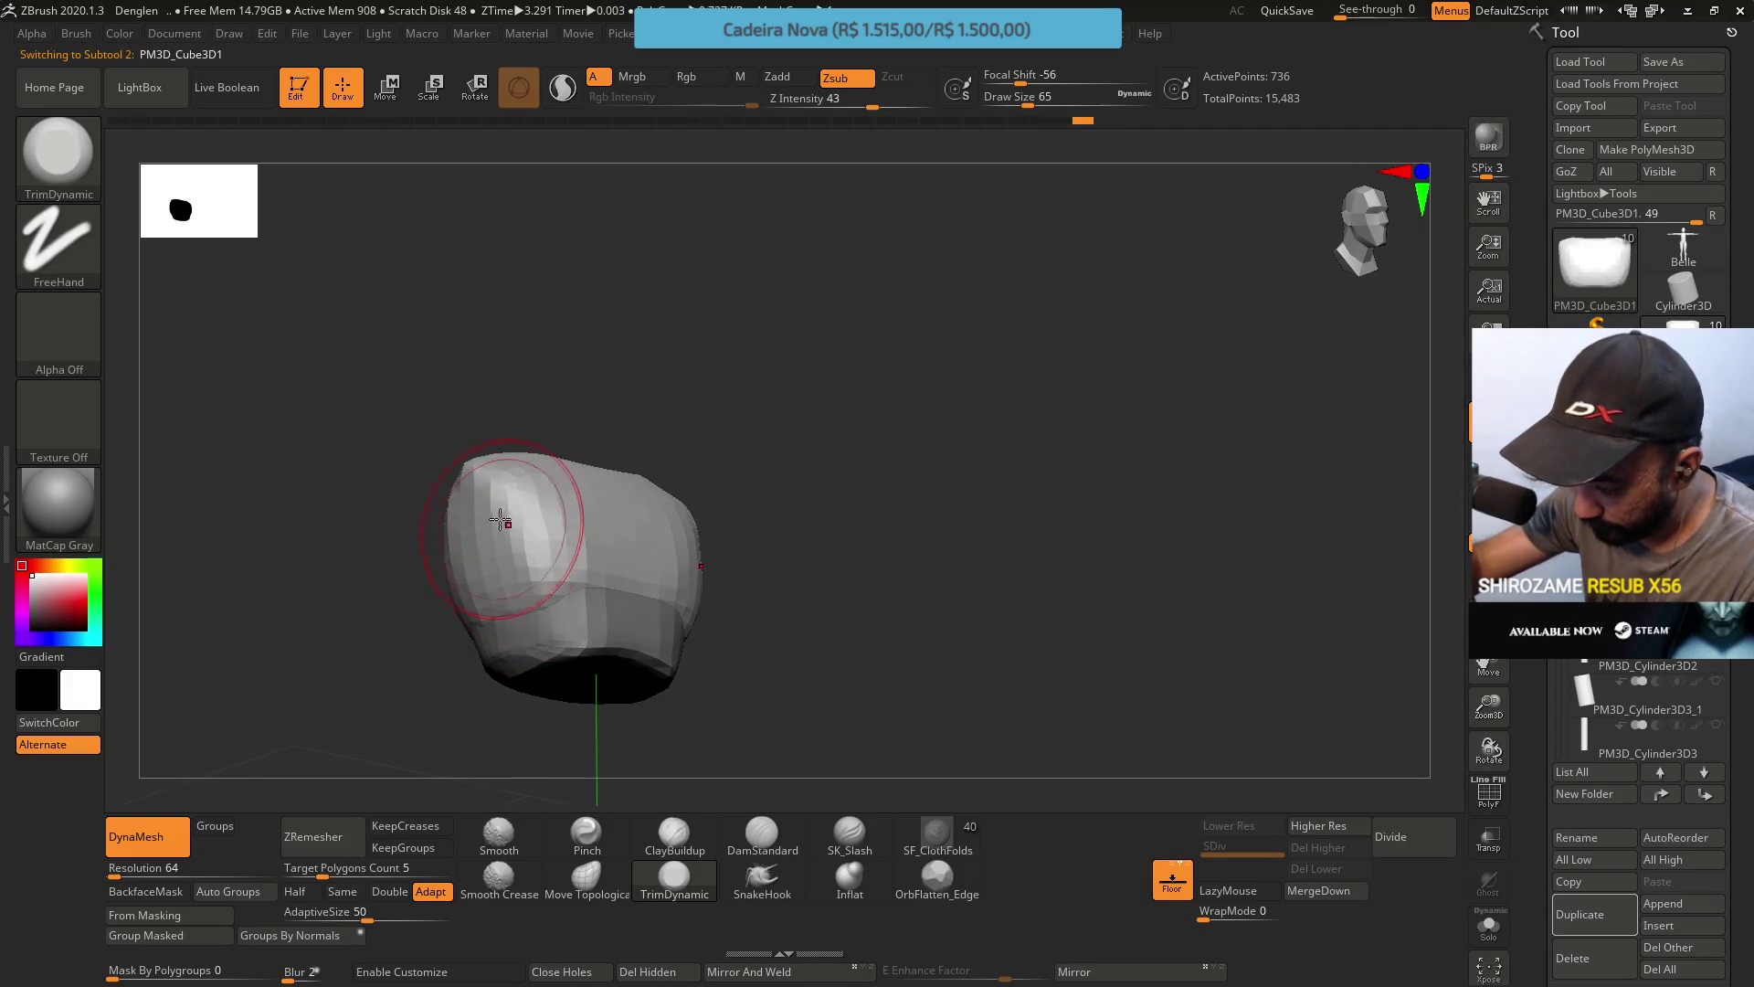
drag(660, 437, 676, 512)
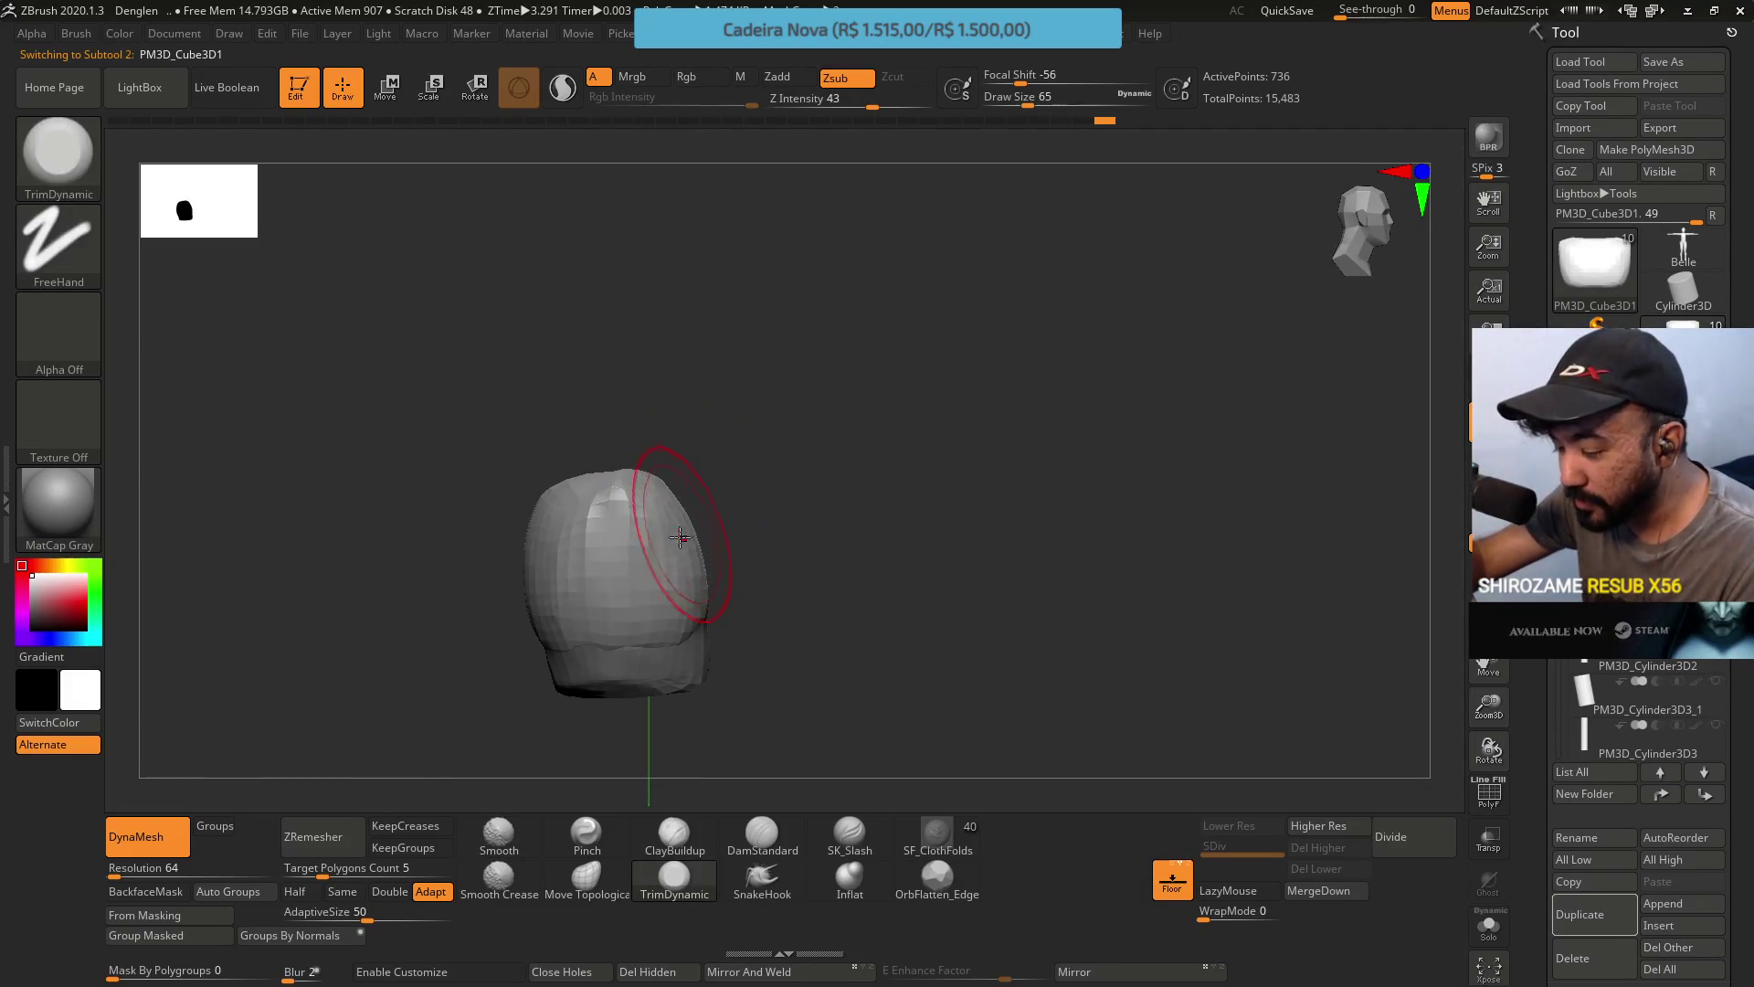
click(586, 883)
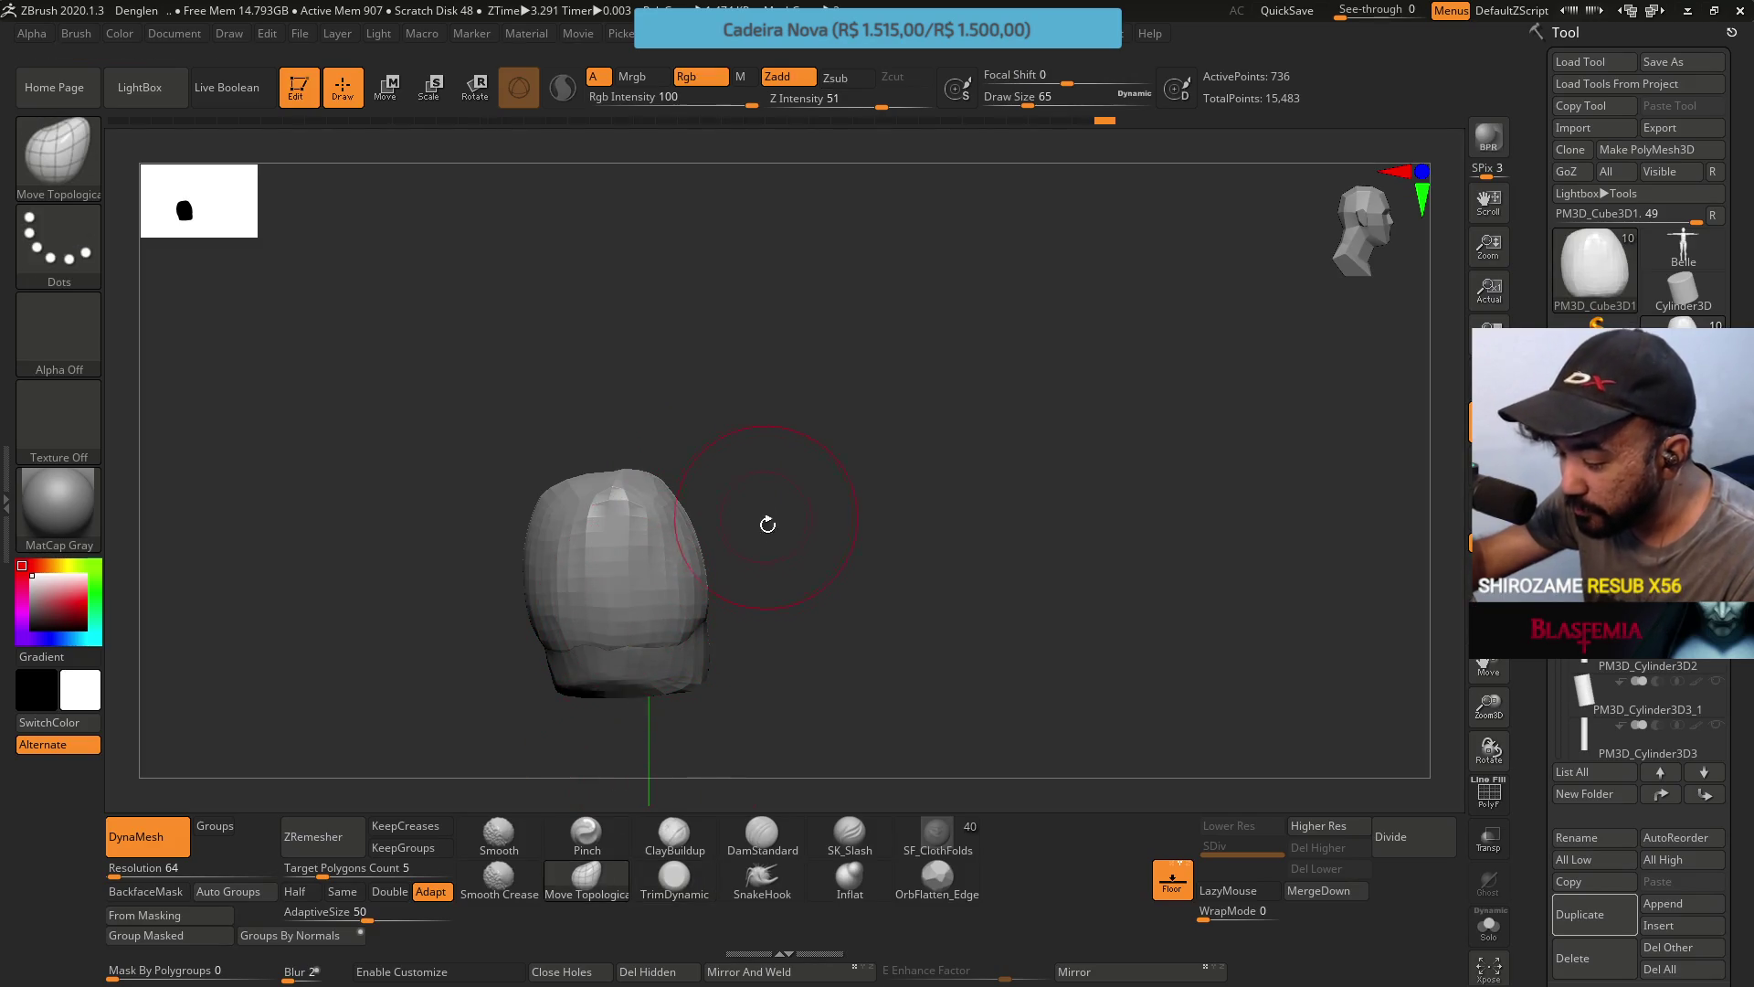
mouse_move(767, 520)
mouse_down()
mouse_move(687, 515)
mouse_move(560, 579)
mouse_move(587, 587)
mouse_move(609, 556)
mouse_move(603, 512)
mouse_move(567, 512)
mouse_move(528, 587)
mouse_up()
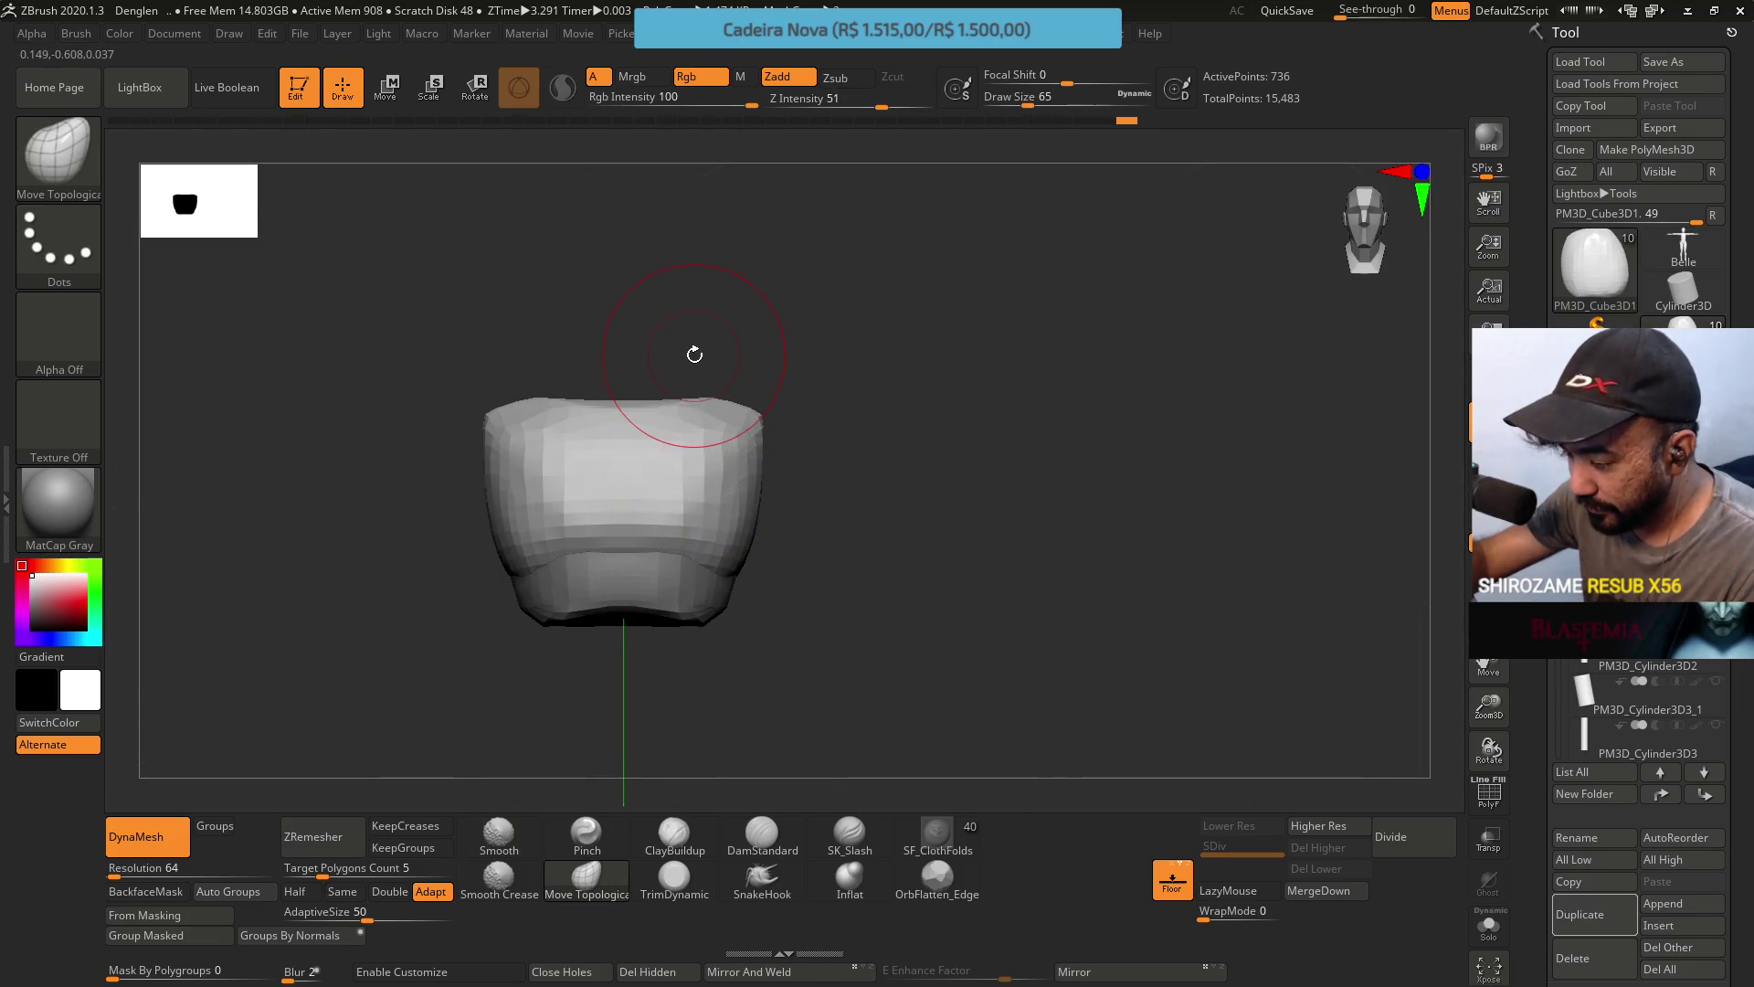
Select the Pinch brush and reduce its Draw Size from 65 to 29.
click(586, 838)
key(s)
mouse_move(777, 521)
mouse_down()
mouse_move(731, 521)
mouse_move(602, 631)
mouse_move(676, 633)
mouse_move(658, 621)
mouse_up()
key(s)
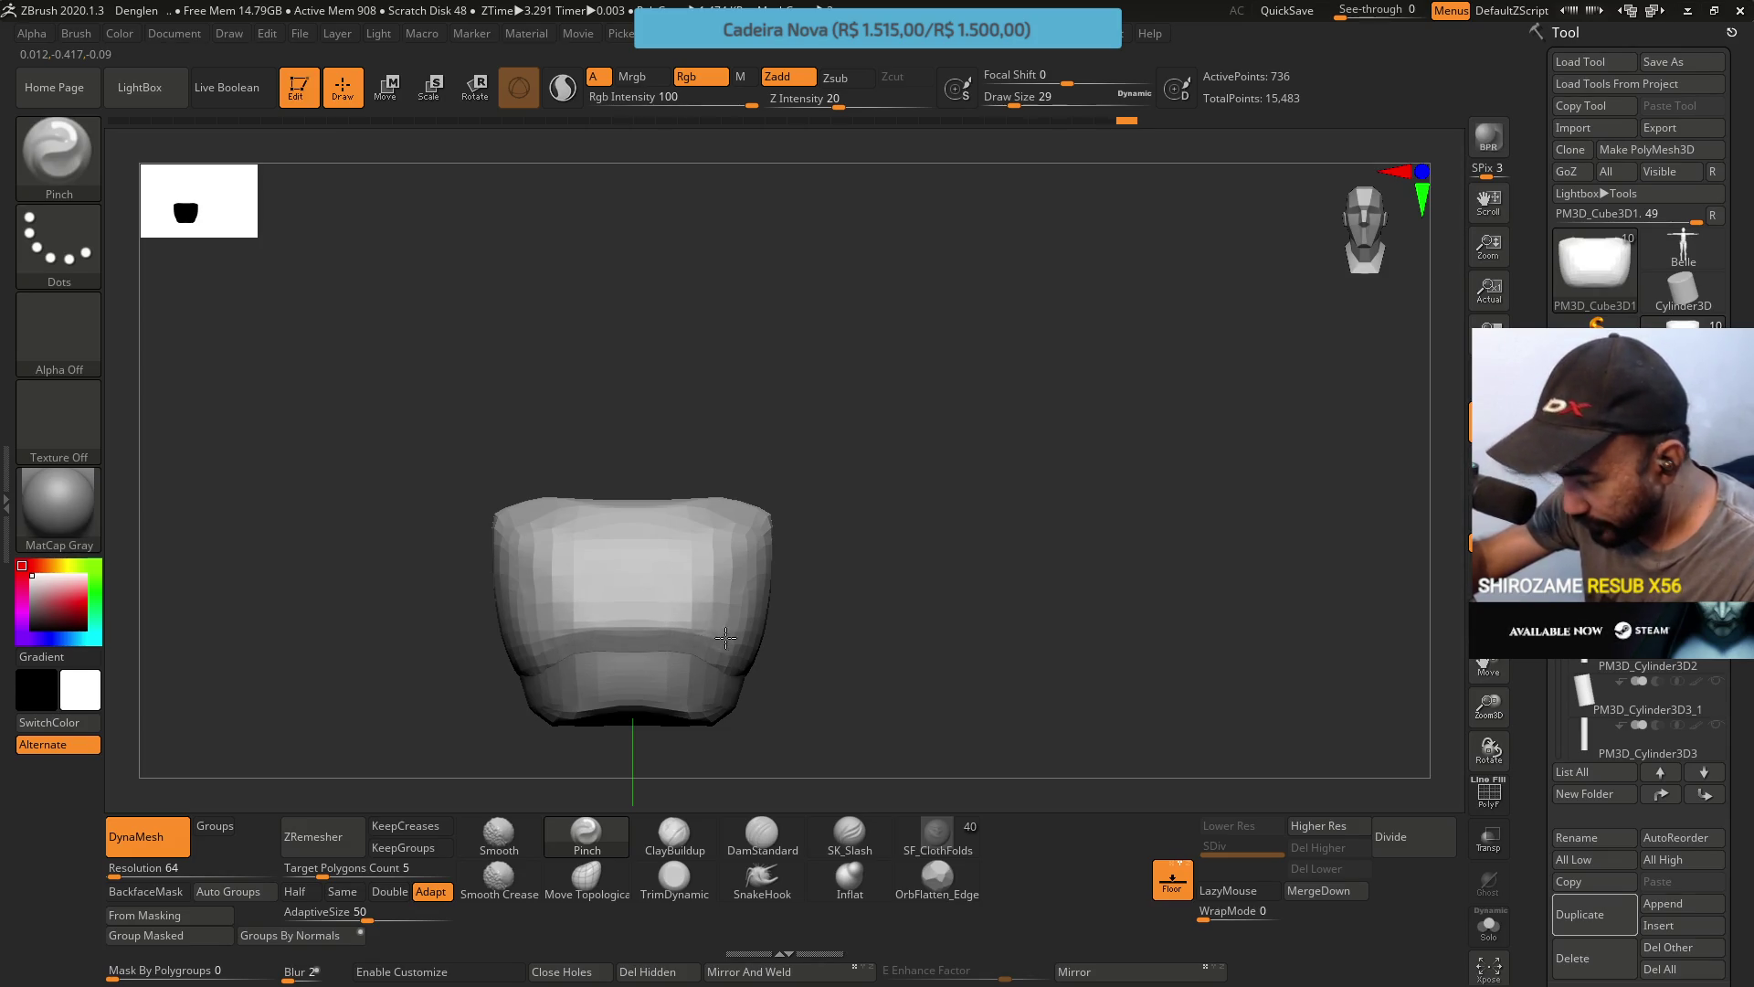
Orbit between front and three-quarter views of the block, selecting ClayBuildup along the way.
mouse_move(714, 635)
right_down()
mouse_move(639, 579)
mouse_move(725, 606)
right_up()
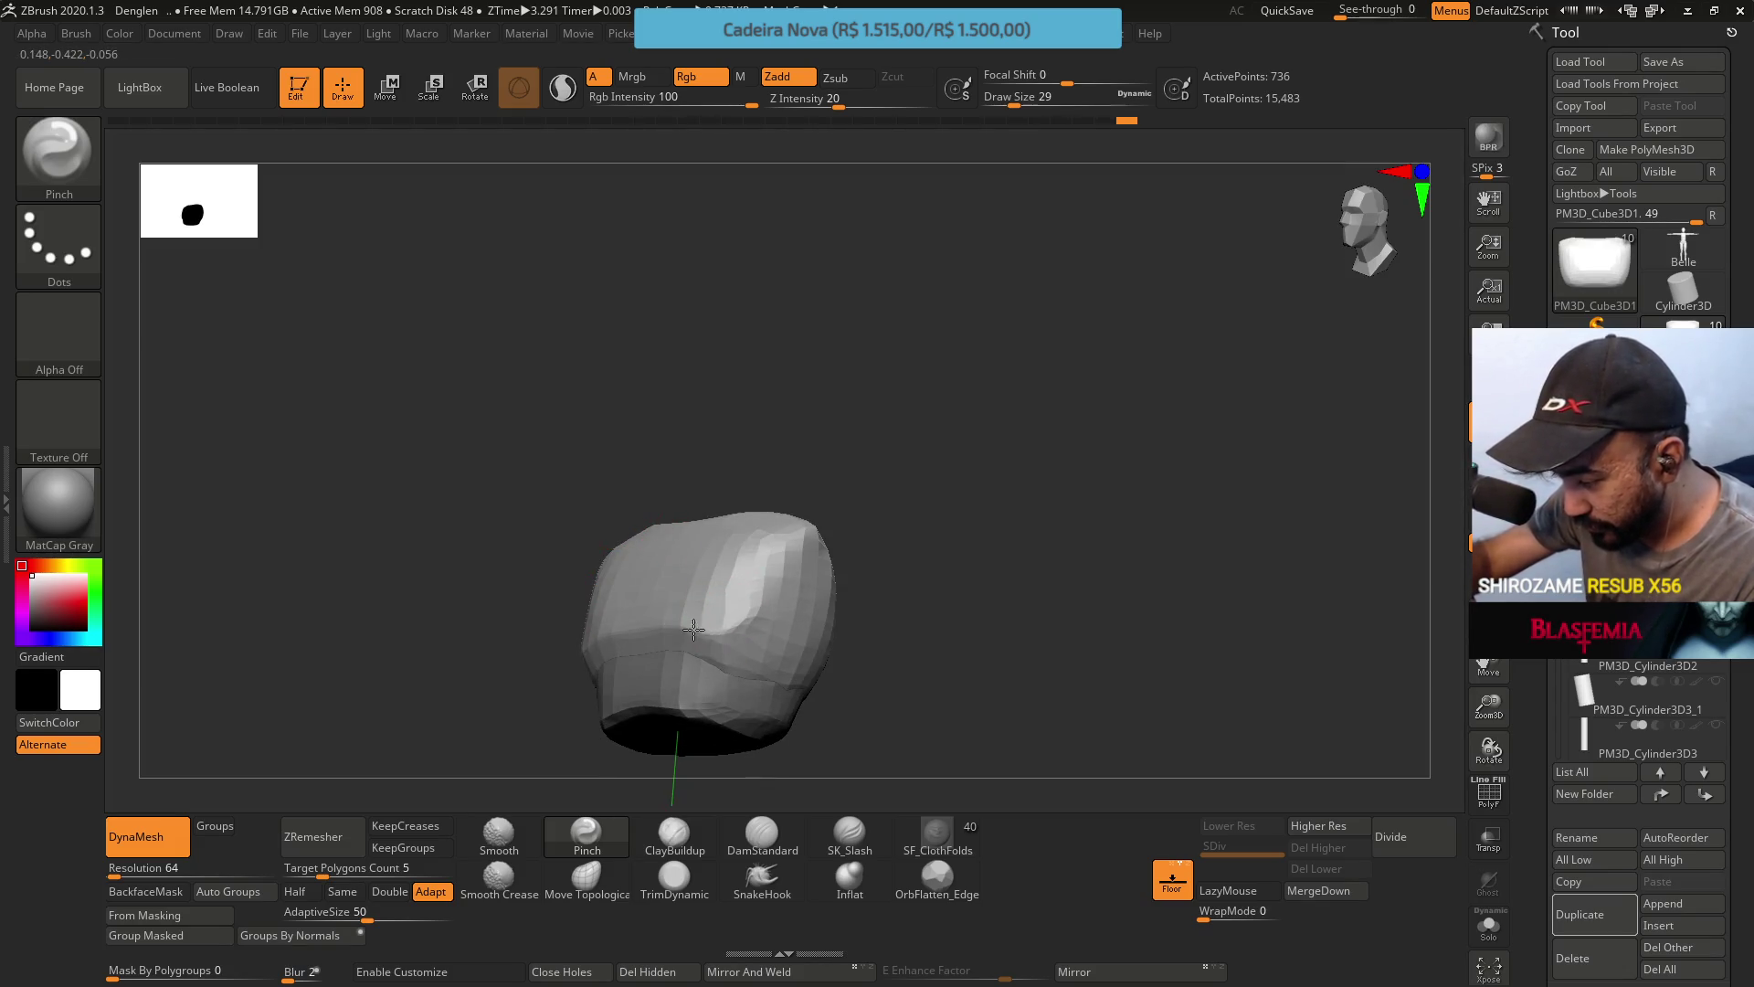
mouse_move(784, 561)
right_down()
mouse_move(768, 466)
mouse_move(726, 509)
right_up()
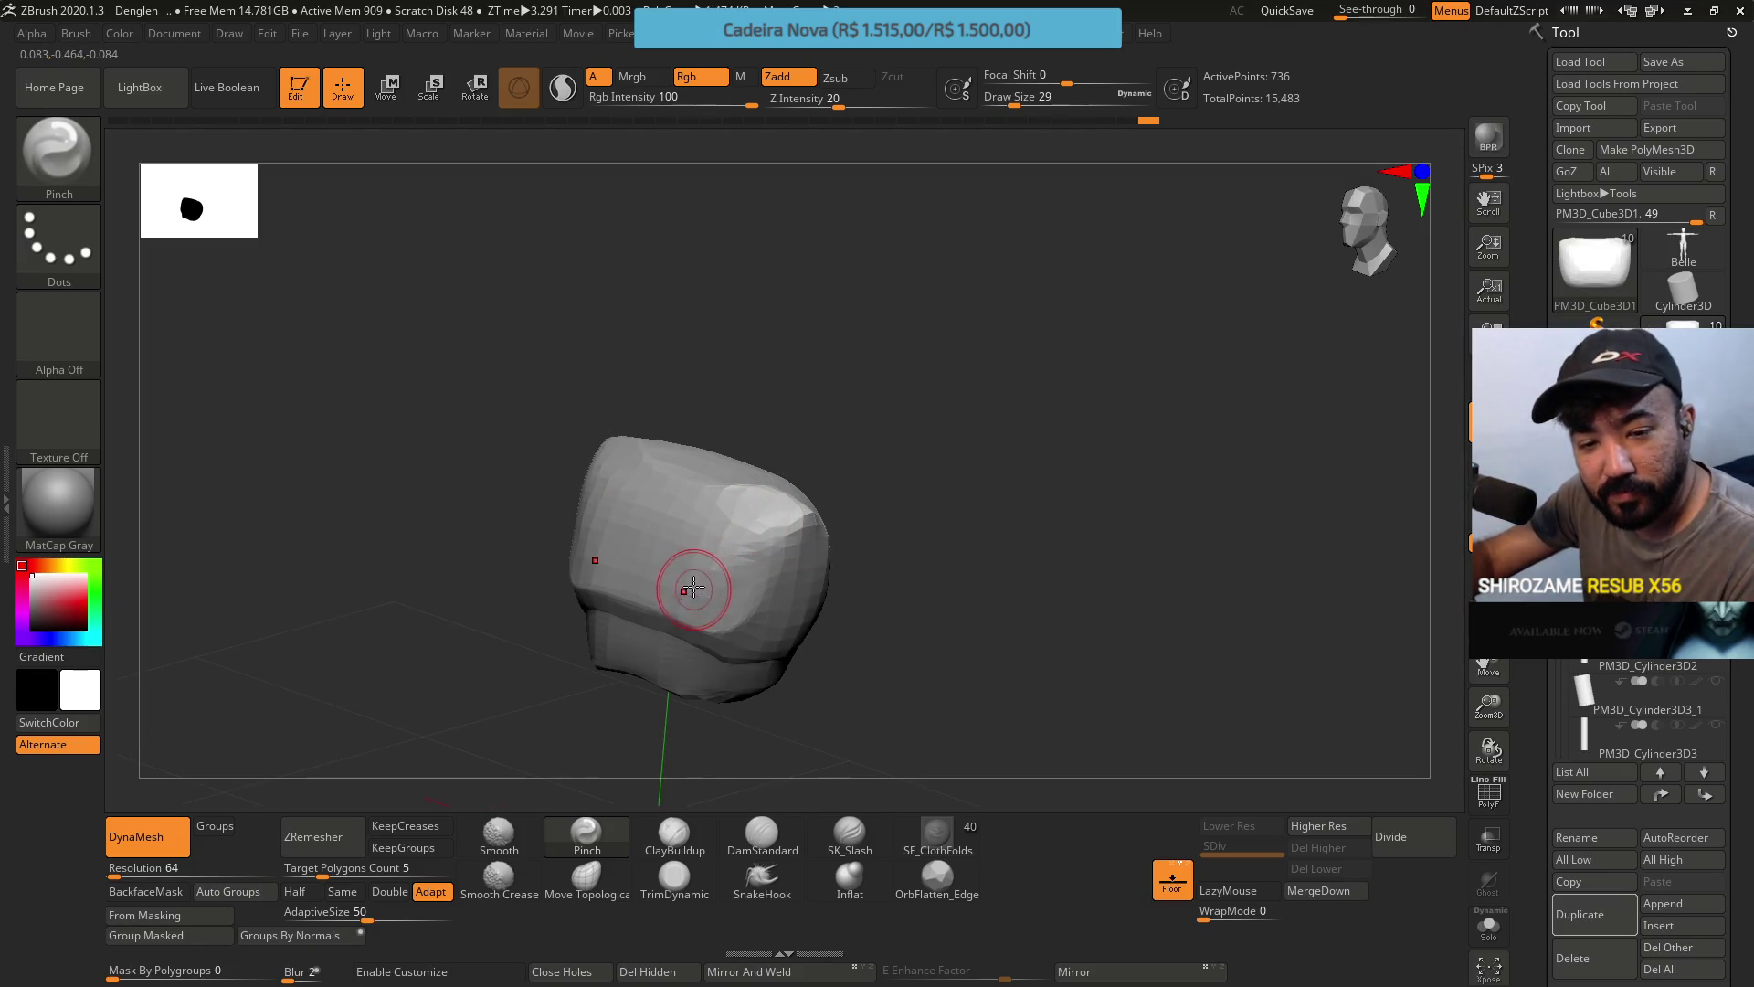
right_drag(688, 579, 737, 568)
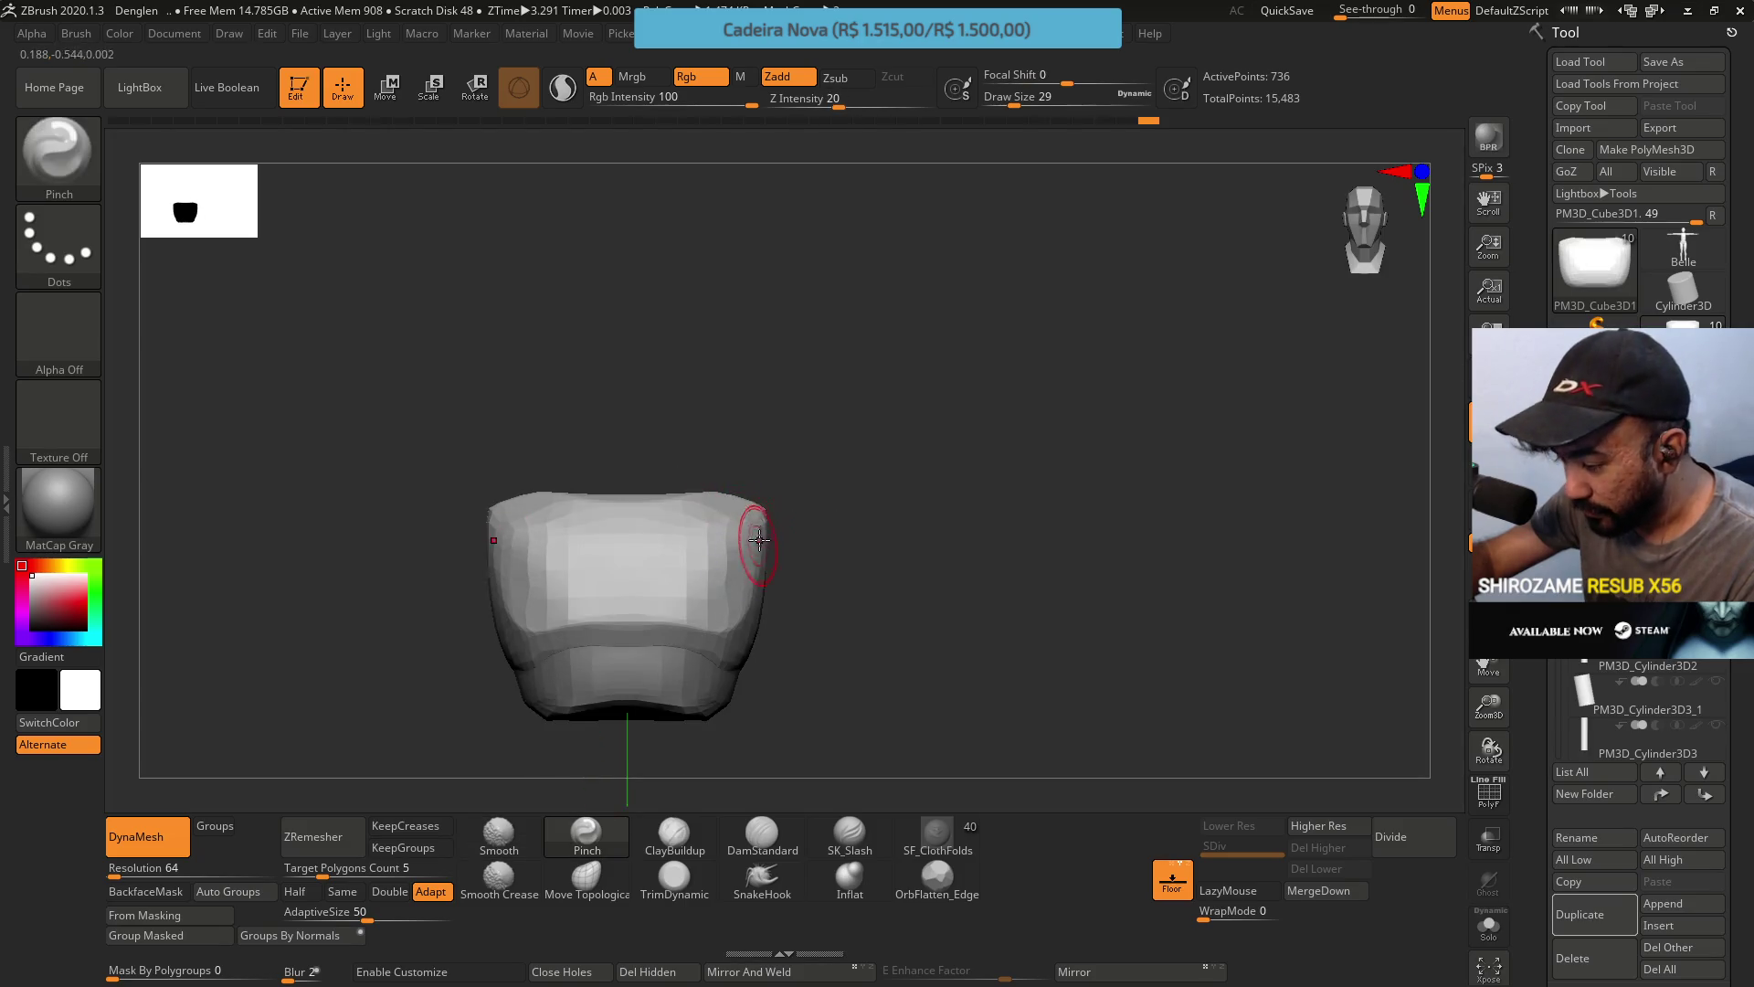
right_drag(745, 504, 717, 502)
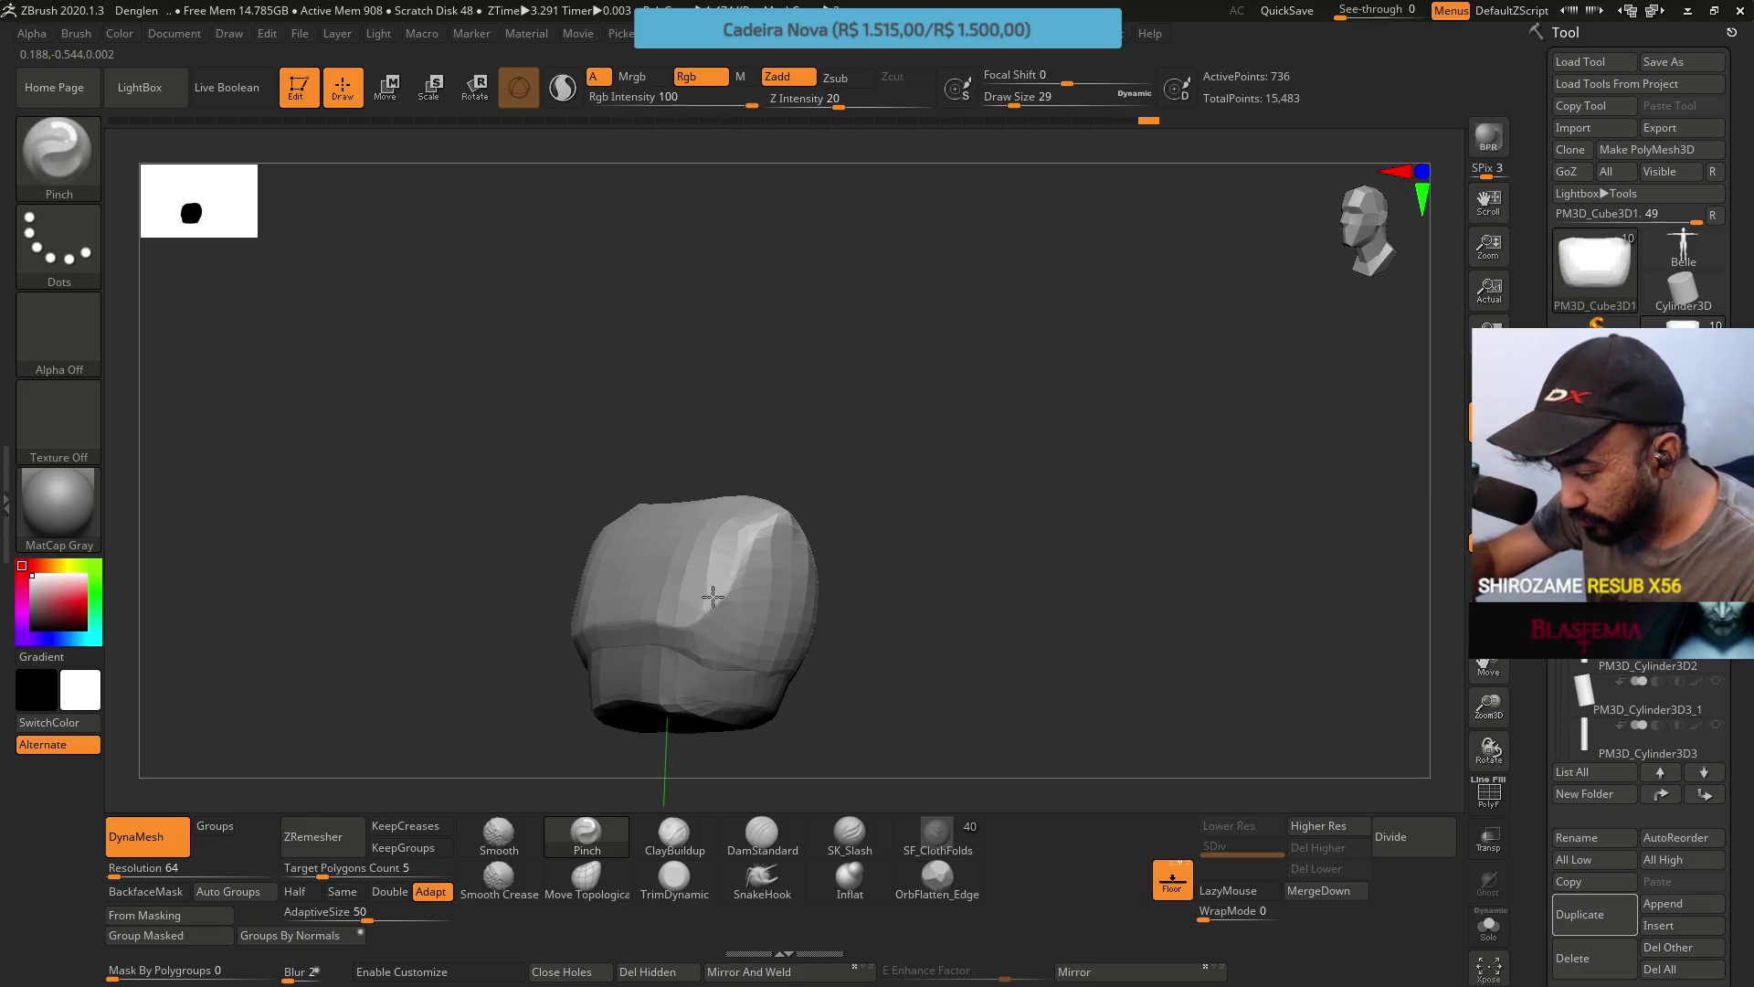
mouse_move(700, 606)
right_down()
mouse_move(744, 528)
mouse_move(747, 559)
mouse_move(729, 560)
mouse_move(744, 584)
right_up()
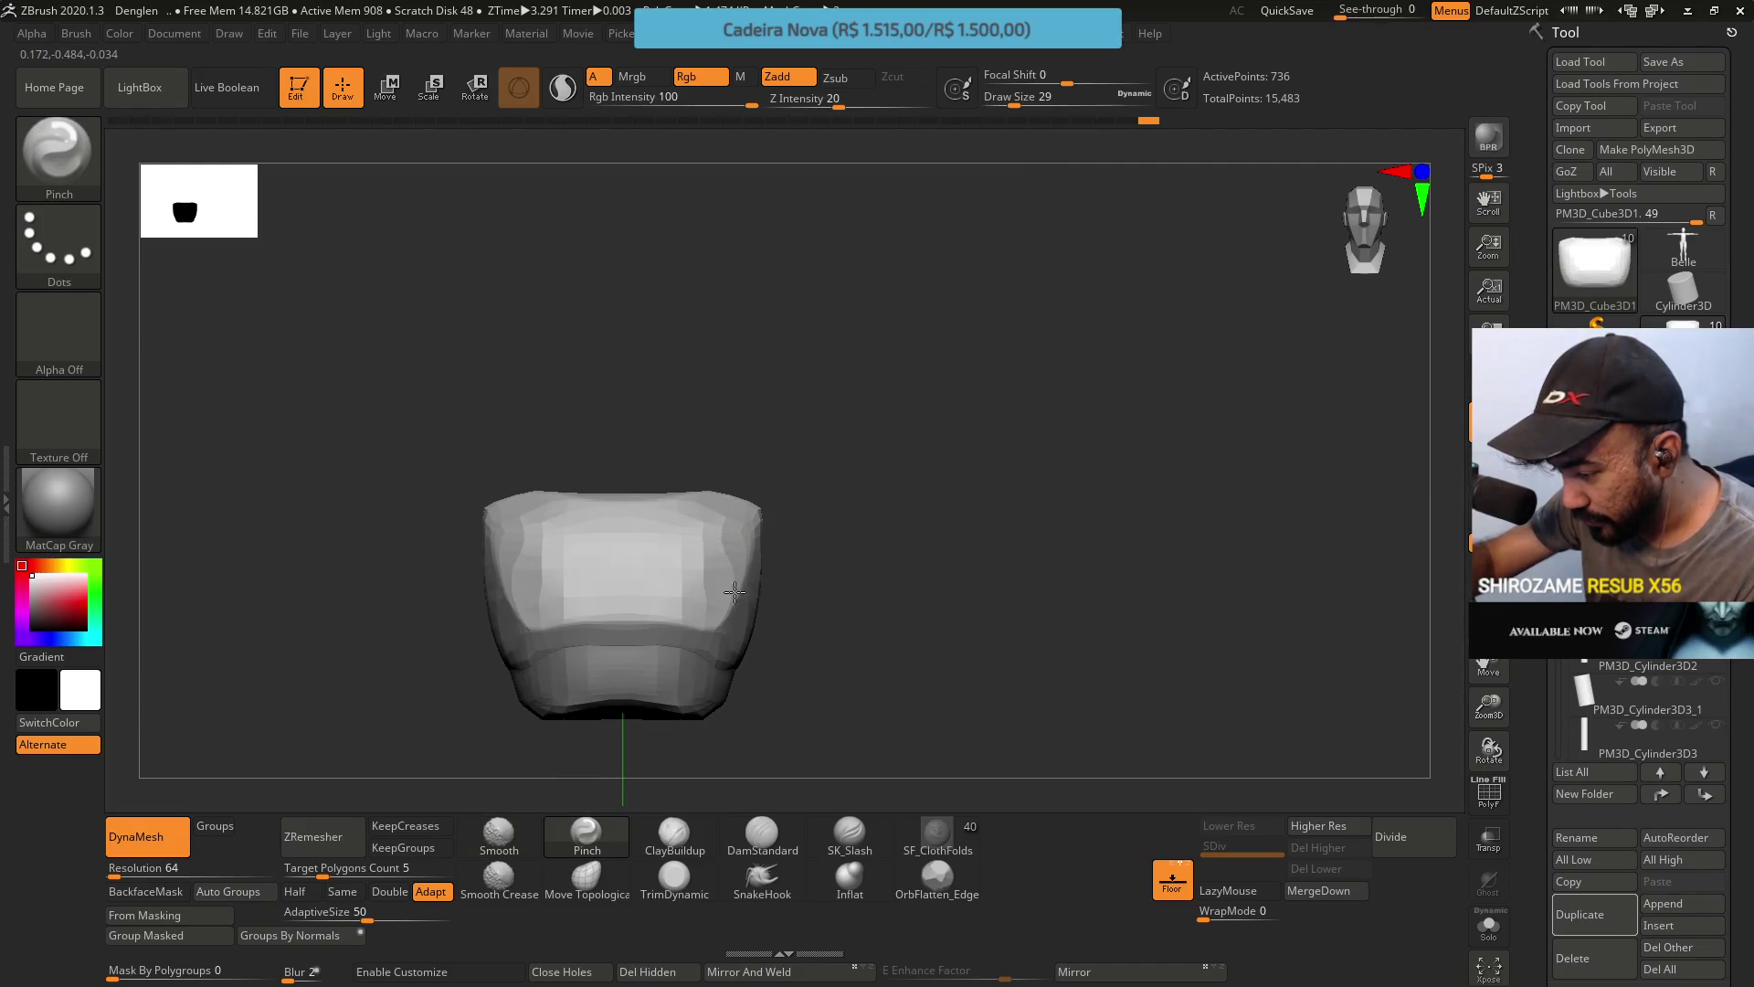
mouse_move(705, 512)
right_down()
mouse_move(669, 521)
mouse_move(736, 474)
mouse_move(780, 411)
mouse_move(721, 438)
right_up()
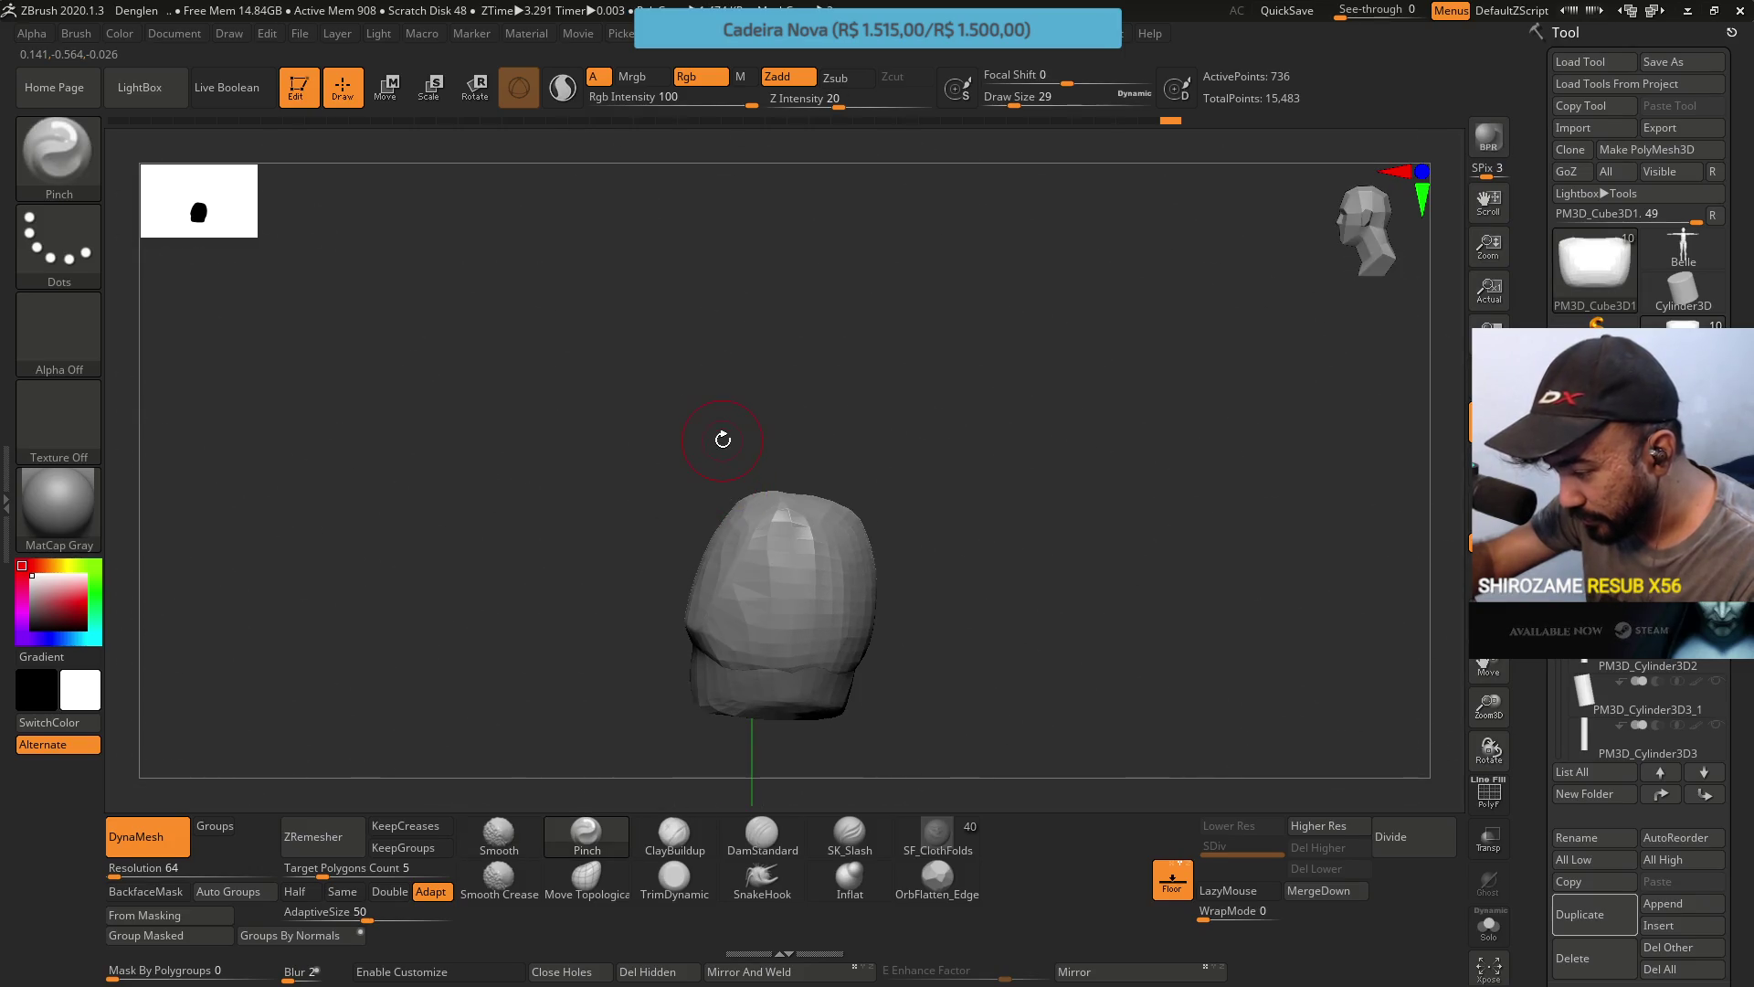
click(666, 825)
shift+right_drag(685, 579, 823, 490)
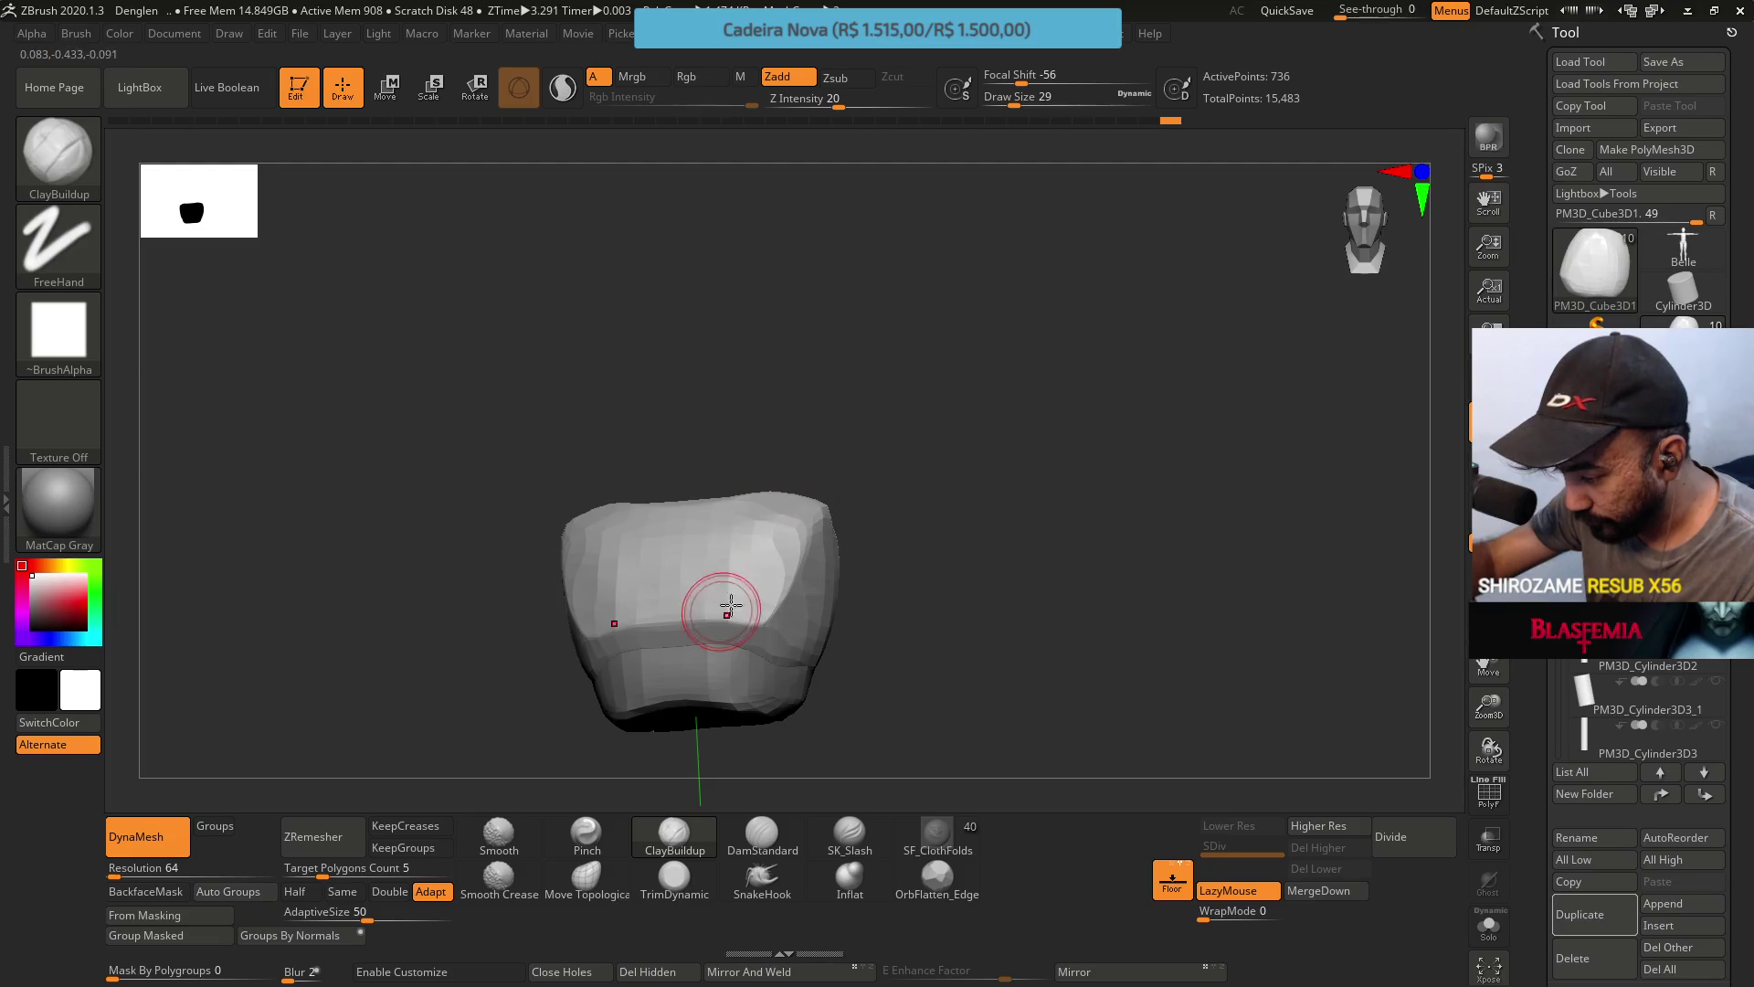
right_drag(731, 605, 677, 519)
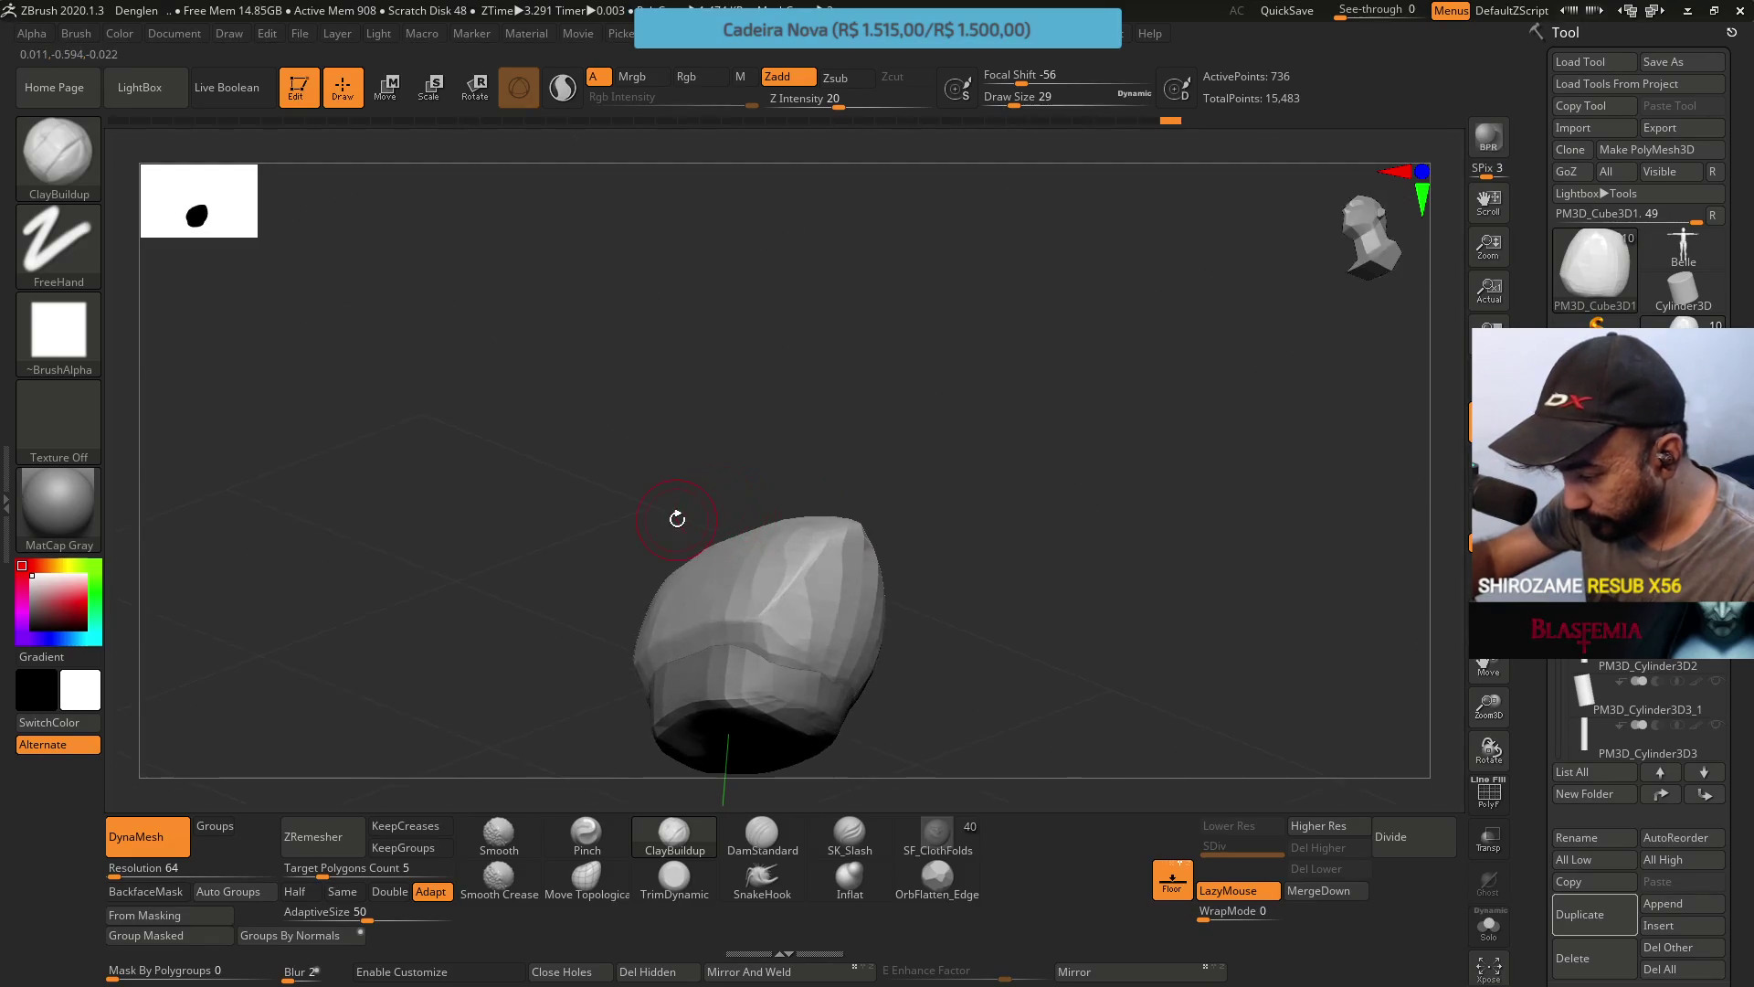
Pinch a diagonal crease into the upper right and deepen it with DamStandard.
click(587, 836)
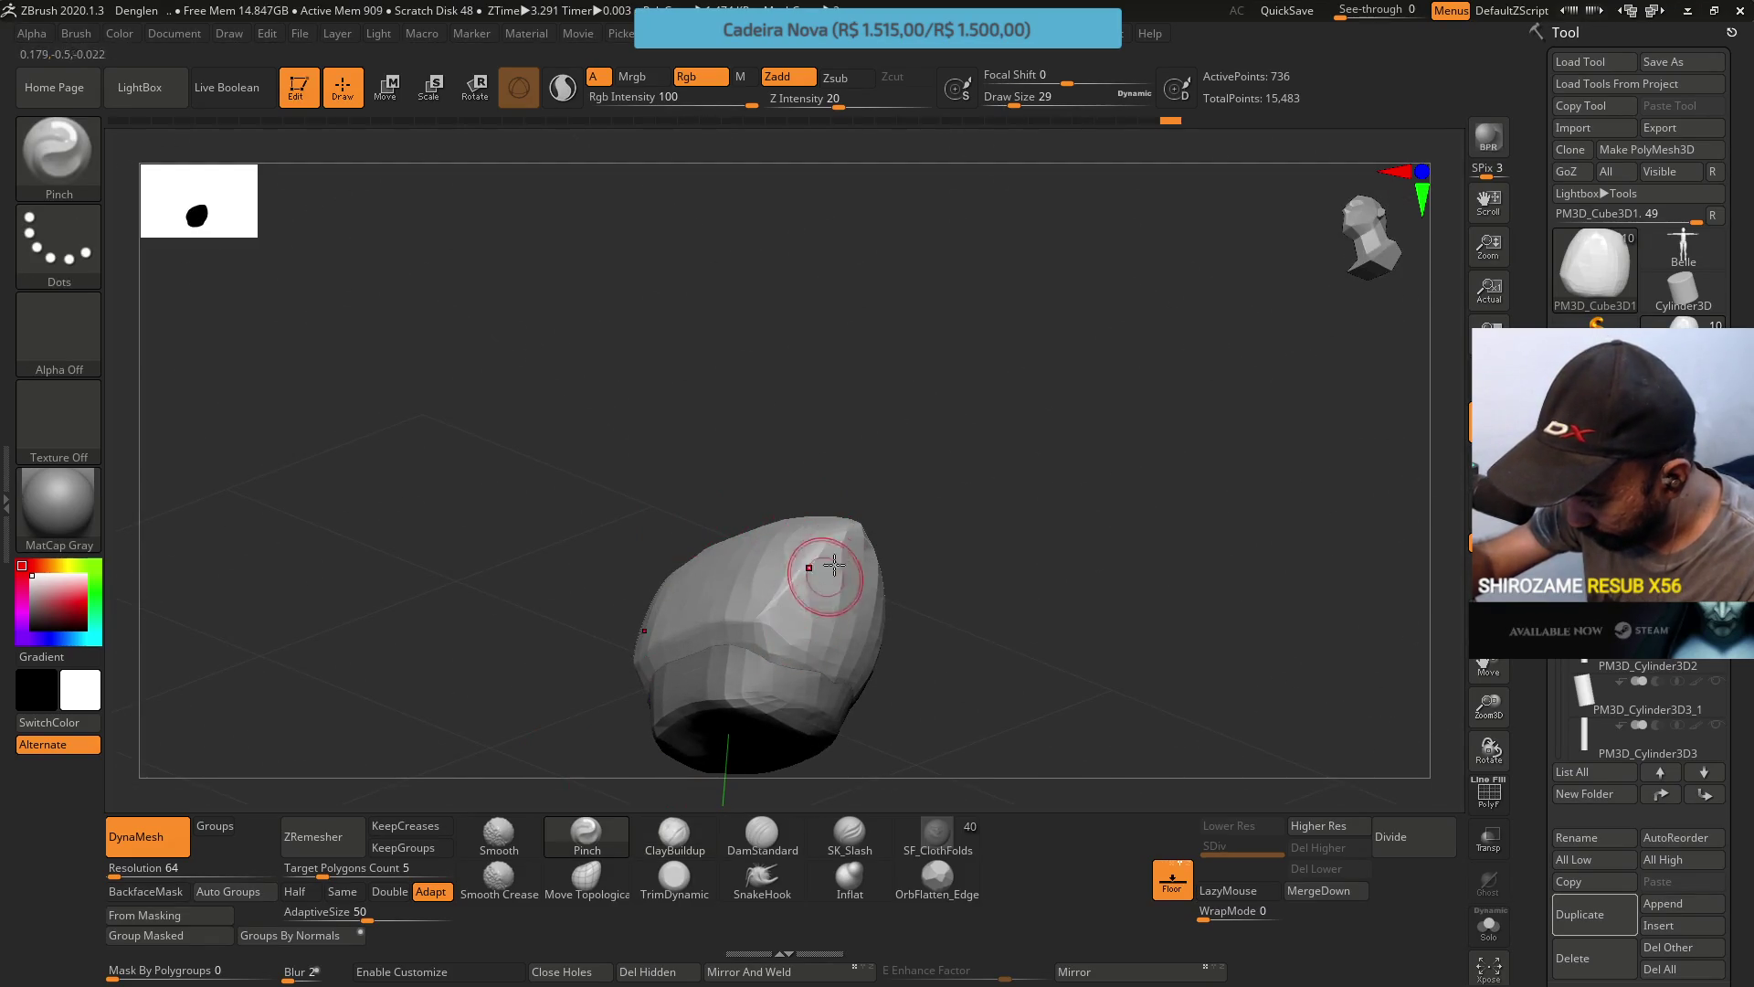
drag(834, 566, 812, 600)
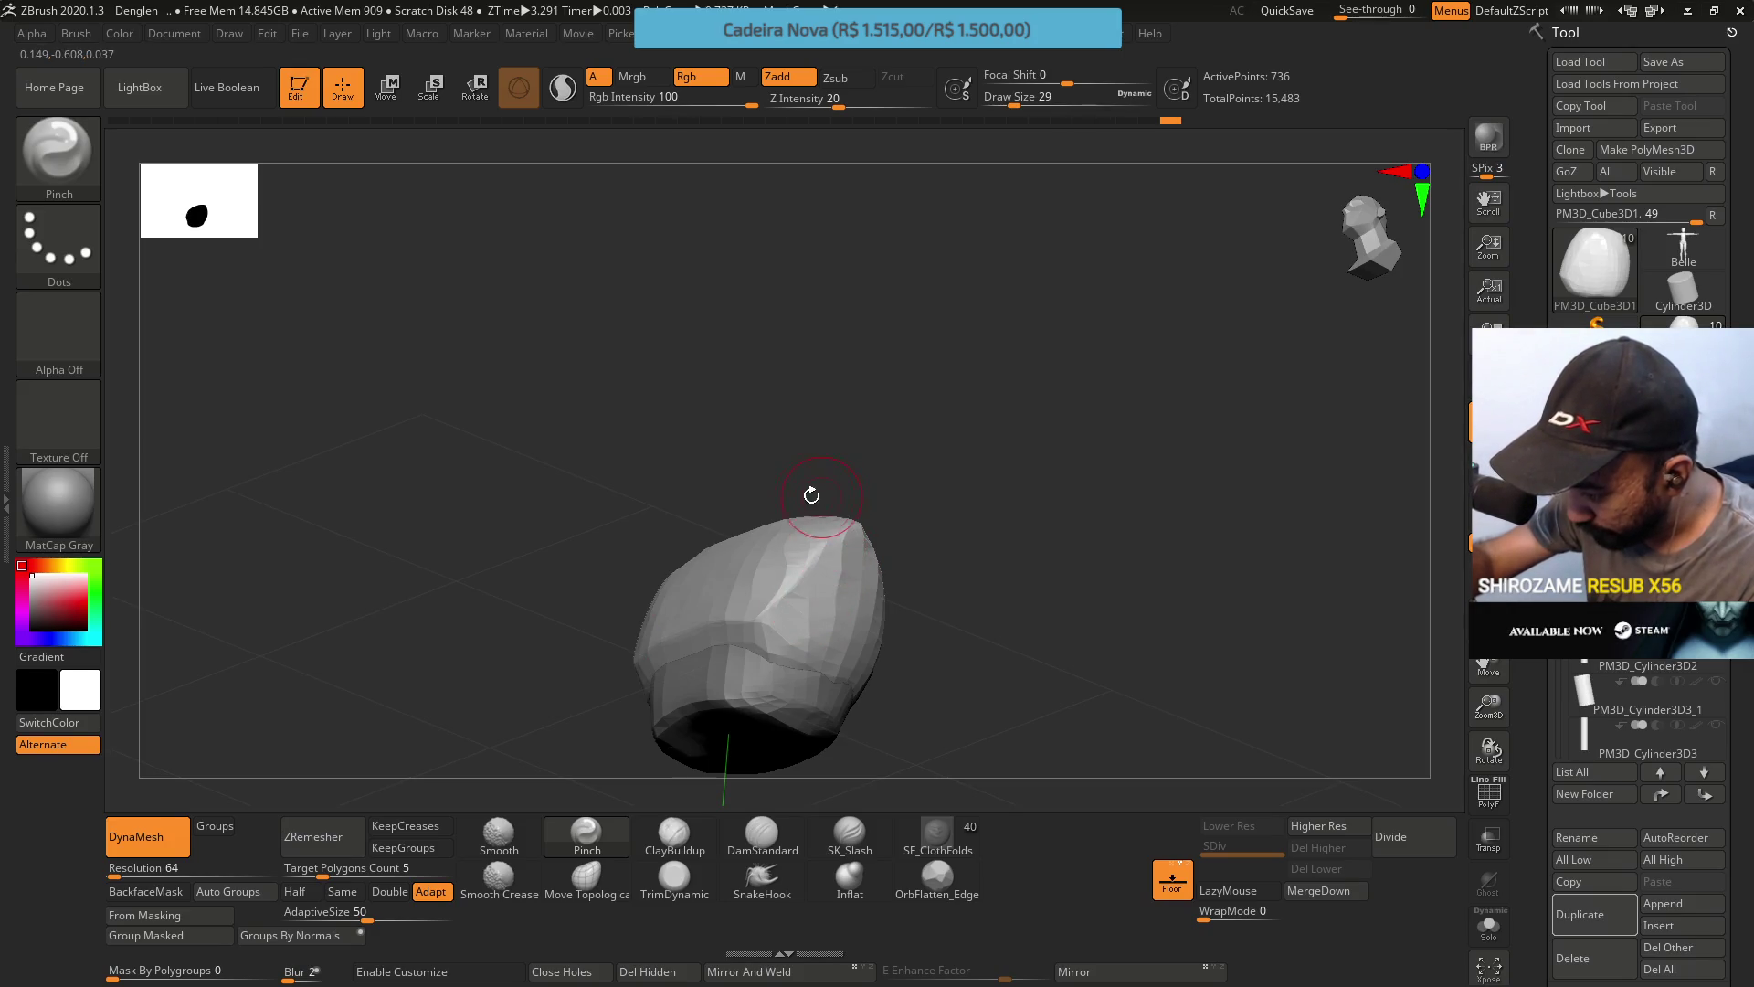
mouse_move(802, 490)
right_down()
mouse_move(799, 472)
mouse_move(767, 543)
mouse_move(802, 585)
right_up()
key(b)
key(d)
key(s)
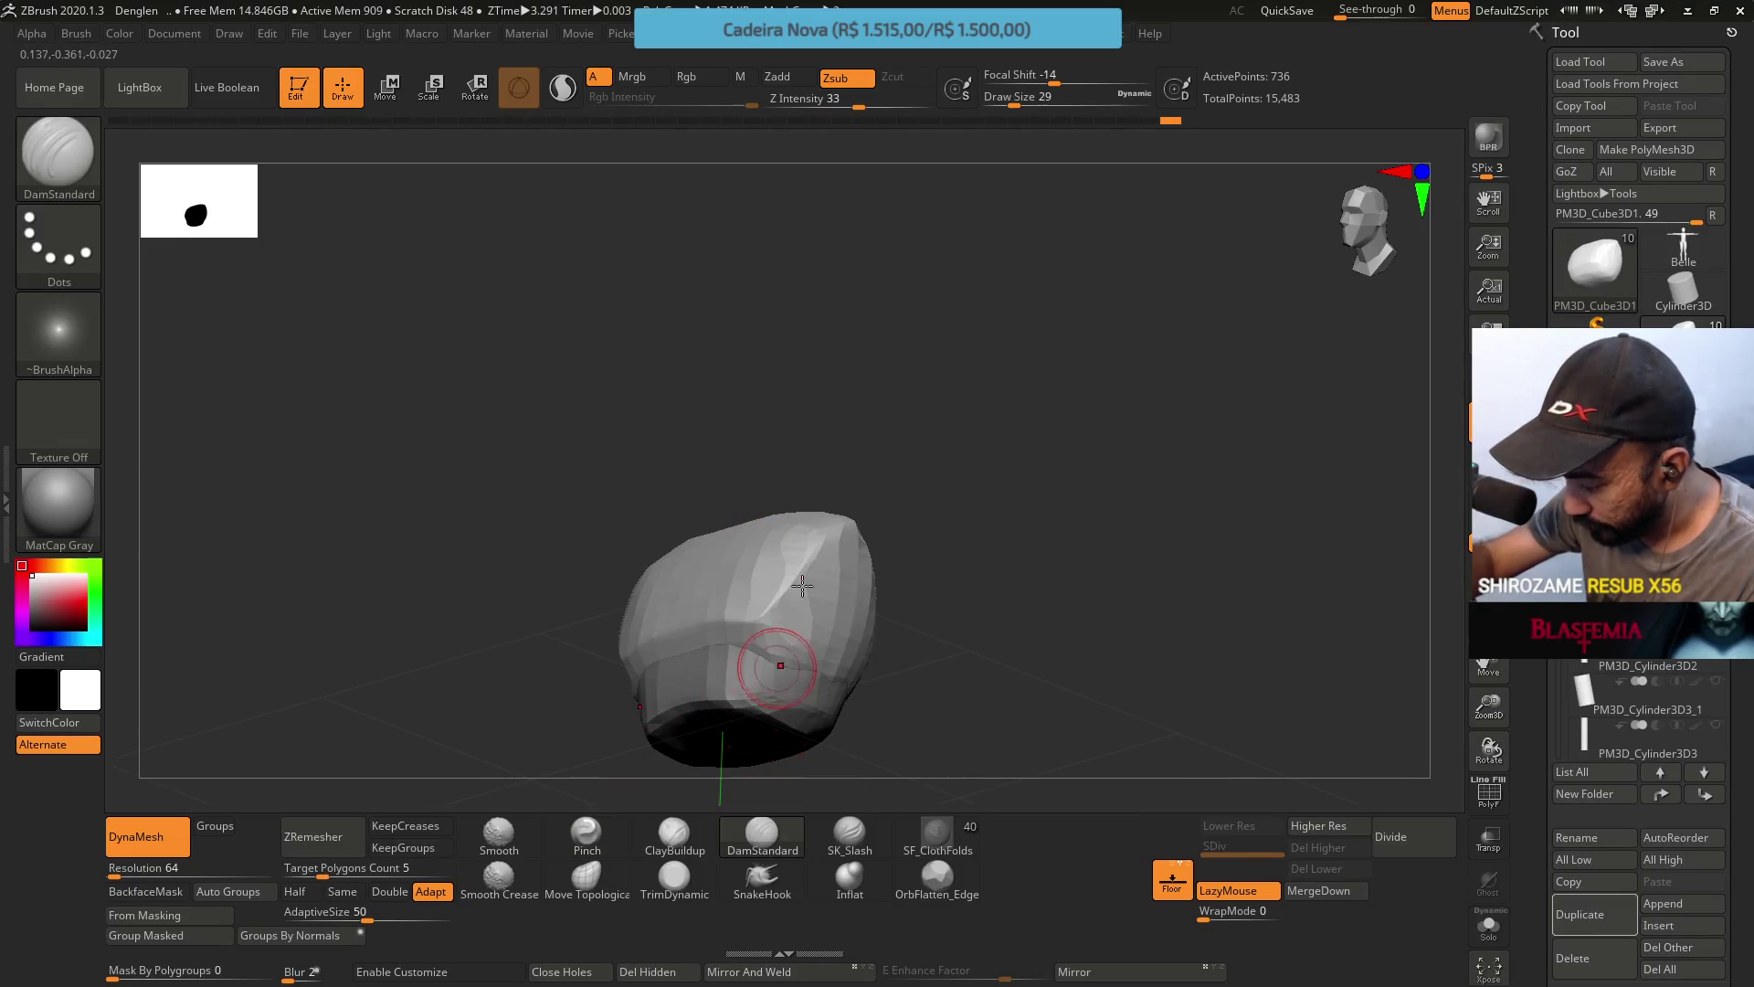
mouse_move(802, 585)
mouse_down()
mouse_move(828, 575)
mouse_move(783, 626)
mouse_move(841, 536)
mouse_move(843, 568)
mouse_move(827, 553)
mouse_up()
mouse_move(827, 553)
right_down()
mouse_move(812, 464)
mouse_move(787, 570)
right_up()
key(ctrl)
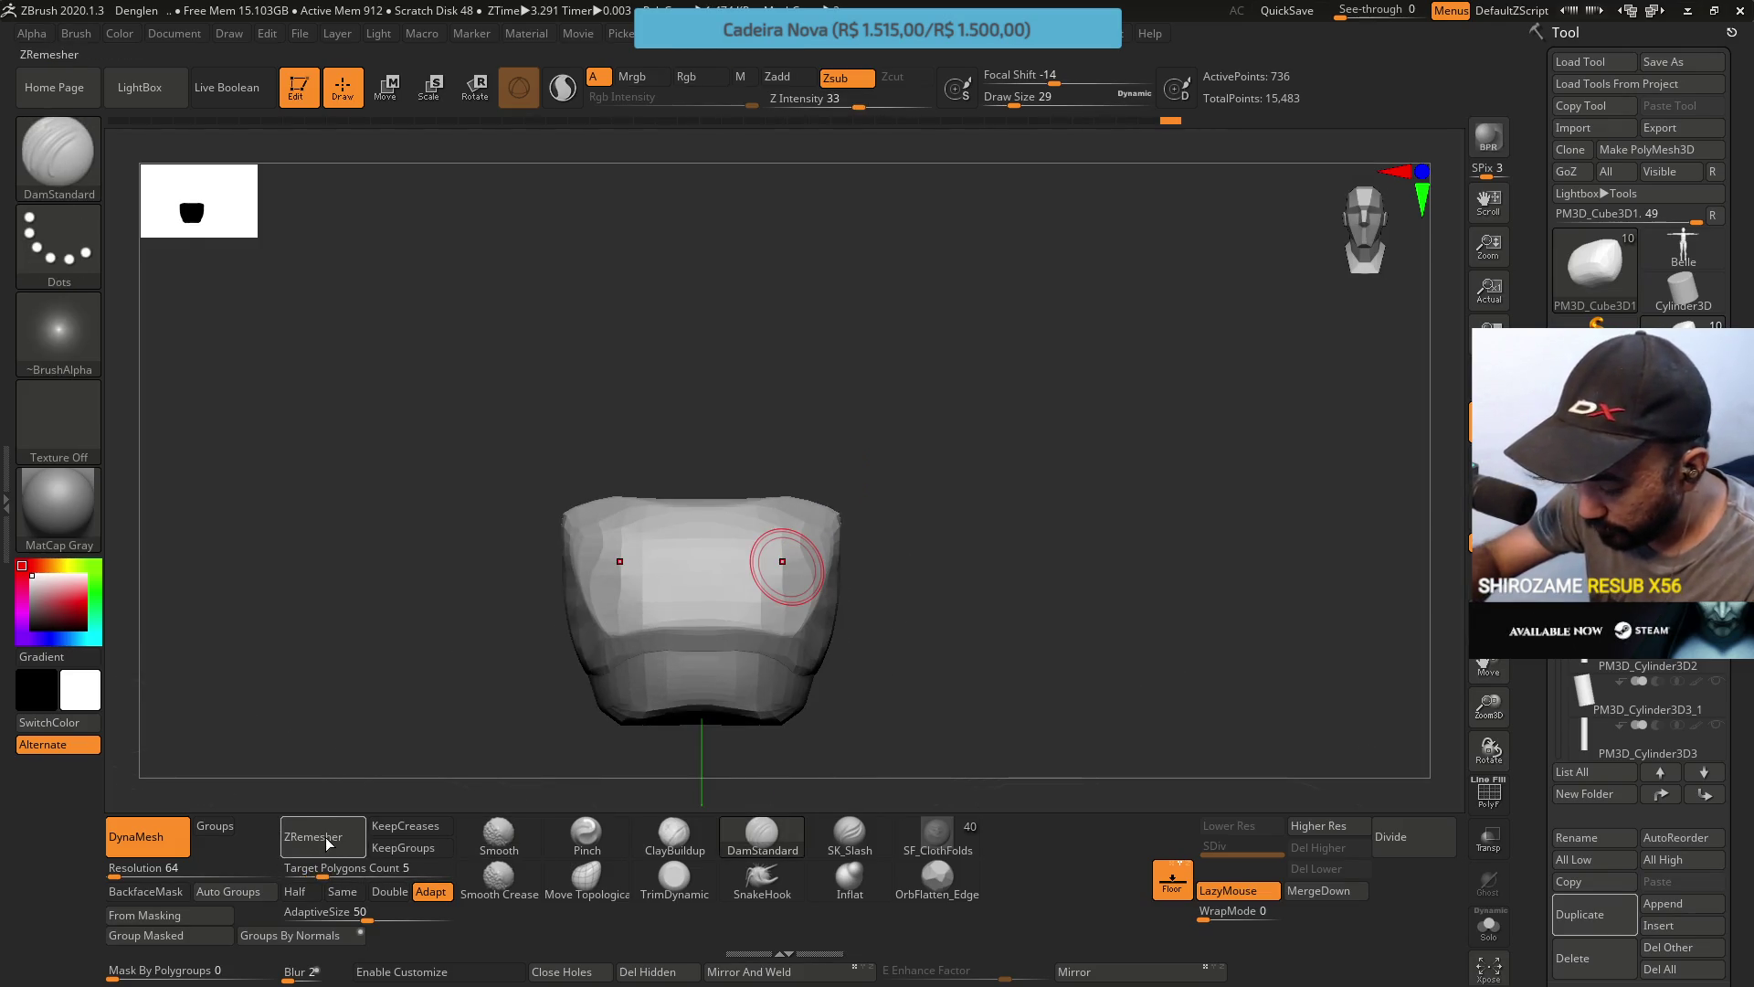
Undo the ZRemesher result and remesh the chest block at resolution 128 instead.
click(327, 843)
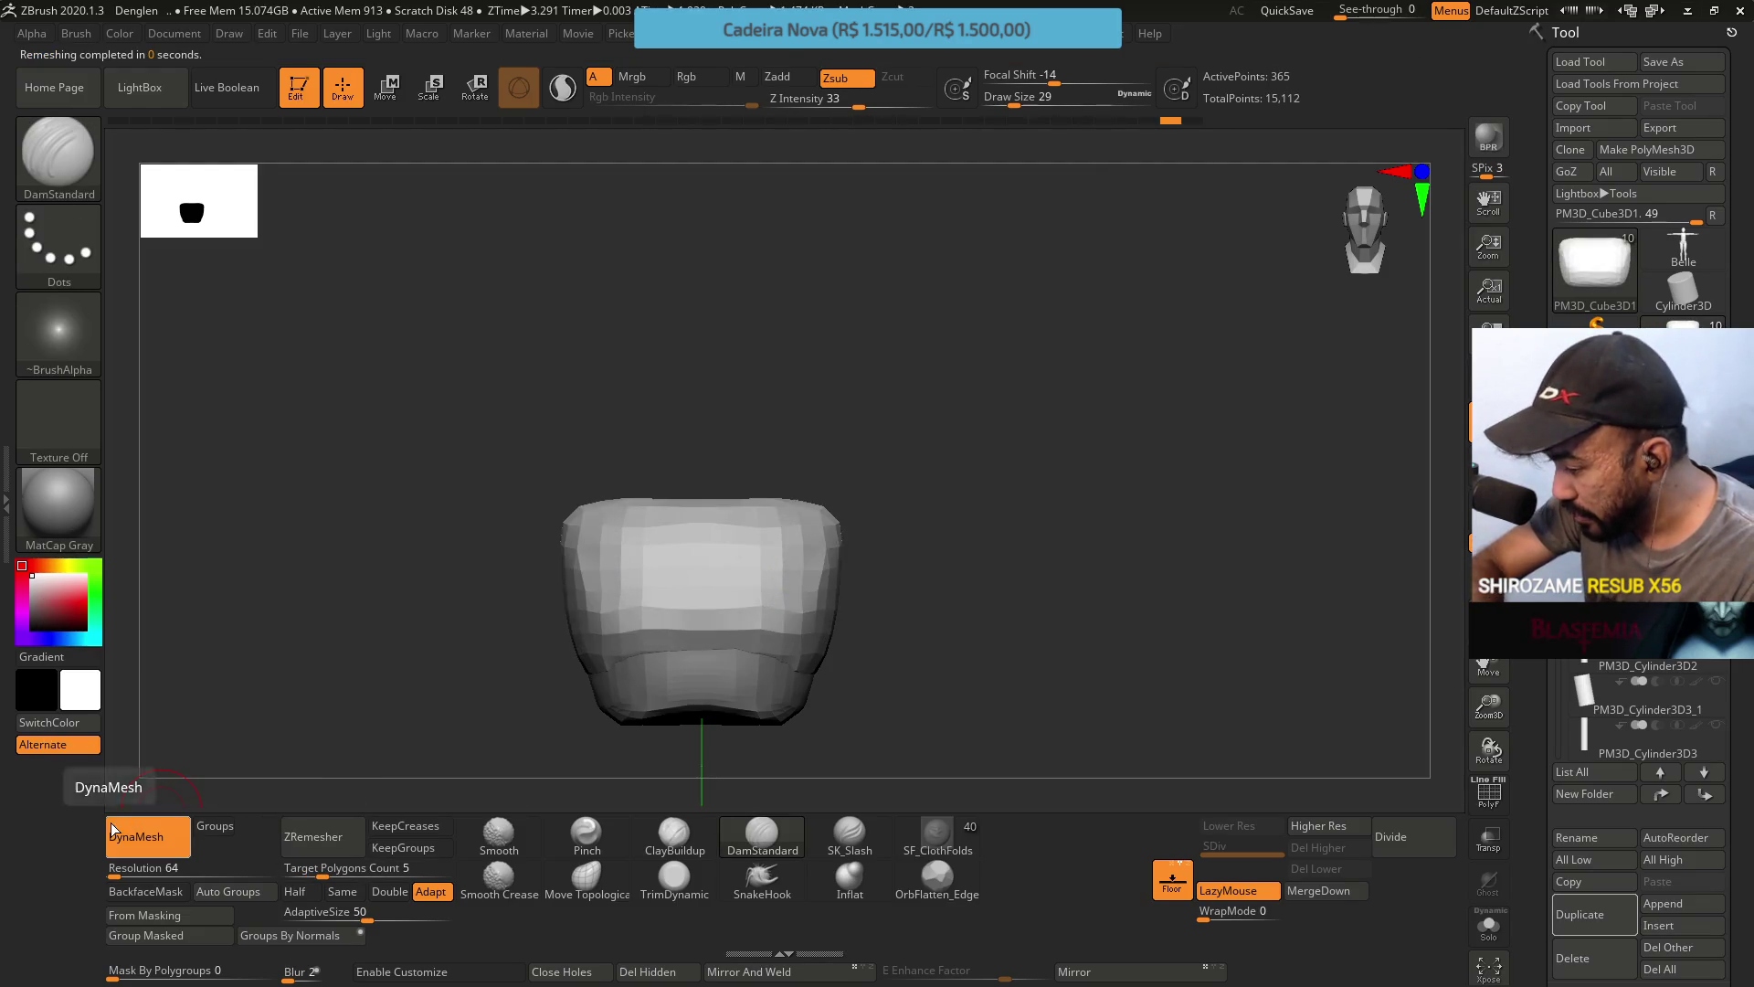
key(ctrl+z)
click(137, 868)
text(128)
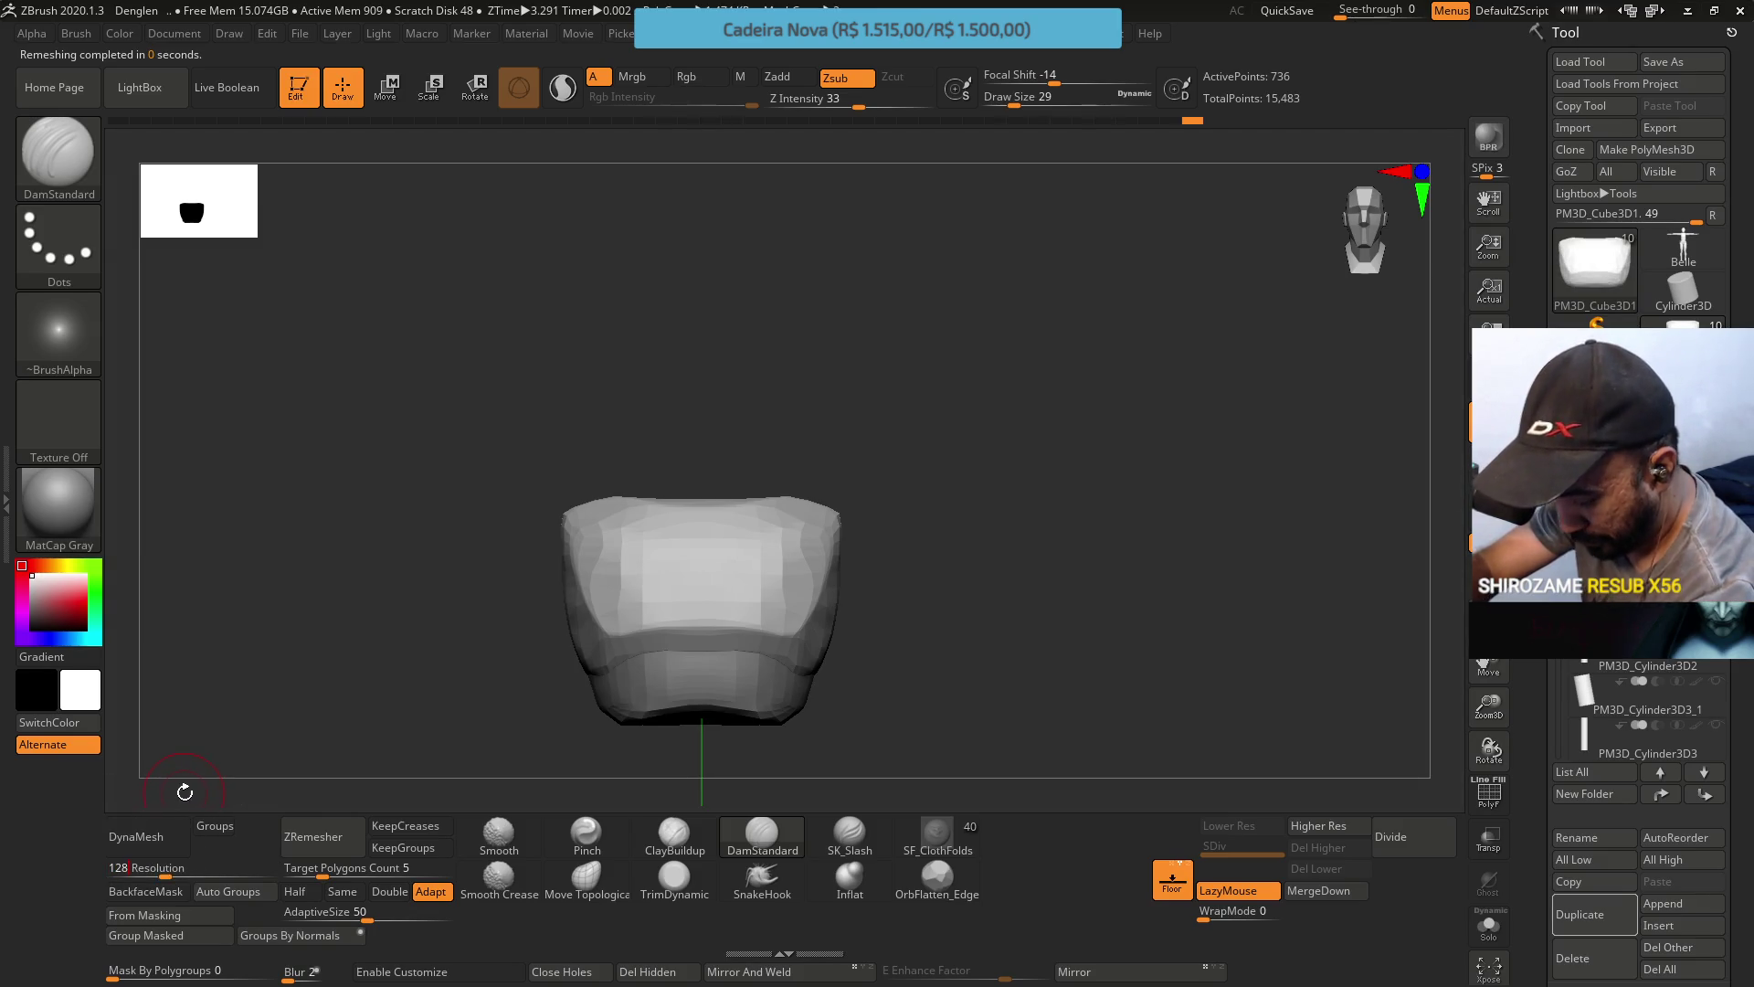
click(151, 836)
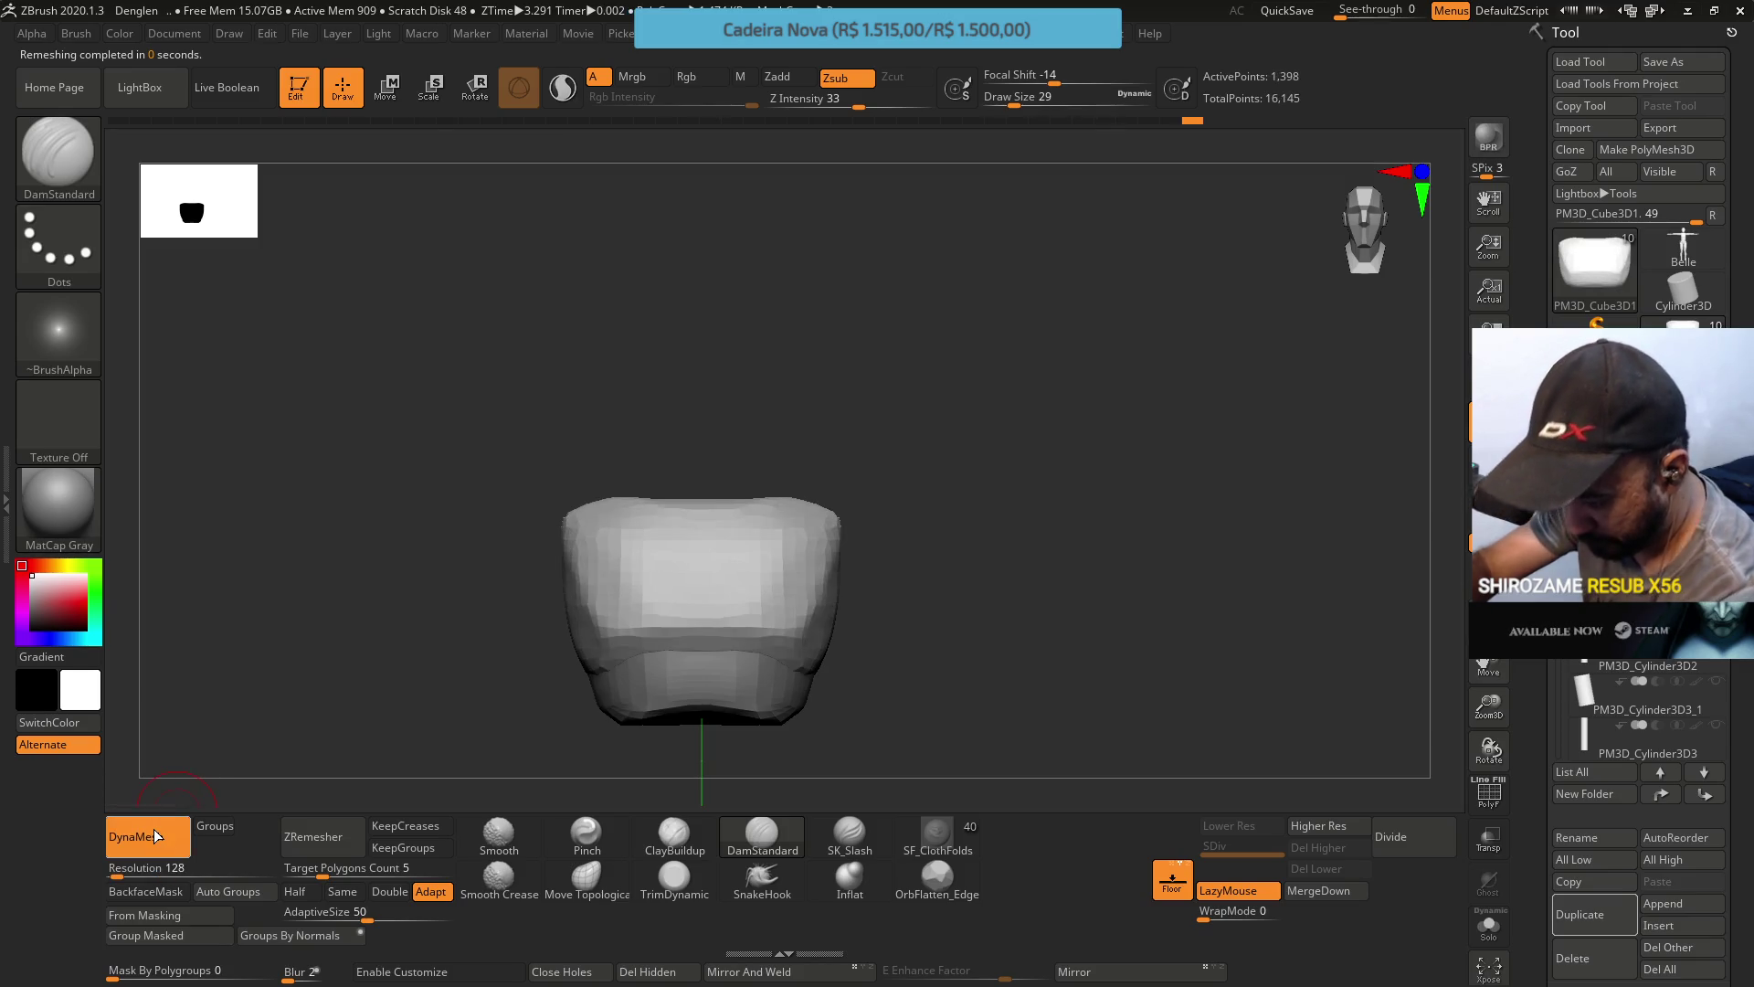
Select ClayBuildup and orbit between front and angled views of the chest block.
mouse_move(869, 548)
mouse_down()
mouse_move(799, 516)
mouse_move(825, 523)
mouse_up()
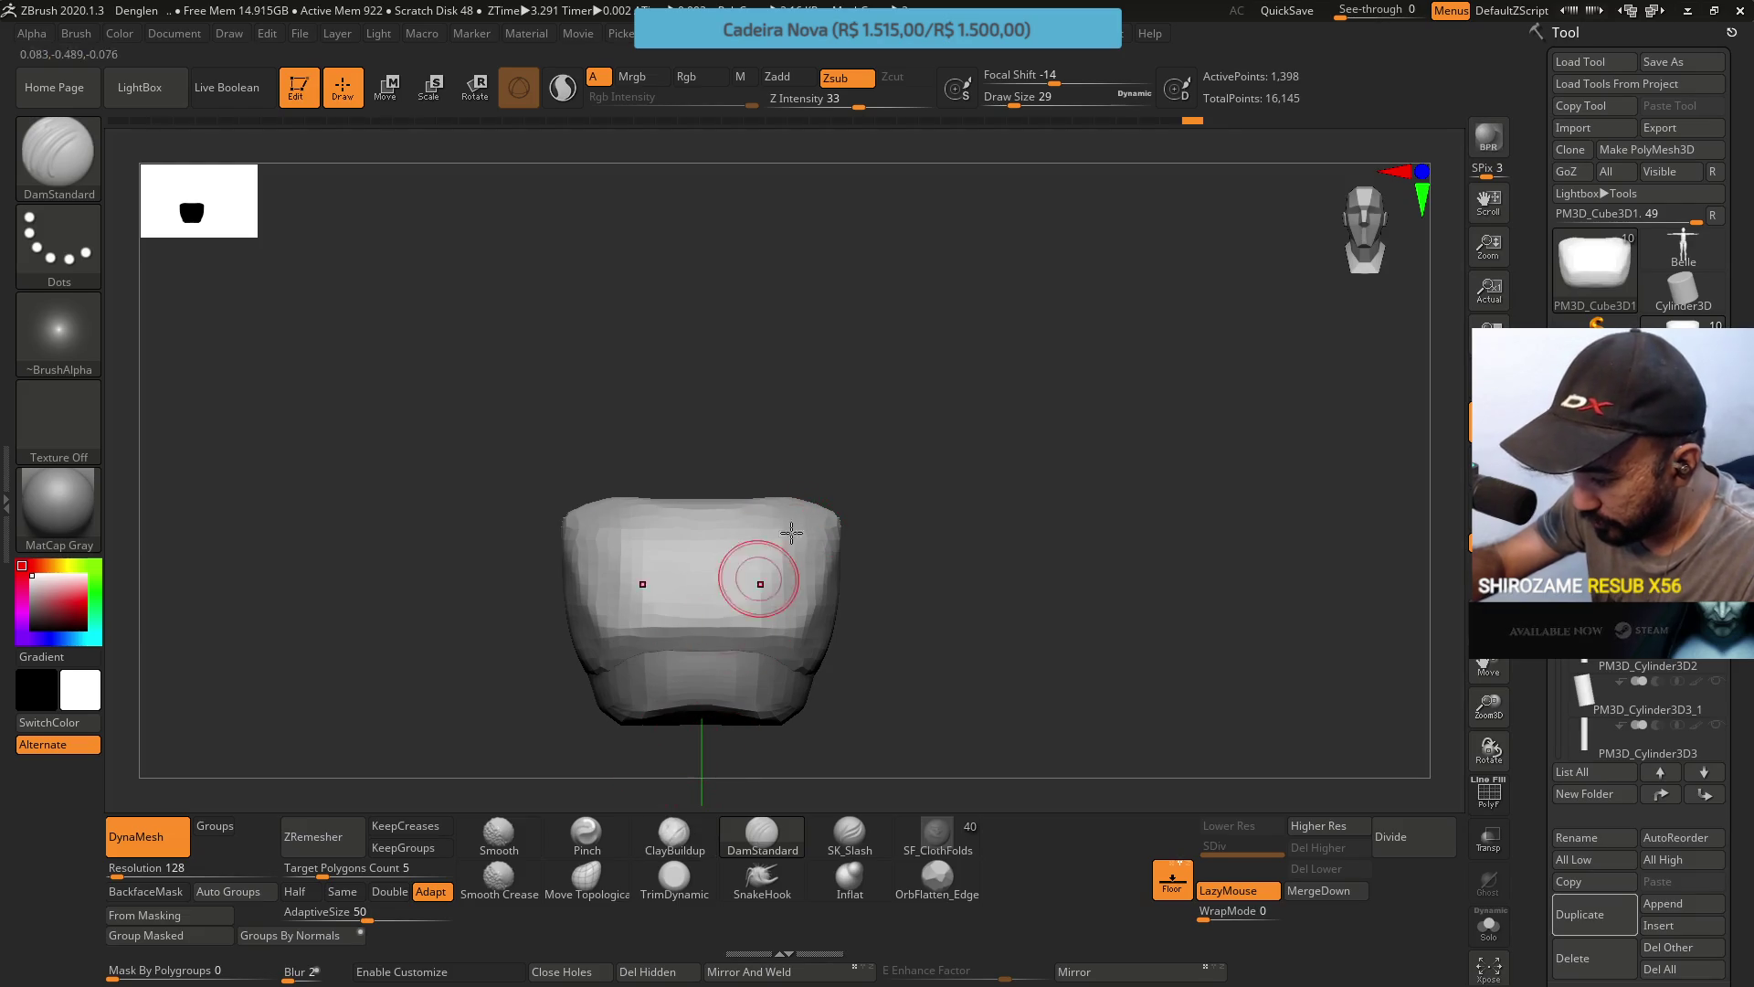
click(670, 831)
drag(709, 579, 650, 612)
mouse_move(591, 546)
mouse_down()
mouse_move(645, 579)
mouse_move(607, 567)
mouse_up()
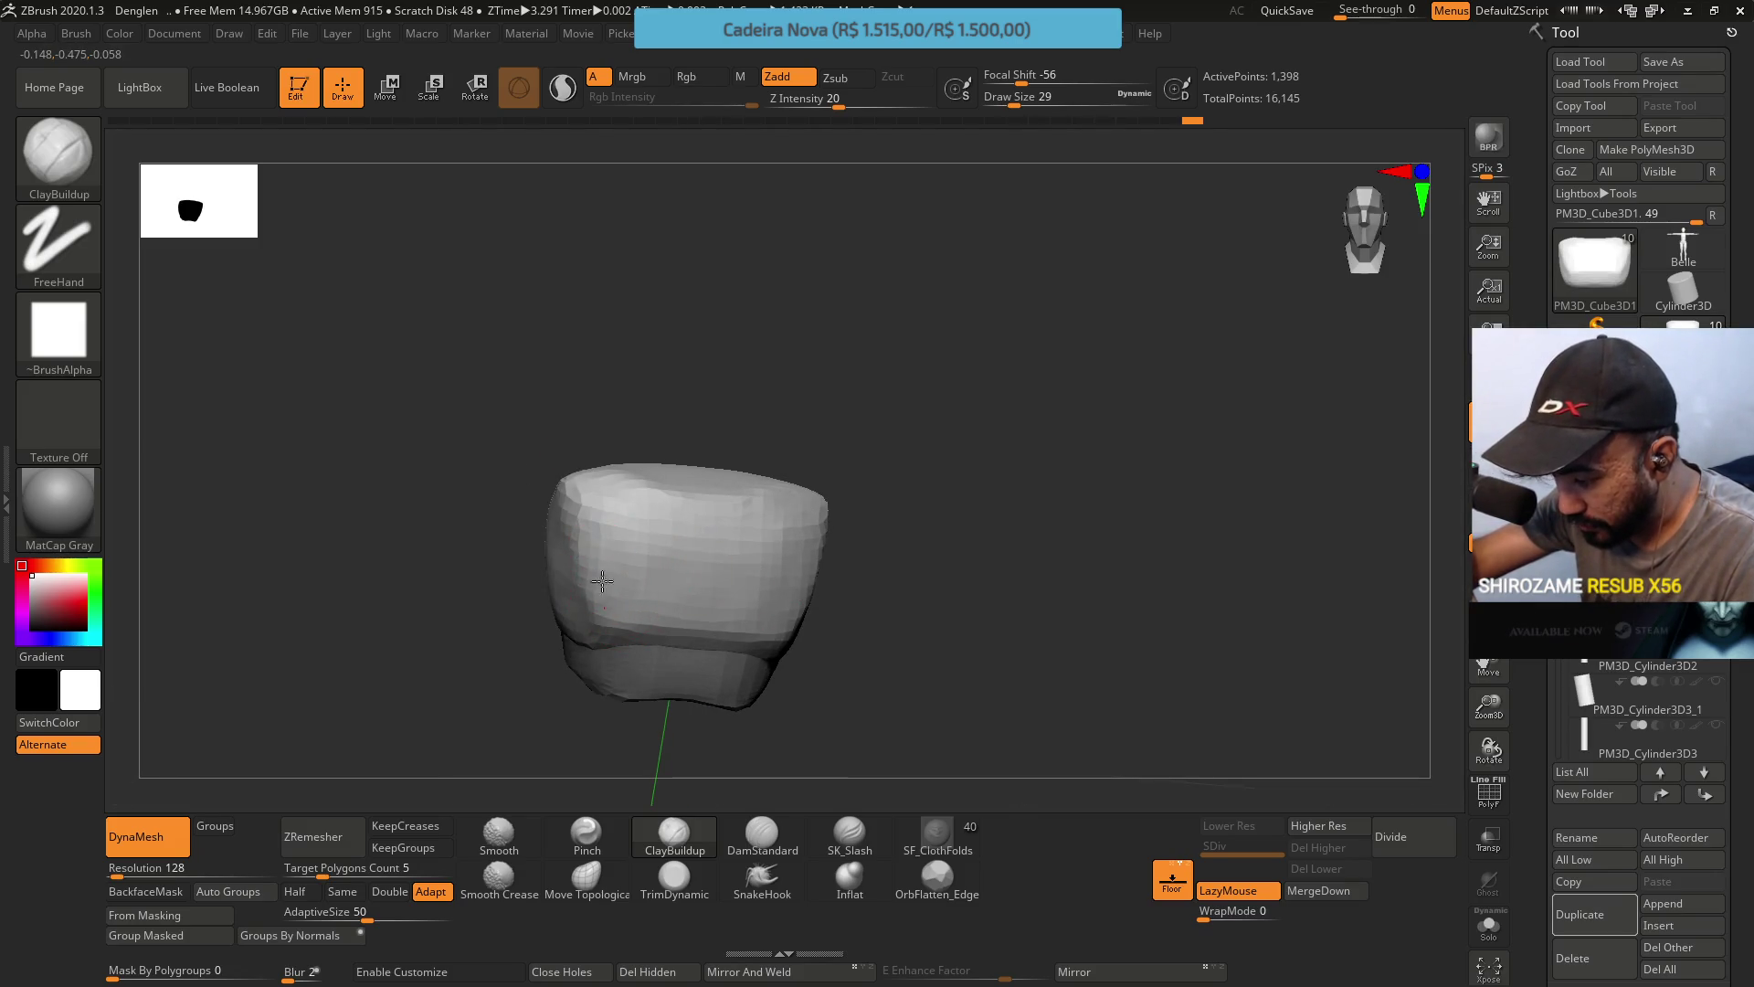
drag(634, 460, 571, 483)
mouse_move(634, 533)
mouse_down()
mouse_move(685, 585)
mouse_move(649, 556)
mouse_move(704, 557)
mouse_move(639, 548)
mouse_move(661, 582)
mouse_up()
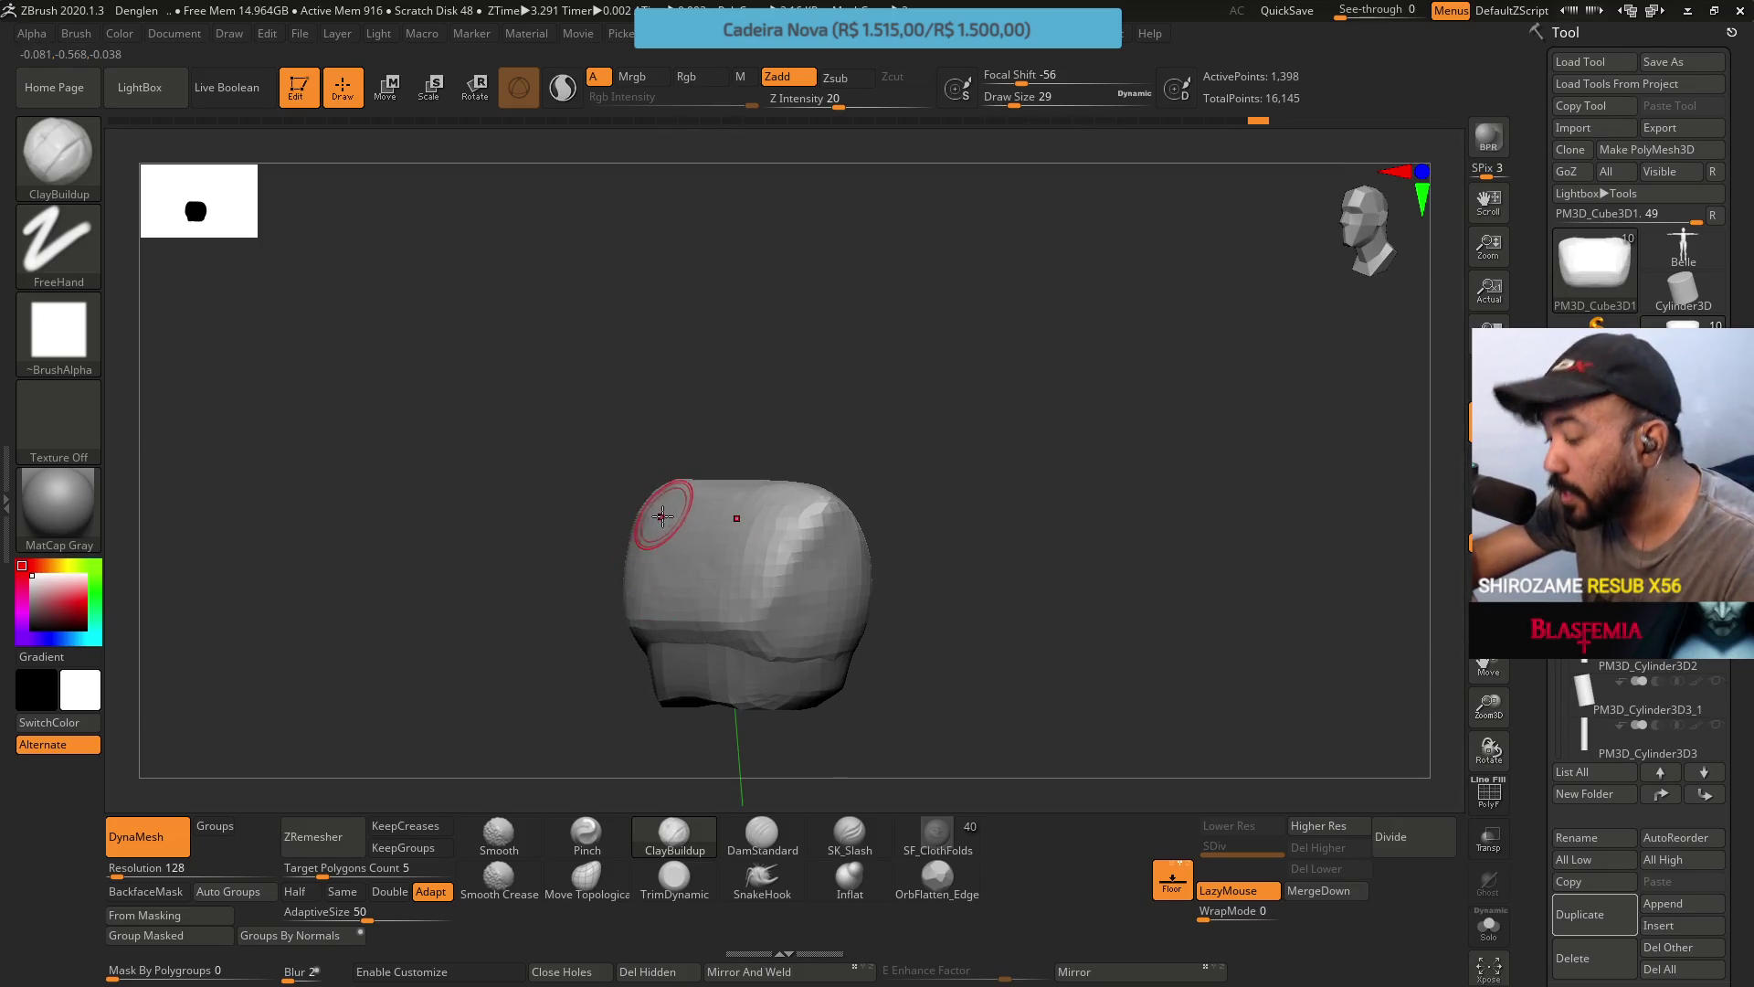
drag(665, 509, 704, 430)
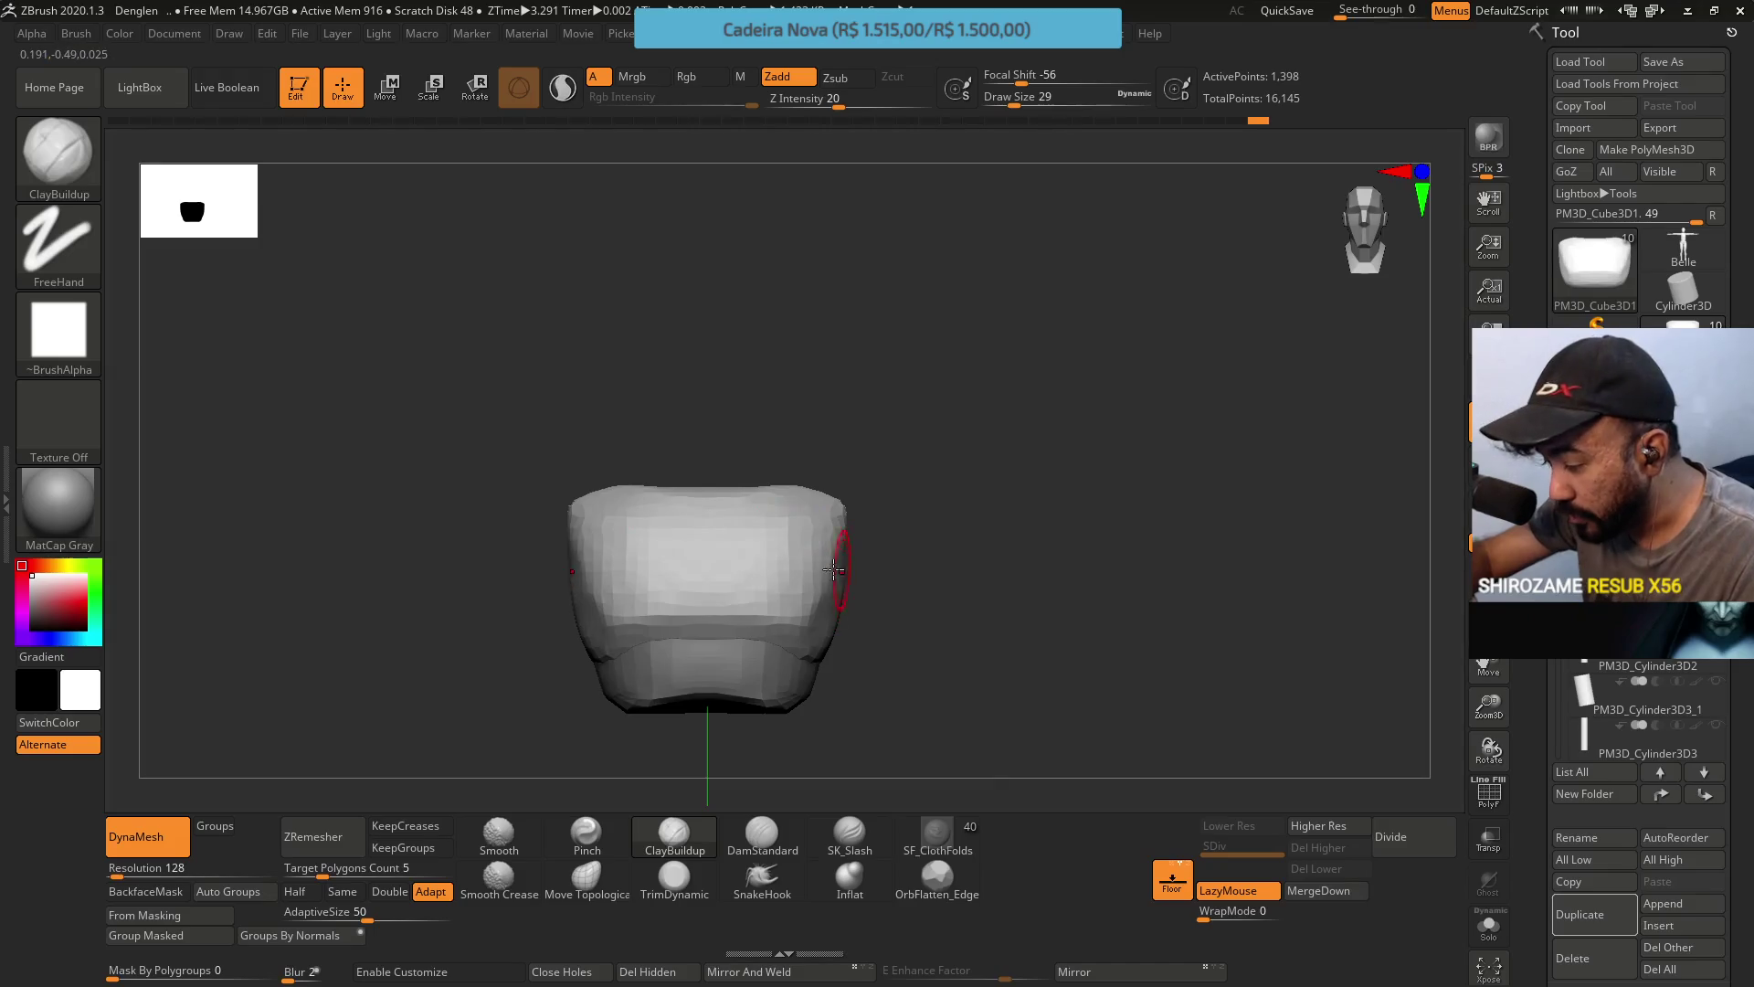
drag(848, 566, 819, 577)
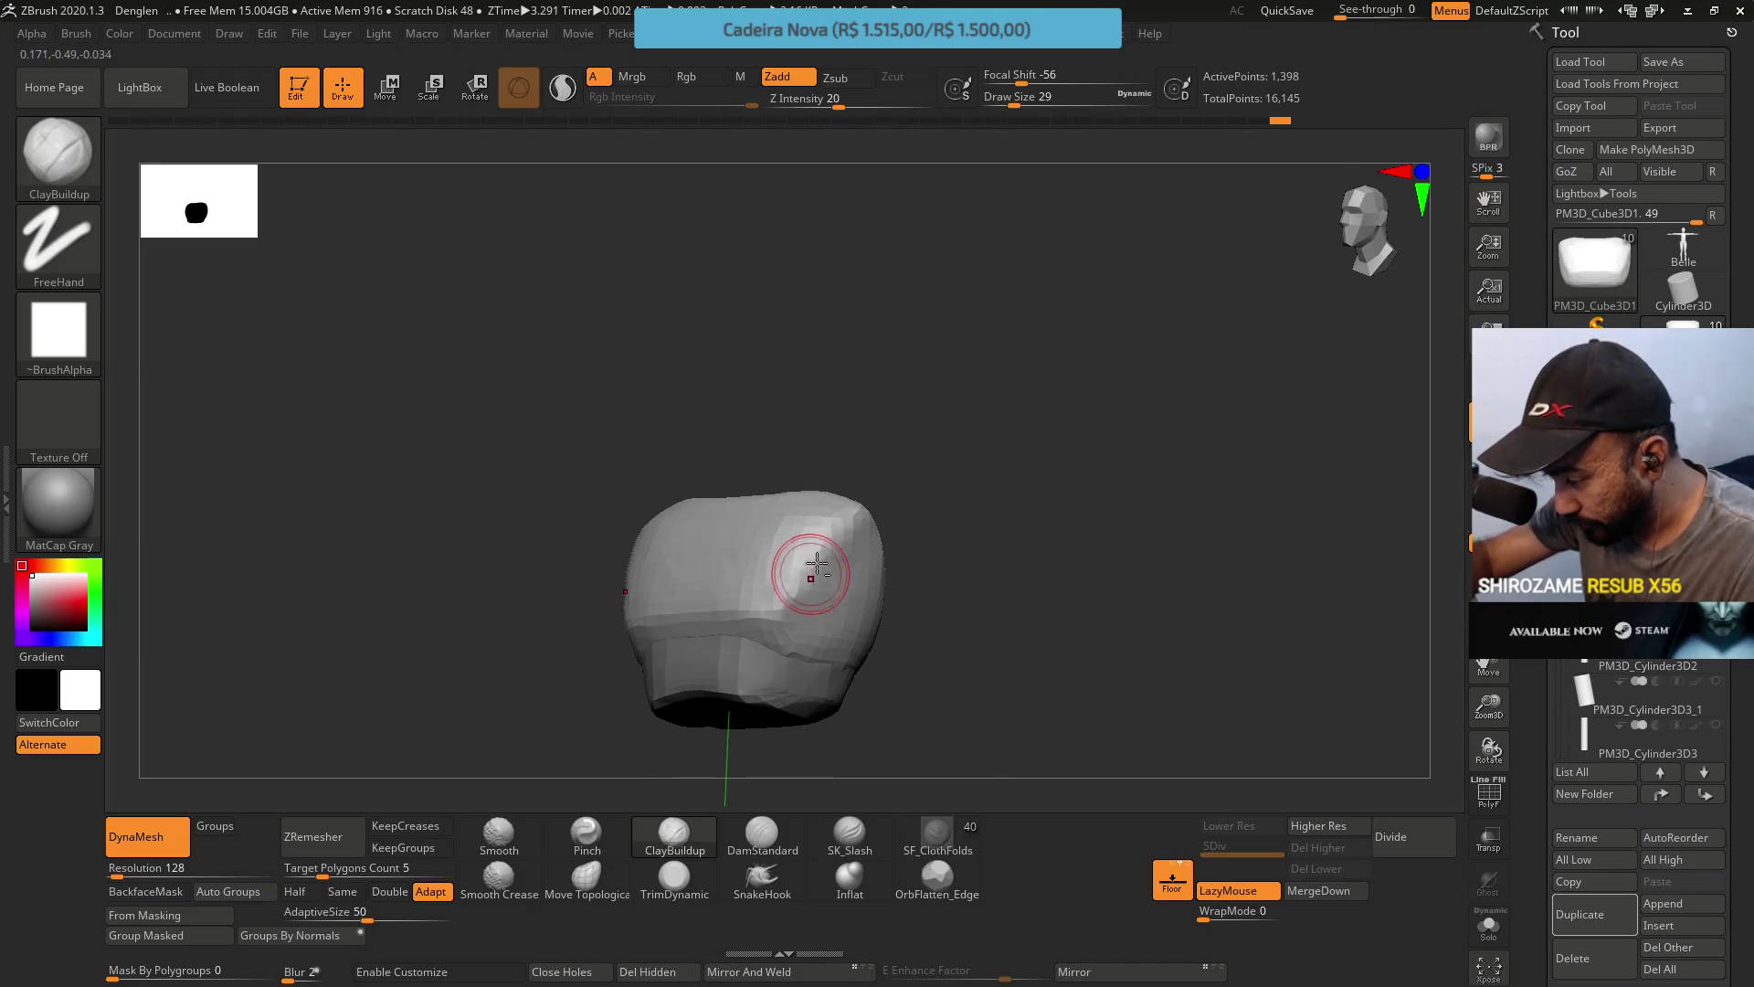
shift+drag(819, 568, 864, 617)
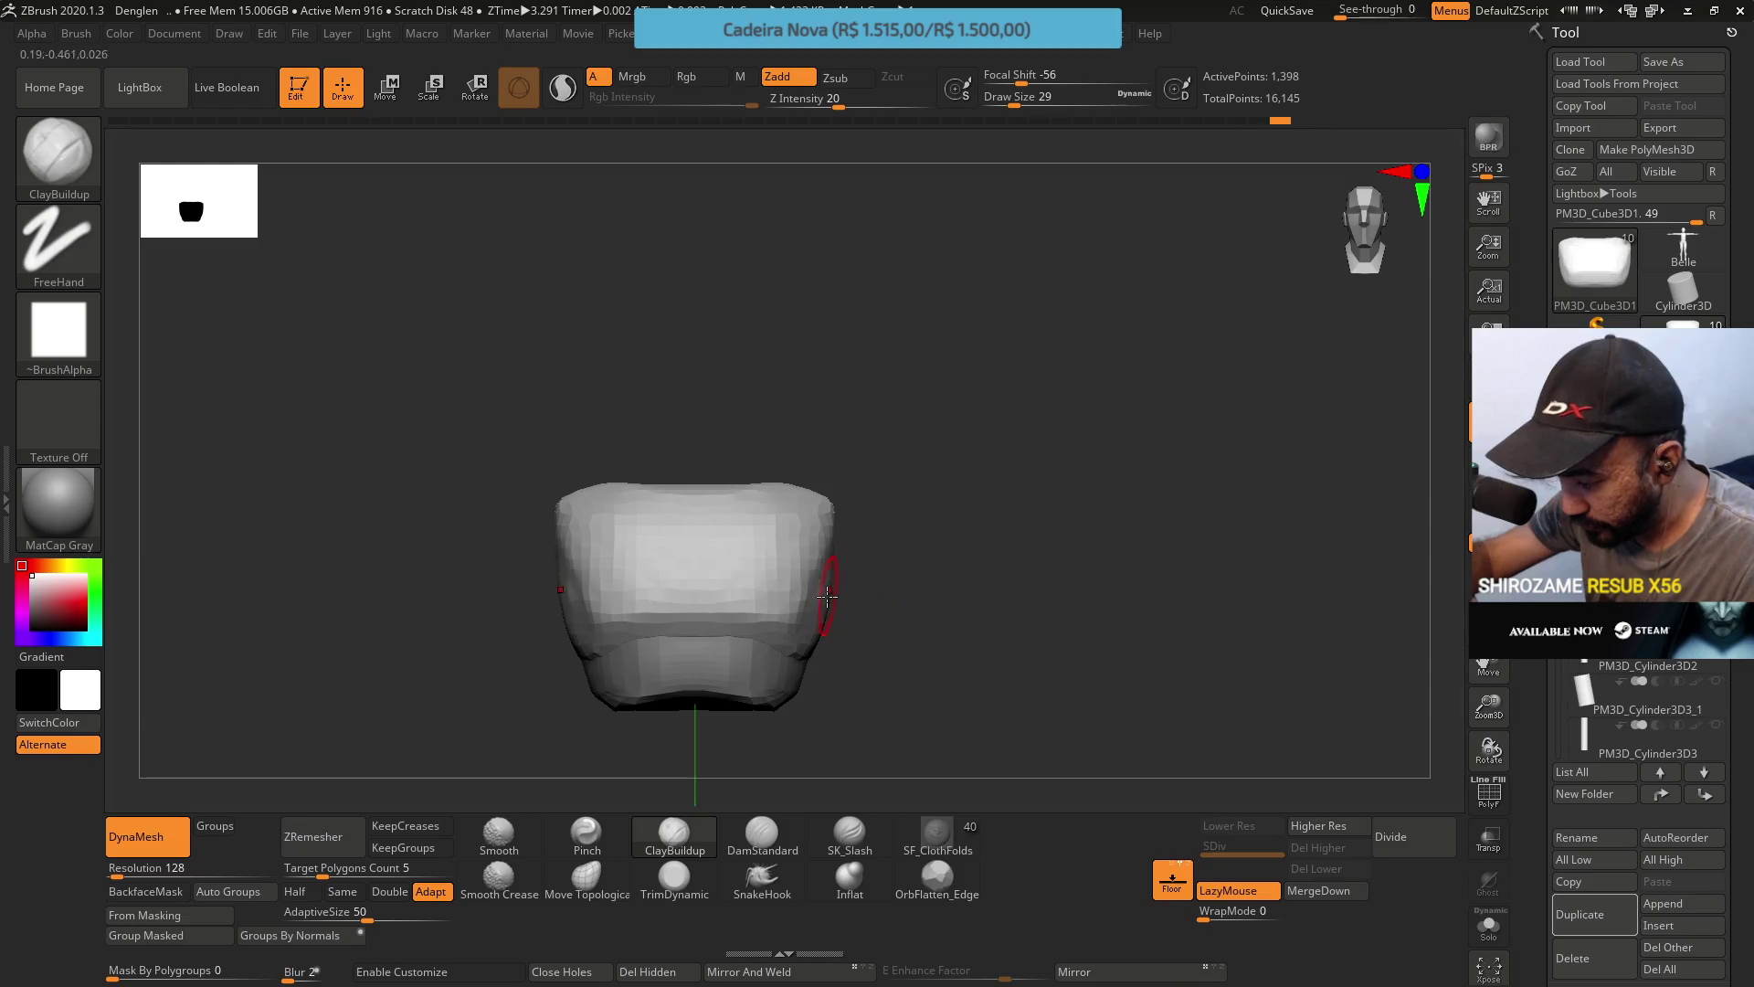
mouse_move(826, 596)
right_down()
mouse_move(819, 566)
mouse_move(849, 595)
right_up()
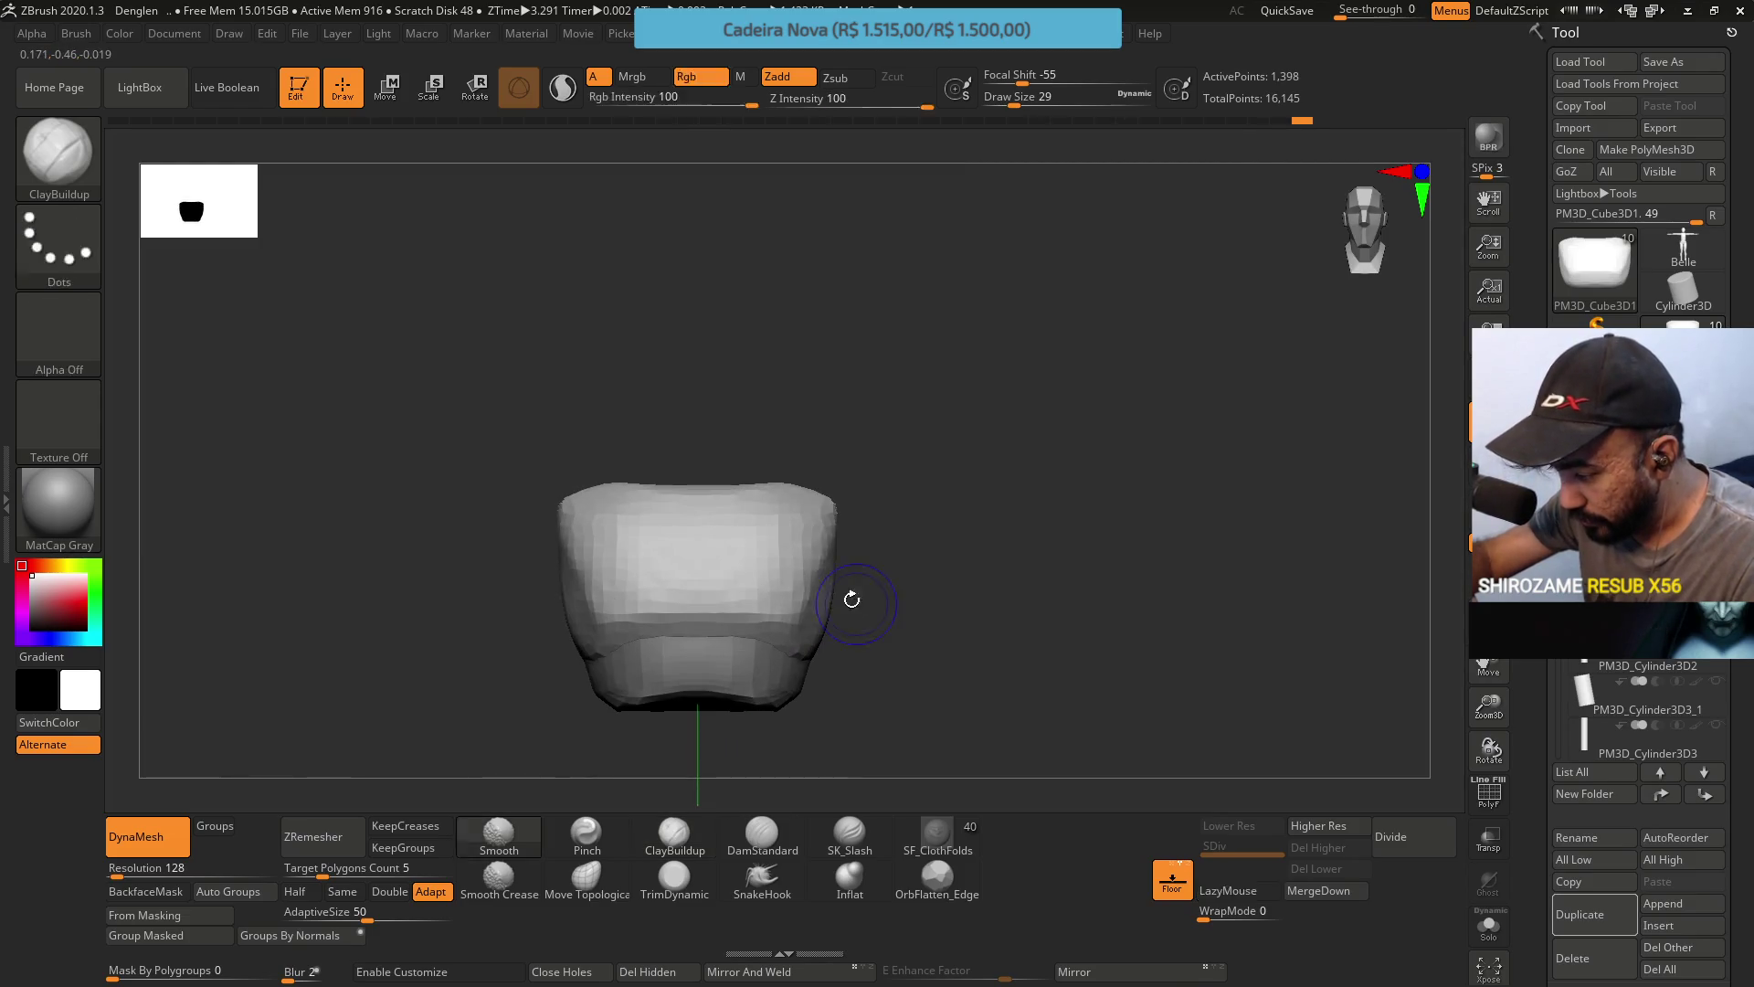
Pull the block's middle crease downward with Move Topological.
click(587, 877)
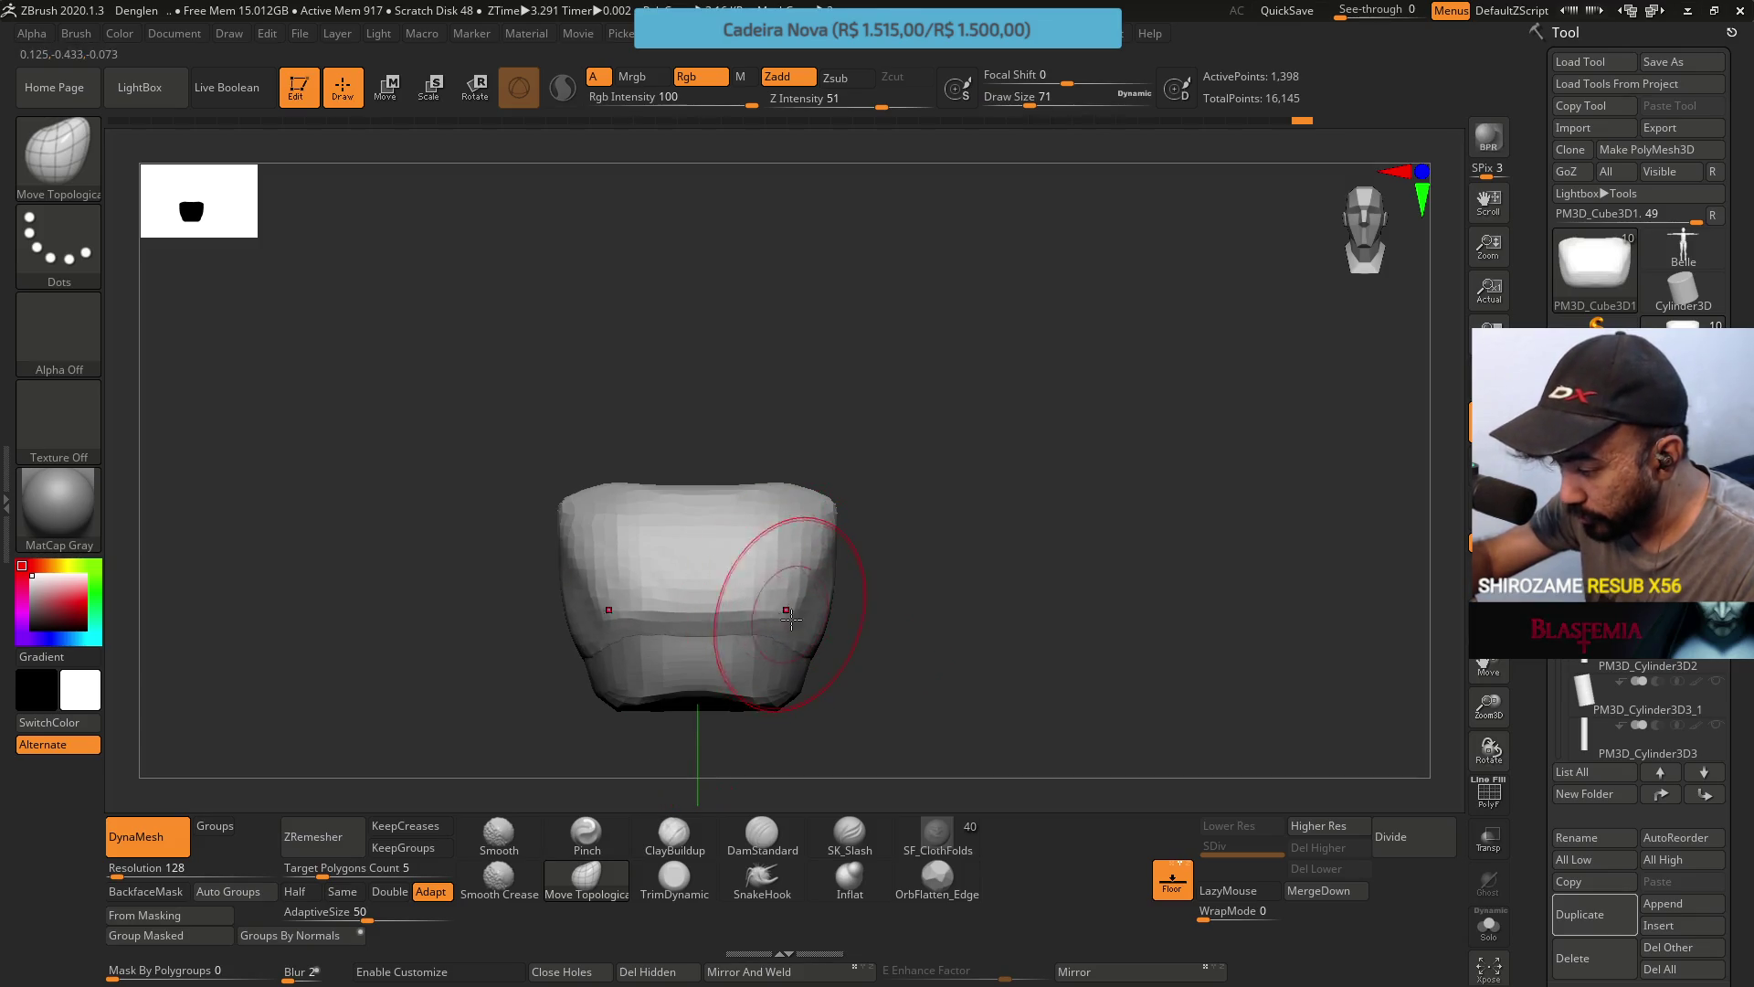
mouse_move(793, 605)
mouse_down()
mouse_move(779, 624)
mouse_move(854, 585)
mouse_move(792, 541)
mouse_move(822, 490)
mouse_move(772, 498)
mouse_up()
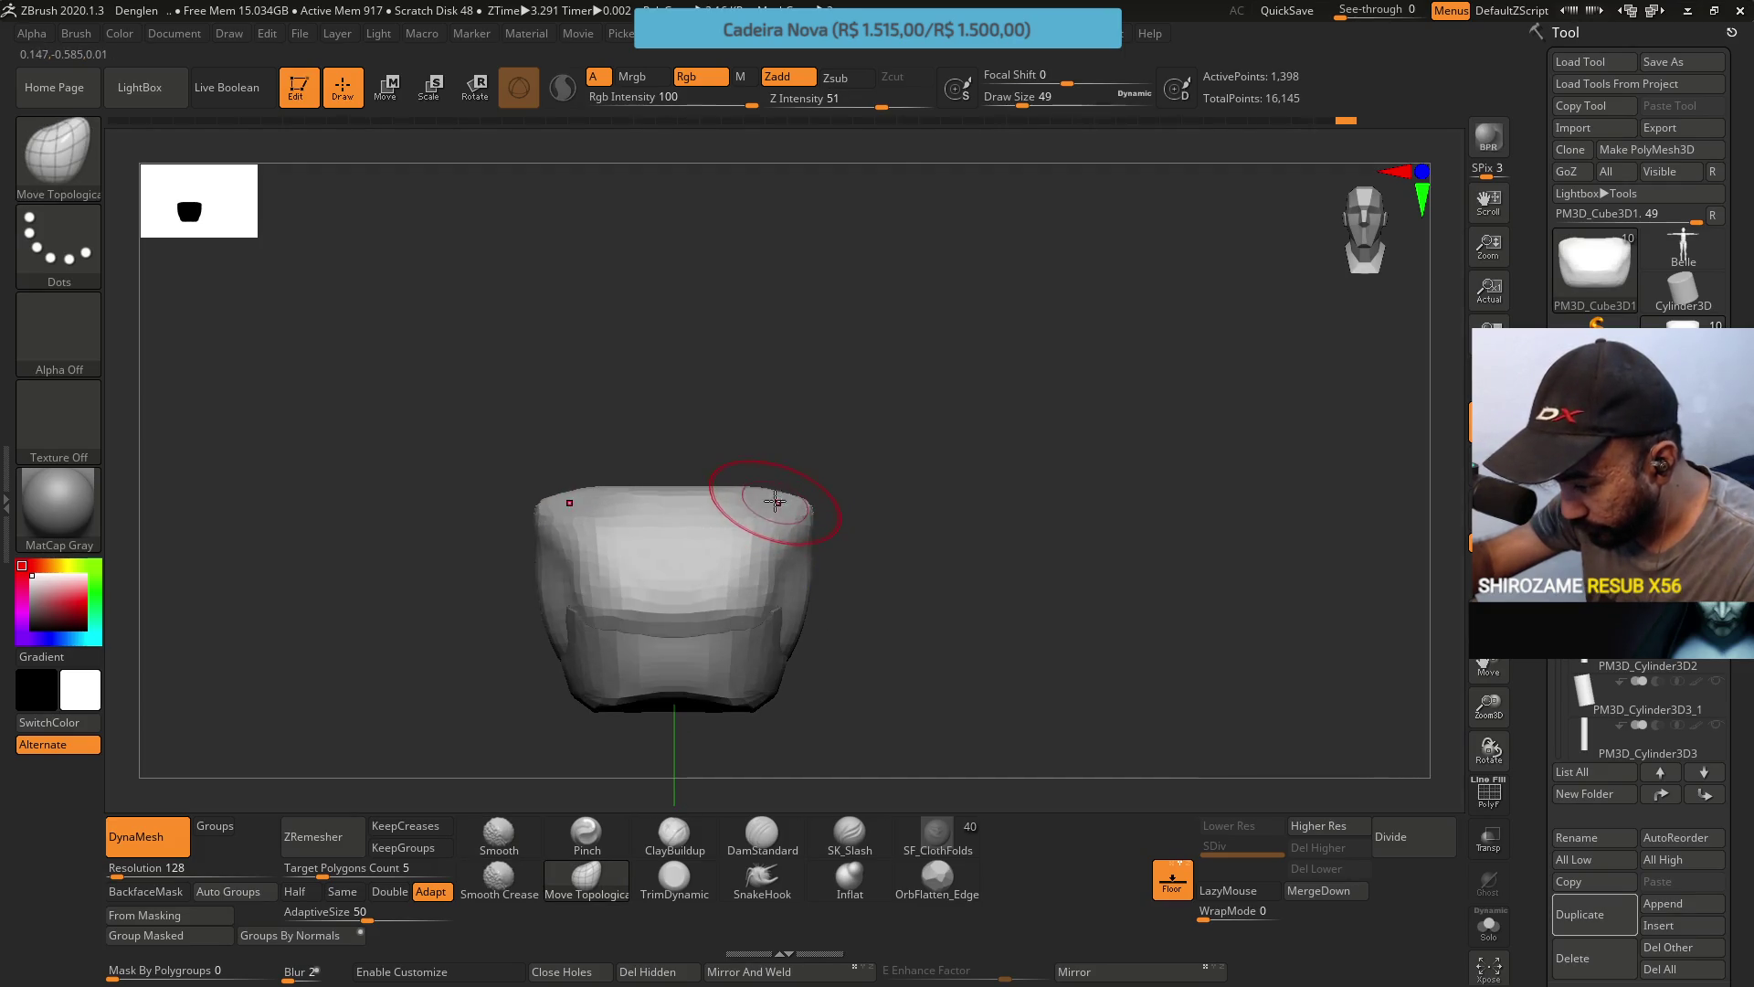
mouse_move(775, 501)
right_down()
mouse_move(756, 517)
mouse_move(771, 450)
mouse_move(771, 512)
mouse_move(836, 472)
mouse_move(788, 559)
right_up()
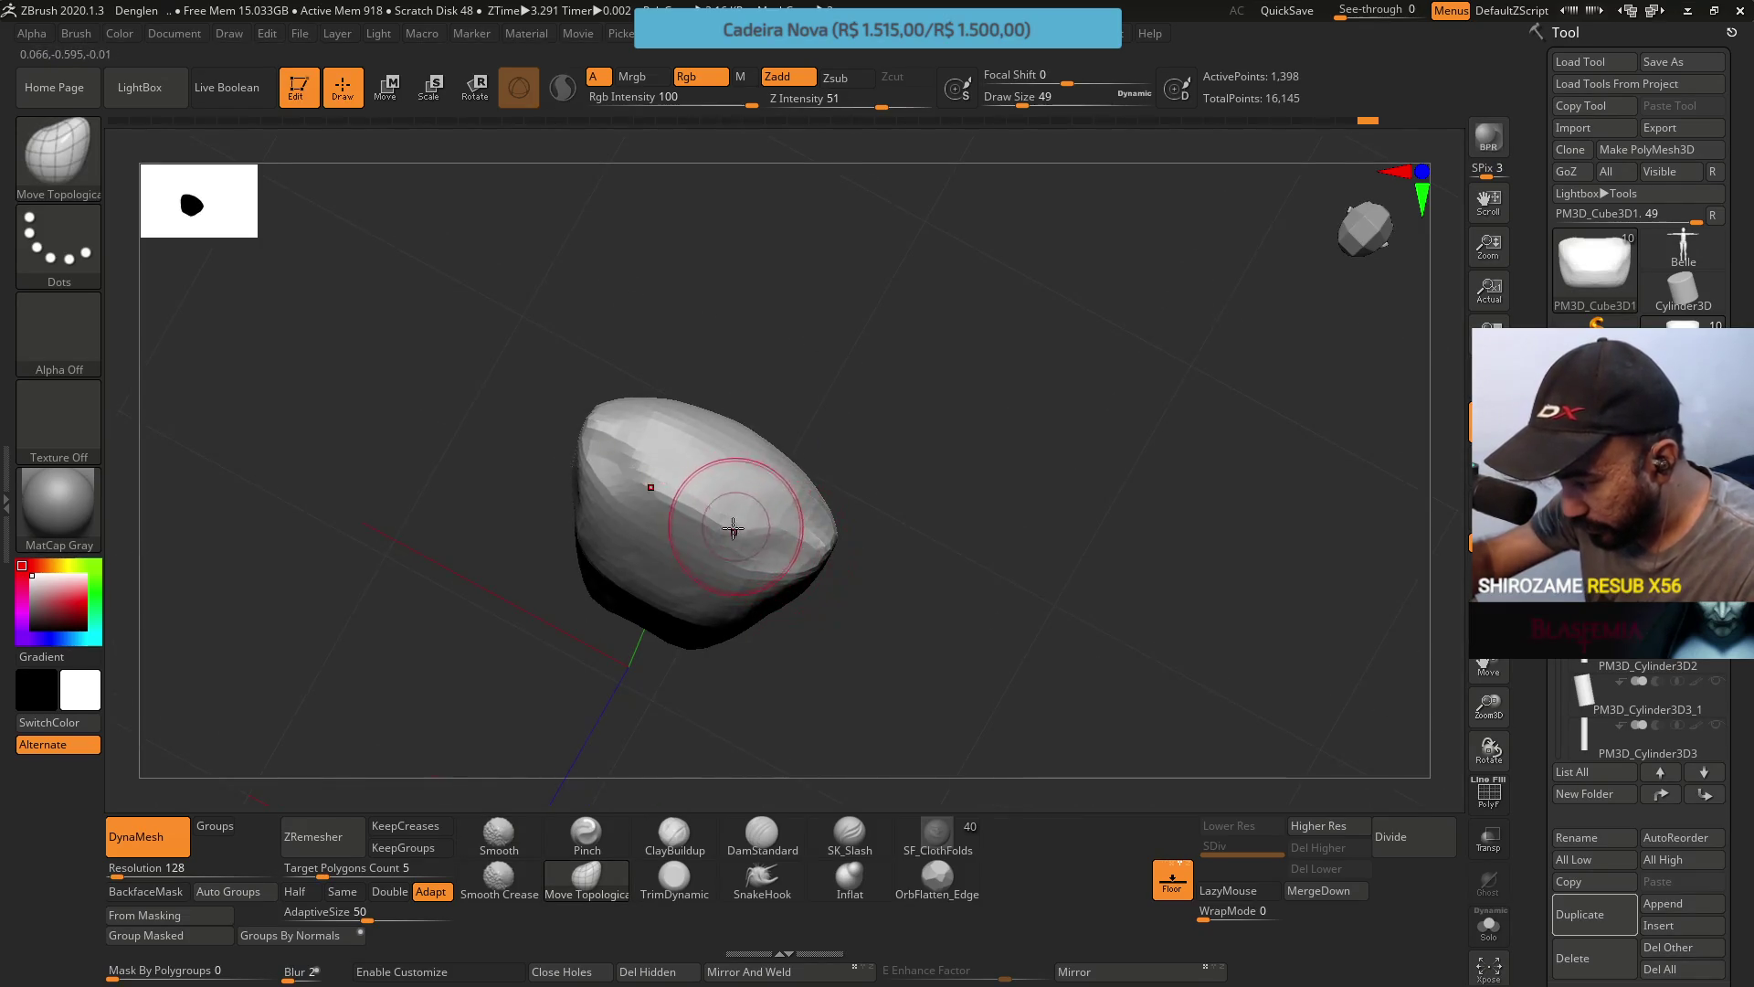
shift+right_drag(745, 490, 772, 454)
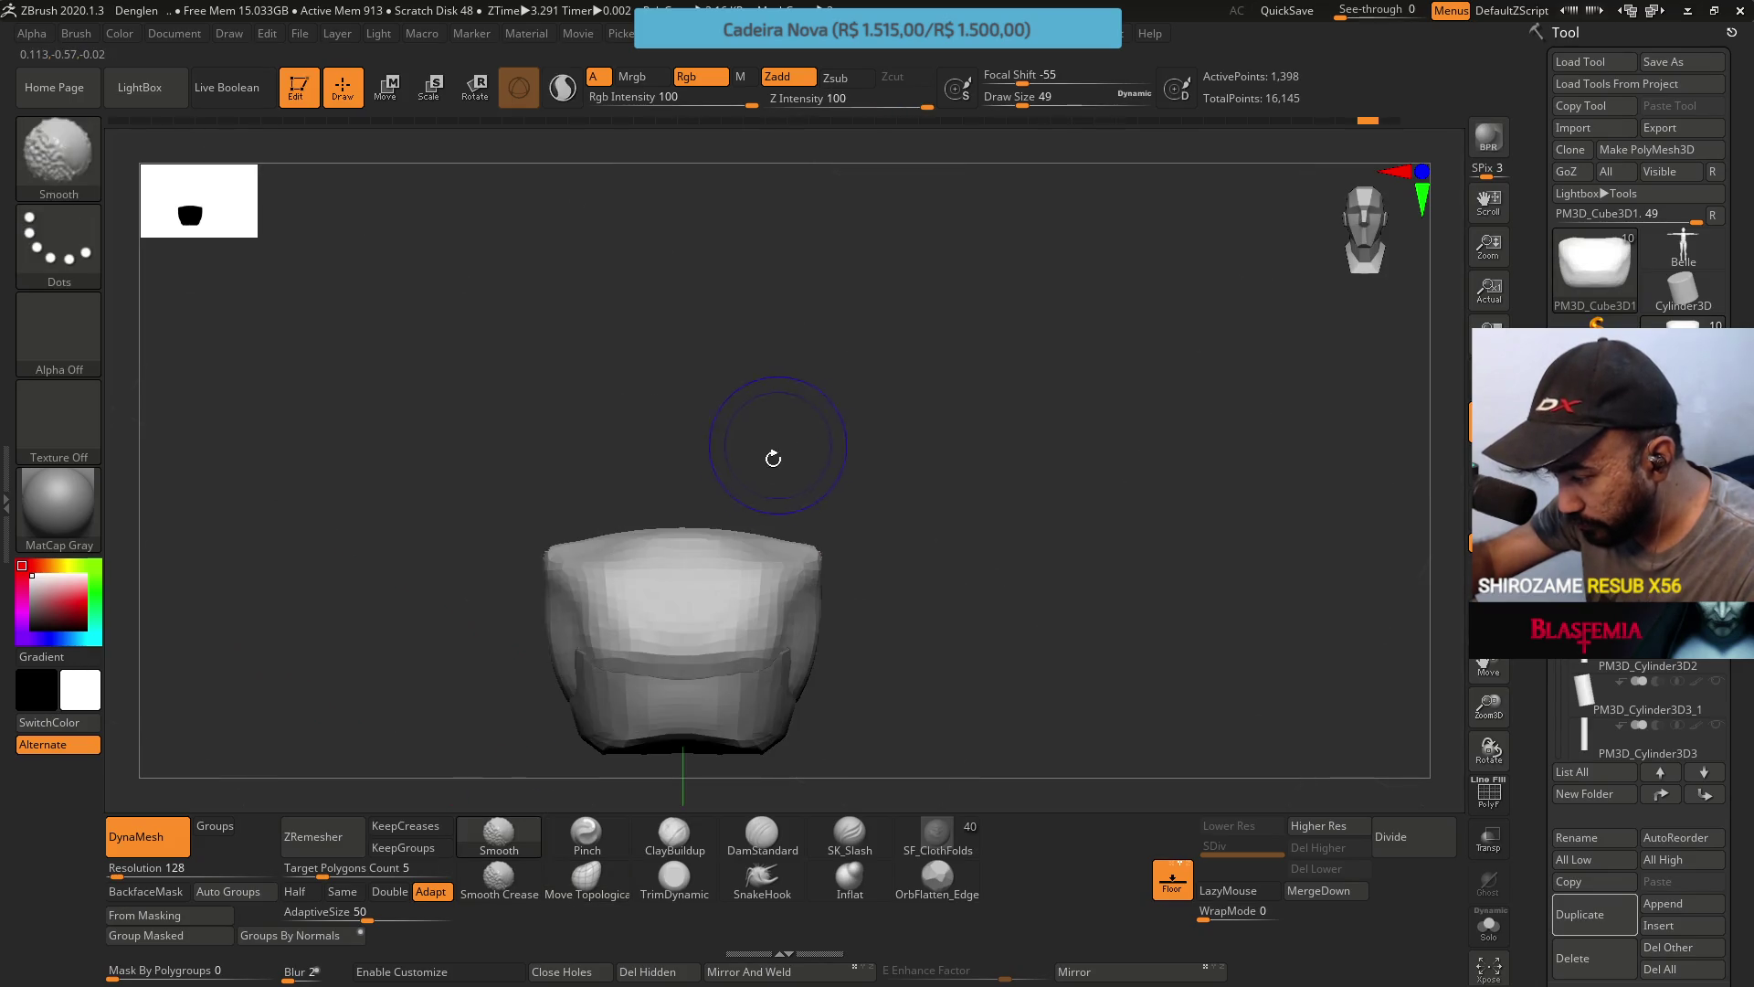
right_drag(747, 534, 718, 548)
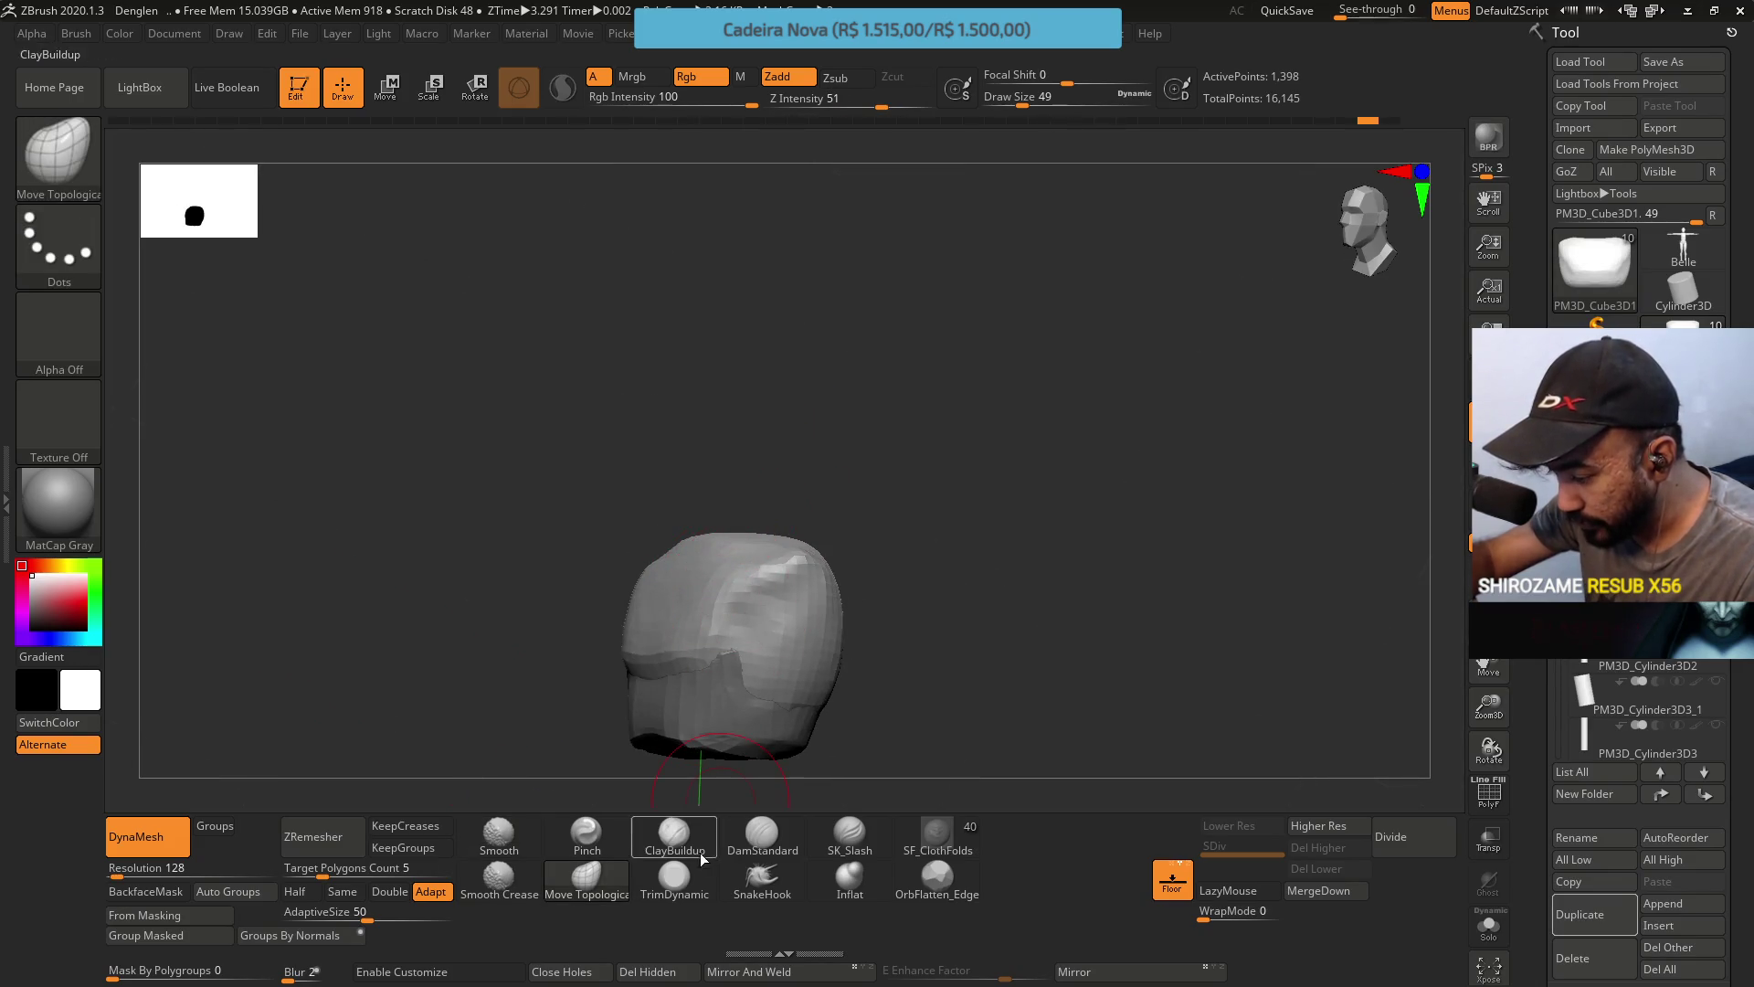
Alternate between TrimDynamic and Move Topological while orbiting around the block.
click(681, 877)
right_drag(646, 704, 705, 587)
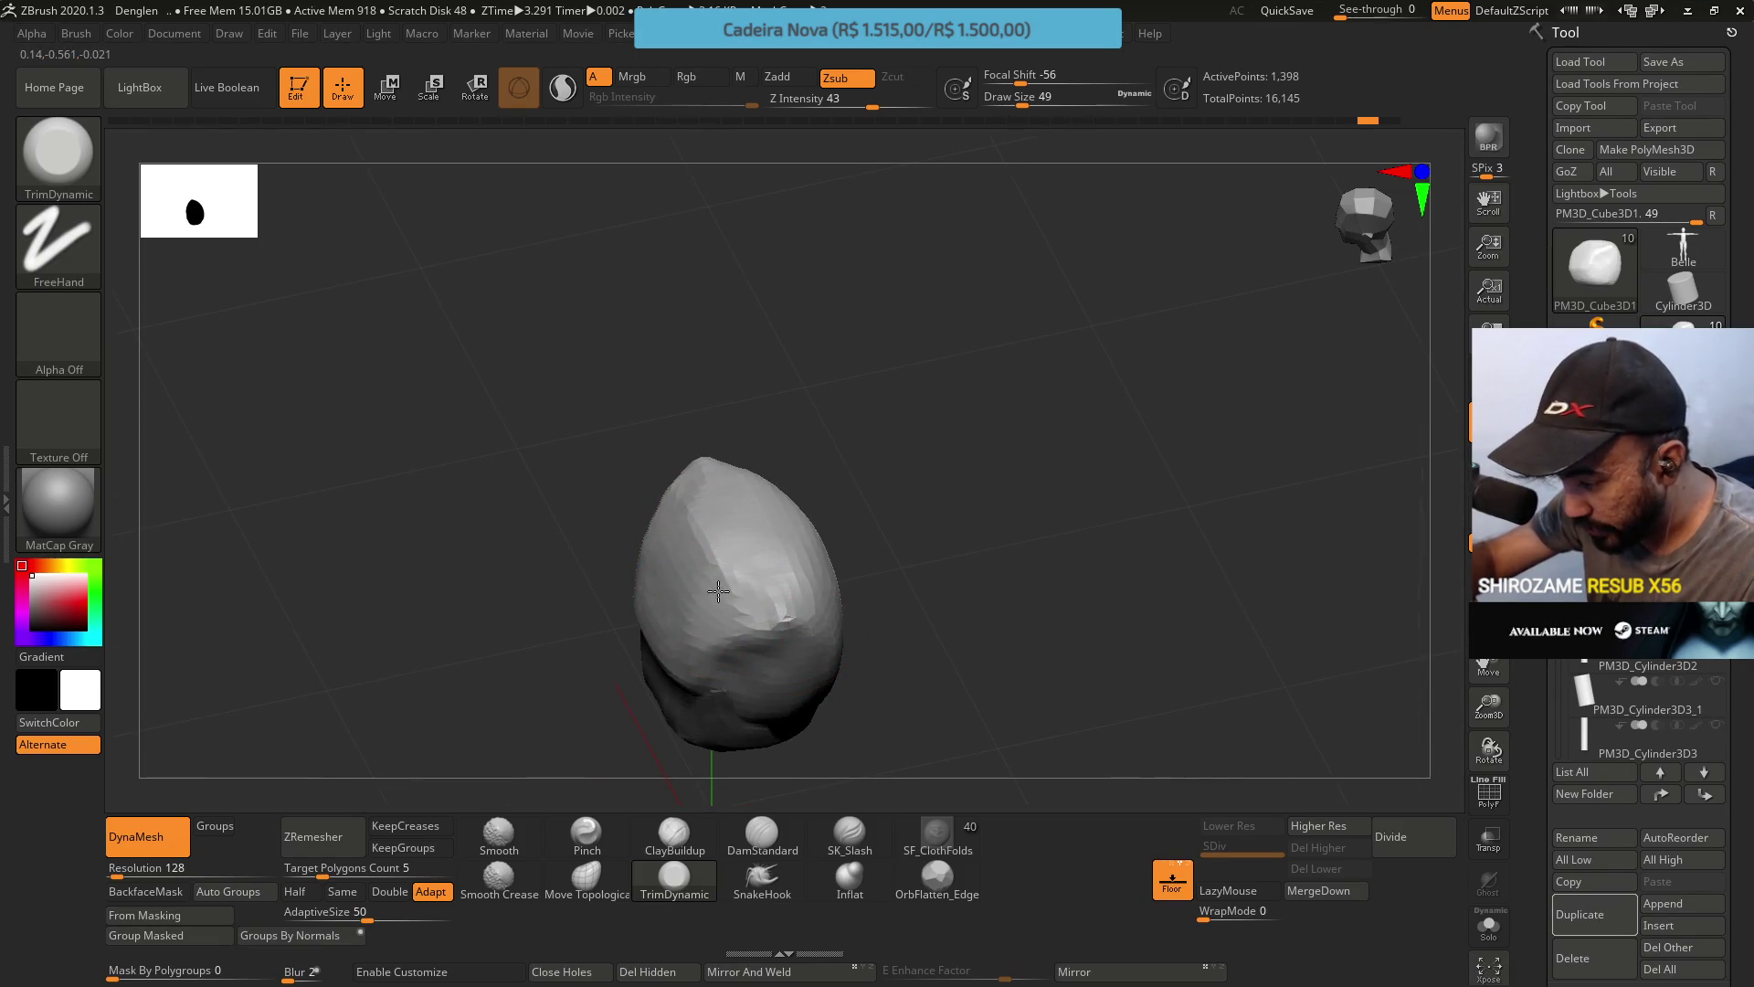
right_drag(686, 549, 772, 460)
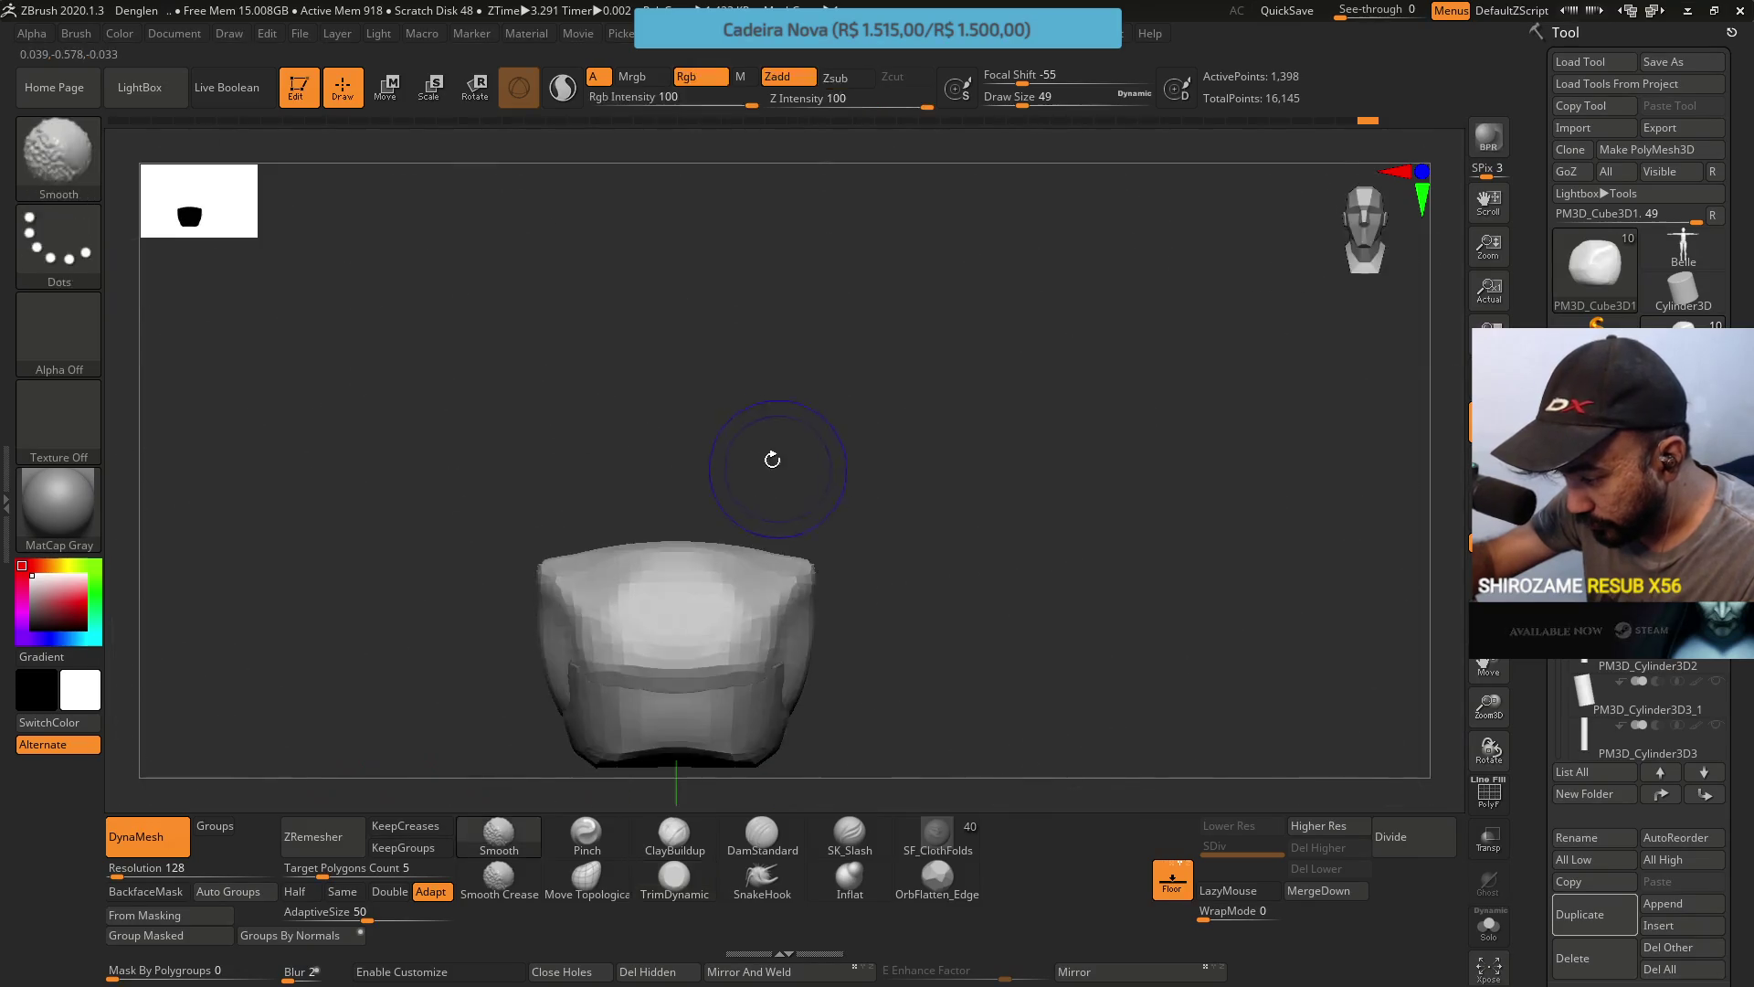
click(586, 877)
mouse_move(685, 536)
right_down()
mouse_move(705, 587)
mouse_move(718, 539)
mouse_move(692, 540)
mouse_move(703, 492)
right_up()
mouse_move(721, 629)
right_down()
mouse_move(763, 665)
mouse_move(634, 795)
right_up()
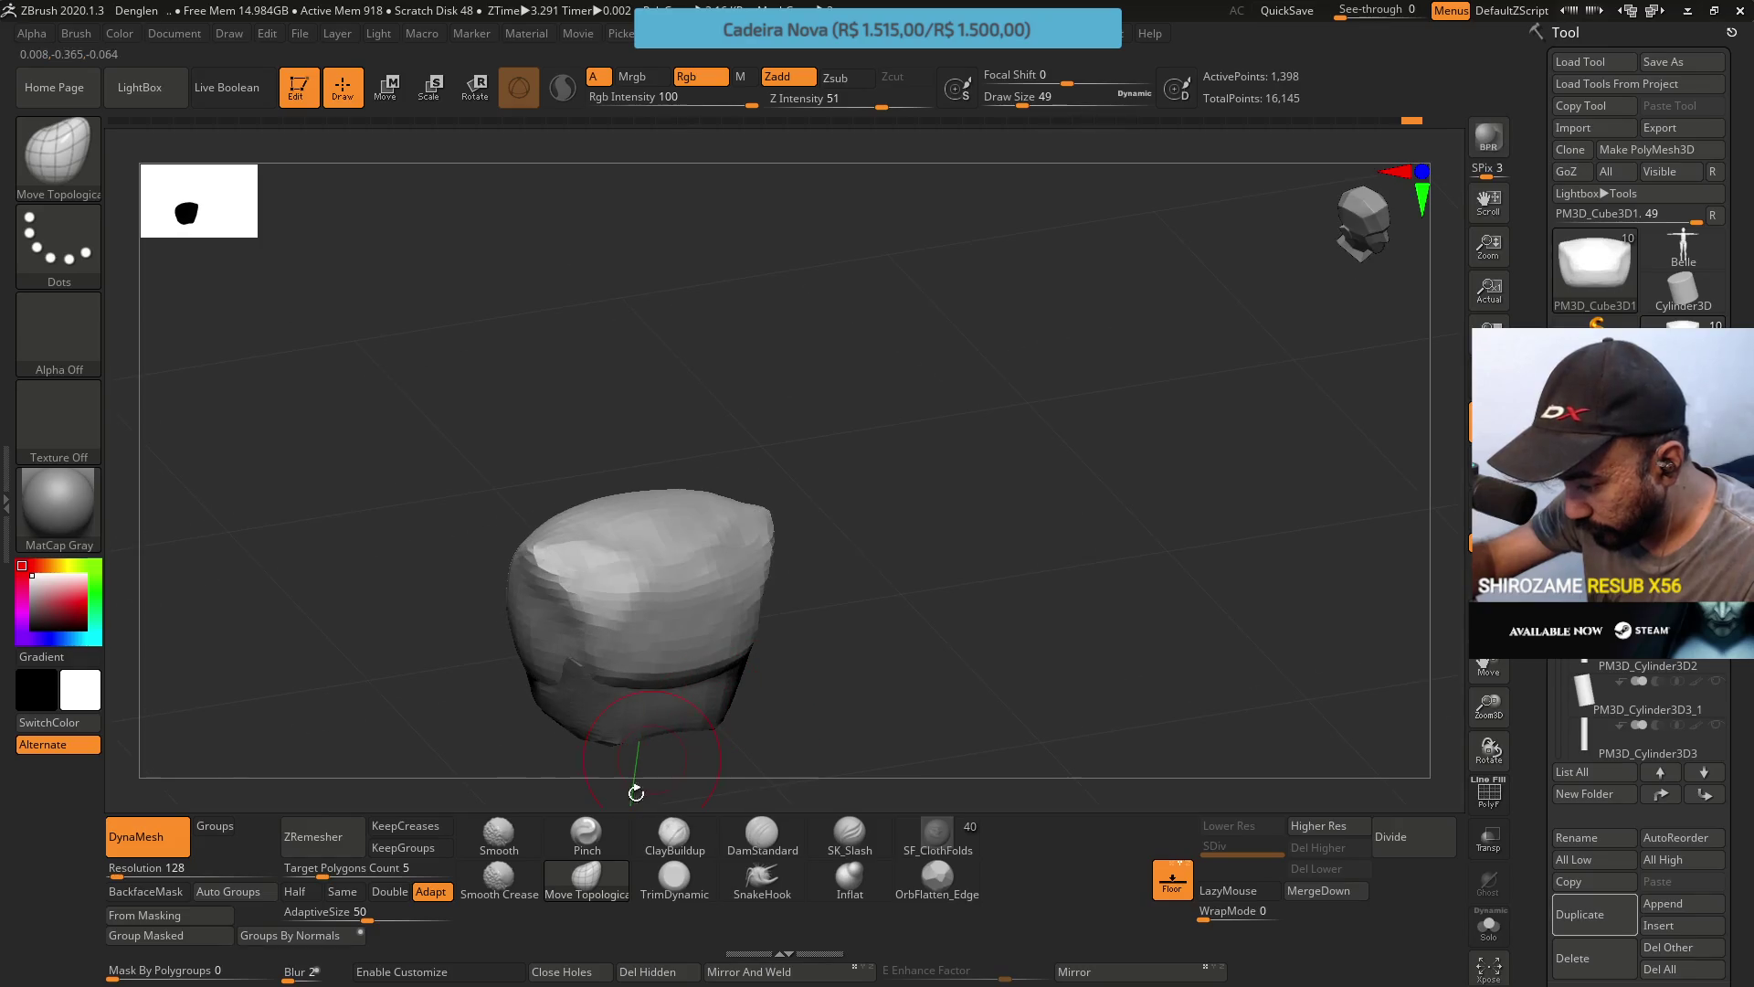
click(674, 877)
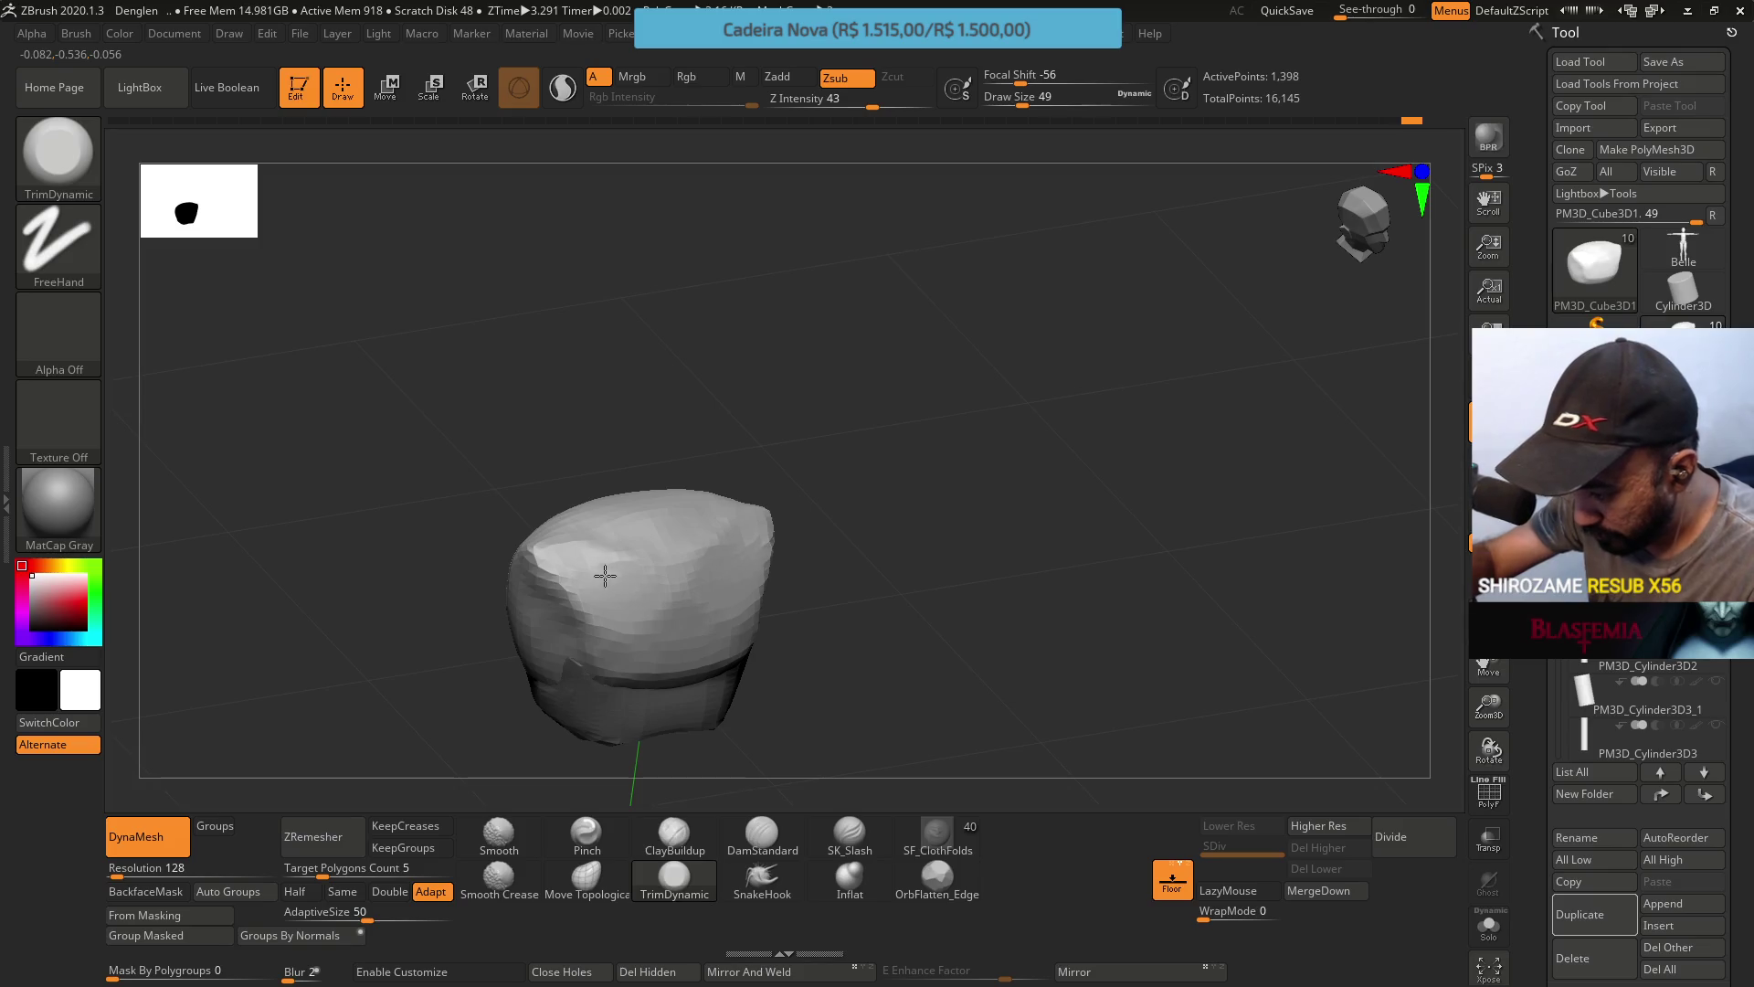
mouse_move(641, 600)
right_down()
mouse_move(781, 437)
mouse_move(719, 471)
mouse_move(716, 529)
mouse_move(768, 470)
mouse_move(702, 622)
right_up()
Trim the block's top edge flatter, set falloff to -61, undo, and trim again.
key(ctrl+z)
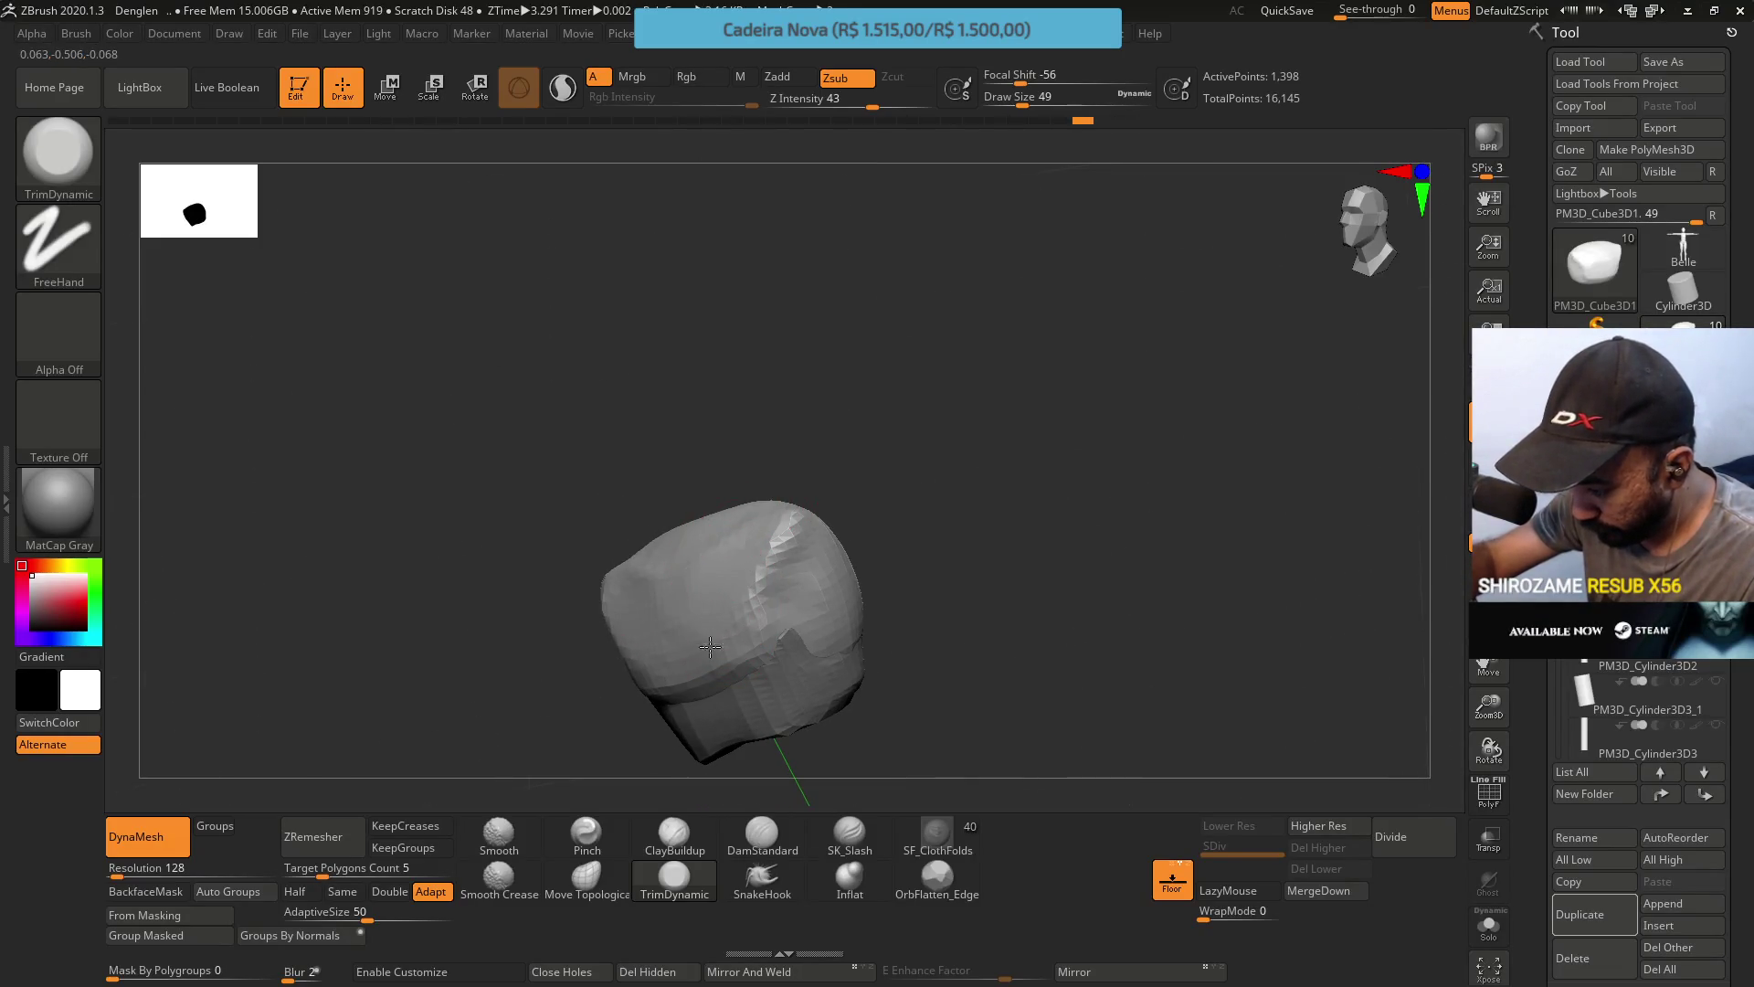
key(ctrl+shift+z)
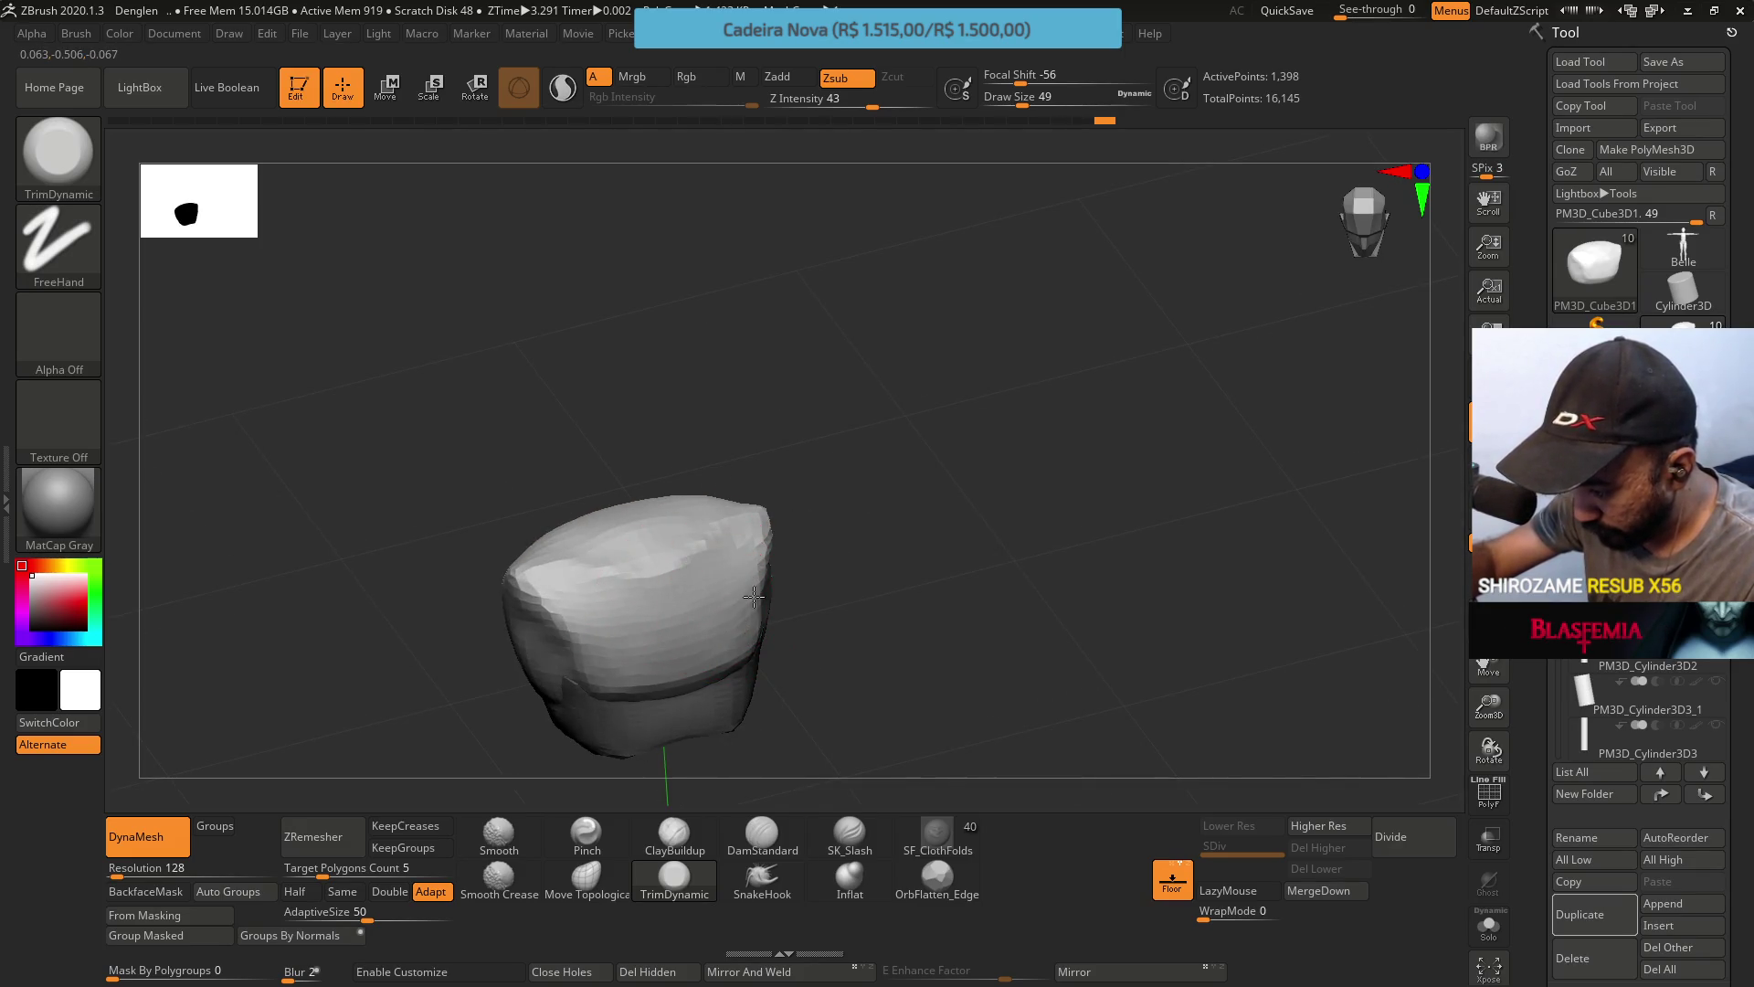
mouse_move(753, 596)
right_down()
mouse_move(704, 552)
mouse_move(749, 603)
mouse_move(731, 612)
mouse_move(705, 572)
right_up()
mouse_move(725, 451)
right_down()
mouse_move(774, 601)
mouse_move(763, 589)
right_up()
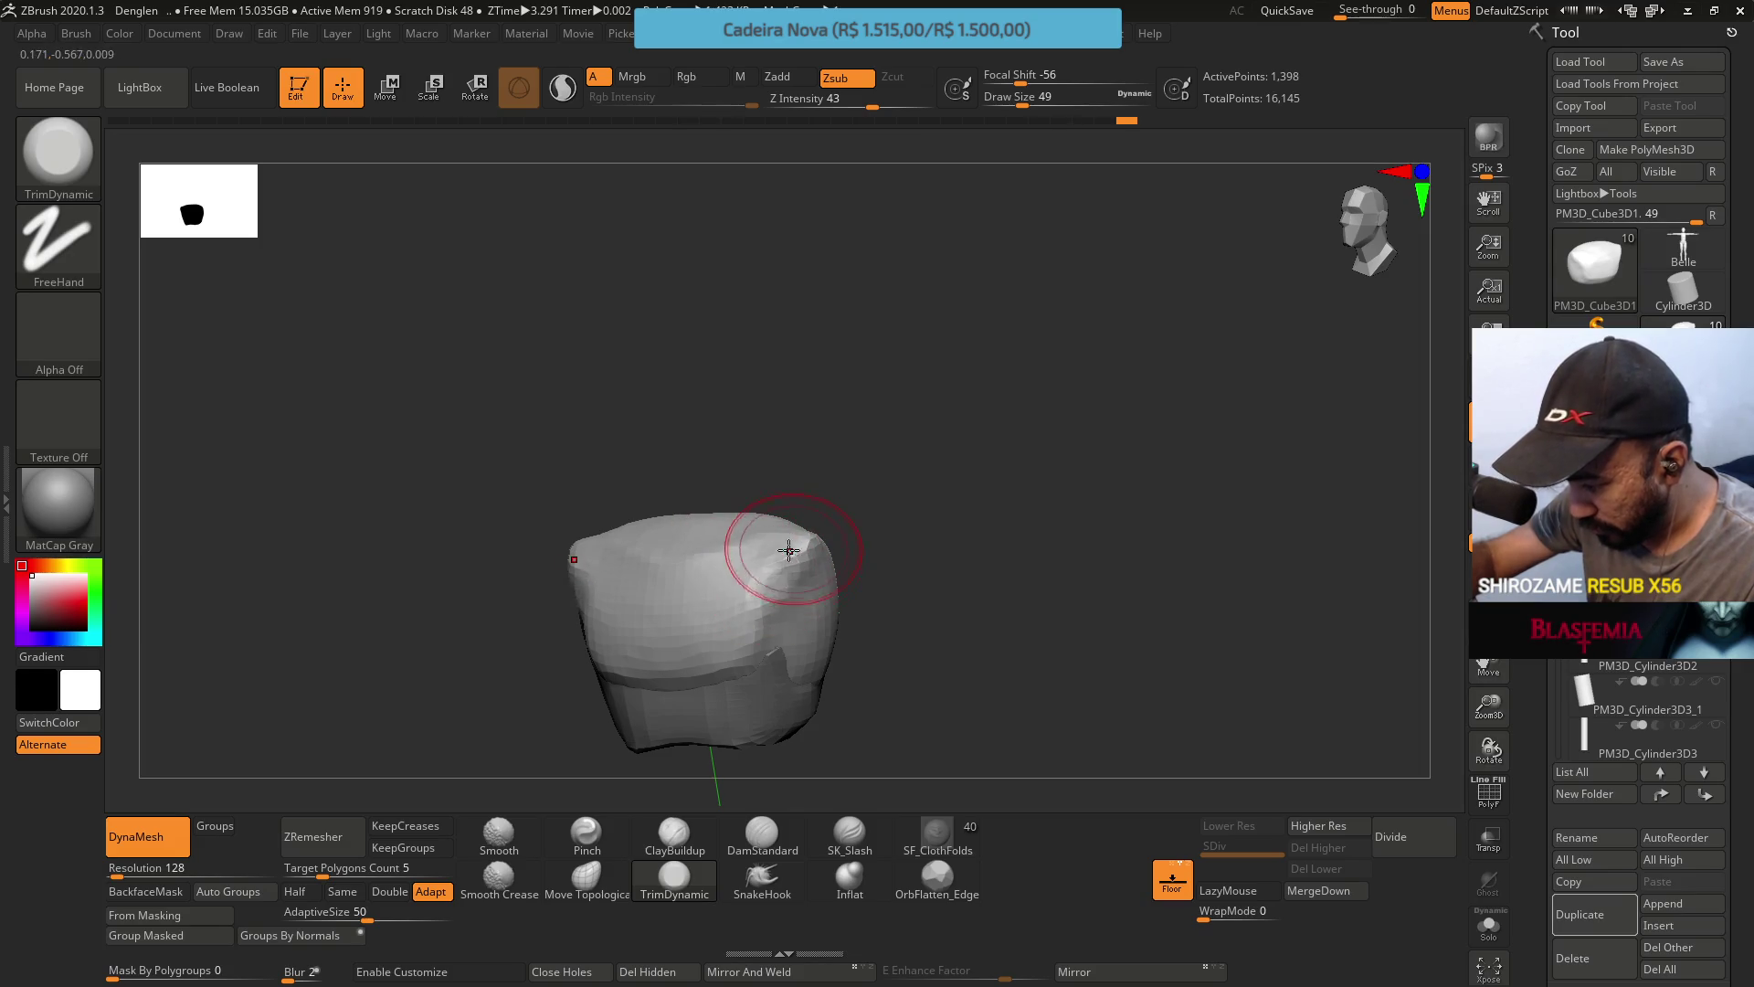
drag(770, 568, 787, 546)
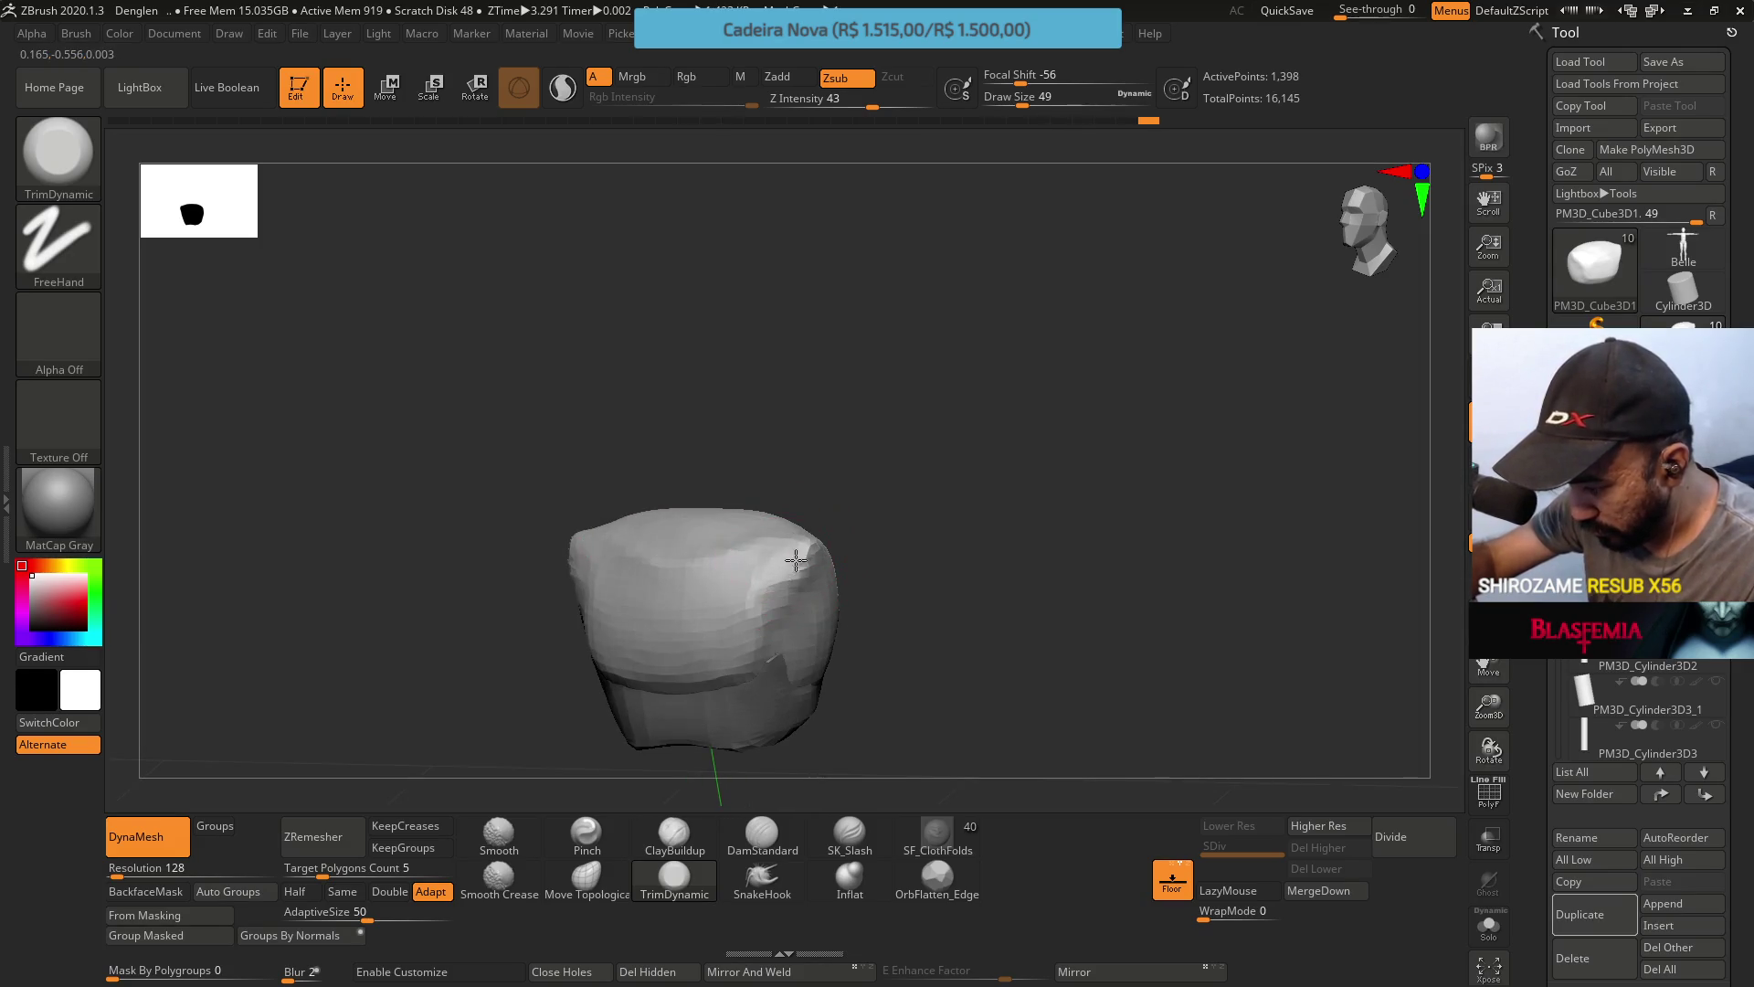
key(space)
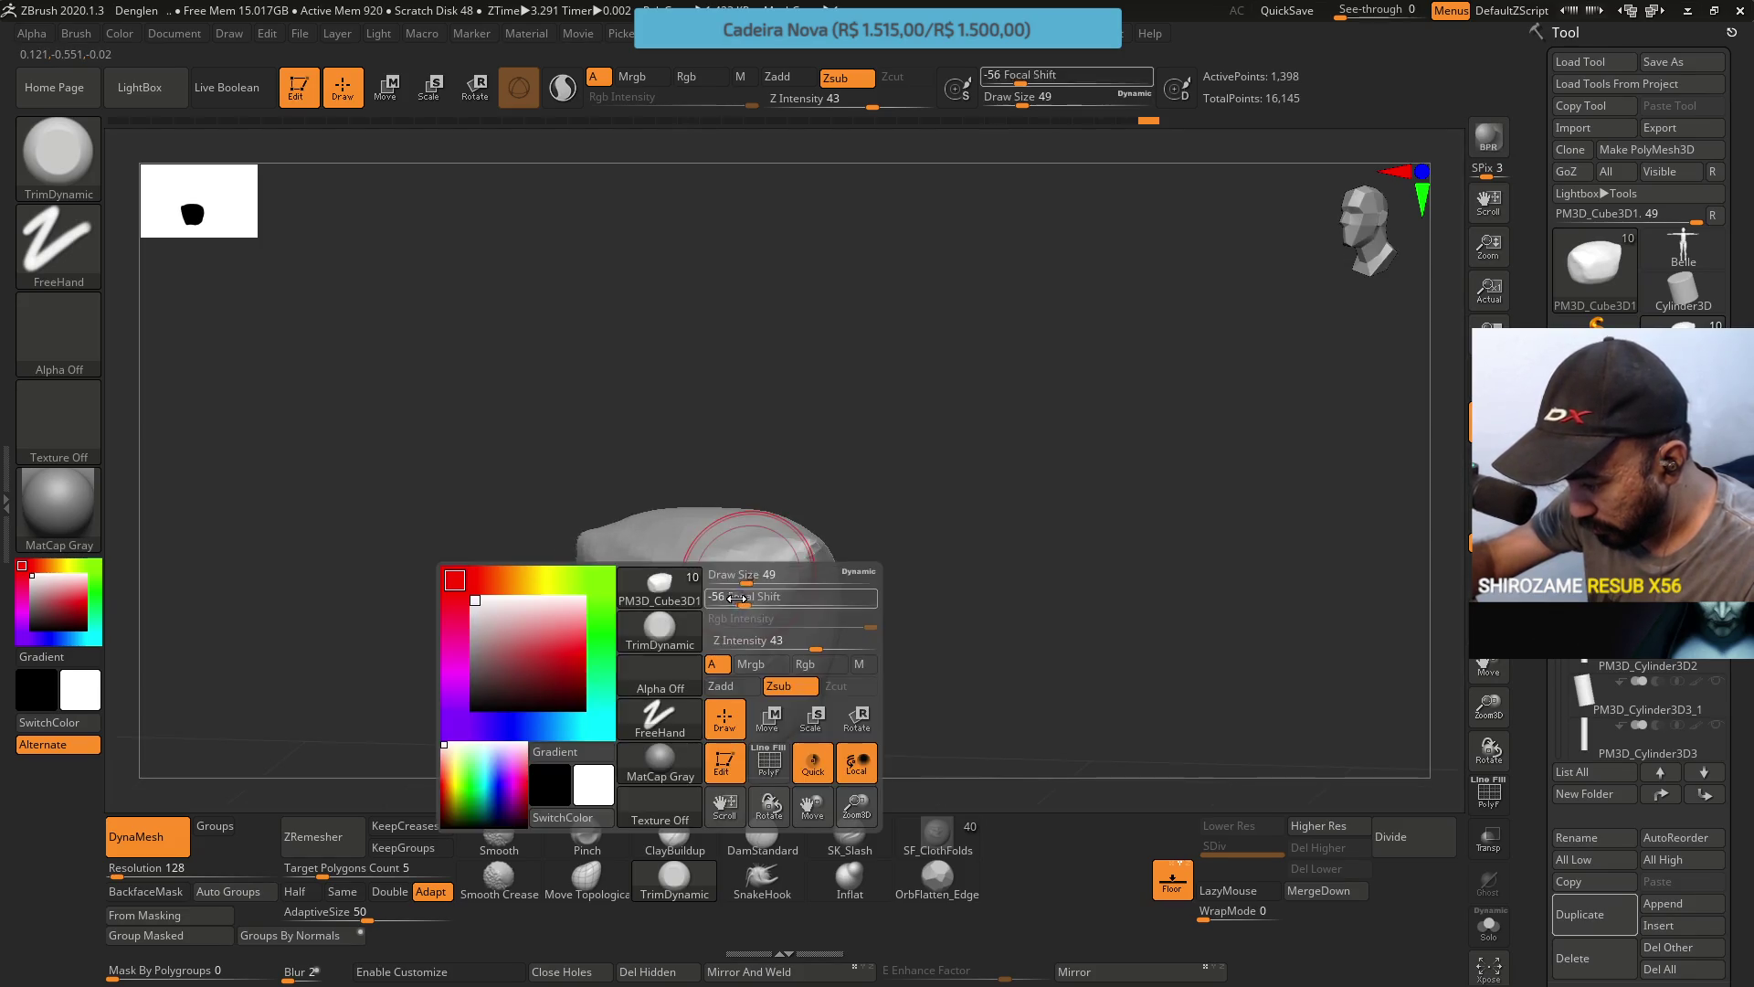
key(ctrl+z)
key(ctrl+z)
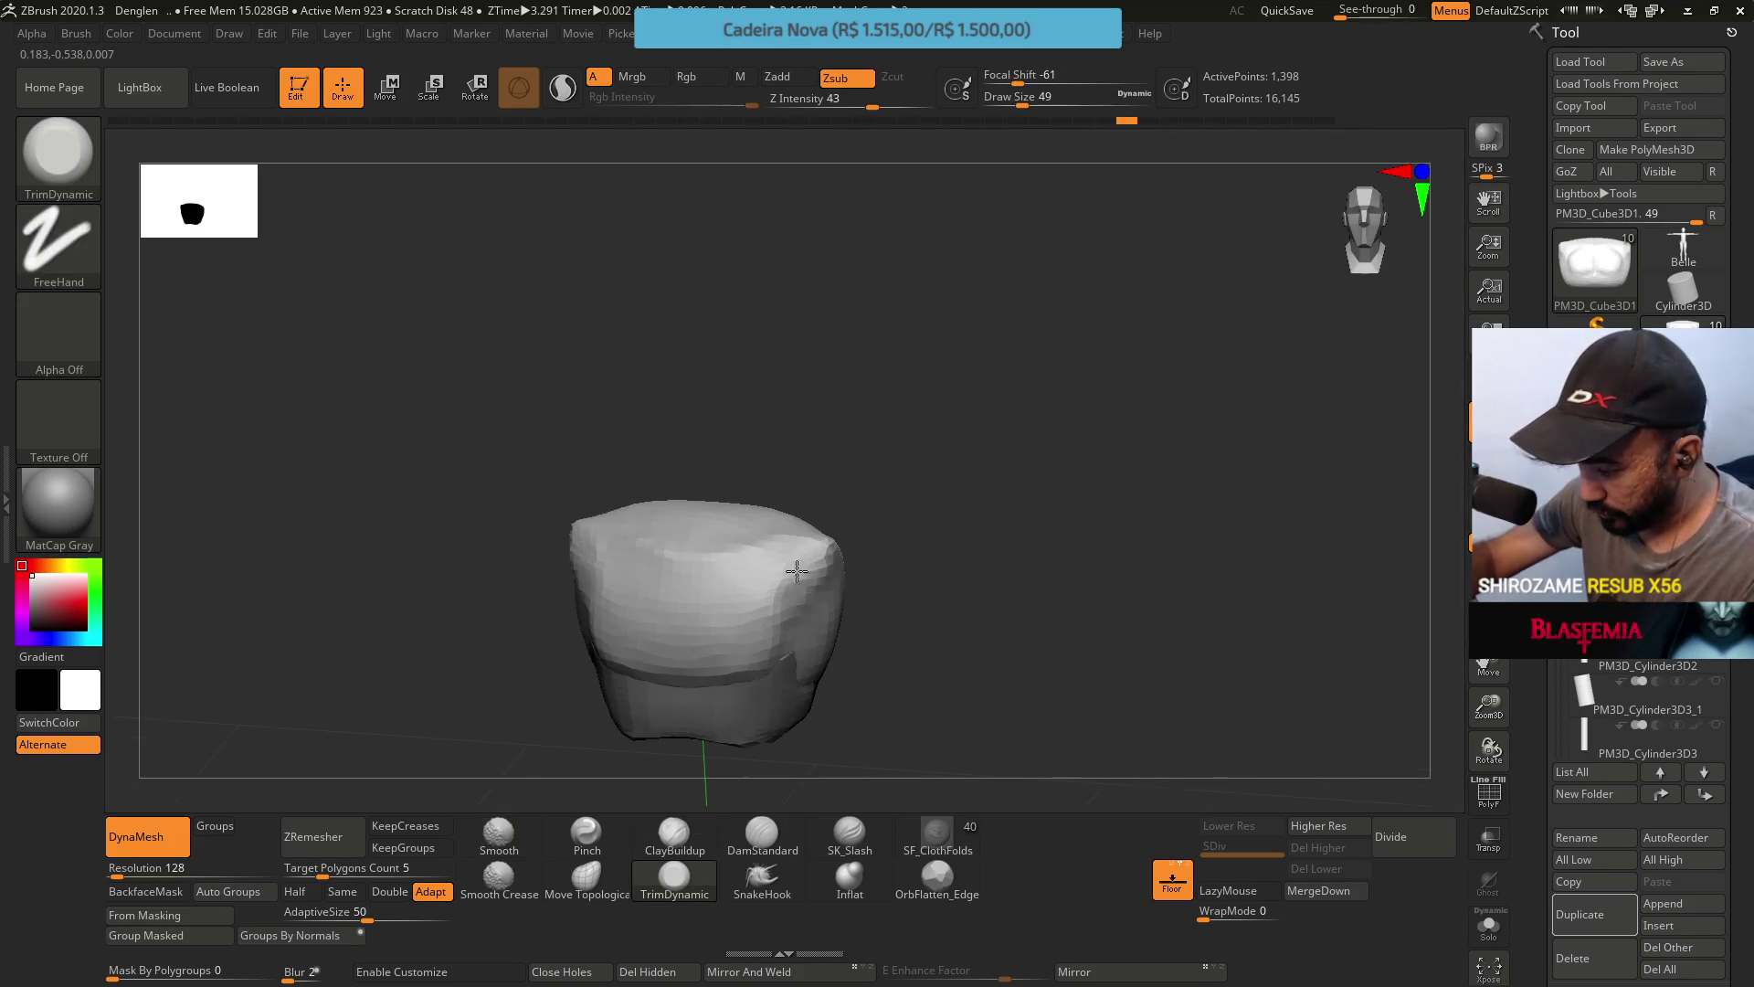
drag(795, 617, 805, 531)
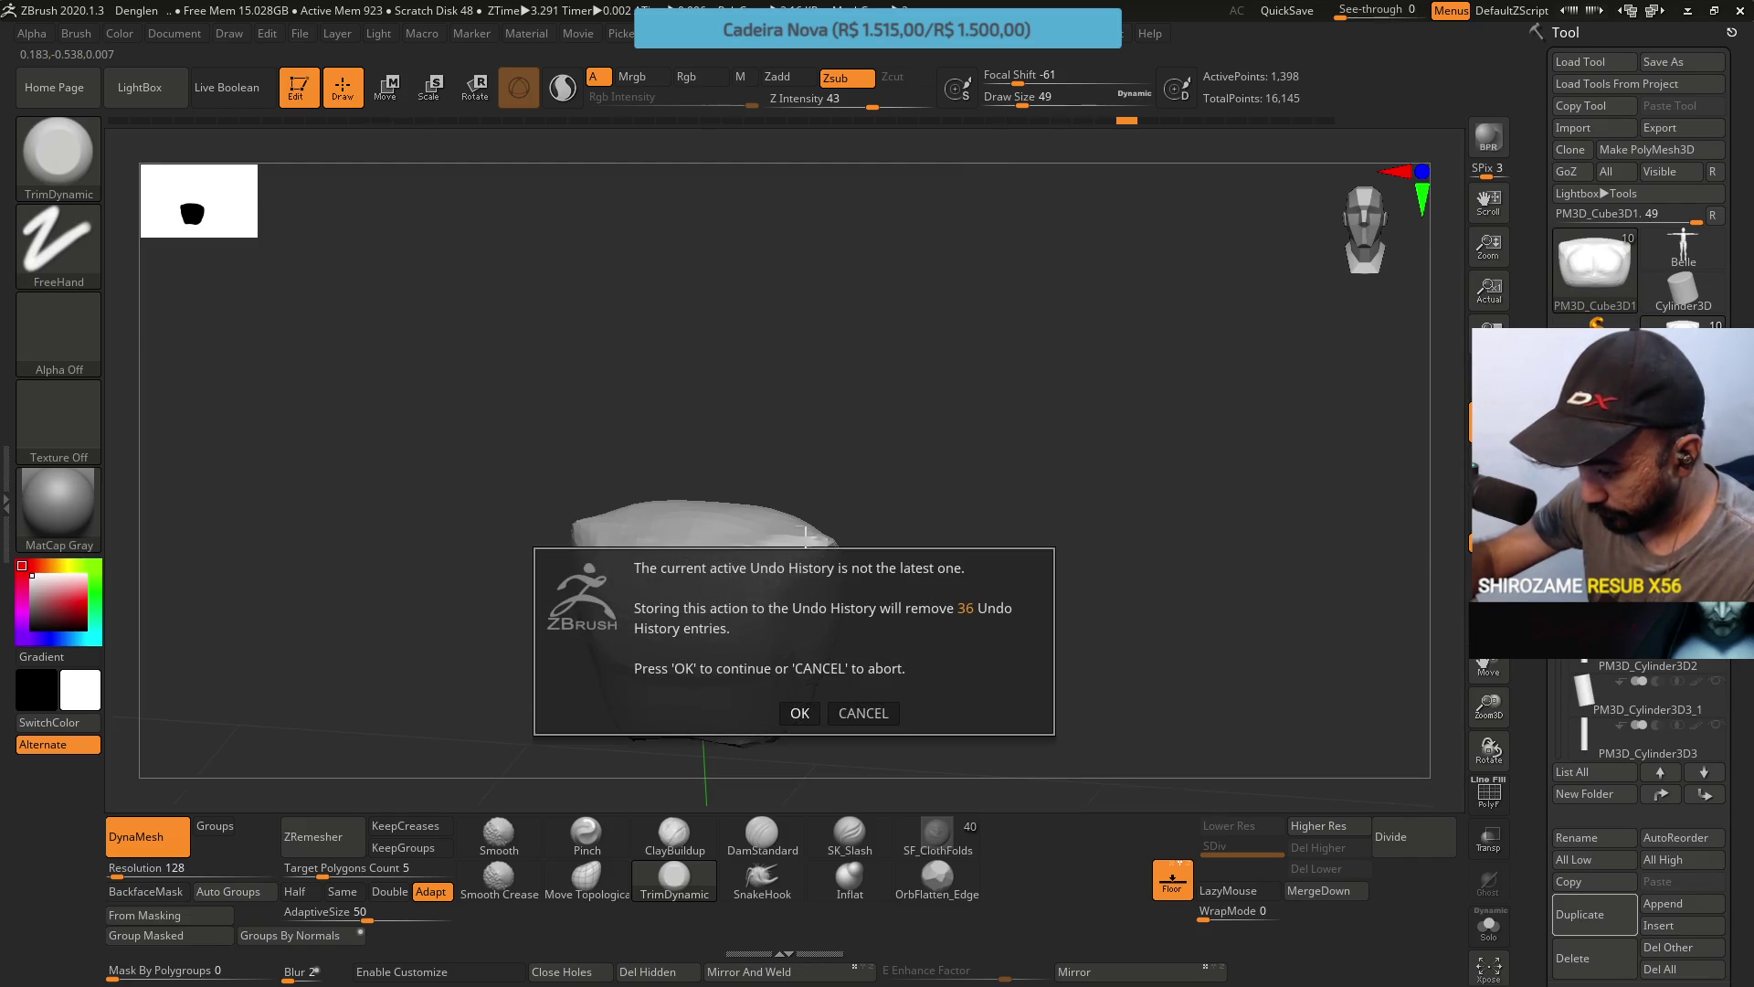
Discard the later undo history, flatten the upper front band, and duplicate the block.
click(806, 704)
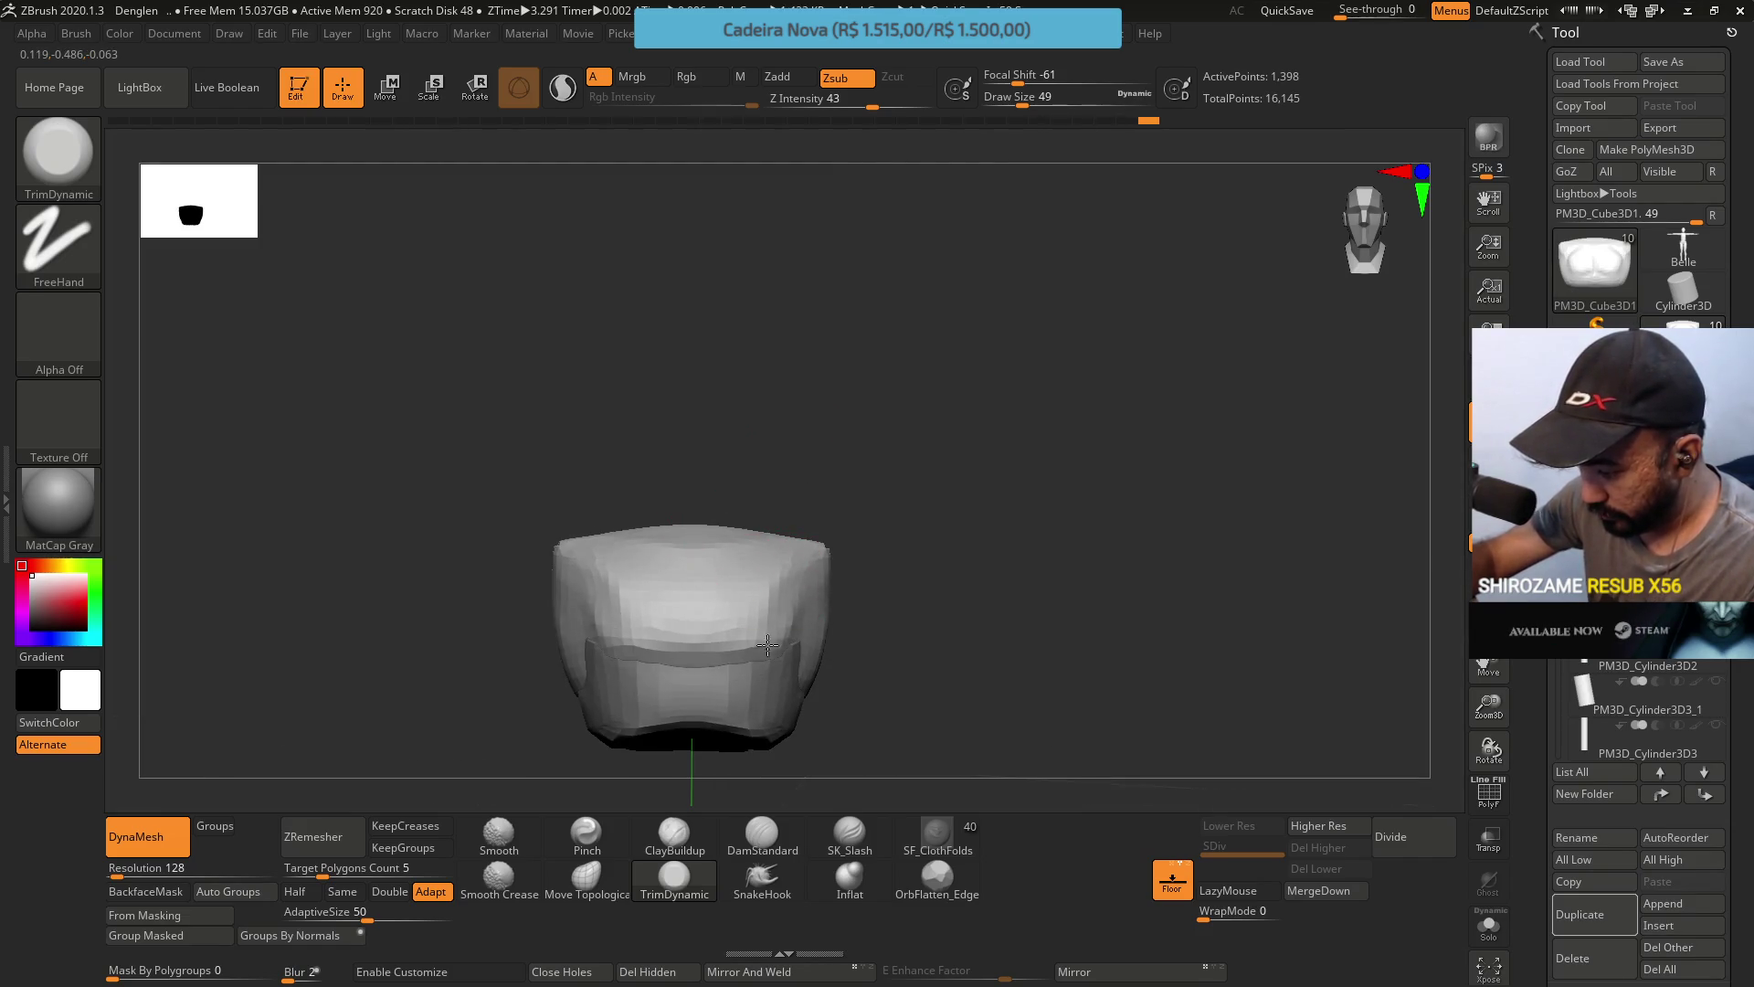
mouse_move(762, 619)
mouse_down()
mouse_move(639, 634)
mouse_move(668, 626)
mouse_up()
mouse_move(687, 640)
right_down()
mouse_move(673, 540)
mouse_move(724, 481)
mouse_move(792, 629)
mouse_move(744, 524)
mouse_move(712, 511)
mouse_move(732, 470)
mouse_move(810, 509)
mouse_move(767, 567)
mouse_move(731, 539)
mouse_move(764, 528)
right_up()
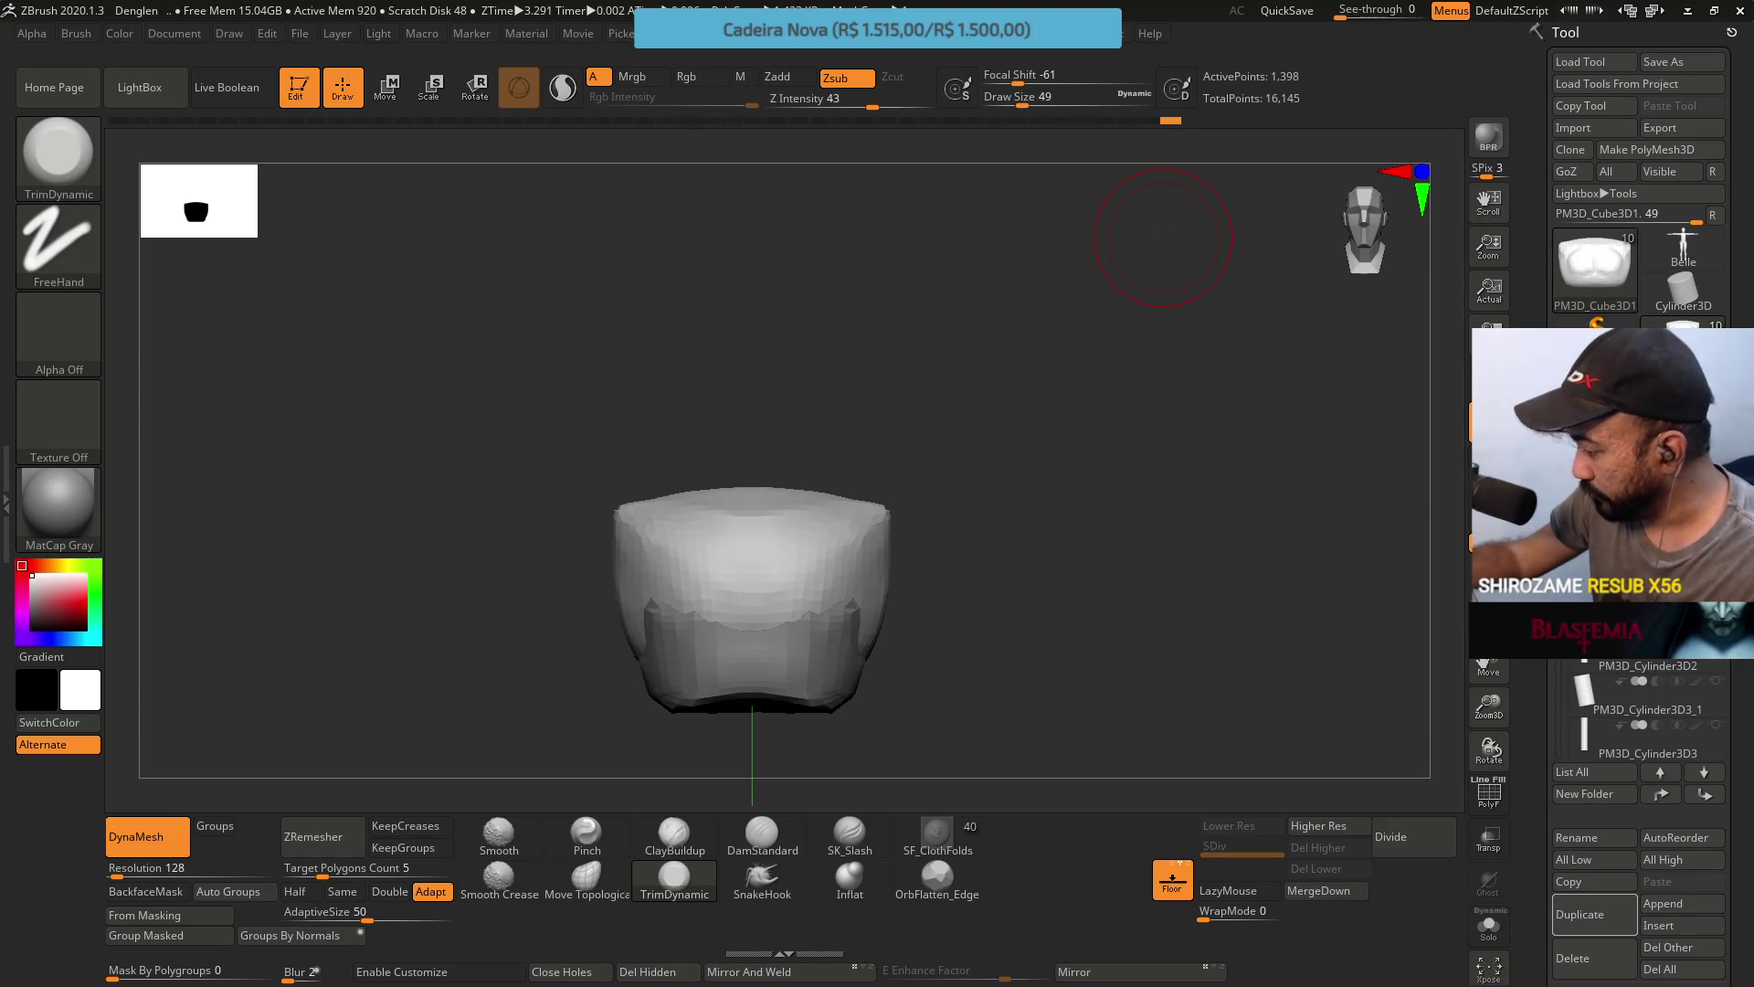
click(1594, 913)
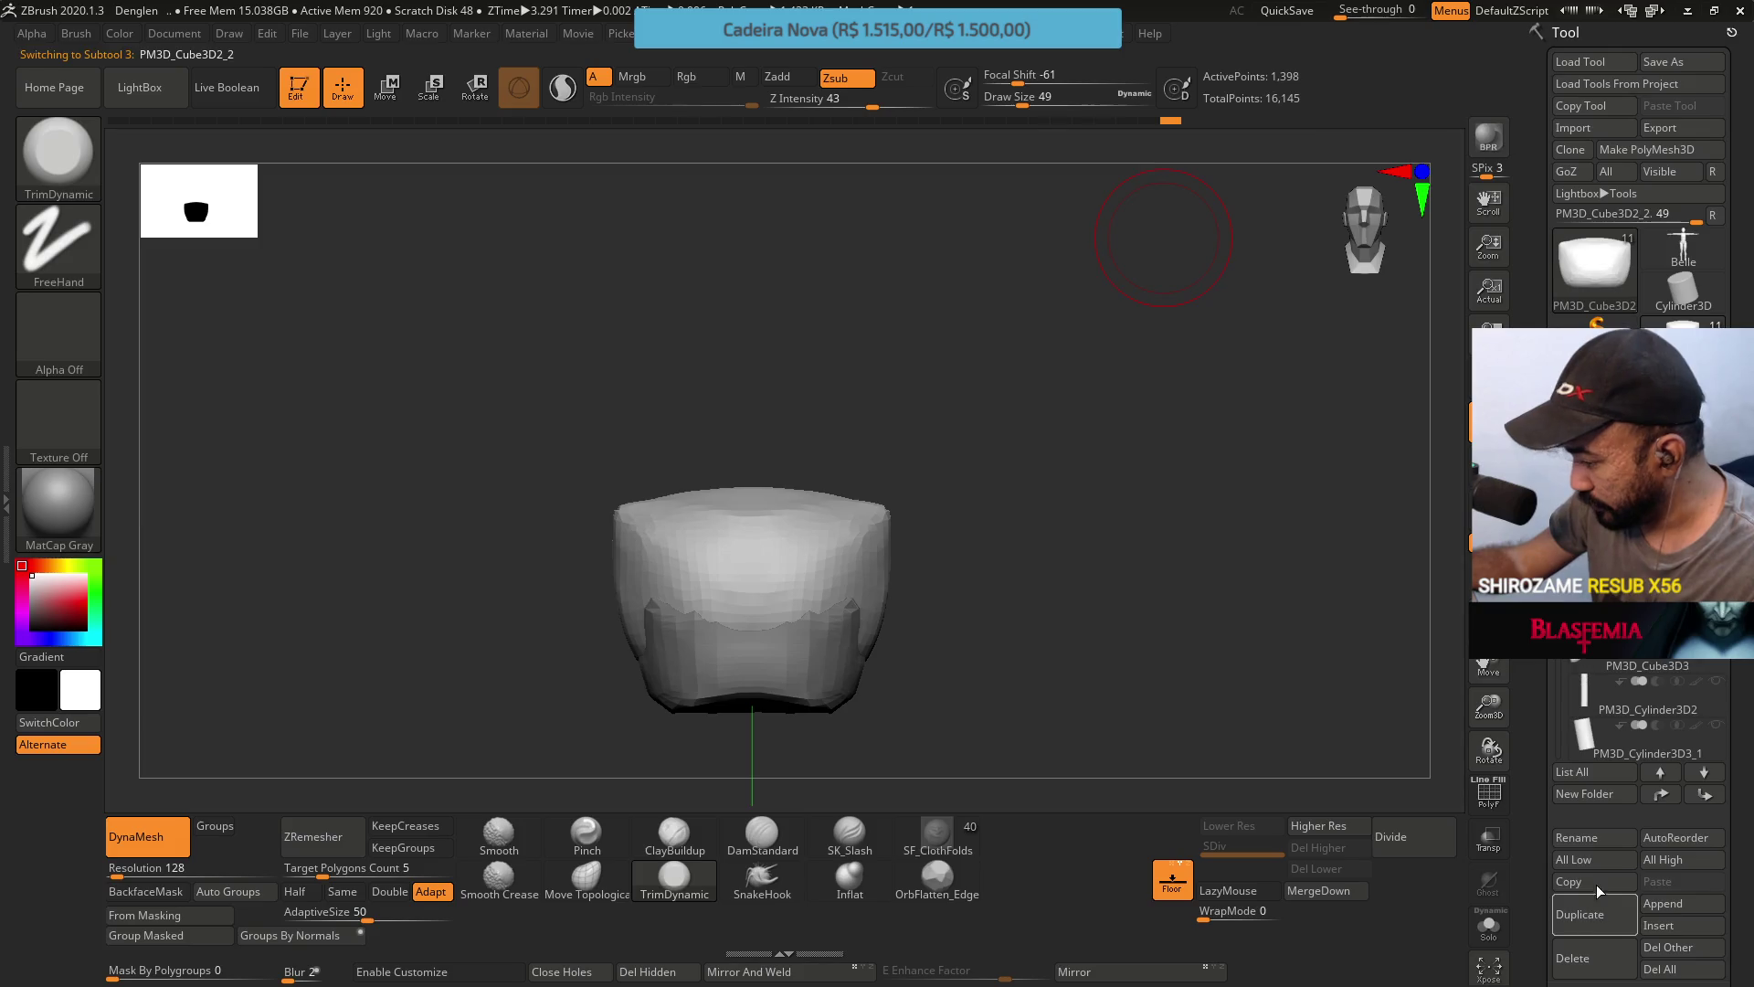
Move the duplicated piece beside the original block with the transform gizmo.
drag(958, 510, 822, 518)
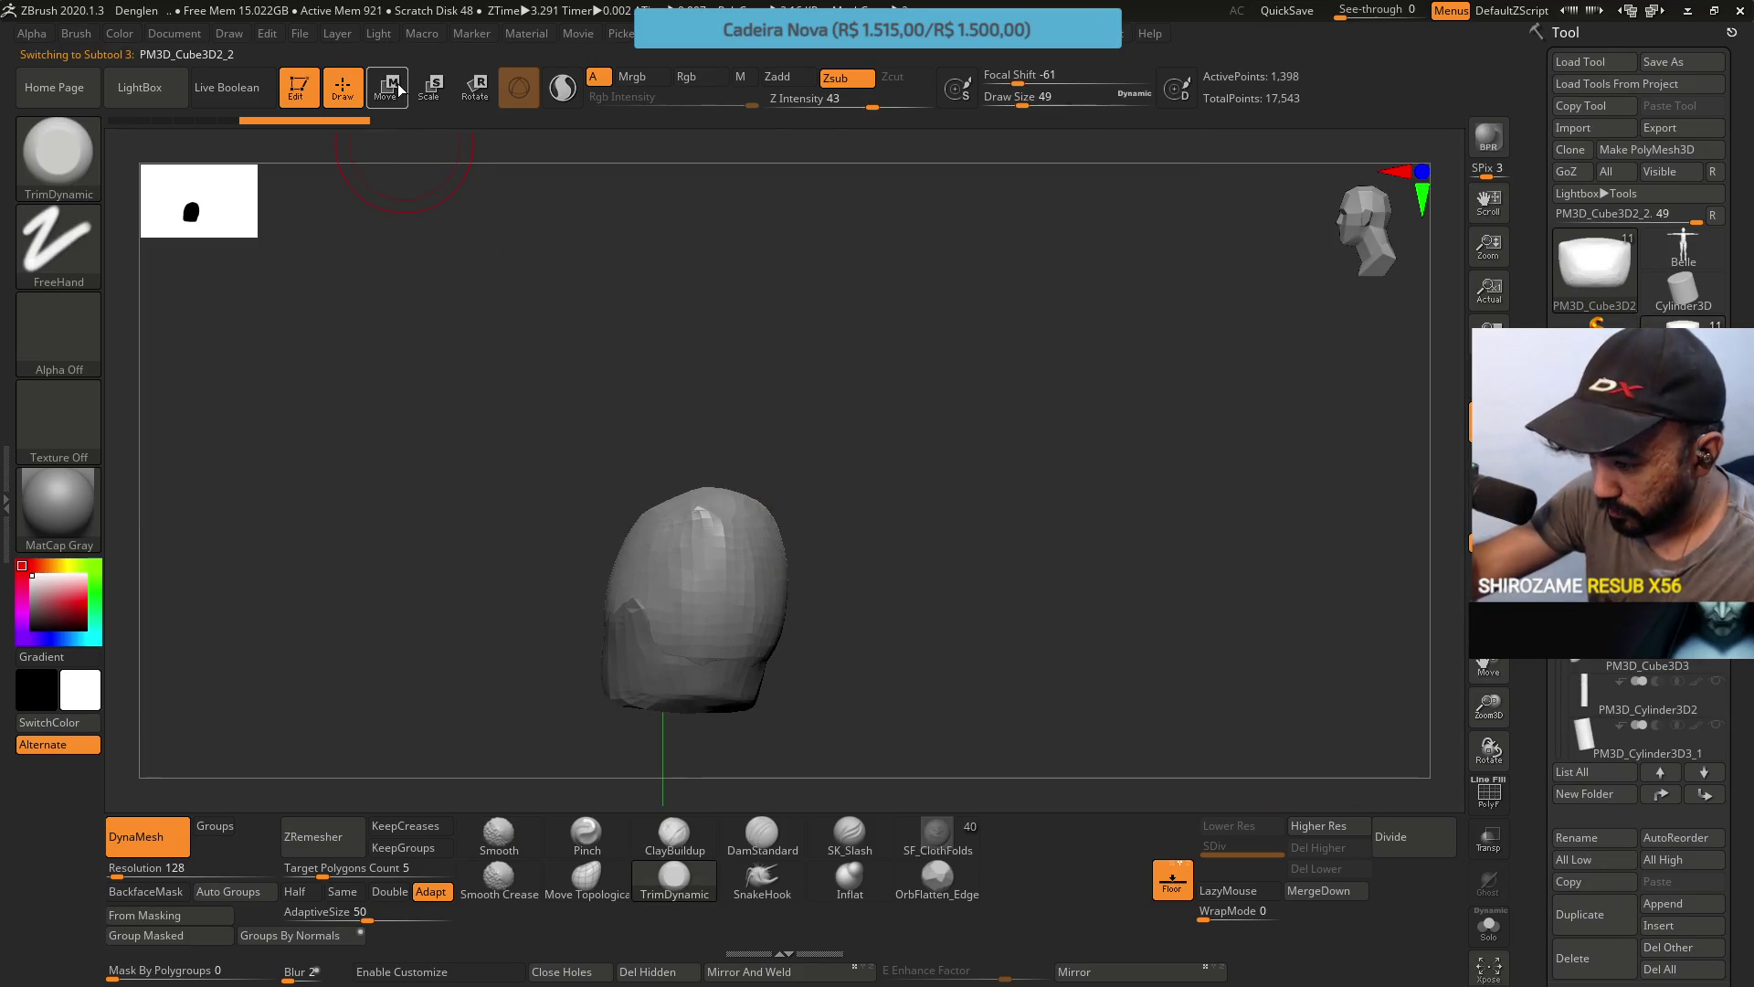
click(393, 88)
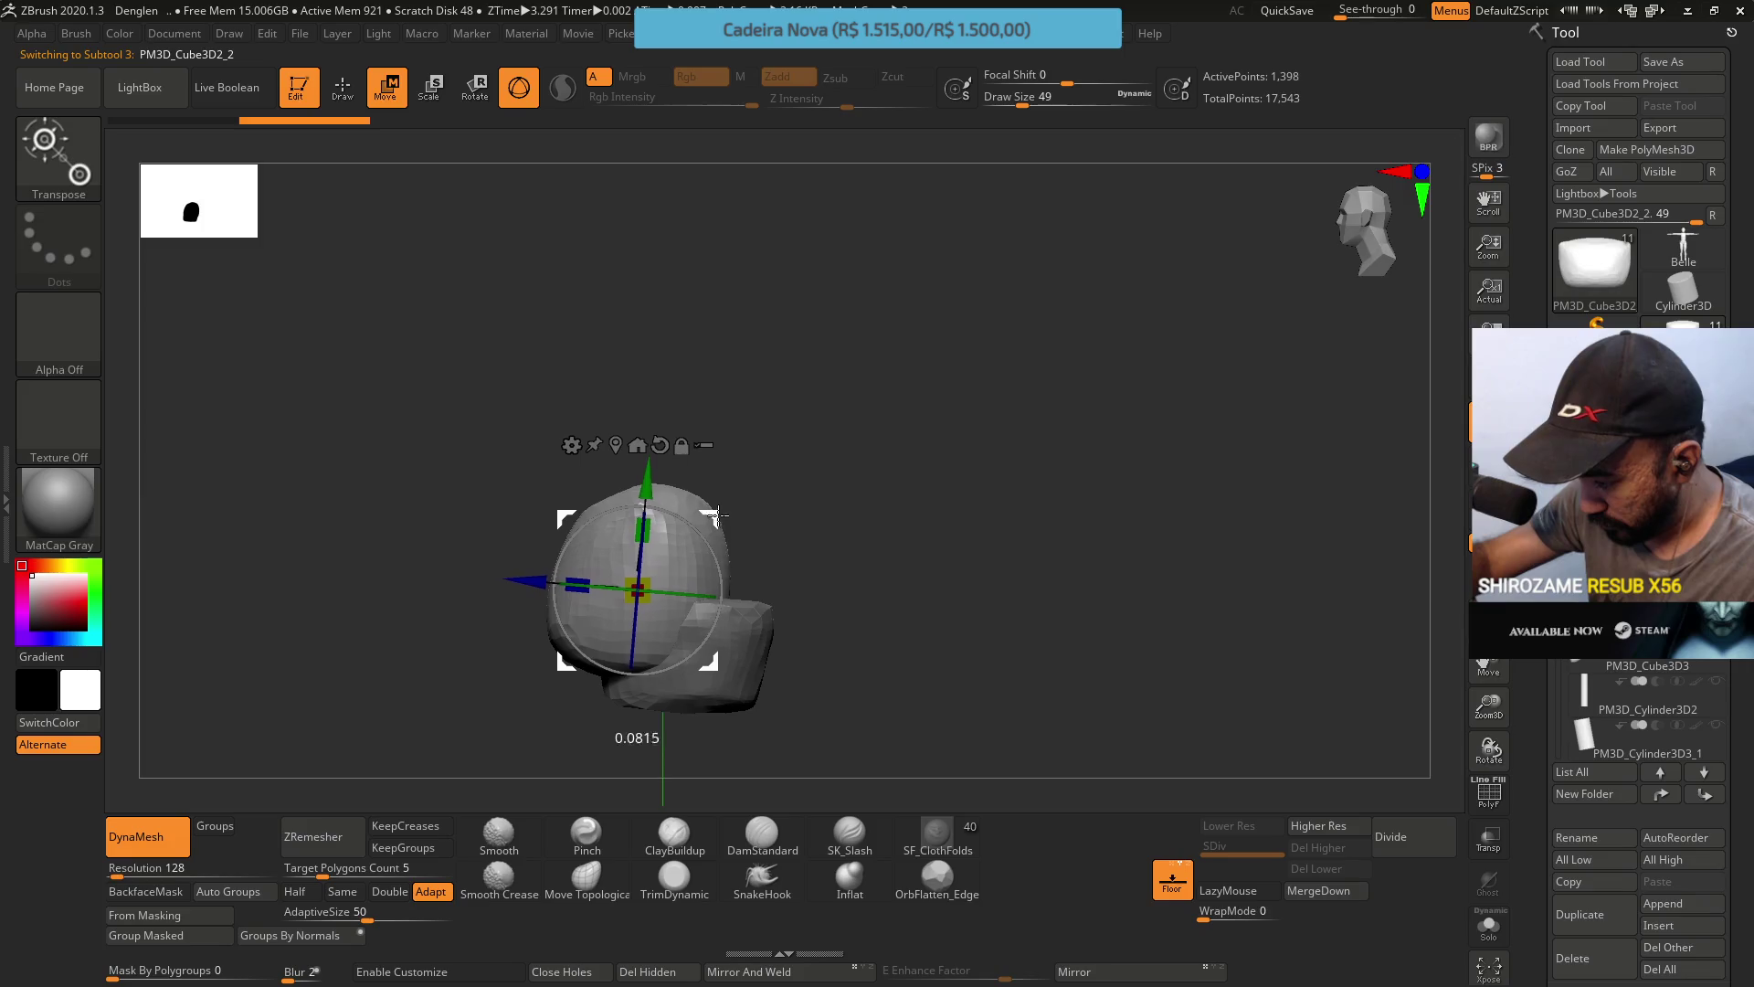
drag(709, 517, 591, 496)
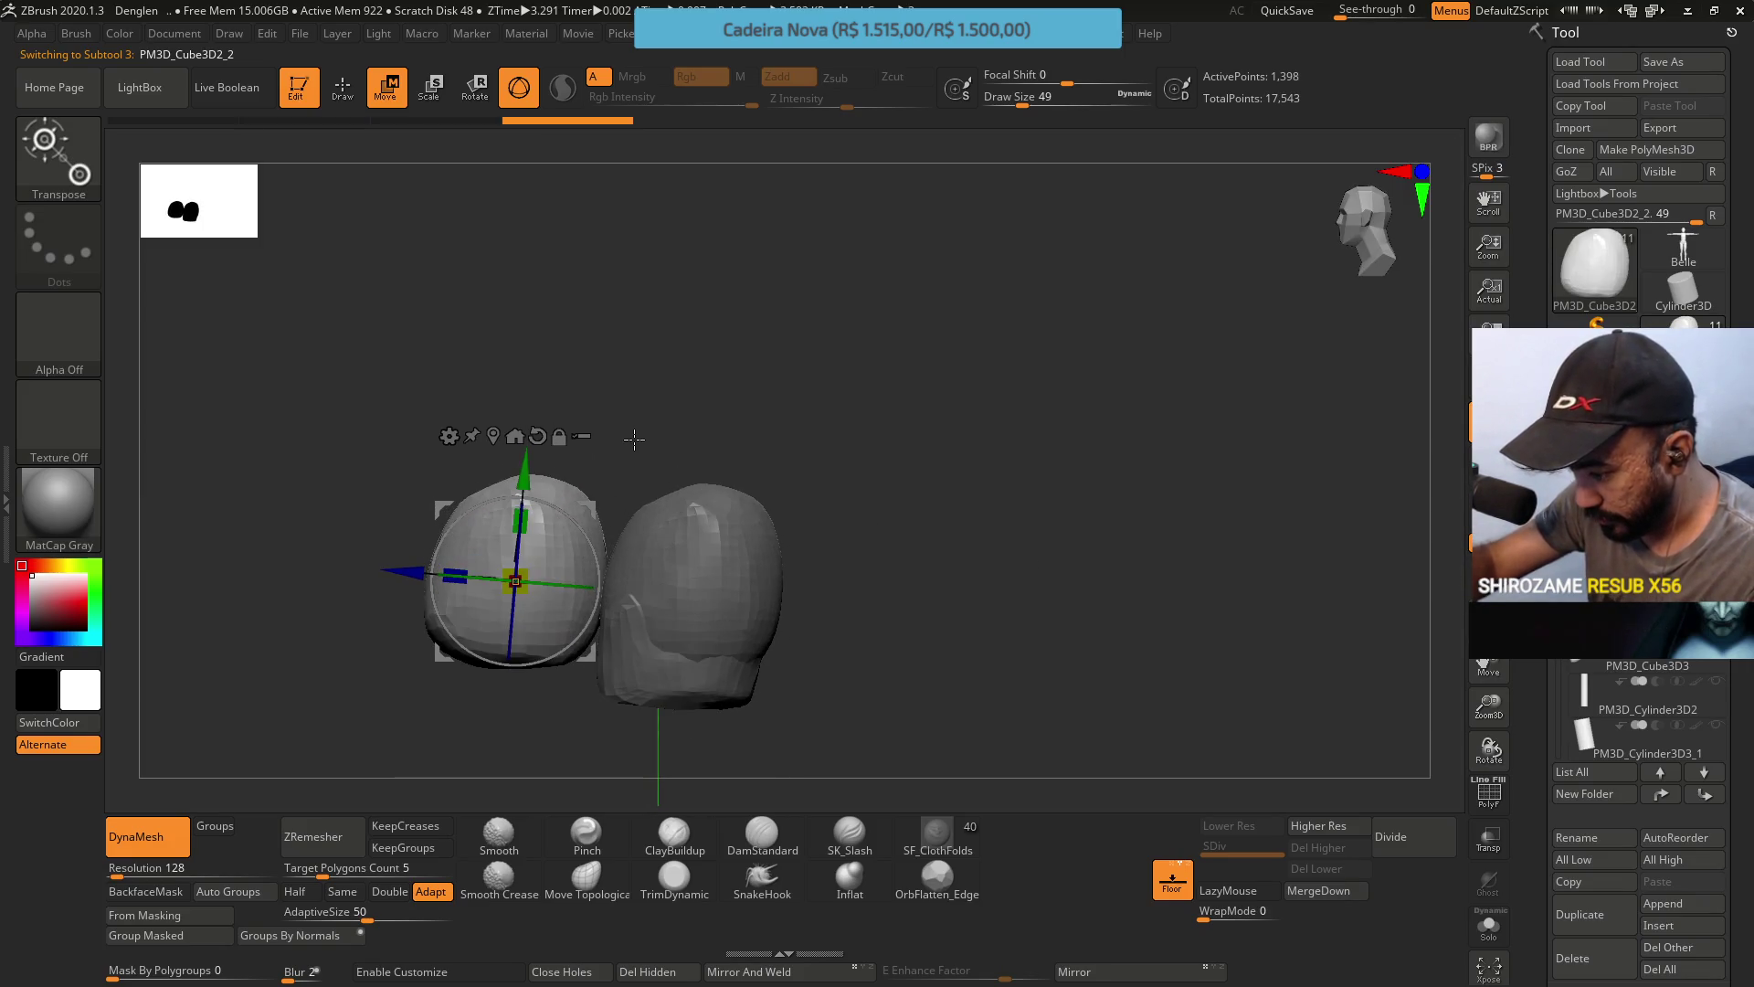
click(343, 87)
Pick the TrimLasso brush from the Brush palette.
key(b)
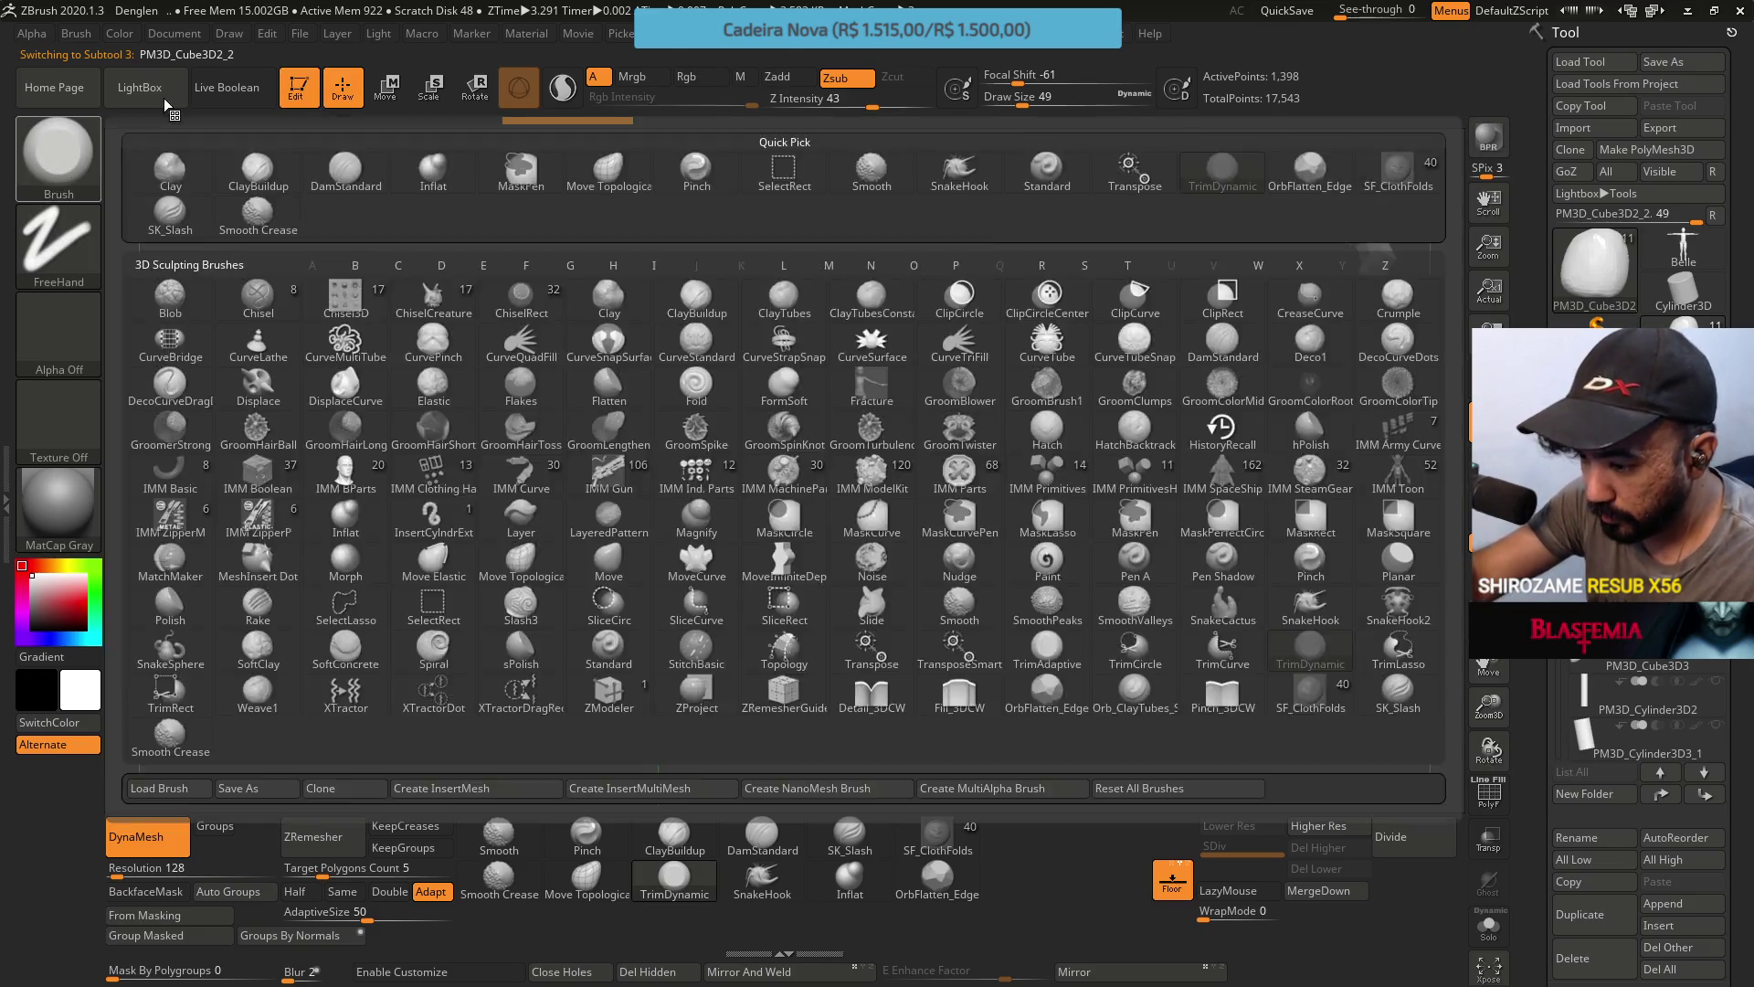
key(m)
key(p)
ctrl+alt+click(50, 149)
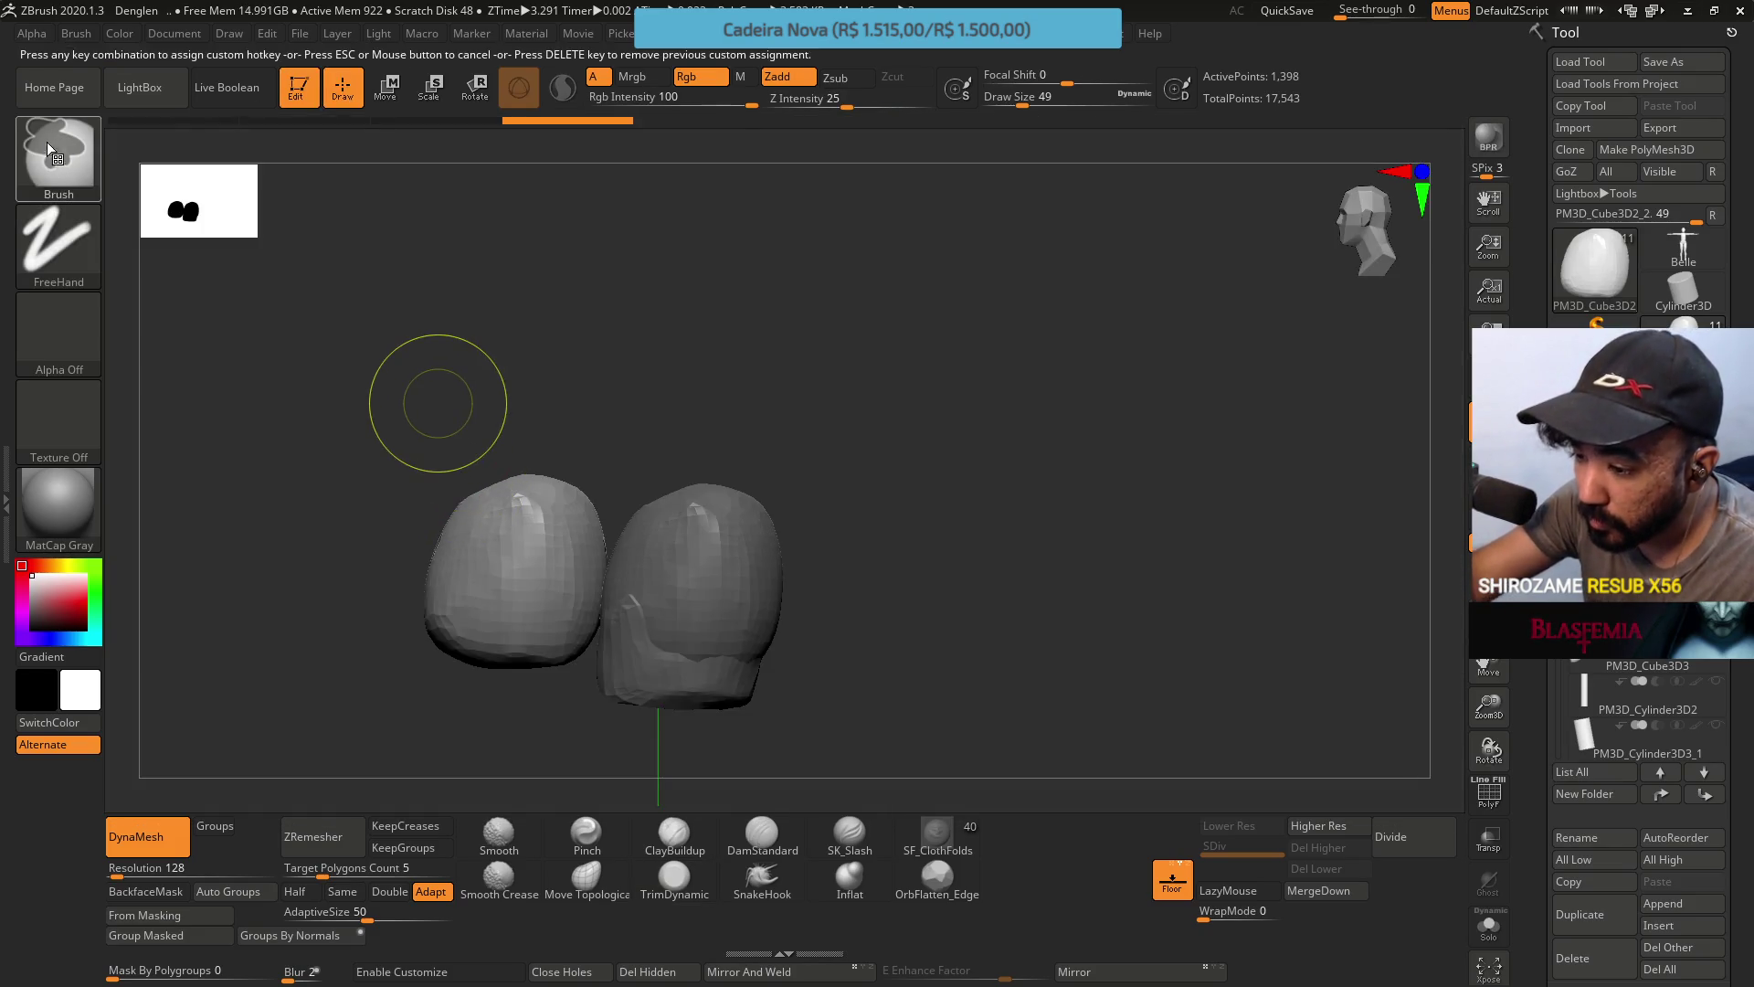
ctrl+shift+click(61, 137)
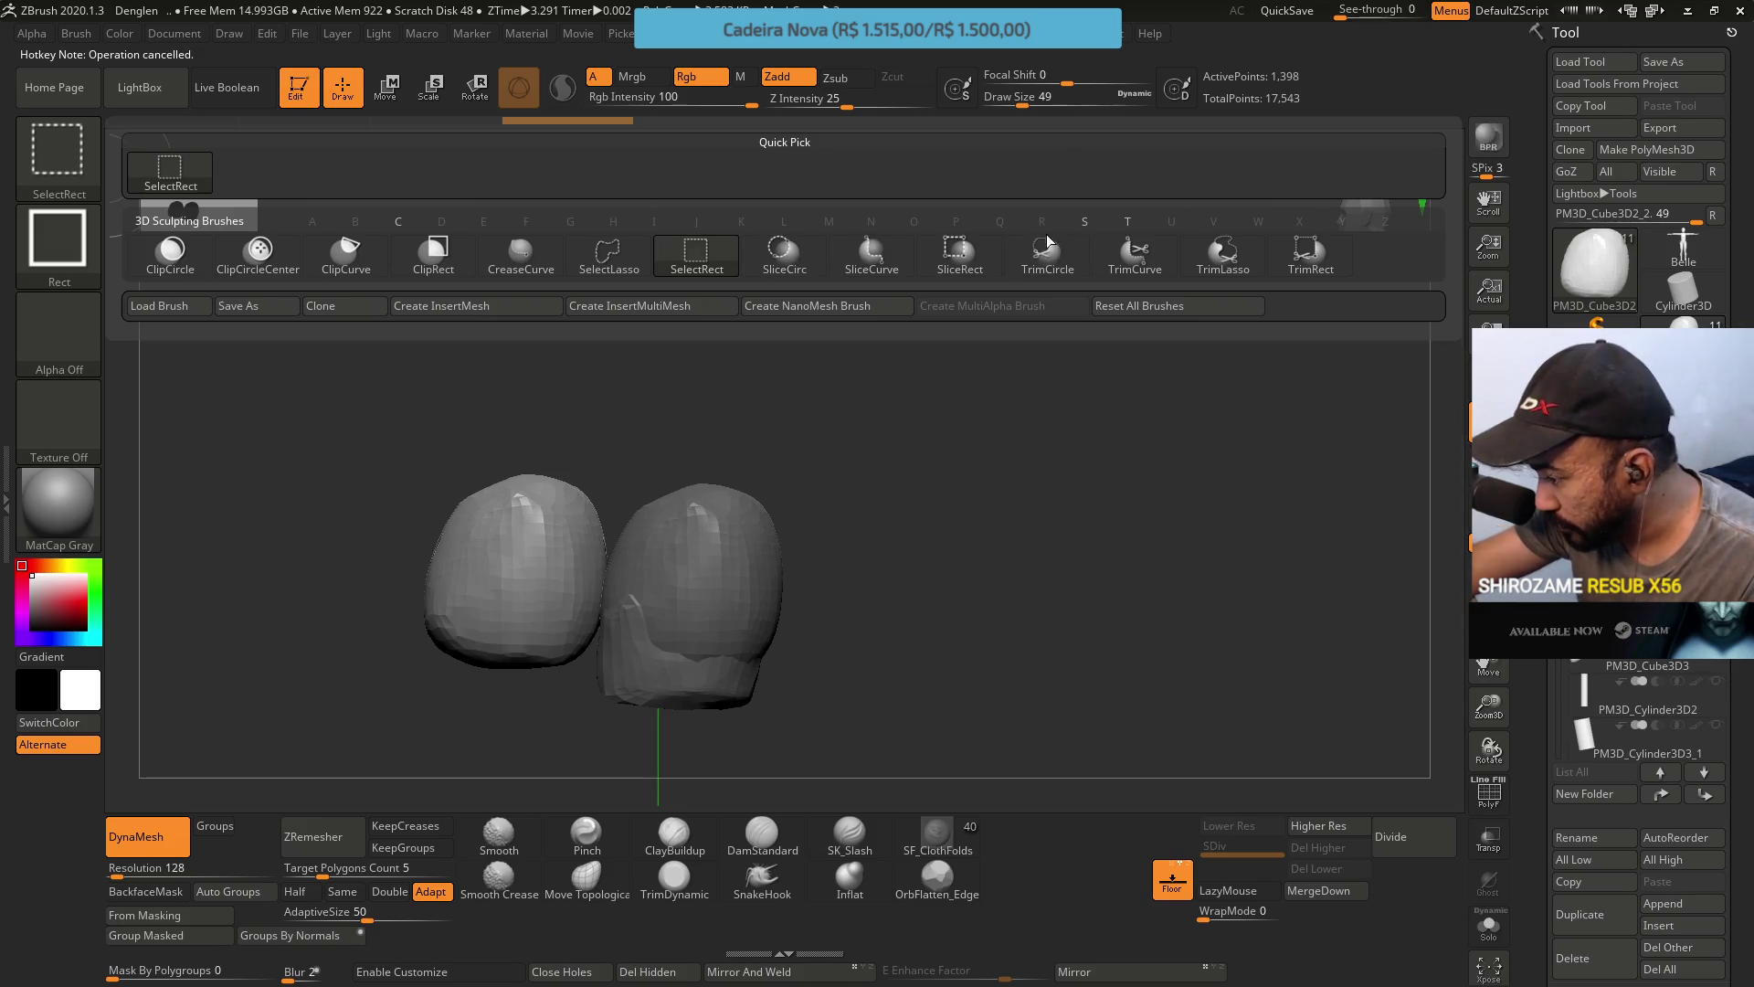
click(1226, 269)
Lasso-trim the left mesh, undo it, then trim it again to a thin sliver.
mouse_move(512, 600)
ctrl+shift+mouse_down()
mouse_move(457, 704)
mouse_move(653, 293)
ctrl+shift+mouse_up()
key(ctrl+z)
key(ctrl+shift+z)
key(ctrl+z)
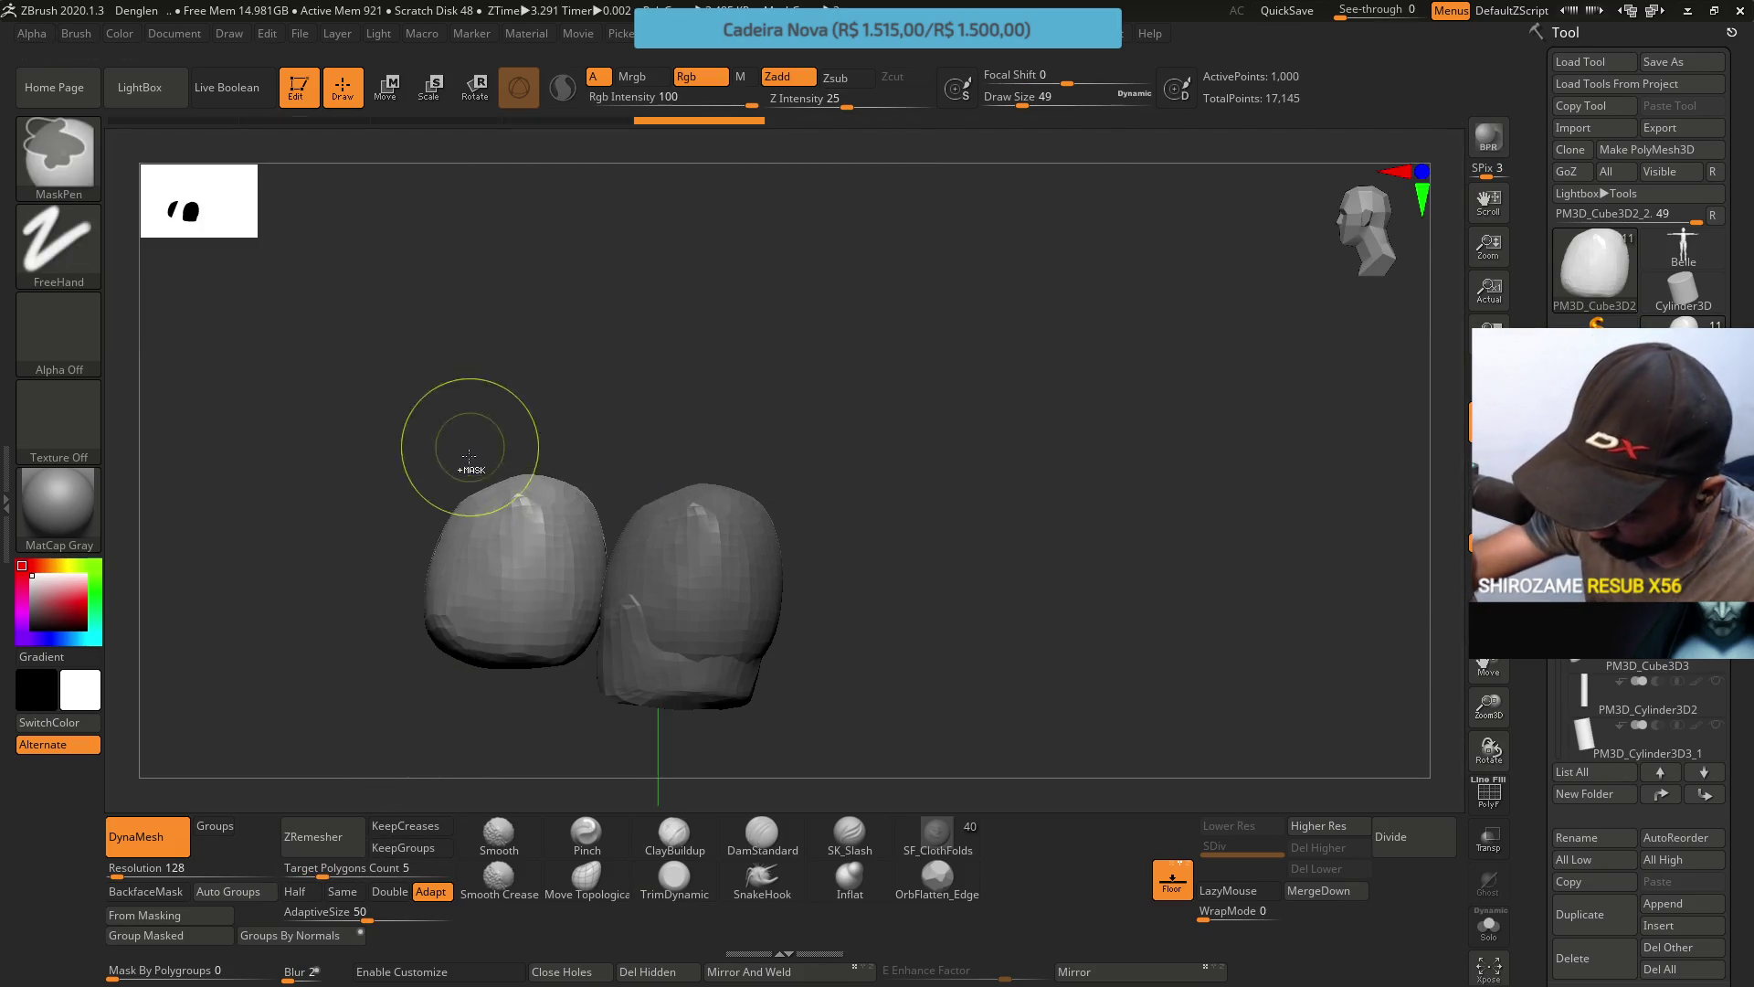
ctrl+shift+drag(460, 473, 391, 685)
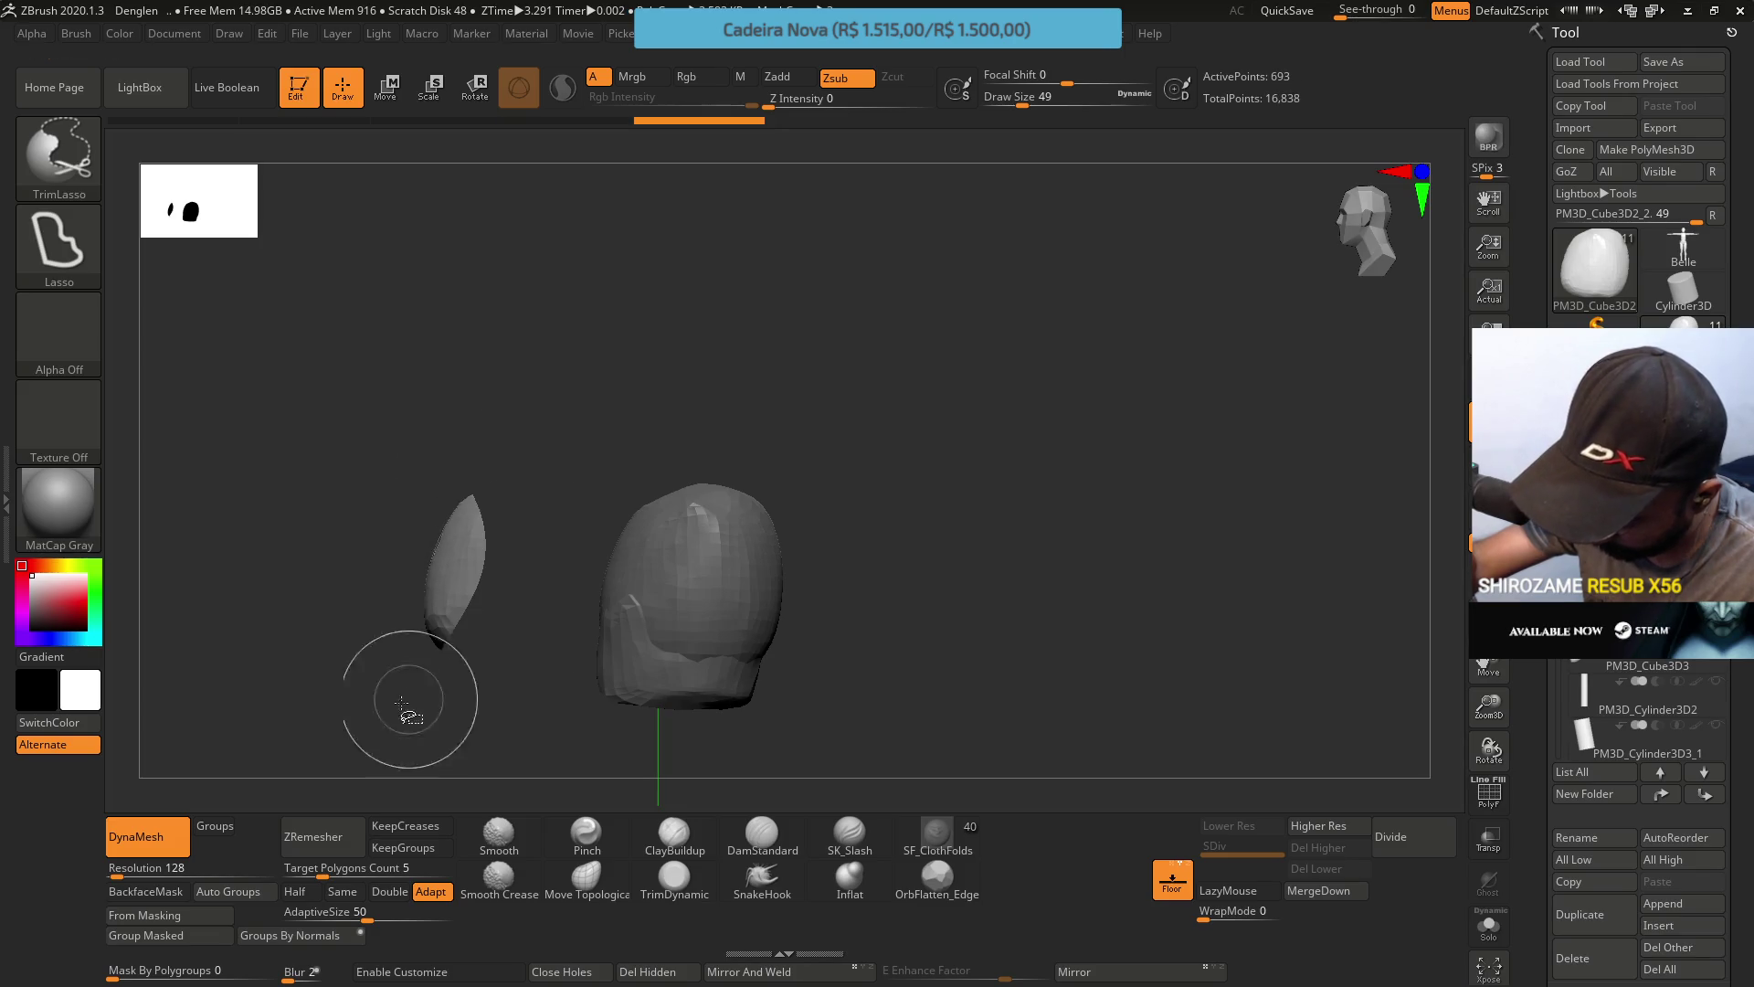
click(674, 877)
mouse_move(564, 486)
mouse_down()
mouse_move(585, 512)
mouse_move(567, 529)
mouse_up()
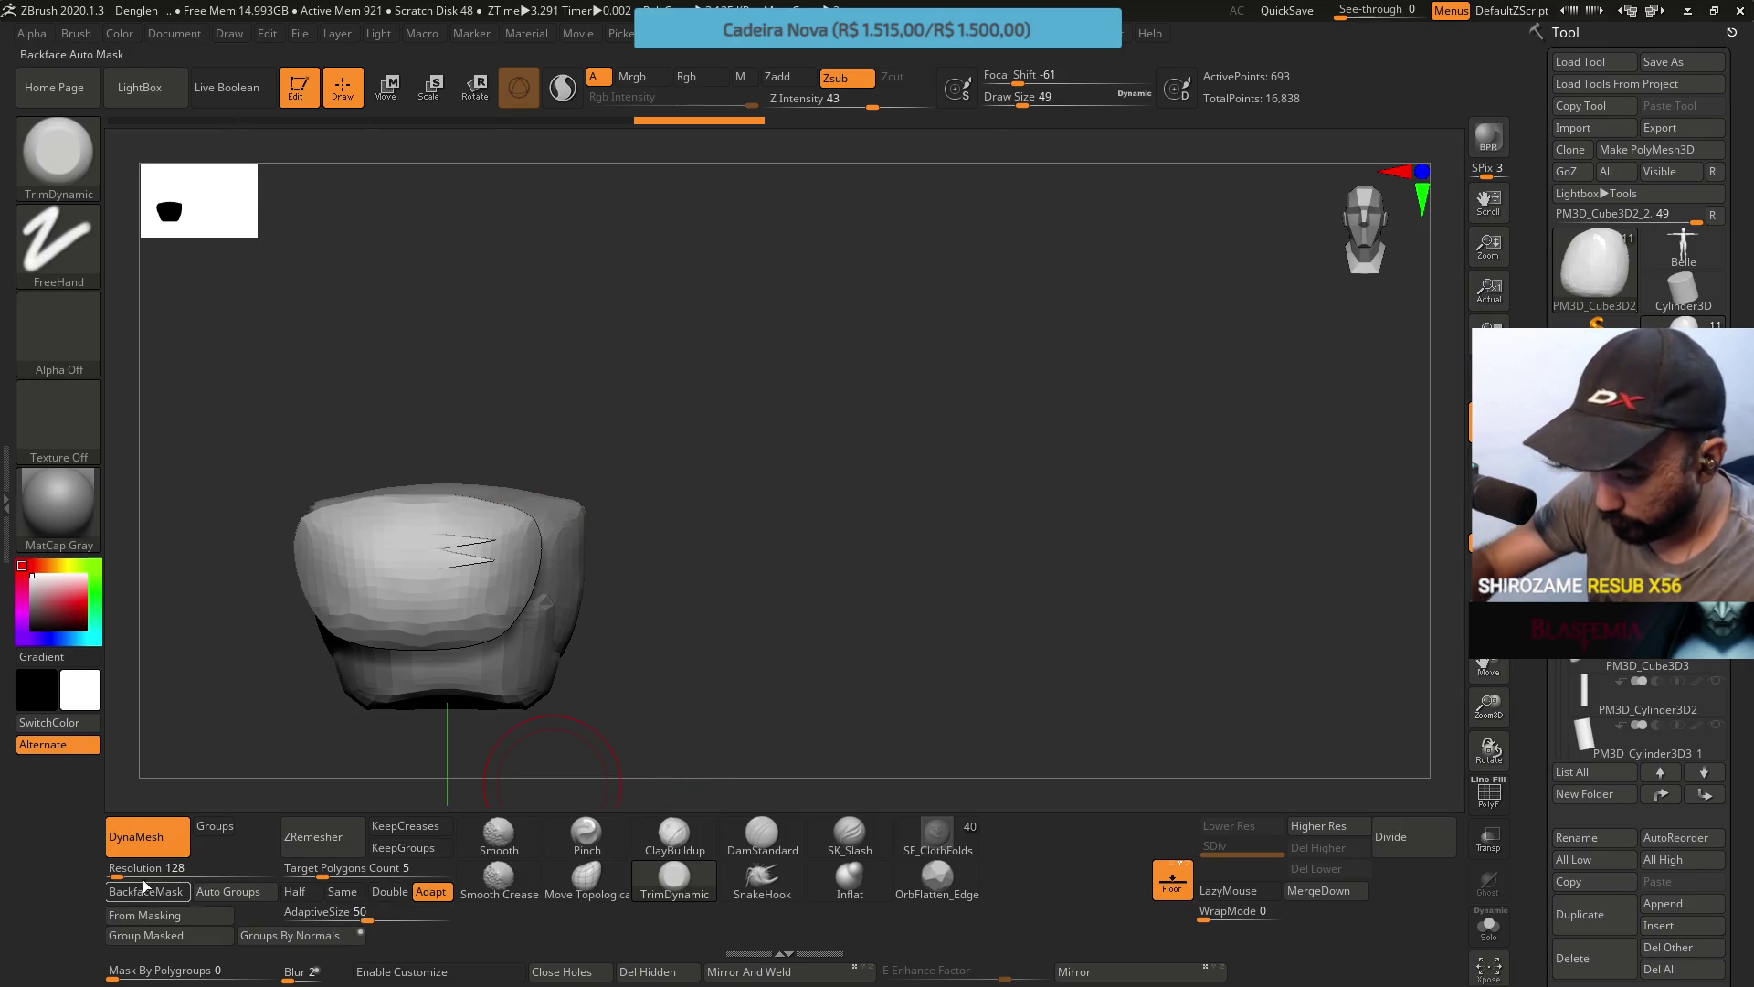
Undo a first DynaMesh, run ZRemesher, then DynaMesh the piece at 128 into 724 points.
ctrl+drag(235, 744, 221, 774)
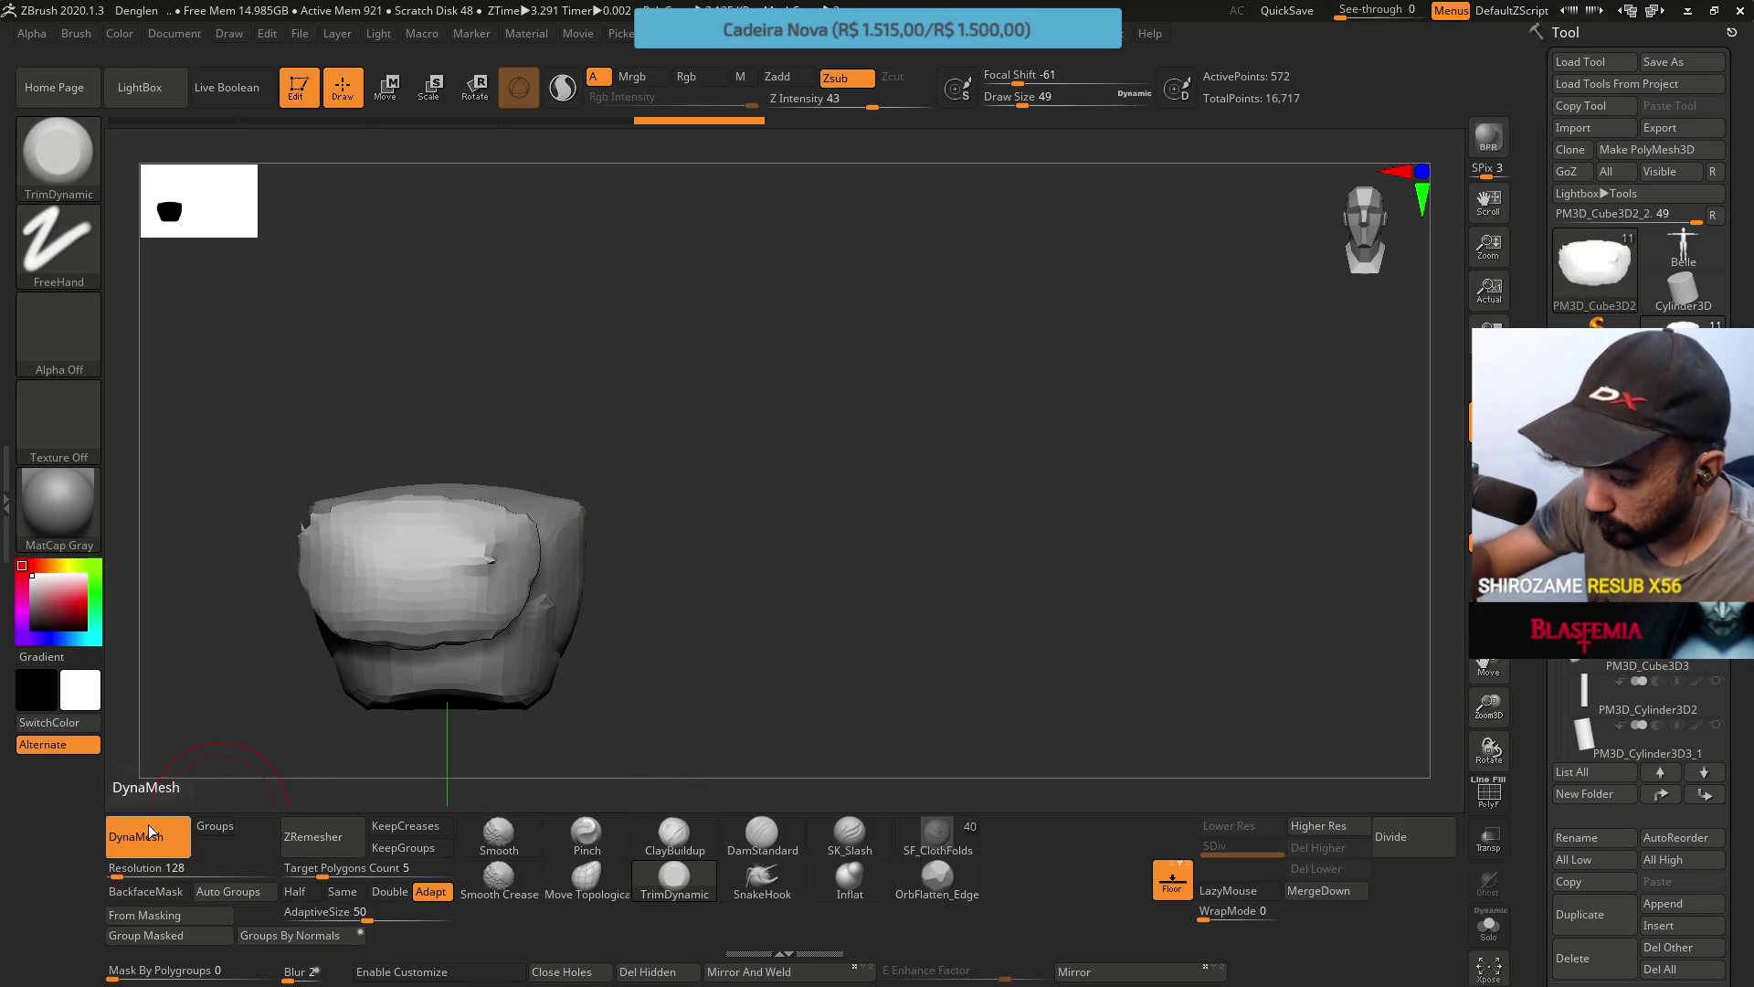
key(ctrl+z)
mouse_move(615, 430)
mouse_down()
mouse_move(728, 451)
mouse_move(647, 477)
mouse_move(521, 454)
mouse_move(486, 473)
mouse_up()
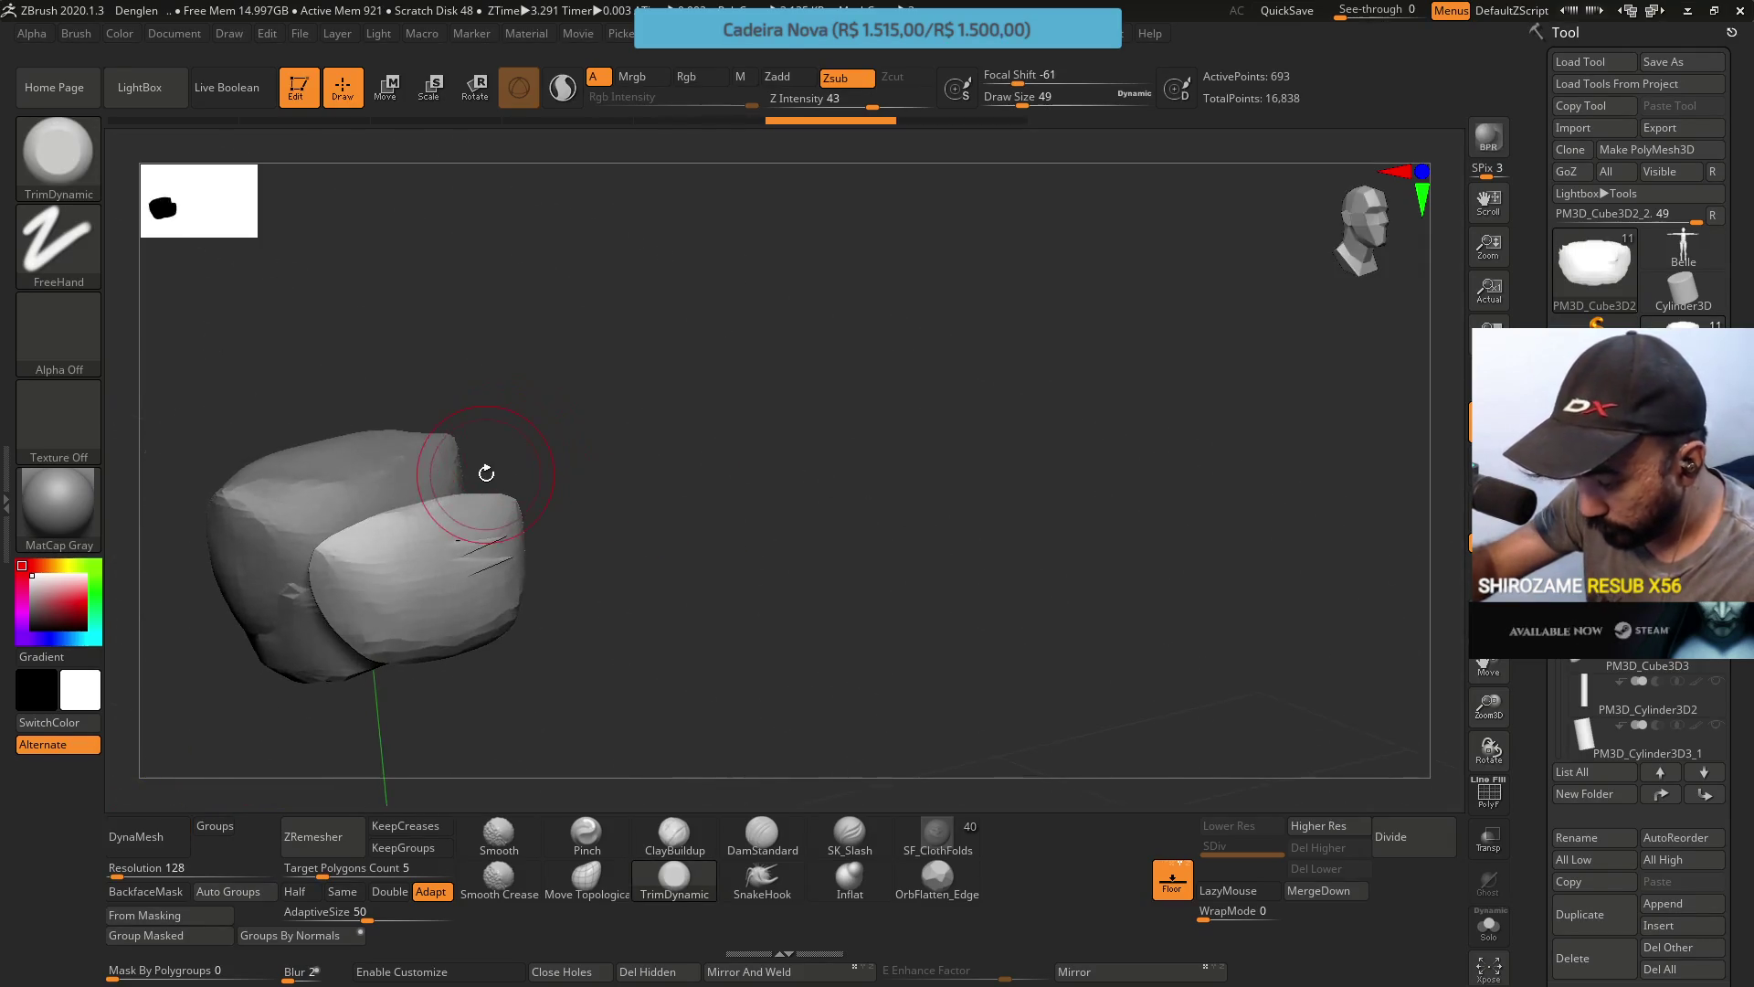
click(323, 846)
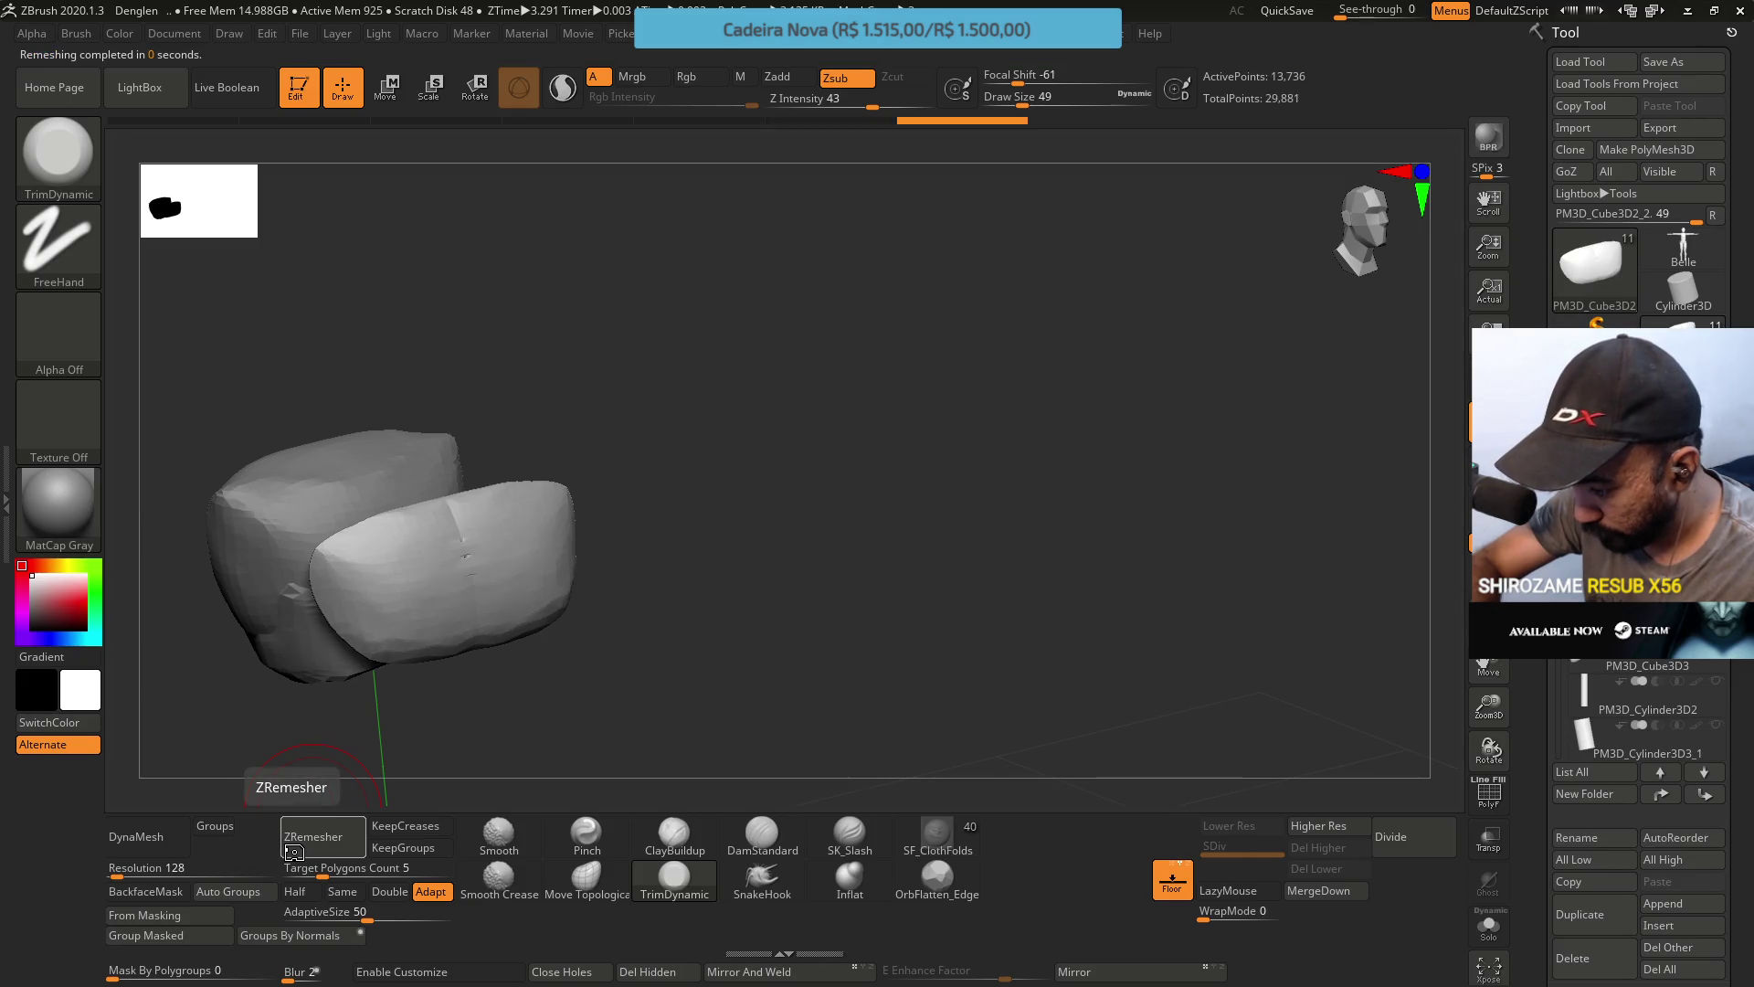
drag(365, 745, 435, 456)
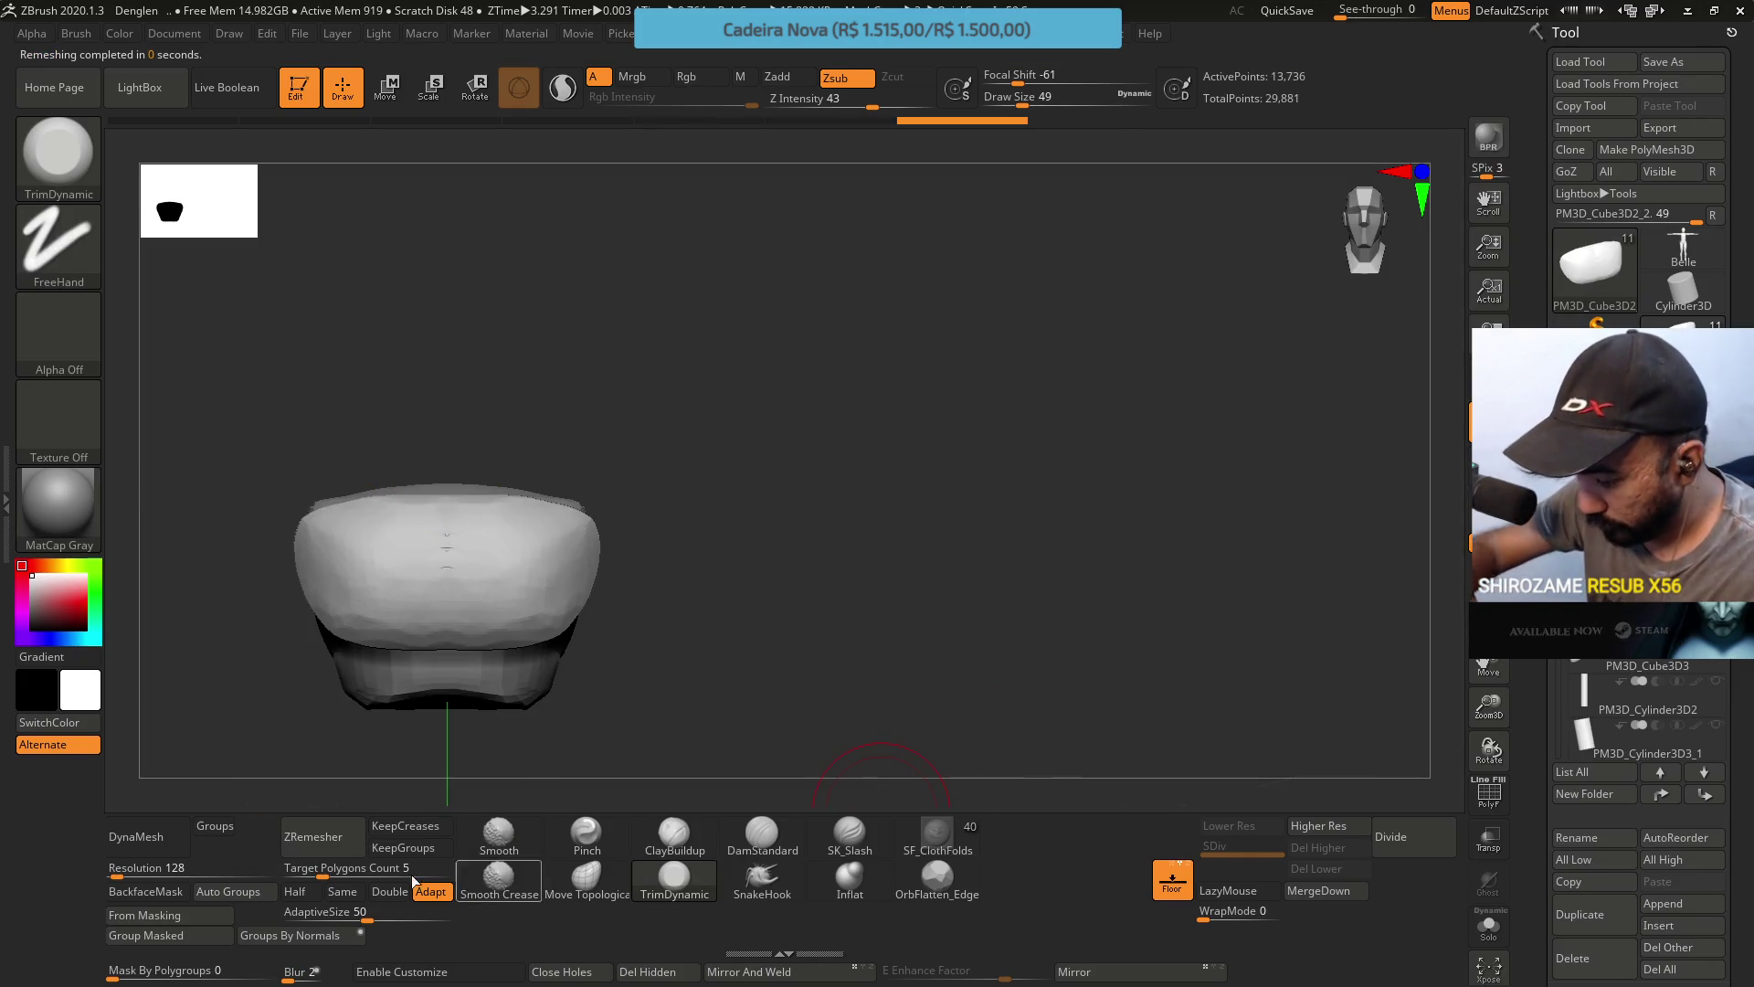
click(136, 836)
mouse_move(630, 475)
mouse_down()
mouse_move(677, 392)
mouse_move(724, 365)
mouse_move(716, 439)
mouse_move(507, 737)
mouse_move(512, 639)
mouse_move(445, 561)
mouse_move(603, 630)
mouse_move(457, 541)
mouse_move(511, 566)
mouse_move(411, 570)
mouse_move(593, 576)
mouse_move(475, 539)
mouse_move(530, 585)
mouse_move(499, 540)
mouse_move(546, 418)
mouse_up()
click(677, 833)
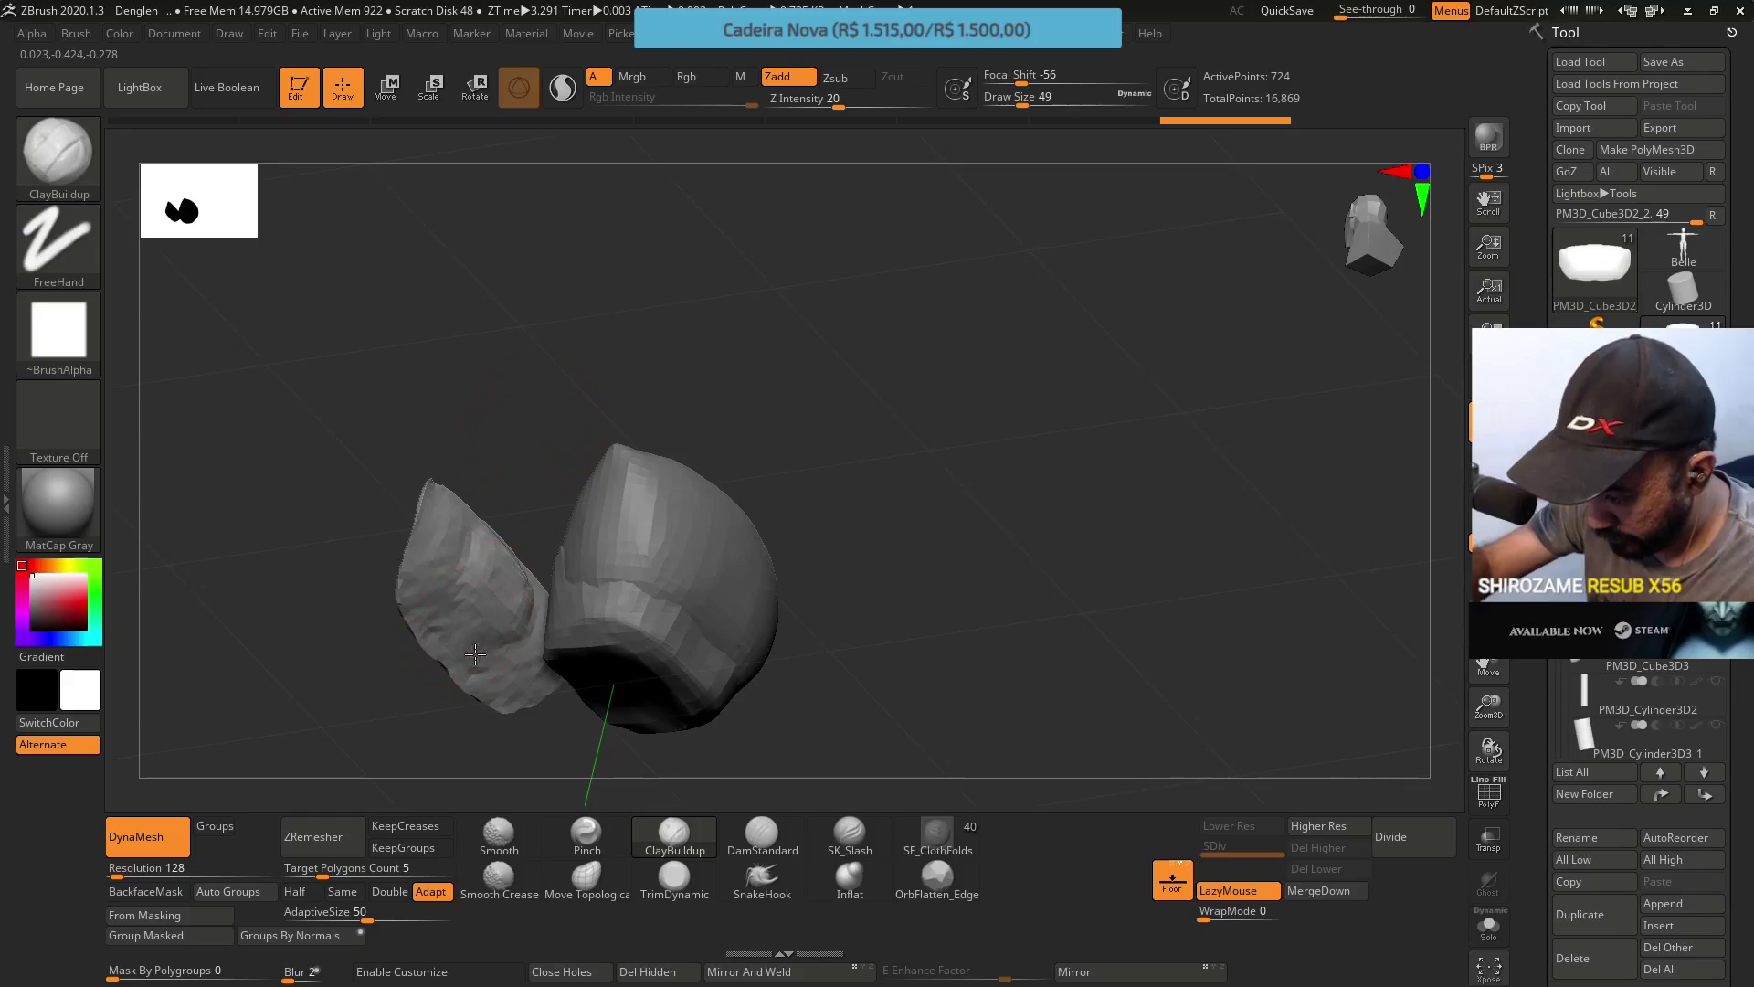
Build up ClayBuildup strokes on the left side piece with BackfaceMask turned on.
drag(475, 653, 517, 676)
mouse_move(548, 759)
mouse_down()
mouse_move(475, 640)
mouse_move(505, 612)
mouse_move(459, 560)
mouse_up()
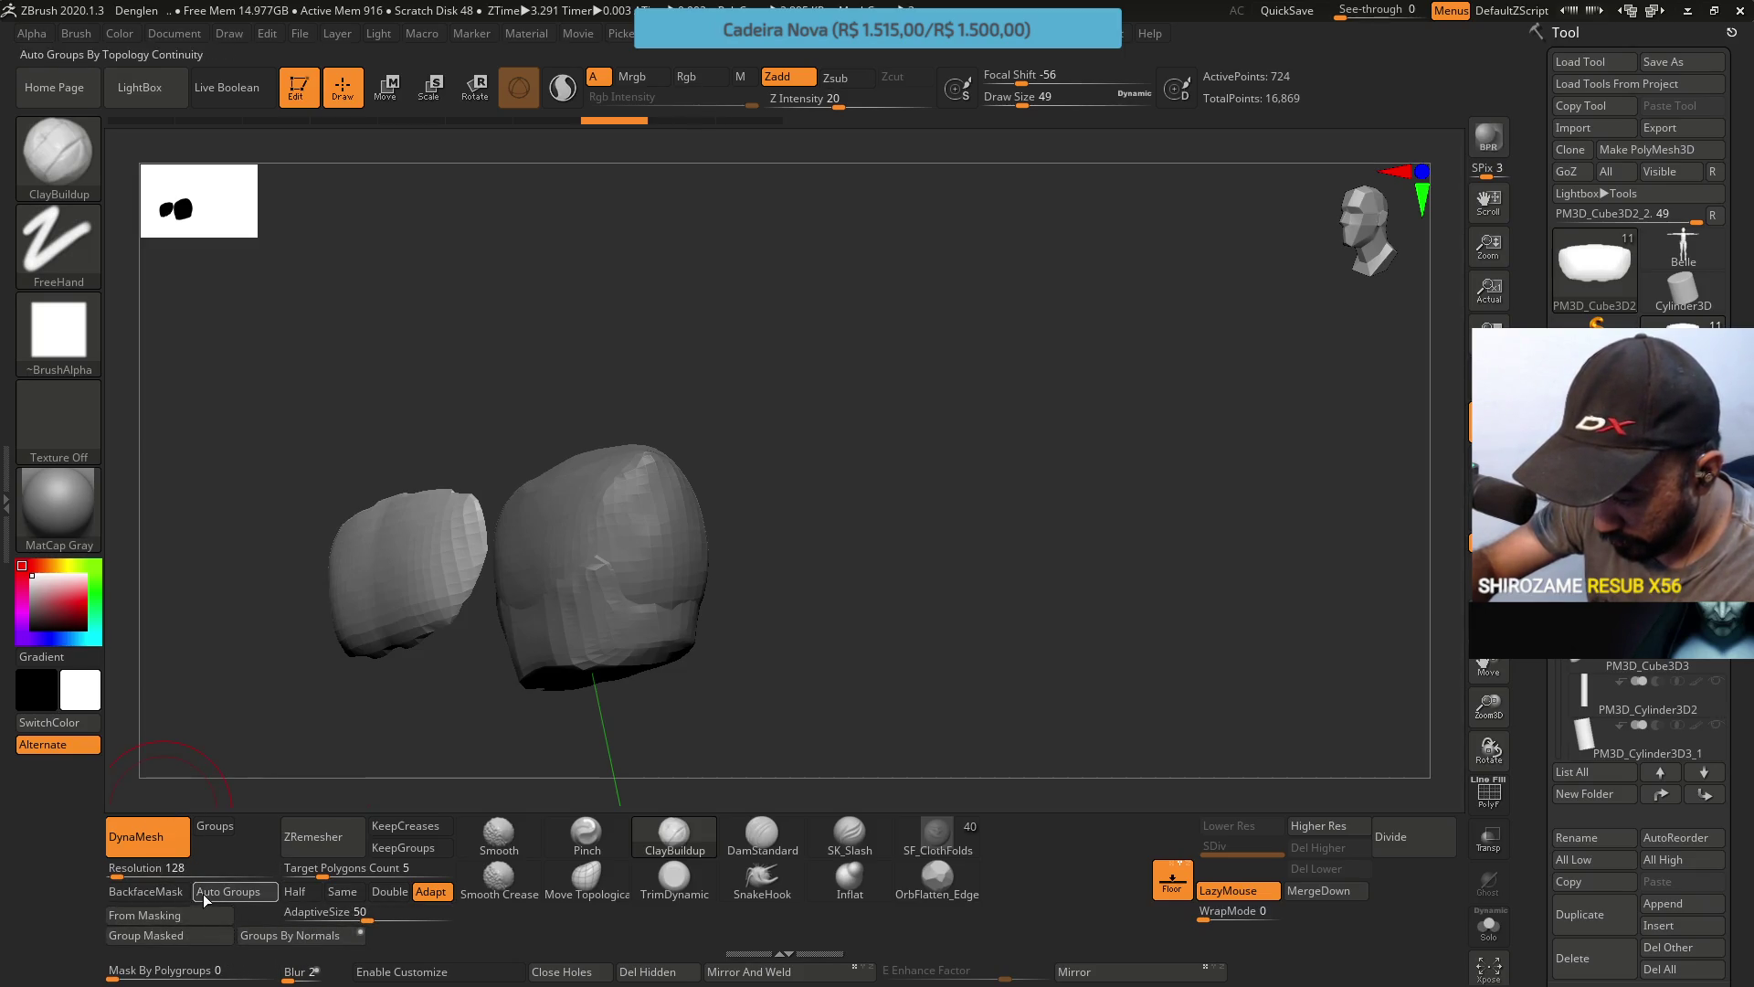
click(179, 892)
mouse_move(302, 713)
mouse_down()
mouse_move(423, 481)
mouse_move(341, 499)
mouse_move(314, 550)
mouse_move(338, 576)
mouse_move(302, 514)
mouse_up()
drag(265, 594, 349, 618)
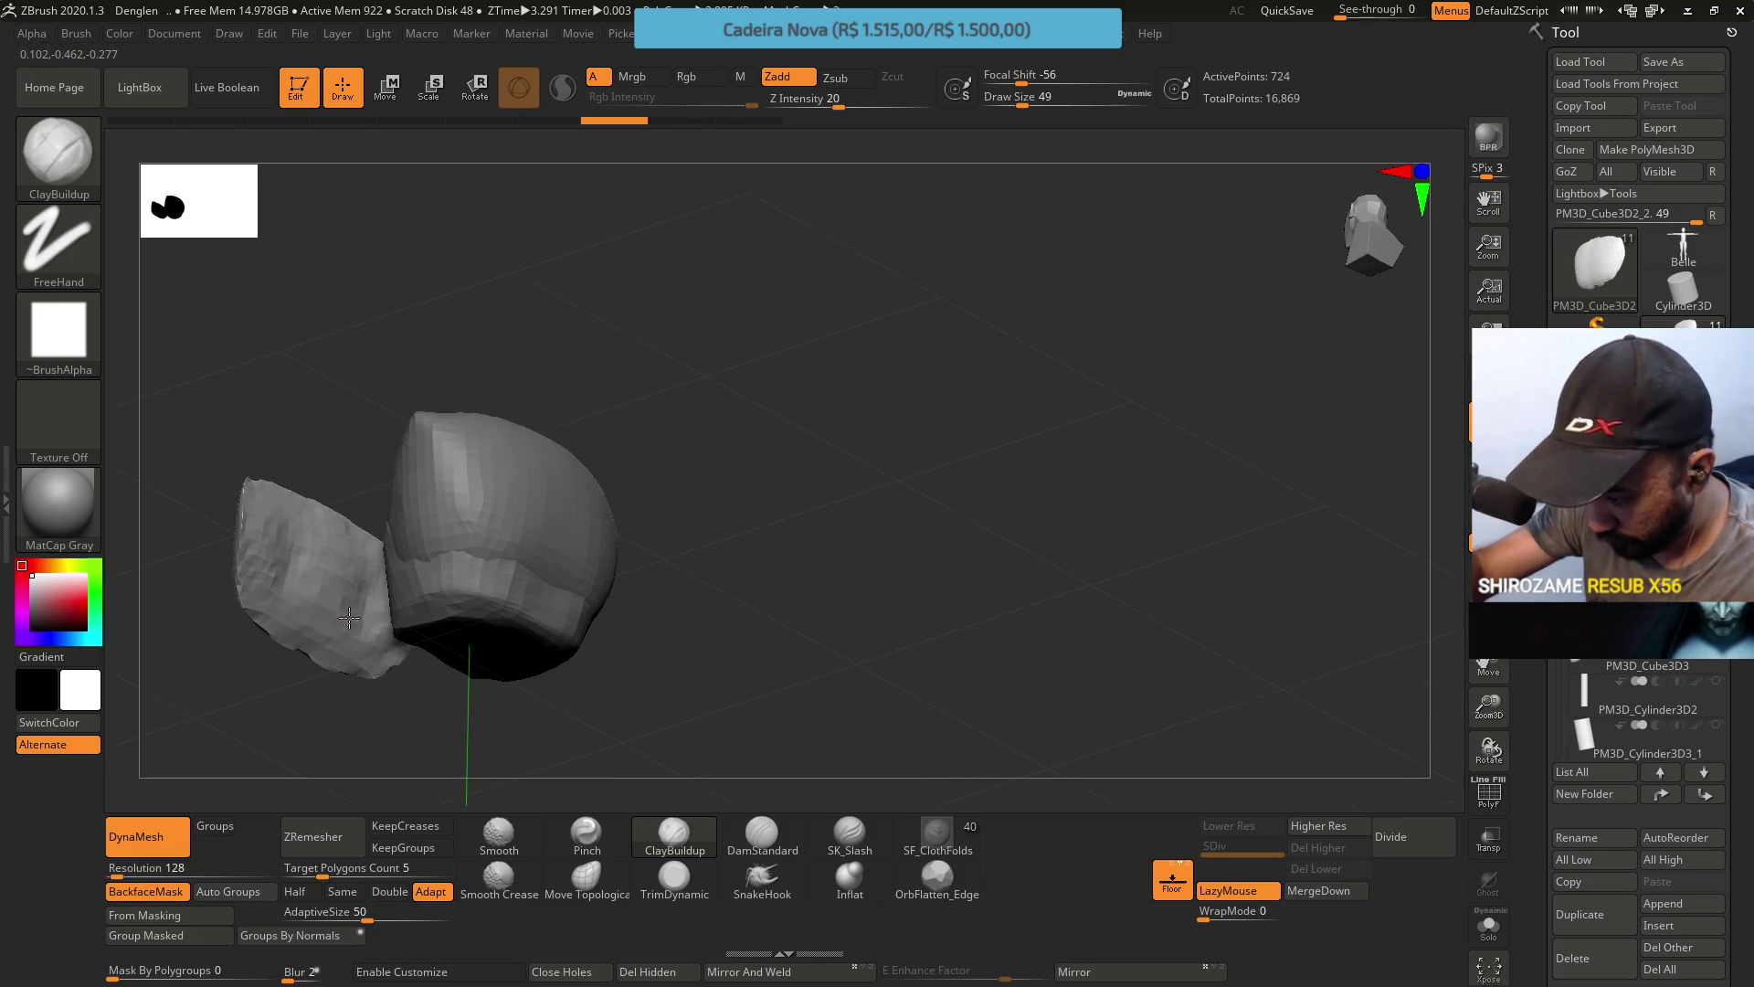
mouse_move(279, 527)
mouse_down()
mouse_move(264, 504)
mouse_move(338, 589)
mouse_move(359, 664)
mouse_up()
mouse_move(313, 575)
mouse_down()
mouse_move(354, 701)
mouse_move(372, 485)
mouse_up()
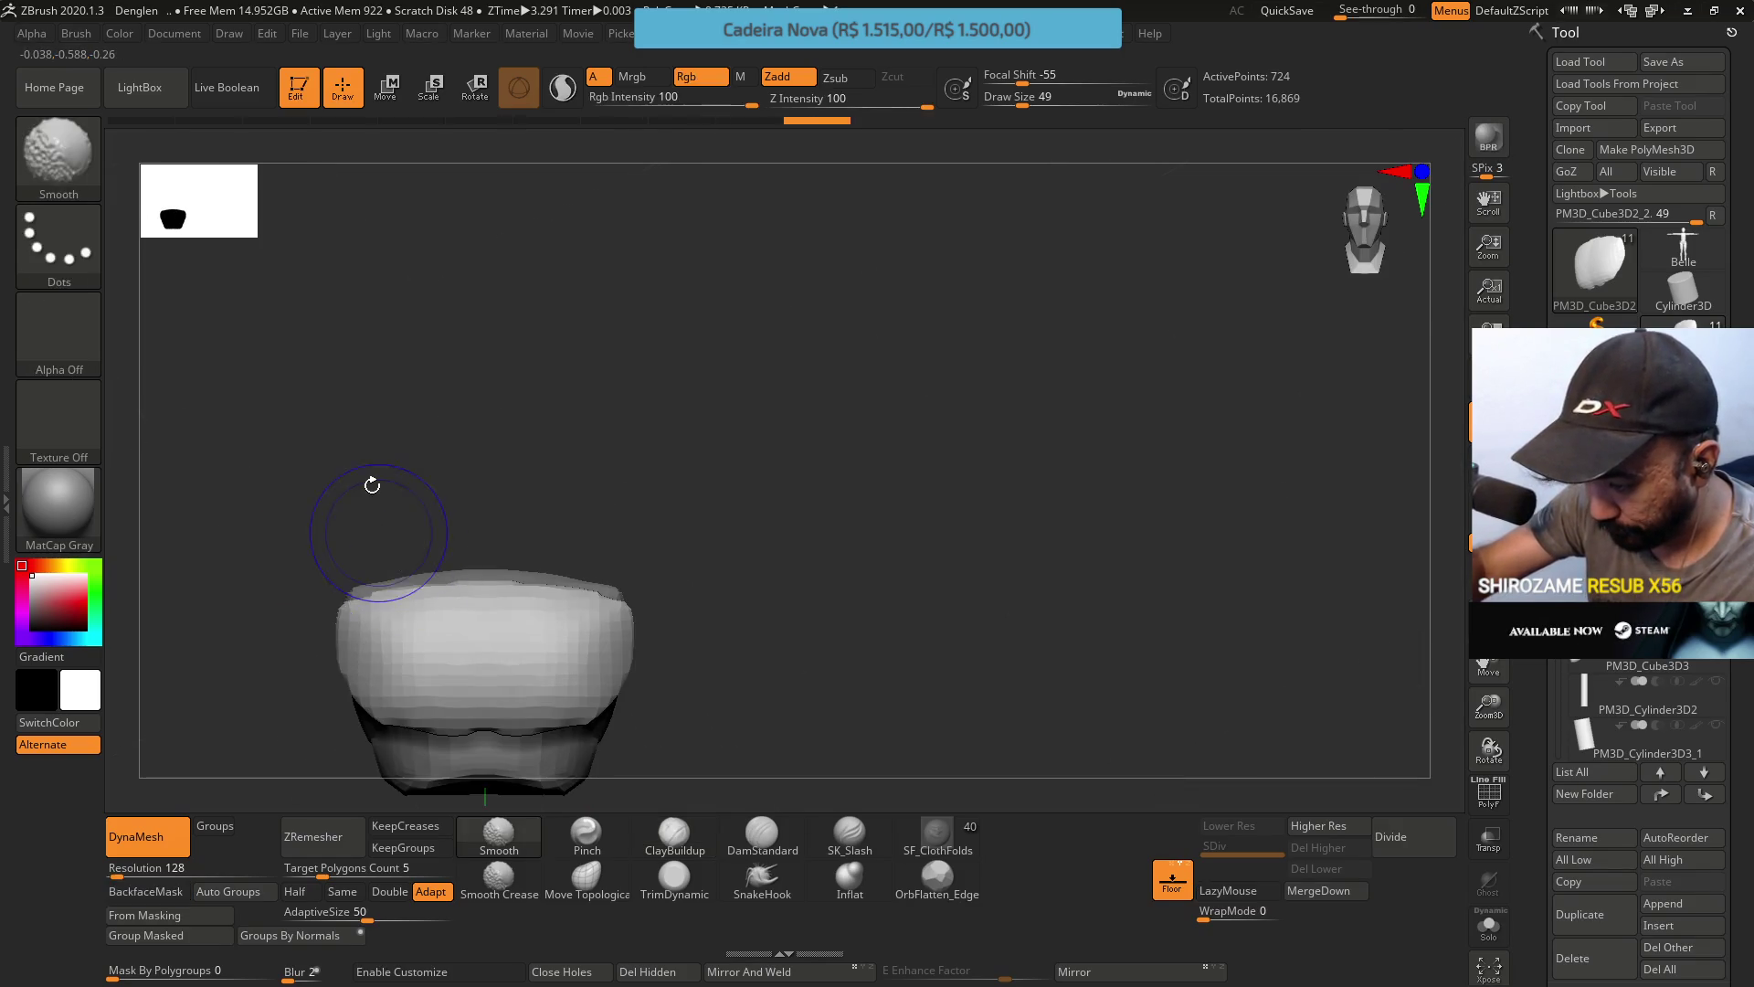
DynaMesh the sculpted side piece again and orbit to check it at 730 points.
click(144, 836)
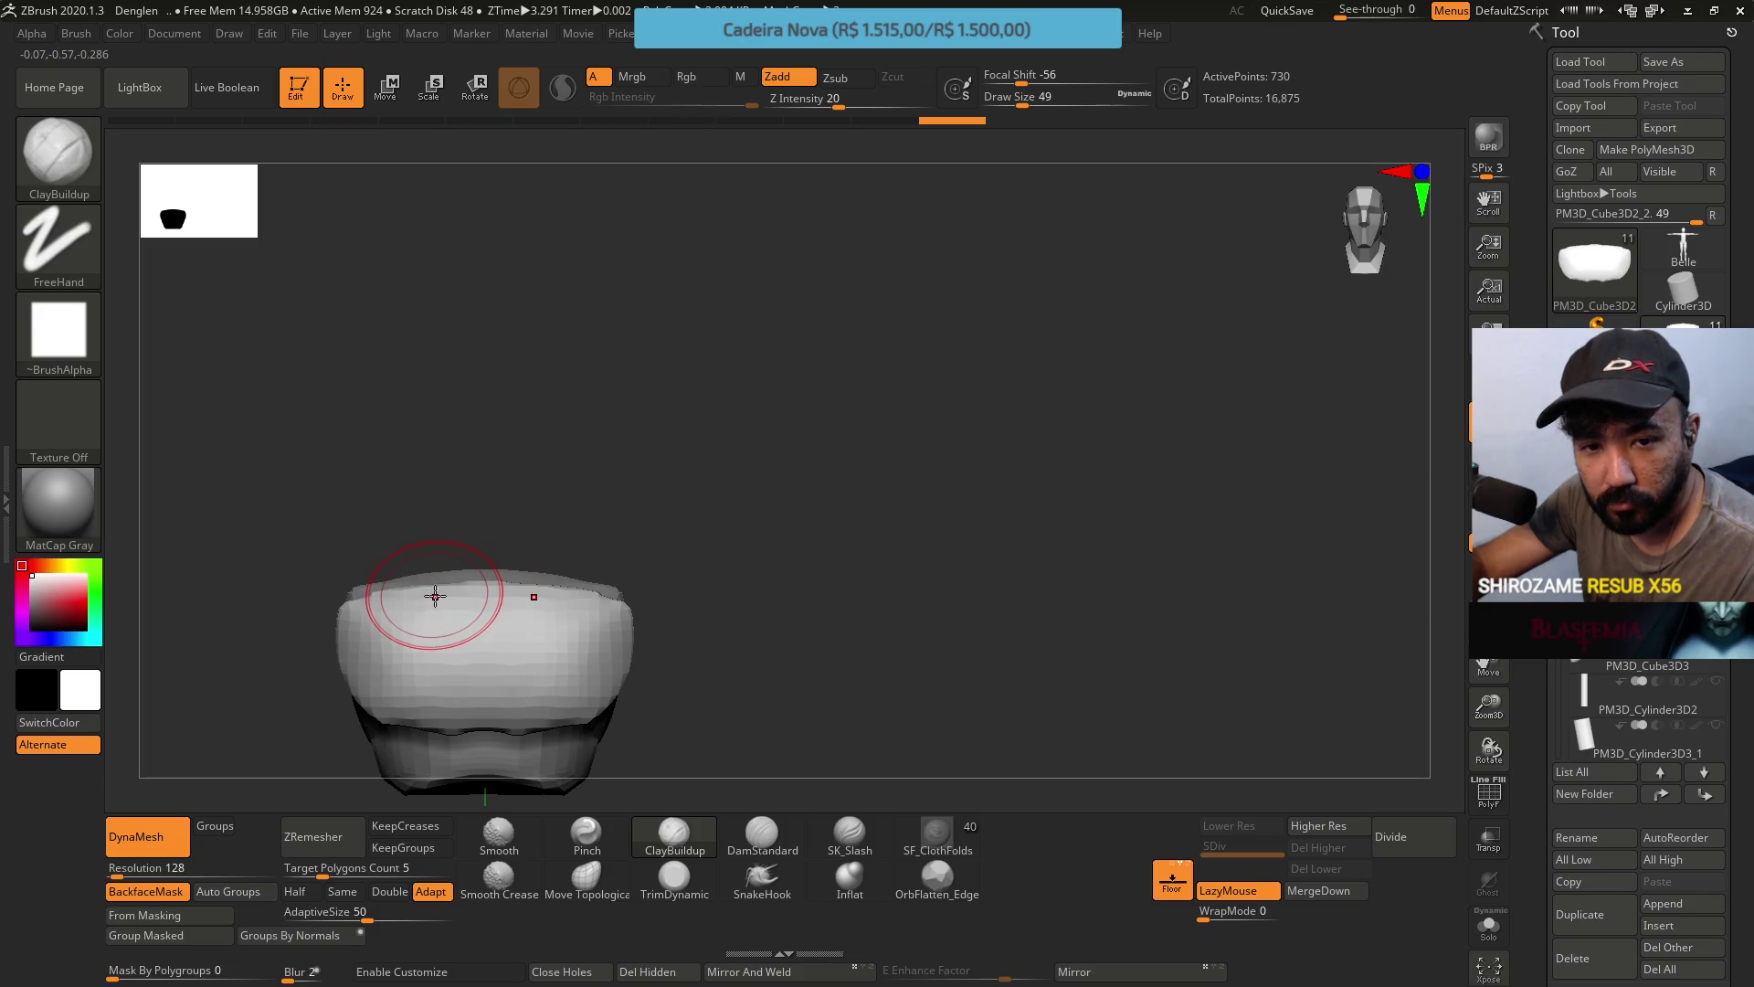
mouse_move(427, 556)
mouse_down()
mouse_move(552, 654)
mouse_move(571, 734)
mouse_move(378, 607)
mouse_up()
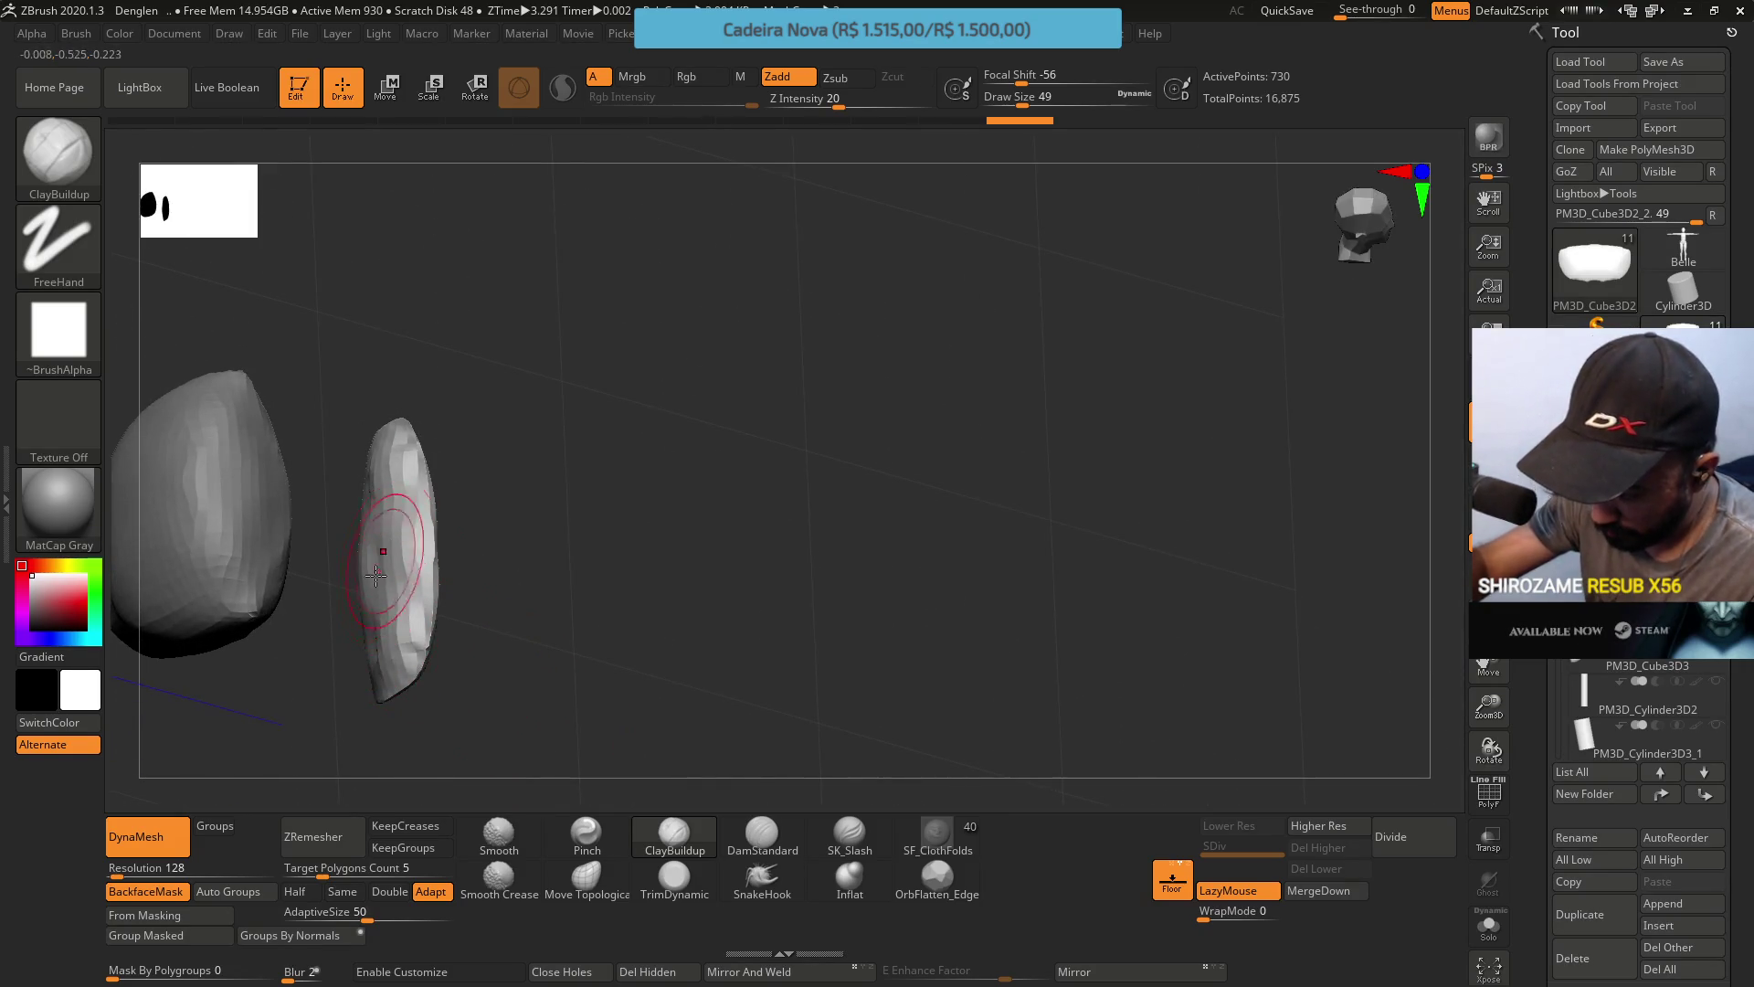
drag(393, 528, 396, 478)
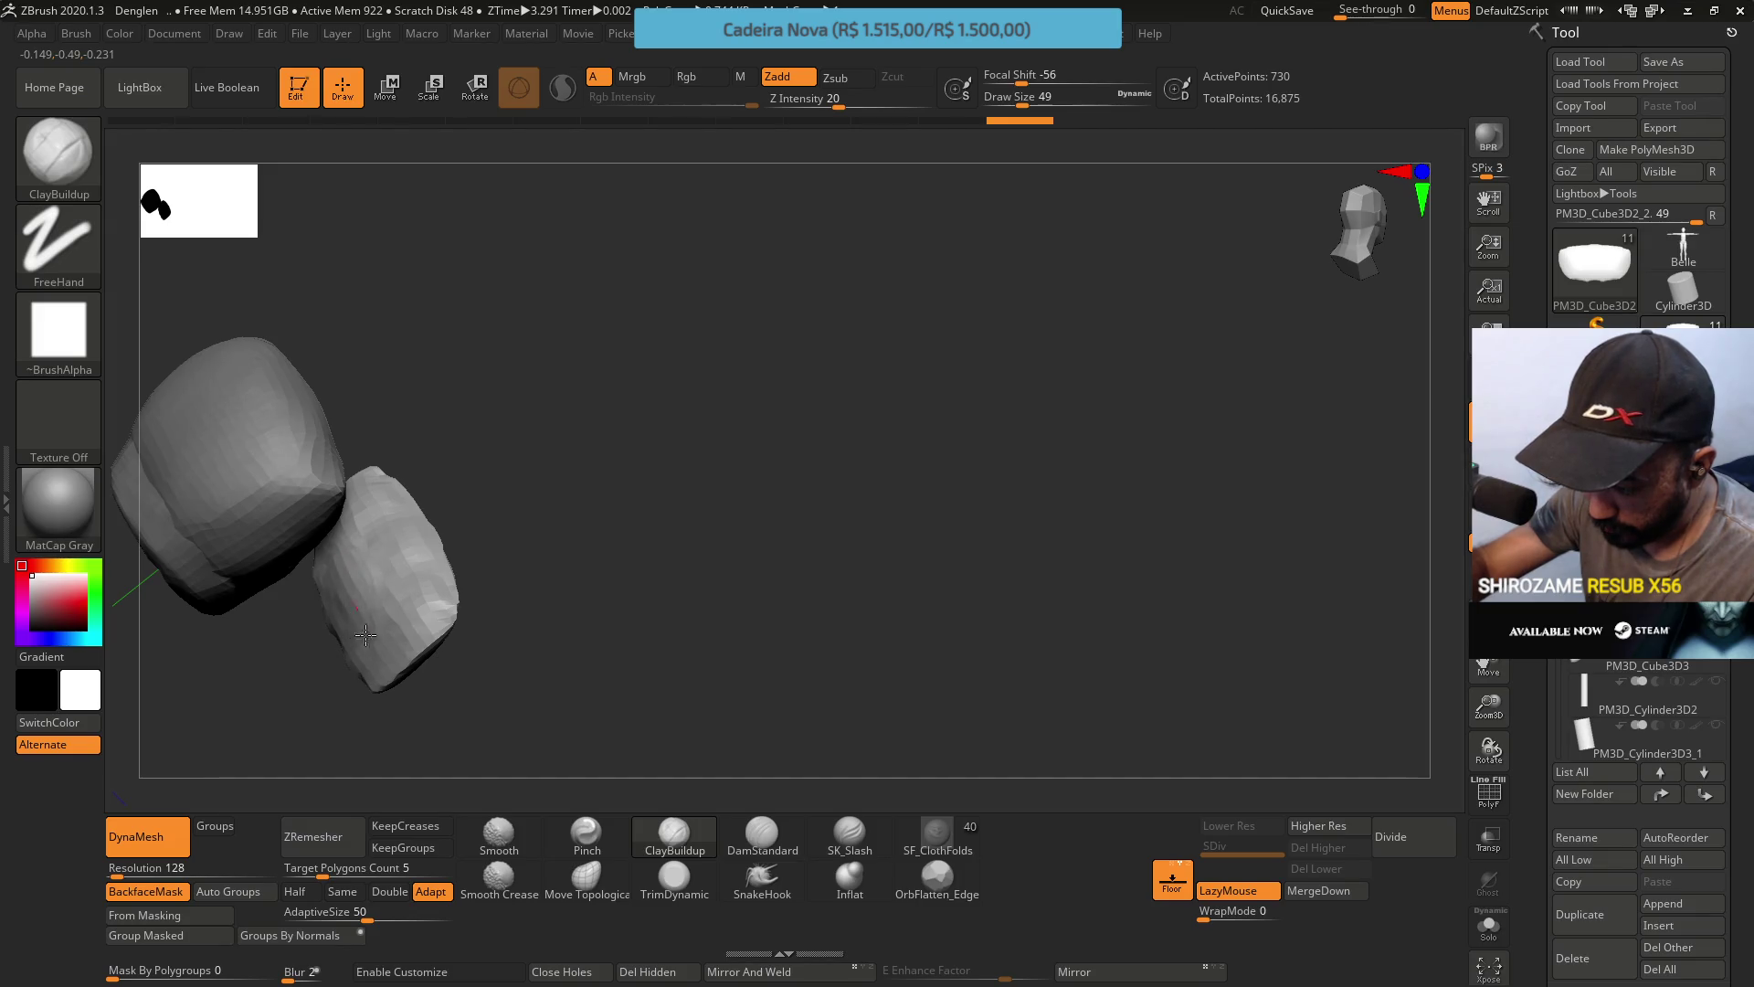
drag(353, 576, 353, 540)
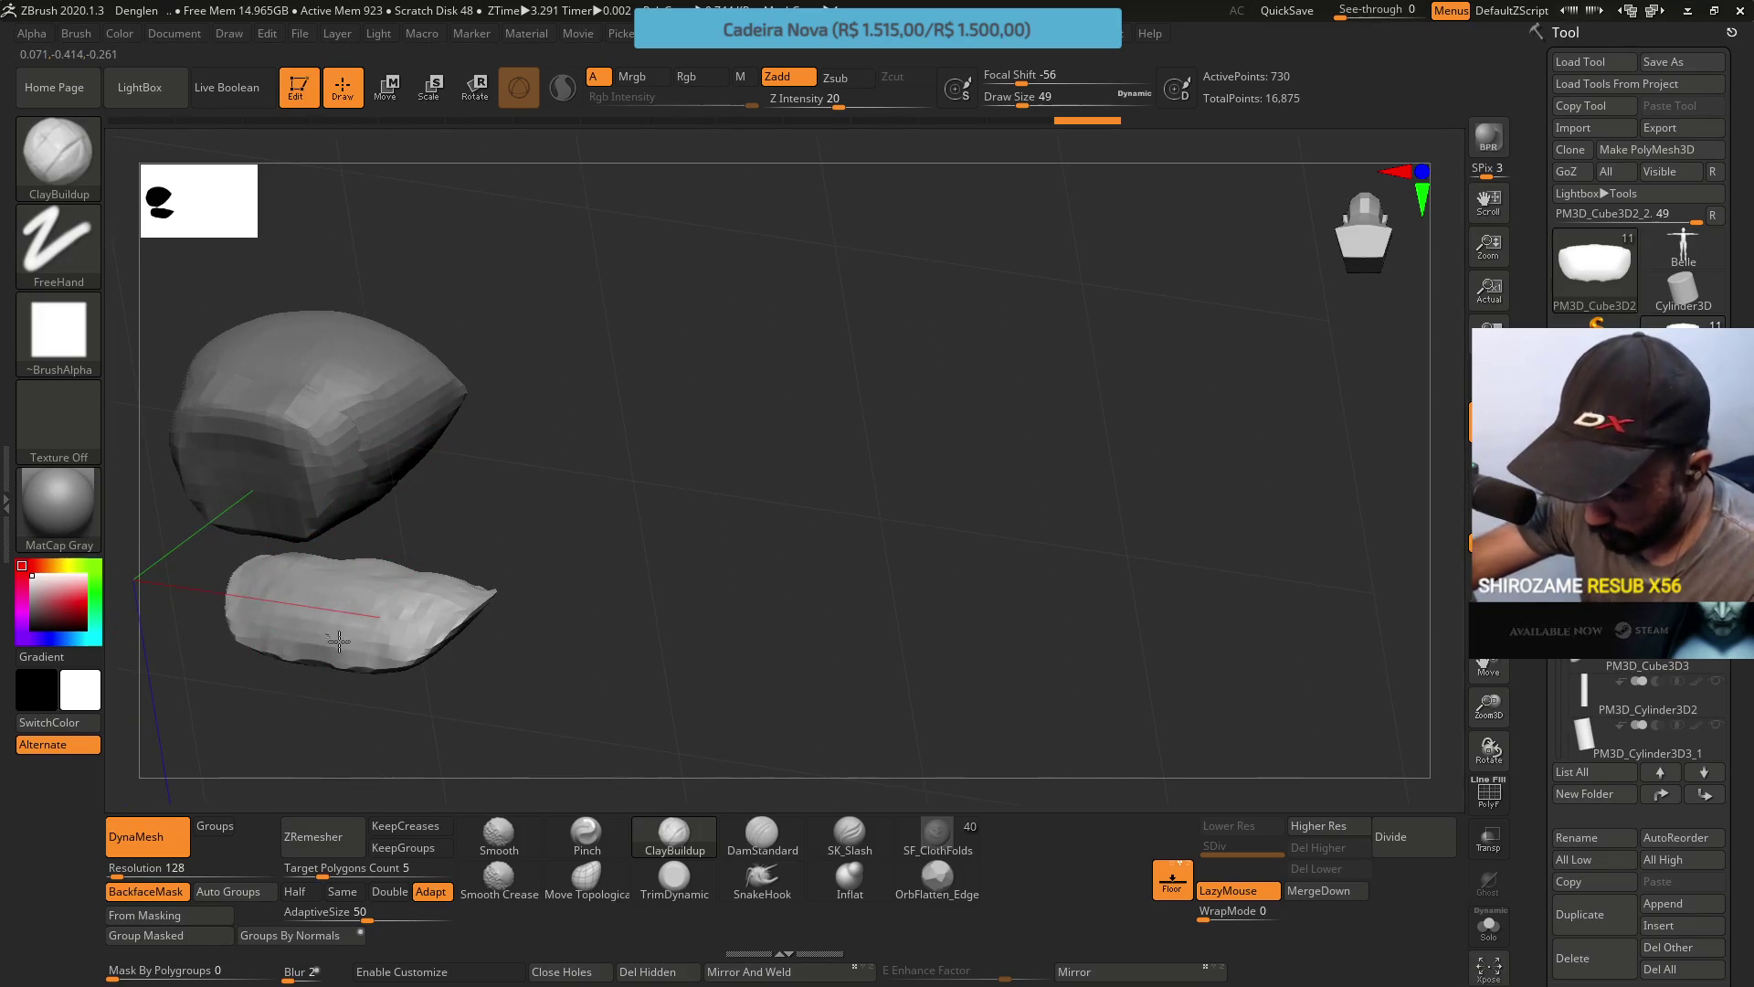
right_drag(419, 605, 305, 603)
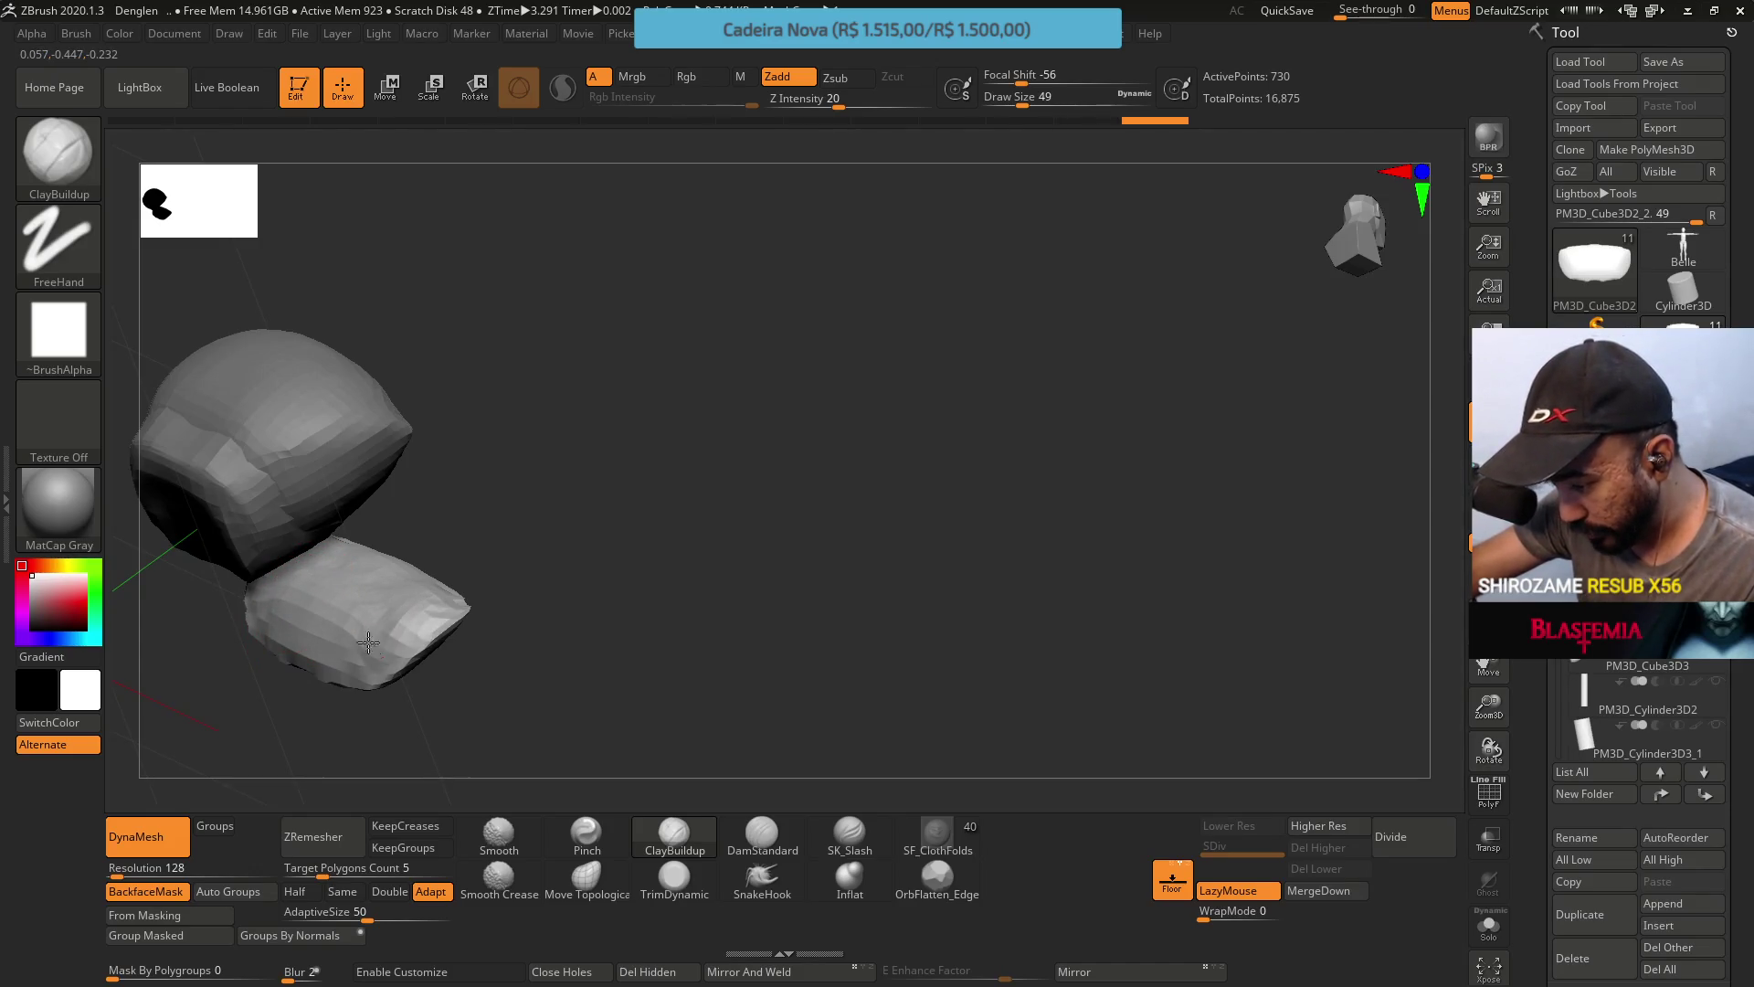
mouse_move(360, 627)
right_down()
mouse_move(325, 638)
mouse_move(303, 527)
right_up()
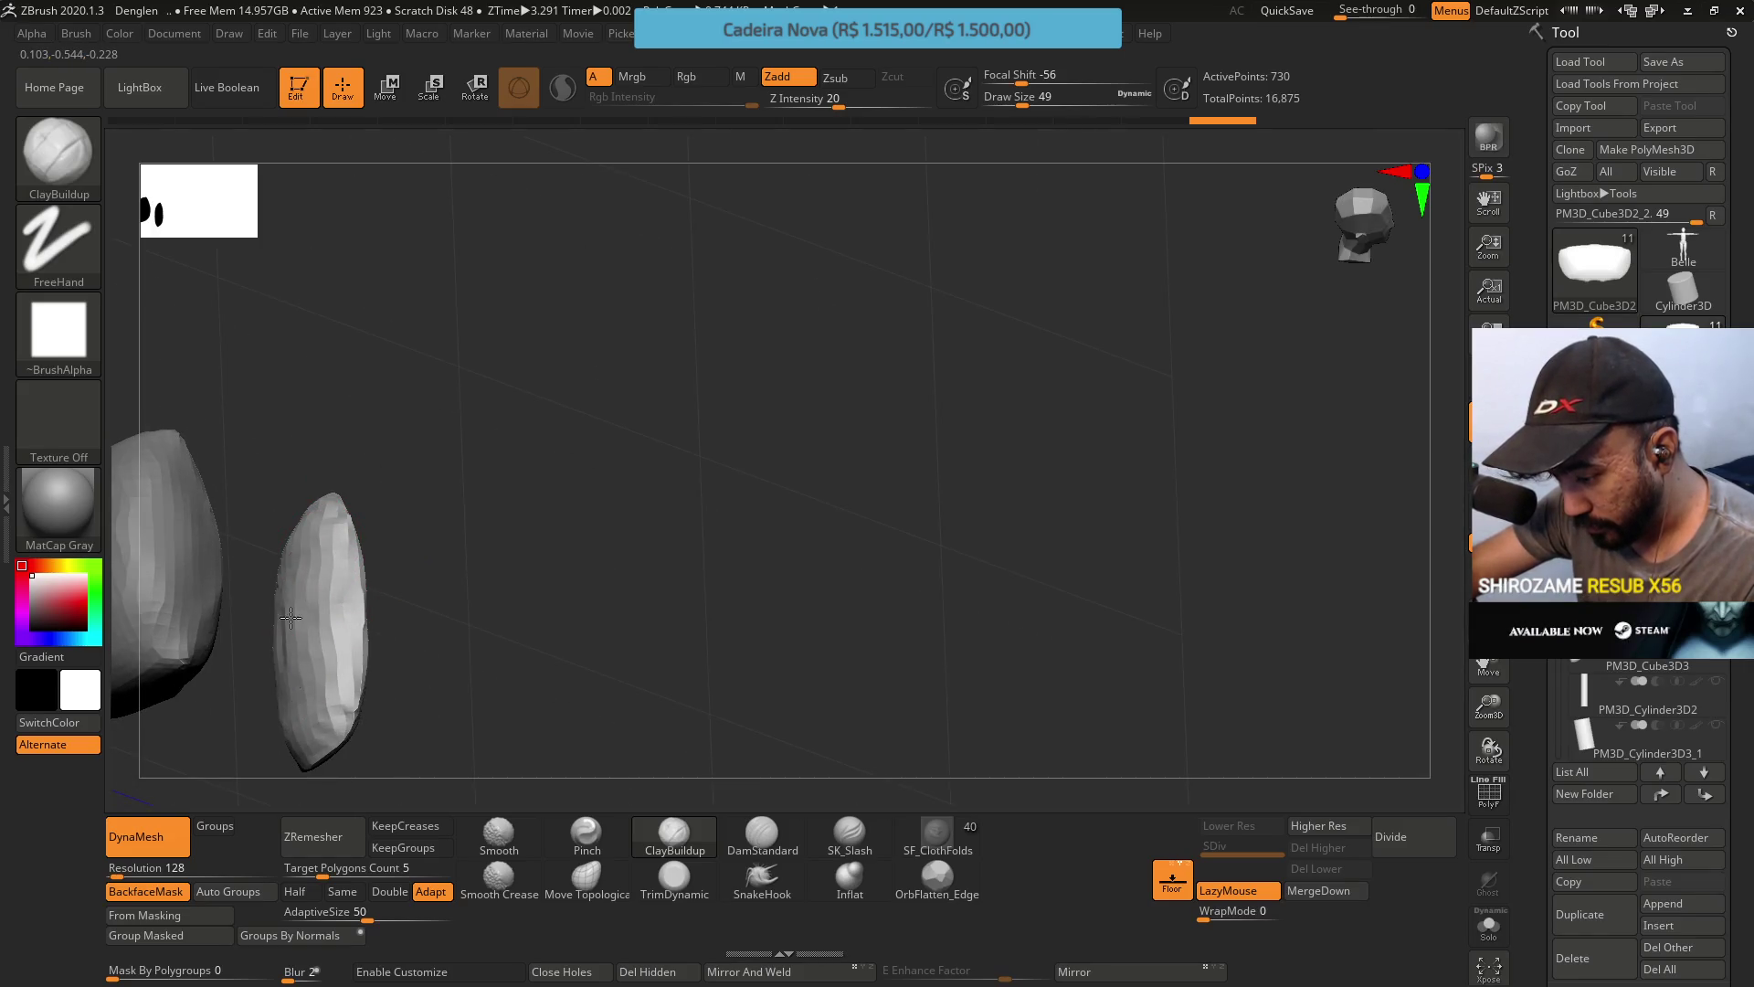
mouse_move(306, 621)
right_down()
mouse_move(267, 626)
mouse_move(344, 579)
mouse_move(380, 614)
mouse_move(369, 521)
mouse_move(289, 672)
mouse_move(297, 654)
mouse_move(324, 664)
mouse_move(293, 627)
mouse_move(422, 699)
mouse_move(337, 673)
right_up()
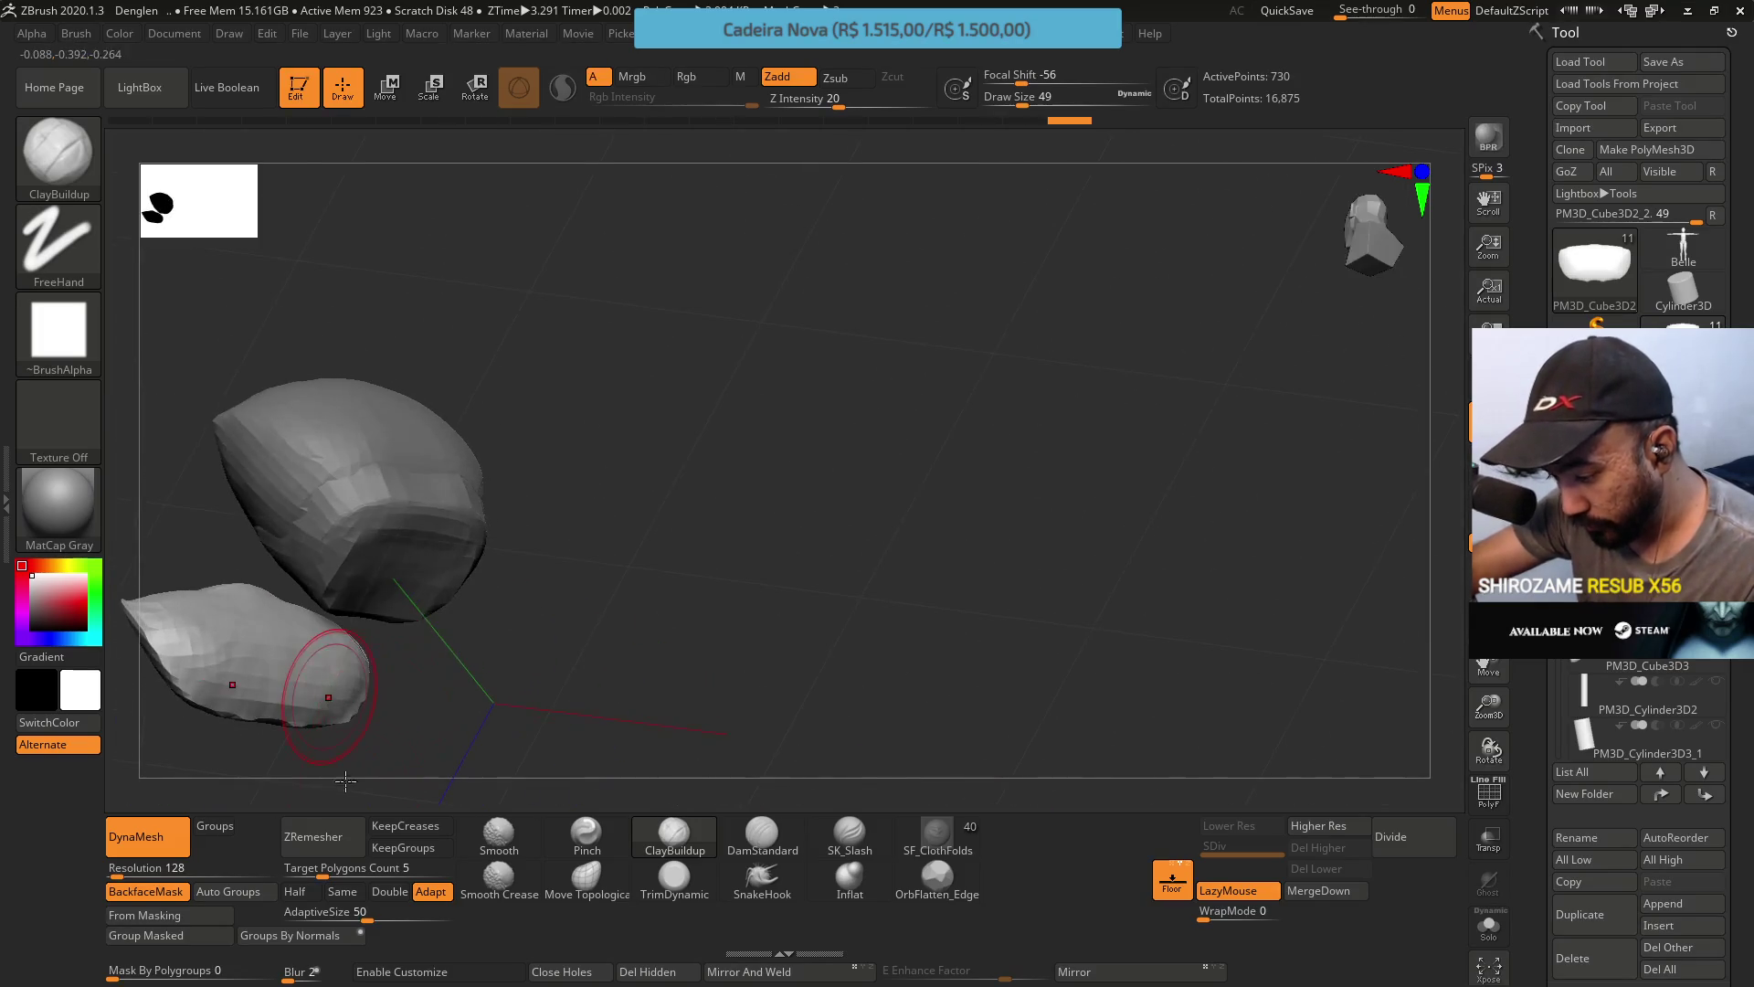
click(586, 833)
Set Draw Size to 33 and select the Move Topological brush at Z Intensity 51.
key(s)
drag(247, 670, 243, 671)
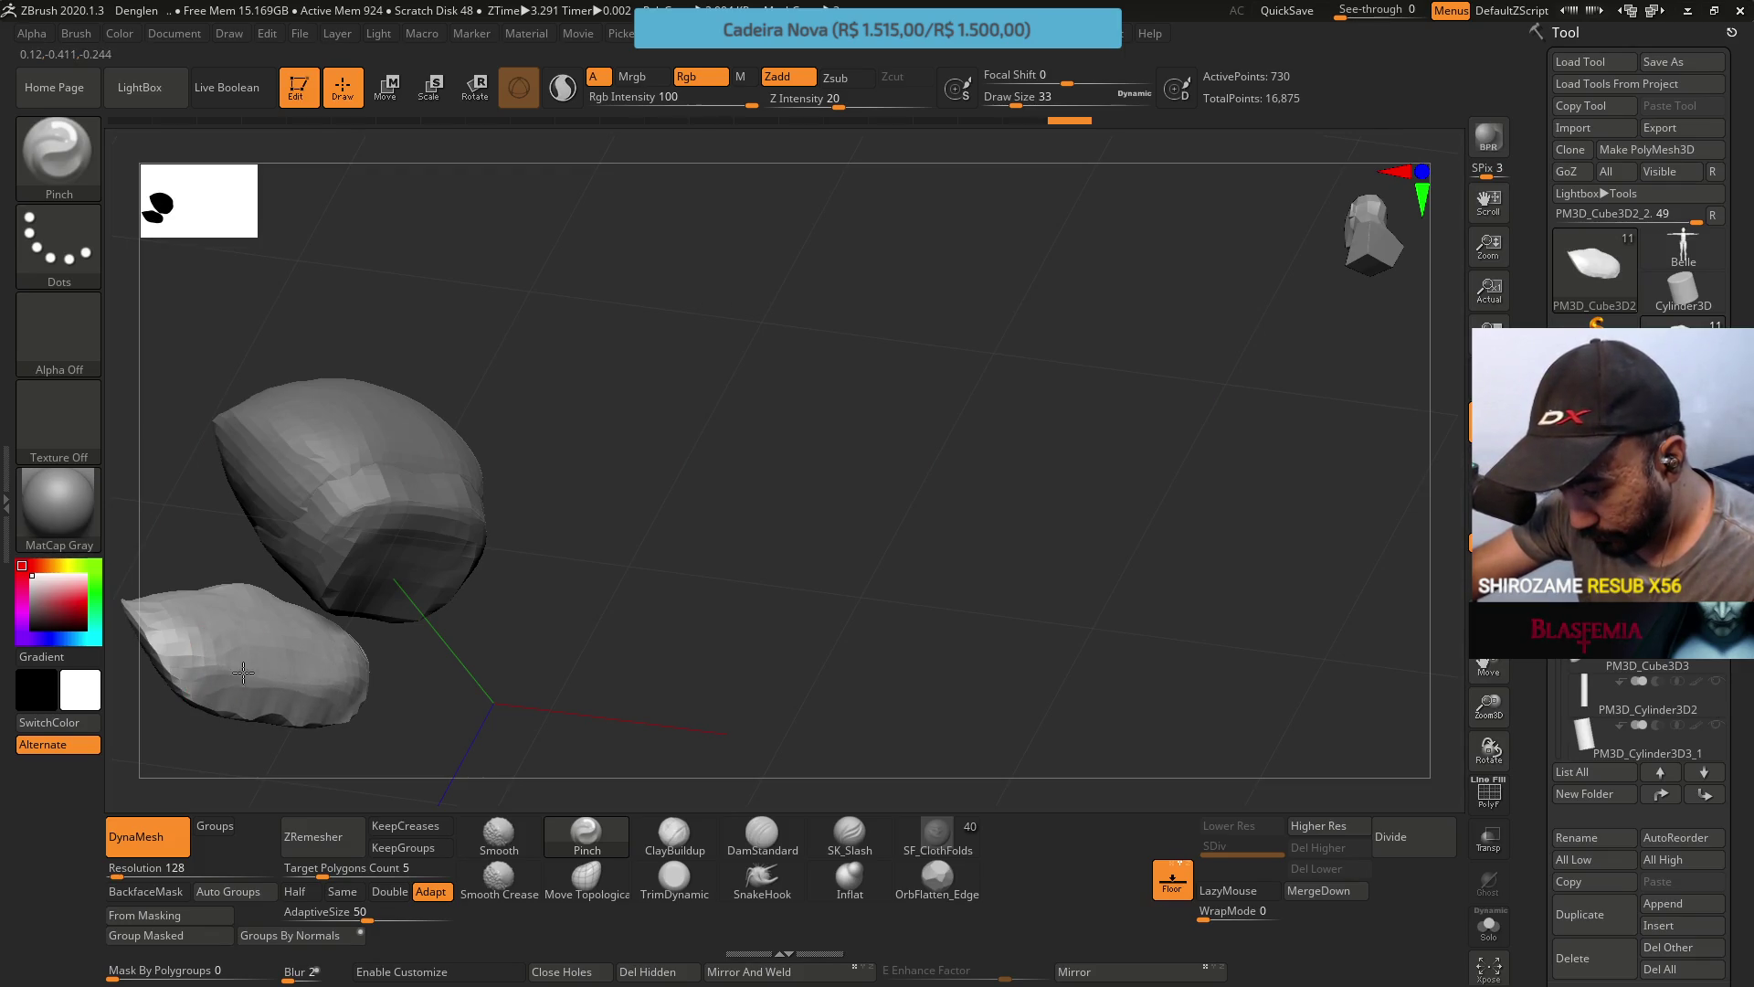
right_drag(331, 674, 203, 619)
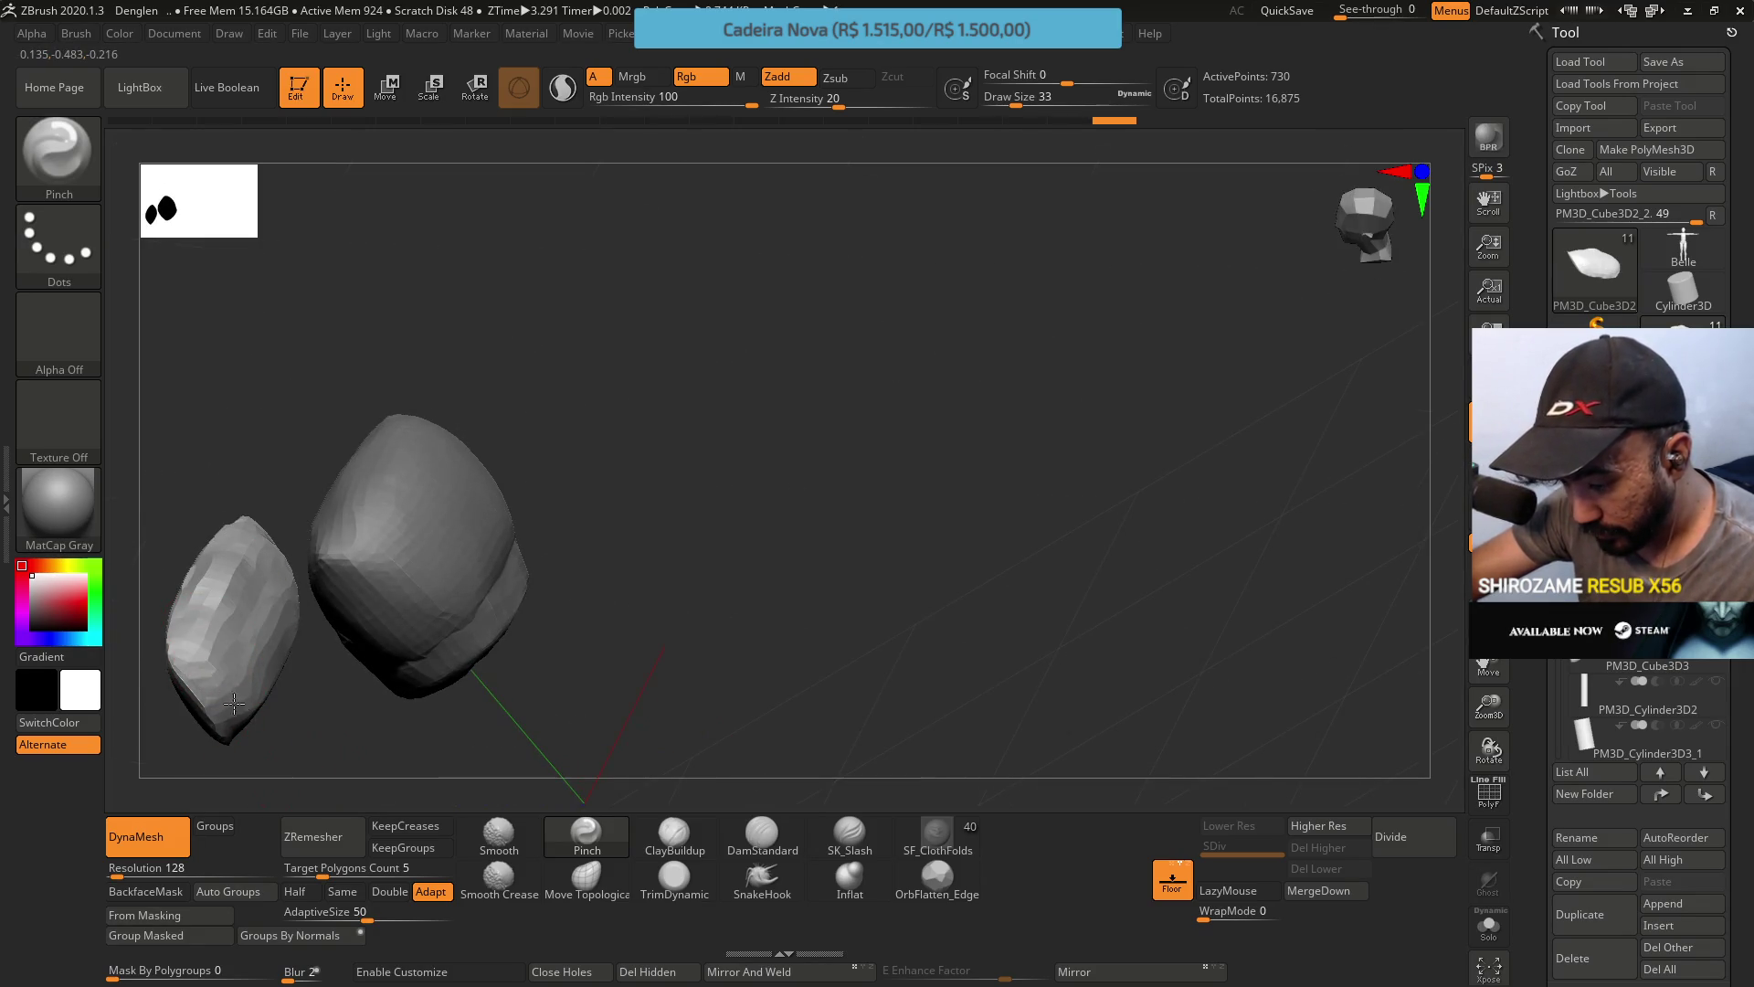
right_drag(228, 672, 231, 633)
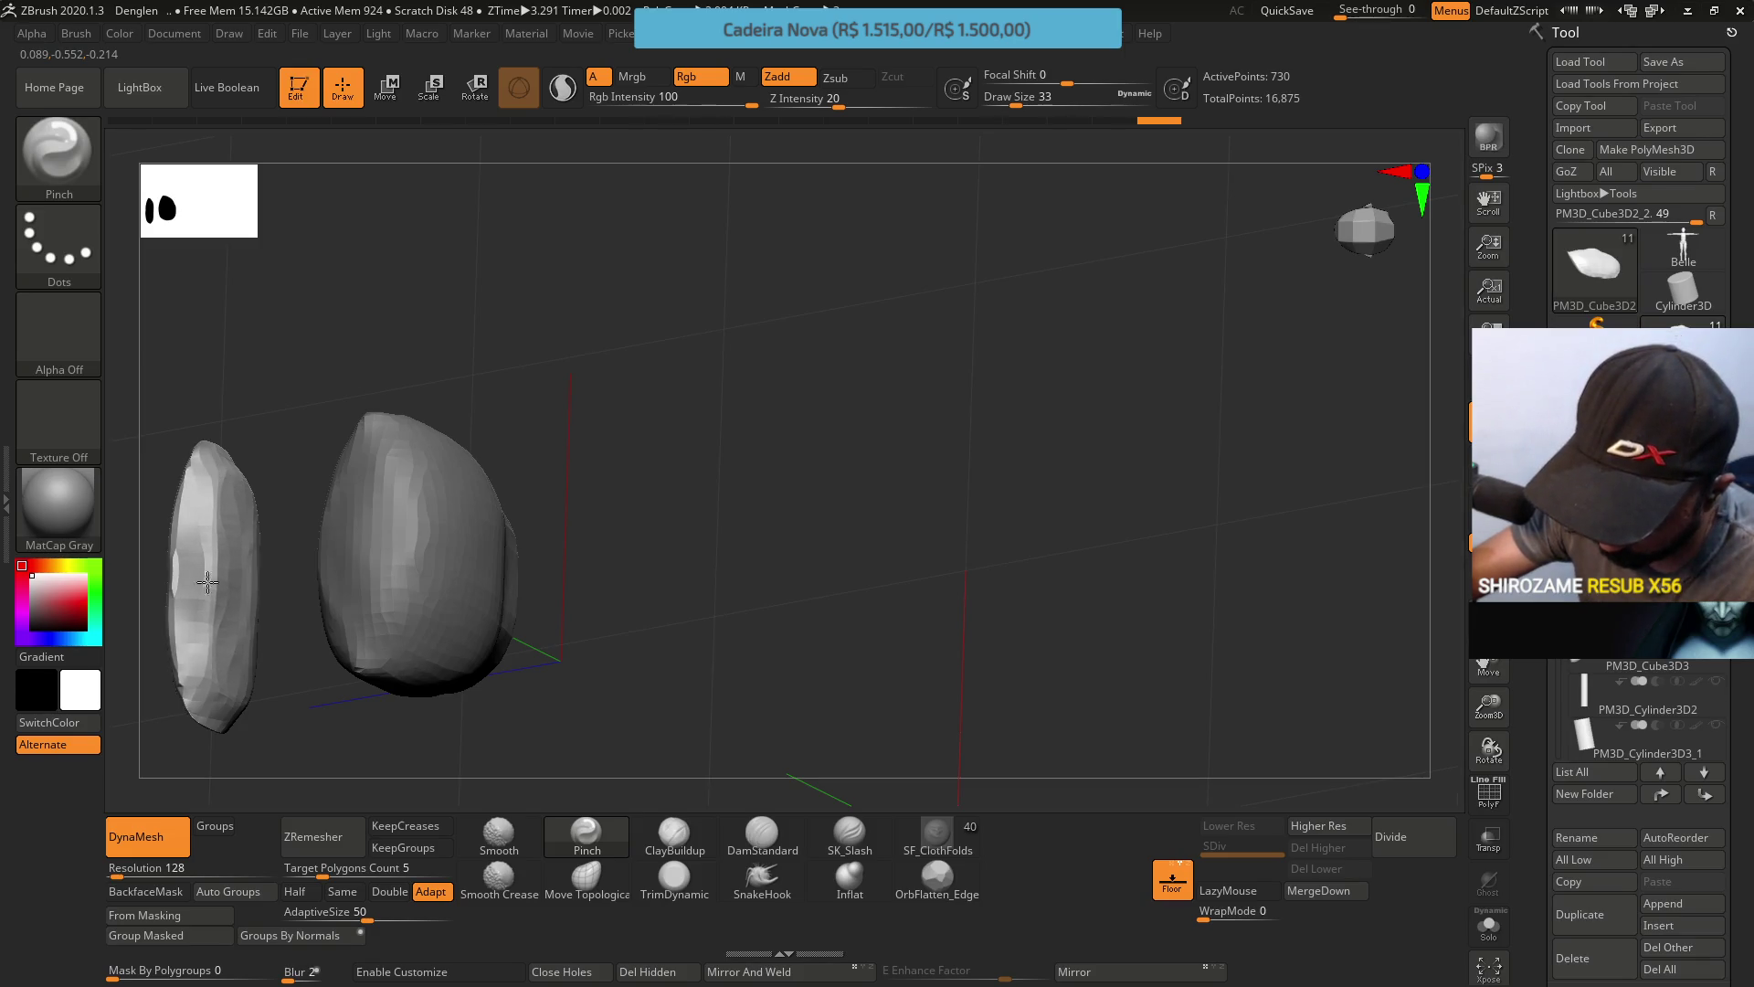
mouse_move(215, 498)
right_down()
mouse_move(259, 446)
mouse_move(204, 431)
right_up()
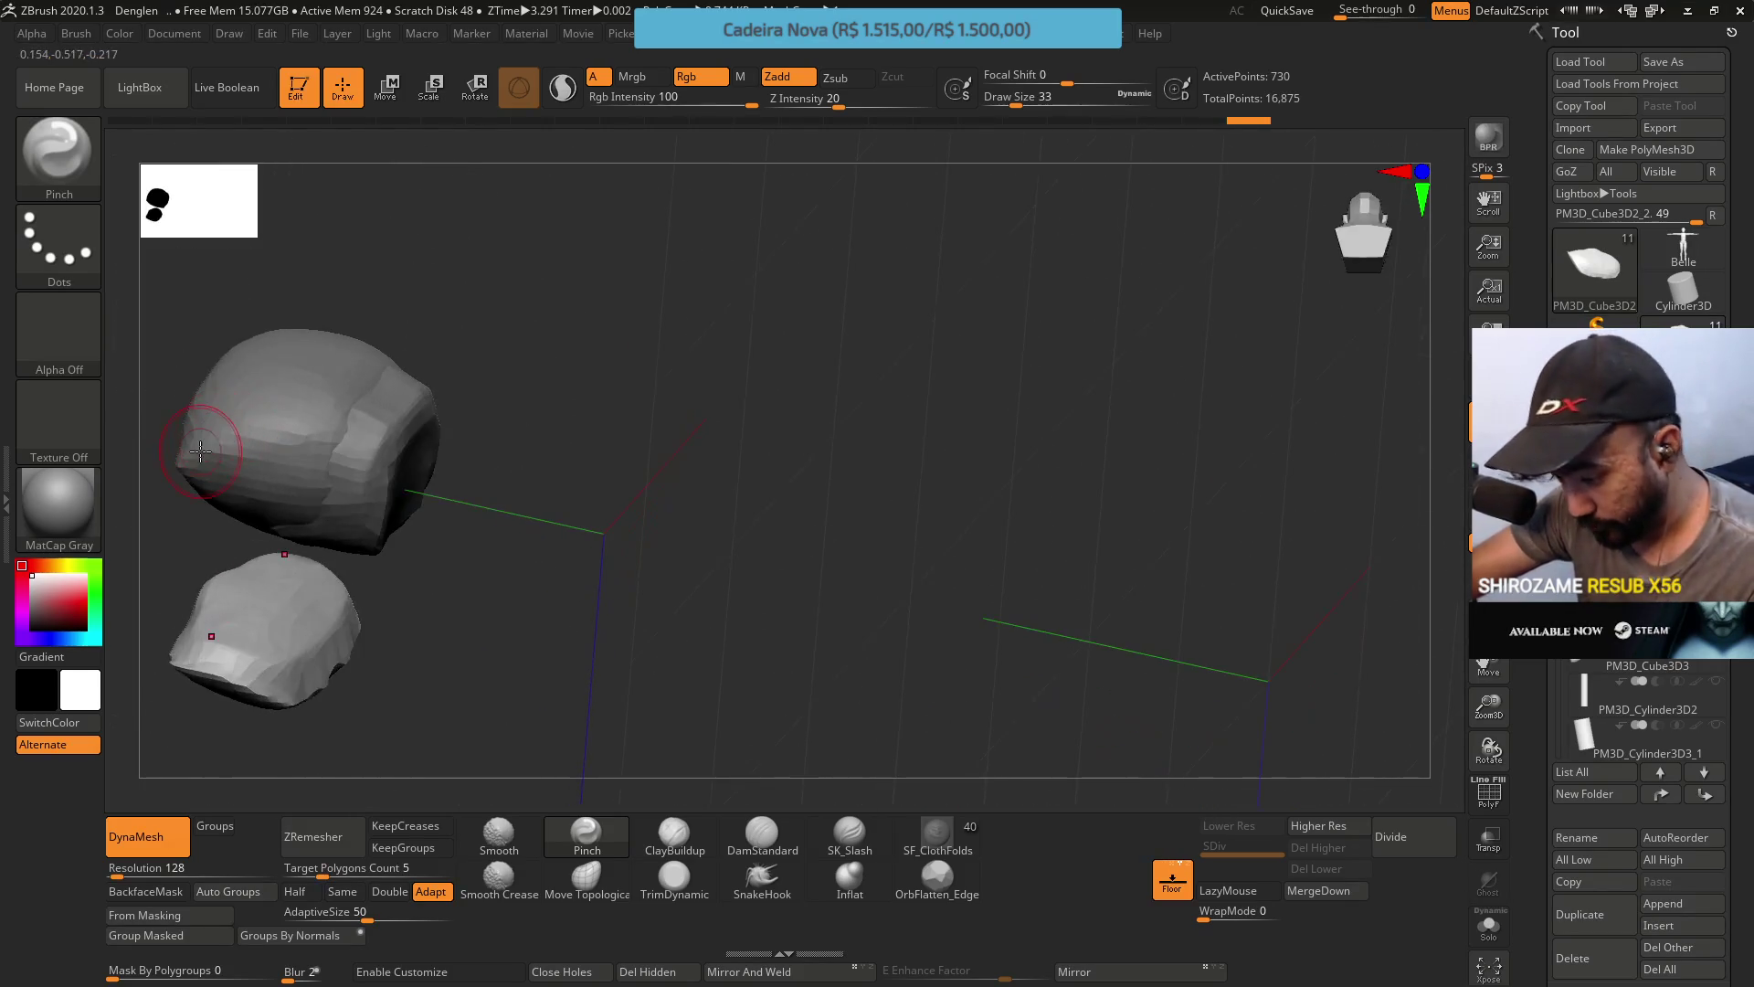
click(587, 877)
right_drag(362, 574, 311, 671)
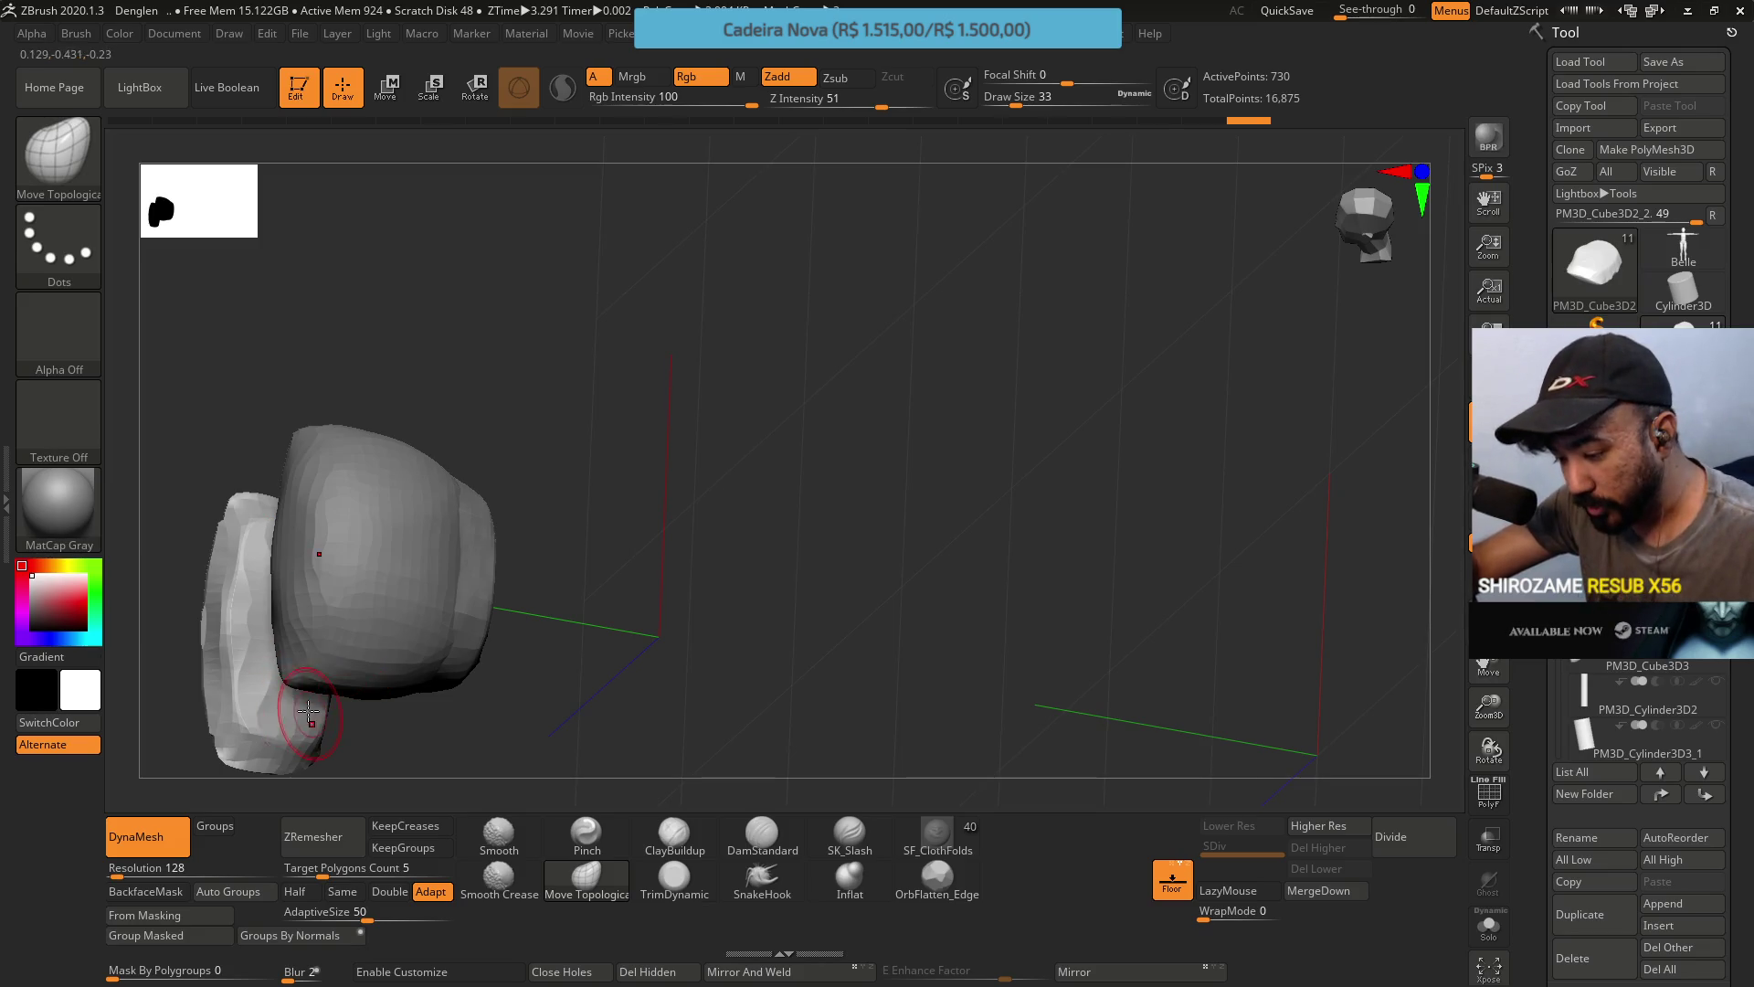
mouse_move(309, 711)
right_down()
mouse_move(266, 705)
mouse_move(257, 570)
mouse_move(283, 595)
right_up()
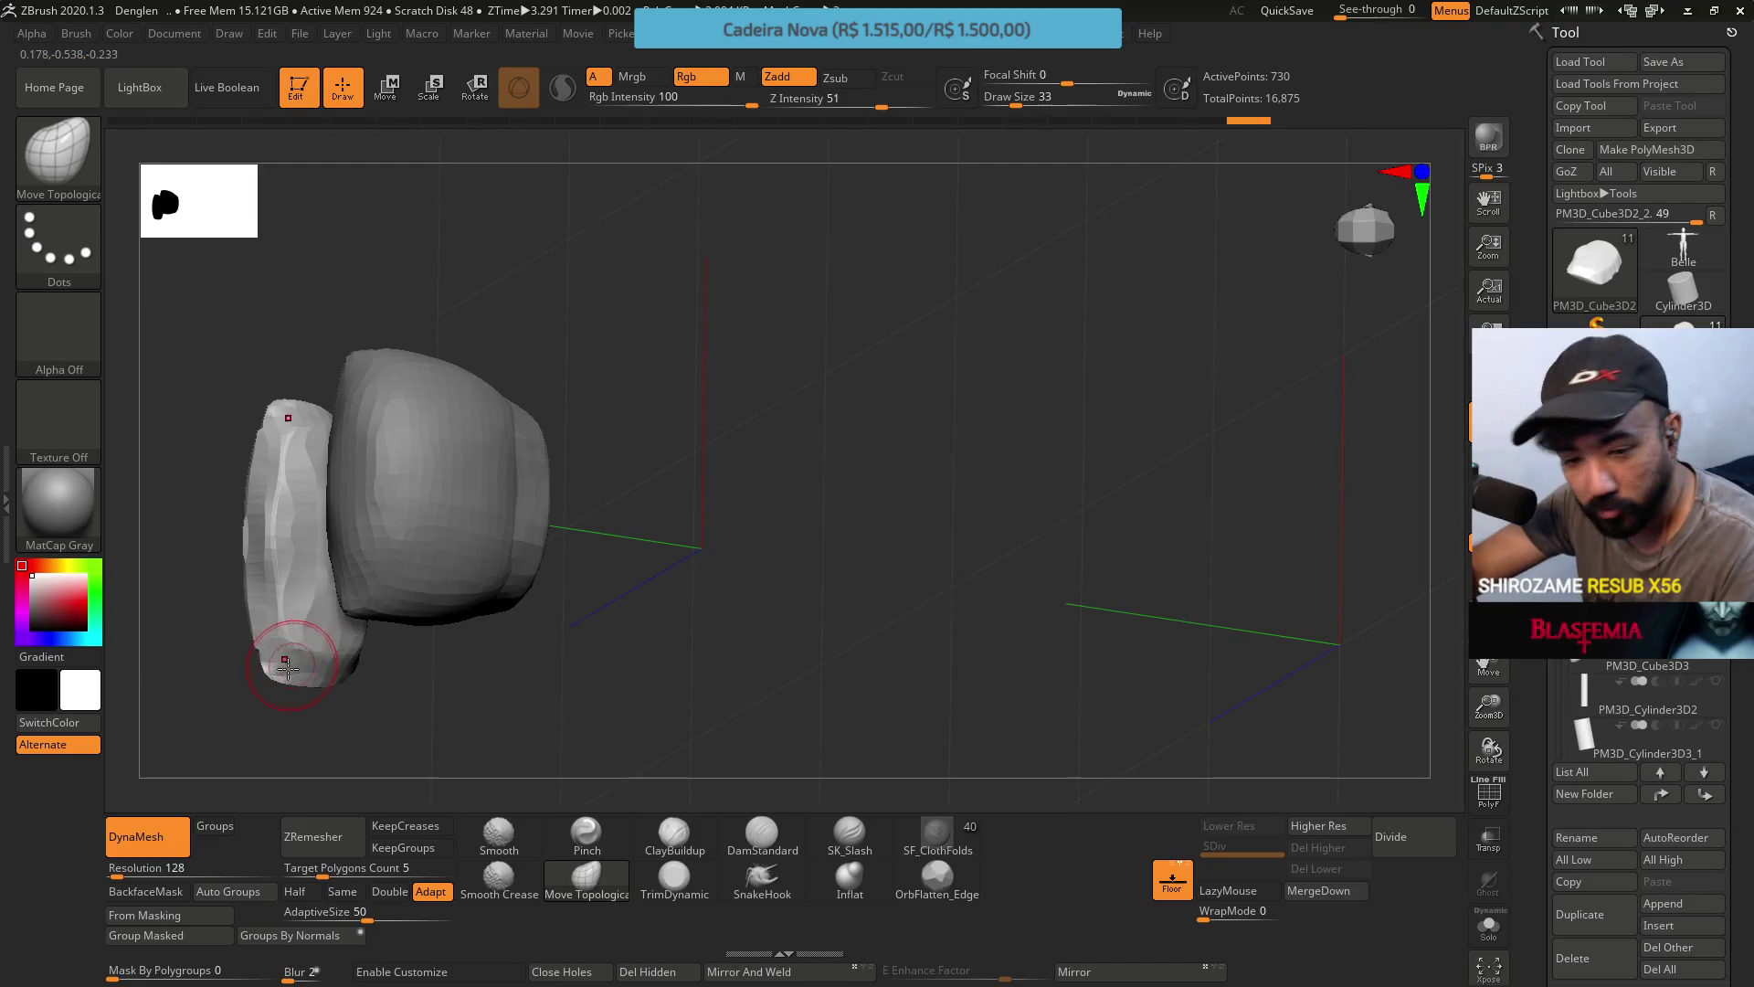
mouse_move(288, 670)
right_down()
mouse_move(307, 637)
mouse_move(315, 658)
right_up()
key(s)
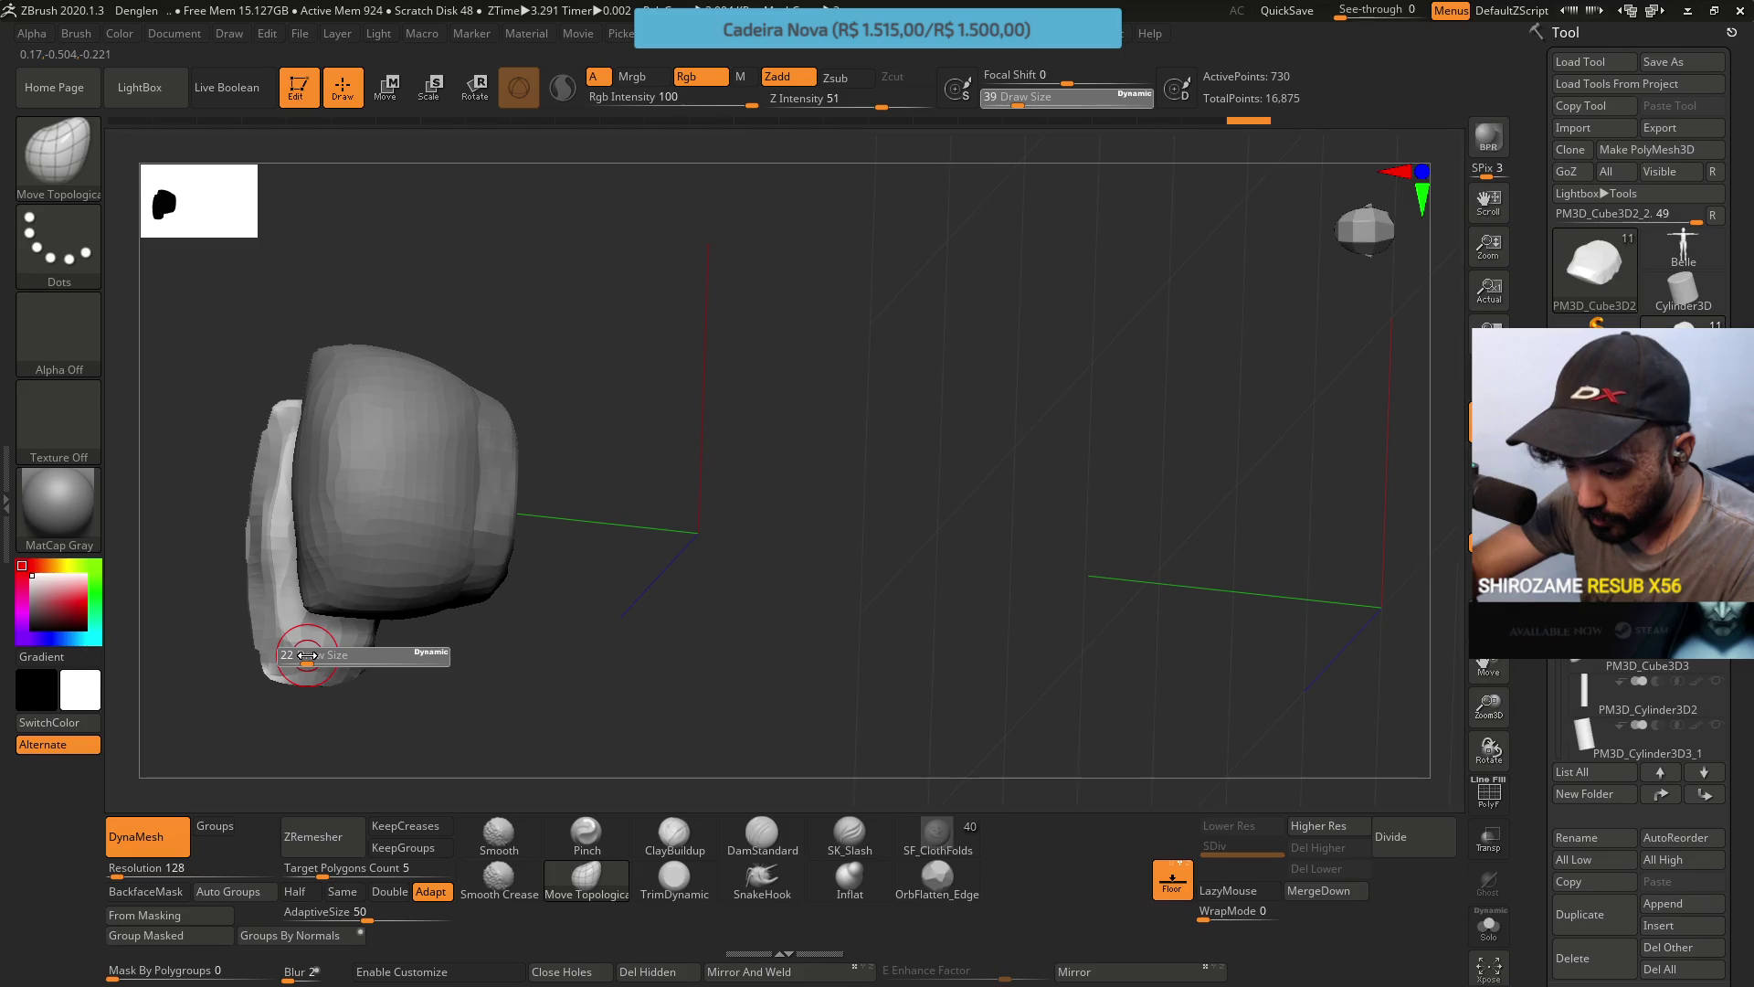
drag(312, 655, 307, 656)
right_drag(292, 640, 311, 662)
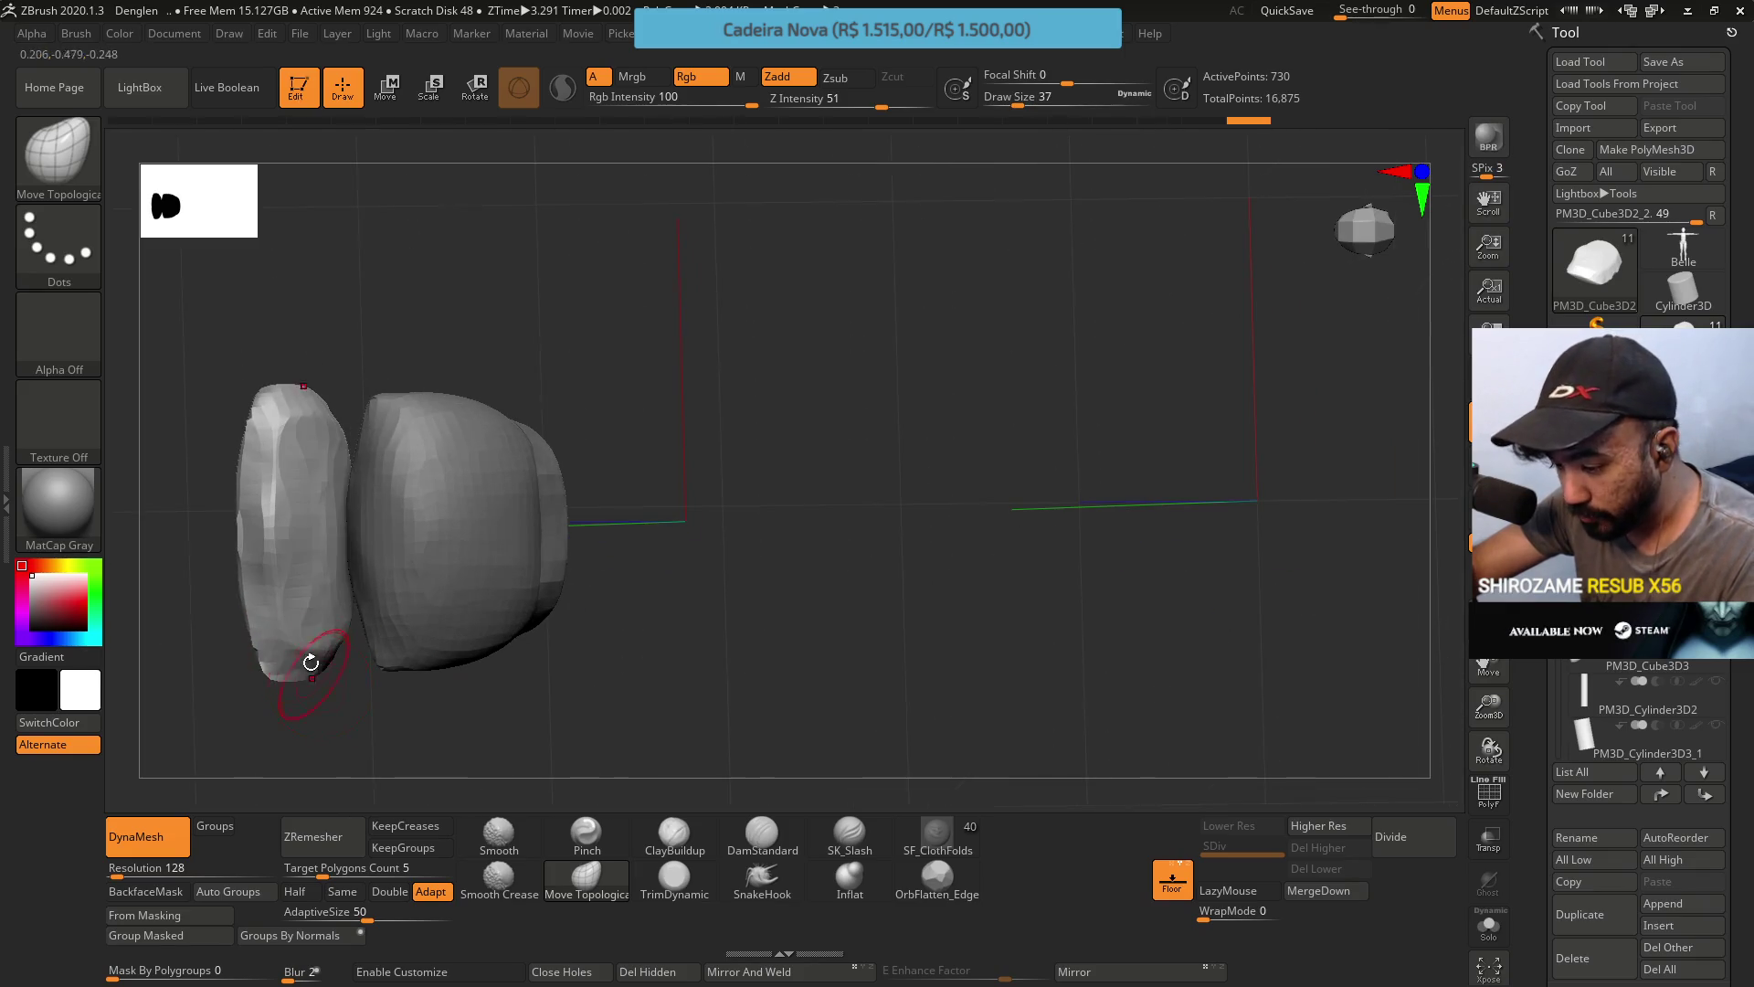
shift+drag(303, 640, 300, 643)
key(s)
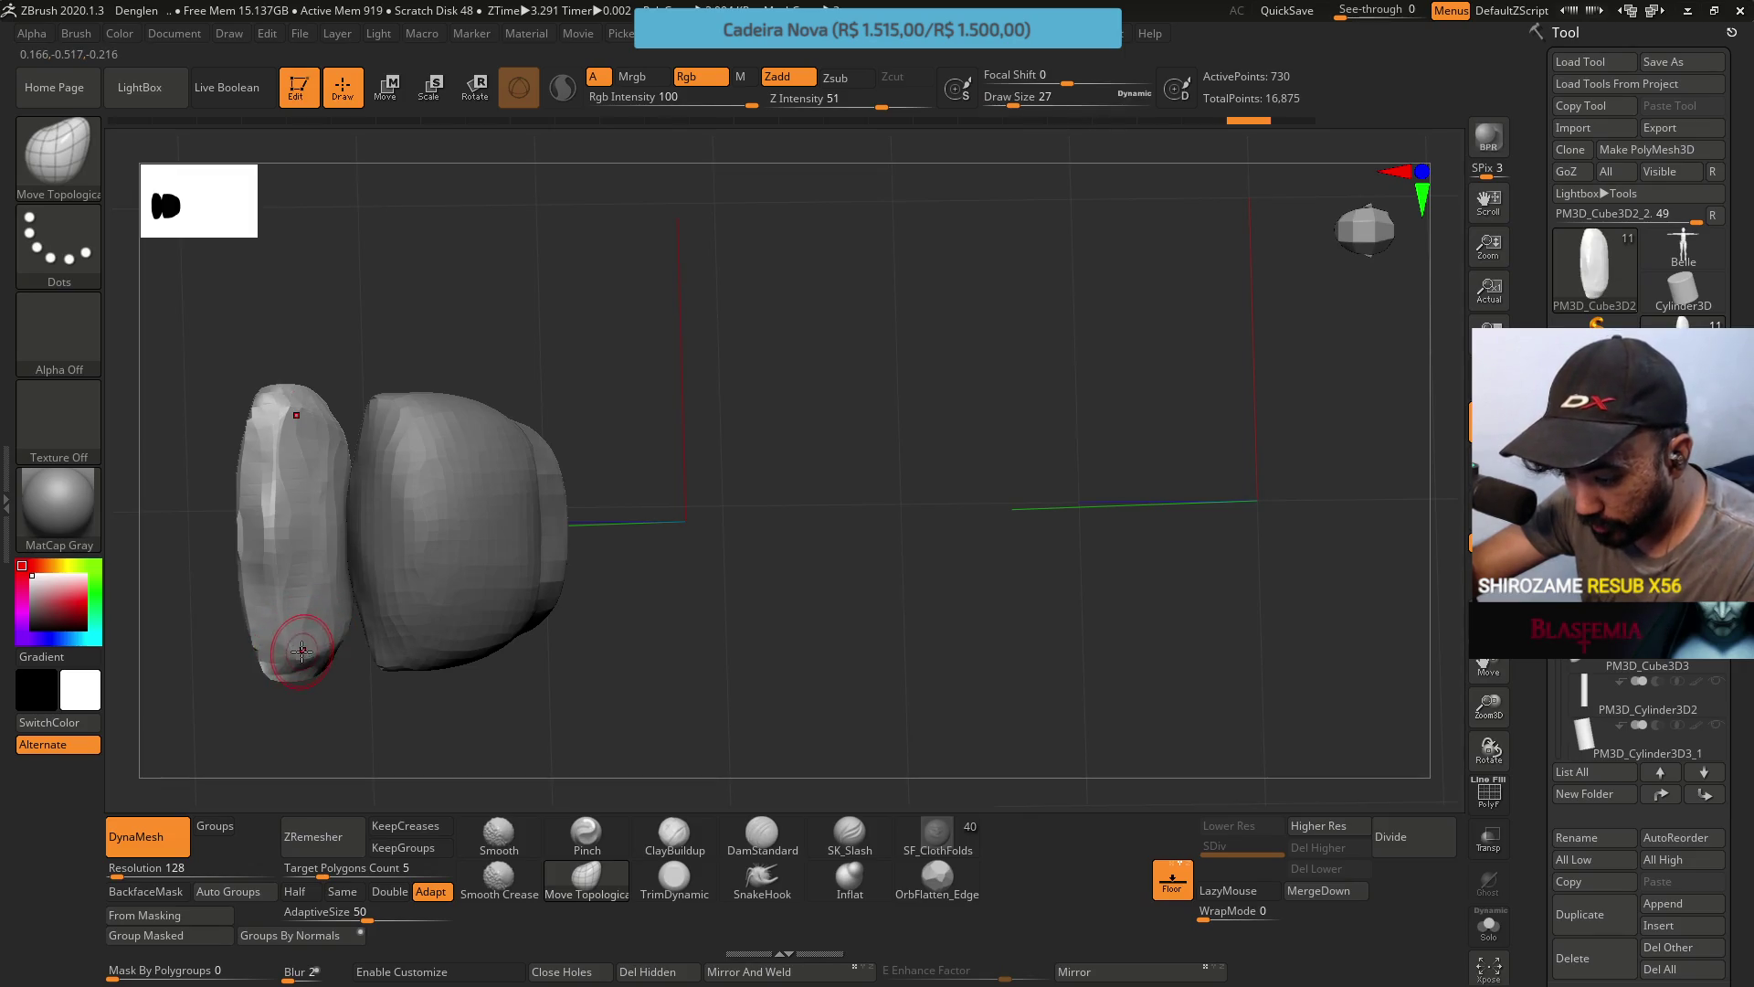
right_drag(305, 646, 270, 571)
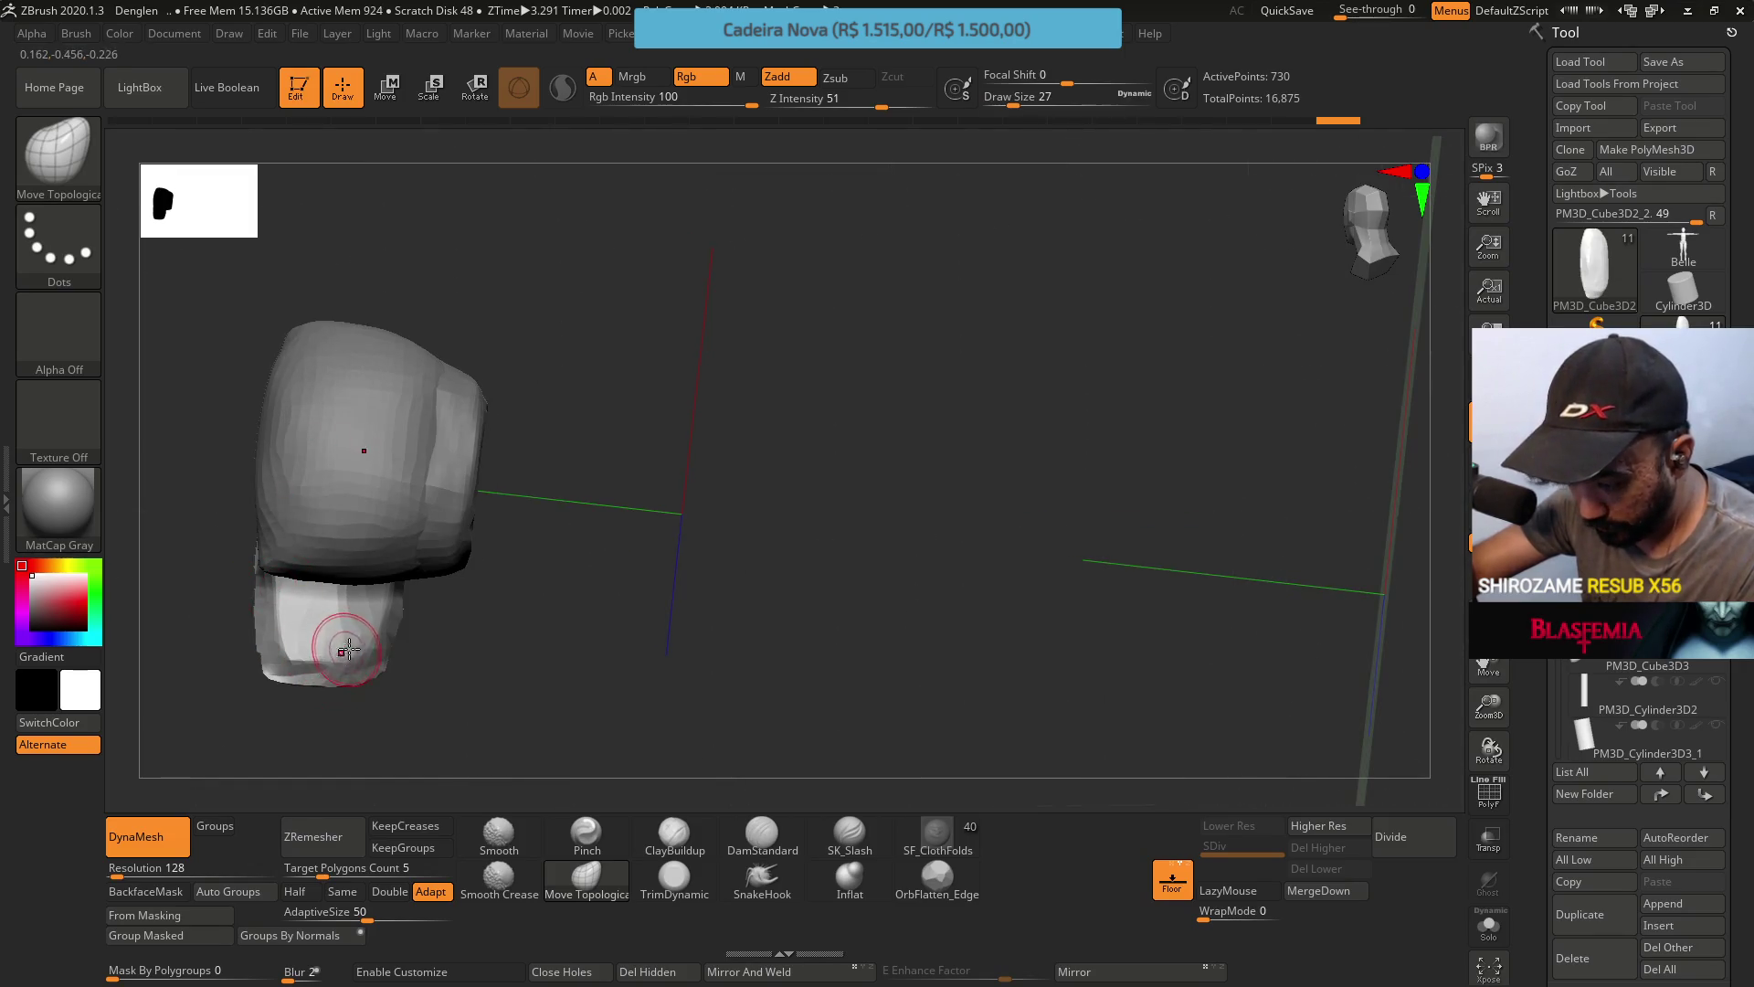
mouse_move(344, 651)
right_down()
mouse_move(337, 576)
mouse_move(380, 627)
mouse_move(391, 567)
mouse_move(426, 537)
mouse_move(454, 548)
mouse_move(393, 511)
mouse_move(397, 337)
mouse_move(444, 335)
mouse_move(461, 390)
mouse_move(432, 541)
right_up()
mouse_move(466, 508)
mouse_down()
mouse_move(485, 595)
mouse_move(407, 407)
mouse_move(470, 439)
mouse_move(547, 548)
mouse_move(520, 490)
mouse_move(568, 470)
mouse_move(629, 541)
mouse_move(610, 497)
mouse_move(578, 520)
mouse_up()
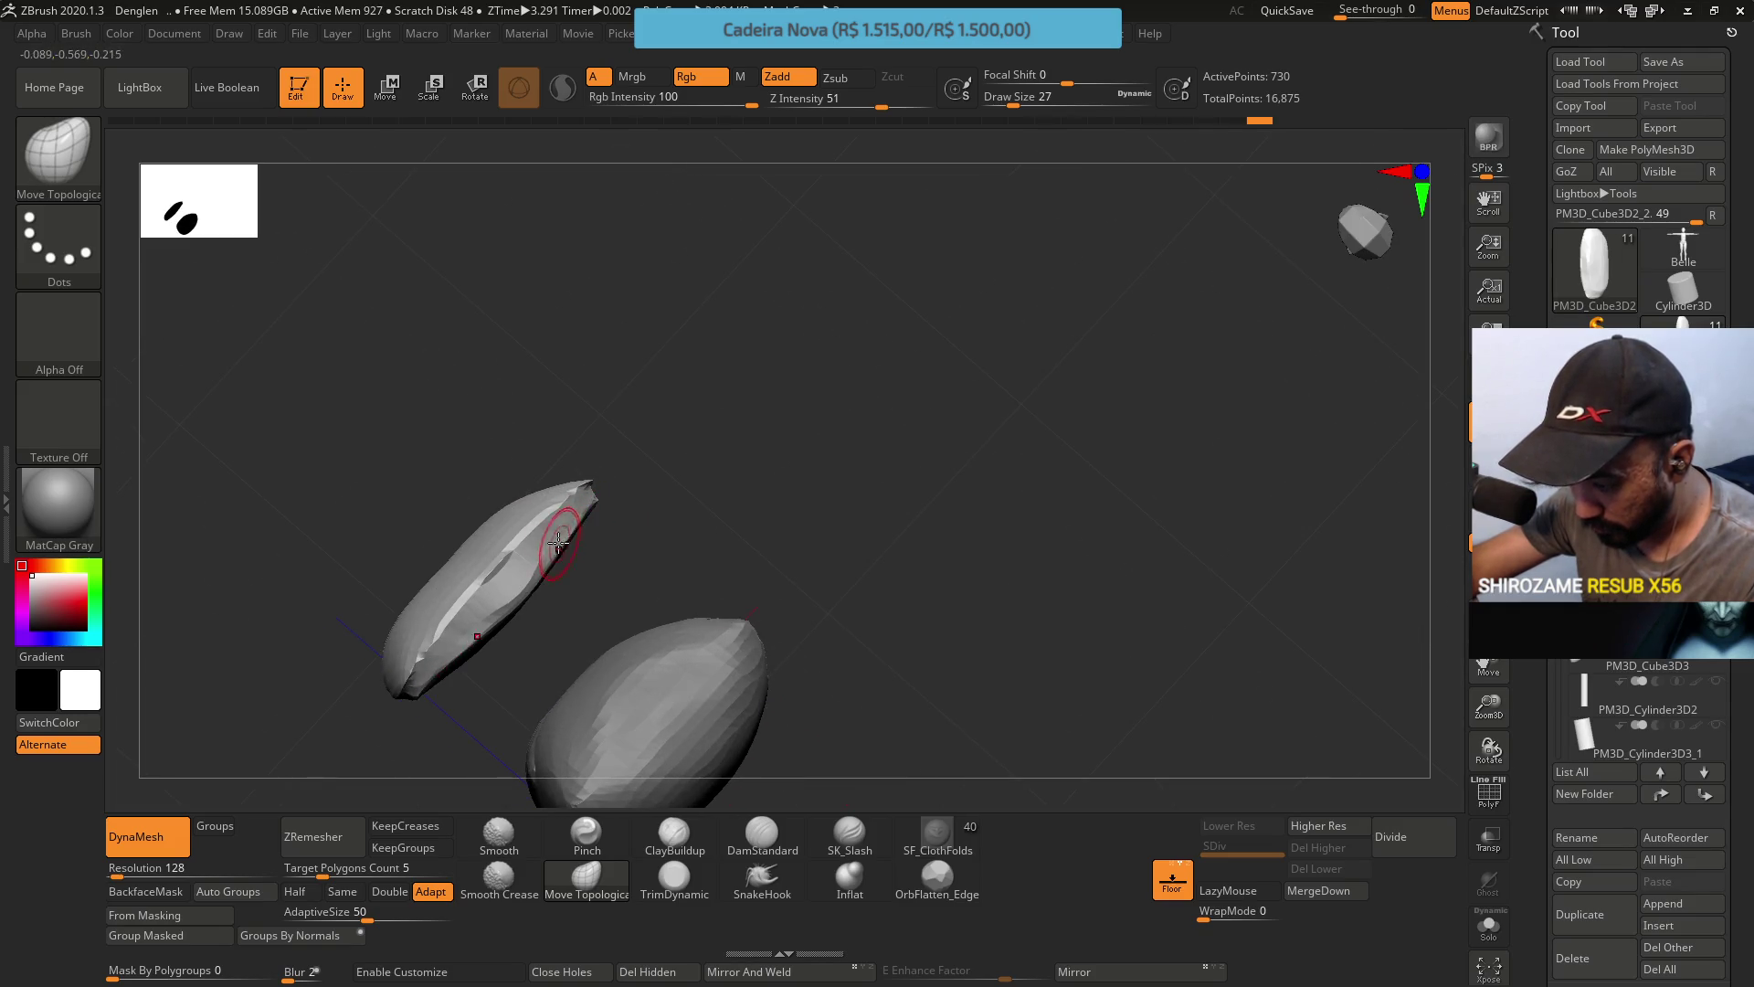
mouse_move(461, 574)
mouse_down()
mouse_move(462, 493)
mouse_move(457, 521)
mouse_move(515, 503)
mouse_up()
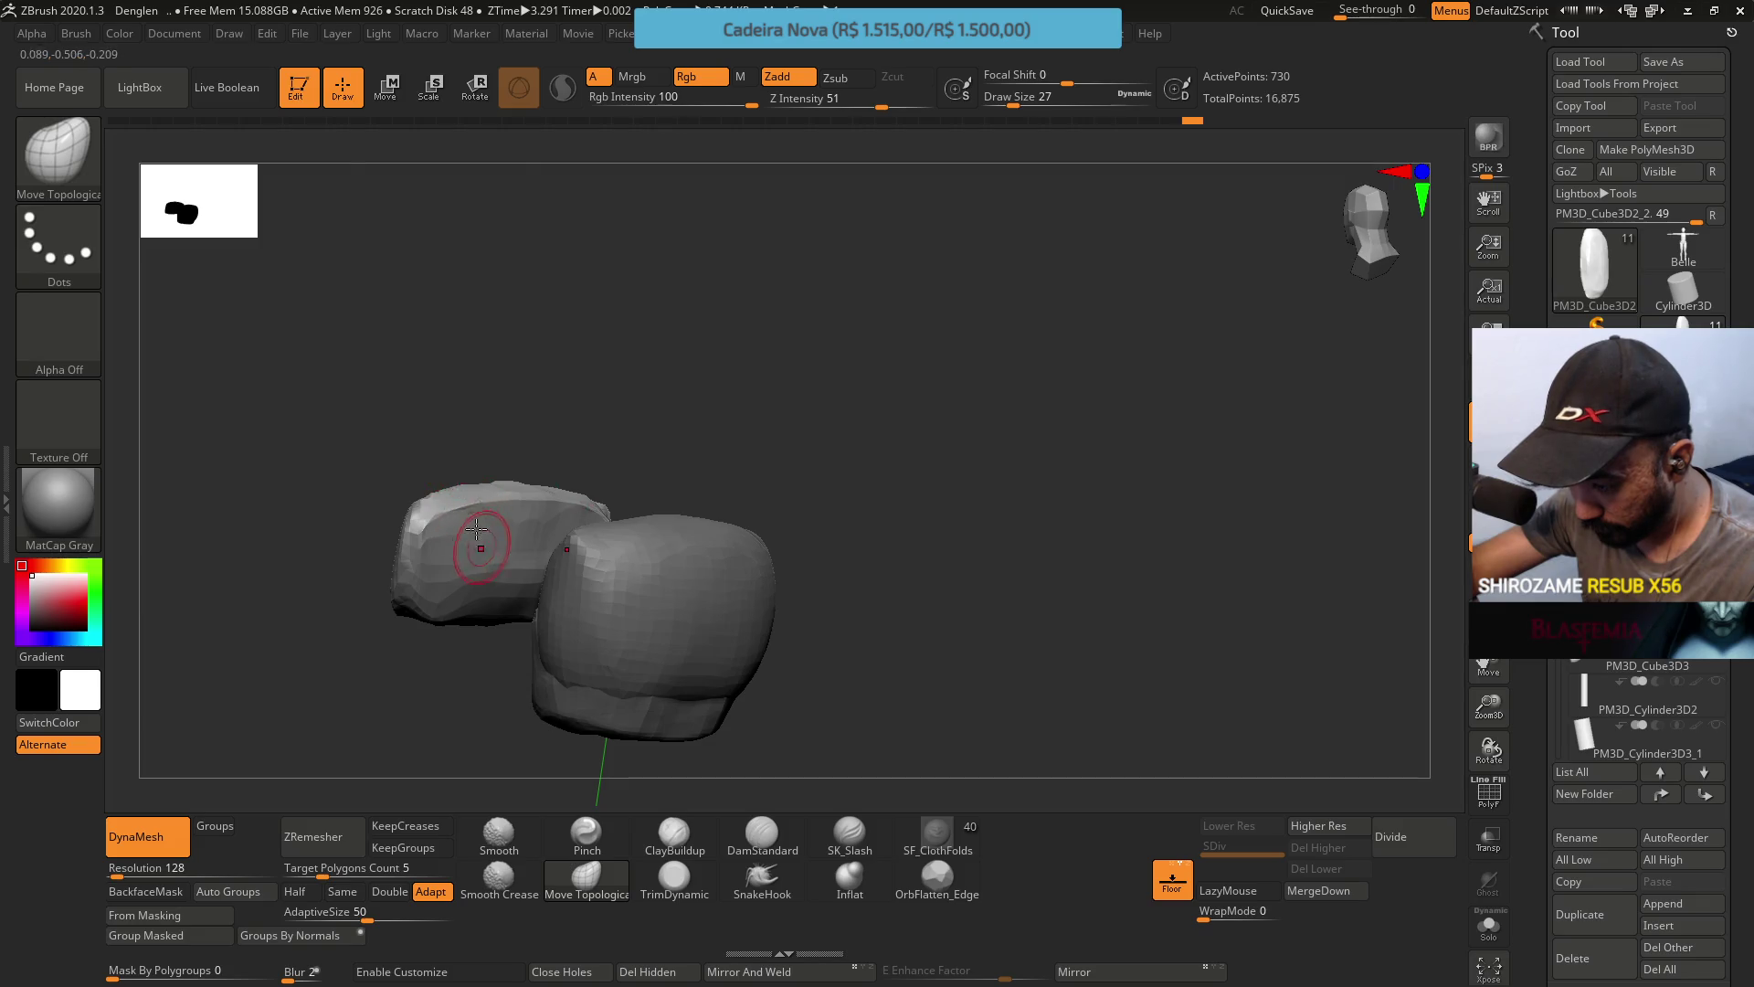
mouse_move(476, 528)
mouse_down()
mouse_move(548, 568)
mouse_move(419, 380)
mouse_move(442, 610)
mouse_move(437, 584)
mouse_move(494, 607)
mouse_up()
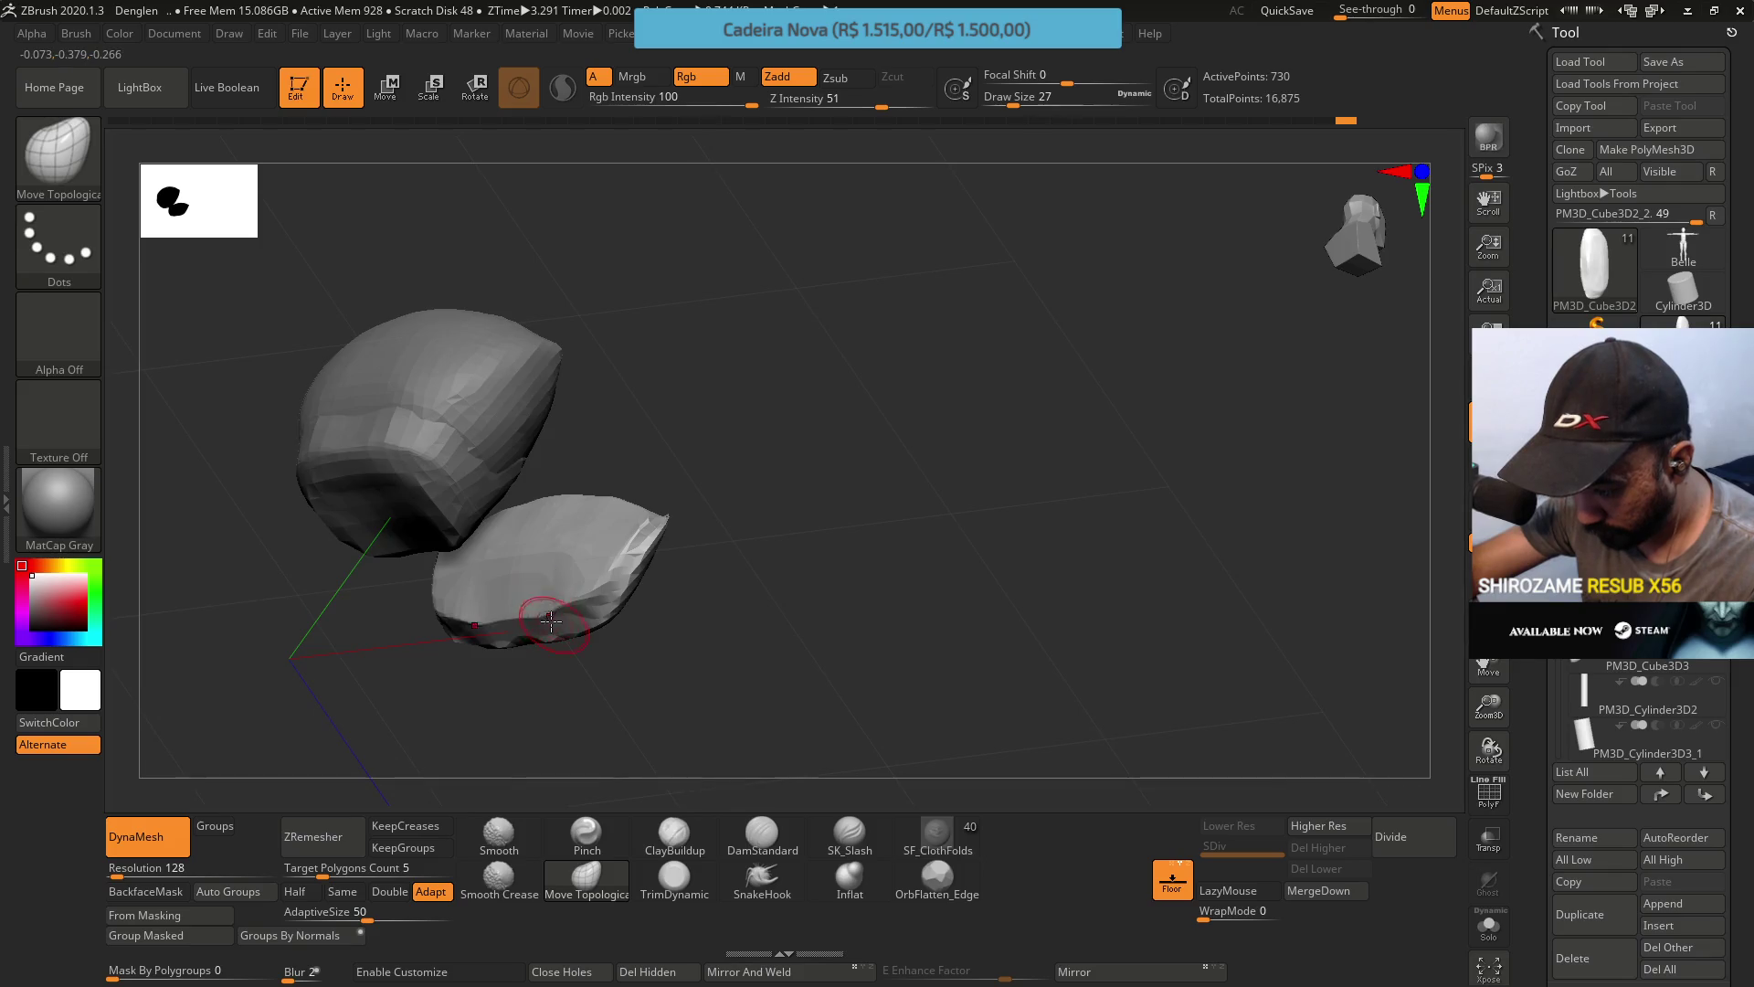
mouse_move(551, 621)
mouse_down()
mouse_move(497, 551)
mouse_move(505, 325)
mouse_up()
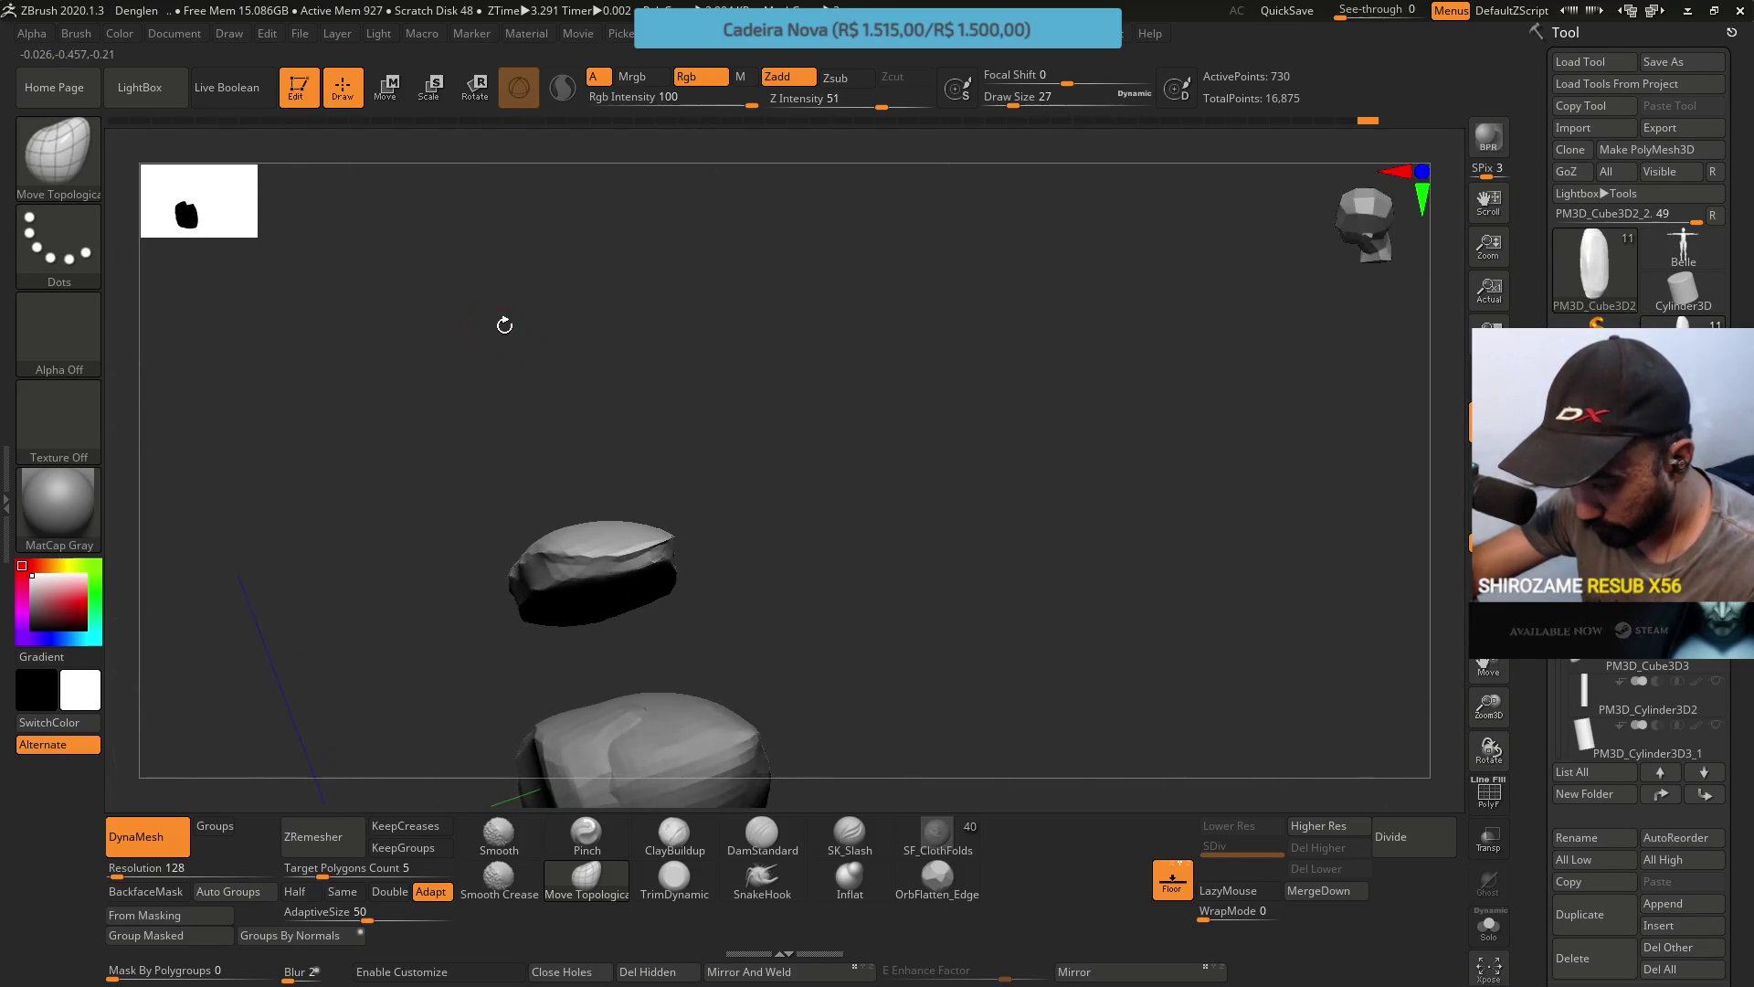
Retopologize the side piece with ZRemesher, then re-DynaMesh it into even polygons.
click(314, 836)
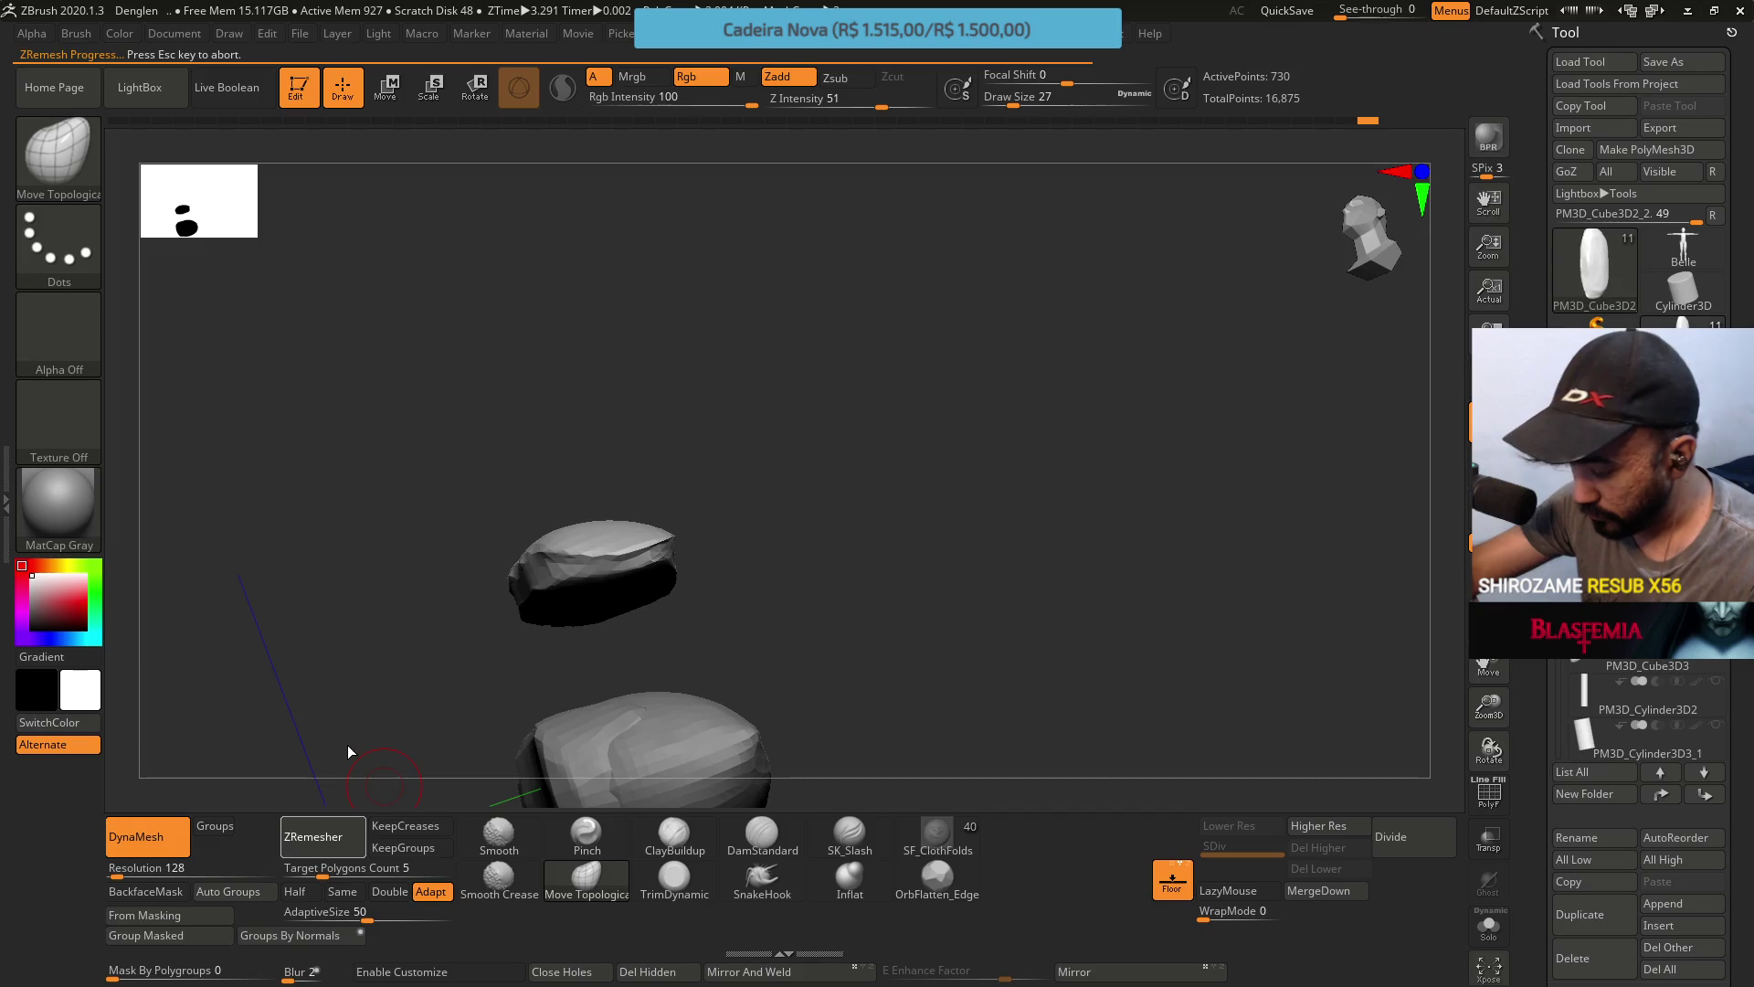
shift+drag(347, 743, 572, 449)
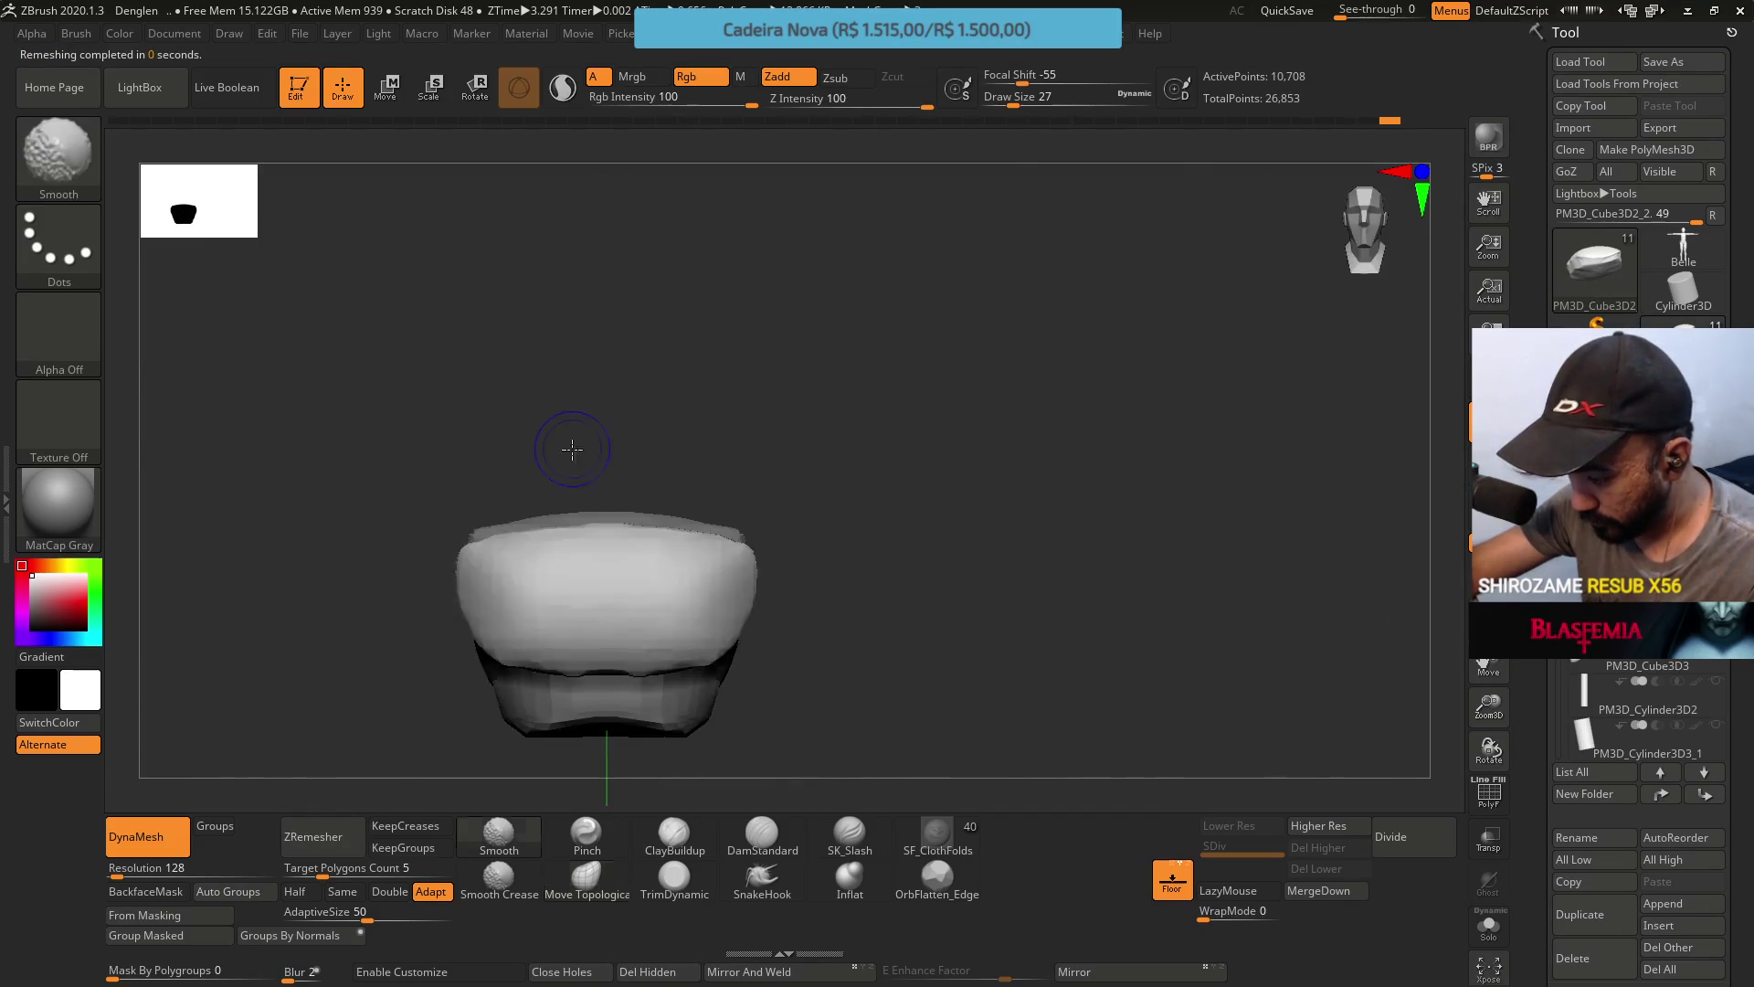
key(b)
key(m)
key(t)
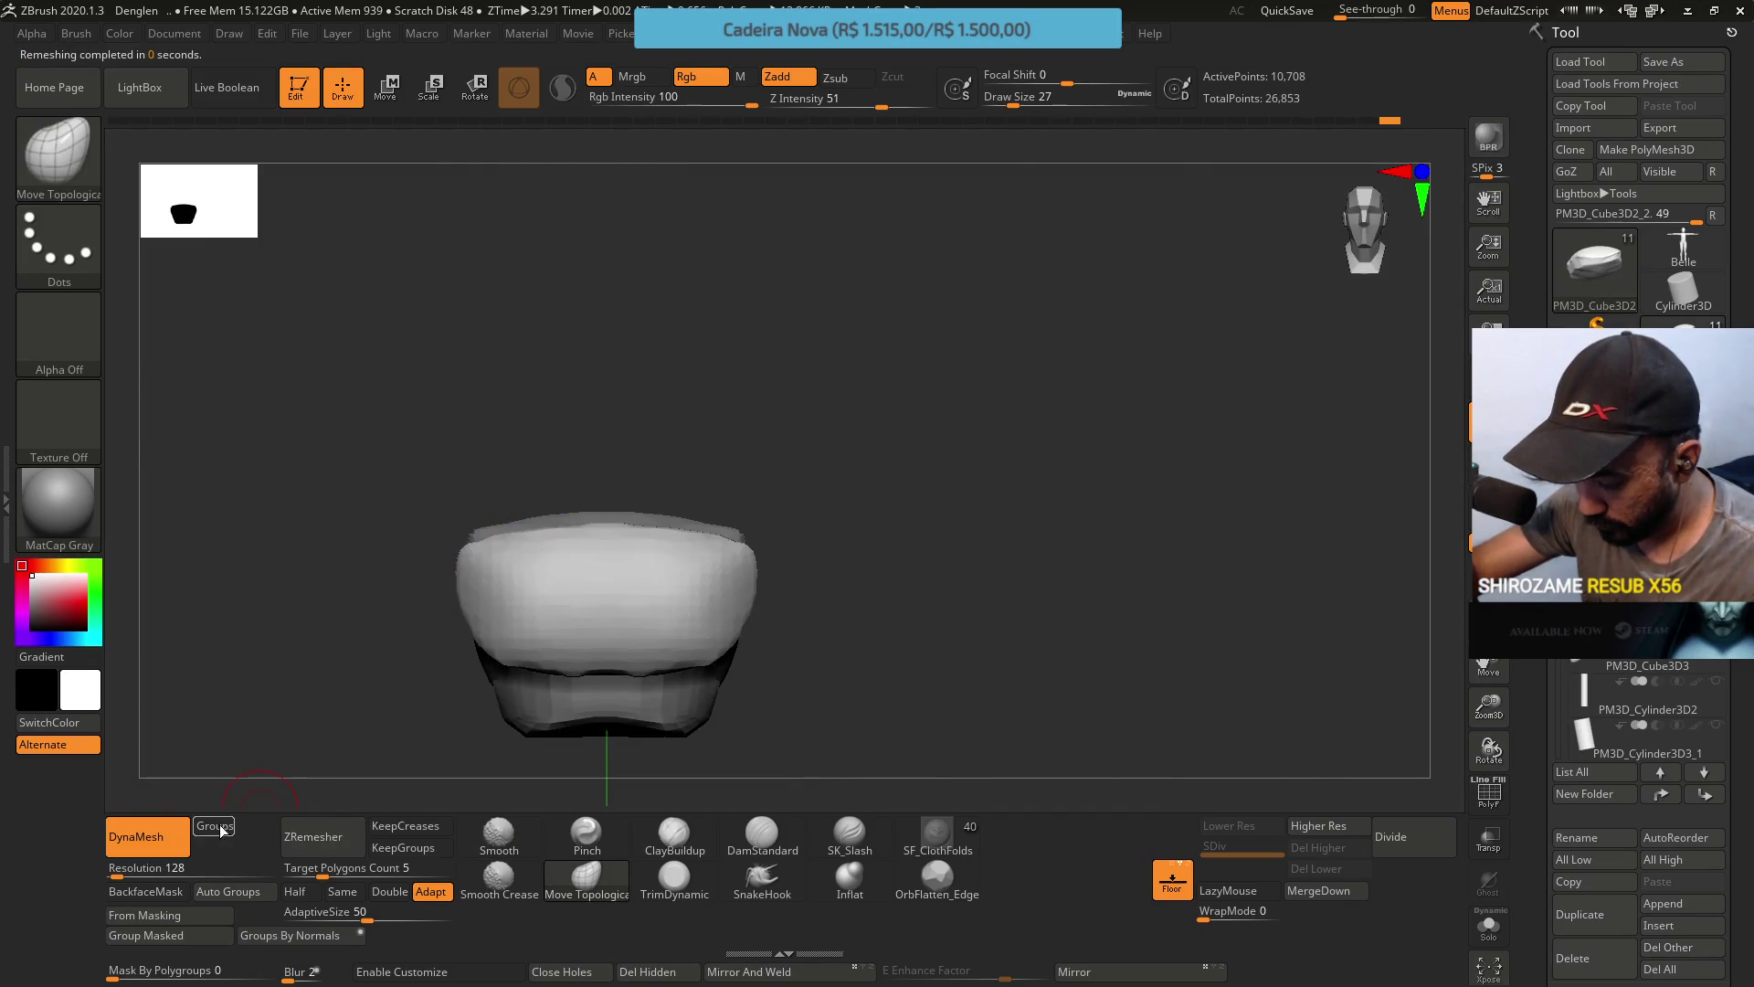
click(147, 836)
mouse_move(176, 779)
mouse_down()
mouse_move(533, 354)
mouse_move(579, 458)
mouse_up()
Select TrimDynamic at Draw Size 39 and work around the side piece from several angles.
click(675, 877)
mouse_move(606, 567)
mouse_down()
mouse_move(546, 539)
mouse_move(509, 478)
mouse_move(483, 485)
mouse_up()
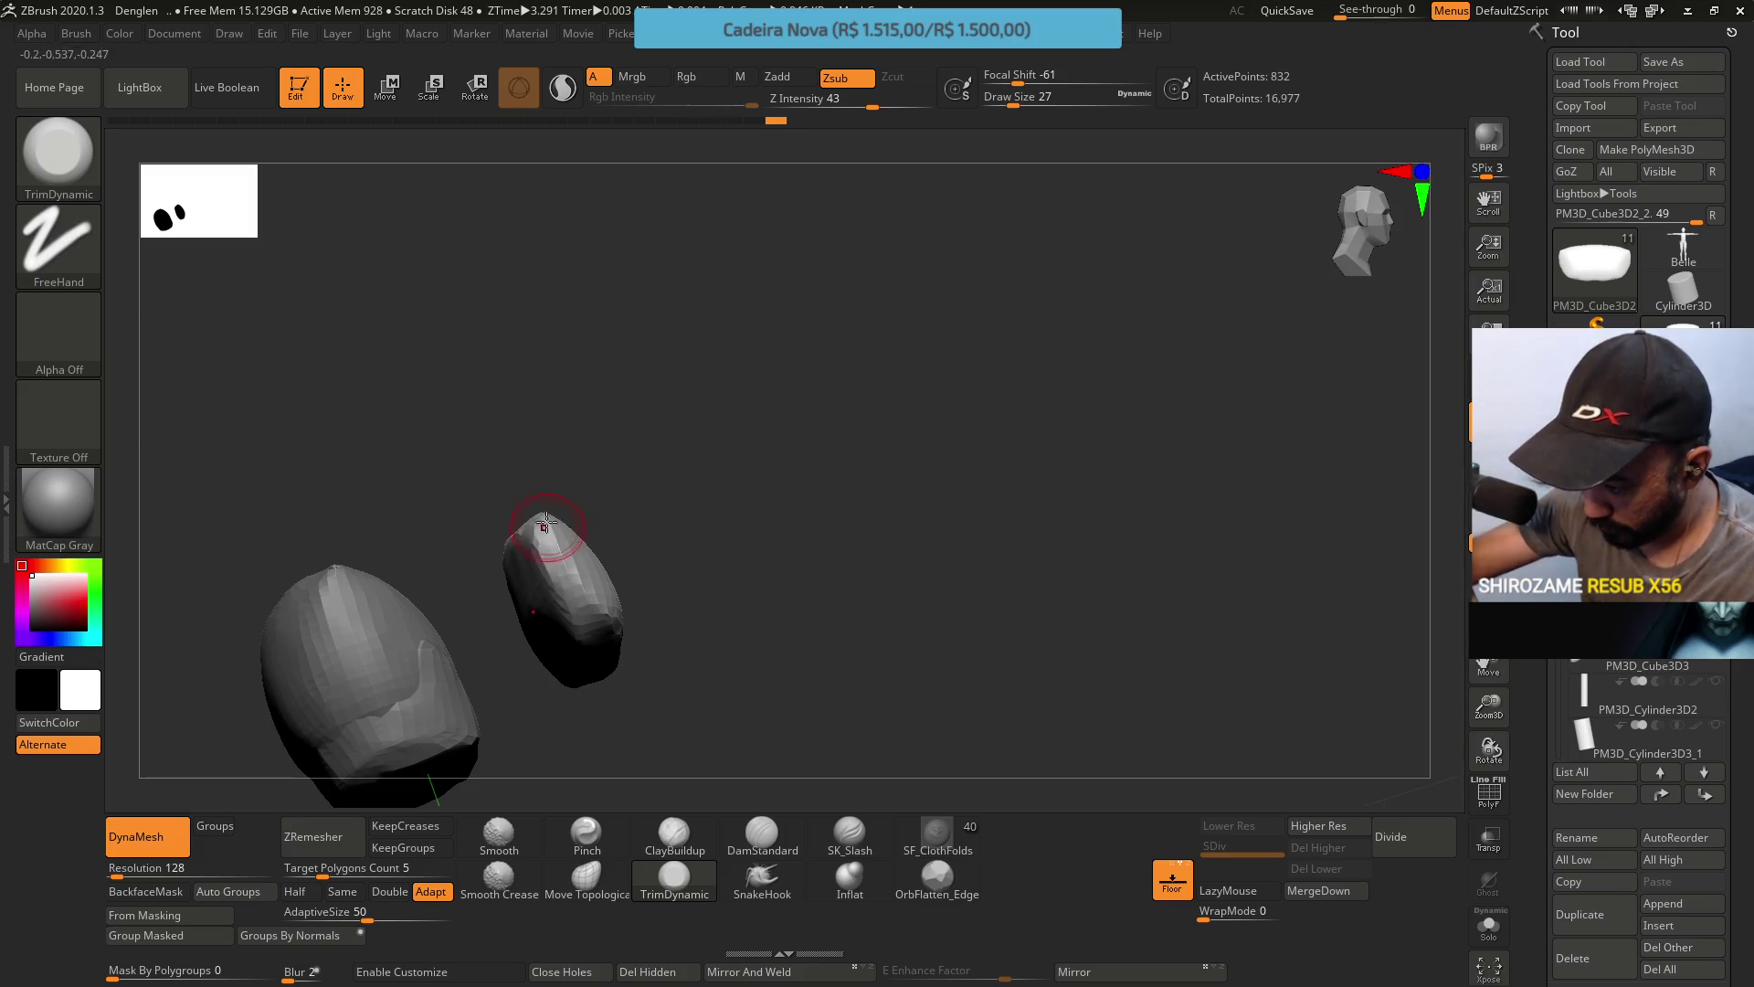
mouse_move(540, 521)
mouse_down()
mouse_move(528, 588)
mouse_move(450, 431)
mouse_up()
key(s)
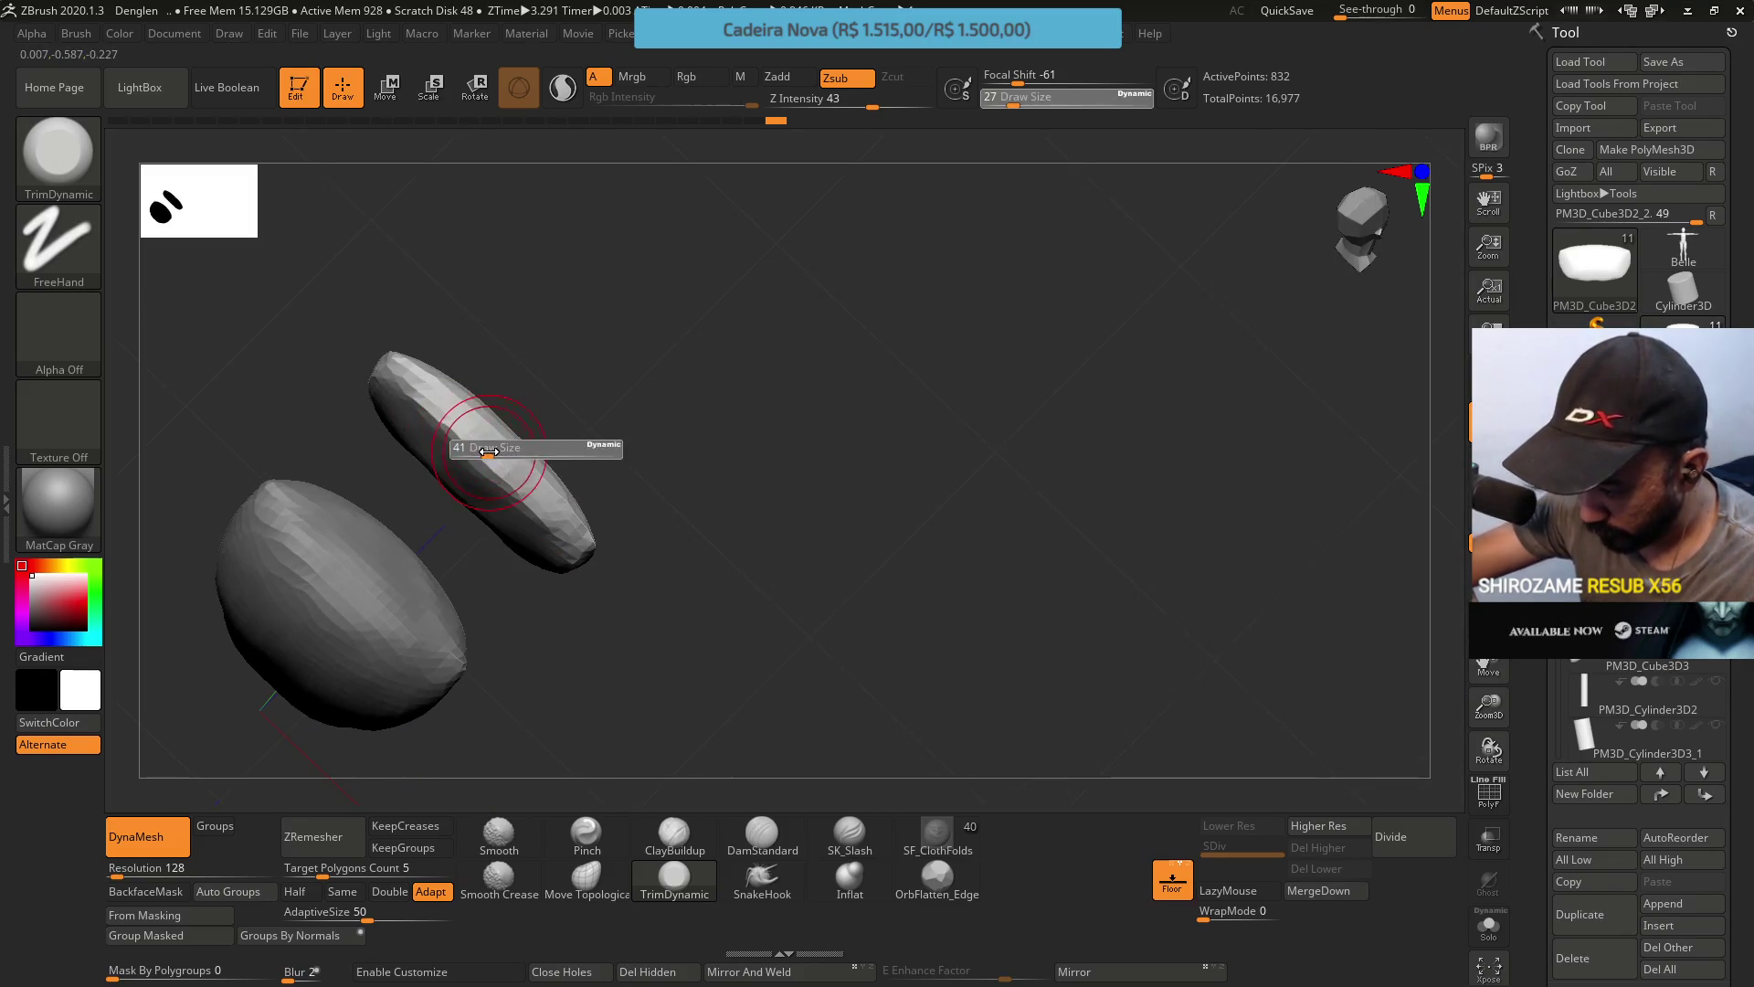
click(467, 439)
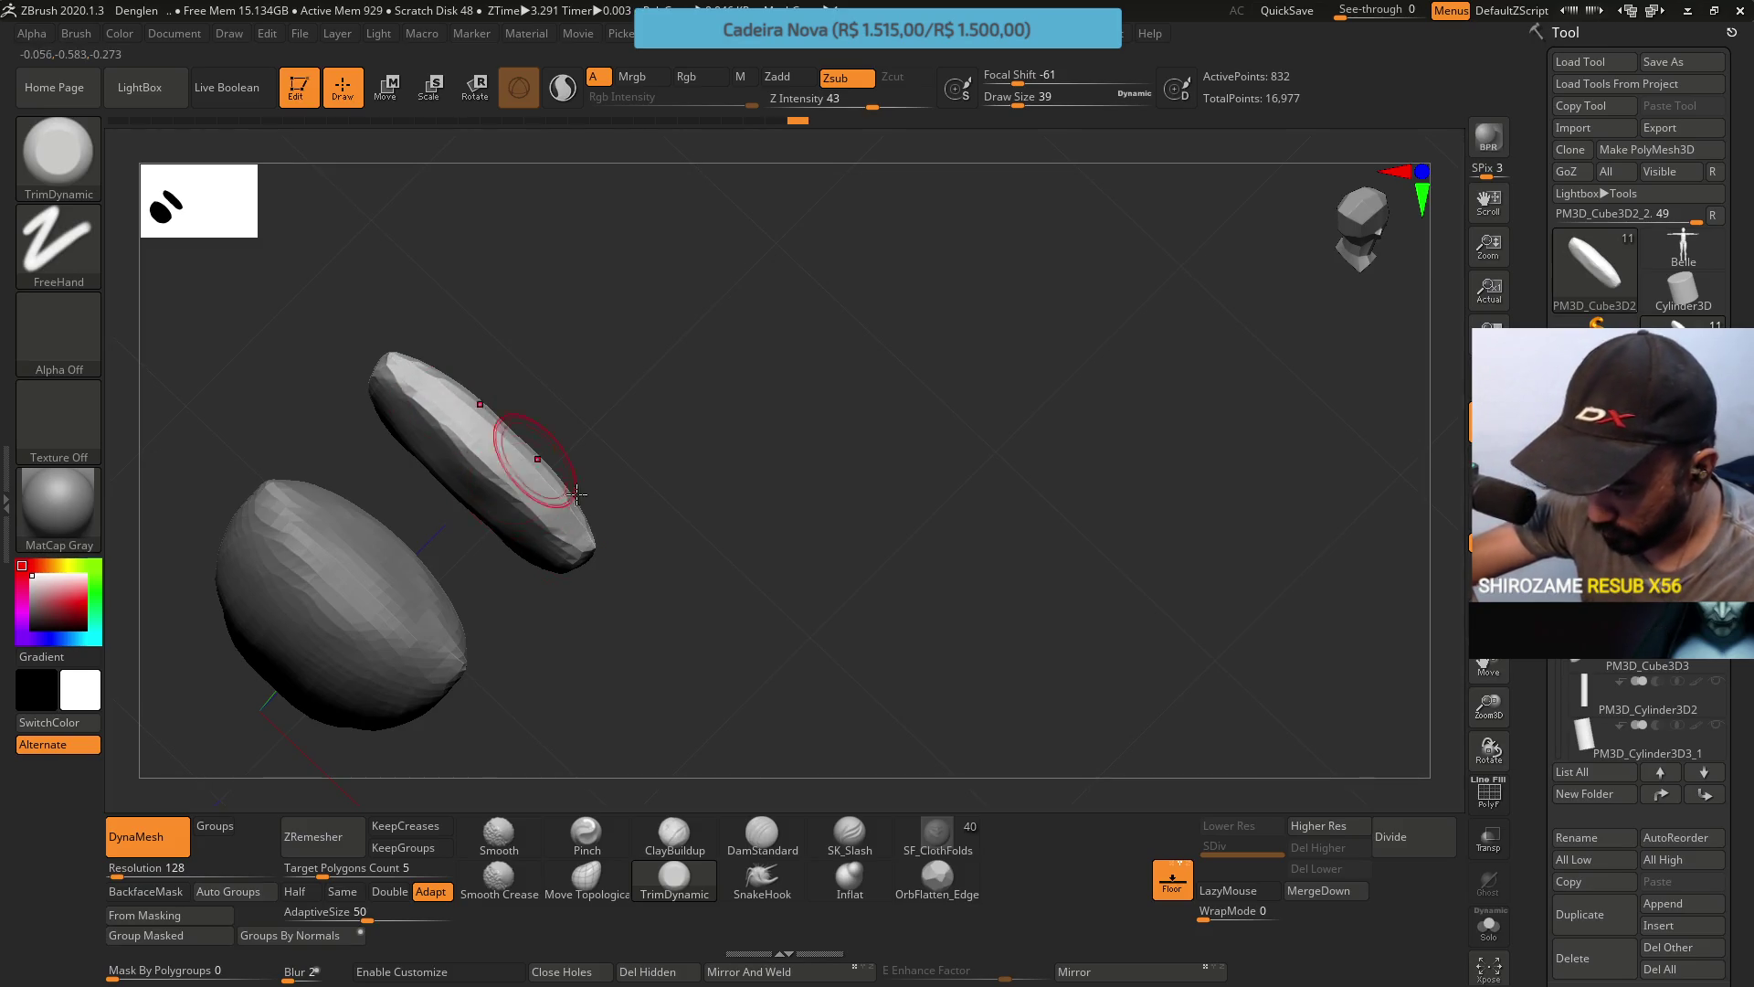
right_drag(501, 462, 360, 387)
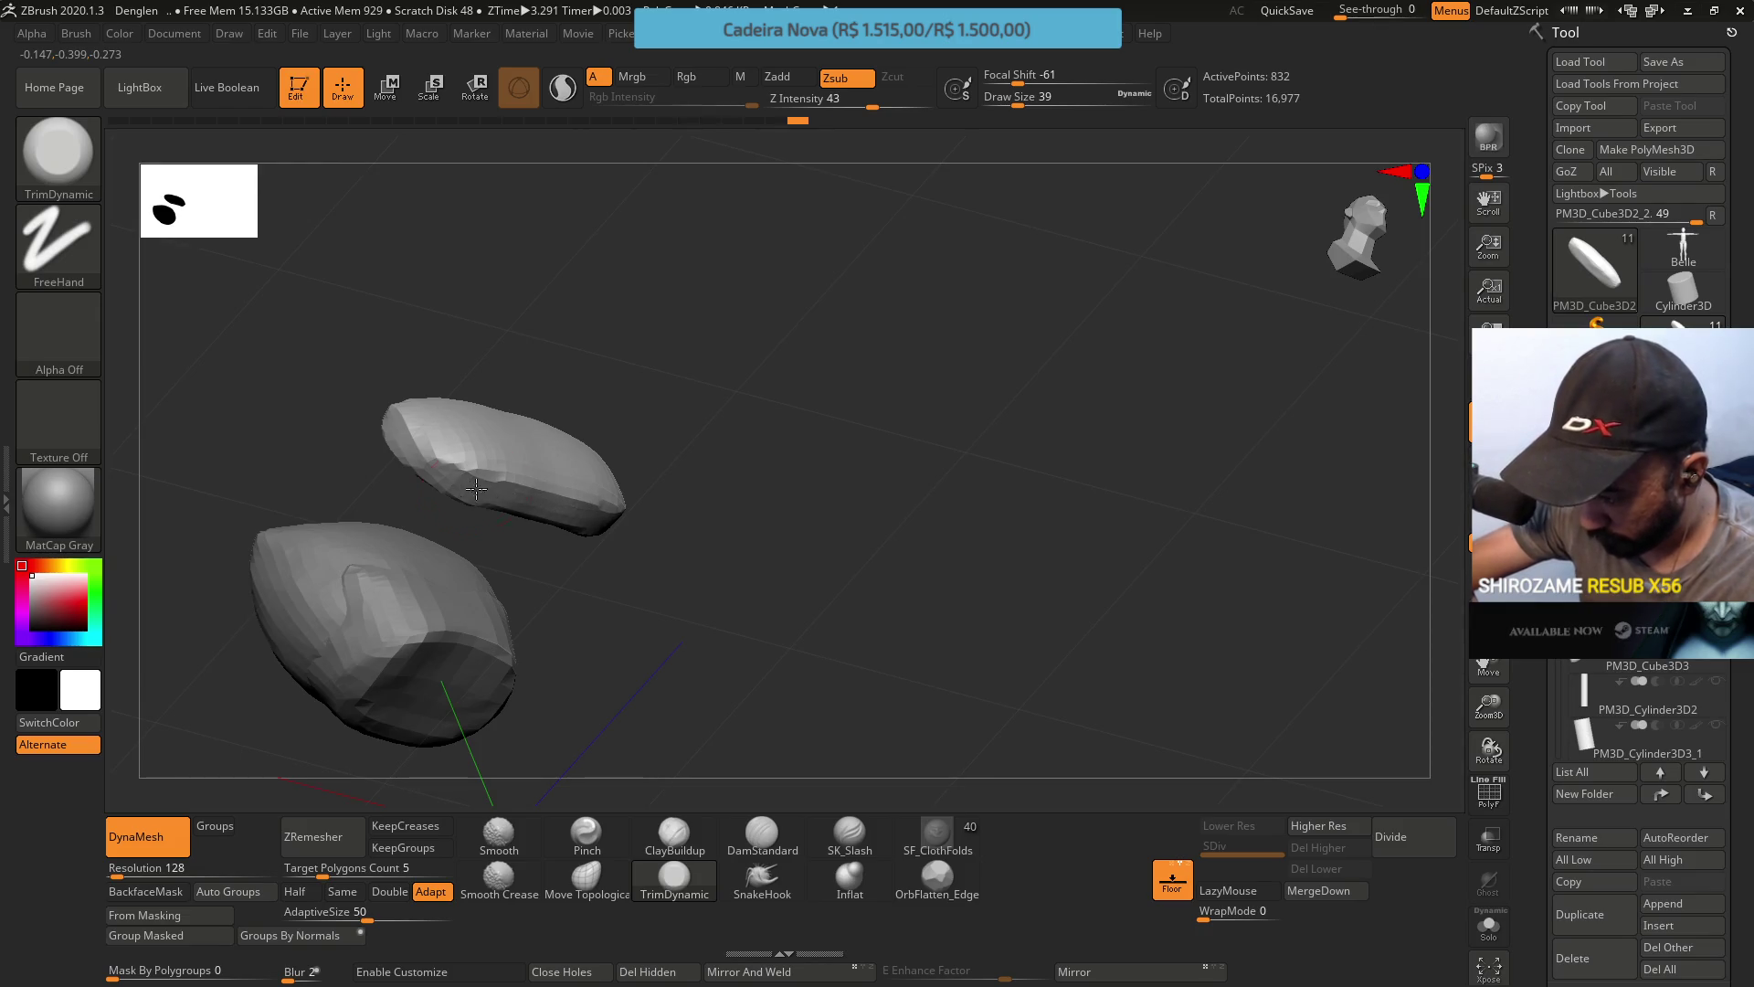
mouse_move(476, 488)
right_down()
mouse_move(556, 414)
mouse_move(660, 476)
mouse_move(589, 328)
right_up()
right_drag(690, 426, 697, 370)
mouse_move(711, 232)
right_down()
mouse_move(736, 438)
mouse_move(680, 524)
right_up()
mouse_move(675, 591)
right_down()
mouse_move(694, 476)
mouse_move(686, 521)
mouse_move(714, 533)
right_up()
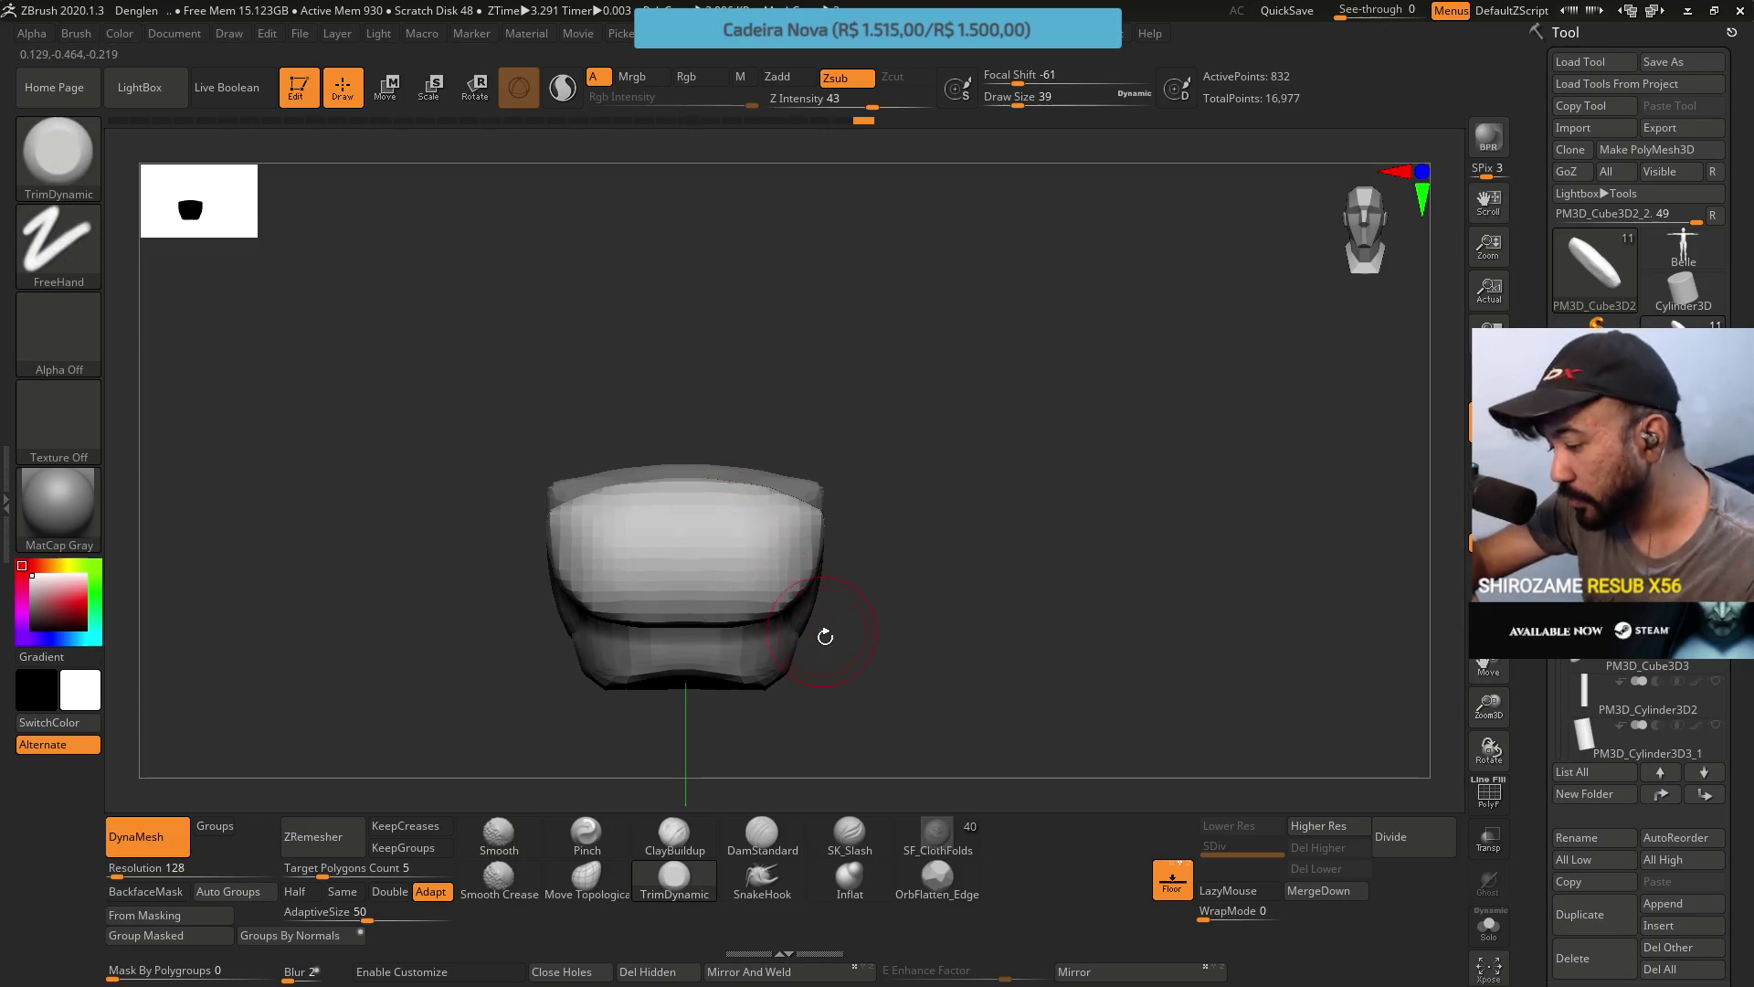
right_drag(777, 448, 801, 531)
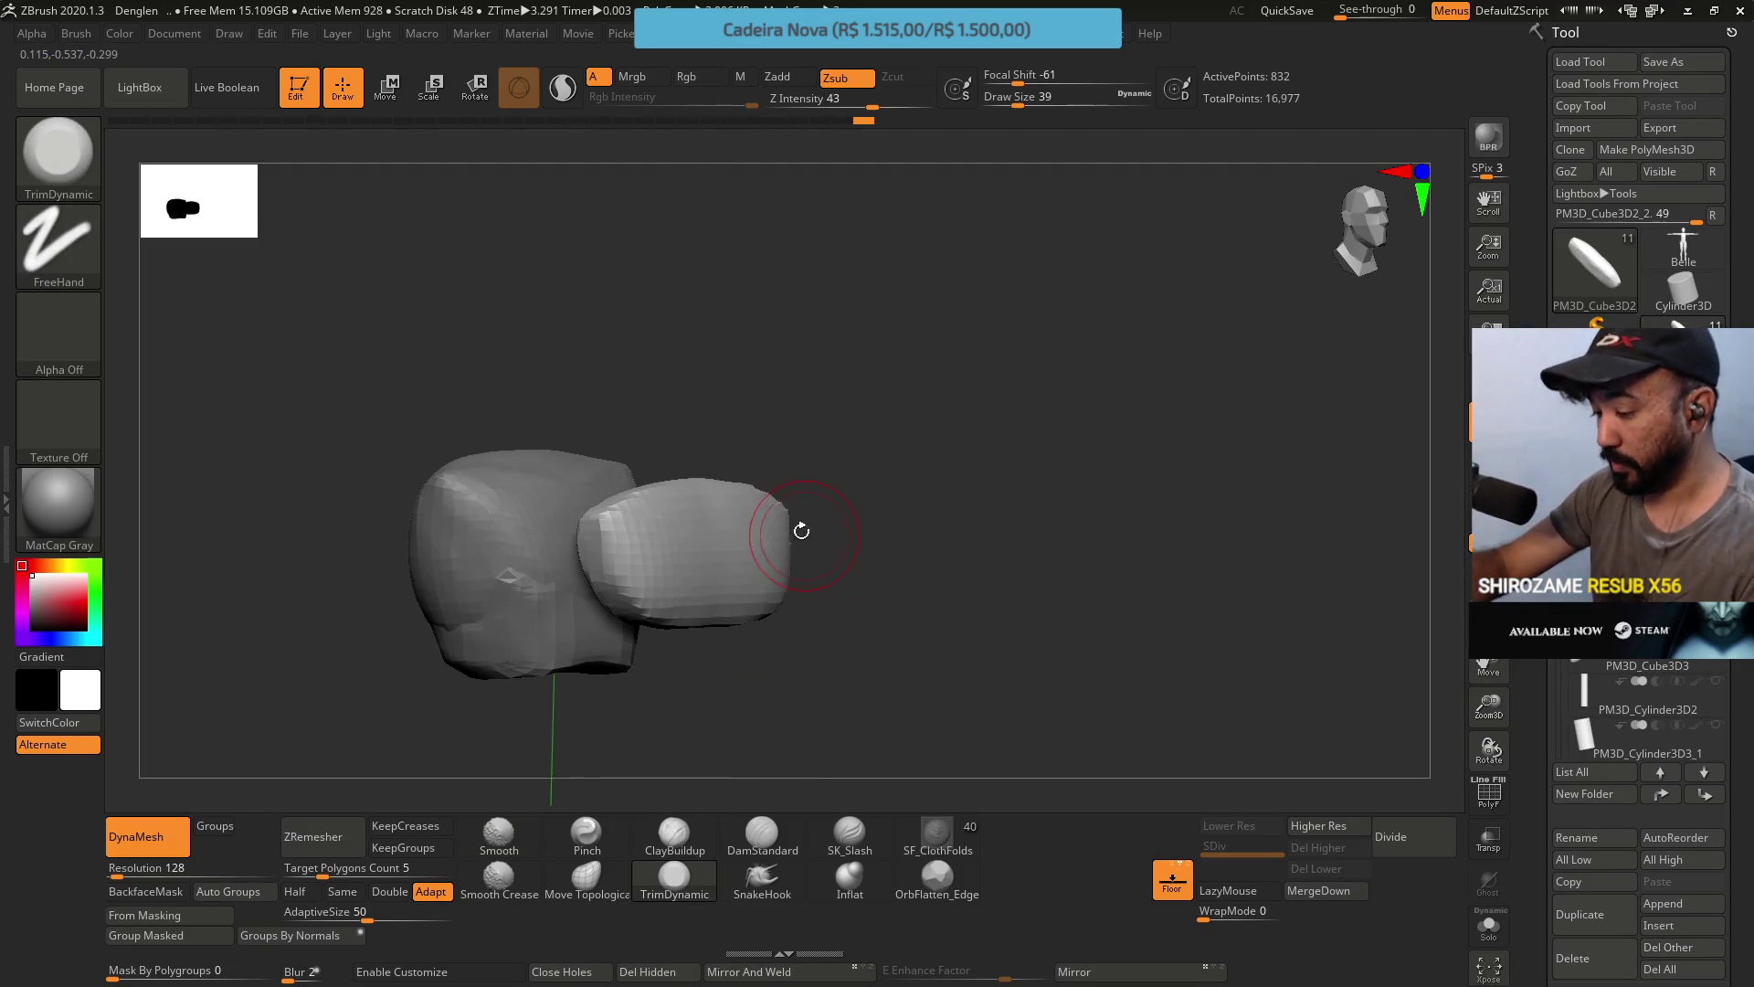
Build clay onto the side piece with ClayBuildup from top and front views.
click(675, 836)
right_drag(687, 731, 680, 534)
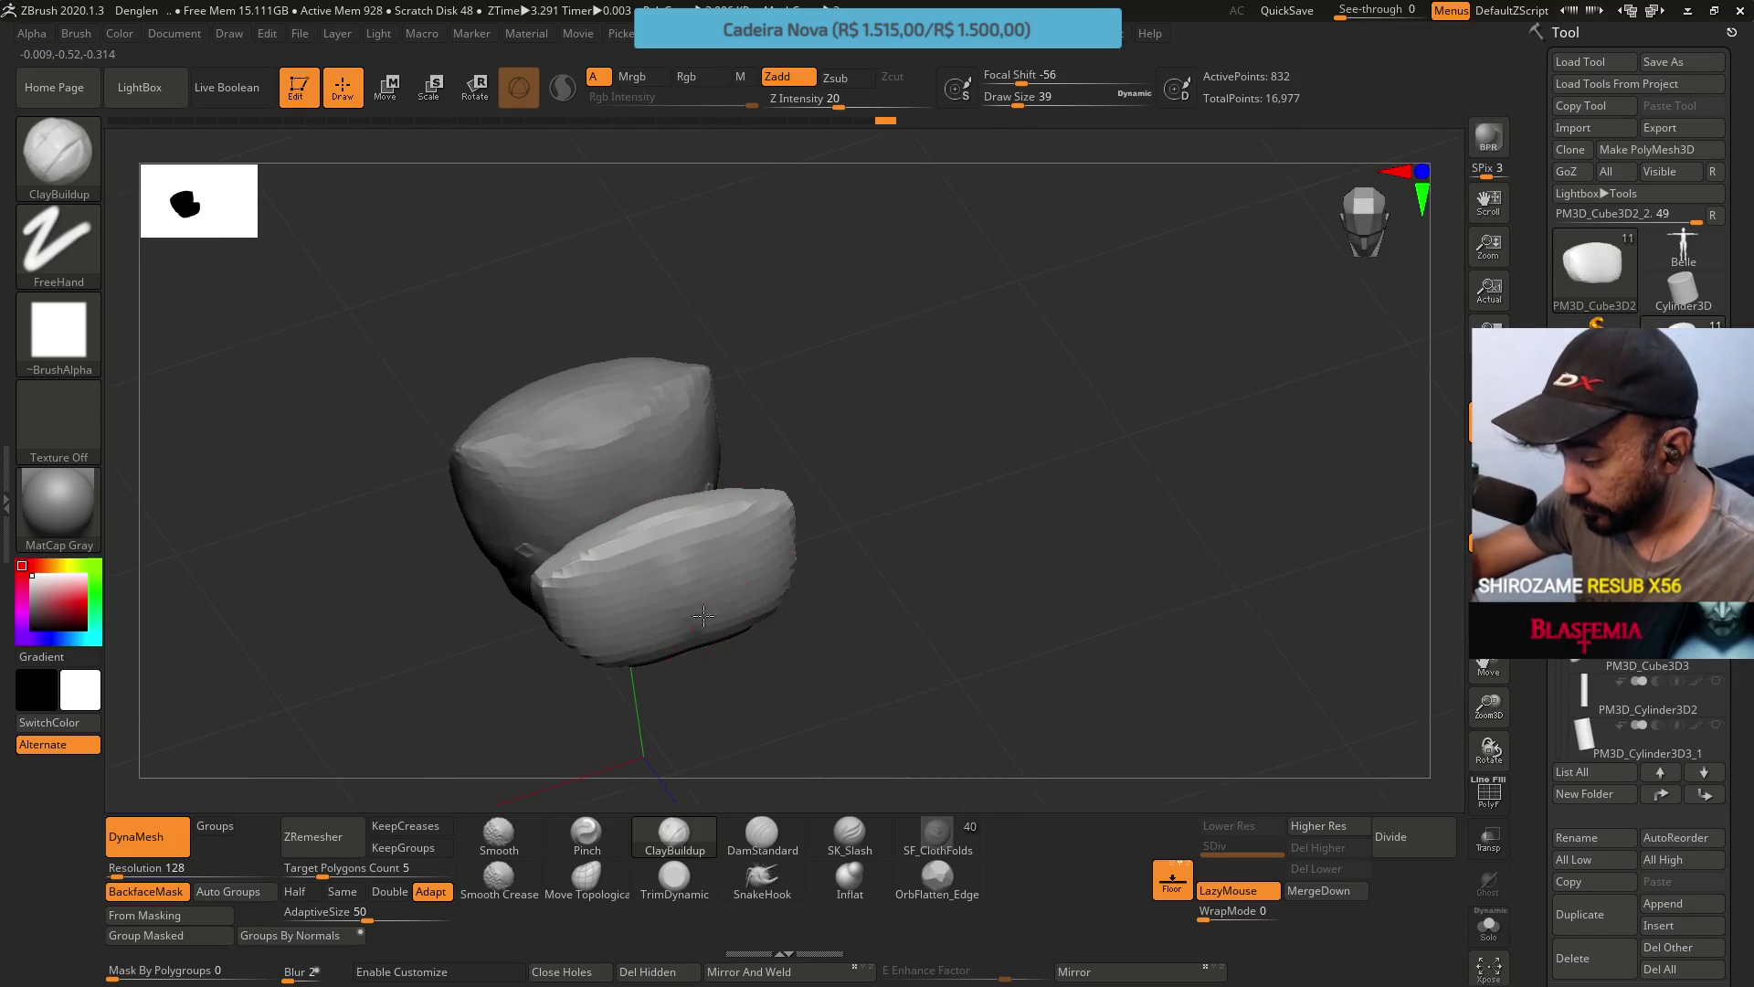
right_drag(703, 615, 672, 448)
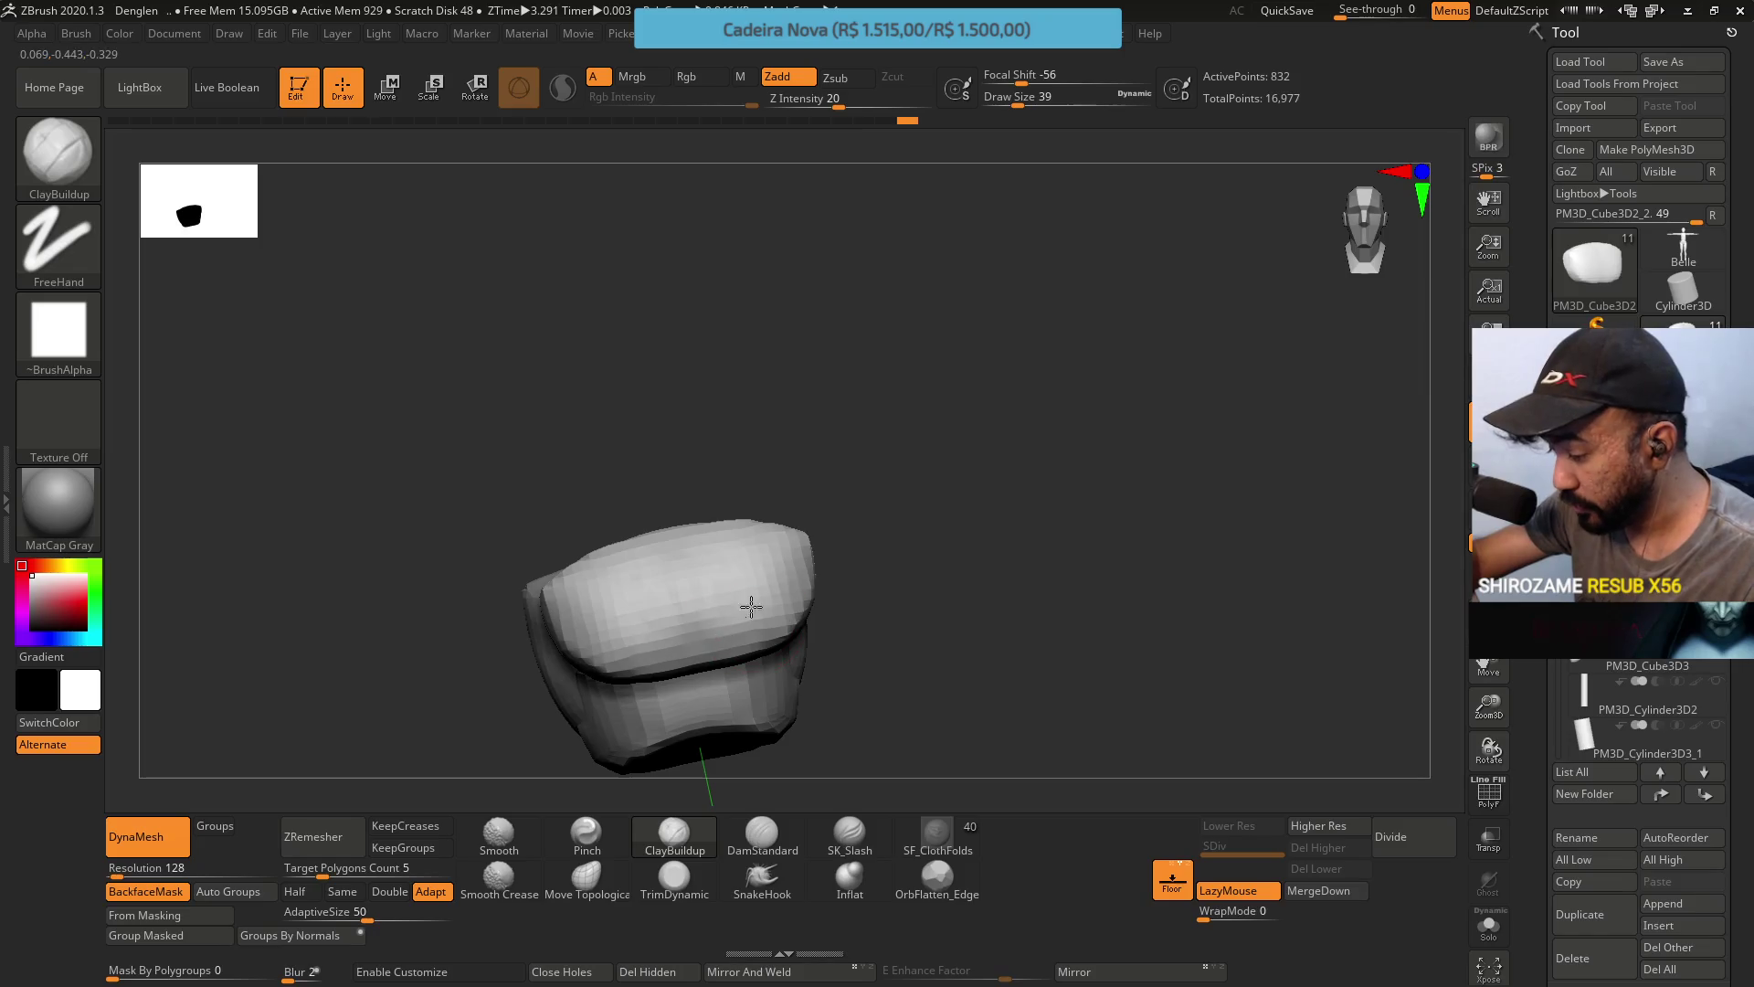
right_drag(676, 610, 745, 603)
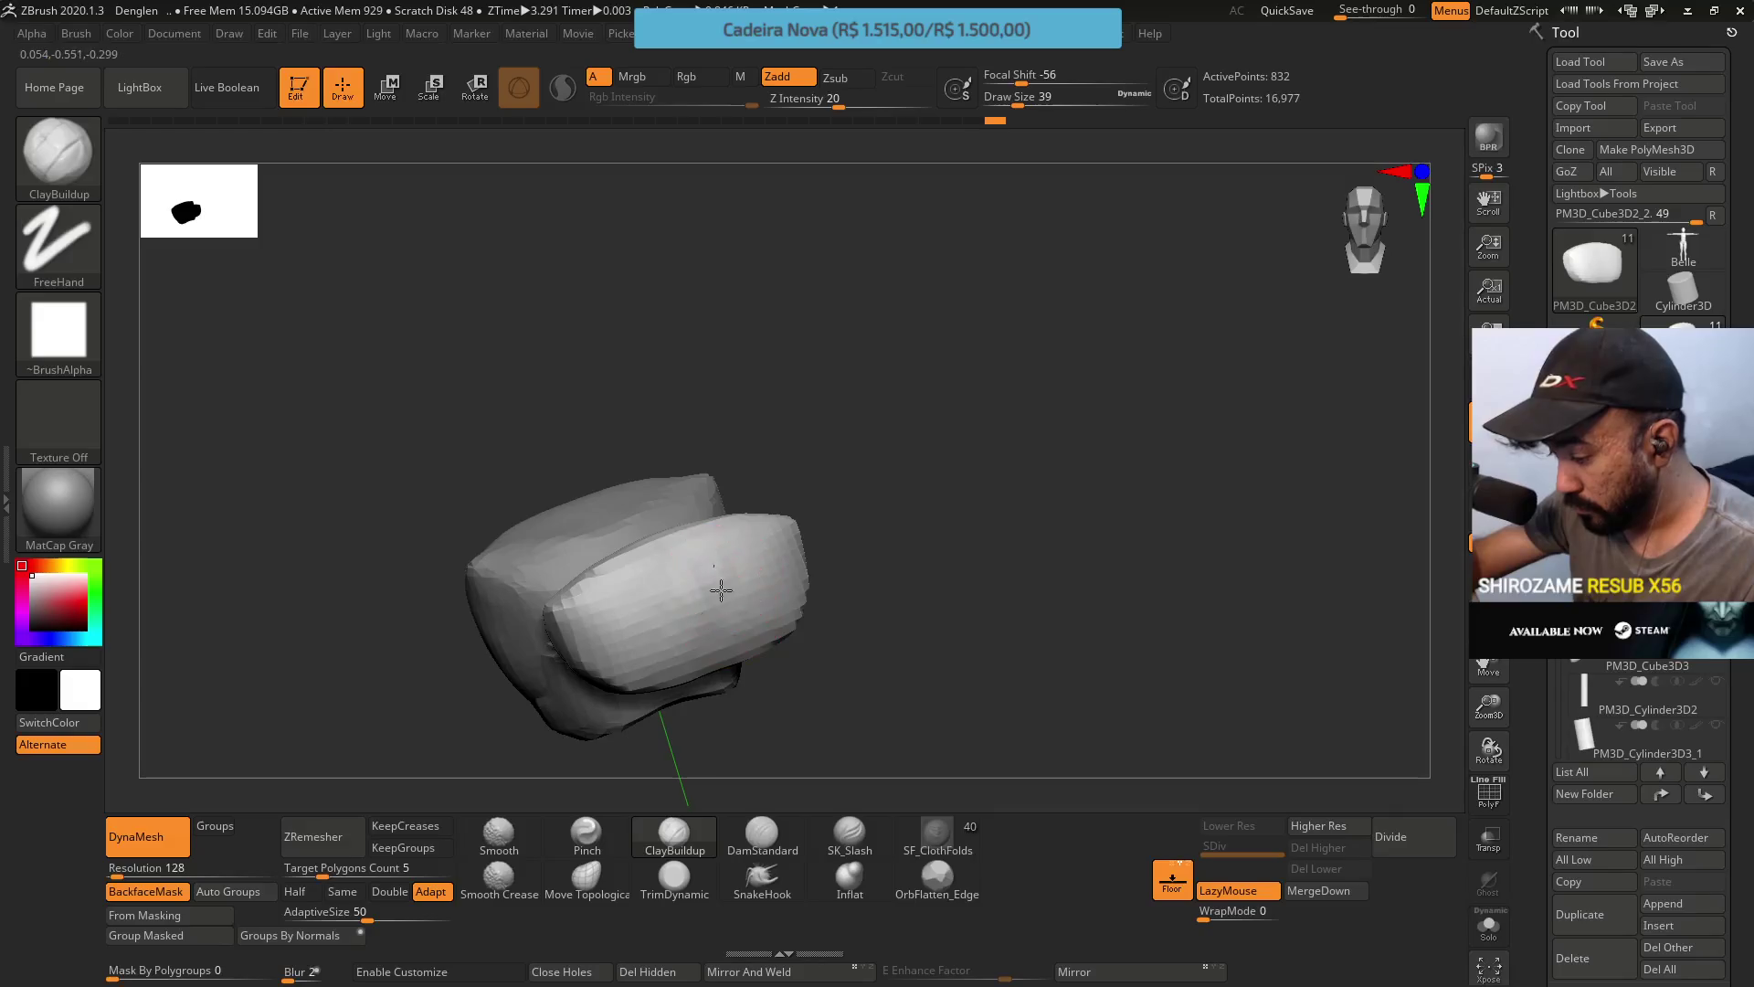
Flatten the side piece with TrimDynamic into a rounded, cushion-like 832-point slab.
click(675, 877)
right_drag(728, 683, 699, 442)
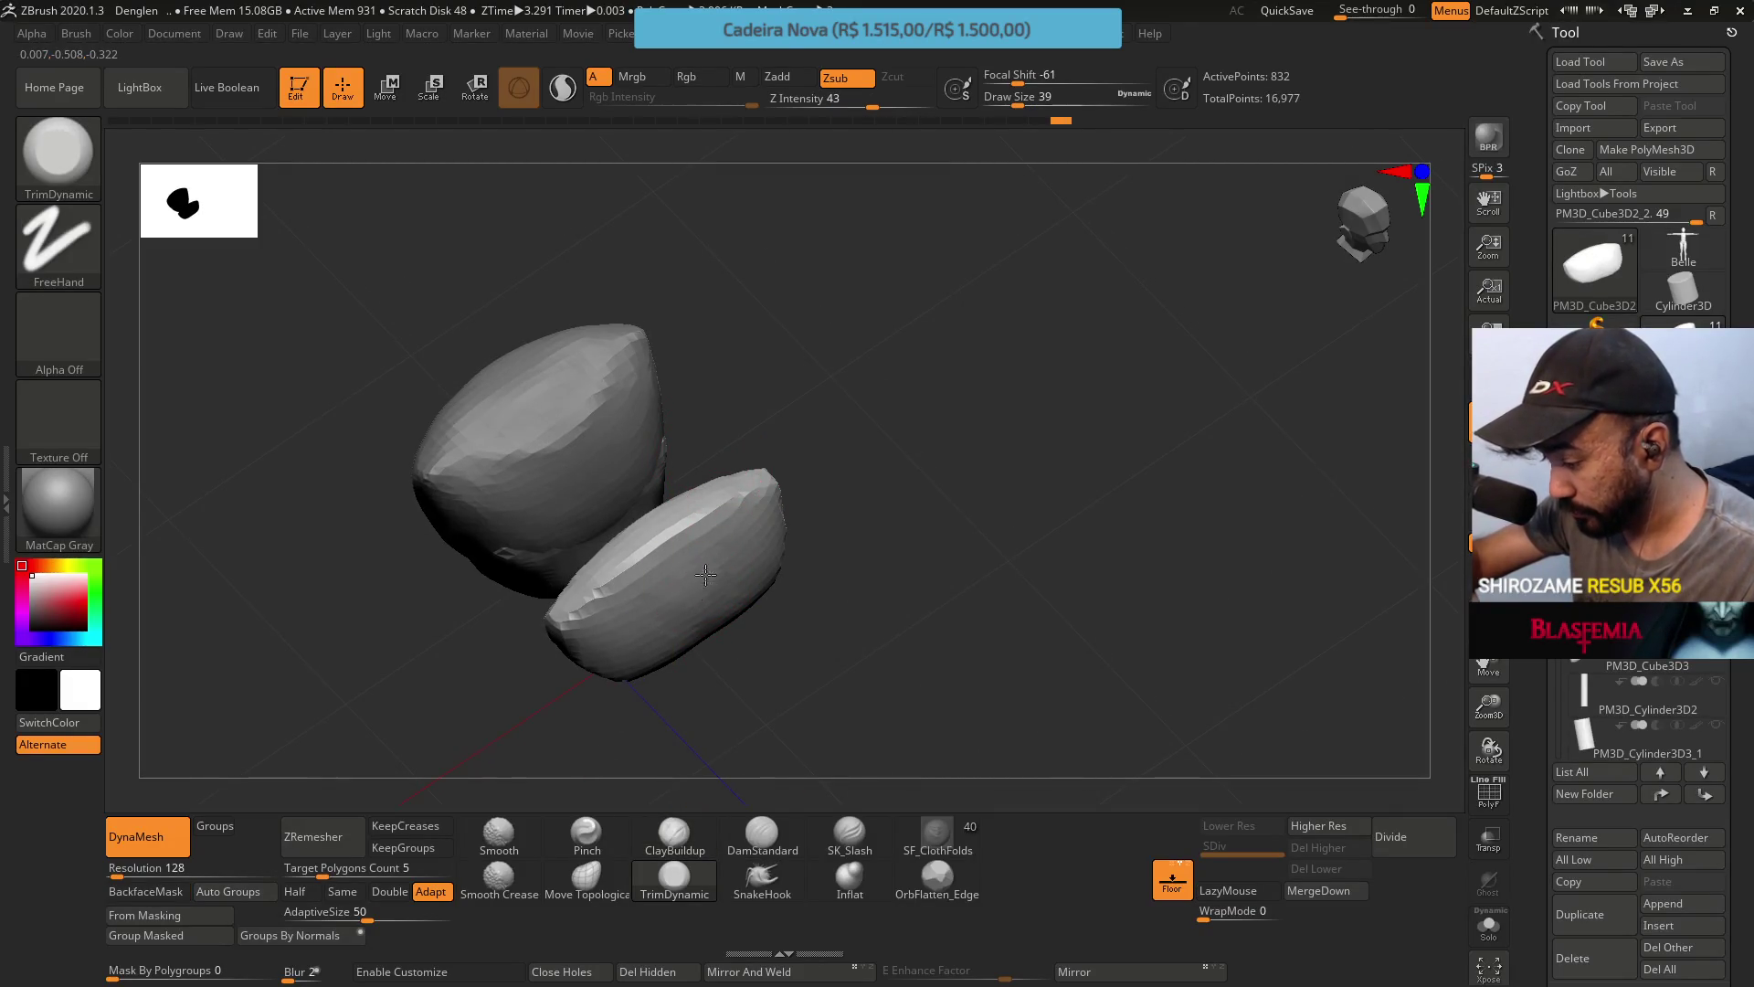
right_drag(716, 612, 778, 553)
right_drag(728, 477, 555, 519)
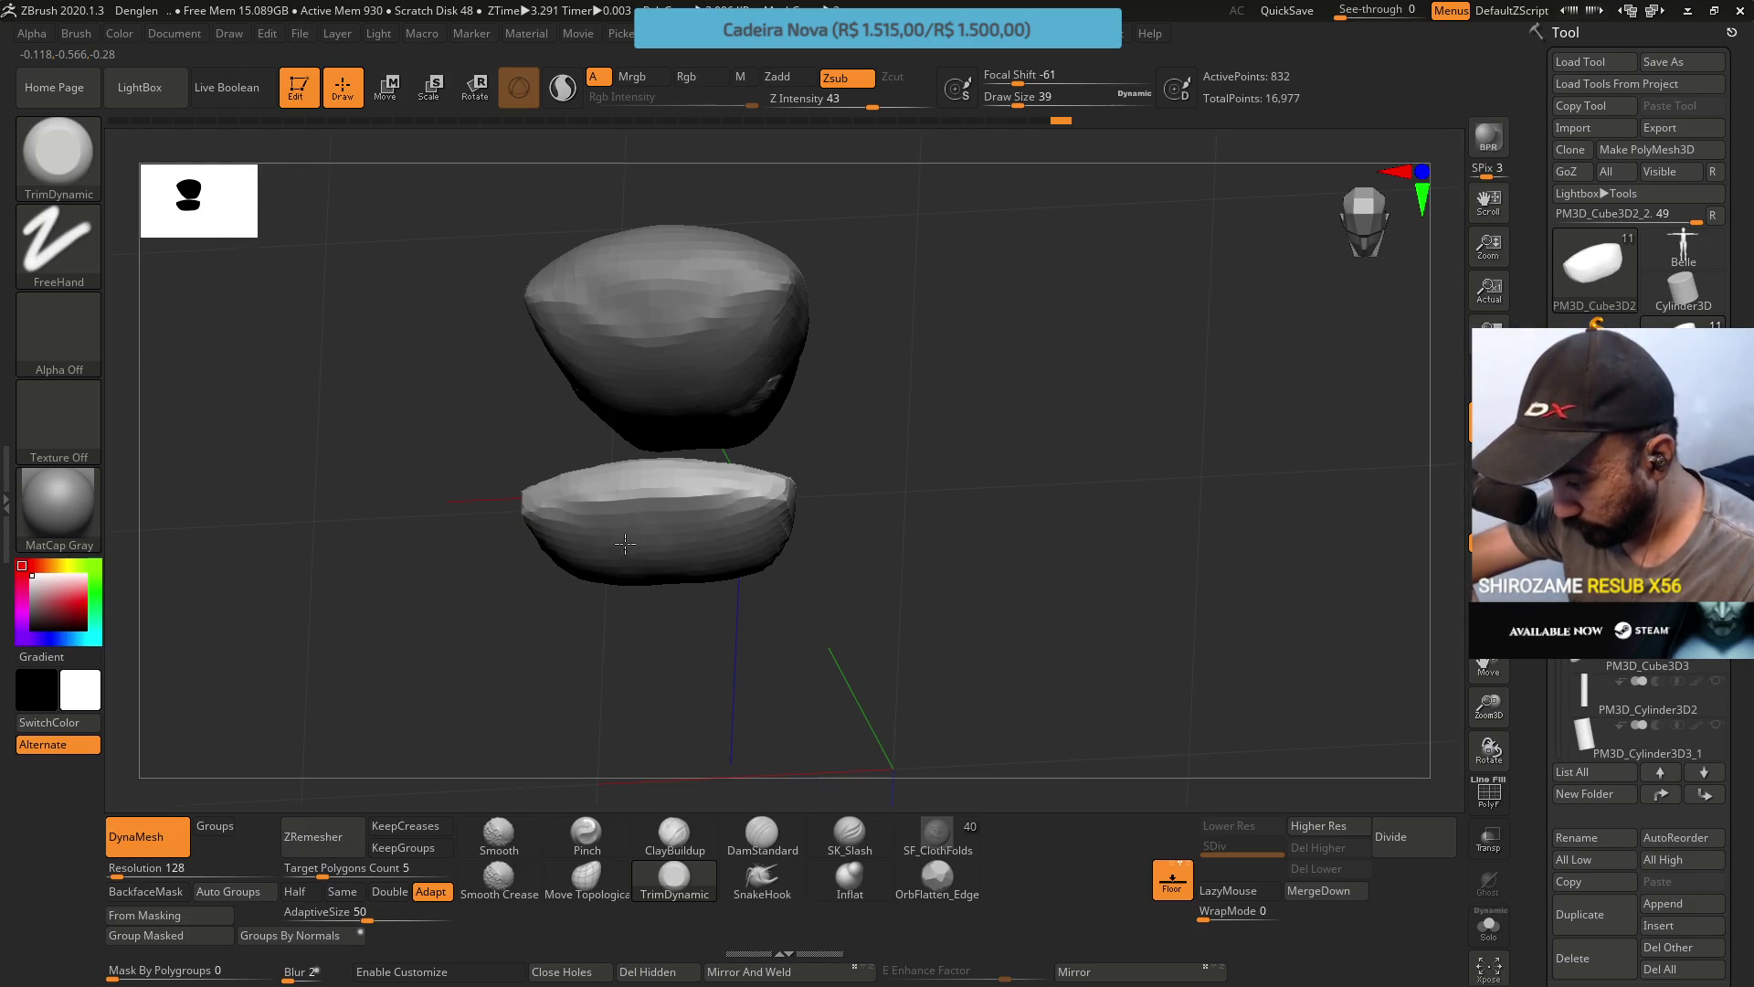
right_drag(572, 534, 556, 415)
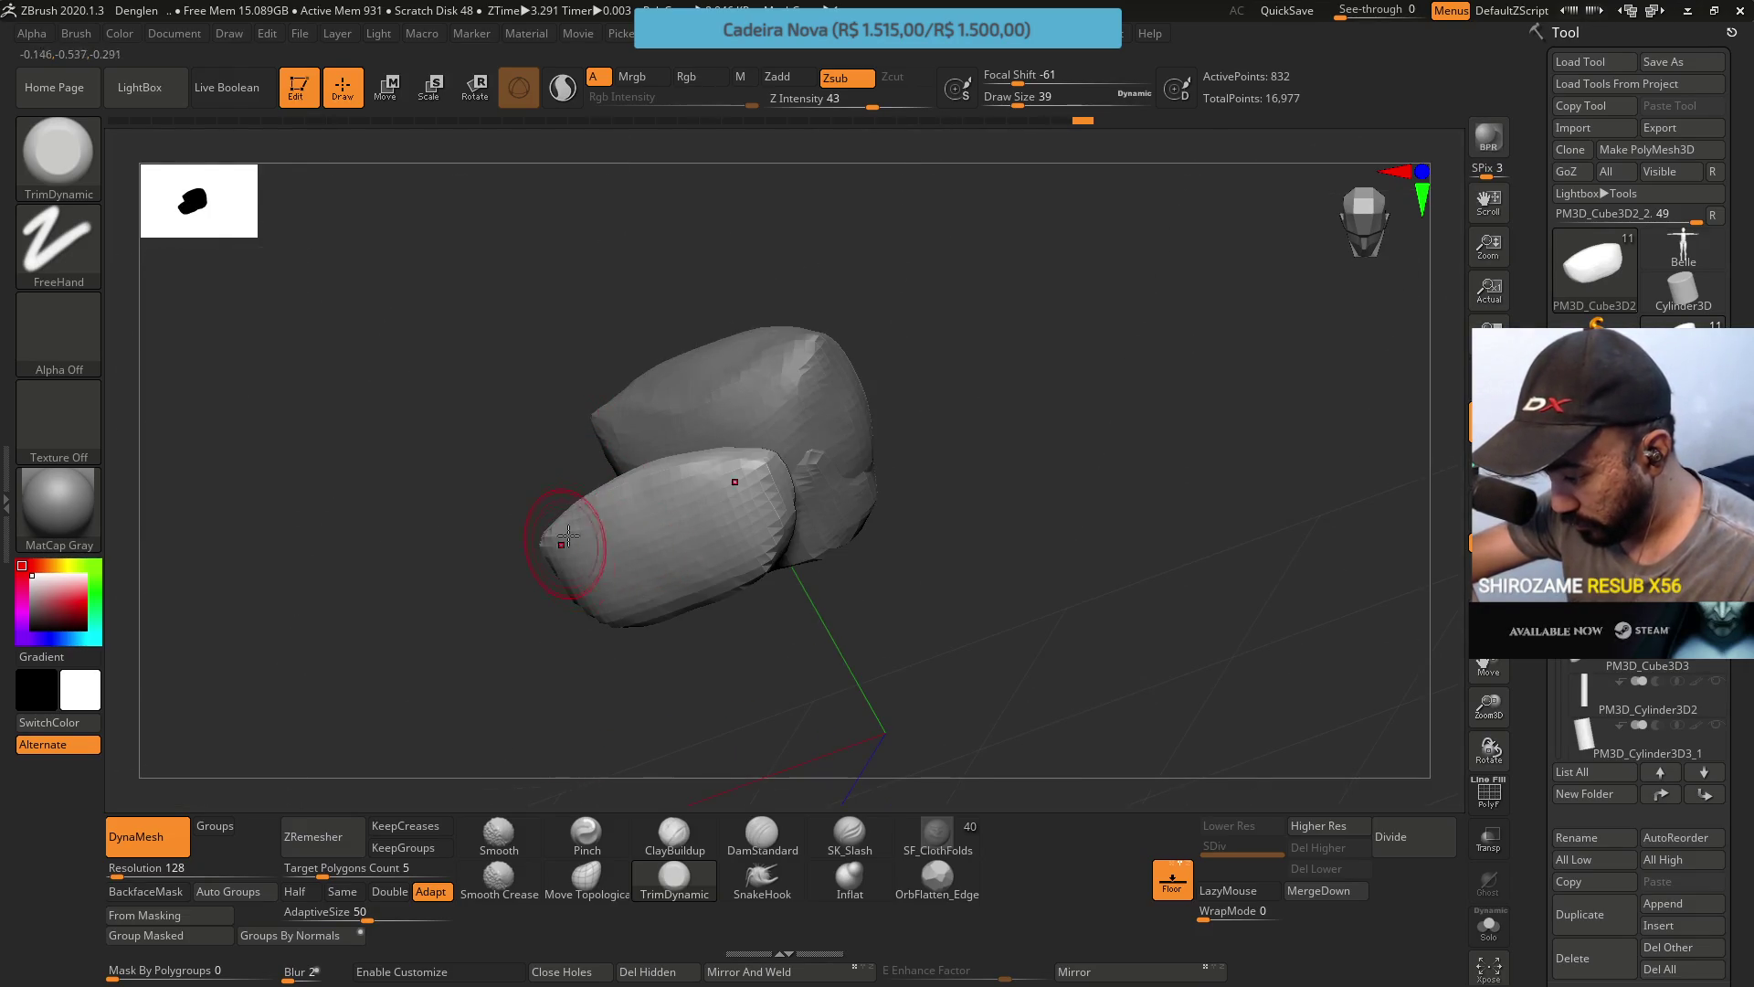
right_drag(549, 548, 625, 449)
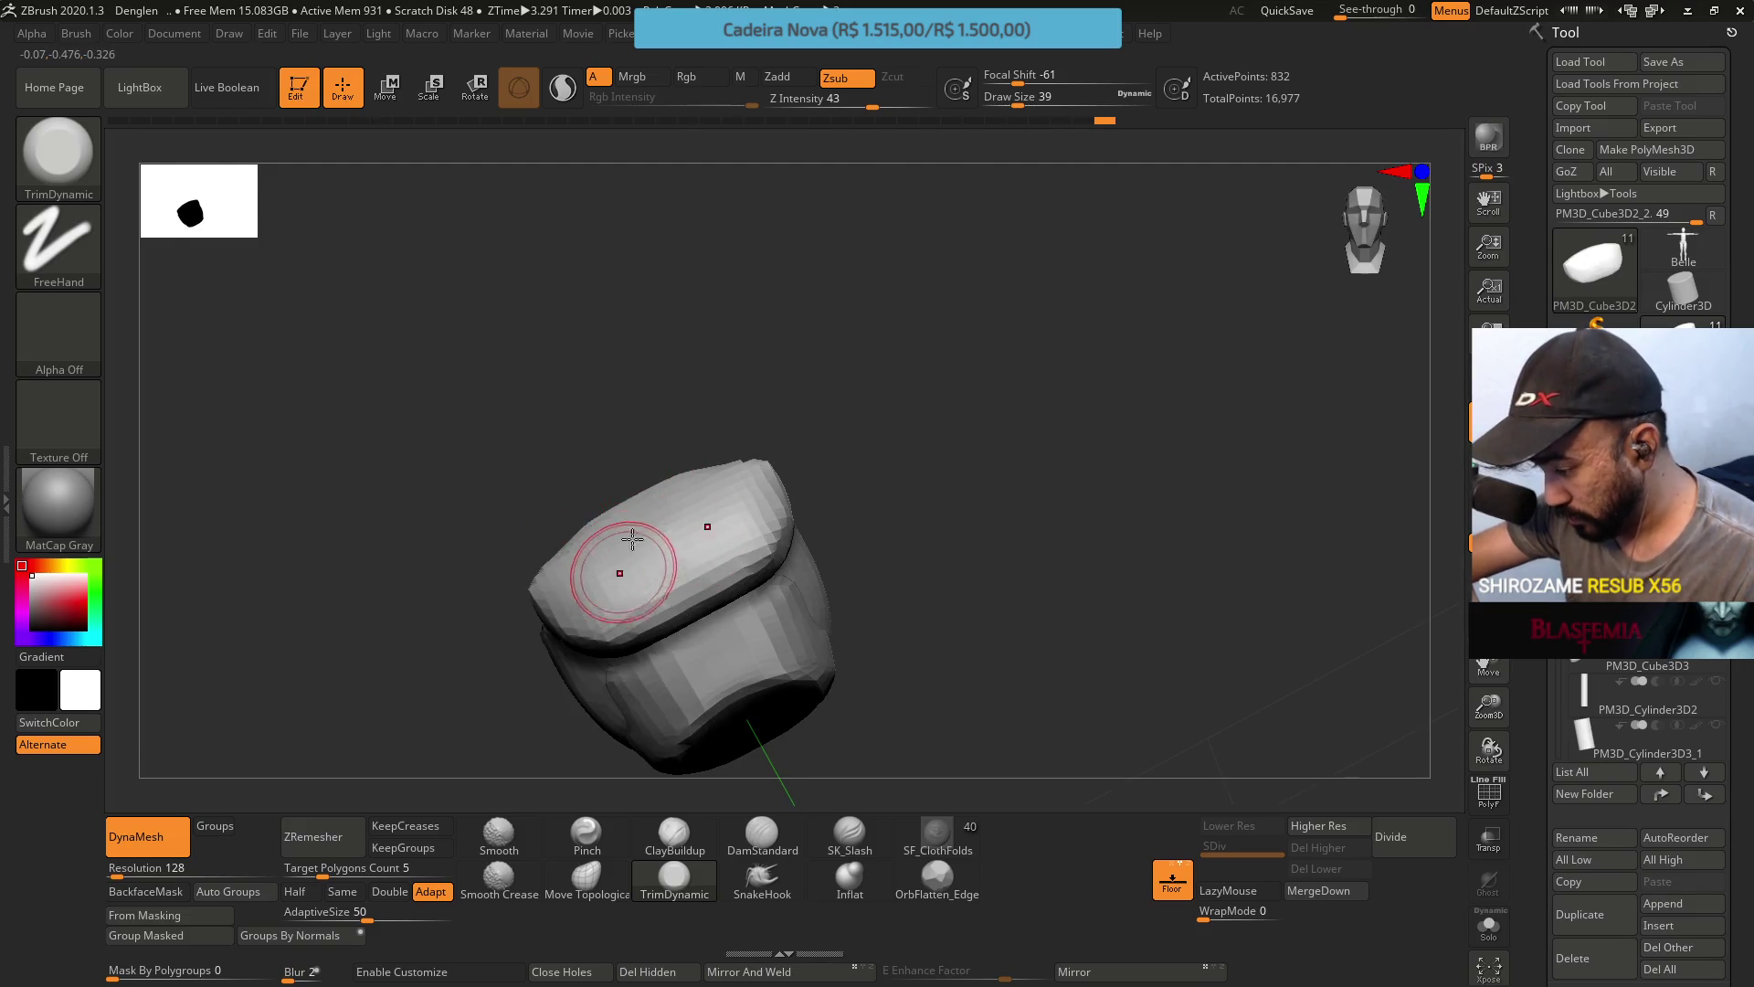
right_drag(634, 568, 603, 470)
mouse_move(658, 579)
right_down()
mouse_move(697, 601)
mouse_move(657, 585)
mouse_move(640, 640)
right_up()
click(587, 833)
mouse_move(614, 540)
right_down()
mouse_move(580, 520)
mouse_move(714, 566)
right_up()
Pinch sharp creases along the side piece's upper edges at Draw Size 29.
key(s)
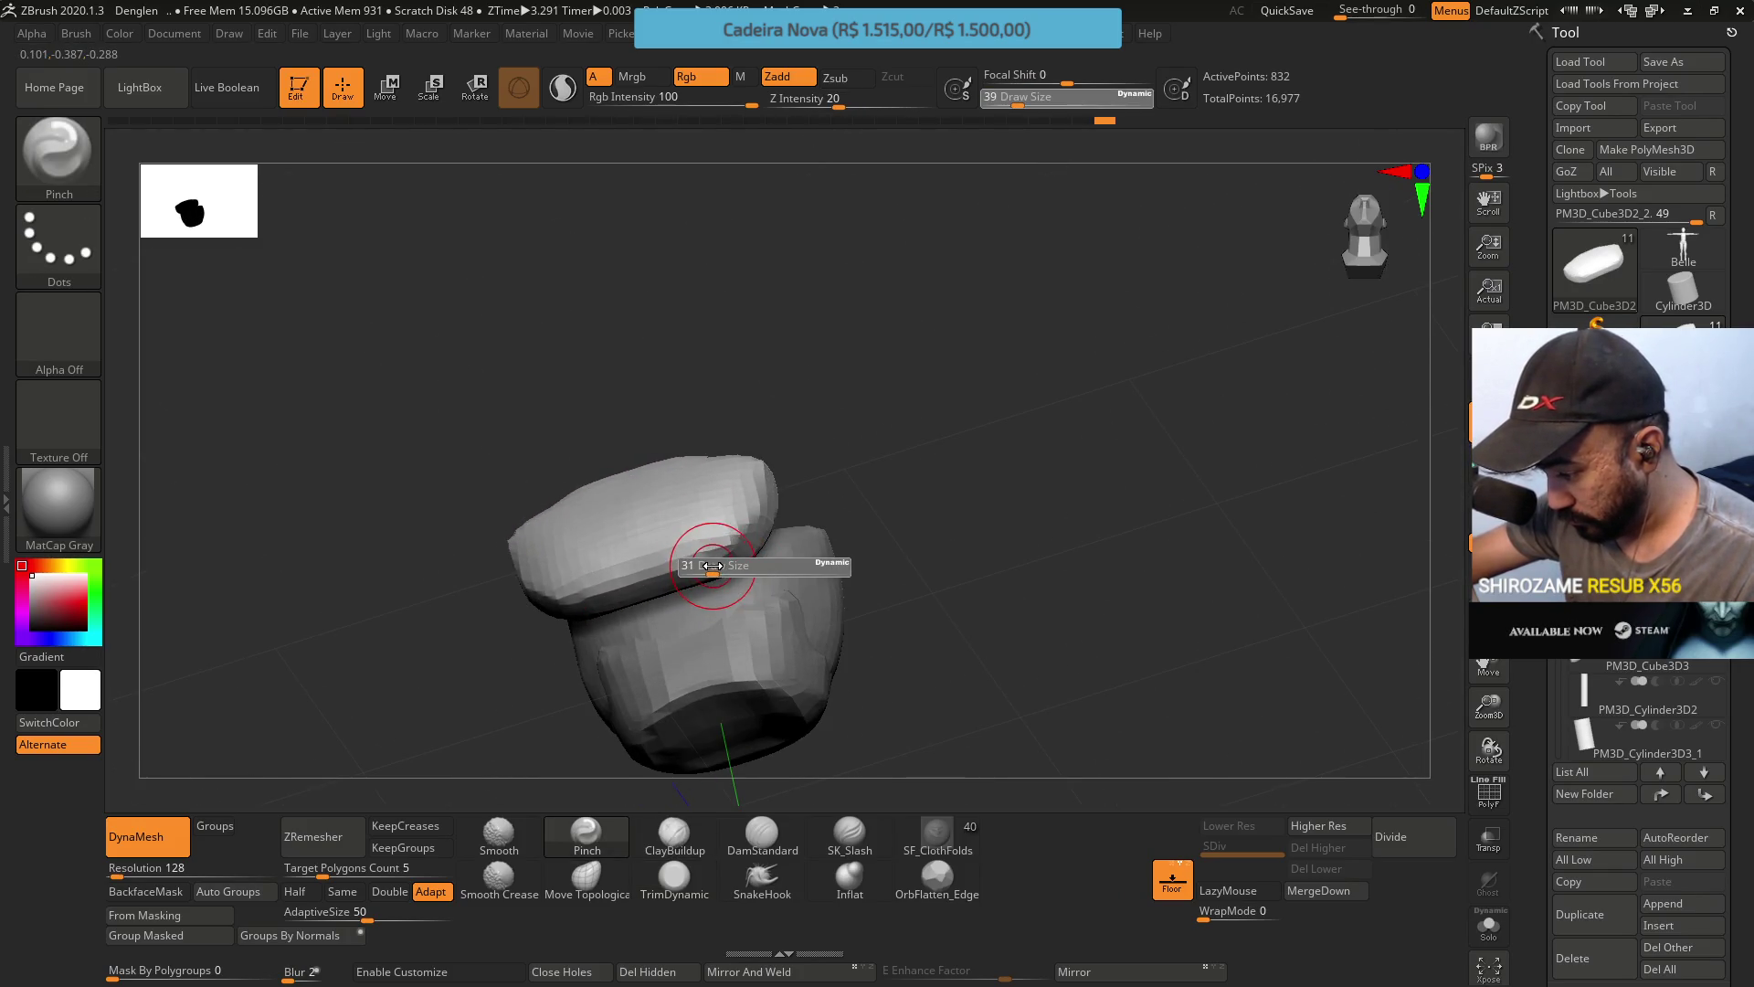
drag(714, 567, 708, 566)
right_drag(758, 486, 742, 484)
drag(743, 484, 754, 498)
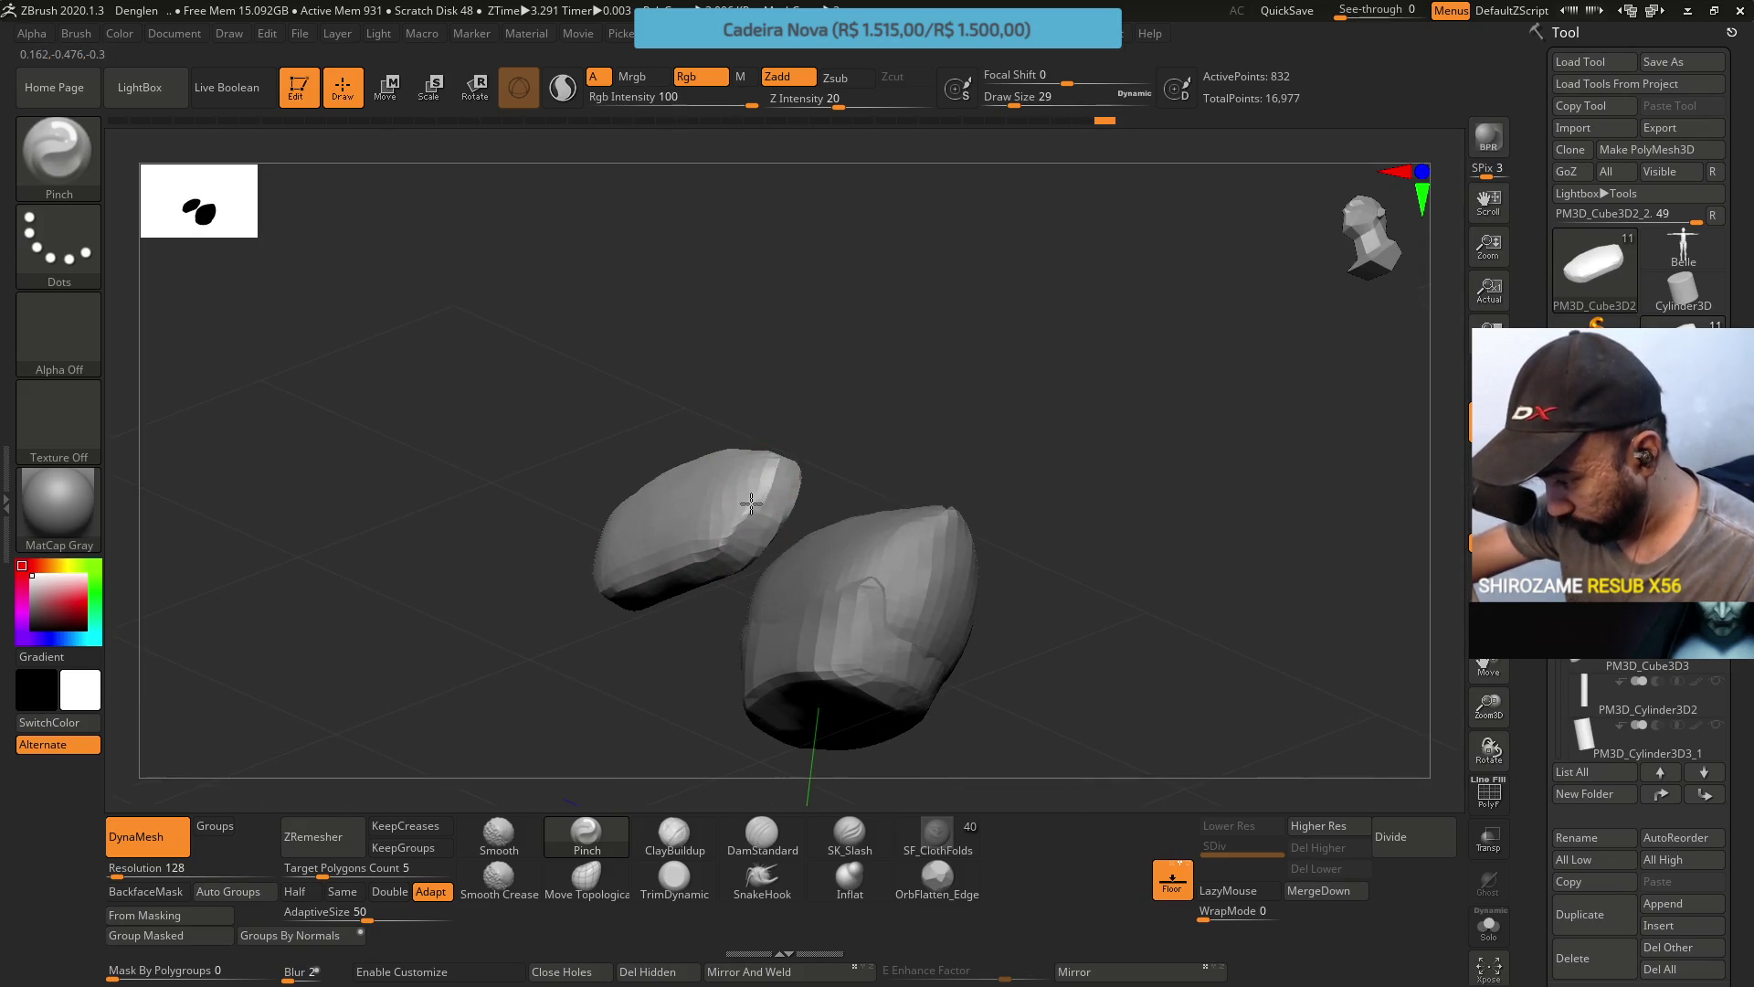
right_drag(751, 504, 757, 476)
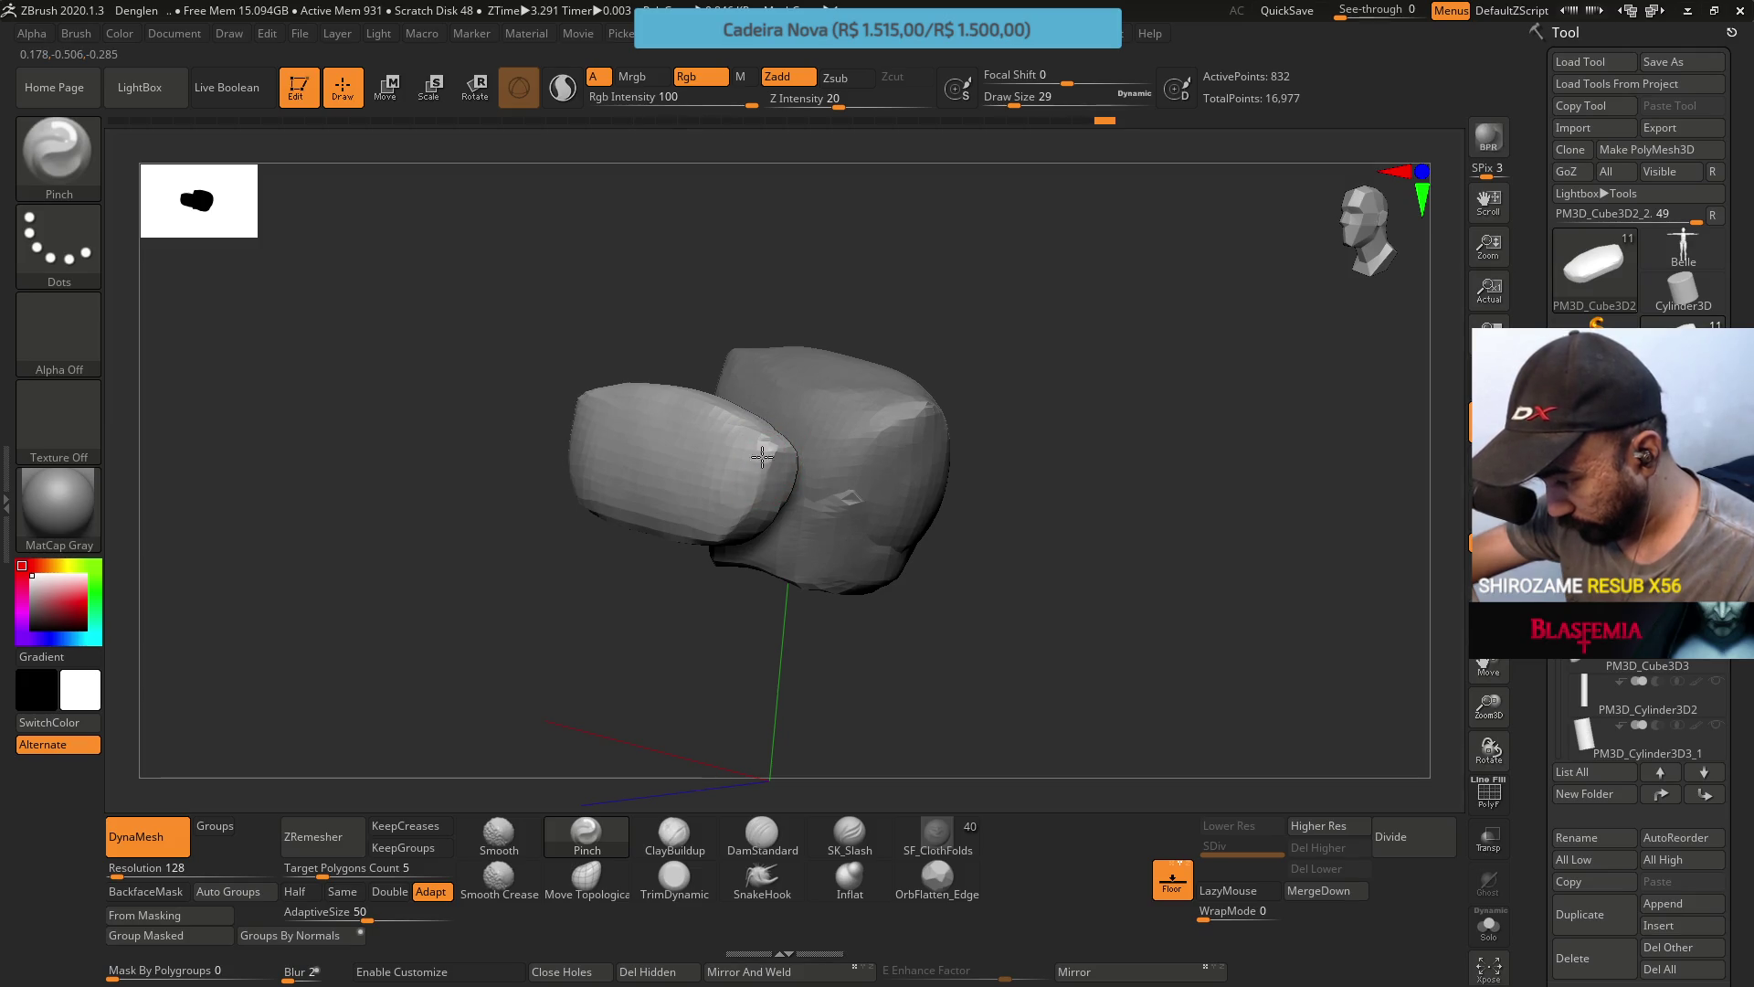
mouse_move(743, 391)
right_down()
mouse_move(704, 443)
mouse_move(677, 305)
right_up()
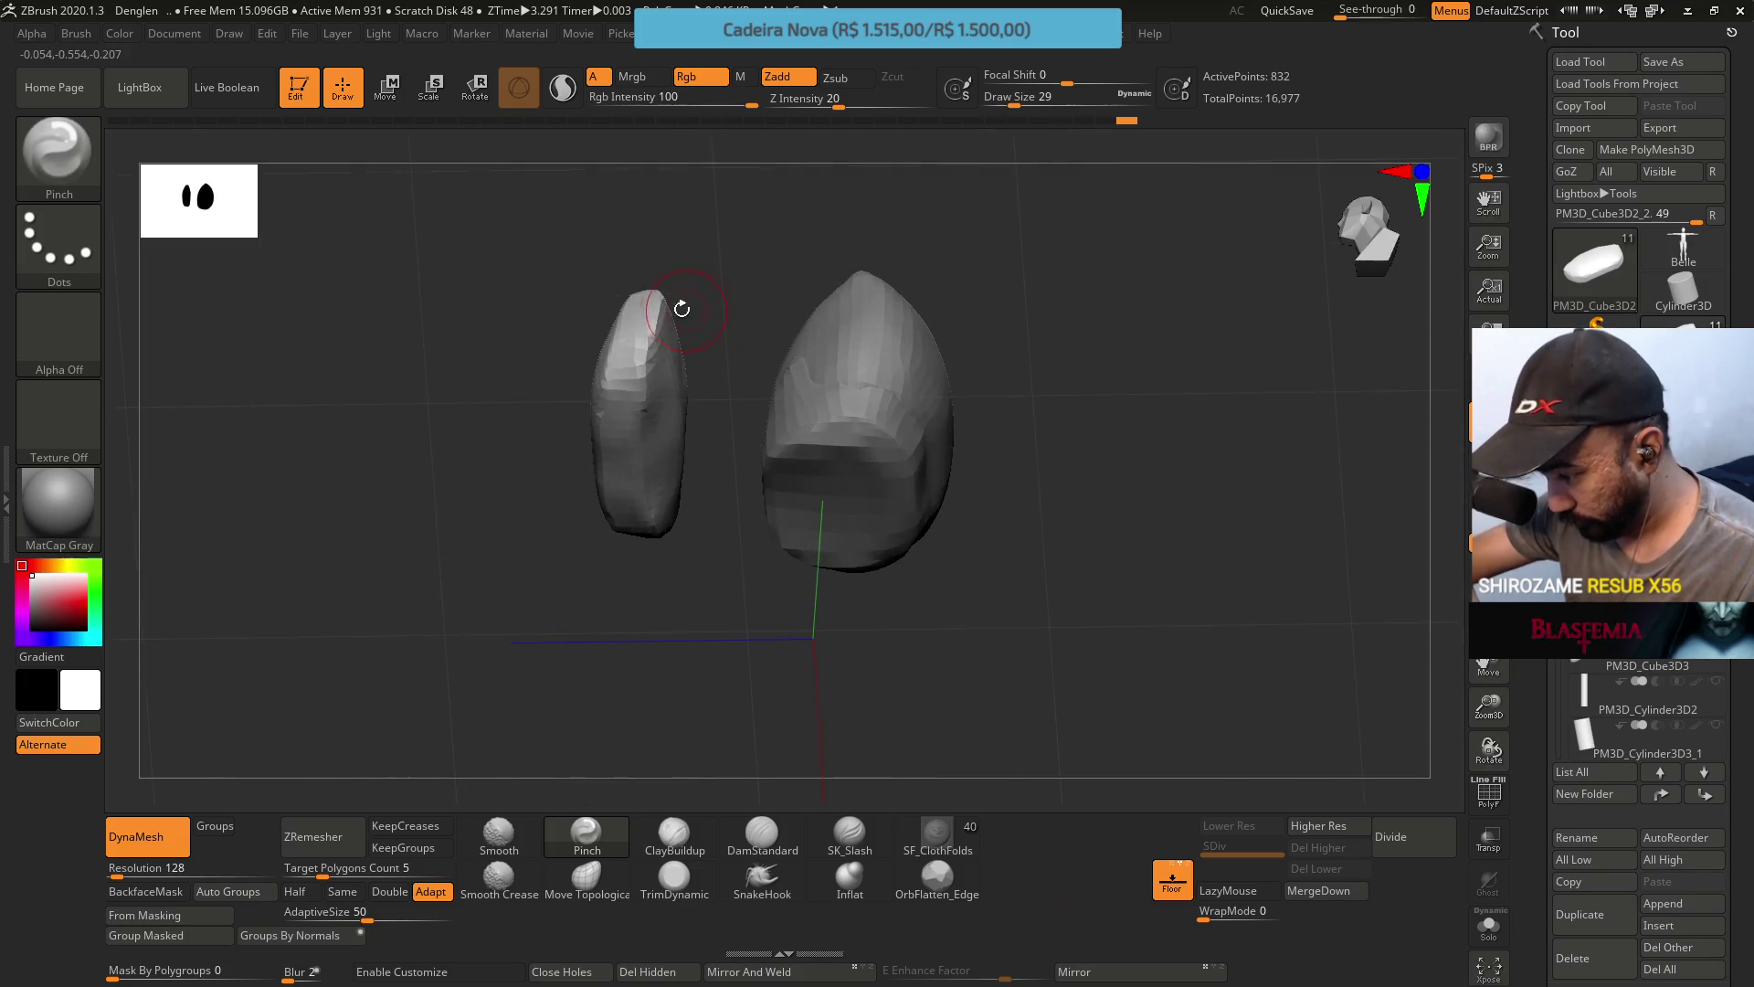
mouse_move(603, 310)
mouse_down()
mouse_move(614, 380)
mouse_move(641, 327)
mouse_up()
right_drag(641, 327, 646, 293)
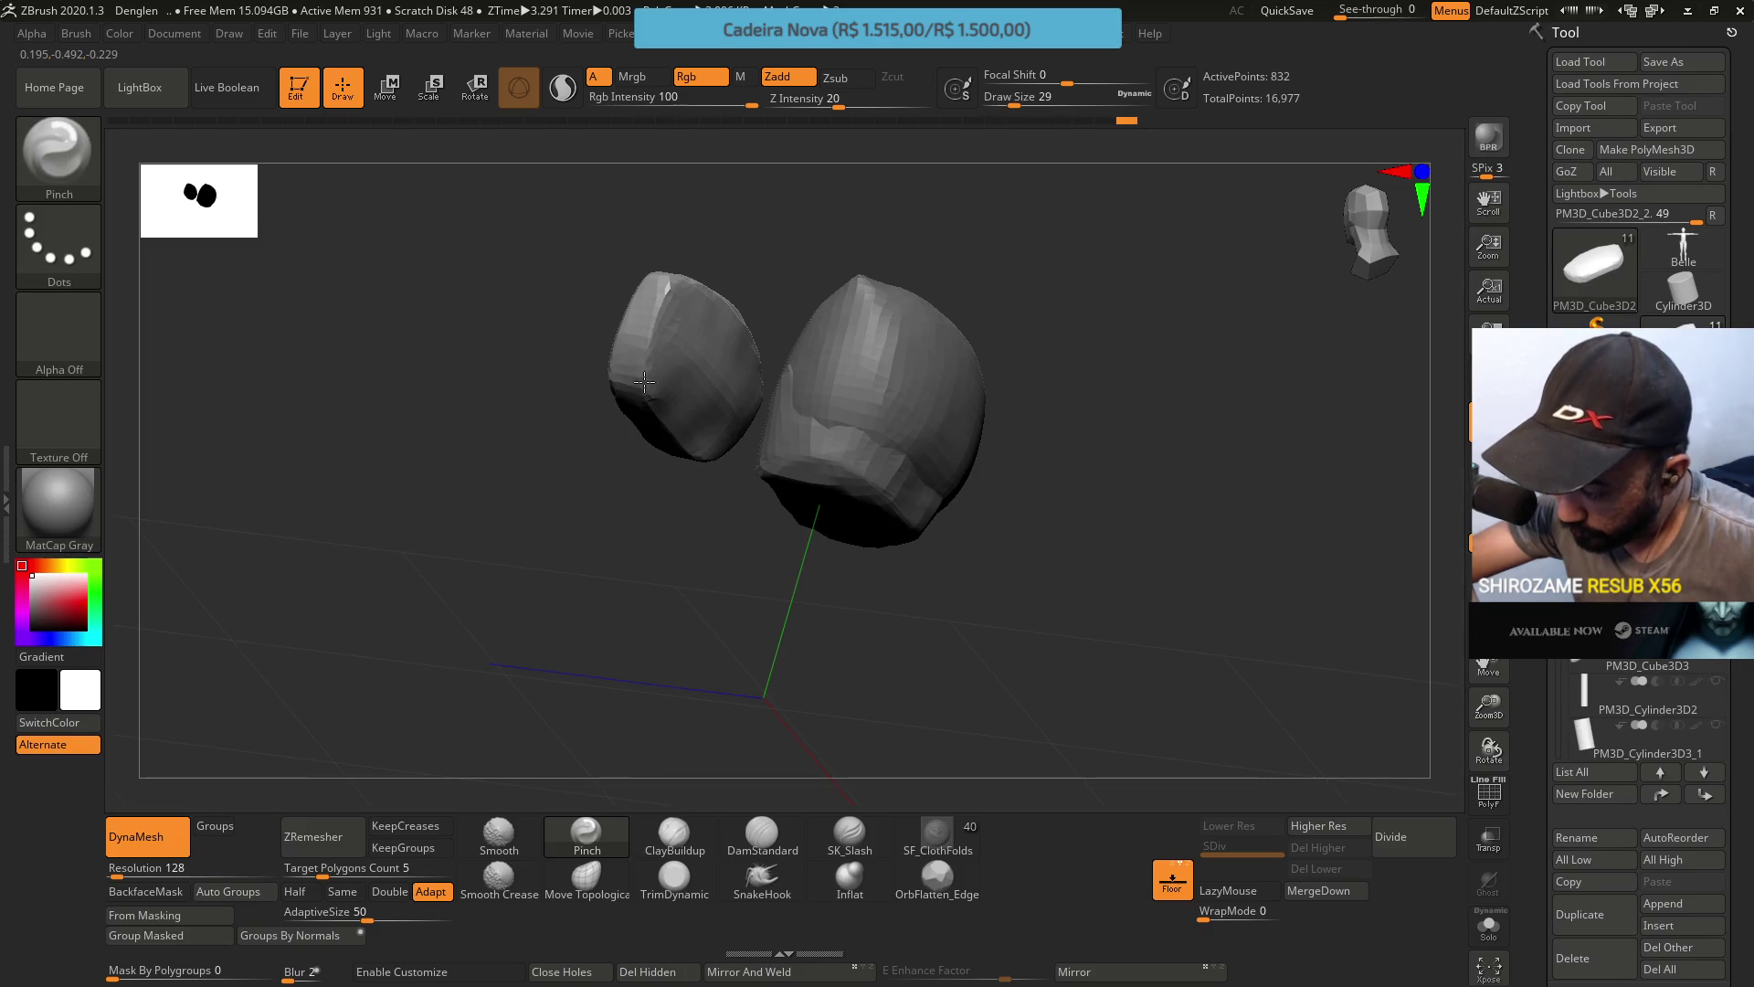
right_drag(649, 329, 644, 402)
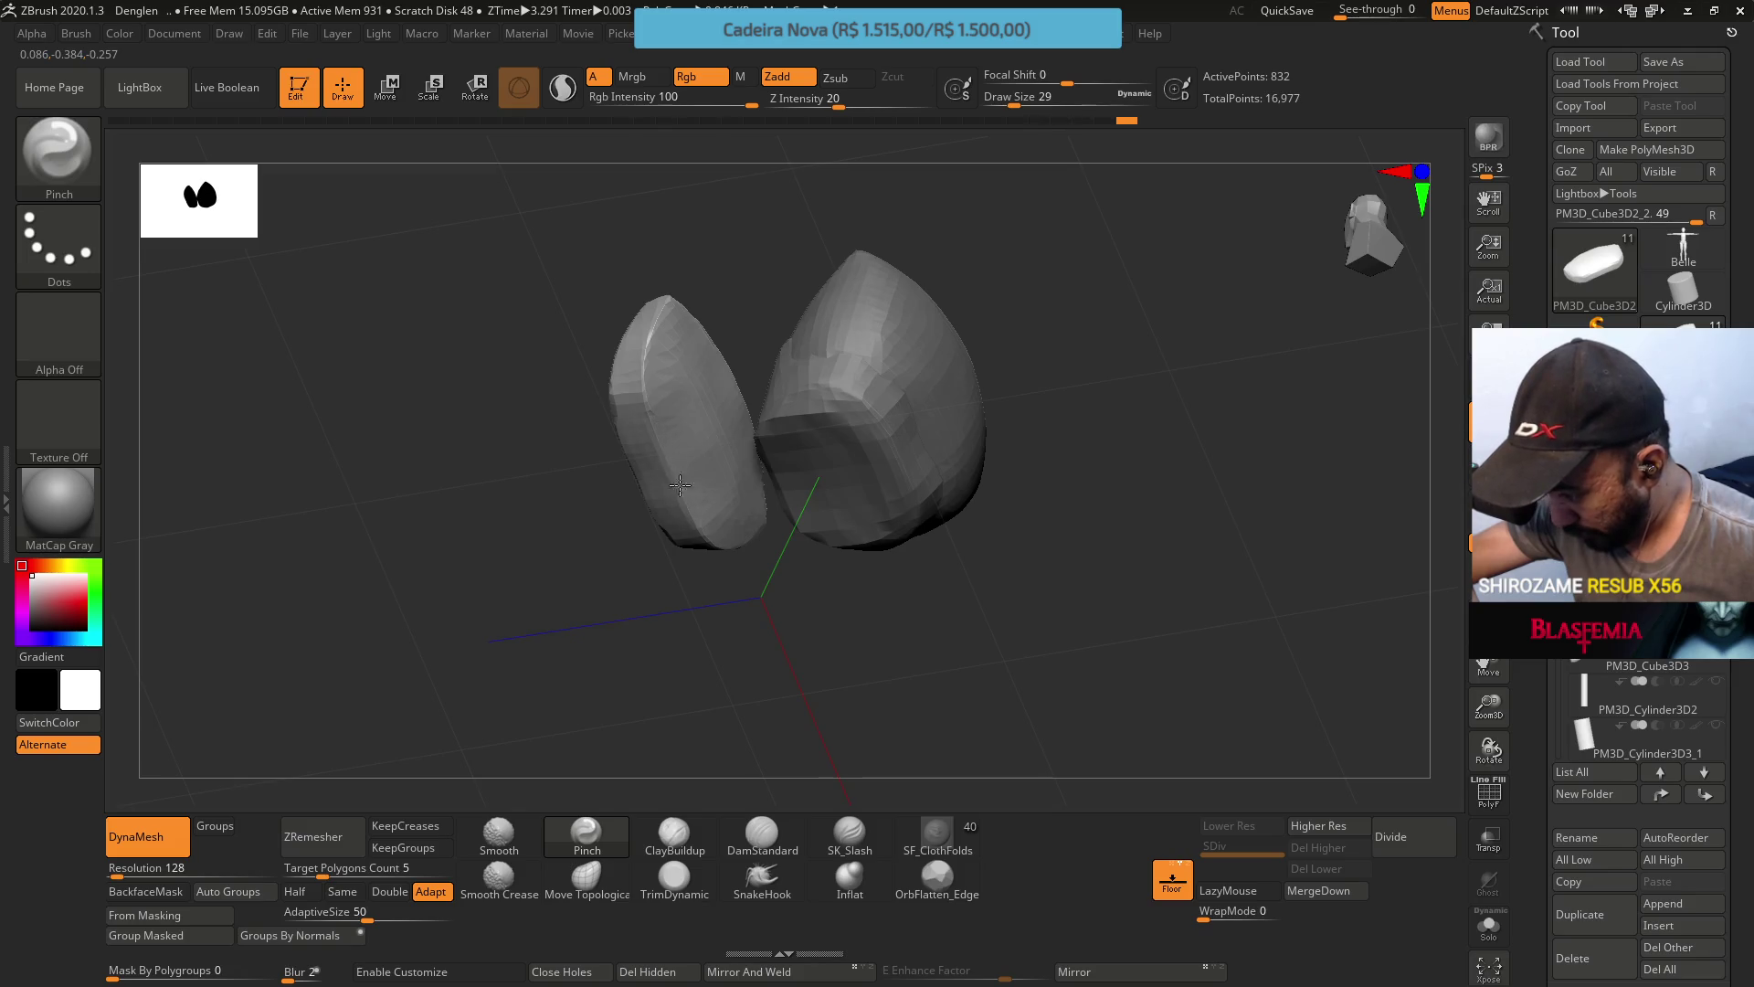
mouse_move(697, 516)
right_down()
mouse_move(686, 314)
mouse_move(593, 453)
right_up()
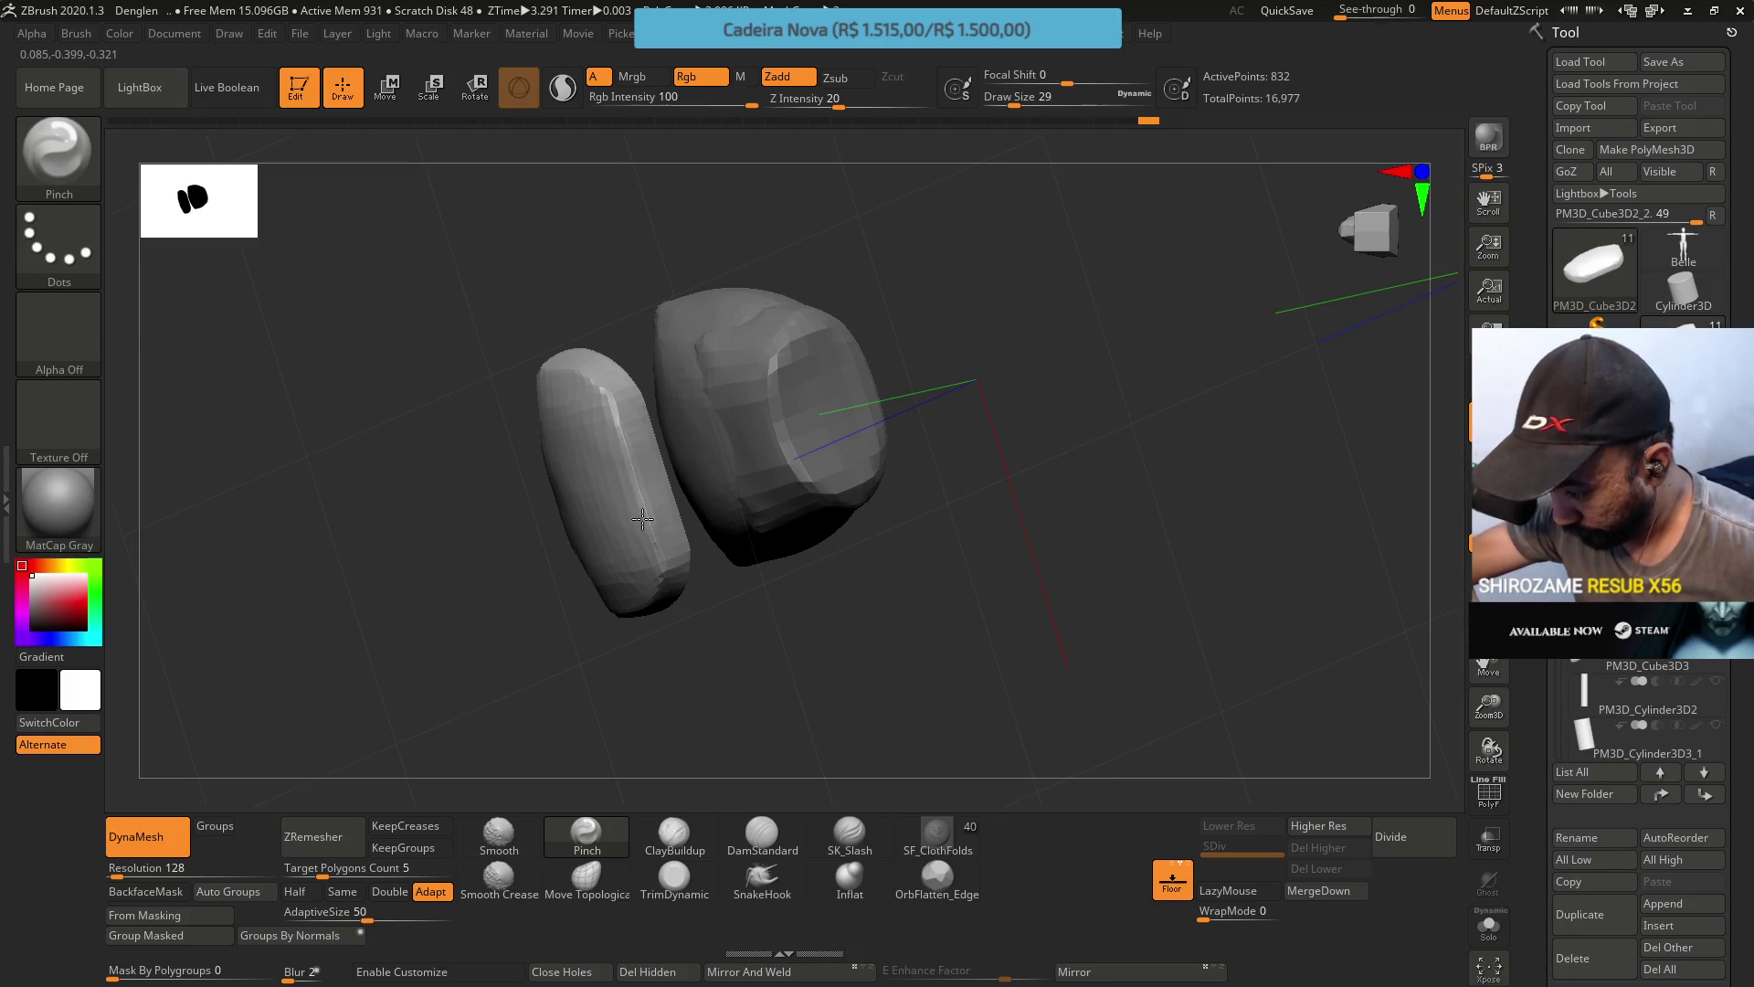
mouse_move(646, 537)
right_down()
mouse_move(654, 560)
mouse_move(646, 450)
mouse_move(627, 532)
mouse_move(646, 488)
right_up()
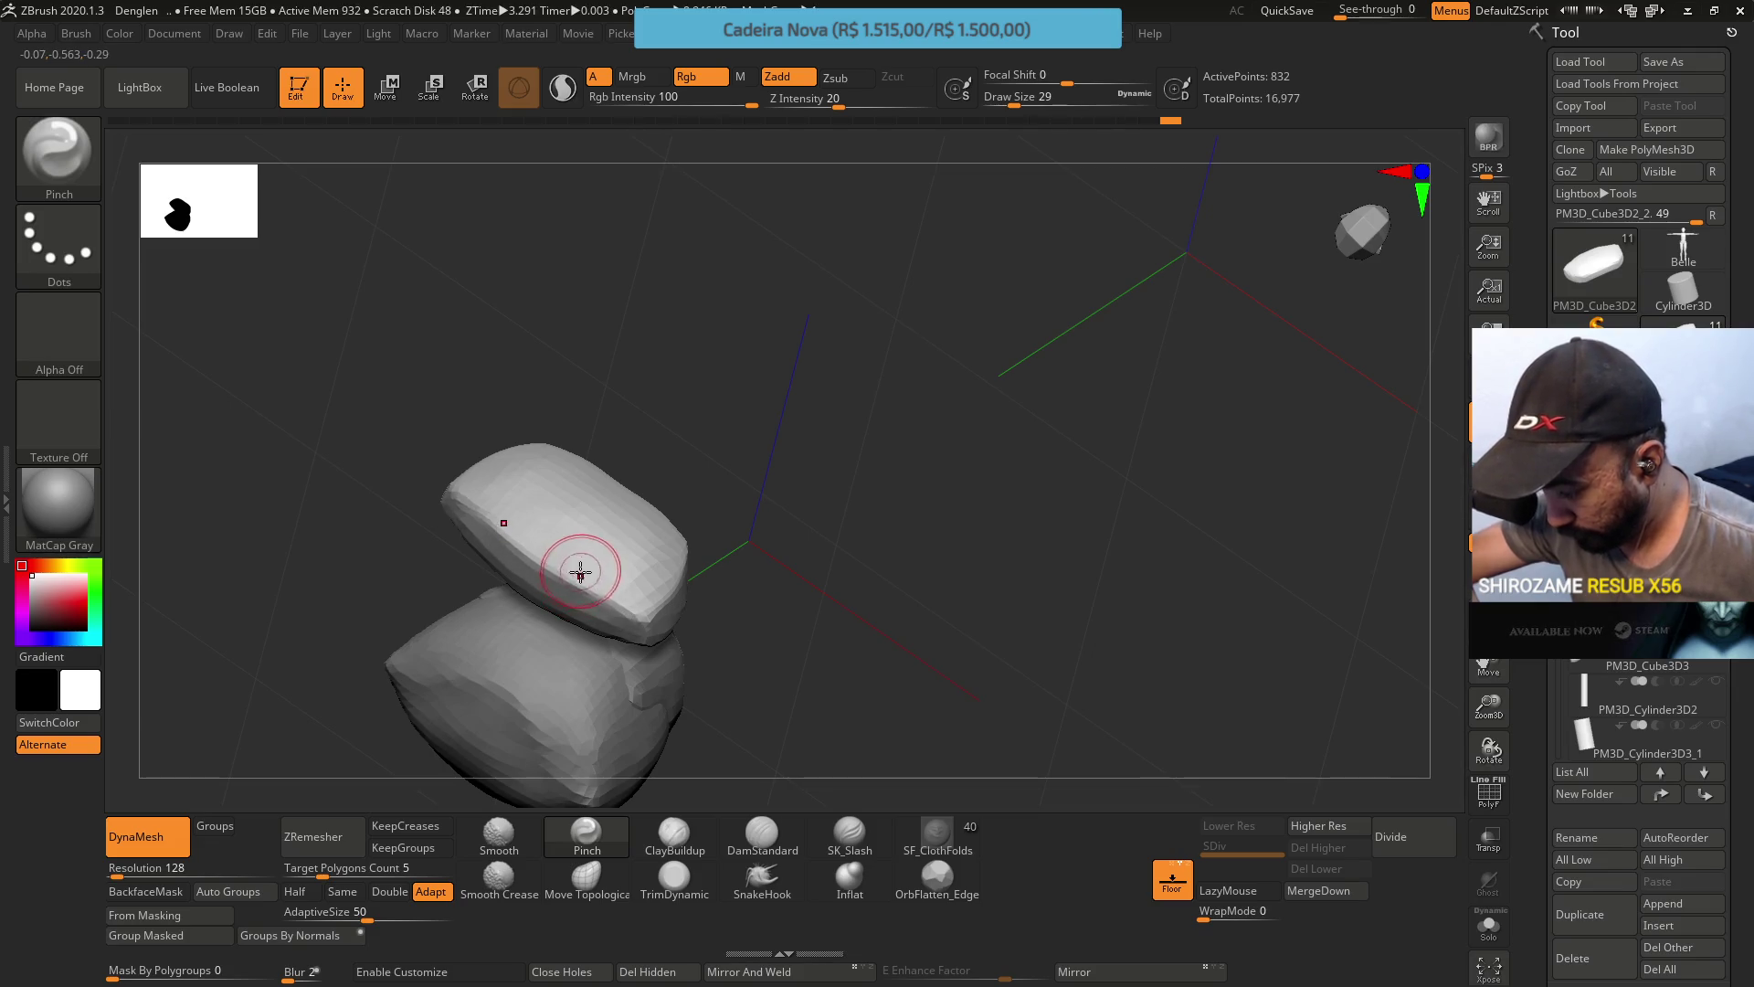
mouse_move(579, 568)
right_down()
mouse_move(585, 420)
mouse_move(535, 437)
mouse_move(638, 520)
mouse_move(640, 498)
mouse_move(588, 568)
mouse_move(650, 661)
mouse_move(585, 626)
right_up()
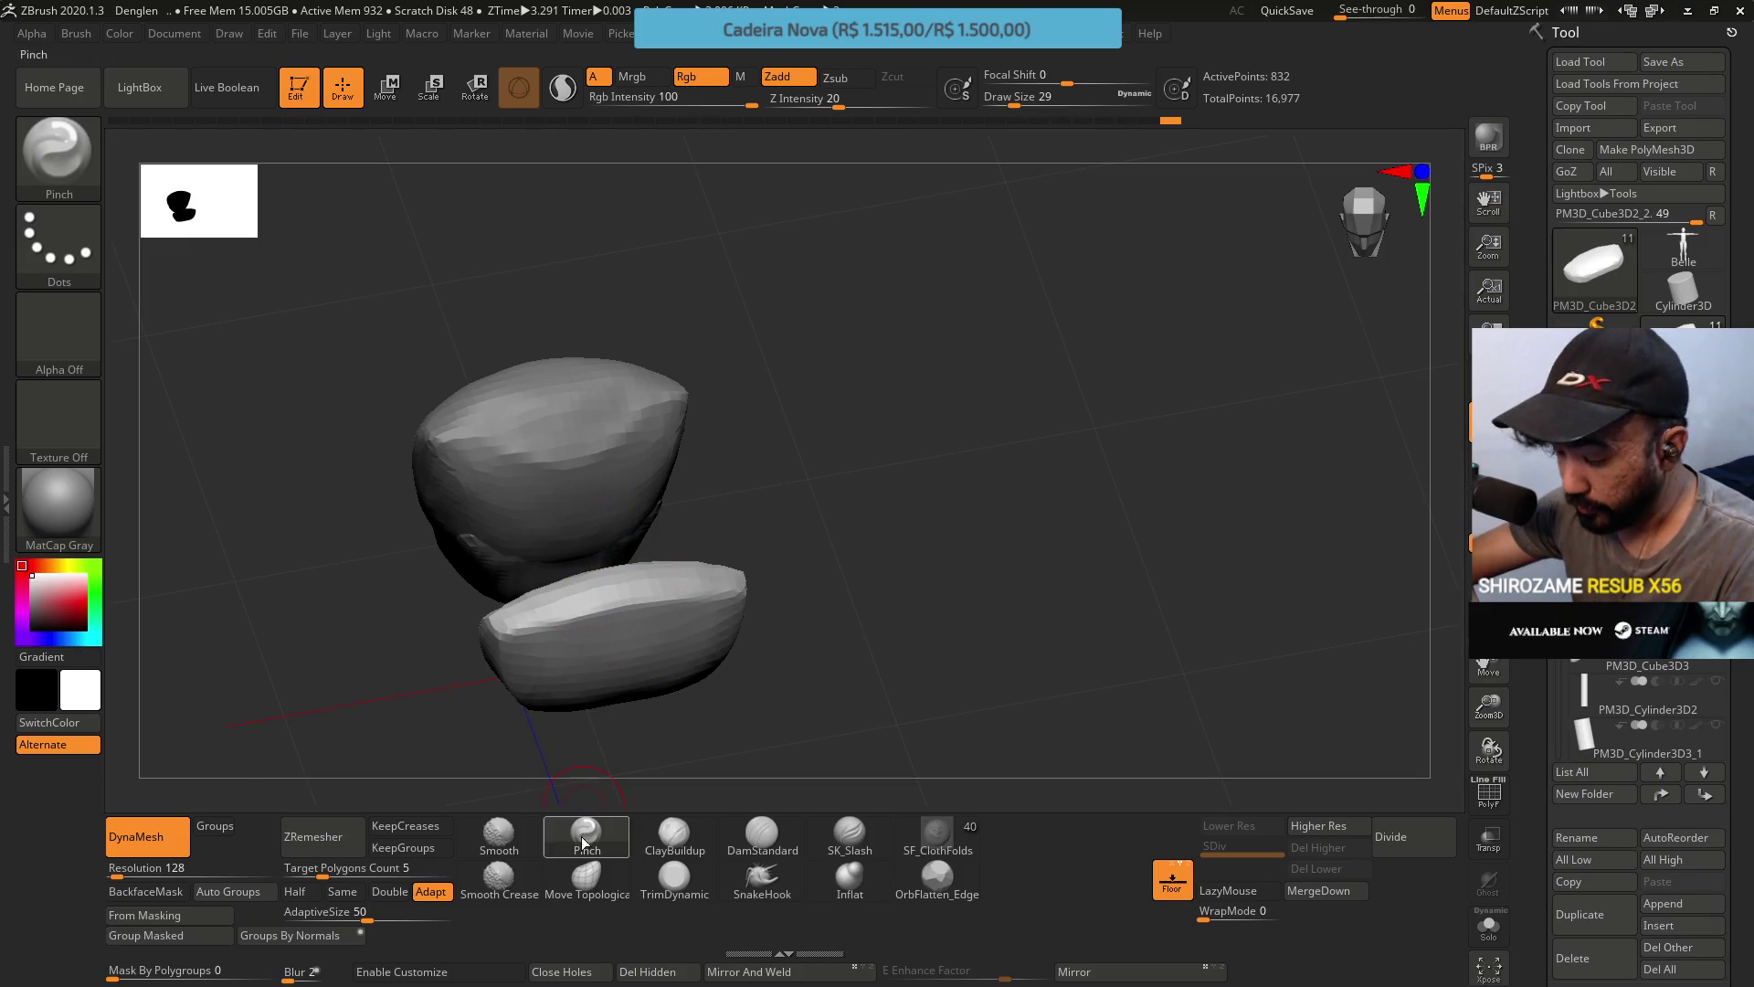
Select Move Topological and enlarge the brush to Draw Size 71.
click(586, 875)
shift+right_drag(607, 743, 704, 607)
key(s)
drag(751, 669, 761, 669)
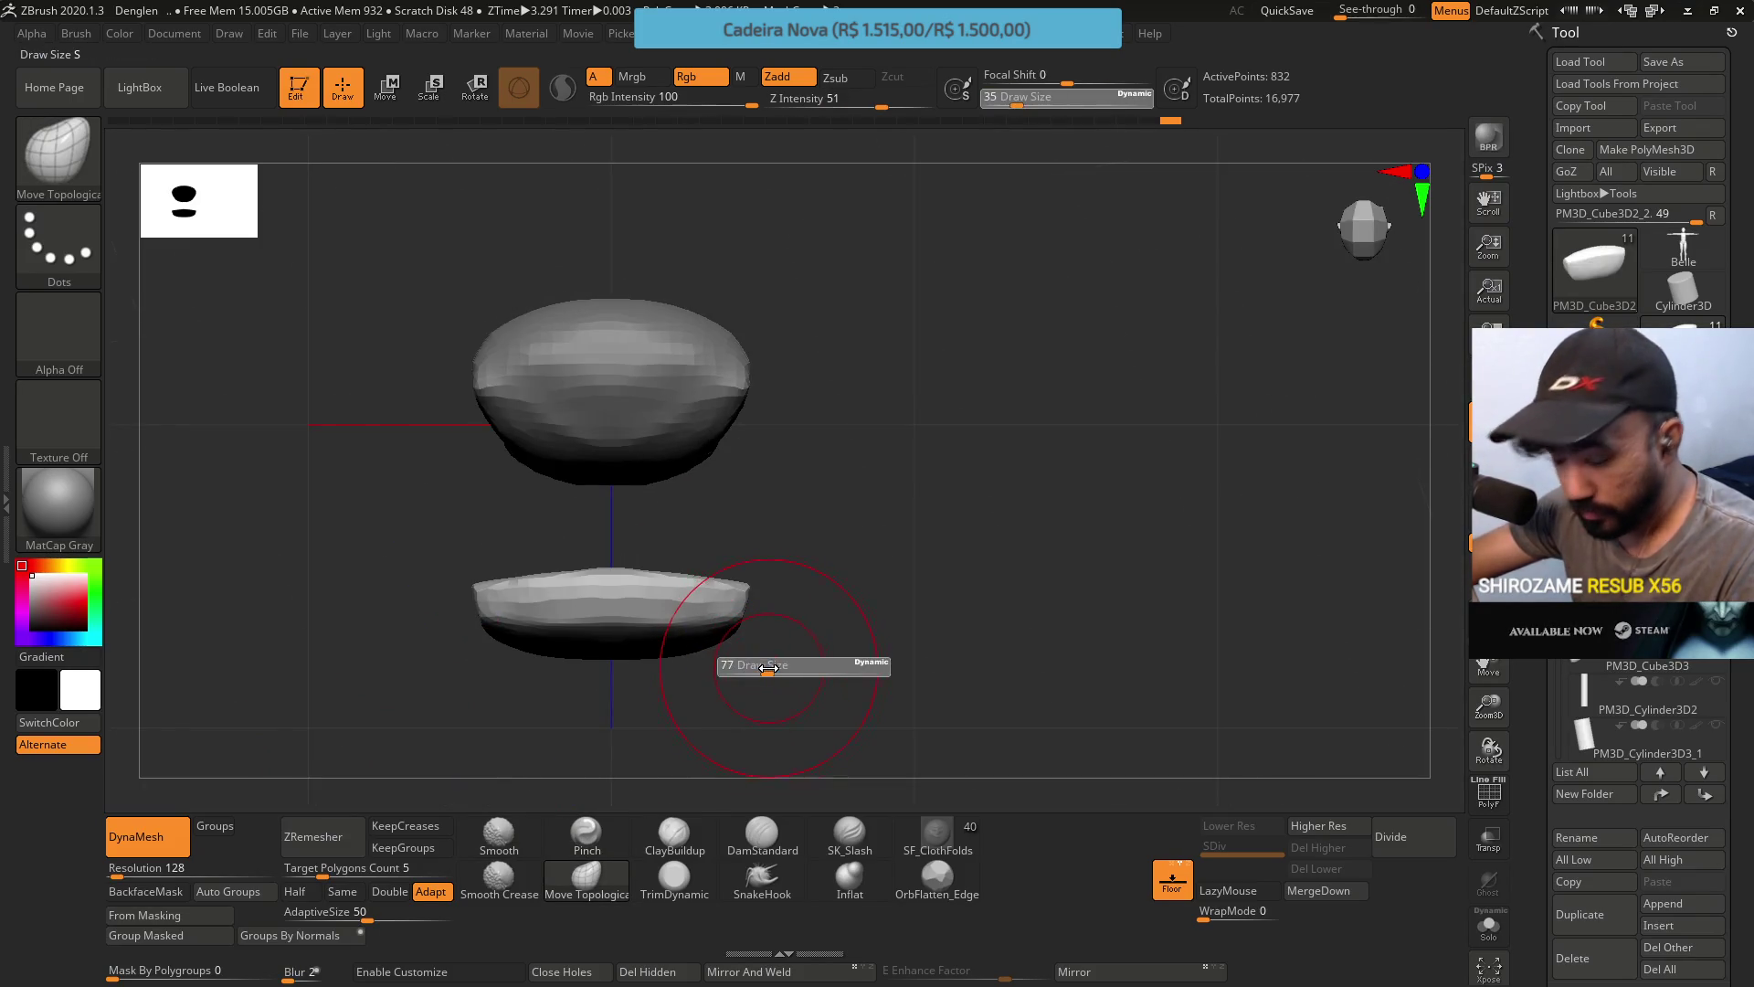
mouse_move(776, 630)
right_down()
mouse_move(705, 600)
mouse_move(727, 666)
right_up()
Bring Draw Size from 128 down to 90 and select TrimDynamic at Z Intensity 43.
key(s)
drag(755, 669, 766, 669)
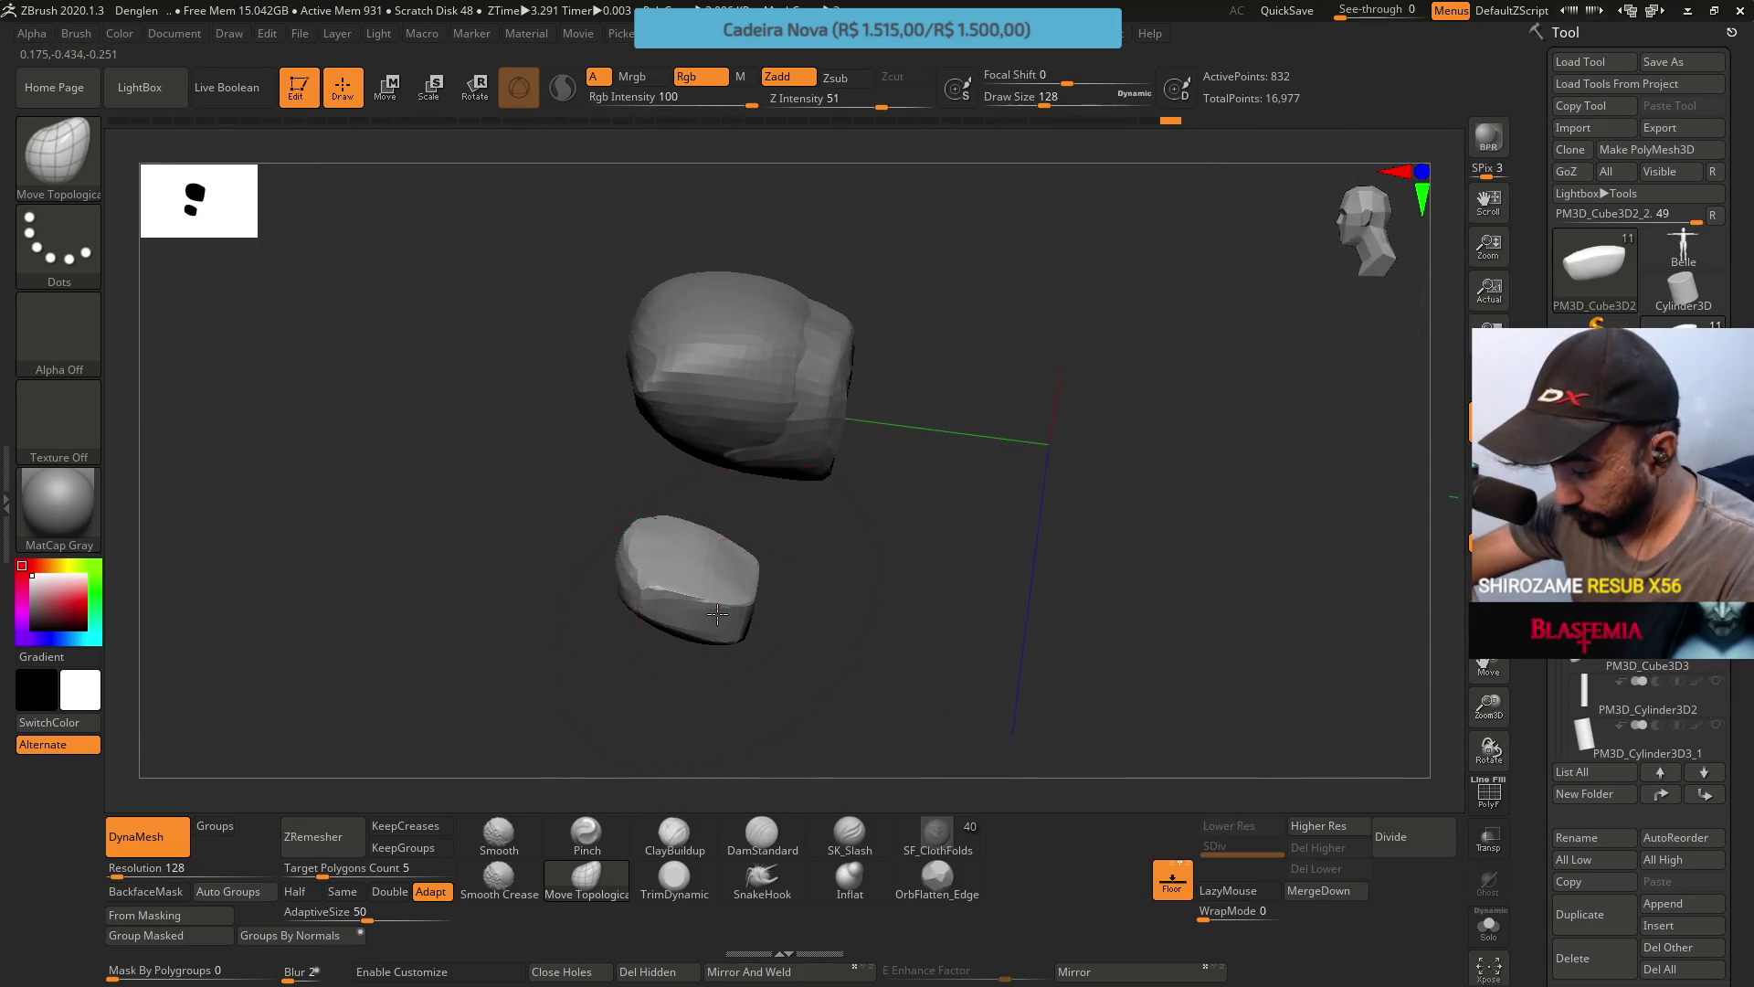
mouse_move(720, 610)
right_down()
mouse_move(718, 513)
mouse_move(631, 551)
right_up()
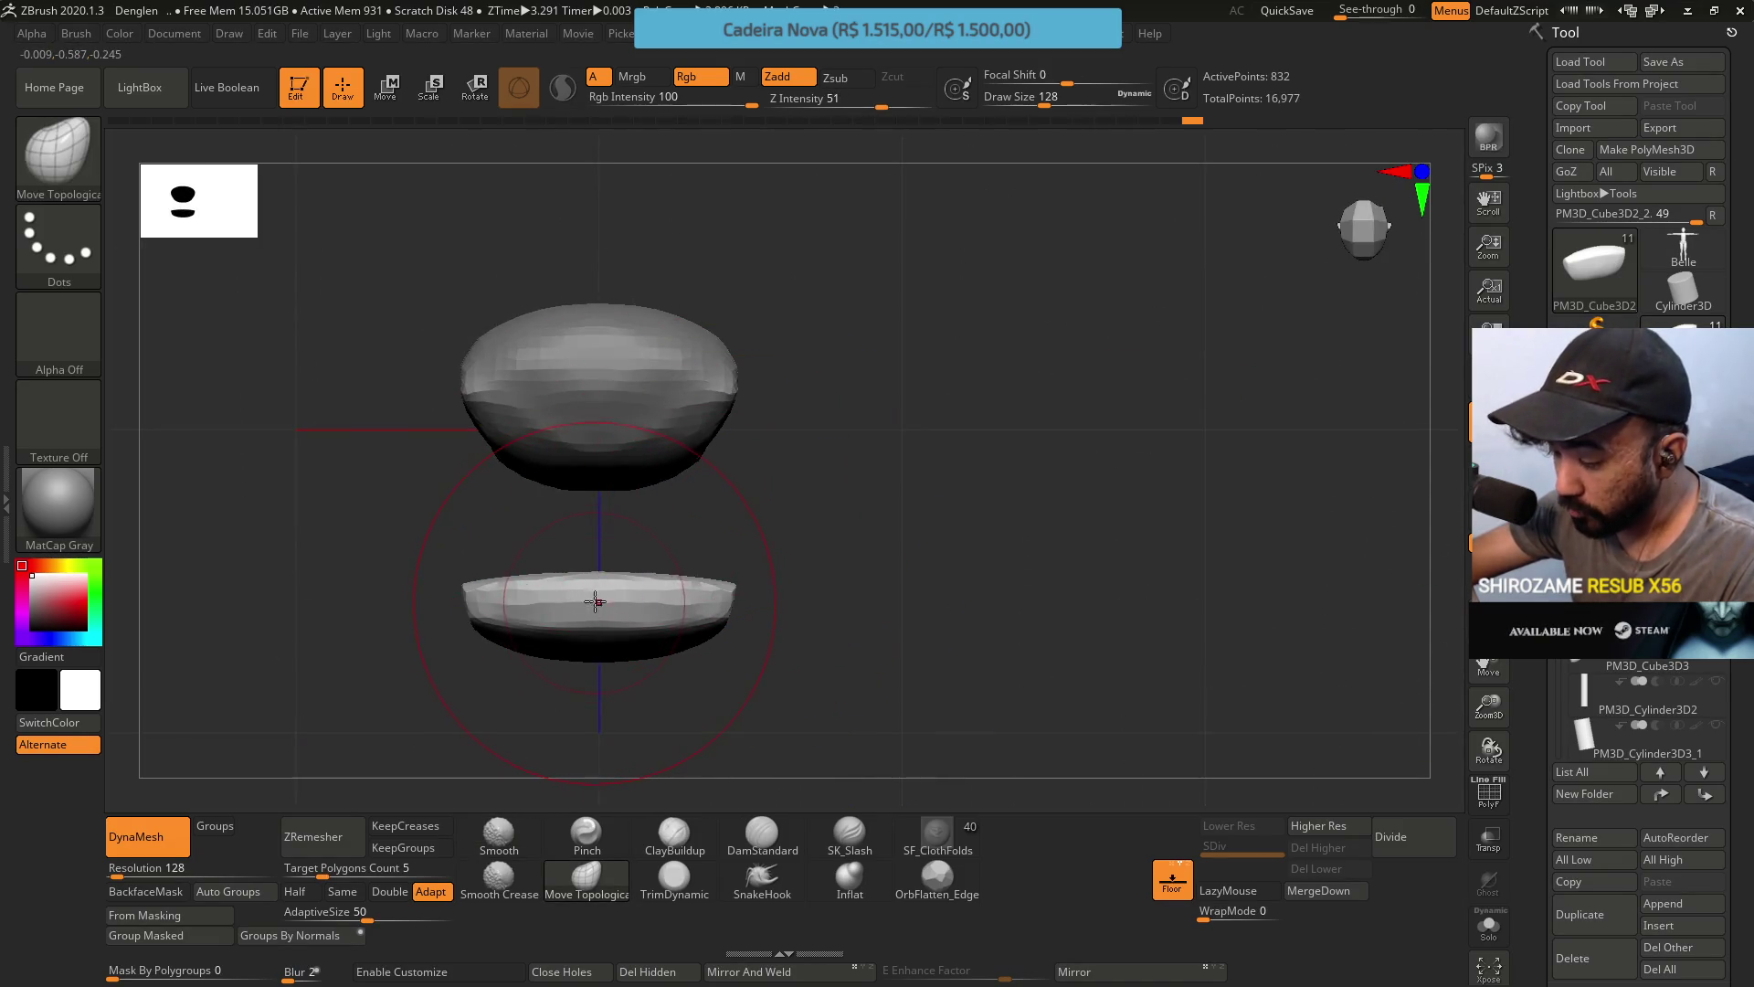
key(s)
drag(595, 601, 600, 597)
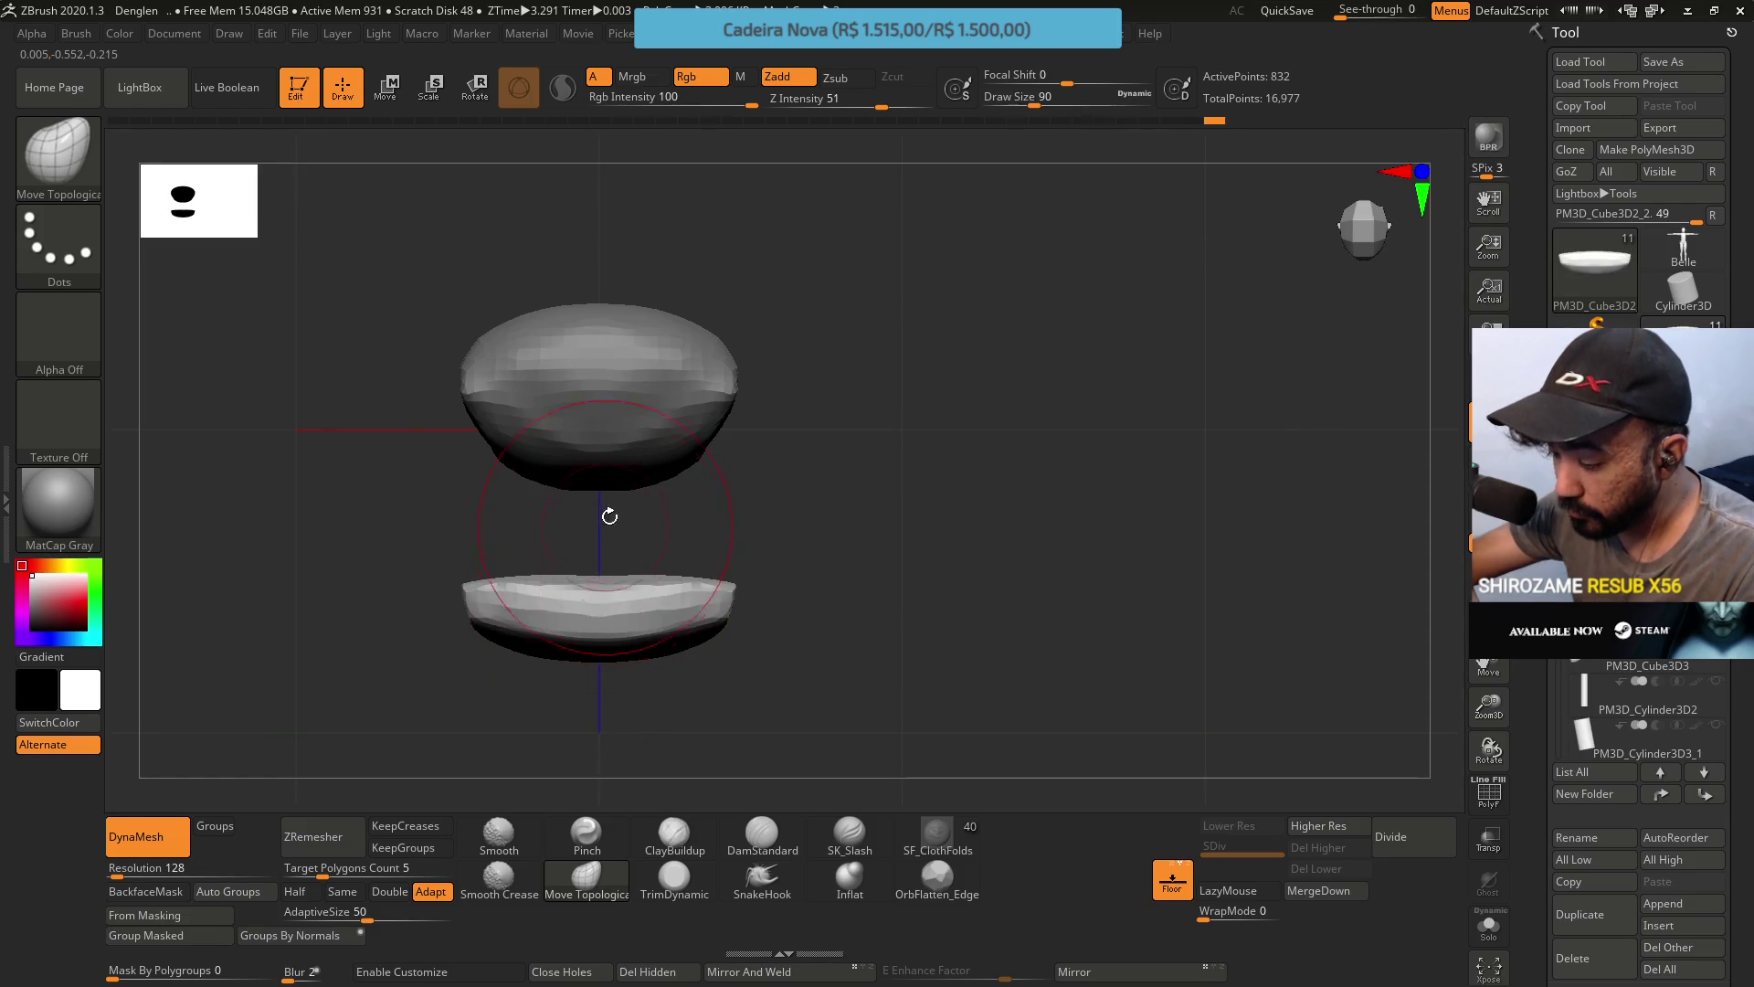
mouse_move(661, 656)
right_down()
mouse_move(595, 360)
mouse_move(639, 423)
mouse_move(639, 490)
mouse_move(593, 667)
mouse_move(583, 636)
right_up()
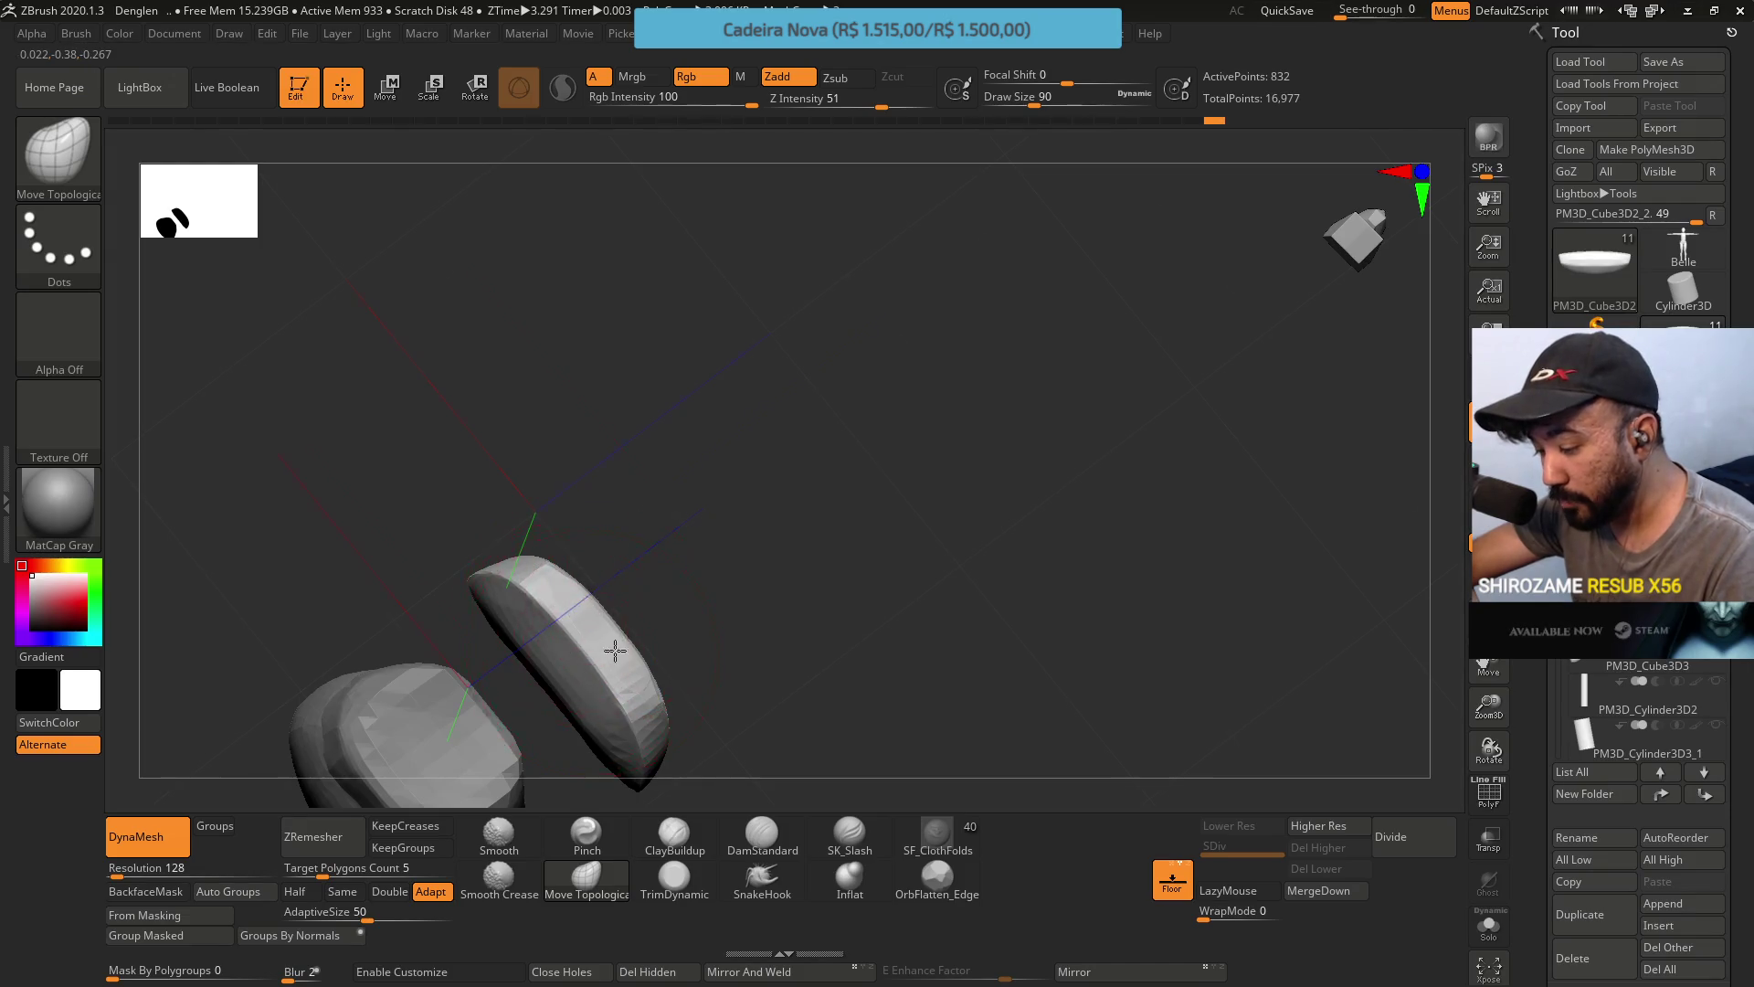
mouse_move(615, 649)
right_down()
mouse_move(638, 764)
mouse_move(558, 657)
mouse_move(539, 393)
mouse_move(526, 630)
right_up()
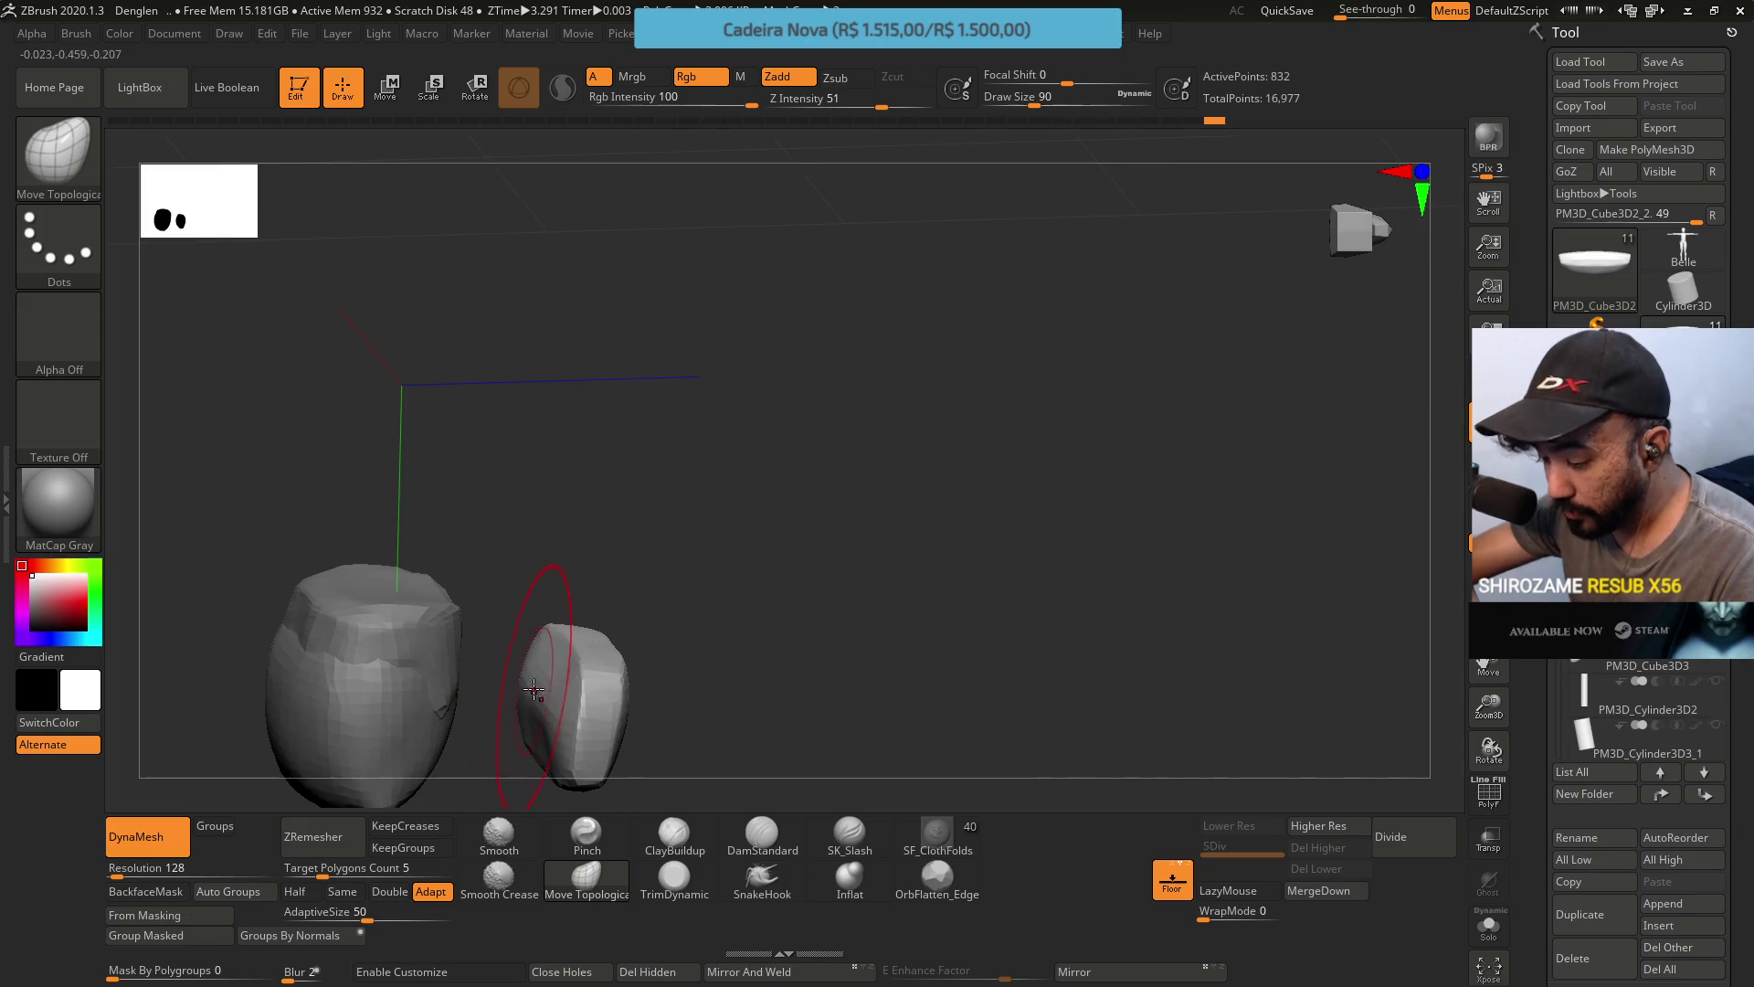
click(676, 881)
right_drag(631, 786, 488, 640)
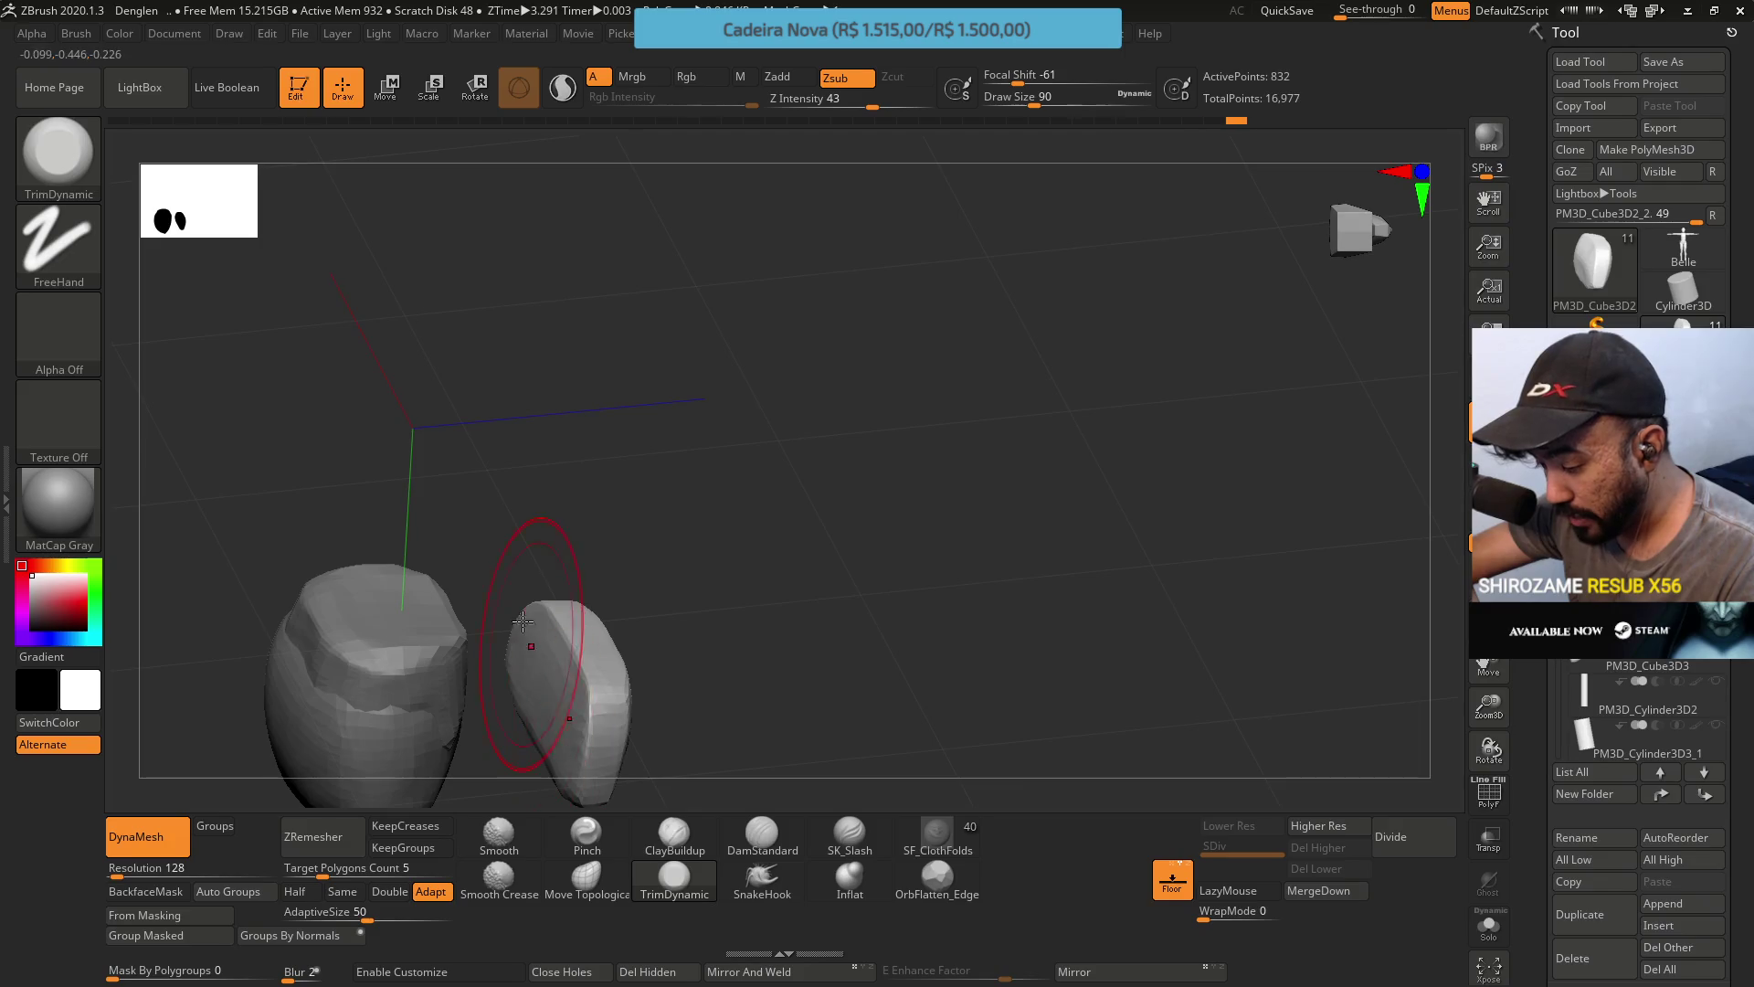
Reselect the trimming brush and frame both meshes, then the side piece, with F.
mouse_move(523, 621)
right_down()
mouse_move(484, 653)
mouse_move(564, 525)
mouse_move(619, 556)
mouse_move(572, 552)
mouse_move(666, 607)
mouse_move(563, 642)
mouse_move(564, 560)
right_up()
key(ctrl)
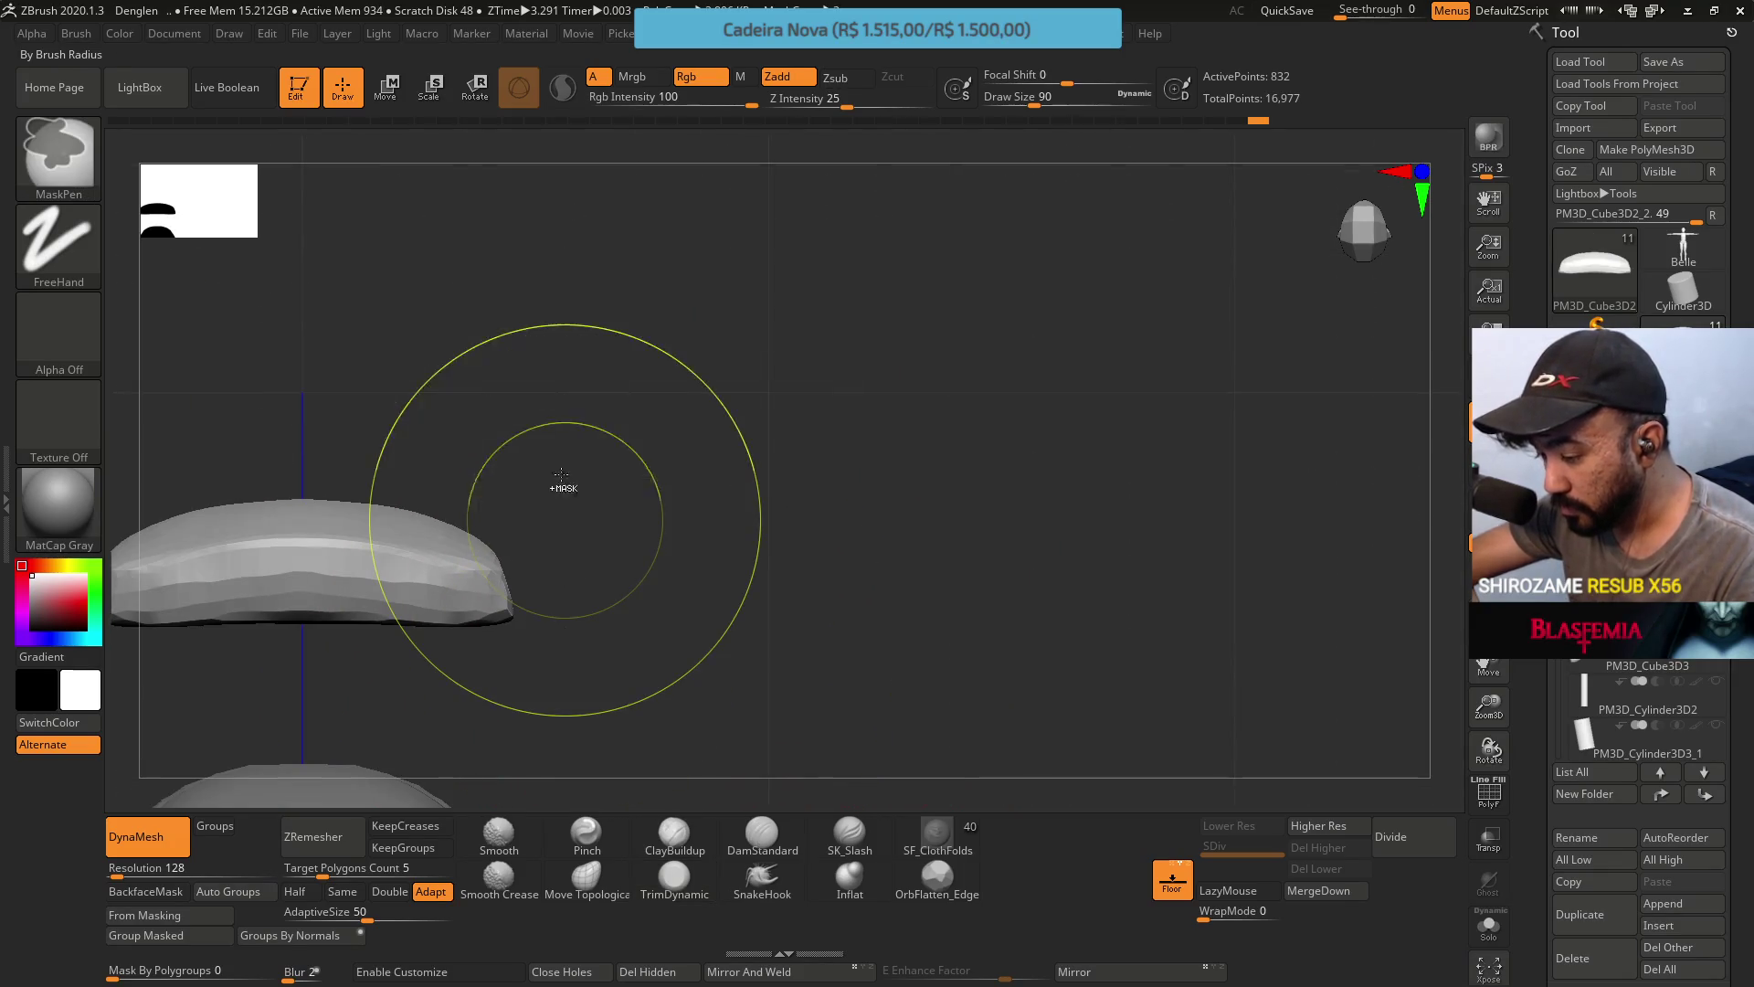
right_drag(567, 639, 536, 469)
click(588, 415)
mouse_move(552, 607)
right_down()
mouse_move(614, 457)
mouse_move(592, 532)
right_up()
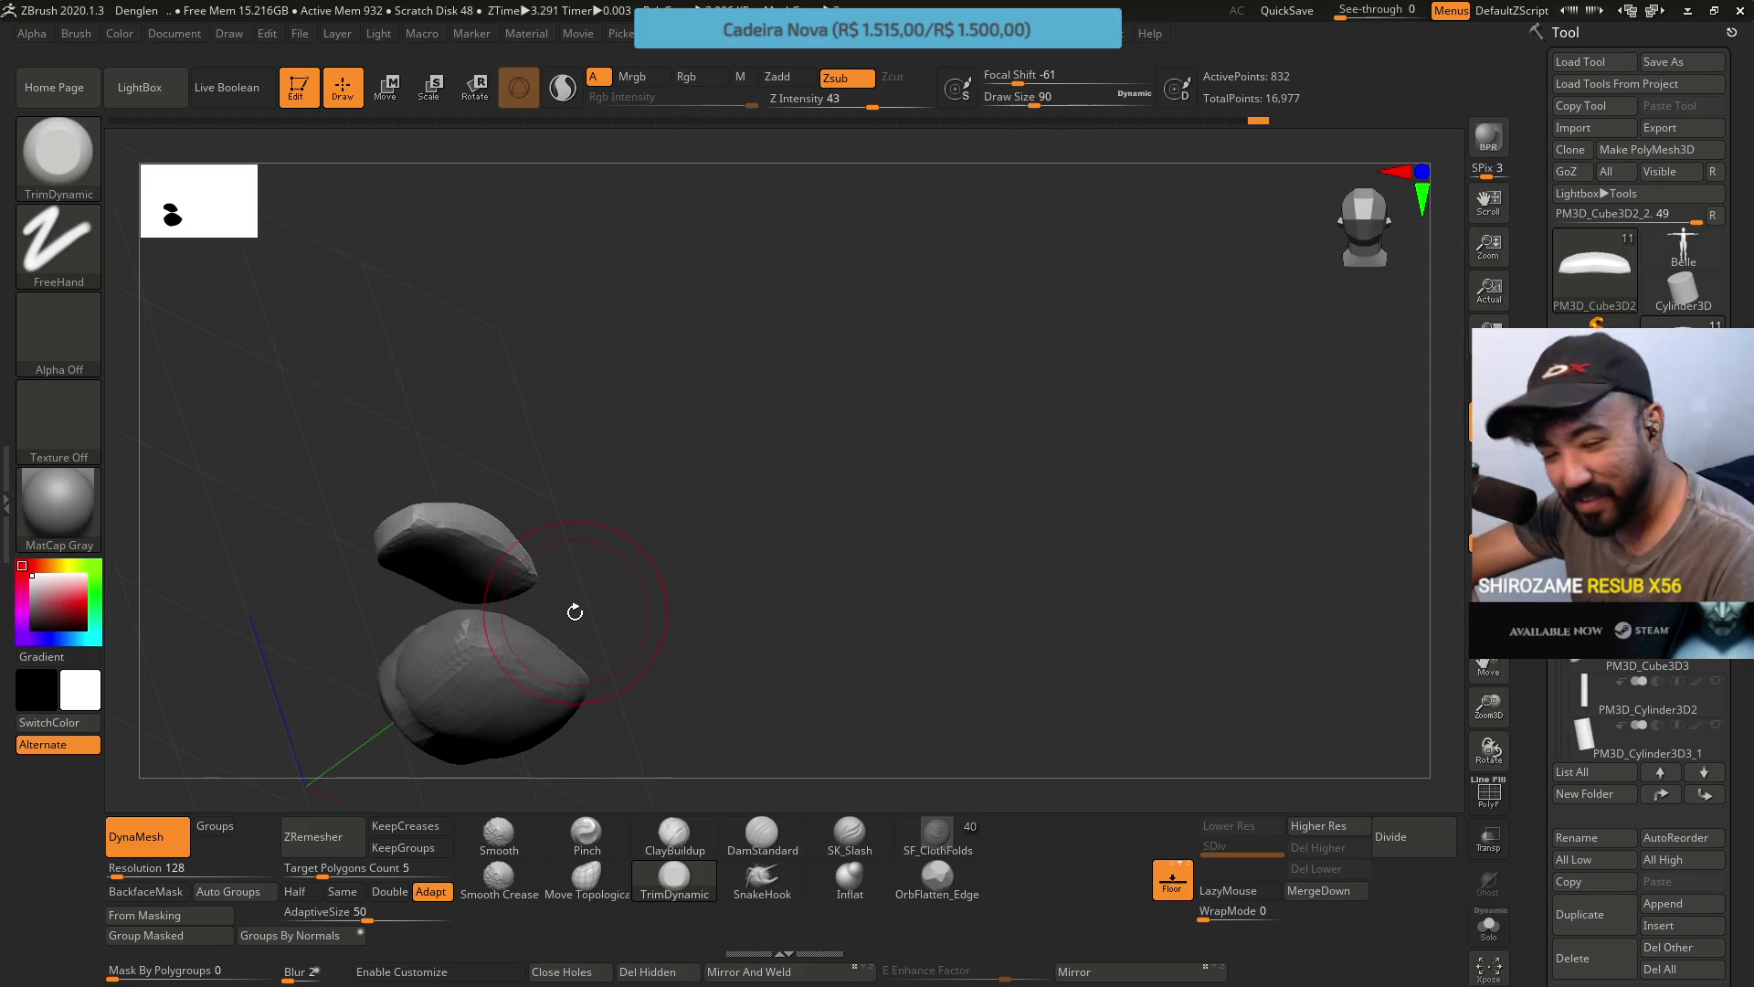
right_drag(582, 642, 647, 637)
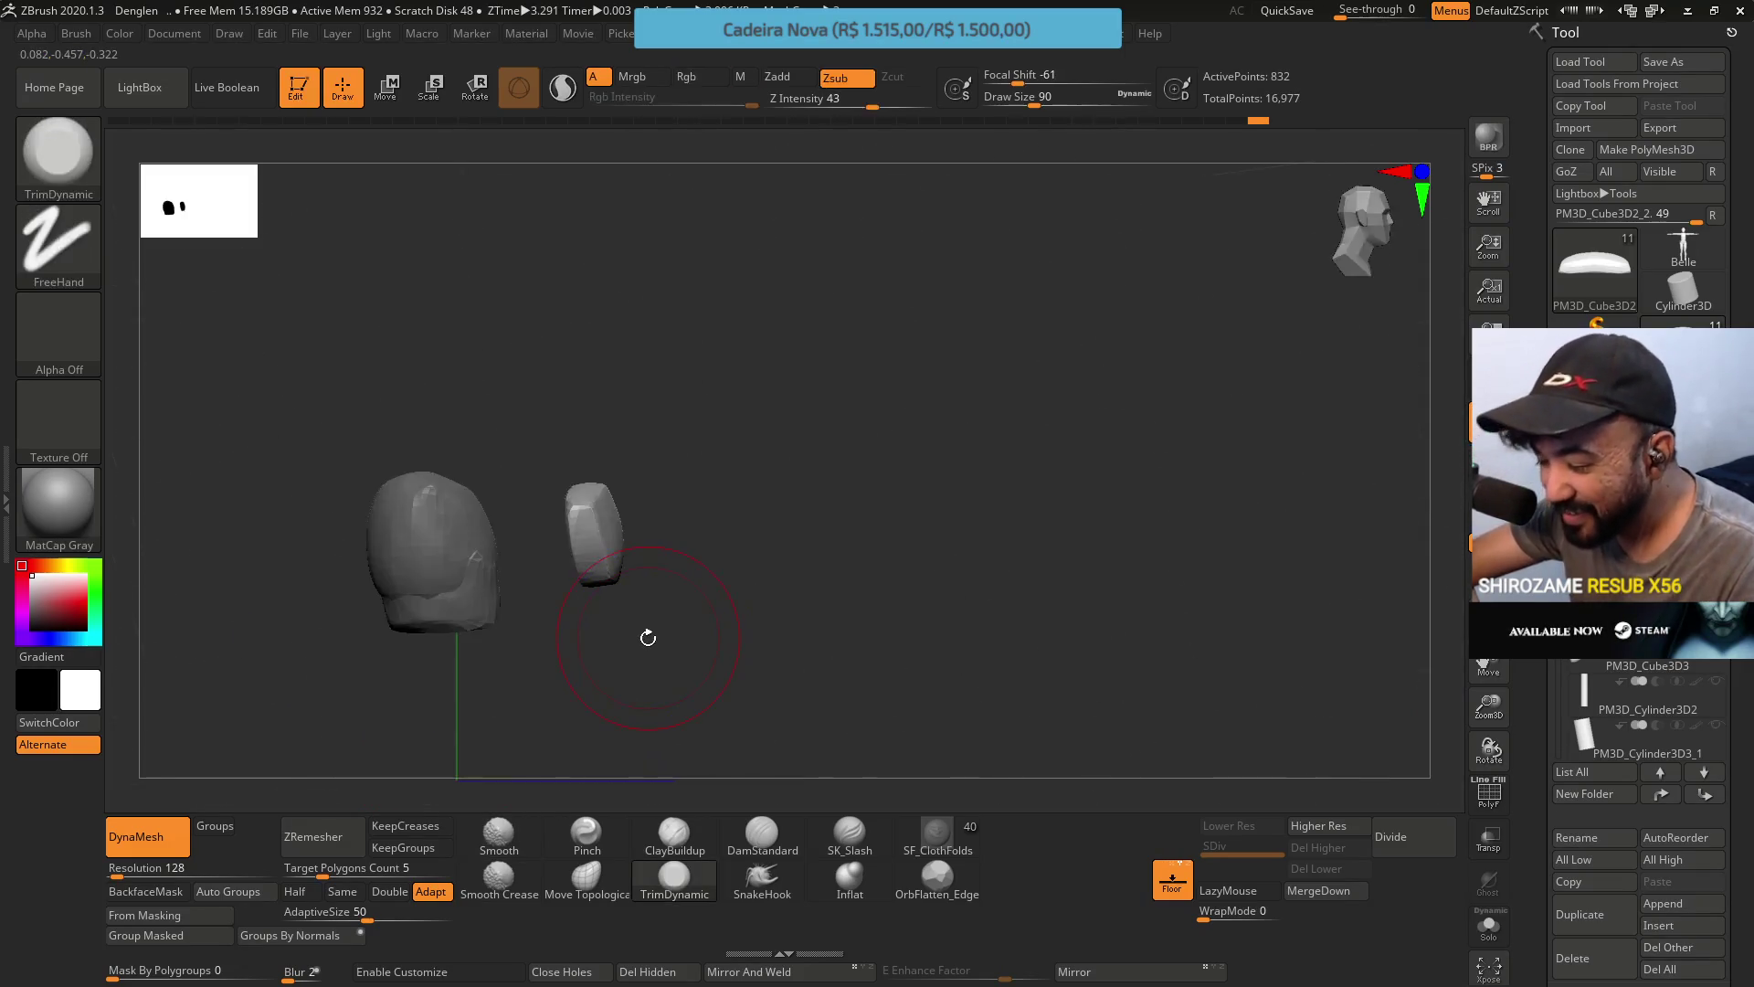
right_drag(607, 434, 607, 509)
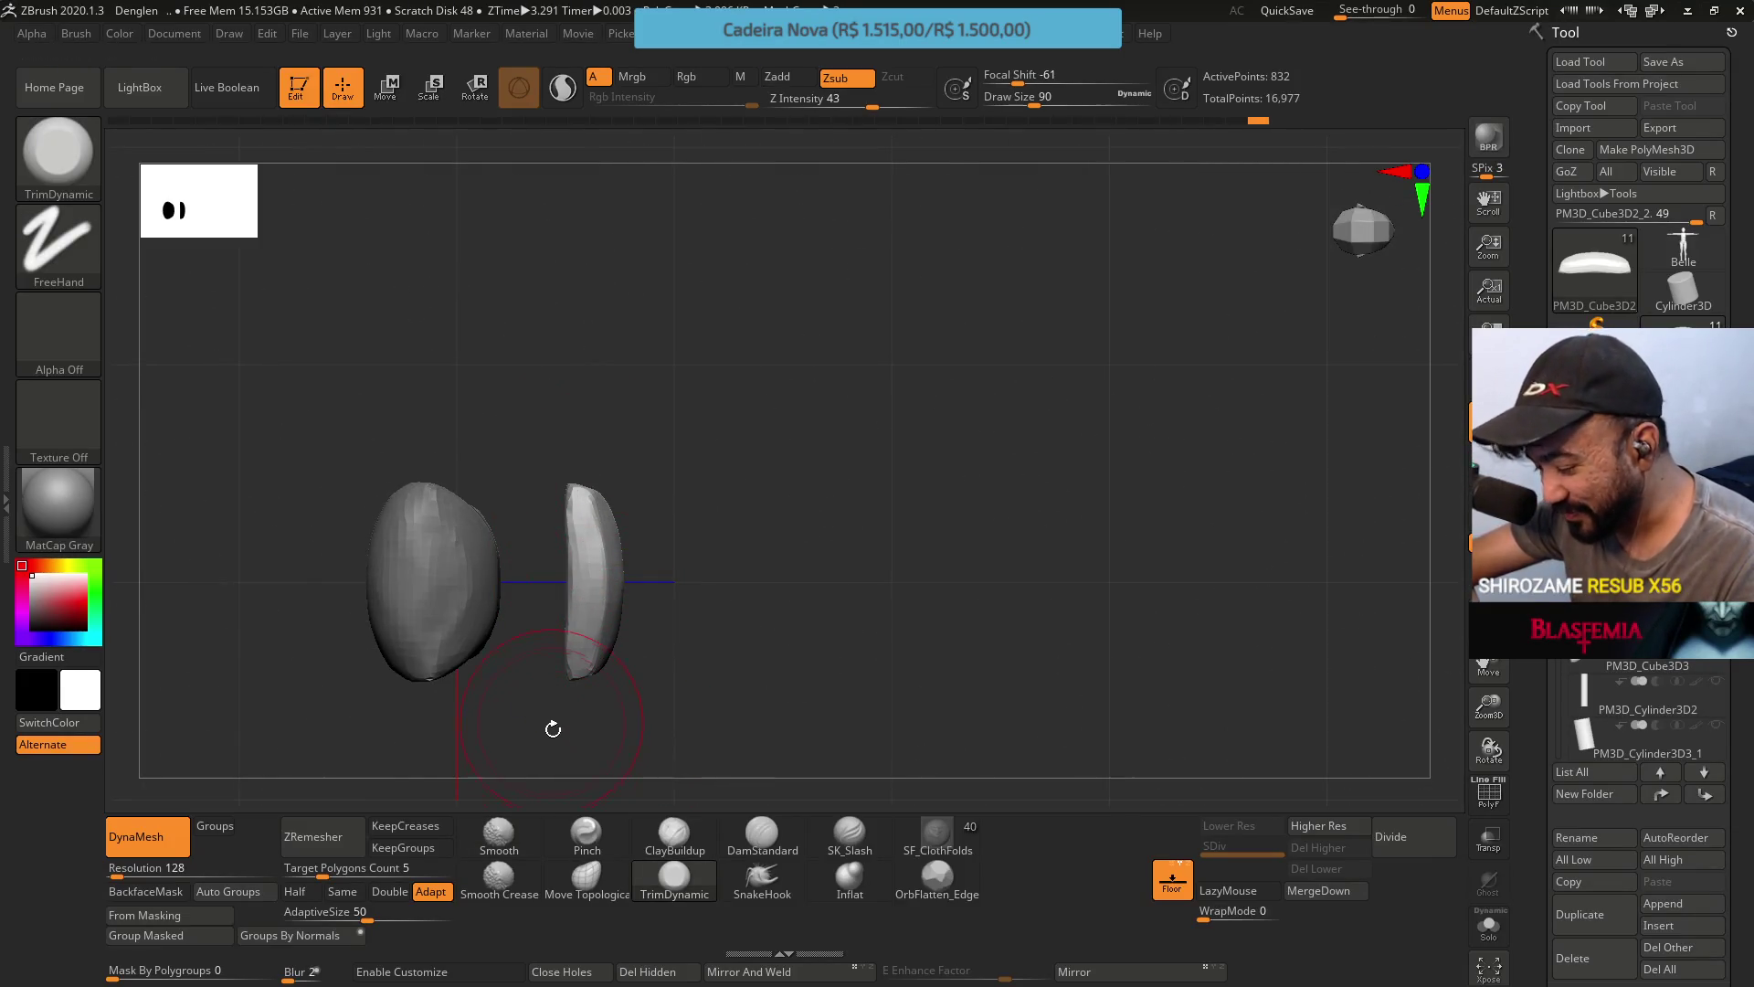
mouse_move(606, 509)
right_down()
mouse_move(548, 548)
mouse_move(556, 610)
right_up()
mouse_move(568, 545)
alt+right_down()
mouse_move(626, 722)
mouse_move(581, 544)
alt+right_up()
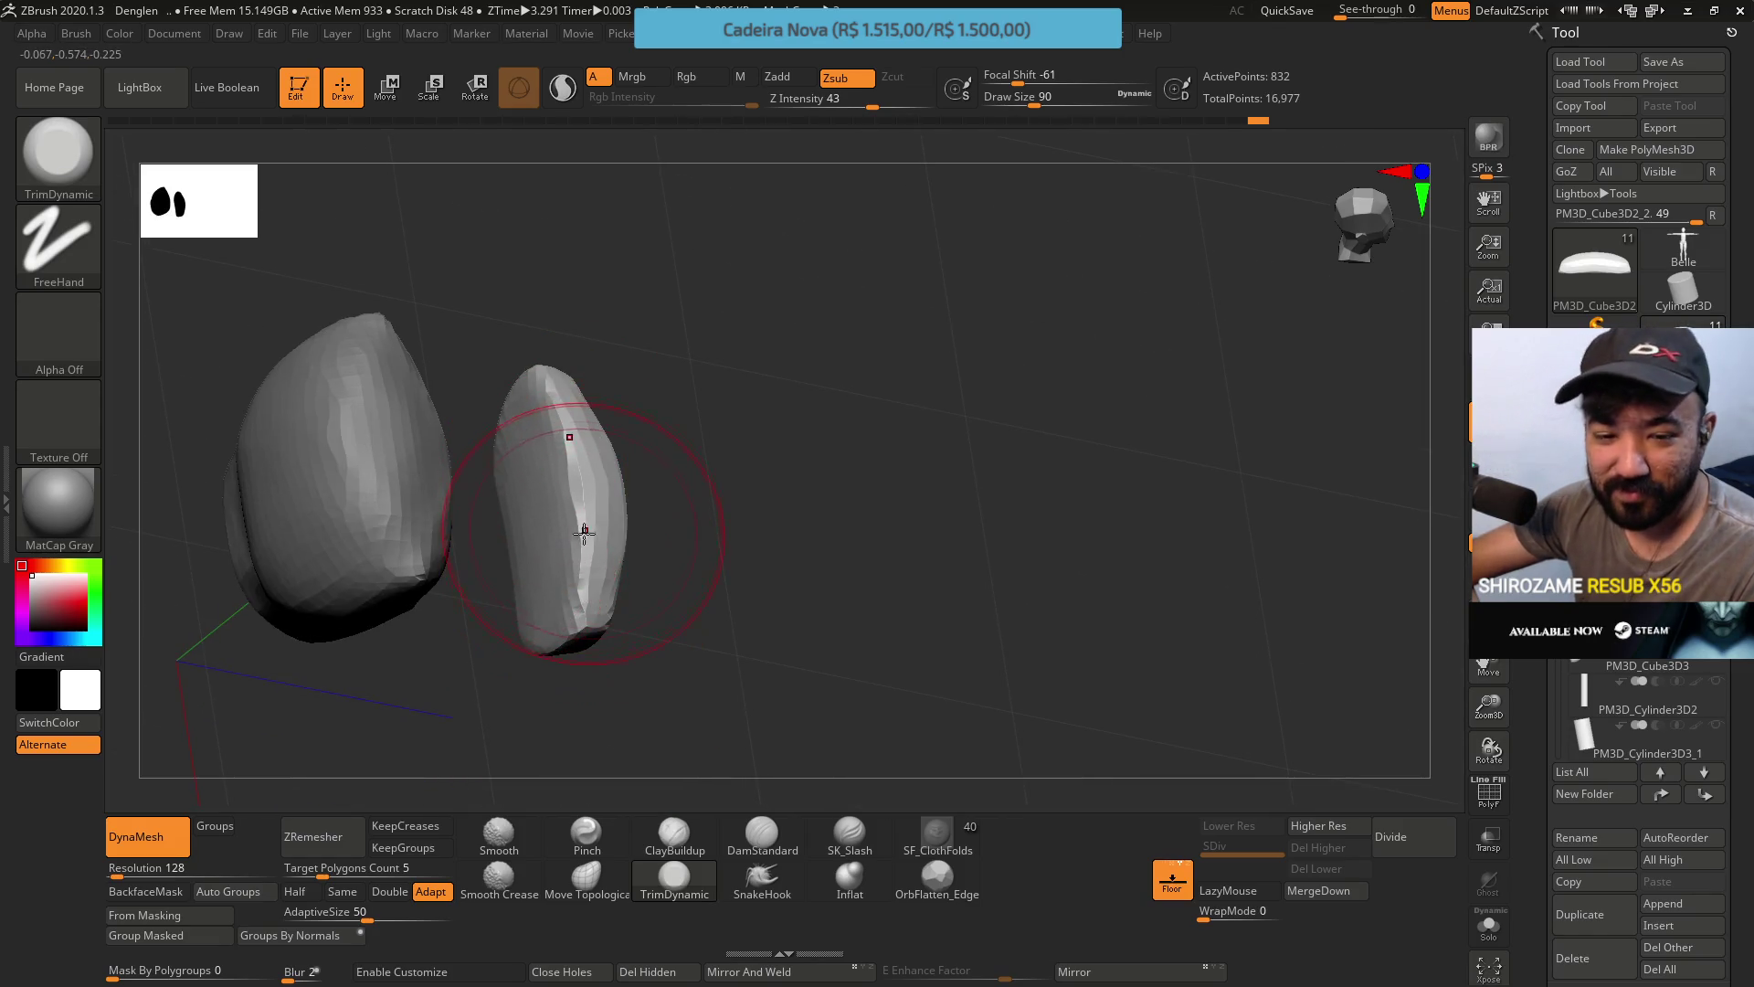
drag(583, 564, 497, 571)
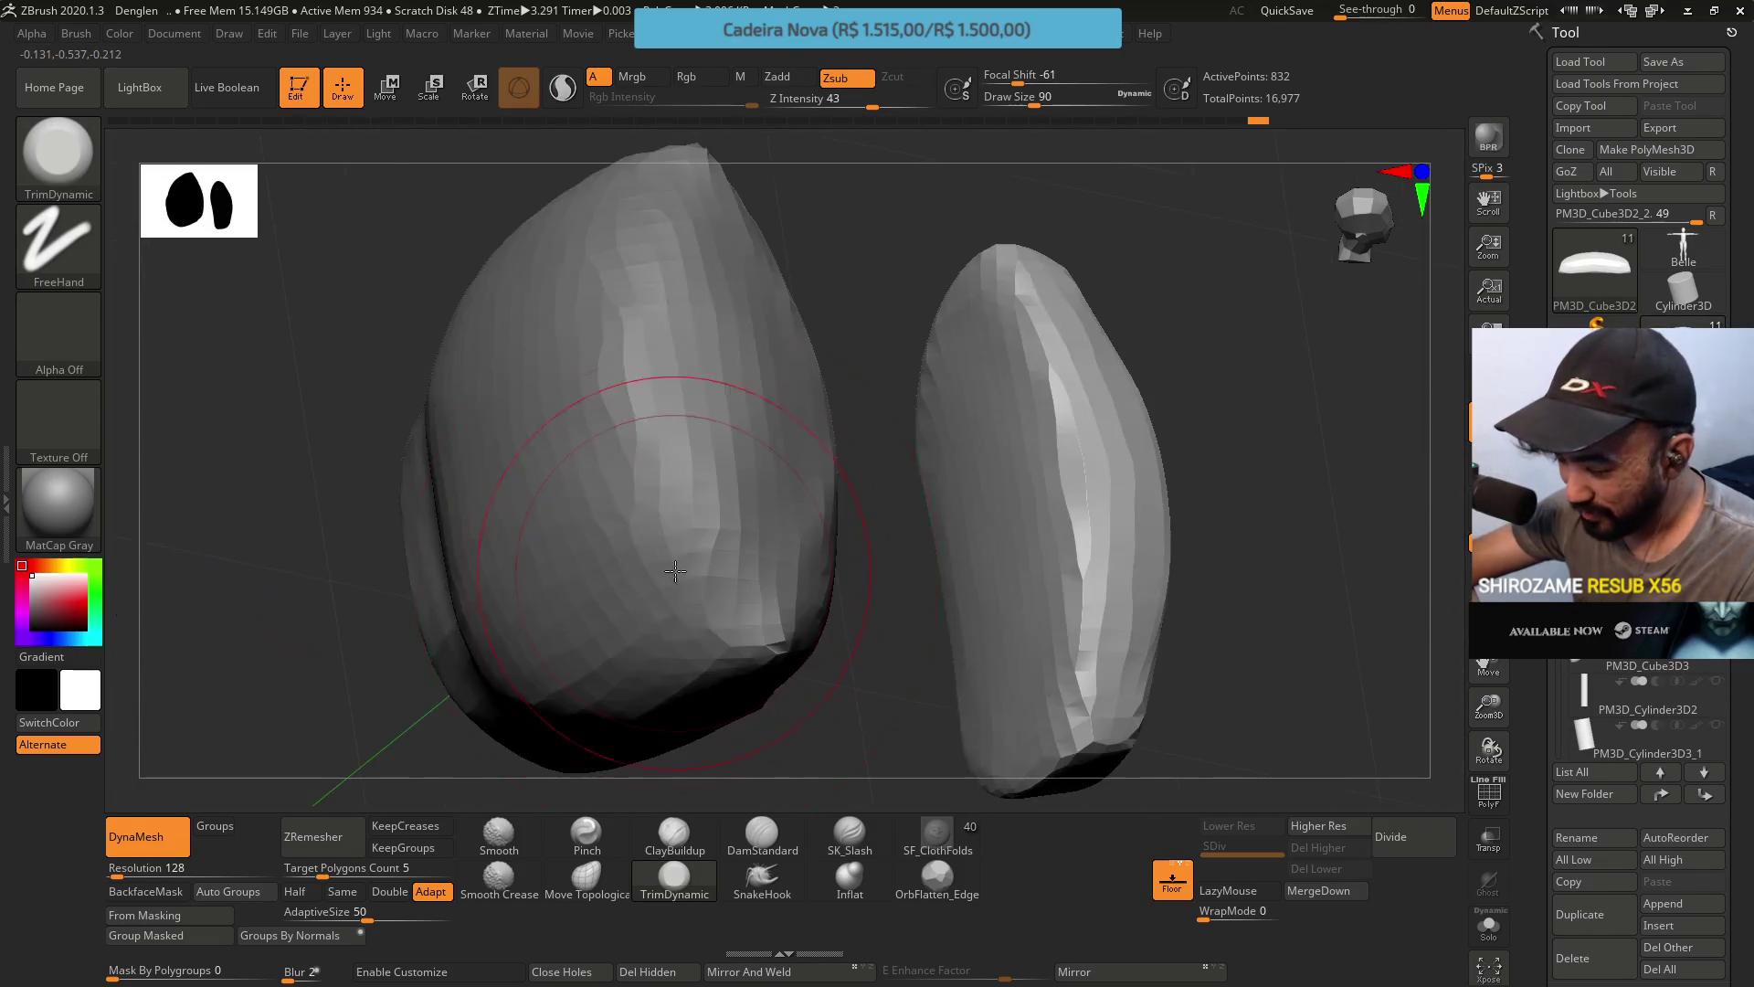
key(f)
mouse_move(832, 530)
mouse_down()
mouse_move(585, 393)
mouse_move(606, 451)
mouse_up()
key(f)
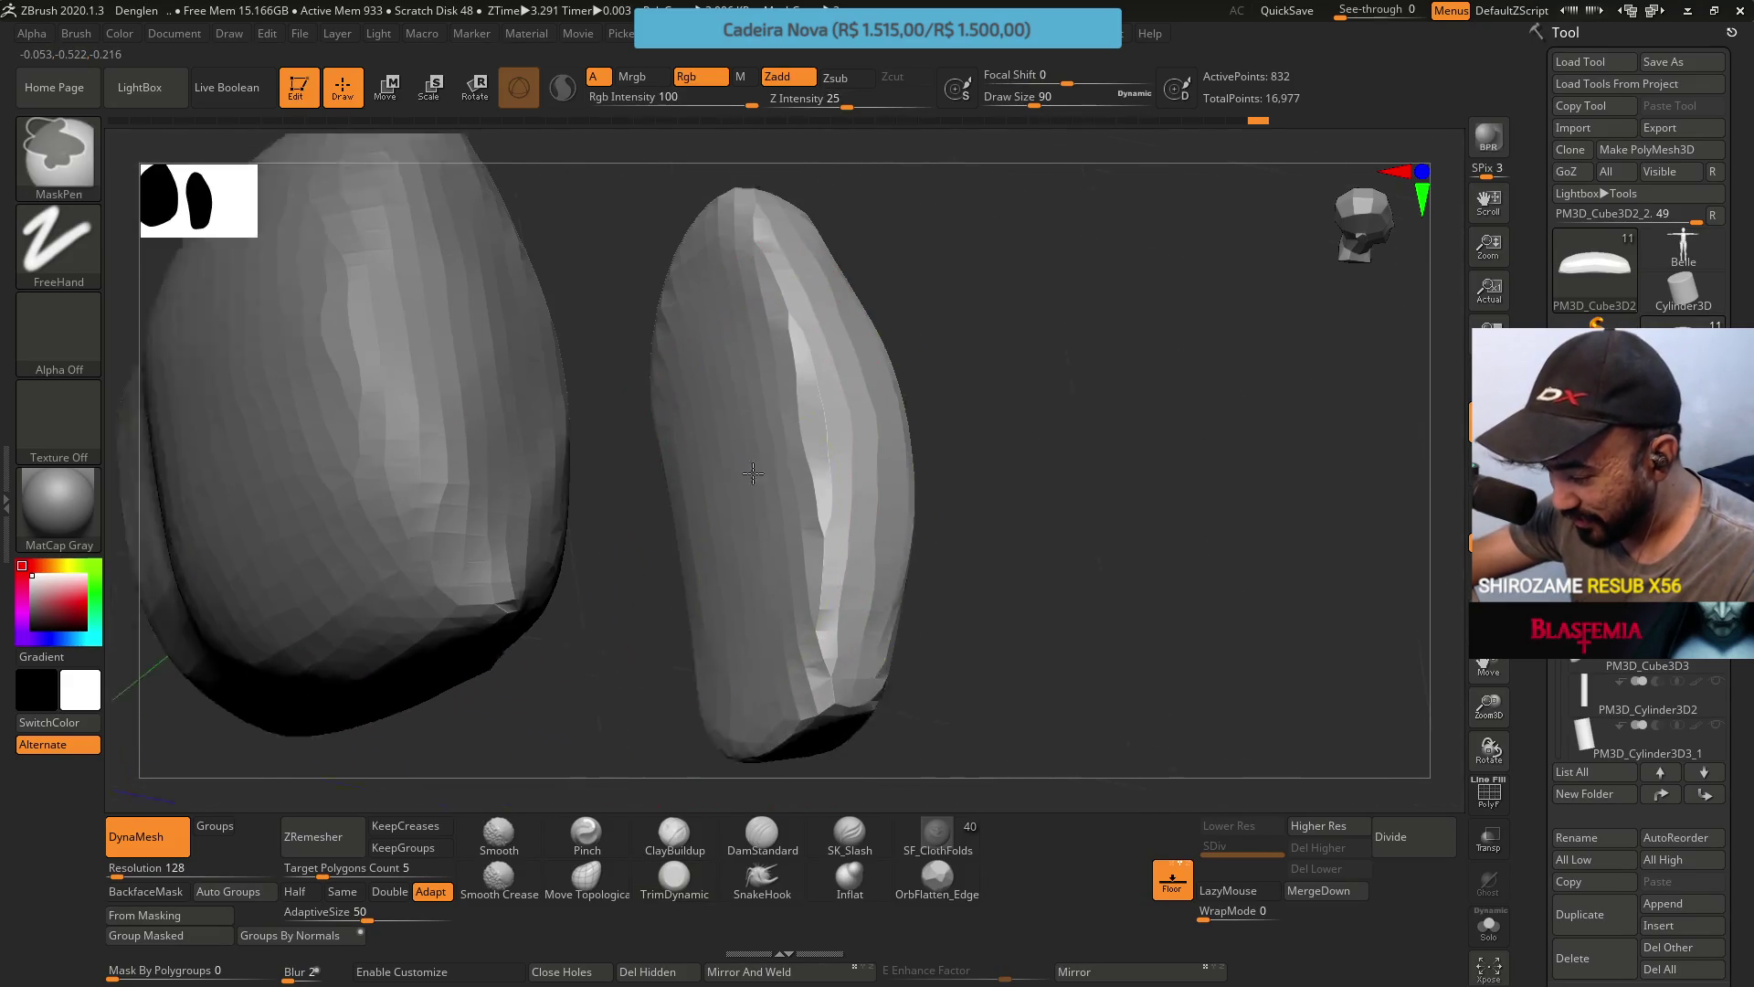
Shrink the brush and push the side piece into a slimmer curve with Move Topological.
key(s)
drag(859, 447, 826, 455)
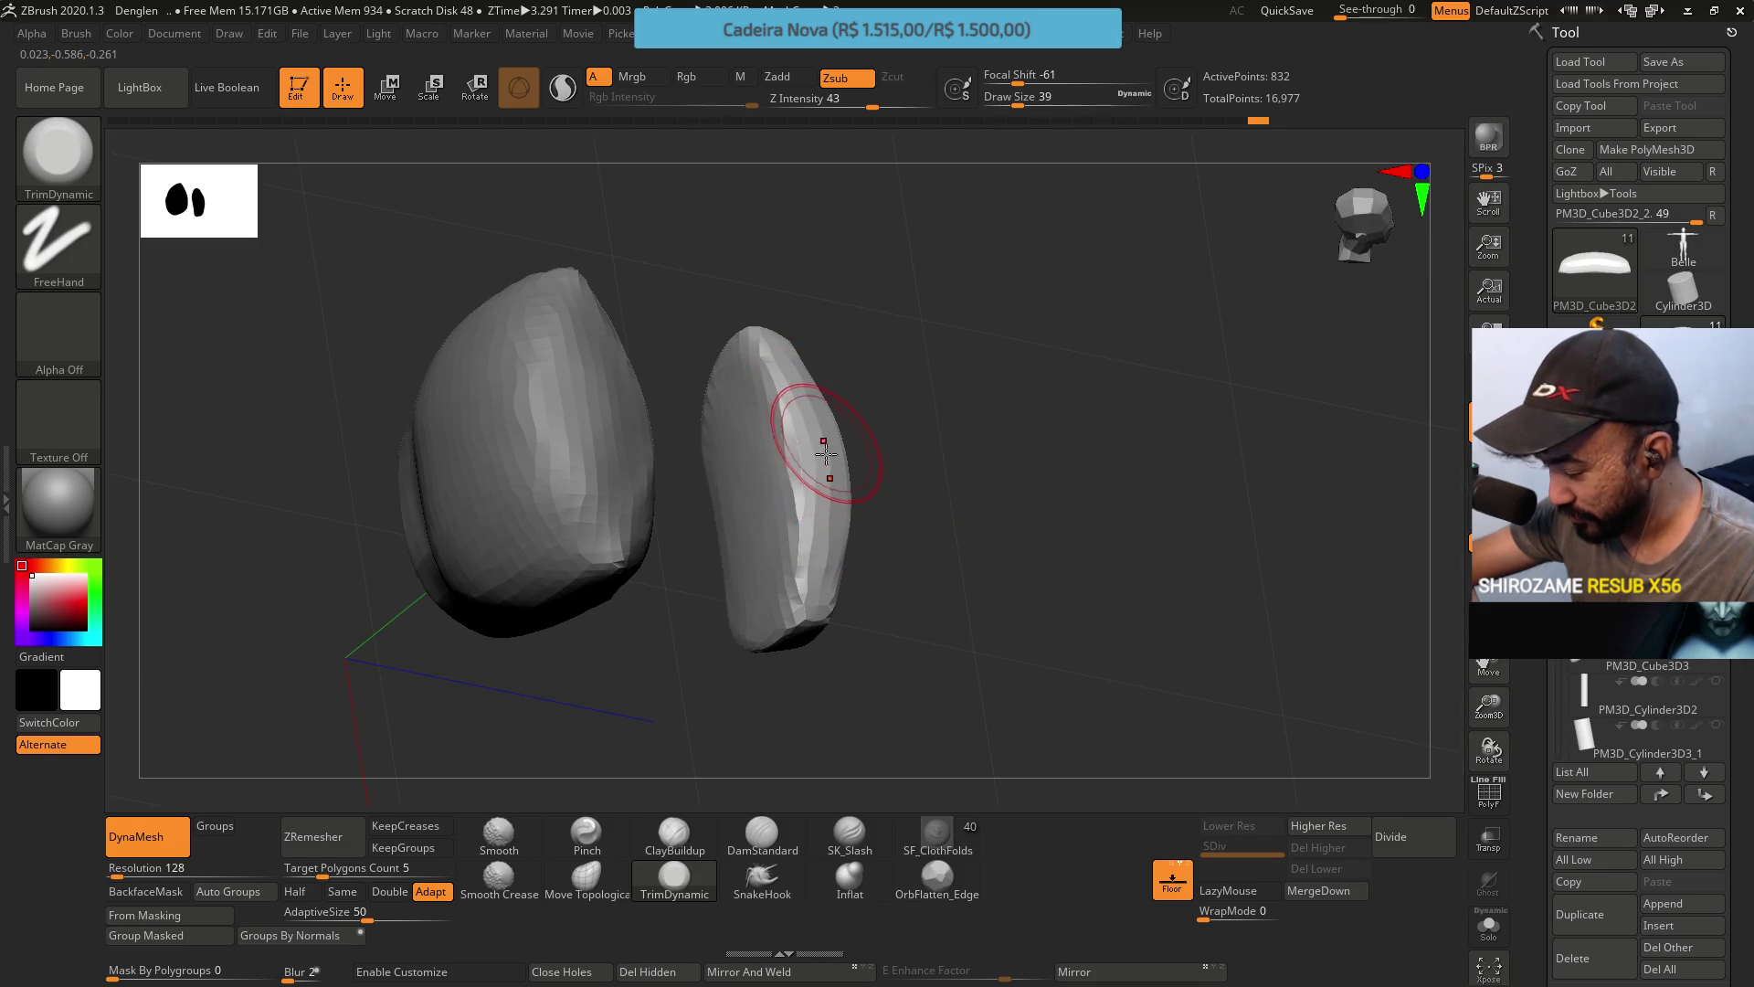
click(615, 900)
drag(722, 402, 743, 533)
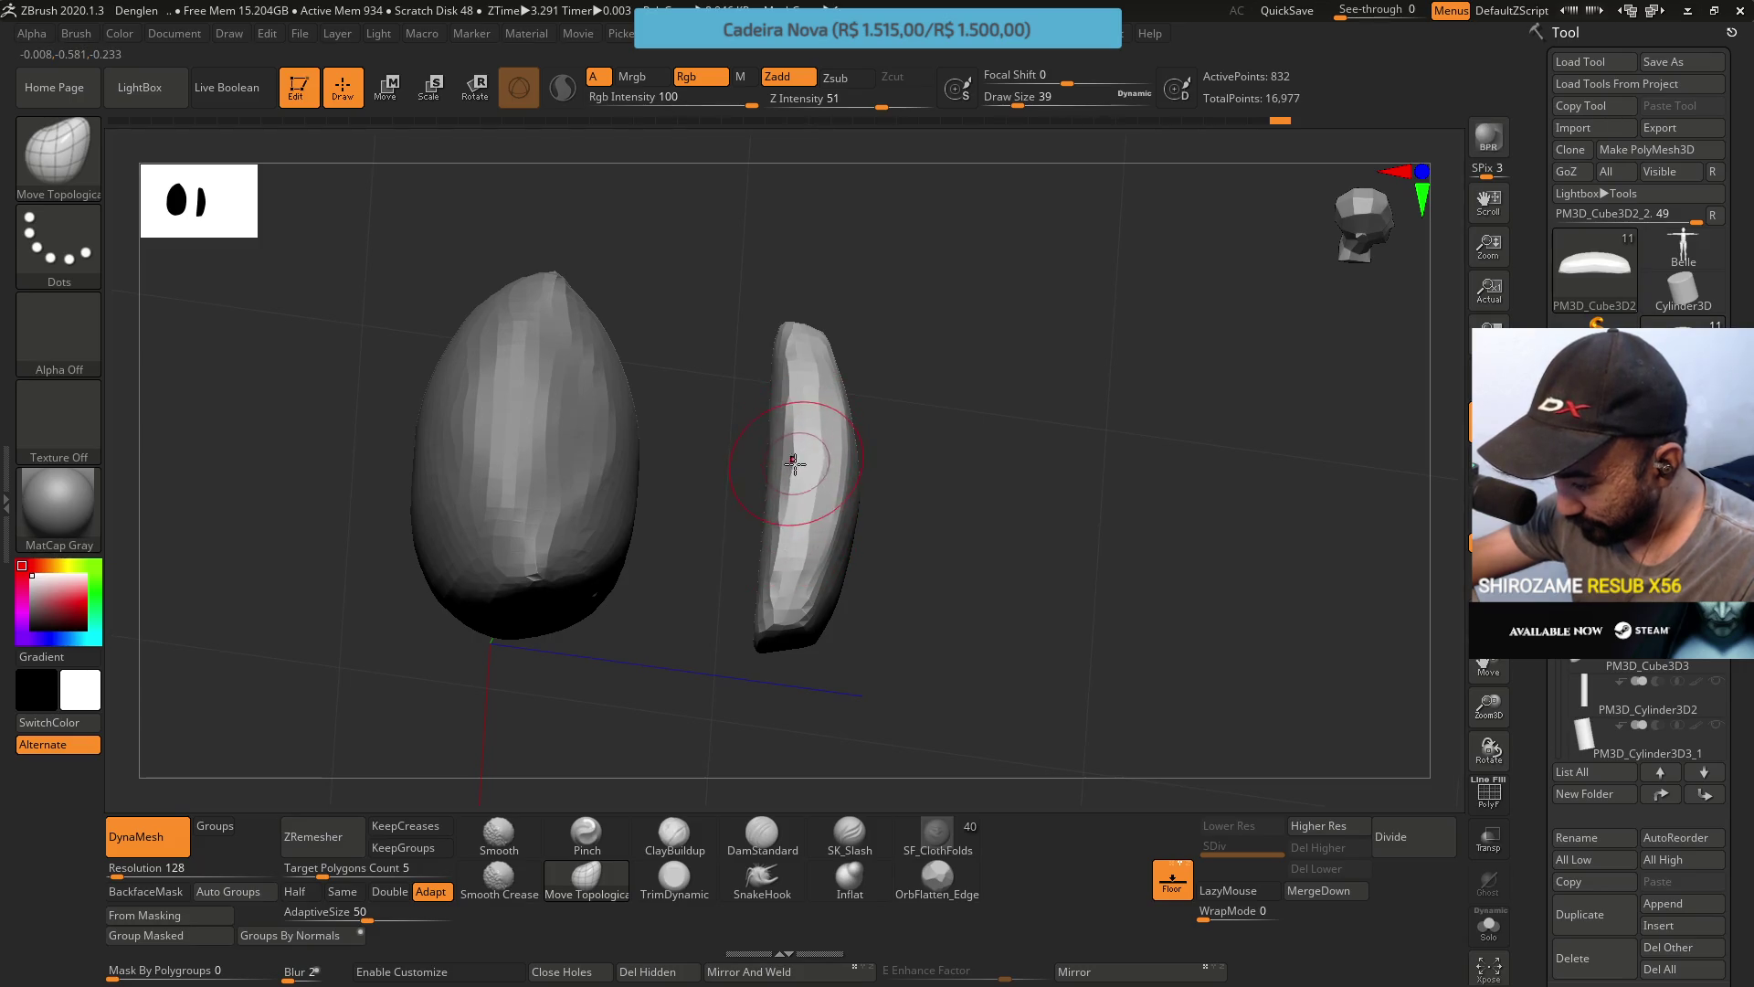
mouse_move(798, 470)
mouse_down()
mouse_move(788, 552)
mouse_move(785, 481)
mouse_move(756, 435)
mouse_move(818, 363)
mouse_move(869, 485)
mouse_move(859, 548)
mouse_up()
Return from TrimDynamic to Move Topological and enlarge it to Draw Size 68.
click(681, 872)
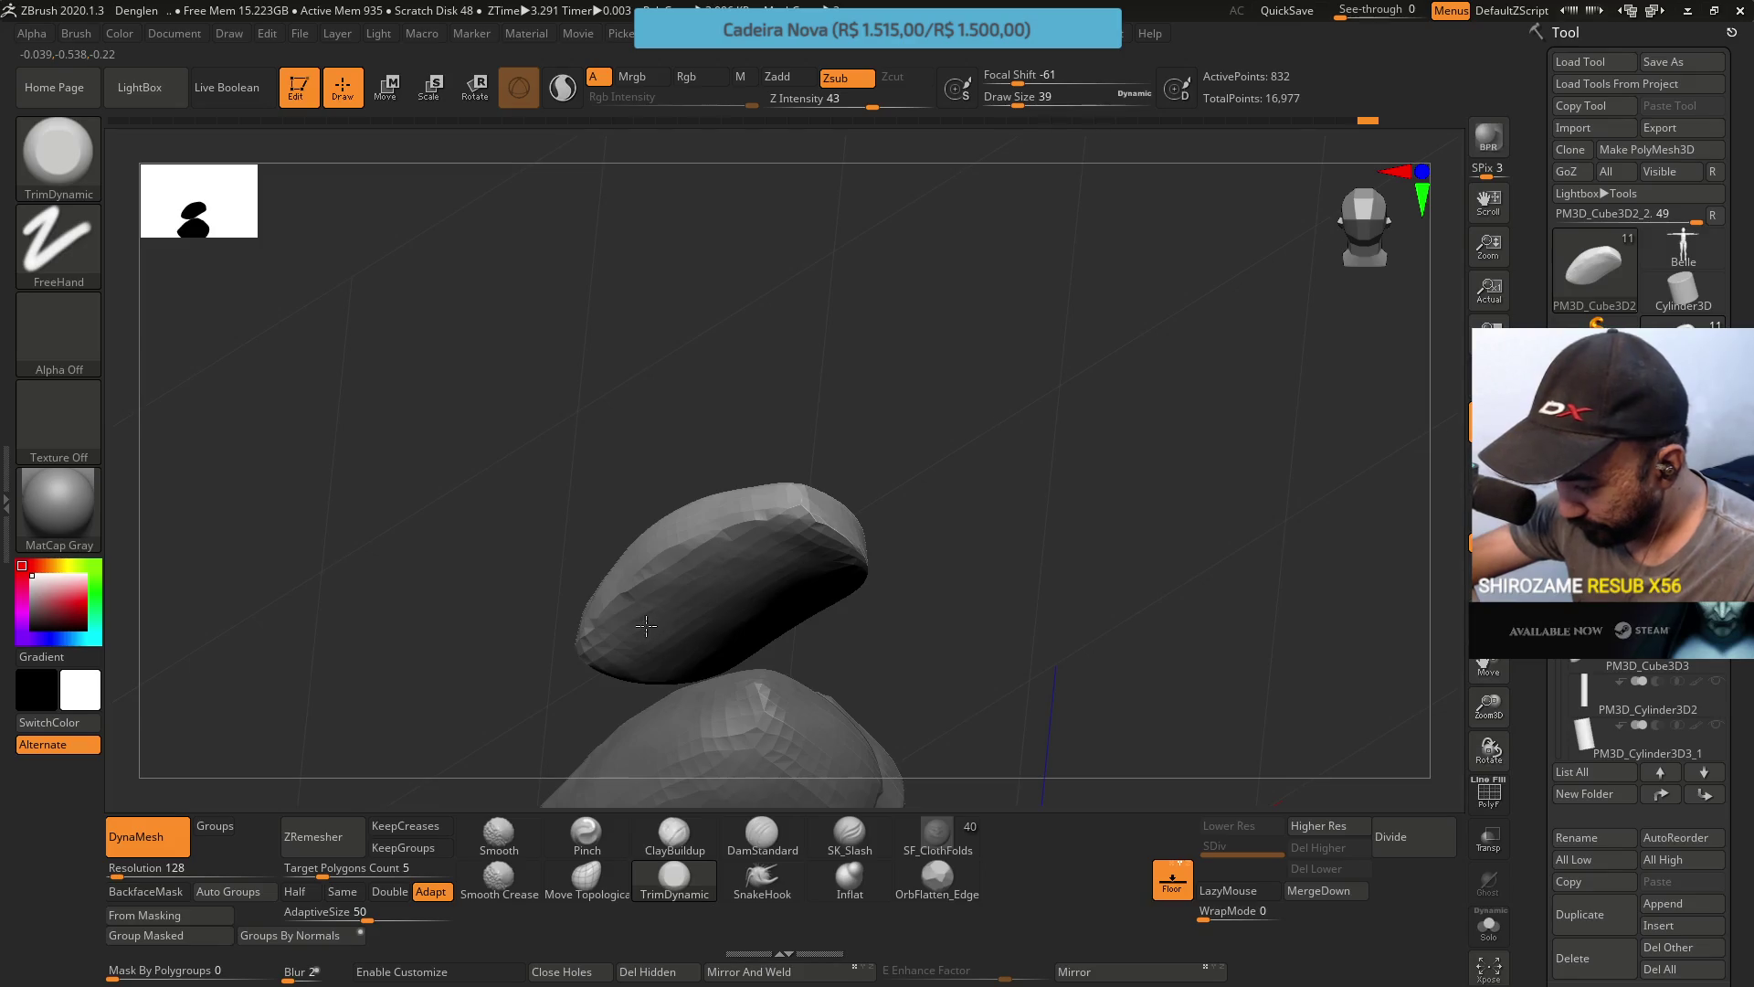
mouse_move(643, 650)
right_down()
mouse_move(756, 462)
mouse_move(813, 554)
right_up()
mouse_move(654, 601)
right_down()
mouse_move(654, 411)
mouse_move(637, 505)
mouse_move(677, 615)
right_up()
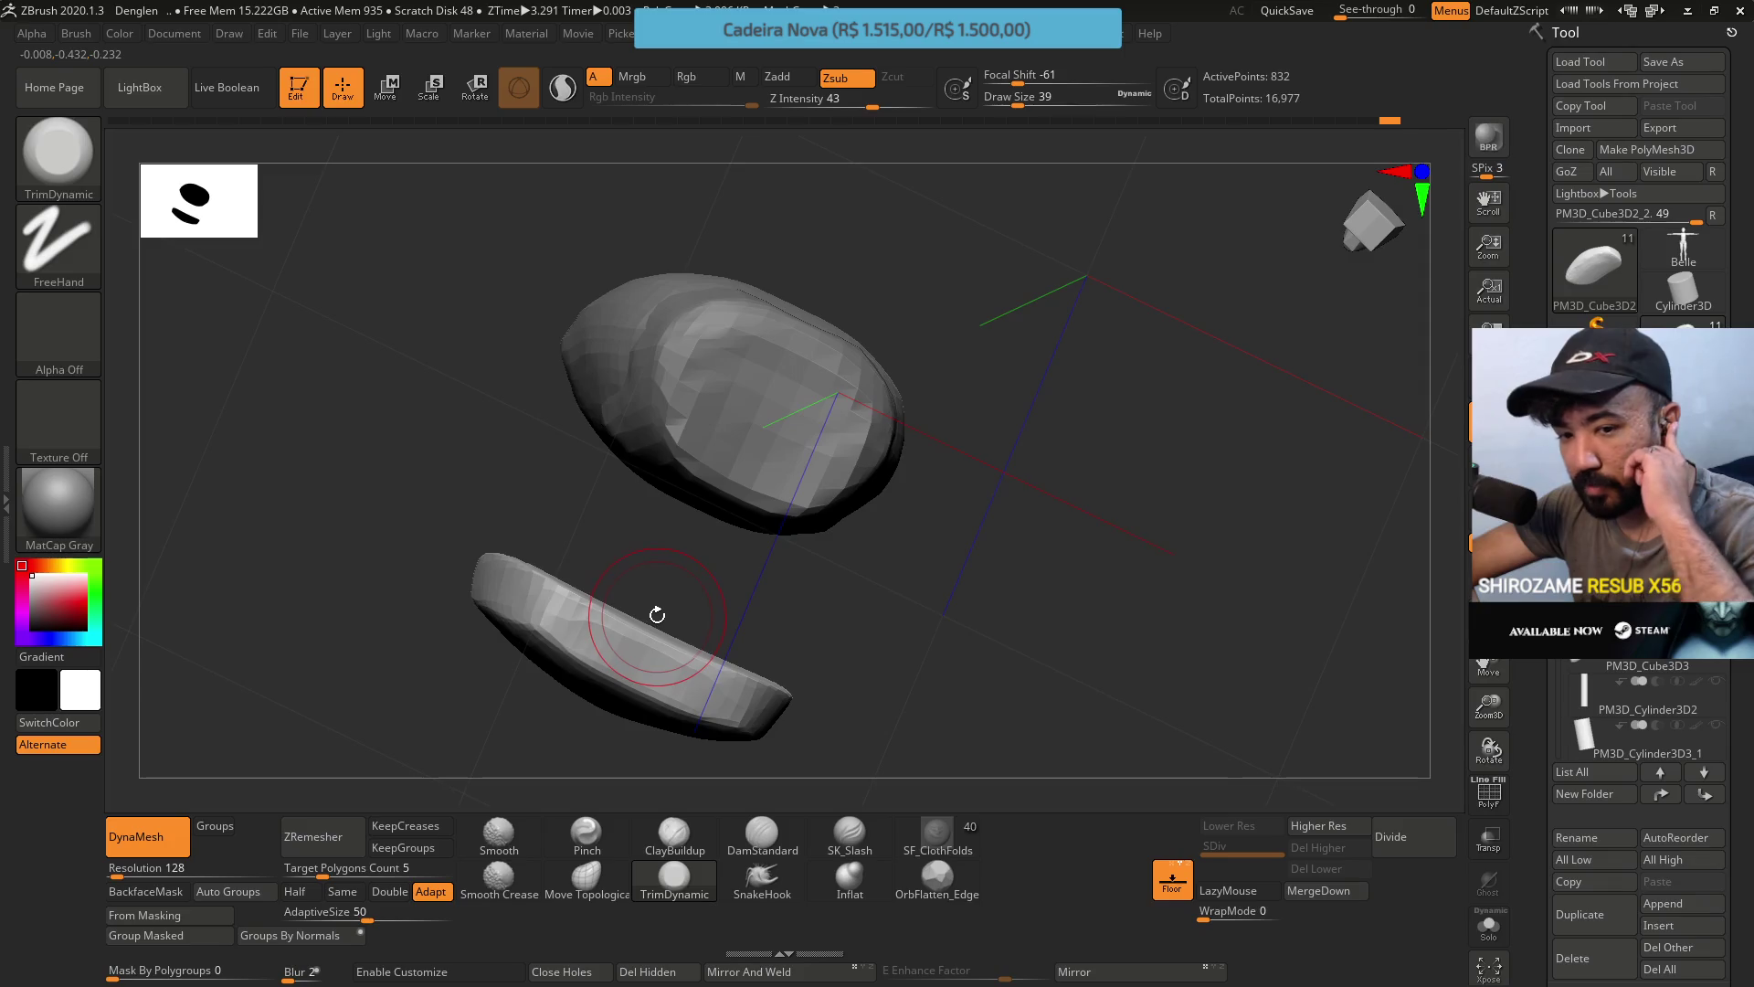
click(586, 879)
mouse_move(731, 621)
right_down()
mouse_move(614, 486)
mouse_move(659, 616)
mouse_move(634, 493)
right_up()
key(s)
drag(712, 589, 725, 588)
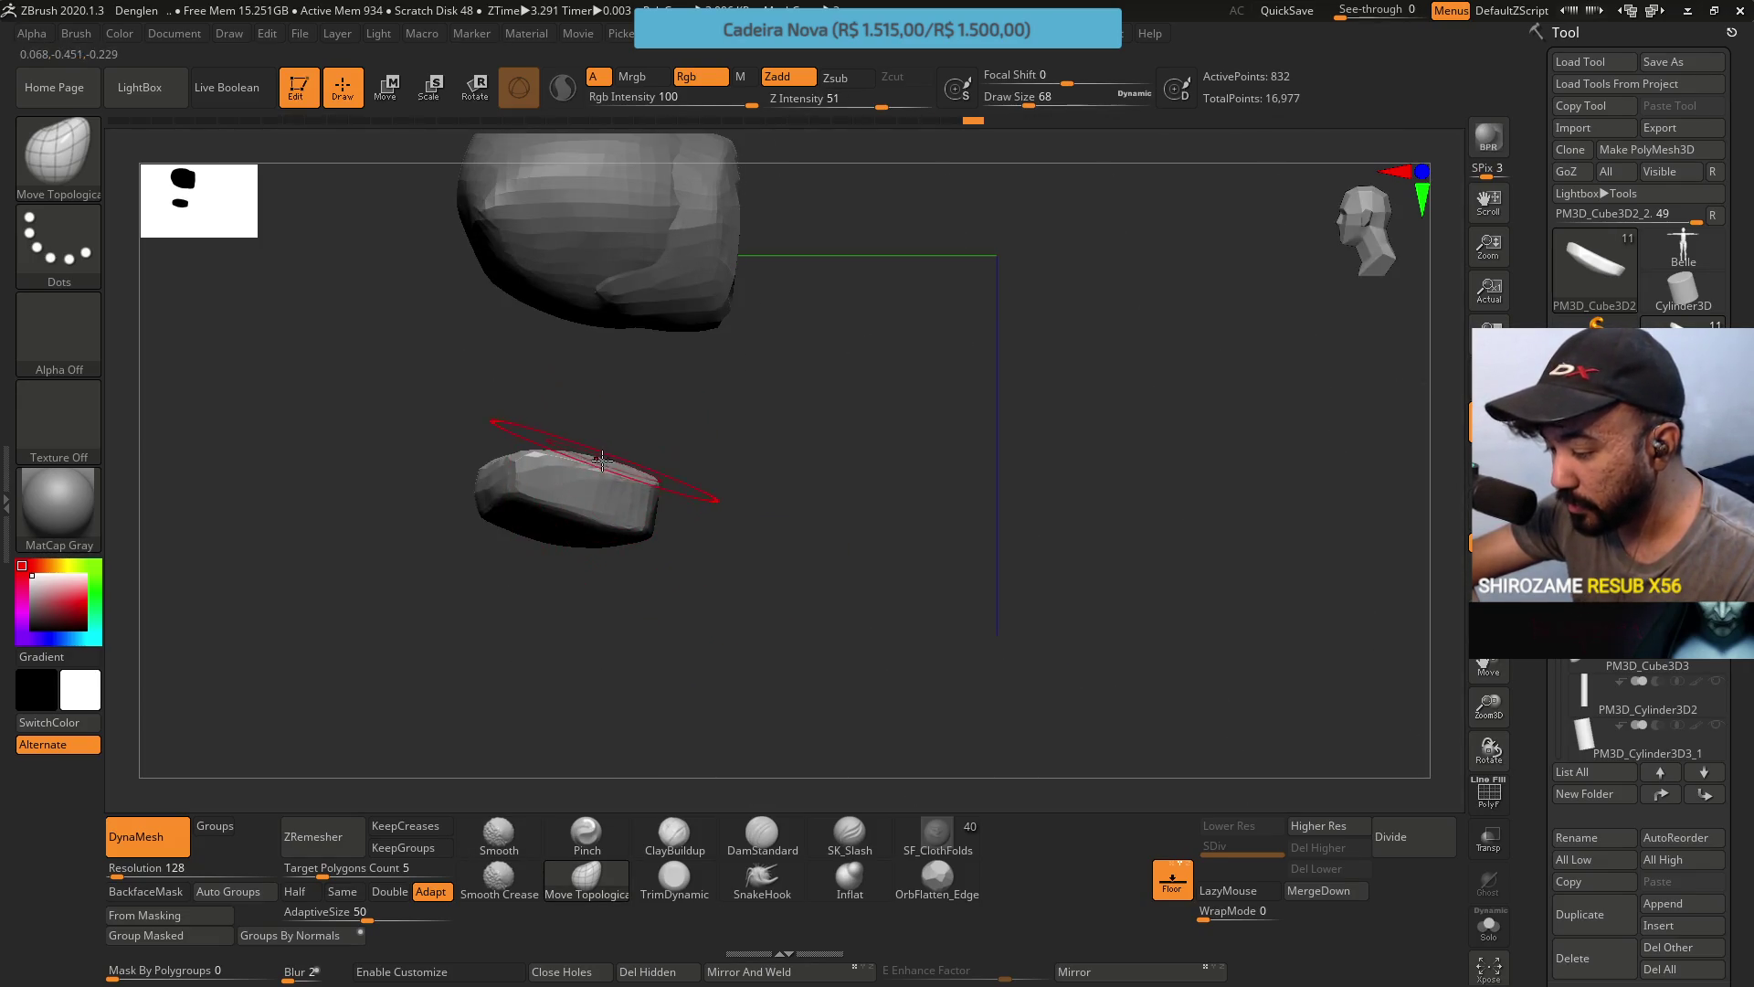
Orbit both meshes upright and reduce the brush Draw Size to 51.
mouse_move(595, 430)
shift+mouse_down()
mouse_move(654, 380)
mouse_move(638, 354)
mouse_move(689, 423)
mouse_move(603, 587)
mouse_move(766, 560)
mouse_move(555, 454)
shift+mouse_up()
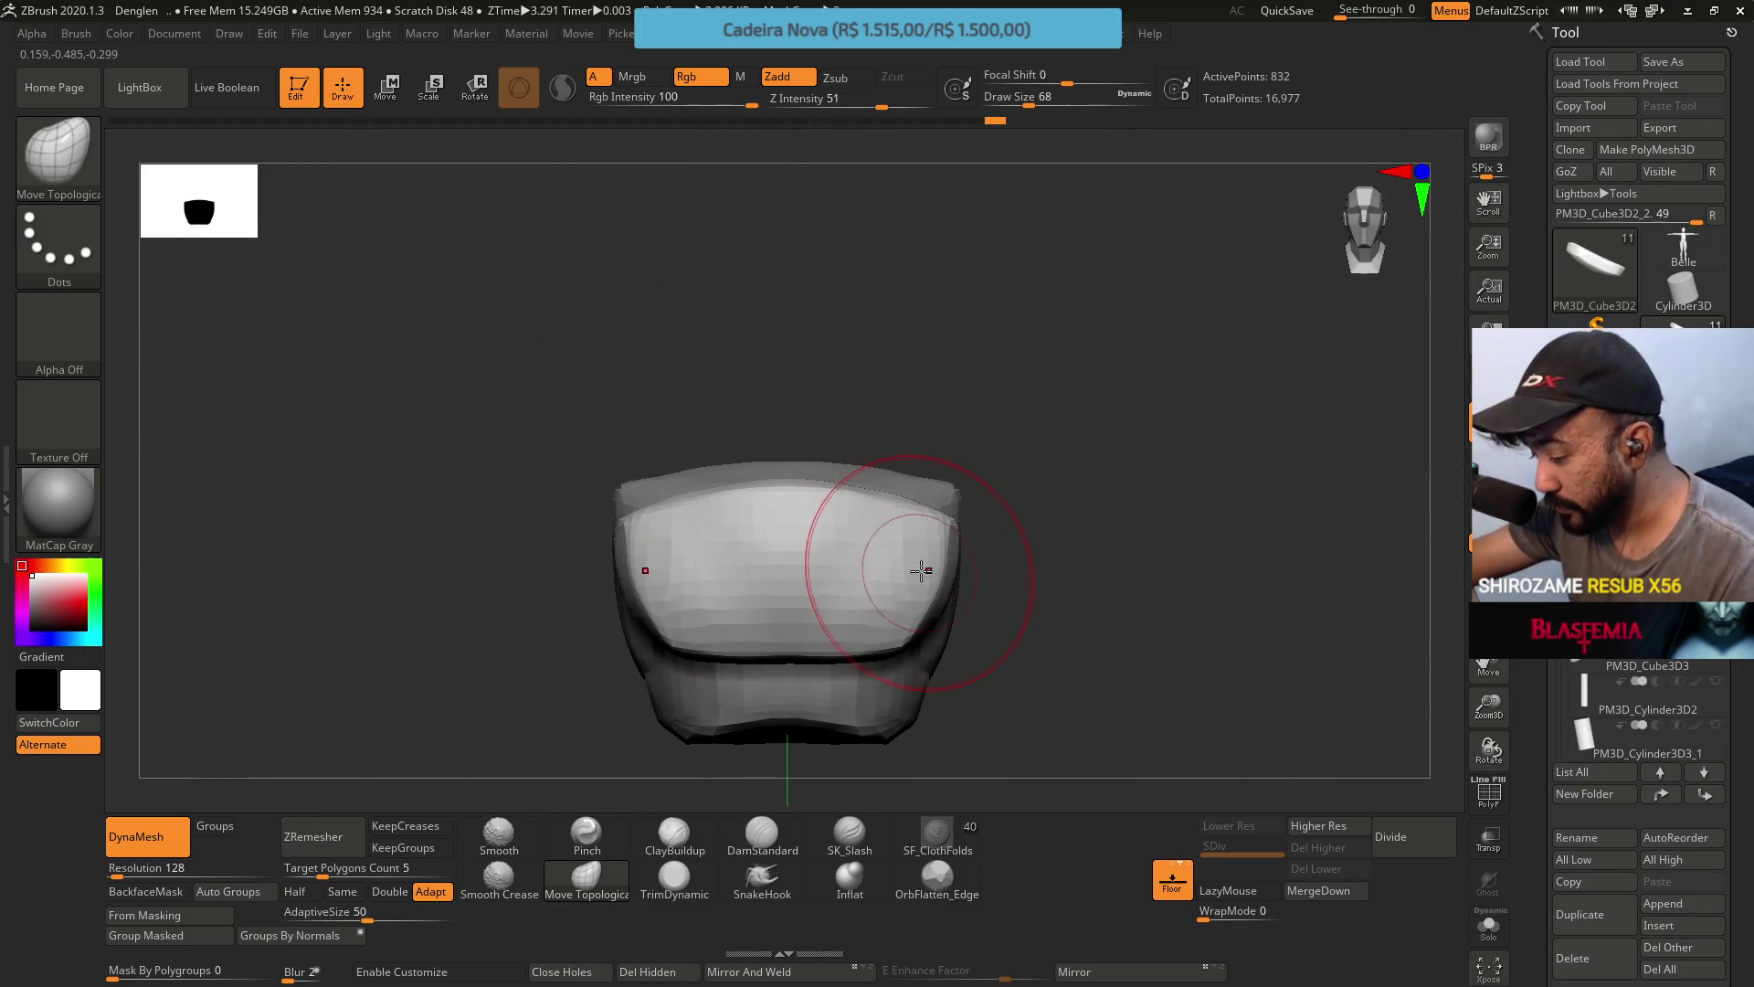
mouse_move(1042, 558)
mouse_down()
mouse_move(808, 543)
mouse_move(786, 523)
mouse_up()
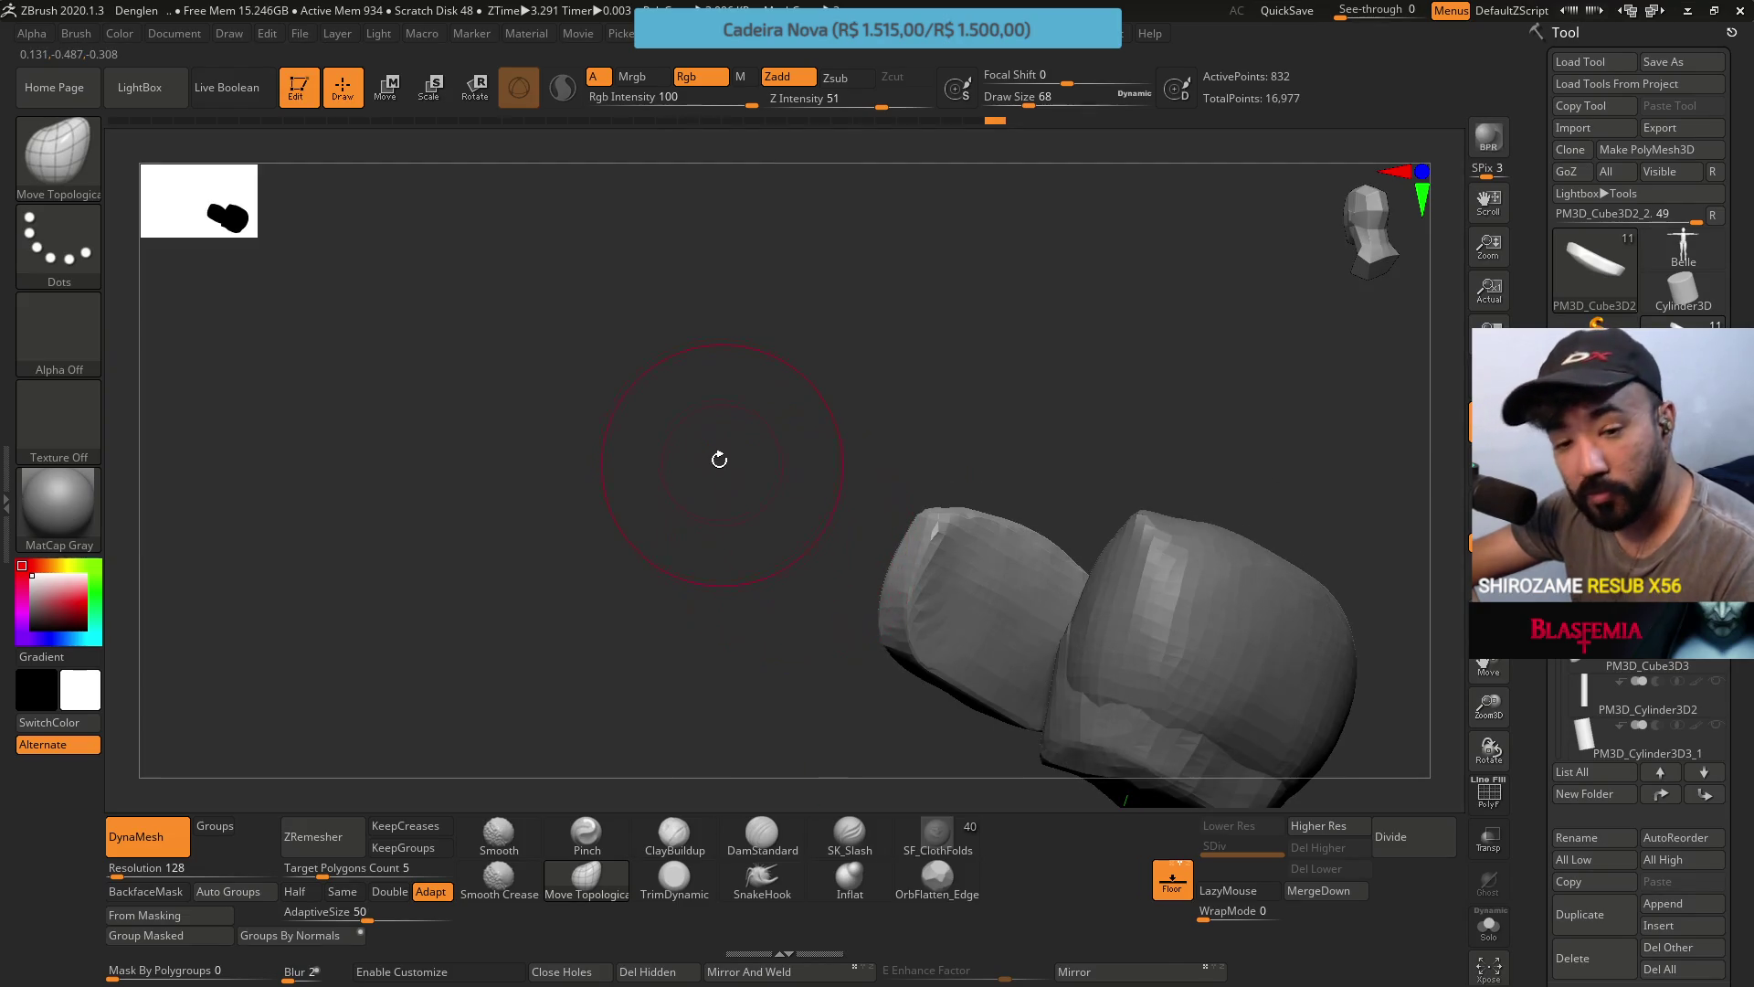
drag(848, 400, 929, 600)
mouse_move(910, 457)
mouse_down()
mouse_move(912, 501)
mouse_move(925, 376)
mouse_move(946, 350)
mouse_up()
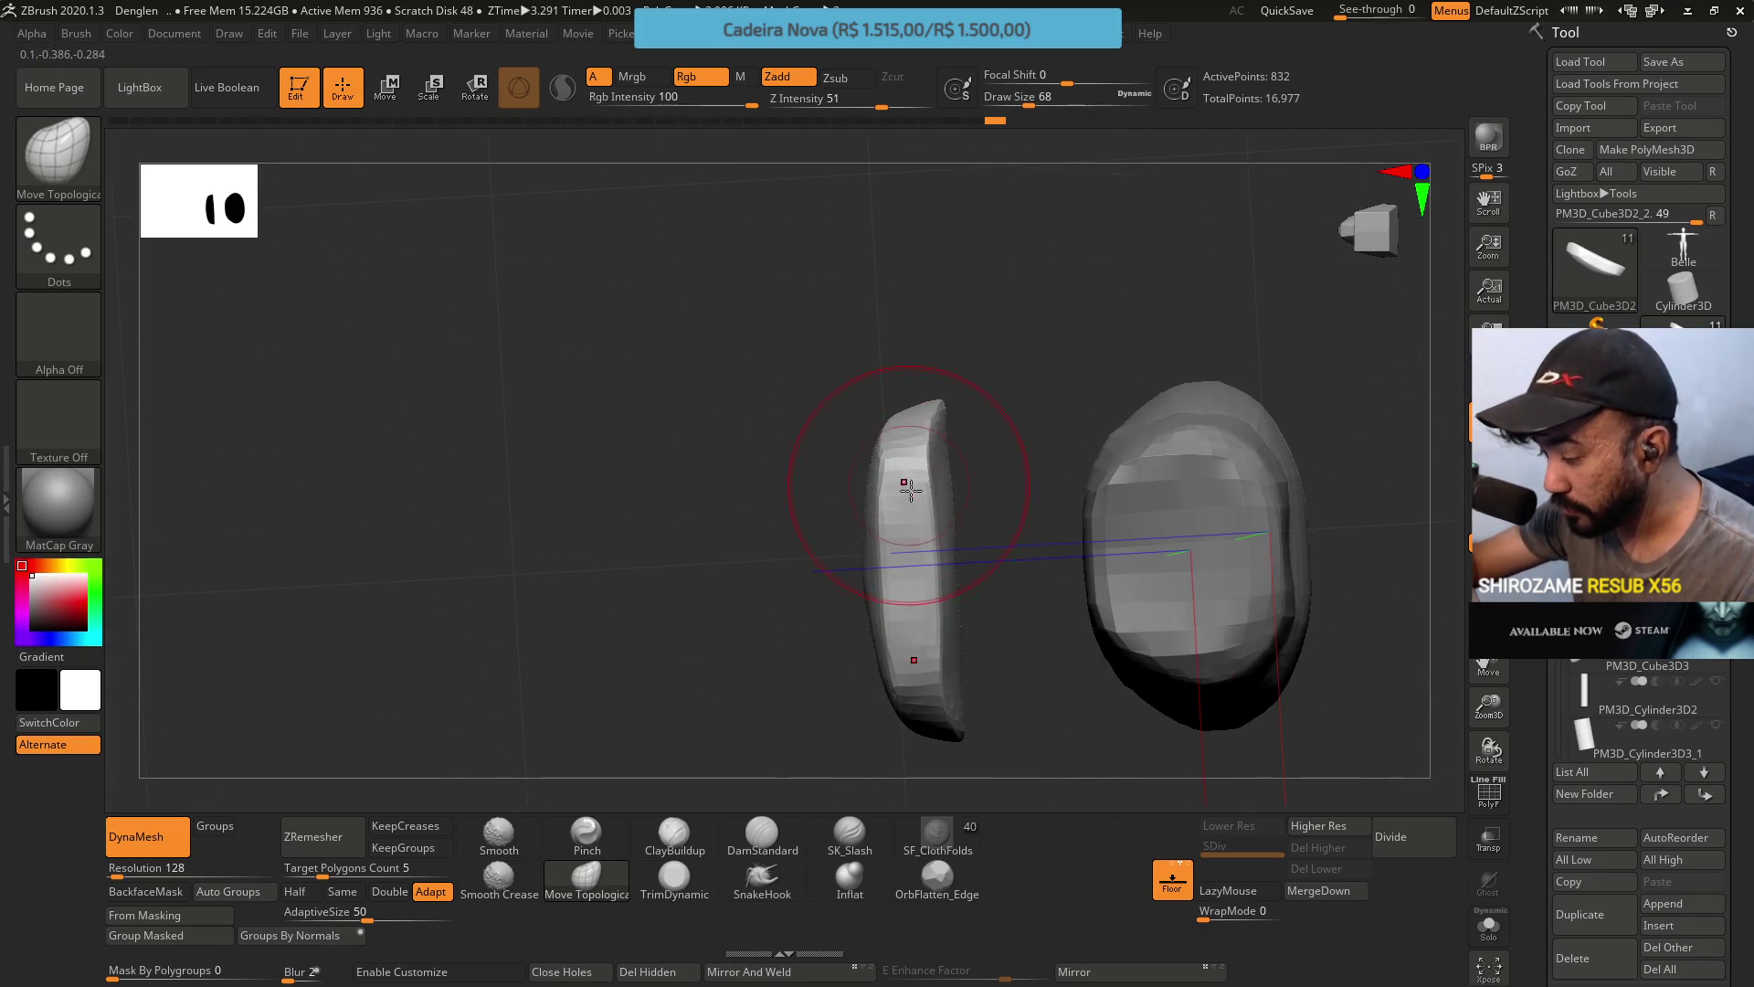
key(s)
drag(953, 564, 924, 569)
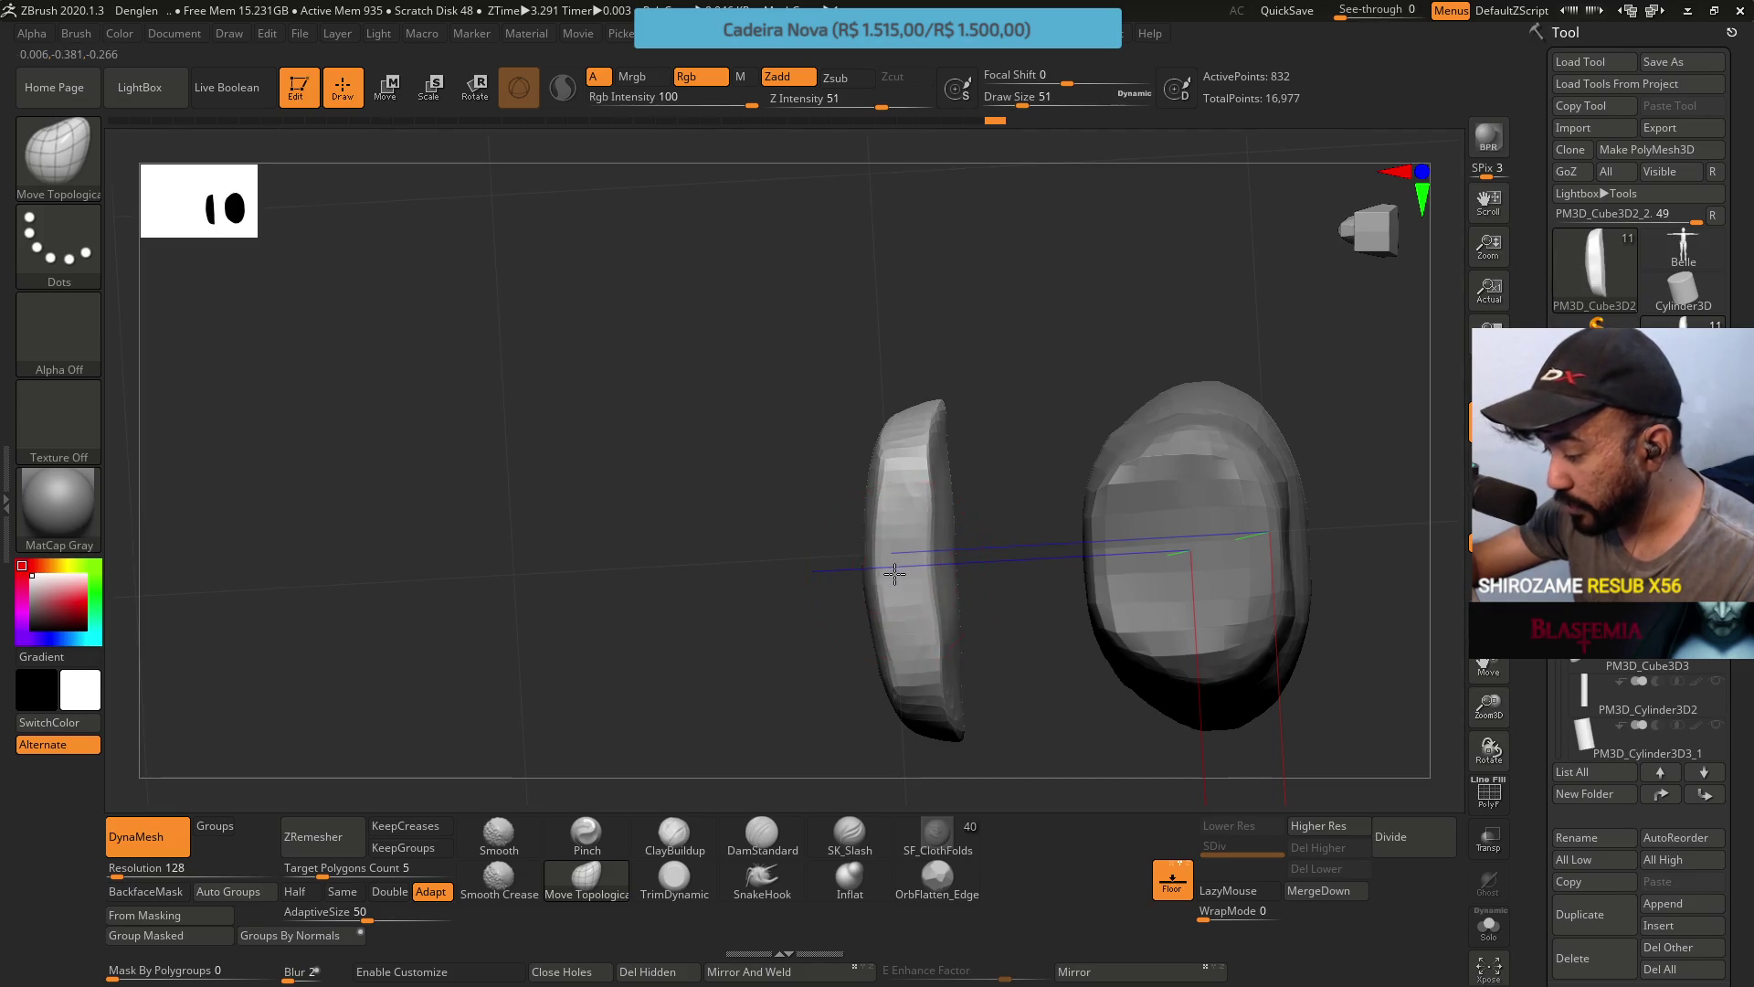
key(s)
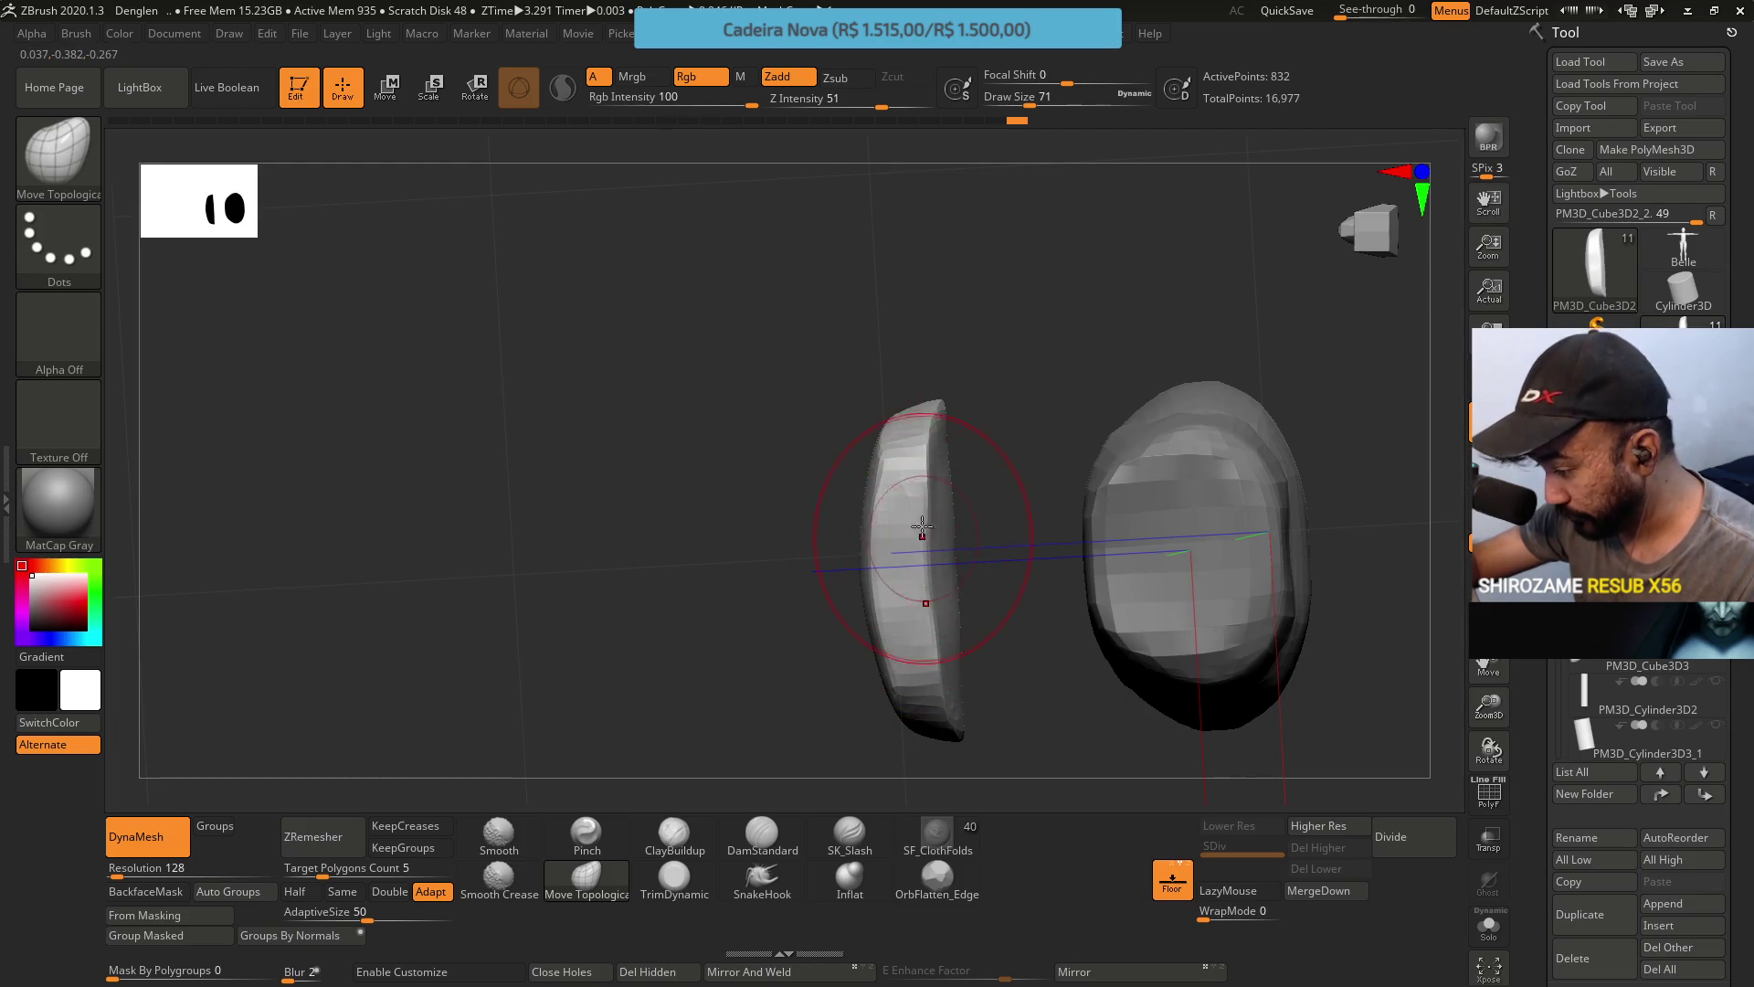
key(s)
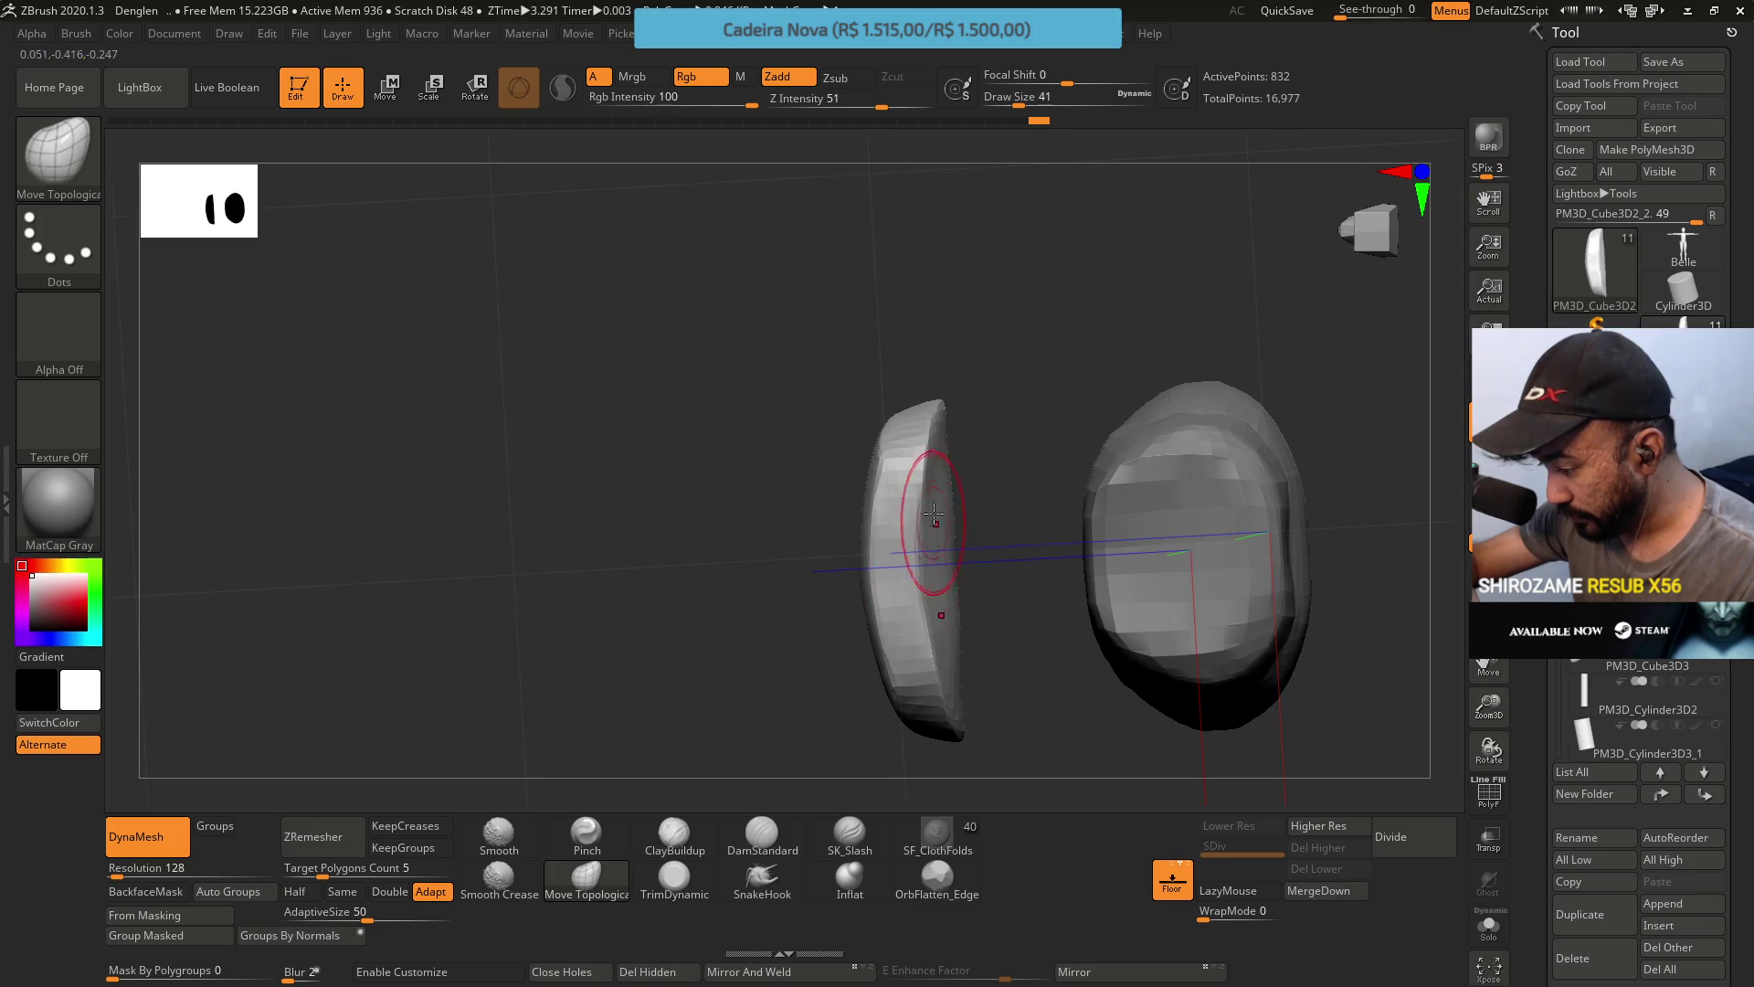
drag(940, 449, 901, 586)
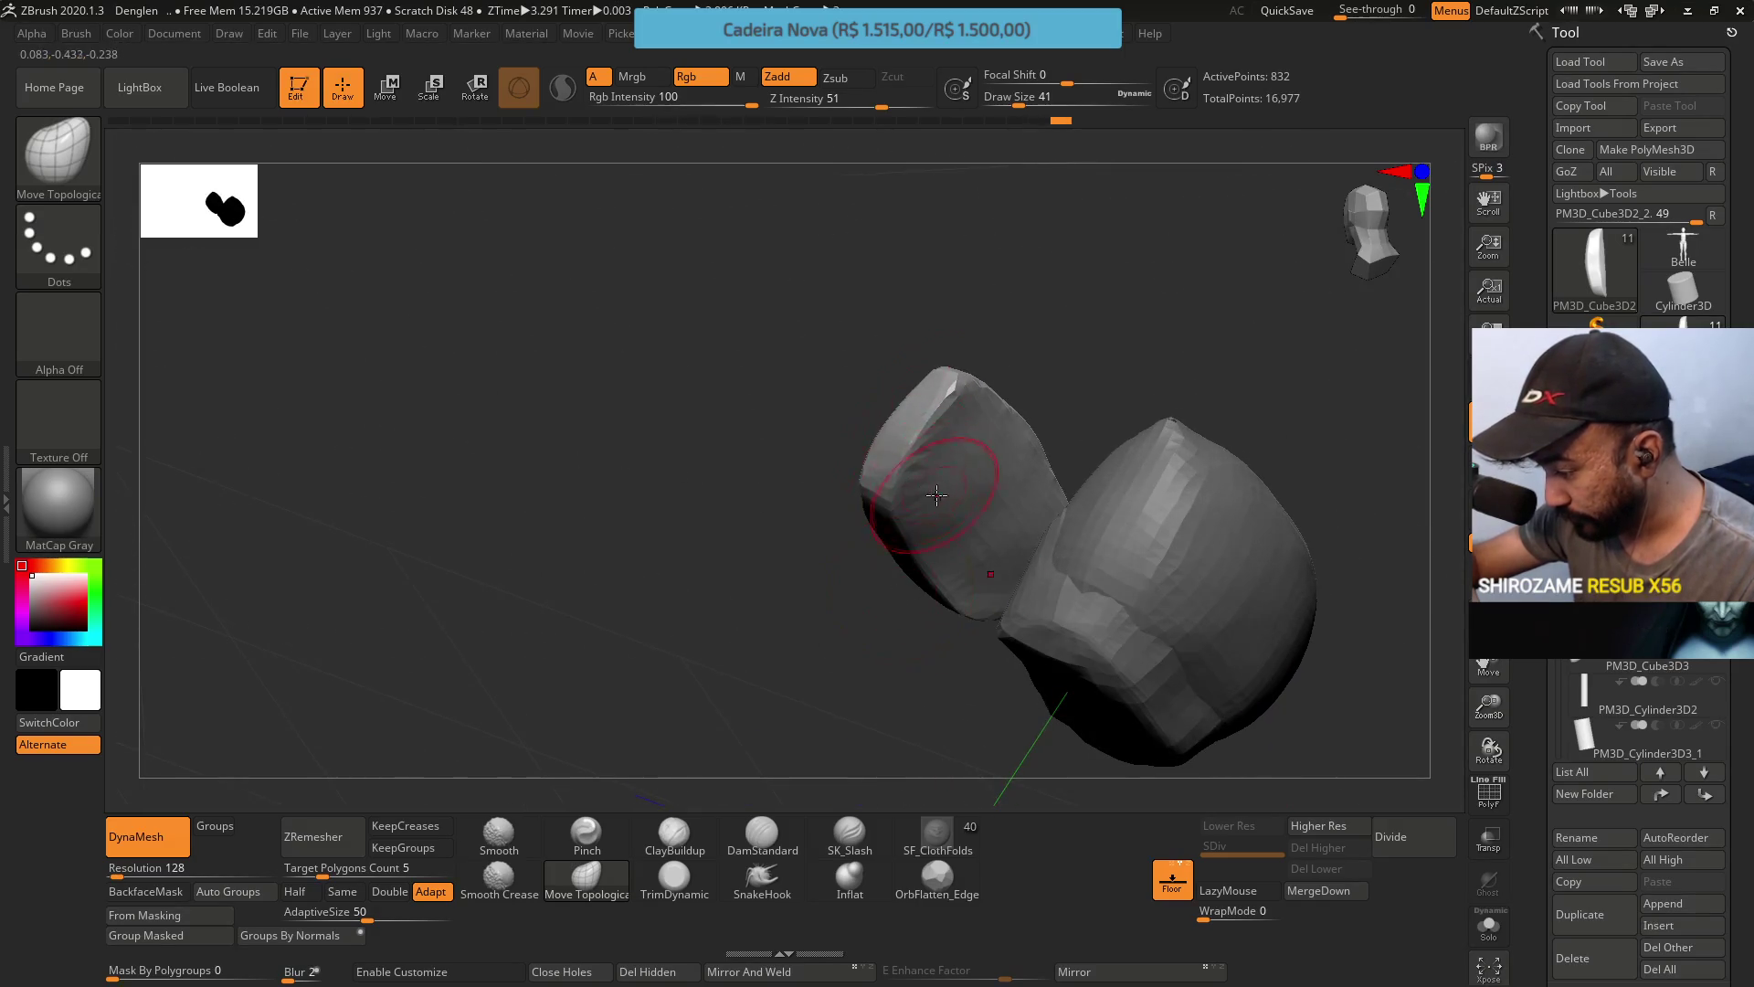
mouse_move(936, 495)
mouse_down()
mouse_move(920, 448)
mouse_move(940, 451)
mouse_move(869, 490)
mouse_move(955, 482)
mouse_up()
Set Move Topological to Draw Size 29 and orient the view onto the side piece's top.
click(676, 877)
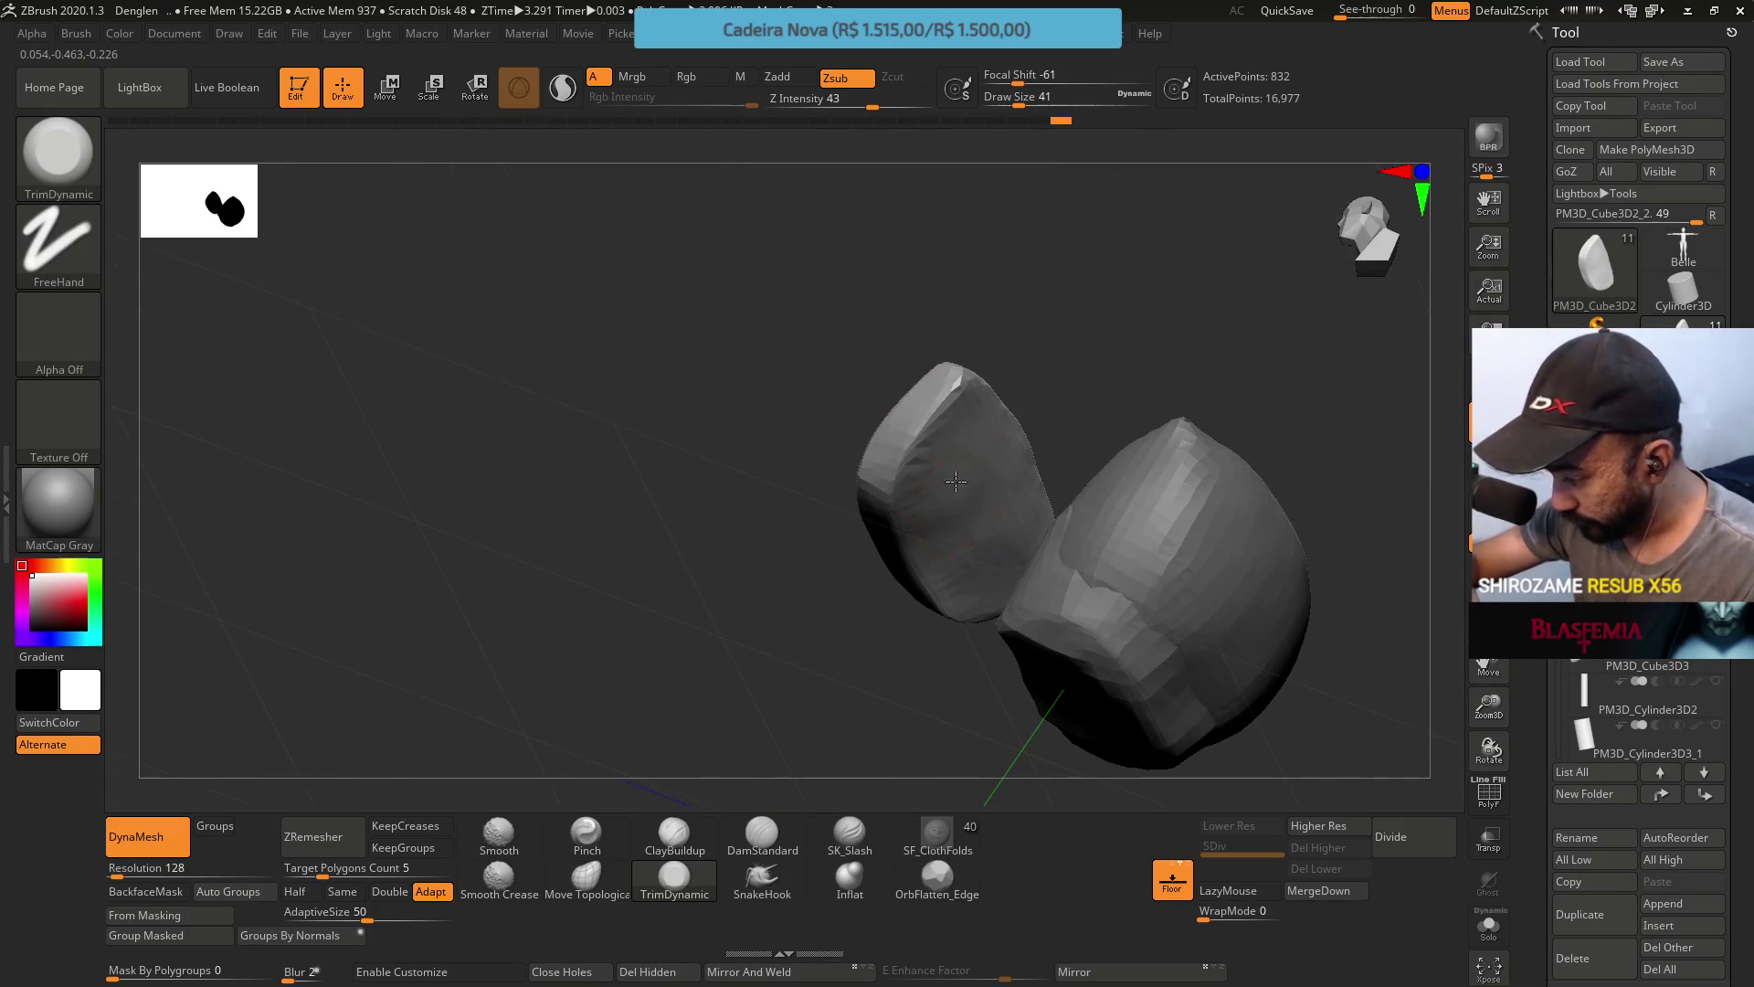
mouse_move(994, 515)
right_down()
mouse_move(959, 502)
mouse_move(963, 412)
right_up()
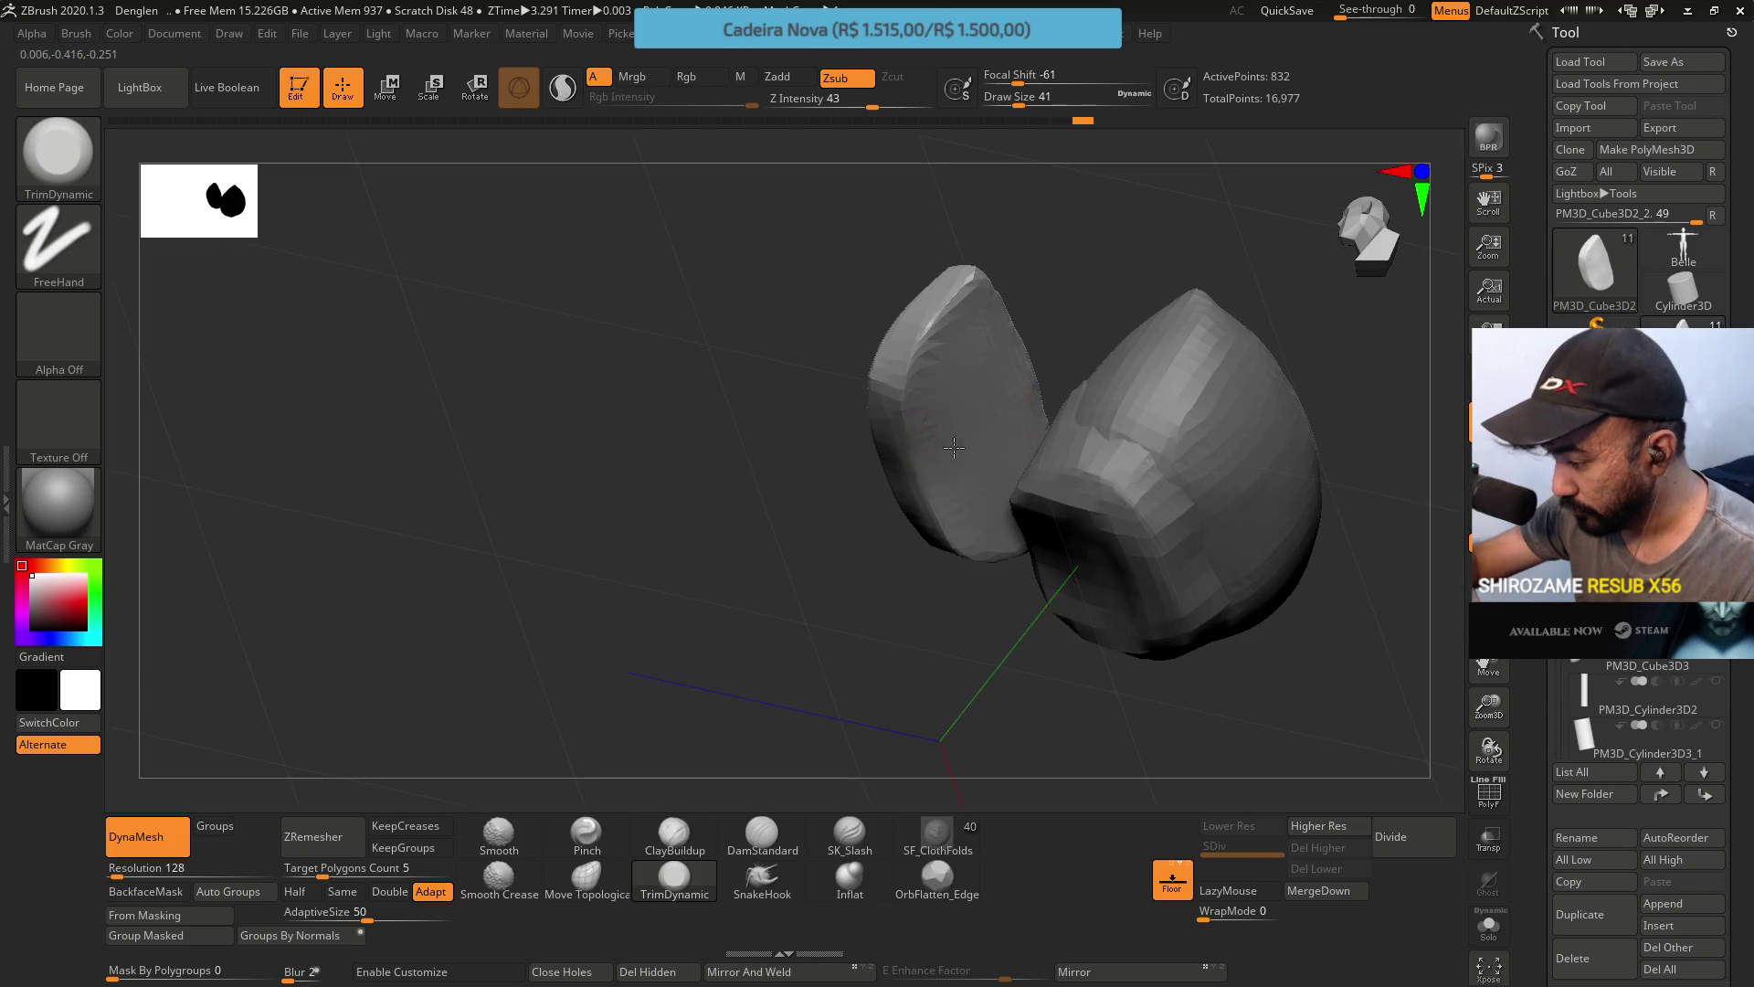
right_drag(977, 471, 939, 411)
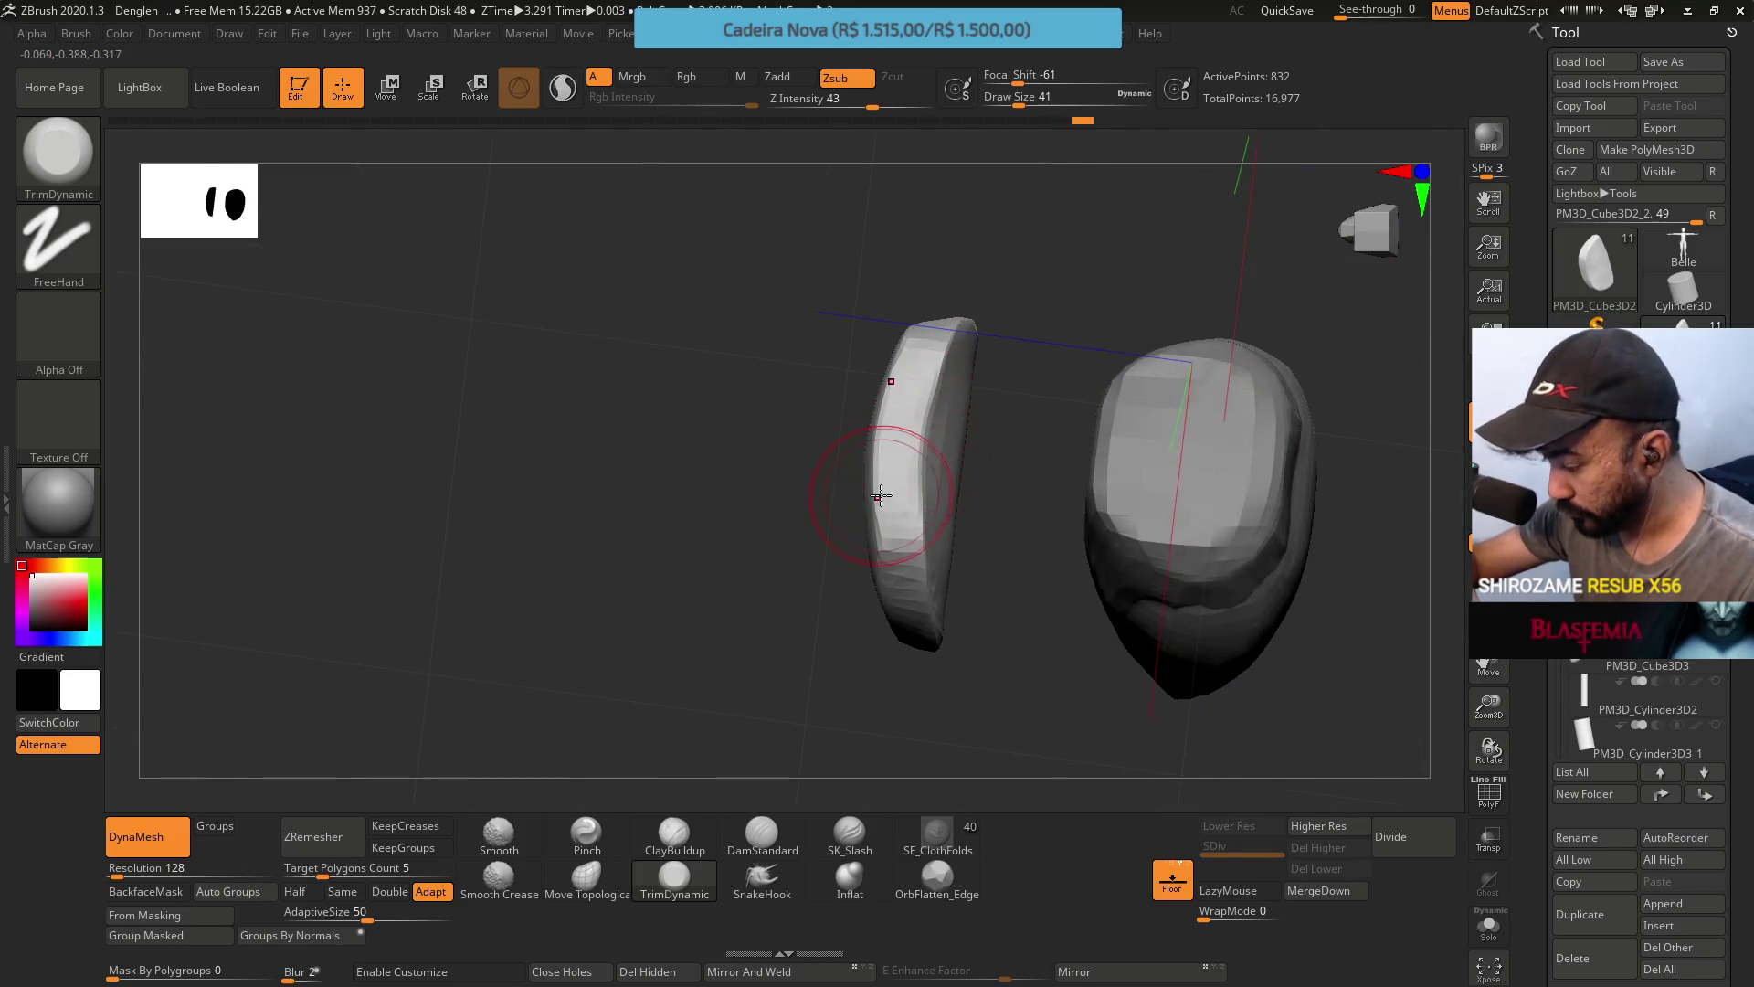
click(585, 877)
key(s)
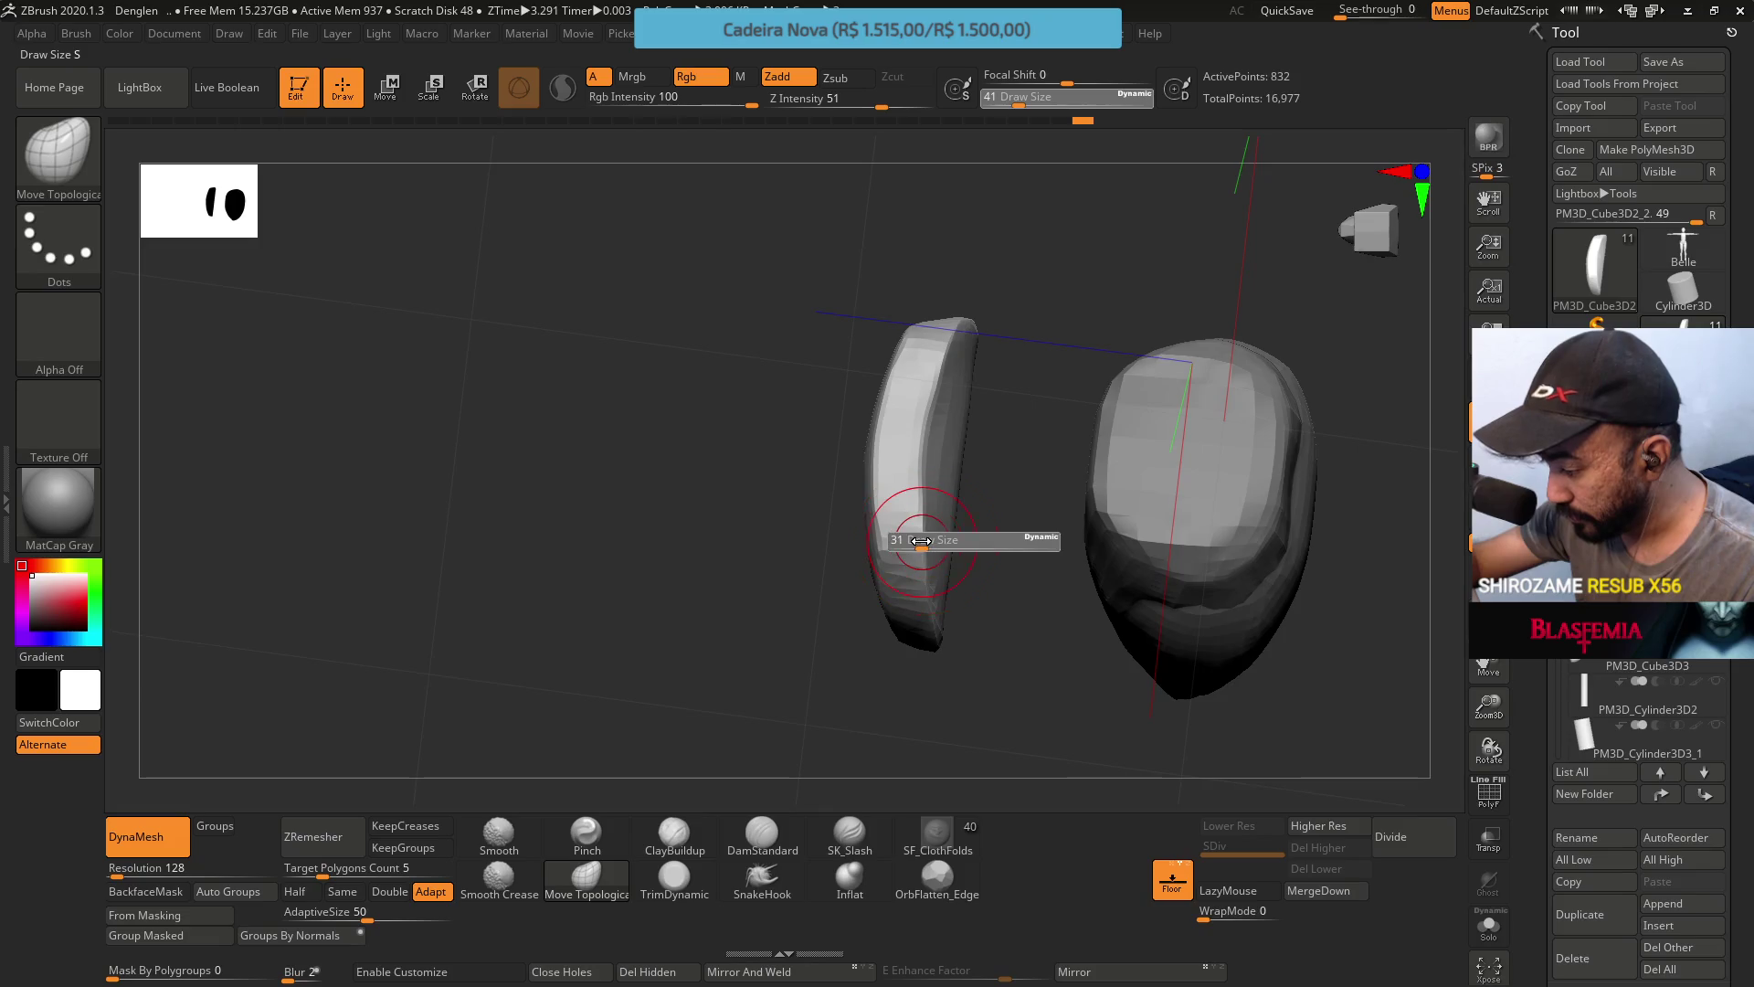
drag(919, 541, 922, 541)
key(s)
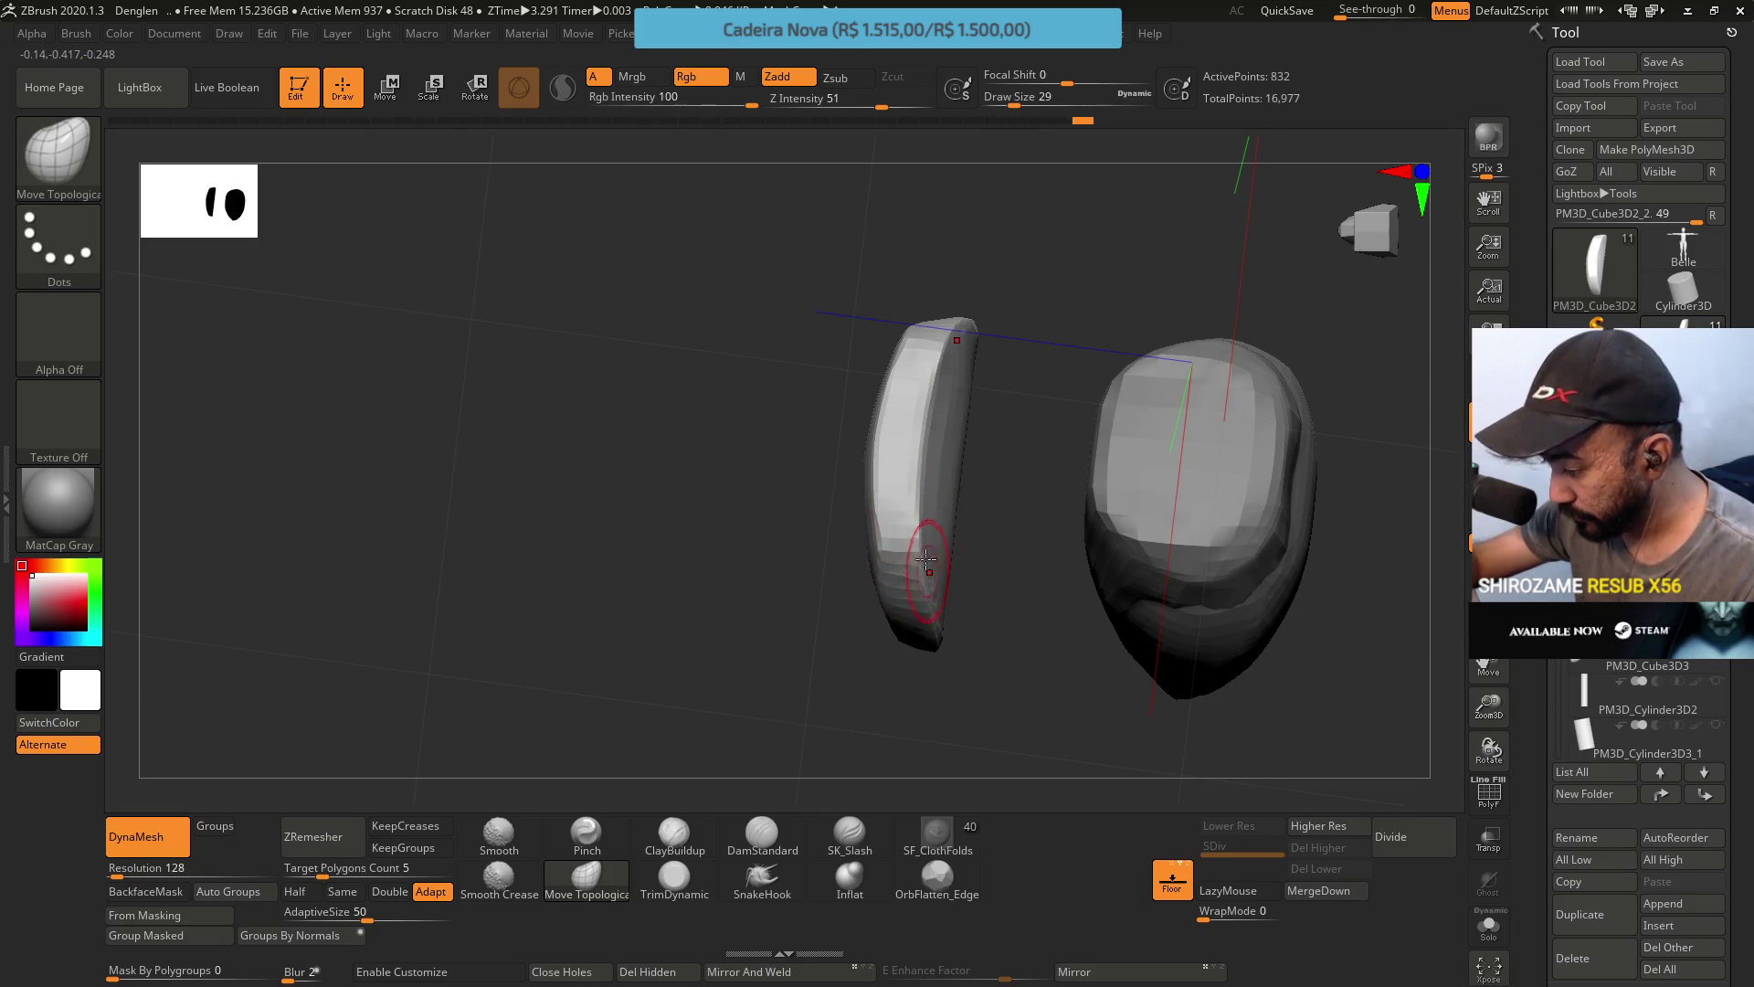
right_drag(925, 491, 919, 510)
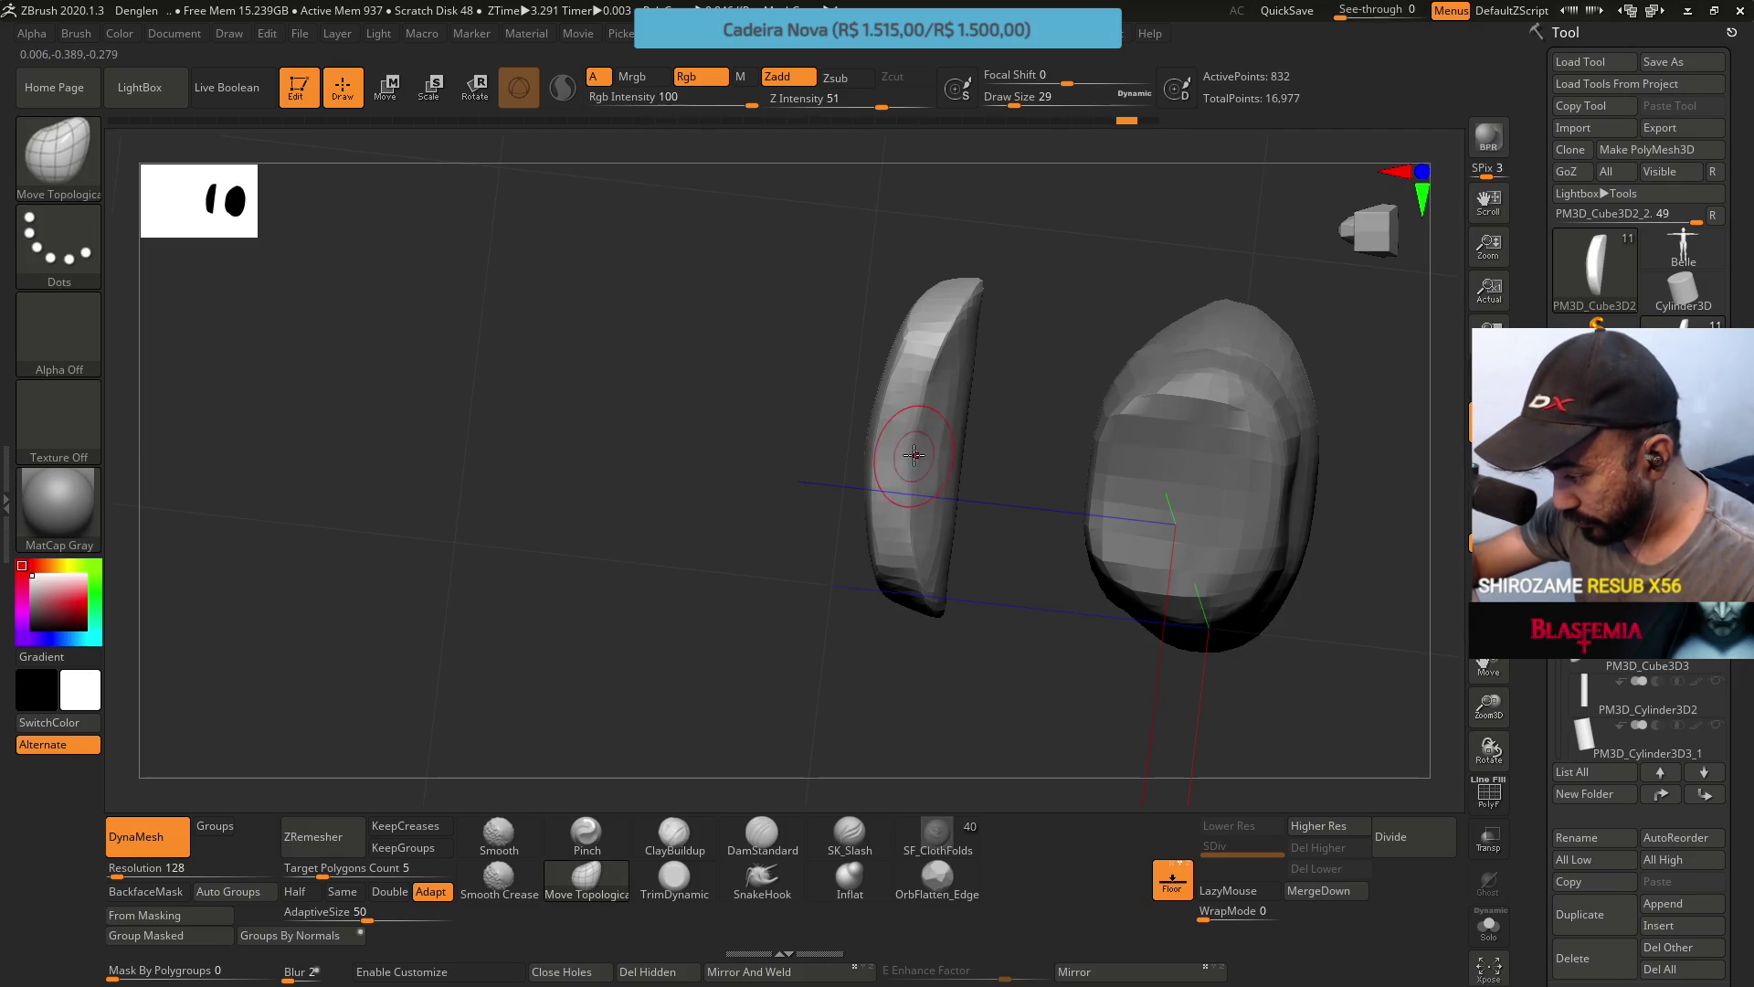
right_drag(913, 454, 920, 374)
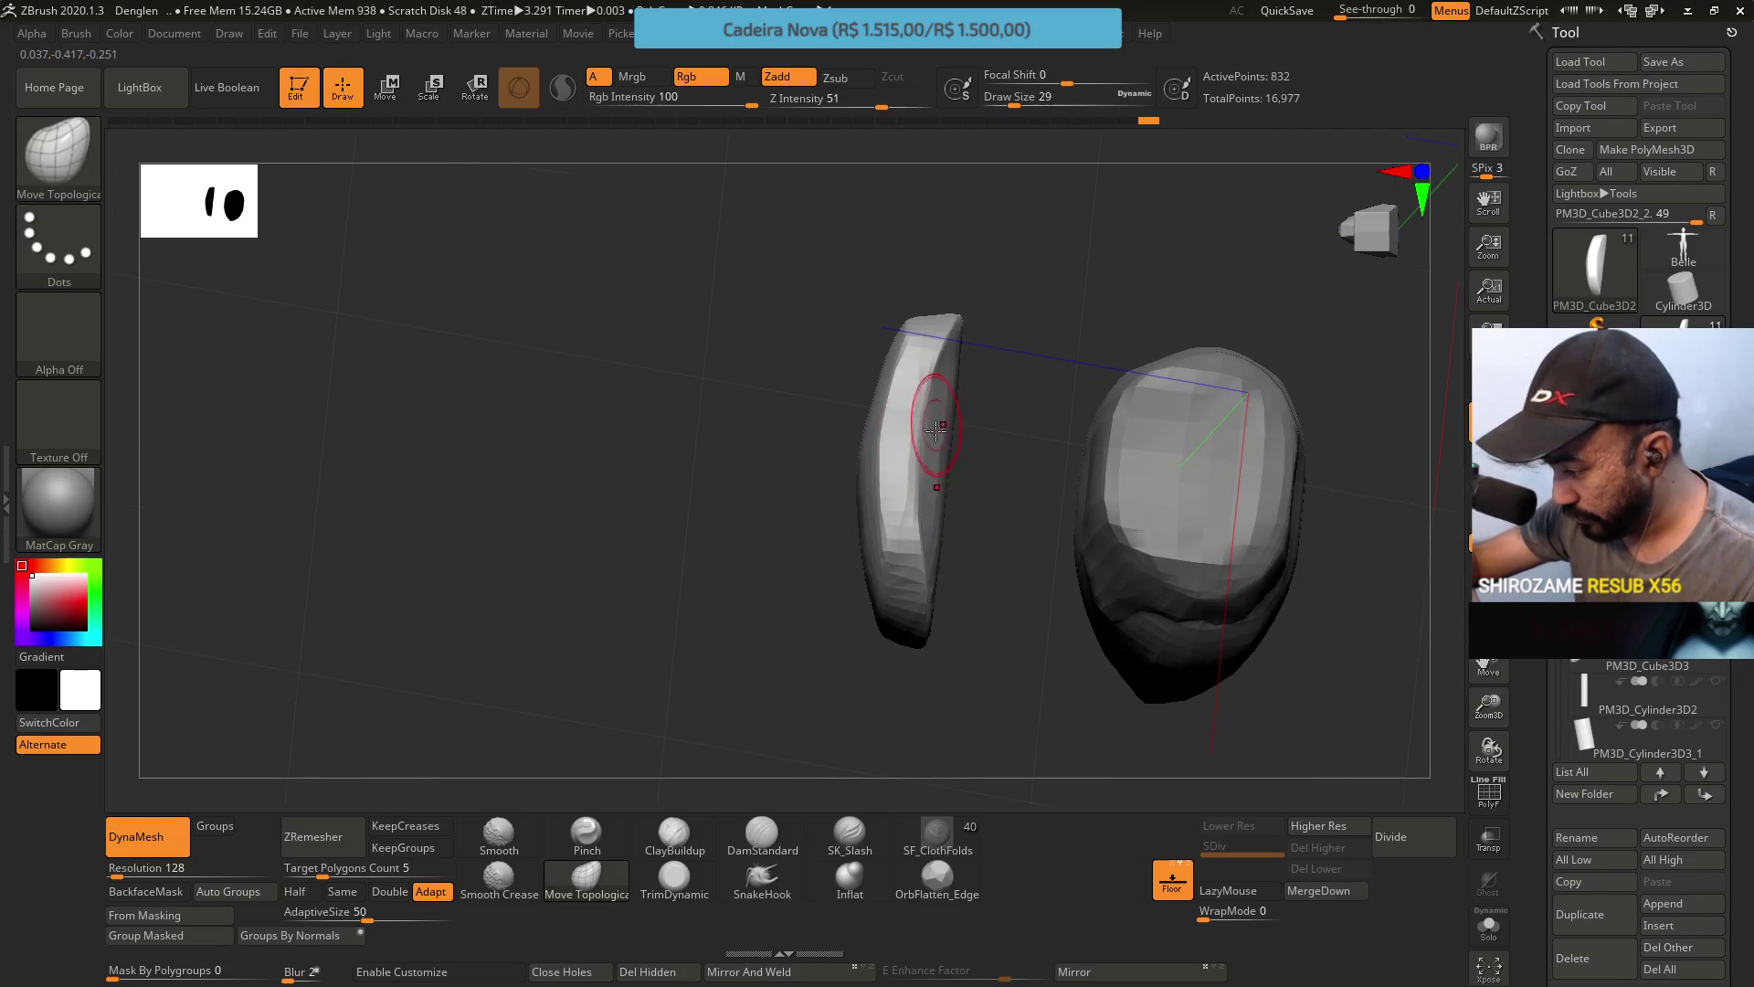
mouse_move(920, 547)
right_down()
mouse_move(901, 384)
mouse_move(883, 495)
mouse_move(891, 530)
mouse_move(923, 522)
mouse_move(903, 558)
mouse_move(913, 457)
mouse_move(891, 488)
mouse_move(896, 525)
right_up()
right_click(890, 530)
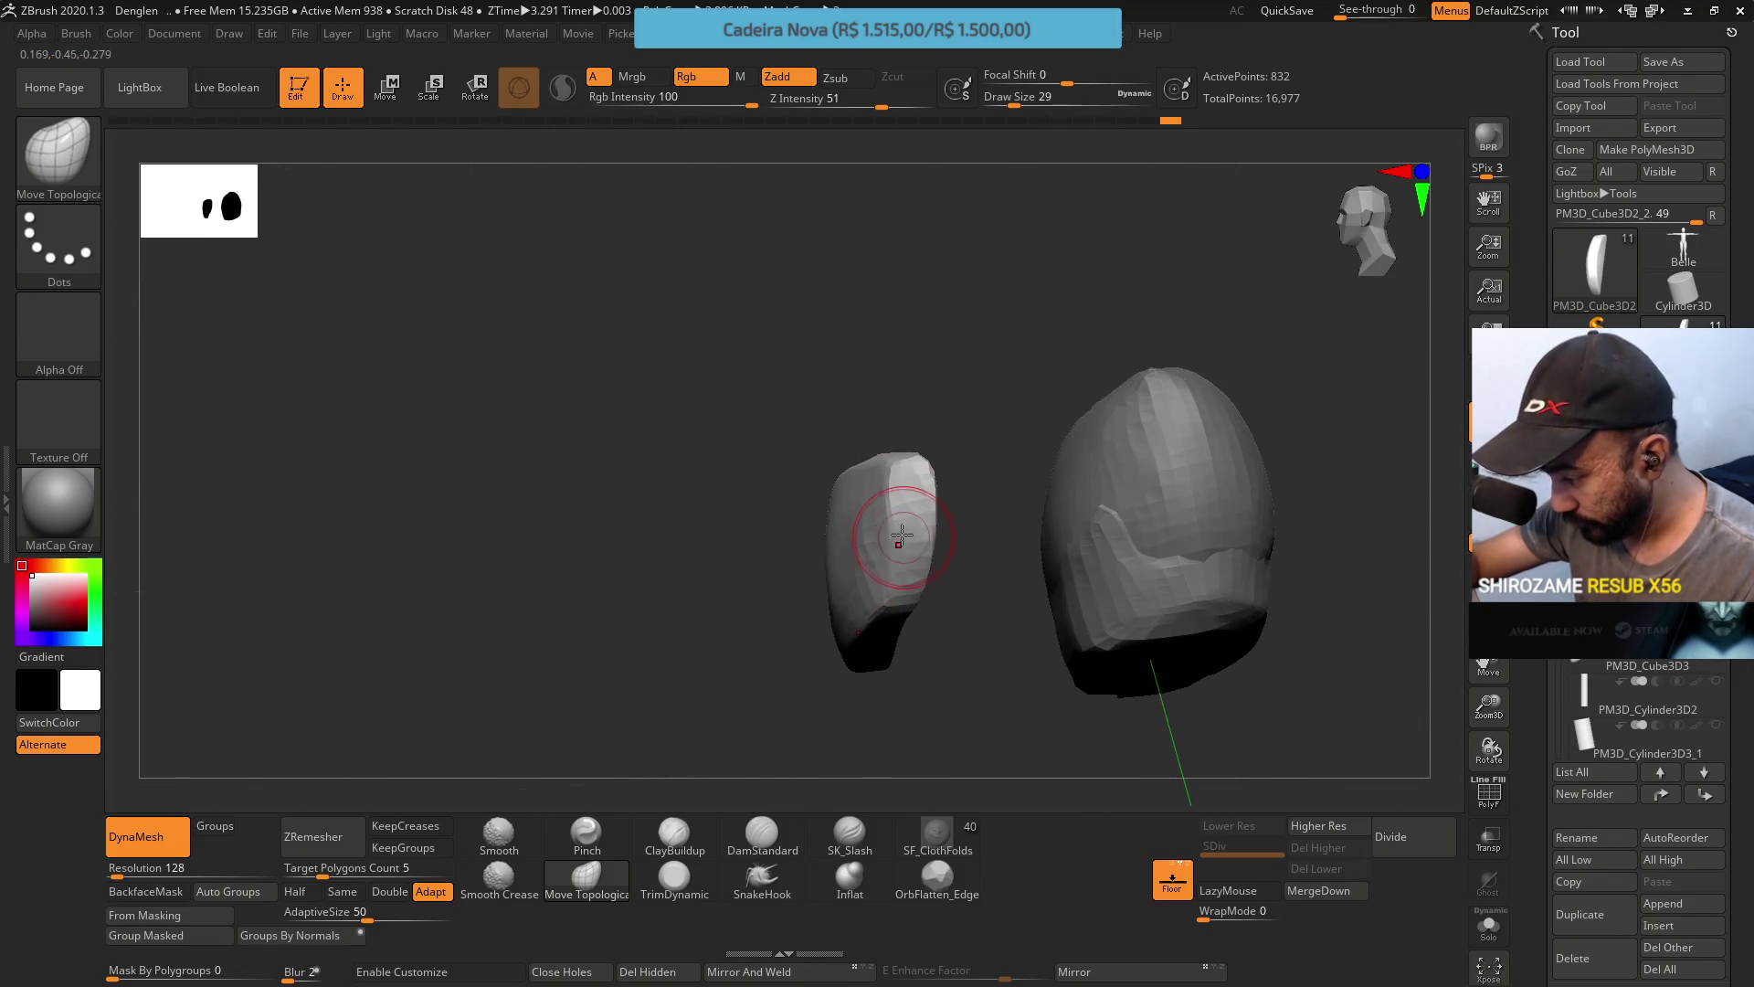
Reshape the side piece's top and set TrimDynamic to Draw Size 49 via 'btds49'.
drag(901, 535, 894, 502)
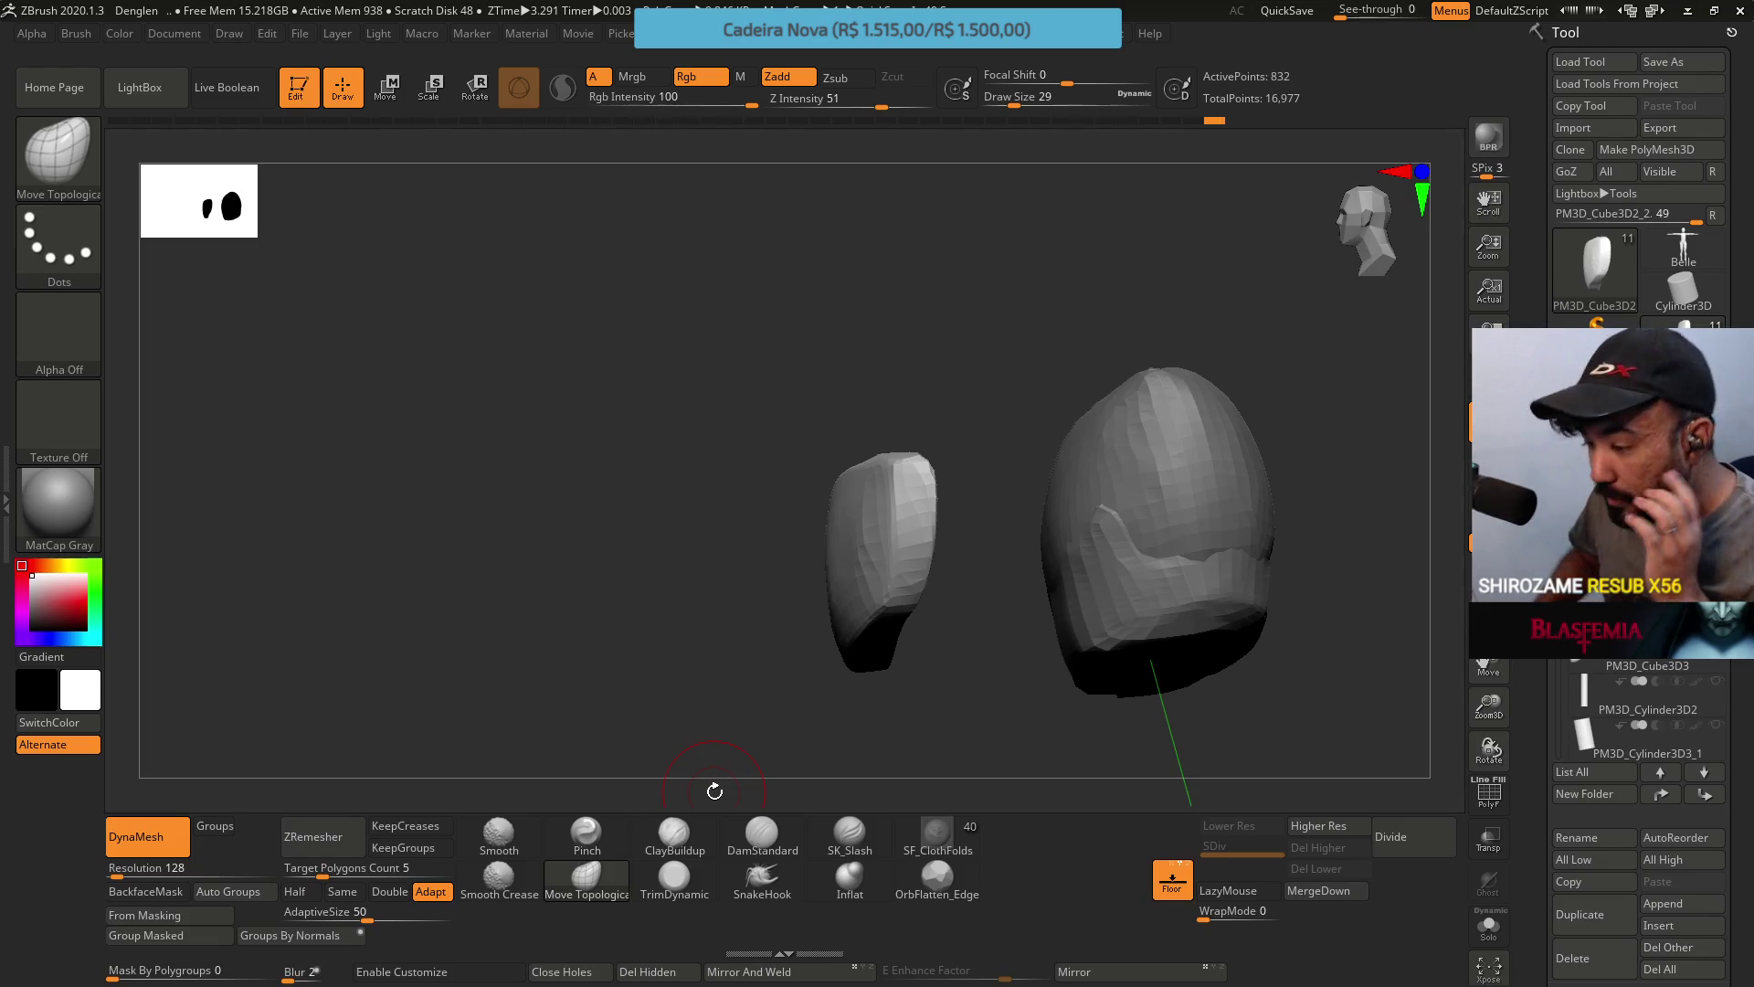
shift+drag(714, 791, 927, 482)
text(btds49)
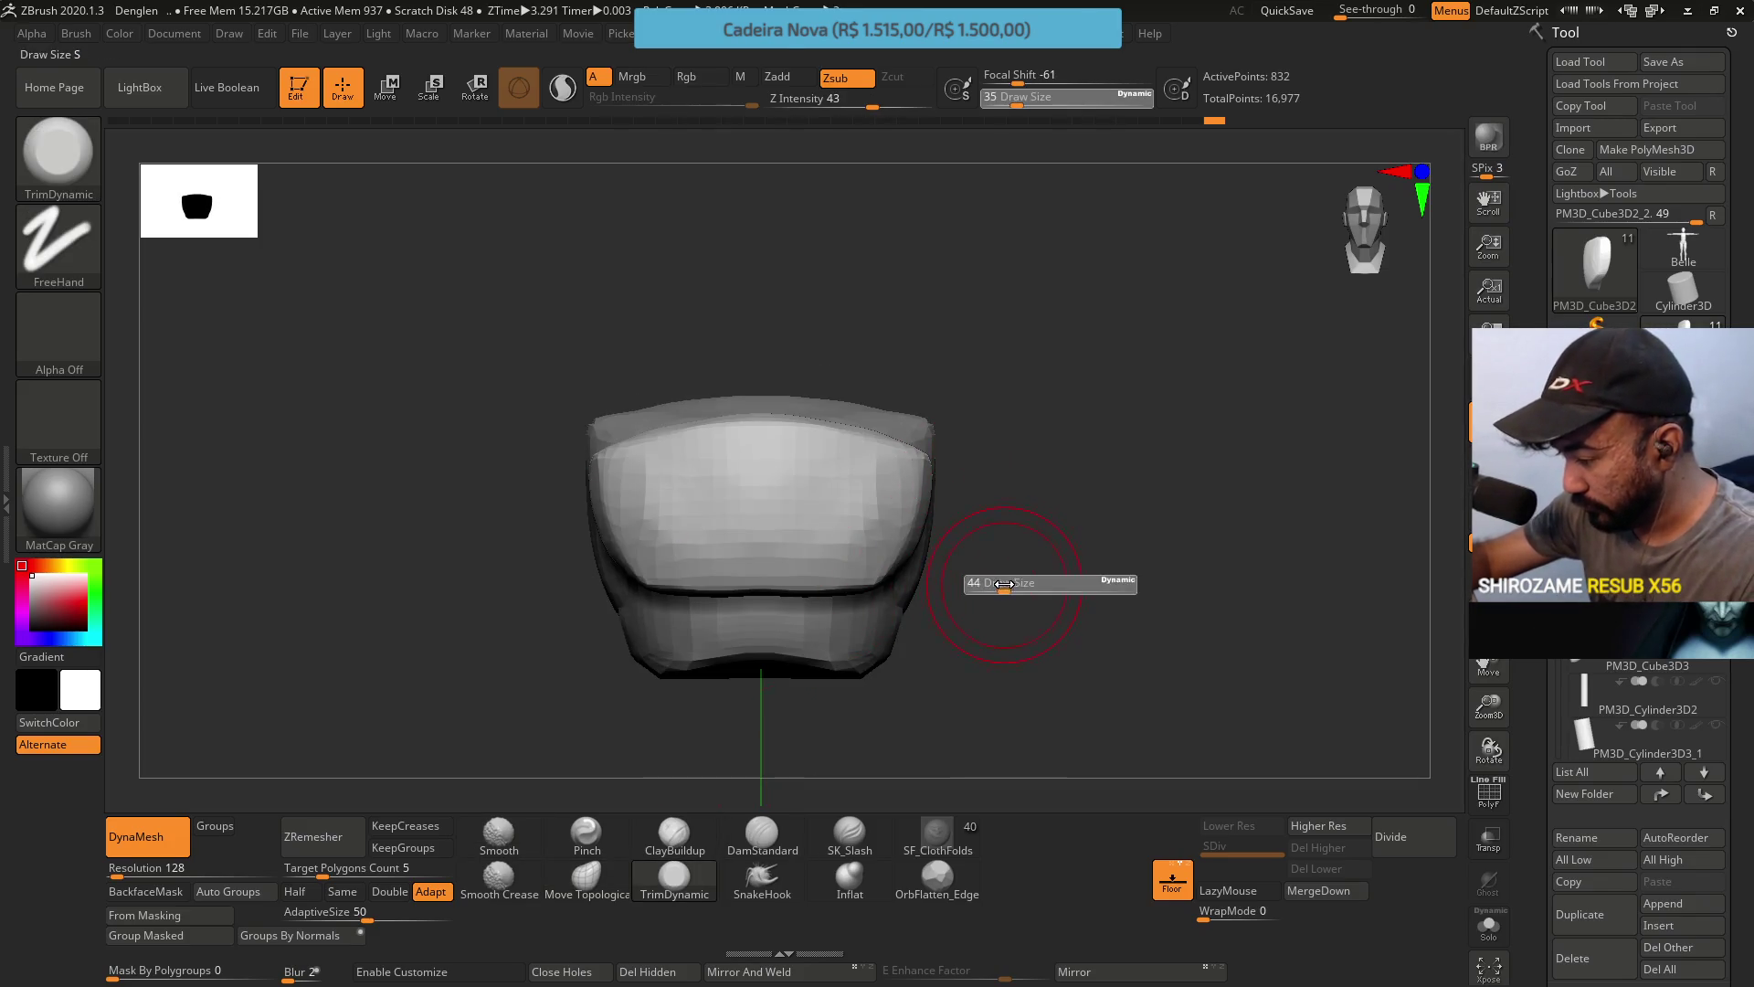
key(Return)
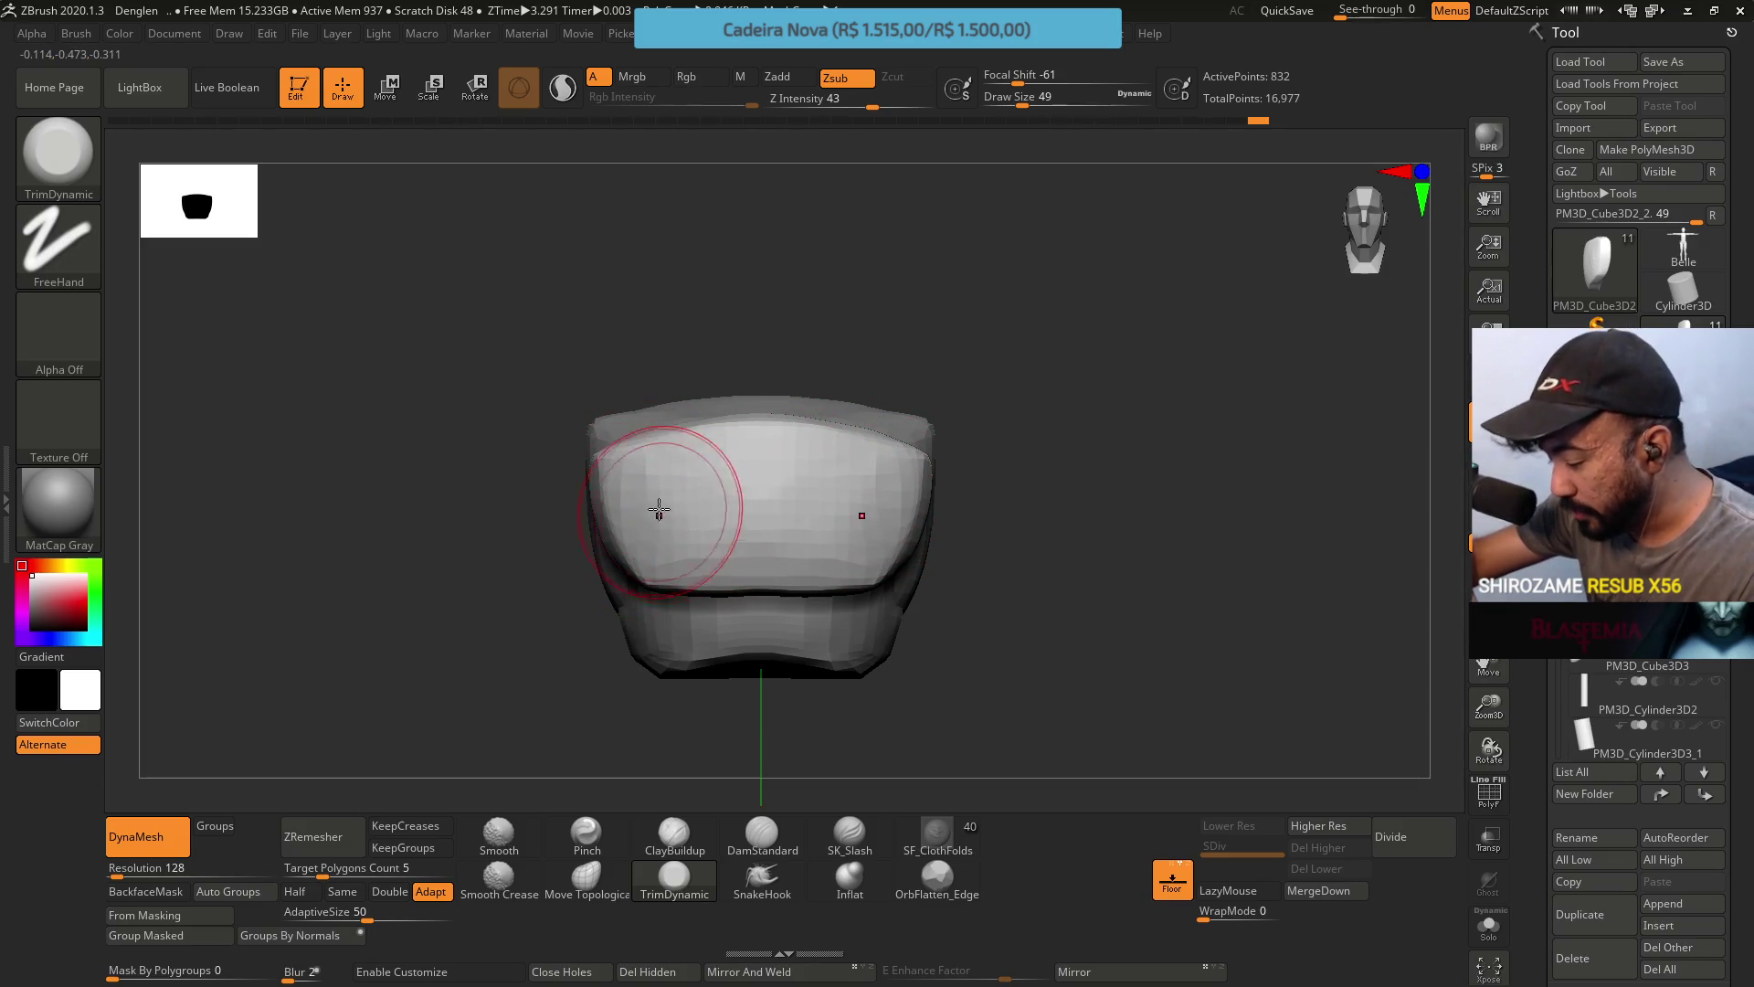
DynaMesh the pieces into one denser mesh of 10,208 active points.
mouse_move(671, 507)
right_down()
mouse_move(765, 450)
mouse_move(689, 462)
mouse_move(704, 548)
mouse_move(757, 600)
mouse_move(716, 607)
mouse_move(818, 403)
mouse_move(752, 470)
right_up()
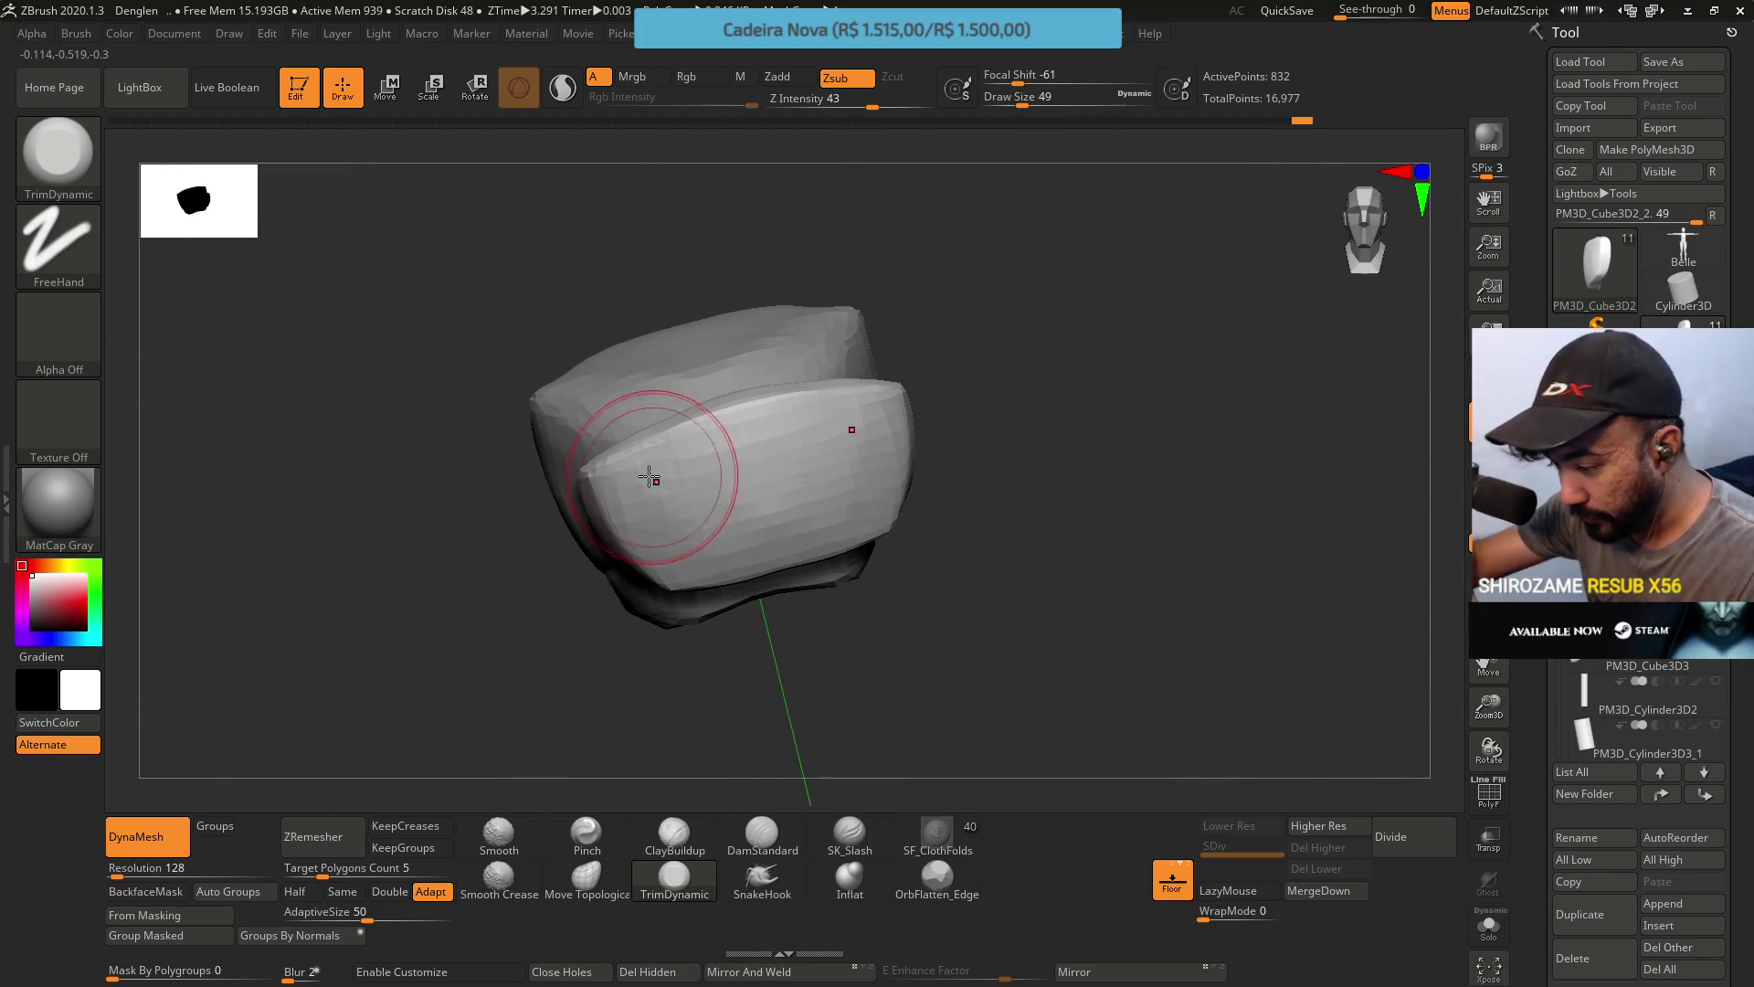
mouse_move(810, 487)
right_down()
mouse_move(799, 458)
mouse_move(853, 298)
mouse_move(868, 327)
mouse_move(929, 344)
mouse_move(900, 560)
right_up()
right_click(869, 327)
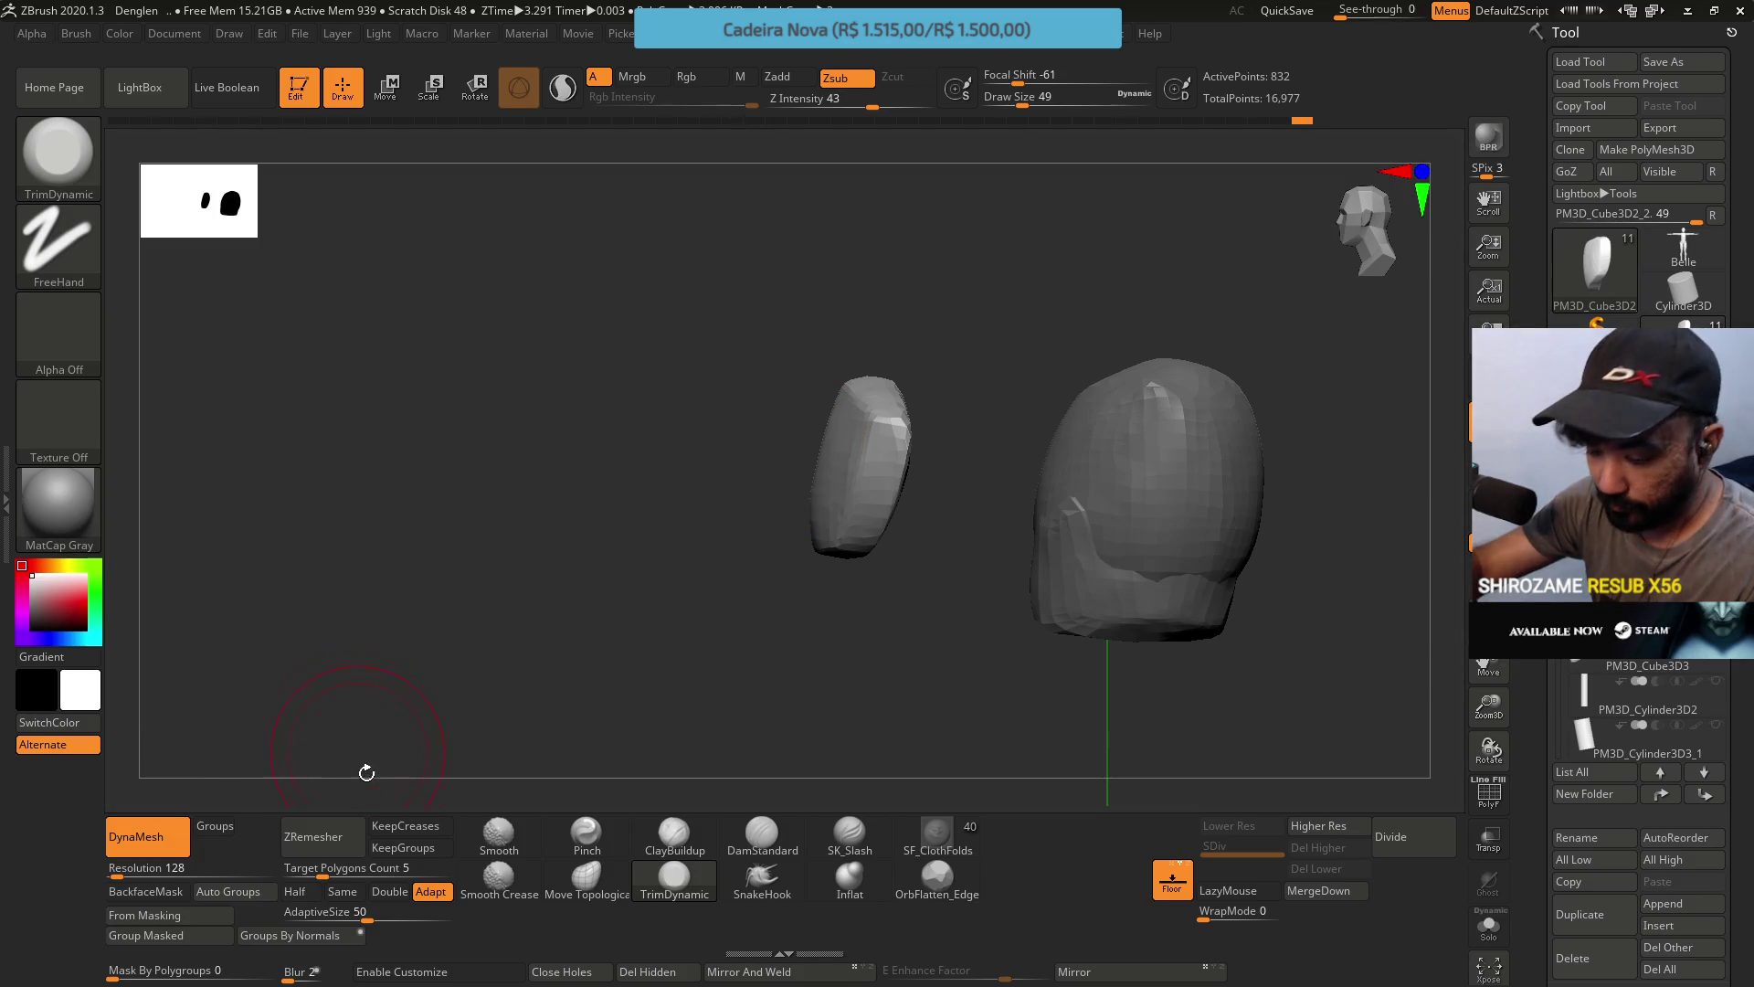
ctrl+drag(677, 370, 726, 354)
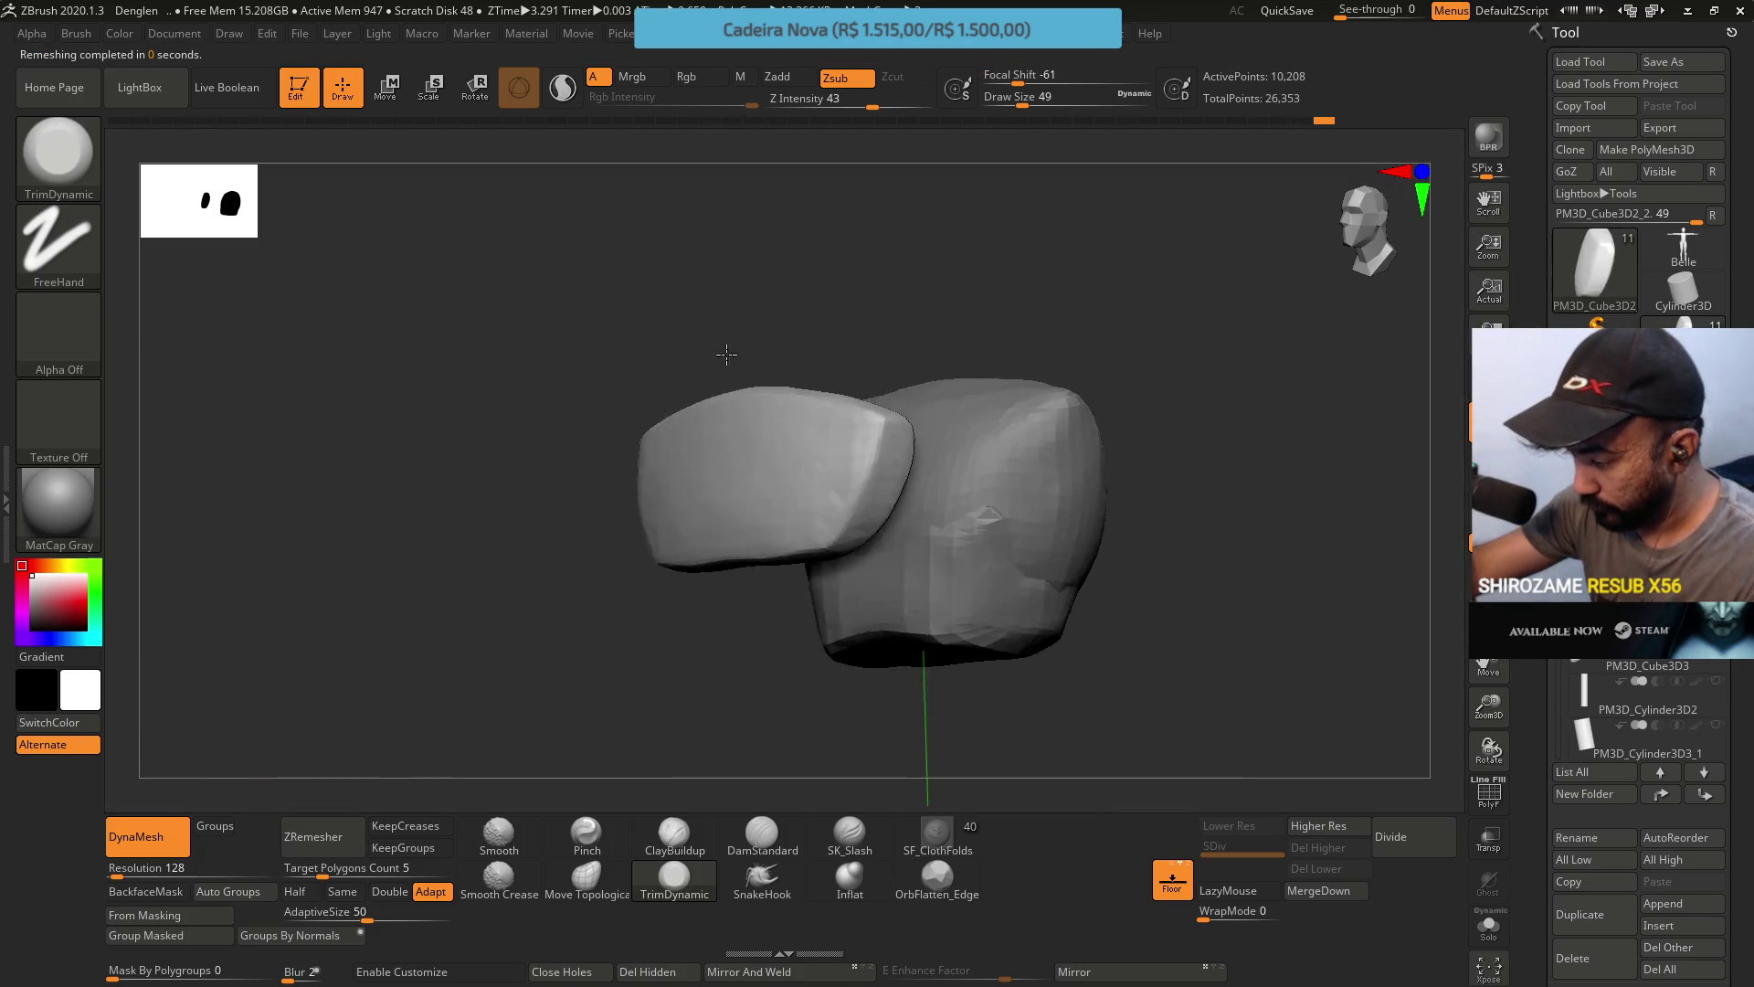
Undo the merged DynaMesh, then try a DynaMesh at Resolution 64 and undo it.
key(ctrl+z)
key(shift+f)
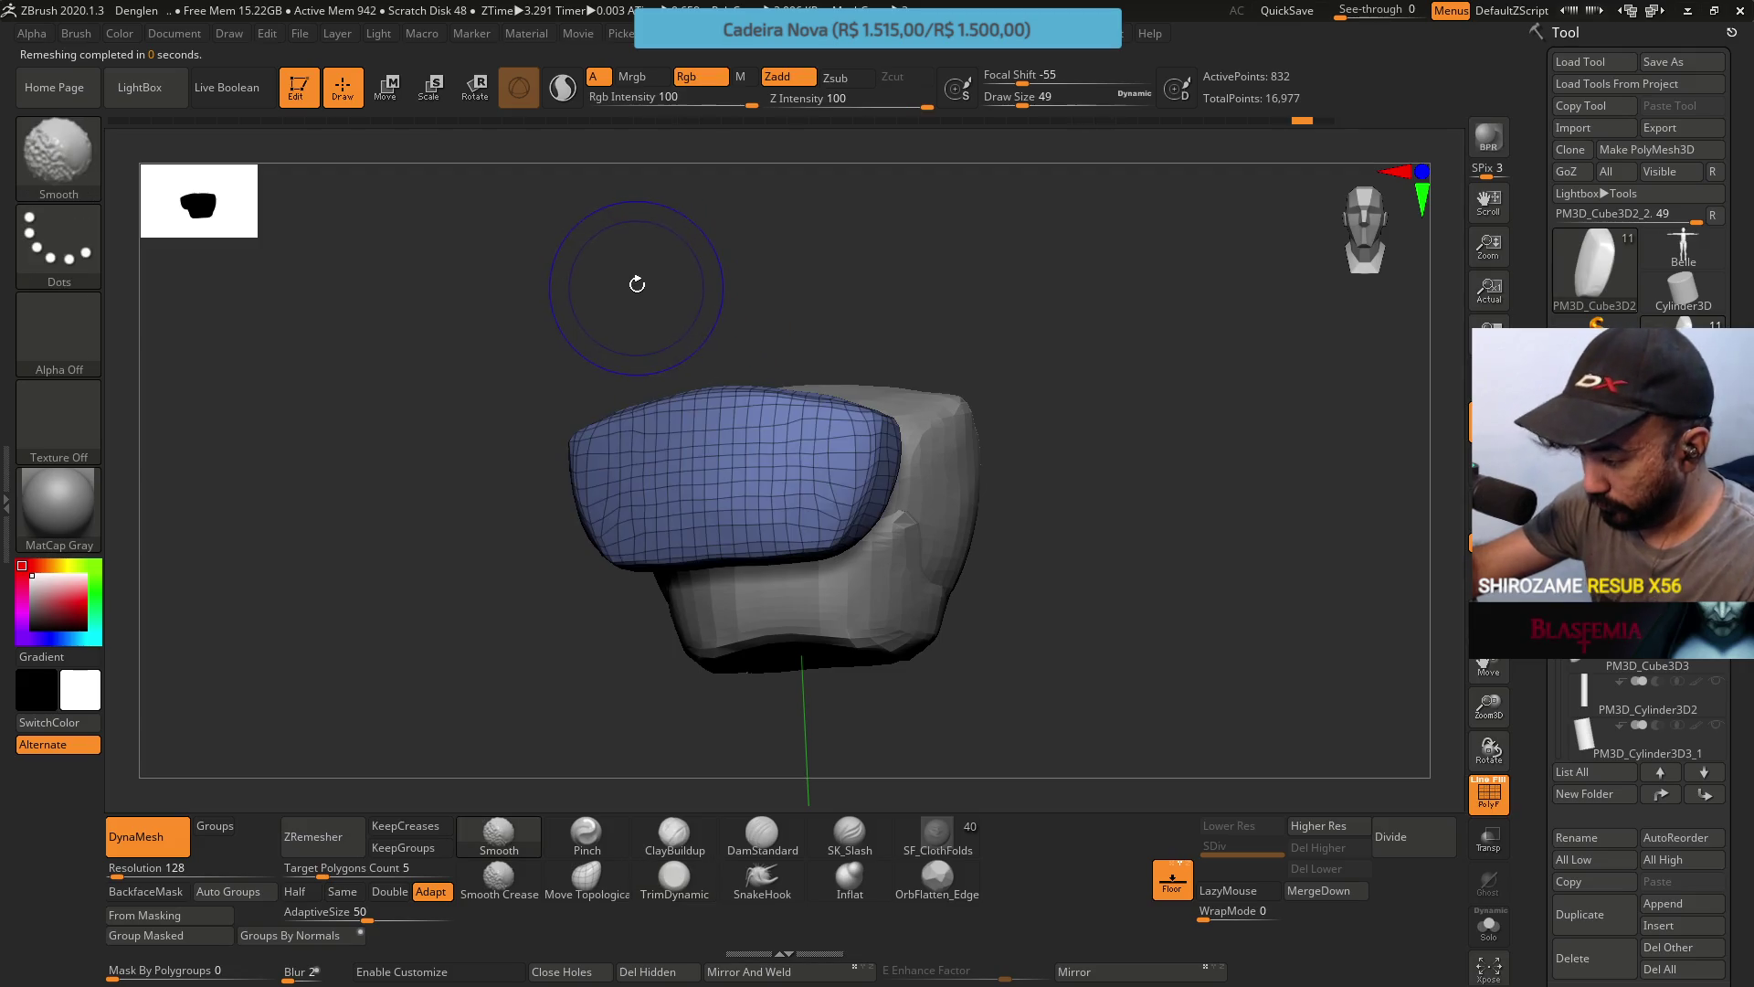
key(alt)
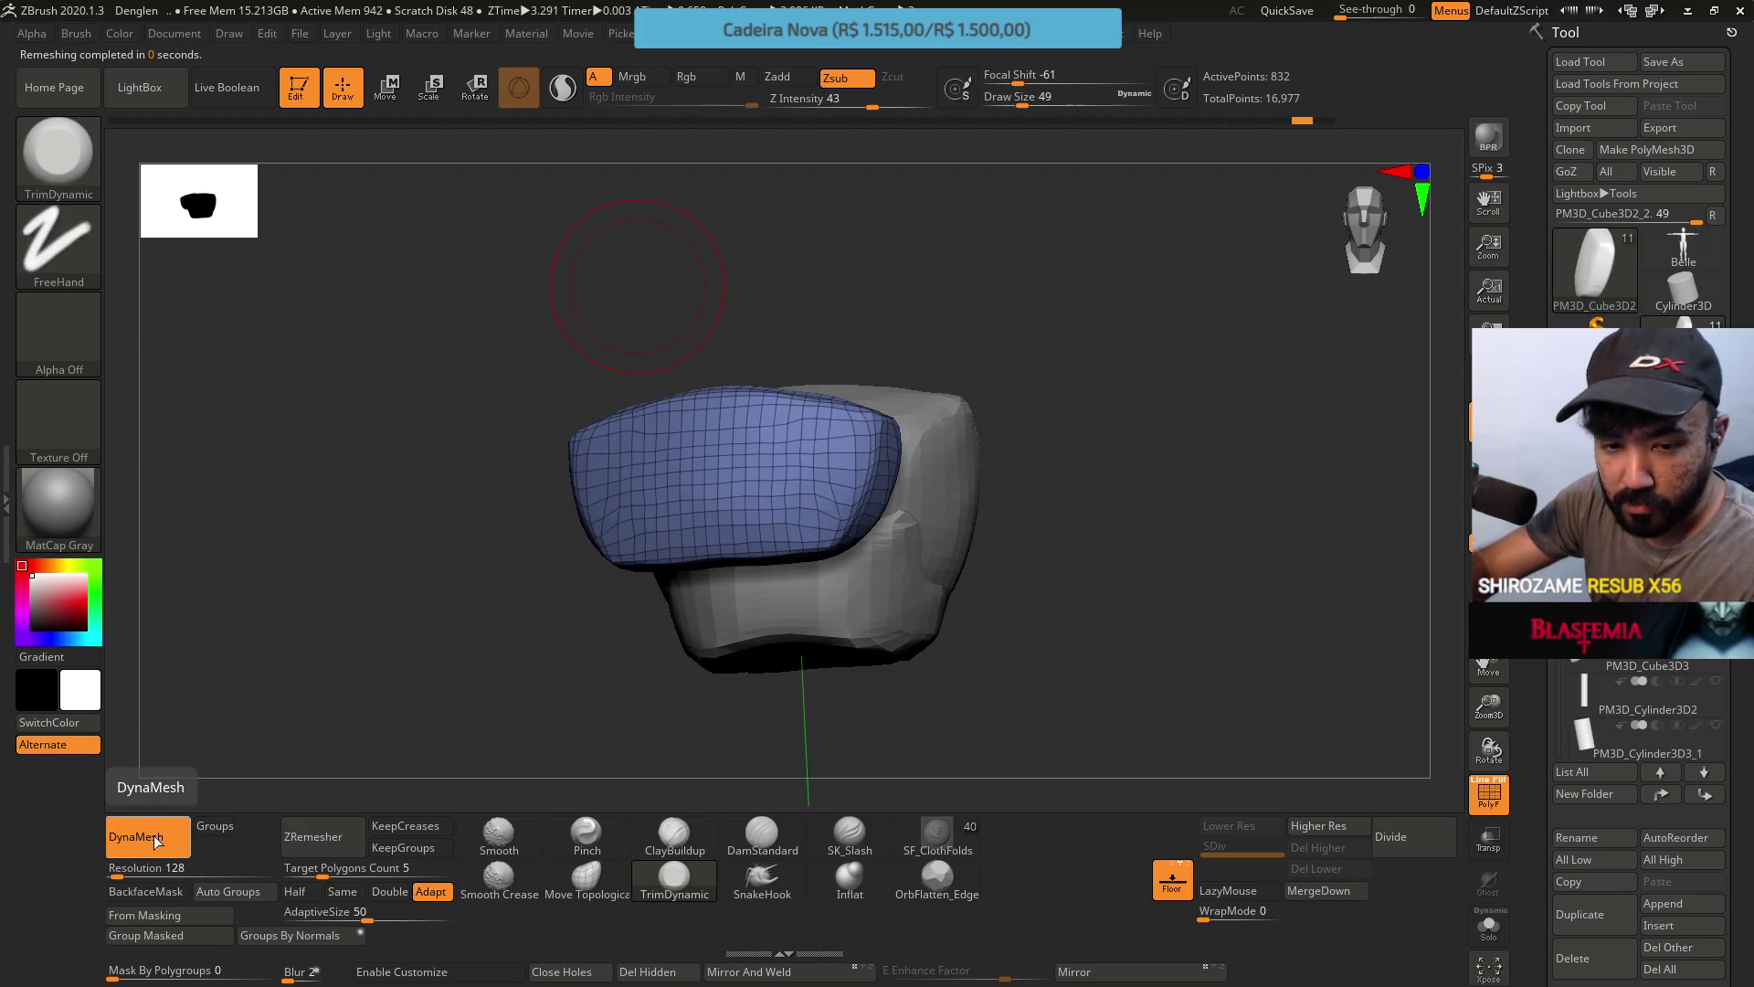
text(1208)
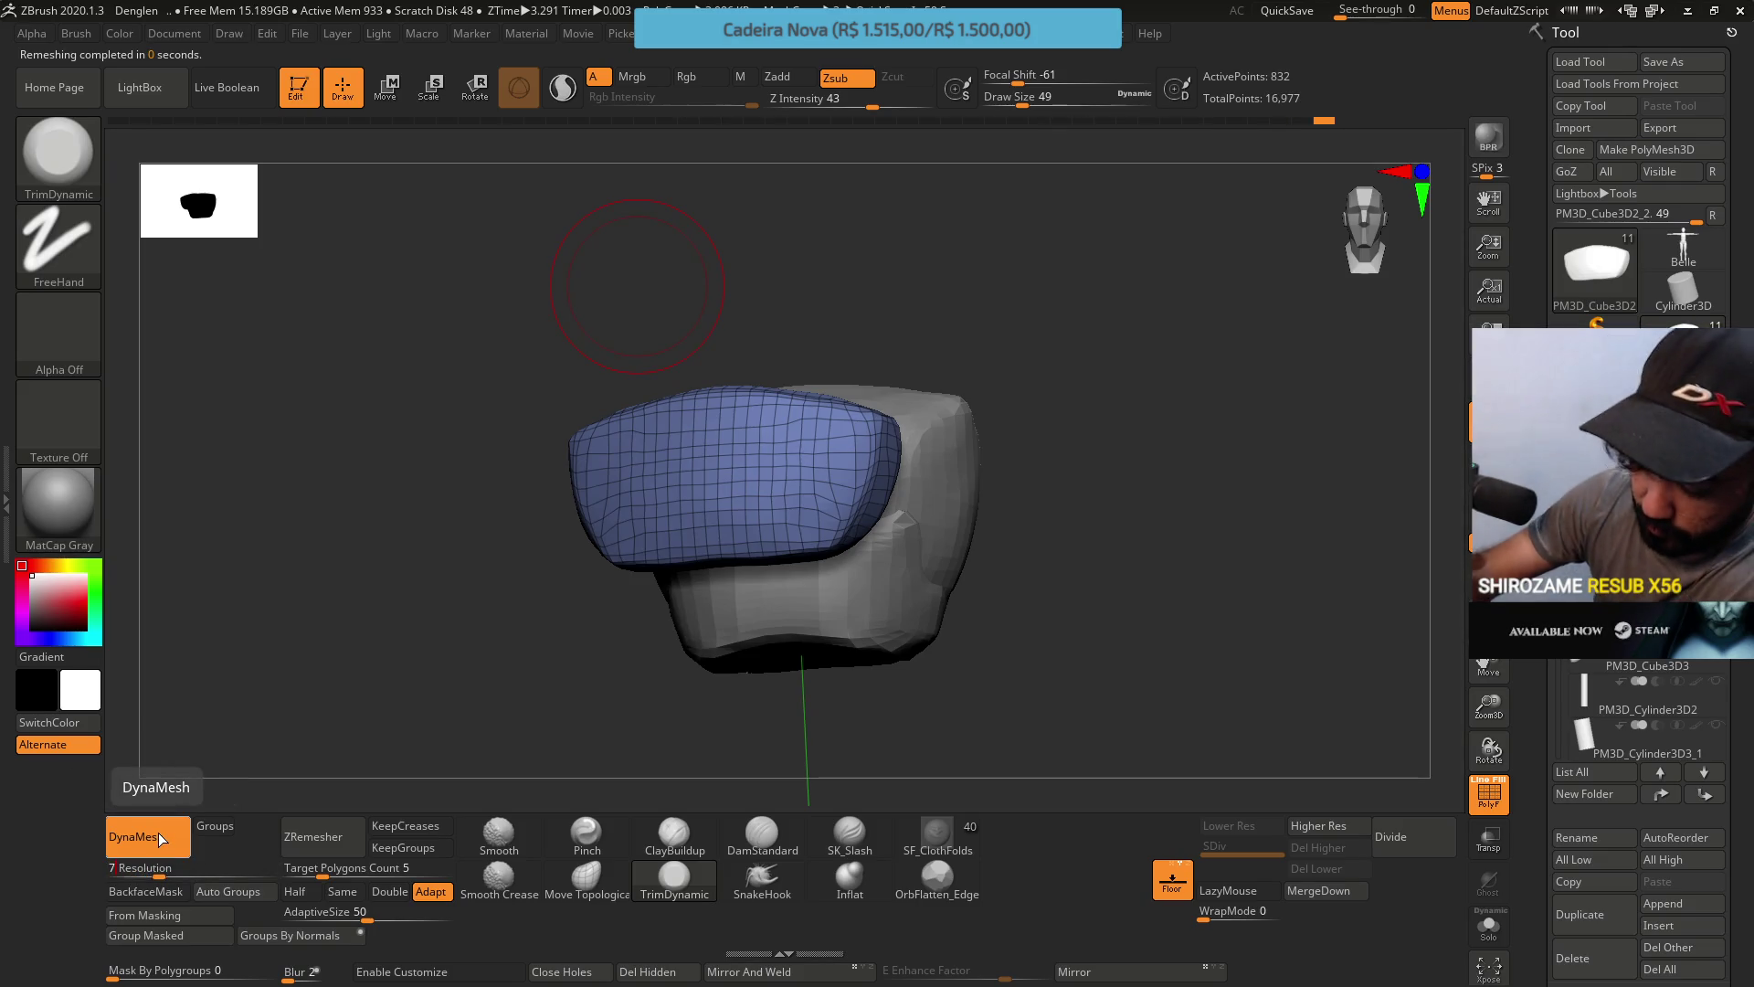
text(8)
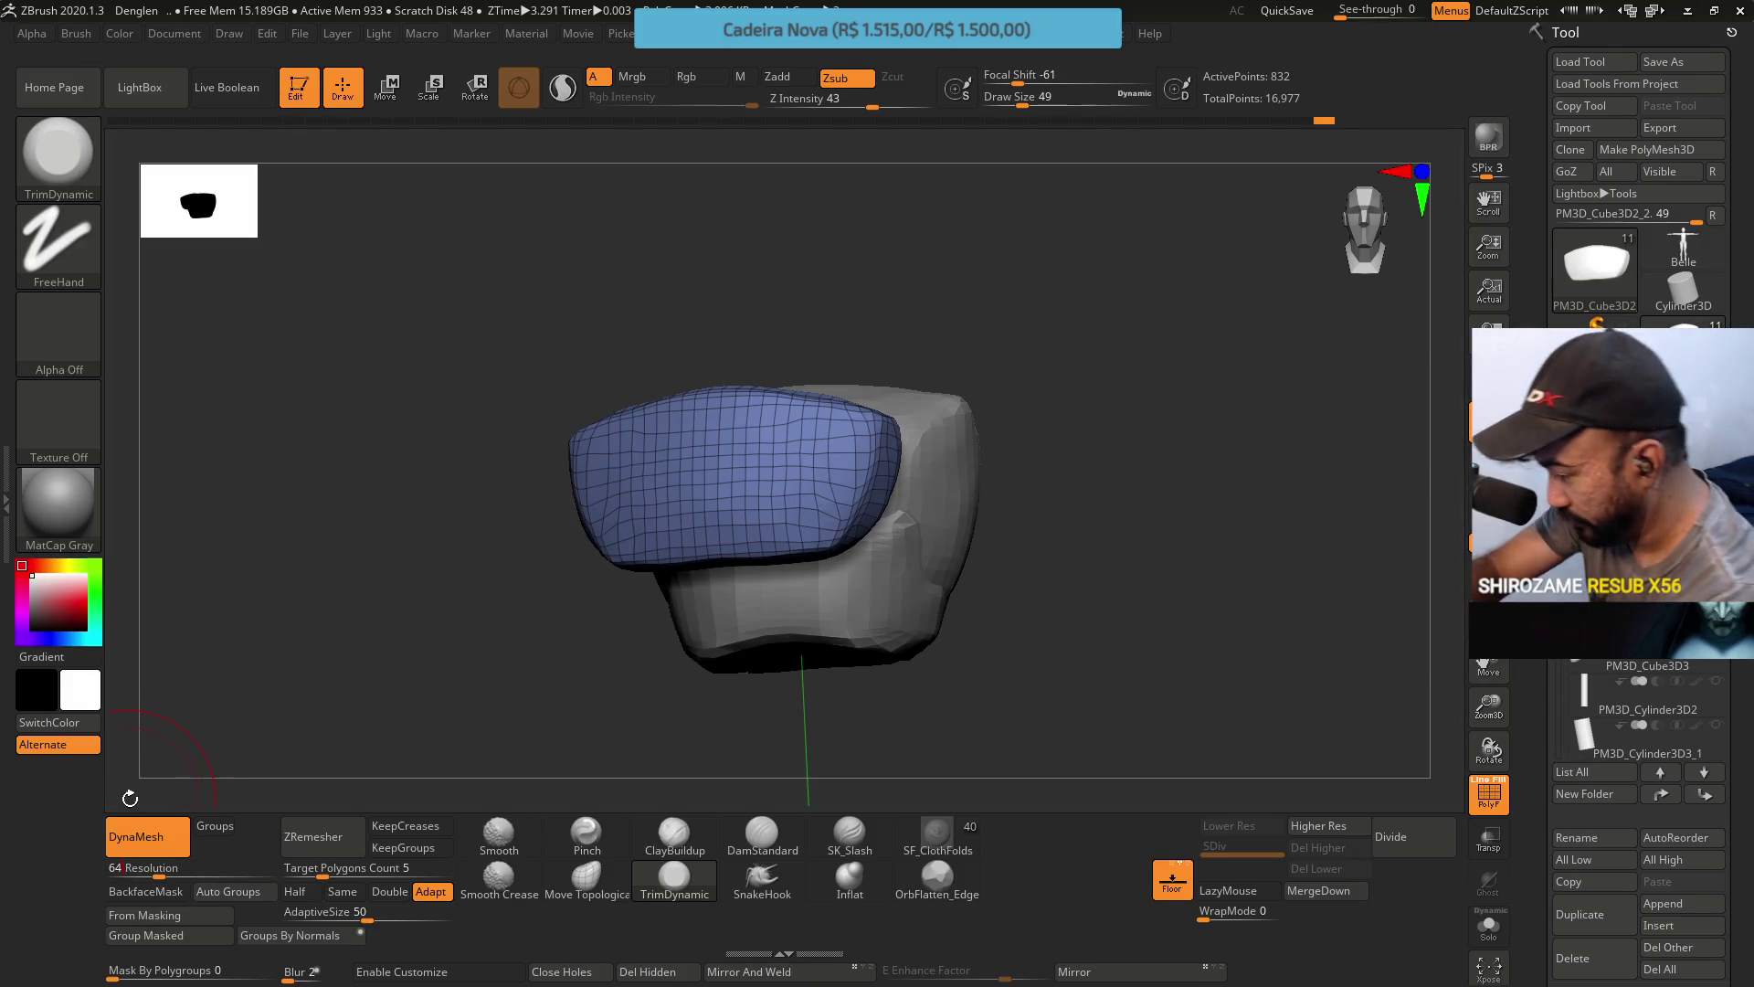
click(146, 839)
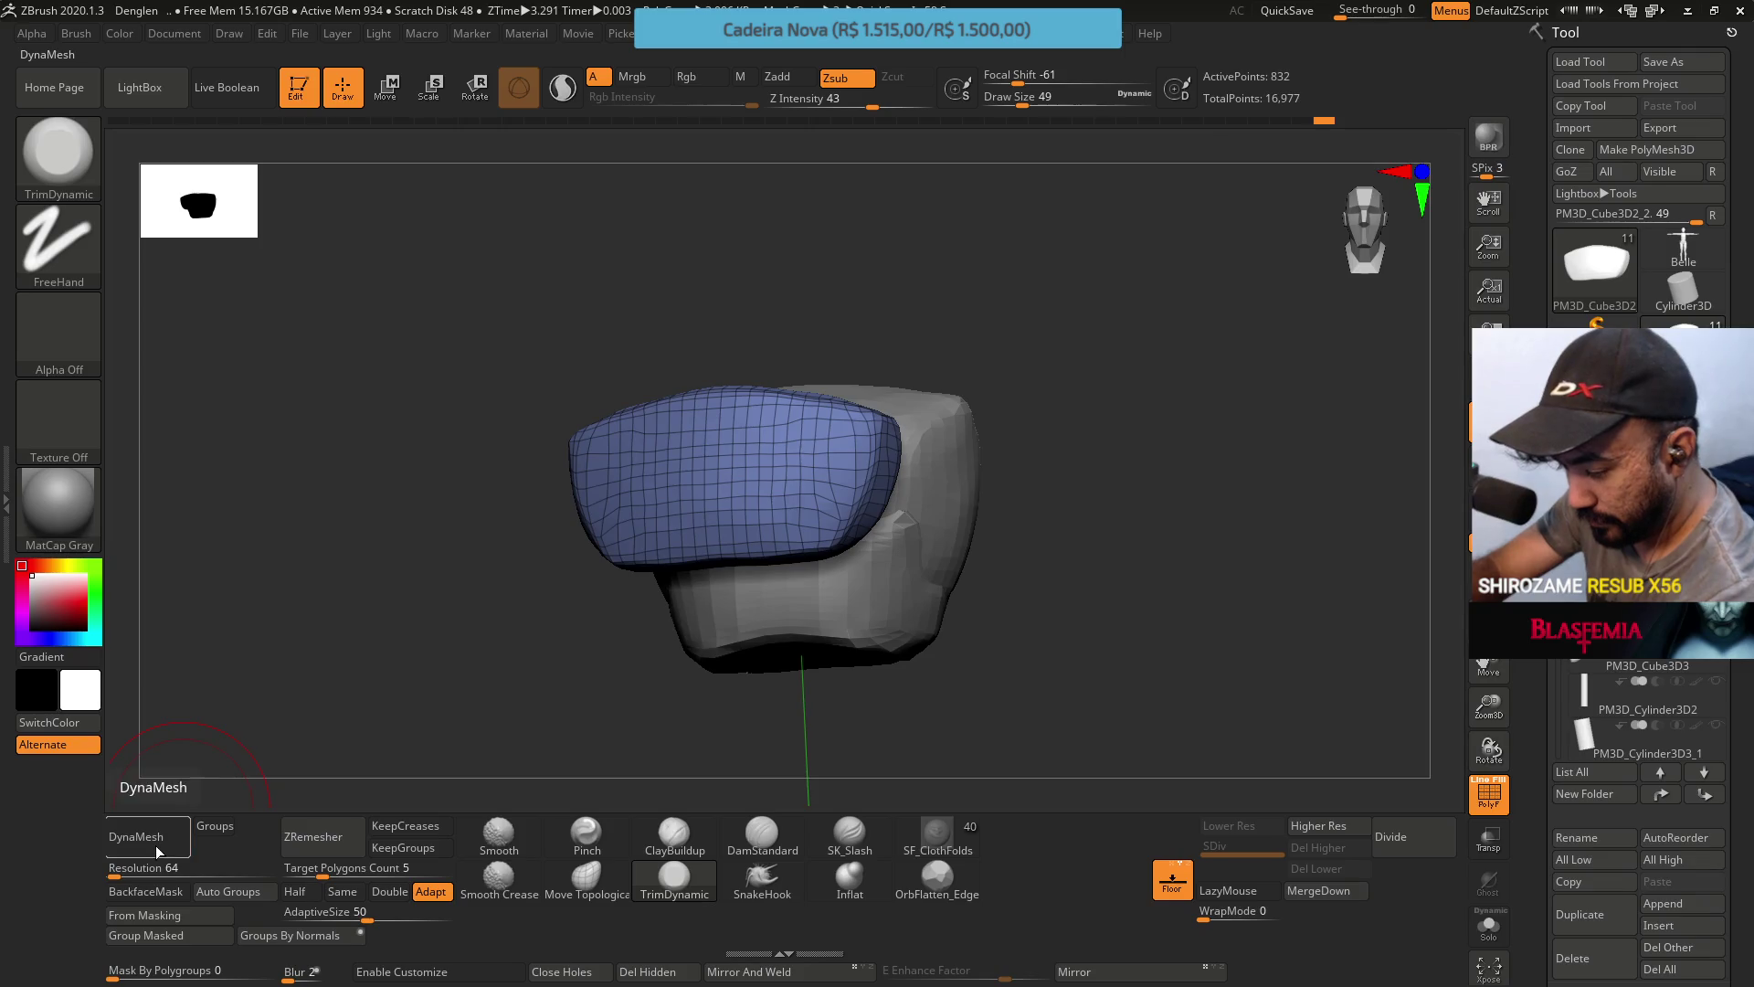
click(147, 841)
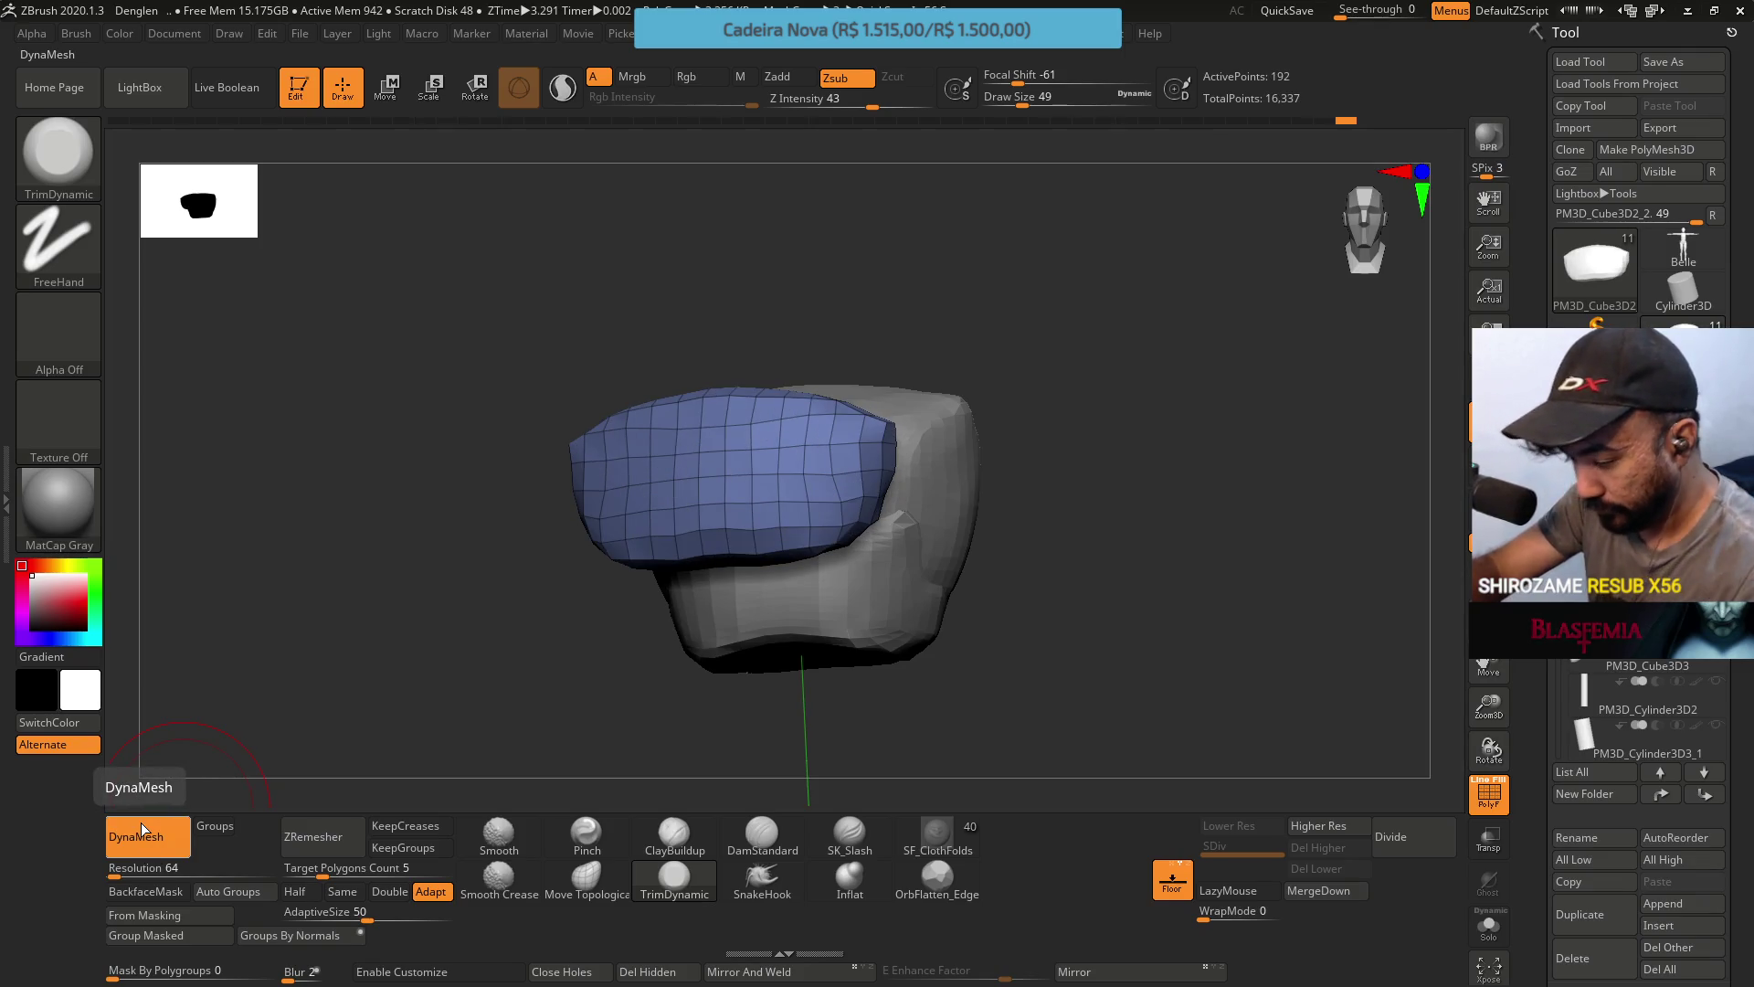
key(ctrl+z)
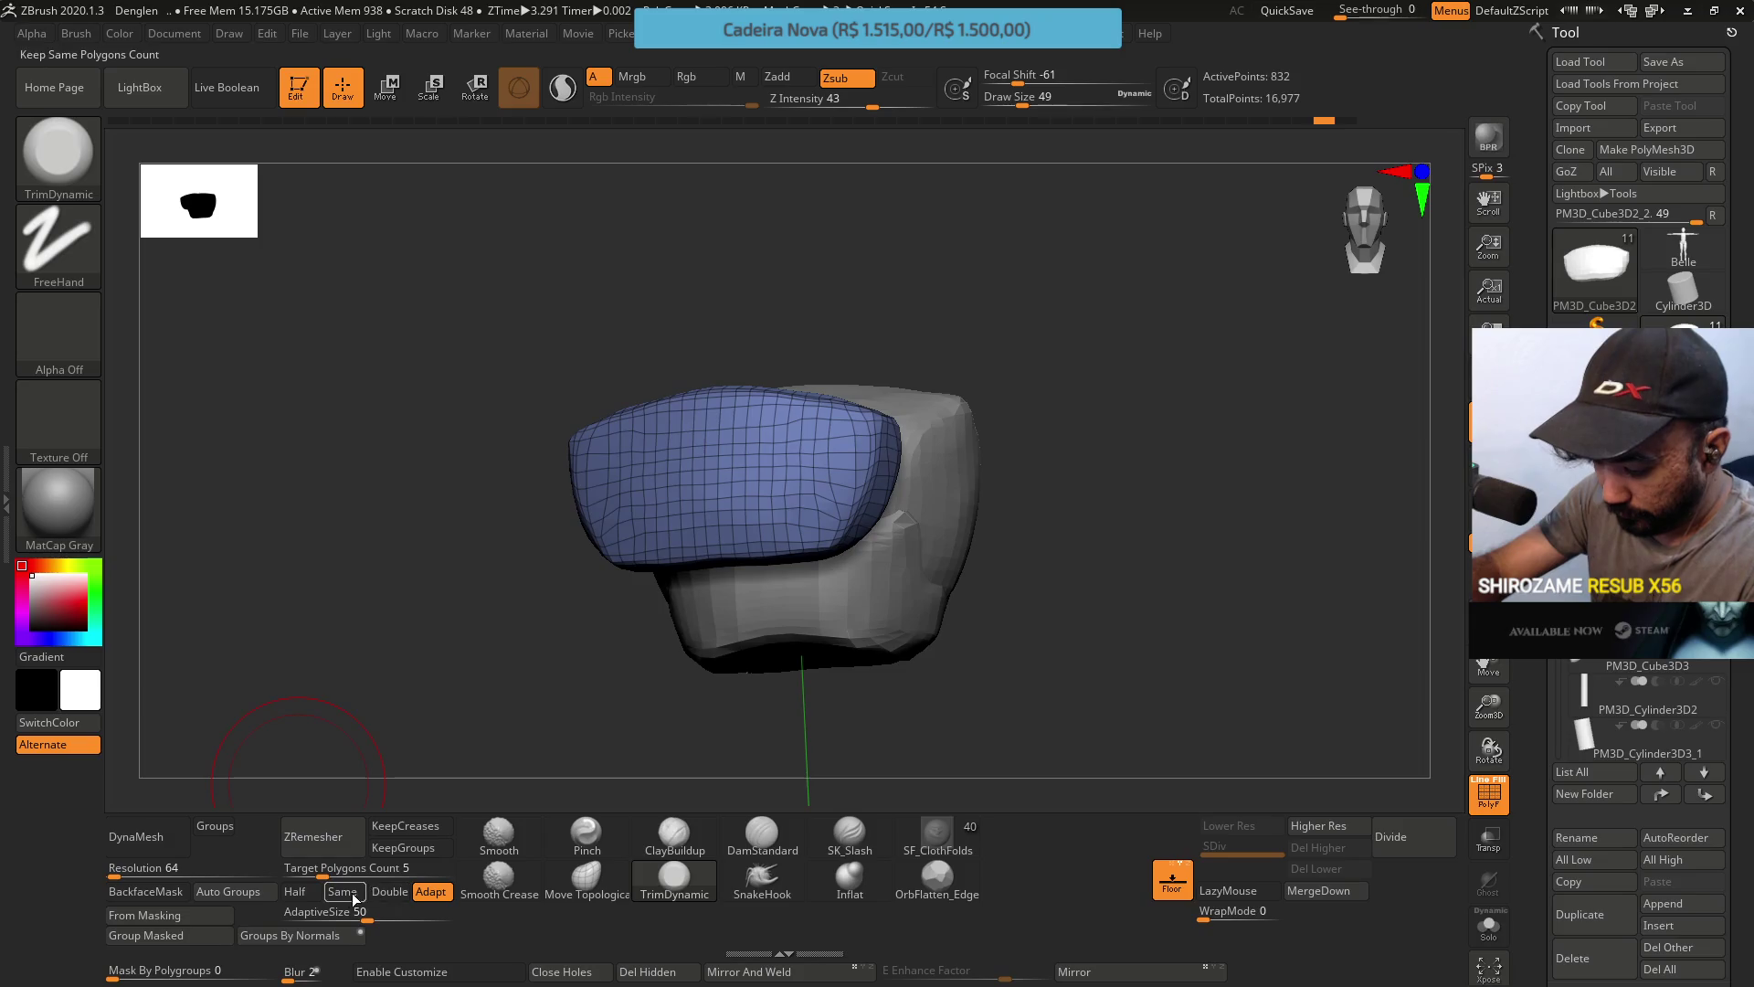
ZRemesh the side piece with Same on, Adapt off and KeepCreases on, giving 840 points.
click(343, 890)
click(431, 890)
click(405, 825)
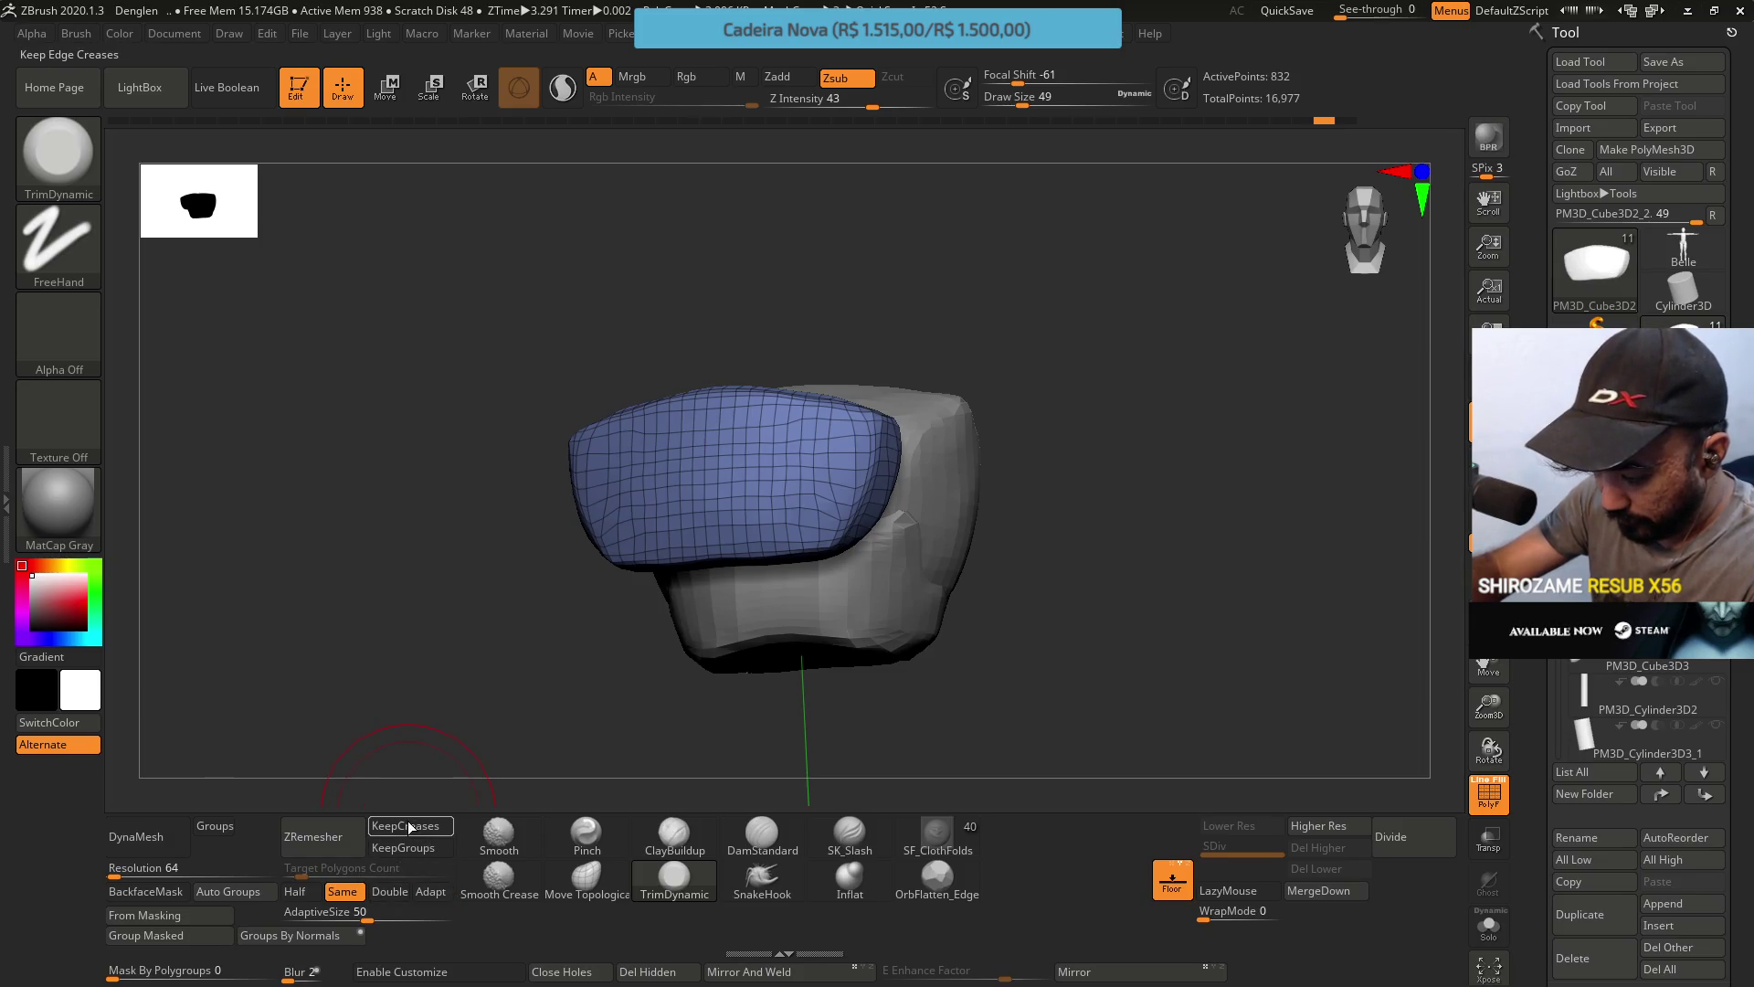
click(306, 836)
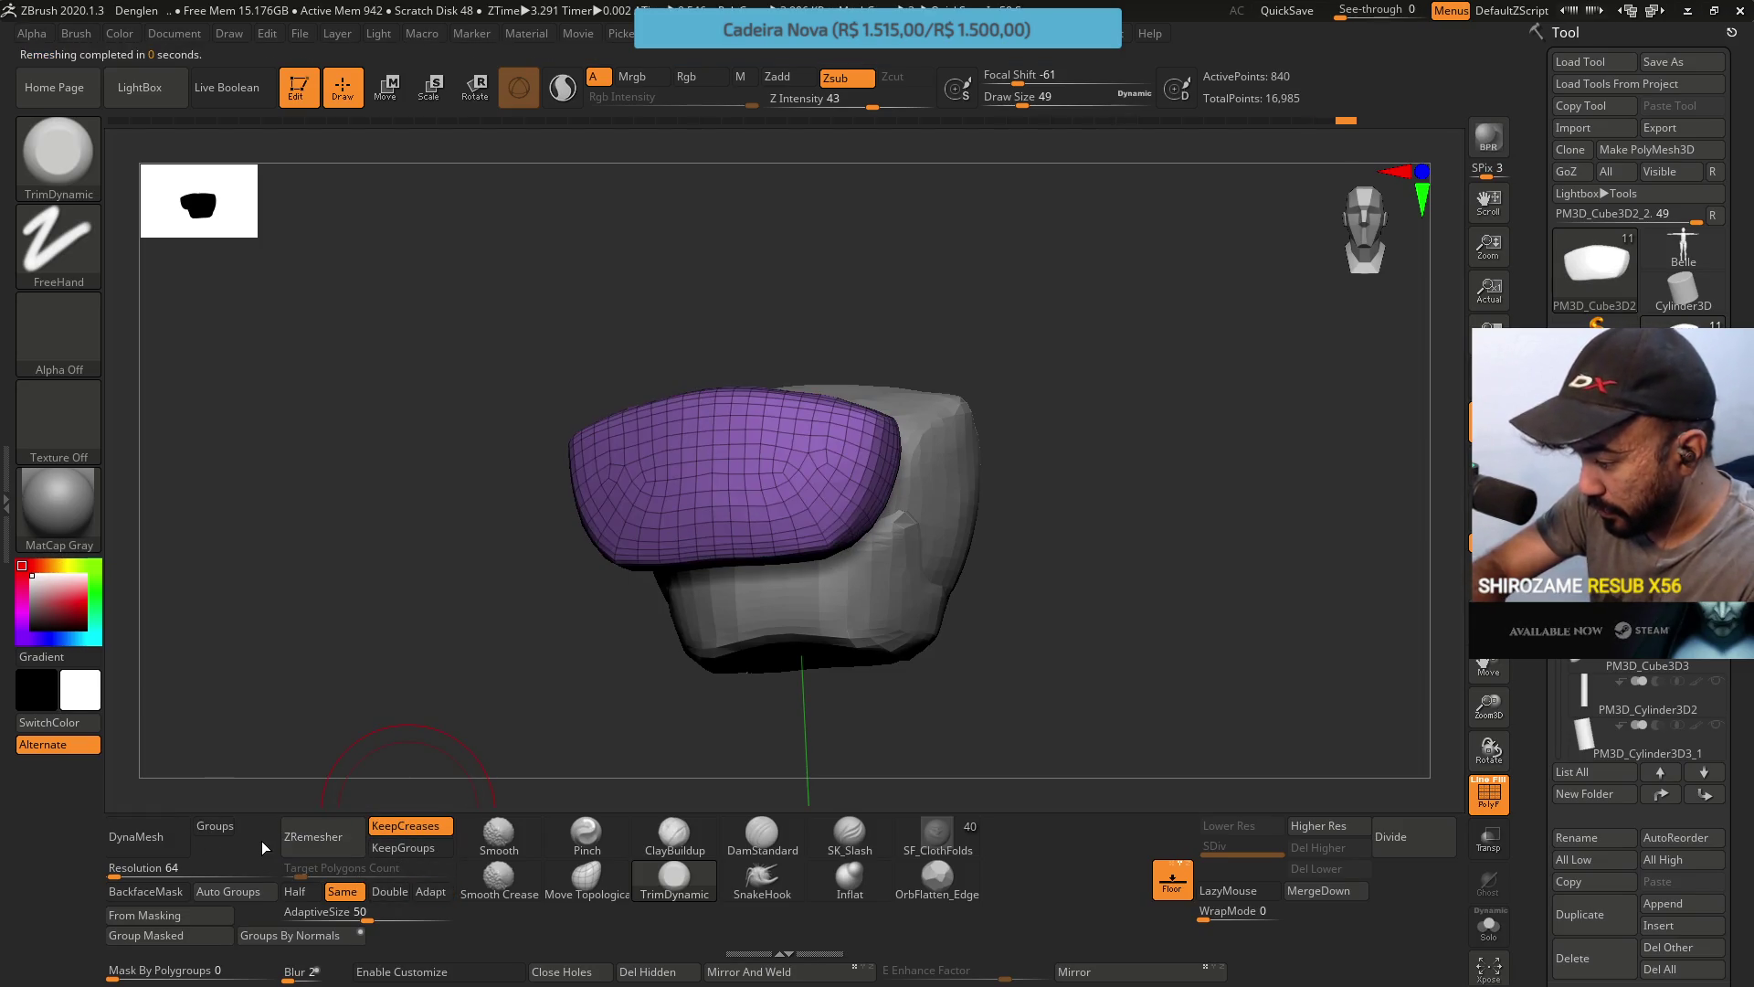
mouse_move(411, 731)
mouse_down()
mouse_move(548, 658)
mouse_move(743, 606)
mouse_move(916, 318)
mouse_move(853, 454)
mouse_move(846, 345)
mouse_move(836, 431)
mouse_up()
key(shift+f)
Select the Pinch brush and work on the side piece while orbiting around both pieces.
right_drag(836, 431, 834, 365)
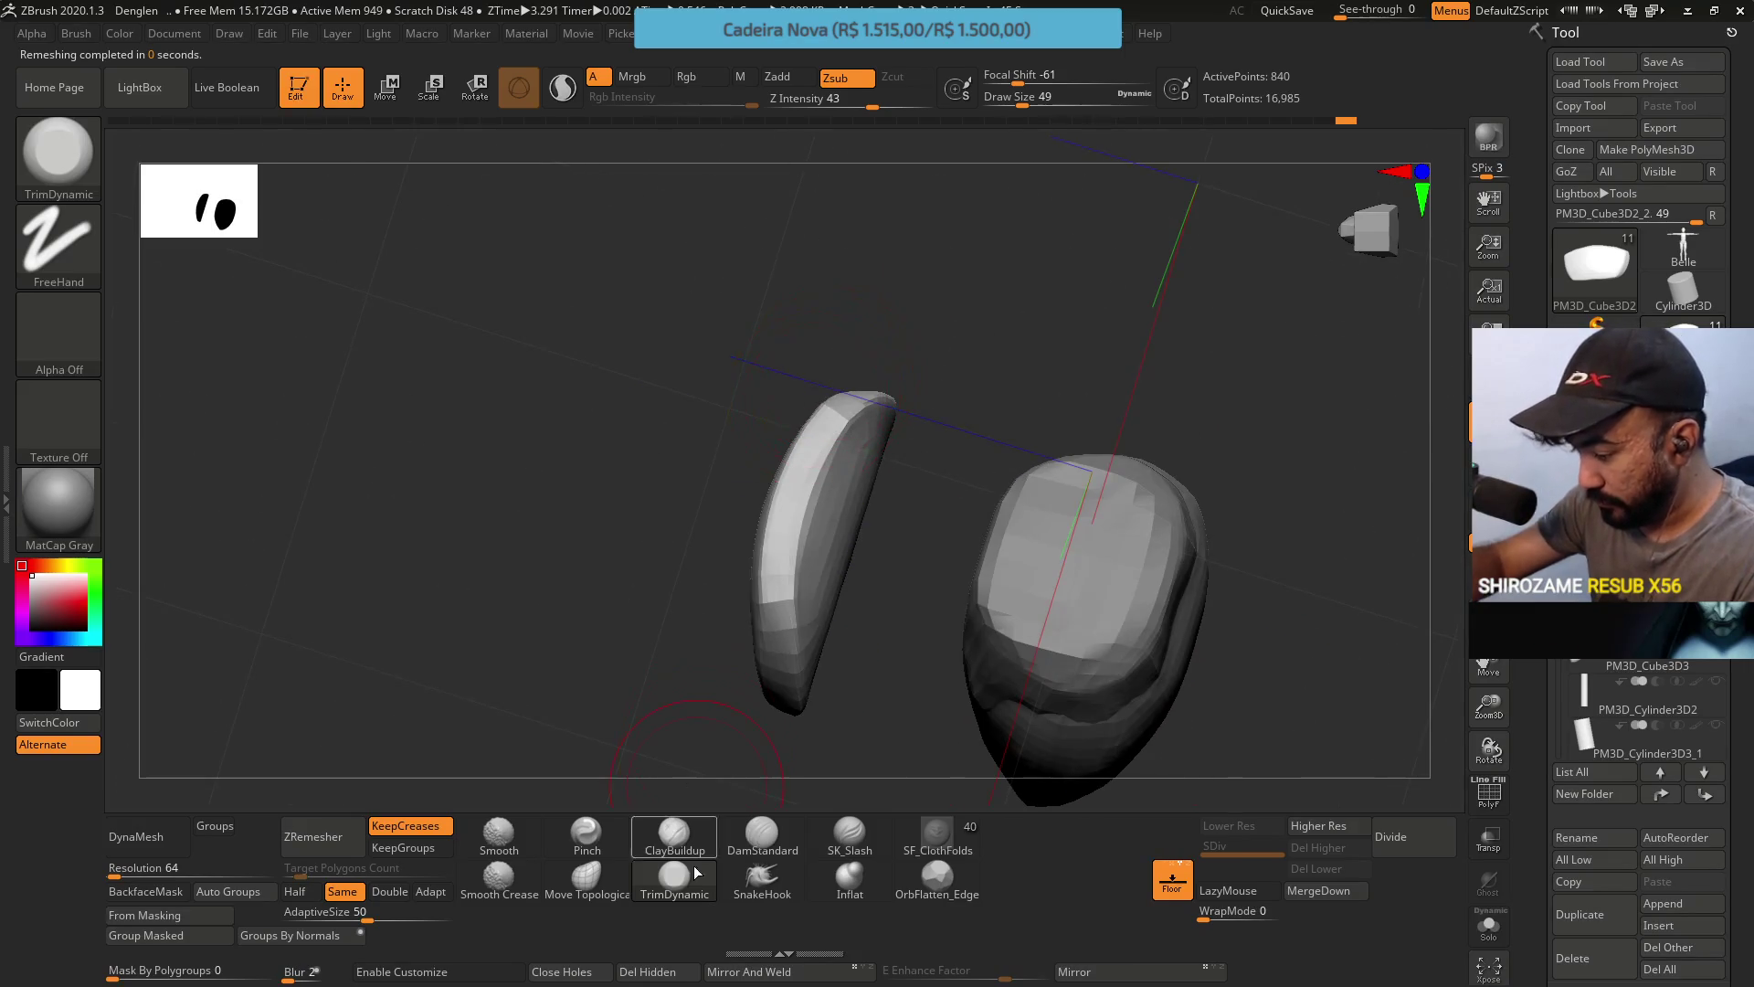
click(611, 822)
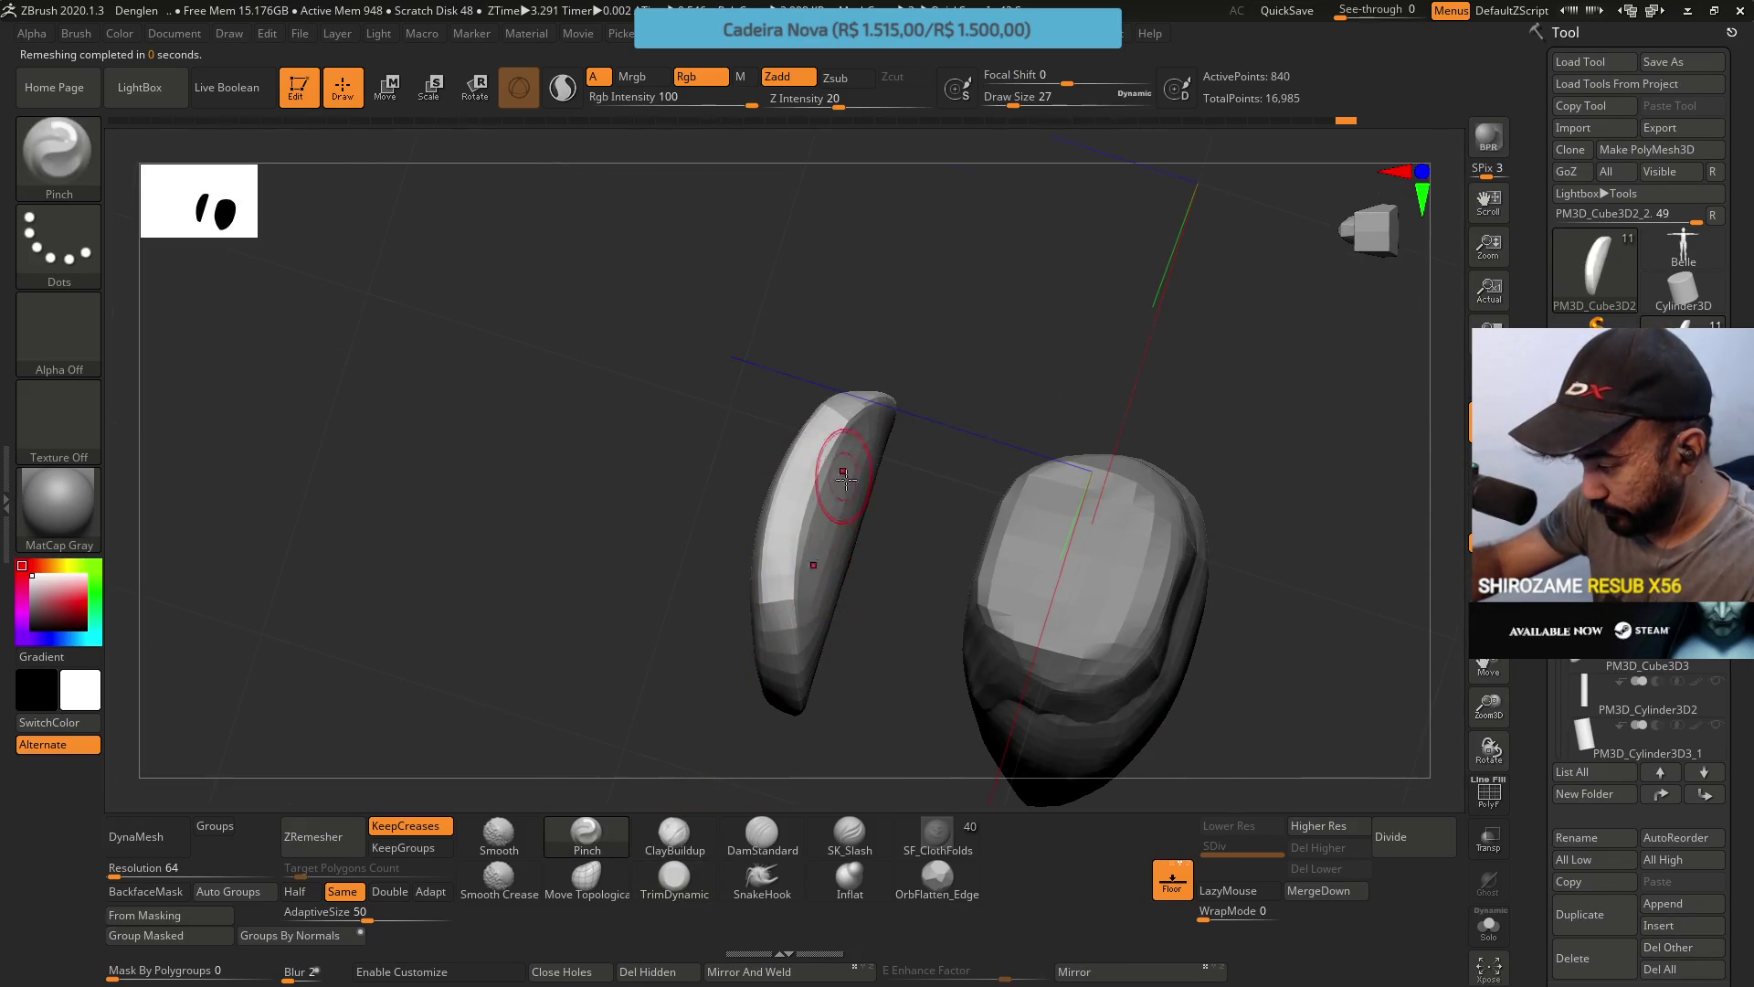
mouse_move(813, 493)
right_down()
mouse_move(834, 535)
mouse_move(822, 462)
right_up()
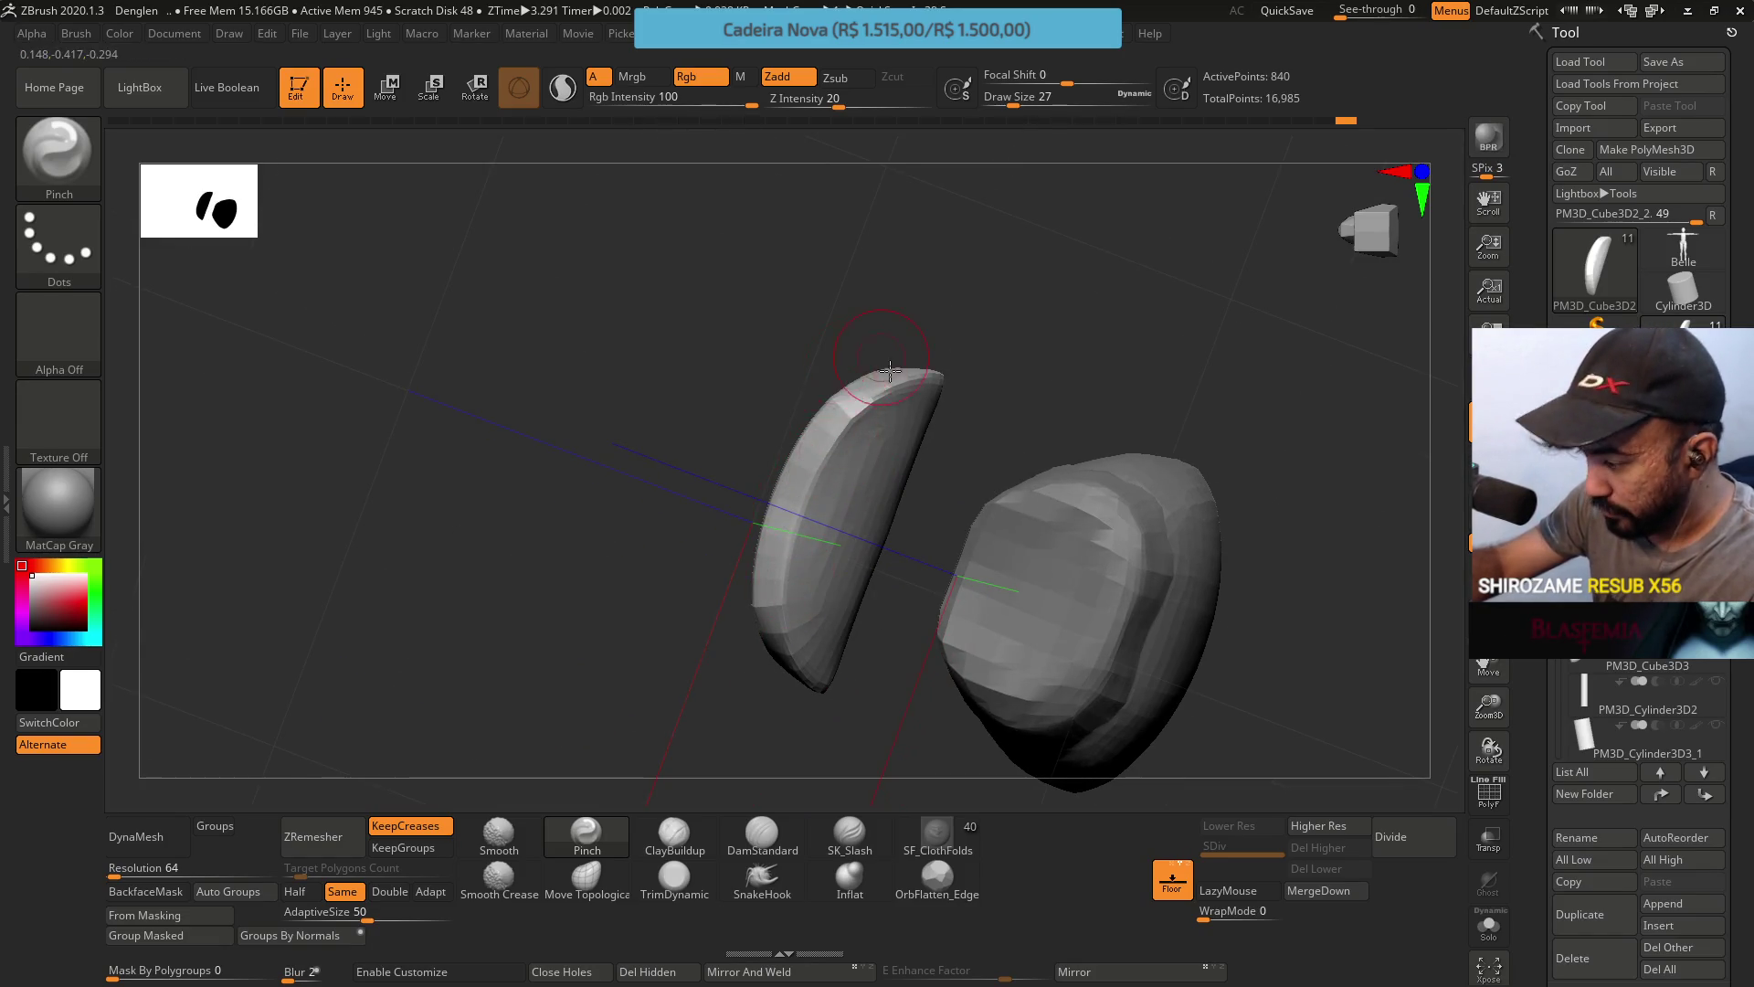
mouse_move(886, 373)
right_down()
mouse_move(857, 497)
mouse_move(913, 388)
right_up()
mouse_move(860, 433)
mouse_down()
mouse_move(822, 383)
mouse_move(854, 497)
mouse_move(893, 403)
mouse_move(861, 375)
mouse_move(851, 482)
mouse_move(853, 368)
mouse_move(939, 395)
mouse_move(926, 502)
mouse_move(972, 546)
mouse_move(922, 462)
mouse_up()
alt+drag(996, 402, 825, 447)
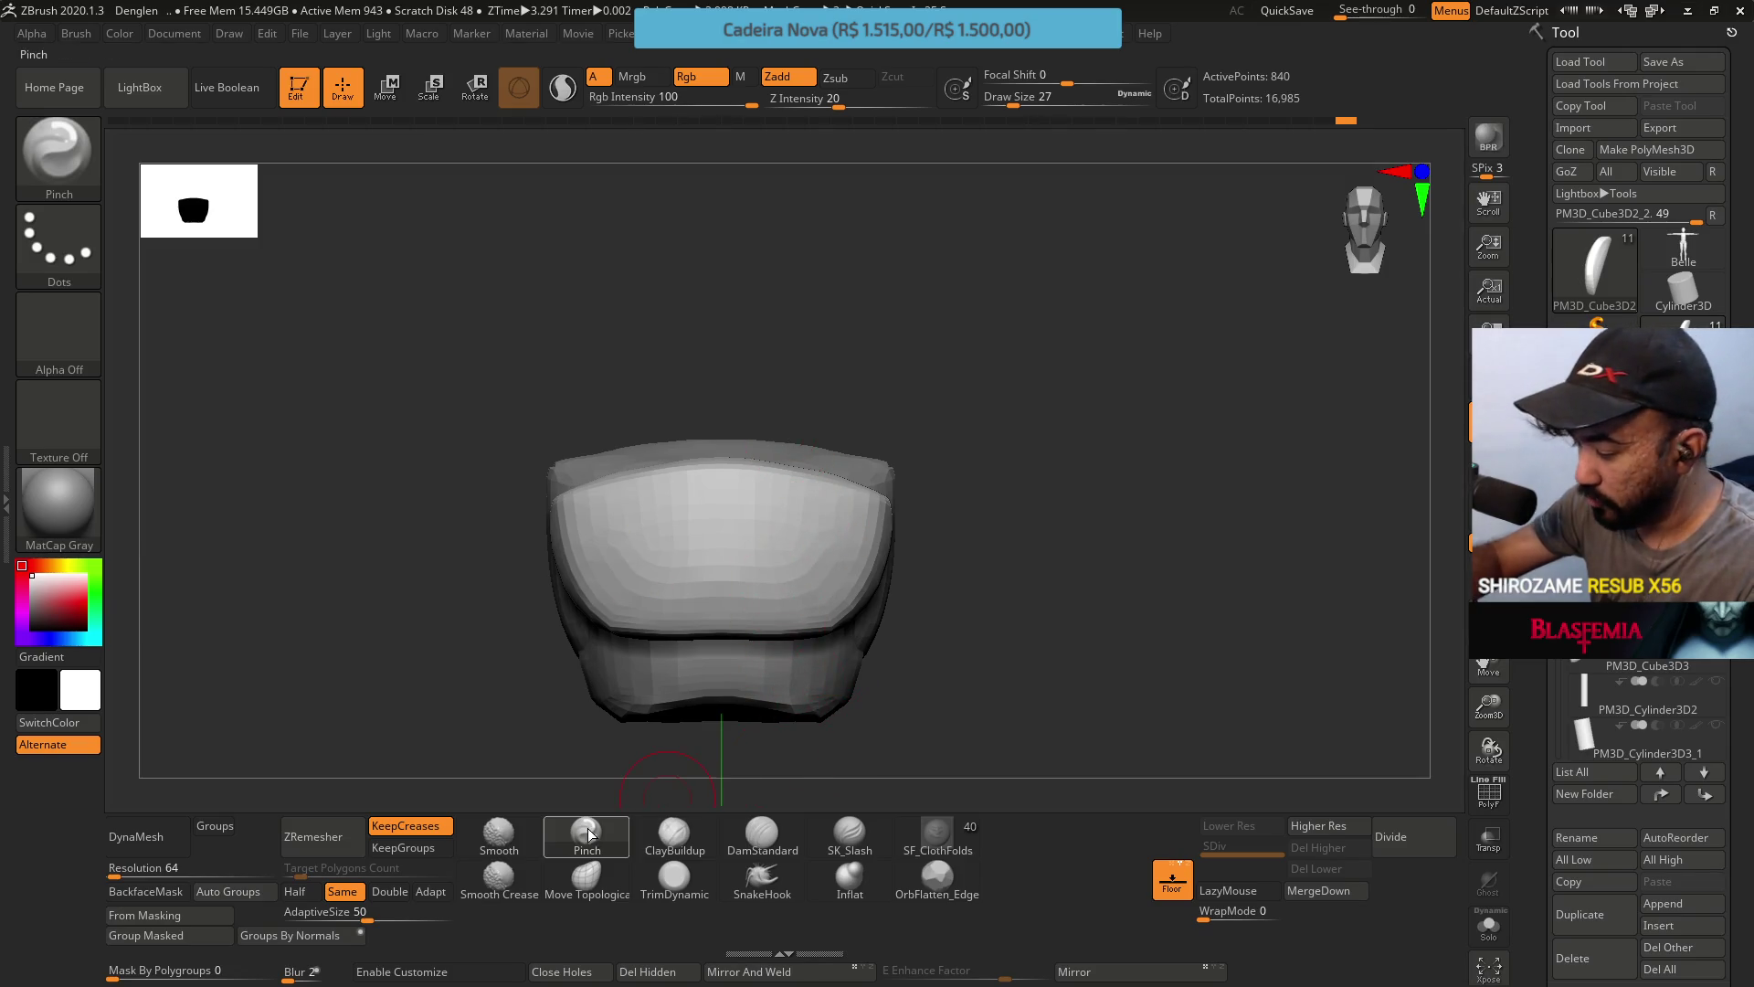
Pull the side piece into a curved wedge with Move Topological at Draw Size 41.
click(586, 877)
mouse_move(943, 538)
mouse_down()
mouse_move(918, 629)
mouse_move(891, 594)
mouse_move(903, 640)
mouse_up()
key(s)
mouse_move(903, 640)
mouse_down()
mouse_move(963, 614)
mouse_move(896, 579)
mouse_up()
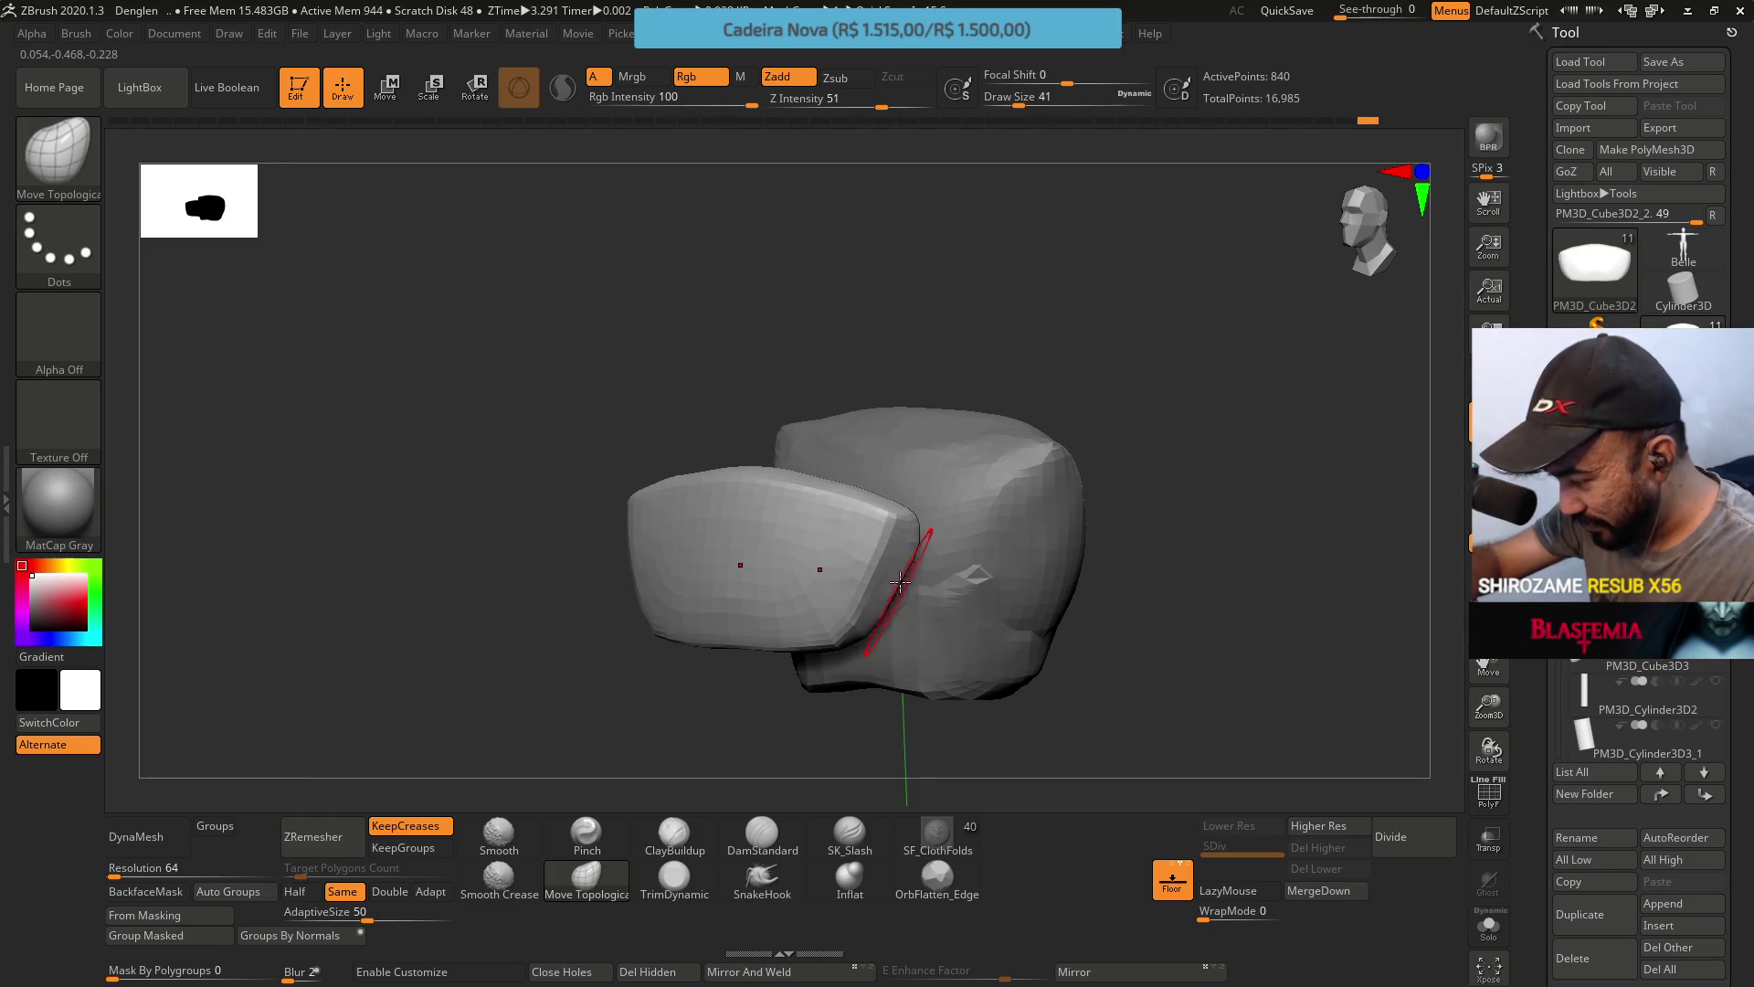
mouse_move(900, 582)
mouse_down()
mouse_move(958, 479)
mouse_move(865, 513)
mouse_move(922, 494)
mouse_up()
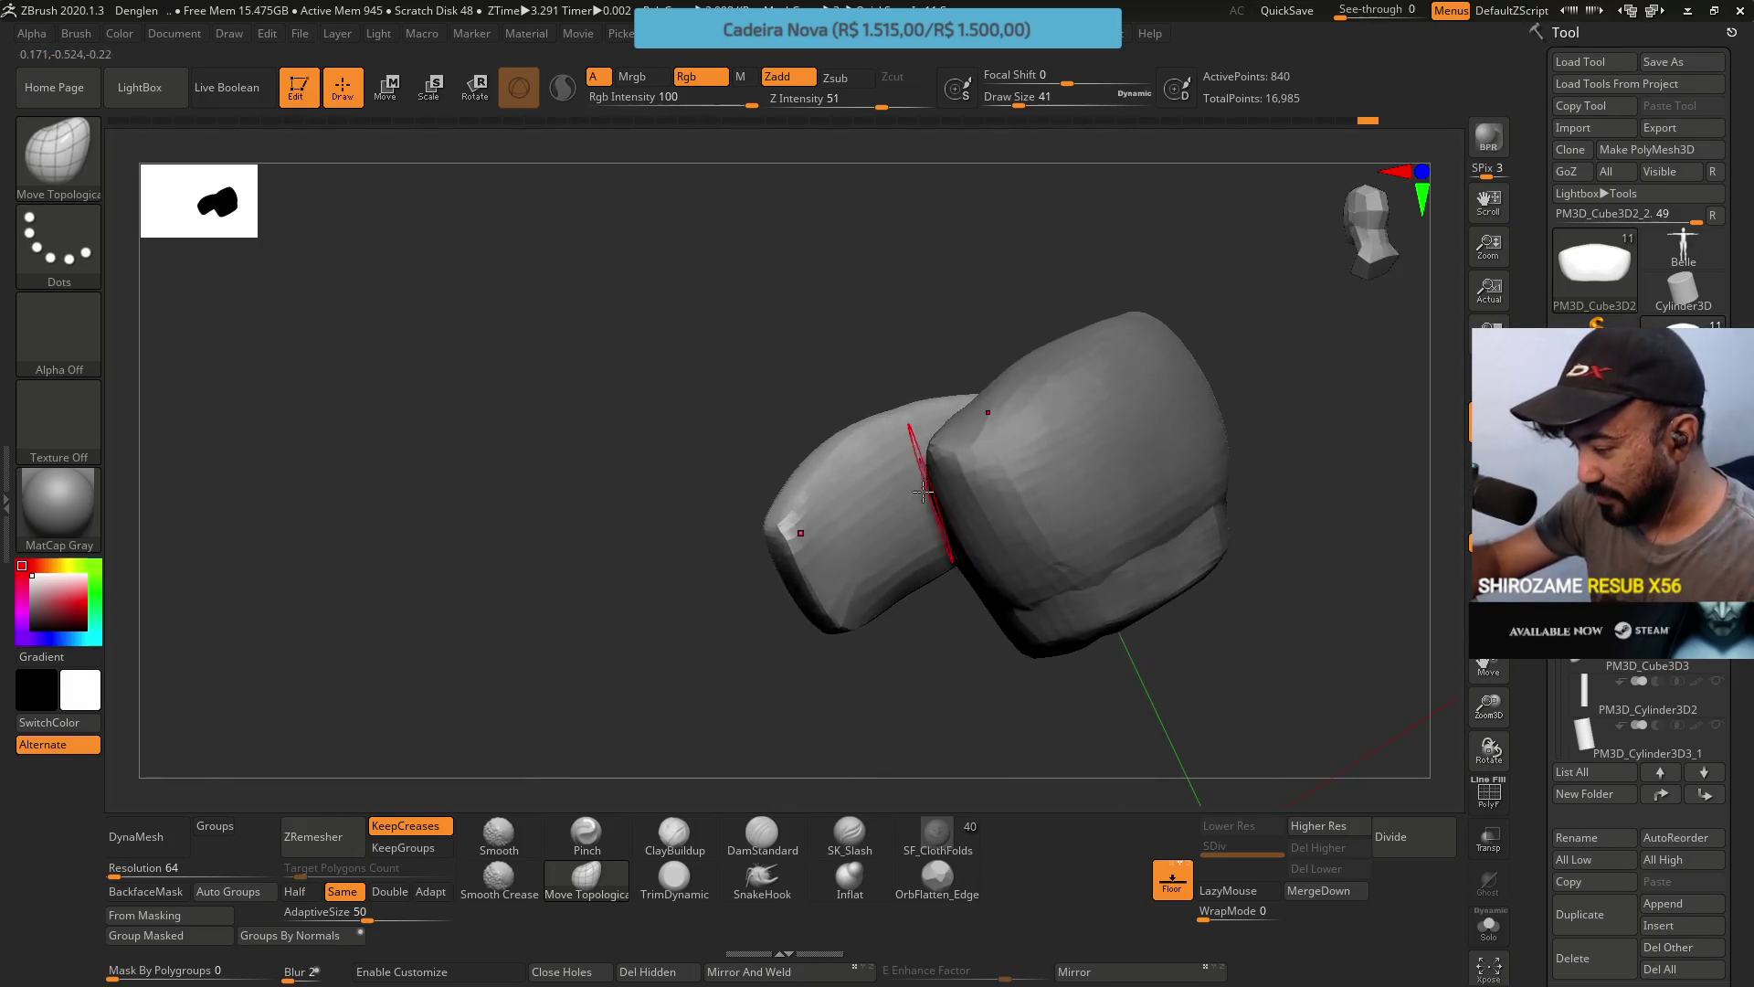
mouse_move(783, 549)
mouse_down()
mouse_move(724, 567)
mouse_move(850, 589)
mouse_move(831, 501)
mouse_move(785, 585)
mouse_move(803, 548)
mouse_move(828, 606)
mouse_move(728, 548)
mouse_move(744, 490)
mouse_move(693, 549)
mouse_up()
Smooth the side piece with a size-25 brush, stepping back and forward through undo.
key(shift)
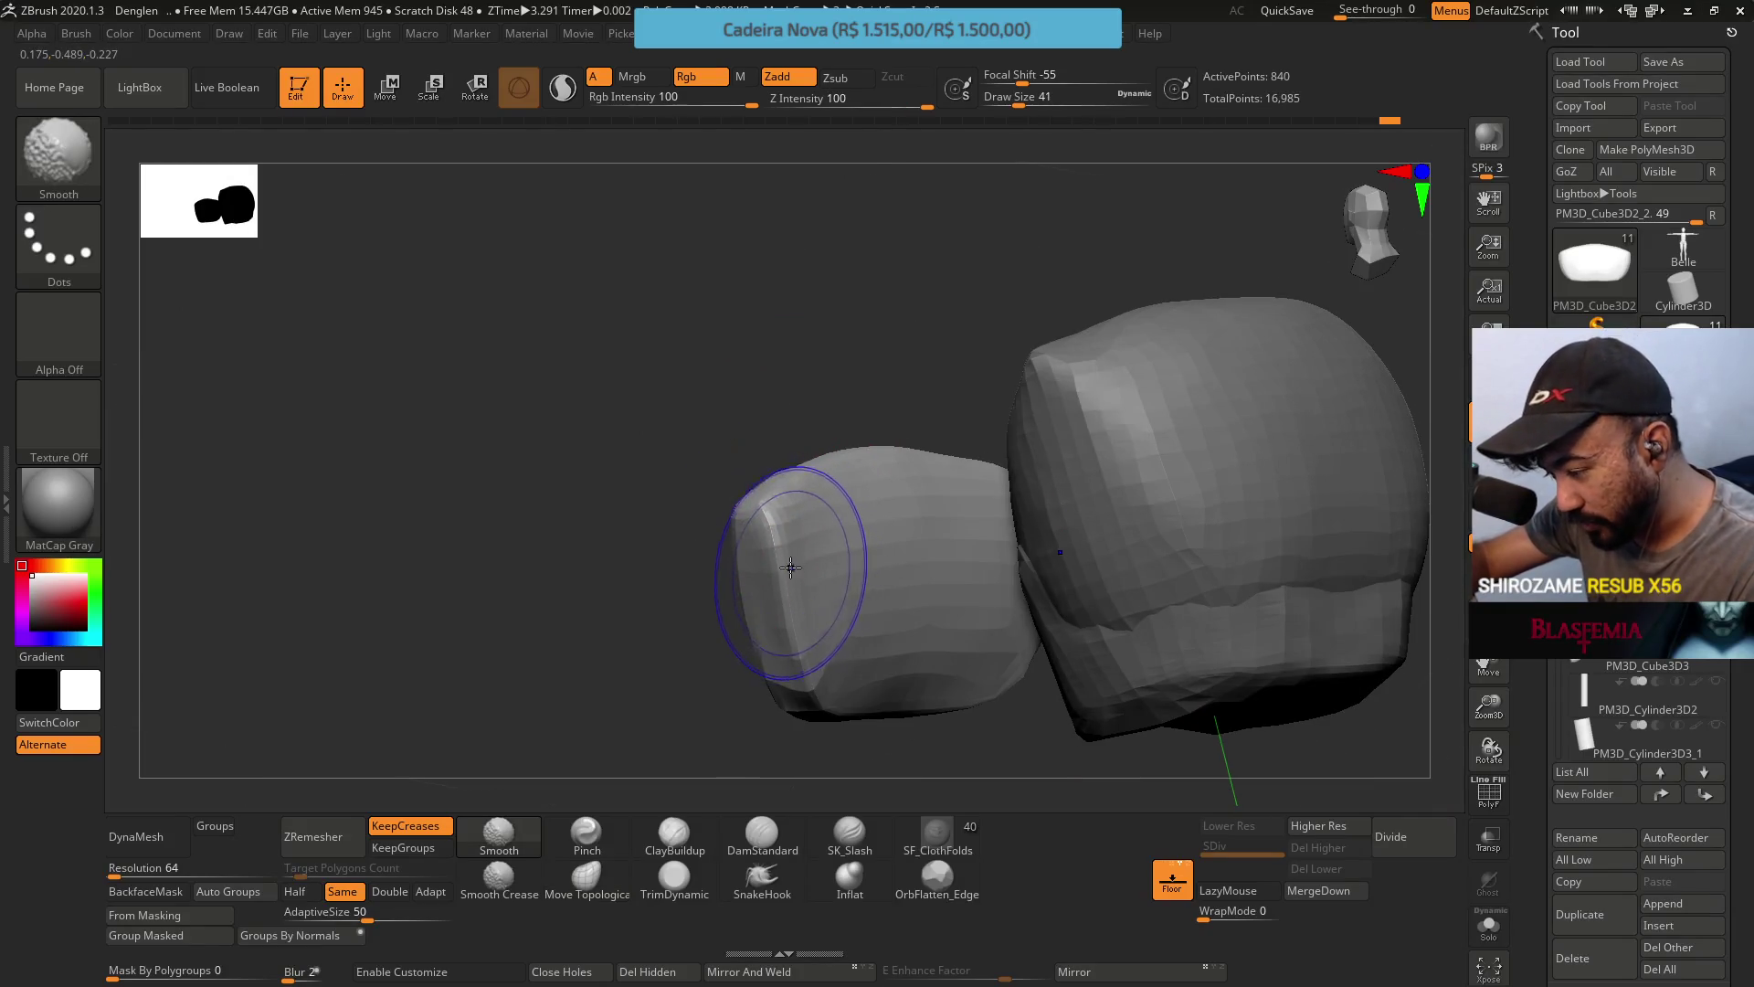
mouse_move(809, 462)
mouse_down()
mouse_move(823, 446)
mouse_move(755, 557)
mouse_move(849, 478)
mouse_move(847, 357)
mouse_up()
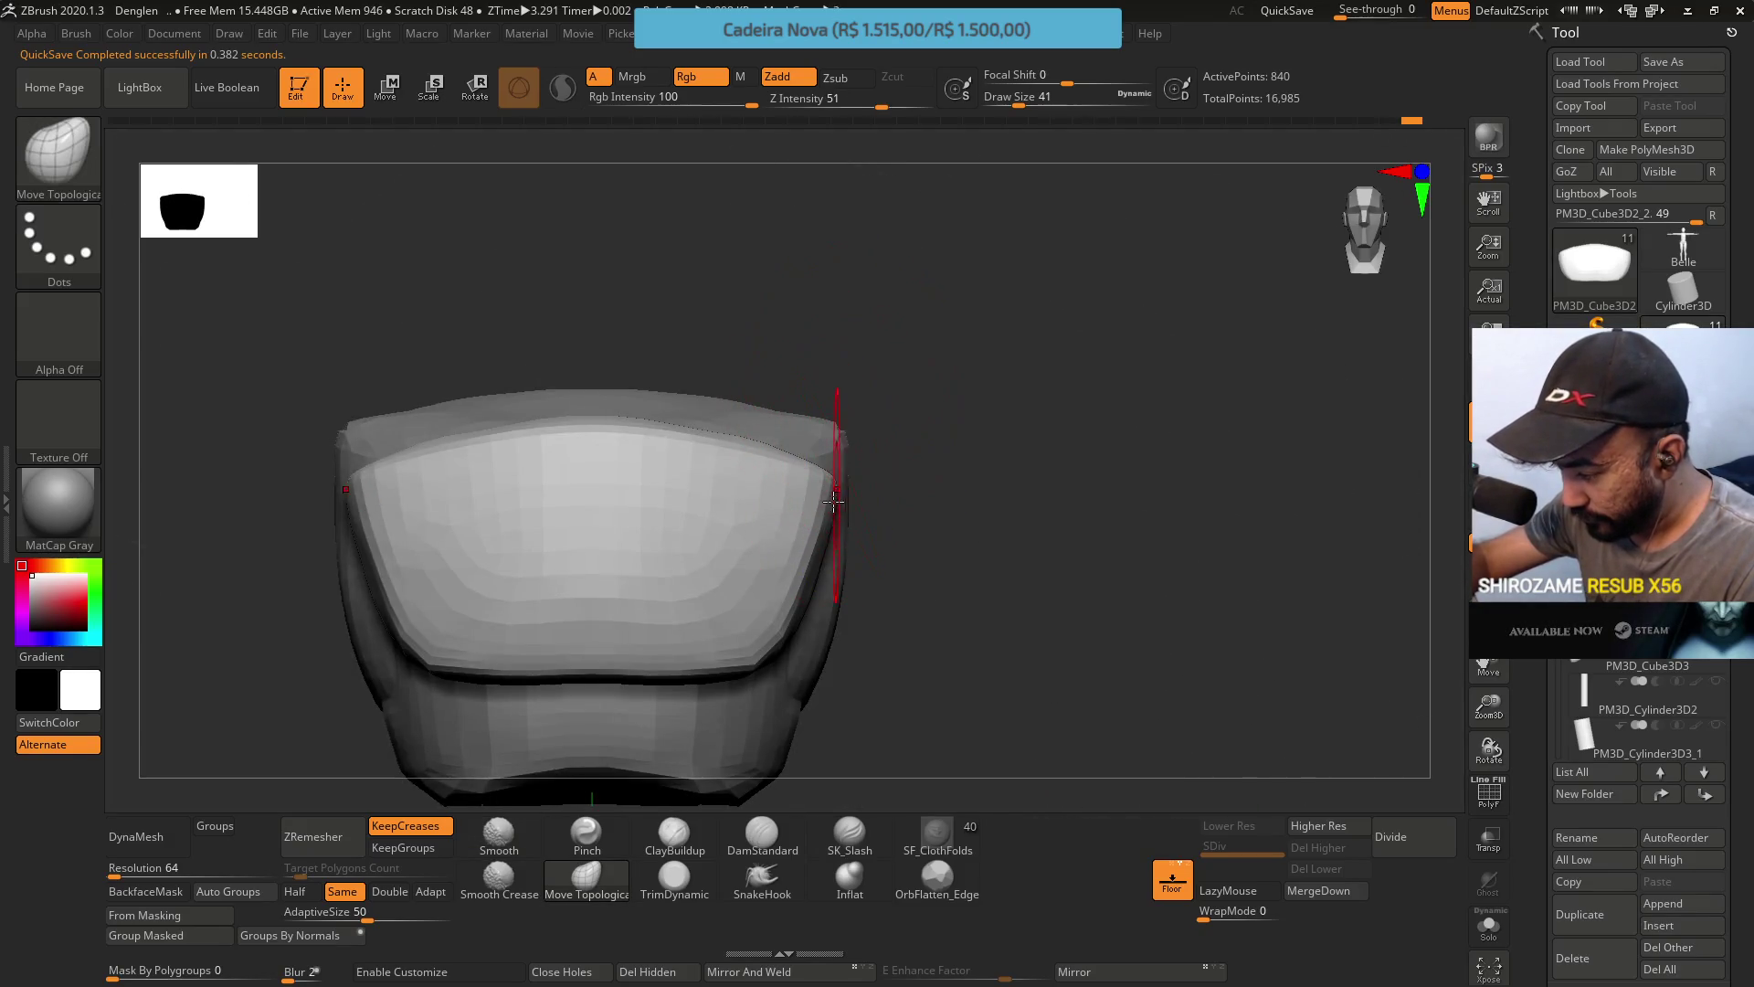
mouse_move(712, 629)
right_down()
mouse_move(850, 574)
mouse_move(875, 458)
right_up()
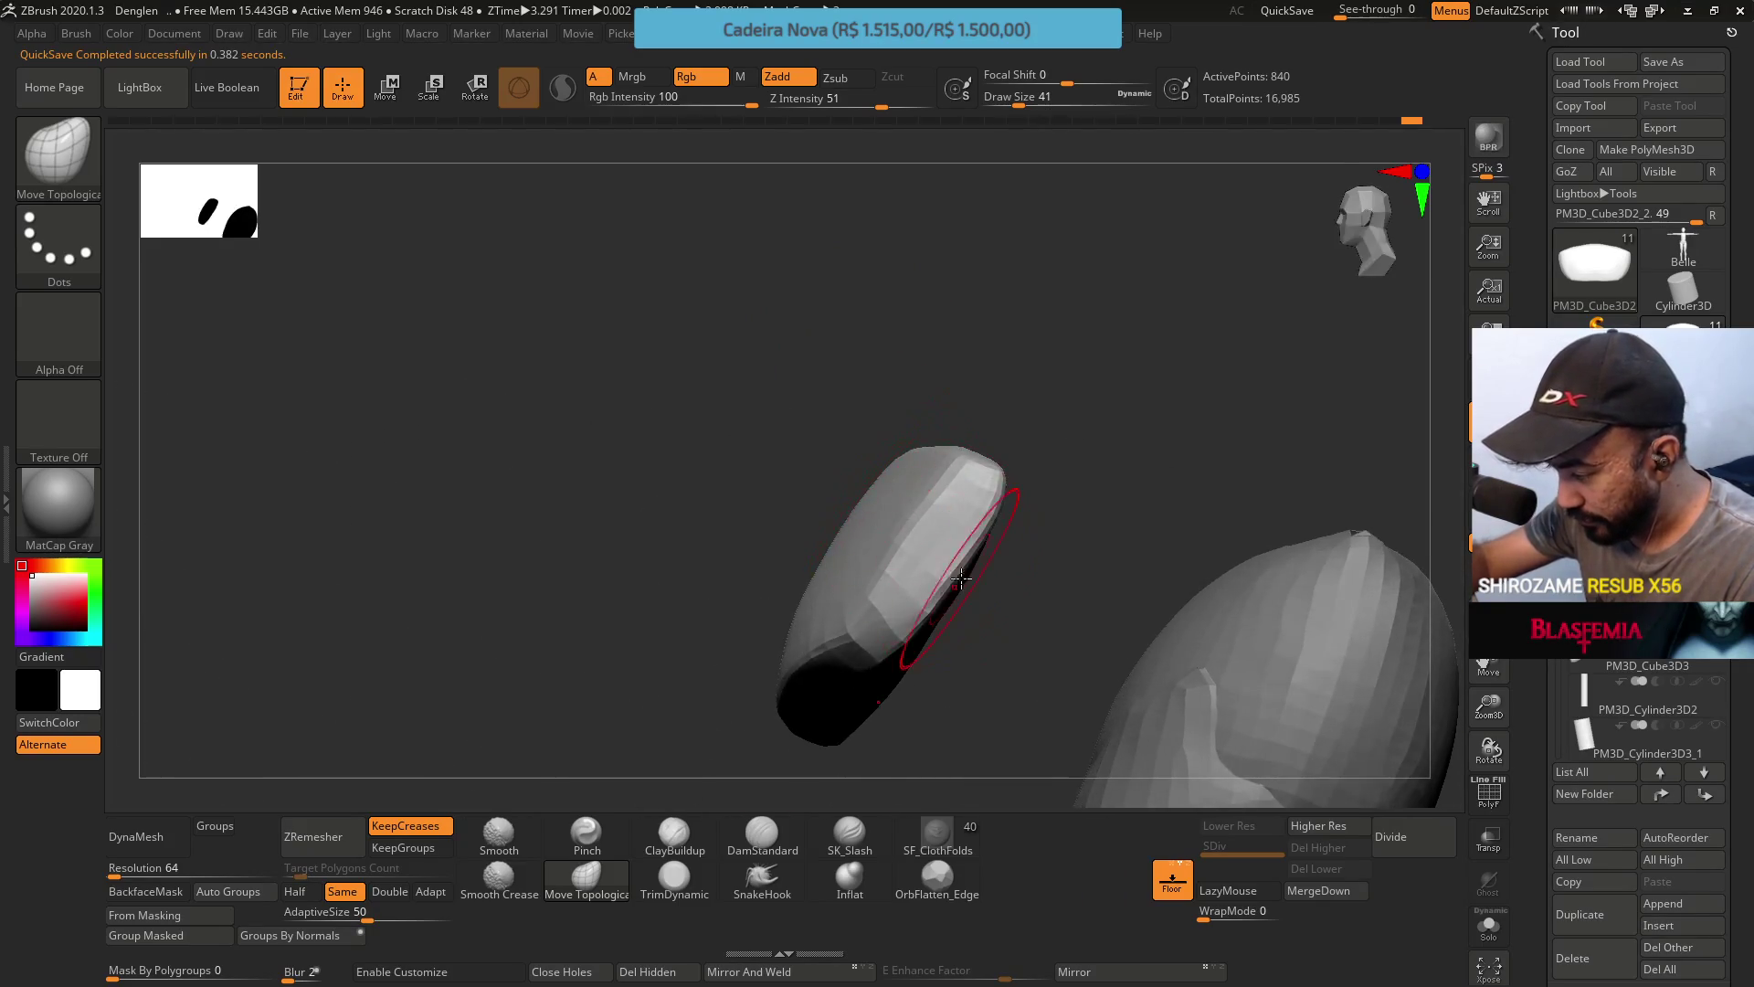
key(s)
drag(950, 579, 908, 578)
mouse_move(908, 529)
right_down()
mouse_move(931, 513)
mouse_move(909, 540)
right_up()
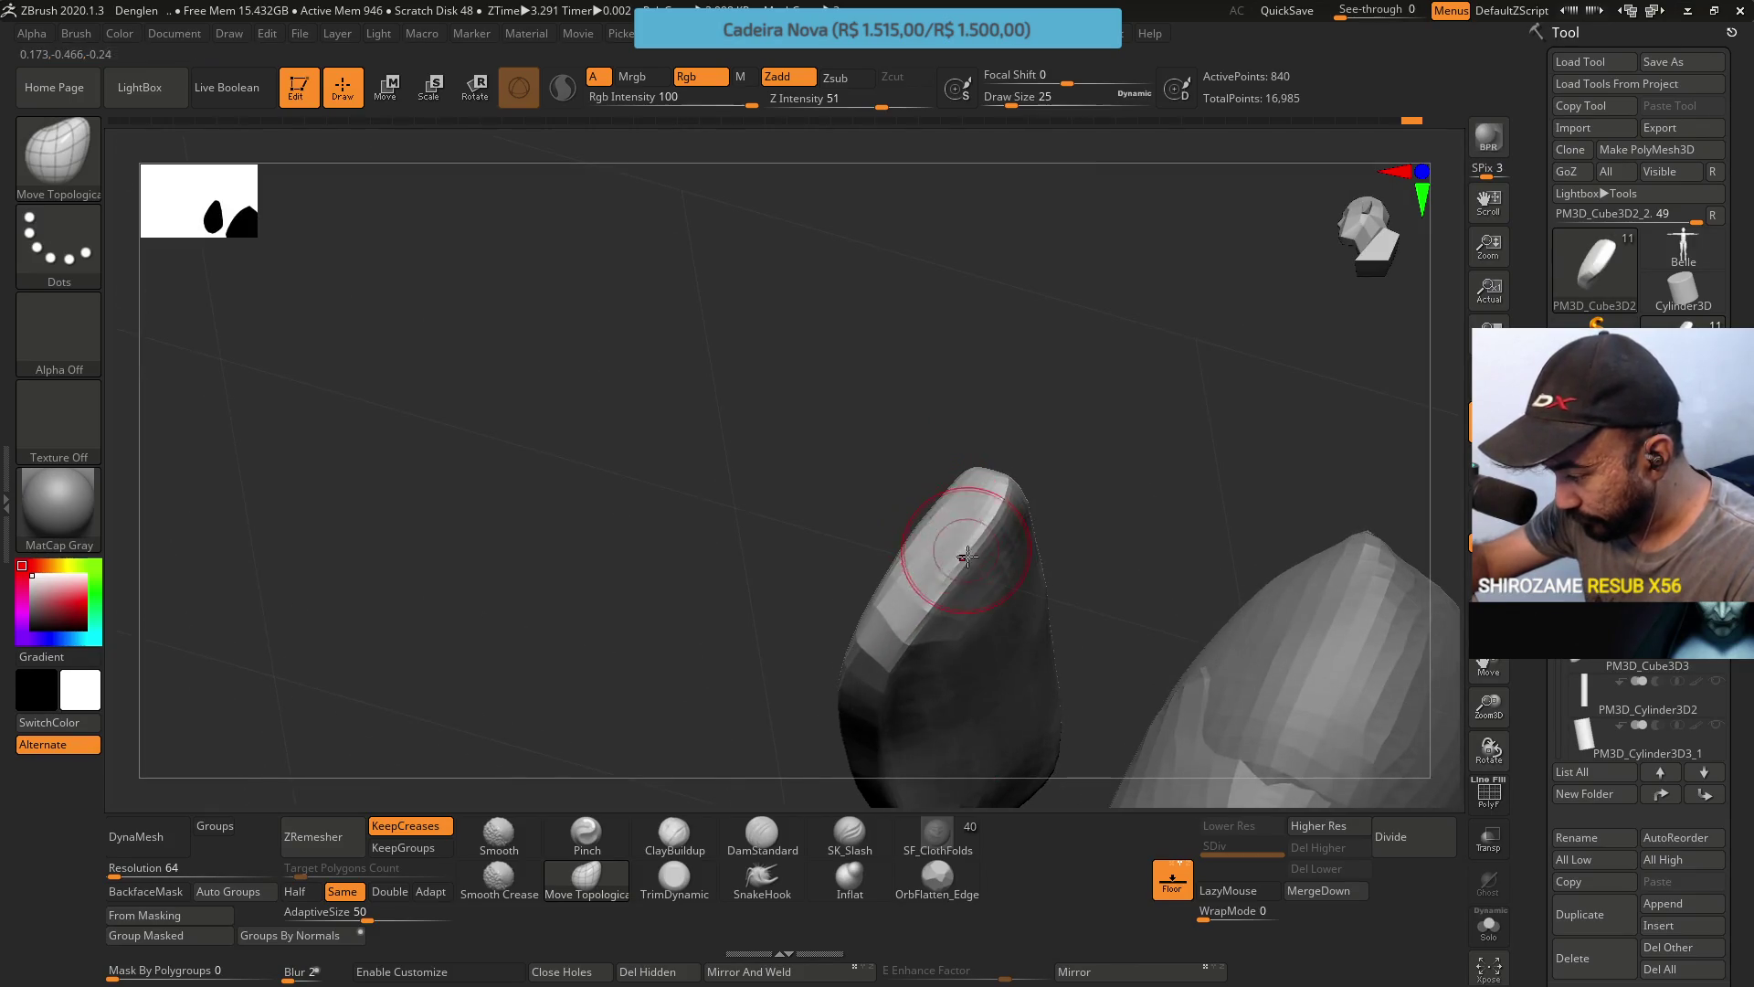
key(ctrl+z)
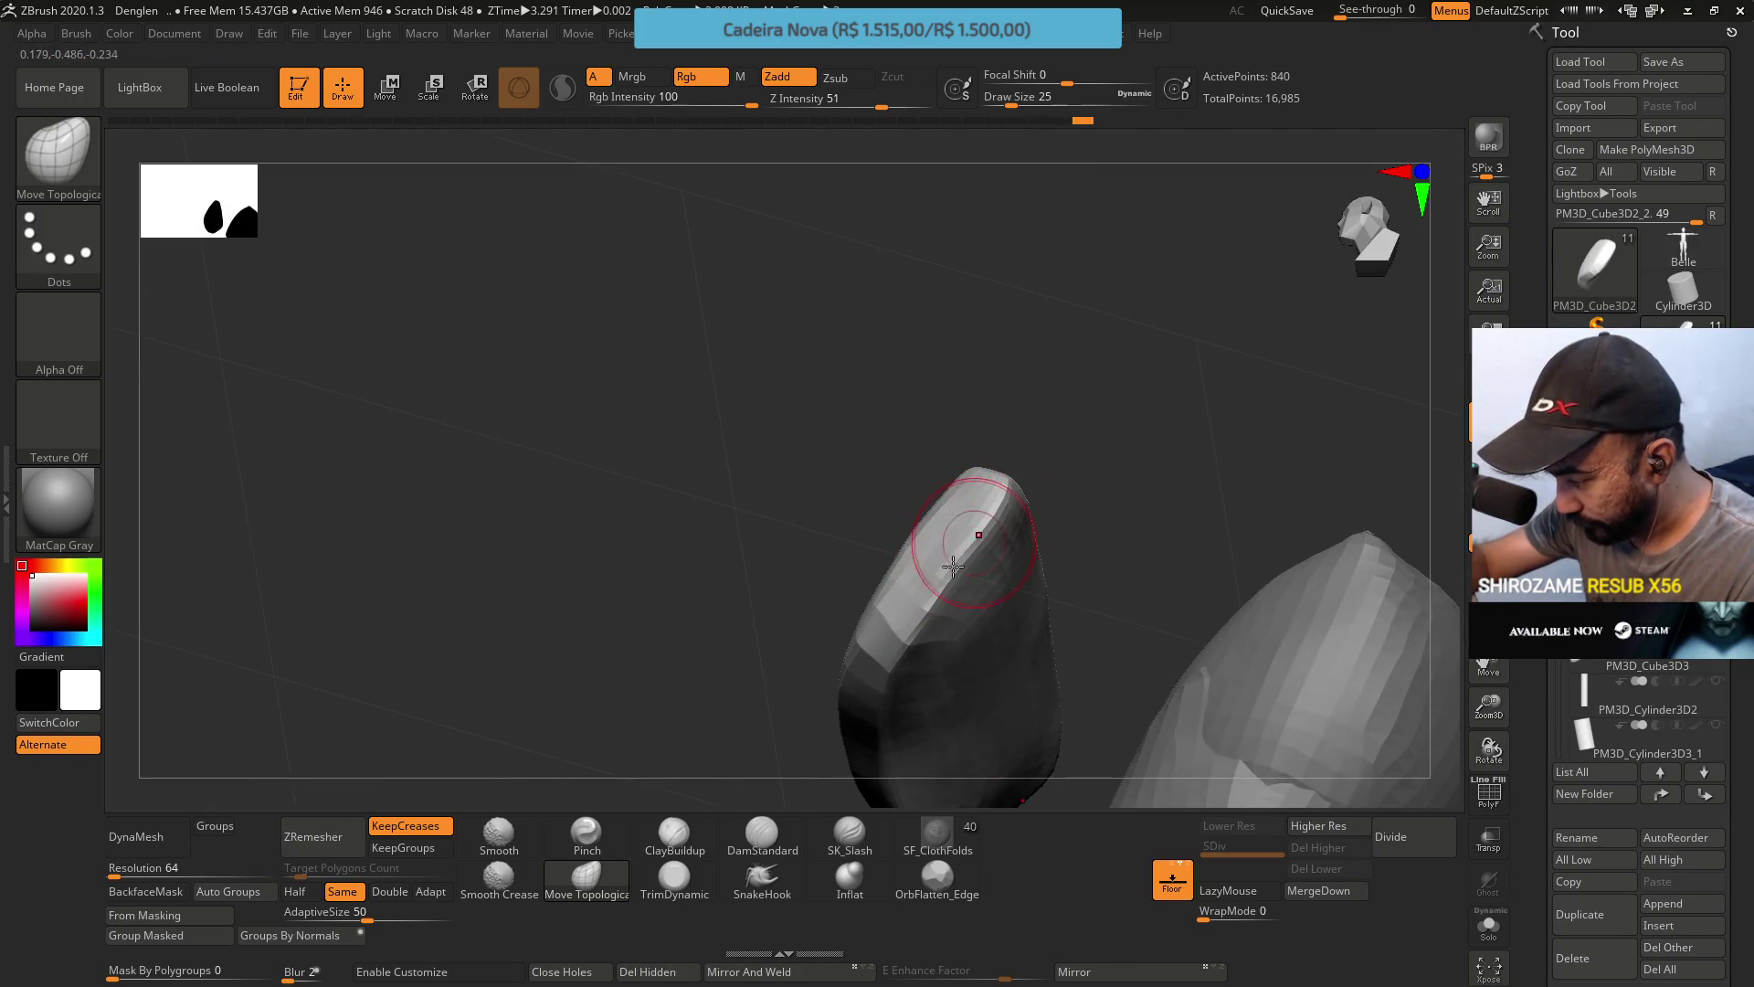
key(ctrl+shift+z)
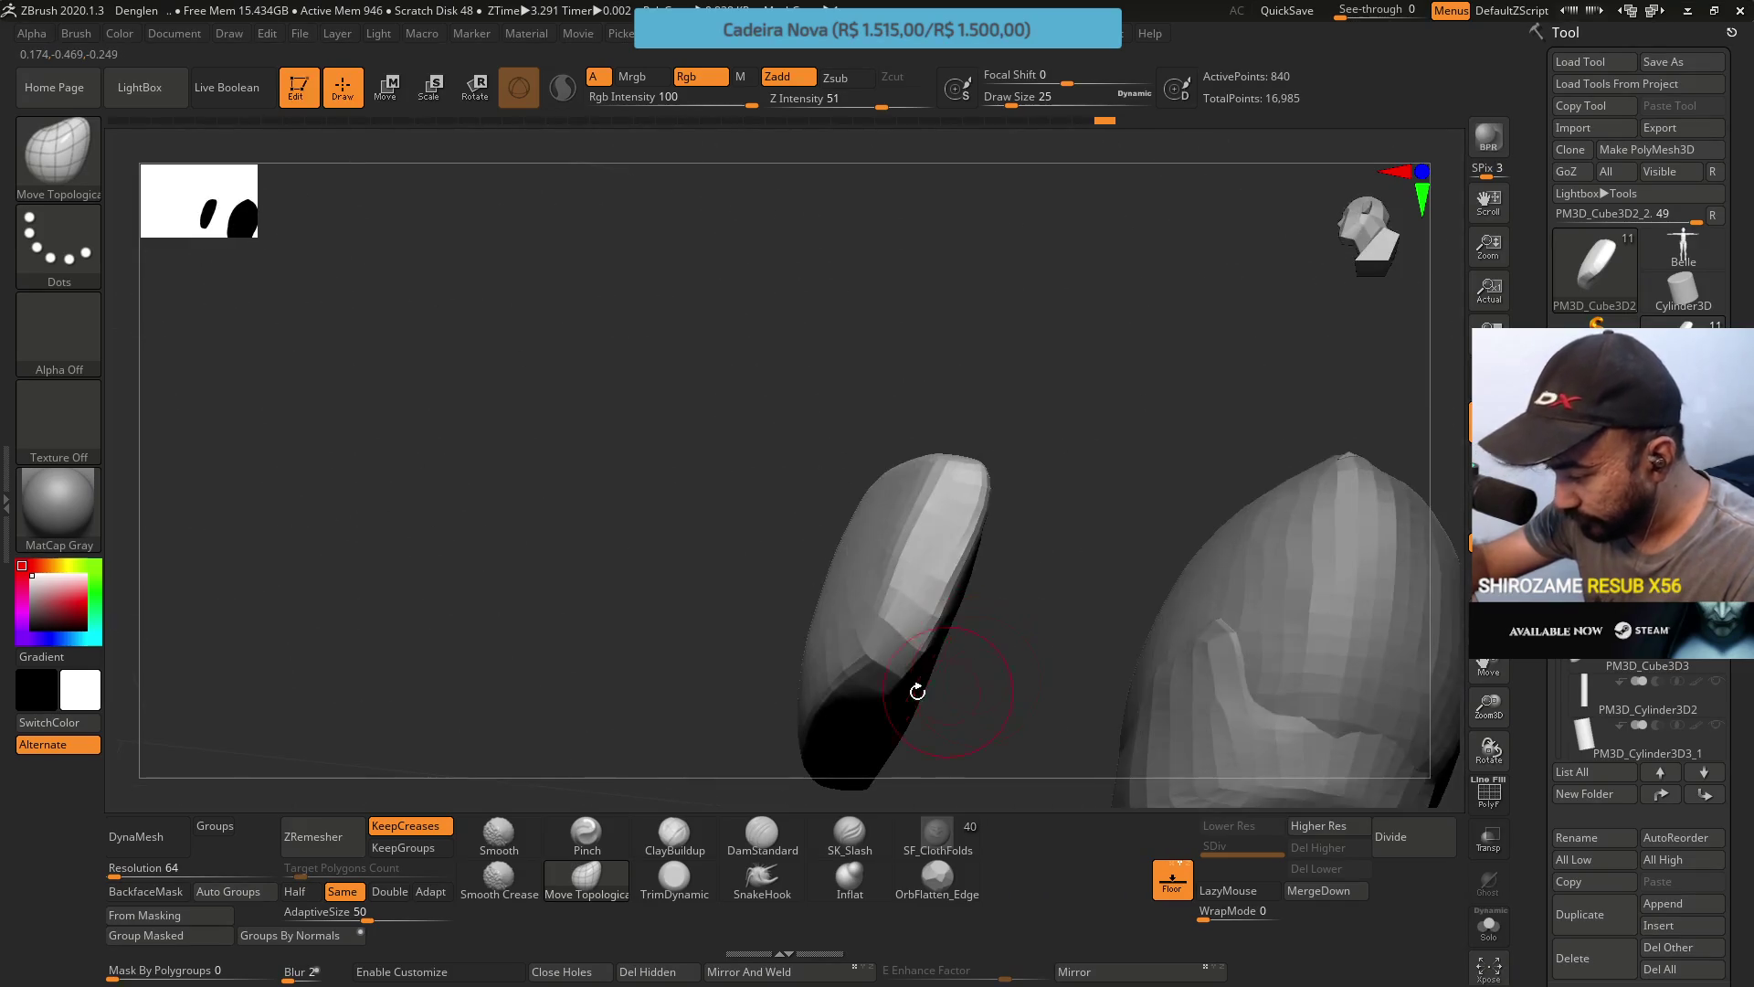
ZRemesh the side piece again to 784 points and raise Draw Size from 77 to 80 in a front view.
click(339, 829)
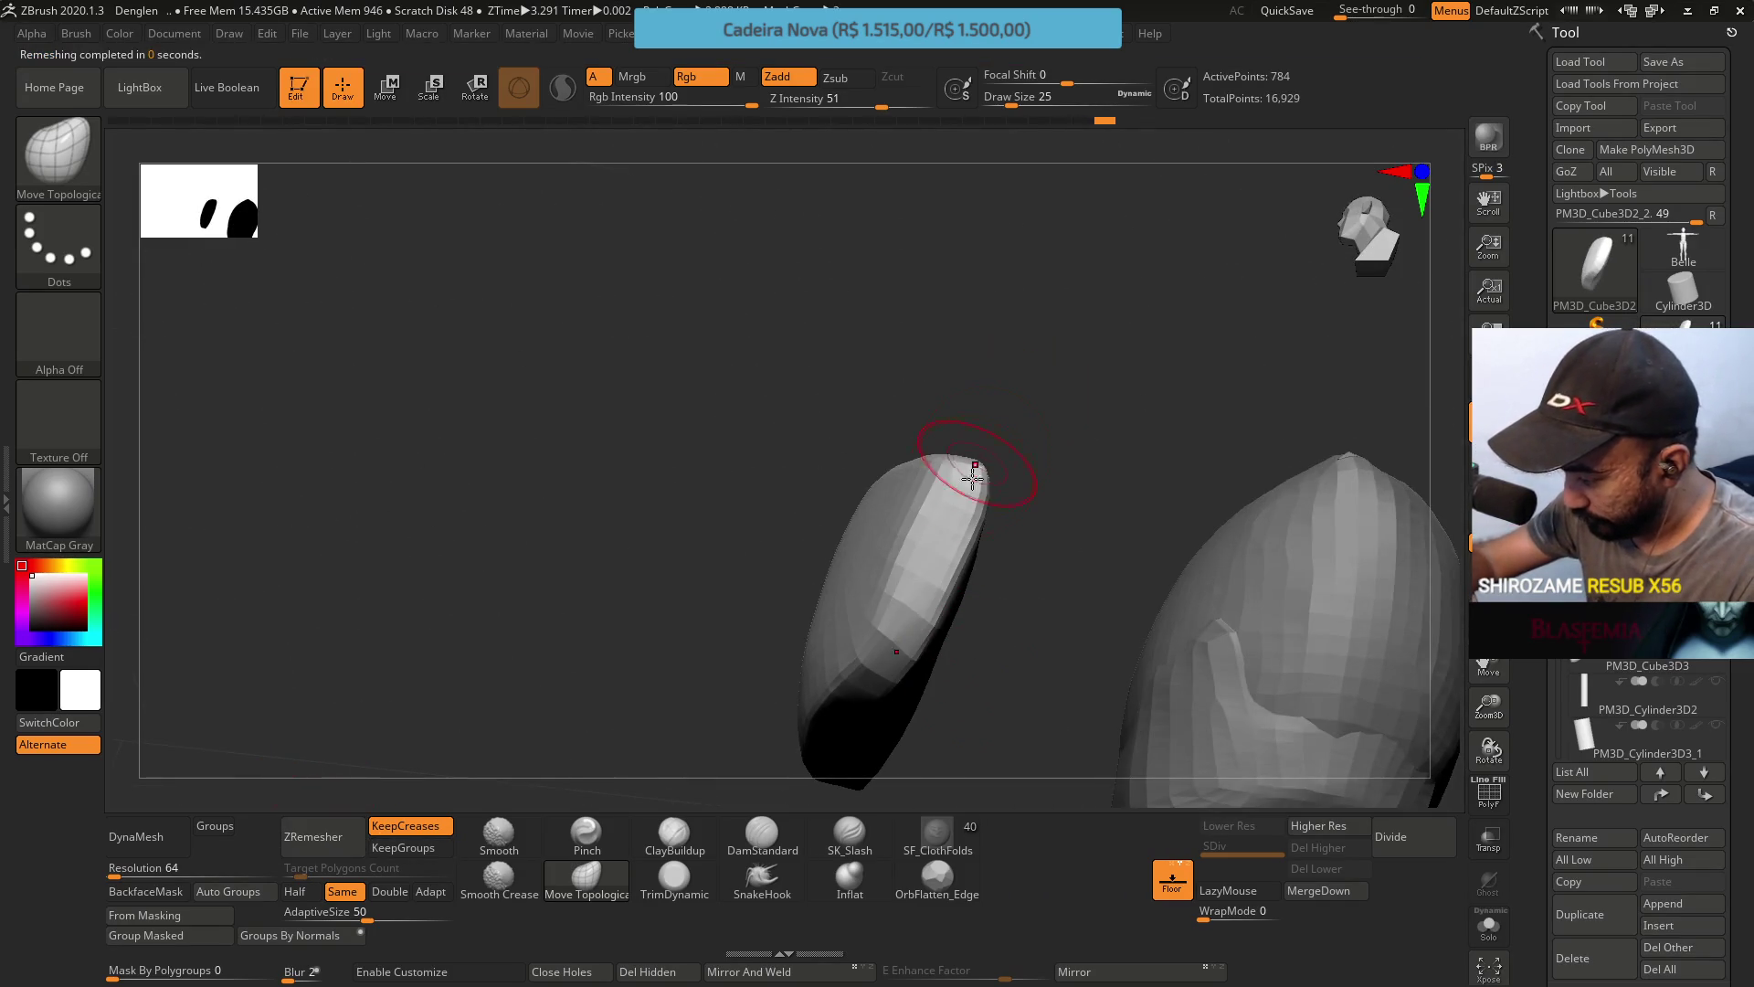
mouse_move(941, 470)
shift+right_down()
mouse_move(1053, 517)
mouse_move(1026, 438)
mouse_move(996, 453)
shift+right_up()
alt+right_drag(1032, 523, 1017, 615)
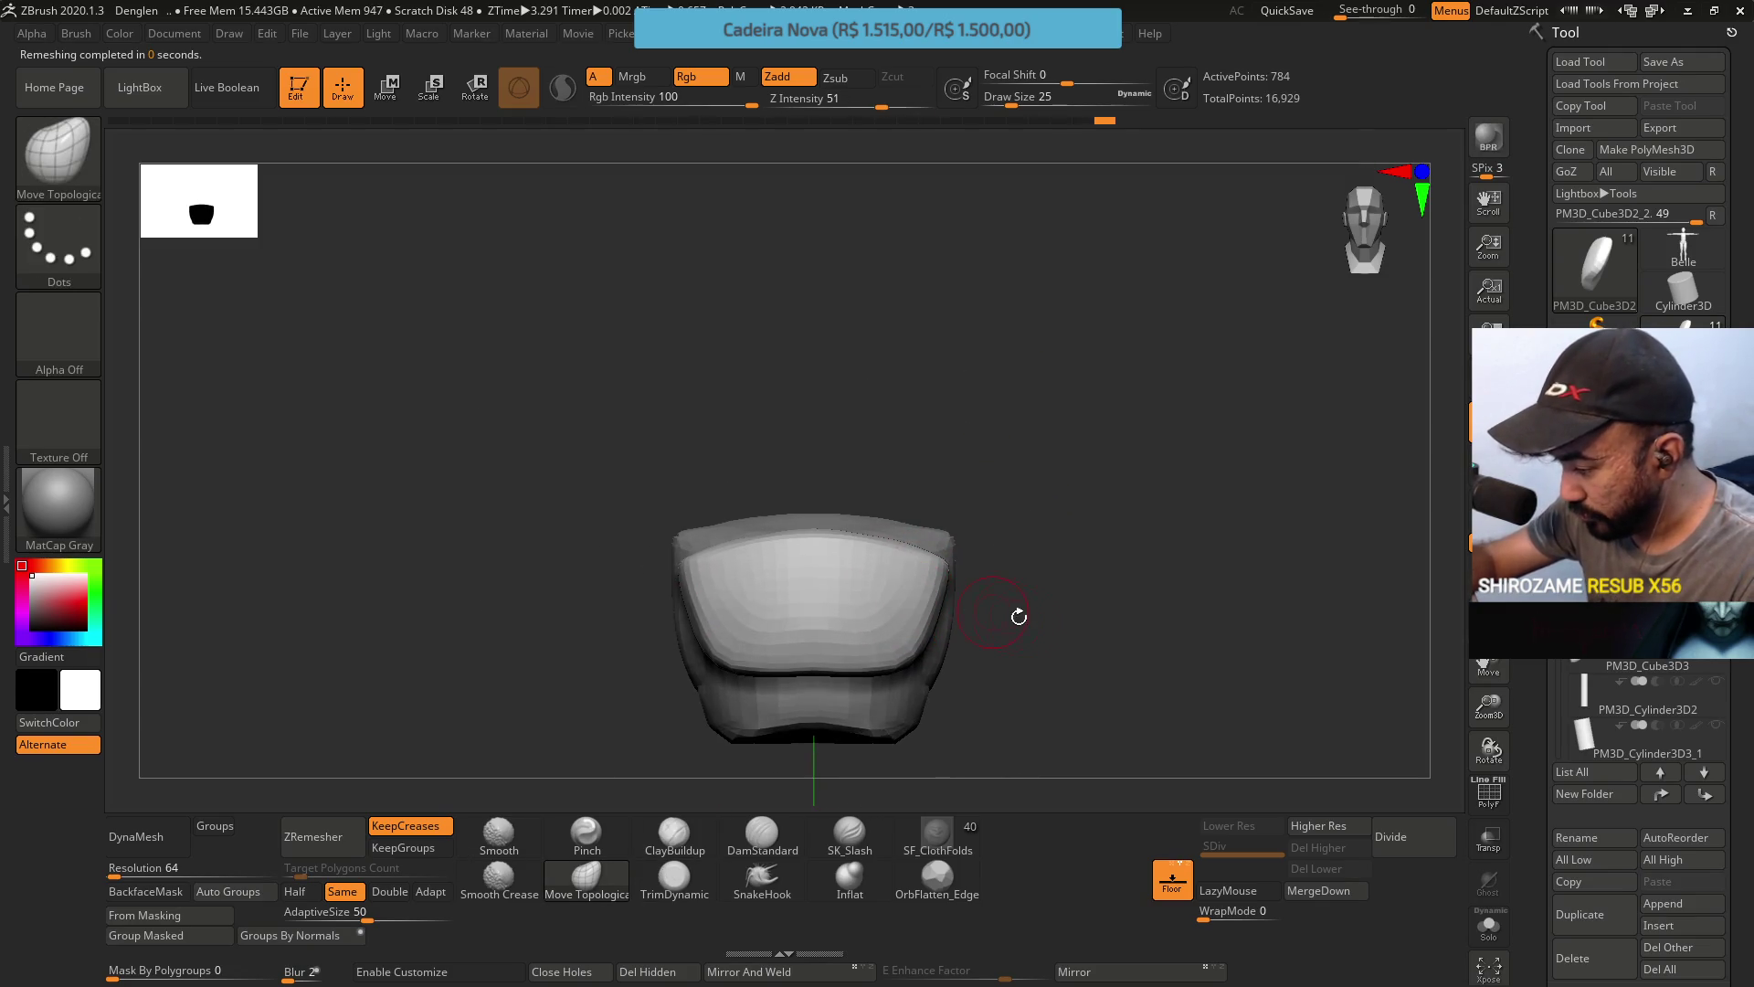
key(s)
drag(1051, 618, 1060, 618)
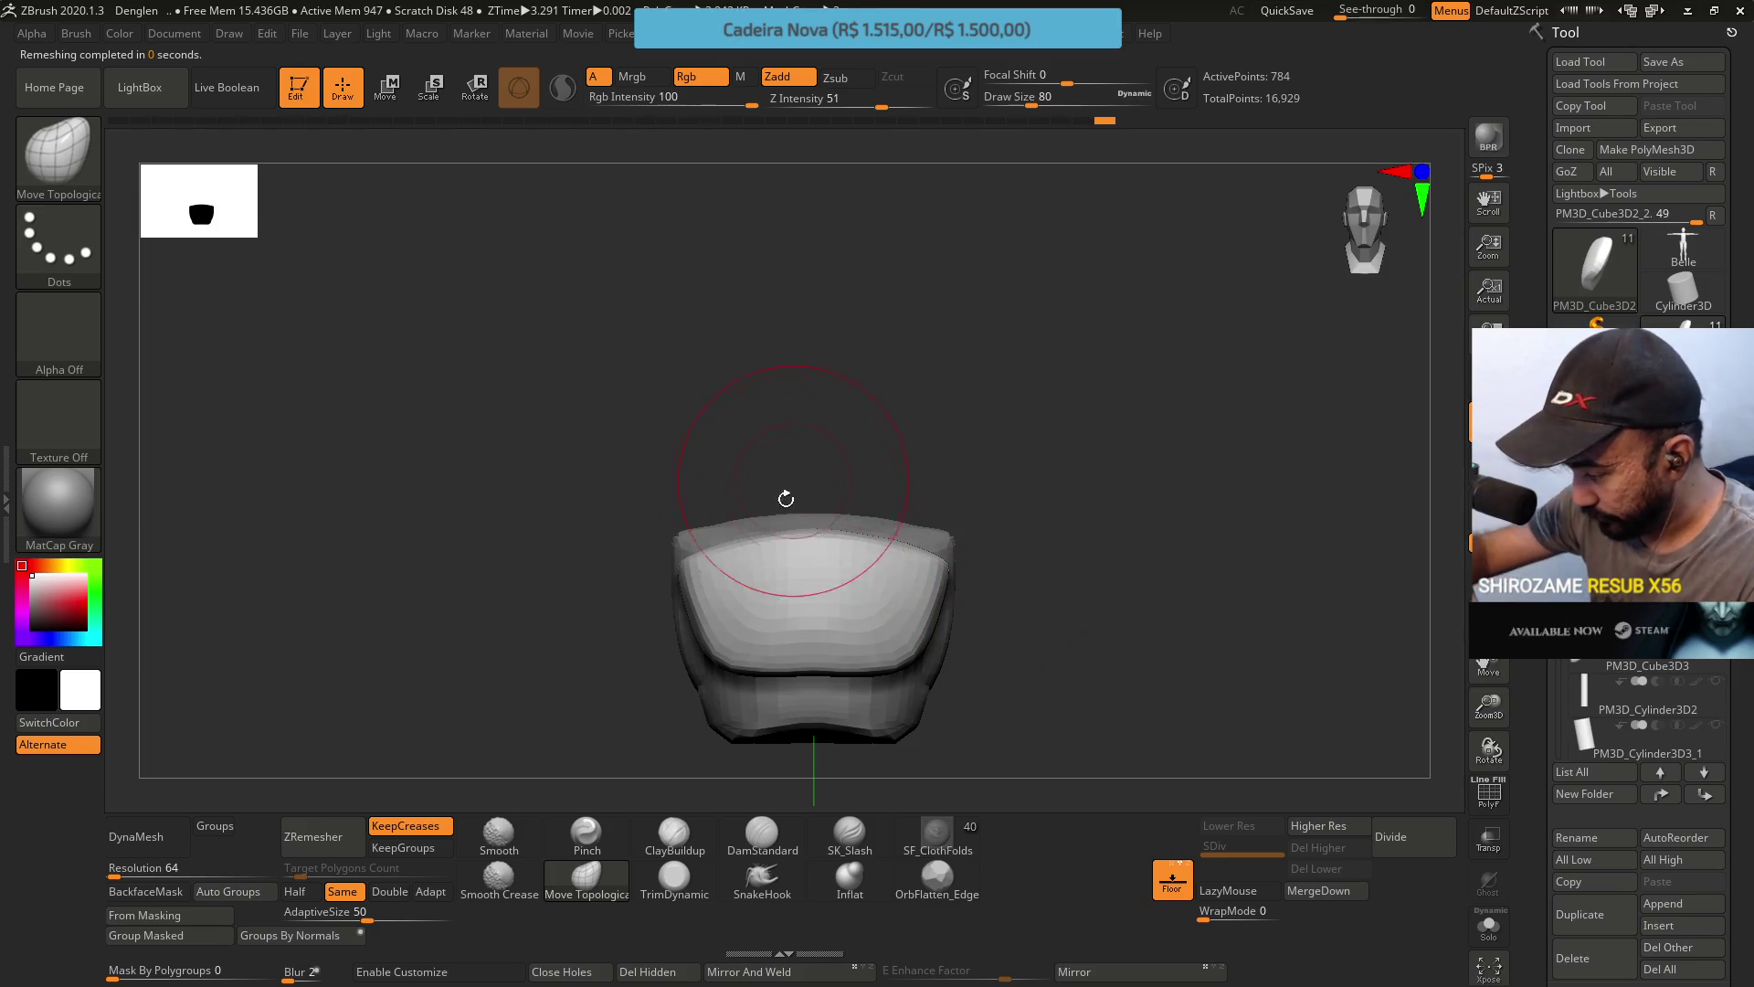
mouse_move(896, 426)
mouse_down()
mouse_move(889, 509)
mouse_move(822, 498)
mouse_move(810, 514)
mouse_up()
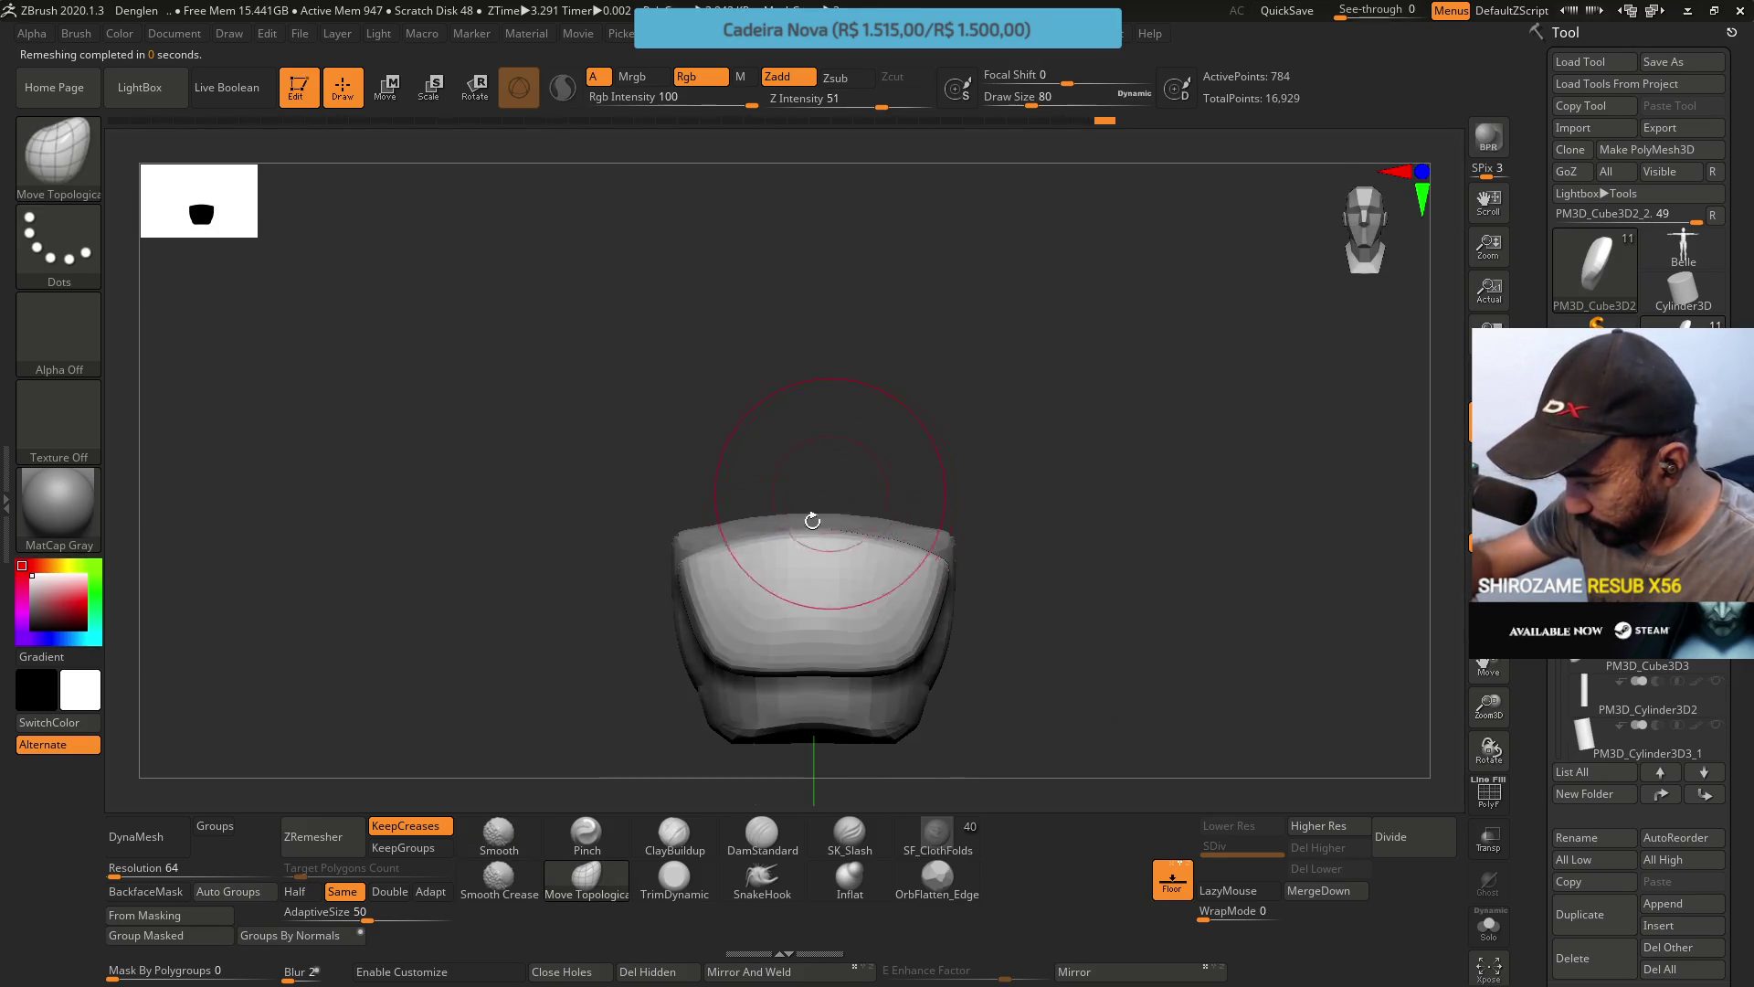
mouse_move(832, 430)
shift+mouse_down()
mouse_move(818, 544)
mouse_move(840, 512)
mouse_move(818, 509)
mouse_move(859, 539)
shift+mouse_up()
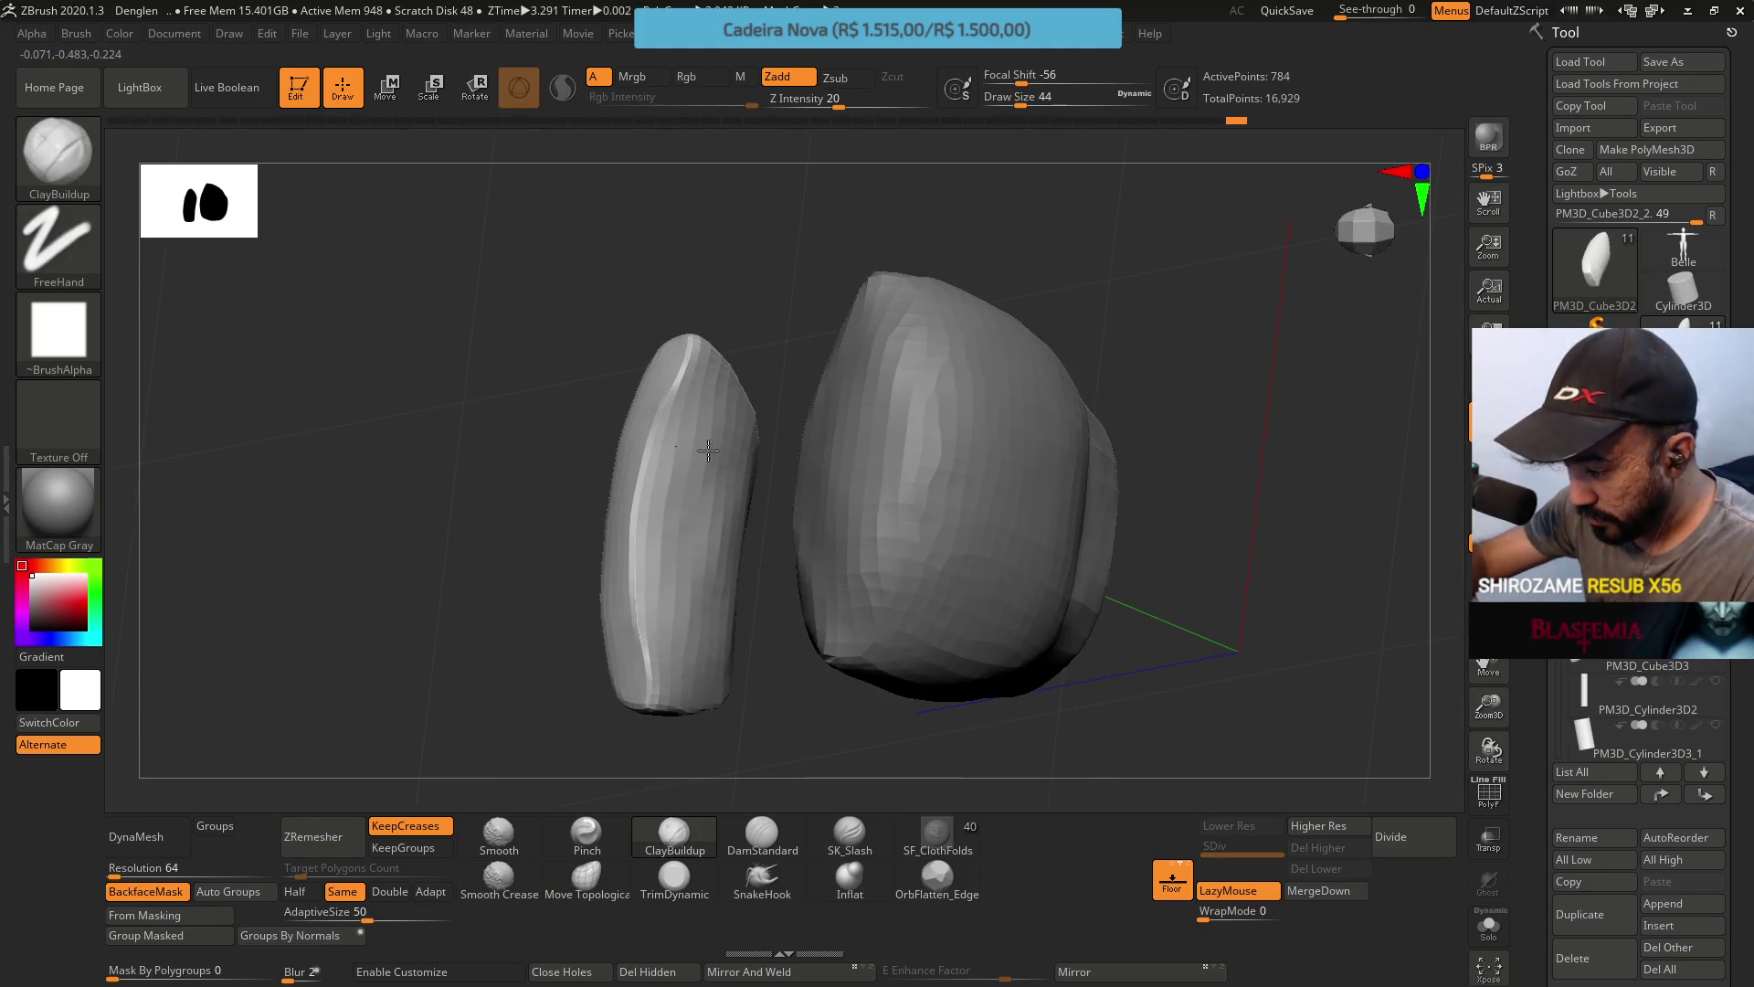
Build up clay with several ClayBuildup strokes running down the side piece.
mouse_move(673, 489)
right_down()
mouse_move(713, 395)
mouse_move(698, 548)
right_up()
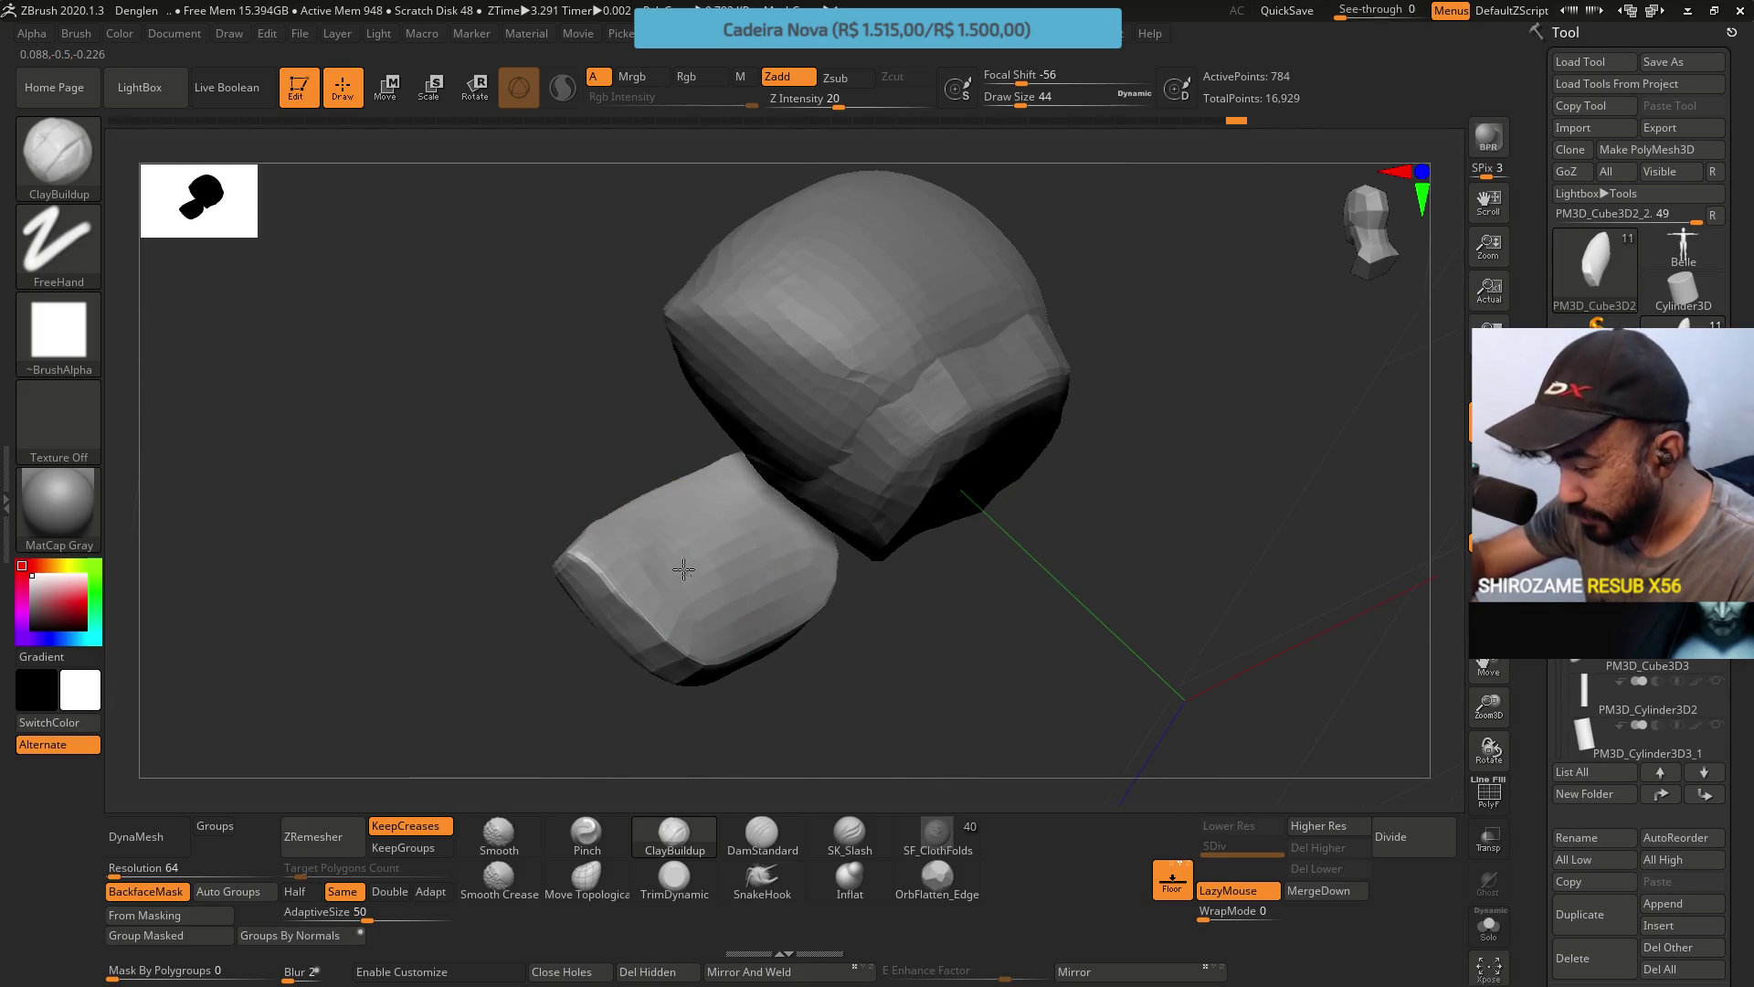
right_drag(627, 525, 713, 470)
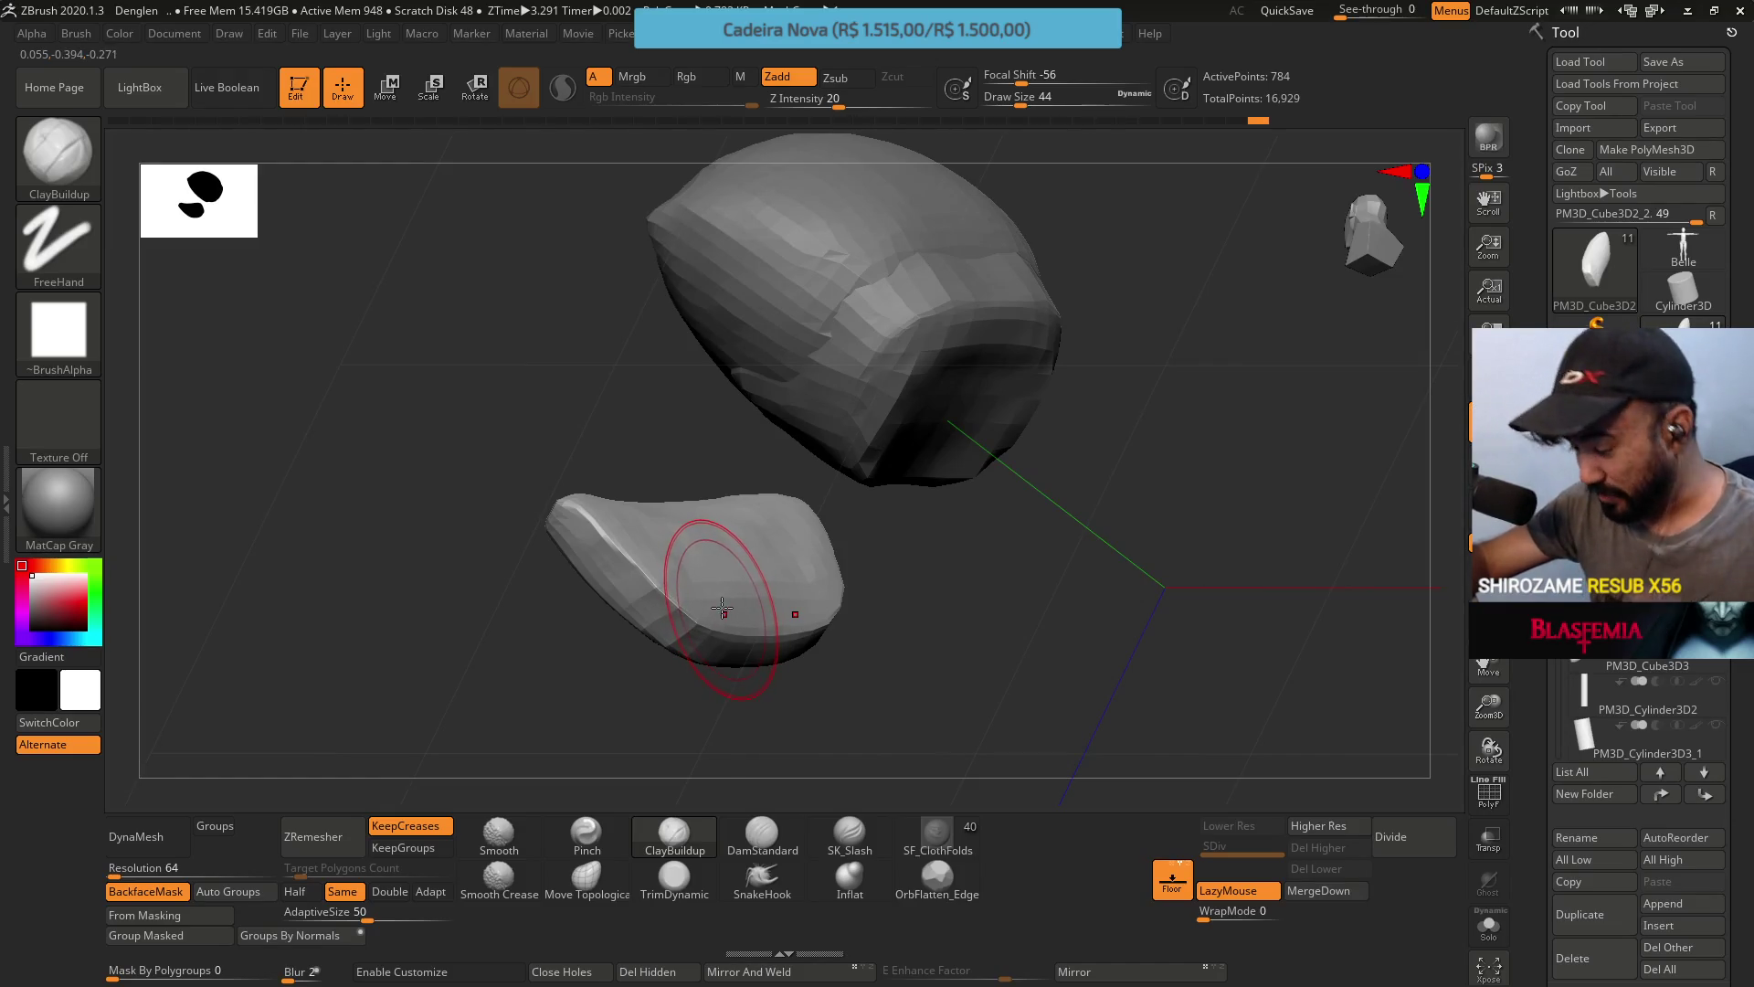
right_drag(683, 528, 698, 488)
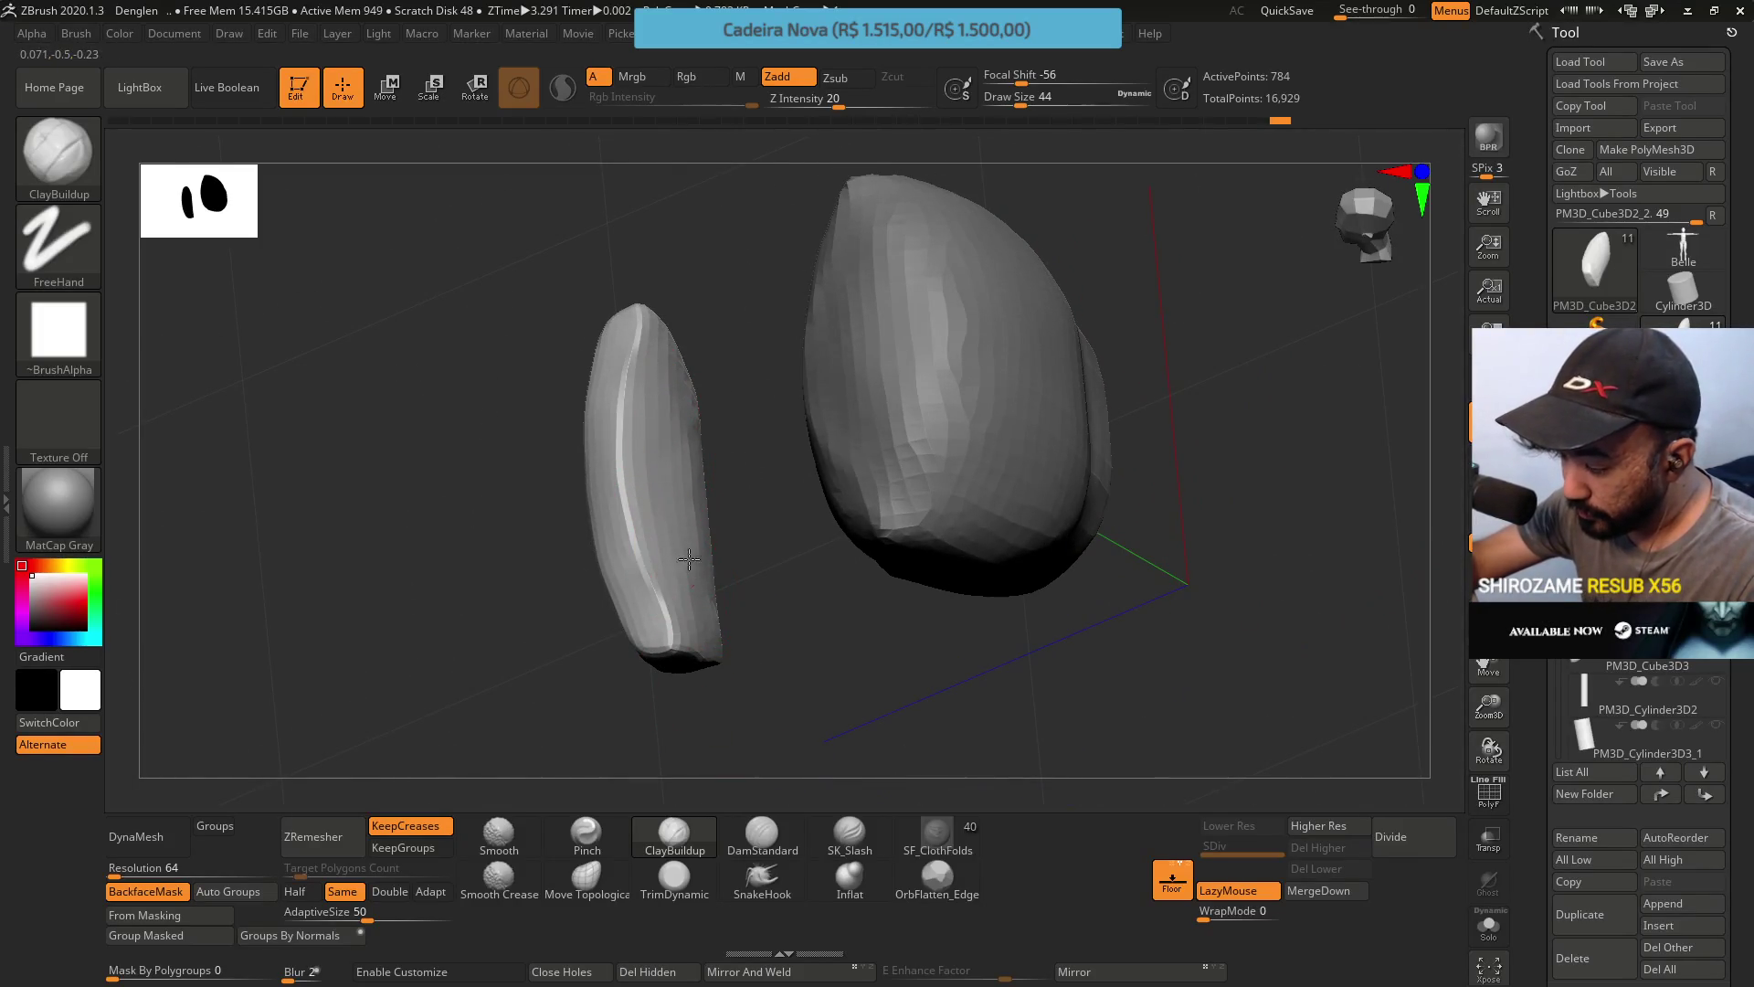
drag(688, 452, 689, 521)
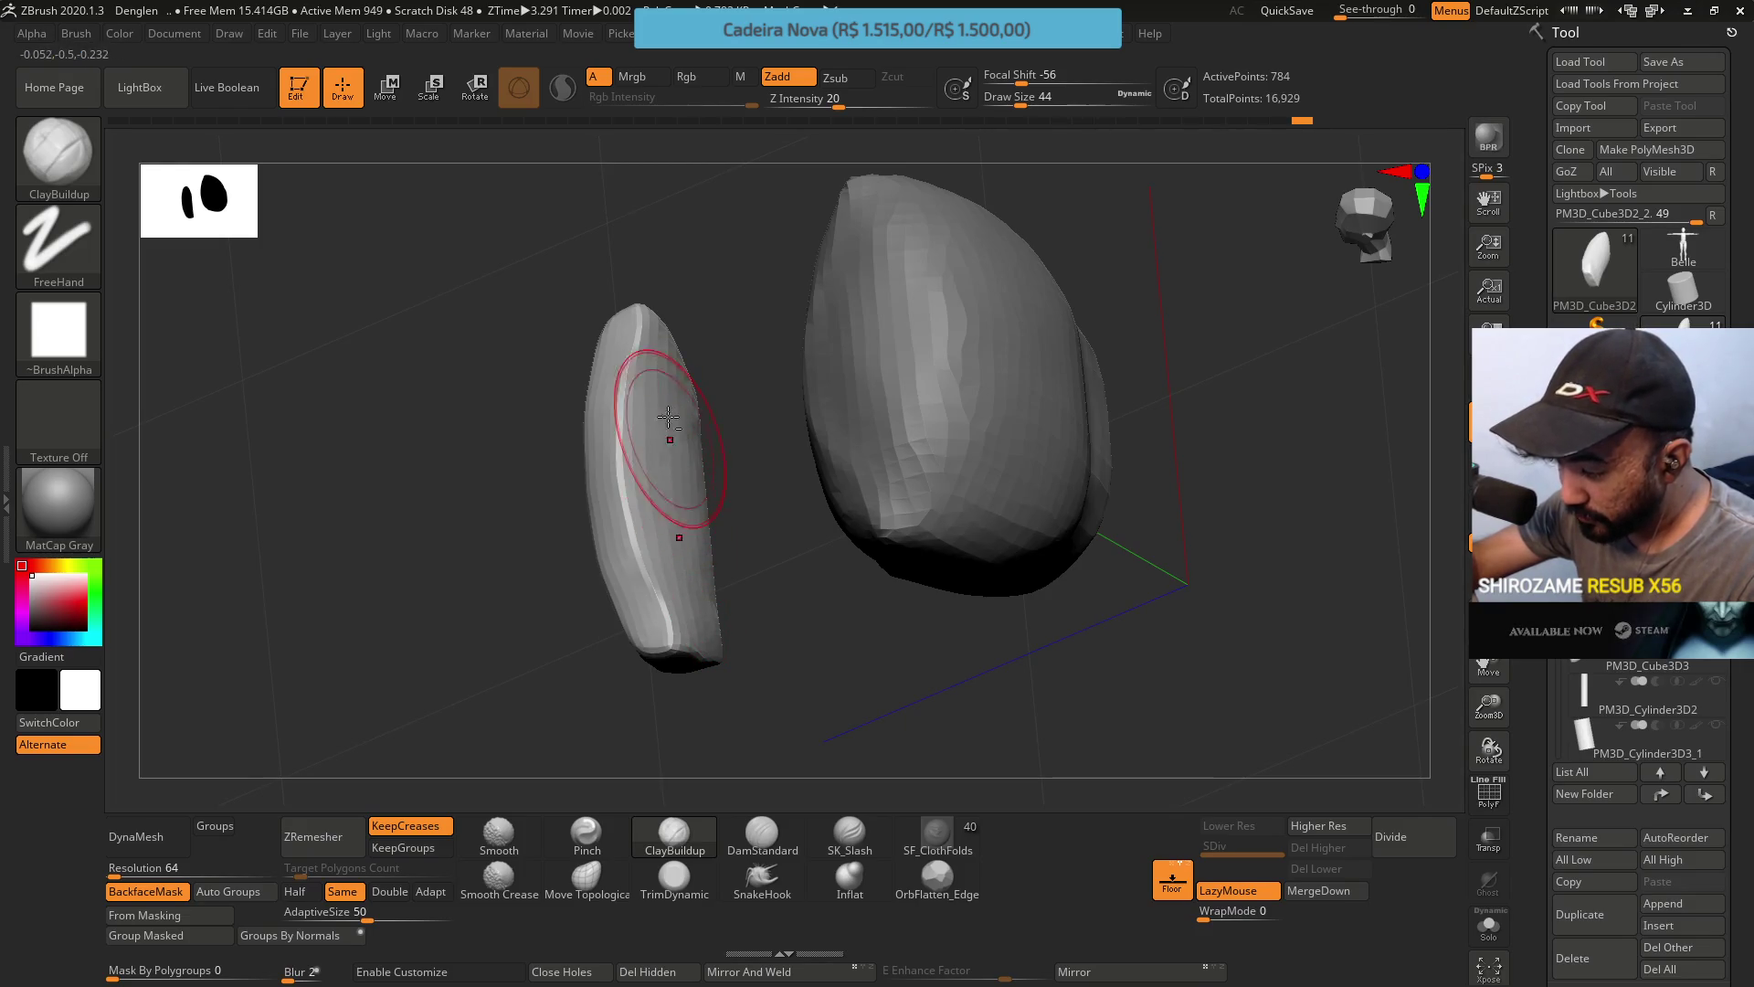
drag(658, 408, 685, 574)
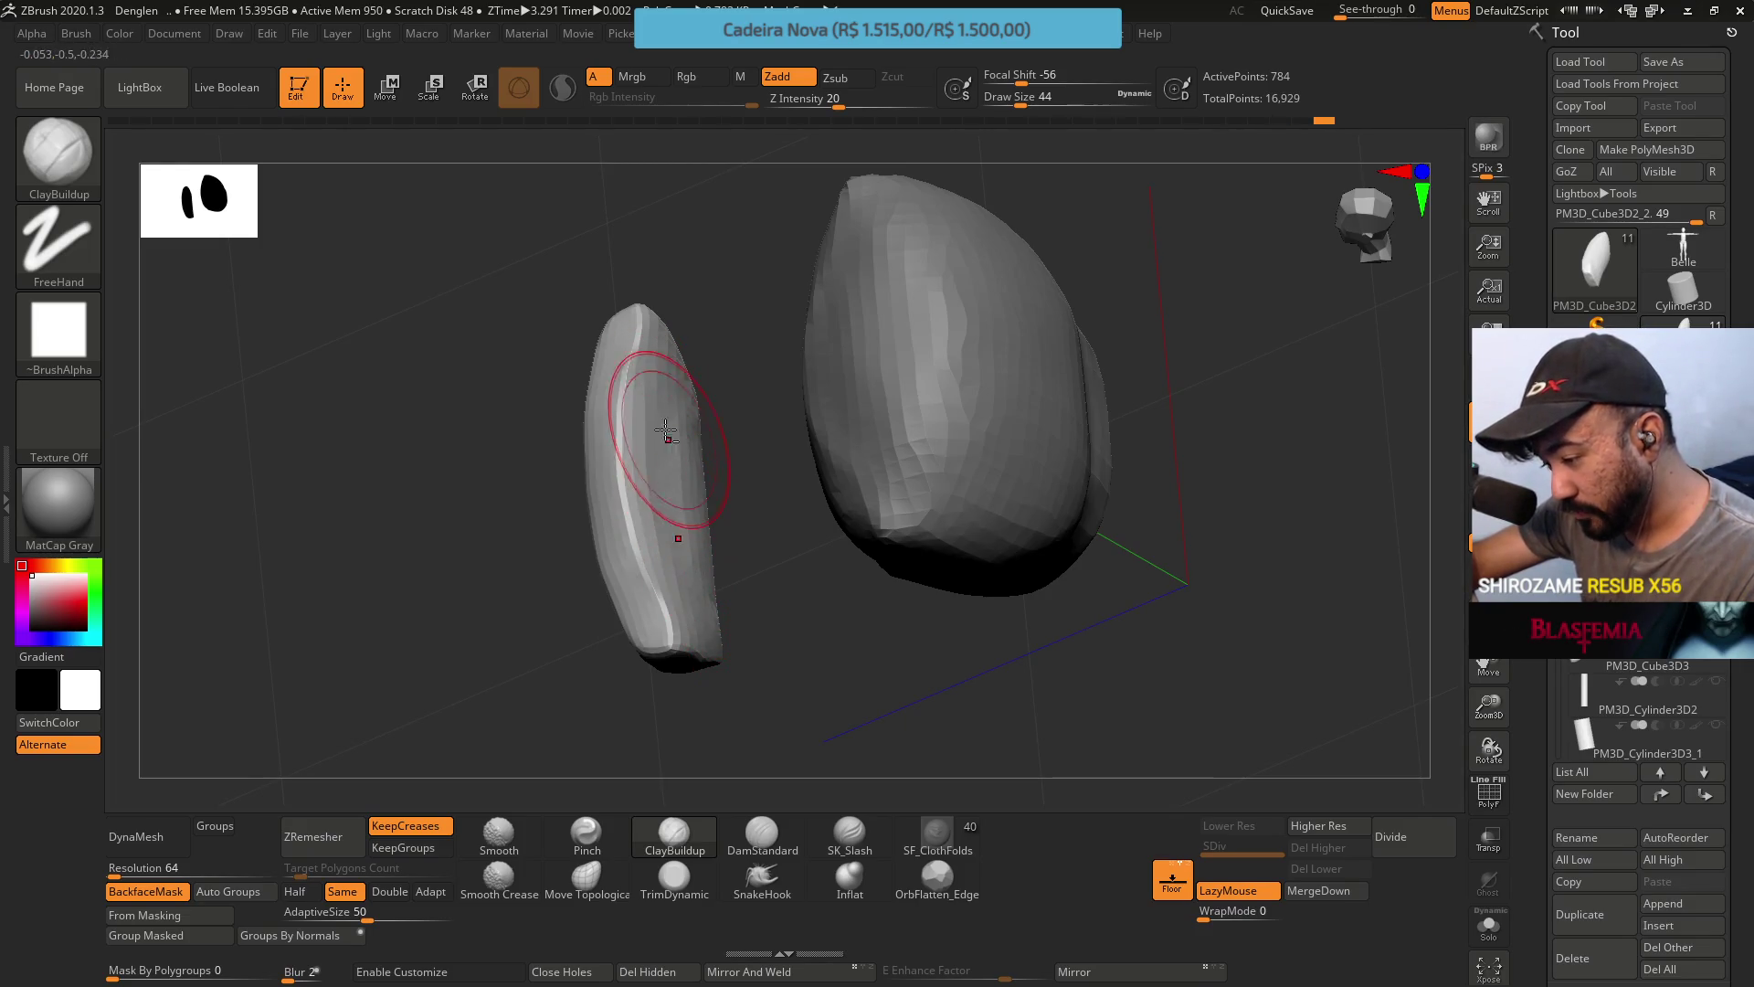
drag(666, 431, 669, 553)
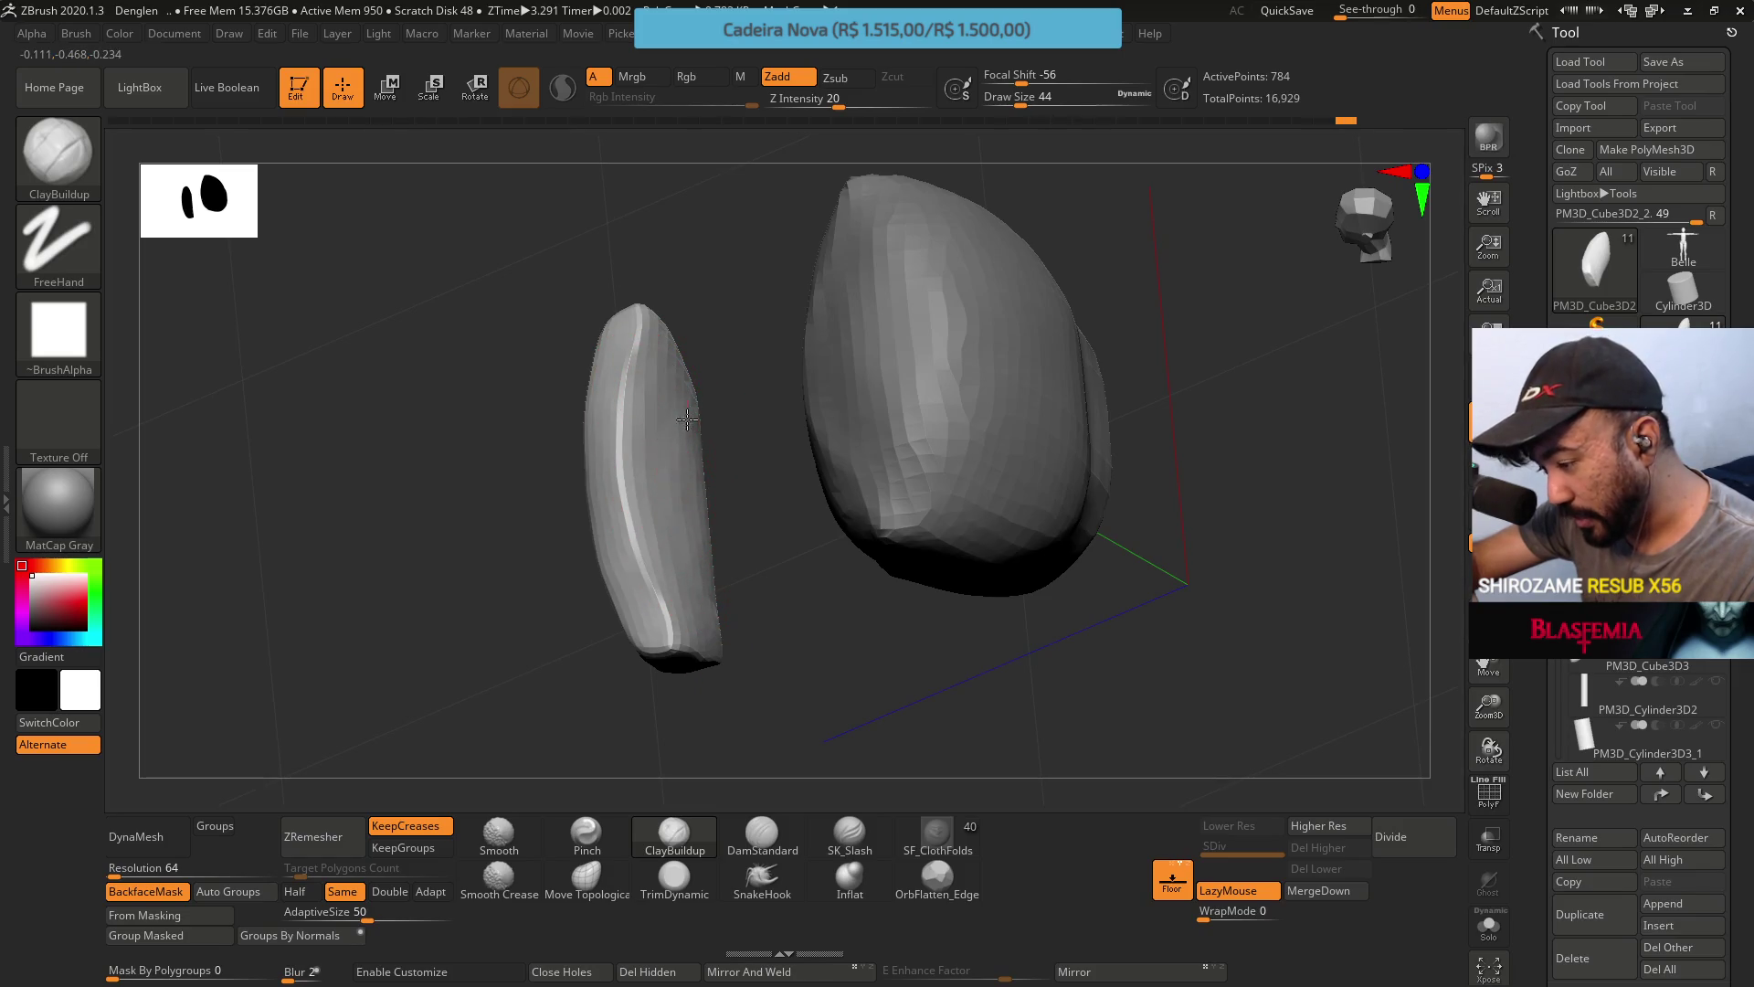
drag(688, 546, 689, 553)
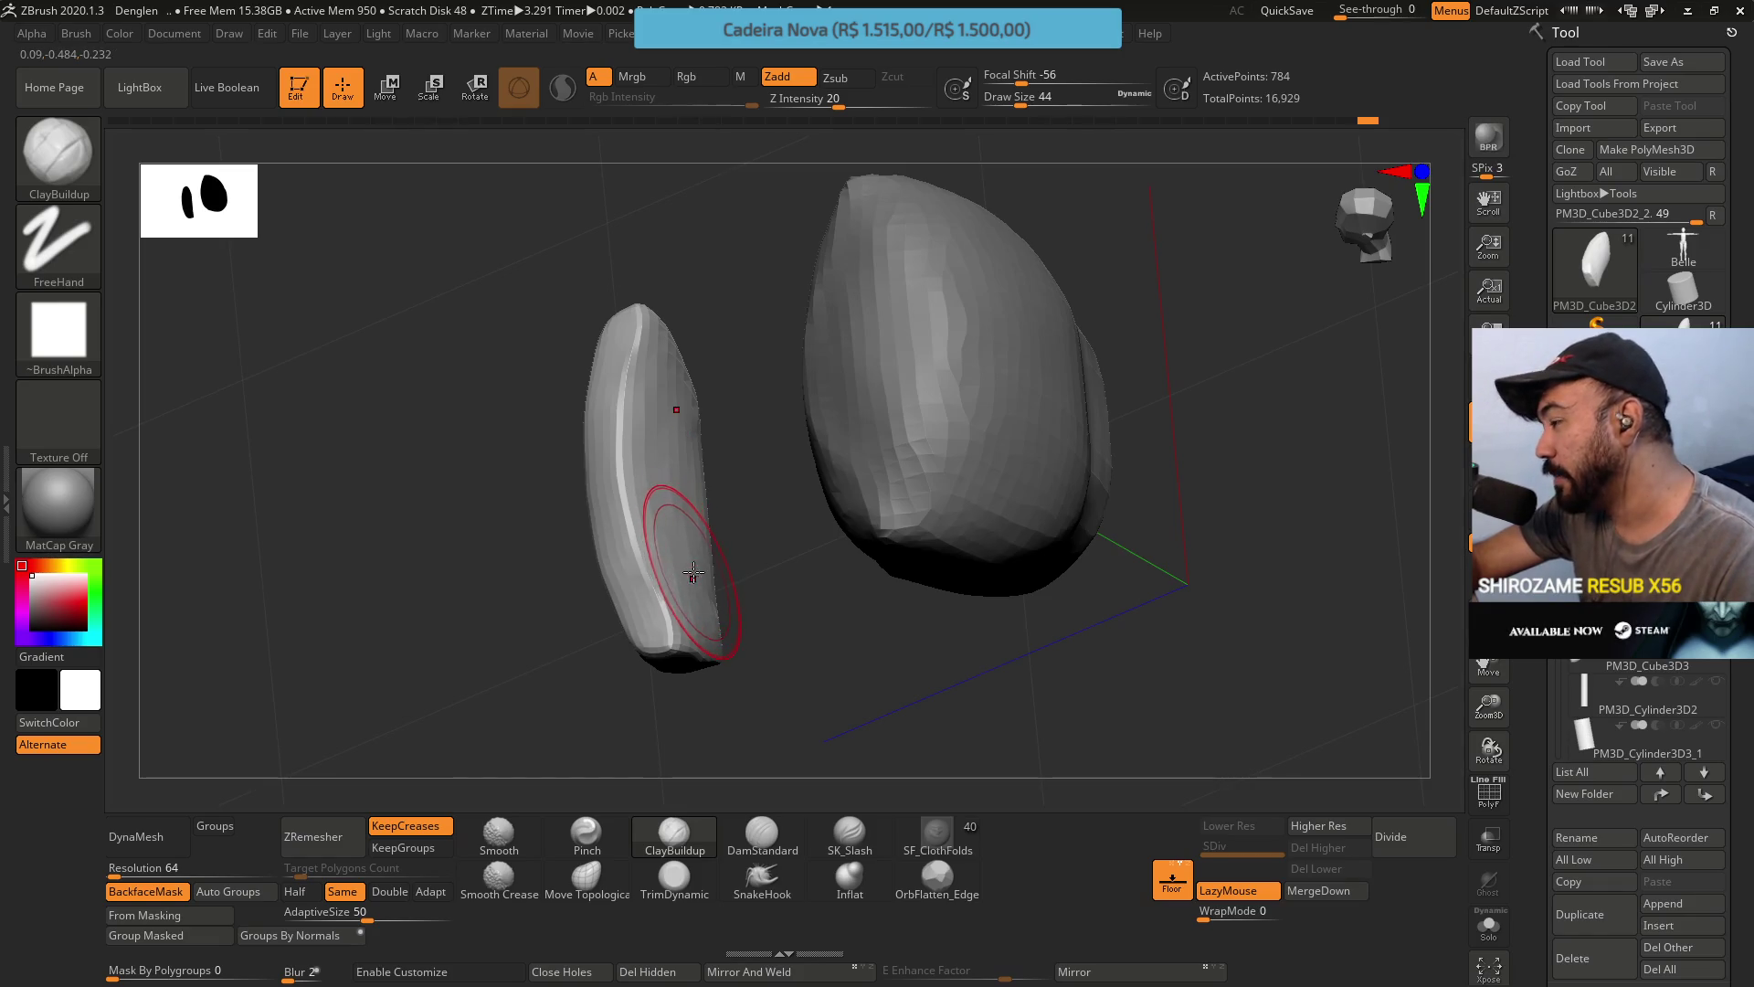
Stand both pieces upright in view and select the TrimDynamic brush.
mouse_move(692, 494)
right_down()
mouse_move(740, 462)
mouse_move(717, 482)
right_up()
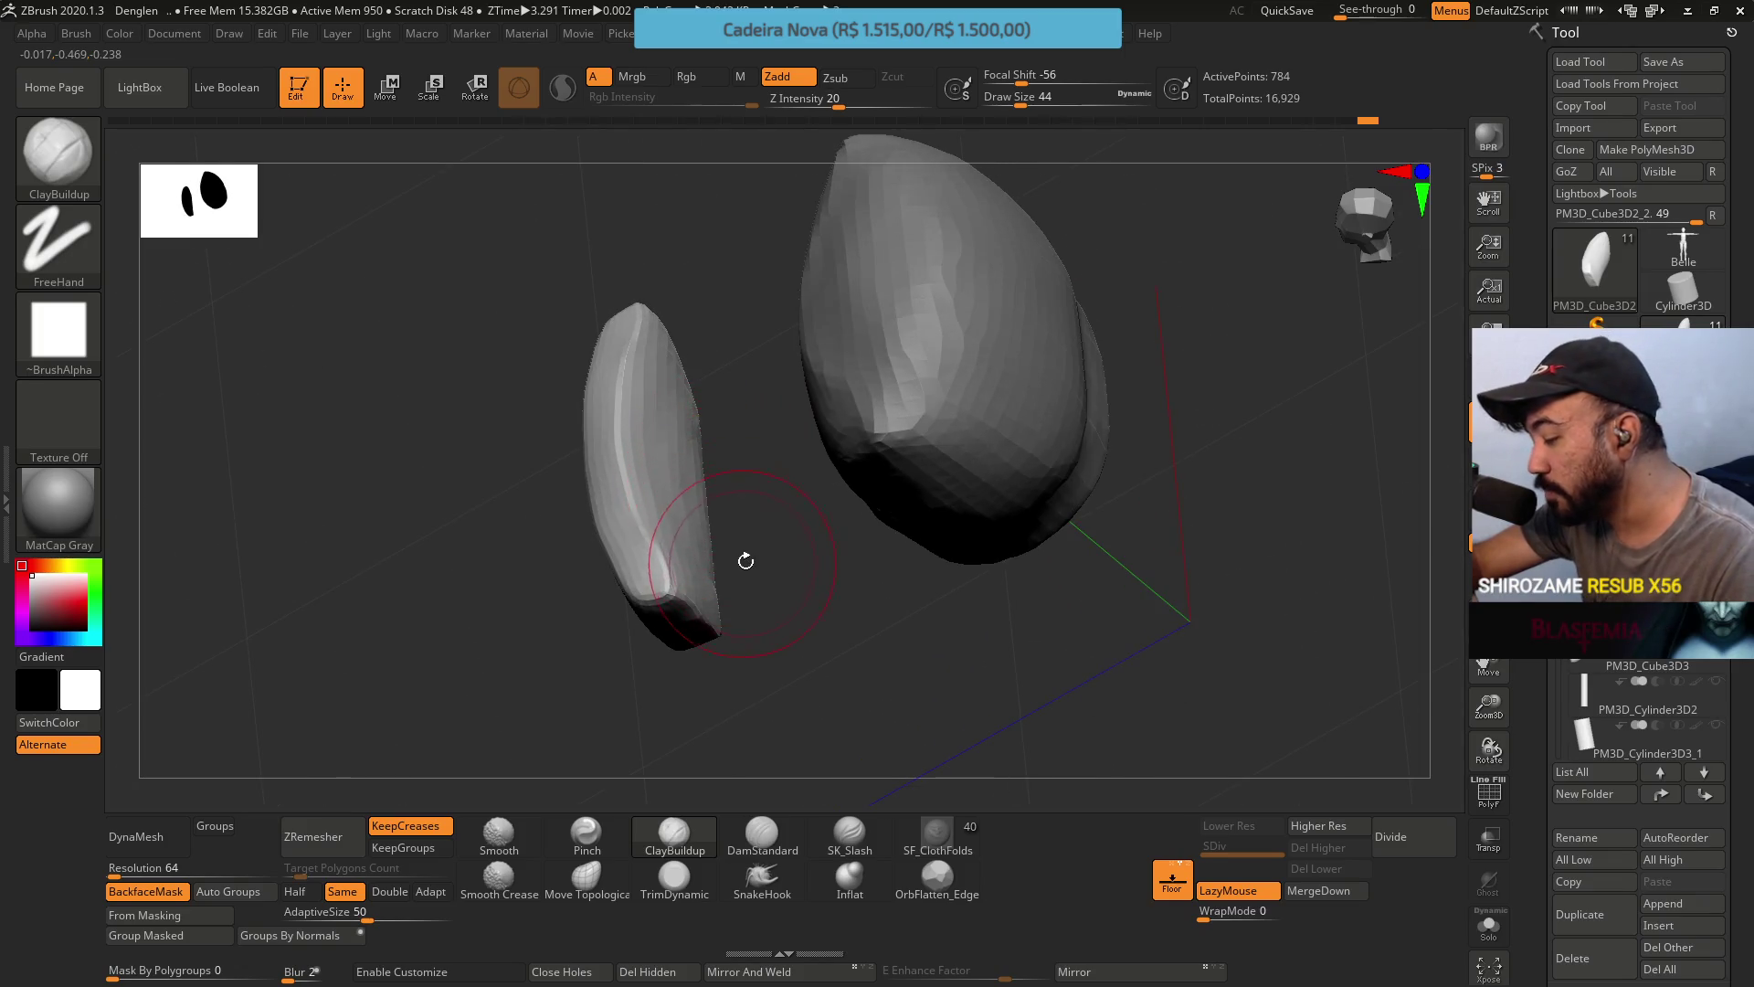
right_drag(746, 560, 687, 522)
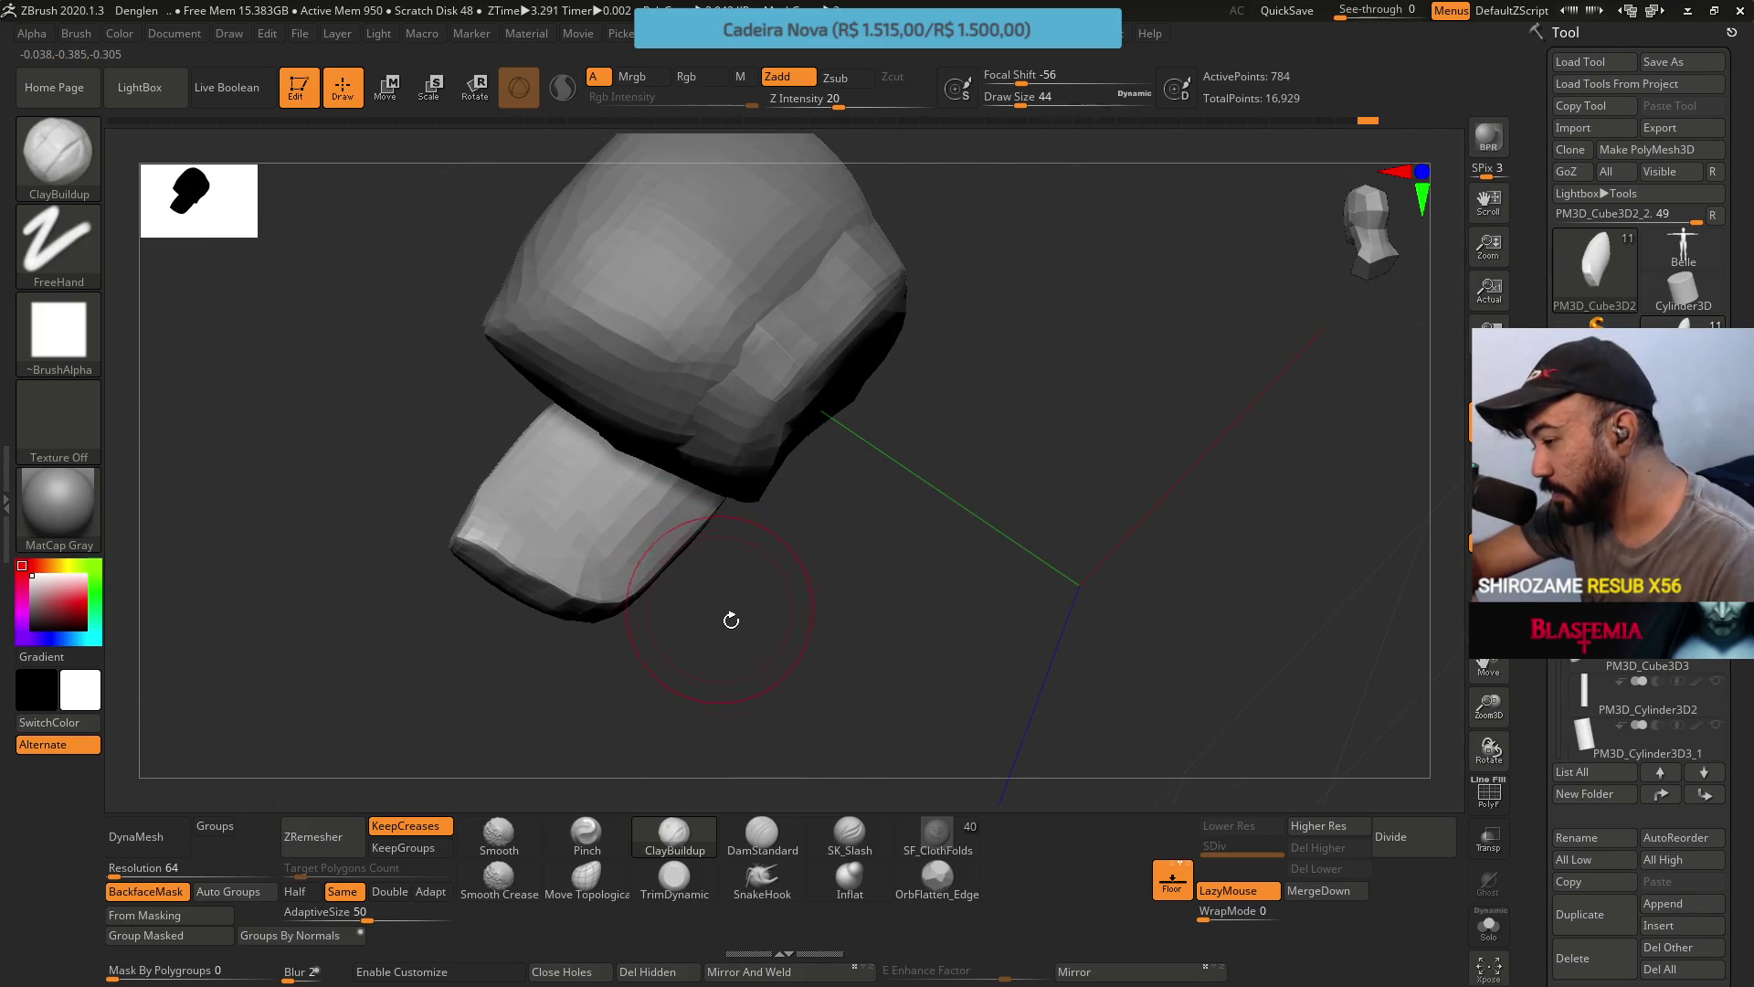
mouse_move(694, 579)
right_down()
mouse_move(767, 654)
mouse_move(779, 634)
mouse_move(773, 708)
right_up()
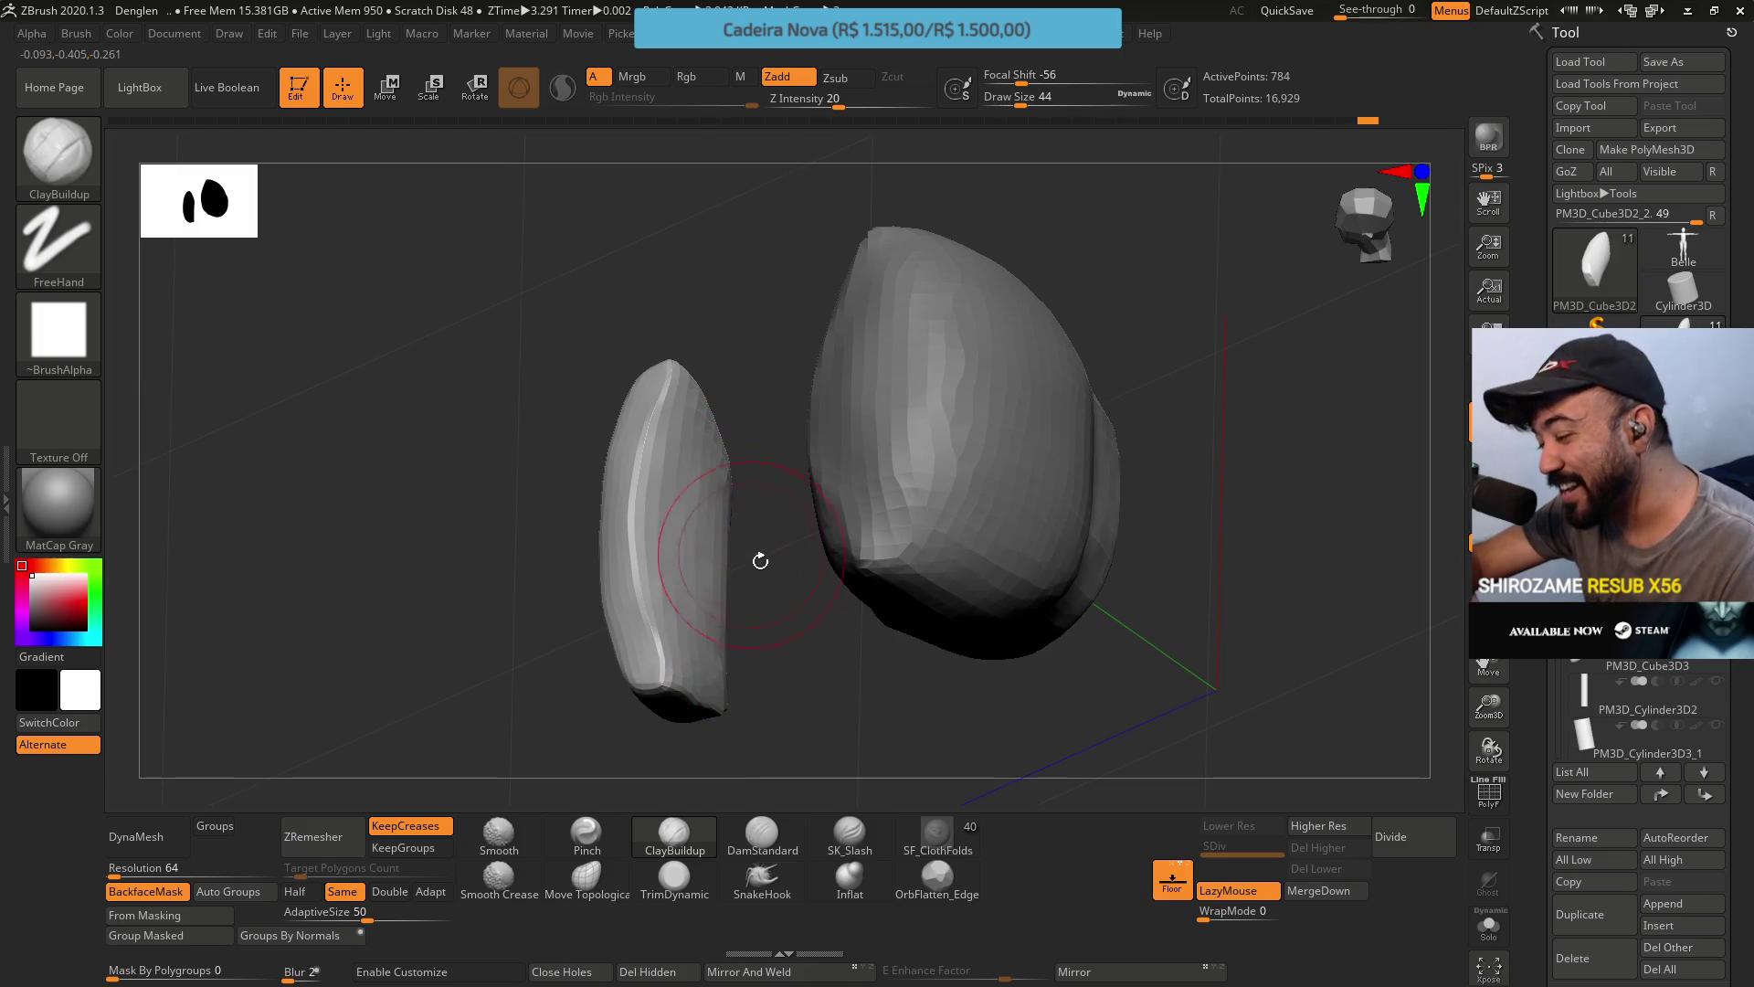
key(b)
key(t)
key(d)
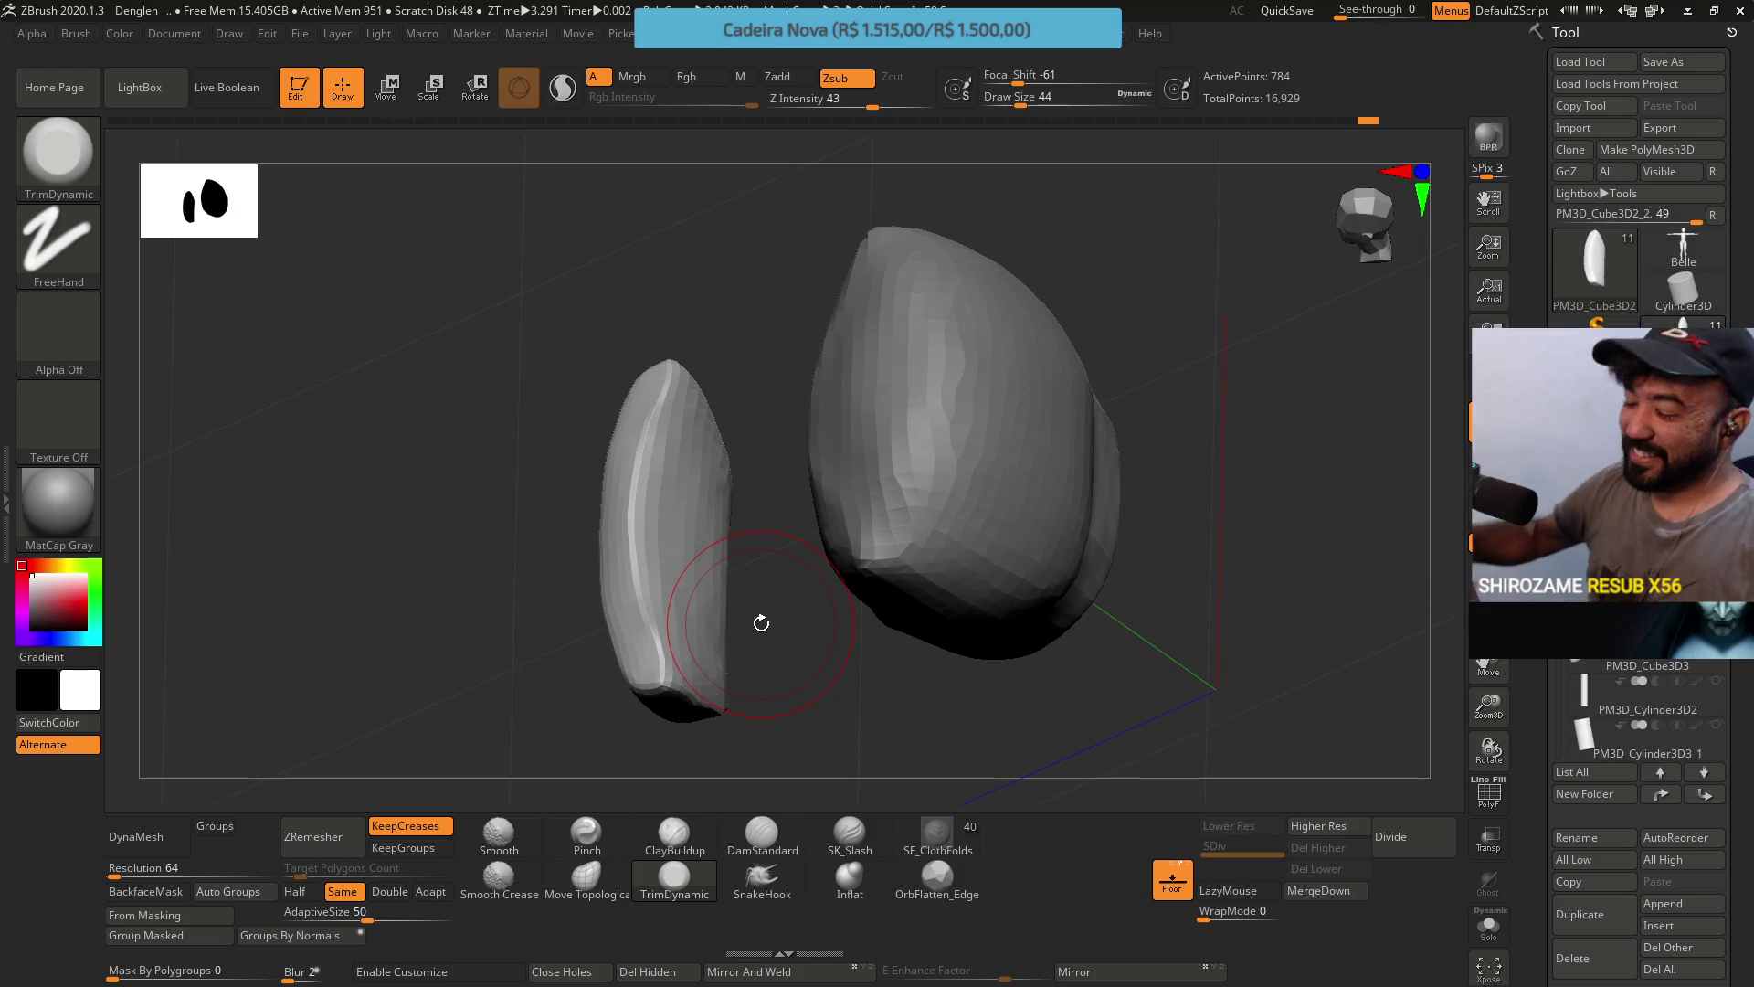
Return to ClayBuildup and add clay strokes along the top of the side piece.
drag(761, 622, 629, 425)
click(673, 833)
mouse_move(567, 497)
mouse_down()
mouse_move(517, 439)
mouse_move(545, 494)
mouse_move(627, 512)
mouse_up()
mouse_move(587, 415)
mouse_down()
mouse_move(594, 493)
mouse_move(697, 548)
mouse_move(646, 457)
mouse_move(651, 426)
mouse_move(686, 450)
mouse_up()
mouse_move(686, 450)
right_down()
mouse_move(650, 442)
mouse_move(655, 392)
mouse_move(676, 414)
mouse_move(664, 432)
right_up()
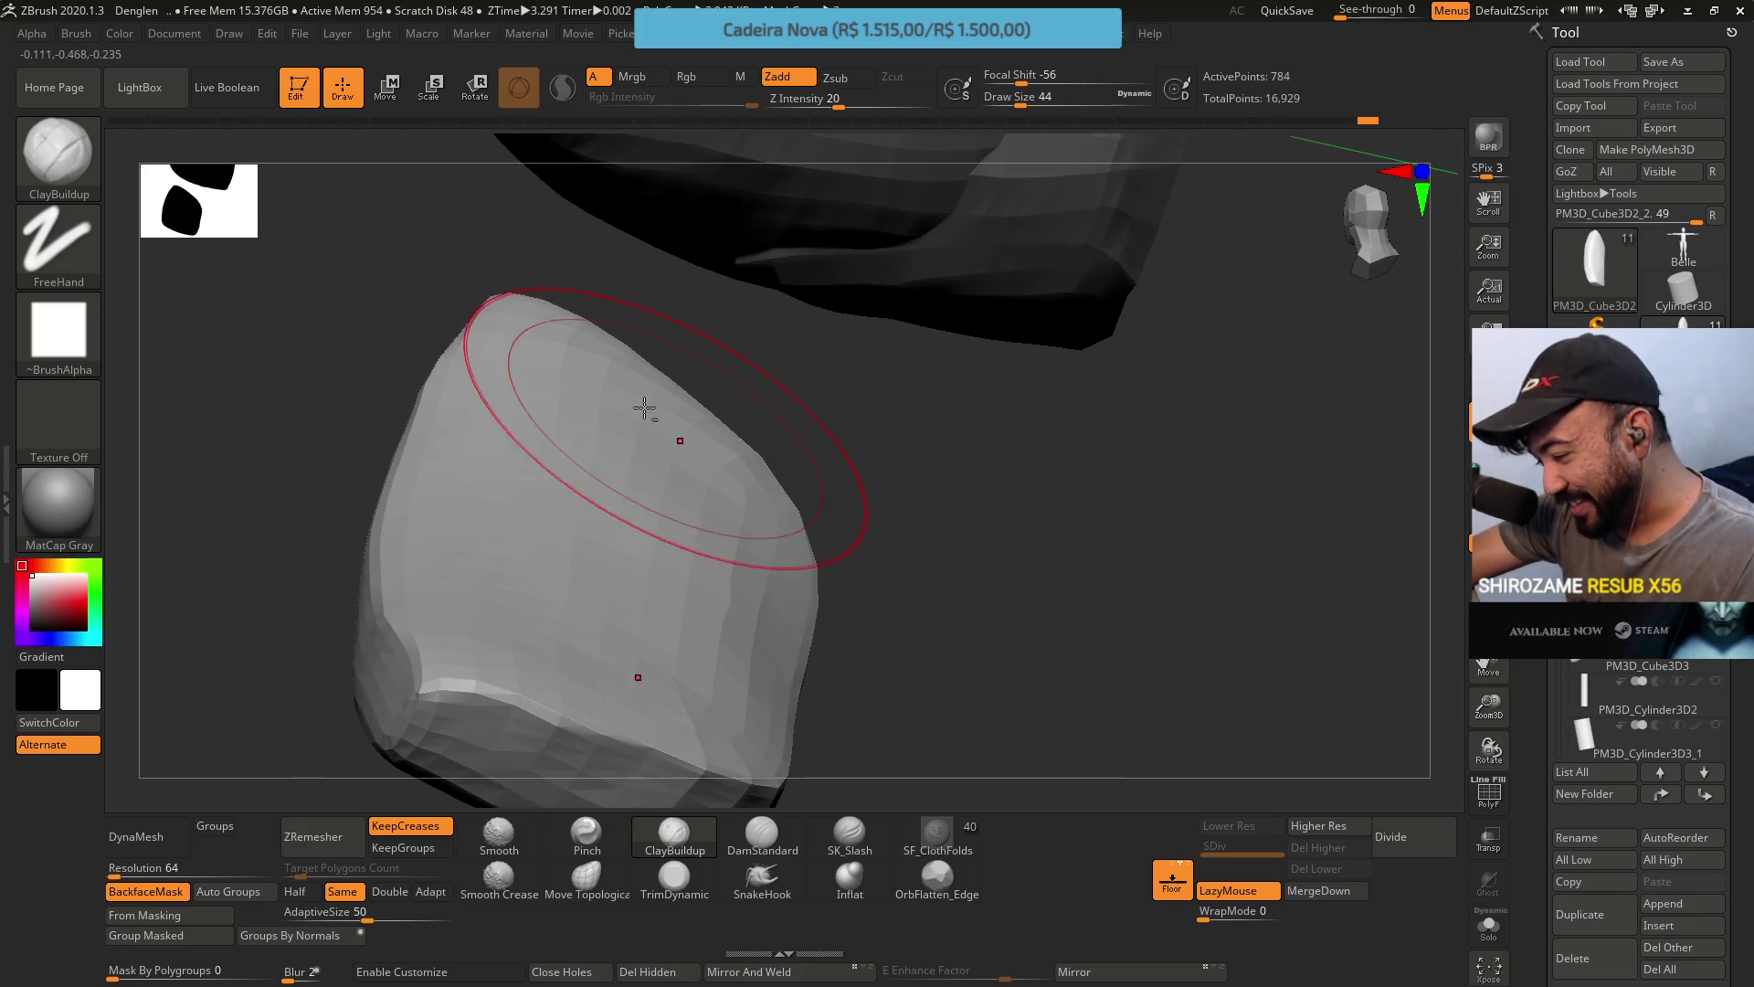
mouse_move(622, 432)
mouse_down()
mouse_move(627, 548)
mouse_move(607, 502)
mouse_move(588, 627)
mouse_move(698, 604)
mouse_up()
mouse_move(619, 572)
right_down()
mouse_move(667, 617)
mouse_move(576, 509)
mouse_move(639, 477)
mouse_move(607, 509)
mouse_move(558, 482)
right_up()
drag(509, 406, 571, 503)
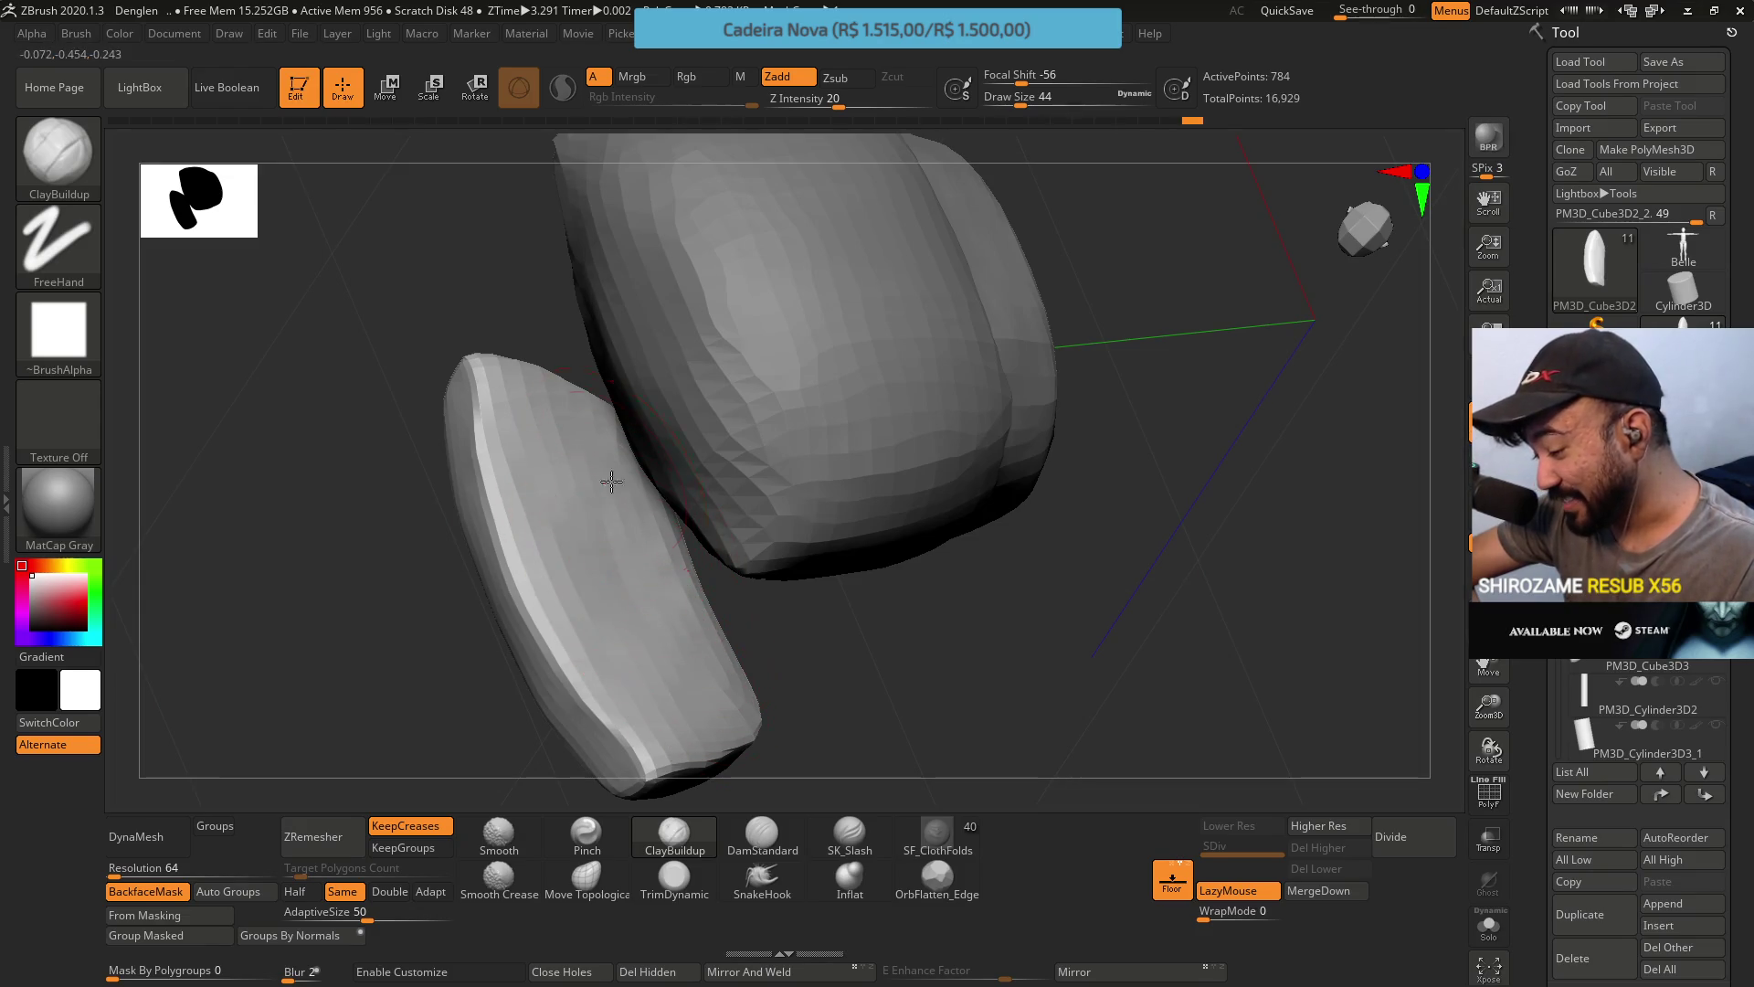
Orbit around both pieces to check the shape, then select Move Topological.
mouse_move(676, 712)
right_down()
mouse_move(617, 521)
mouse_move(740, 613)
right_up()
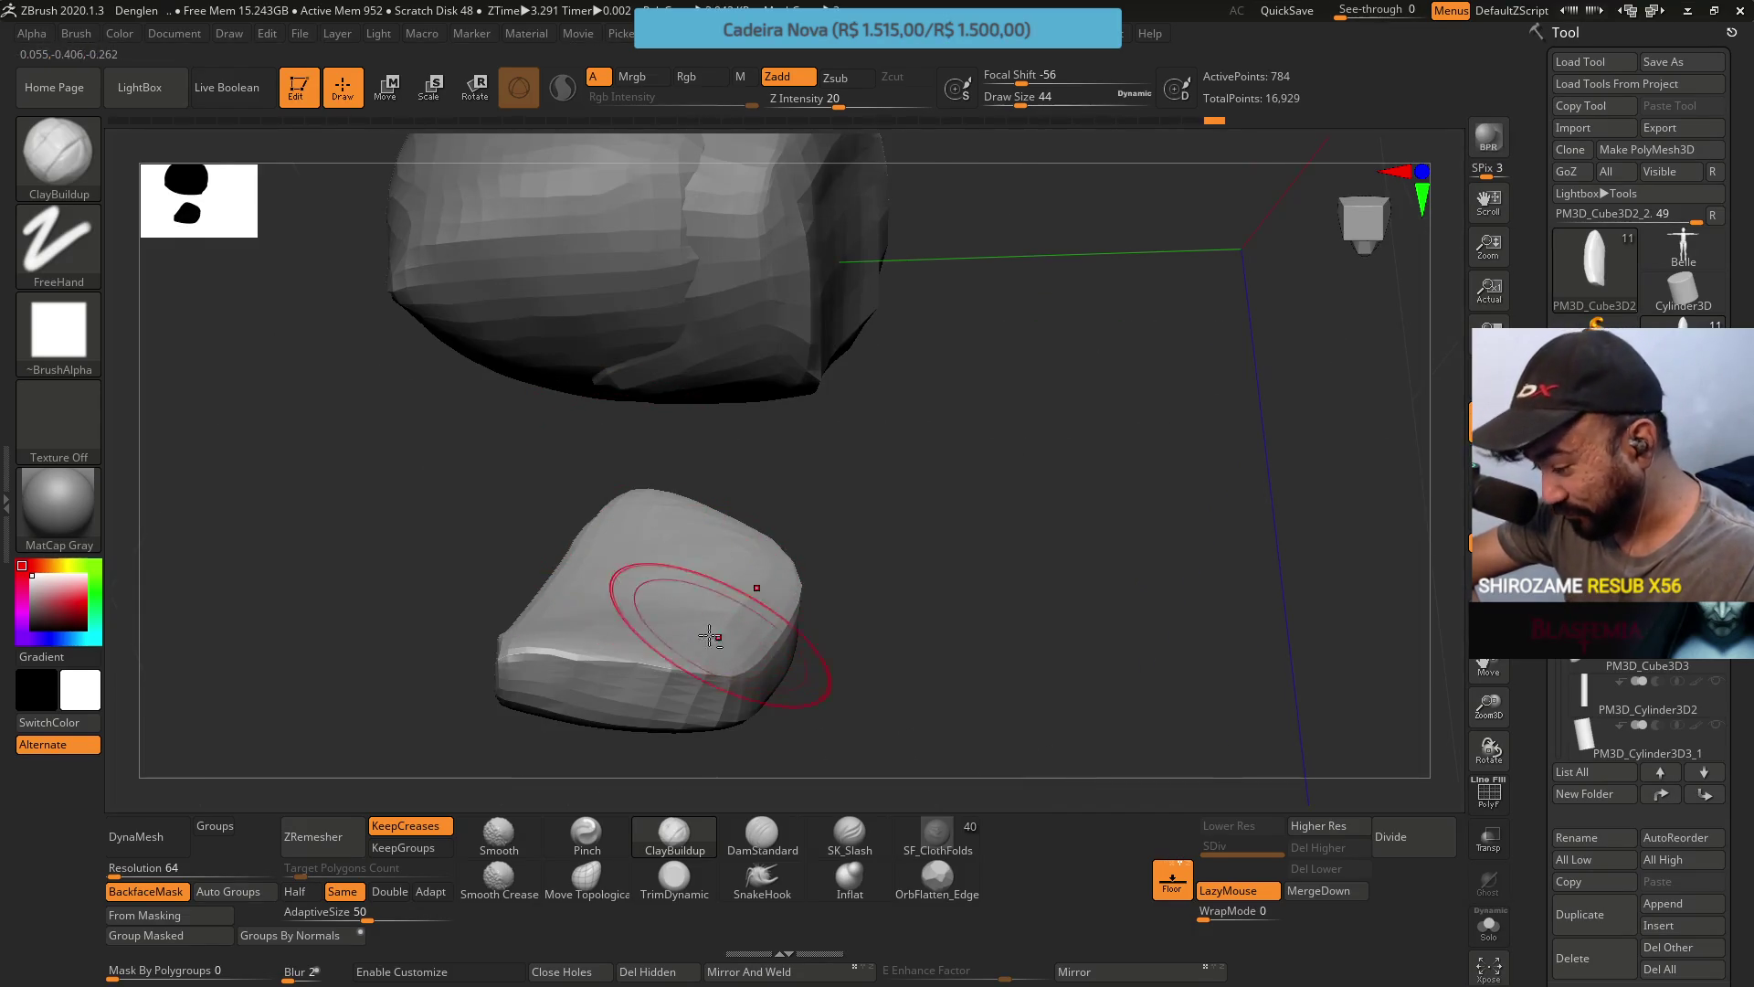
mouse_move(596, 601)
right_down()
mouse_move(674, 639)
mouse_move(646, 677)
right_up()
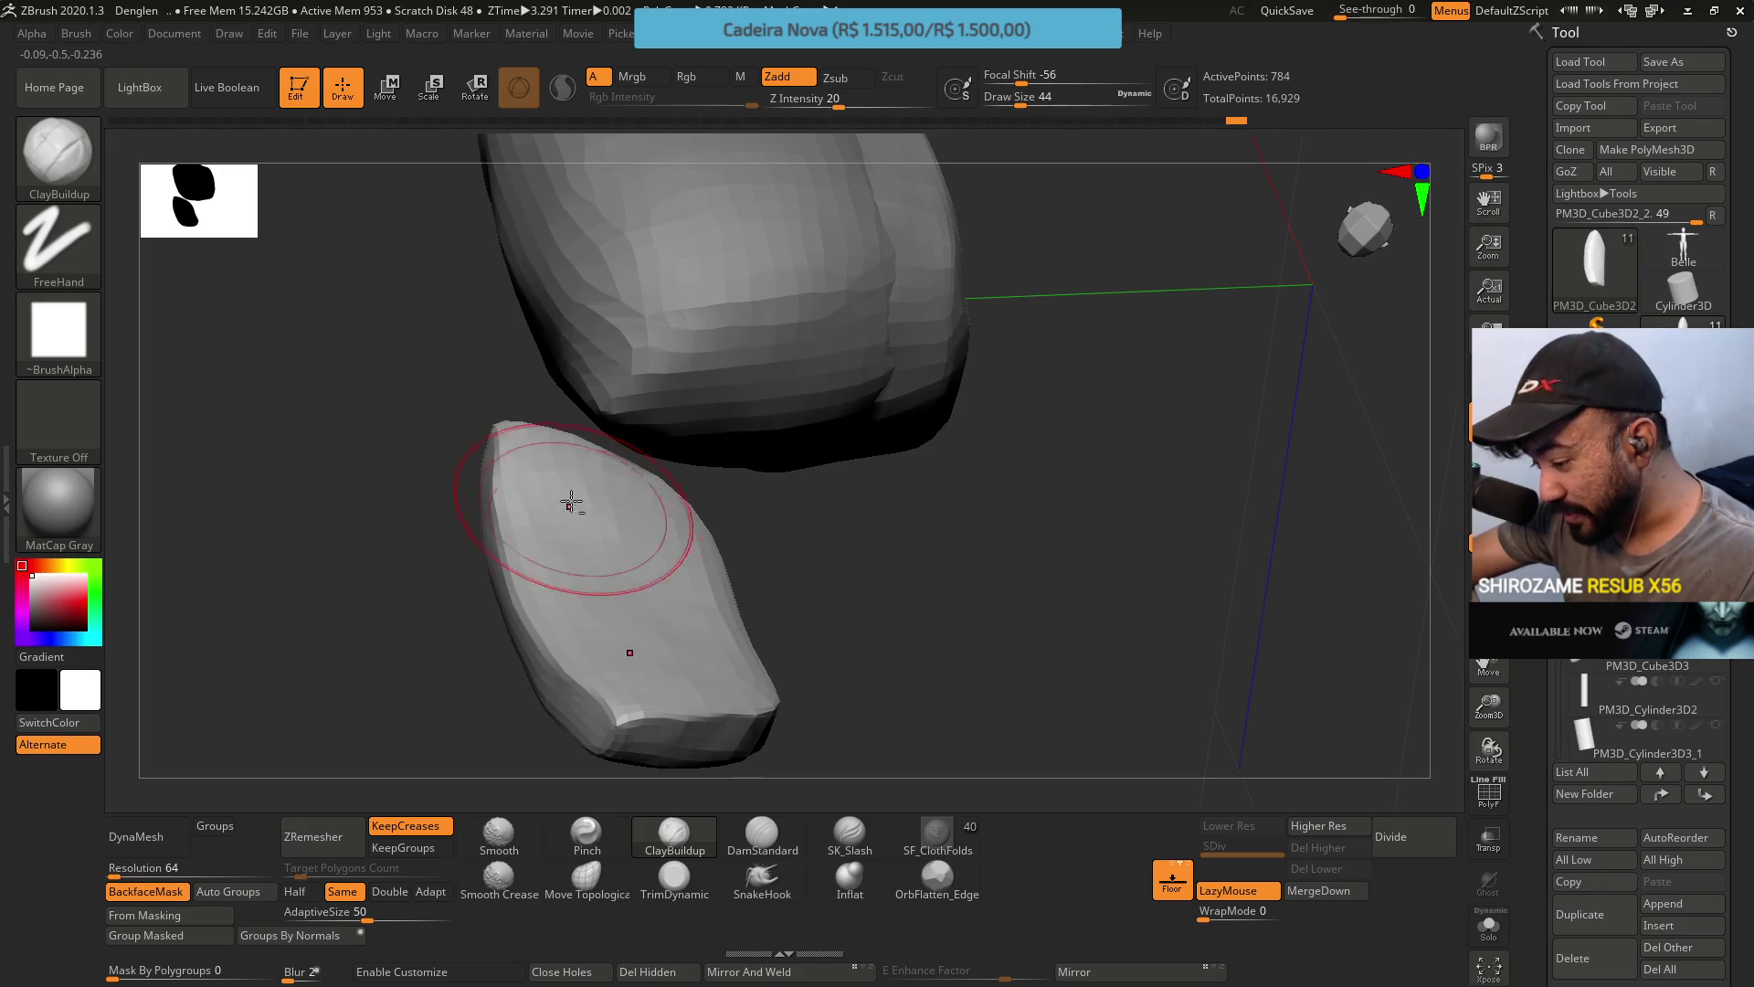
mouse_move(636, 561)
right_down()
mouse_move(704, 517)
mouse_move(716, 552)
mouse_move(671, 557)
right_up()
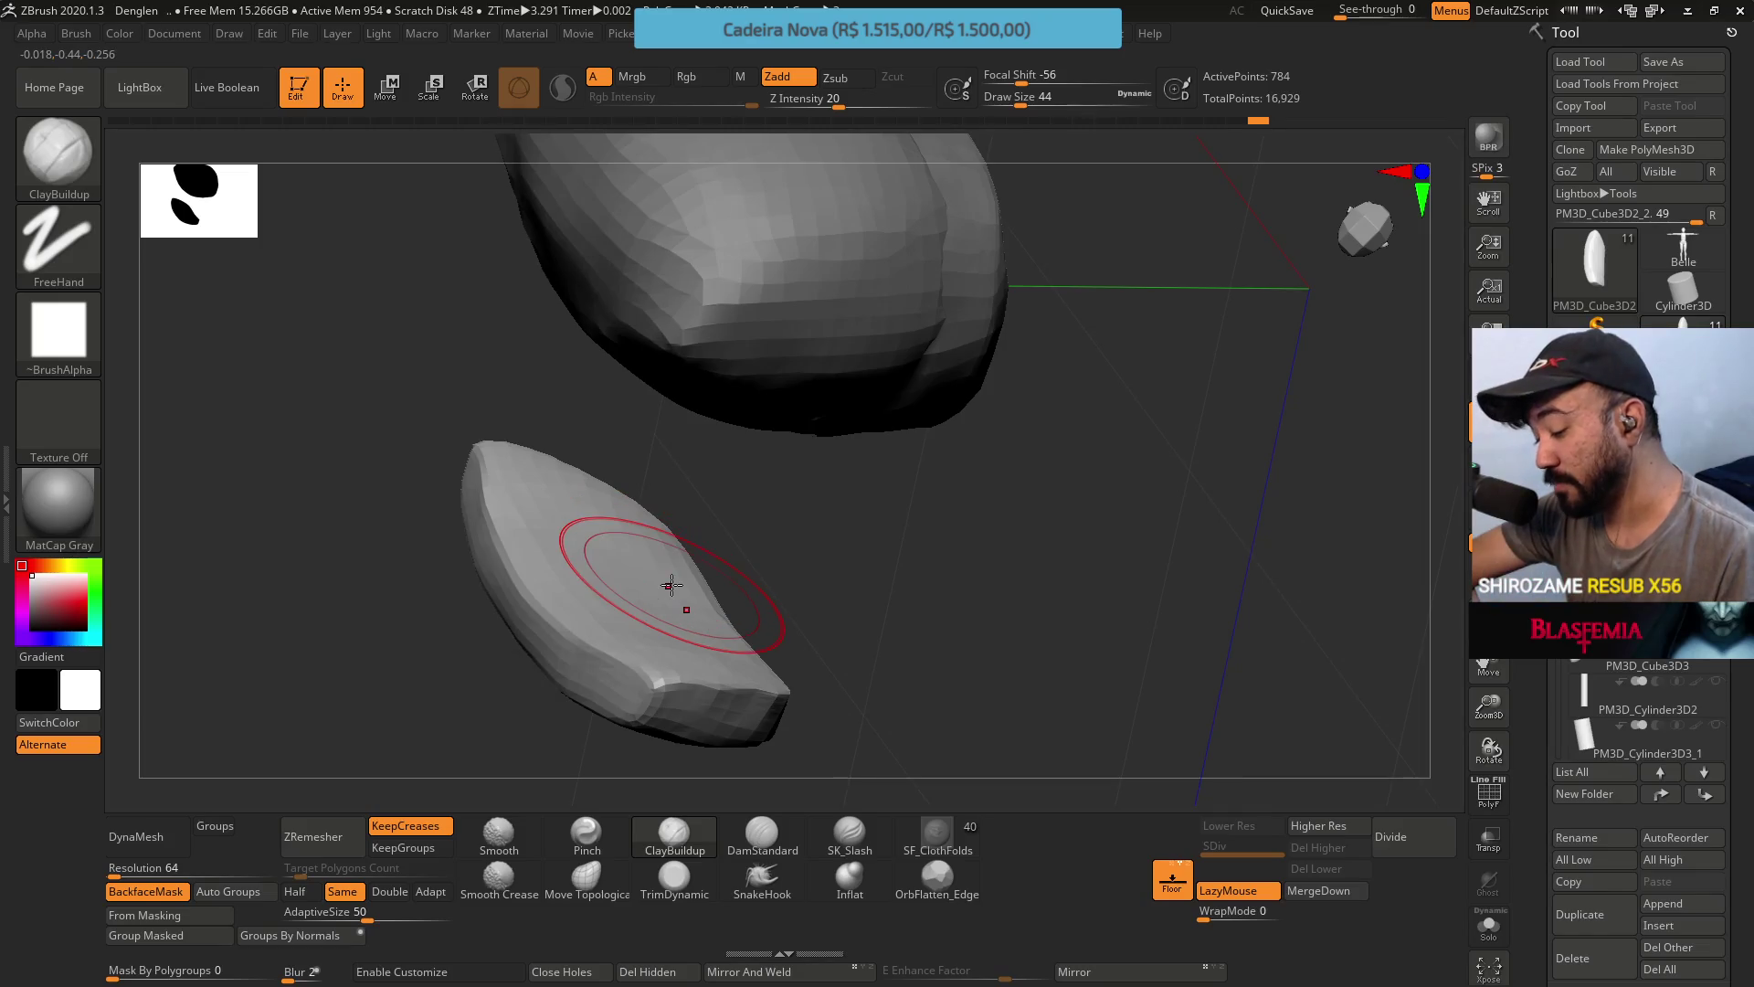
right_drag(673, 594, 684, 605)
click(586, 875)
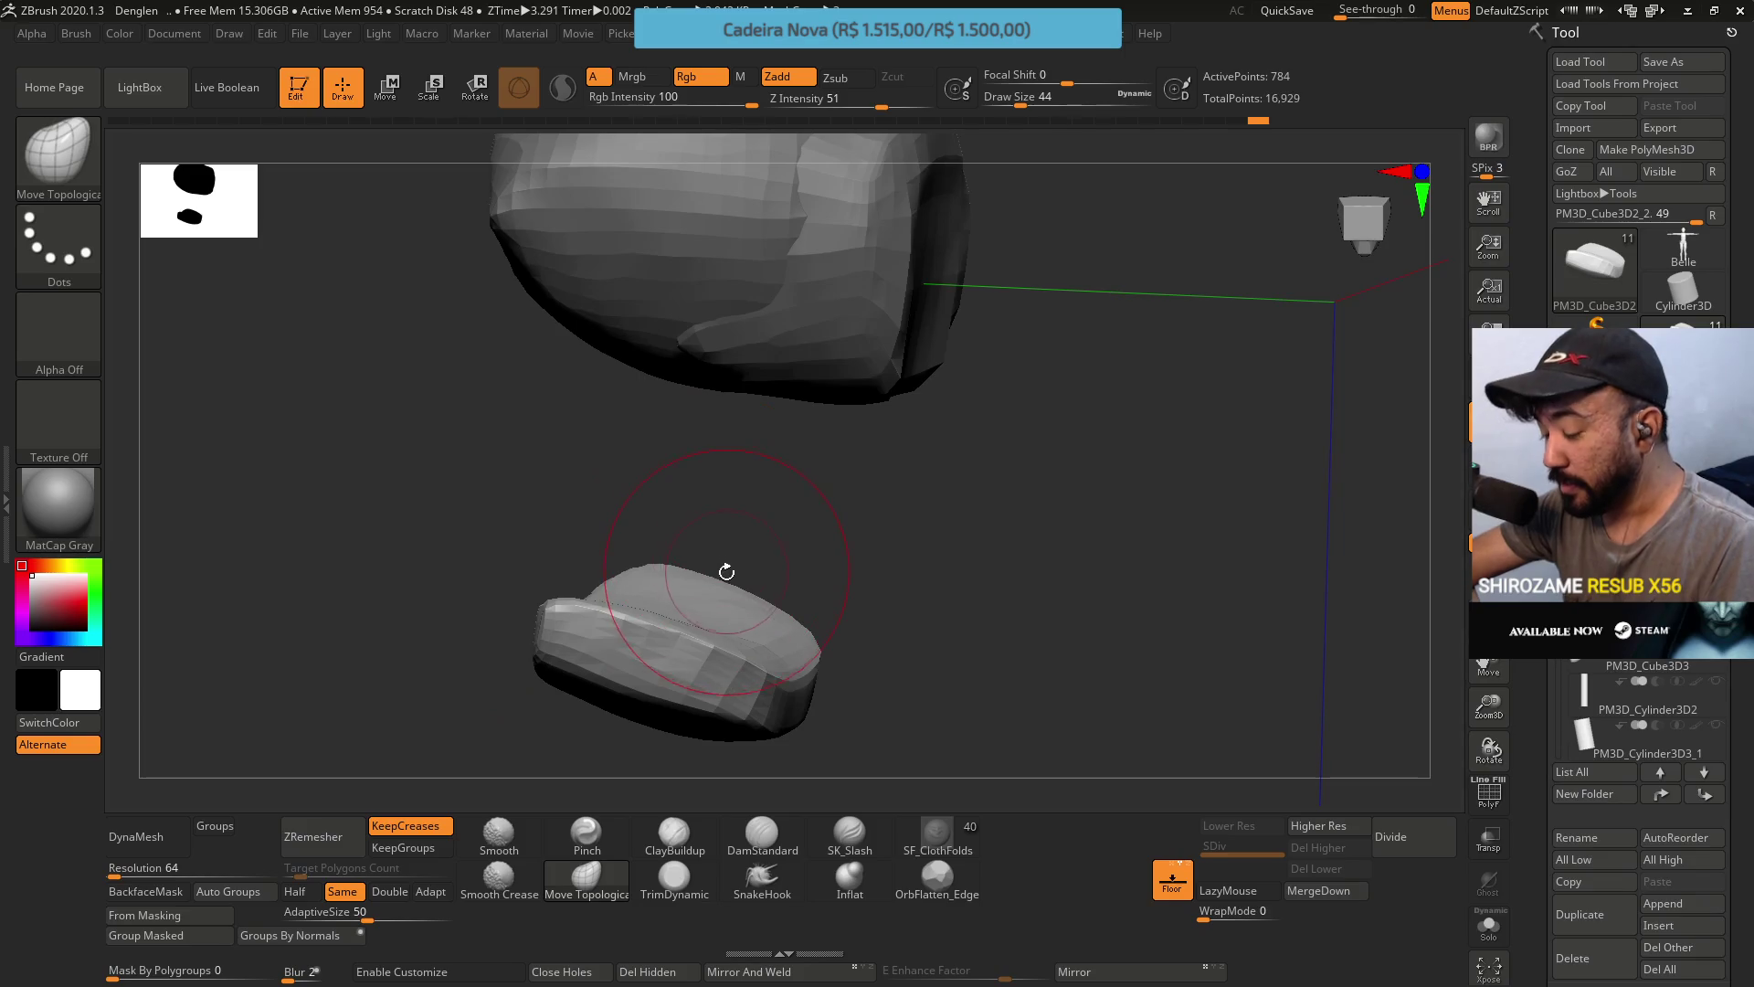
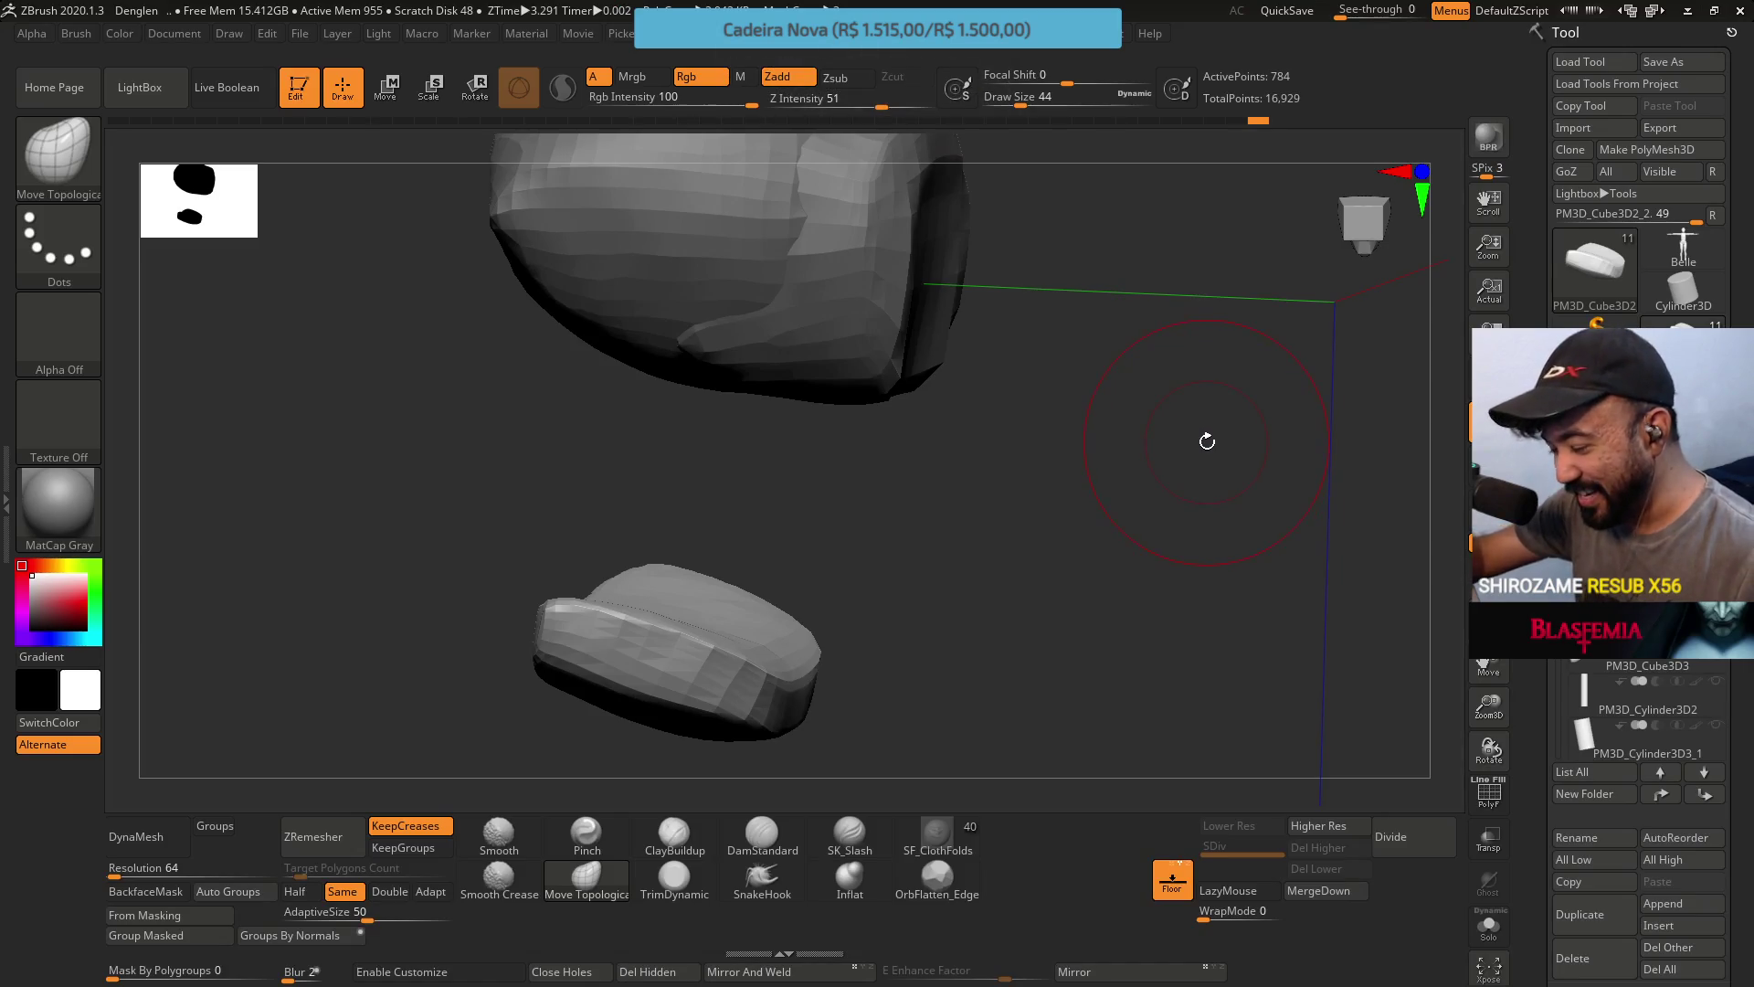
Trim the lower cushion piece's edges into flat planes with TrimDynamic, orbiting around it.
mouse_move(940, 600)
mouse_down()
mouse_move(830, 548)
mouse_move(889, 521)
mouse_move(892, 567)
mouse_move(826, 575)
mouse_move(923, 514)
mouse_move(782, 579)
mouse_up()
click(675, 877)
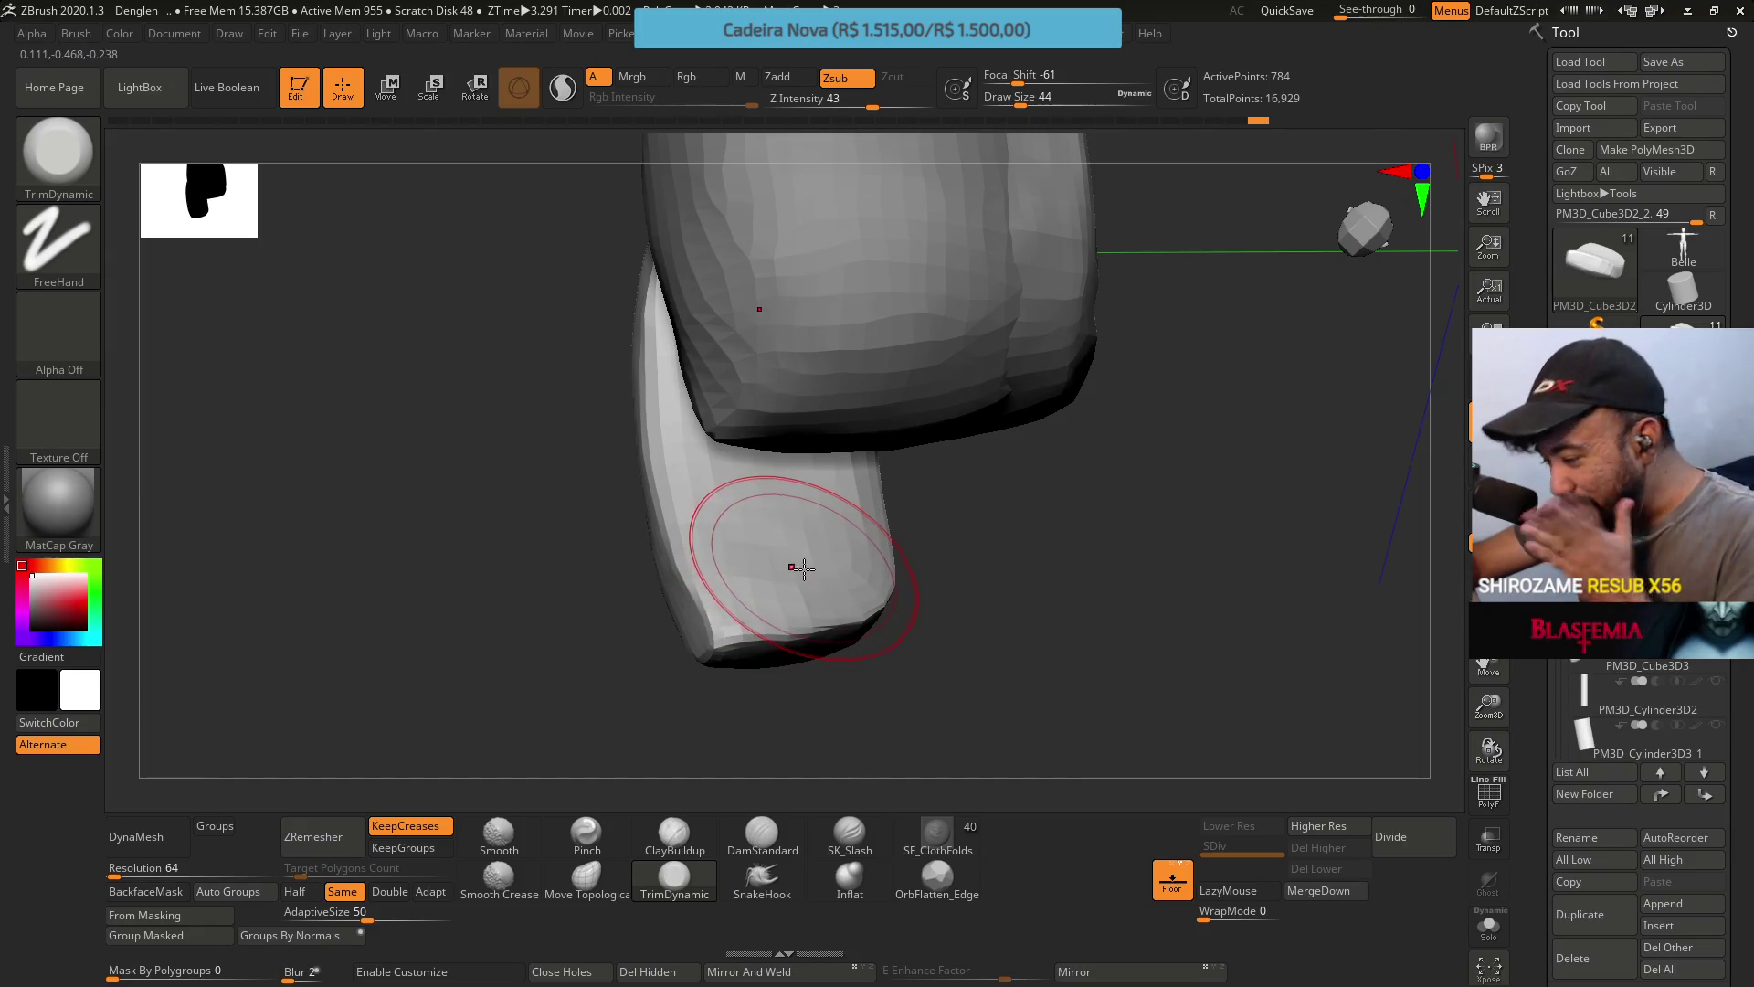
mouse_move(713, 499)
mouse_down()
mouse_move(783, 509)
mouse_move(769, 579)
mouse_up()
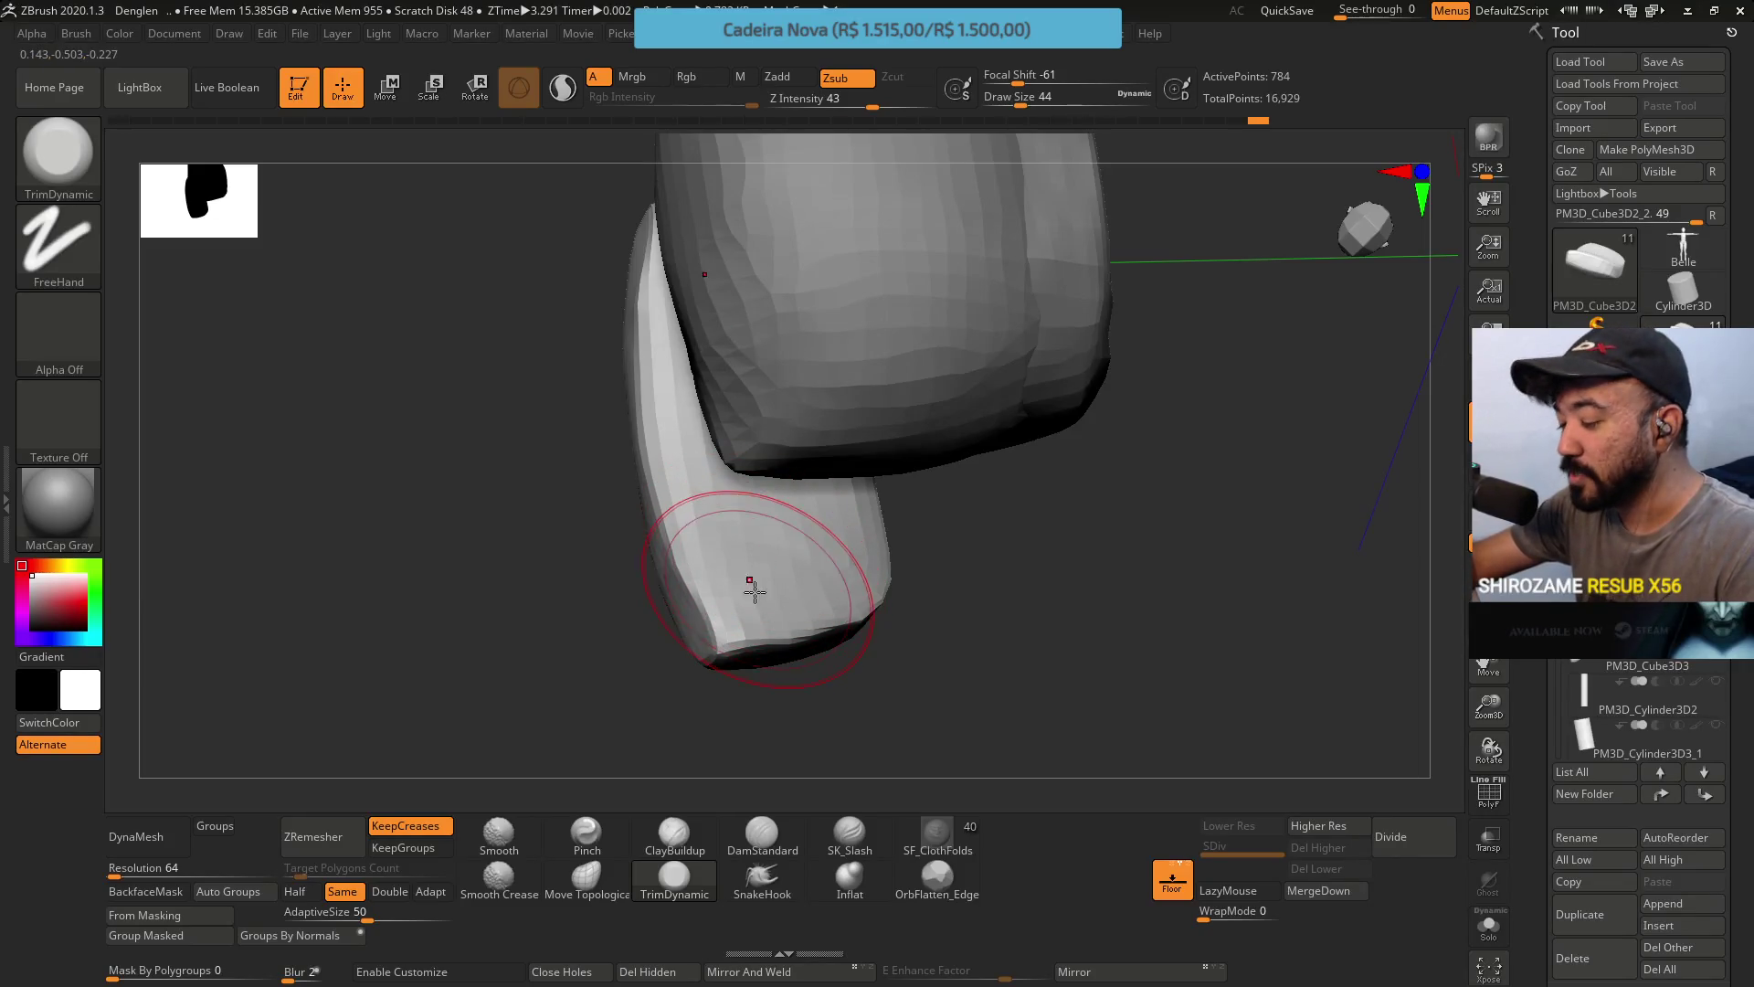
mouse_move(732, 595)
mouse_down()
mouse_move(795, 517)
mouse_move(779, 575)
mouse_move(768, 512)
mouse_move(724, 548)
mouse_up()
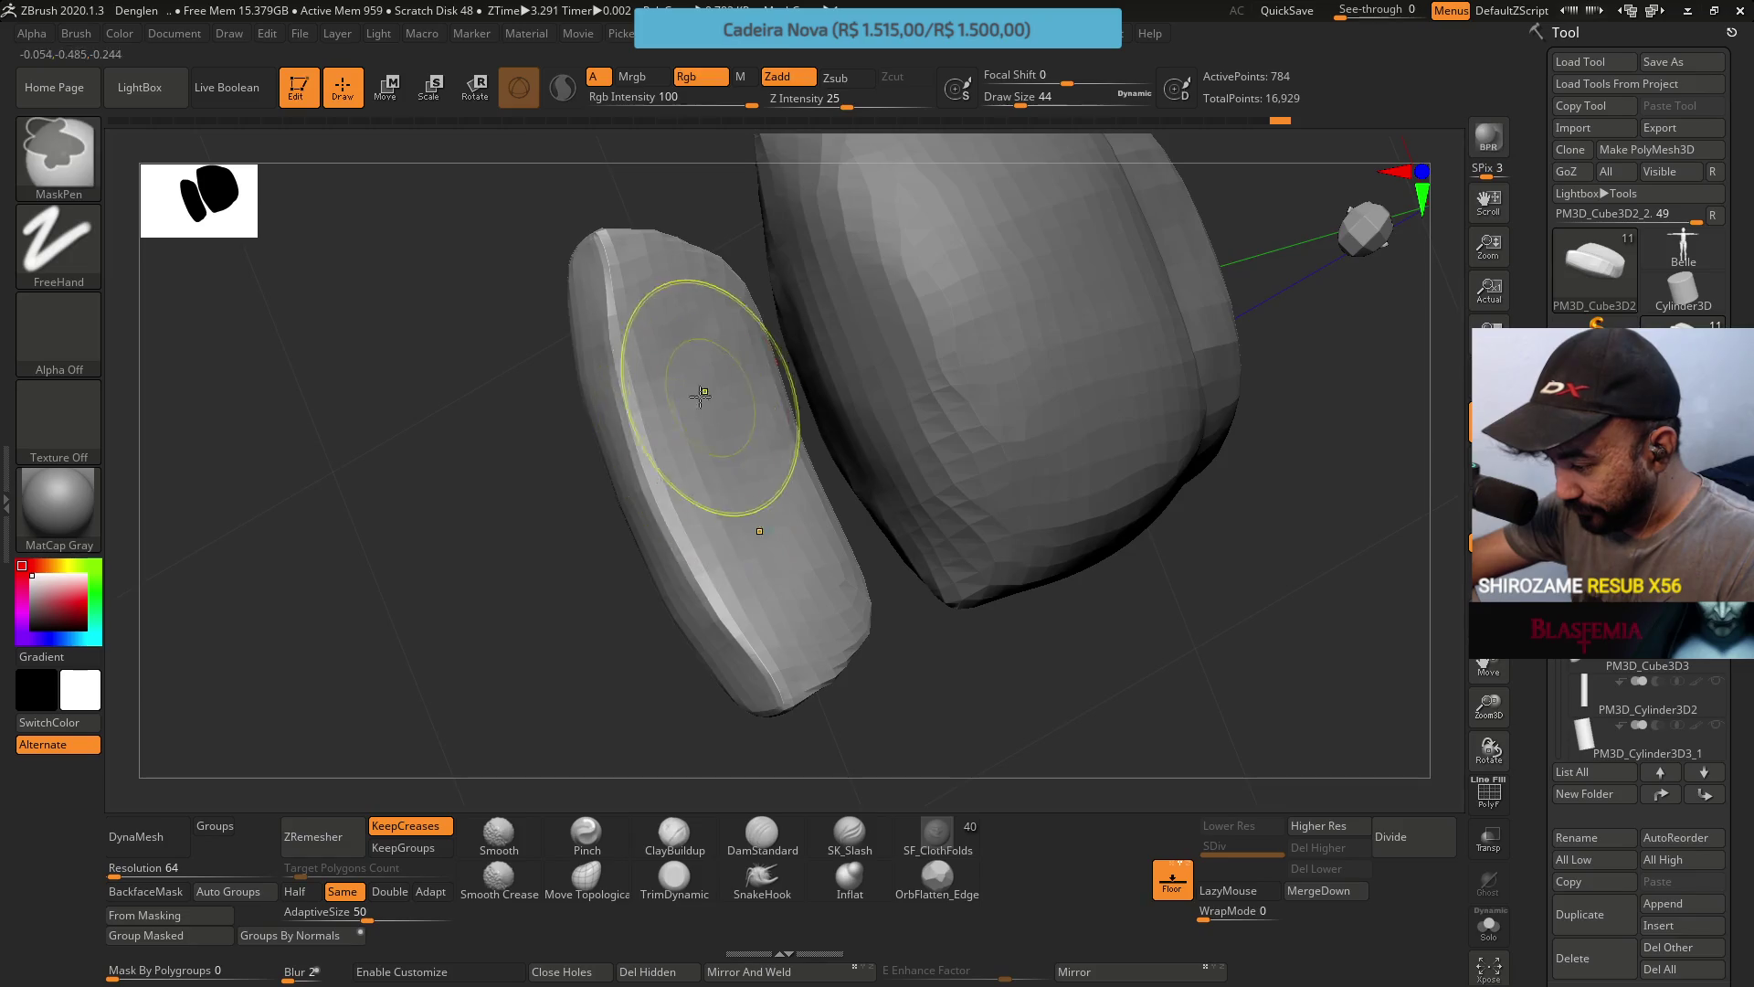
drag(704, 391, 707, 375)
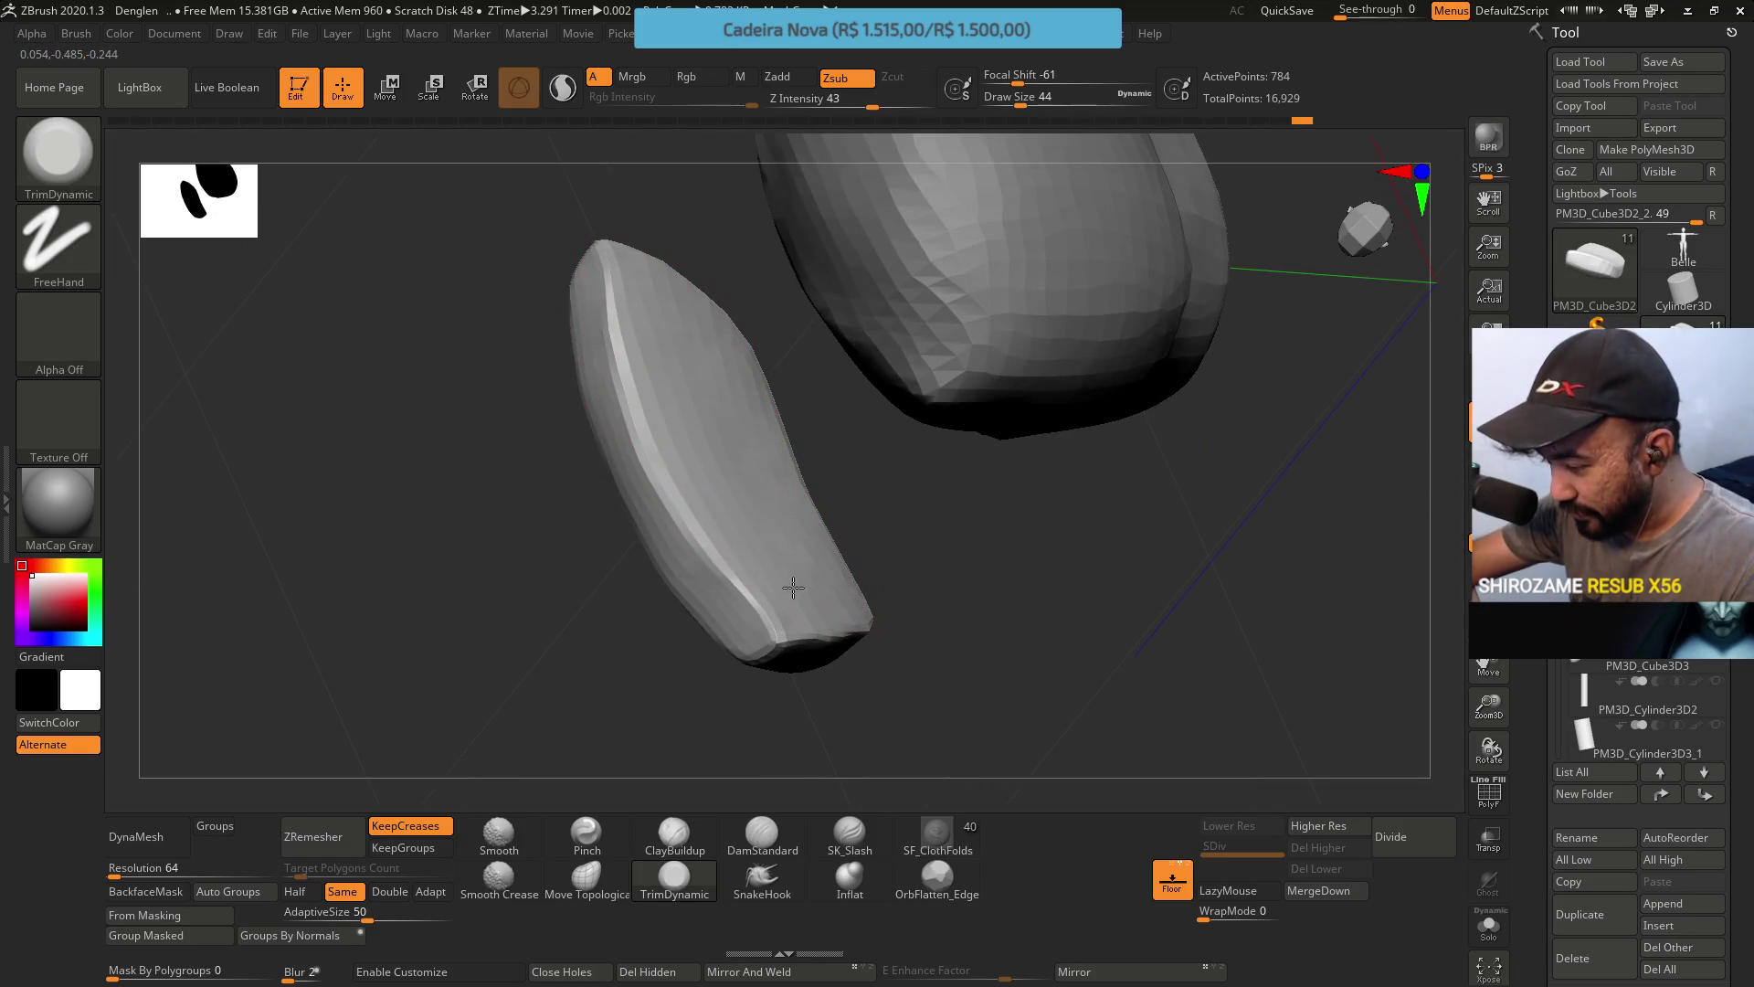
mouse_move(796, 562)
right_down()
mouse_move(756, 486)
mouse_move(704, 599)
right_up()
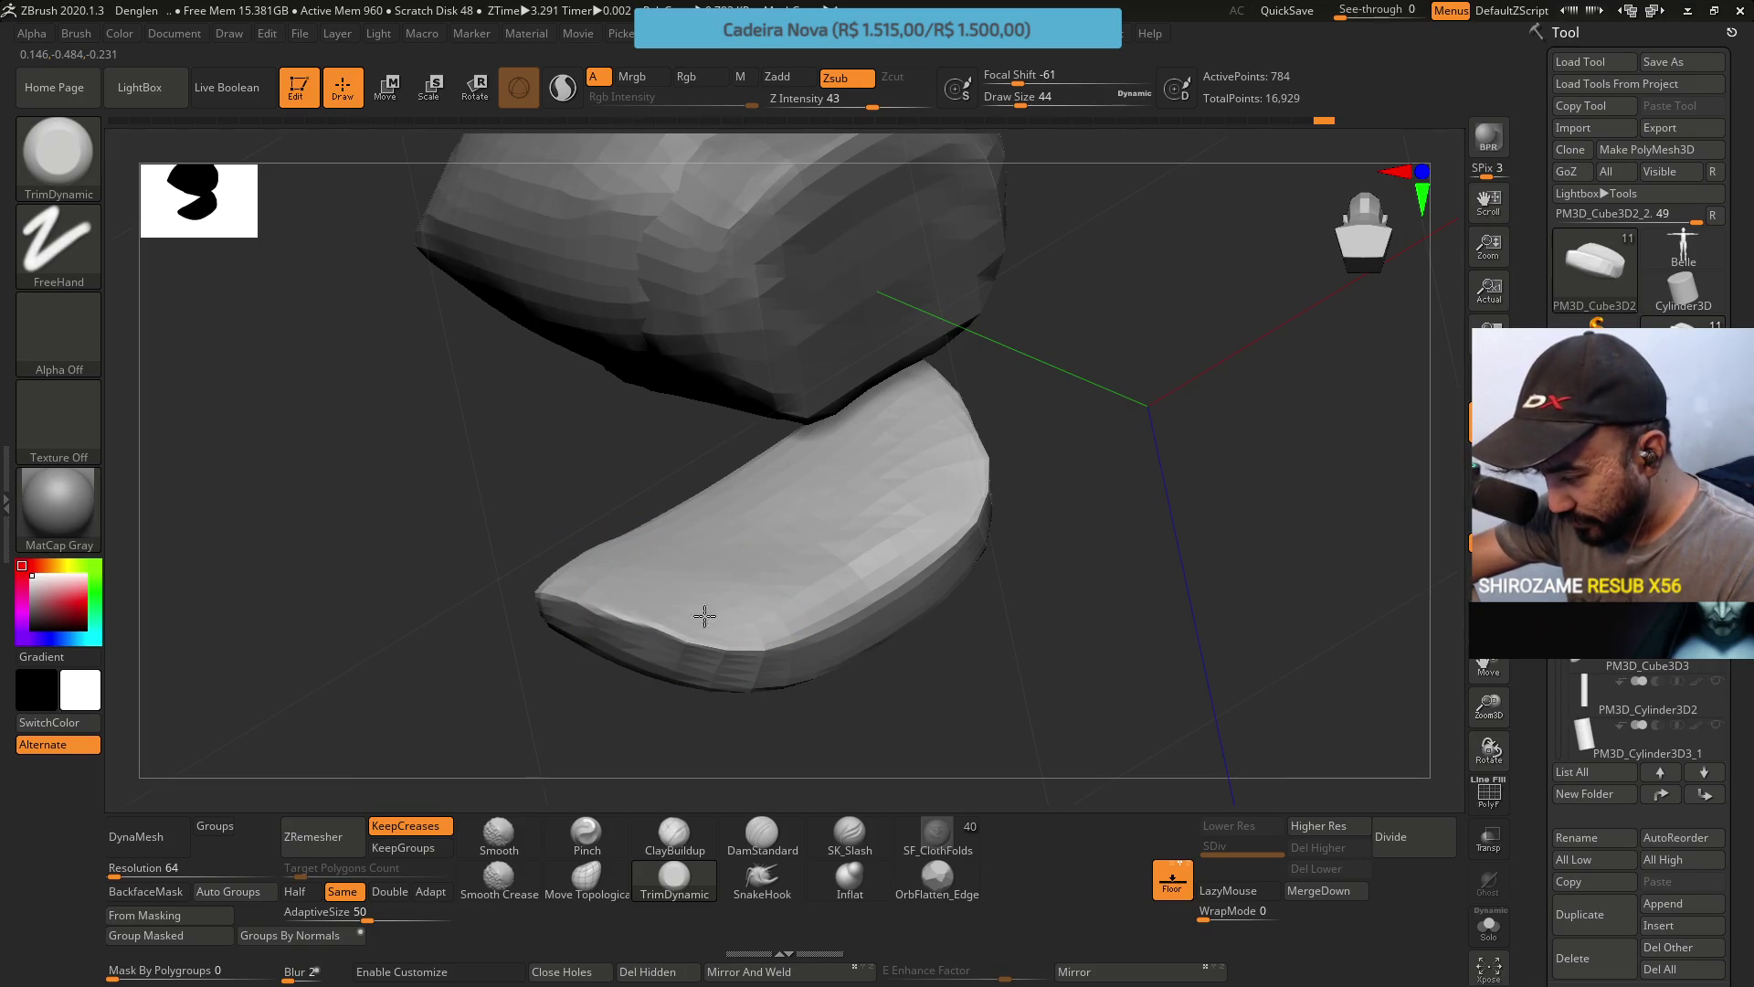
mouse_move(666, 618)
right_down()
mouse_move(764, 540)
mouse_move(795, 477)
right_up()
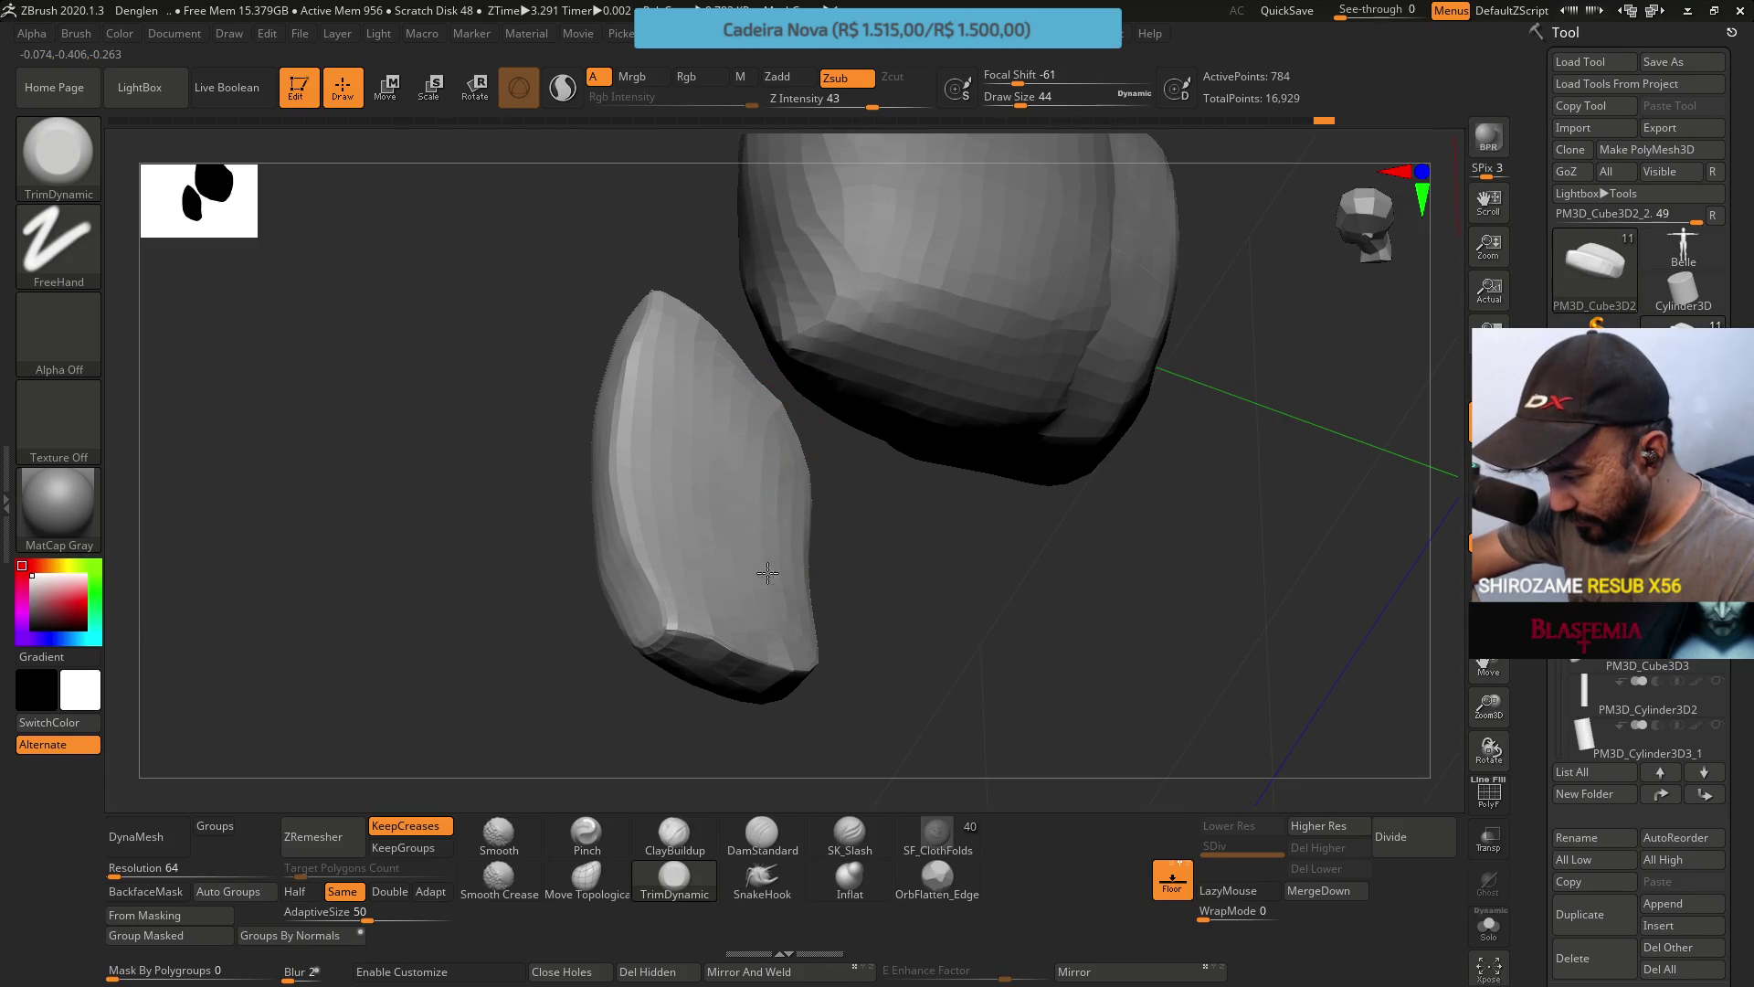
mouse_move(713, 610)
right_down()
mouse_move(744, 474)
mouse_move(767, 627)
mouse_move(786, 556)
mouse_move(688, 509)
mouse_move(691, 599)
mouse_move(639, 585)
right_up()
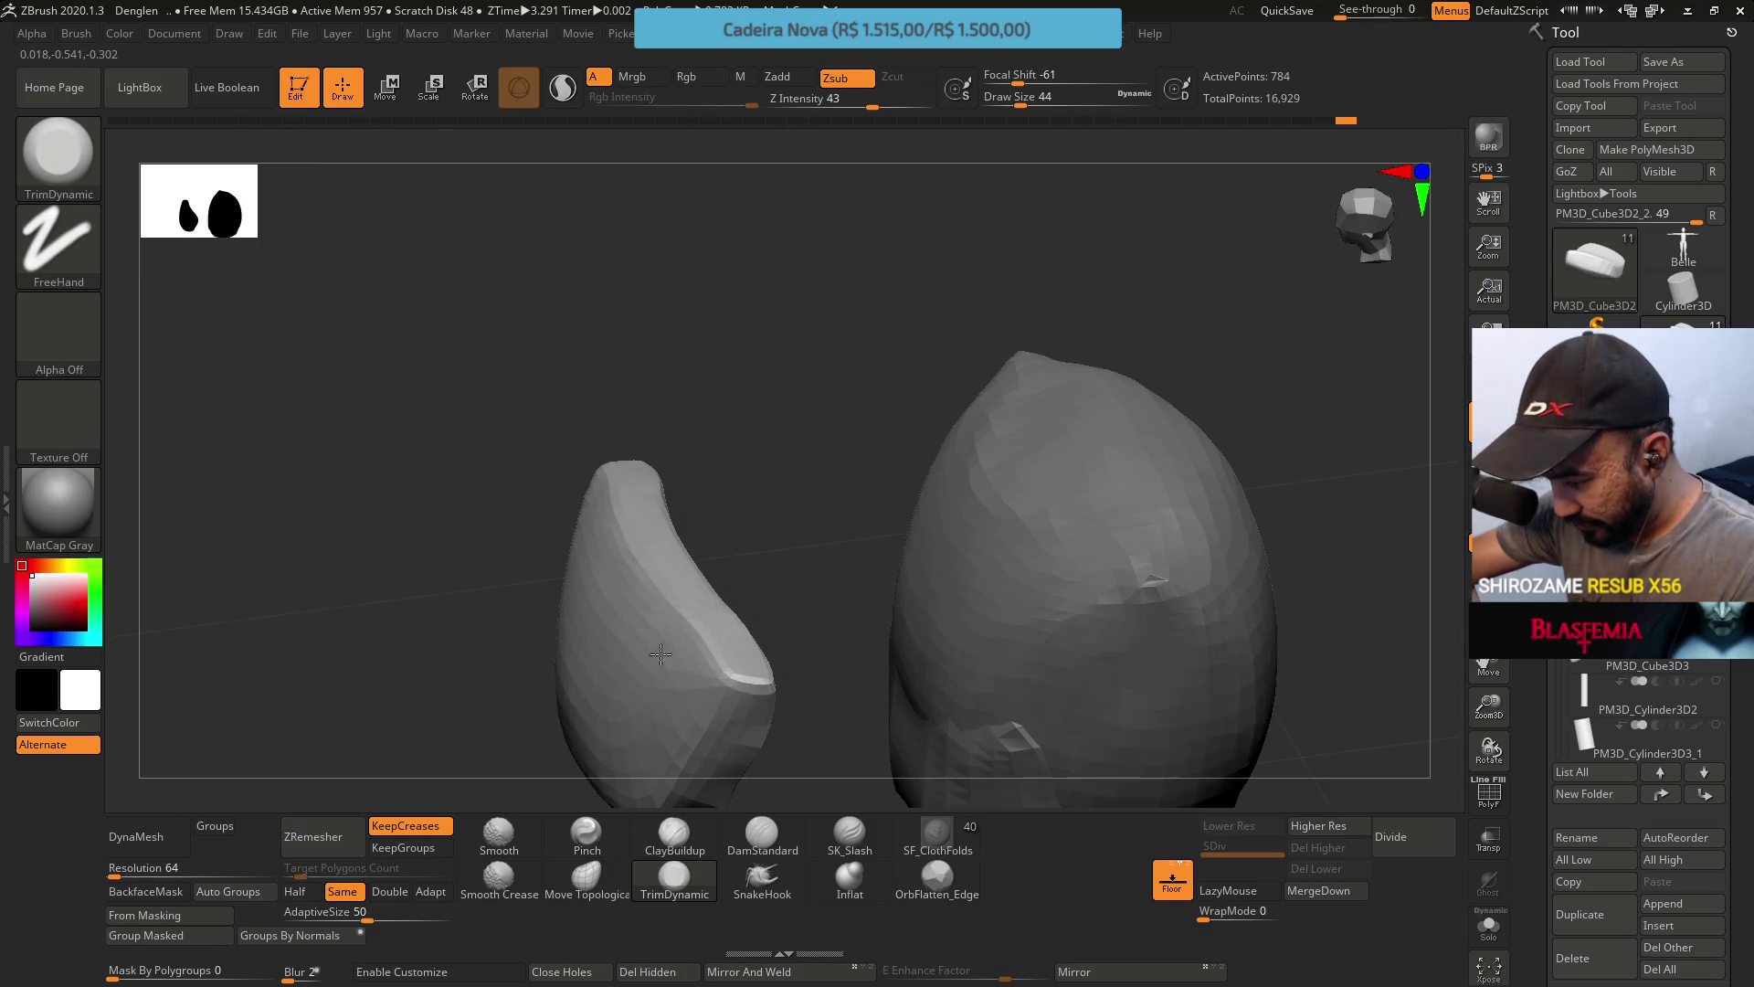
Lower Draw Size from 44 to 37 and trim the cushion's top corner flat.
mouse_move(682, 685)
right_down()
mouse_move(689, 513)
mouse_move(677, 552)
right_up()
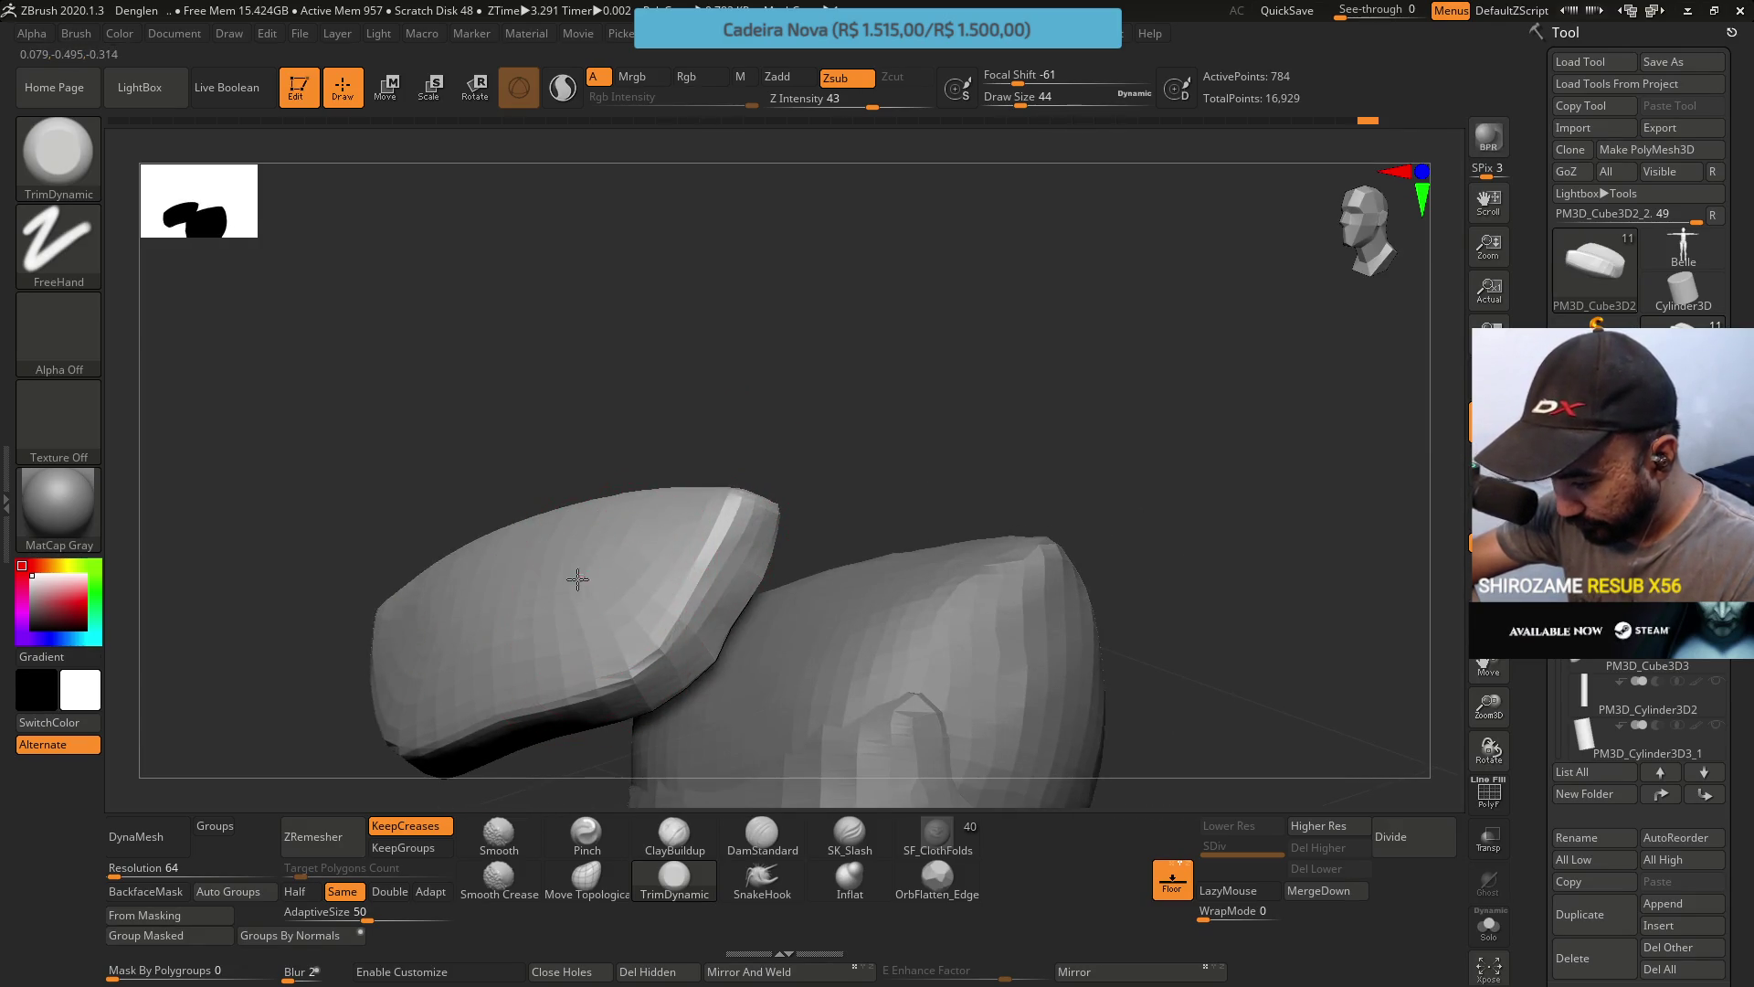
mouse_move(548, 588)
right_down()
mouse_move(620, 508)
mouse_move(594, 395)
right_up()
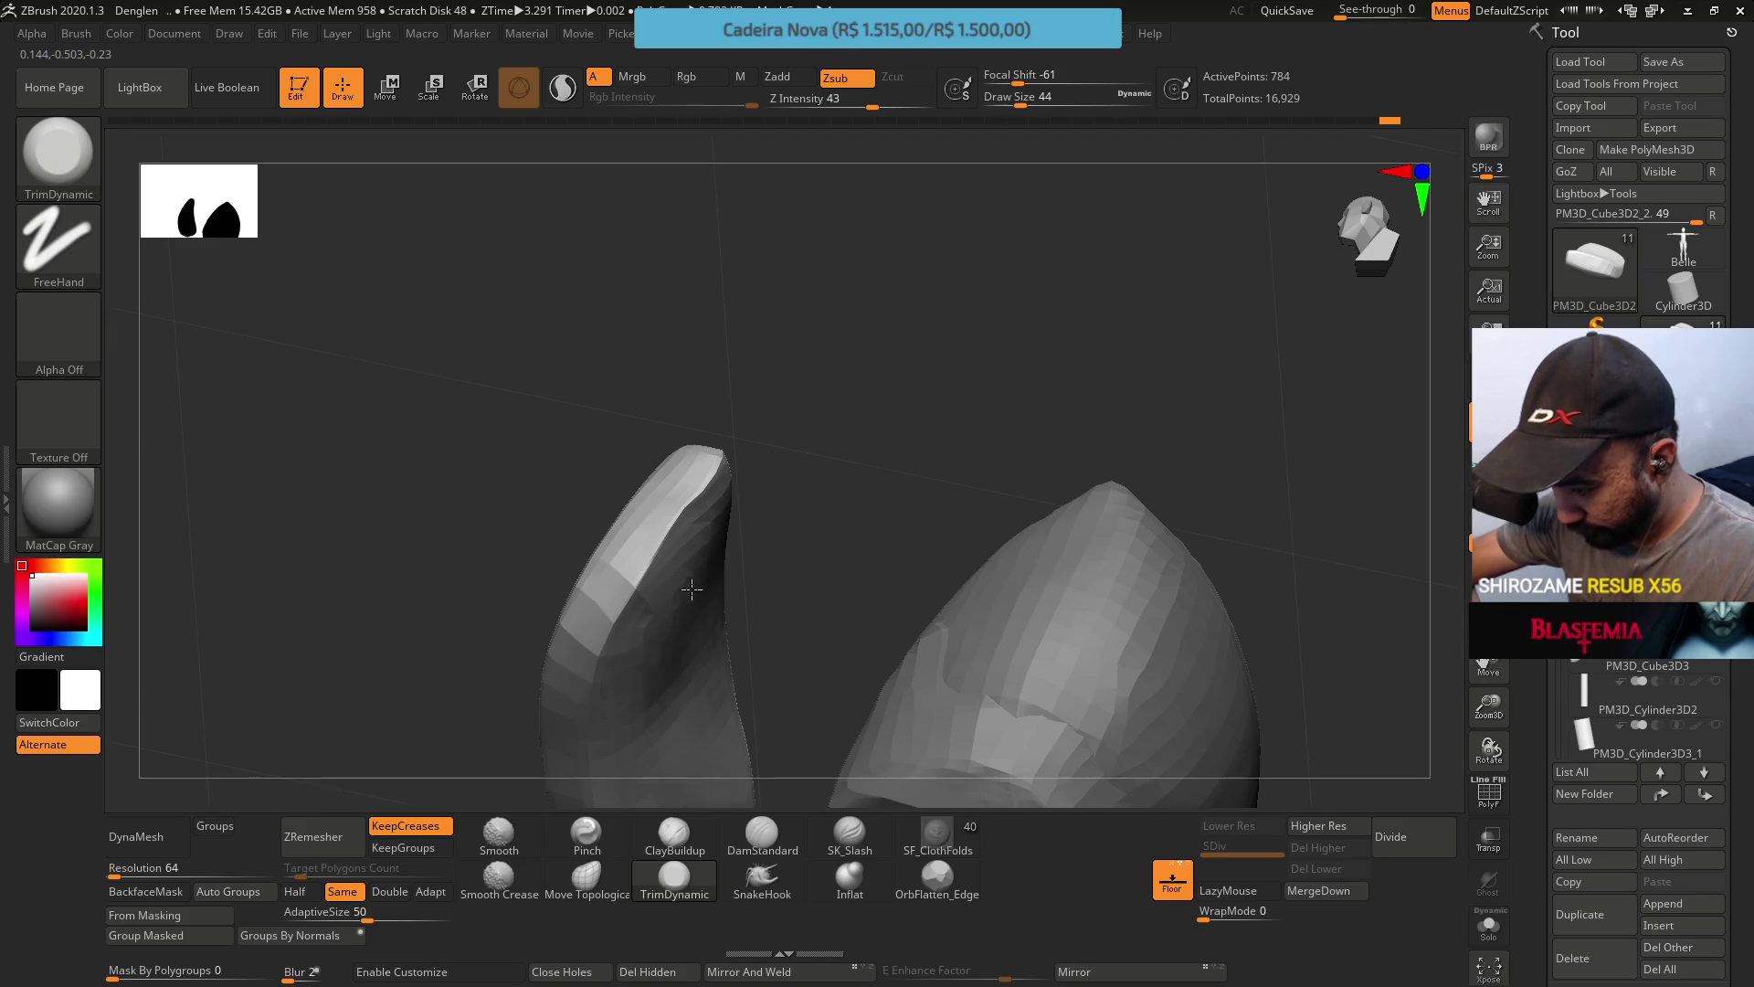
mouse_move(685, 530)
right_down()
mouse_move(726, 548)
mouse_move(721, 612)
mouse_move(721, 529)
mouse_move(719, 555)
right_up()
key(s)
drag(718, 549, 705, 548)
right_drag(716, 540, 654, 392)
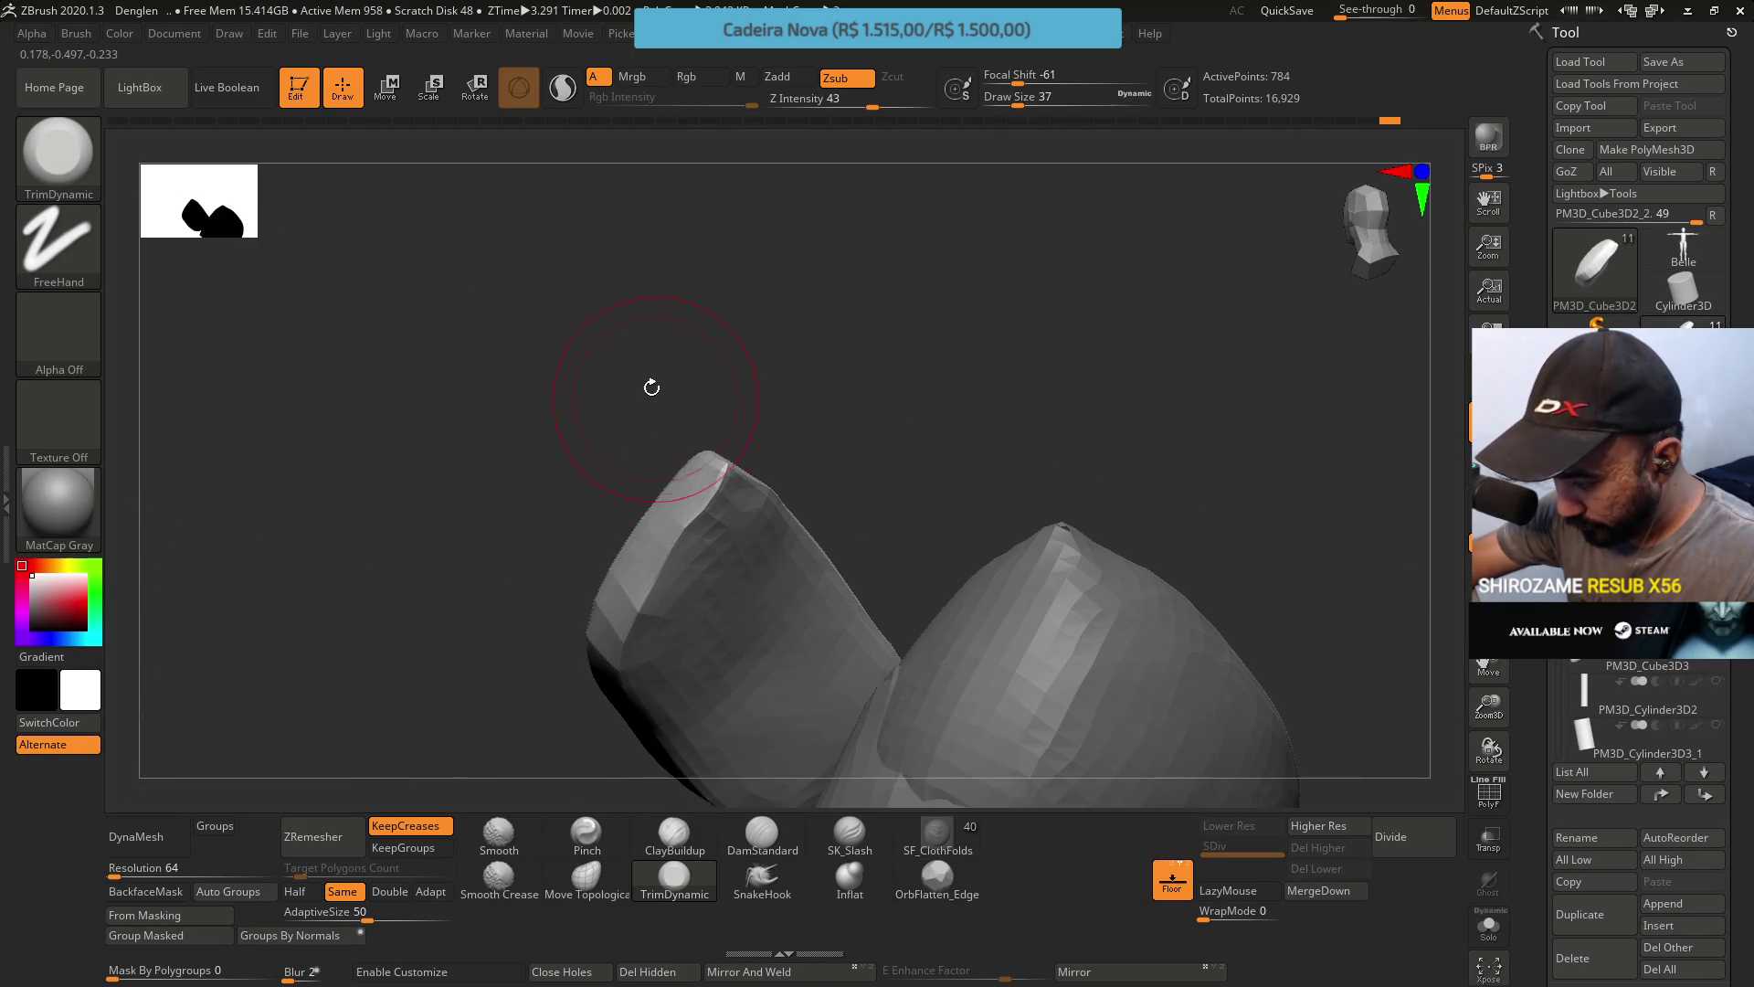
key(shift)
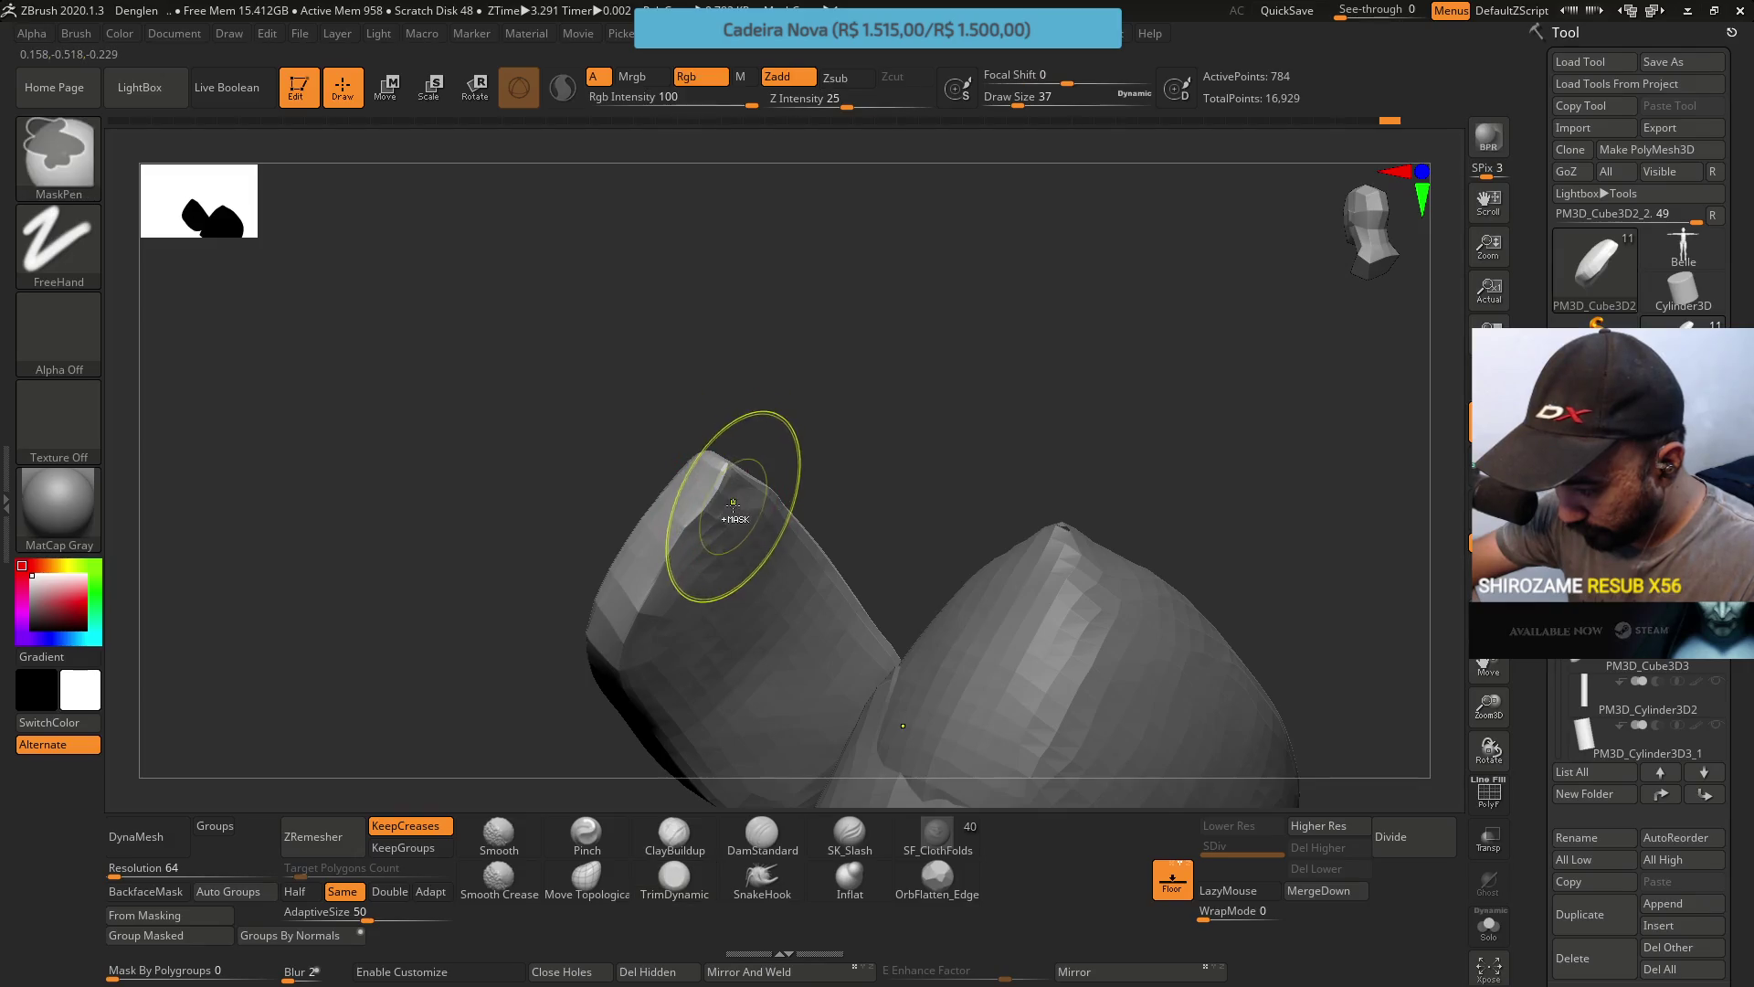
drag(722, 500, 667, 552)
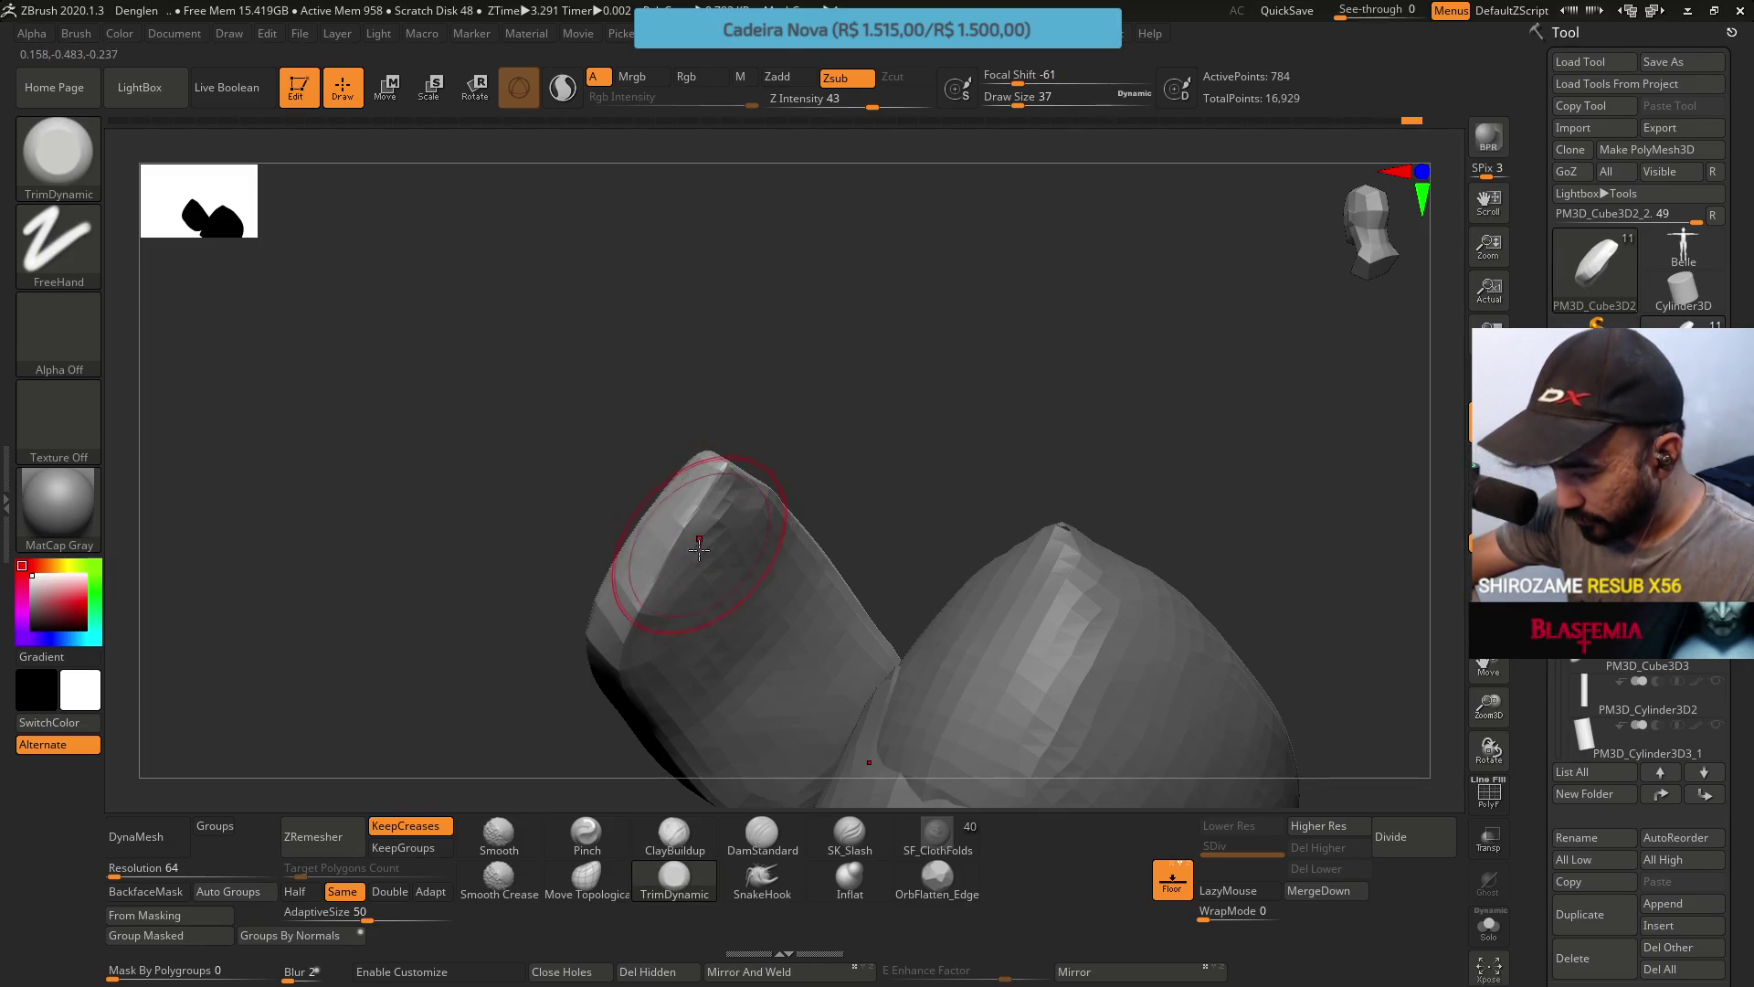
mouse_move(646, 587)
right_down()
mouse_move(726, 551)
mouse_move(822, 685)
right_up()
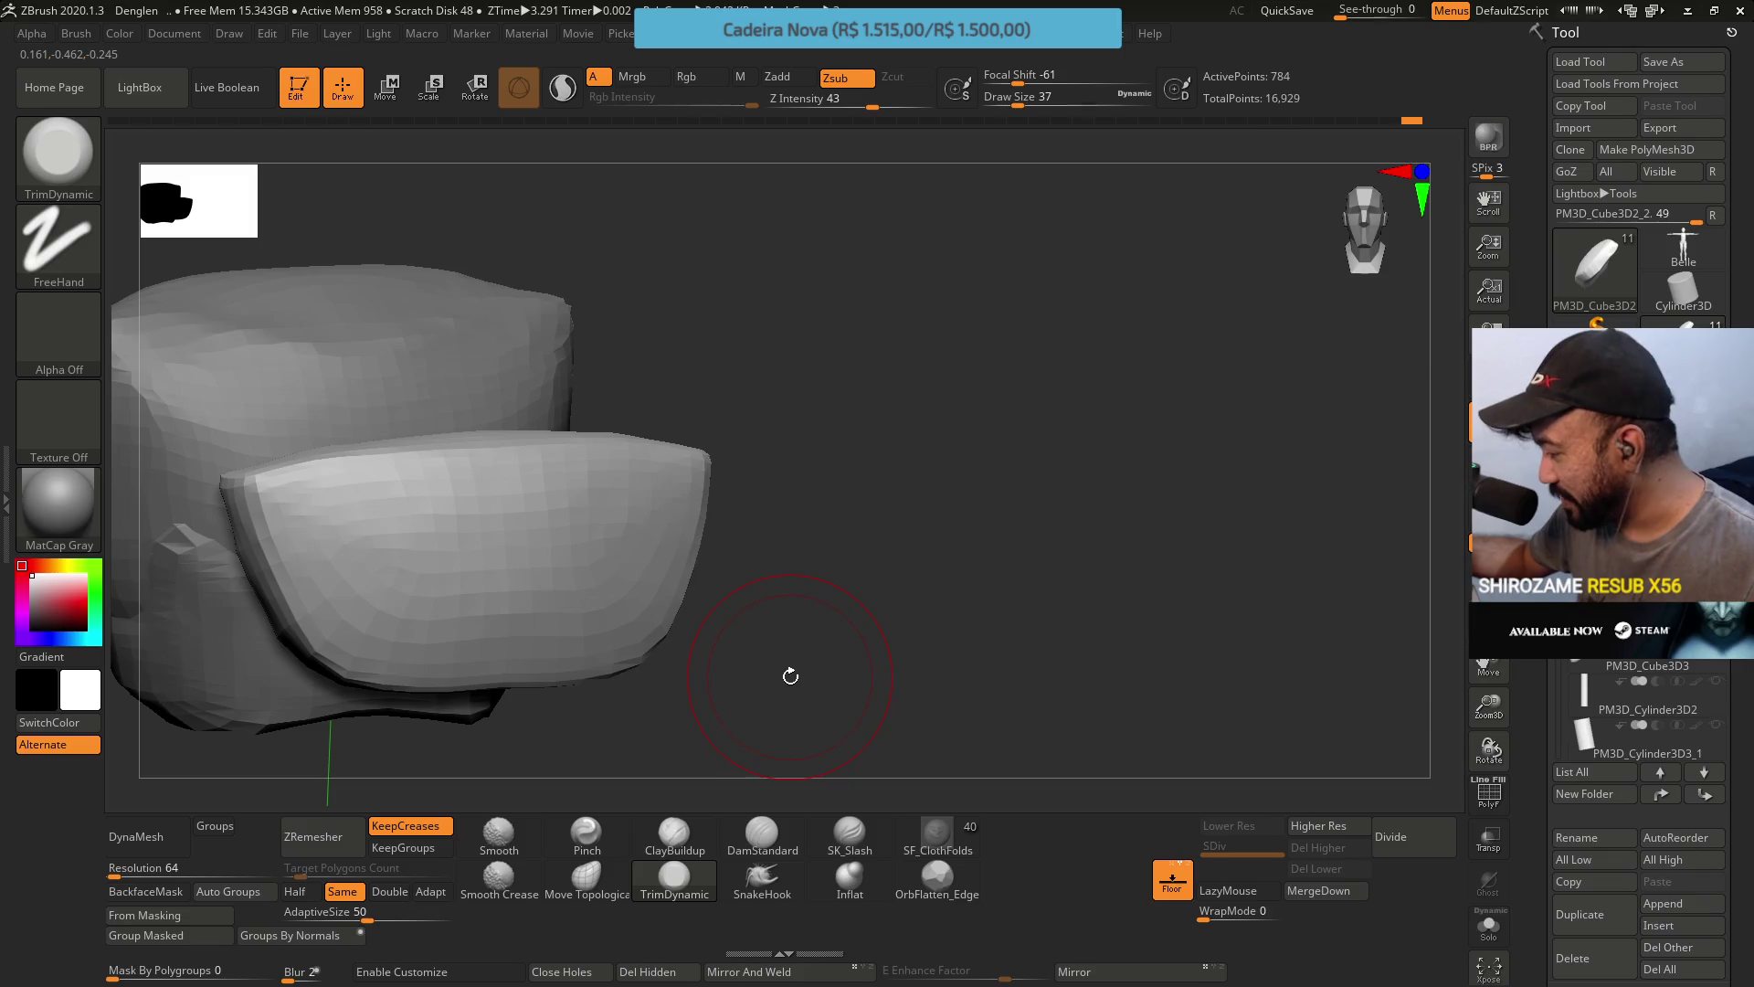
Switch to Transpose Move (W) and face the cushion head-on from the front.
right_click(790, 676)
mouse_move(941, 483)
right_down()
mouse_move(1000, 471)
mouse_move(819, 476)
mouse_move(880, 548)
mouse_move(868, 539)
right_up()
key(w)
mouse_move(658, 387)
right_down()
mouse_move(929, 477)
mouse_move(872, 496)
right_up()
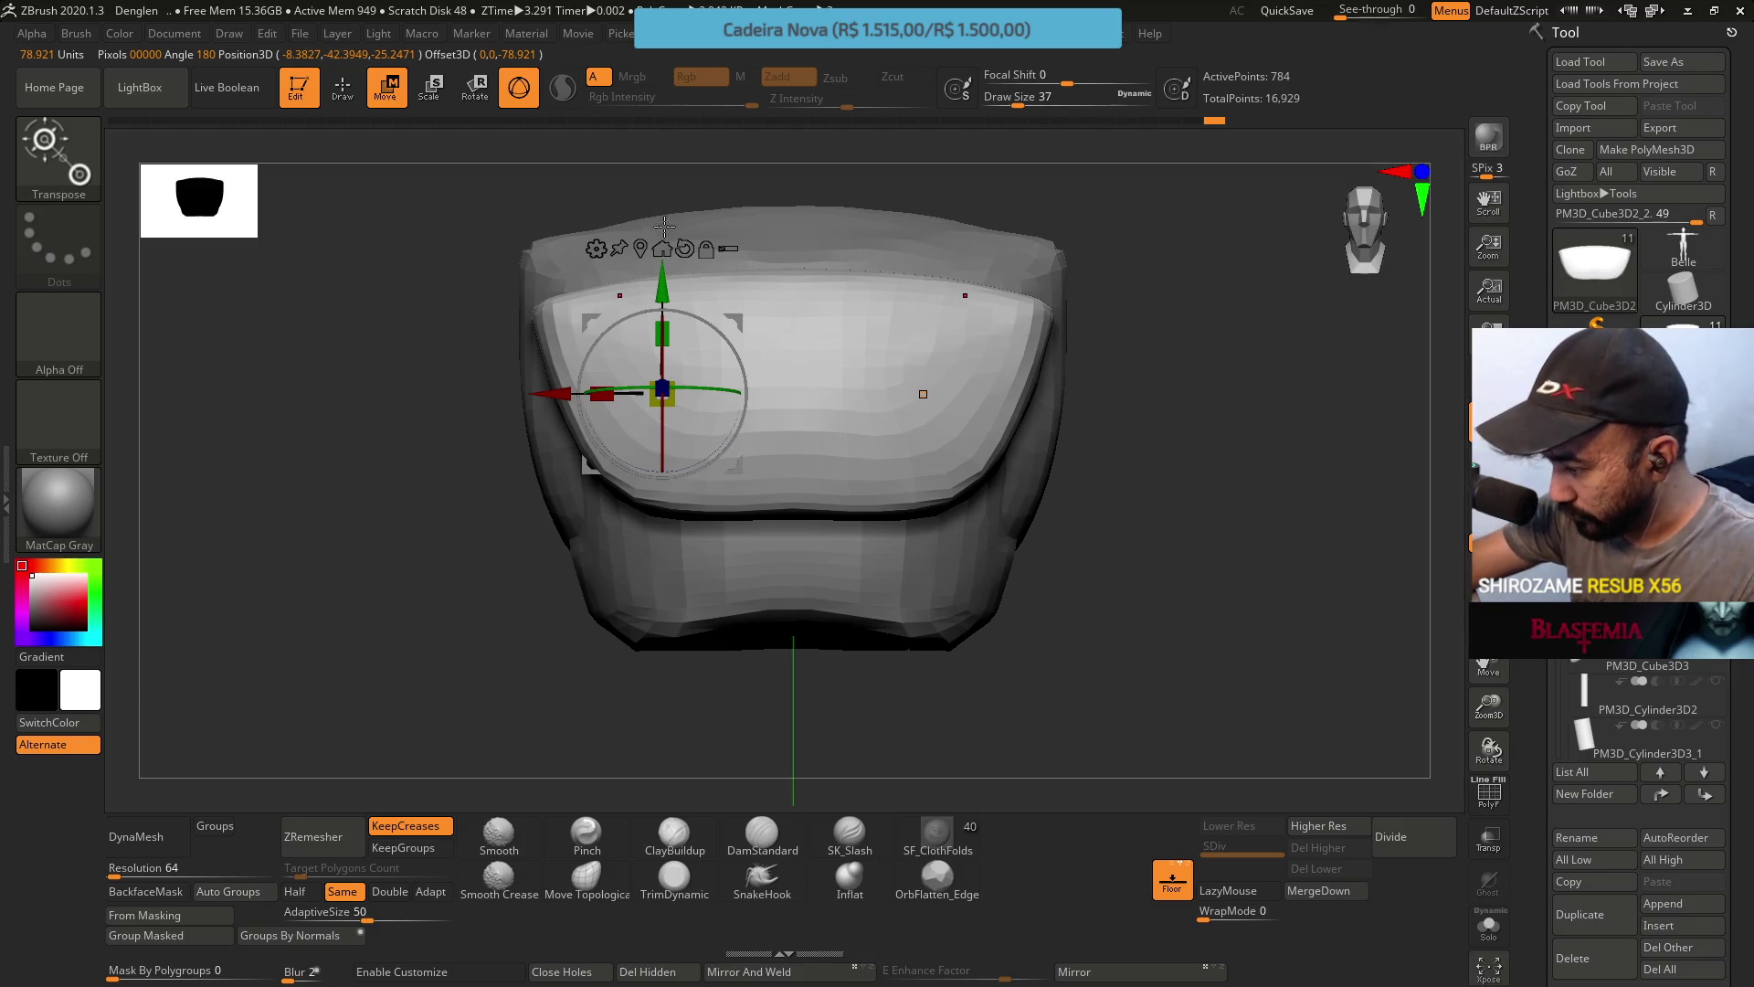
View the strip edge-on and swap Transpose Move for the Move Topological brush (B-M-T).
click(596, 246)
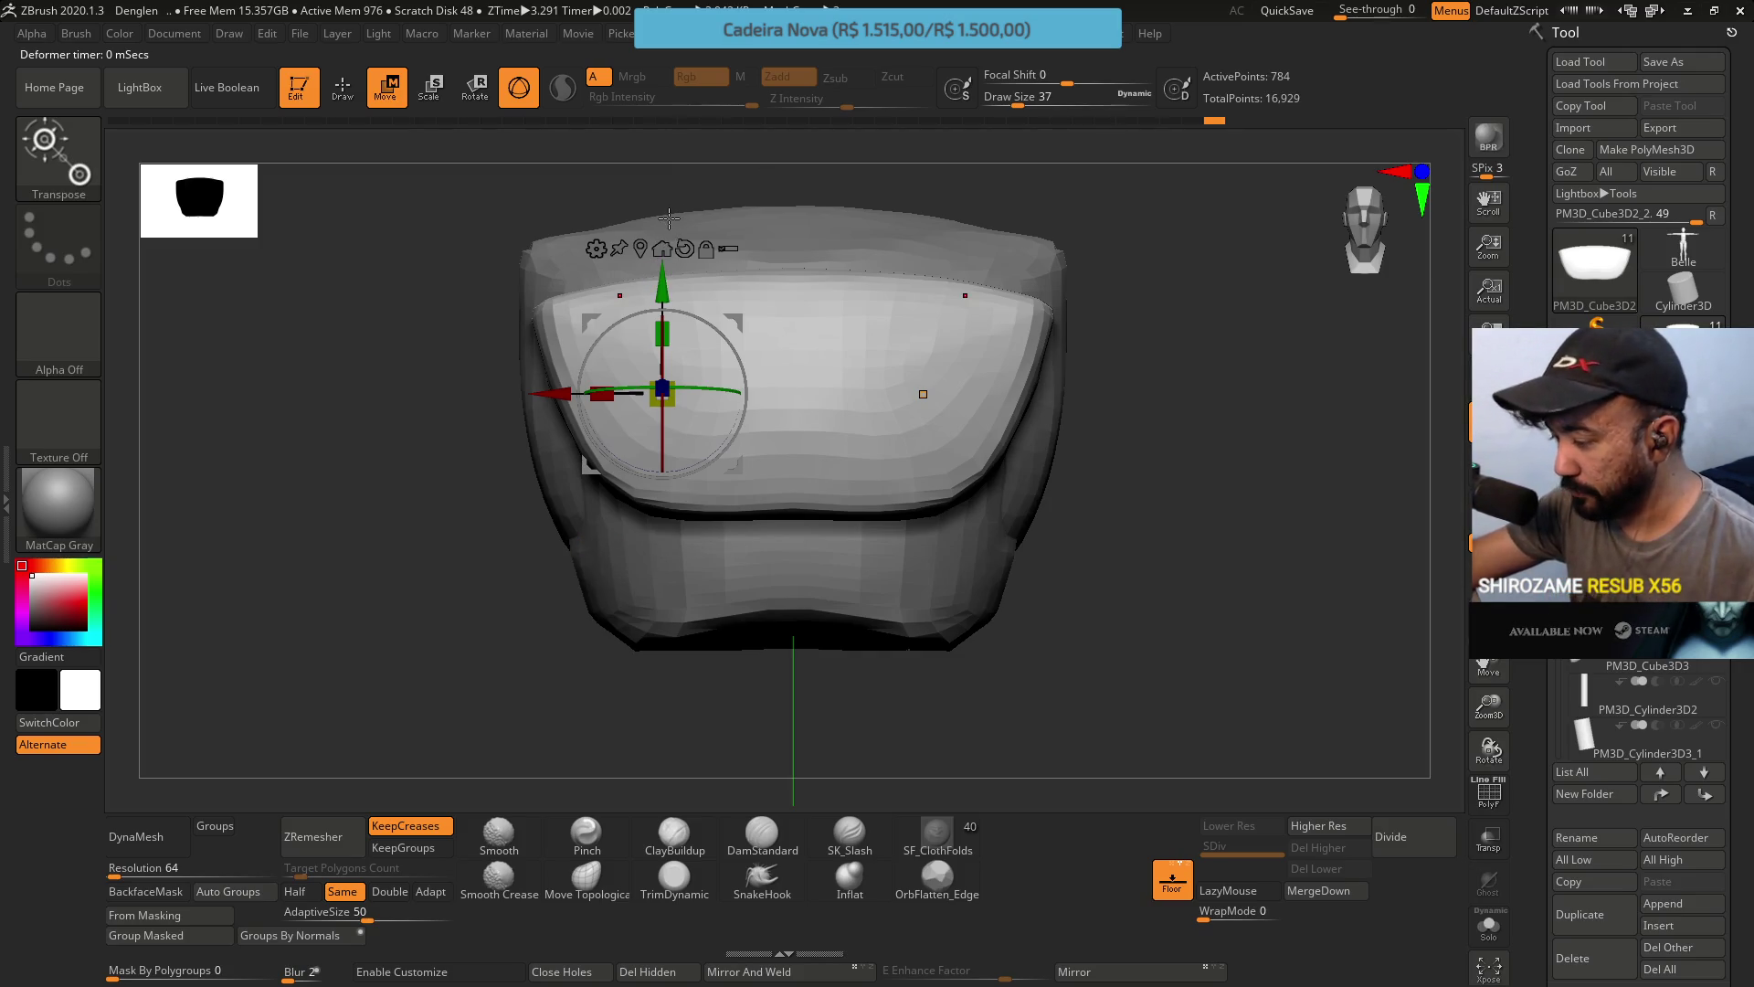
mouse_move(971, 370)
mouse_down()
mouse_move(1037, 360)
mouse_move(1049, 391)
mouse_move(1012, 380)
mouse_move(996, 419)
mouse_up()
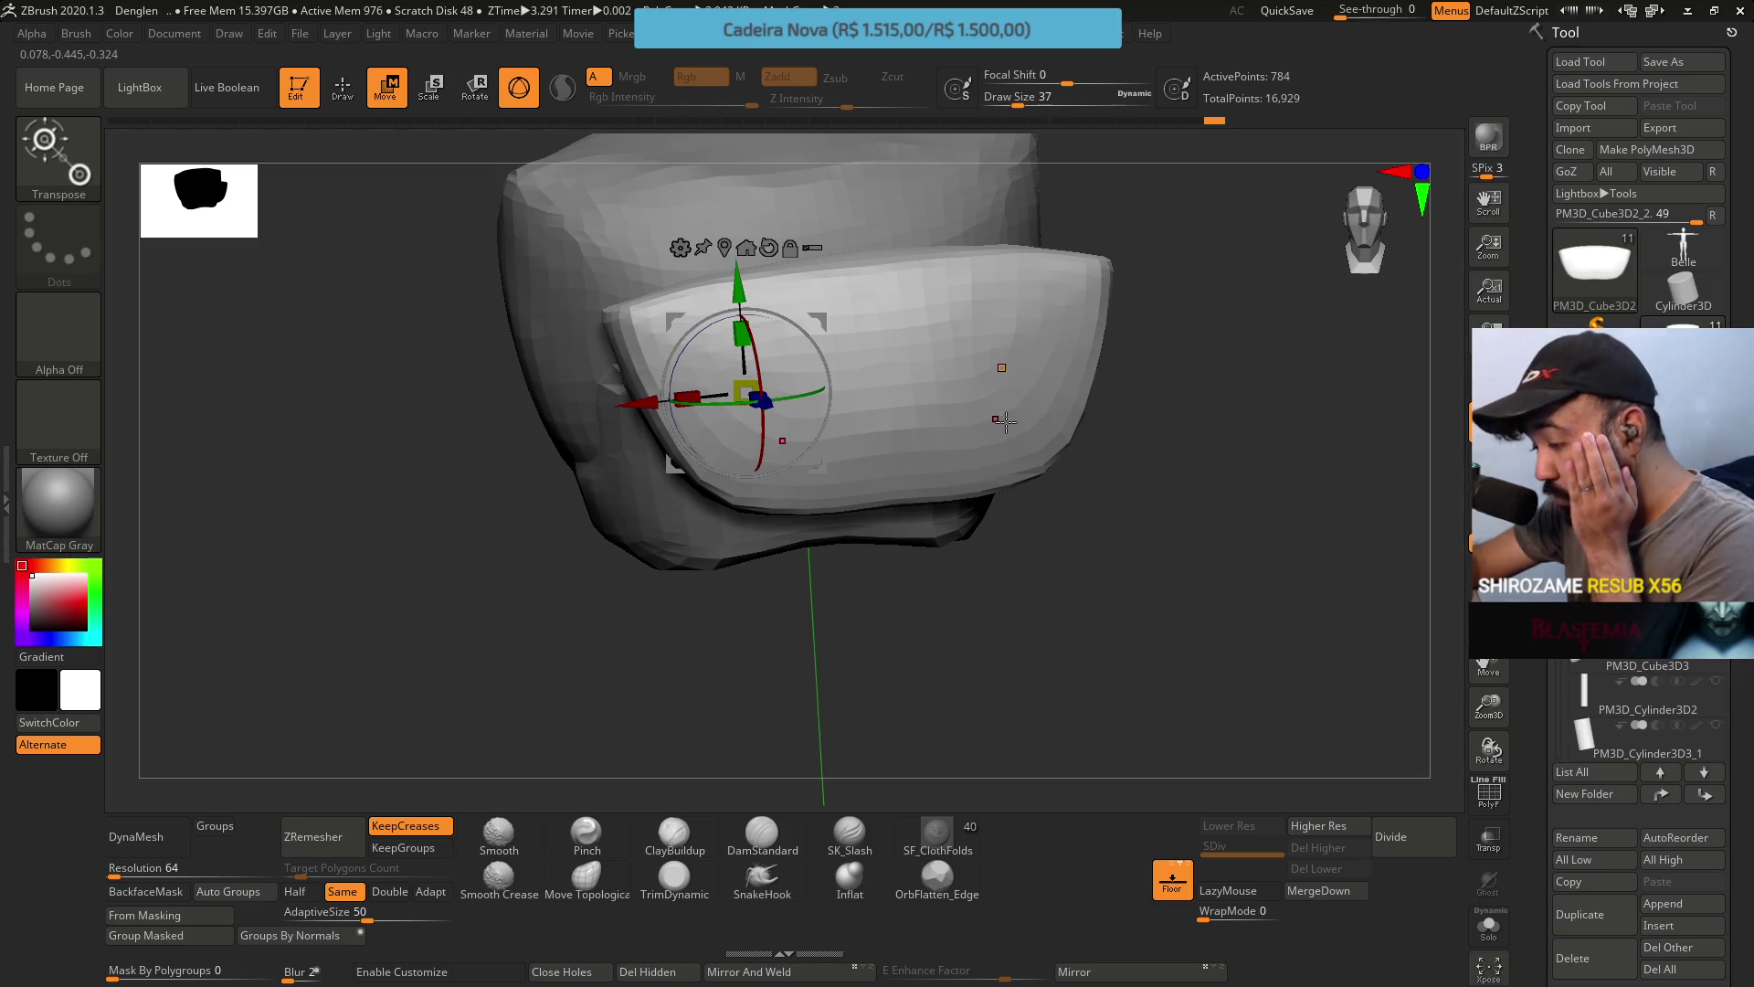
right_drag(1002, 415, 1008, 534)
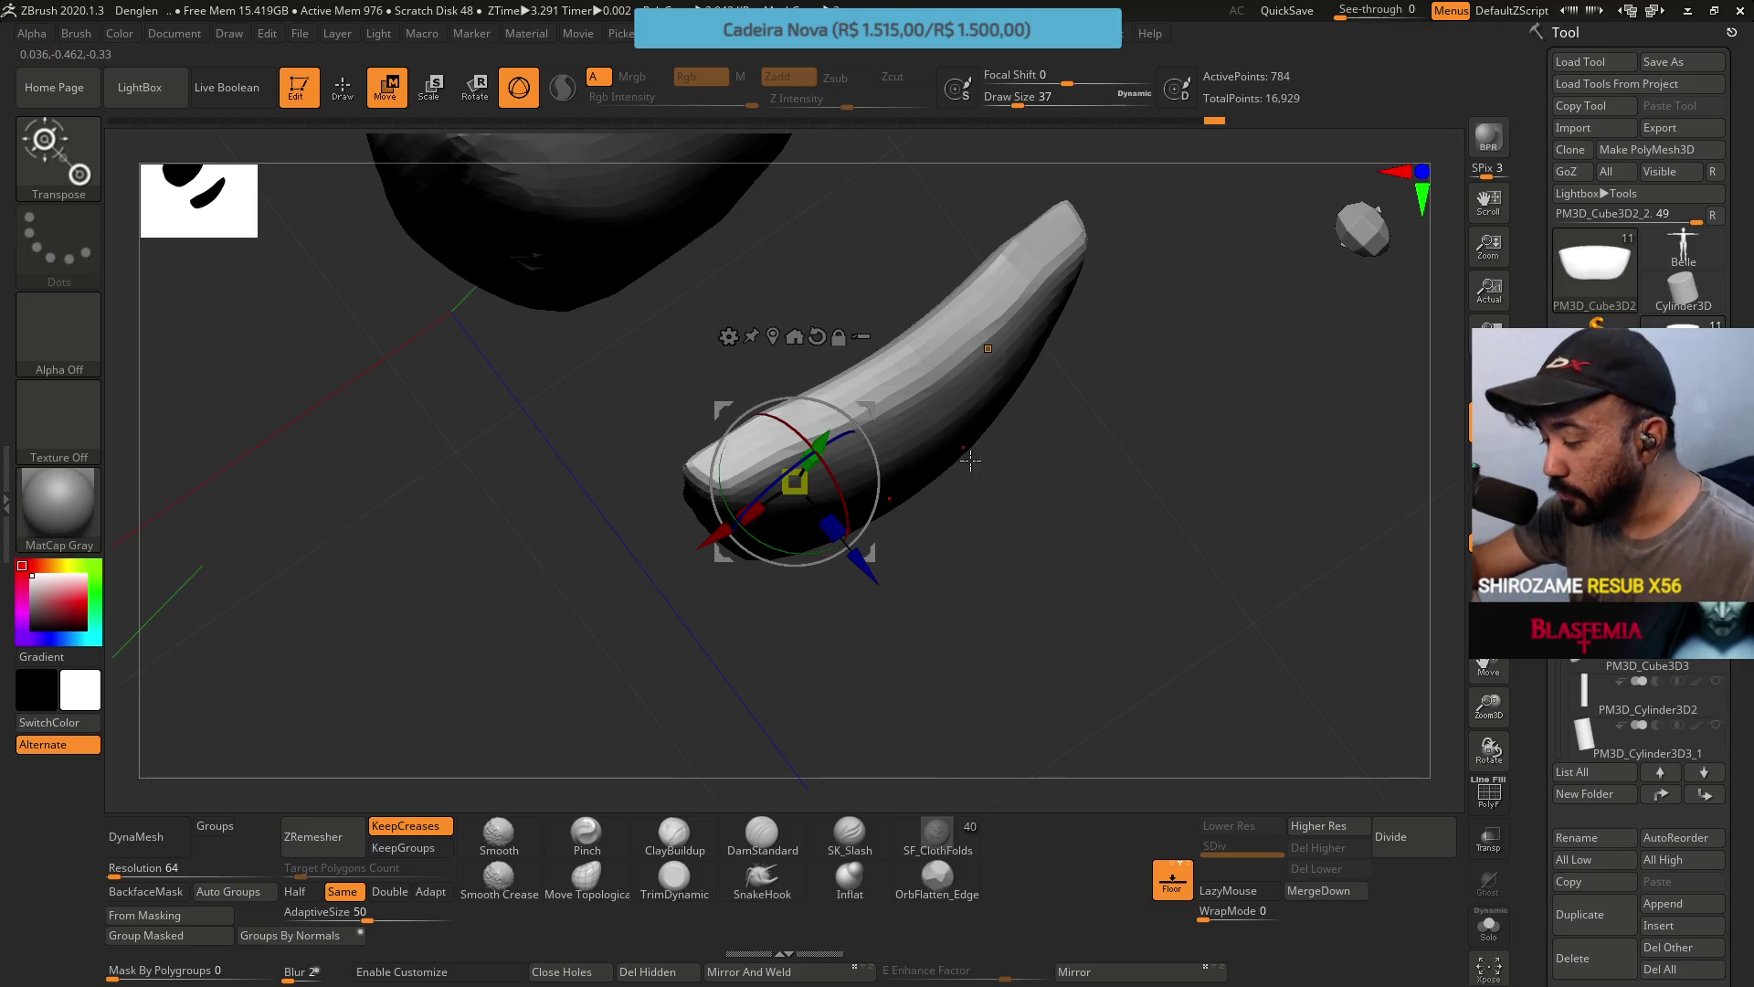
key(b)
key(m)
key(t)
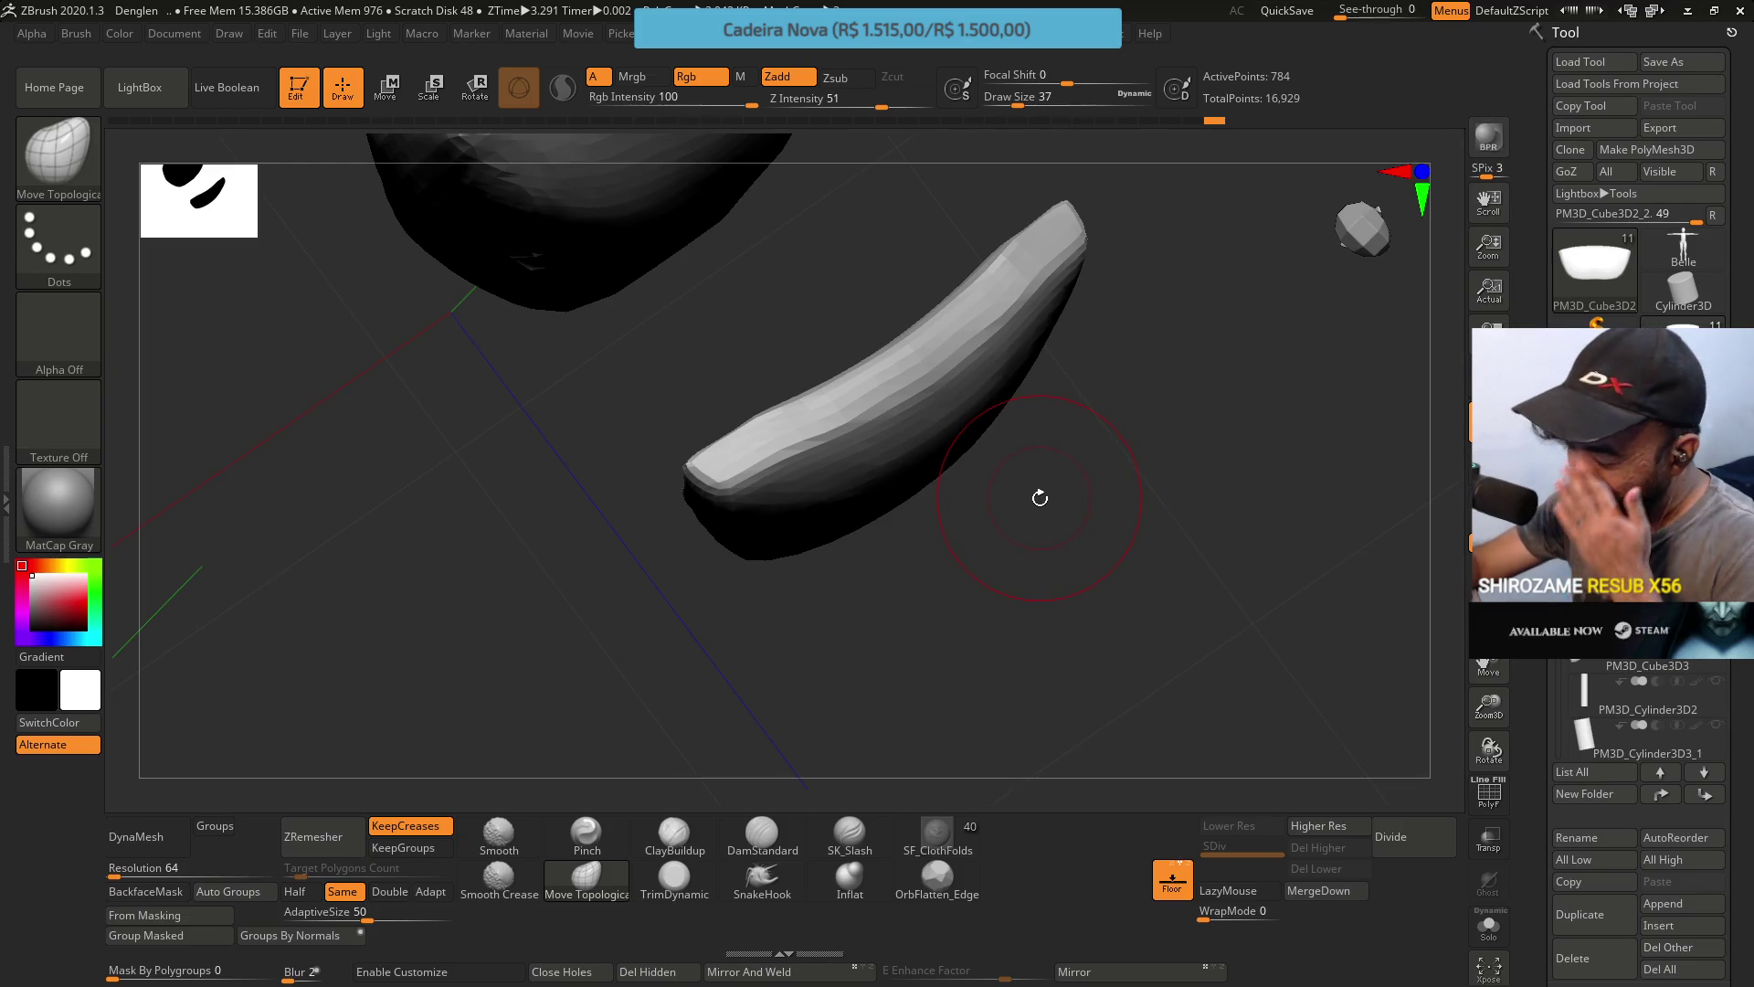
Set Move Topological to Draw Size 35 and push the strip slimmer and evenly bent.
mouse_move(1040, 494)
mouse_down()
mouse_move(1040, 367)
mouse_move(940, 411)
mouse_up()
mouse_move(987, 514)
mouse_down()
mouse_move(968, 399)
mouse_move(920, 509)
mouse_move(744, 470)
mouse_up()
key(s)
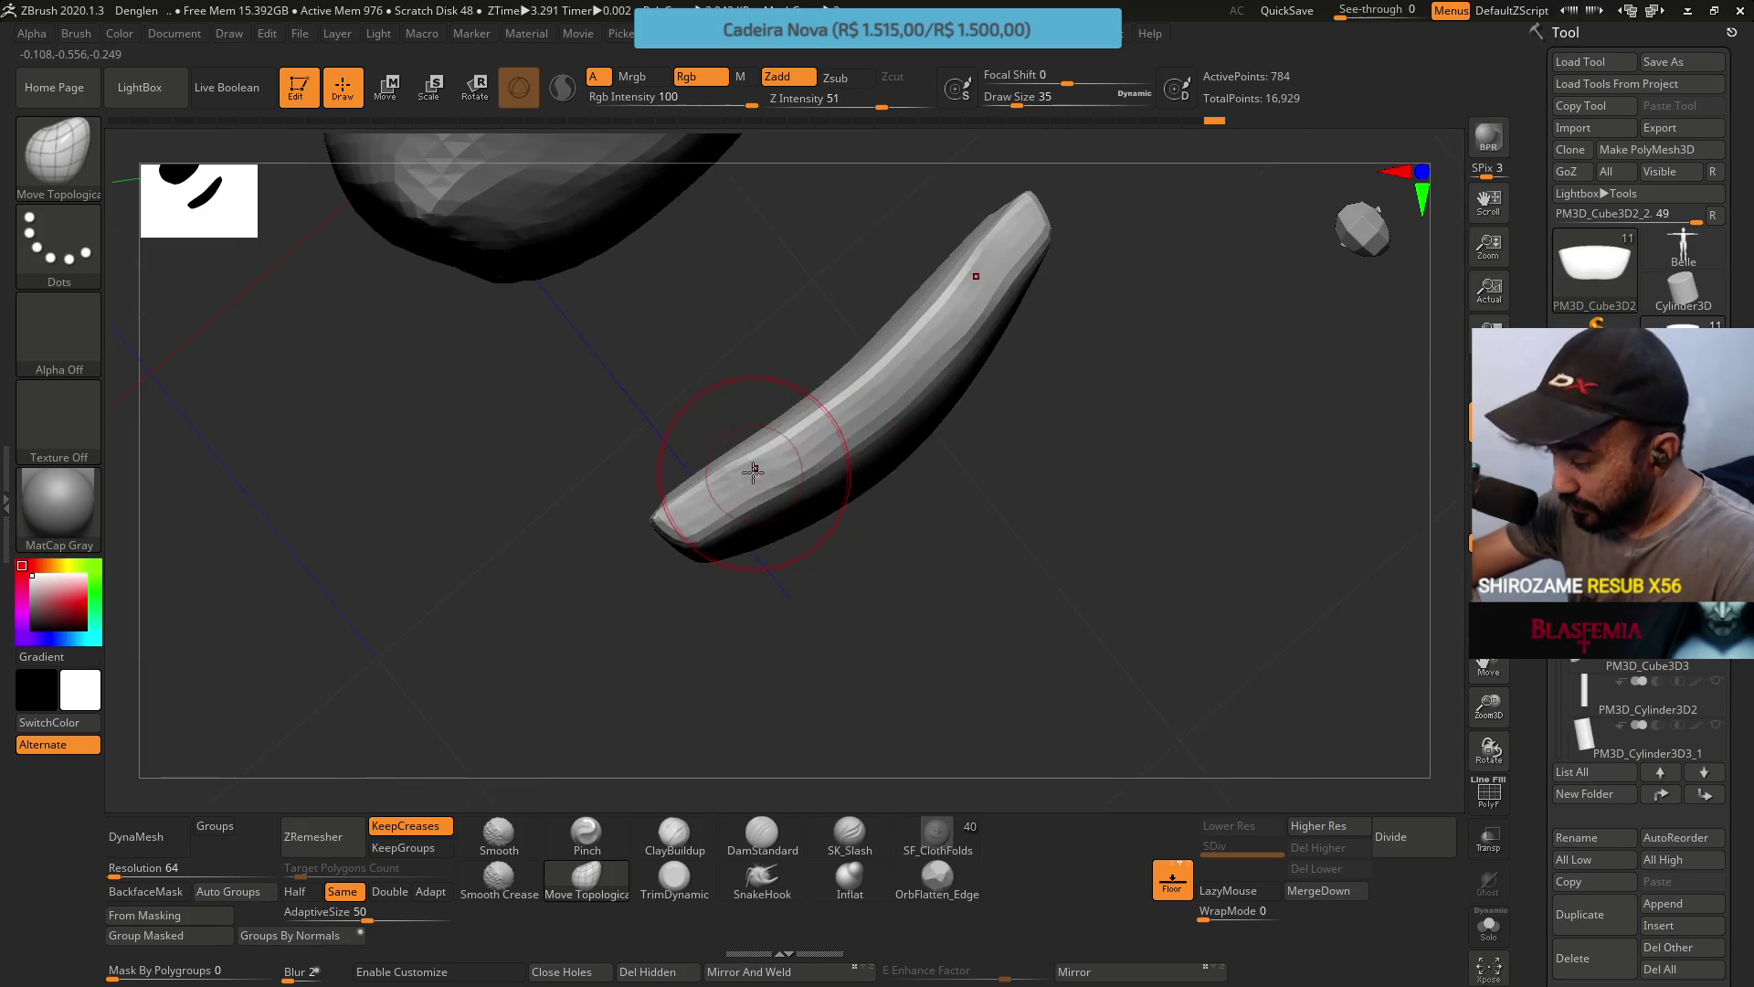
key(ctrl)
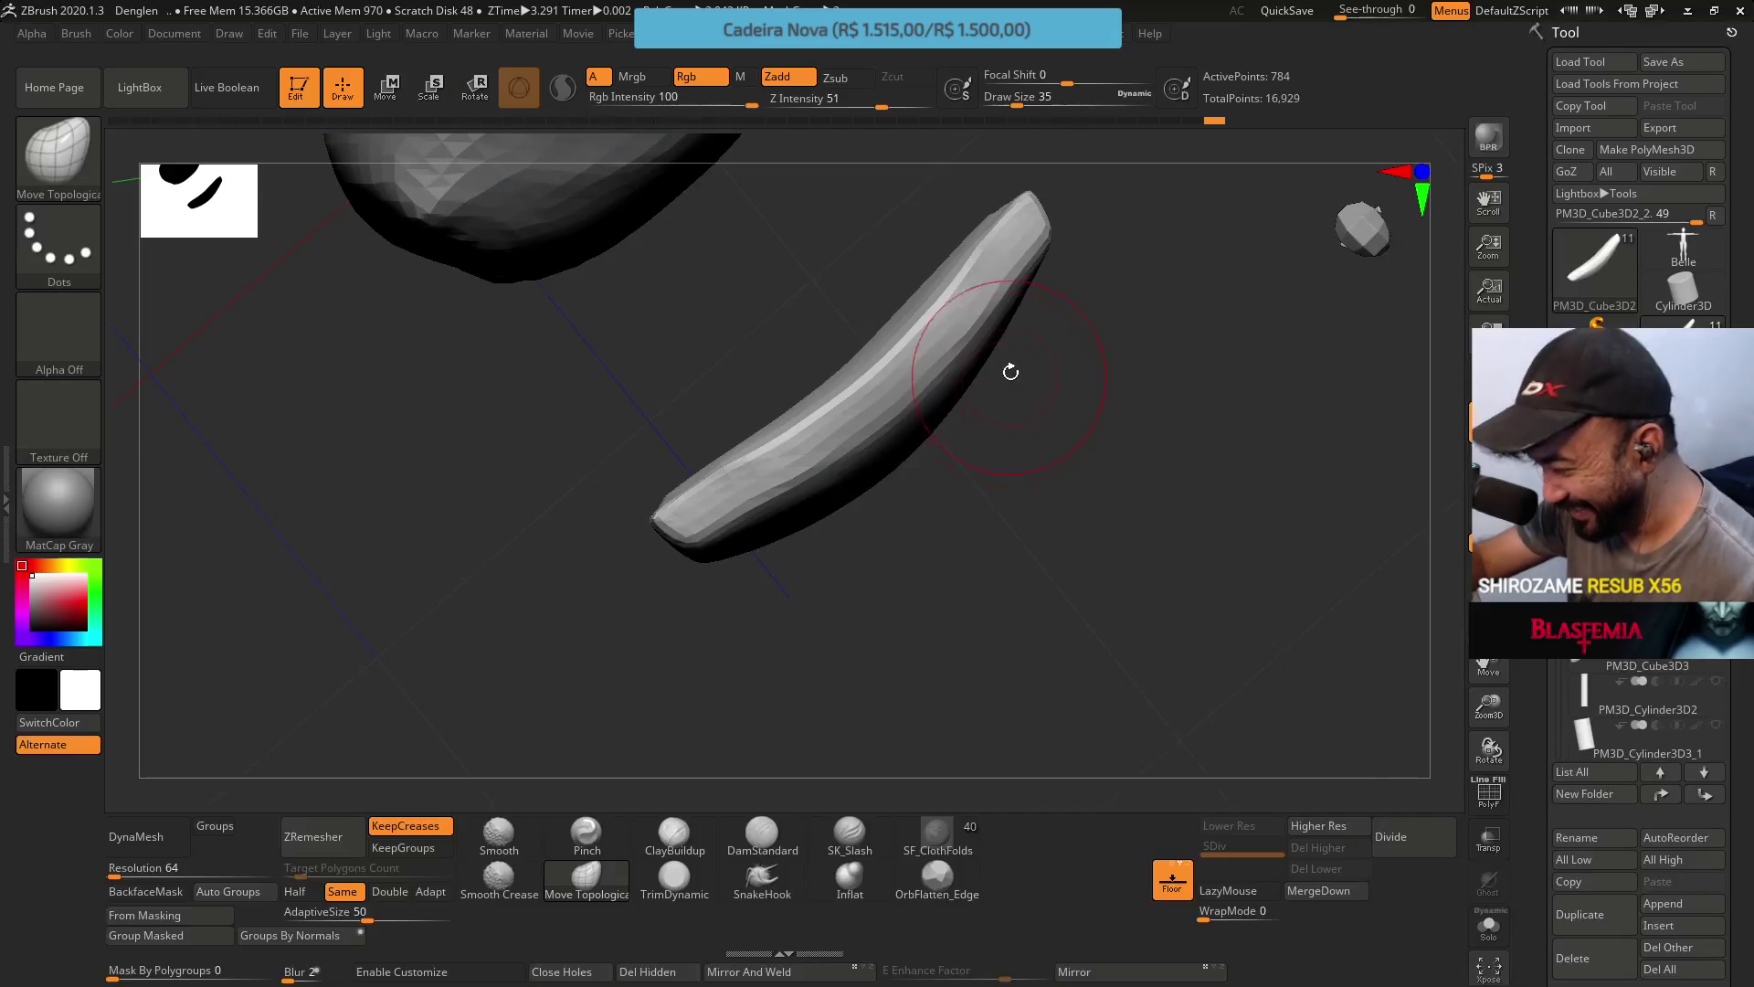
Frame the cushion strip, mask briefly, and flatten its edge with TrimDynamic.
mouse_move(995, 434)
mouse_down()
mouse_move(1011, 427)
mouse_move(997, 380)
mouse_move(1032, 476)
mouse_up()
key(f)
drag(1005, 396, 970, 558)
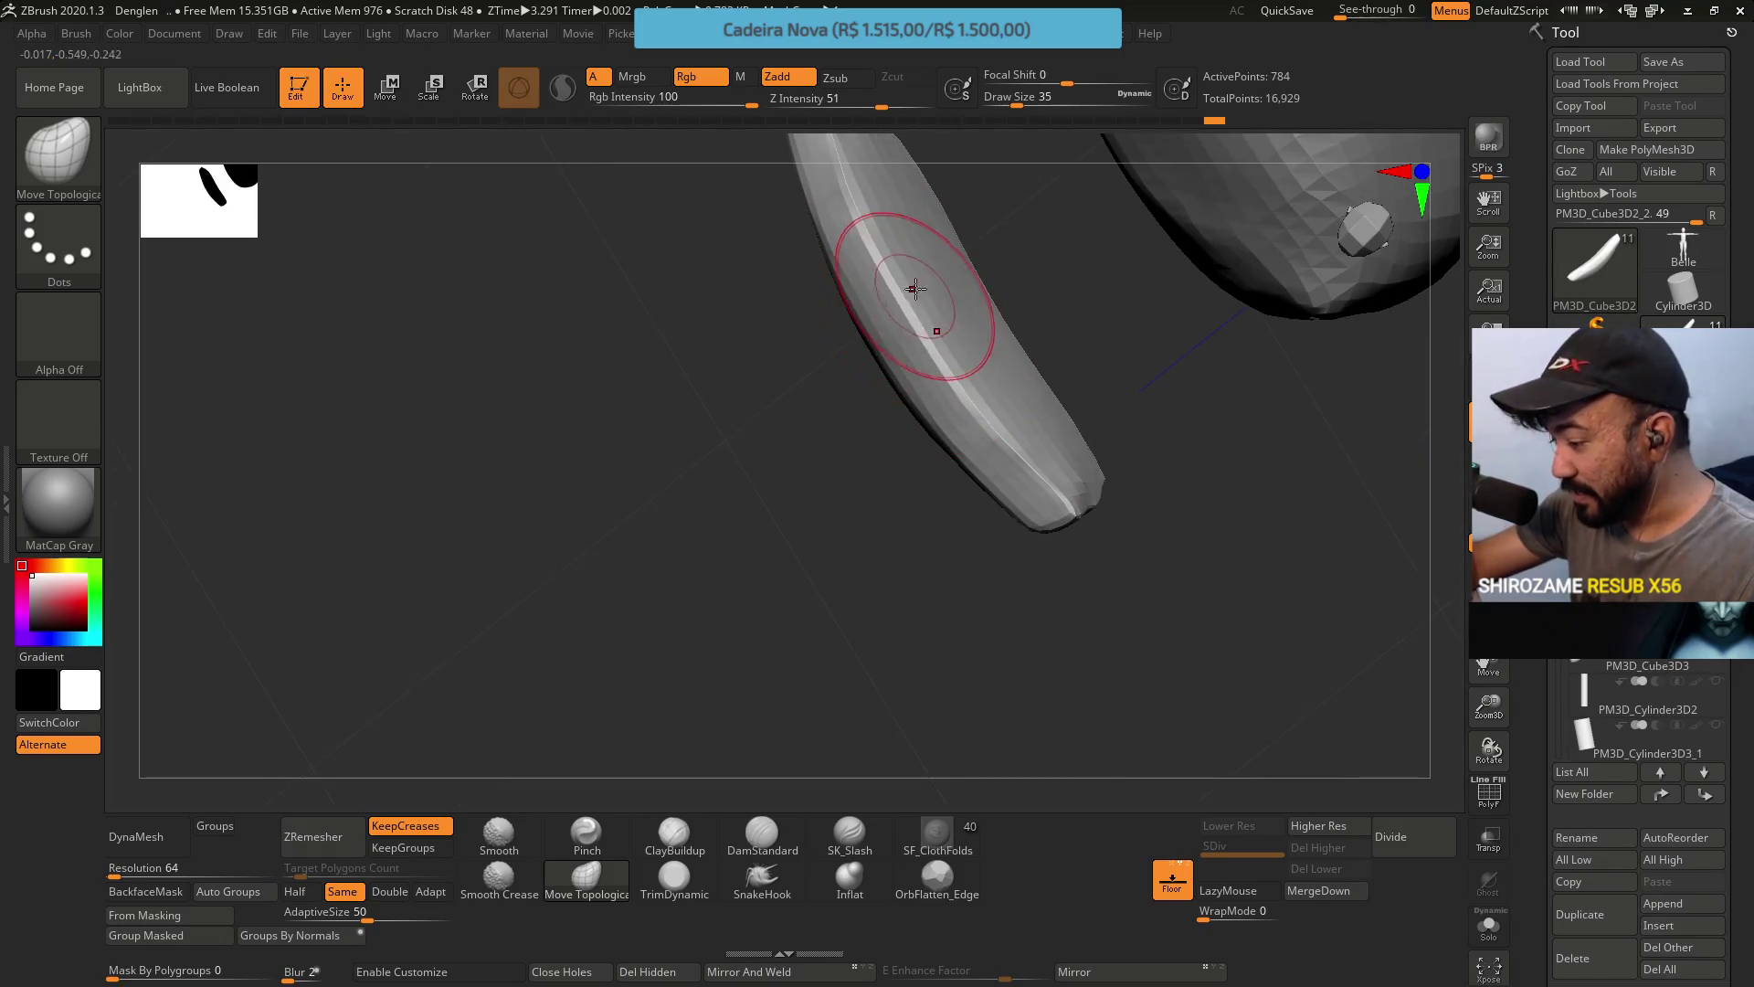
key(ctrl)
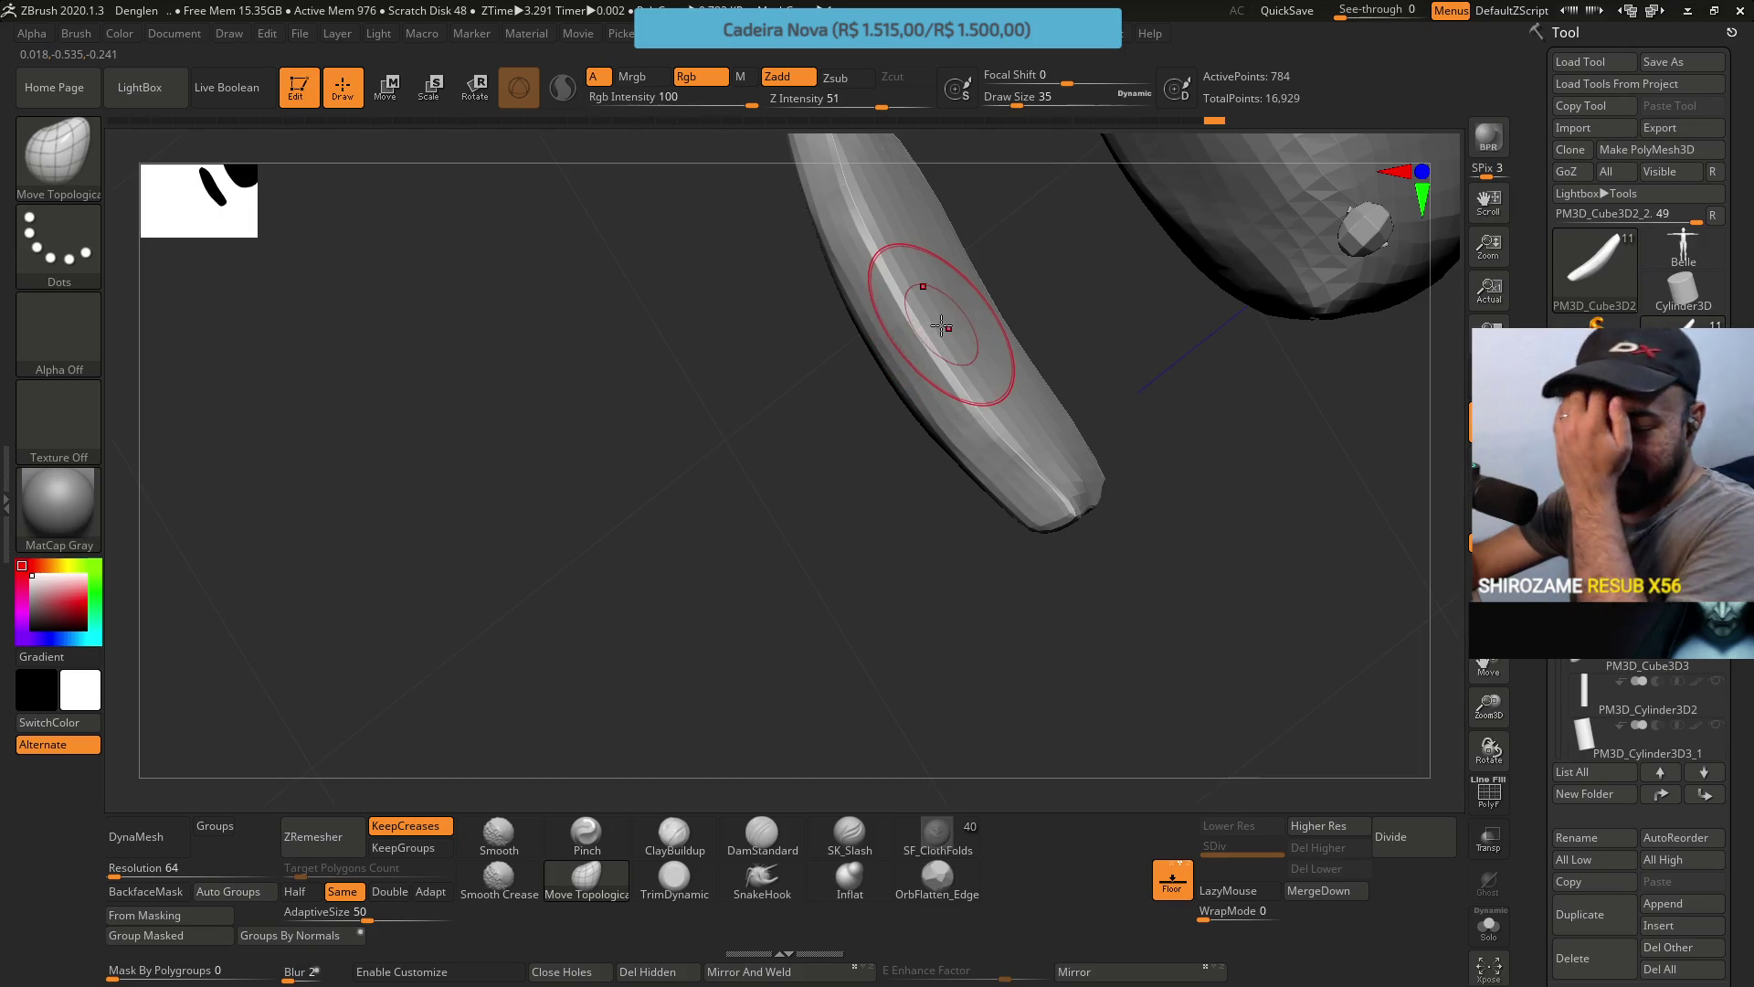
mouse_move(945, 355)
right_down()
mouse_move(913, 347)
mouse_move(952, 301)
mouse_move(932, 317)
right_up()
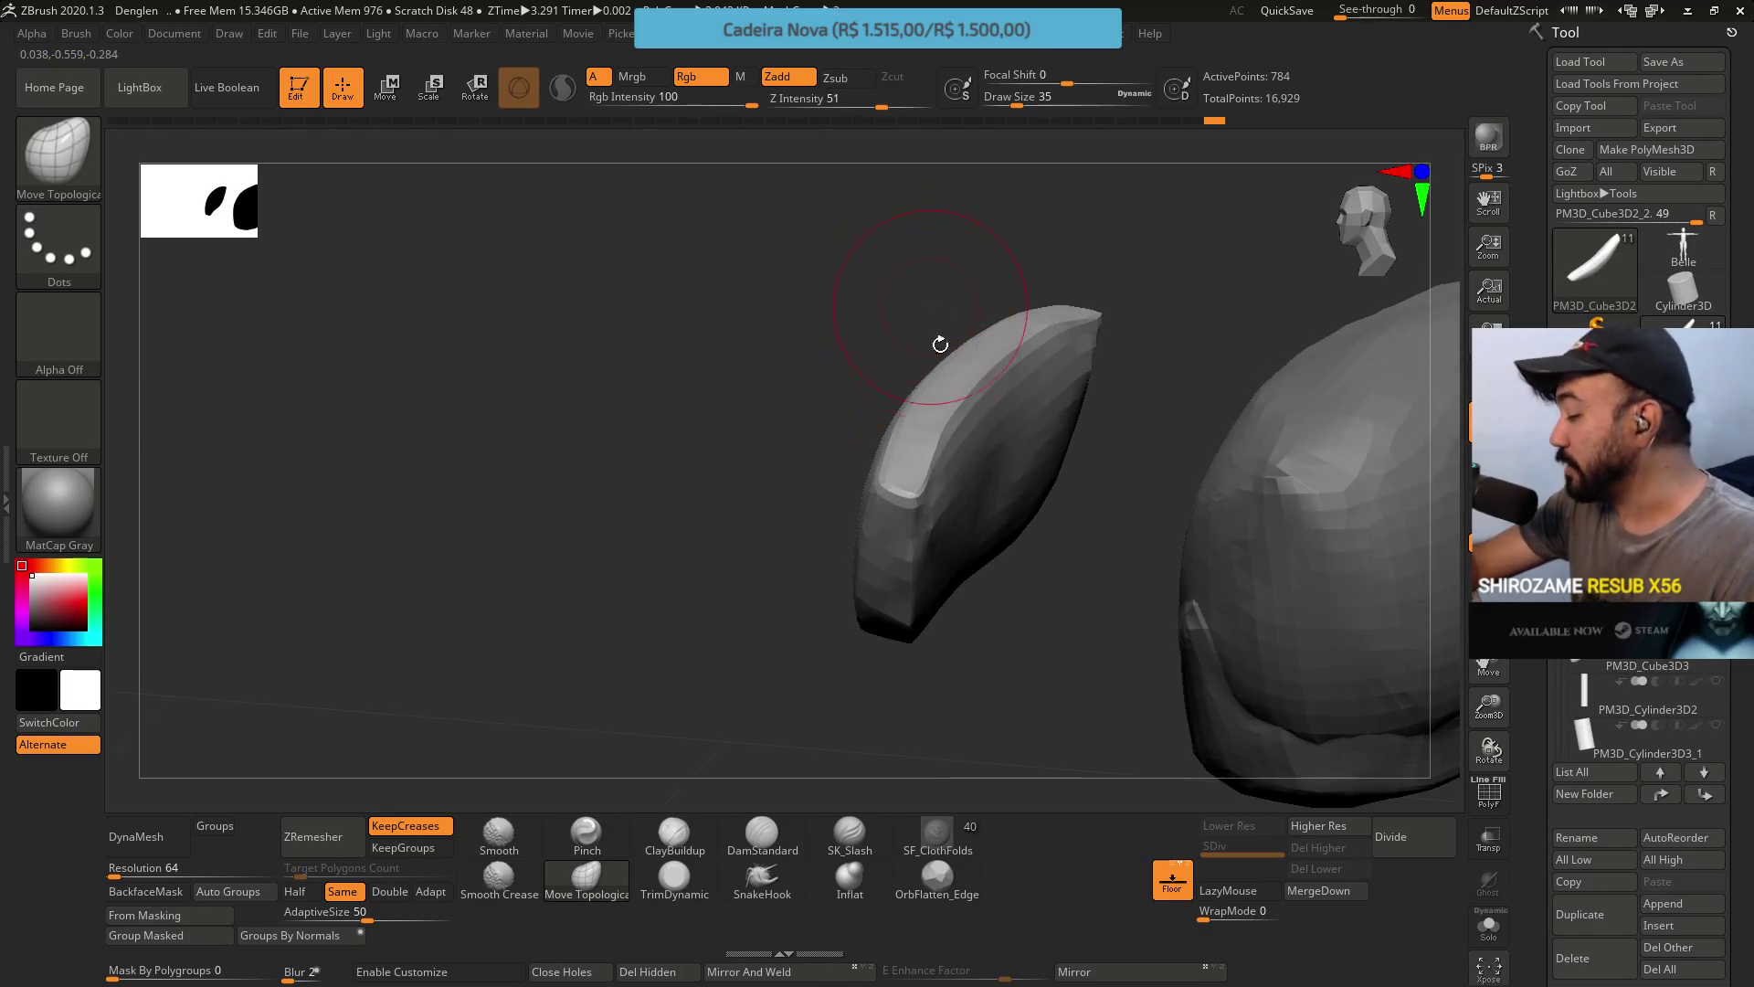
click(692, 834)
click(674, 877)
right_drag(914, 475, 944, 453)
mouse_move(944, 451)
mouse_down()
mouse_move(932, 419)
mouse_move(951, 478)
mouse_move(941, 462)
mouse_move(937, 486)
mouse_up()
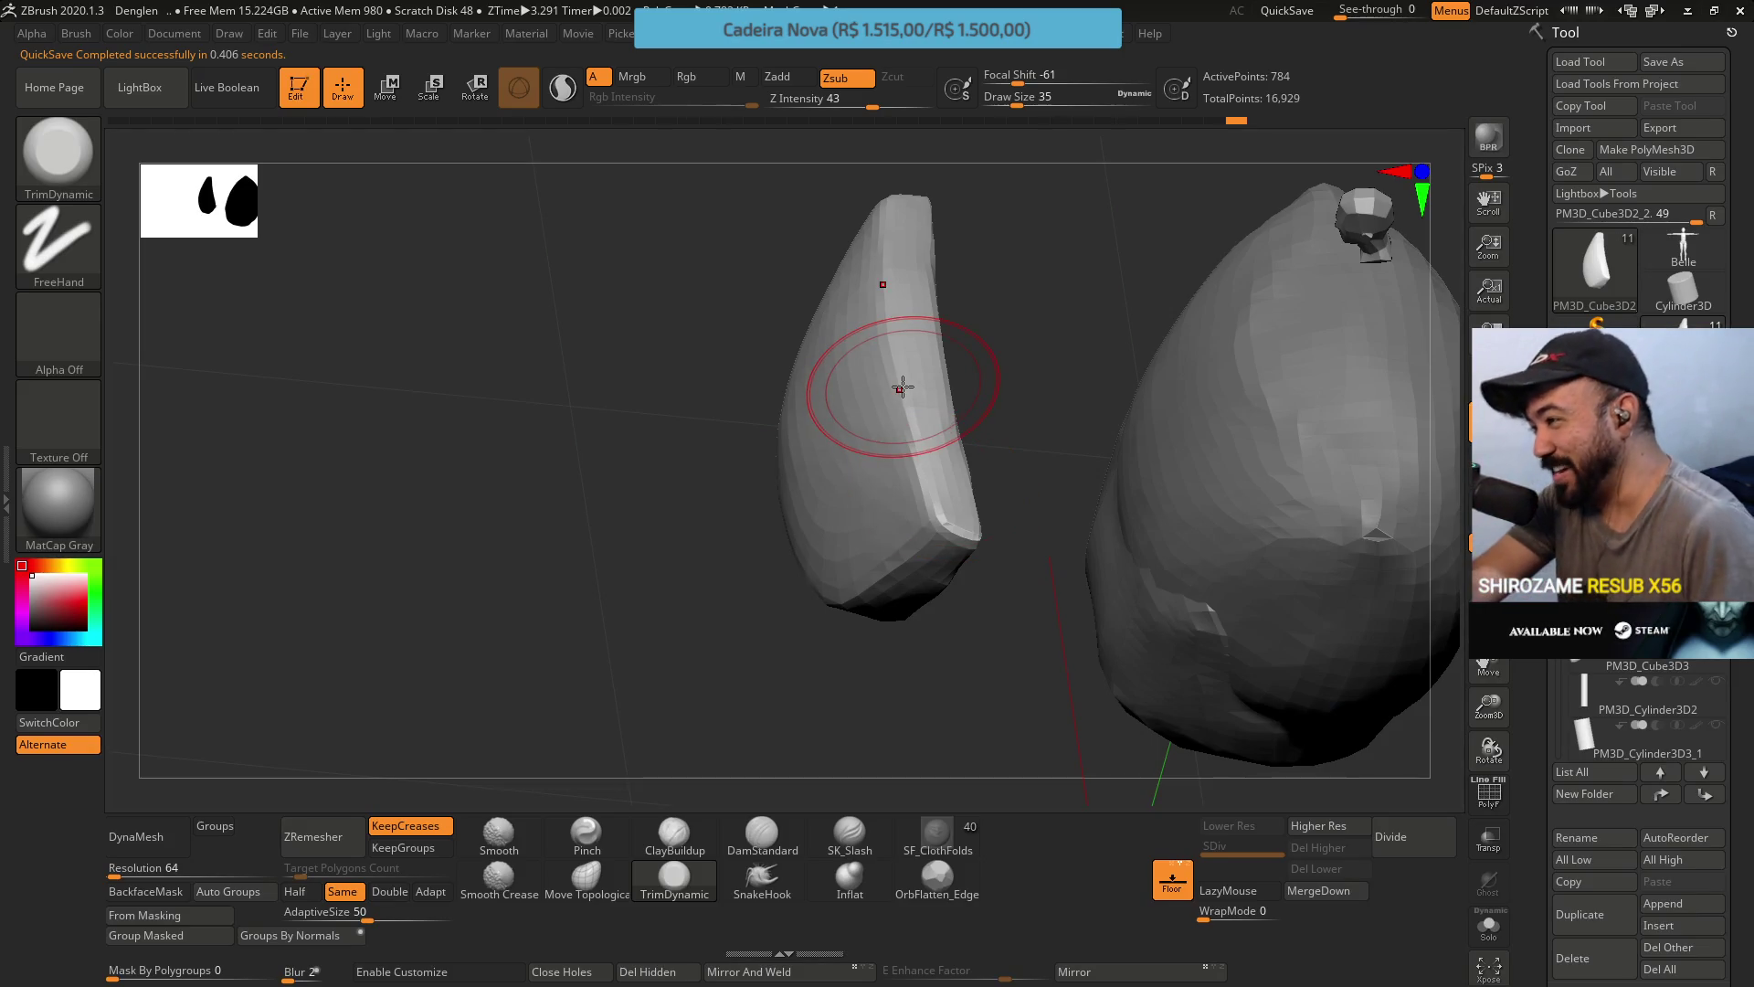
Trim more of the small piece's faces flat from oblique and side angles.
mouse_move(992, 557)
mouse_down()
mouse_move(1030, 439)
mouse_move(1057, 477)
mouse_move(1037, 501)
mouse_move(955, 466)
mouse_move(868, 489)
mouse_move(914, 475)
mouse_up()
mouse_move(913, 474)
right_down()
mouse_move(882, 528)
mouse_move(842, 509)
mouse_move(834, 529)
right_up()
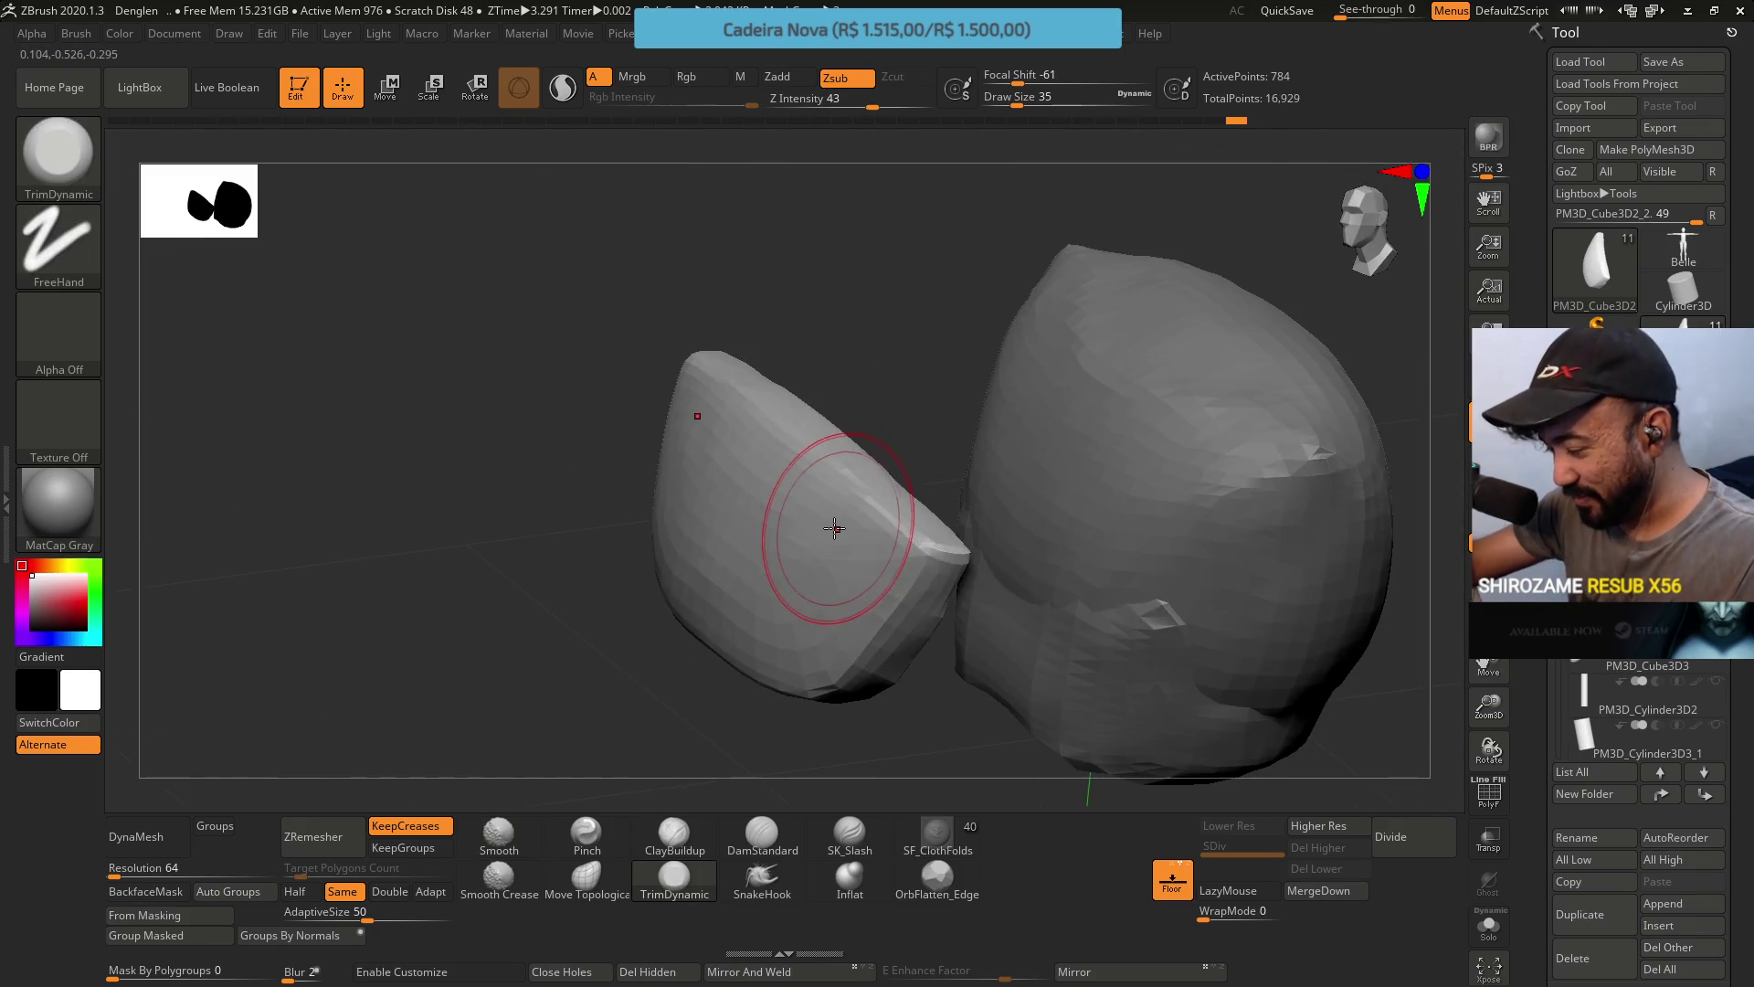
drag(803, 458, 854, 493)
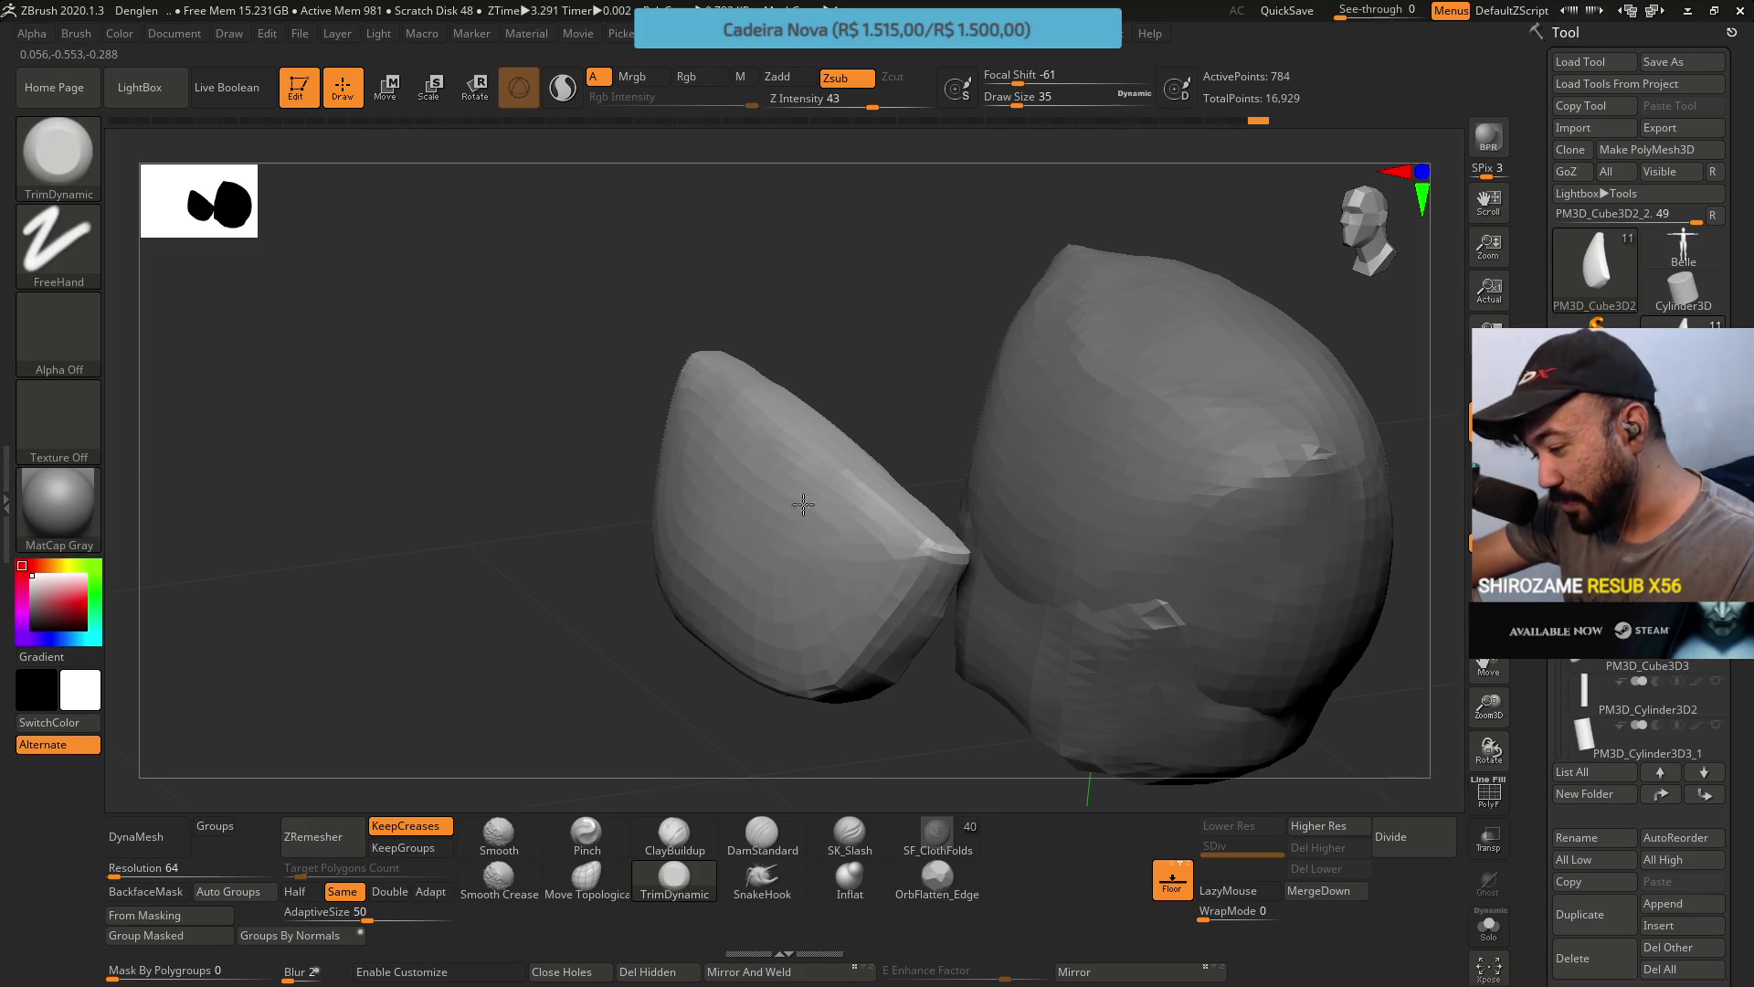
mouse_move(841, 470)
right_down()
mouse_move(851, 436)
mouse_move(859, 482)
right_up()
mouse_move(862, 548)
right_down()
mouse_move(875, 417)
mouse_move(901, 430)
right_up()
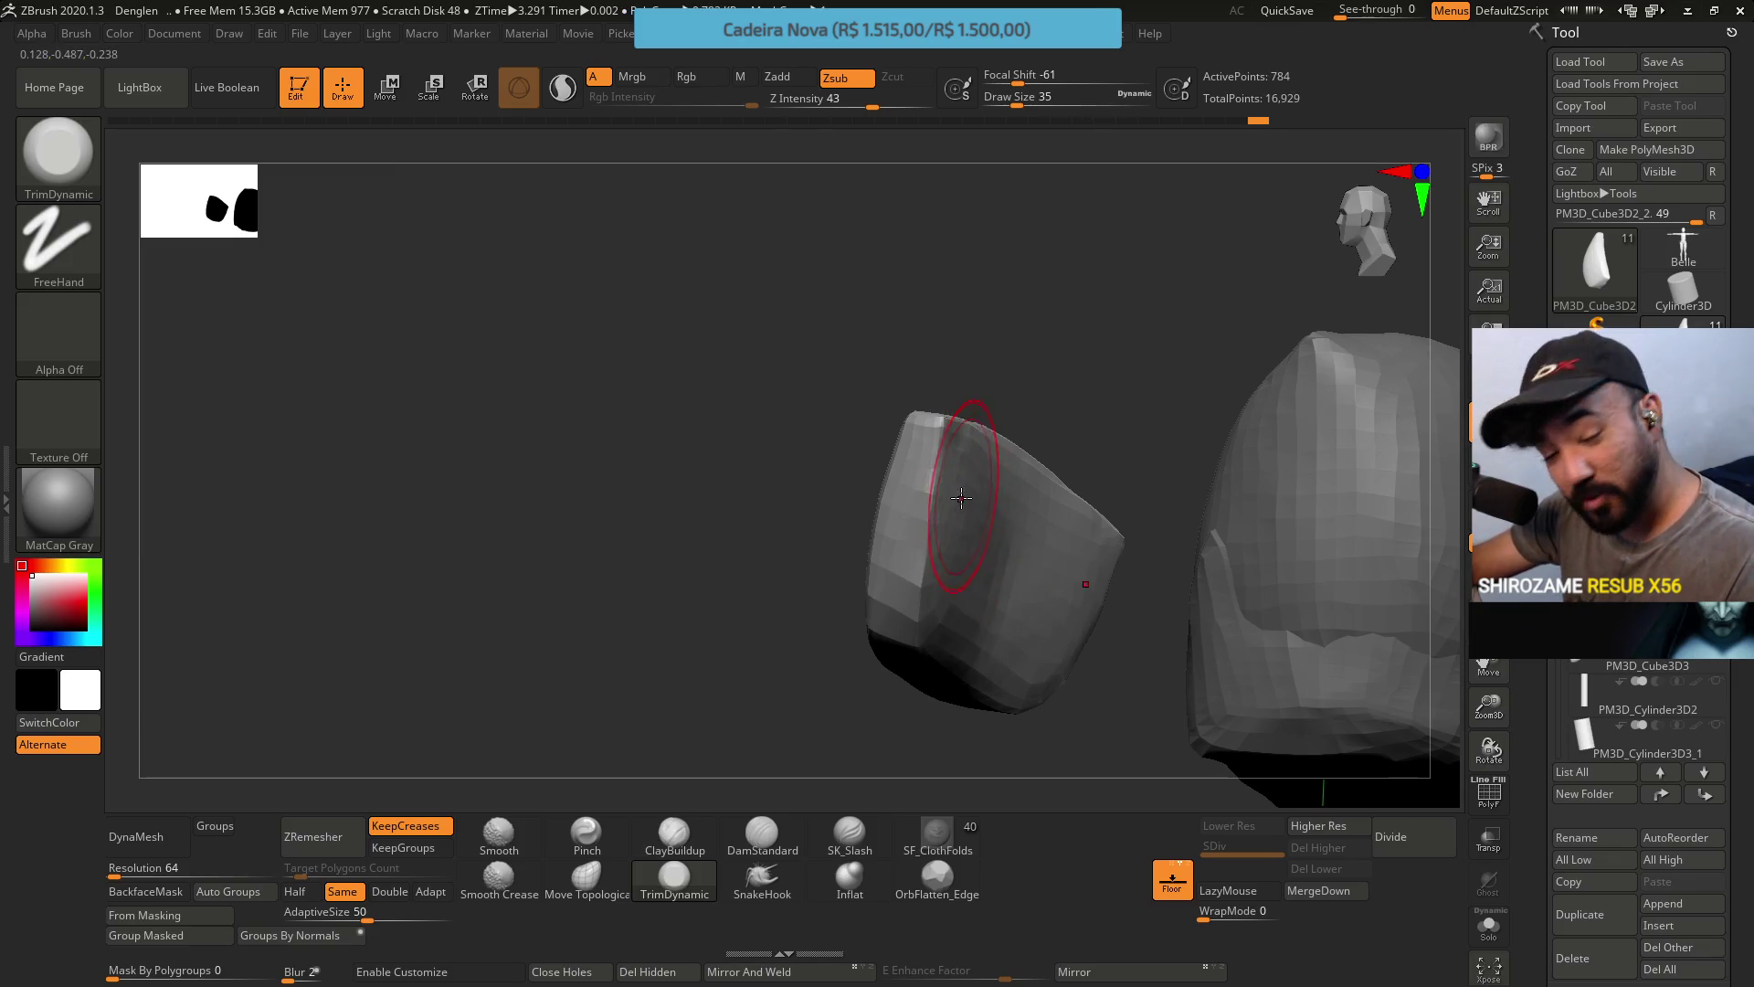
mouse_move(951, 585)
right_down()
mouse_move(954, 461)
mouse_move(891, 411)
right_up()
right_drag(731, 796, 925, 501)
click(675, 834)
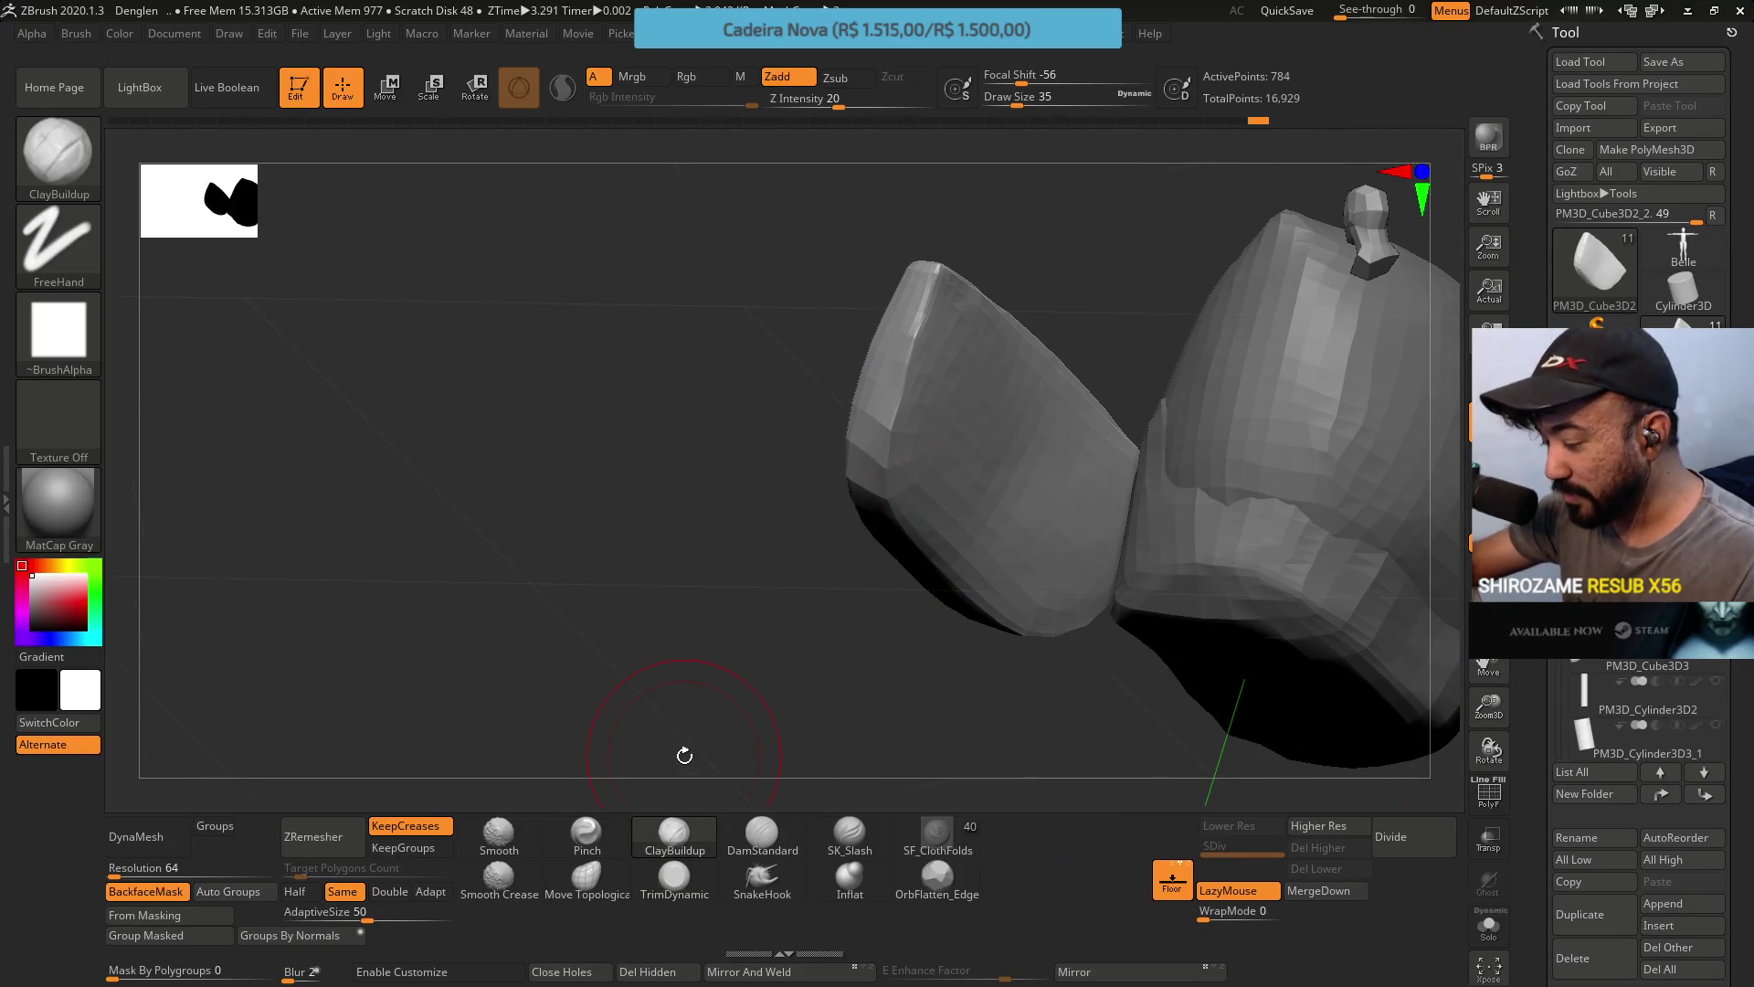
Add ClayBuildup strokes across the top of the small cushion piece to fill it out.
right_drag(677, 752, 948, 353)
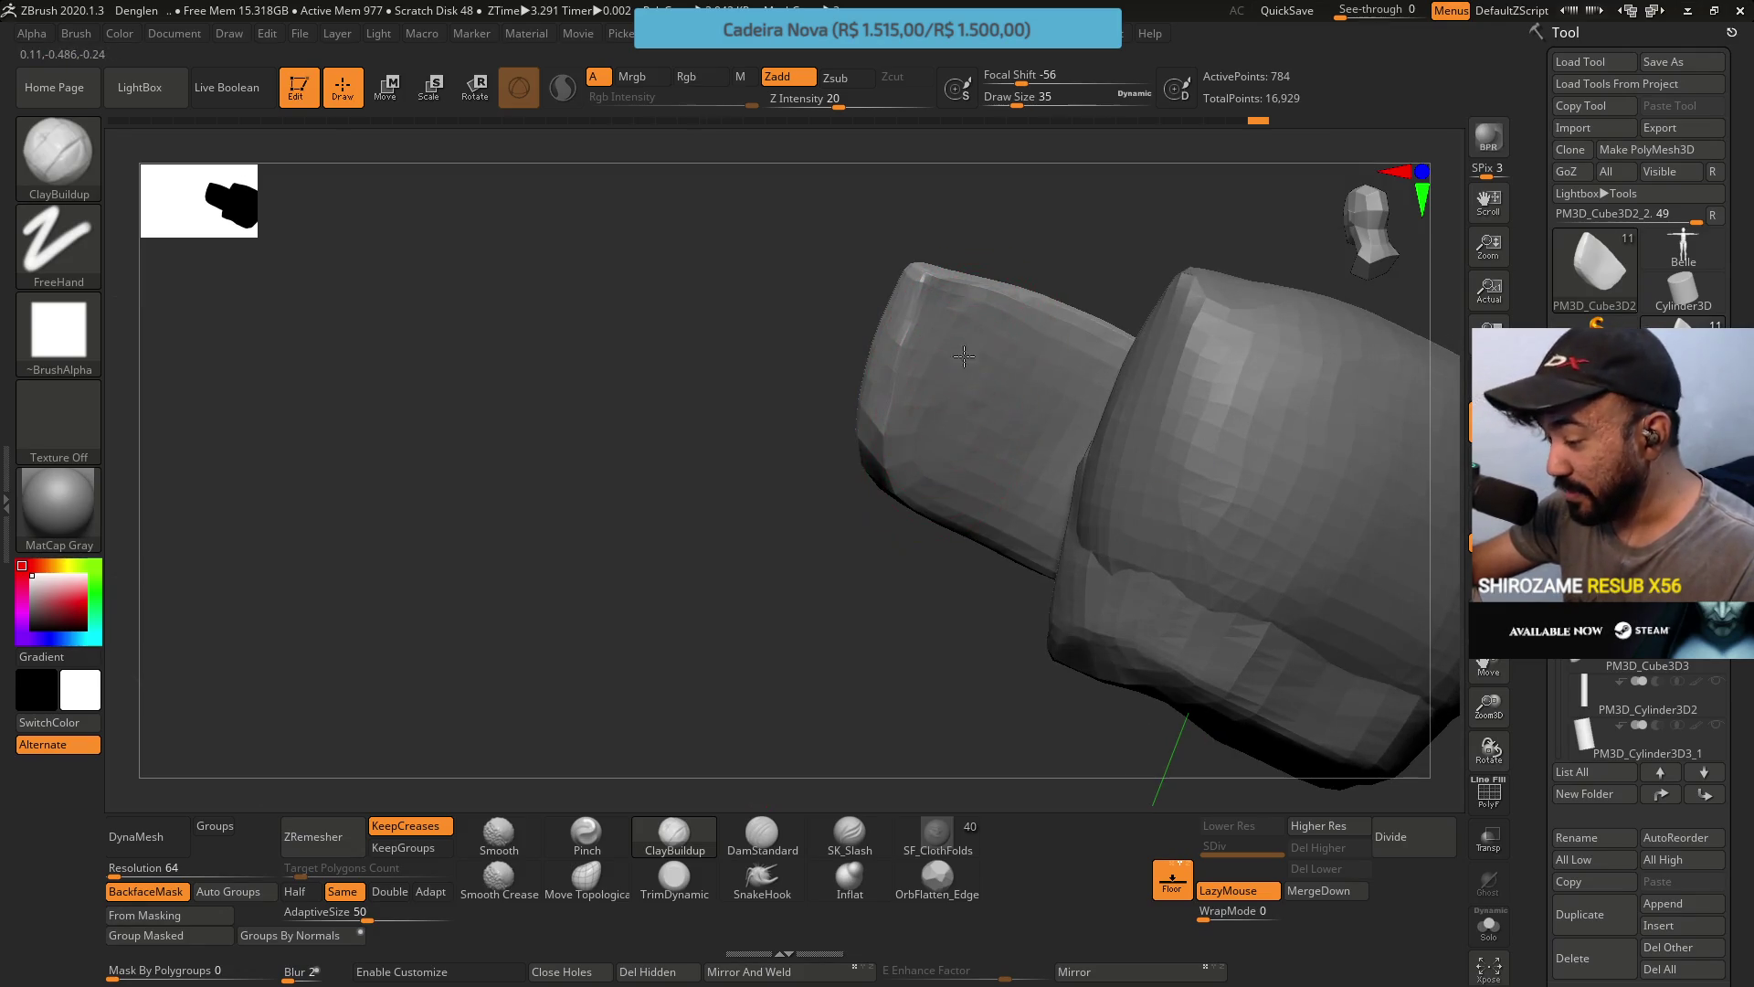
drag(941, 431, 1039, 386)
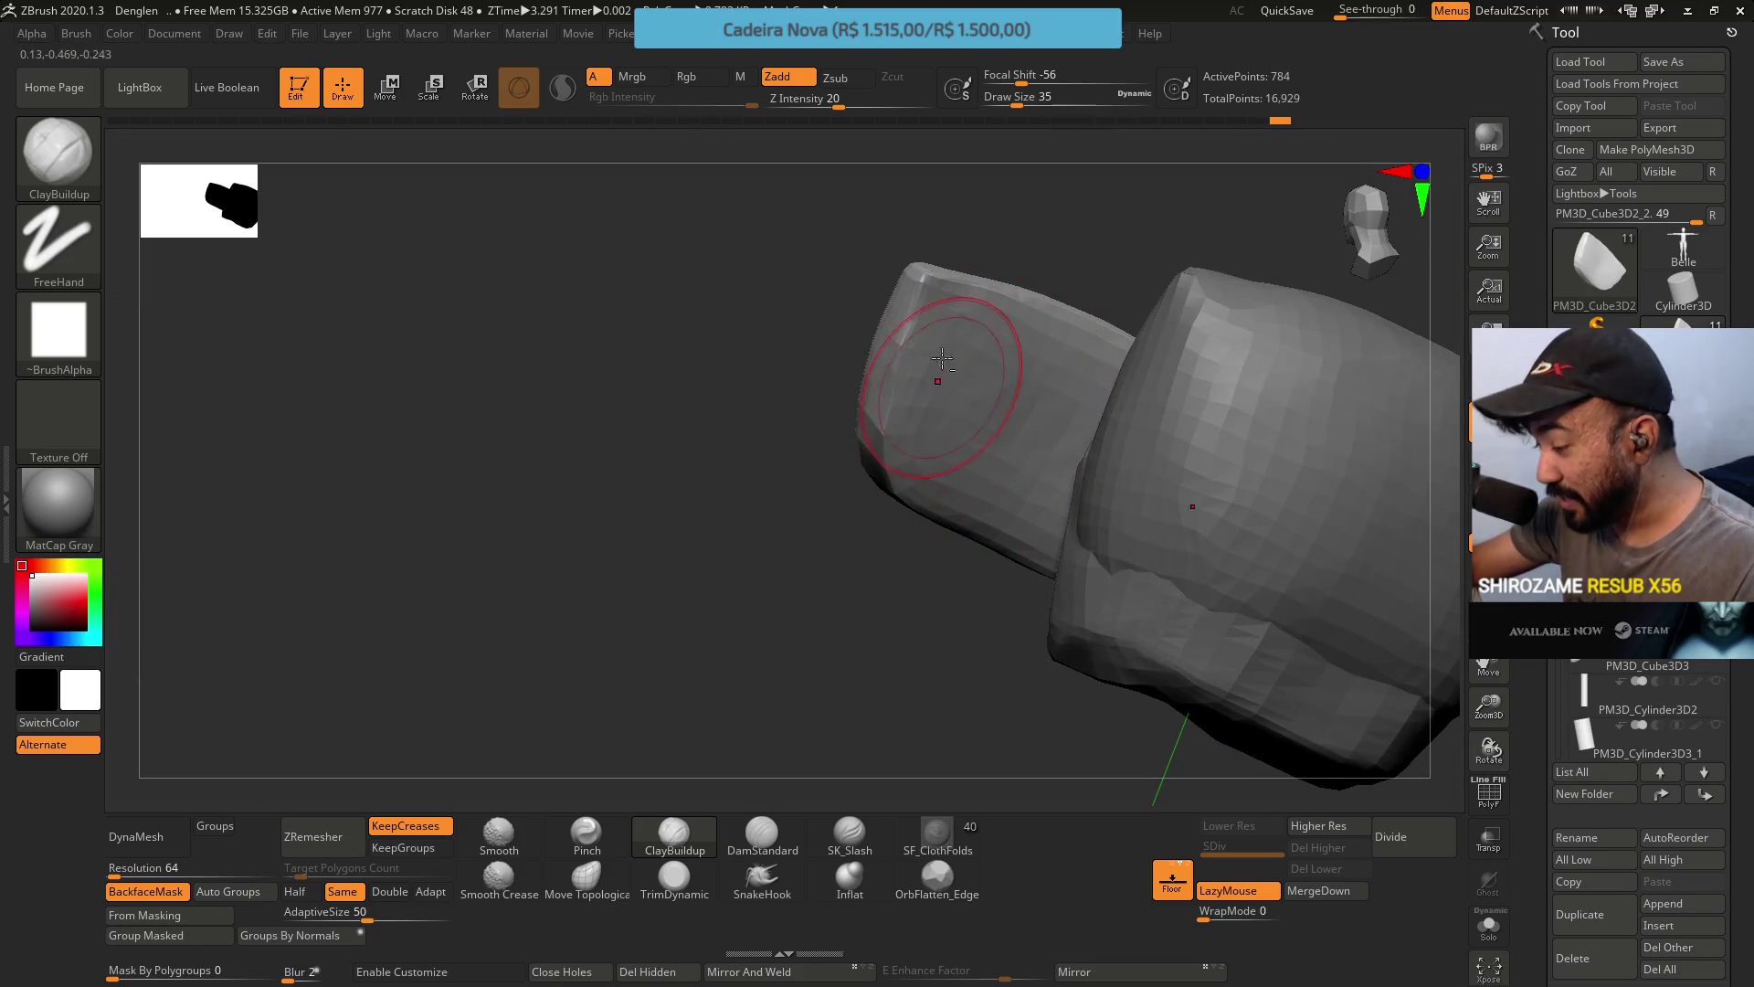
drag(951, 353, 938, 442)
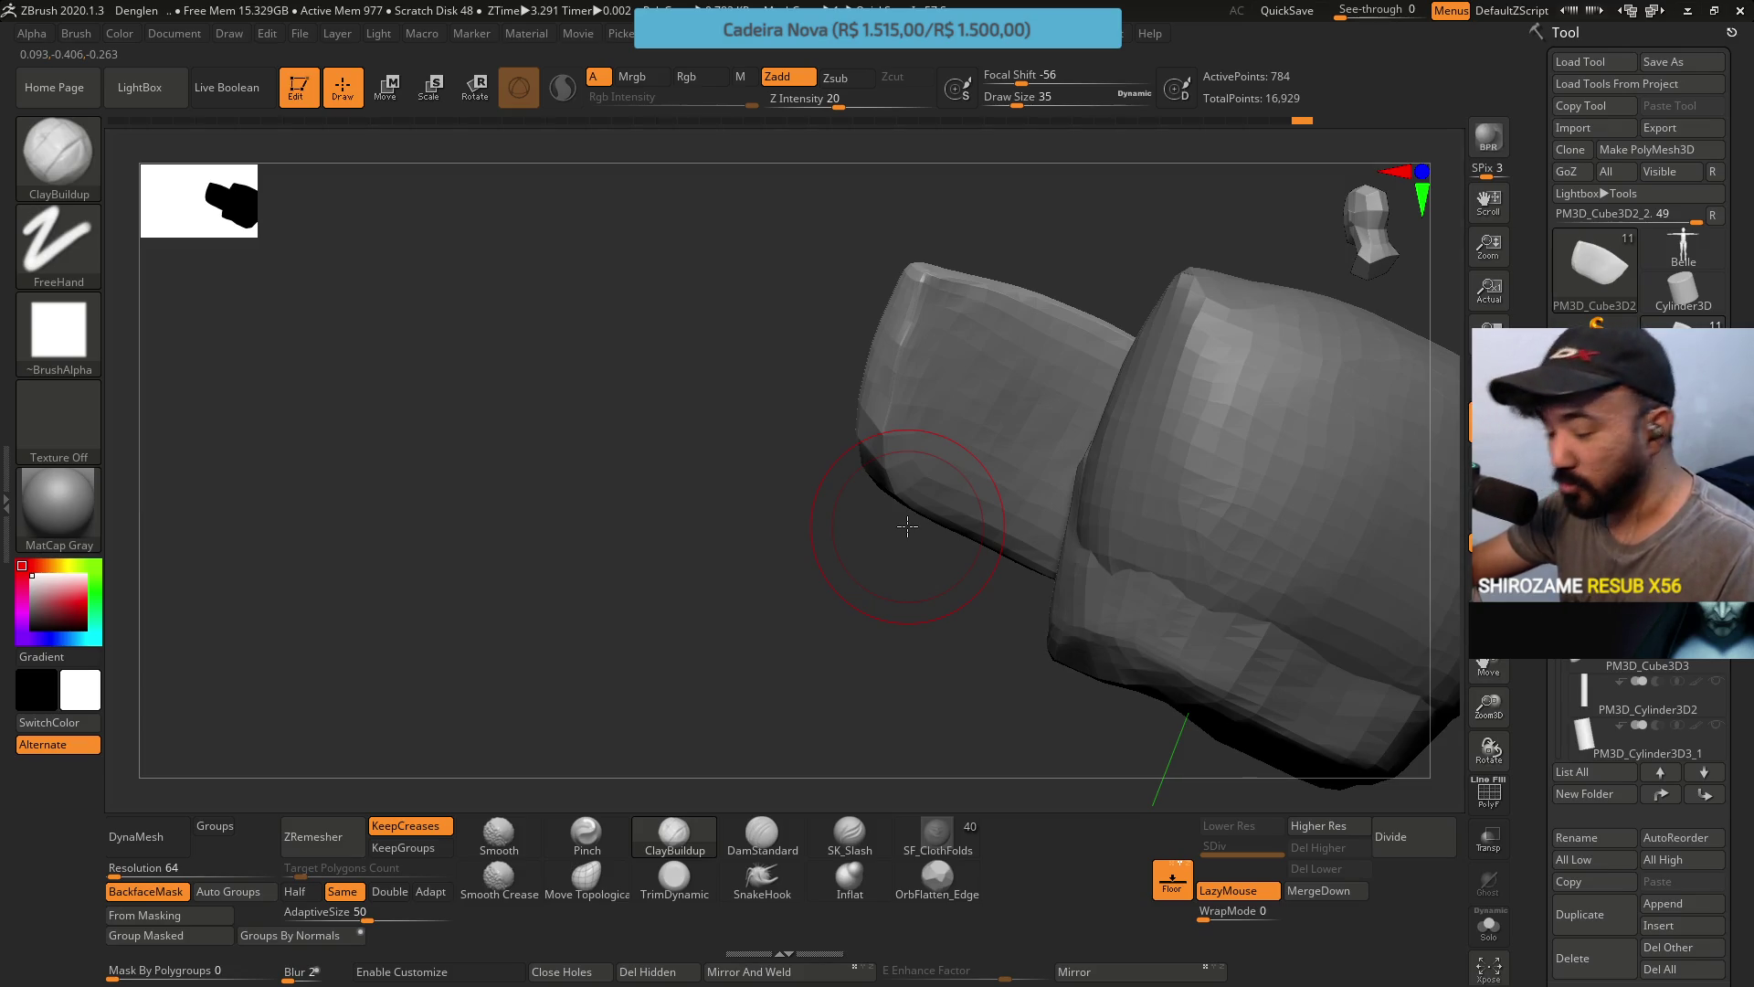
drag(952, 262, 1007, 237)
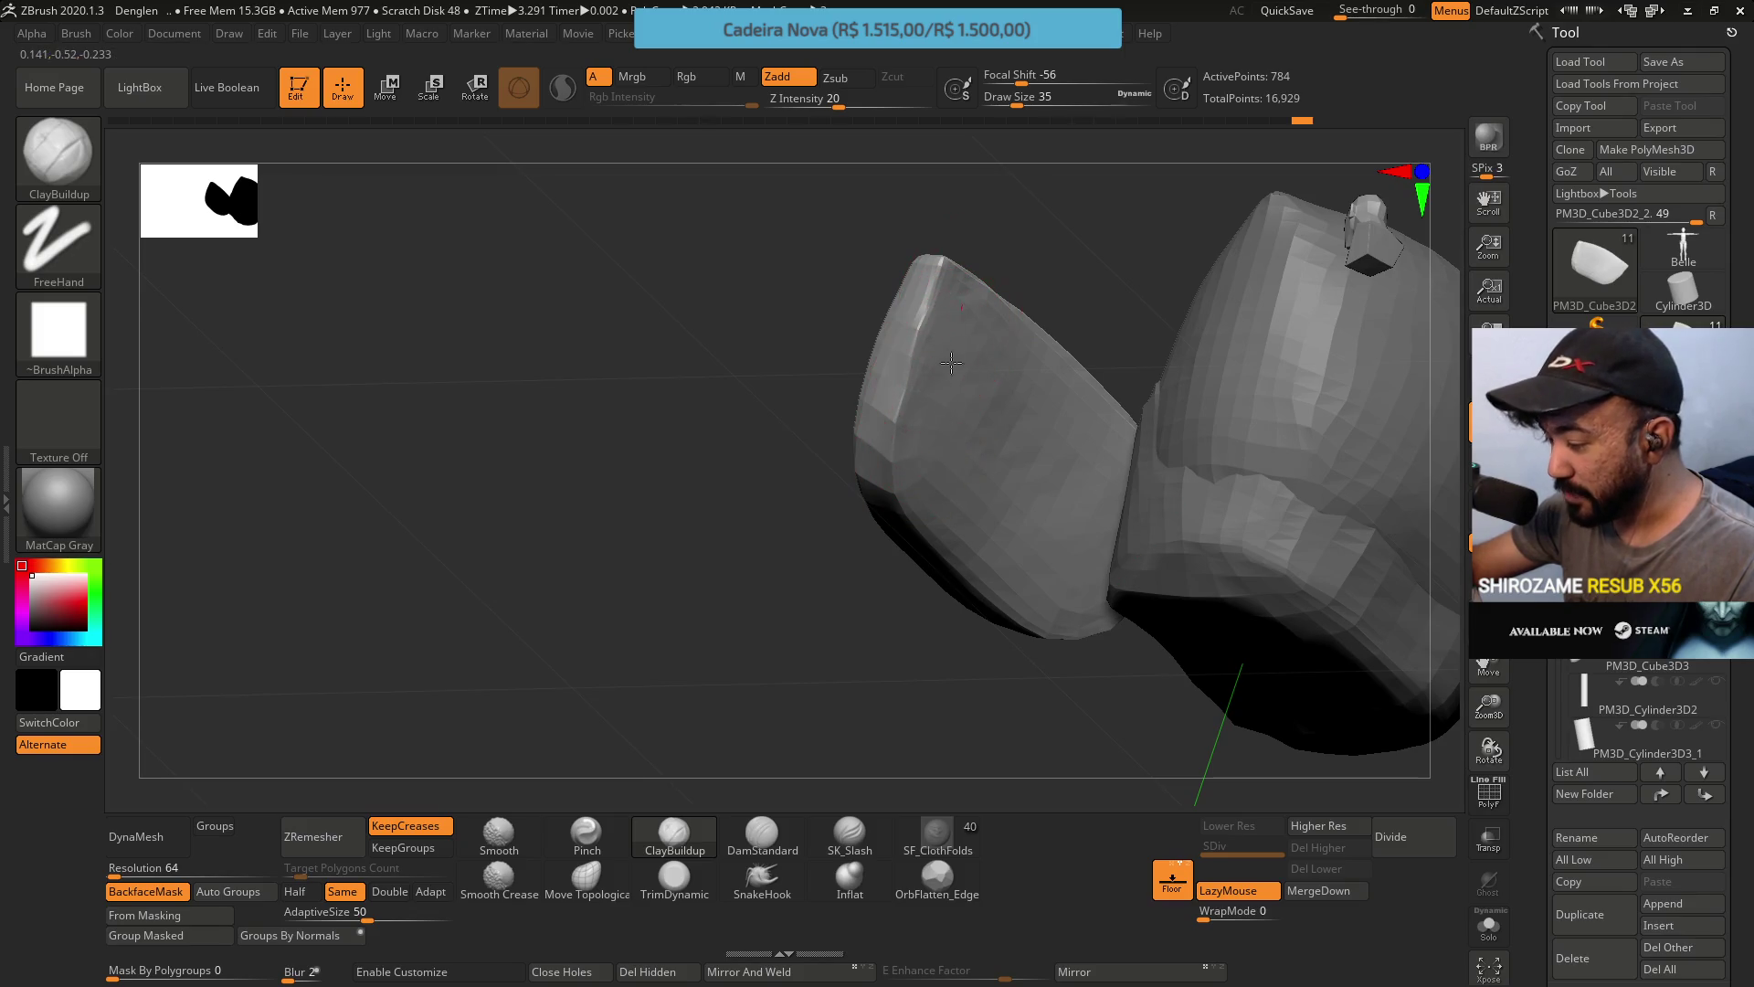
drag(994, 391, 965, 492)
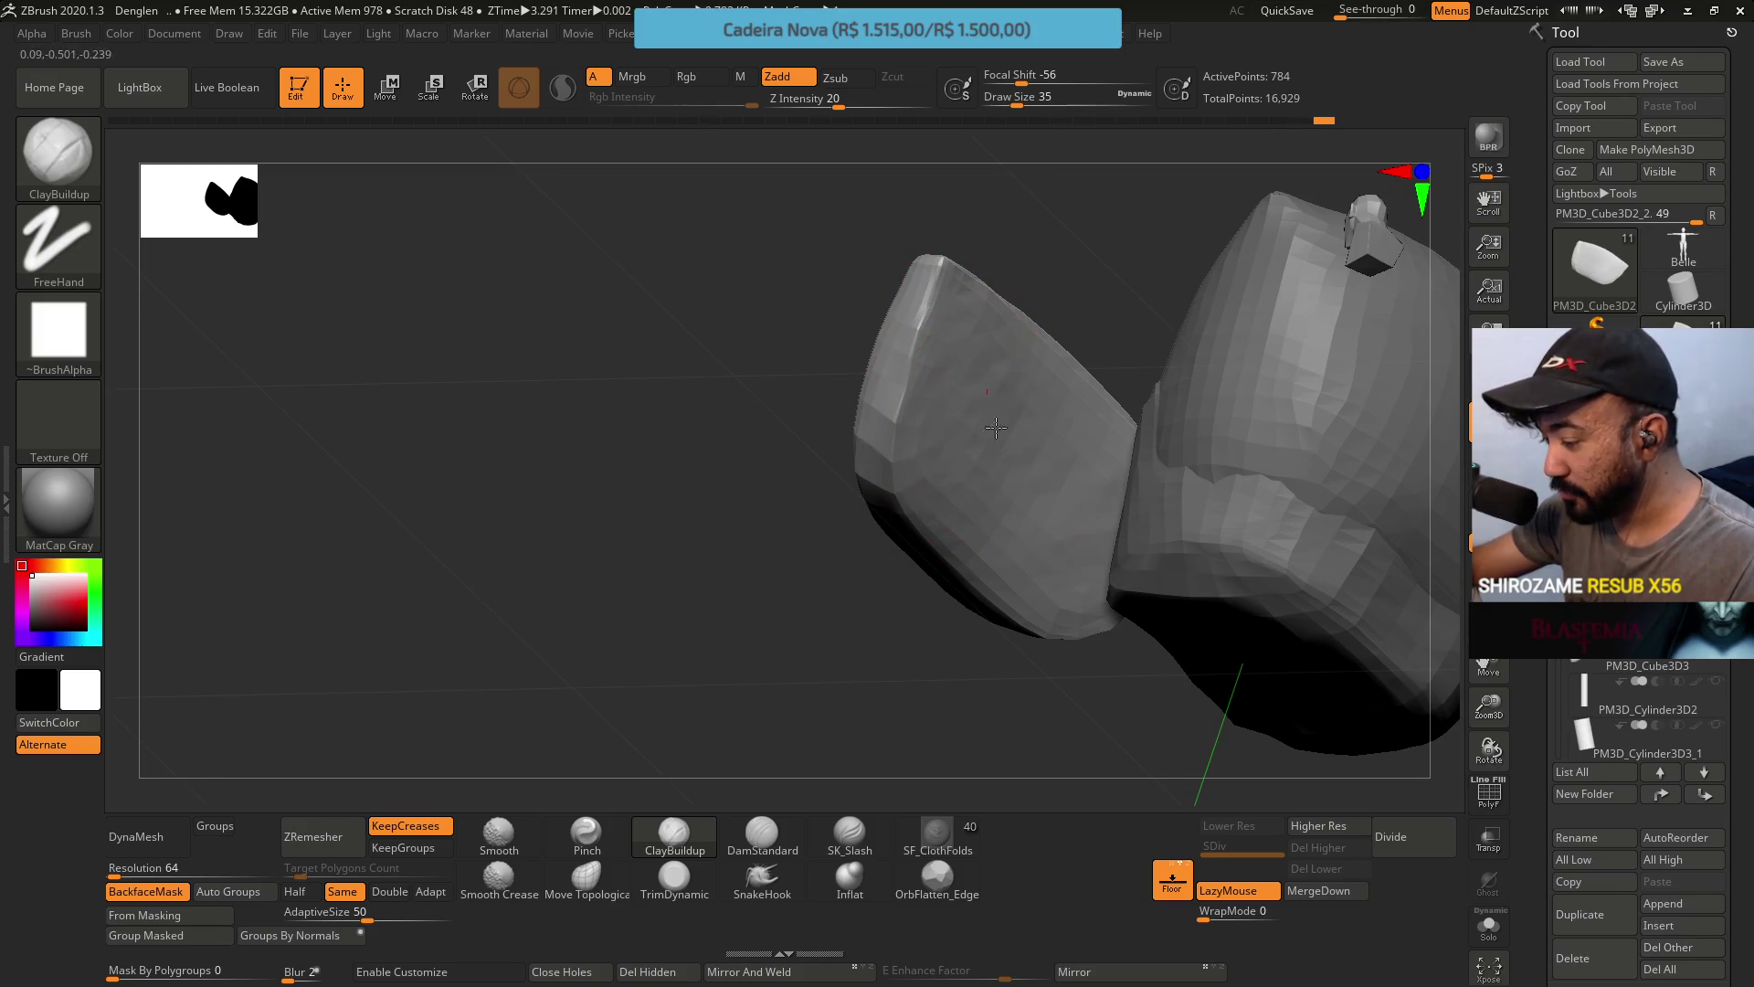
mouse_move(996, 350)
mouse_down()
mouse_move(937, 395)
mouse_move(982, 403)
mouse_move(948, 356)
mouse_move(960, 403)
mouse_move(917, 406)
mouse_up()
Push the small piece's top with Move Topological at Draw Size 23, then return to TrimDynamic.
click(586, 877)
key(s)
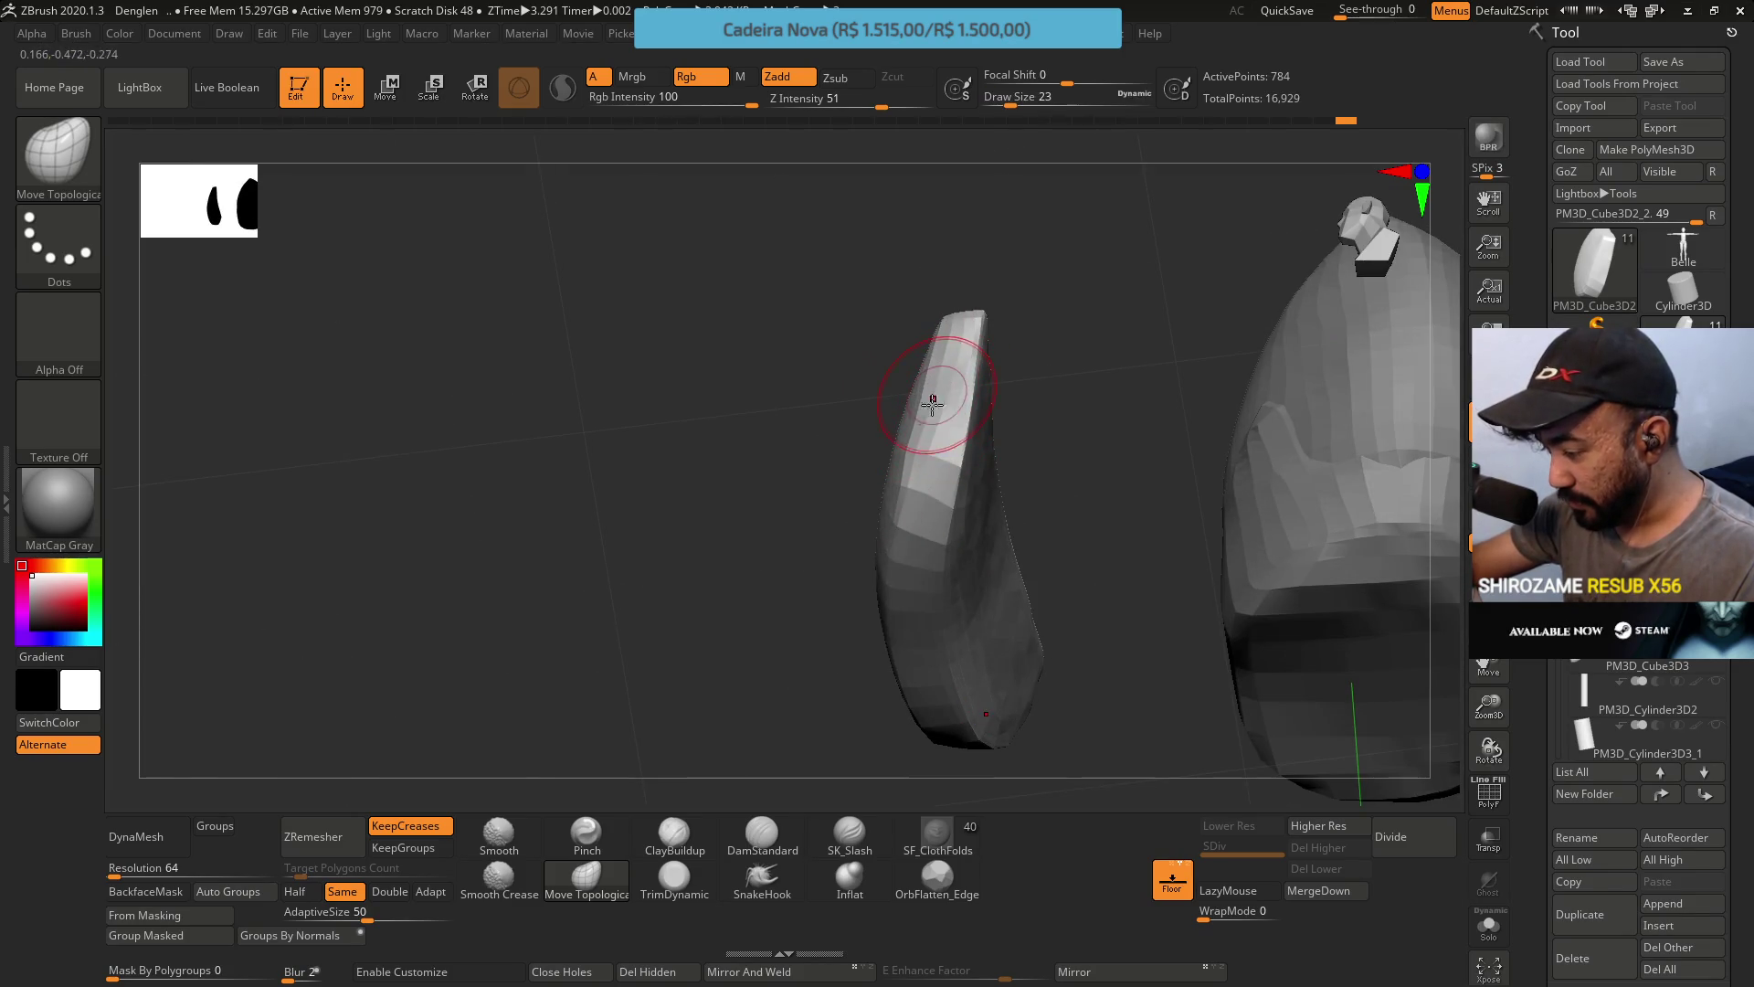
drag(920, 502, 940, 451)
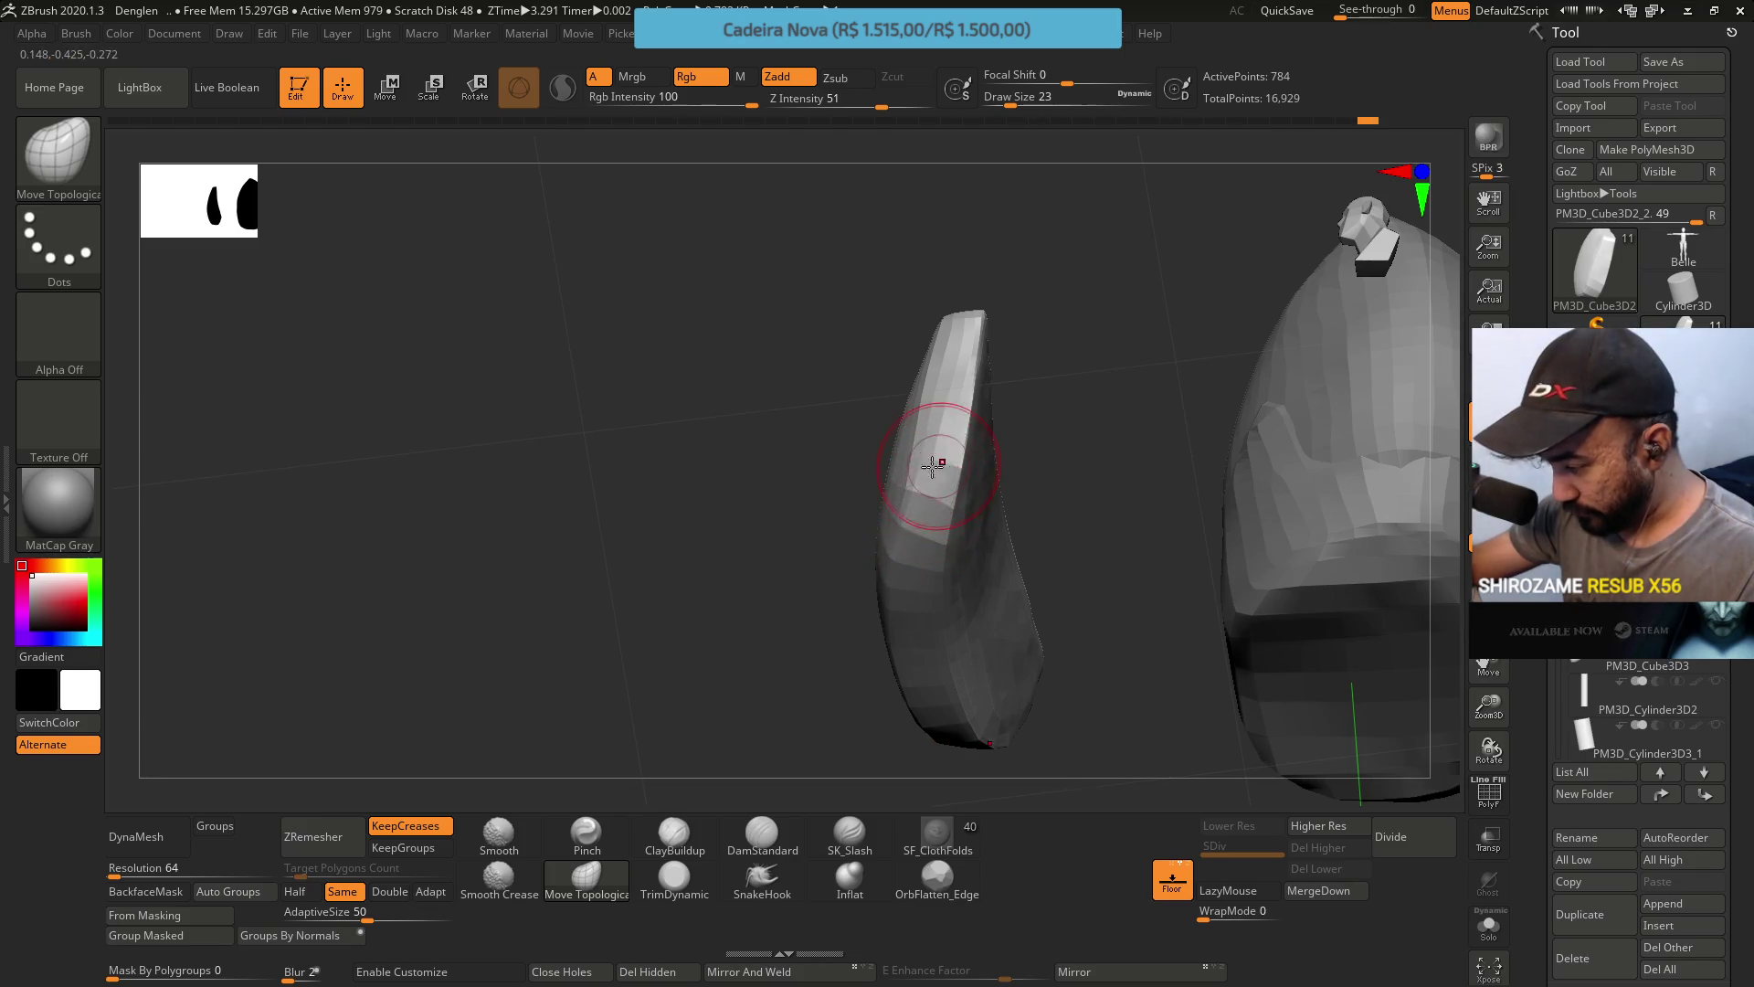
mouse_move(968, 329)
mouse_down()
mouse_move(951, 430)
mouse_move(928, 305)
mouse_up()
click(676, 879)
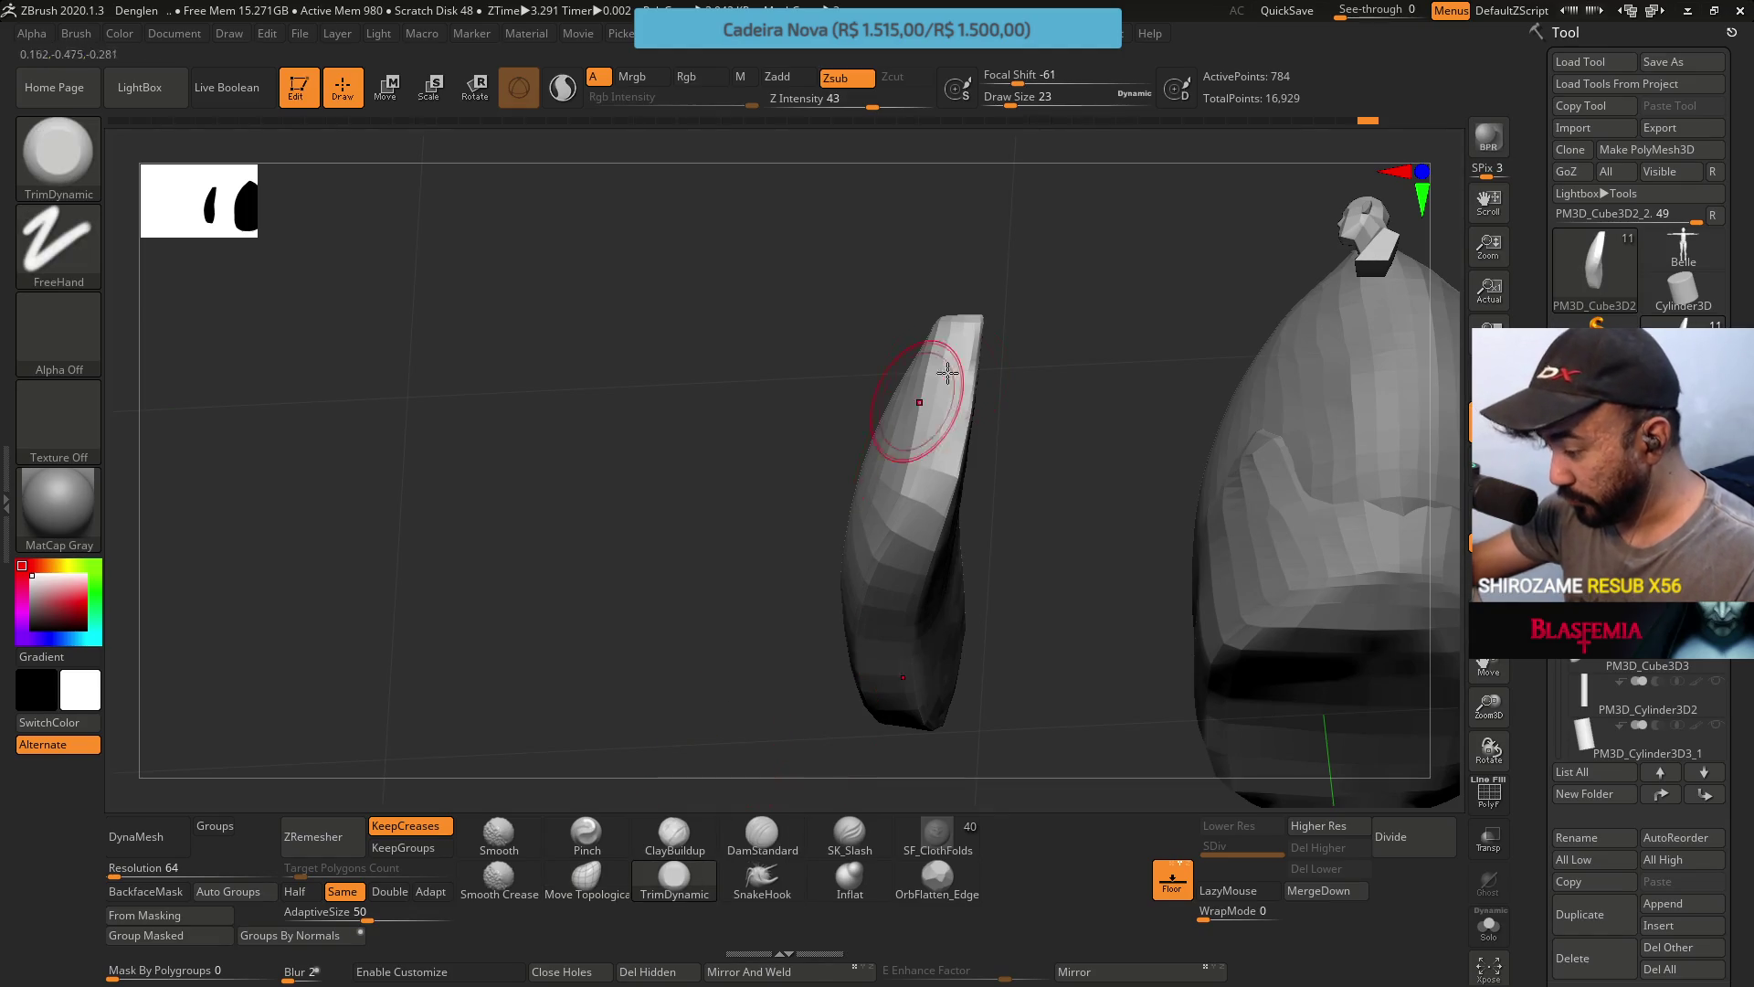
mouse_move(948, 360)
mouse_down()
mouse_move(968, 373)
mouse_move(951, 266)
mouse_move(940, 418)
mouse_up()
Check the cushion's fit from the front, switching from Pinch to Move Topological at size 49.
key(b)
key(p)
key(i)
mouse_move(912, 400)
right_down()
mouse_move(901, 357)
mouse_move(927, 350)
right_up()
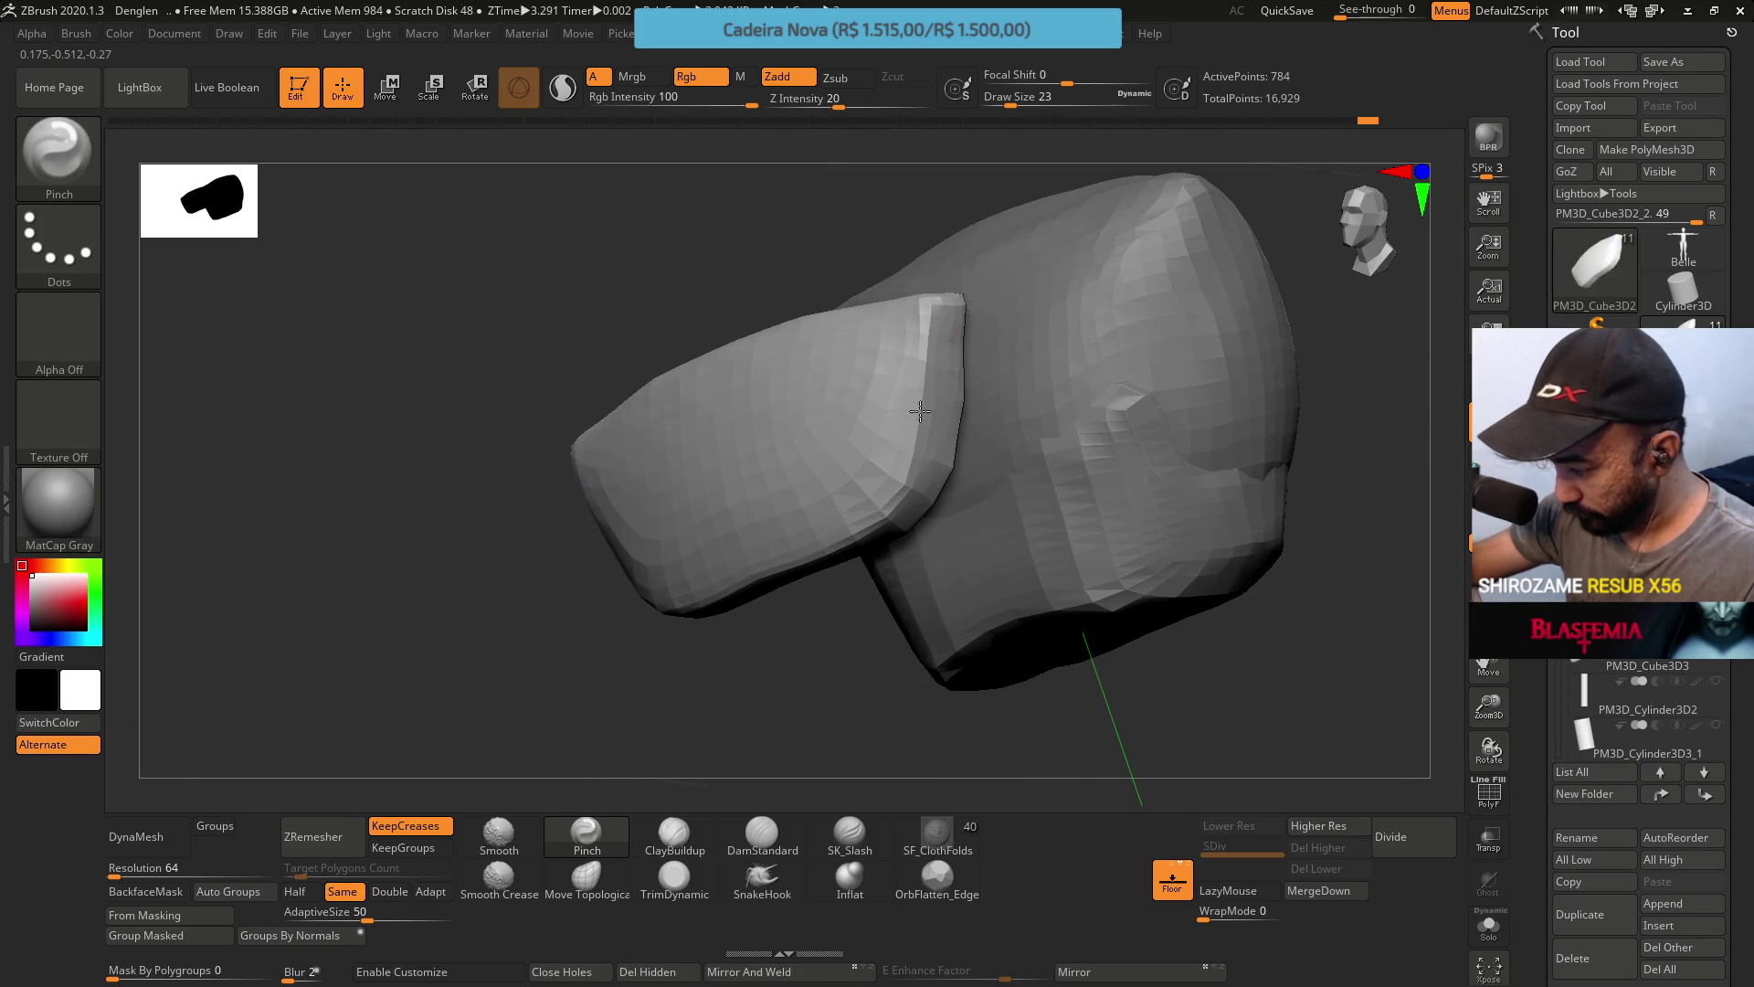
mouse_move(915, 391)
right_down()
mouse_move(952, 276)
mouse_move(978, 309)
mouse_move(941, 324)
right_up()
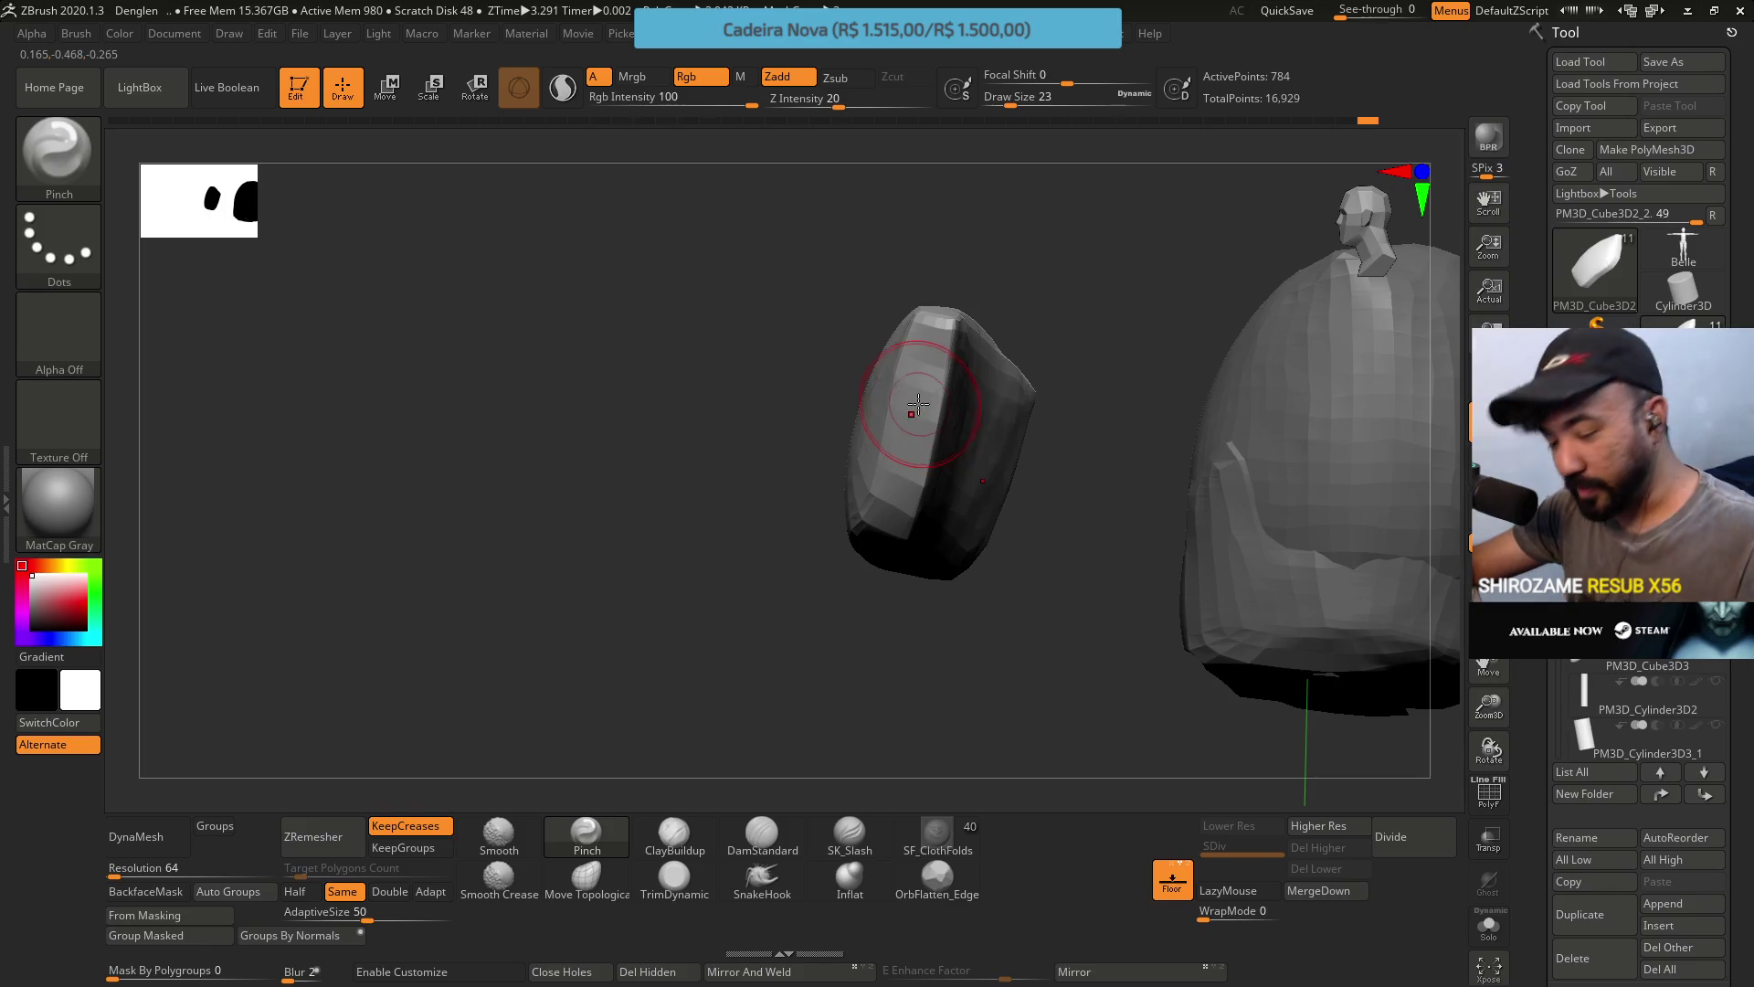
click(611, 866)
mouse_move(1051, 475)
right_down()
mouse_move(1099, 456)
mouse_move(1187, 313)
right_up()
mouse_move(1108, 392)
right_down()
mouse_move(1078, 347)
mouse_move(1163, 228)
mouse_move(1126, 392)
mouse_move(1115, 176)
mouse_move(1041, 262)
mouse_move(1129, 377)
mouse_move(1096, 393)
mouse_move(1128, 399)
mouse_move(1004, 481)
mouse_move(1037, 512)
mouse_move(968, 494)
mouse_move(959, 411)
right_up()
Trim the small cushion piece's tip into flat planes with TrimDynamic.
mouse_move(1038, 321)
right_down()
mouse_move(1038, 469)
mouse_move(983, 433)
right_up()
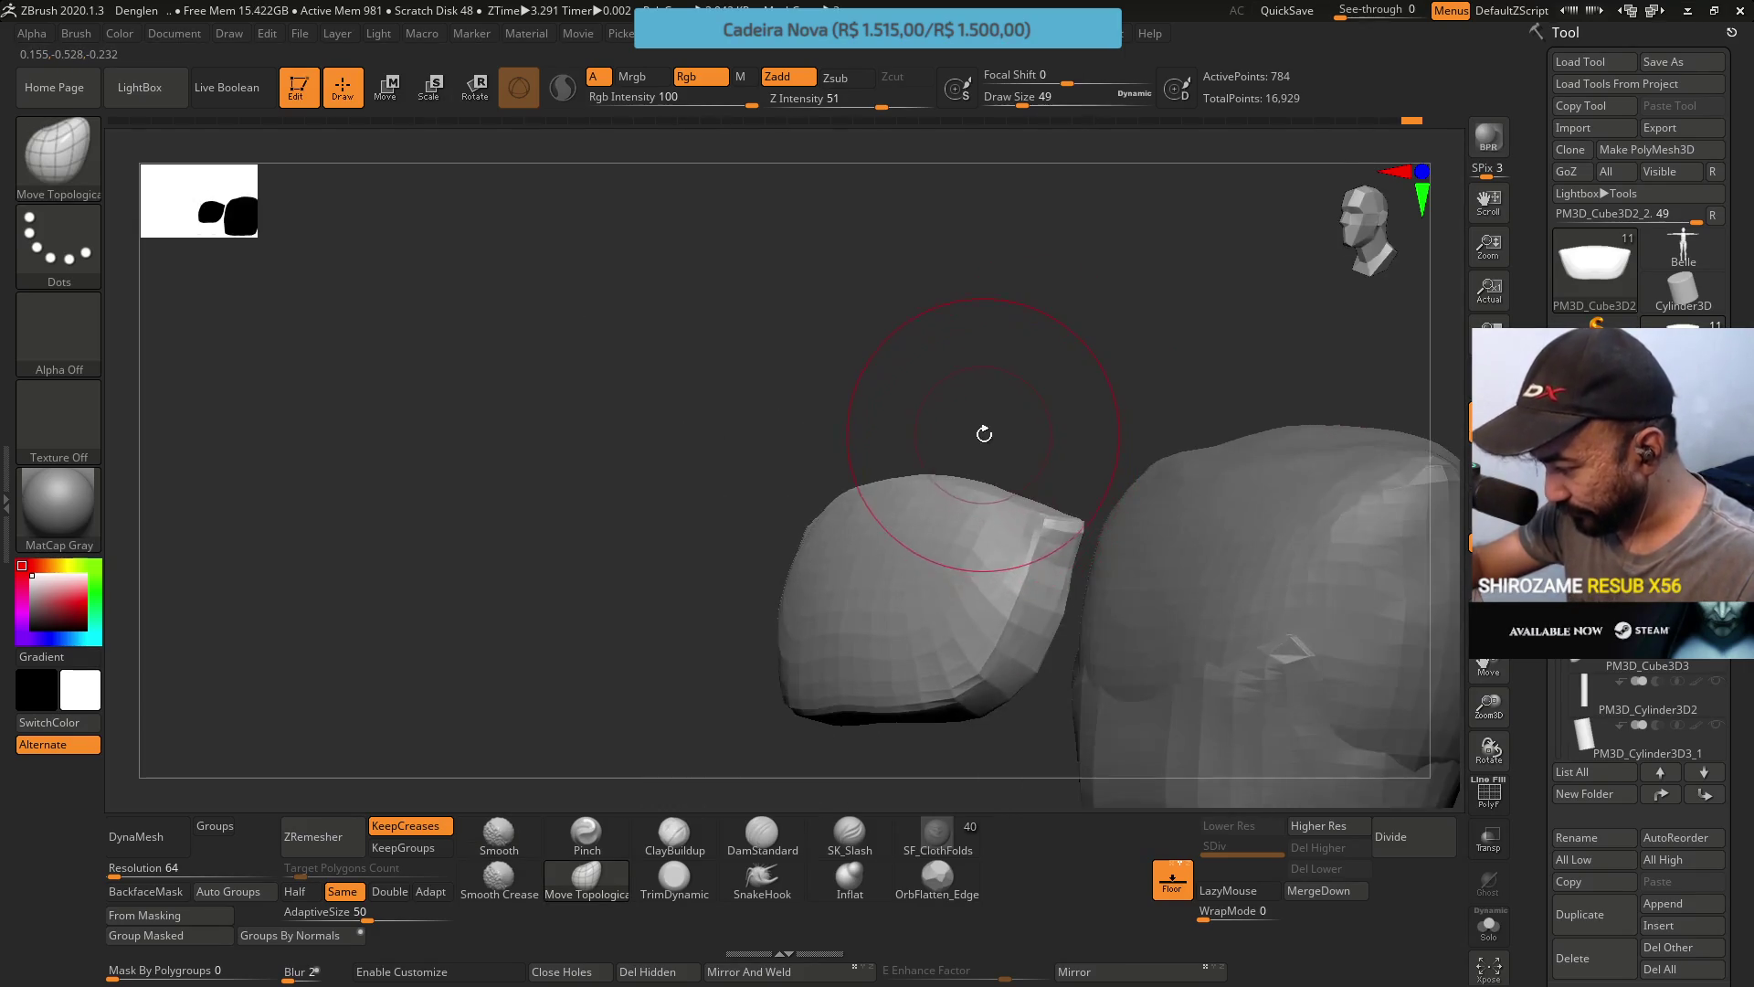
click(674, 877)
right_drag(968, 566, 1018, 509)
drag(1029, 543, 996, 535)
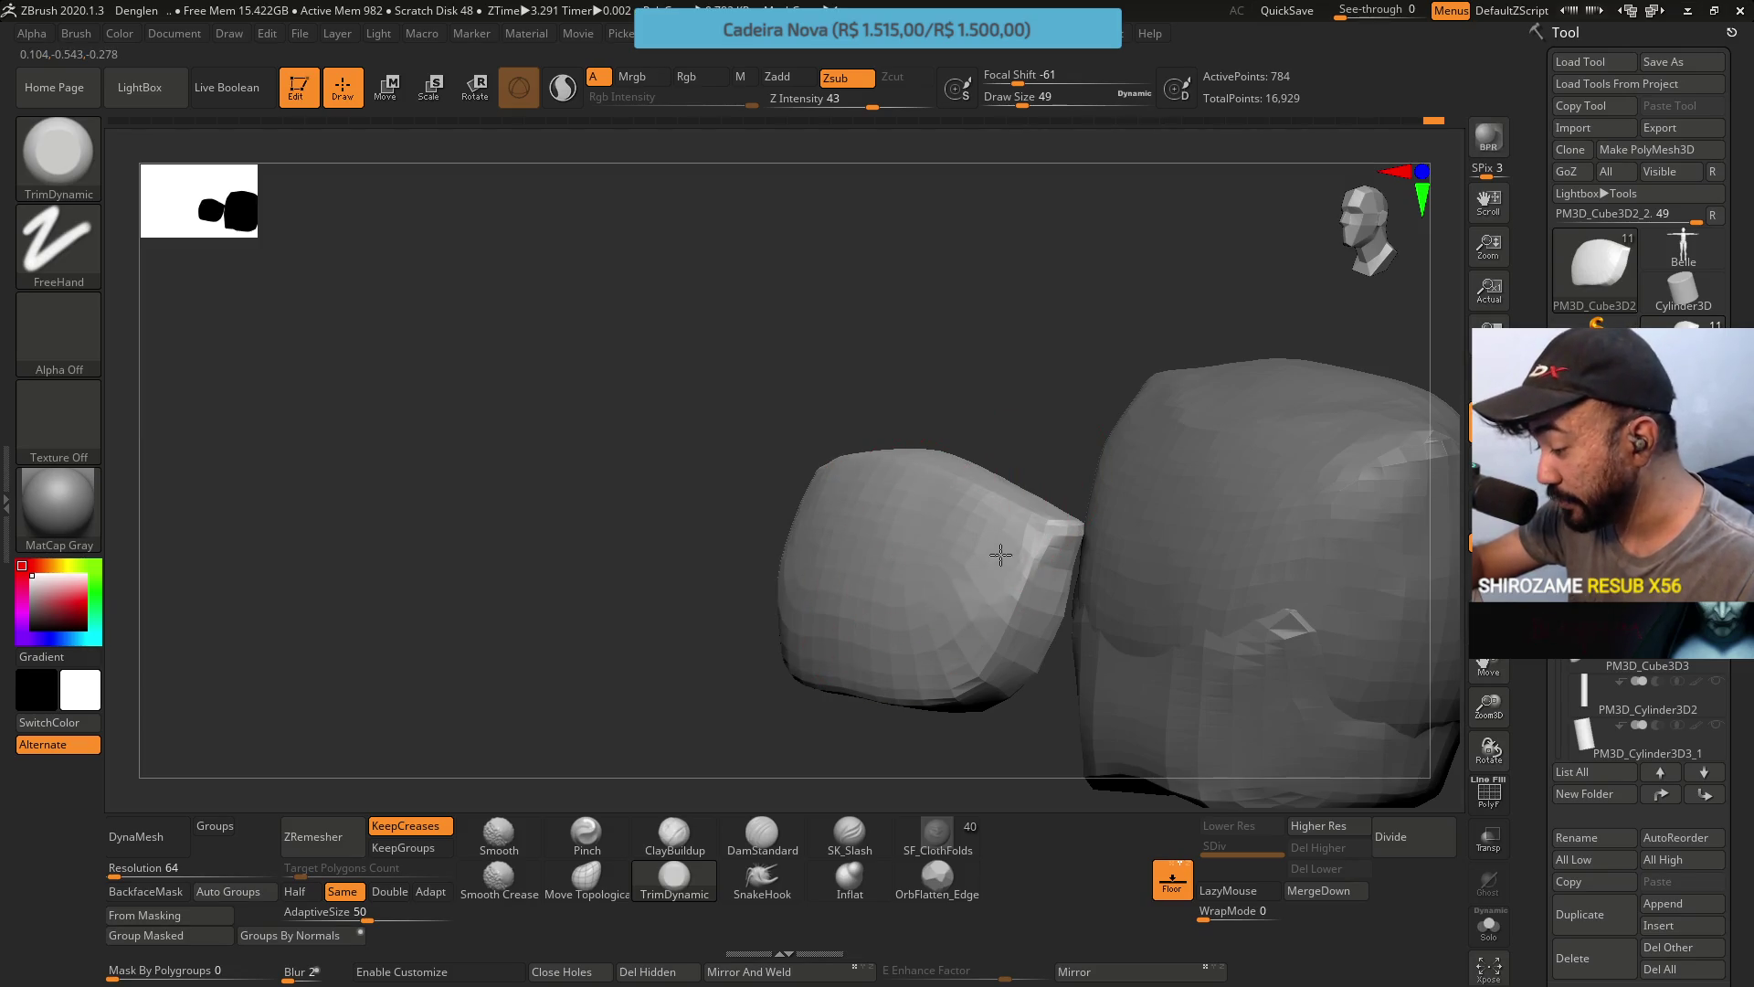
mouse_move(1005, 447)
right_down()
mouse_move(986, 511)
mouse_move(1001, 548)
mouse_move(983, 477)
mouse_move(975, 497)
right_up()
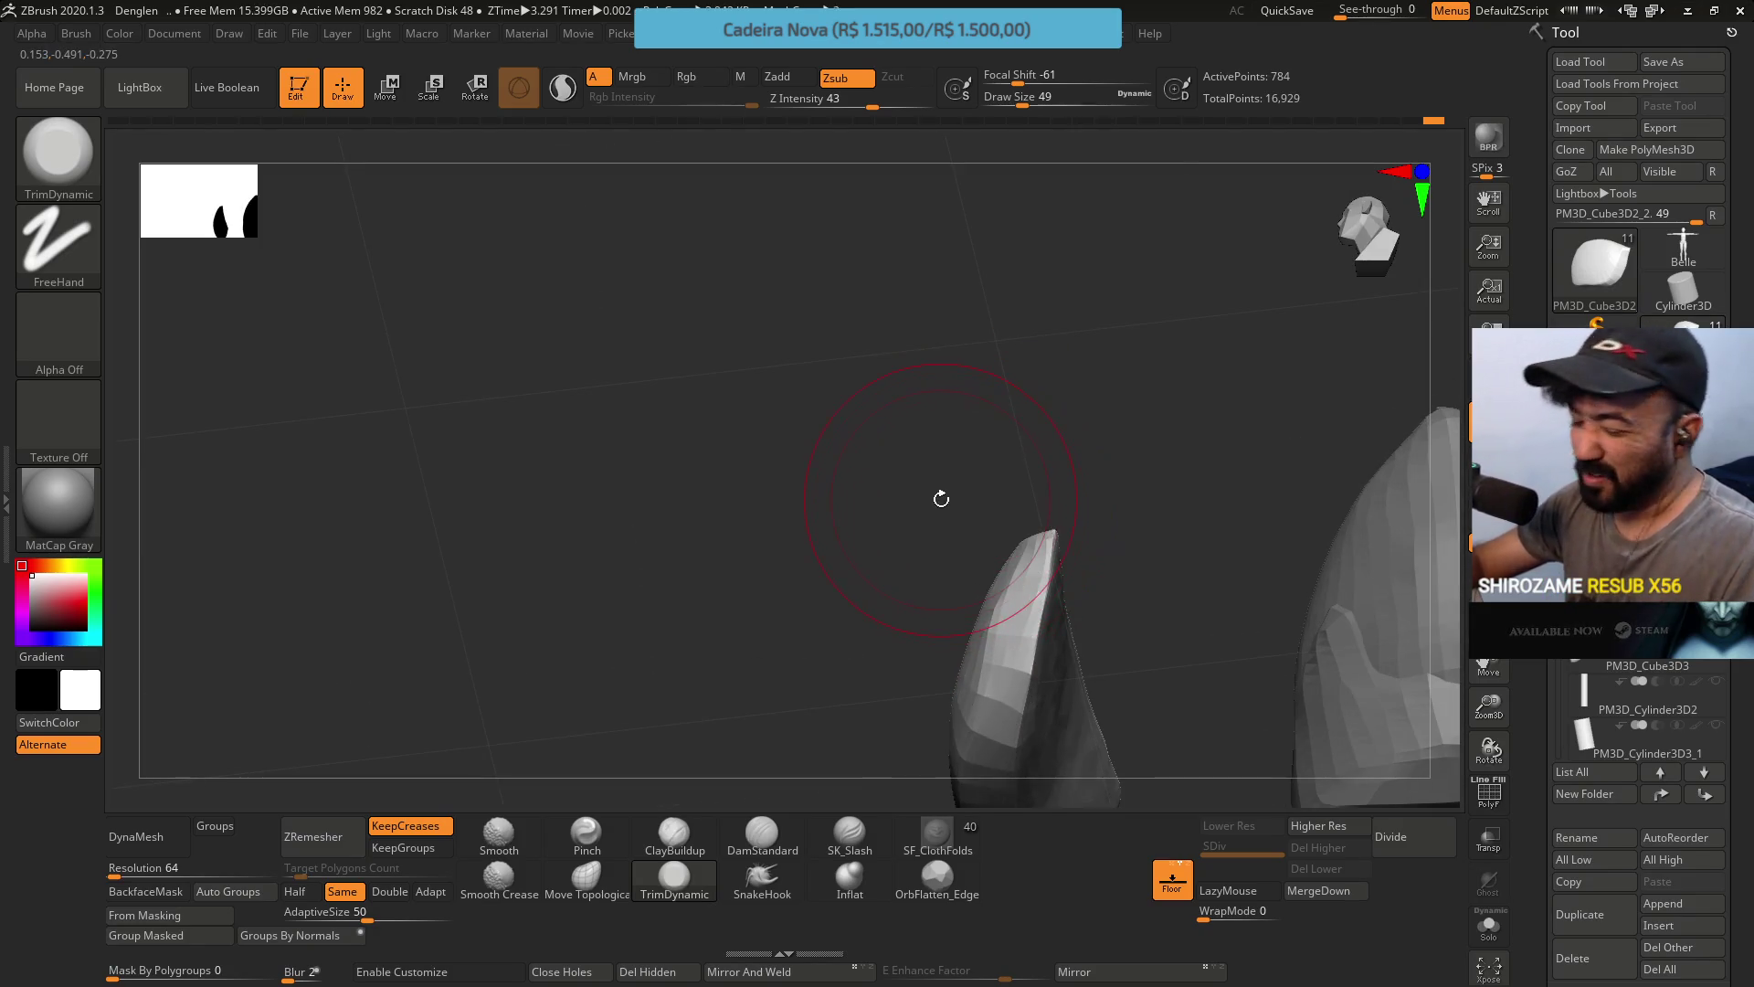
right_drag(773, 702, 1010, 560)
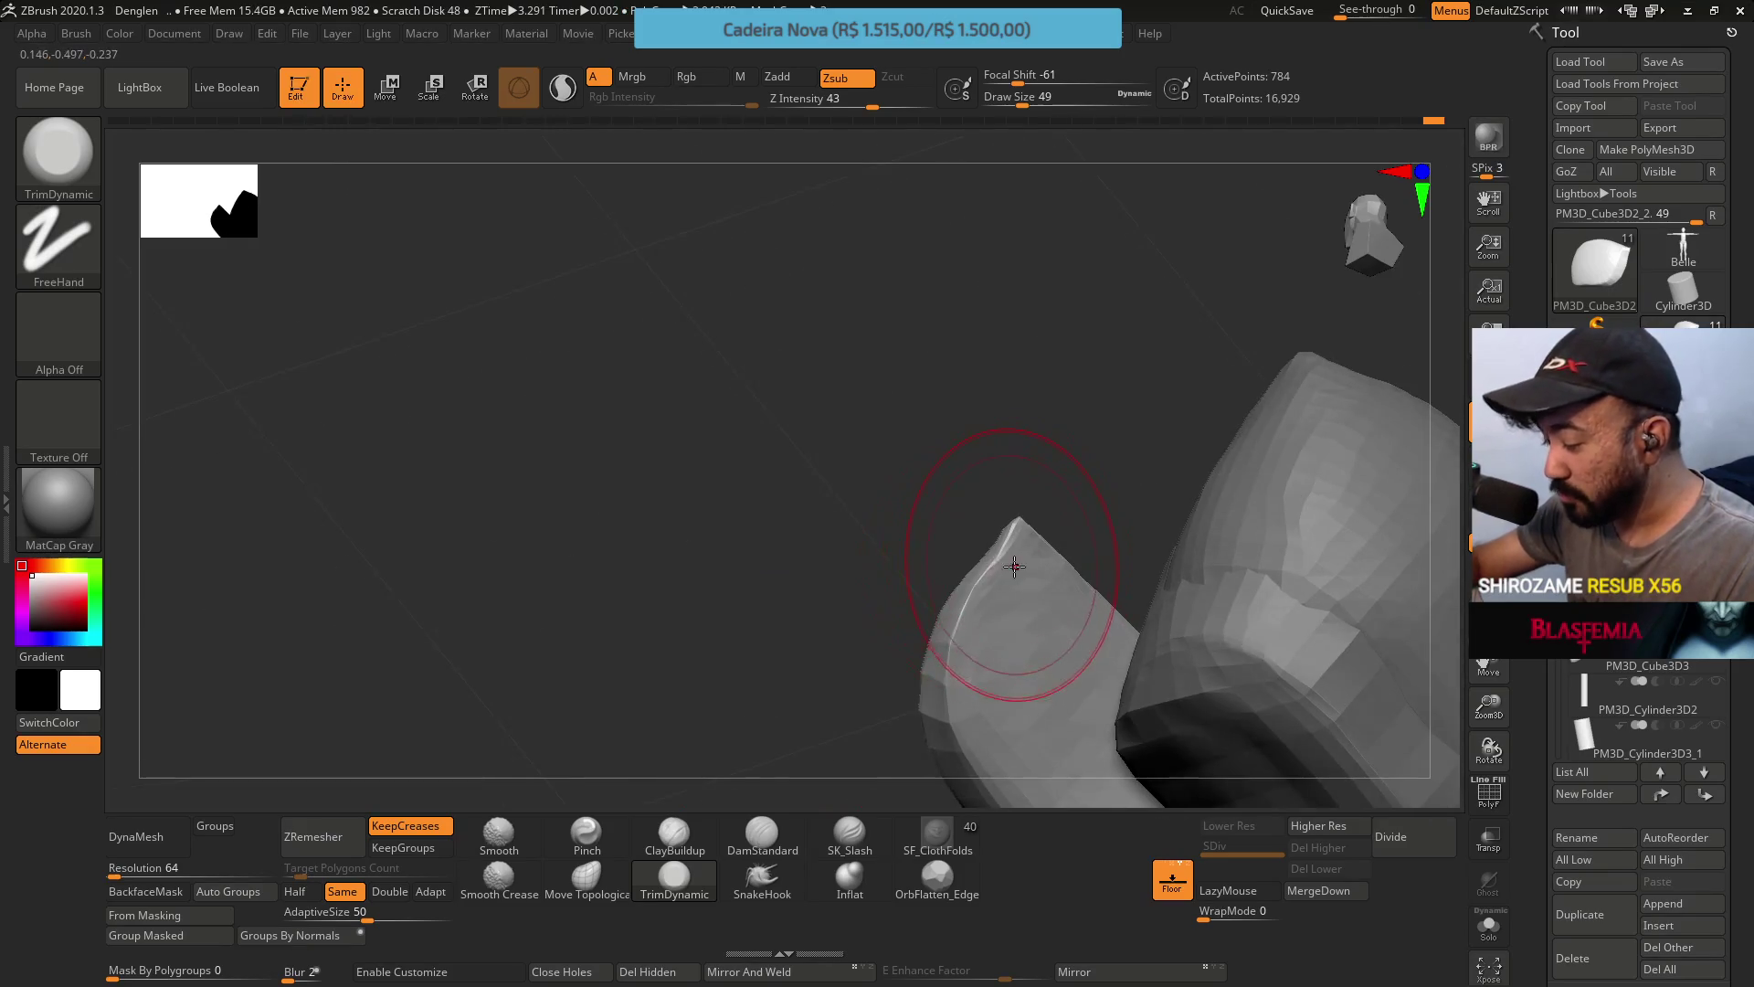
right_drag(978, 497, 1022, 611)
Reduce Draw Size to 22 and select Move Topological.
key(s)
drag(1087, 620, 1068, 620)
click(586, 877)
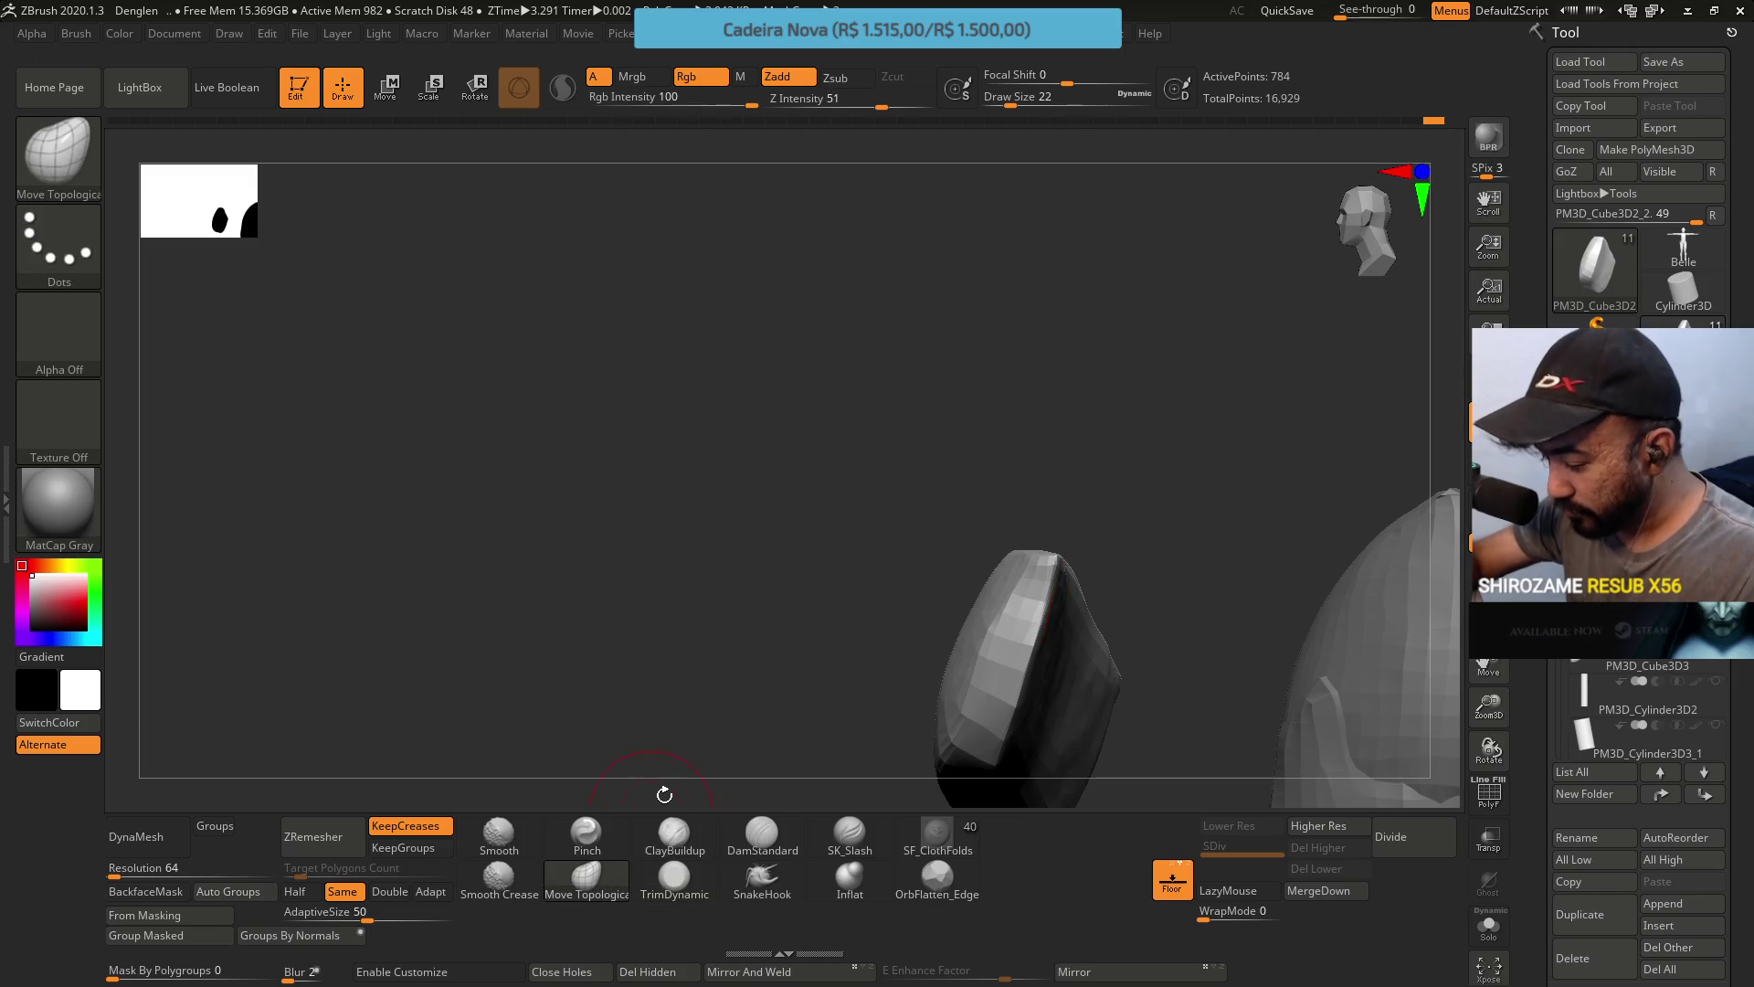
Nudge the crescent piece into a tapered bend, briefly trying Pinch before returning to Move Topological.
mouse_move(1045, 609)
mouse_down()
mouse_move(1061, 544)
mouse_move(959, 627)
mouse_move(1020, 645)
mouse_up()
mouse_move(1040, 583)
alt+right_down()
mouse_move(1032, 557)
mouse_move(1018, 592)
alt+right_up()
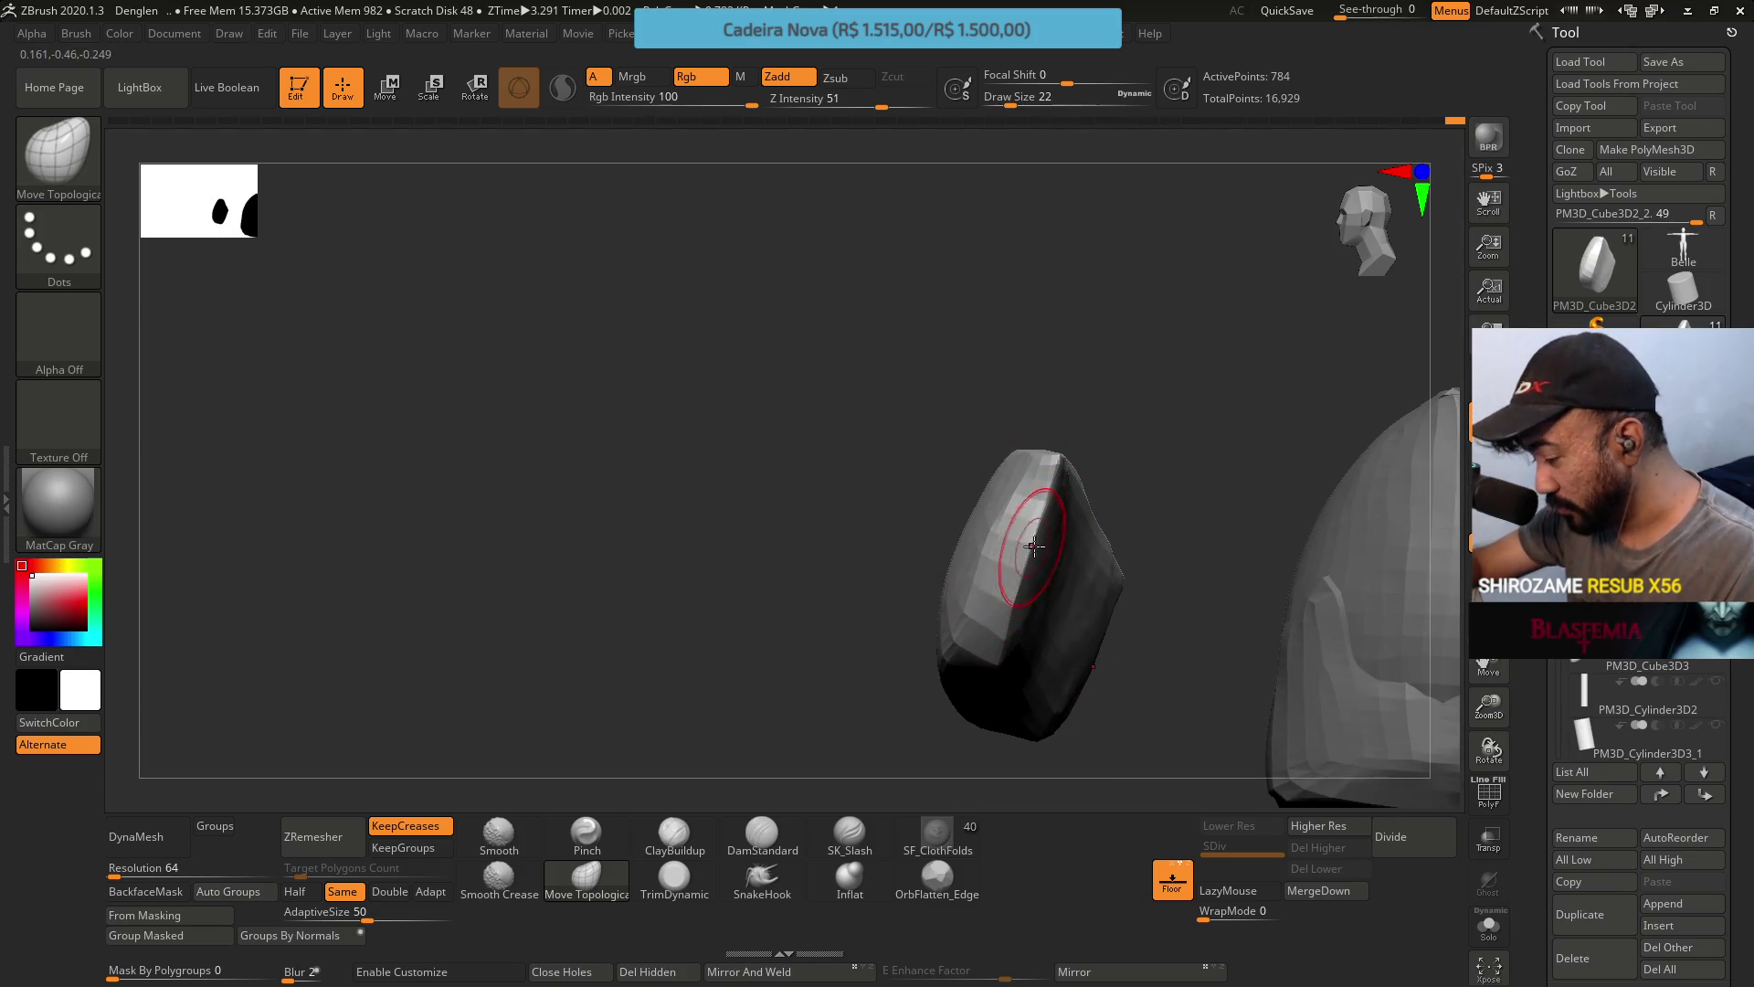
mouse_move(1014, 653)
alt+right_down()
mouse_move(1041, 533)
mouse_move(1031, 438)
alt+right_up()
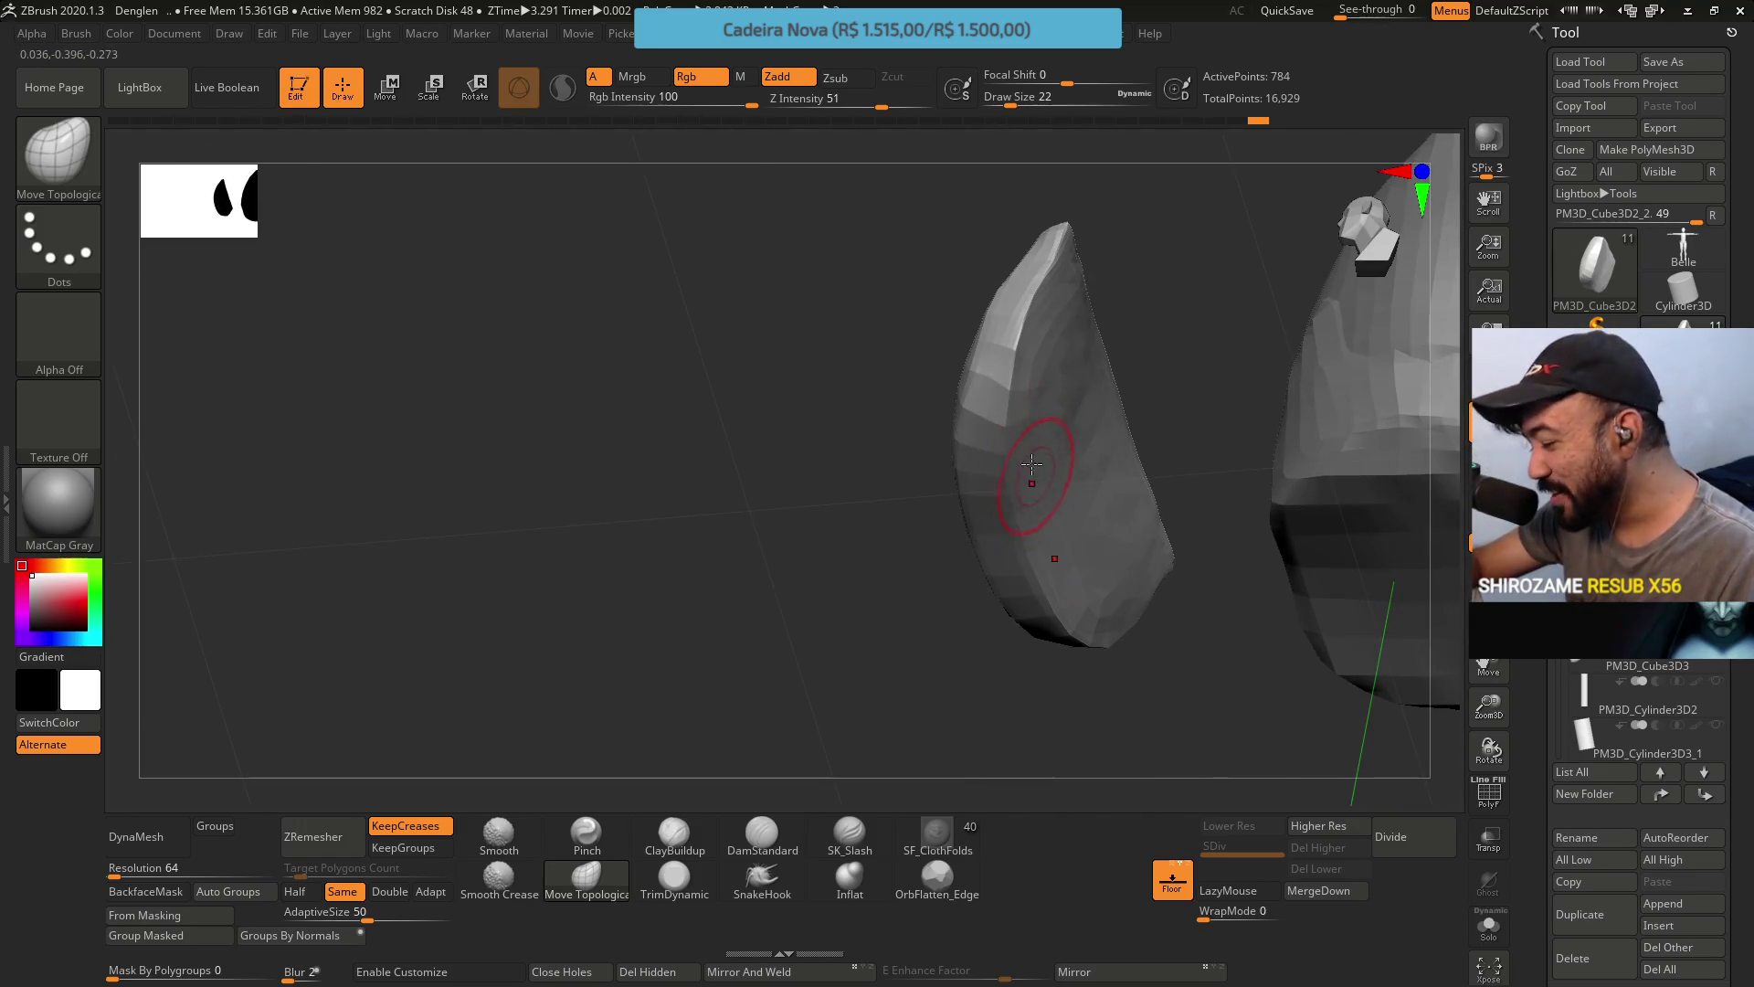
right_drag(1062, 538, 1026, 442)
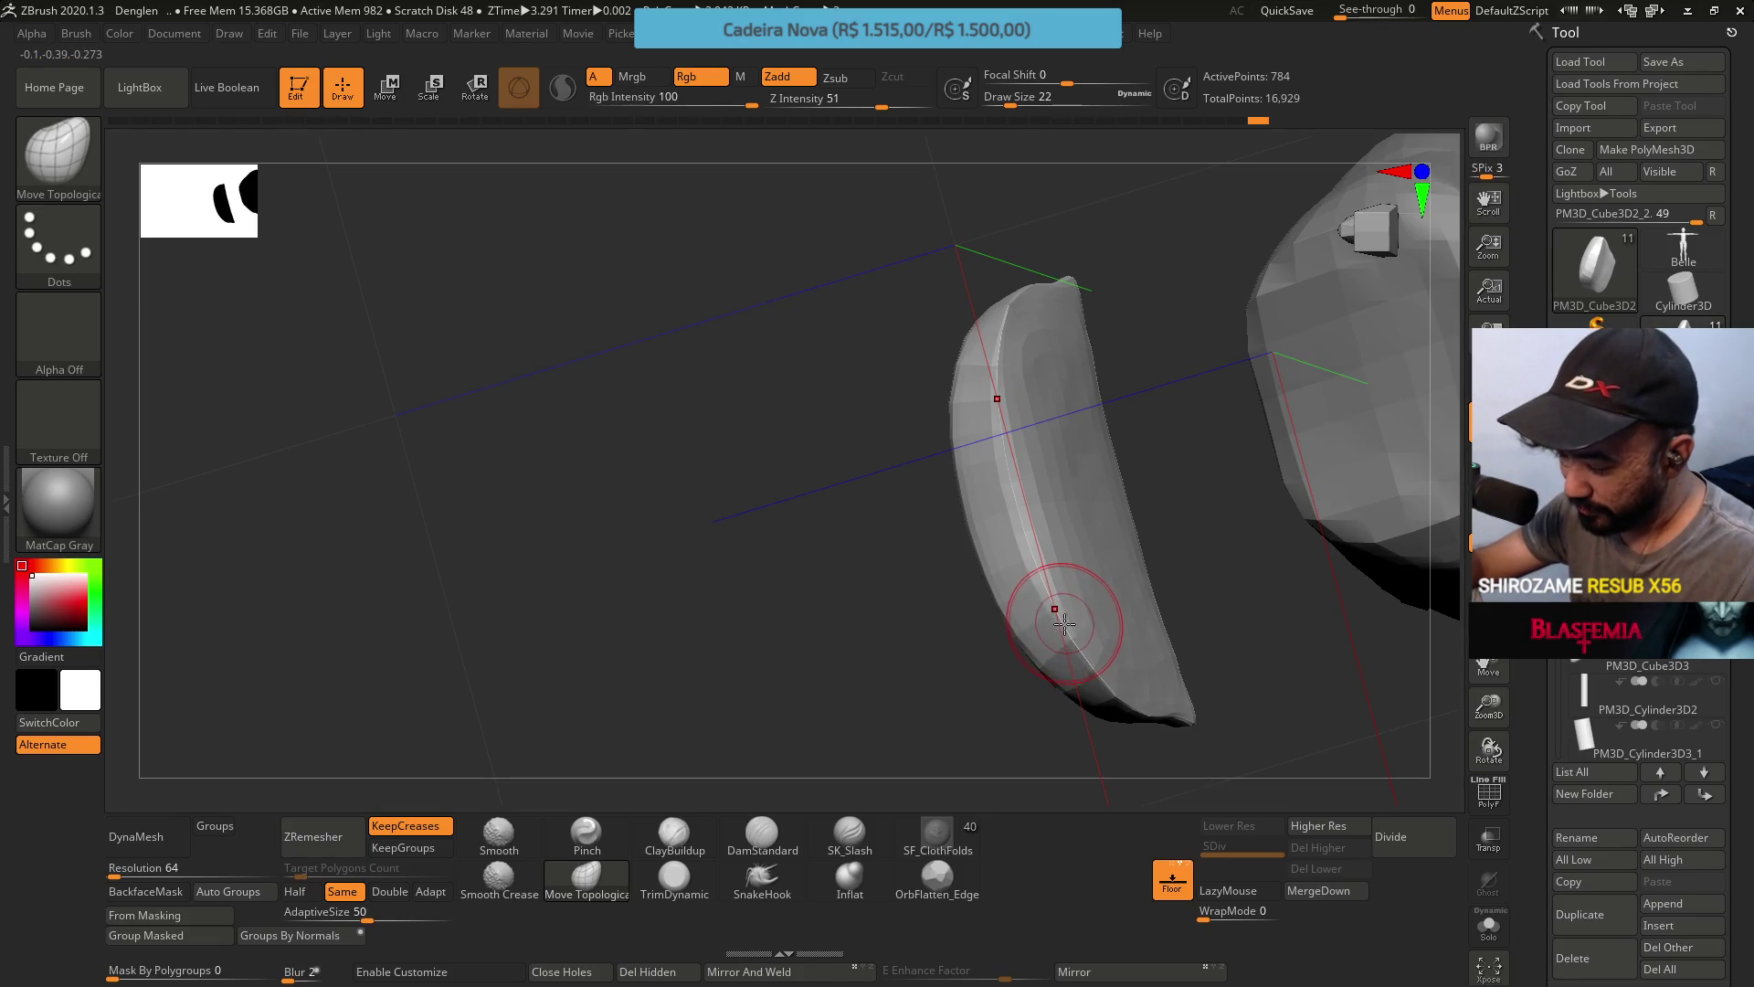
click(586, 833)
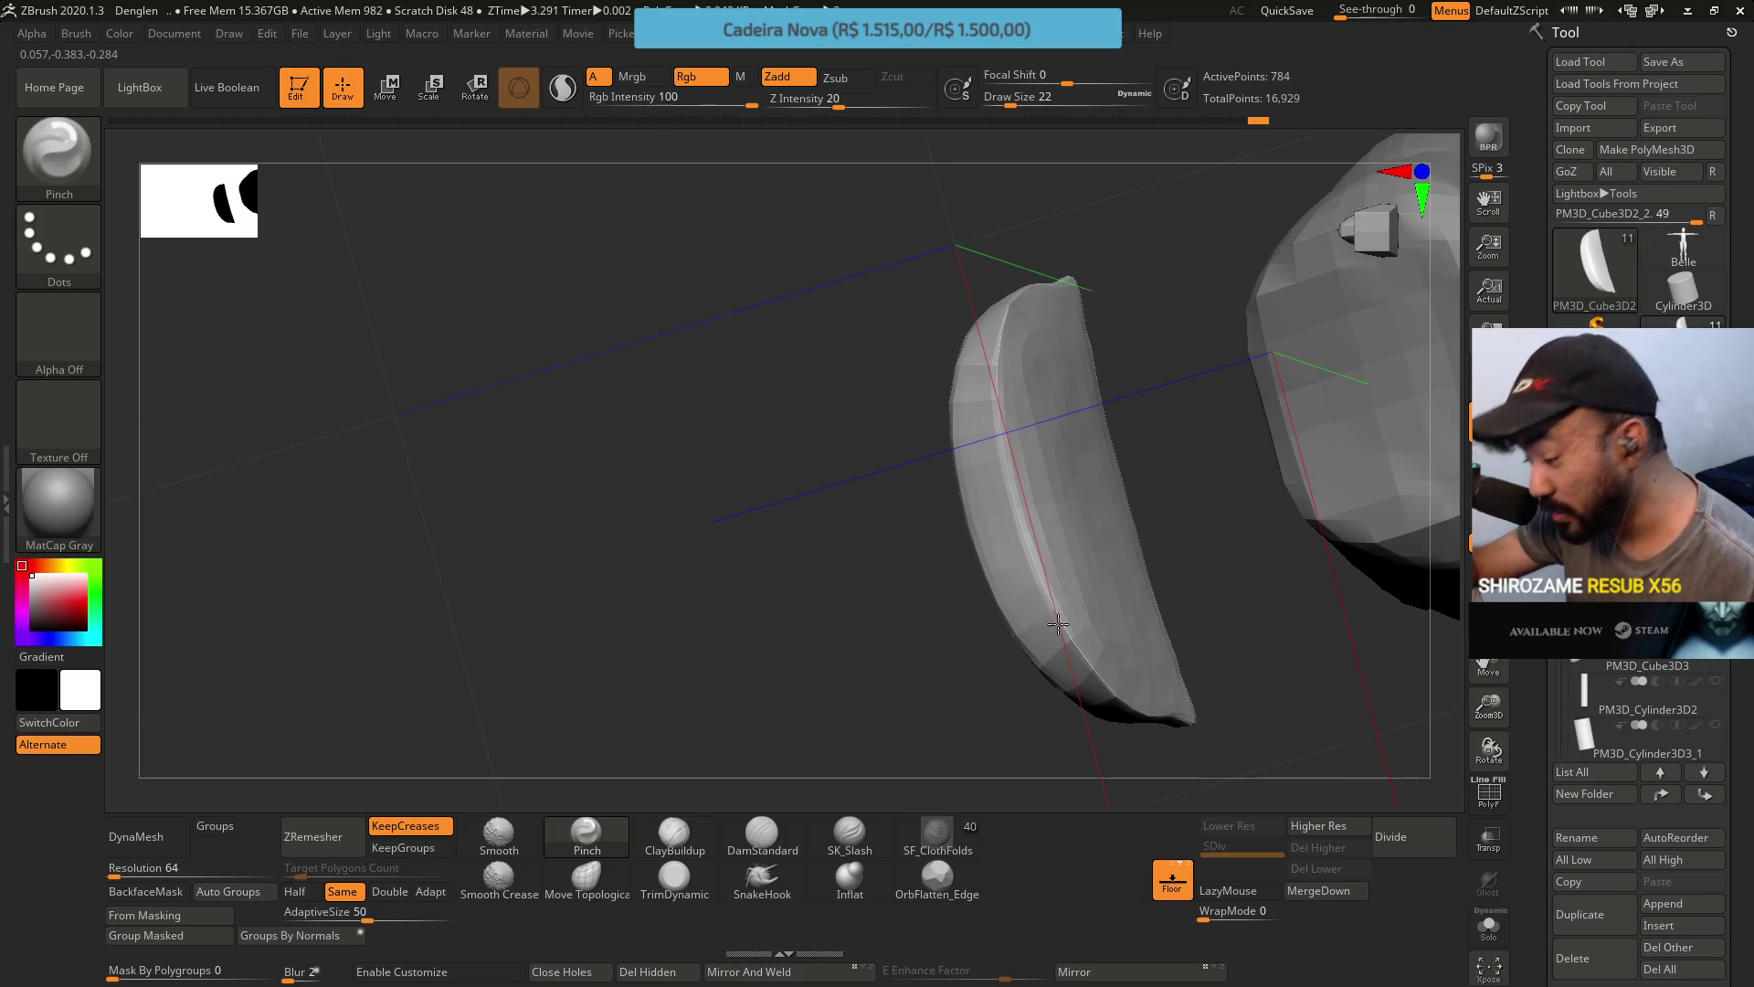
mouse_move(1001, 412)
right_down()
mouse_move(941, 580)
mouse_move(1039, 372)
right_up()
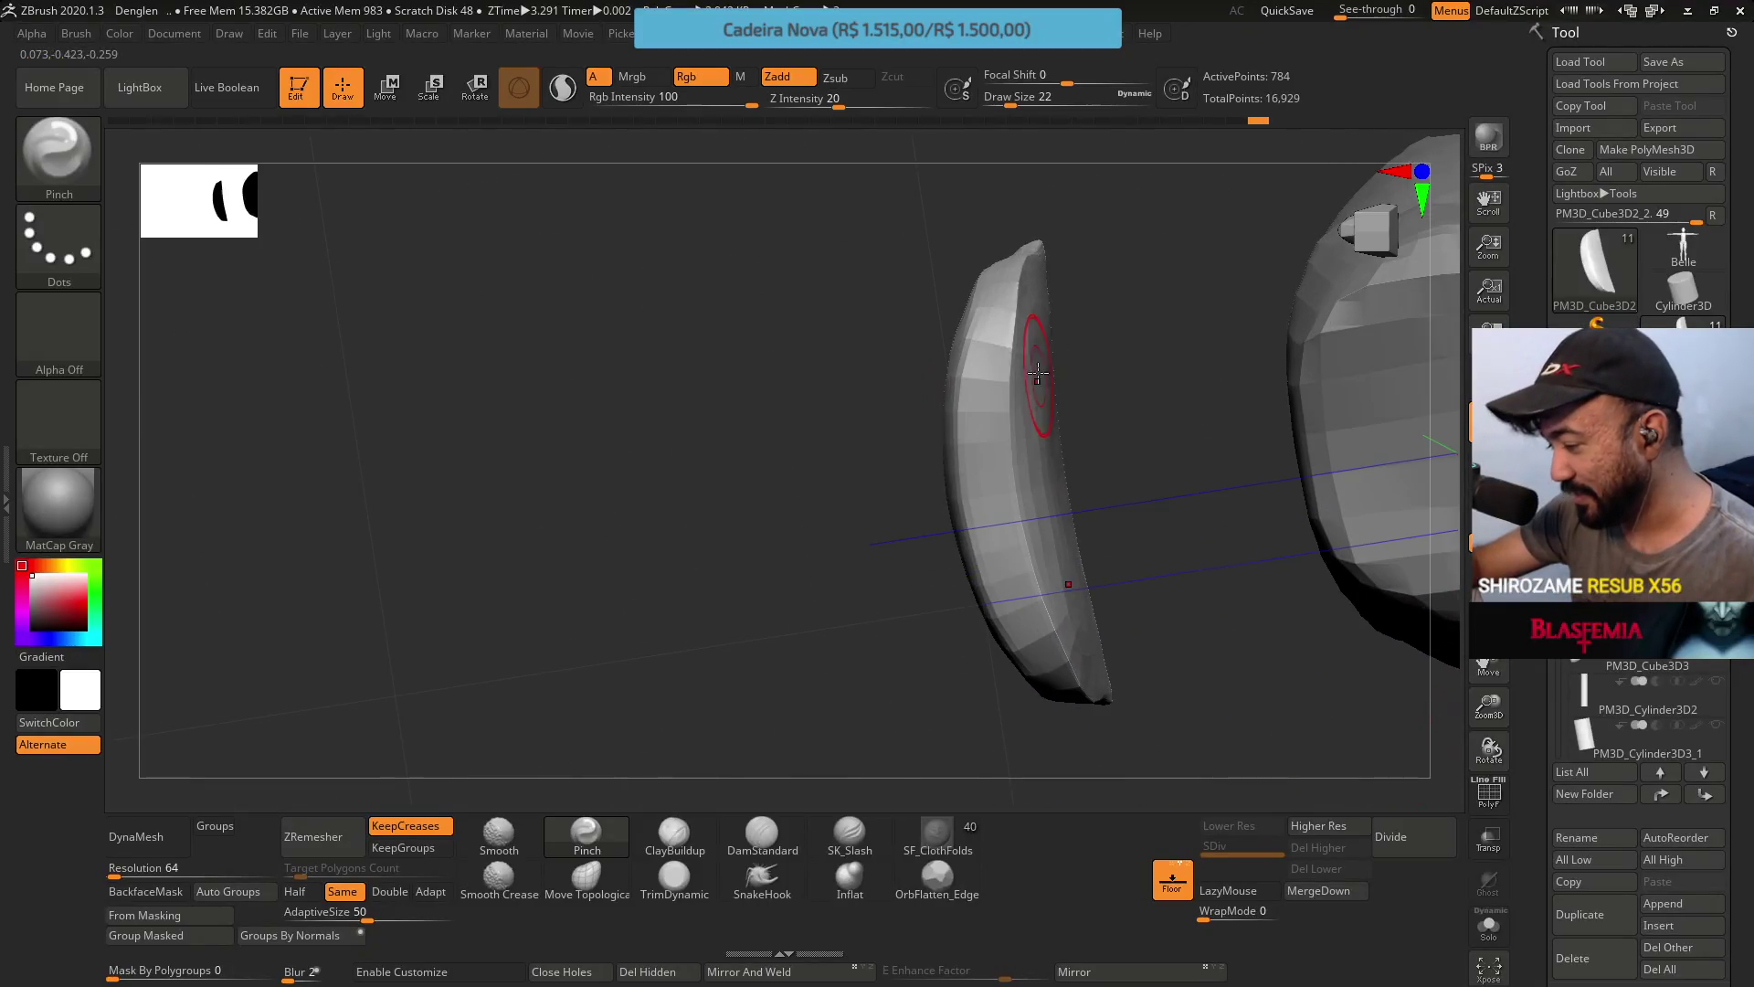
click(586, 877)
Lower the Move Topological Draw Size from 37 to 29 while orbiting the crescent piece.
key(s)
drag(1029, 451, 1027, 451)
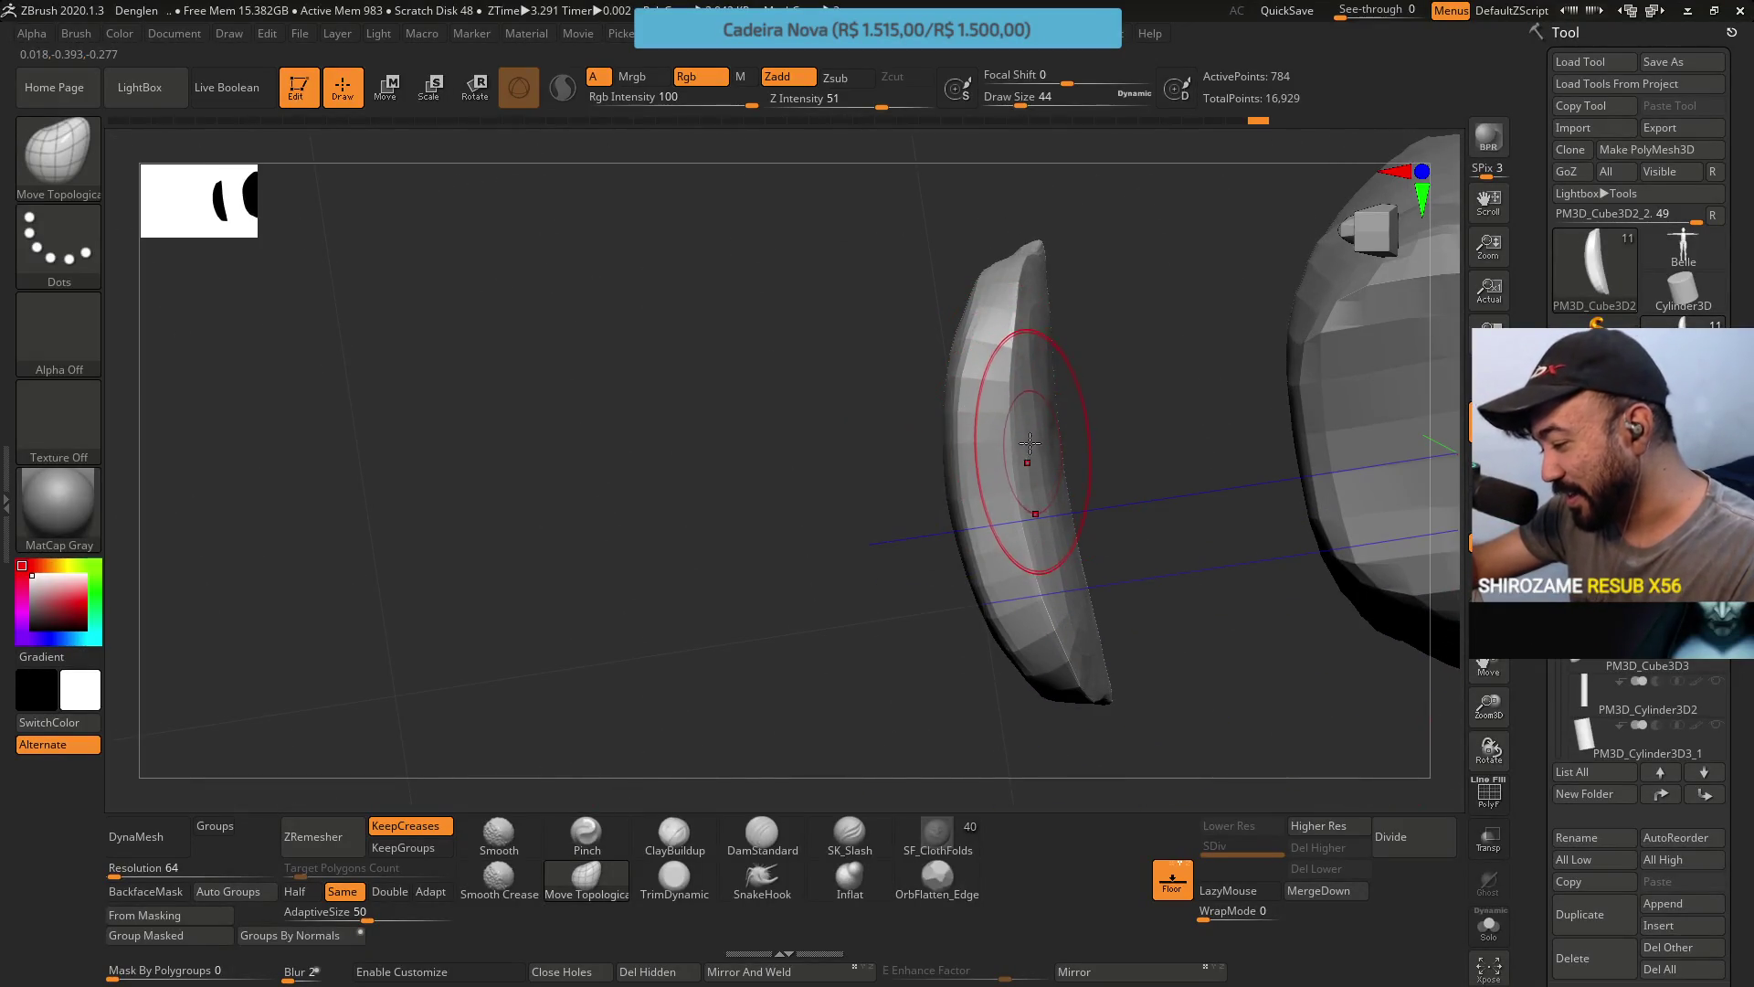
key(s)
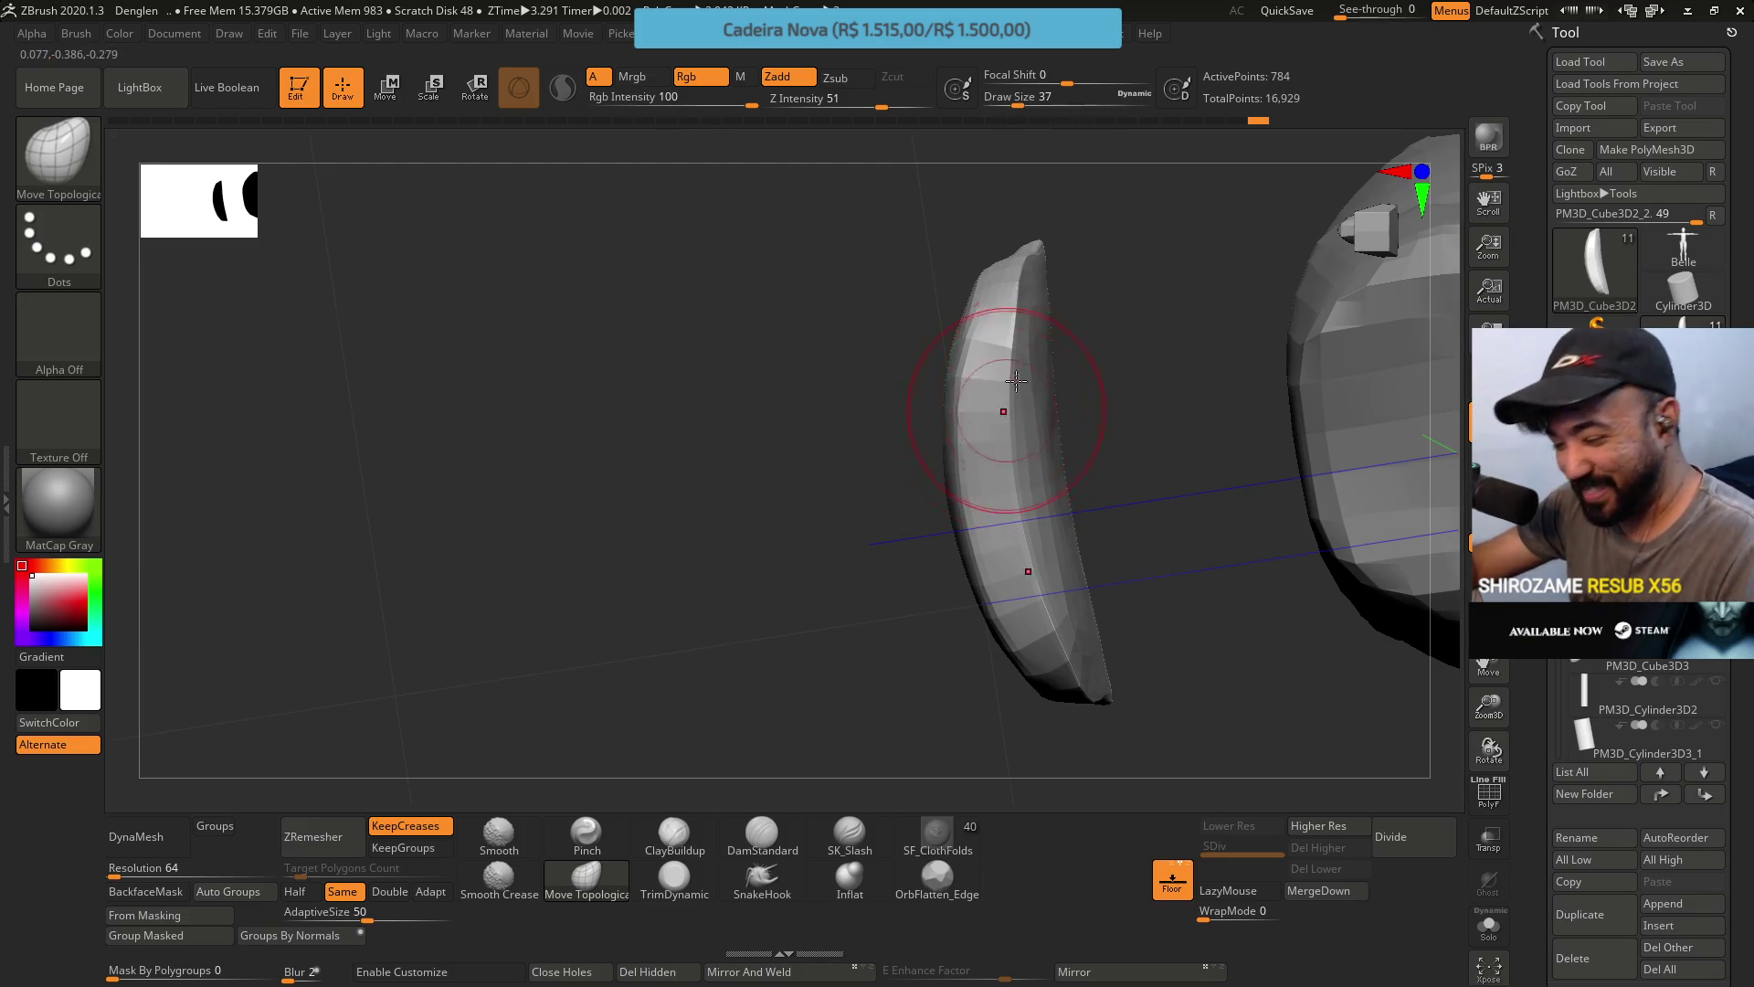
mouse_move(1010, 391)
right_down()
mouse_move(978, 439)
mouse_move(1007, 392)
right_up()
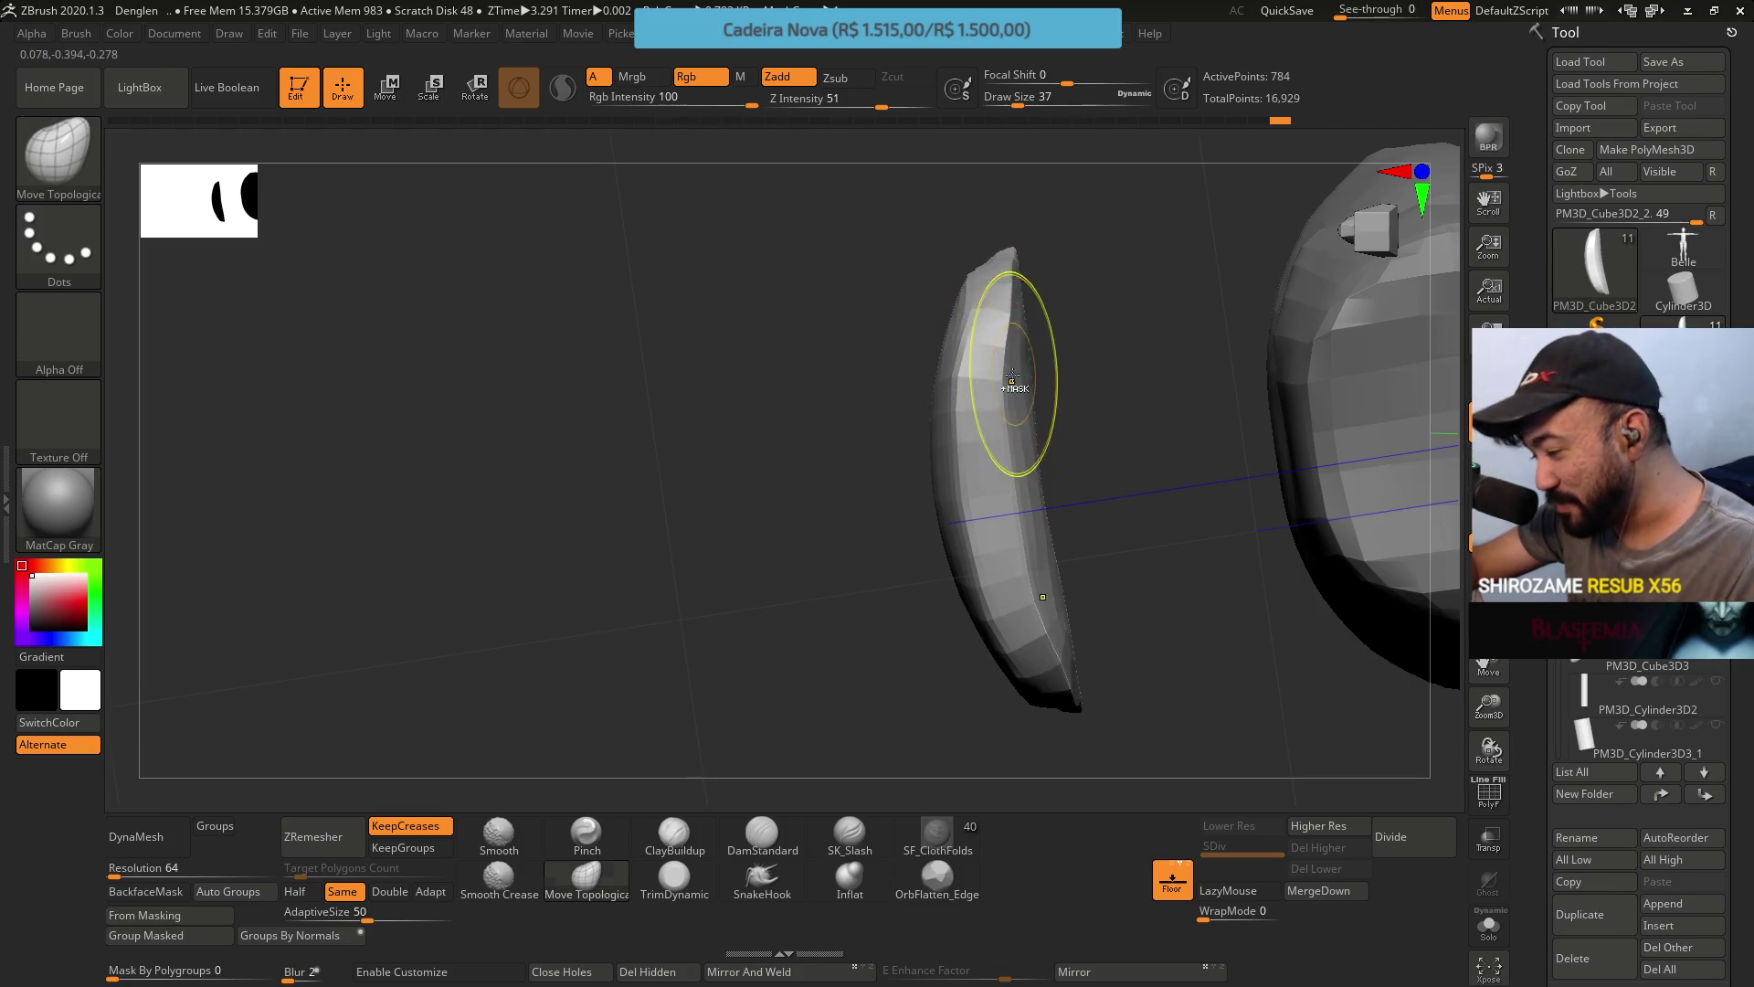
key(s)
drag(1017, 379, 1012, 378)
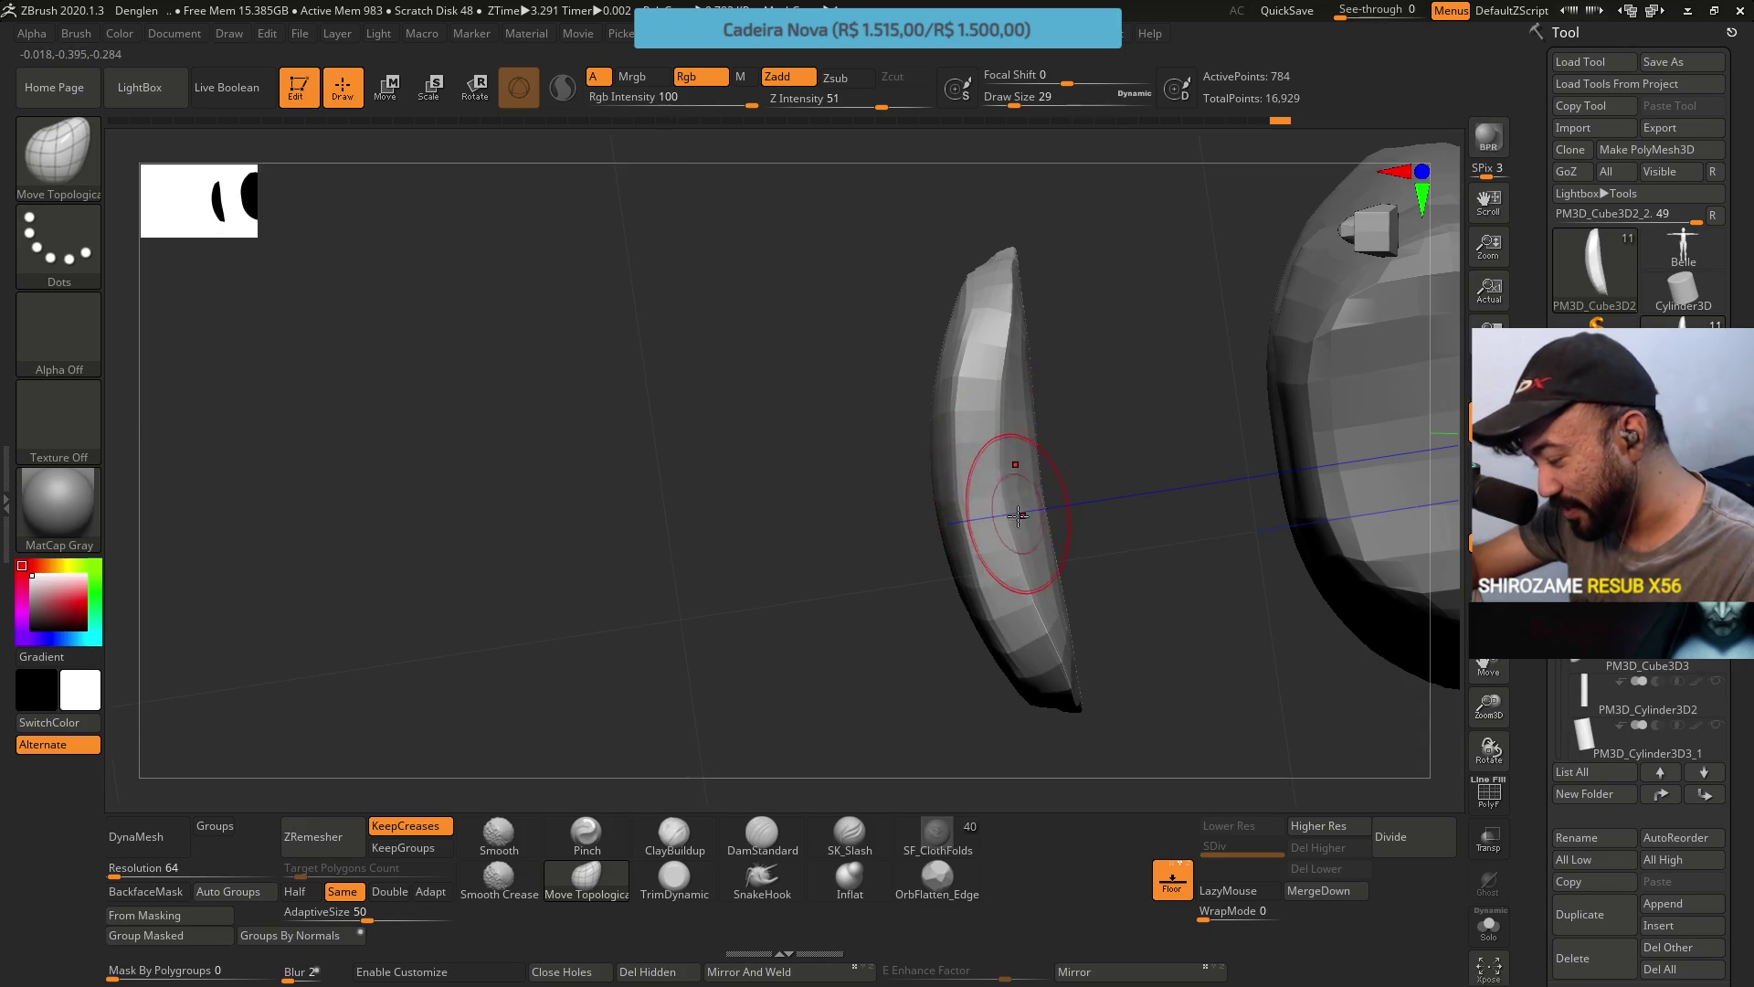
mouse_move(1026, 442)
right_down()
mouse_move(1018, 548)
mouse_move(1017, 453)
mouse_move(951, 380)
mouse_move(1011, 310)
right_up()
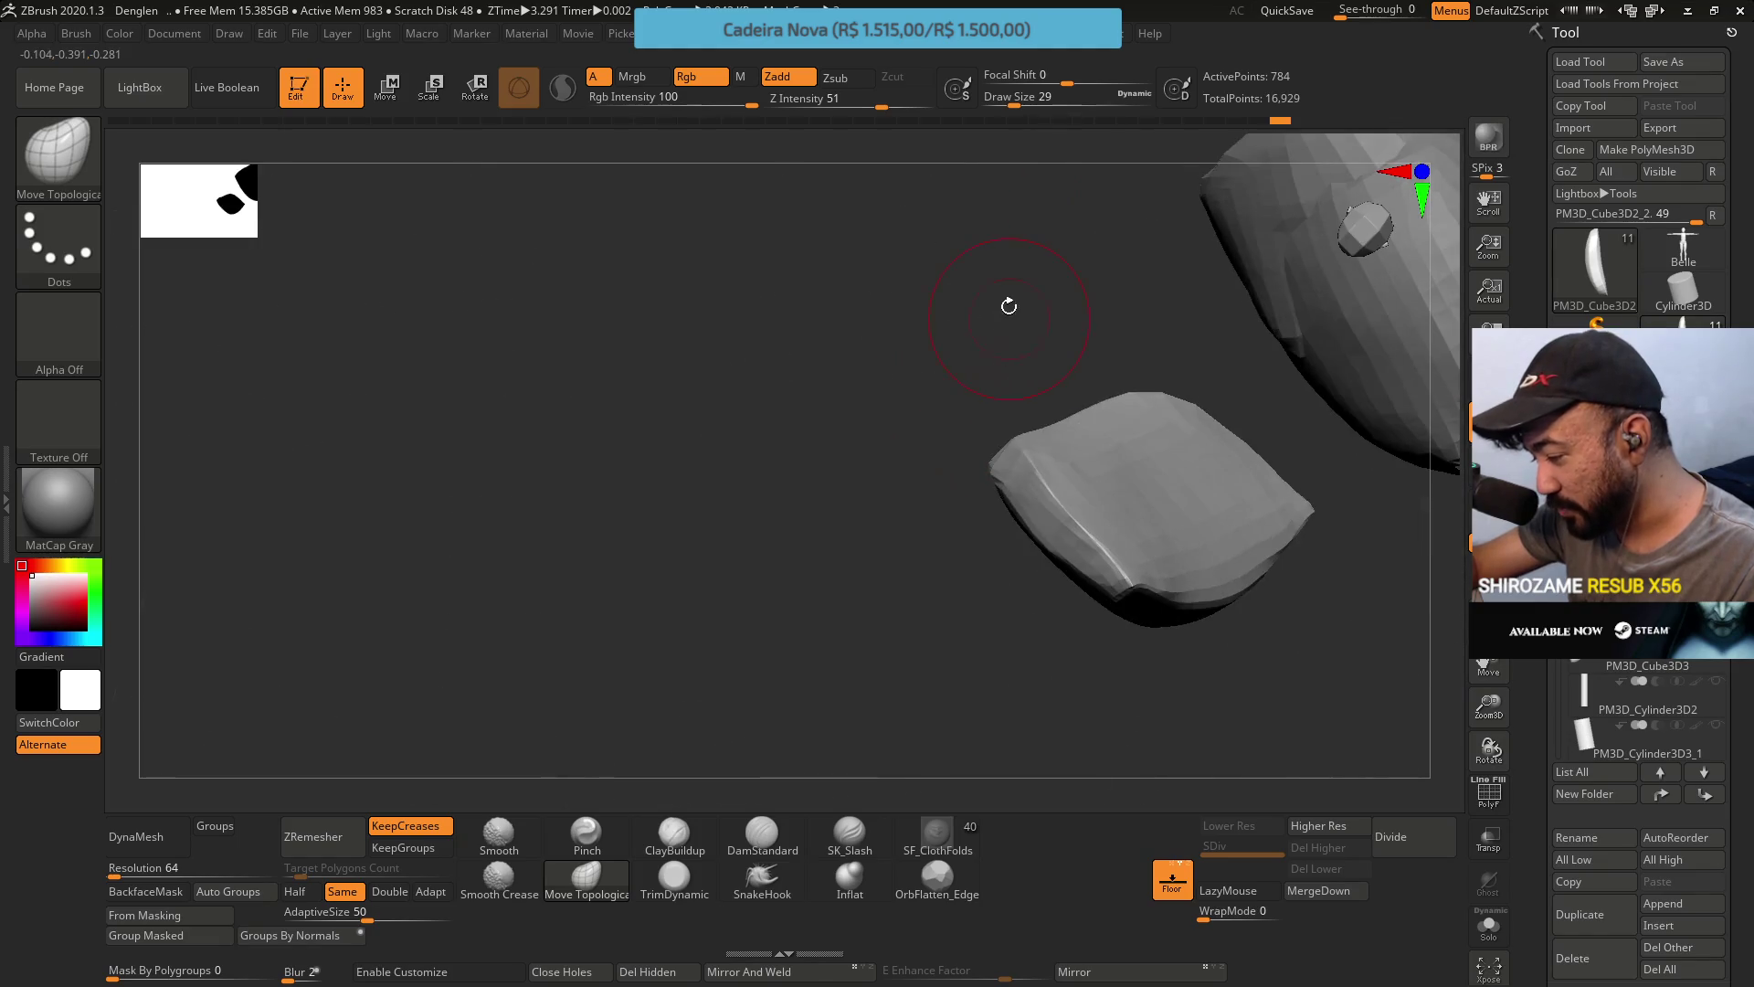
Switch to the TrimDynamic brush and orbit until the cushion strip stands upright.
click(691, 880)
right_drag(959, 394, 1066, 474)
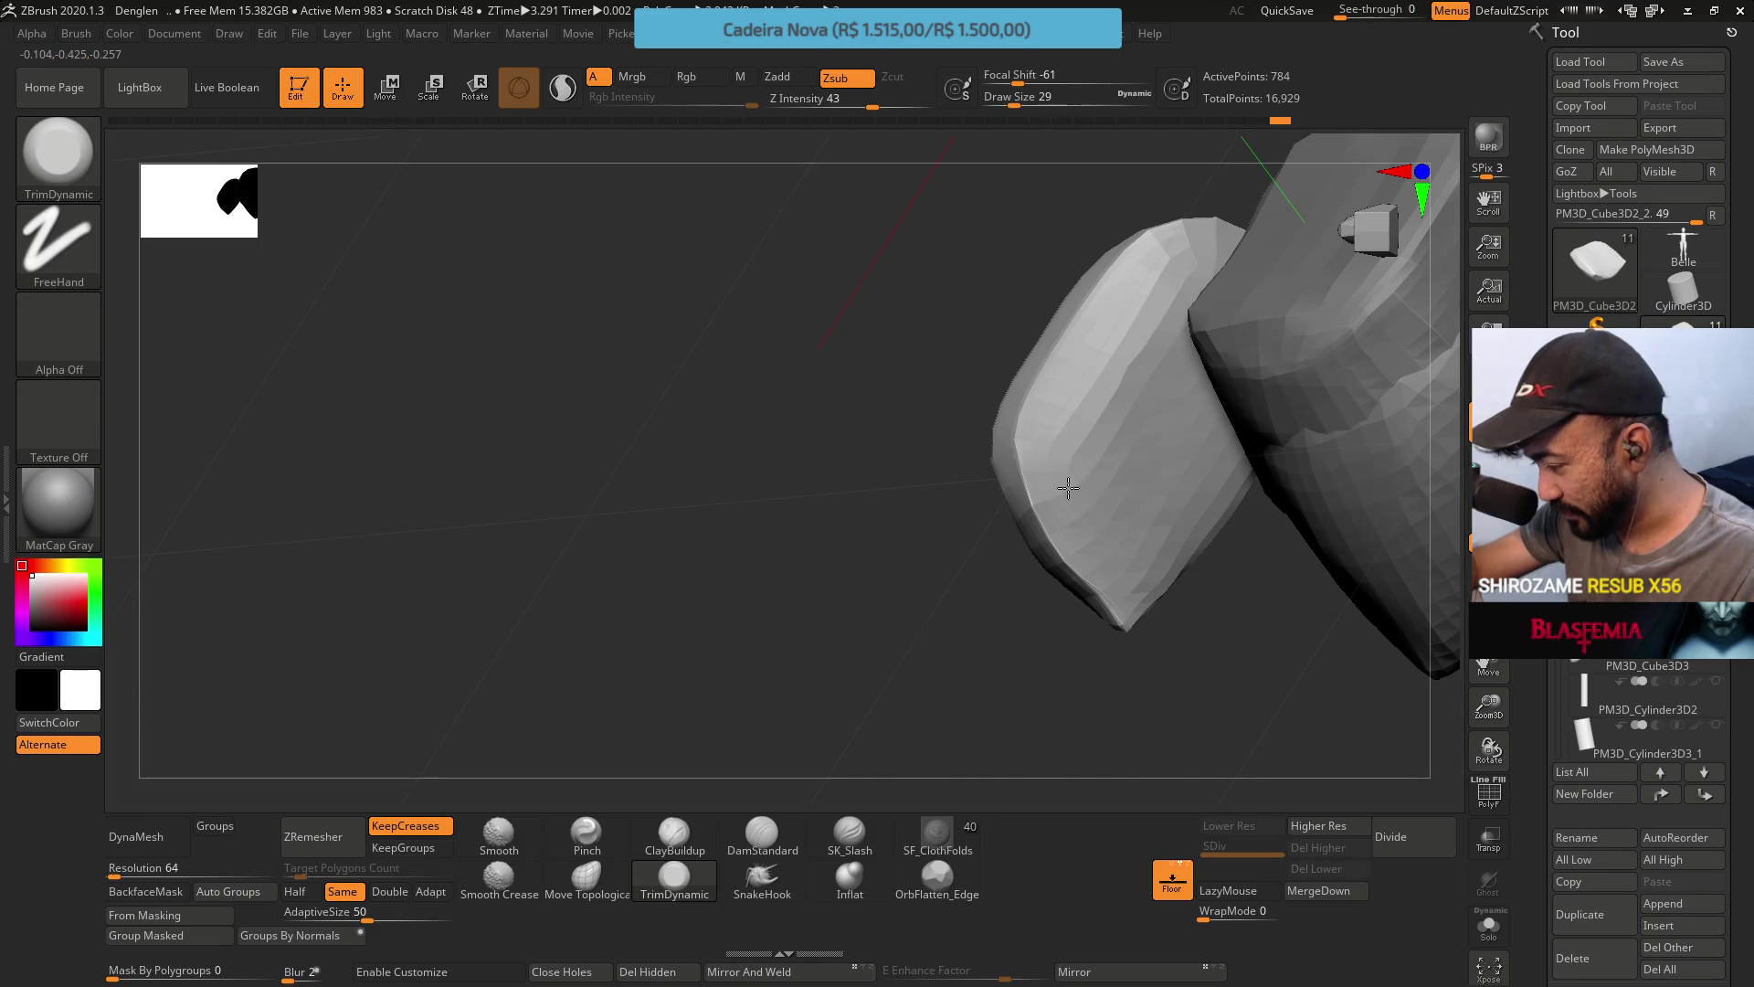
mouse_move(1066, 458)
right_down()
mouse_move(1085, 455)
mouse_move(1096, 400)
mouse_move(1088, 420)
mouse_move(1065, 392)
right_up()
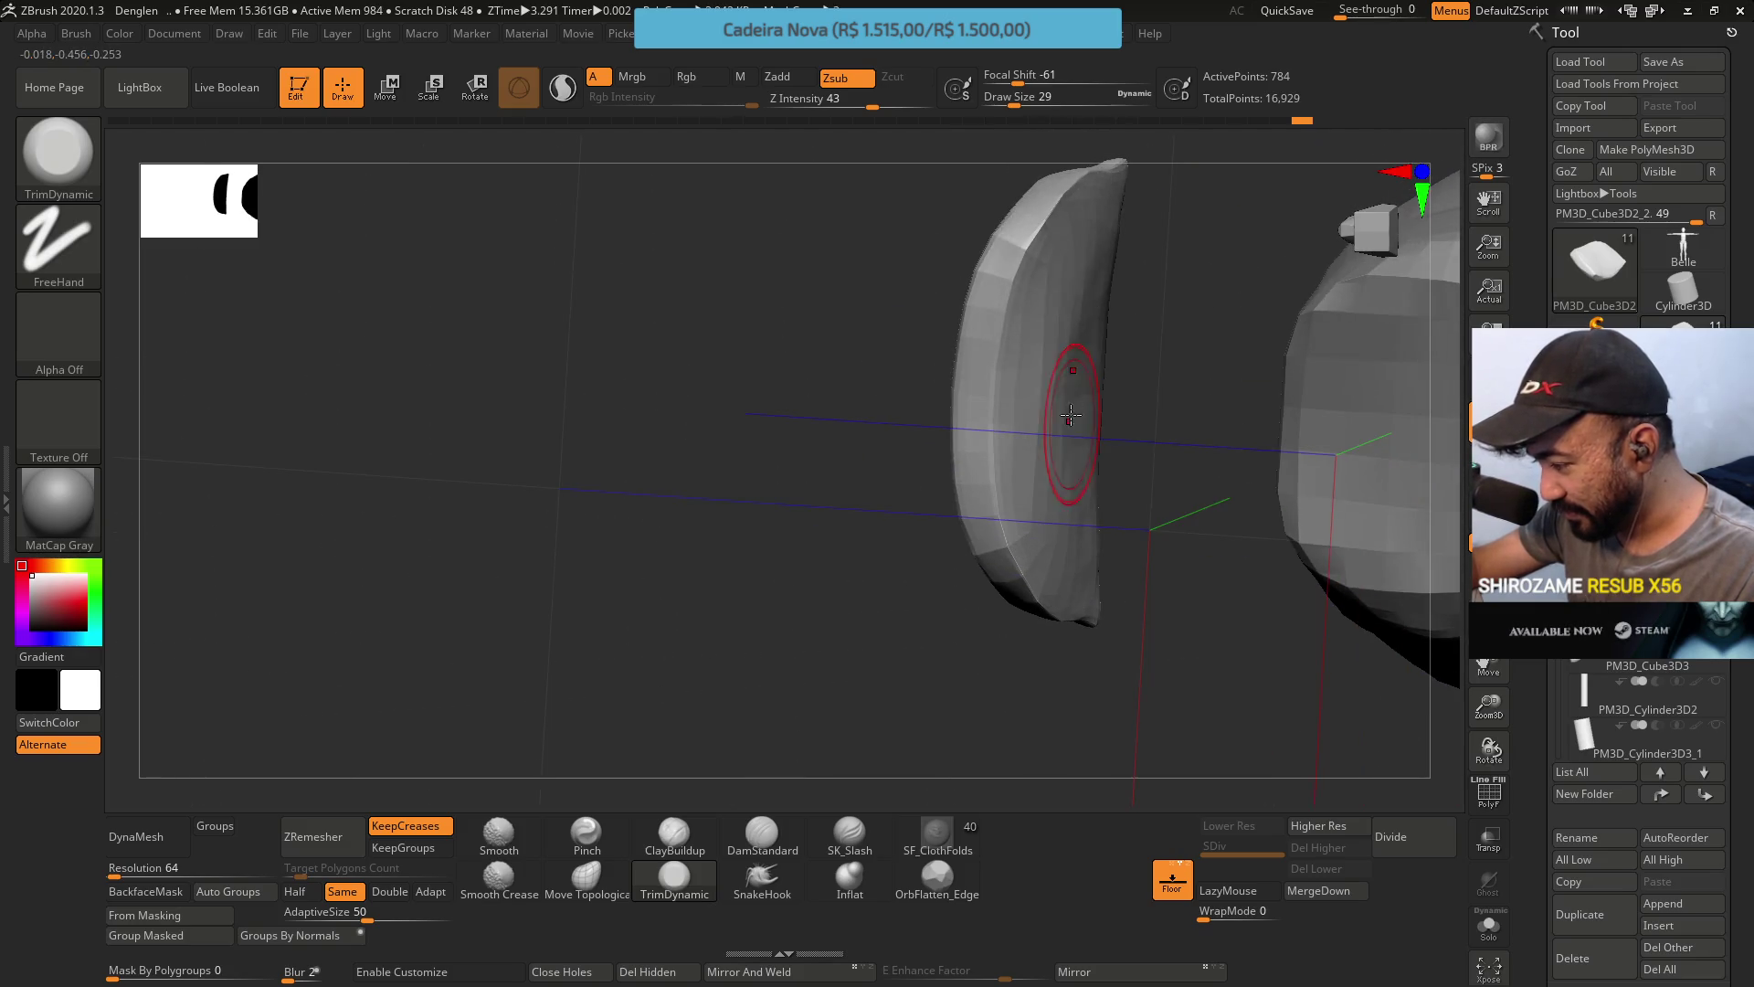
Switch to ClayBuildup, view both chair pieces head-on, and enter Transpose Move mode with W.
click(673, 833)
mouse_move(1026, 313)
right_down()
mouse_move(1106, 300)
mouse_move(1032, 321)
right_up()
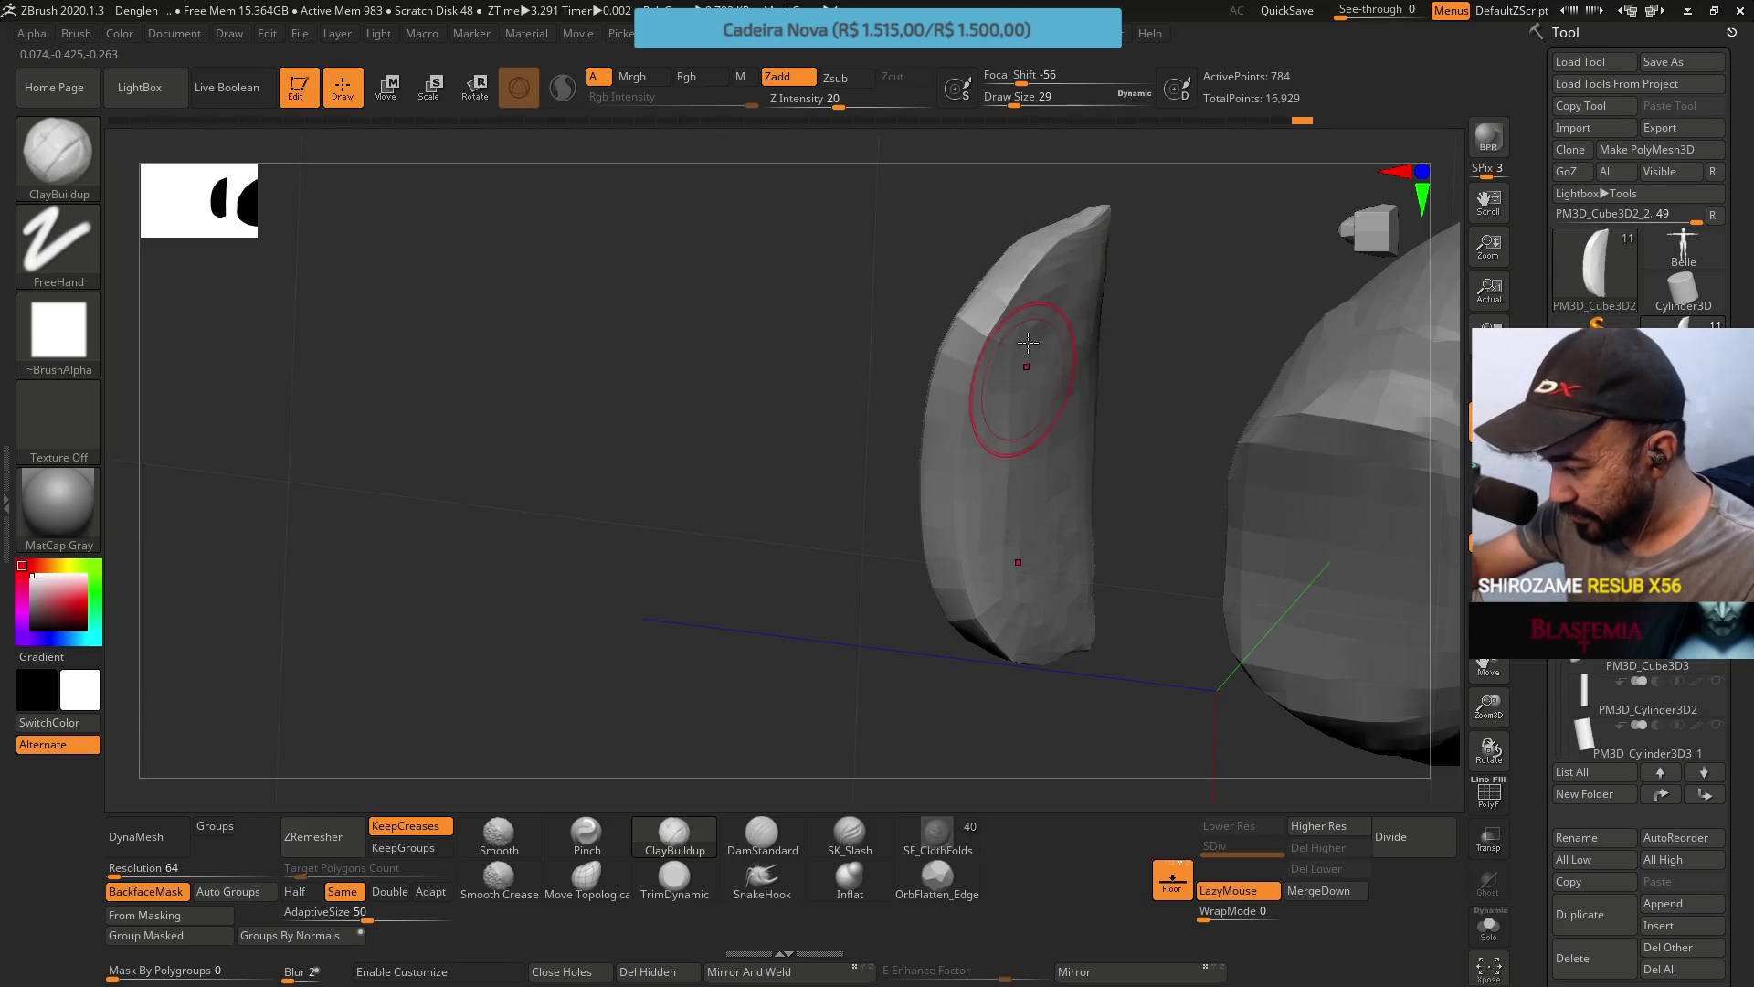
mouse_move(976, 452)
right_down()
mouse_move(1136, 606)
mouse_move(1038, 372)
mouse_move(951, 490)
mouse_move(516, 524)
right_up()
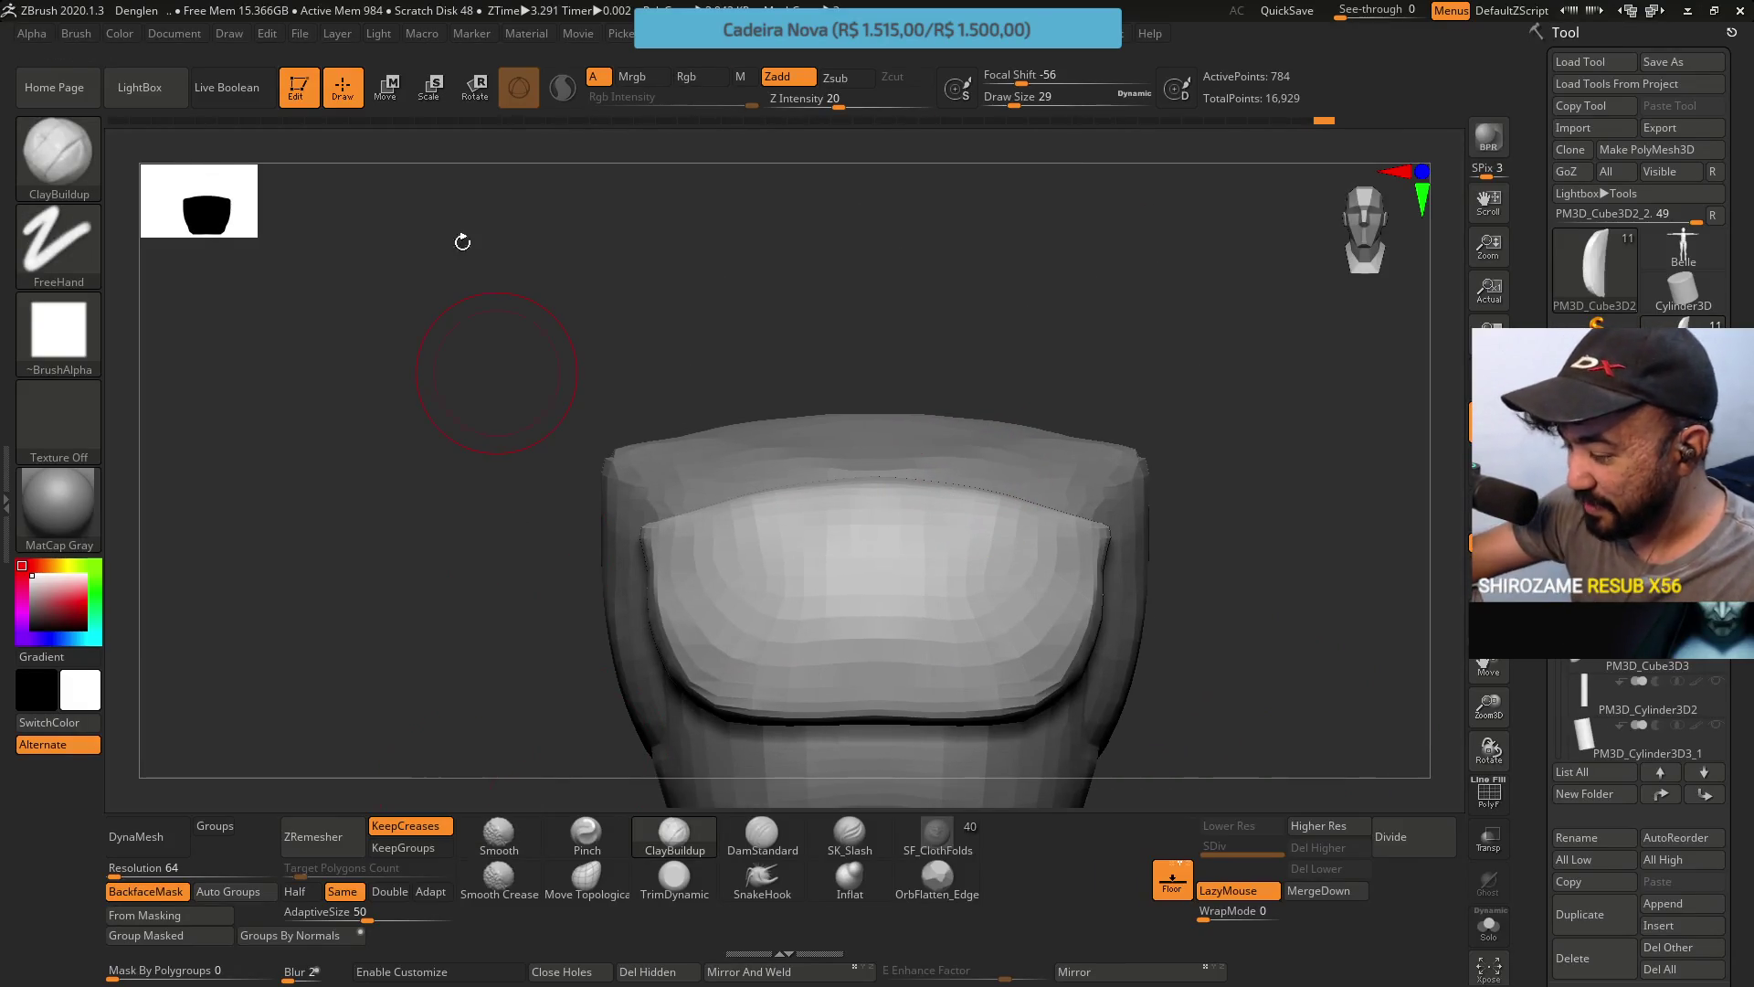
mouse_move(353, 144)
right_down()
mouse_move(940, 449)
mouse_move(909, 520)
mouse_move(1018, 405)
mouse_move(1065, 392)
mouse_move(869, 345)
mouse_move(936, 592)
mouse_move(904, 568)
right_up()
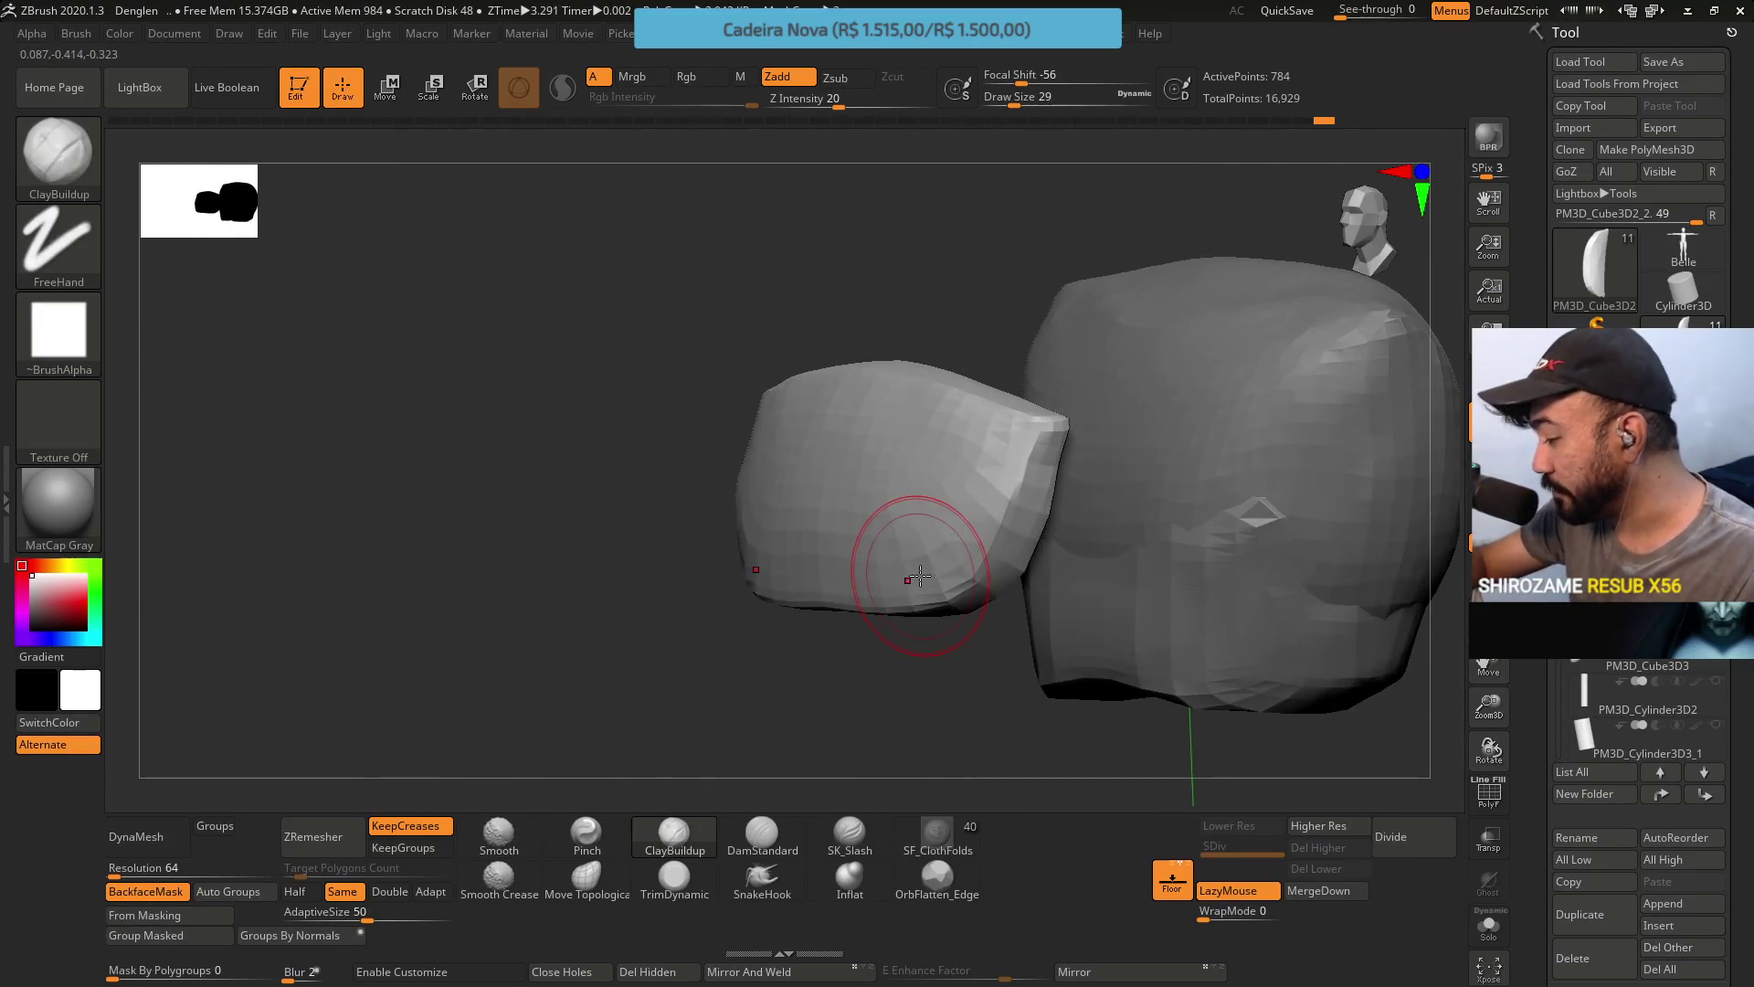
key(w)
right_drag(968, 395, 932, 502)
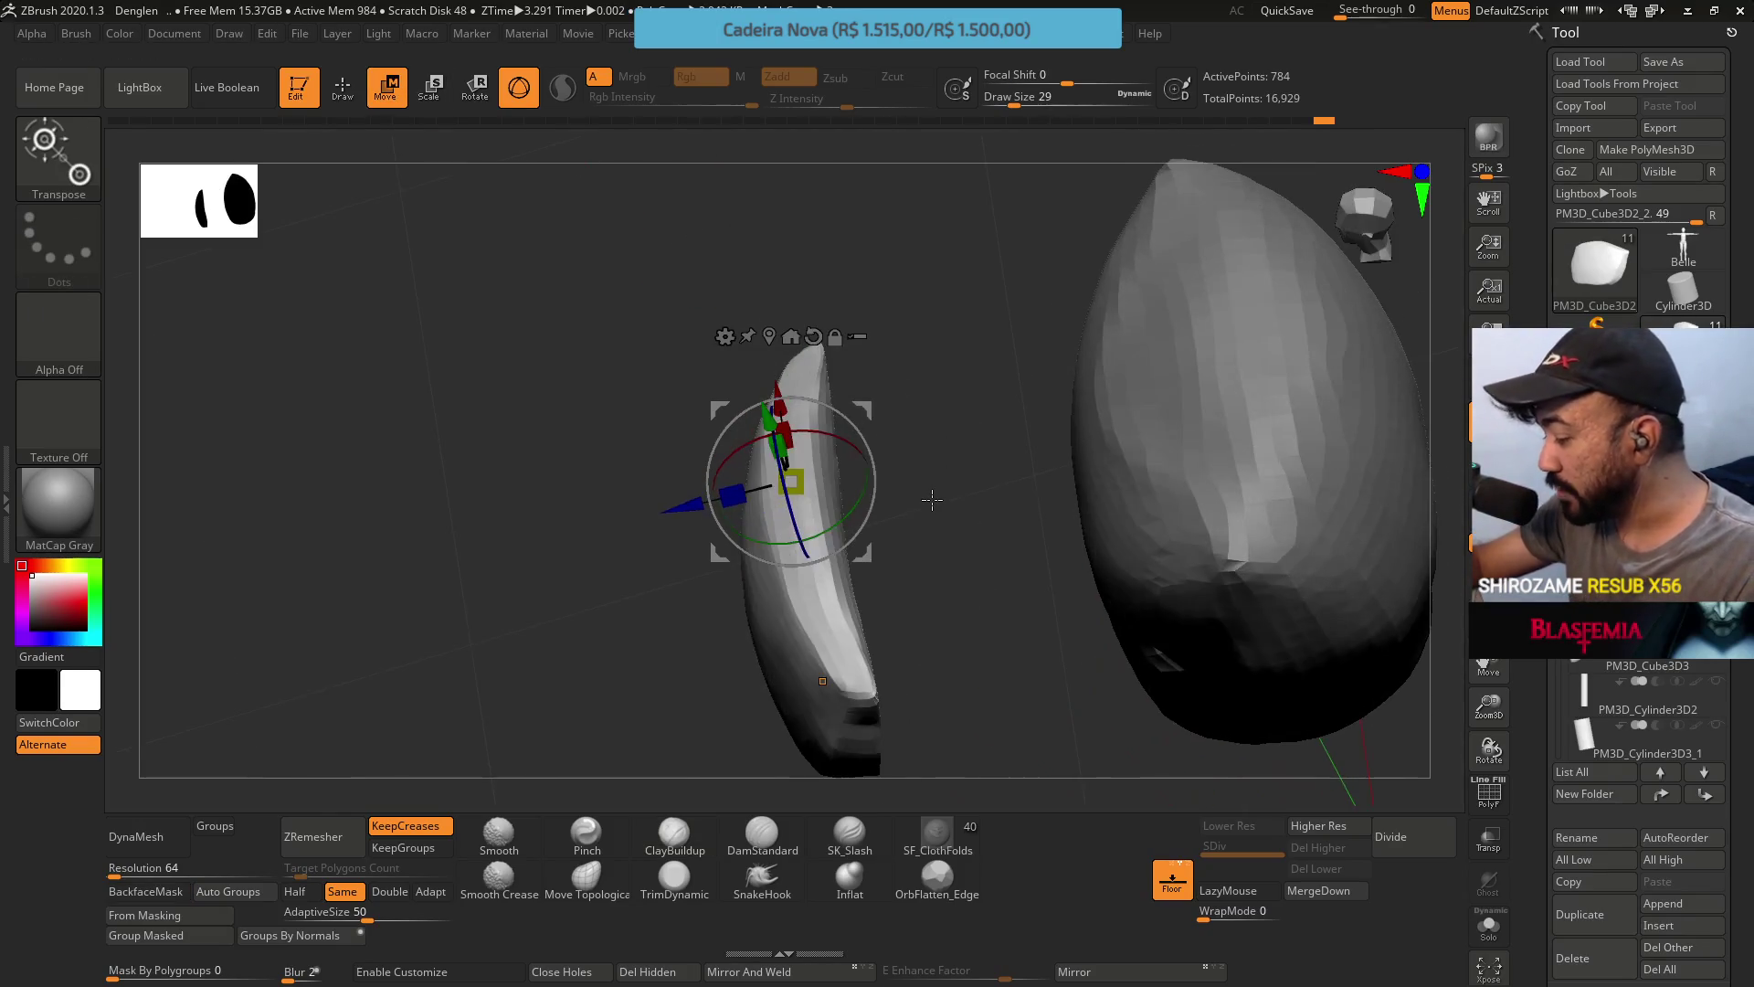
Tilt the cushion strip slightly around X with Transpose, then return to the Move Topological brush.
mouse_move(786, 442)
alt+right_down()
mouse_move(1027, 372)
mouse_move(826, 521)
mouse_move(856, 452)
alt+right_up()
mouse_move(1032, 346)
right_down()
mouse_move(975, 497)
mouse_move(1041, 505)
mouse_move(962, 421)
right_up()
drag(856, 552, 947, 568)
mouse_move(948, 568)
right_down()
mouse_move(857, 470)
mouse_move(999, 454)
mouse_move(1080, 508)
right_up()
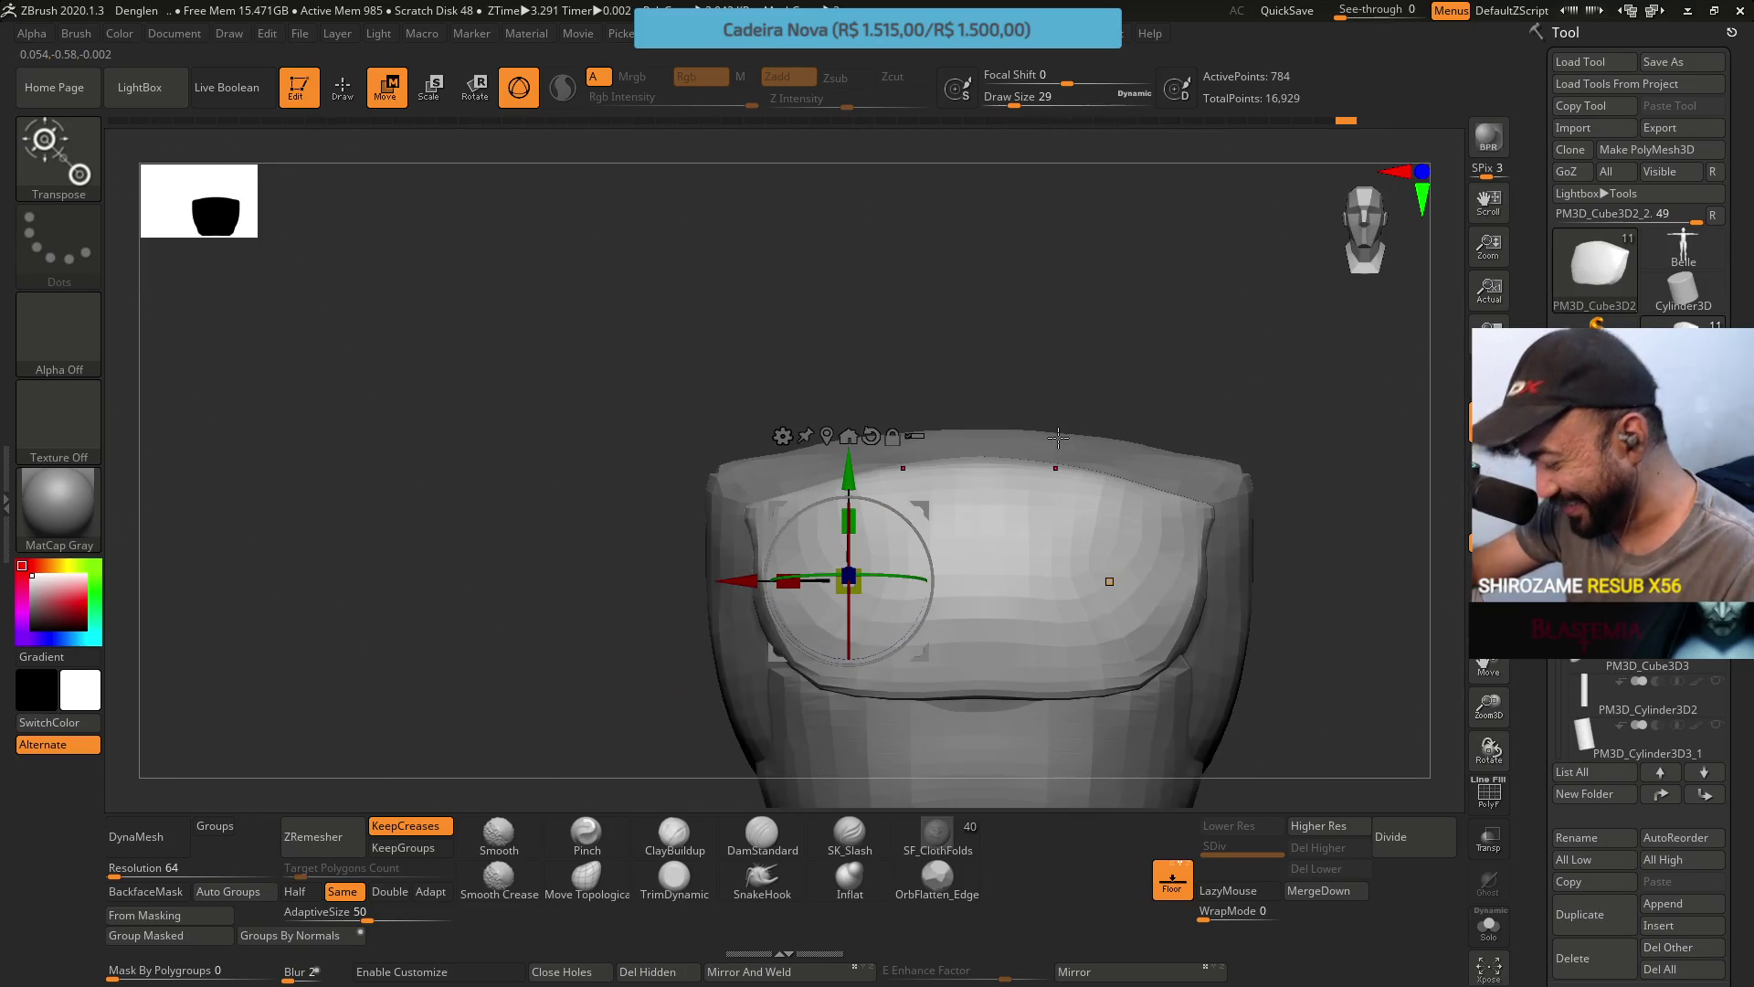
click(587, 879)
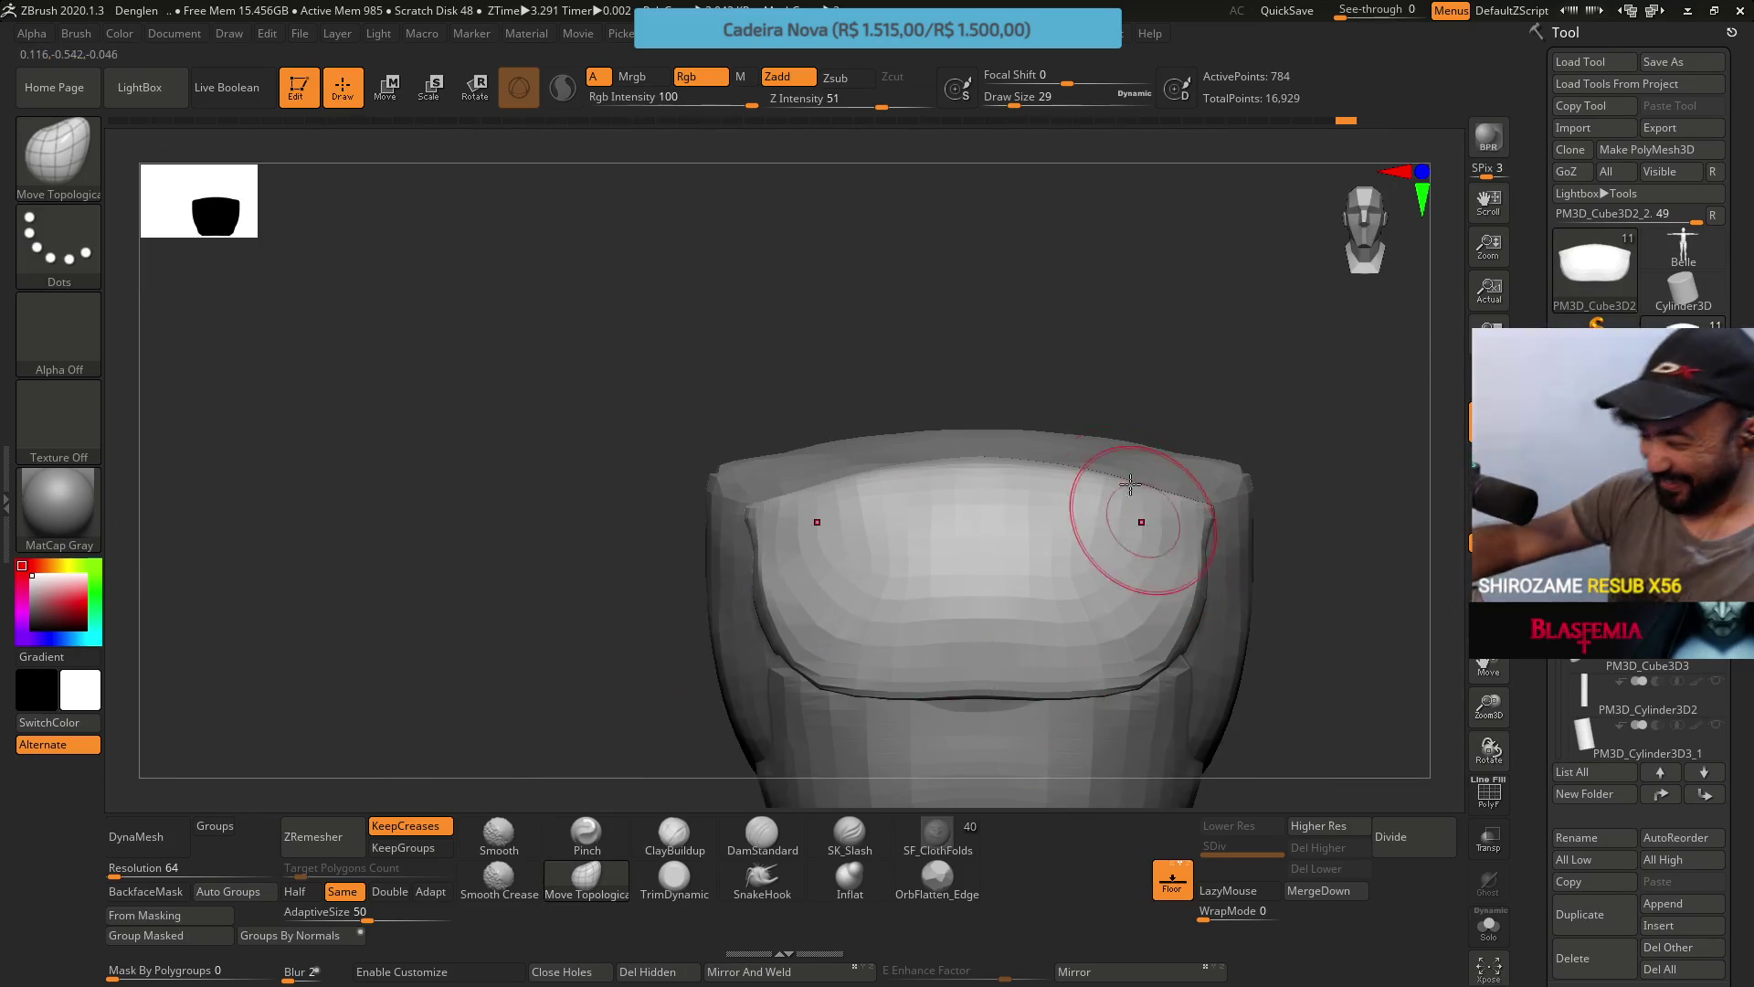
Set Move Topological draw size to 44 and pull the strip's lower right edge against the seat.
alt+right_drag(990, 587, 1026, 403)
mouse_move(1065, 493)
right_down()
mouse_move(1088, 369)
mouse_move(1036, 415)
right_up()
key(s)
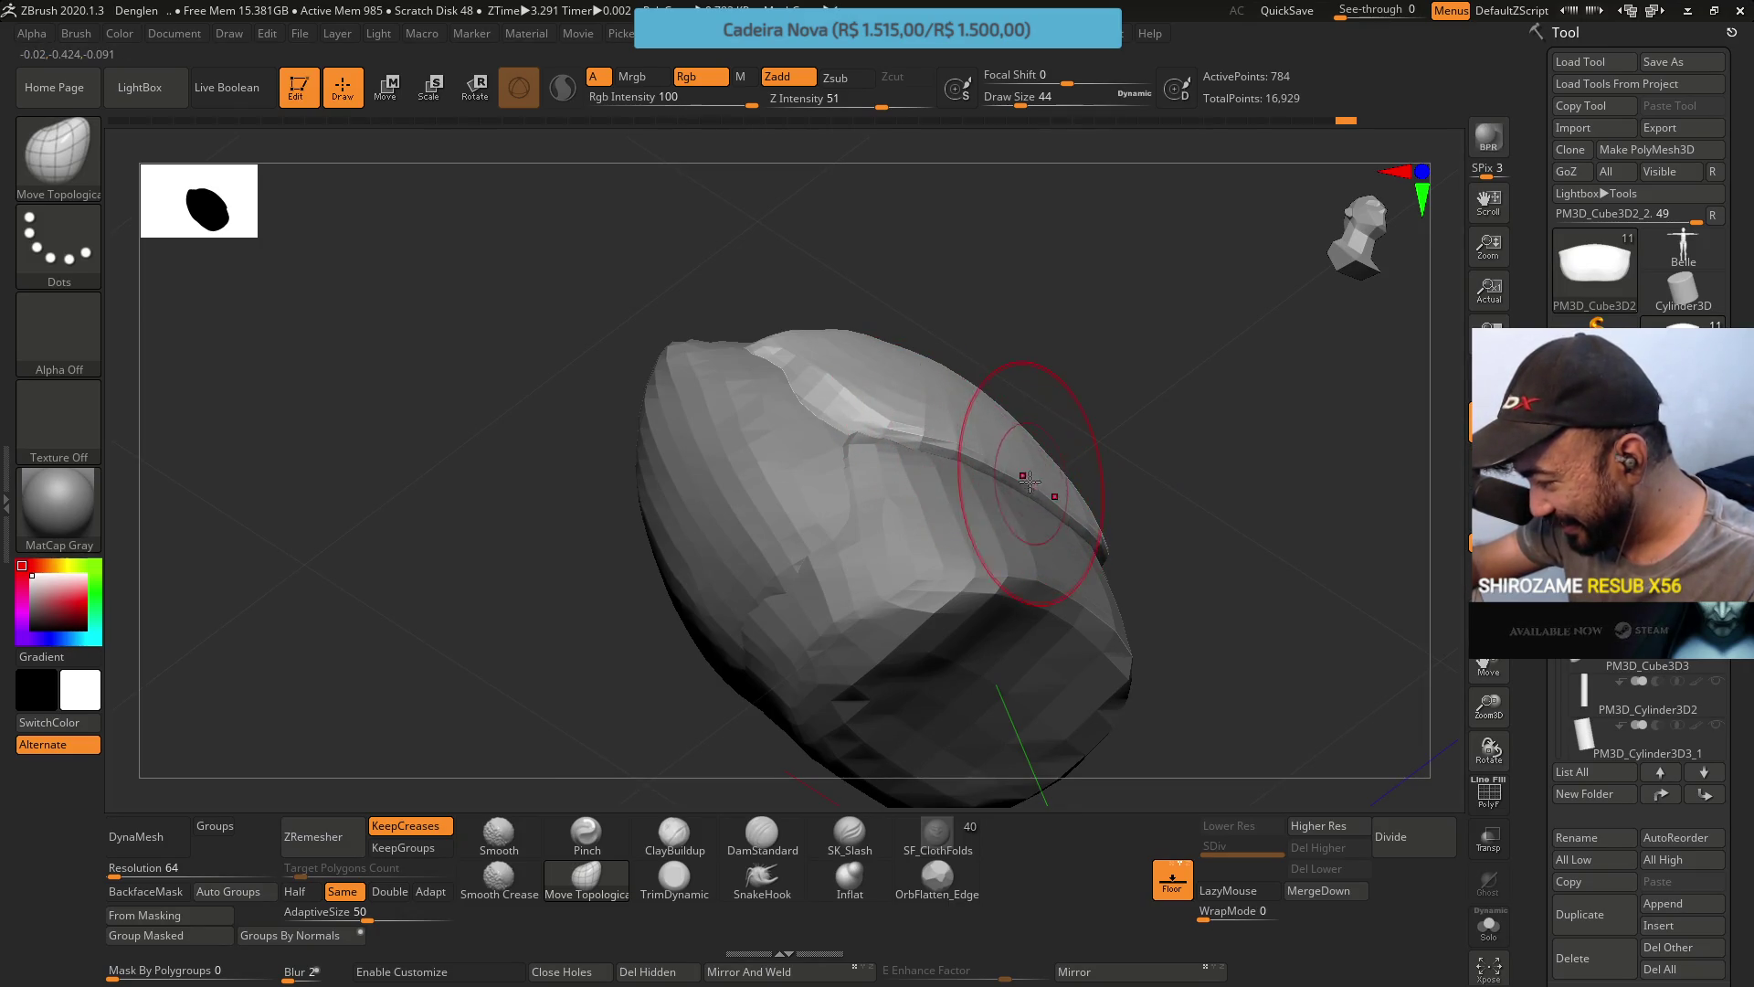
mouse_move(1029, 422)
right_down()
mouse_move(1006, 552)
mouse_move(1026, 501)
mouse_move(933, 417)
right_up()
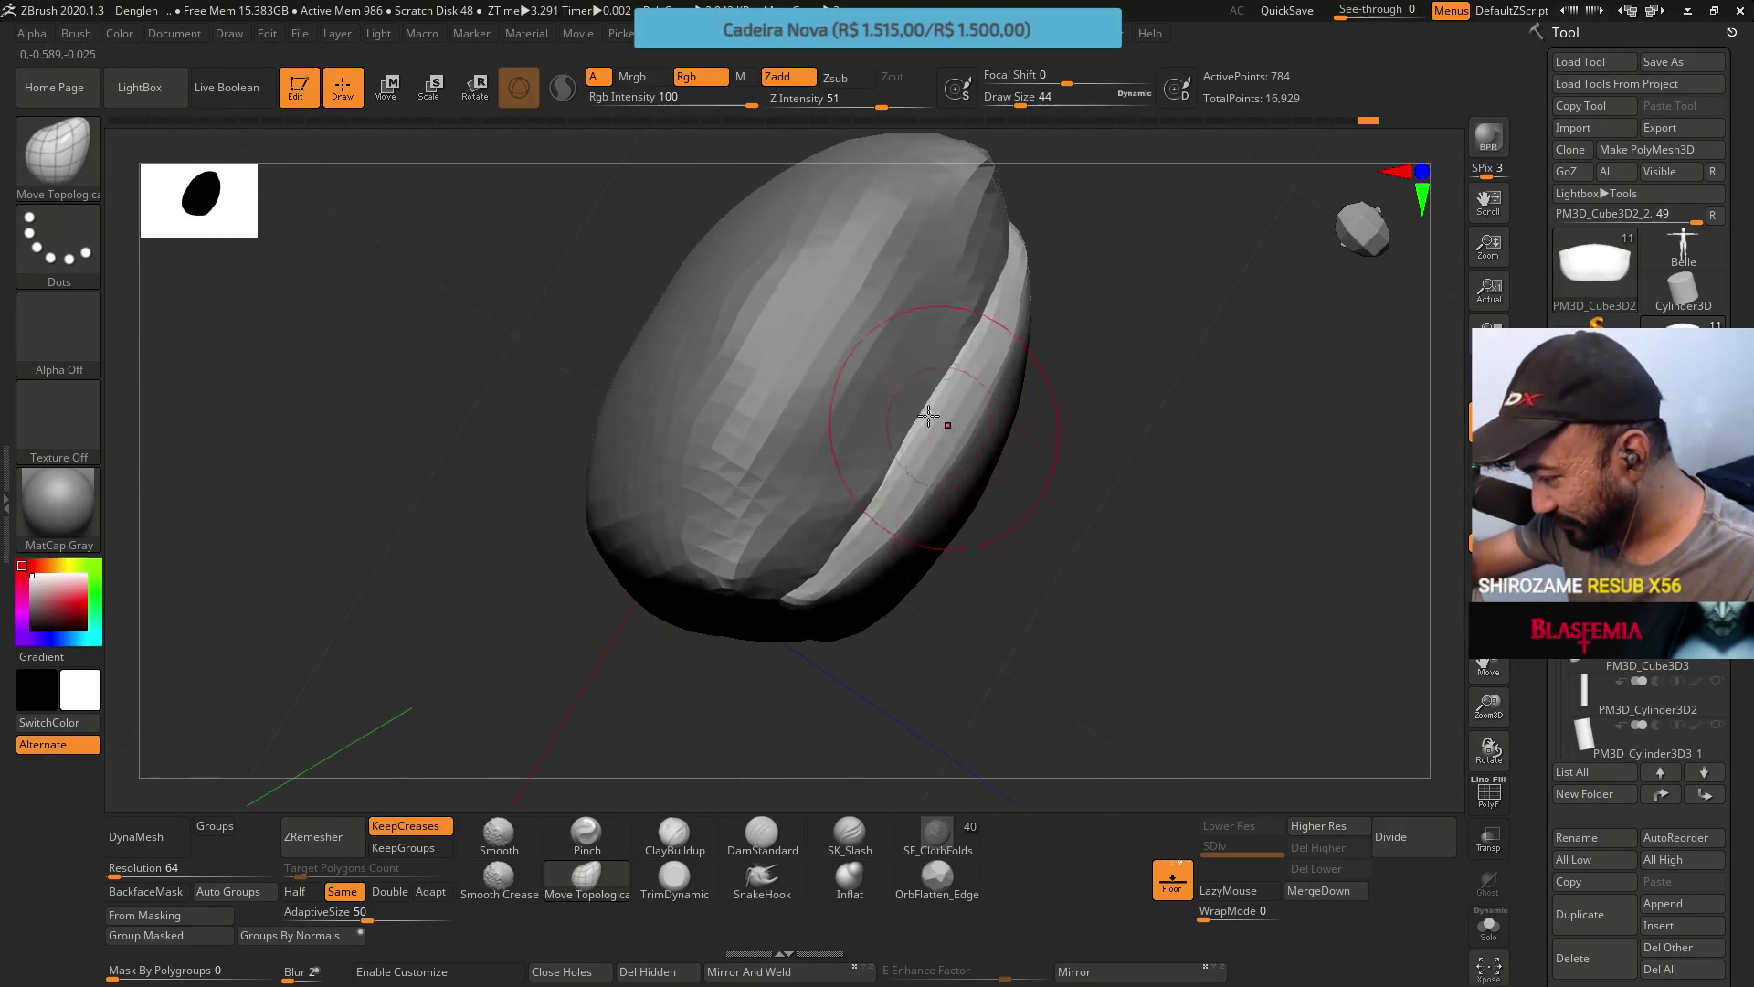
mouse_move(963, 454)
mouse_down()
mouse_move(889, 528)
mouse_move(916, 477)
mouse_move(950, 466)
mouse_move(939, 494)
mouse_move(969, 457)
mouse_move(993, 375)
mouse_up()
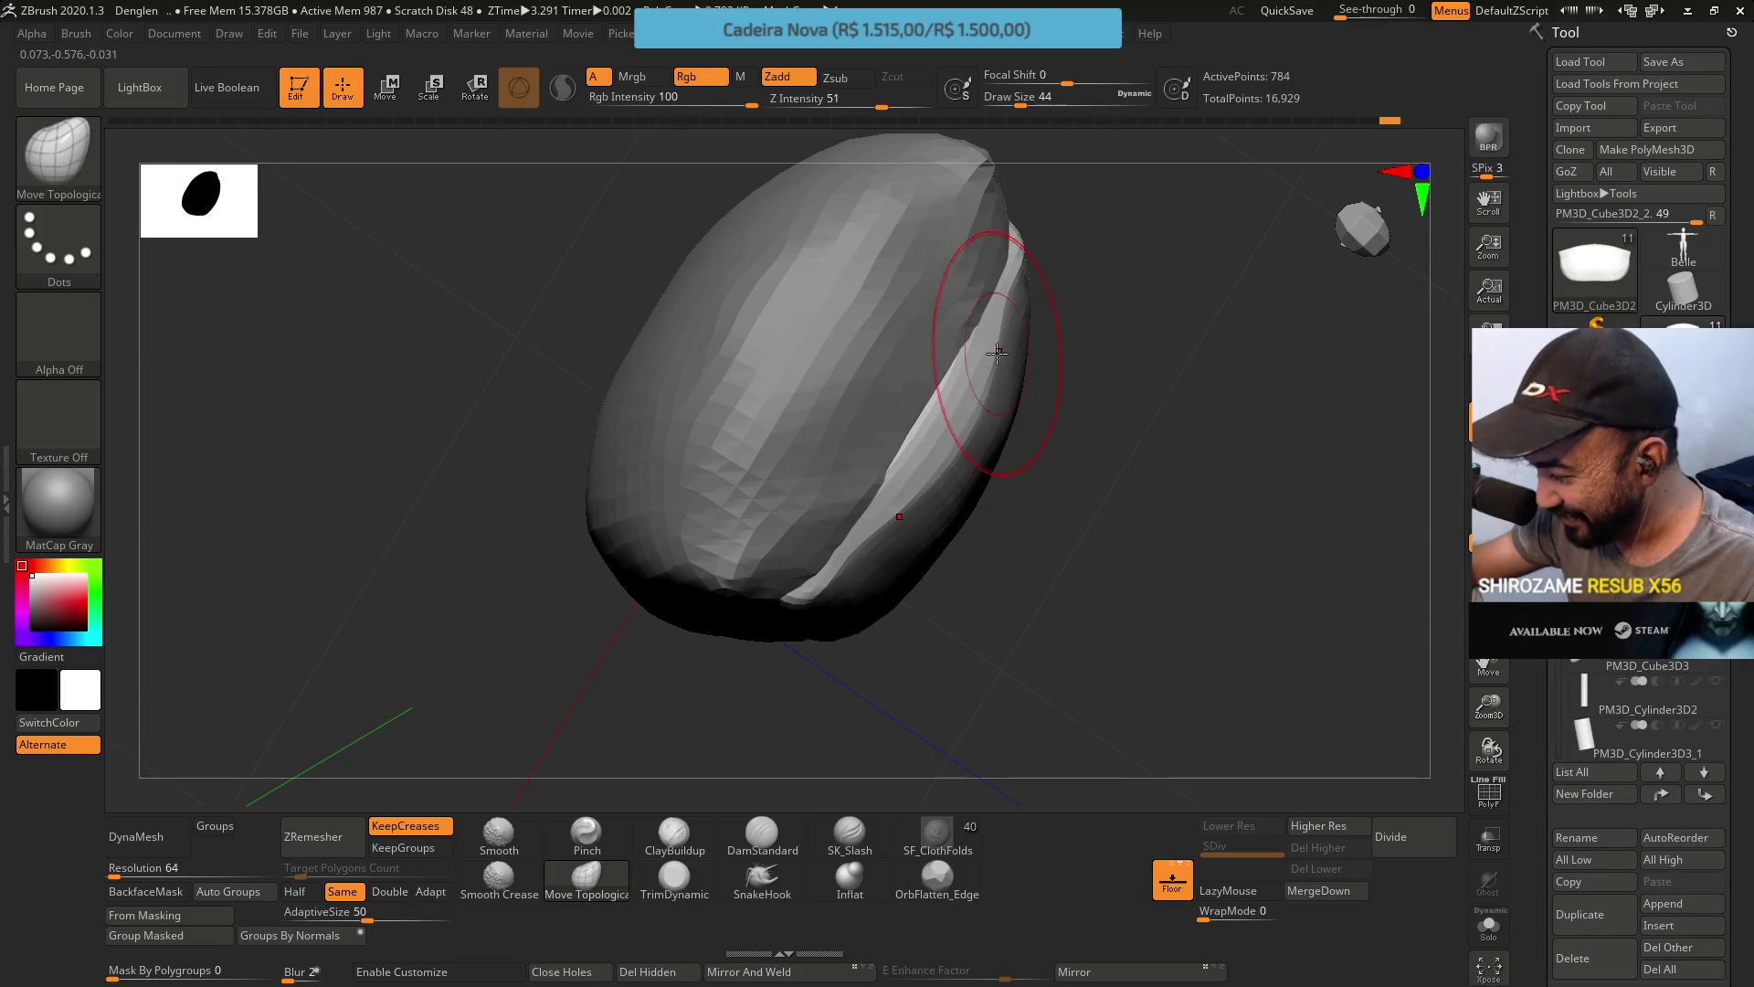
right_drag(1000, 343, 1080, 238)
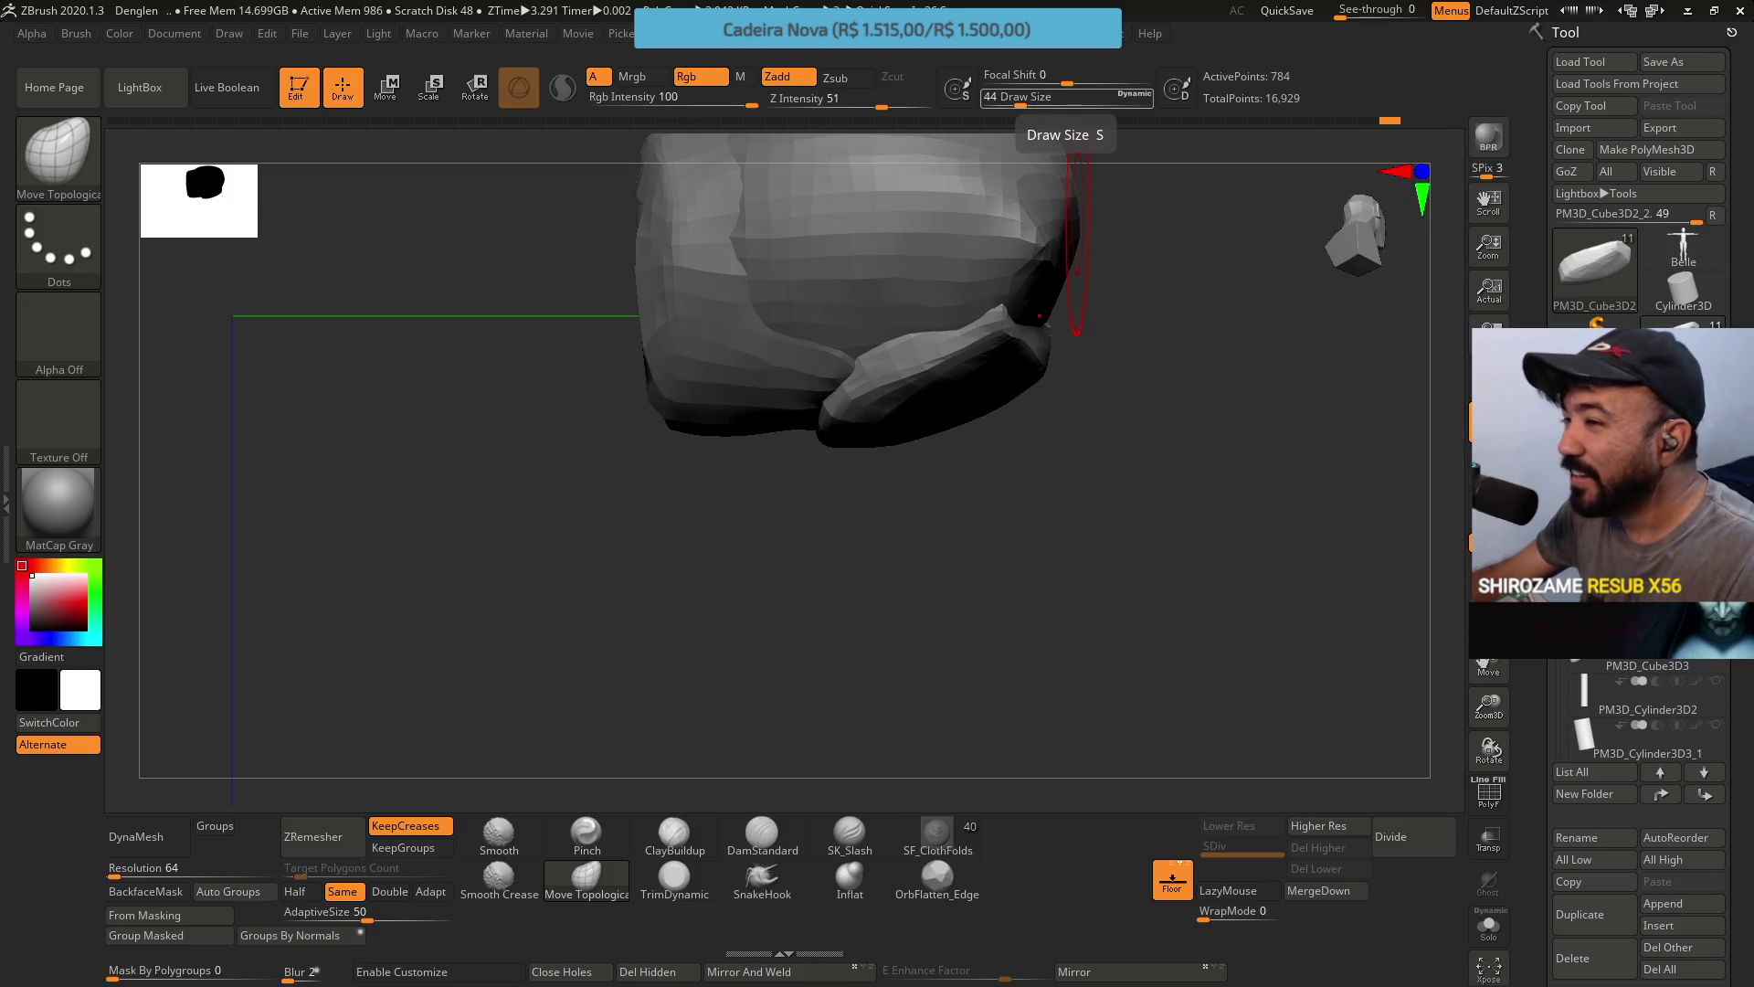
key(alt+Tab)
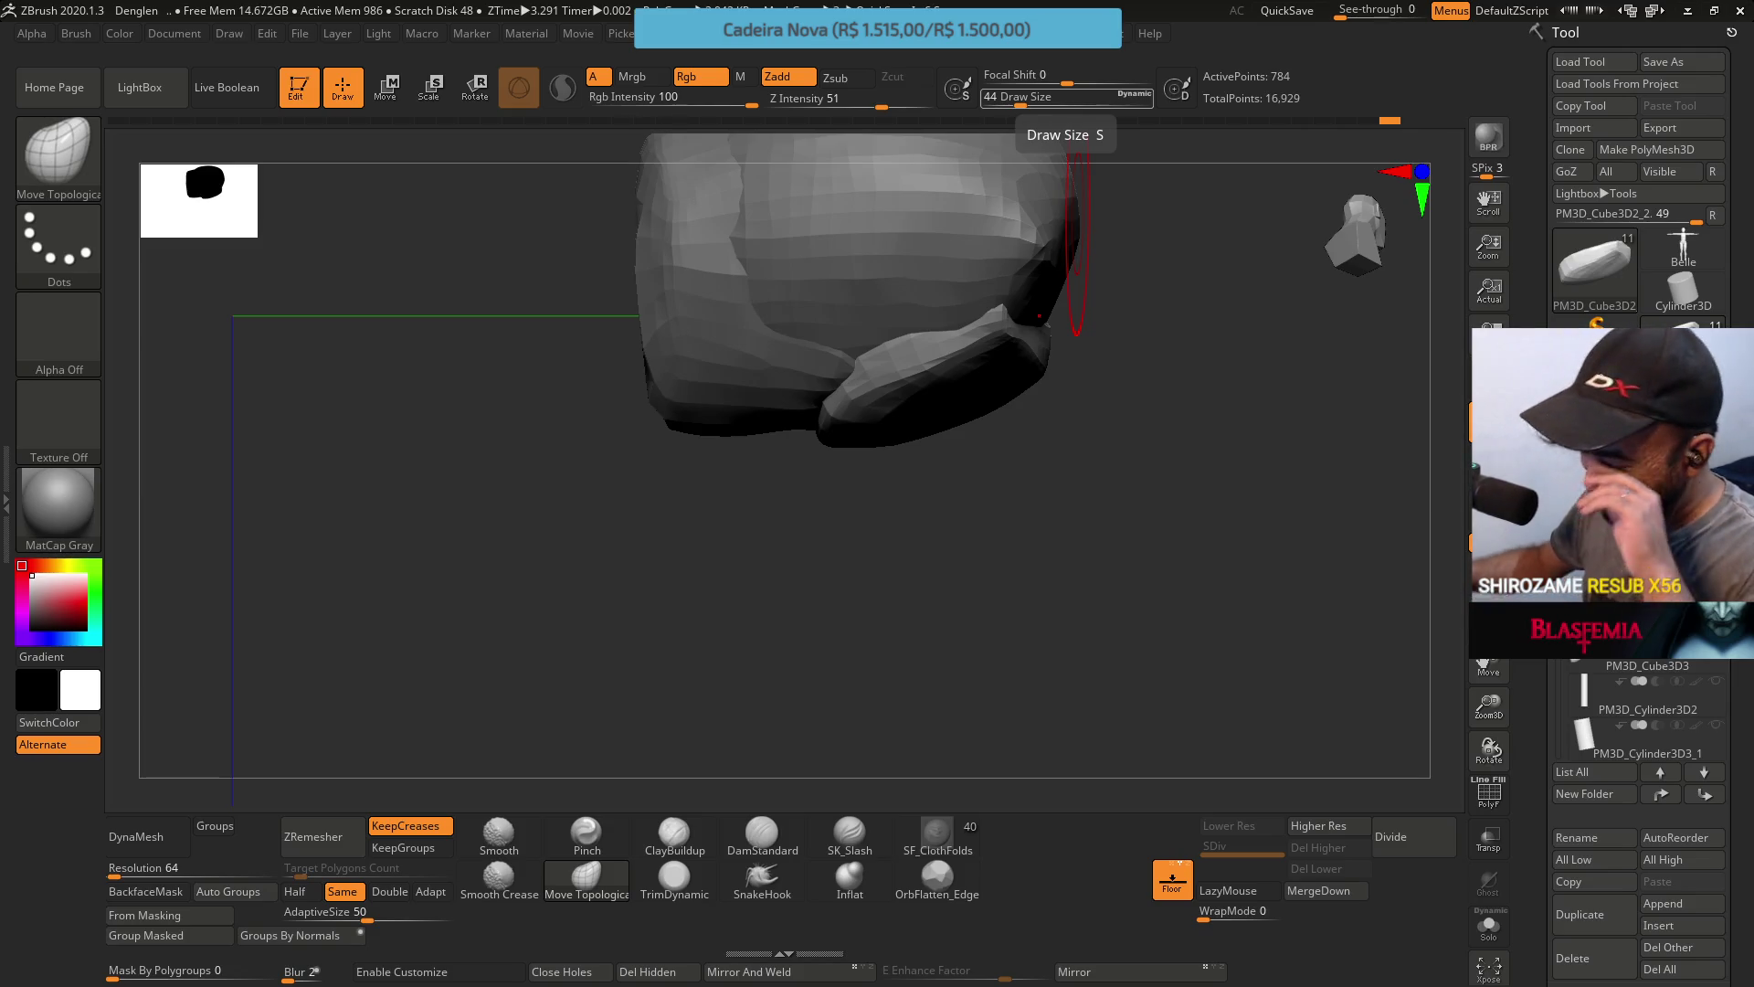
Inspect the chair from the right, front and three-quarter views, enlarging the brush to 59.
mouse_move(1127, 568)
mouse_down()
mouse_move(1026, 293)
mouse_move(1125, 391)
mouse_up()
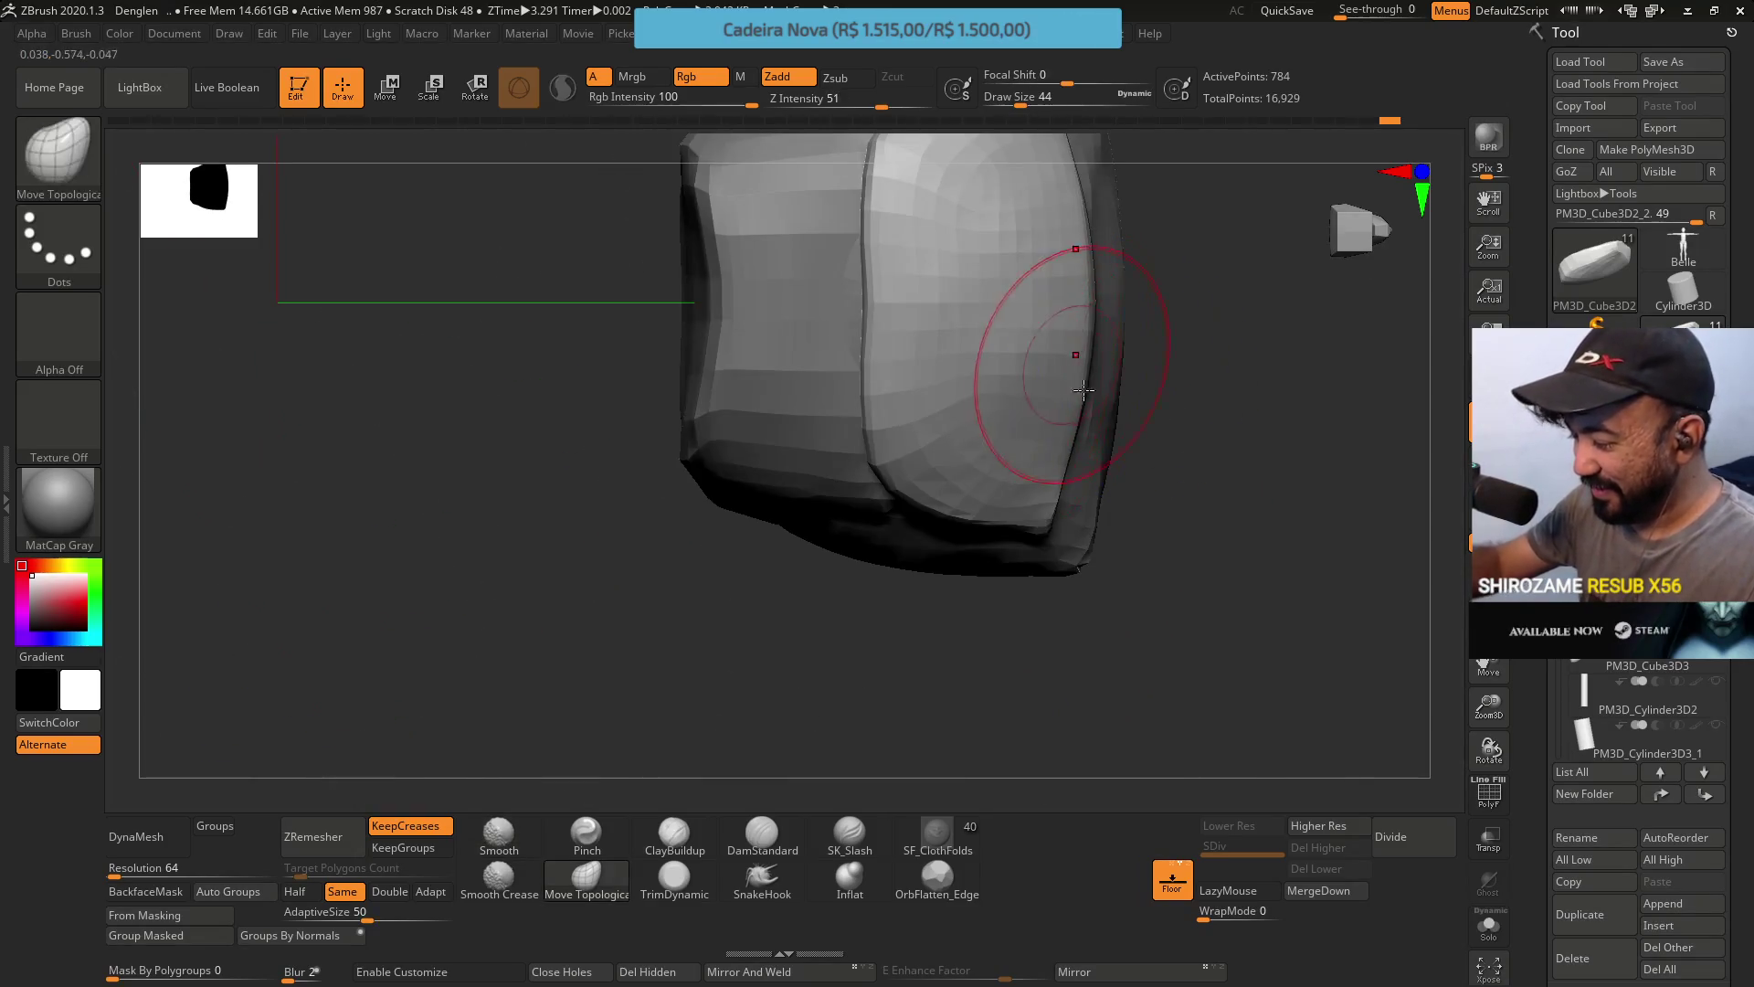
mouse_move(1132, 454)
mouse_down()
mouse_move(1187, 375)
mouse_move(1151, 710)
mouse_move(1033, 666)
mouse_move(1135, 587)
mouse_move(1135, 551)
mouse_move(1111, 576)
mouse_move(913, 544)
mouse_up()
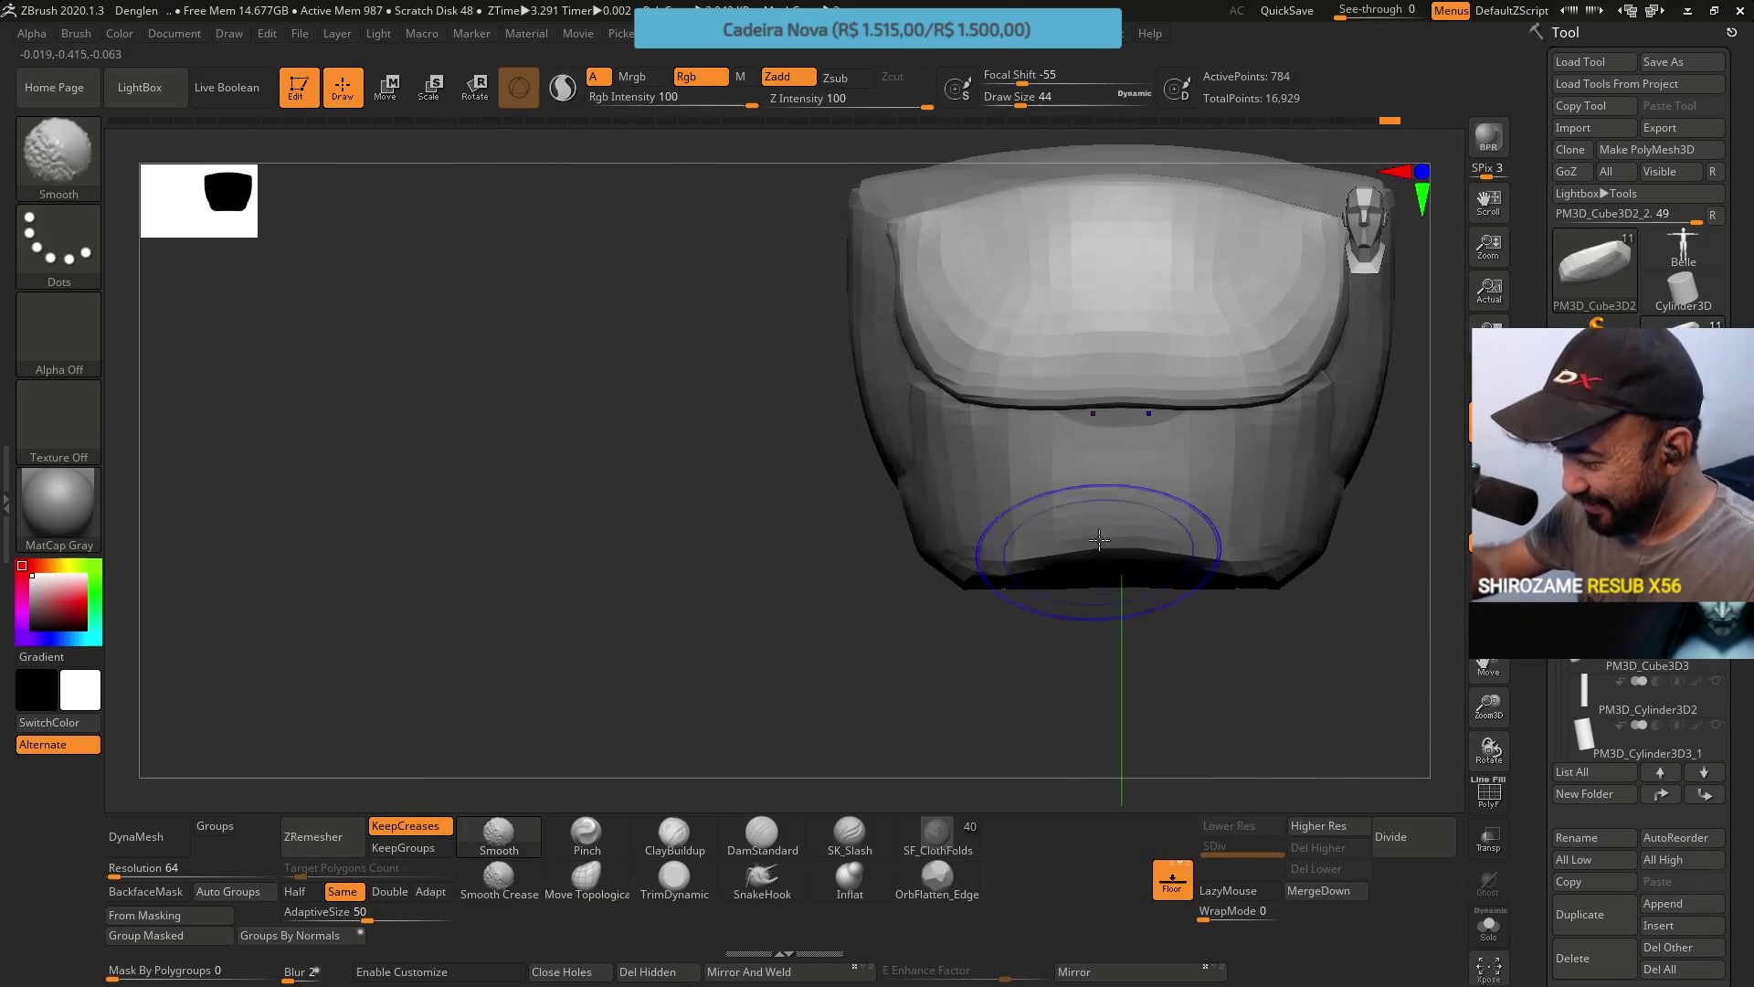
drag(1057, 294, 880, 549)
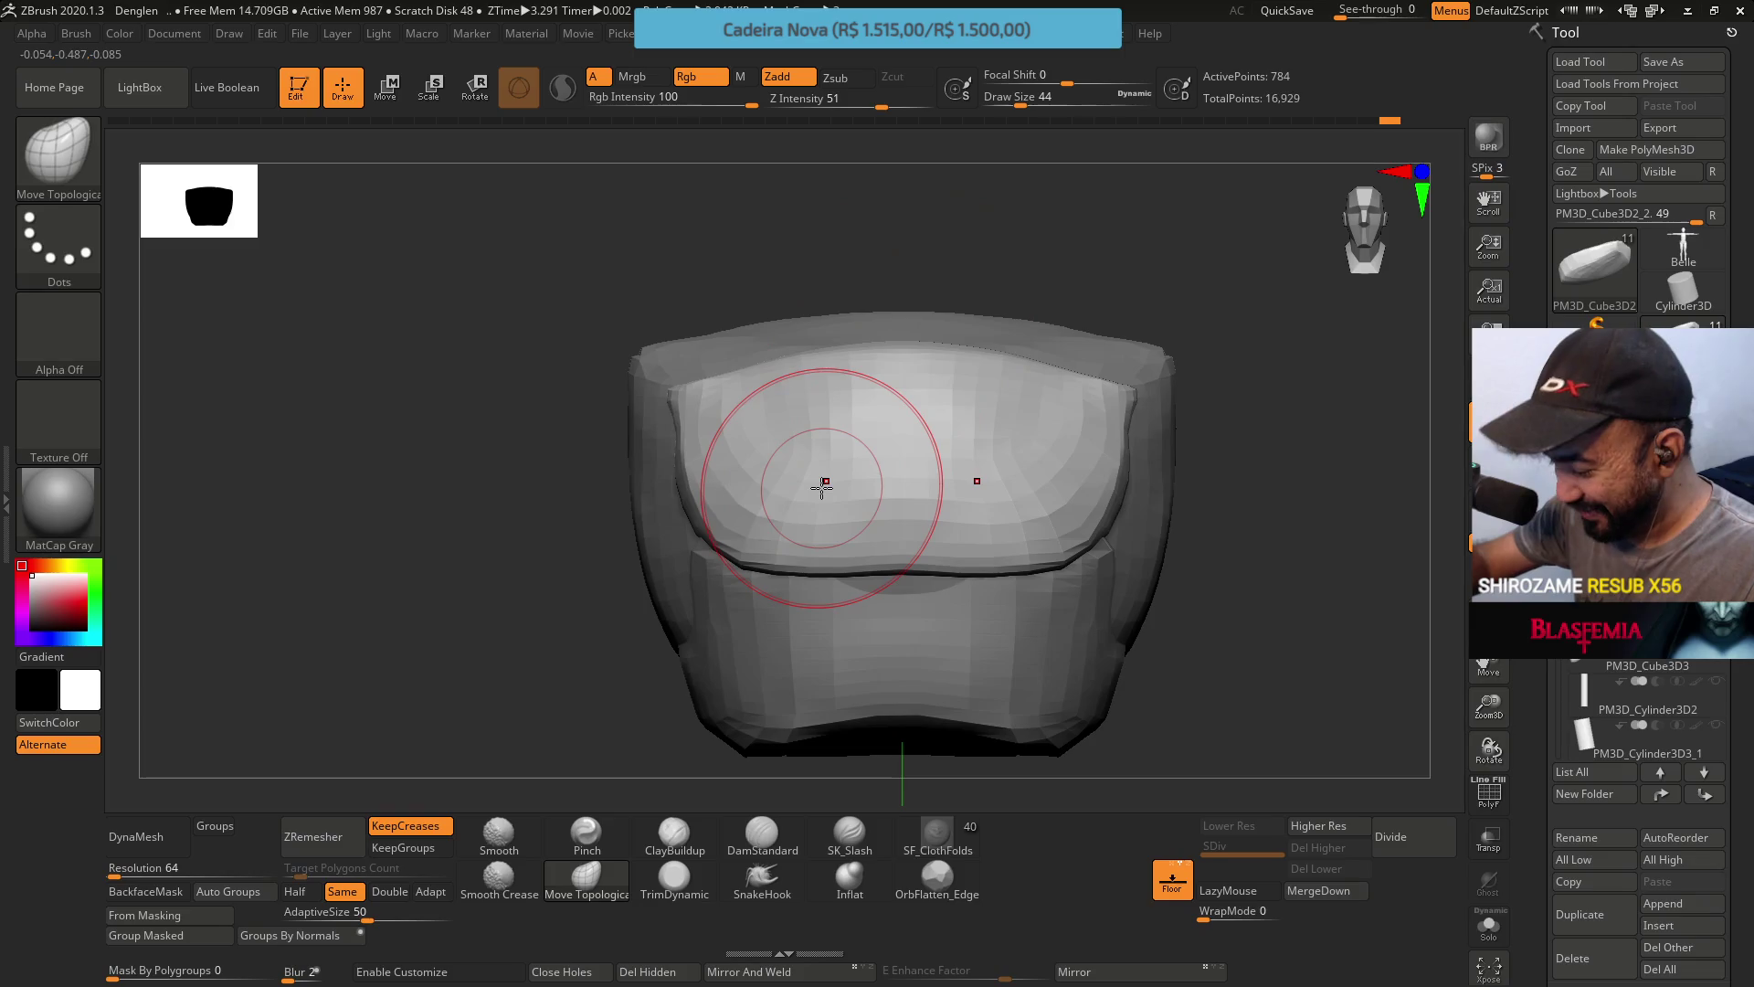
mouse_move(940, 320)
right_down()
mouse_move(924, 384)
mouse_move(976, 322)
mouse_move(917, 354)
mouse_move(923, 418)
mouse_move(898, 393)
mouse_move(959, 314)
mouse_move(1010, 353)
right_up()
key(bracketright)
key(bracketright)
Reduce the draw size to 31 and switch to the ClayBuildup brush.
key(s)
drag(1010, 352, 1016, 369)
mouse_move(1016, 369)
right_down()
mouse_move(972, 360)
mouse_move(990, 550)
mouse_move(892, 459)
right_up()
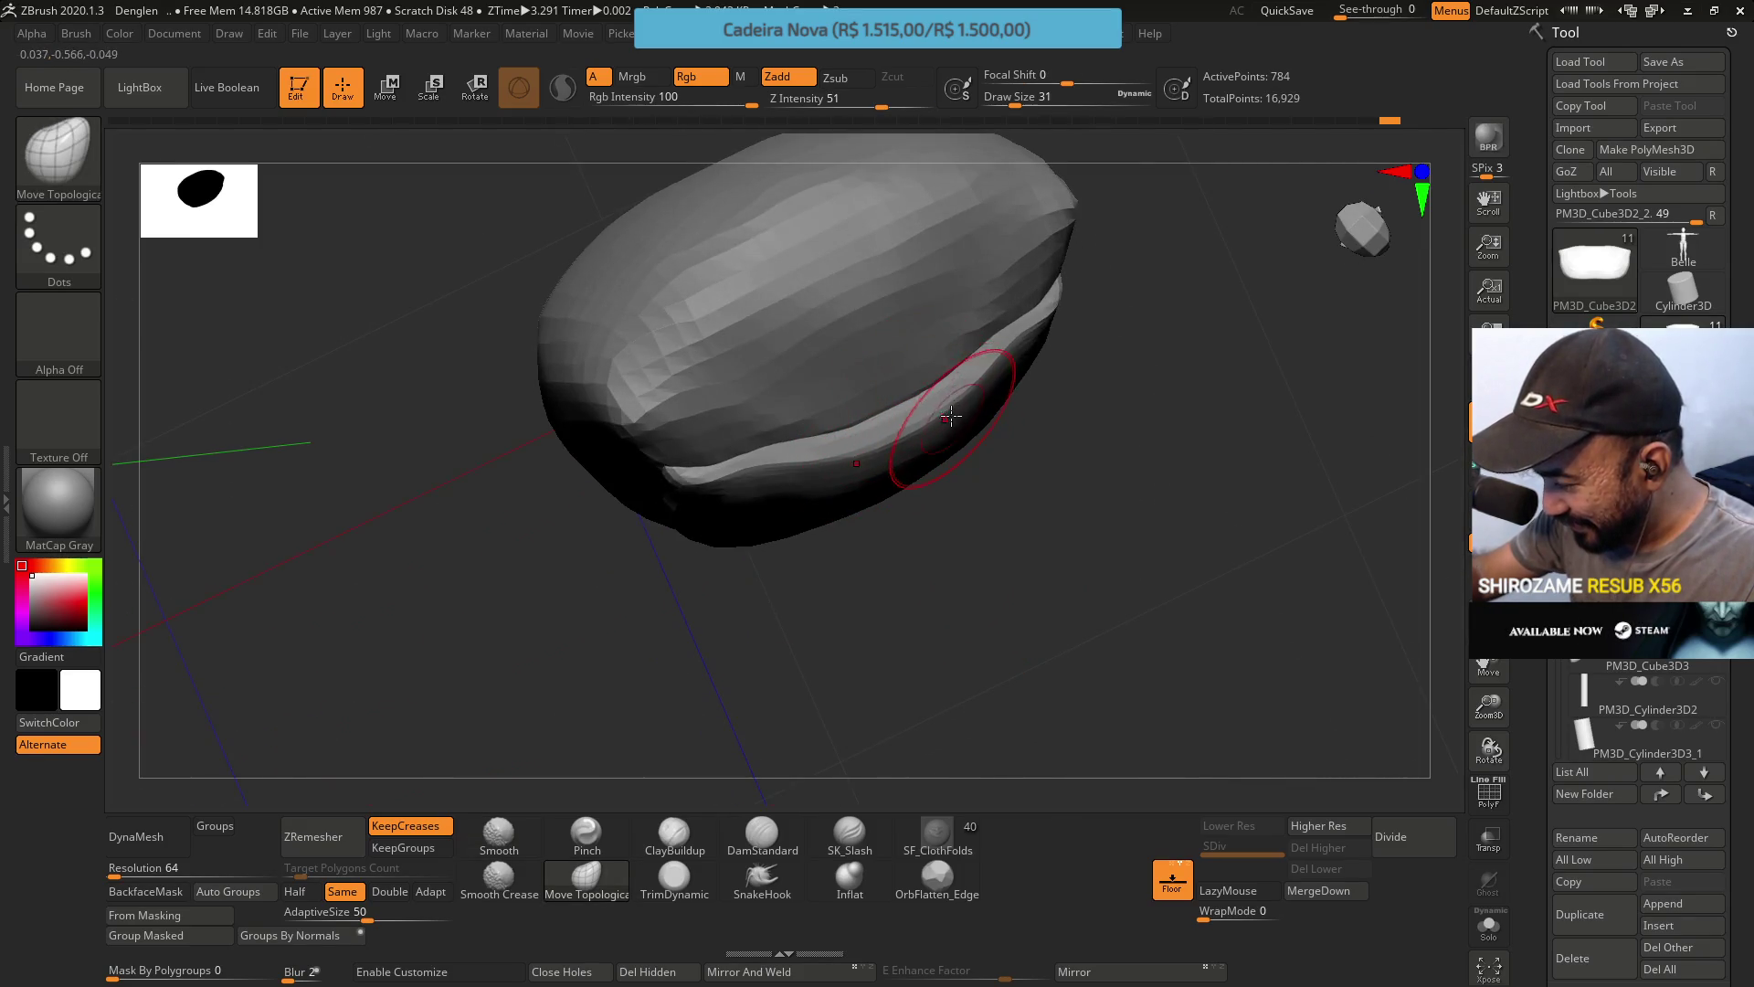
right_drag(960, 402, 841, 344)
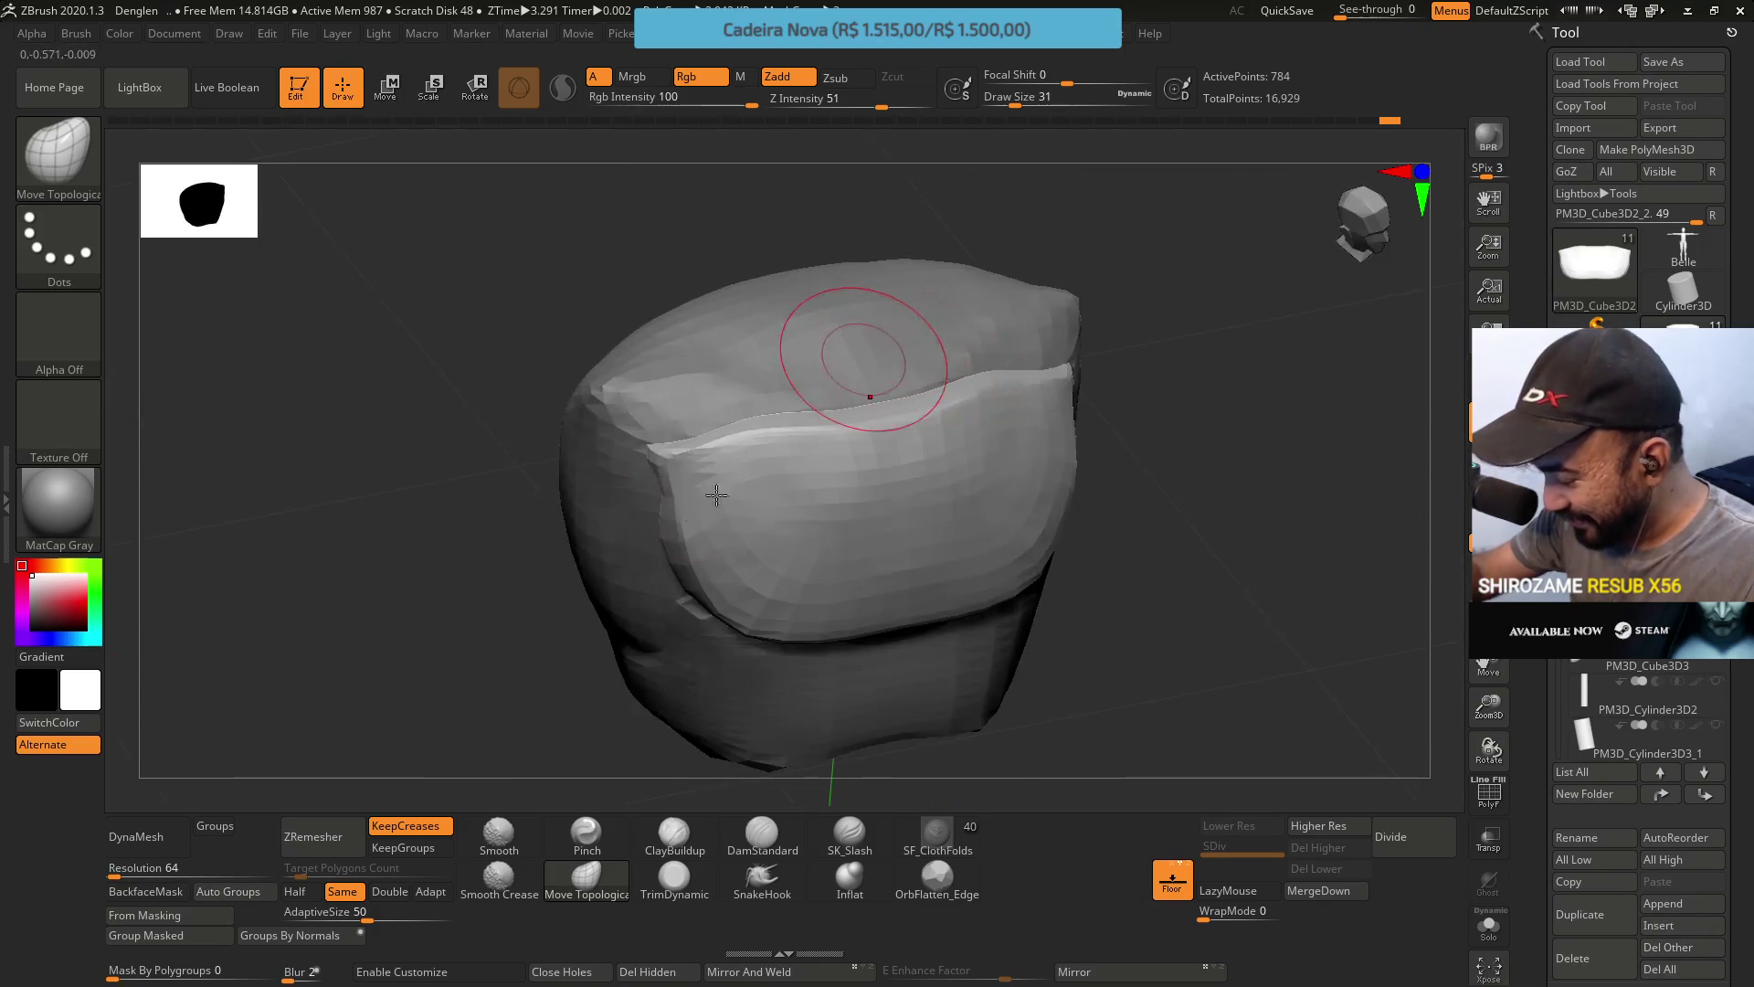
click(674, 833)
Orbit from a top view round to a frontal view of the cushion.
right_drag(674, 716, 770, 445)
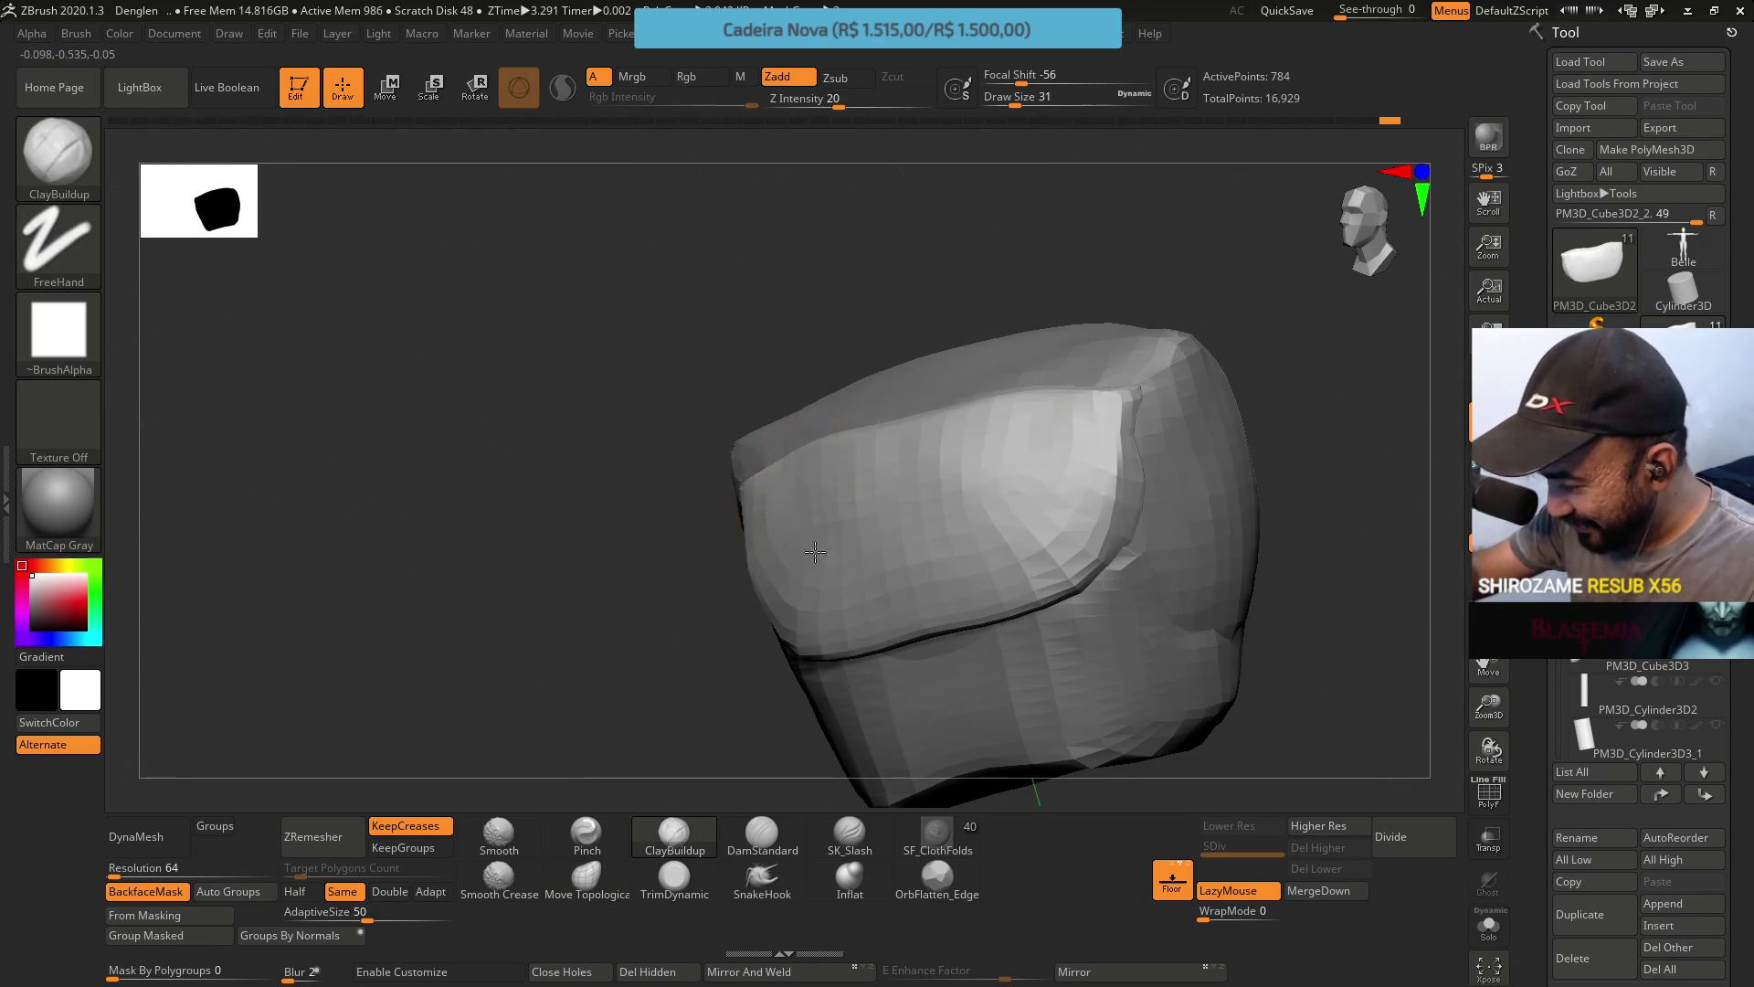
mouse_move(748, 450)
right_down()
mouse_move(846, 477)
mouse_move(820, 521)
right_up()
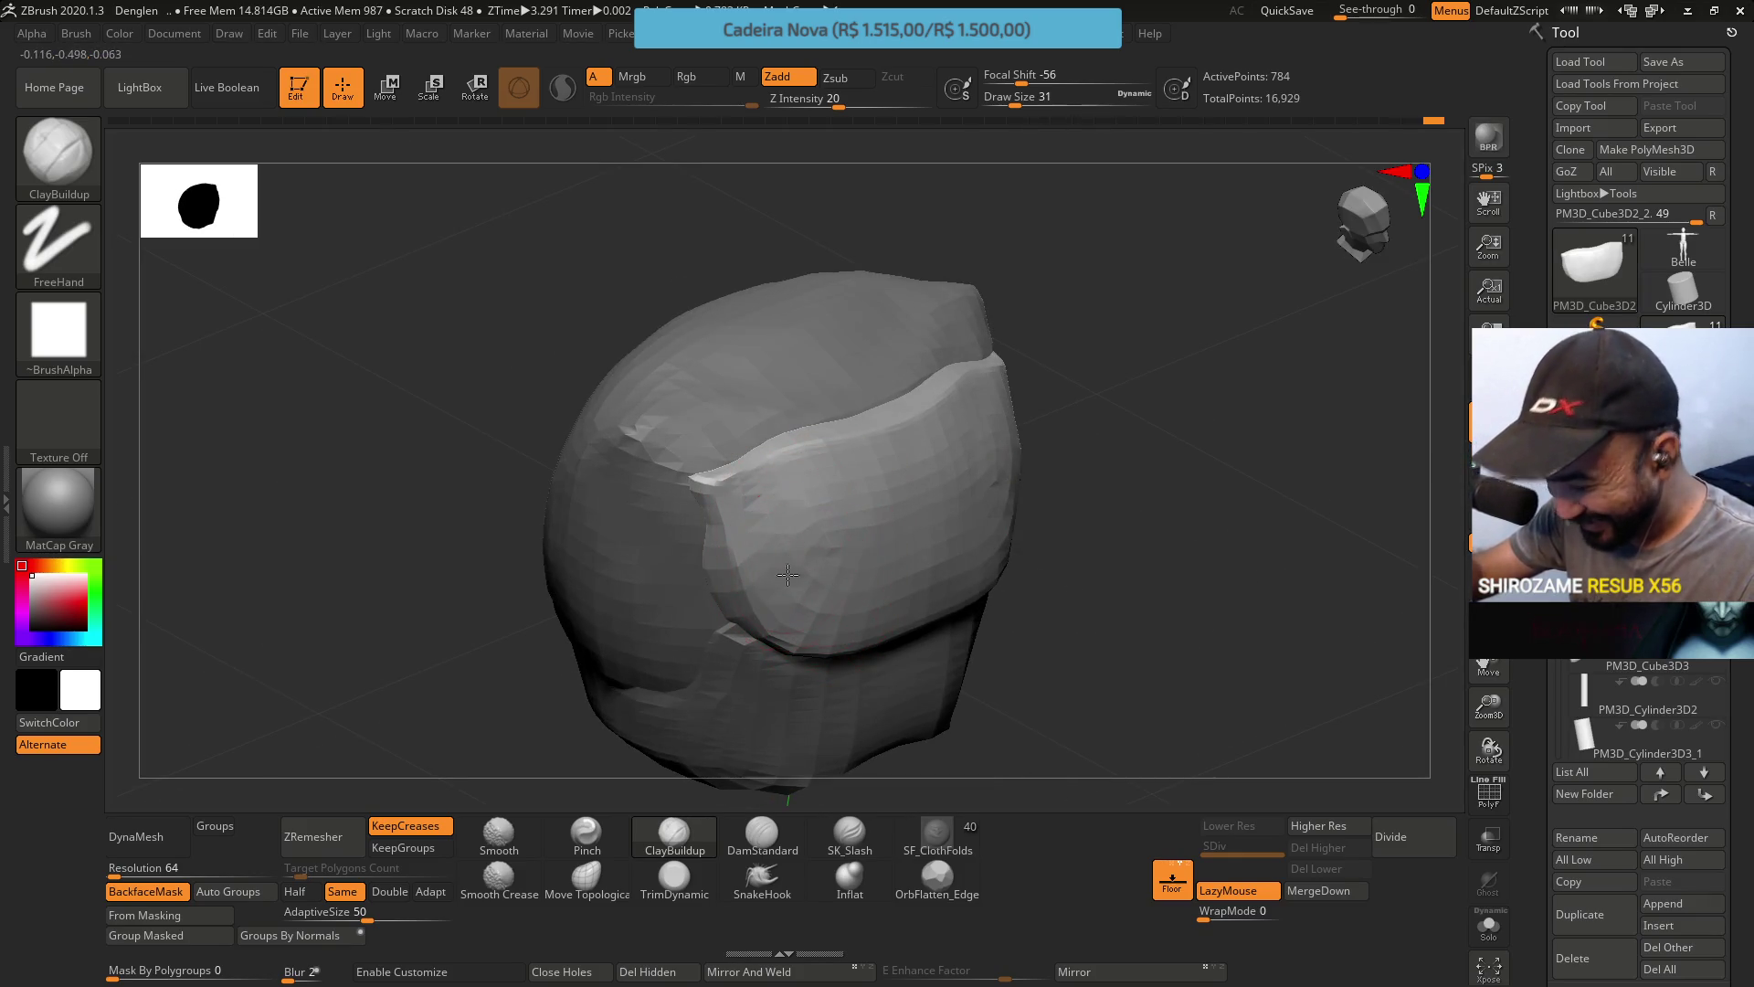